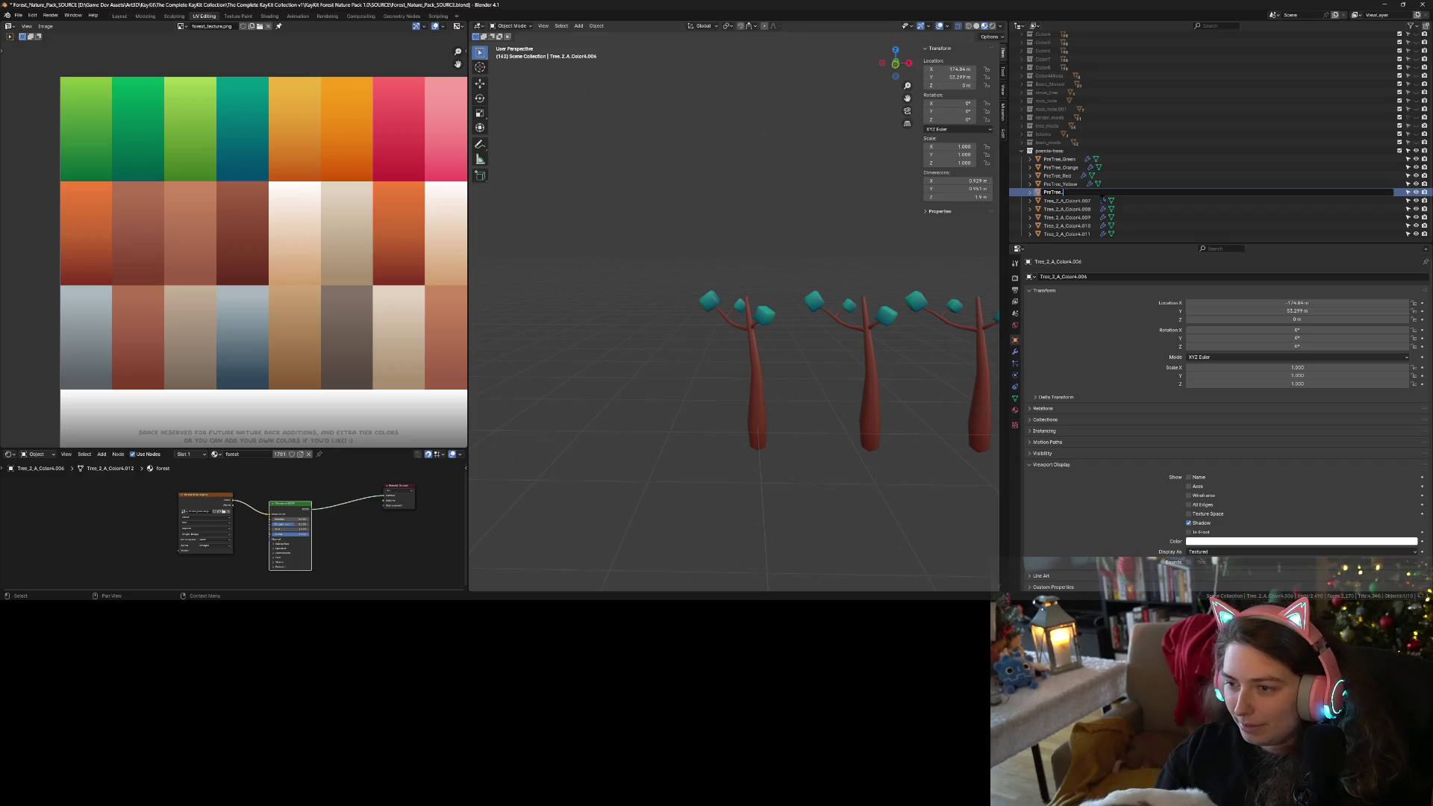
Rename the first three tree copies to PreTree_Carmel, PreTree_Chocolate and PreTree_CottonCandy.
text(Carme)
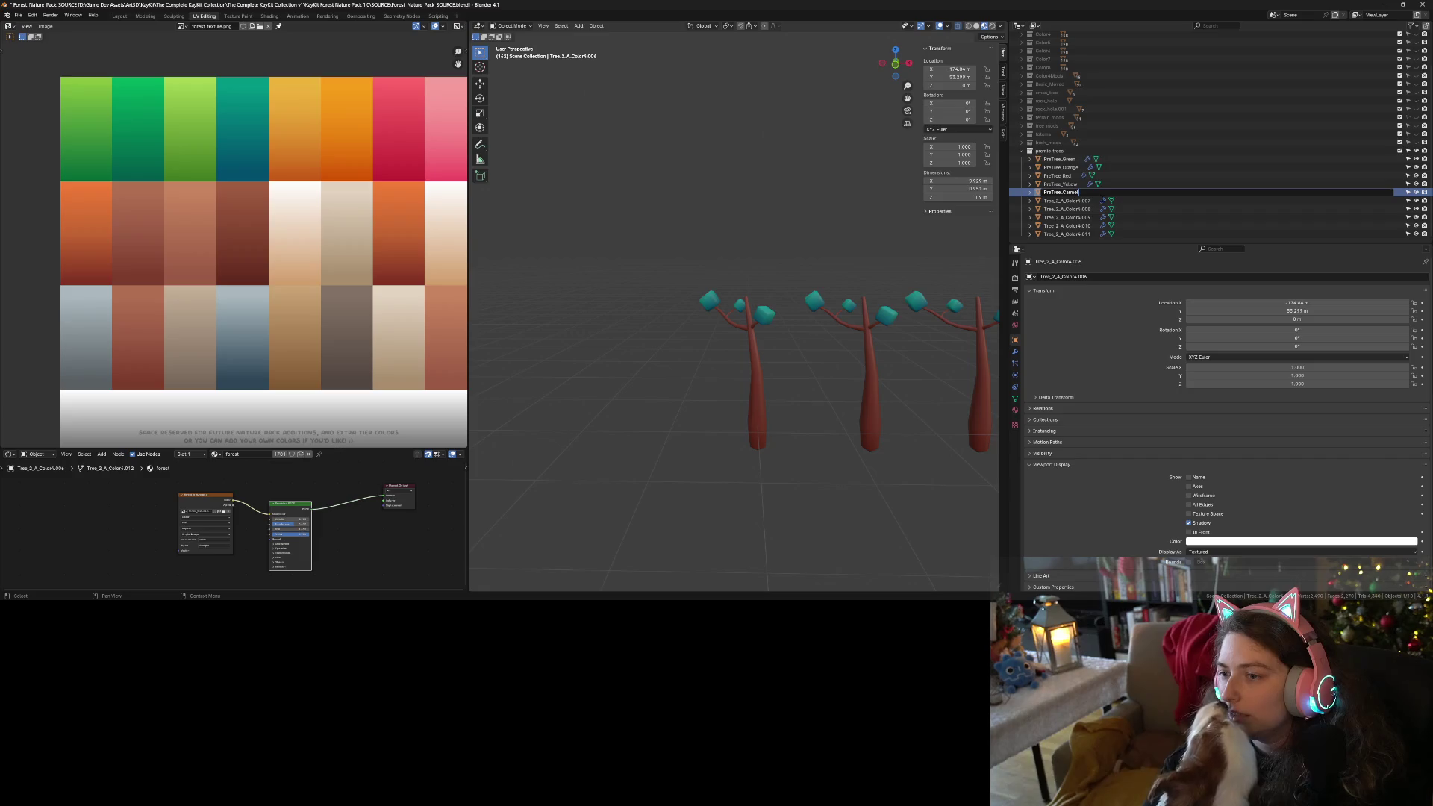
text(l)
key(Return)
double_click(1074, 201)
text(PreTree_Green)
key(BackSpace)
key(BackSpace)
key(BackSpace)
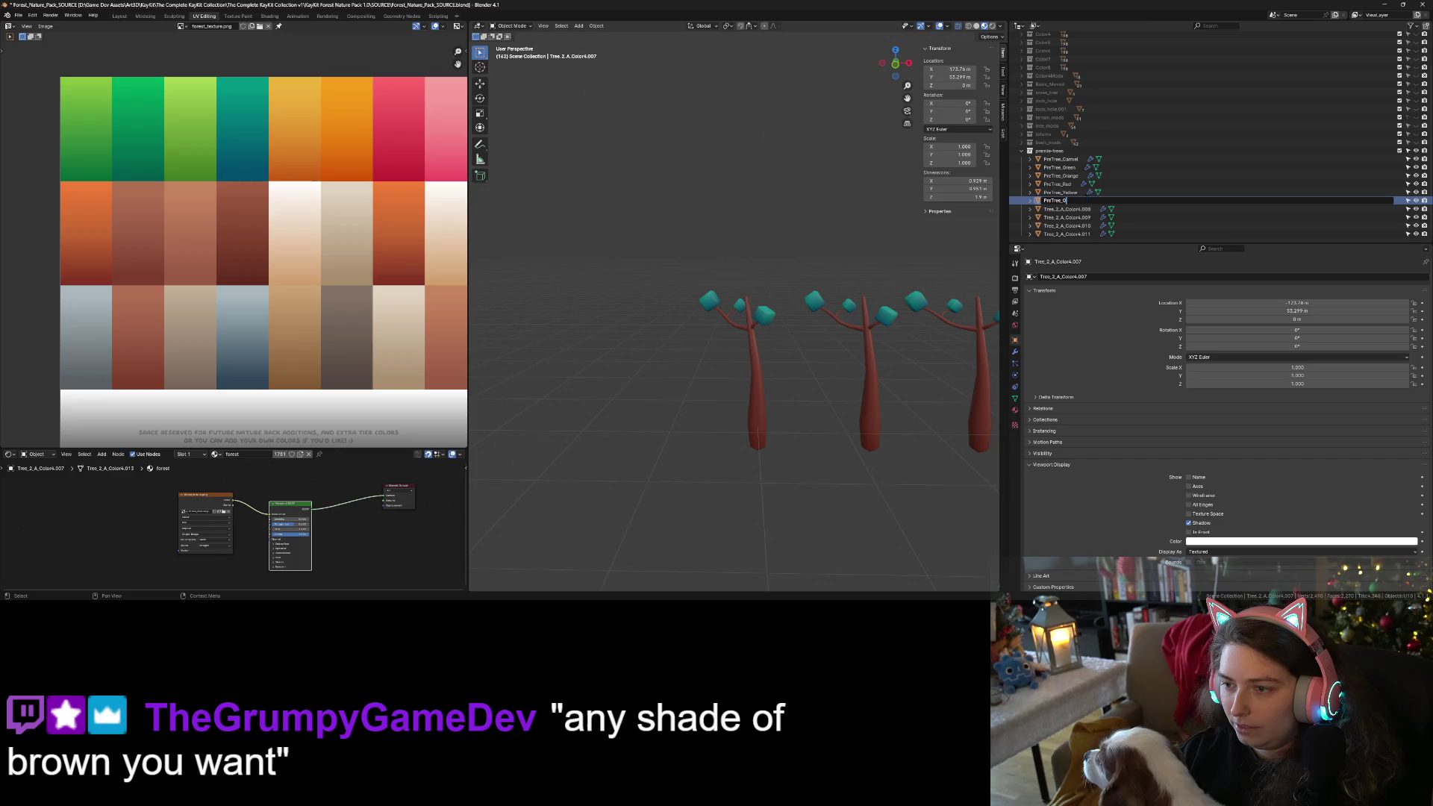
text(late)
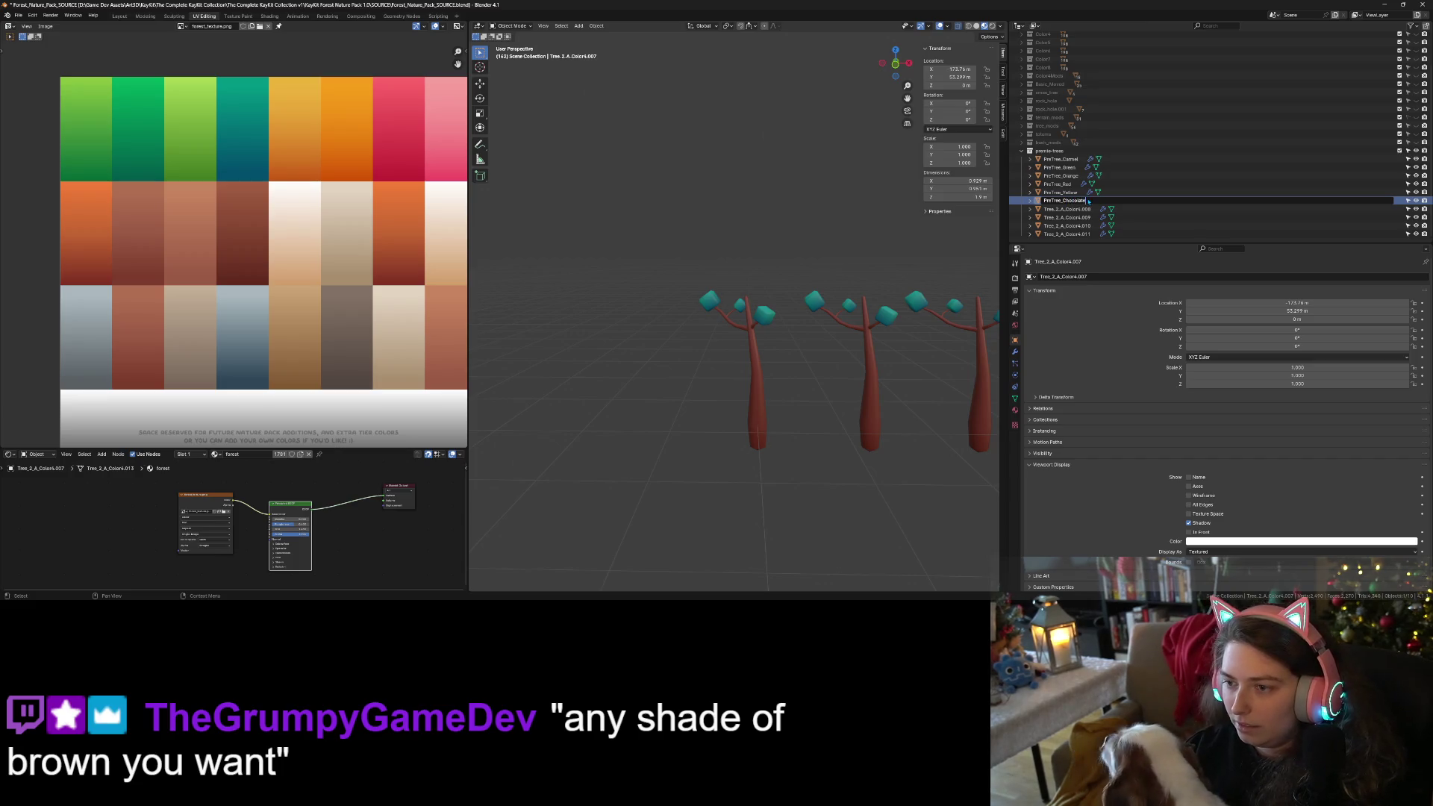
key(Return)
double_click(1075, 210)
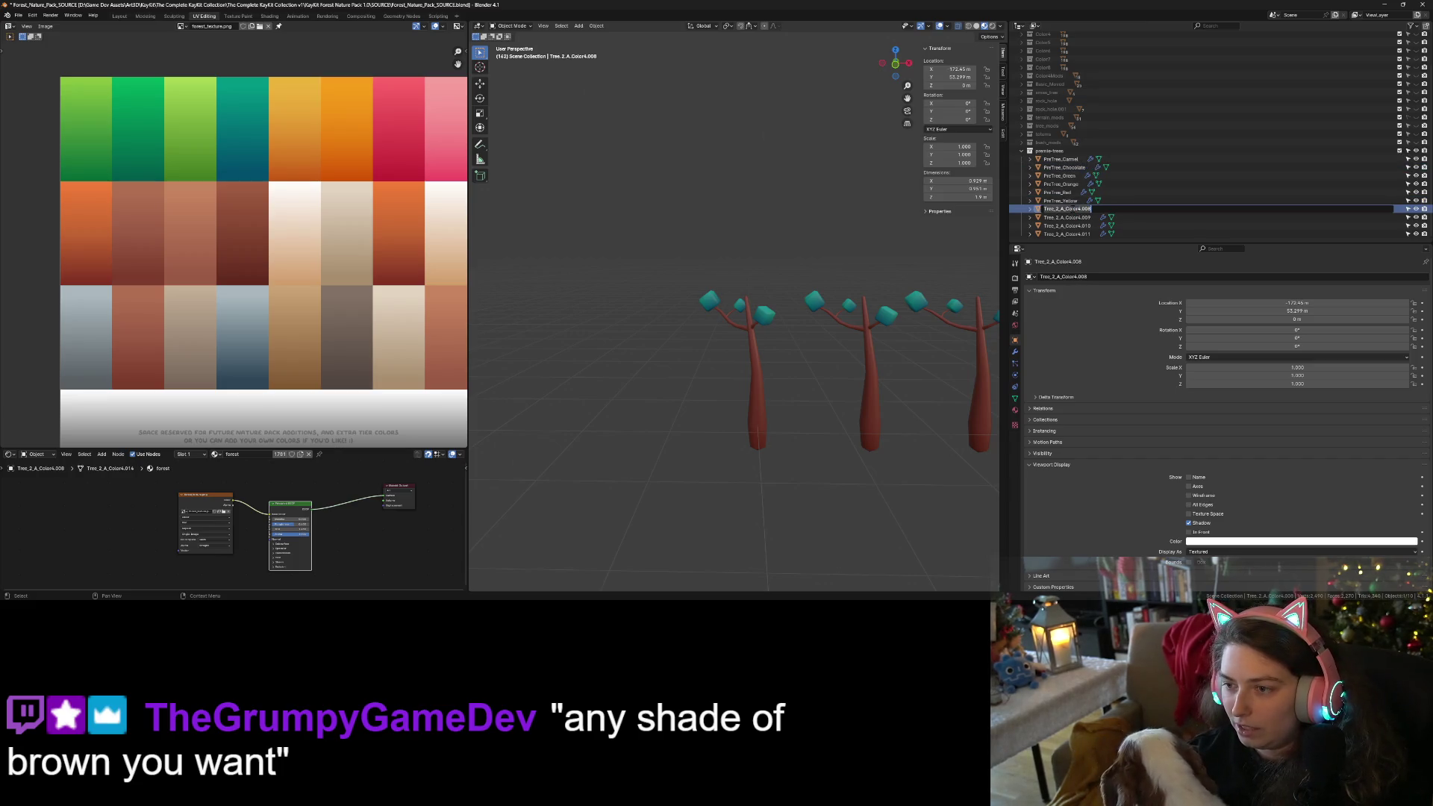
key(ctrl+v)
key(BackSpace)
key(BackSpace)
key(BackSpace)
text(Cott)
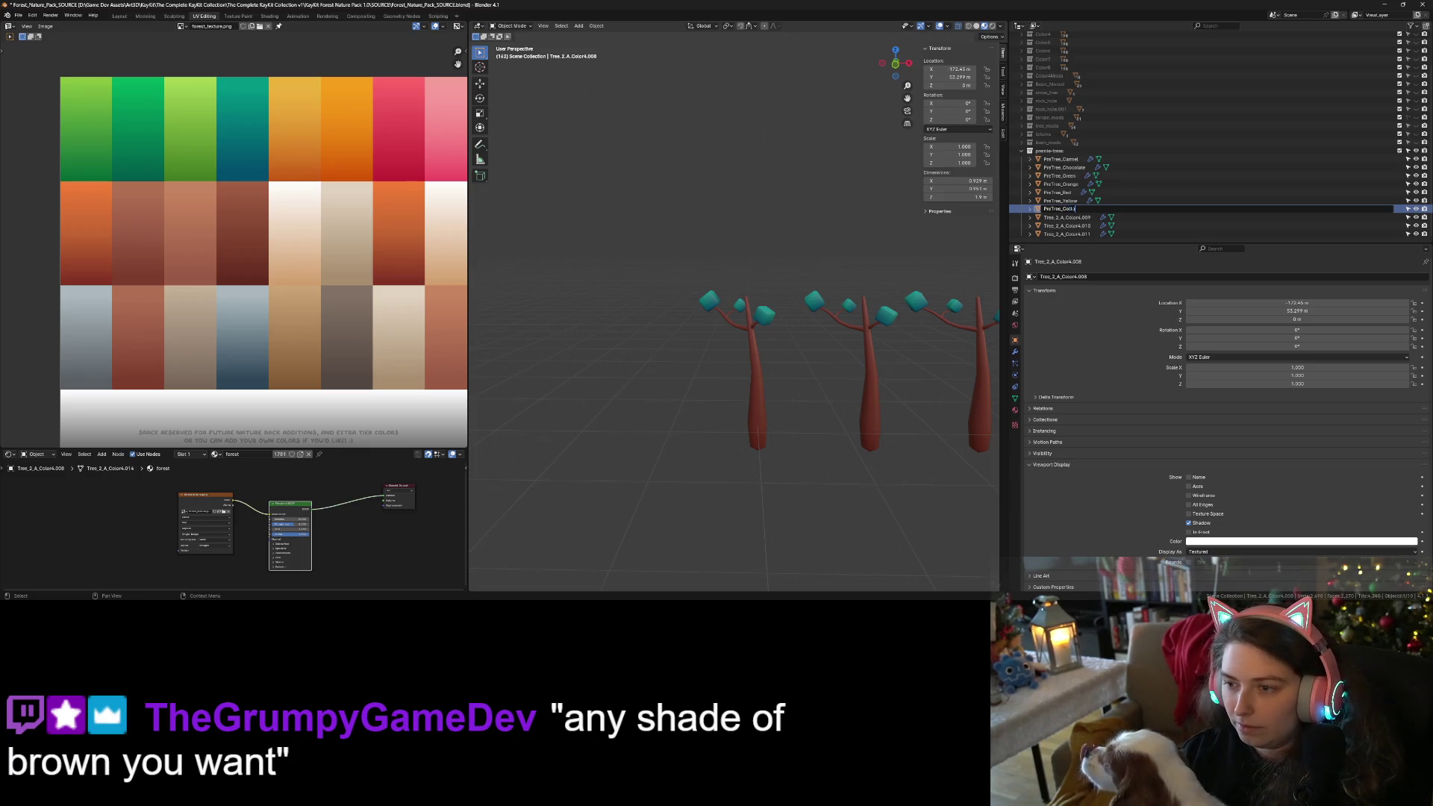
text(onCandy)
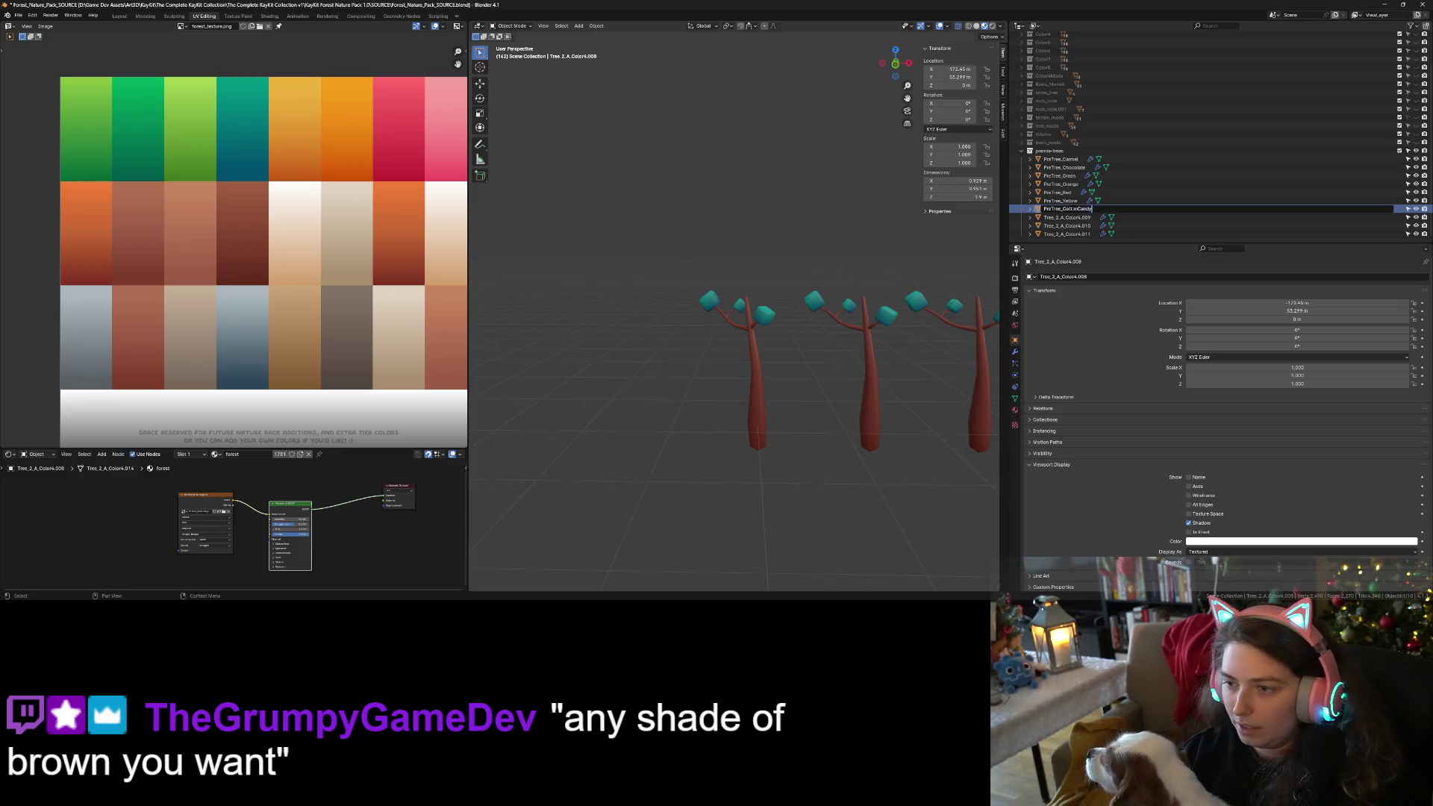
key(Return)
Rename Tree_2_A_Color4.009, .010 and .011 to PreTree_White, PreTree_Slate and PreTree_Silver.
click(1059, 209)
double_click(1067, 217)
text(PreTree_White)
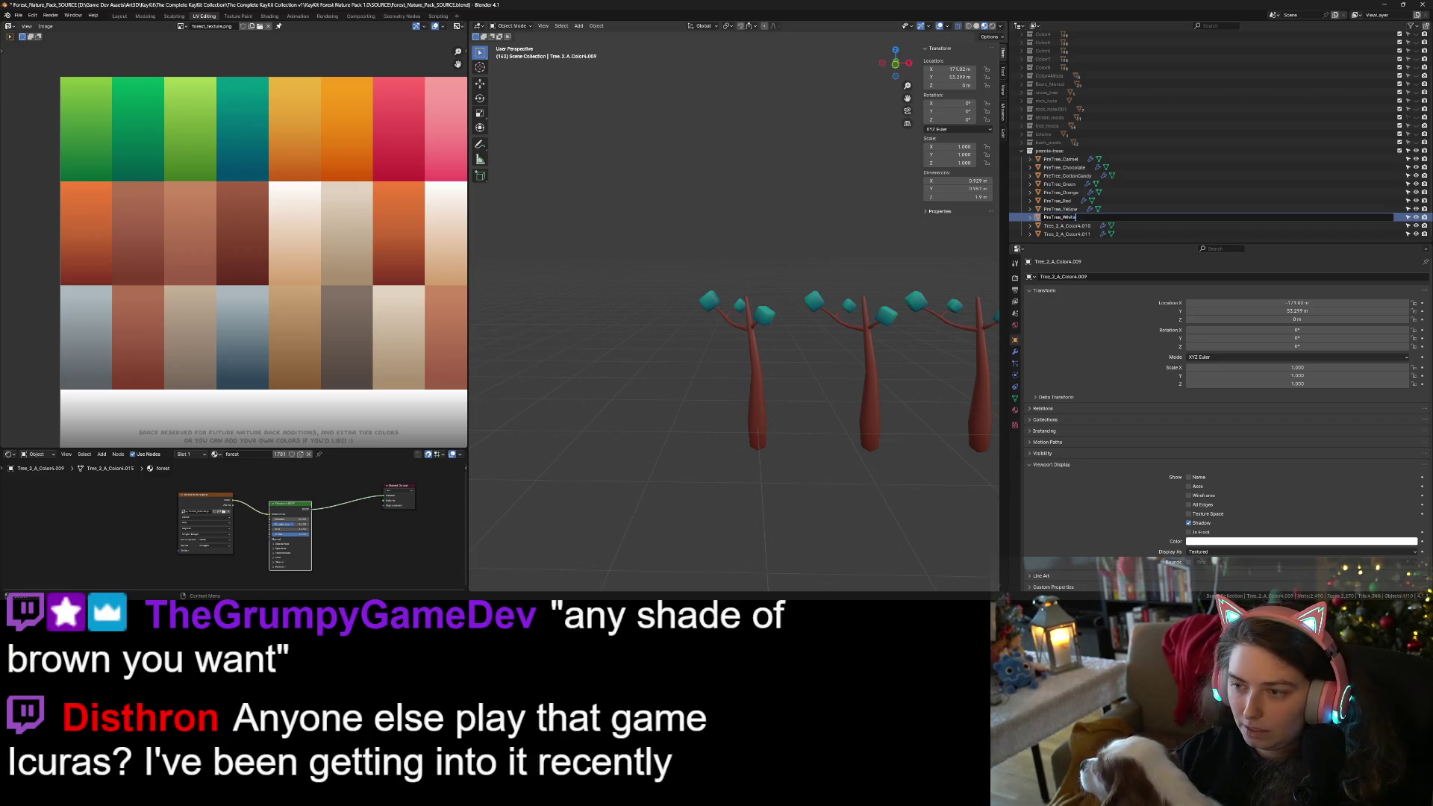
key(Return)
click(1067, 225)
double_click(1067, 226)
text(PreTree_Gree)
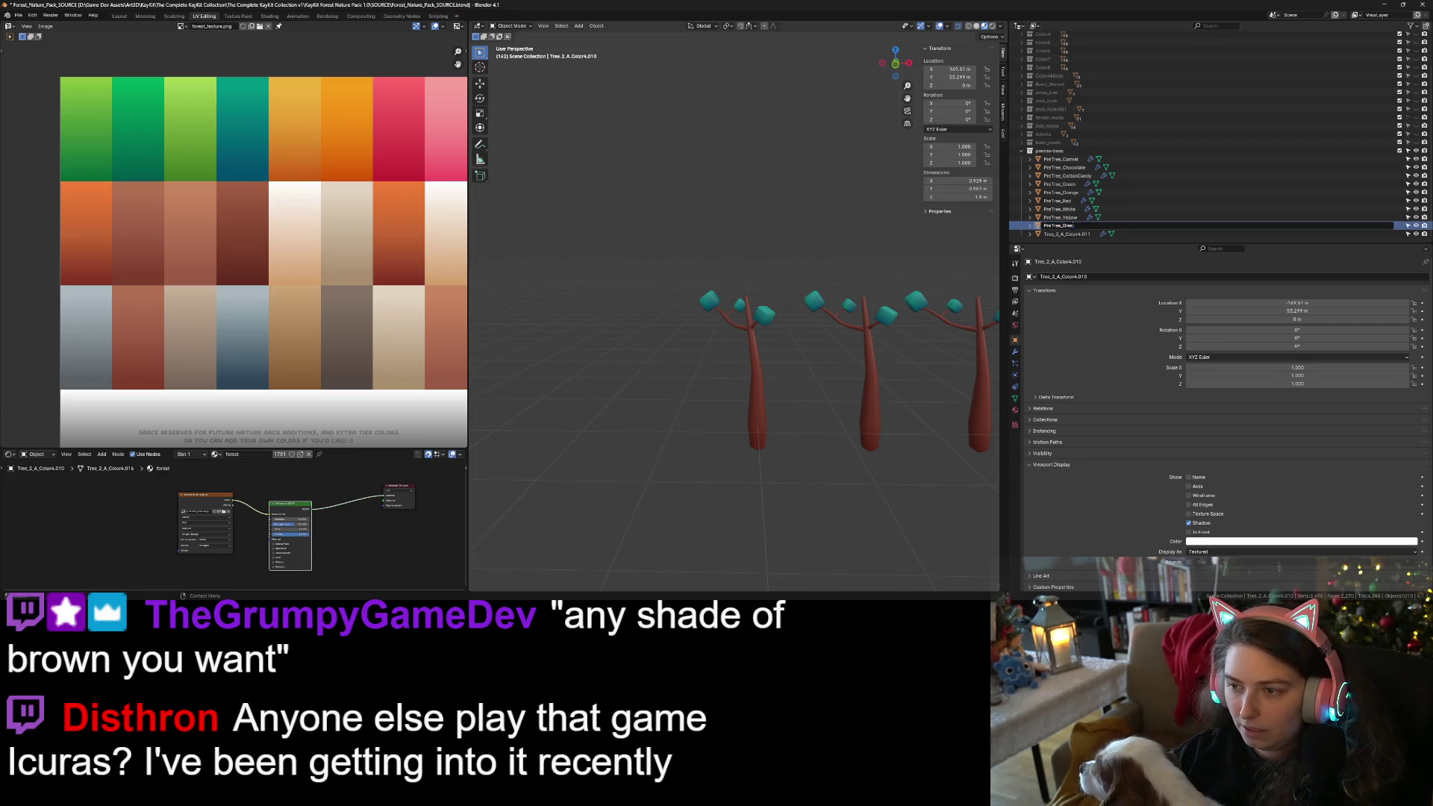
text(Te)
key(Return)
double_click(1060, 234)
text(PreTree_Gree)
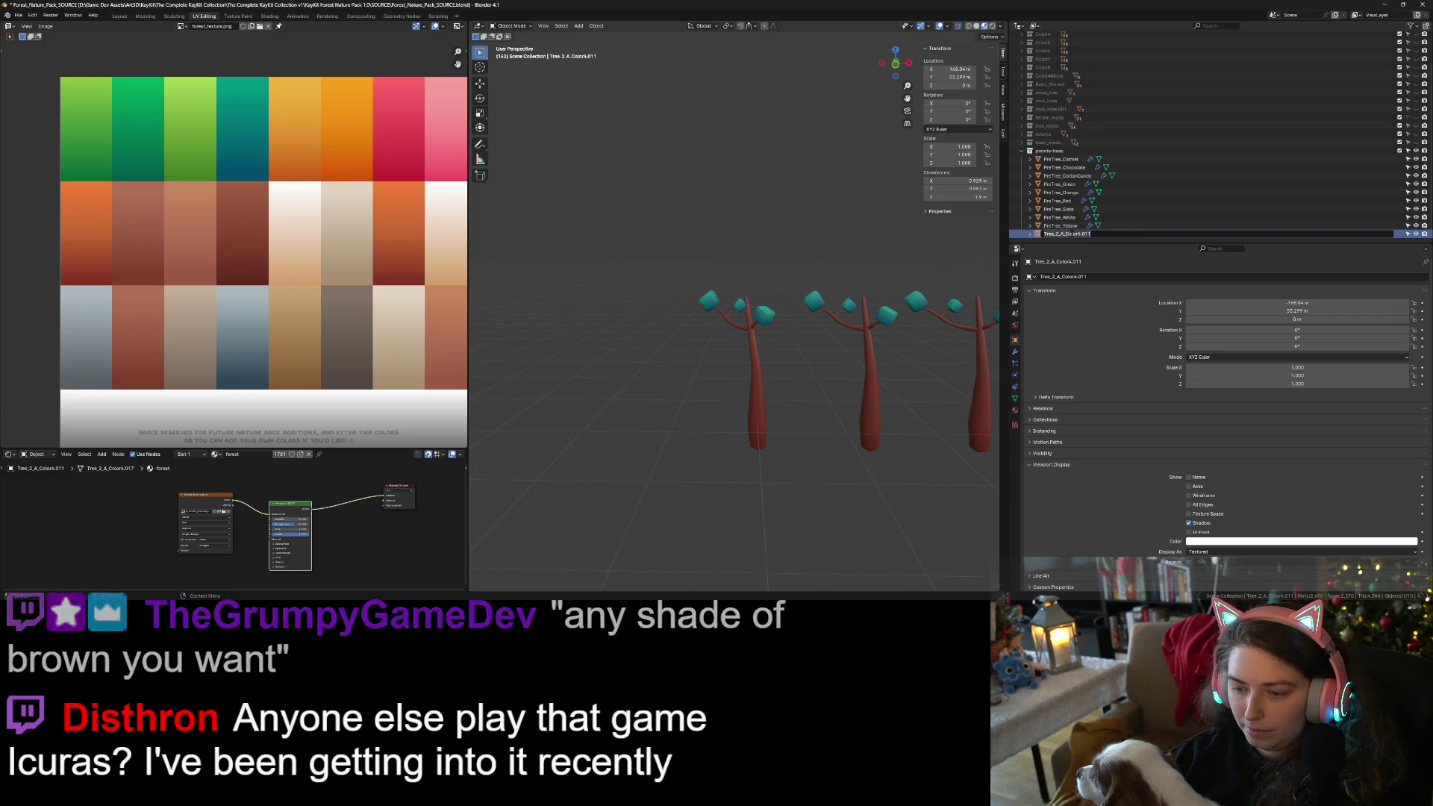
key(BackSpace)
text(Silver)
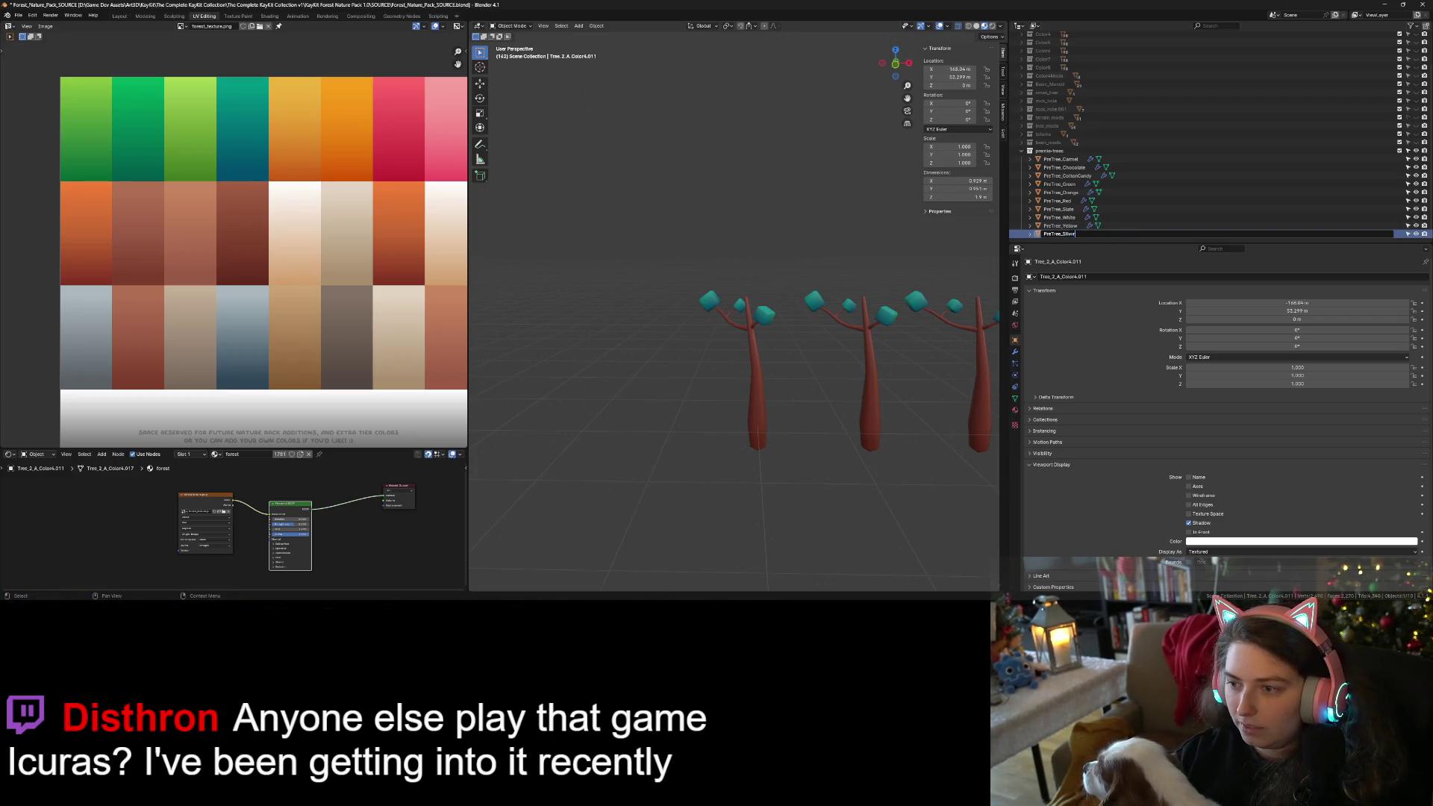
key(Return)
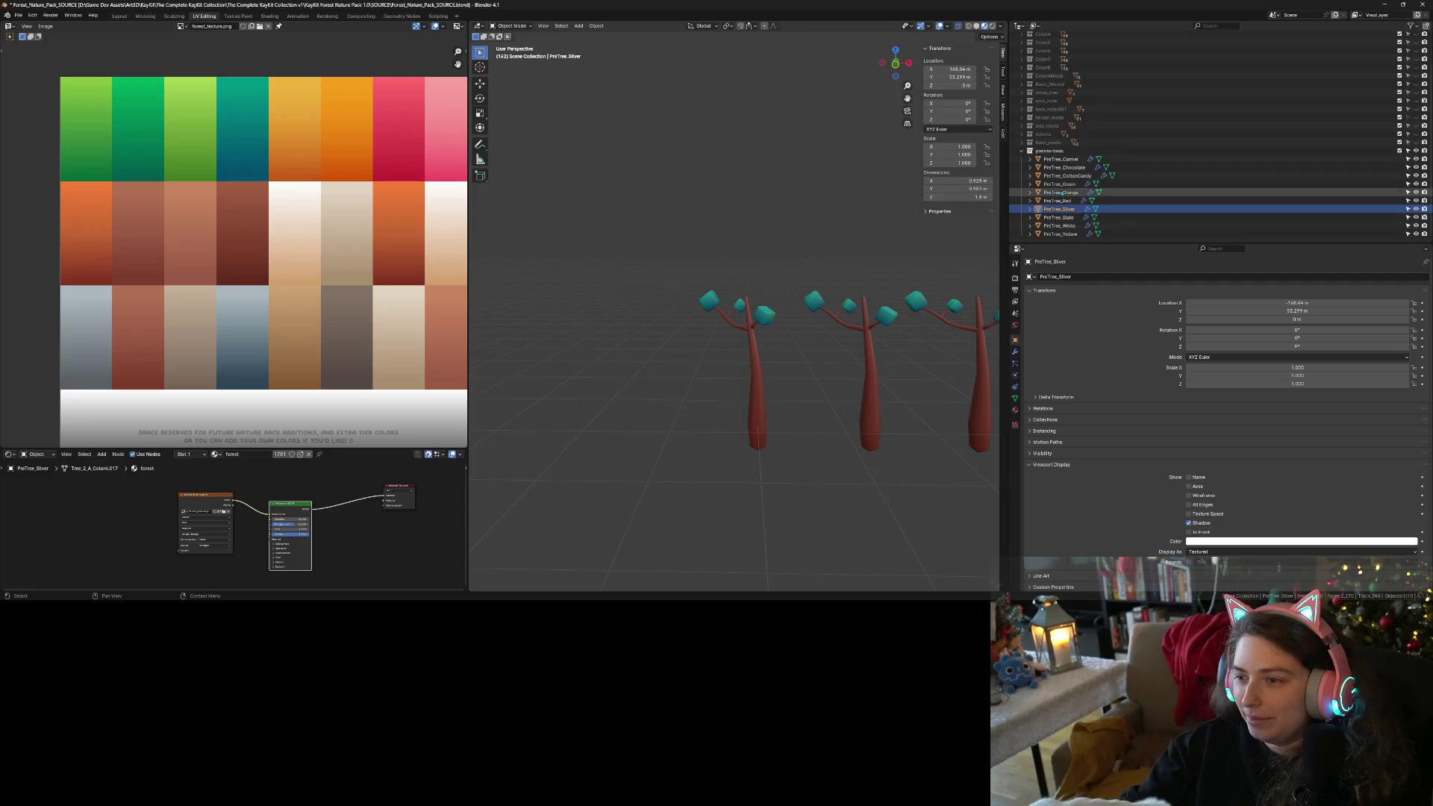
Move PreTree_Yellow's leaf UV island from the teal cell onto the orange-yellow palette cell.
click(1061, 159)
scroll(822, 371, down, 4)
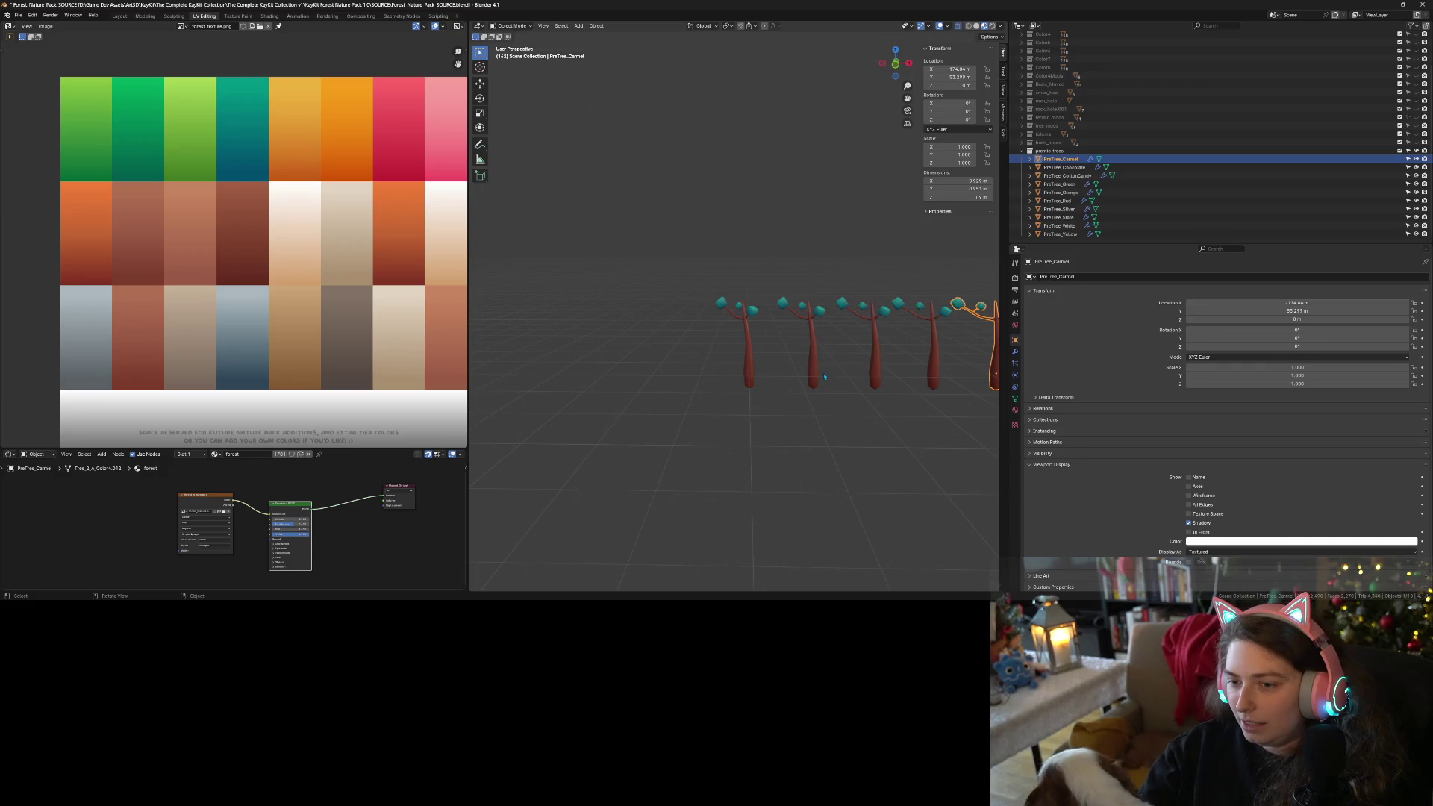
click(817, 378)
key(Tab)
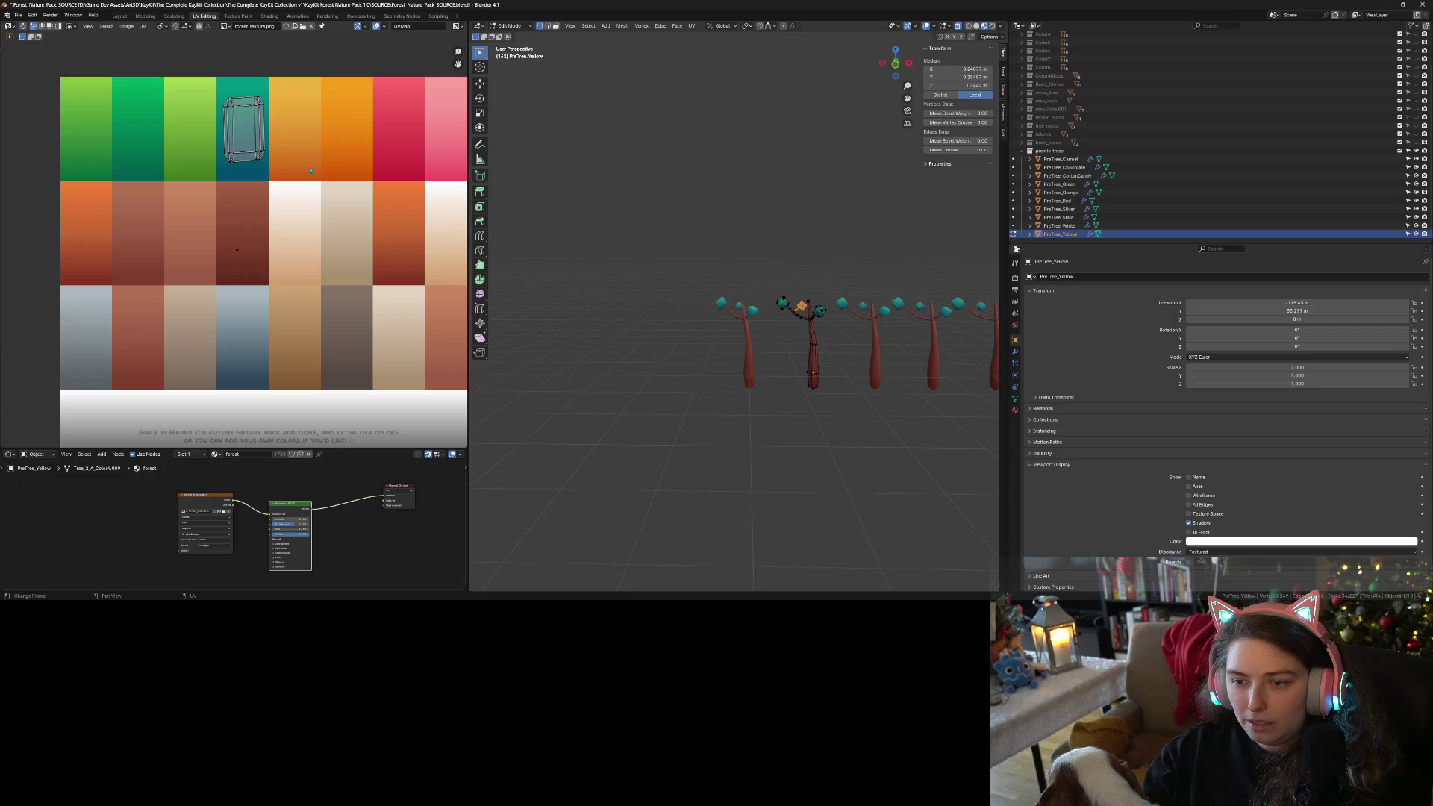
key(a)
drag(167, 66, 308, 186)
key(g)
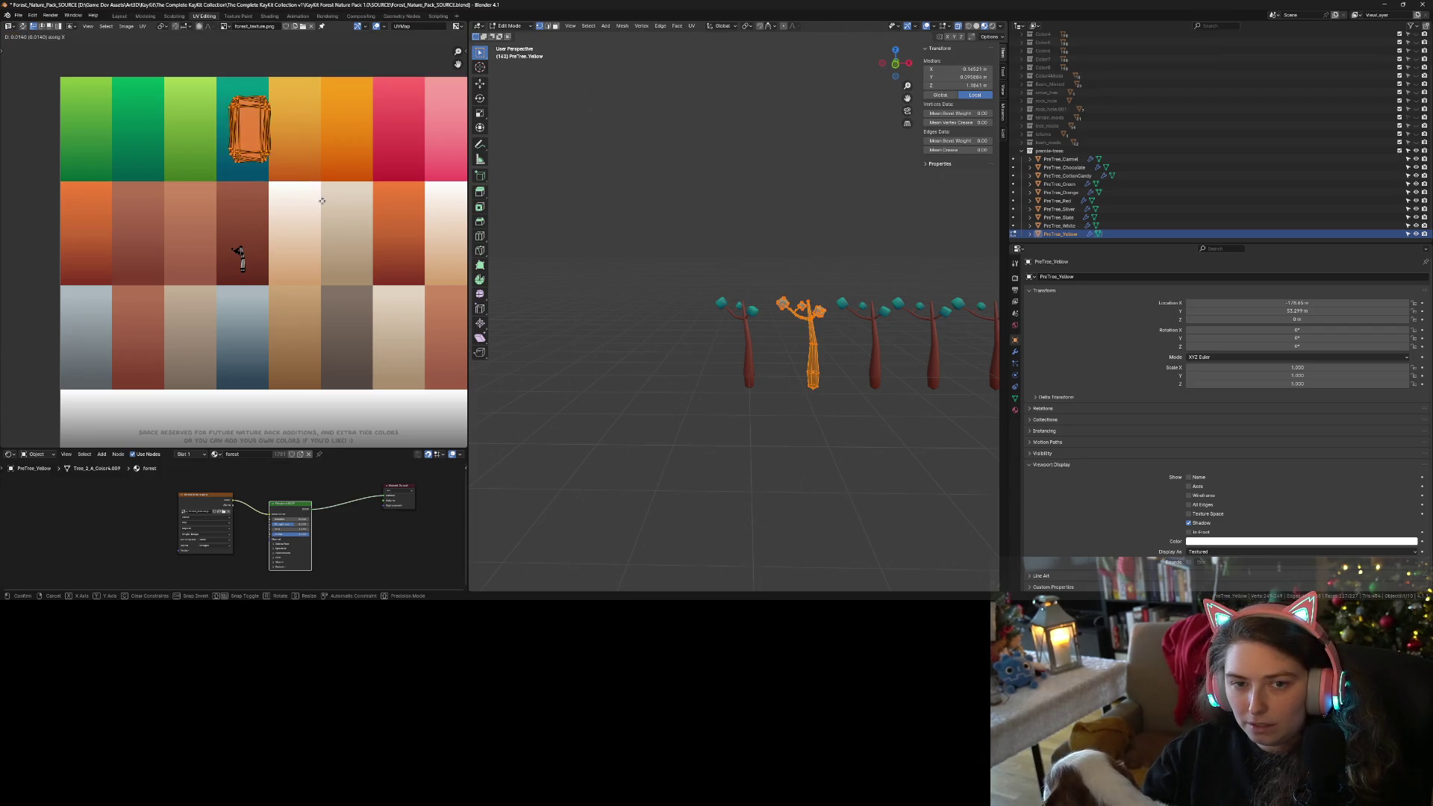
click(362, 200)
key(Tab)
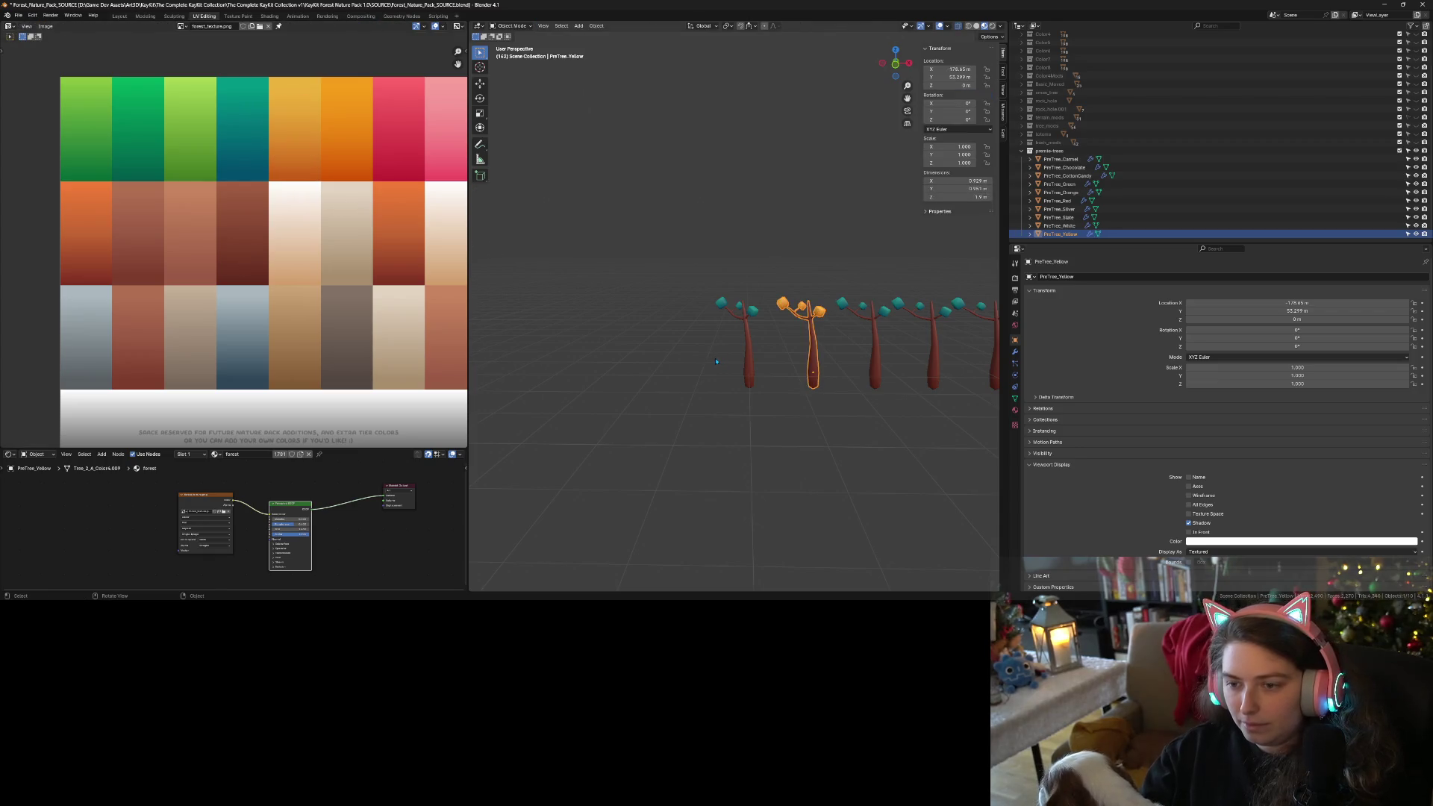
Slide PreTree_Orange's leaf UV island horizontally onto the orange palette column.
click(880, 369)
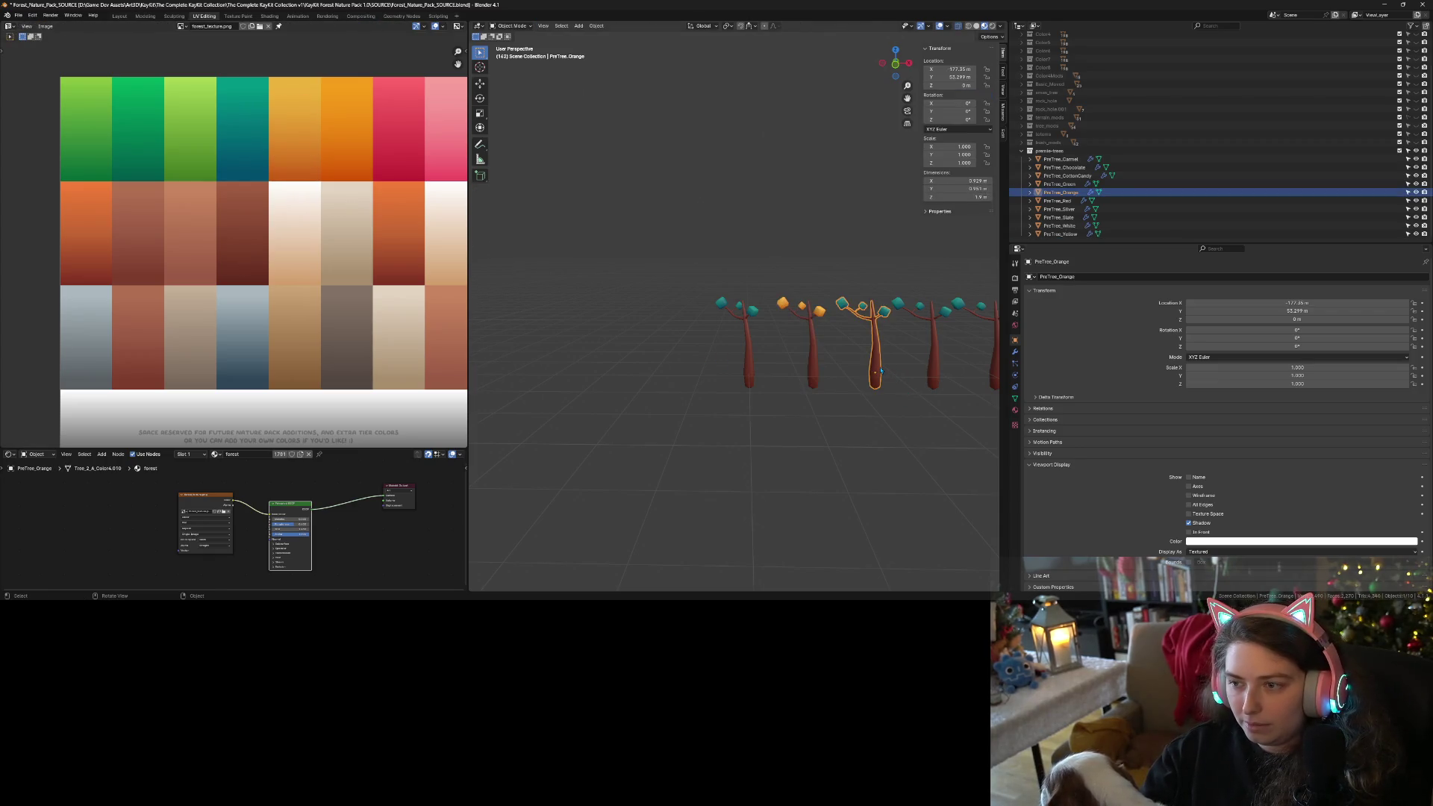
key(Tab)
key(a)
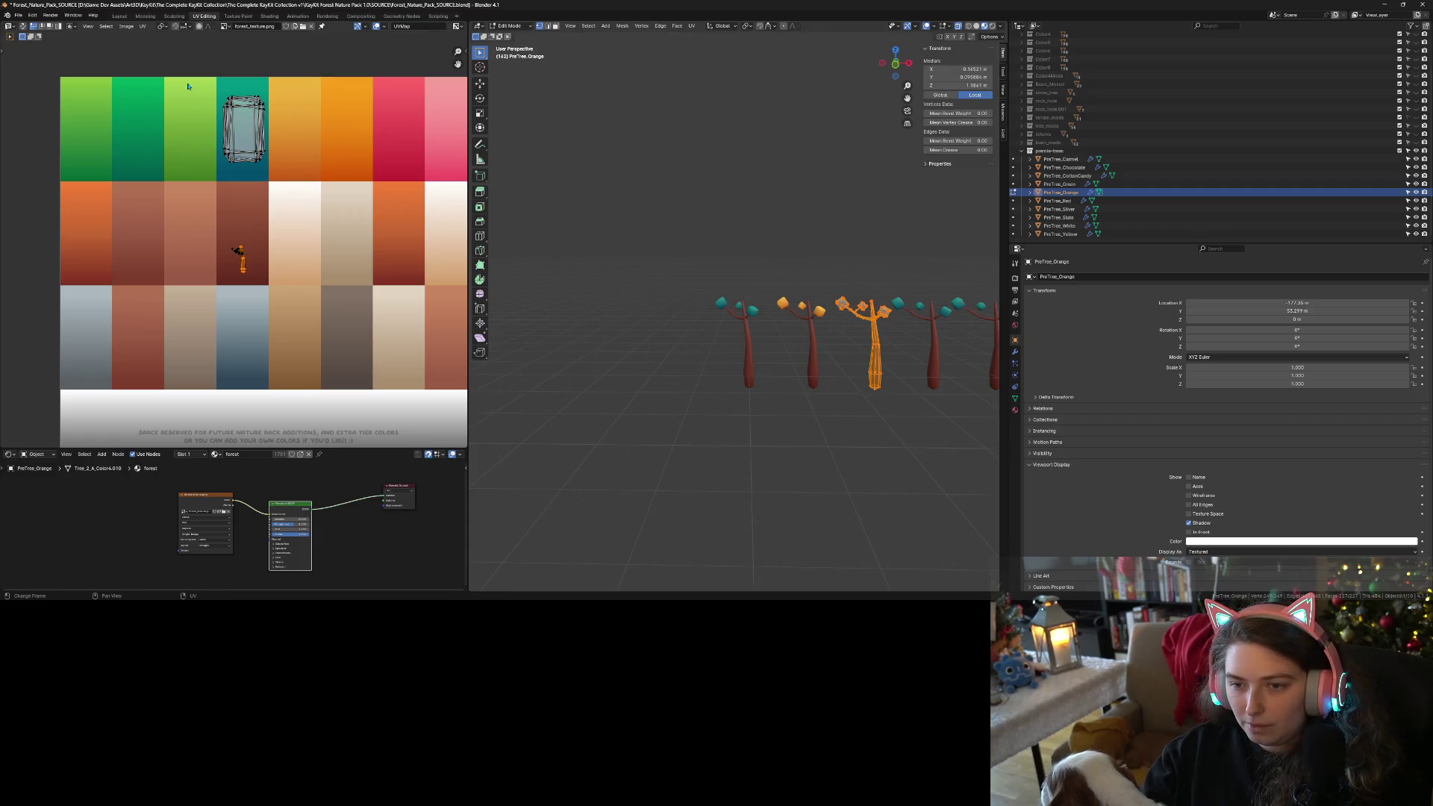
drag(181, 69, 317, 176)
key(g)
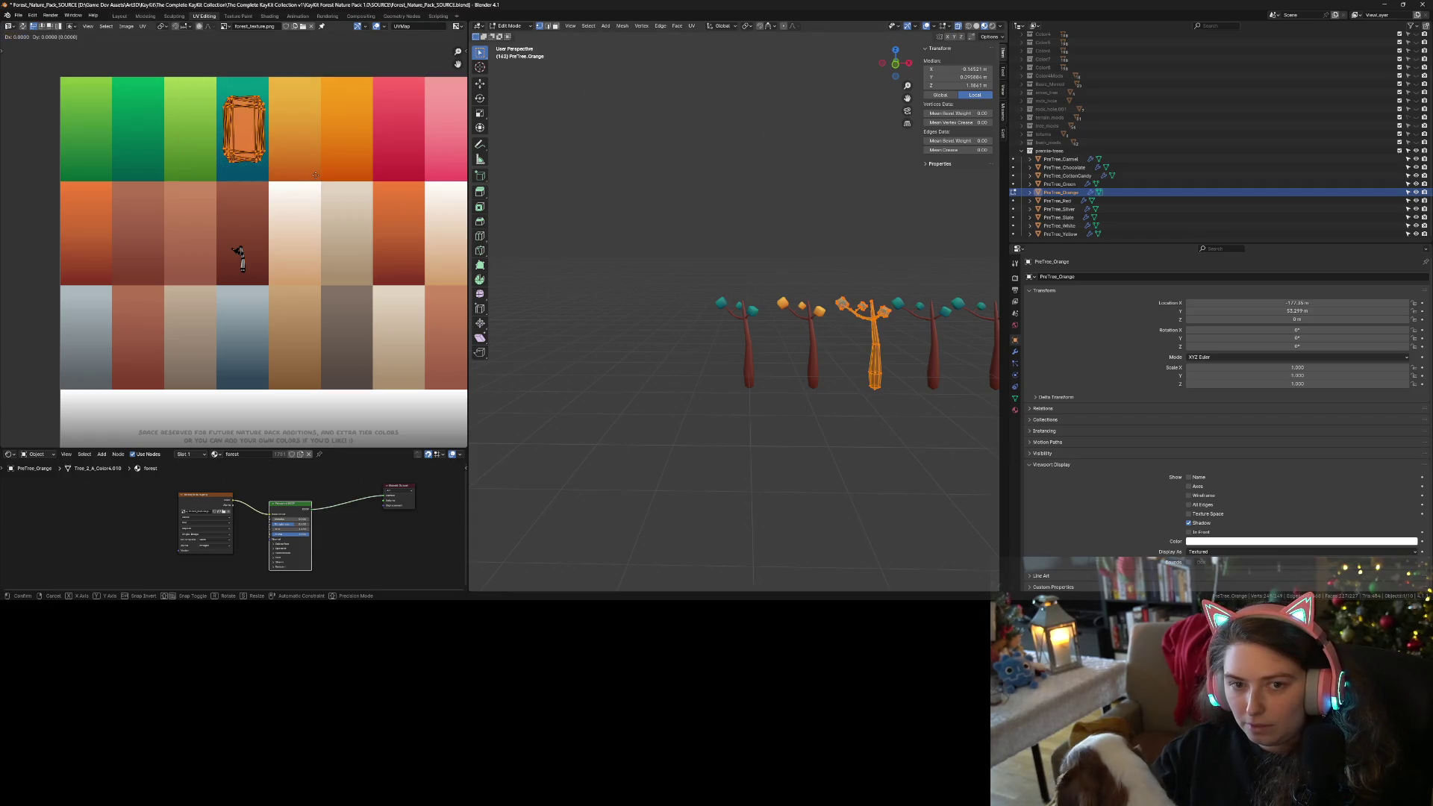
key(x)
click(418, 185)
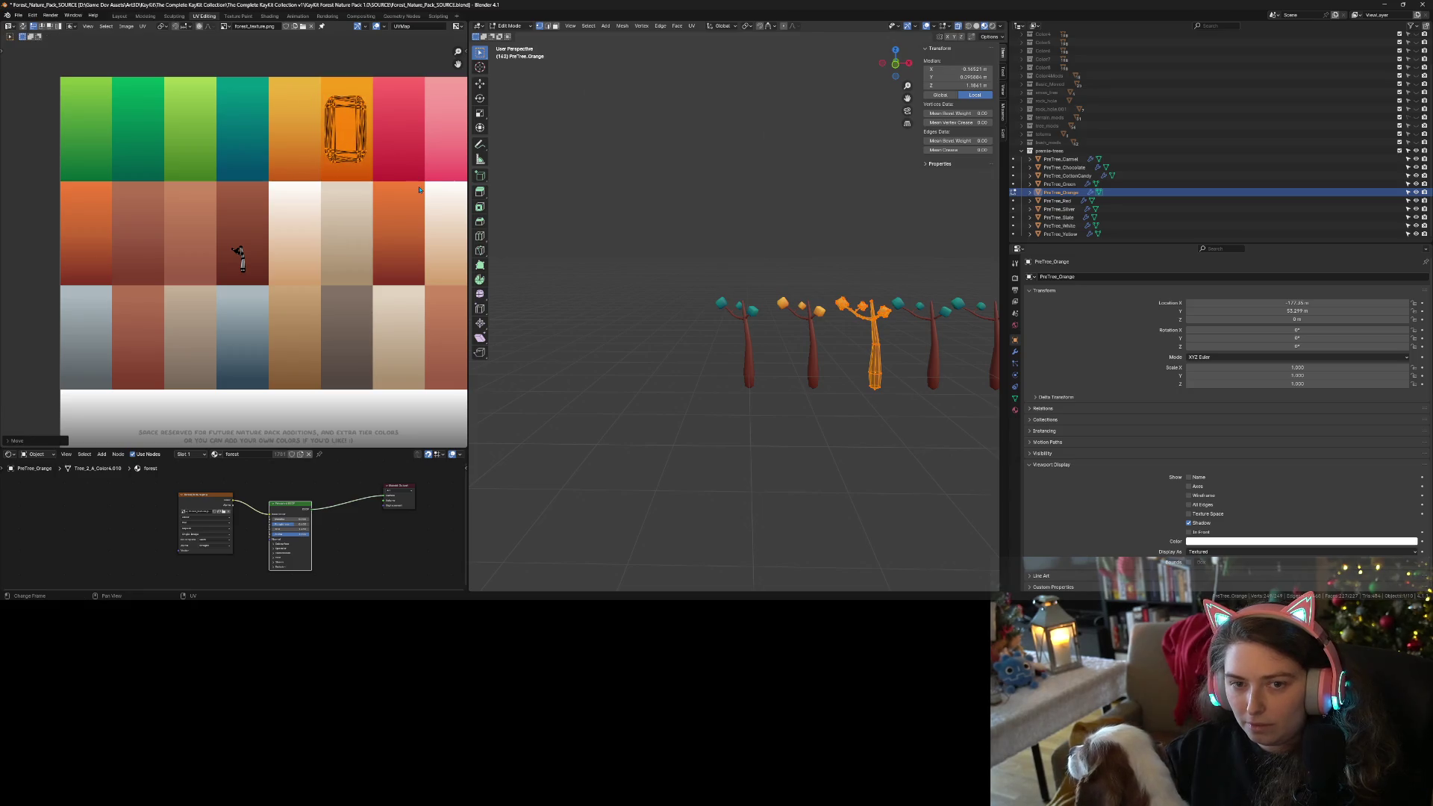
key(Tab)
Move PreTree_Red's leaf UVs horizontally onto the red palette cell.
click(931, 351)
key(KP_Decimal)
key(Tab)
key(a)
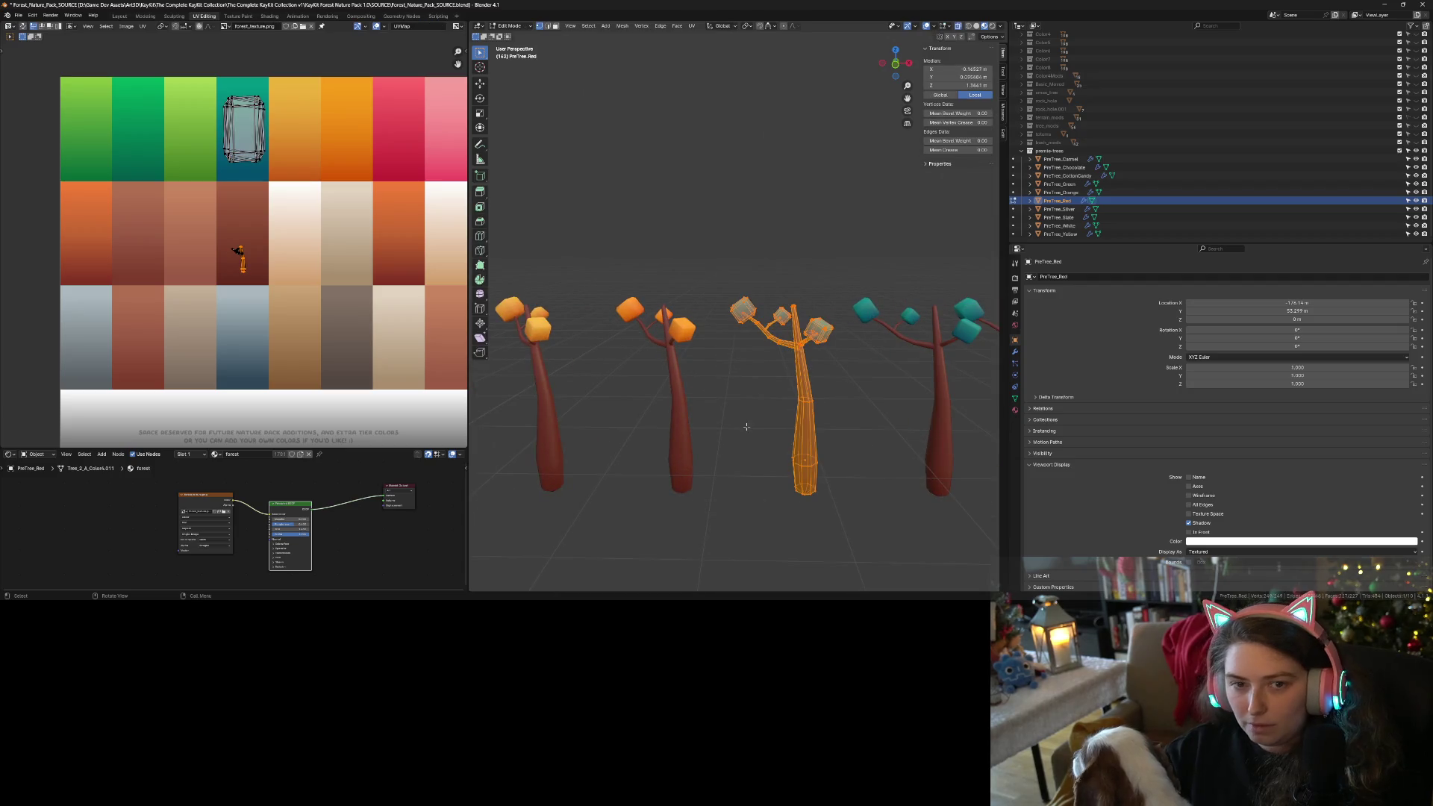
key(g)
key(x)
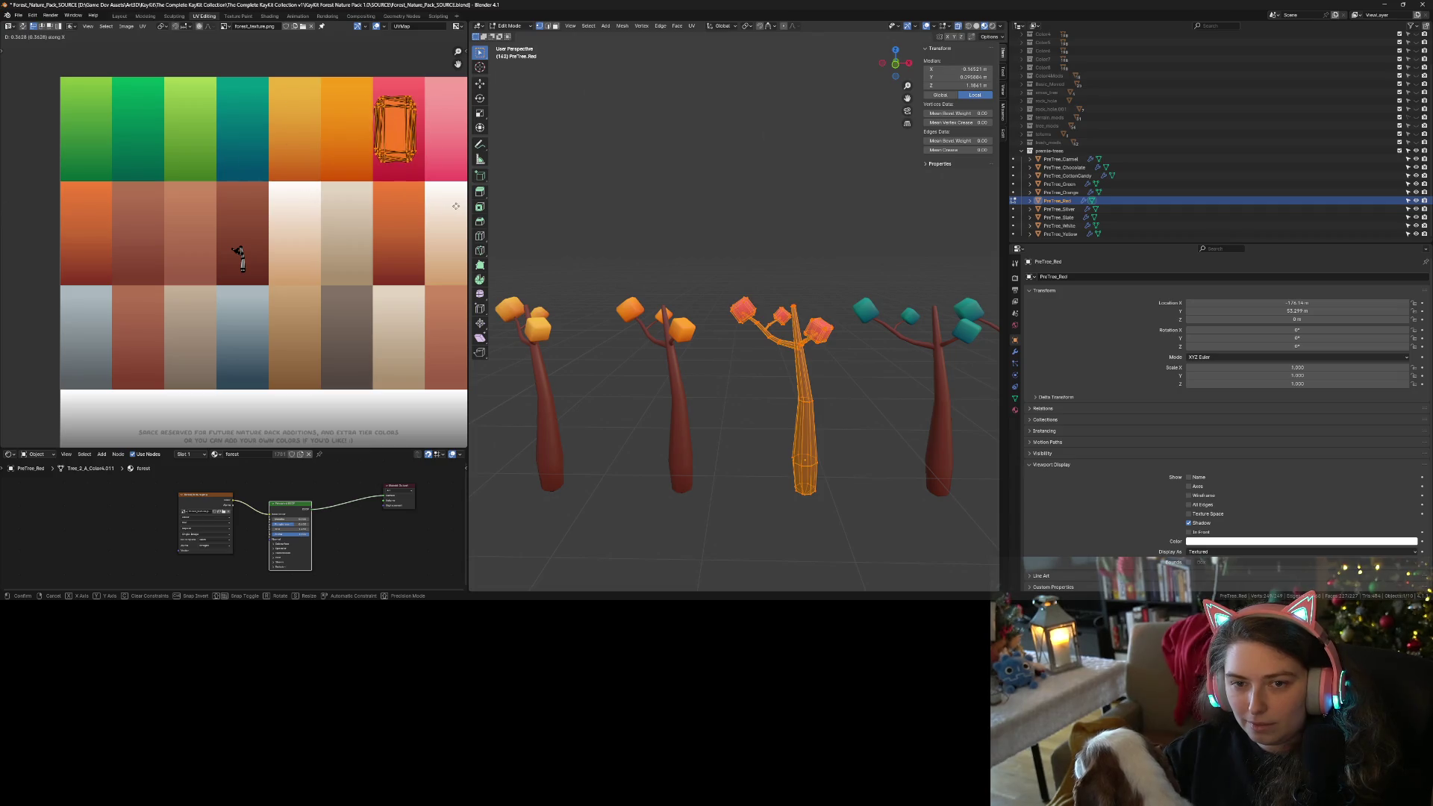
click(460, 211)
key(Tab)
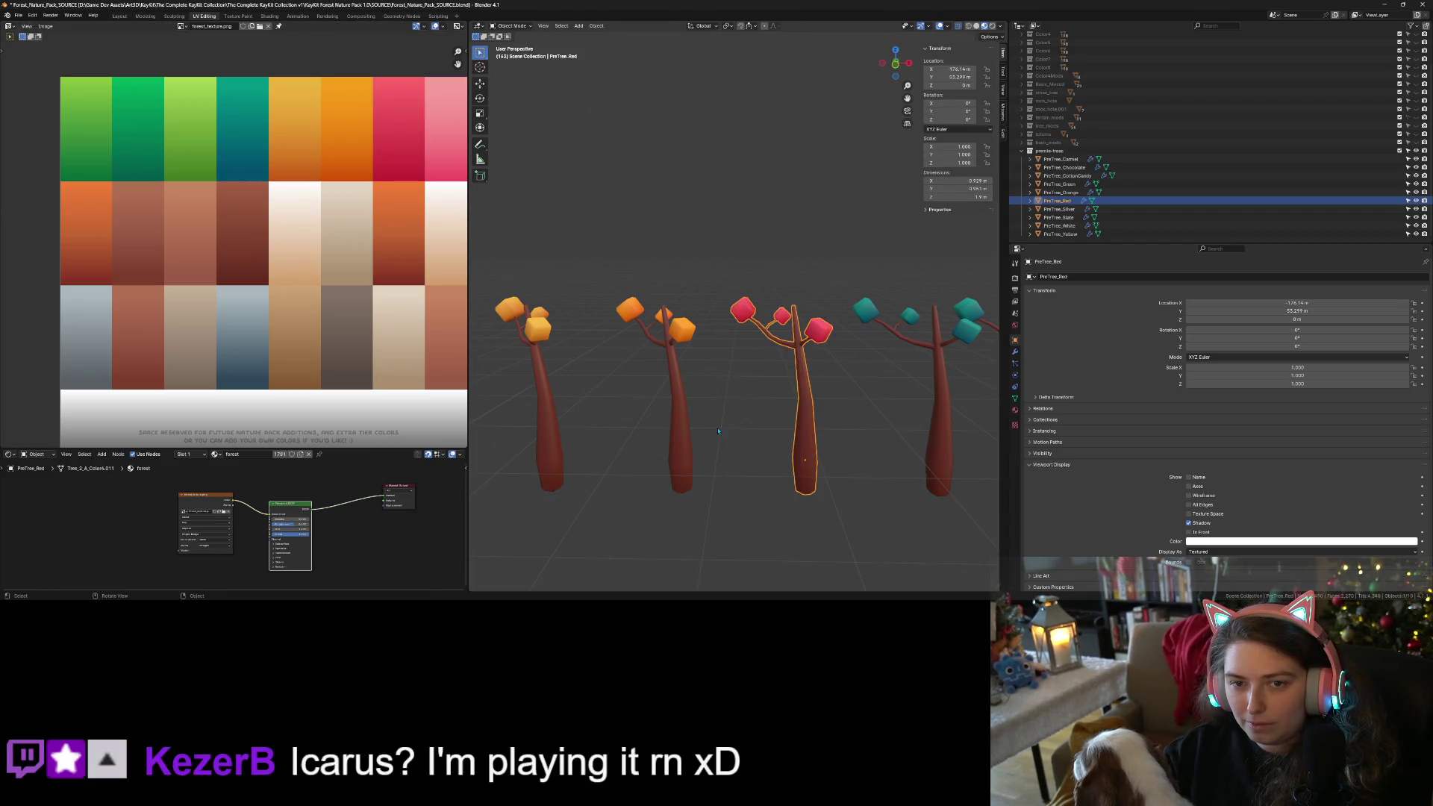
scroll(832, 475, down, 2)
scroll(832, 475, down, 3)
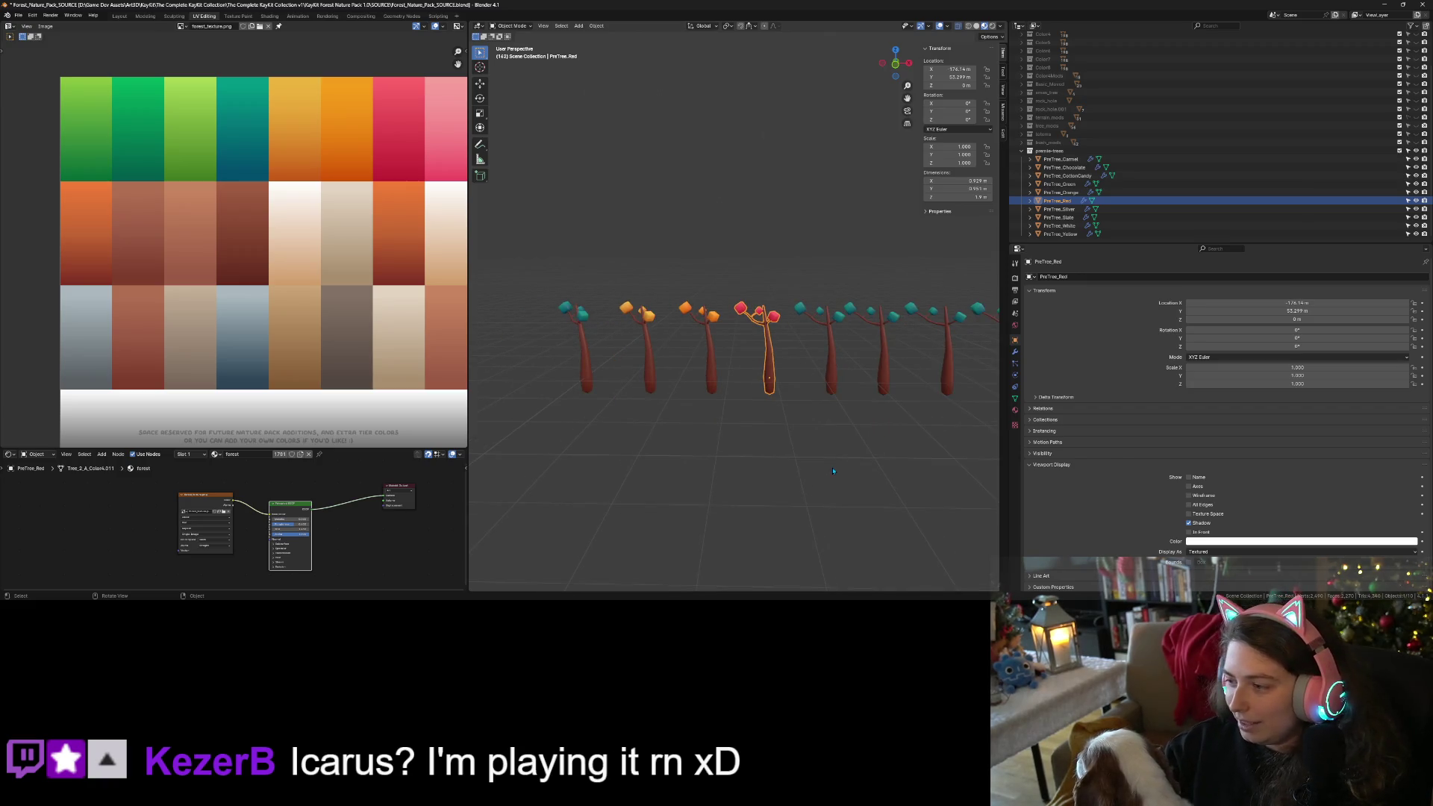
Box-select PreTree_Carmel's leaf UV island and move it onto the caramel-brown cell.
click(831, 369)
key(Tab)
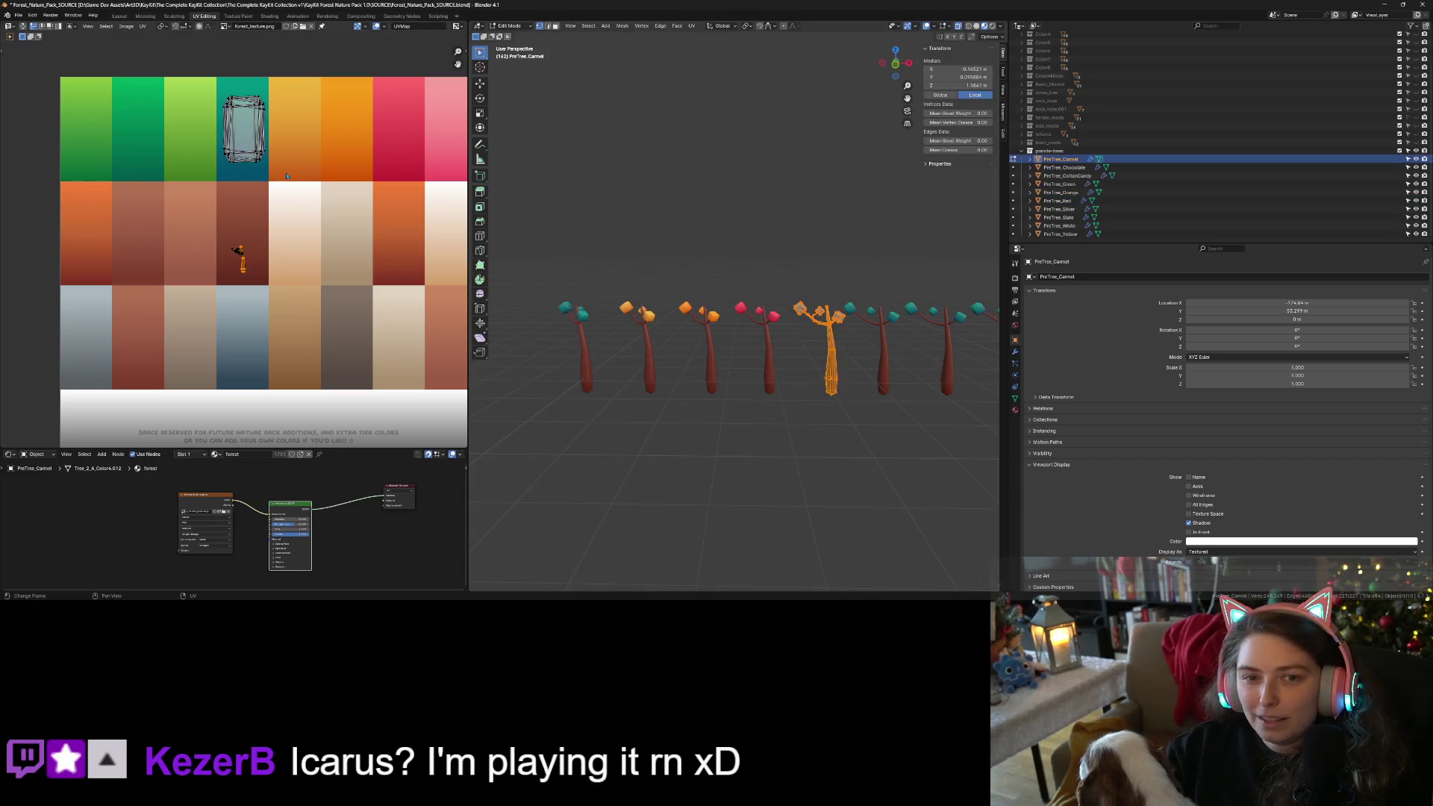
key(b)
drag(183, 75, 306, 183)
key(g)
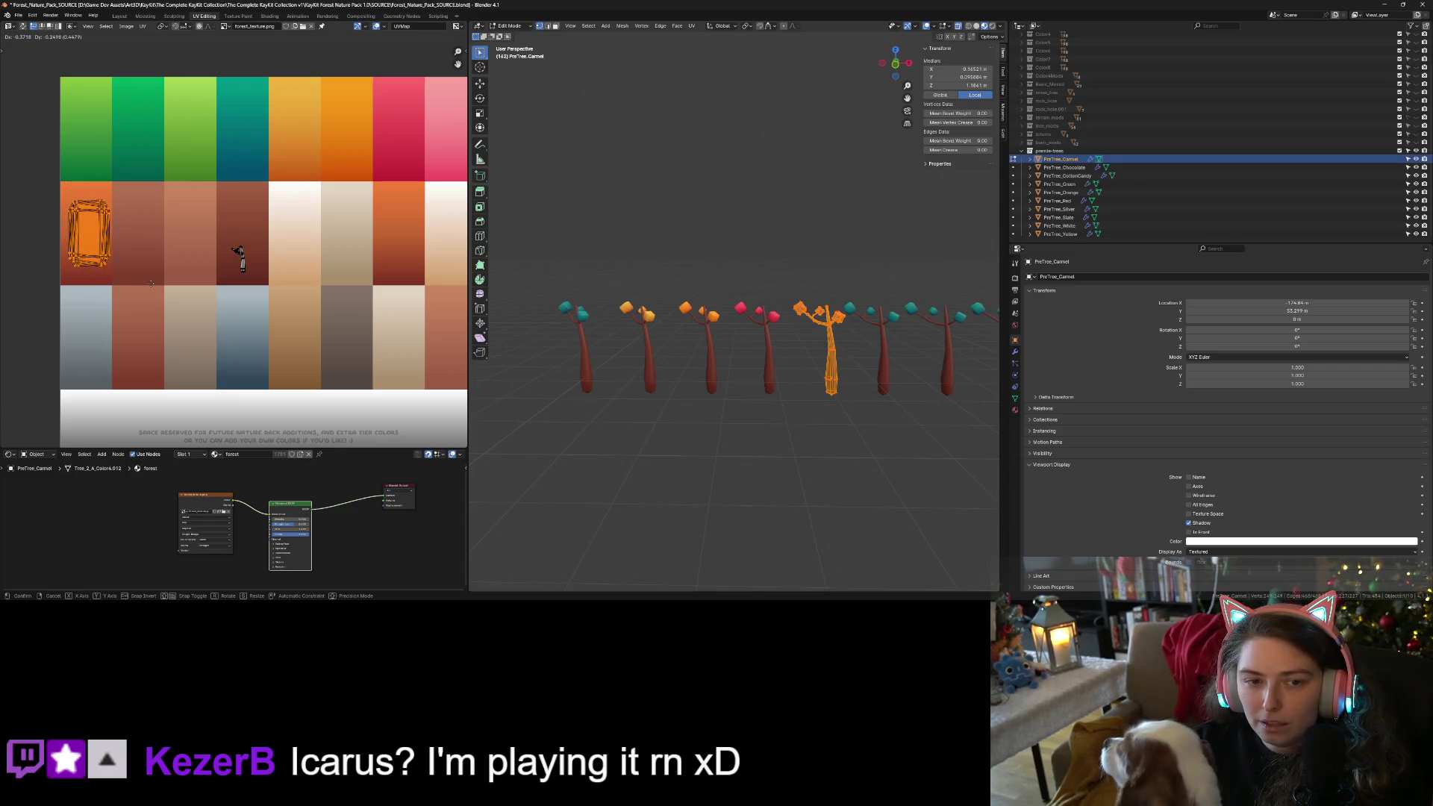
click(153, 282)
key(Tab)
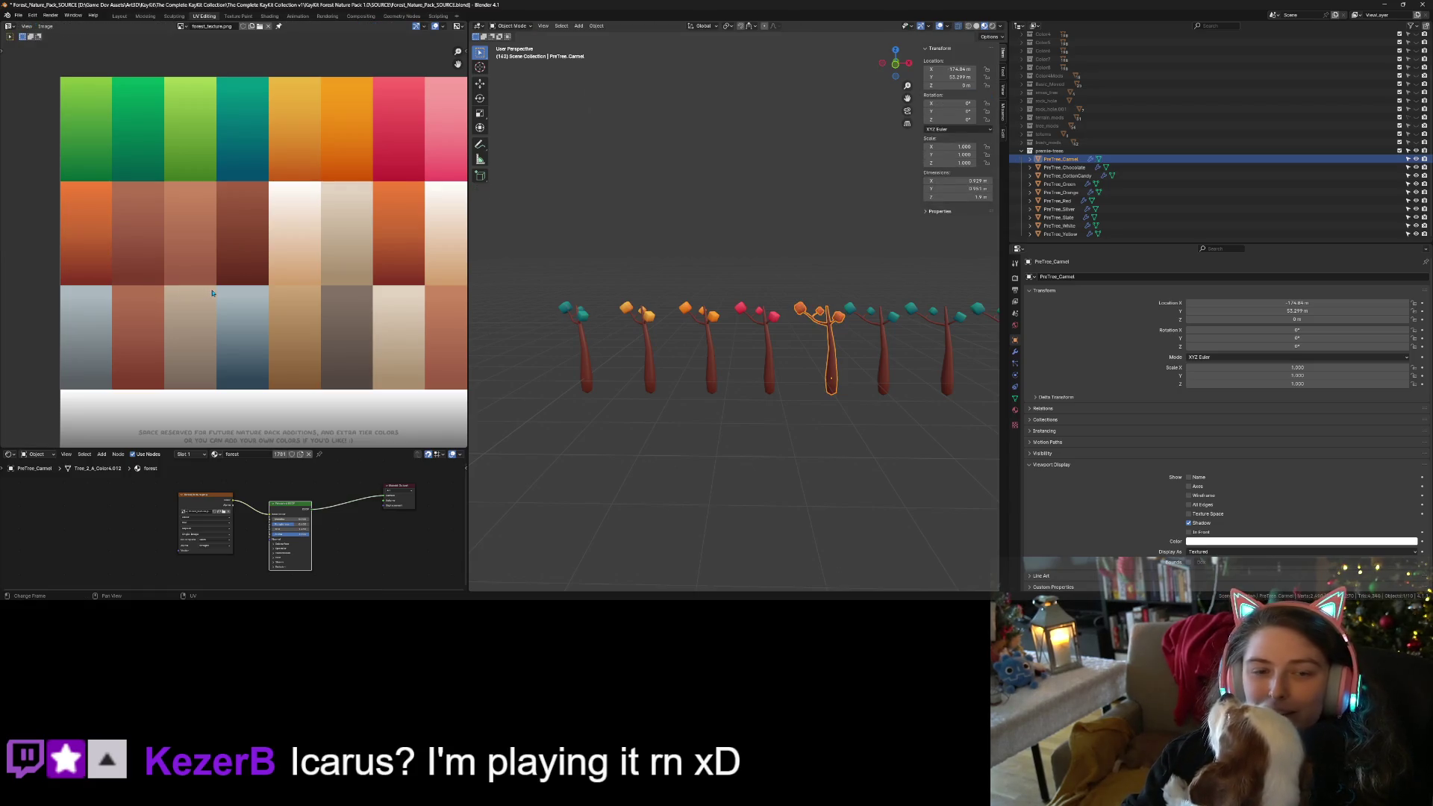
Move PreTree_Chocolate's leaf UV island onto the dark brown swatch, adjusting it twice.
click(885, 383)
key(Tab)
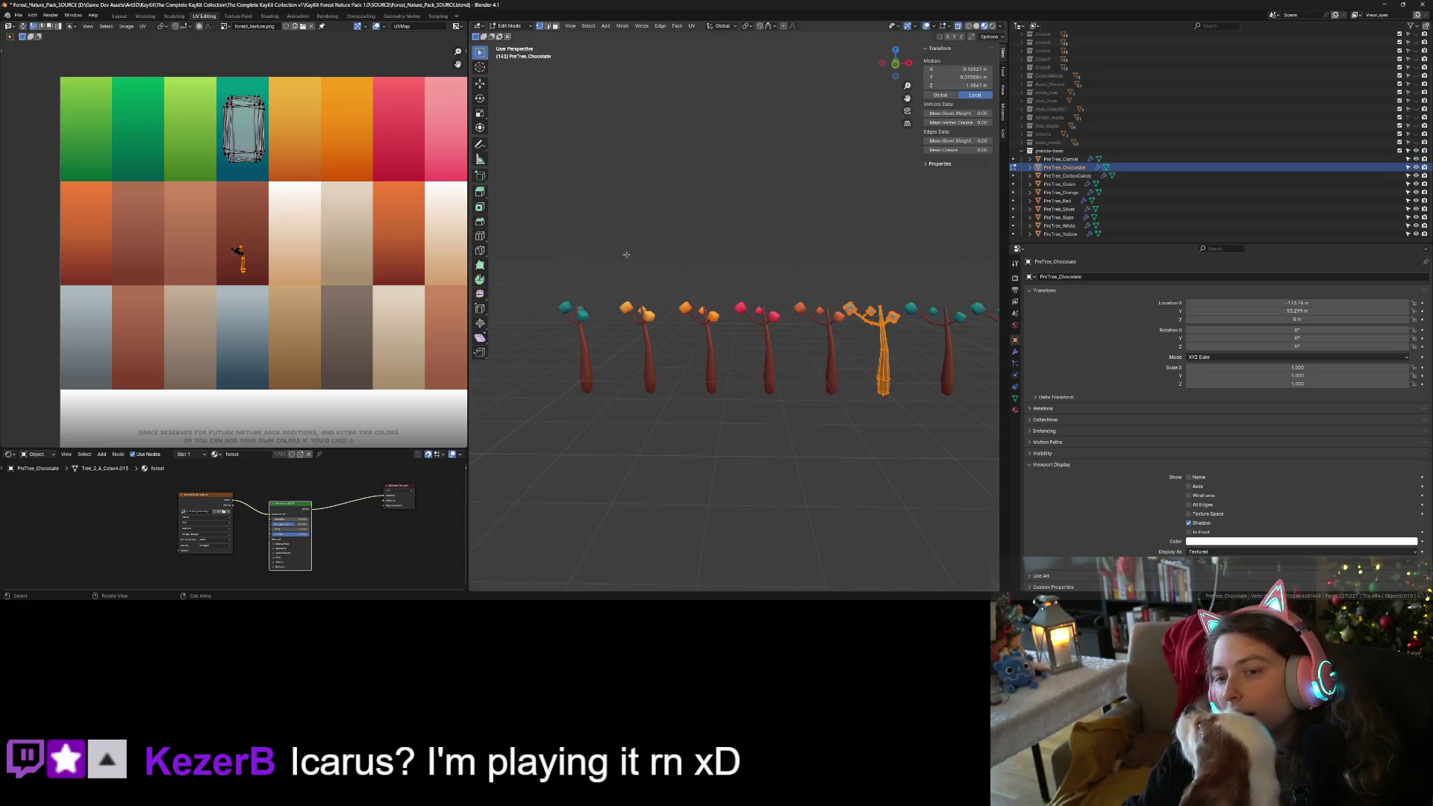
key(ctrl+i)
key(g)
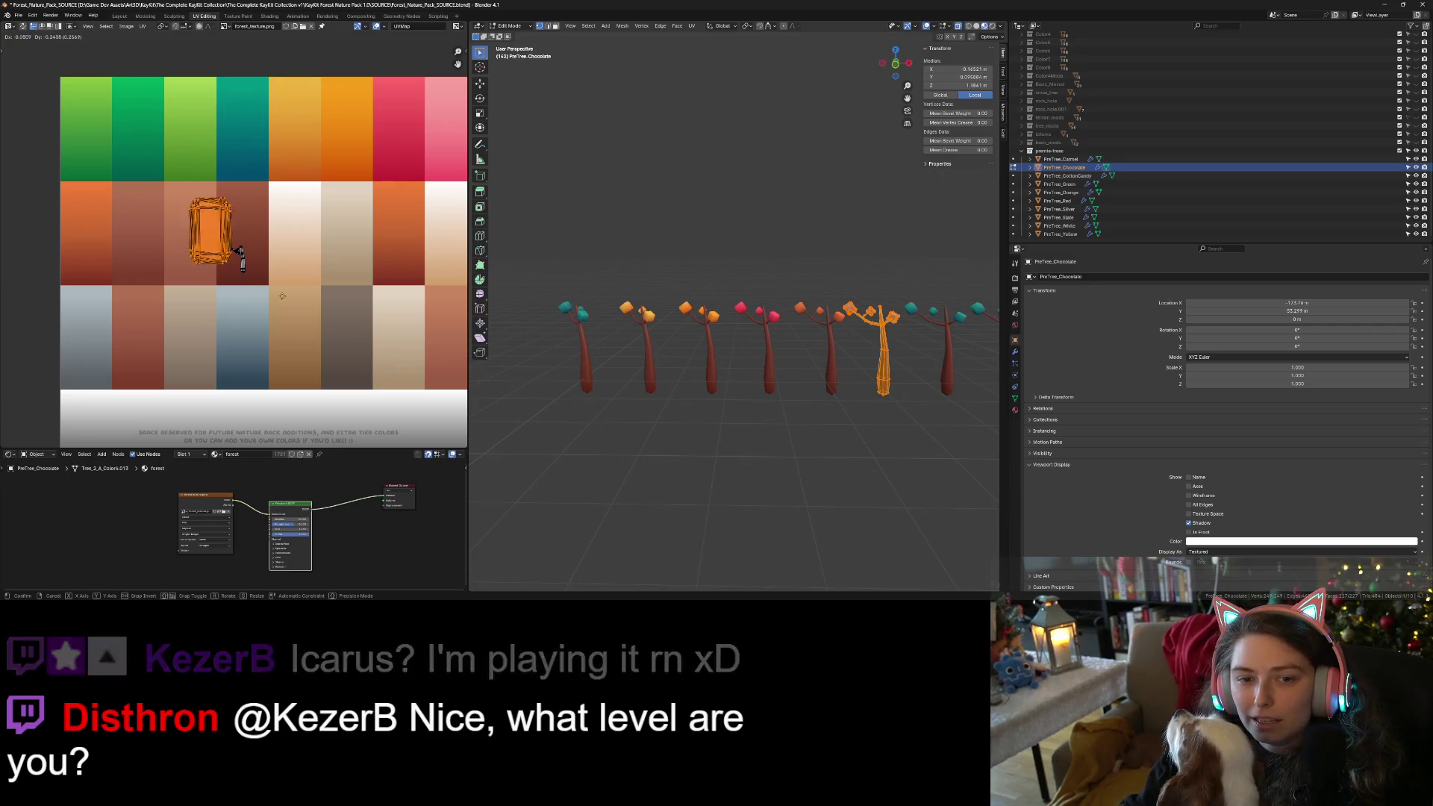
click(303, 286)
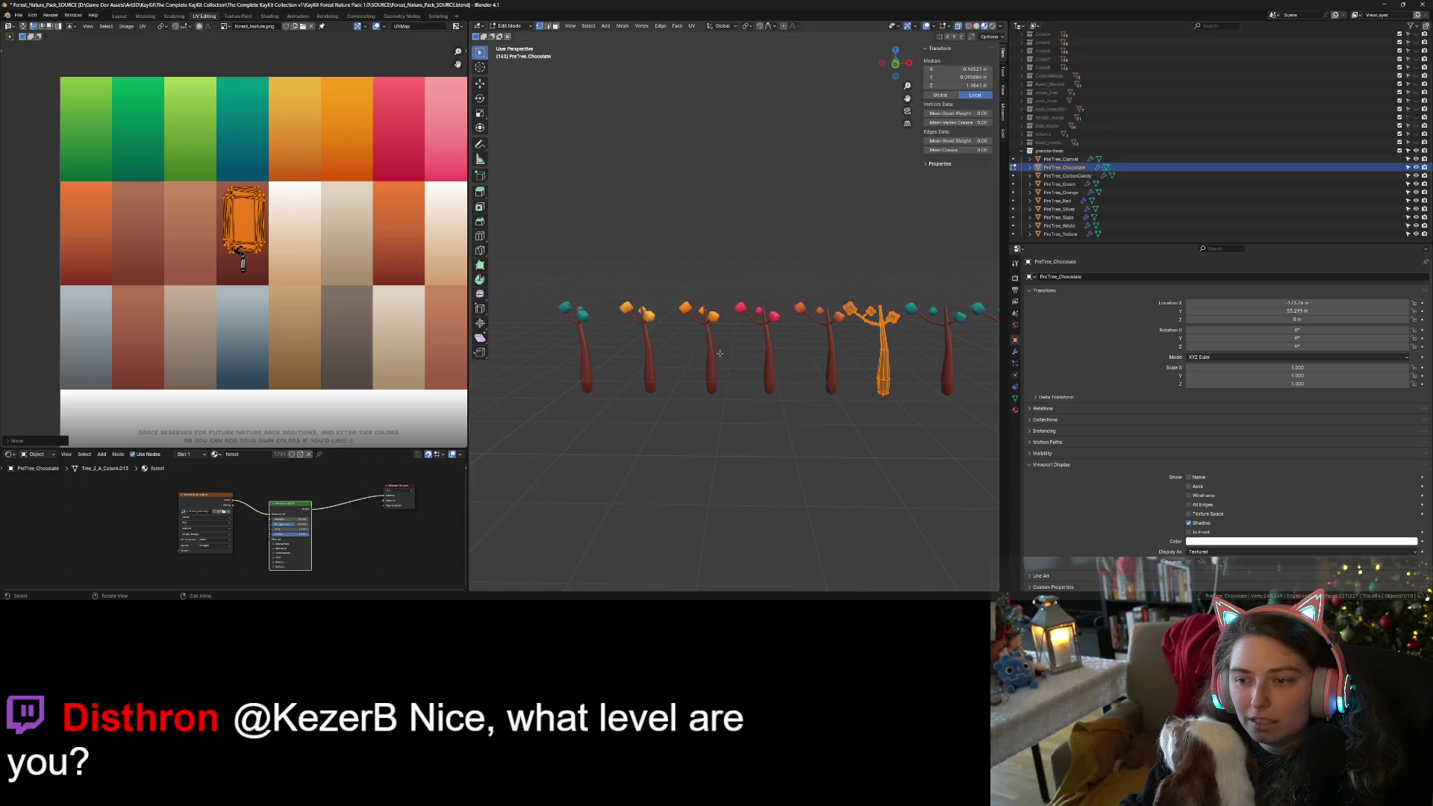
scroll(901, 444, up, 5)
key(Tab)
drag(902, 443, 803, 413)
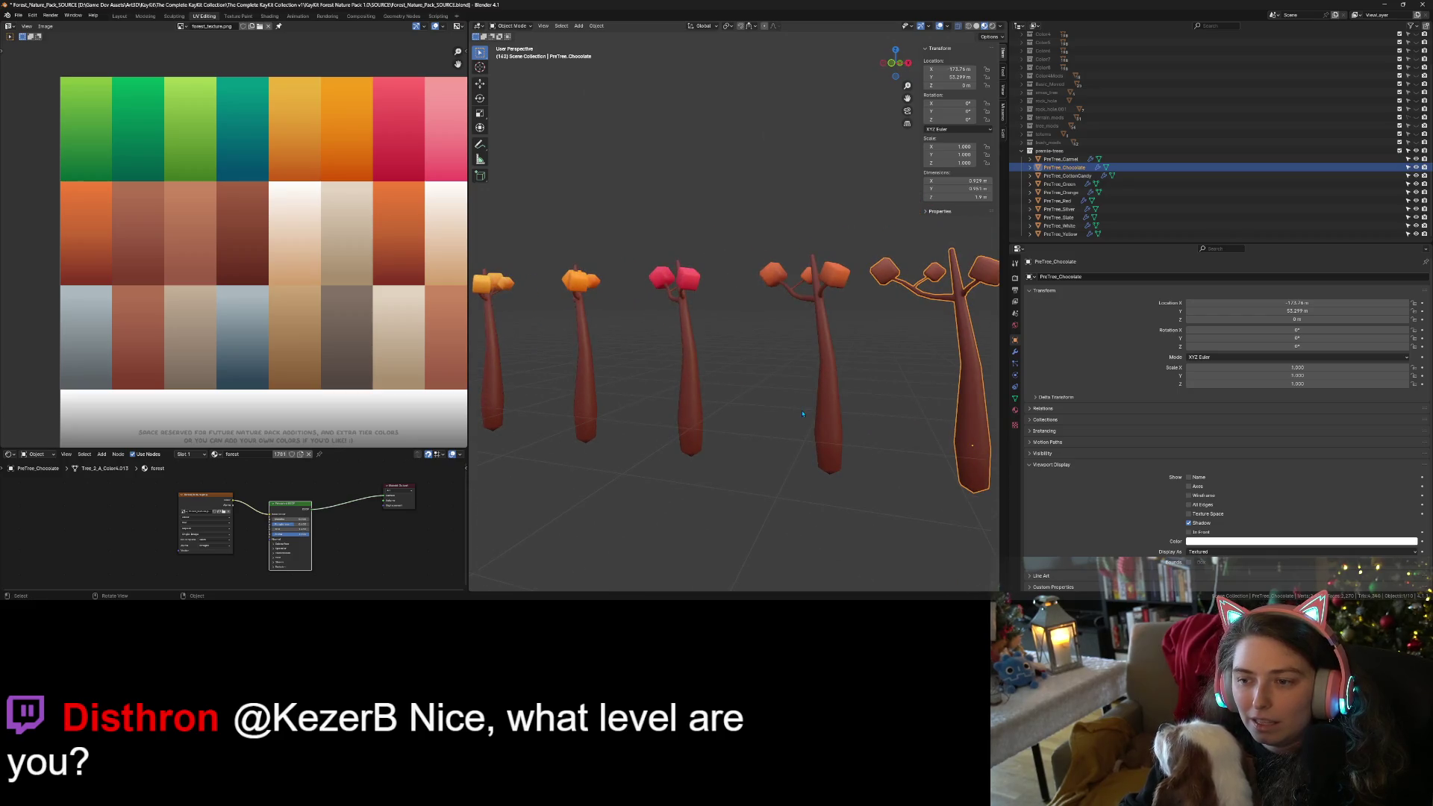
key(Tab)
key(g)
click(312, 221)
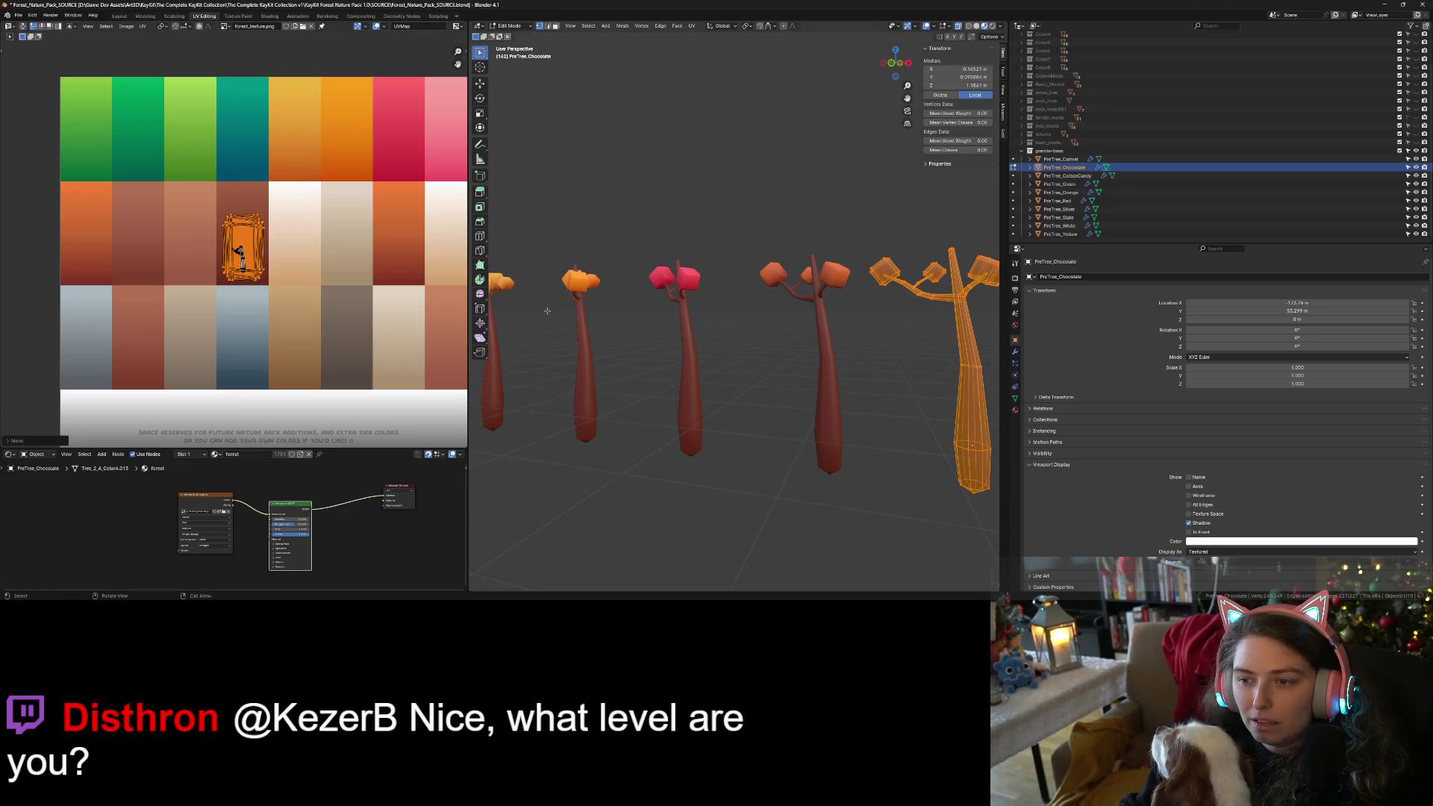
key(Tab)
scroll(897, 445, down, 4)
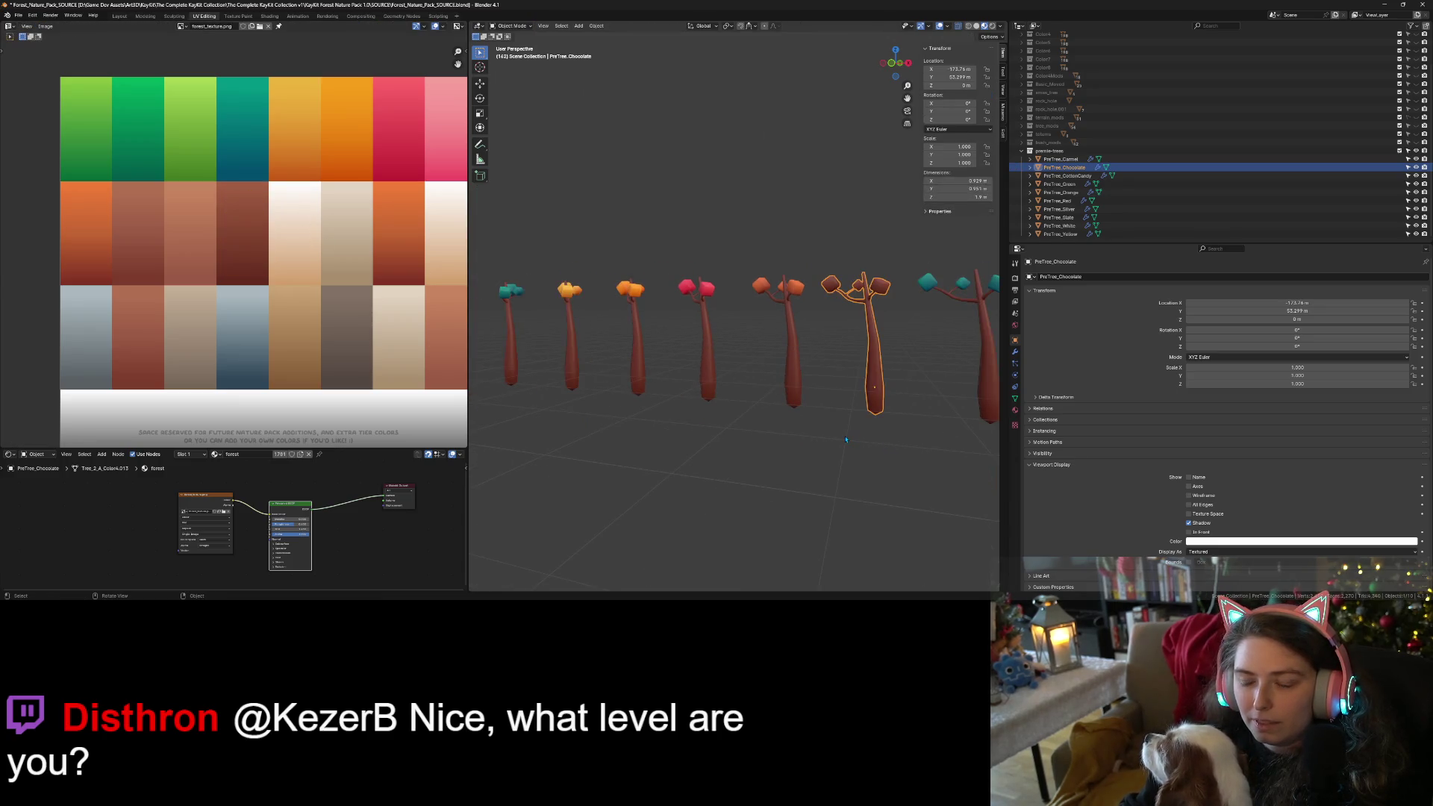
Slide PreTree_CottonCandy's leaf UV island horizontally onto the pink swatch.
click(937, 376)
key(Tab)
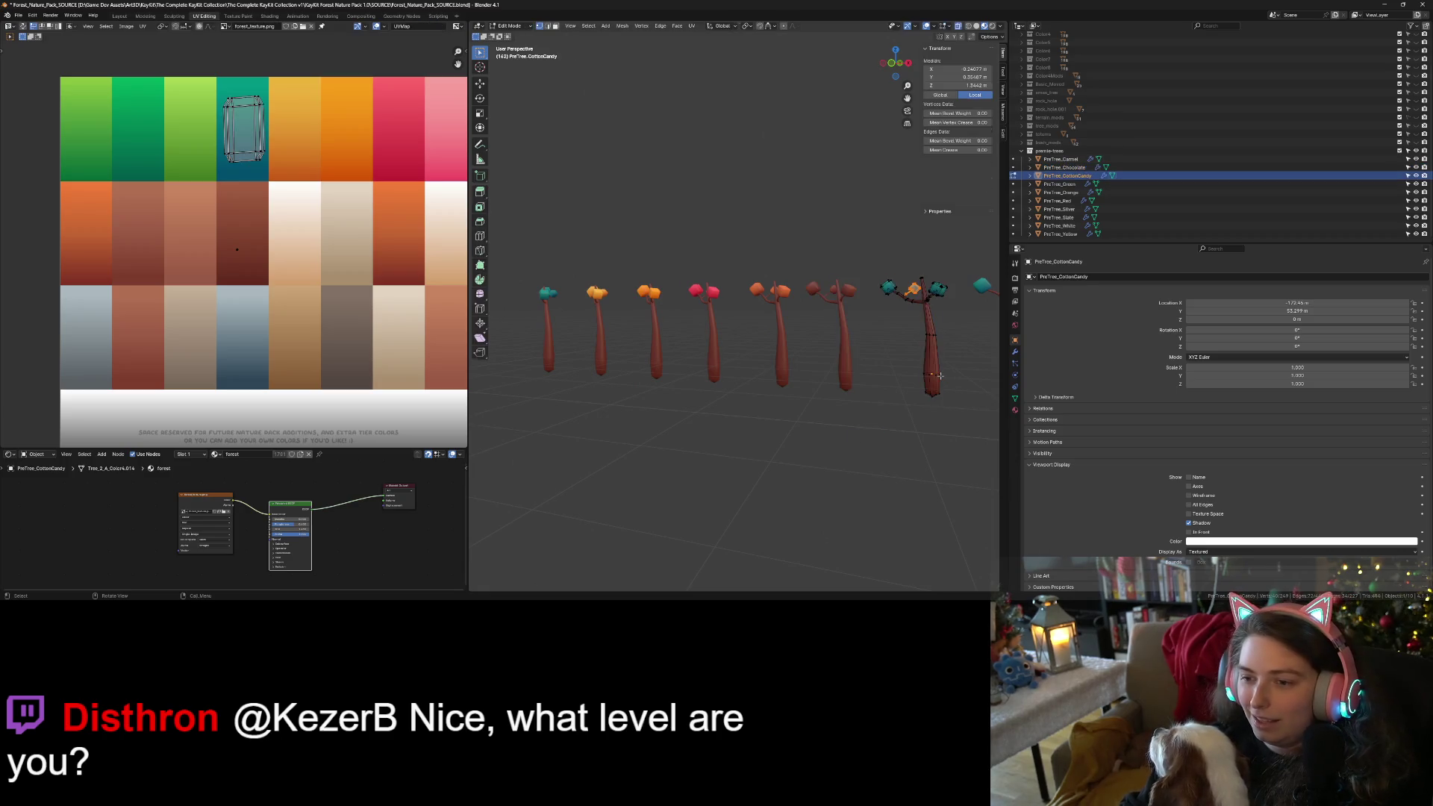
key(a)
mouse_move(186, 78)
mouse_down()
mouse_move(257, 97)
mouse_move(301, 189)
mouse_up()
key(g)
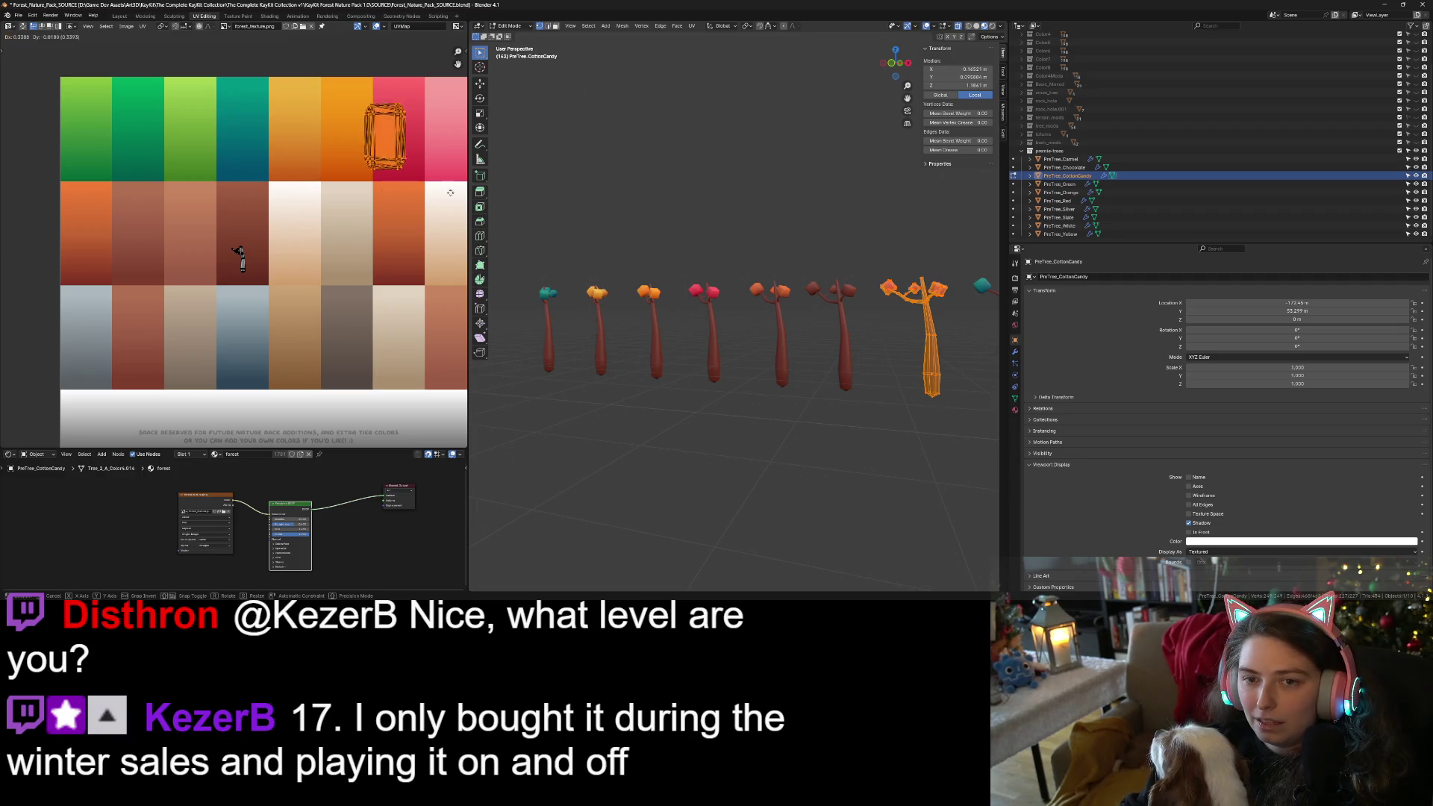
key(x)
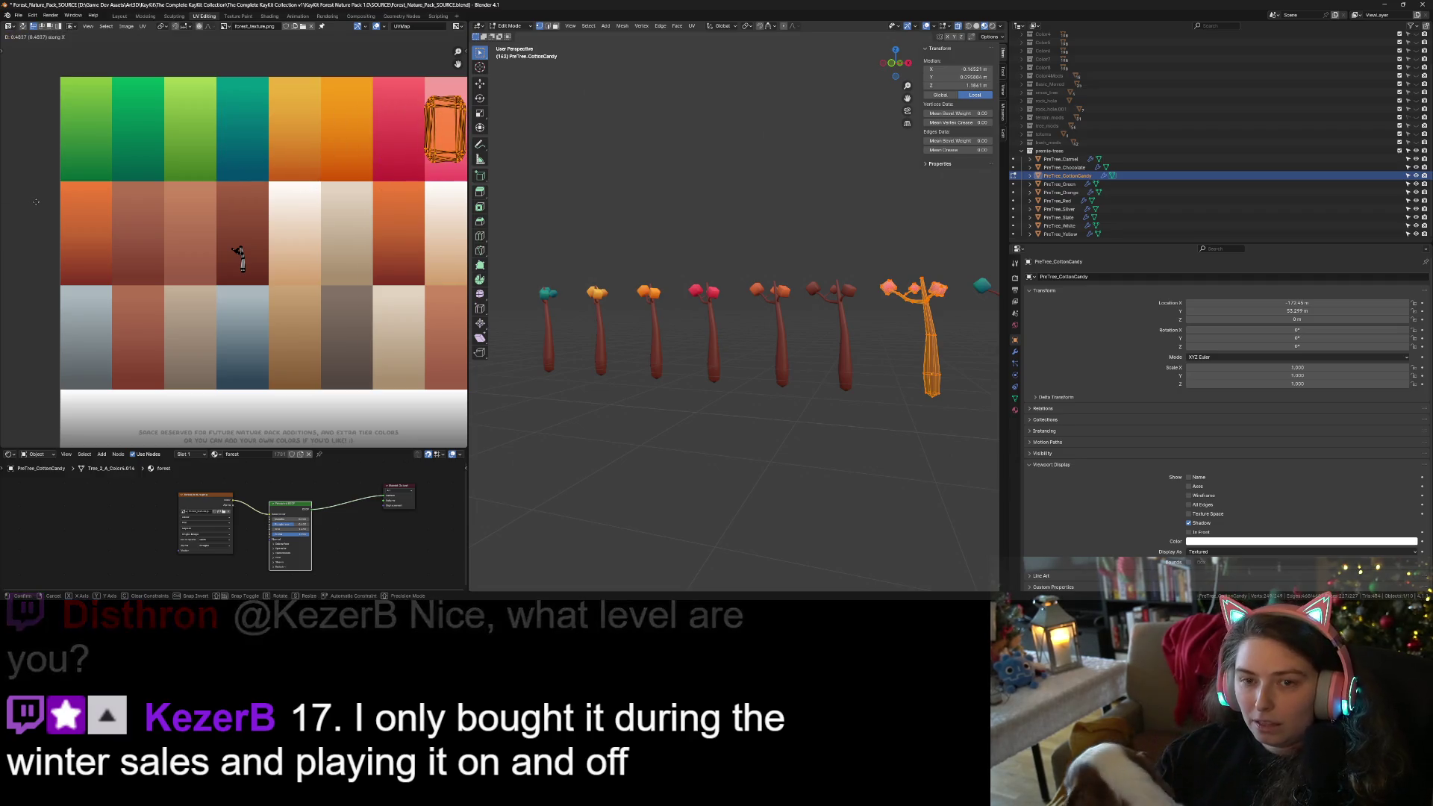
click(239, 258)
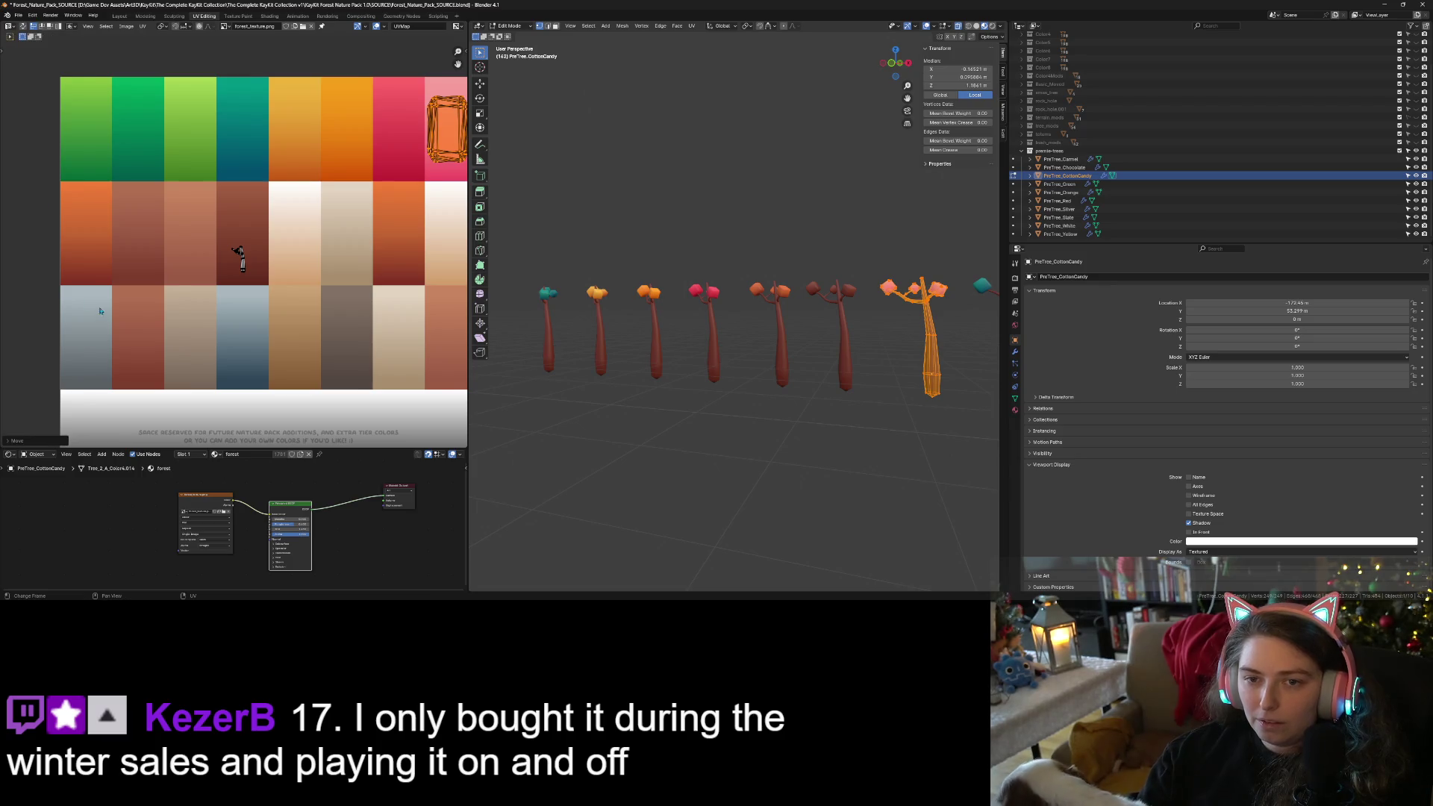
scroll(238, 258, down, 1)
scroll(239, 257, up, 3)
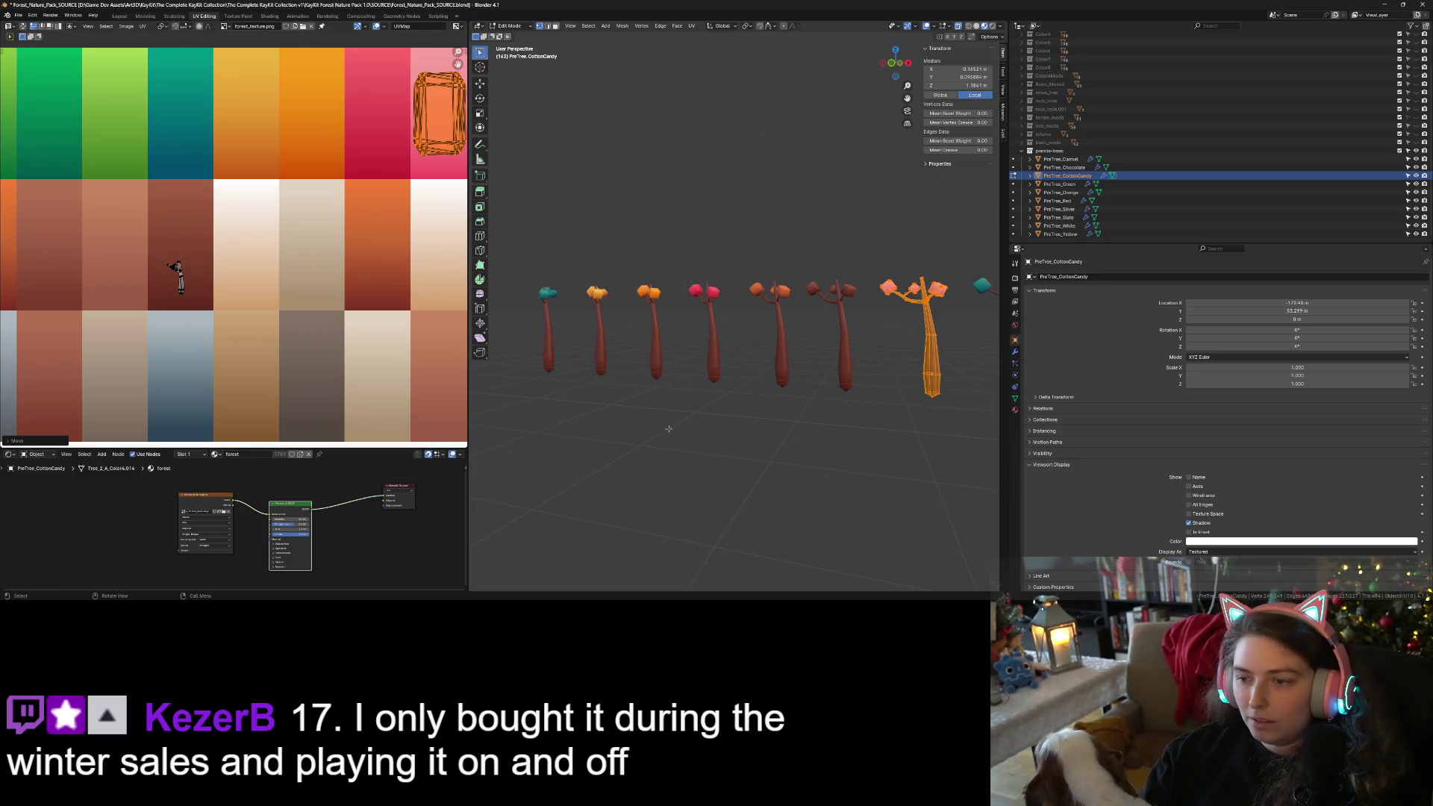
Move PreTree_White's leaf UV island onto the white palette swatch.
key(Tab)
drag(778, 451, 739, 403)
click(735, 375)
key(Tab)
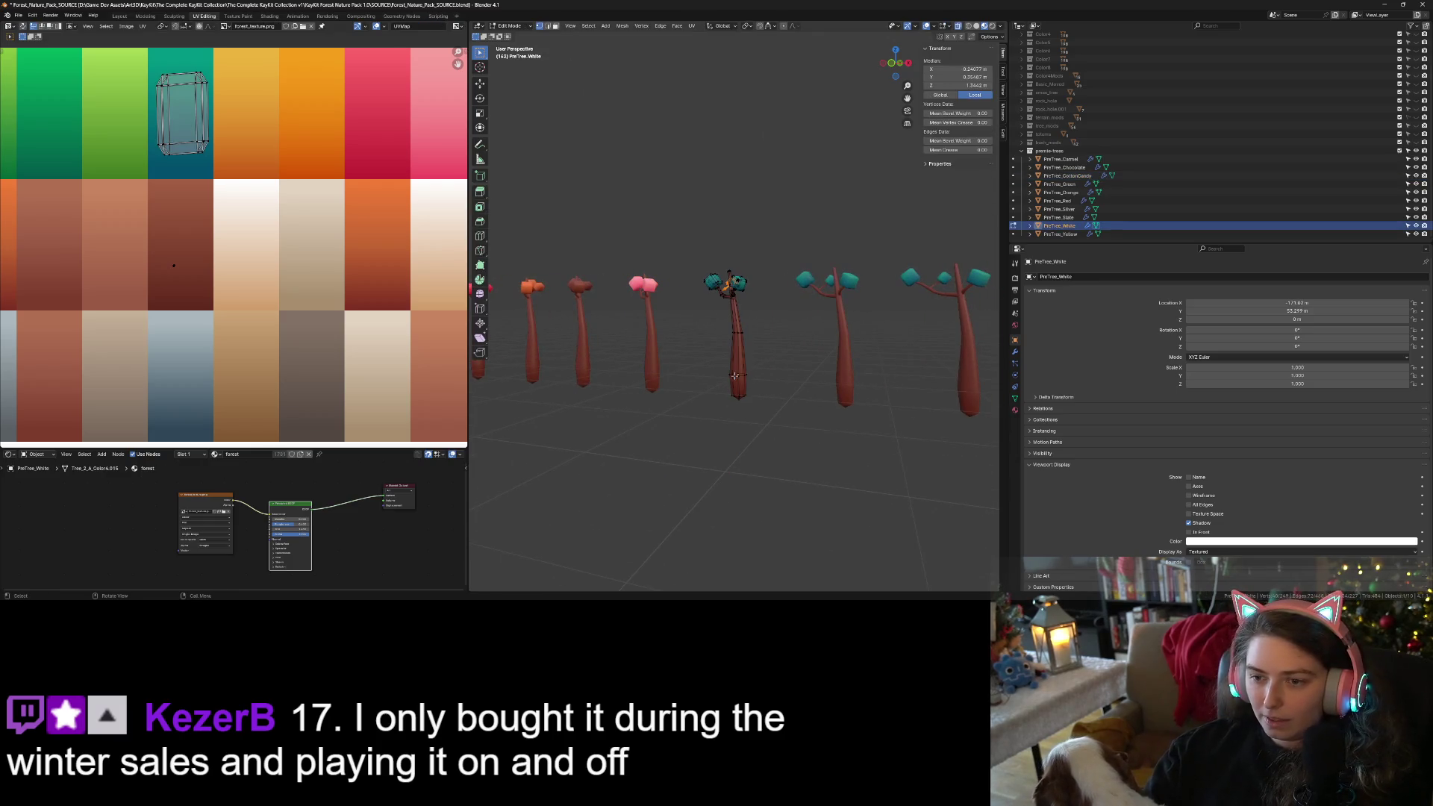
key(a)
scroll(243, 187, down, 2)
key(a)
key(g)
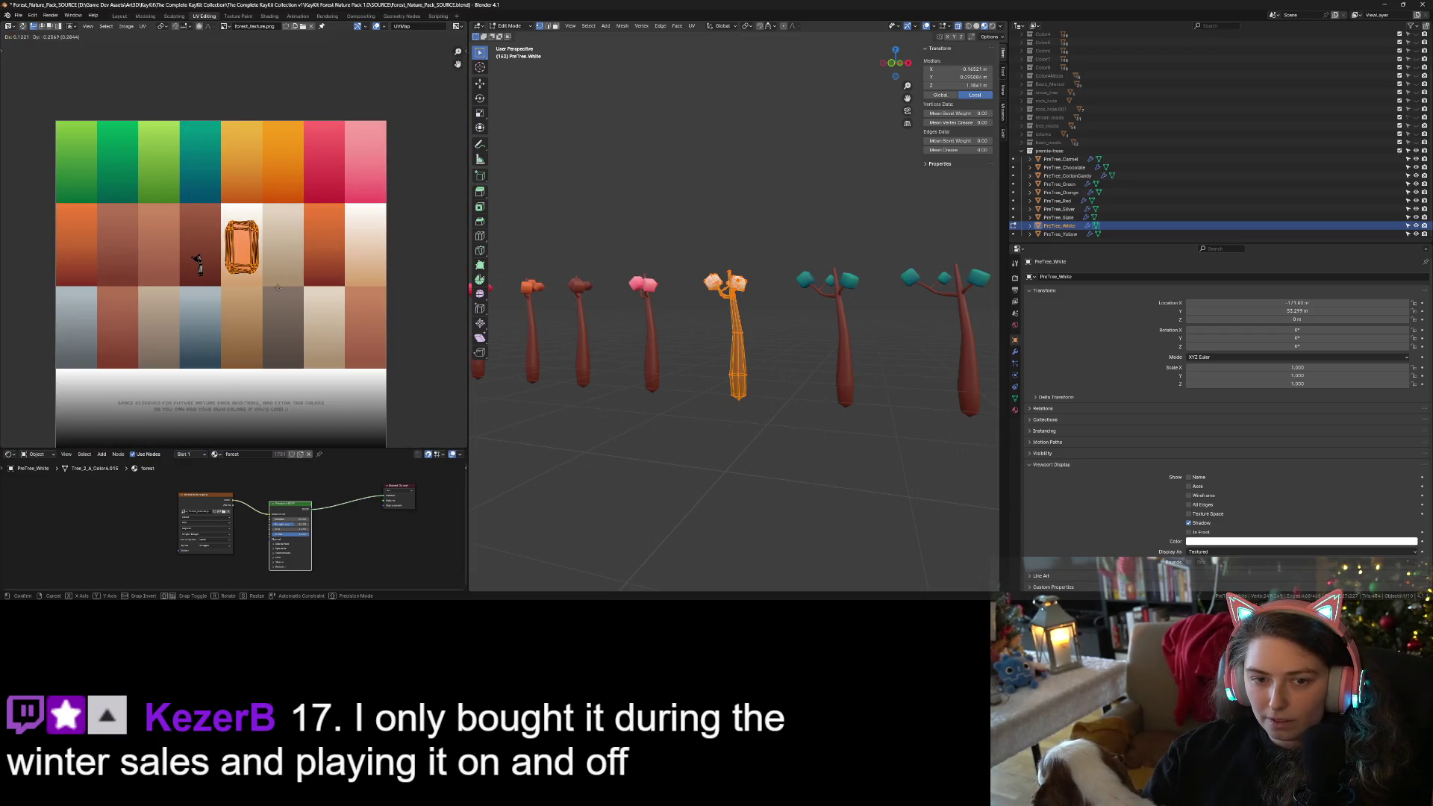
click(277, 284)
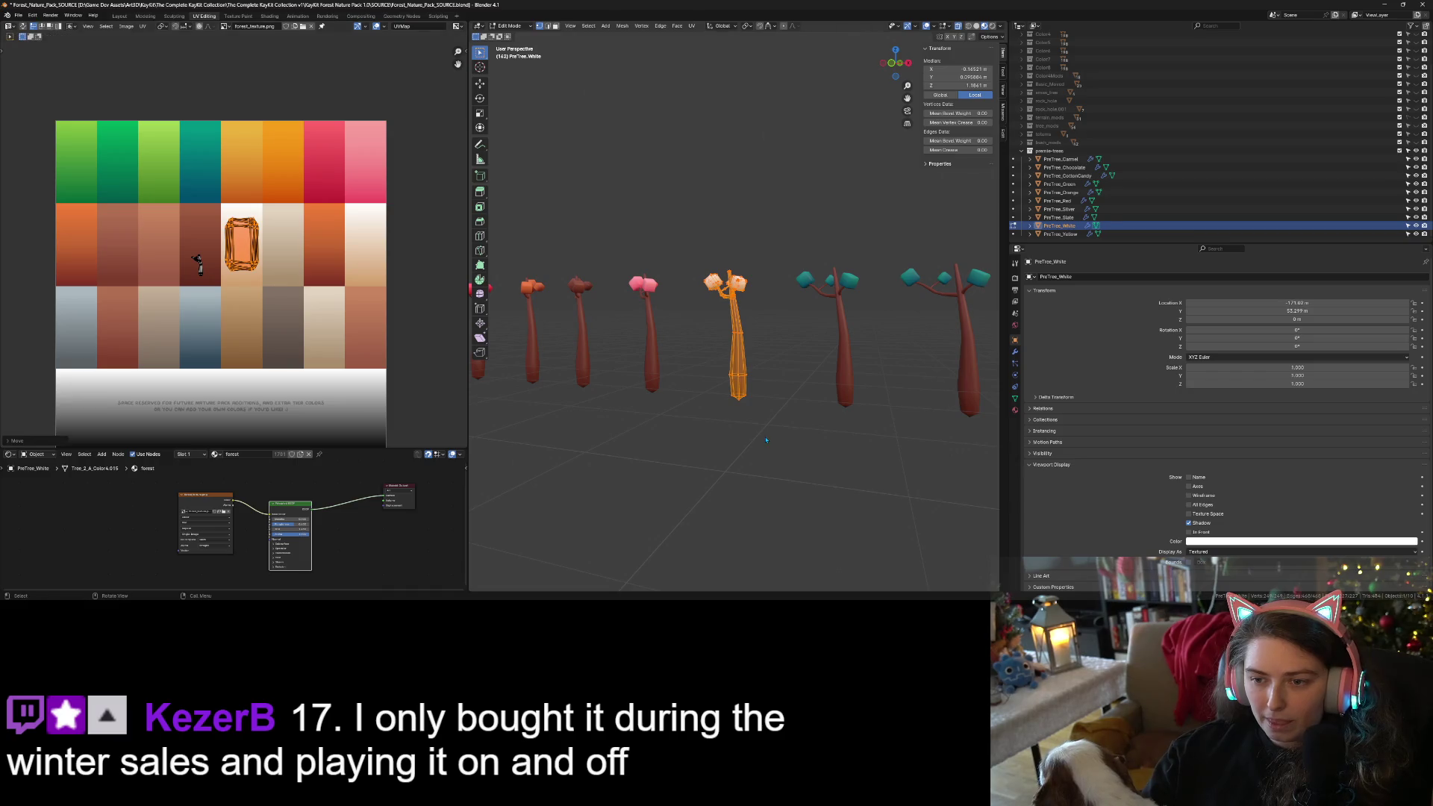
scroll(765, 441, up, 2)
Box-select PreTree_Slate's leaf UV island and move it onto a lower palette swatch.
key(alt+q)
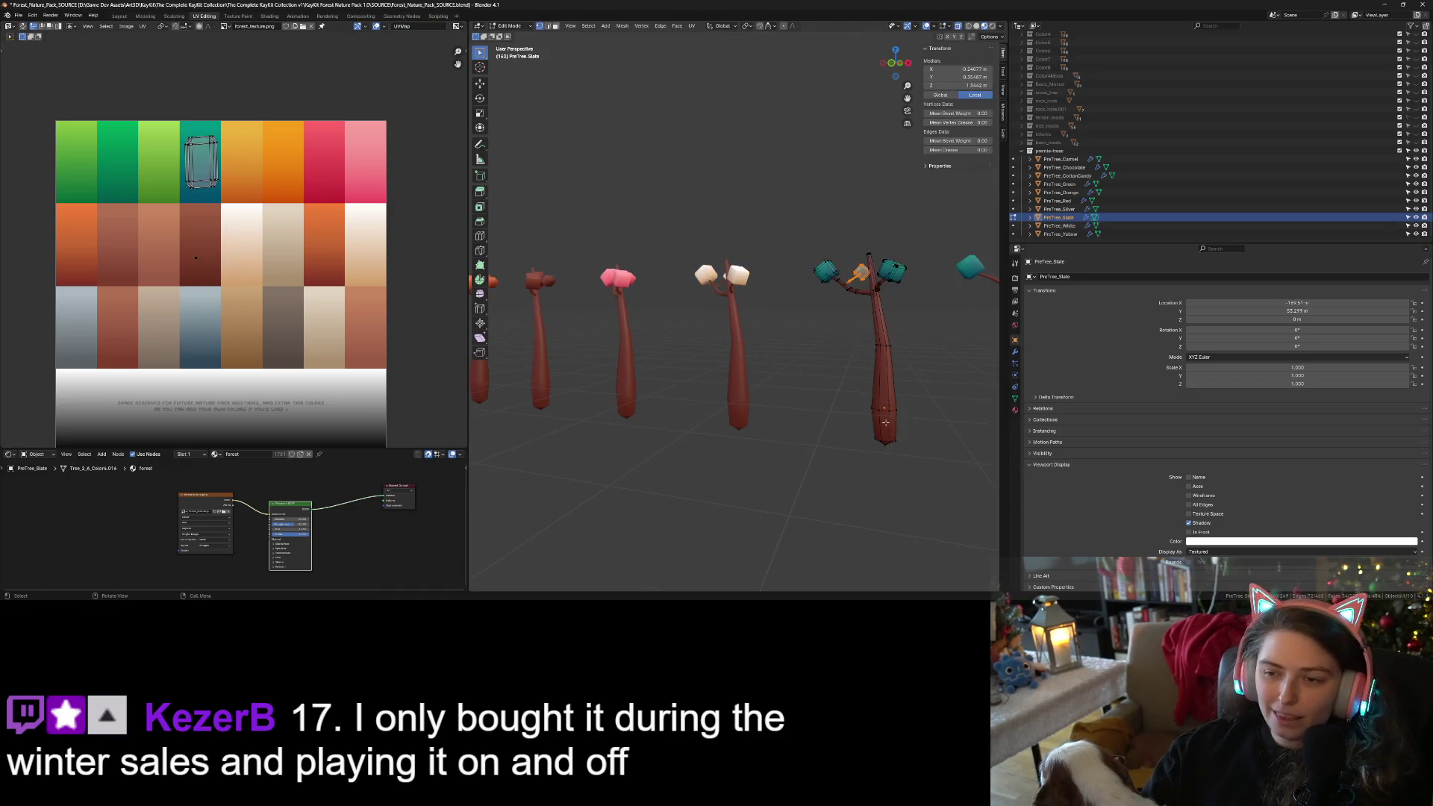
key(a)
key(Tab)
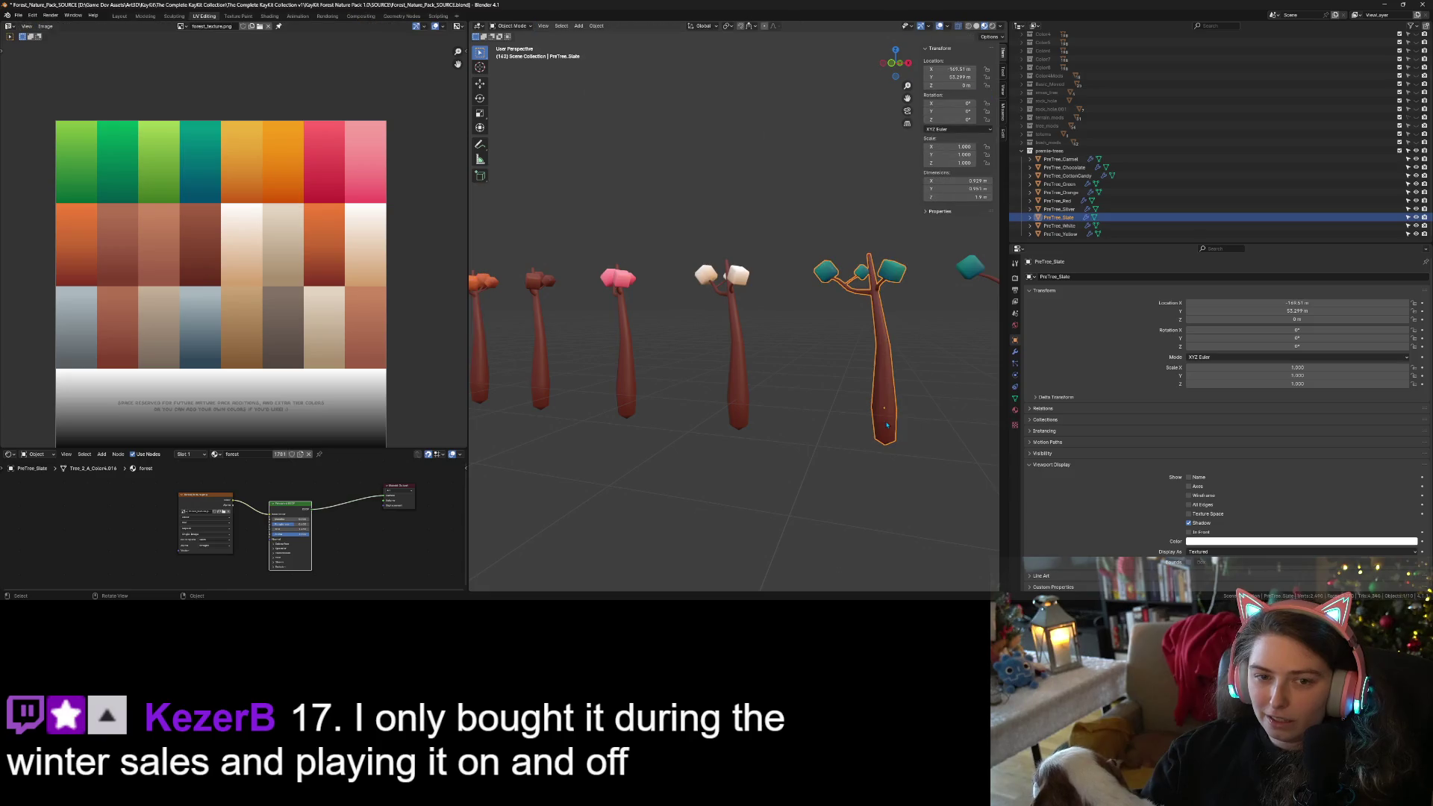
key(Tab)
key(a)
drag(123, 111, 269, 194)
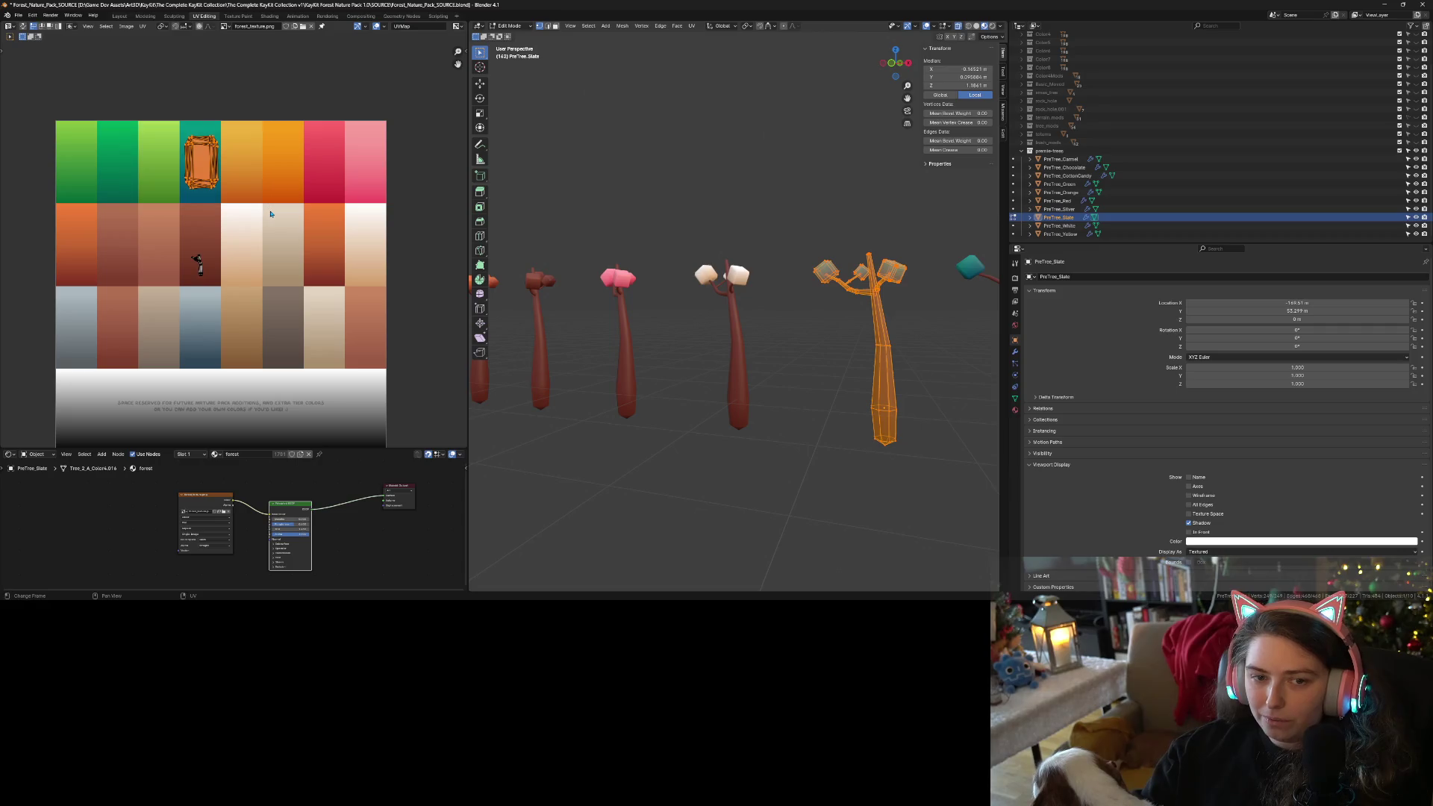
key(g)
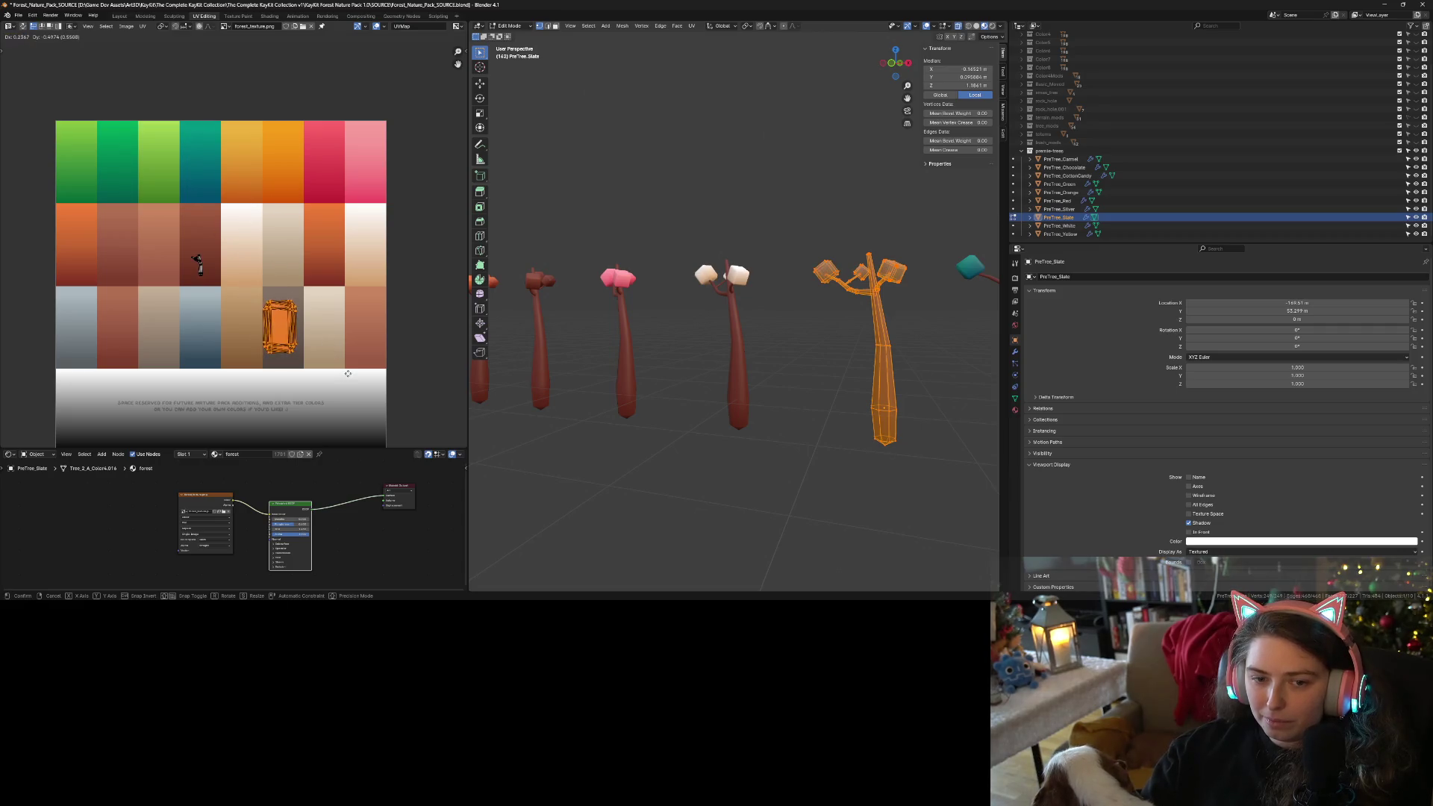
click(352, 373)
key(Tab)
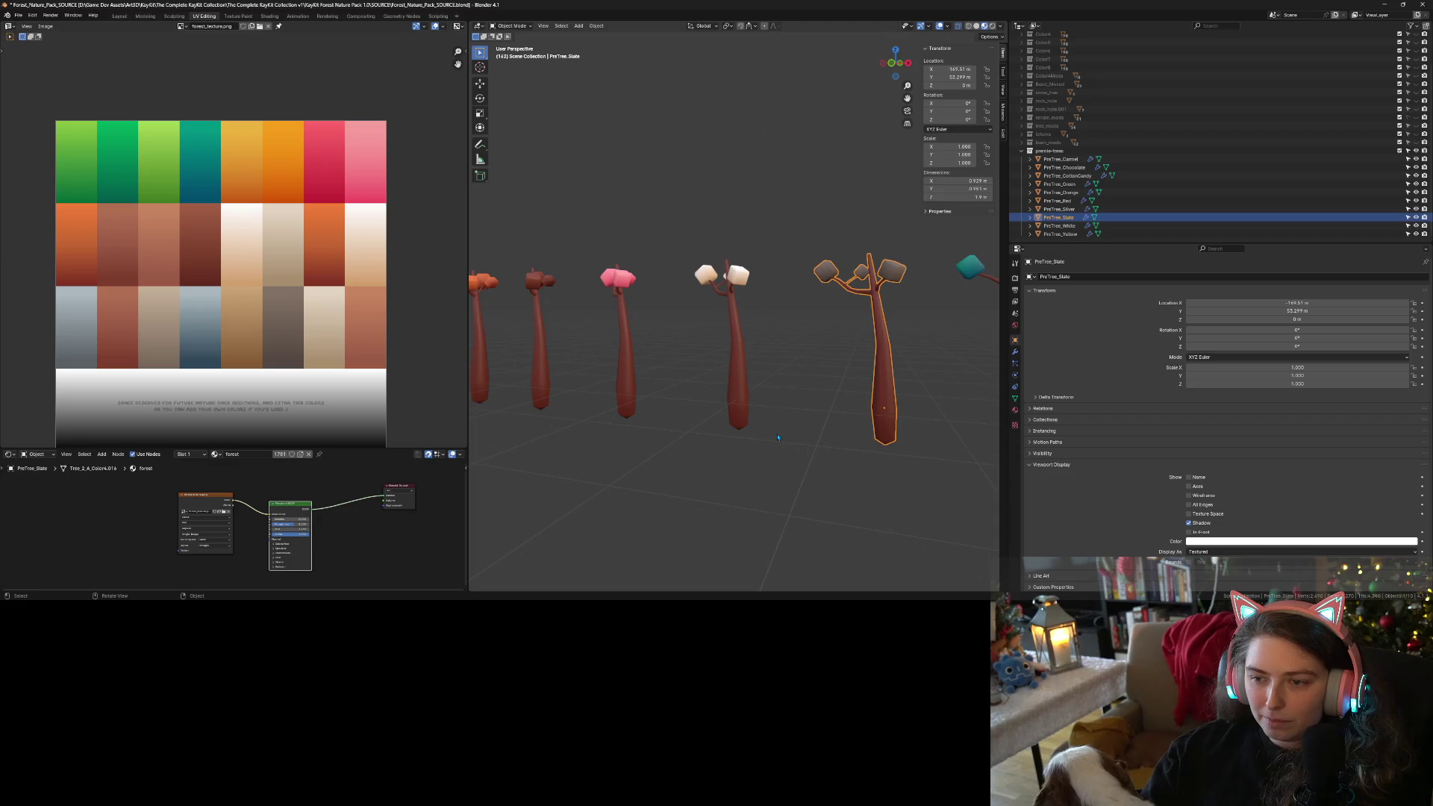
Move PreTree_Silver's leaf UV island onto the blue-grey palette swatch.
scroll(840, 442, down, 3)
click(914, 361)
key(Tab)
key(a)
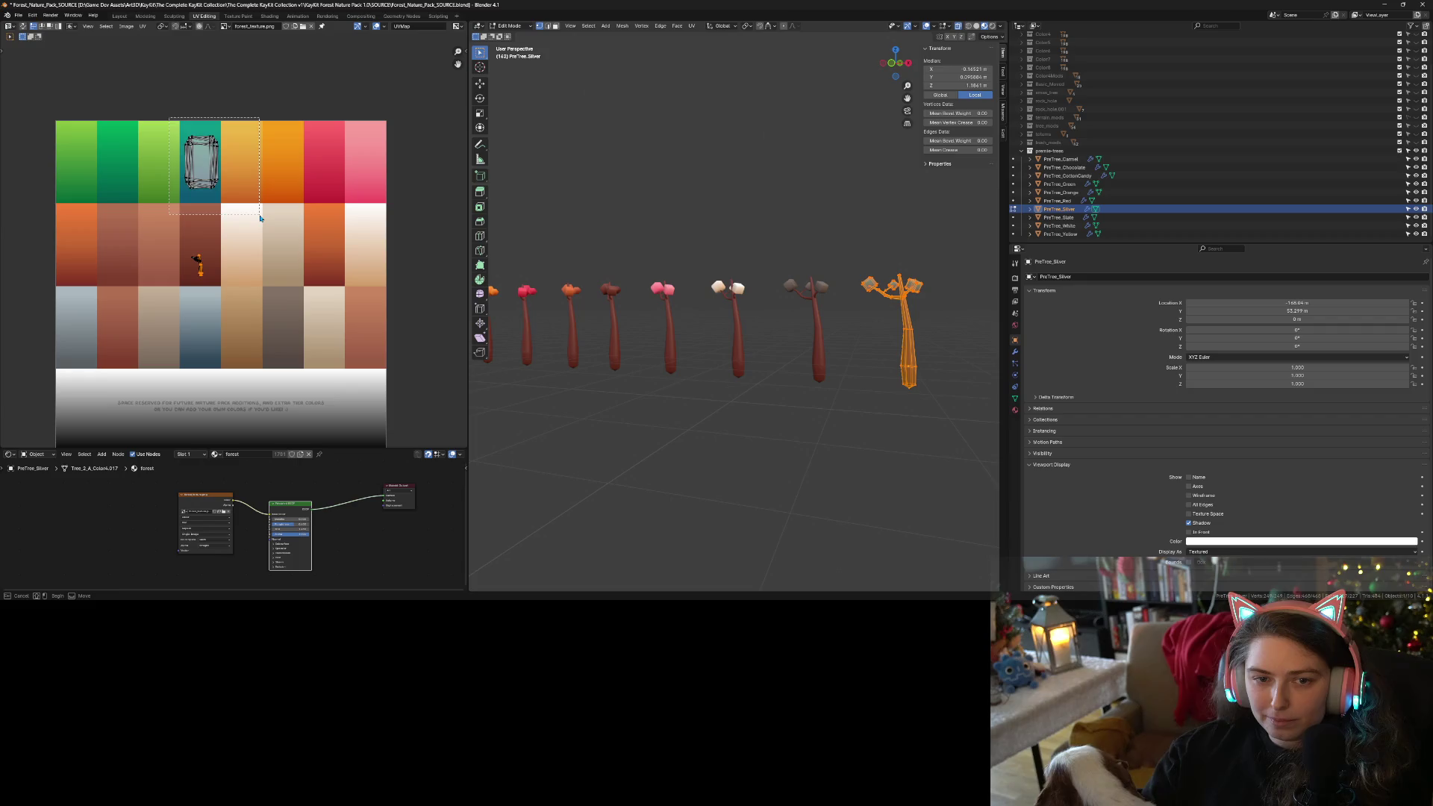
key(a)
key(g)
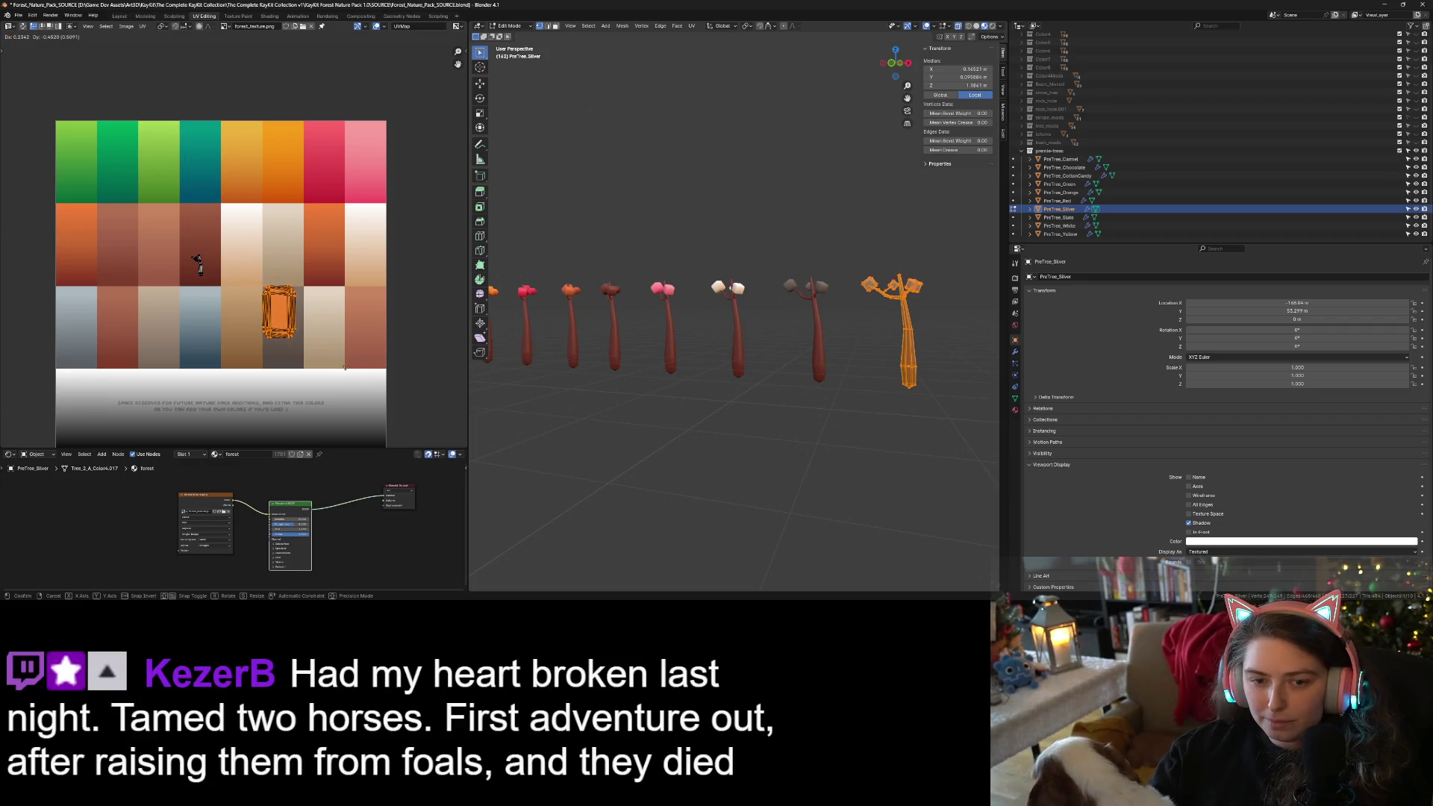
click(267, 376)
key(Tab)
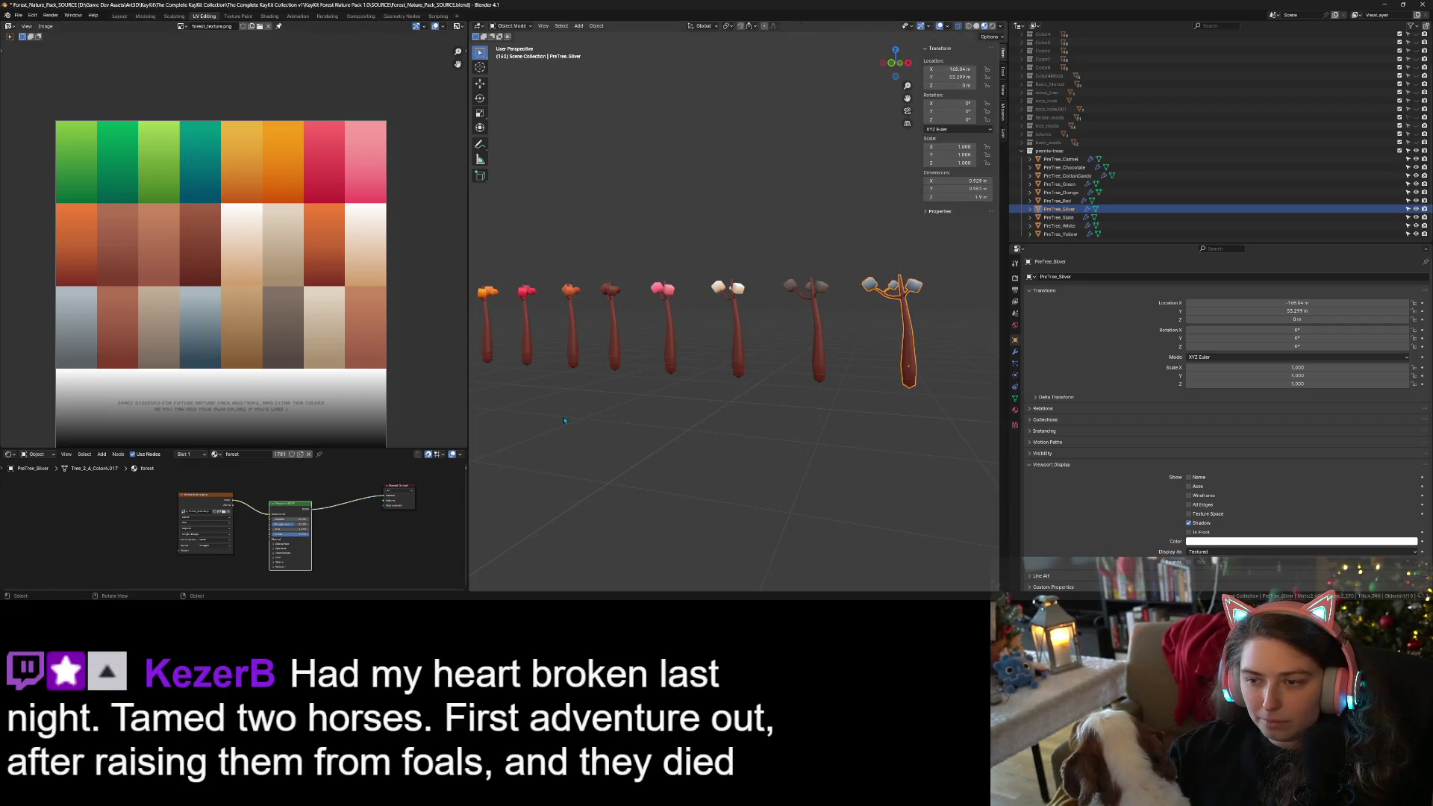
scroll(820, 410, up, 2)
Save the blend file with Ctrl+S.
key(ctrl+s)
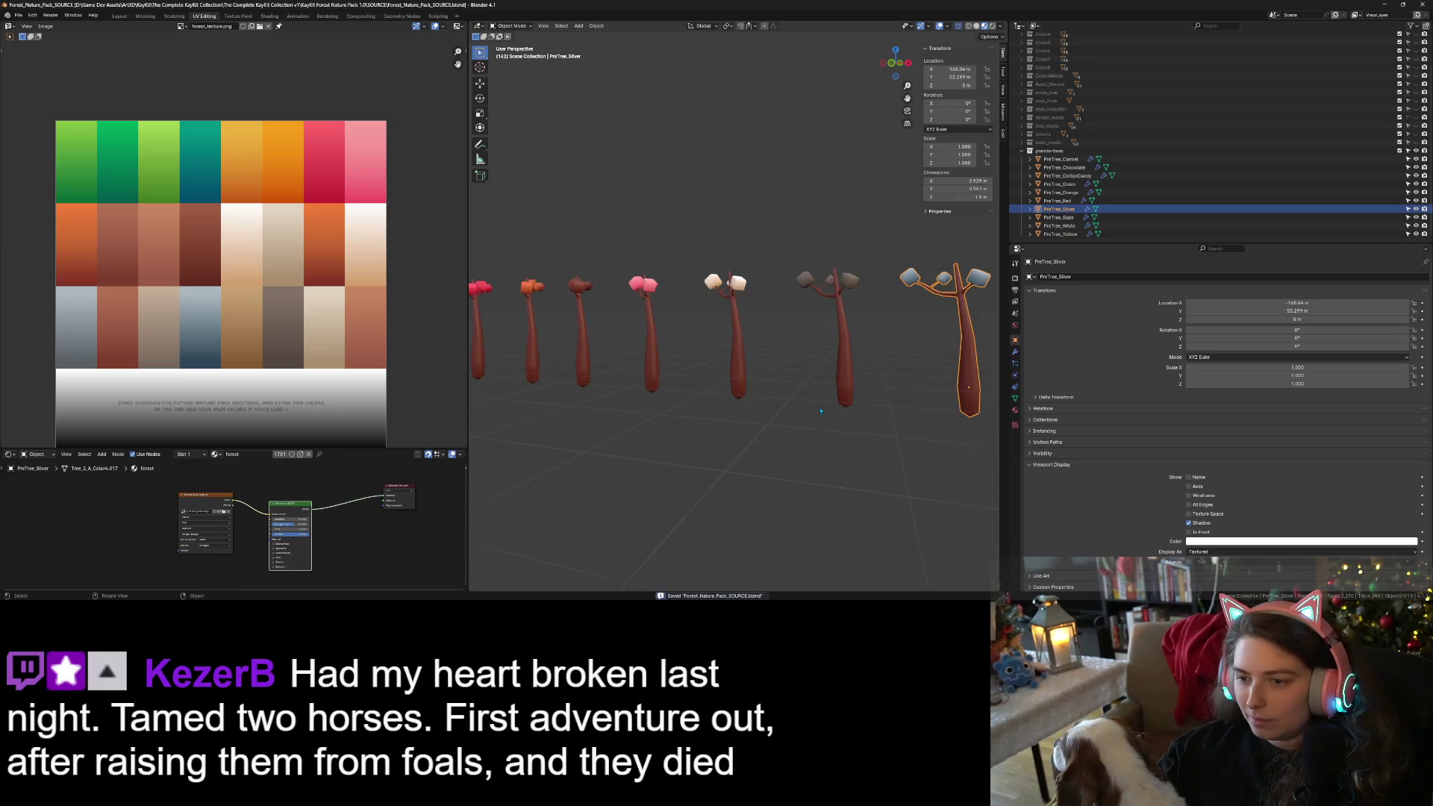
scroll(820, 410, down, 5)
drag(784, 449, 791, 453)
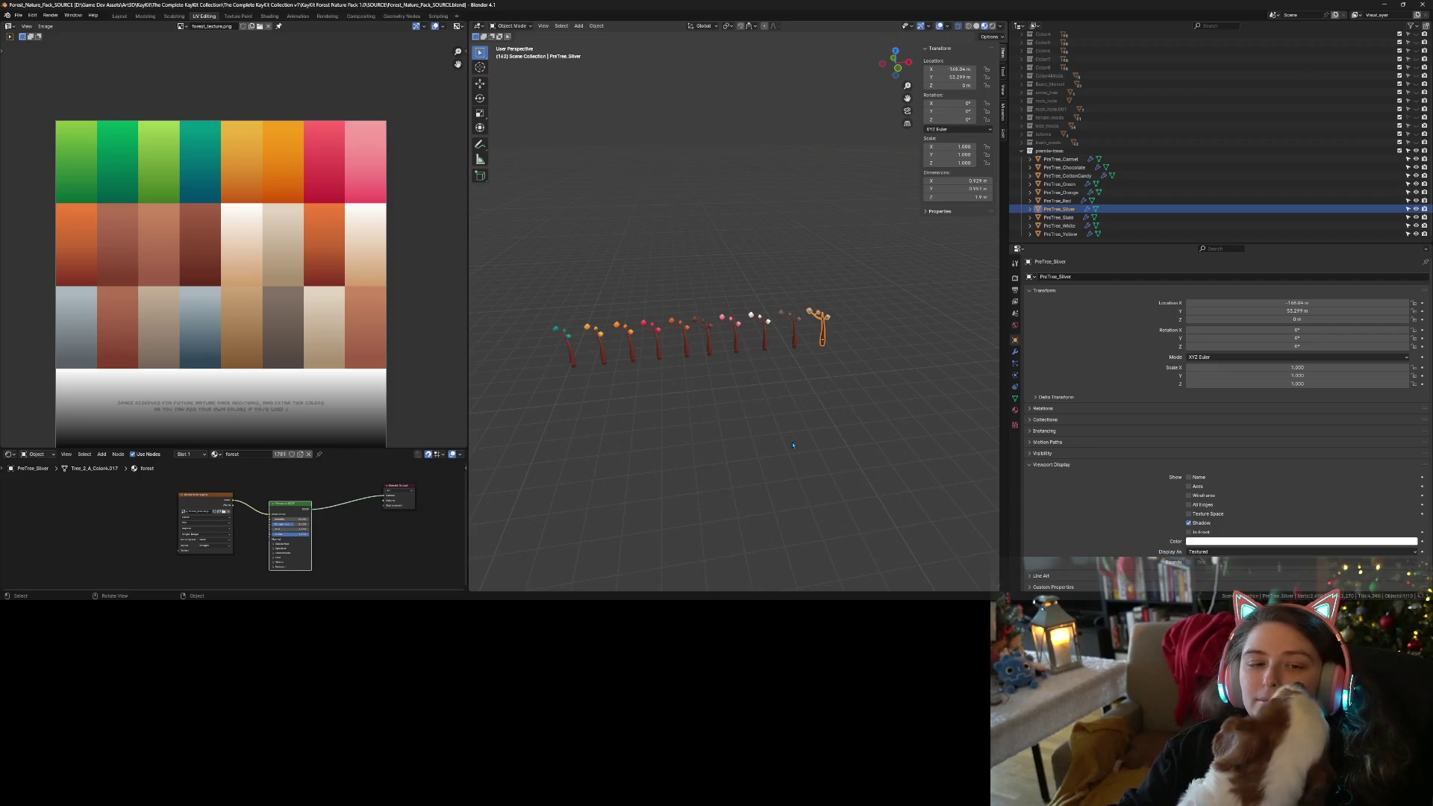
Run the batch export script from the Scripting workspace, then return to Layout.
drag(765, 383, 735, 387)
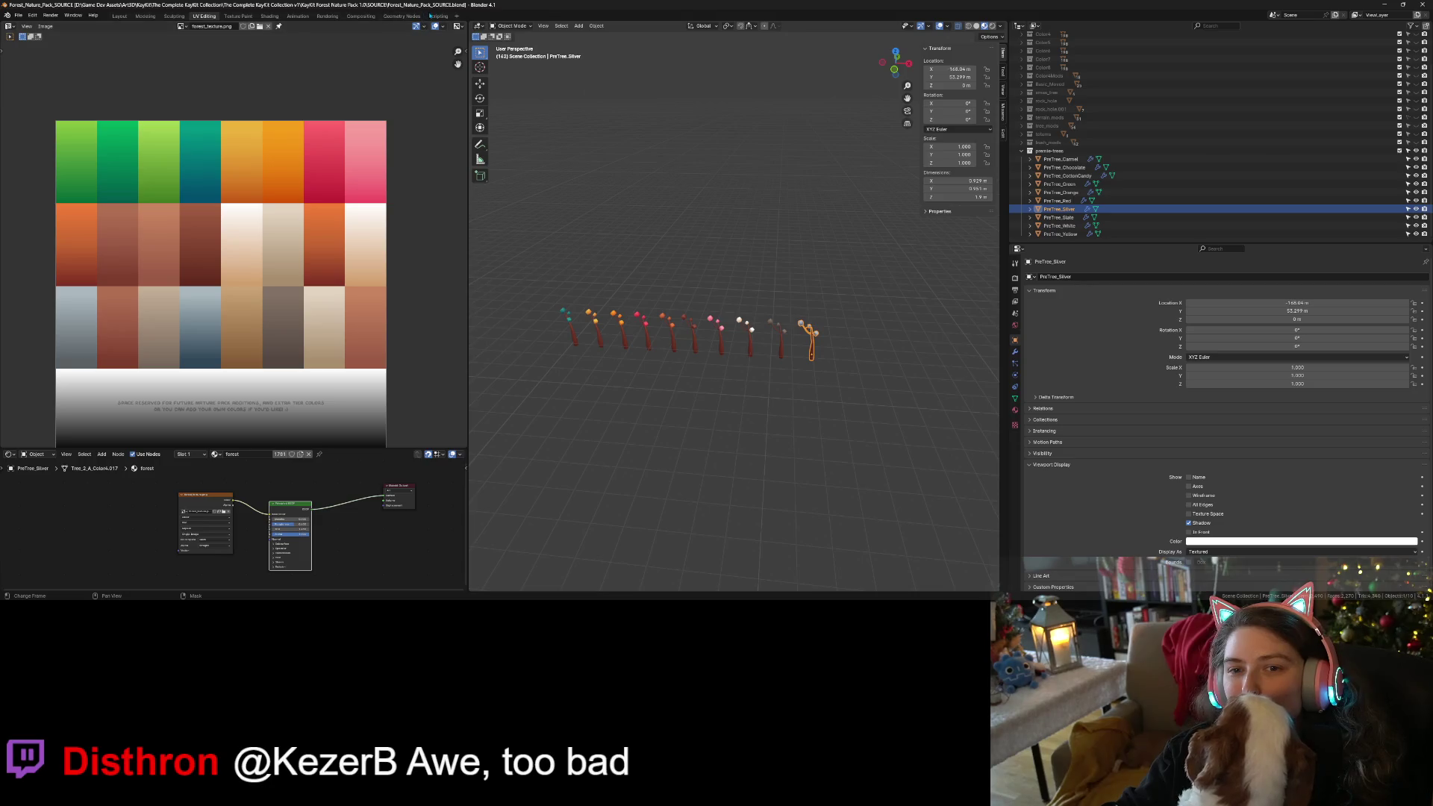
click(439, 16)
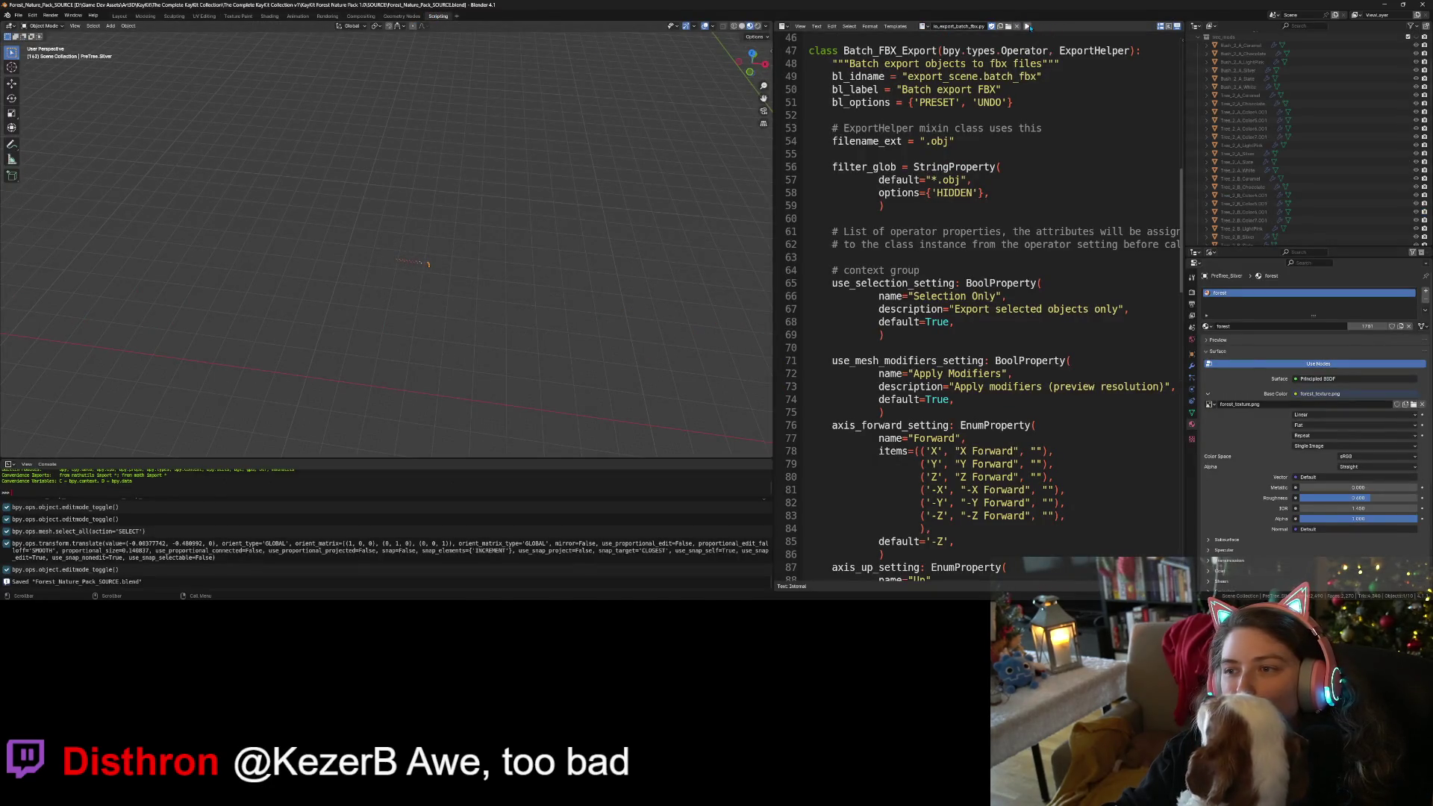
click(1027, 26)
click(119, 16)
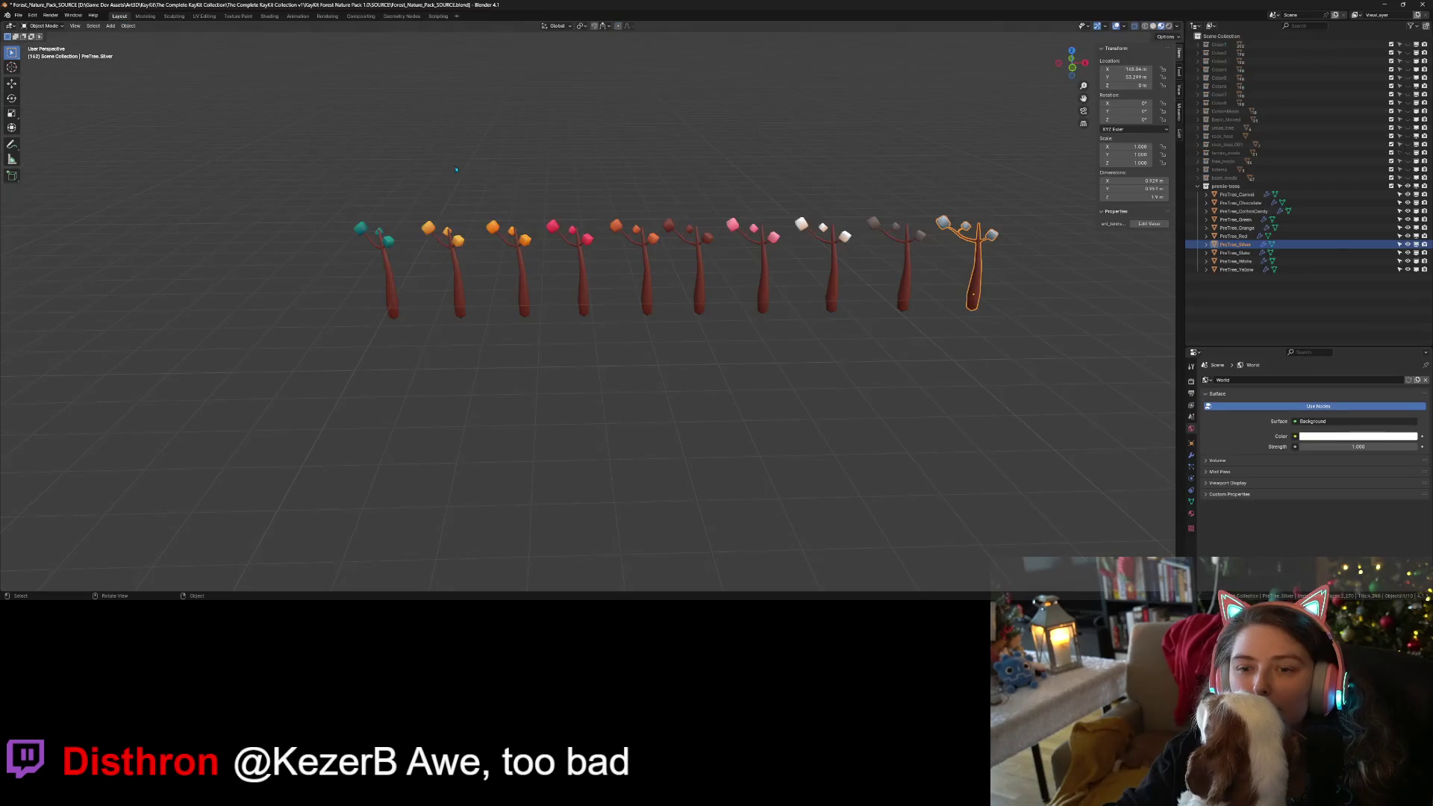
Select every PreTree and start a batch FBX export, browsing up to the KayKit folder.
drag(380, 163, 941, 397)
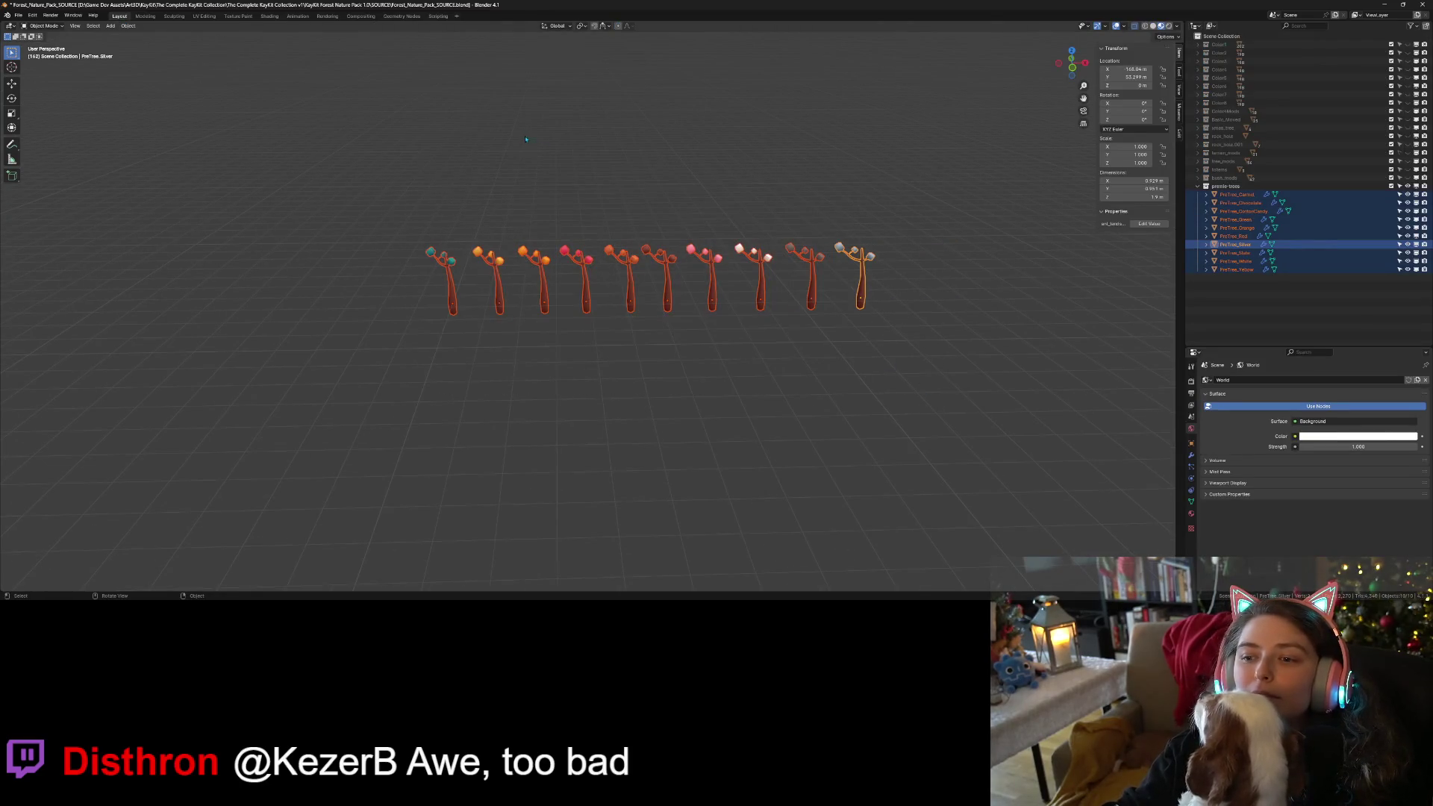
click(18, 15)
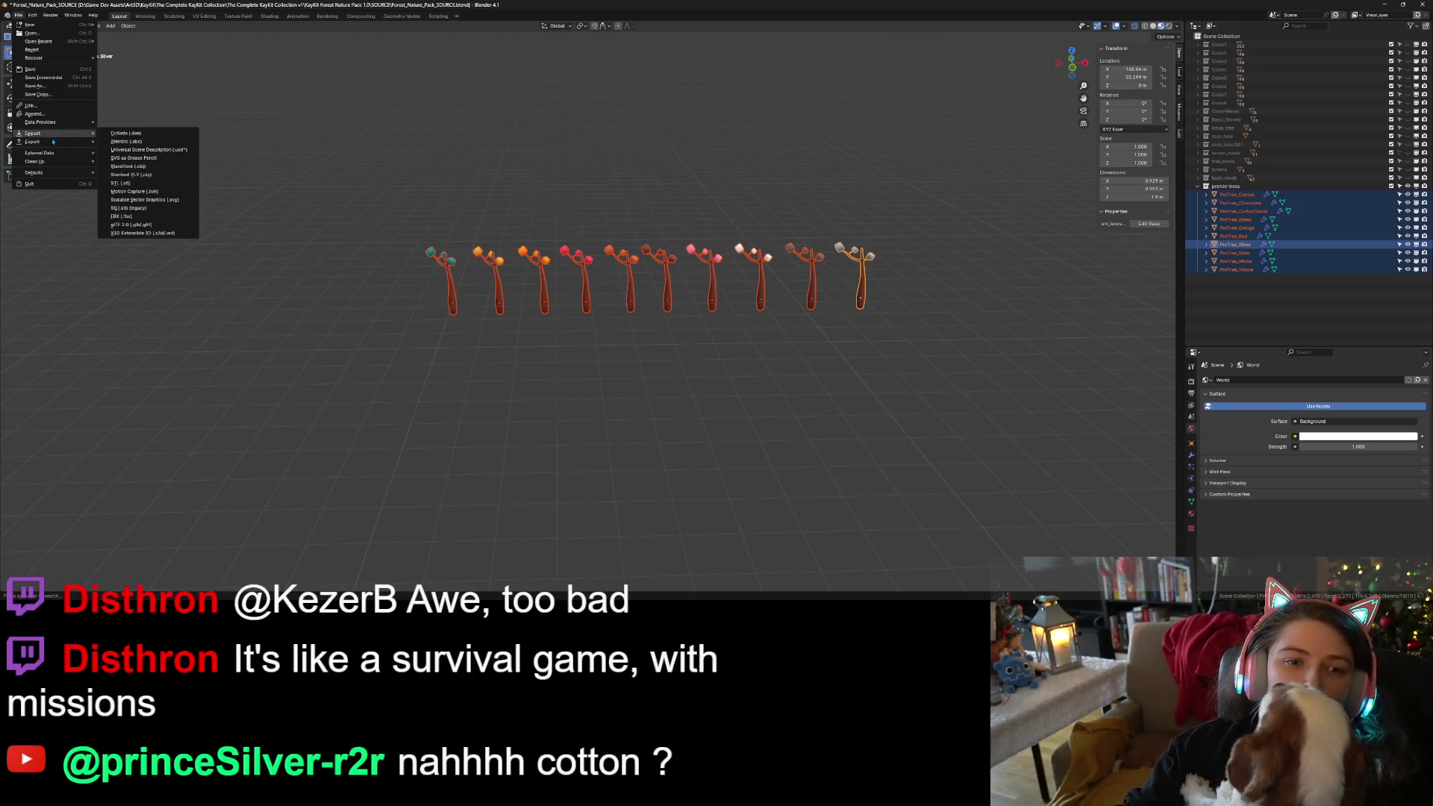
mouse_move(53, 143)
click(142, 251)
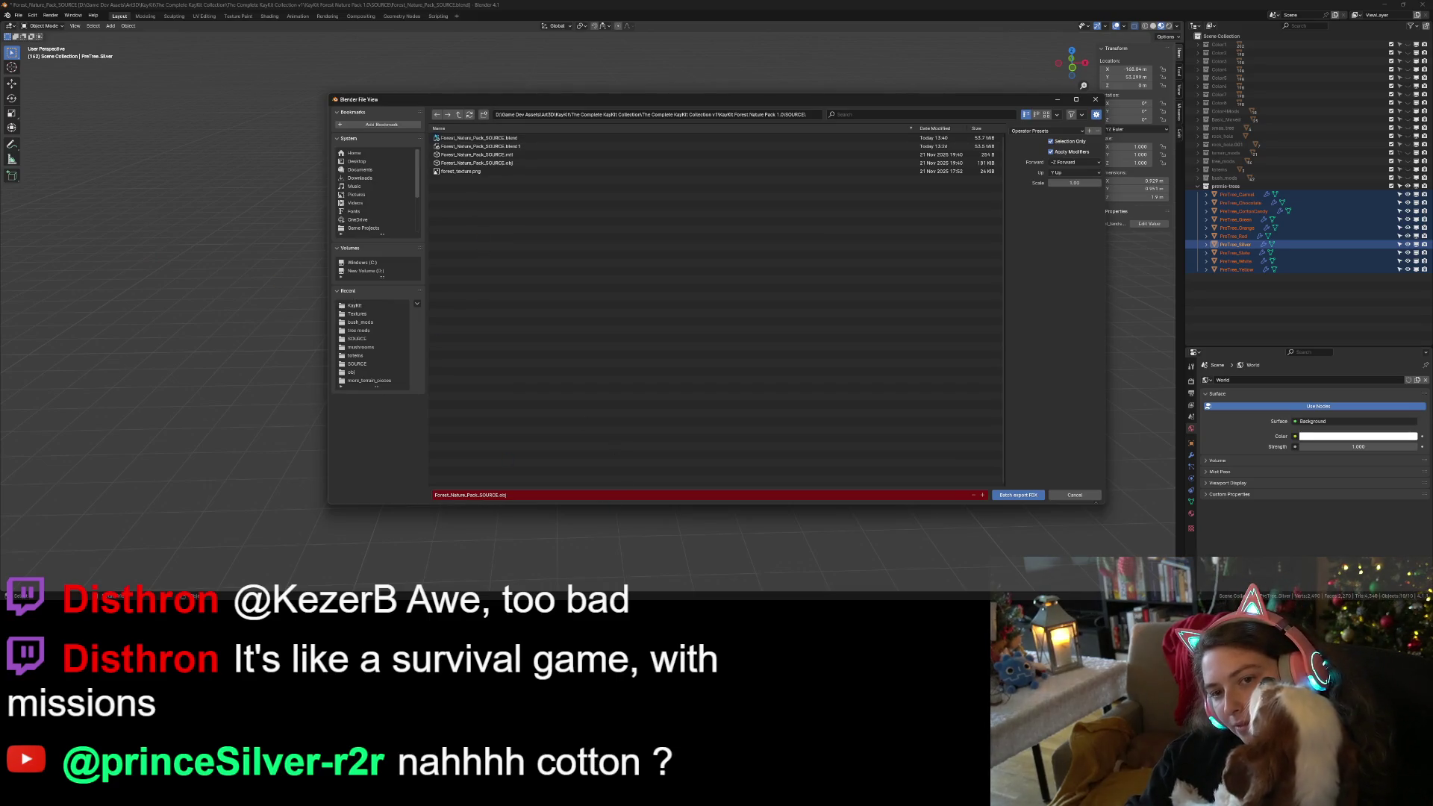
click(459, 115)
click(459, 115)
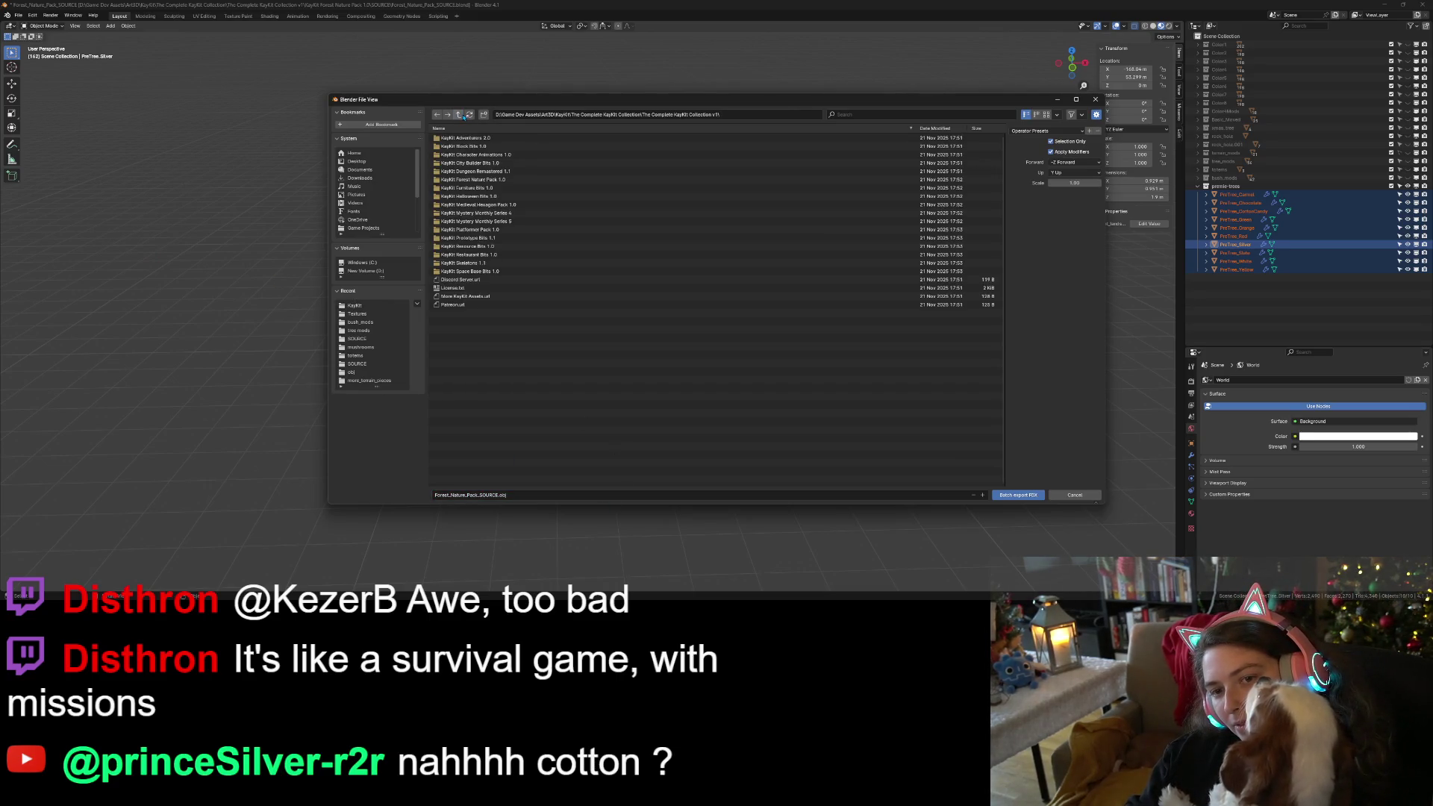
click(460, 115)
click(460, 115)
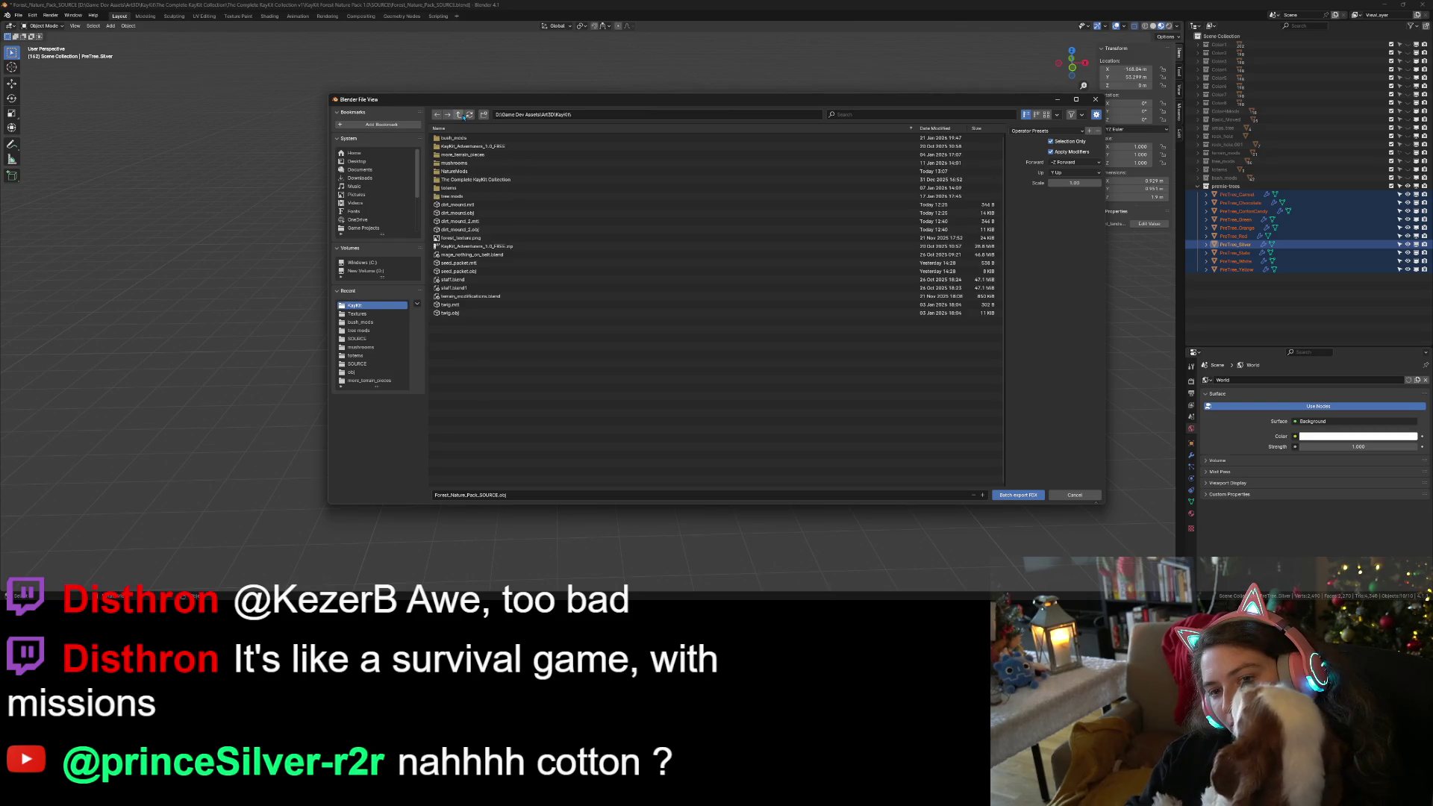
Create a pretrees folder, enter it, and batch-export the trees as FBX.
right_click(505, 345)
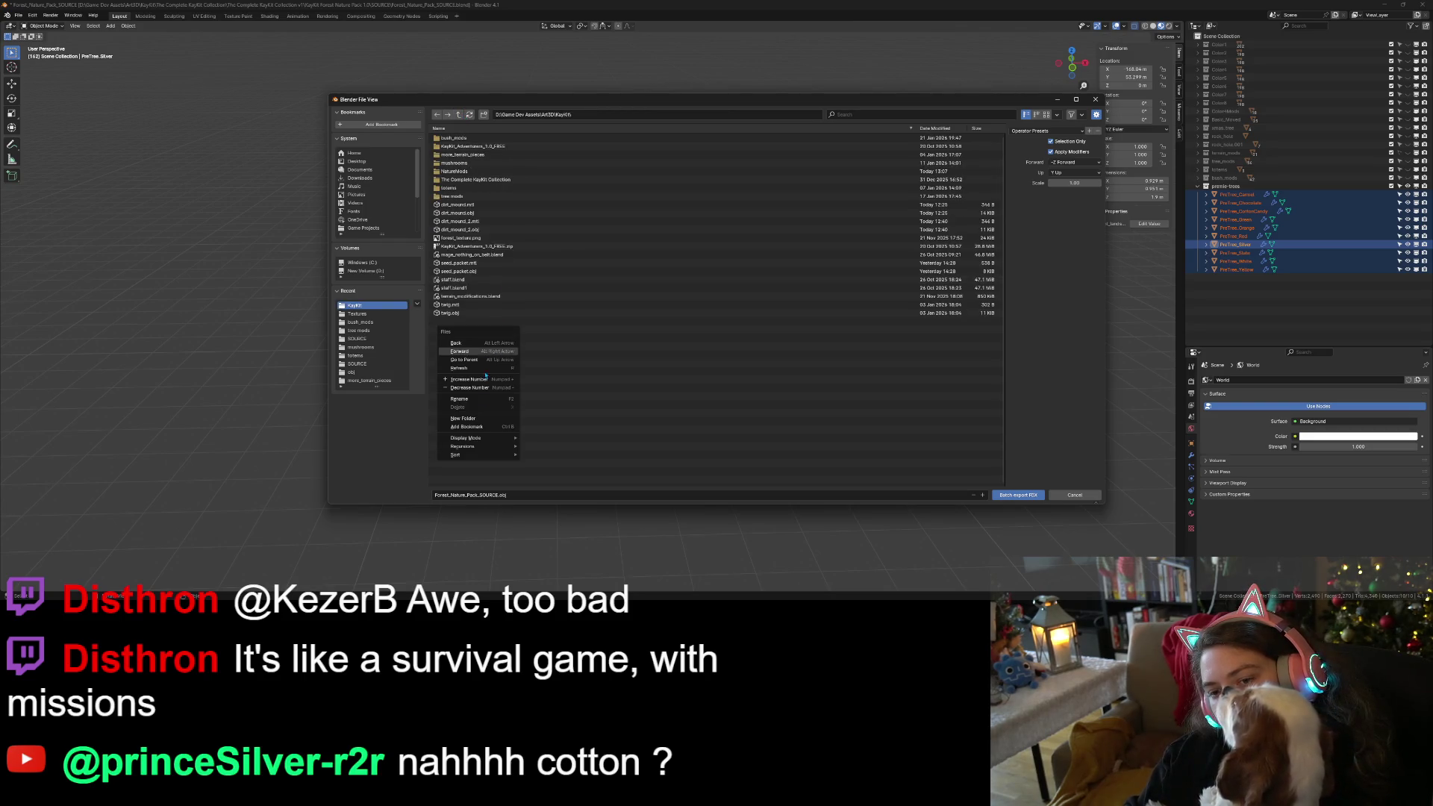
click(463, 419)
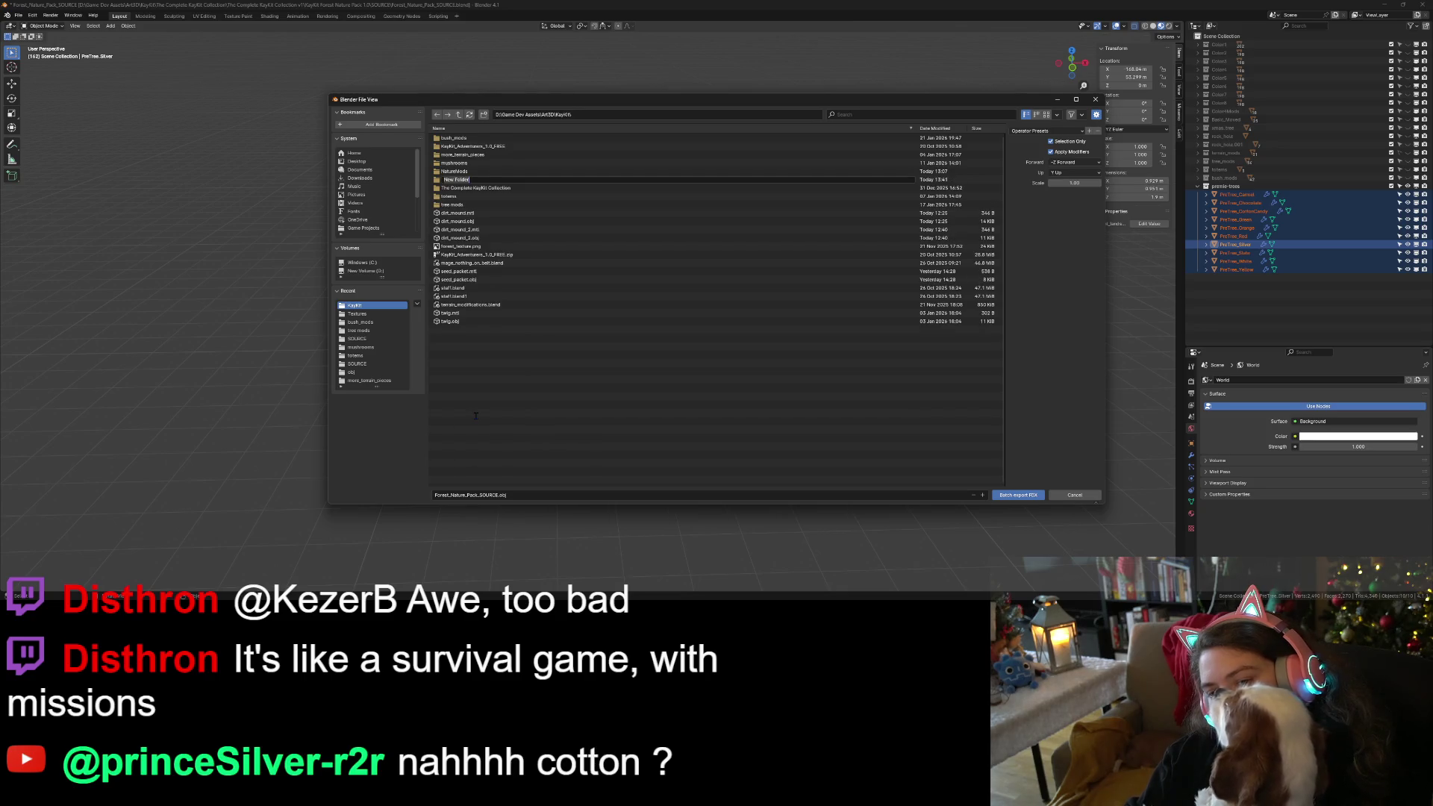
text(pro)
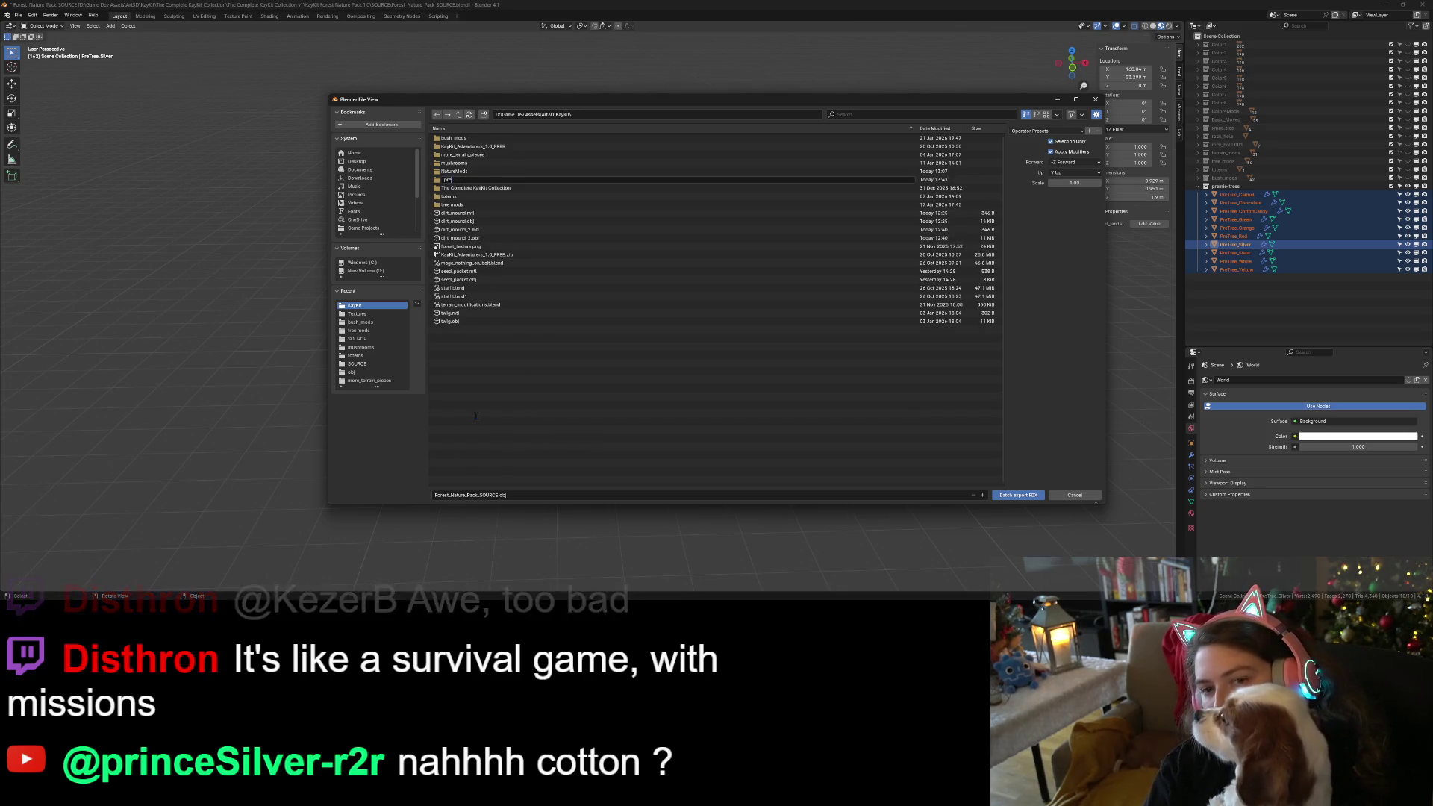
key(Return)
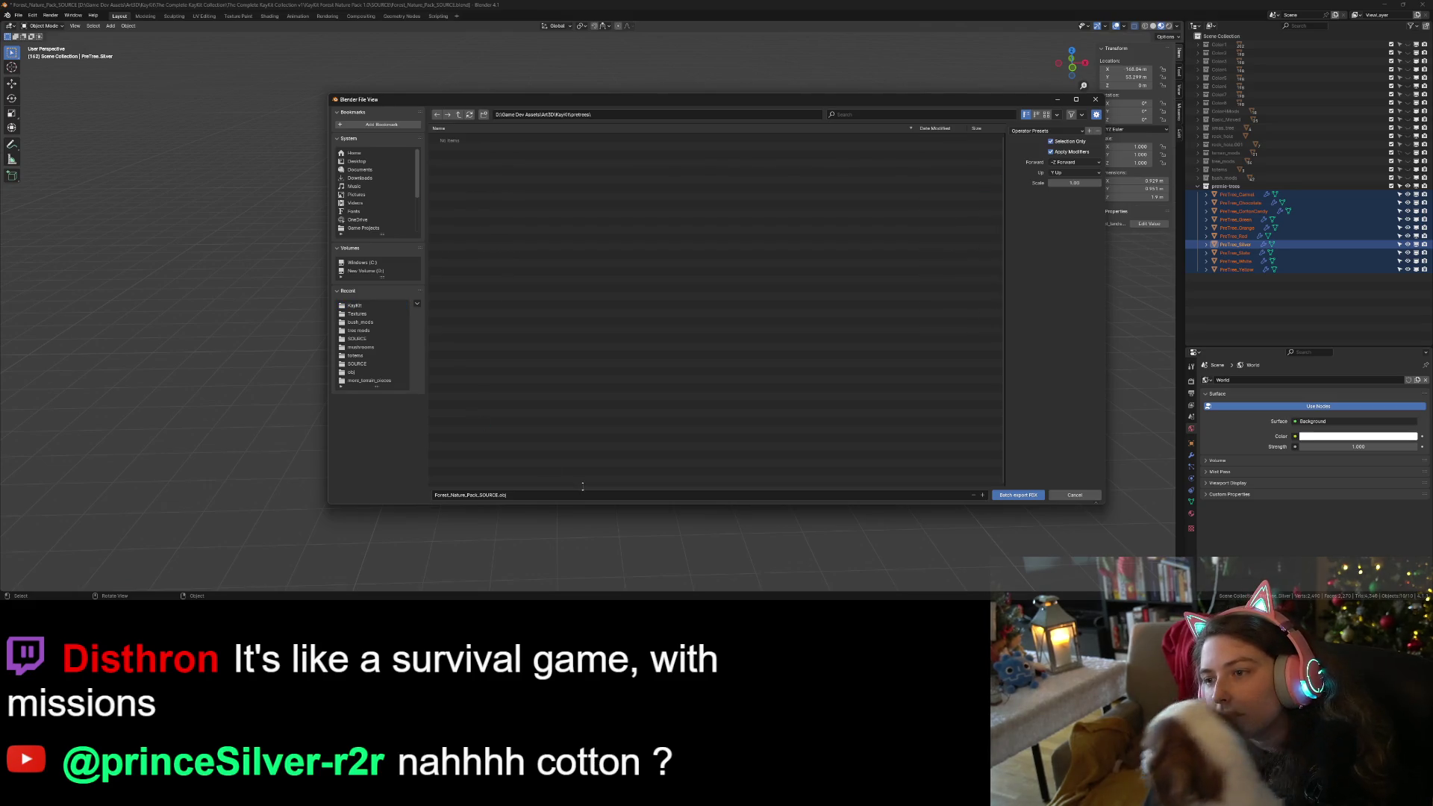
click(1024, 494)
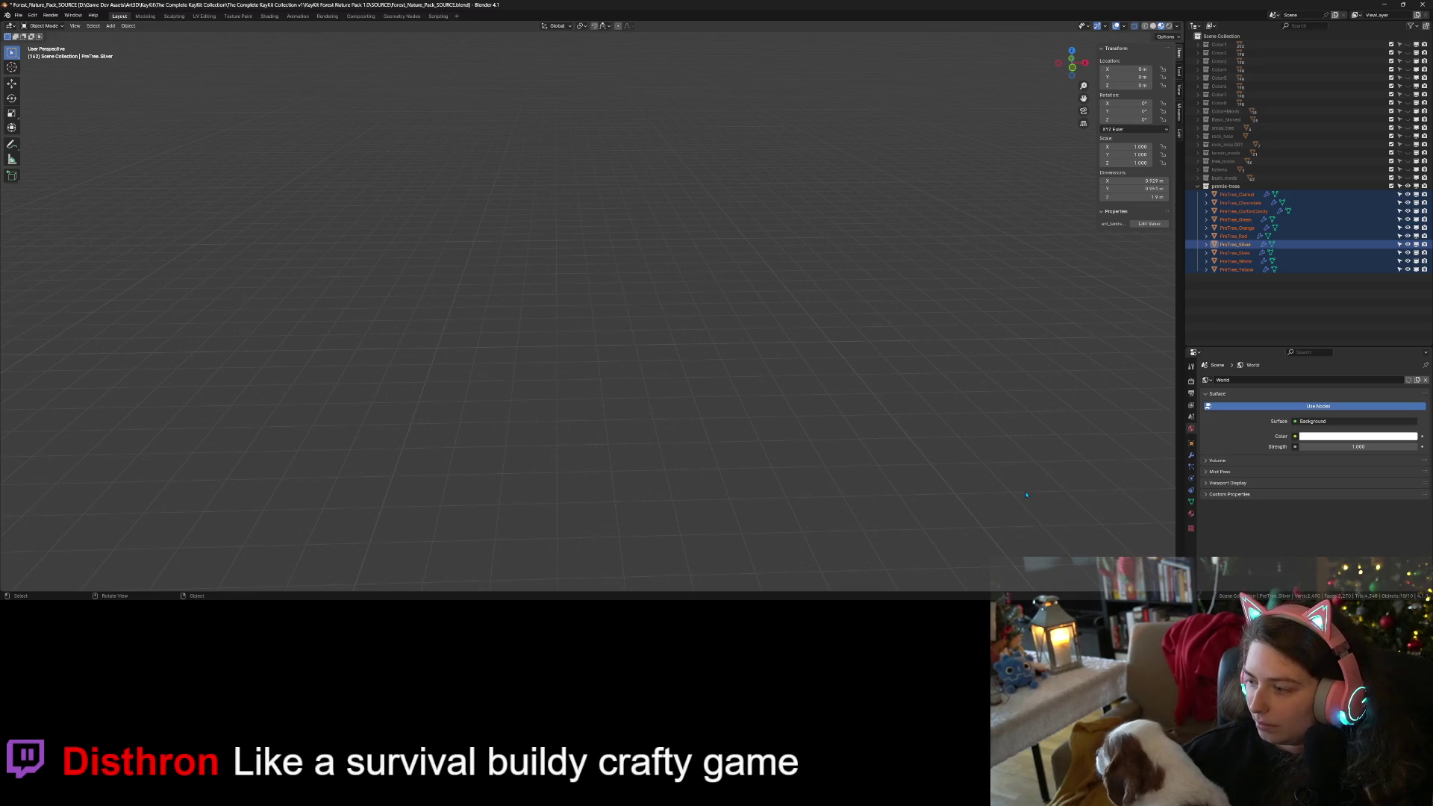
Frame and inspect the PreTree, save Forest_Nature_Pack_SOURCE.blend, and switch to Godot.
key(KP_Decimal)
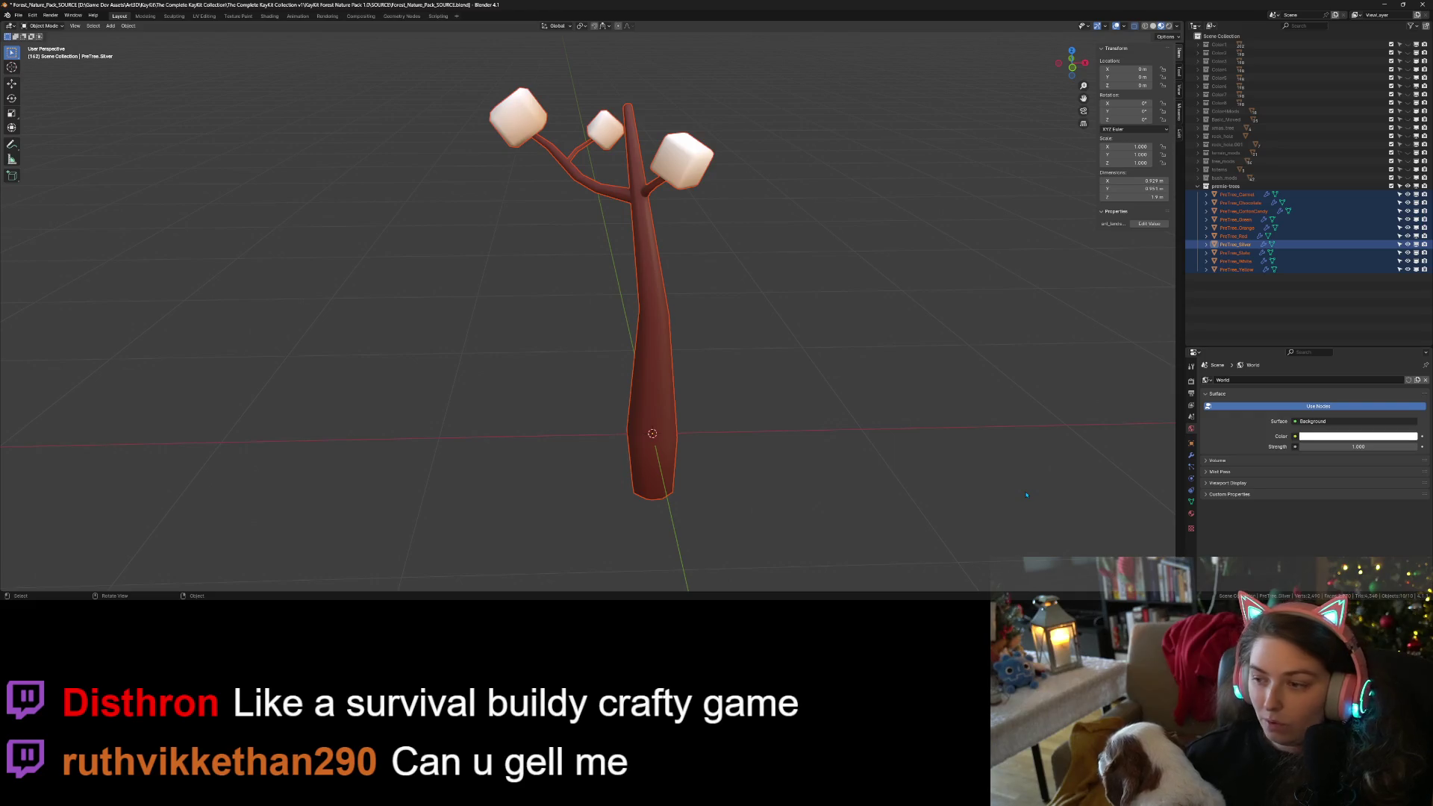
click(1024, 500)
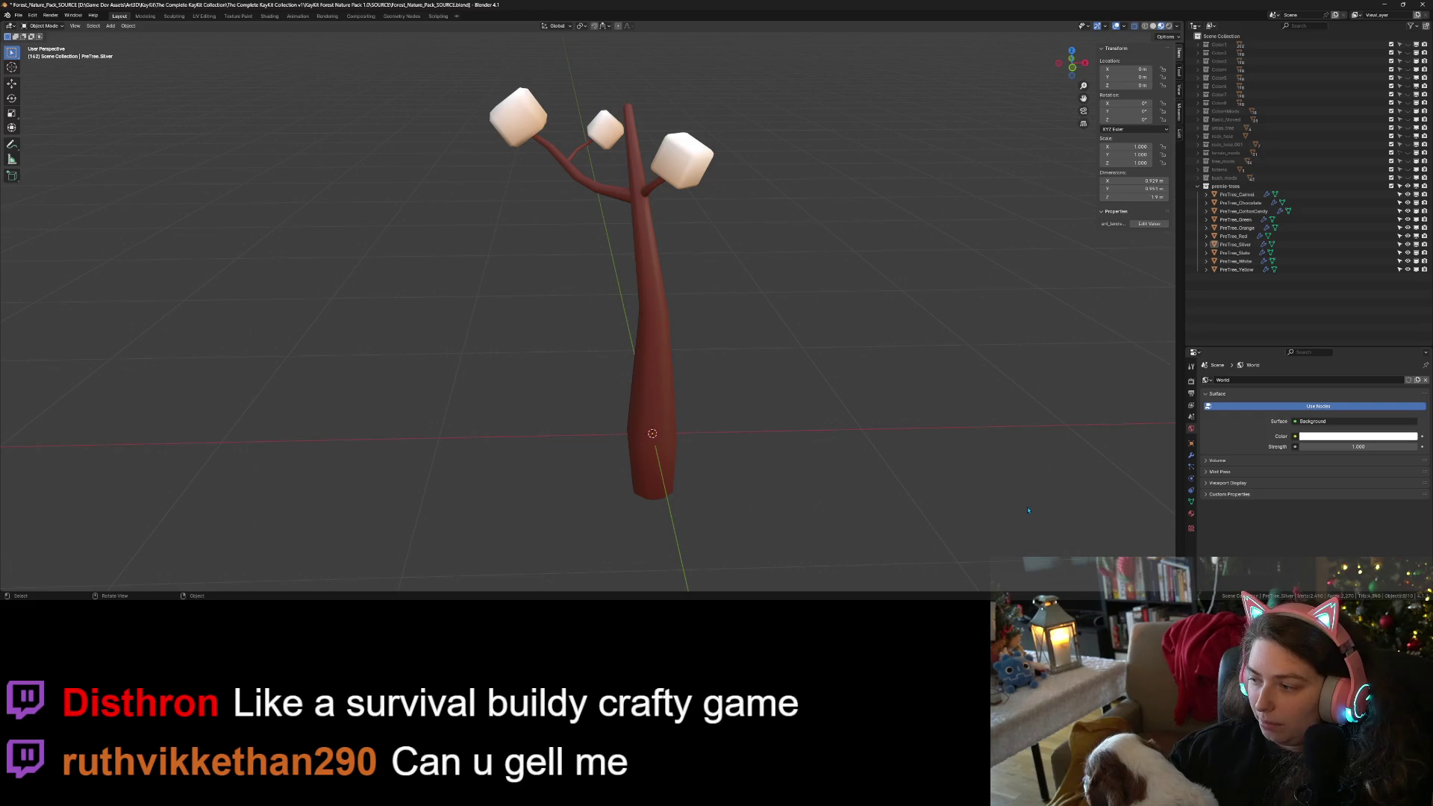
drag(1019, 501, 991, 490)
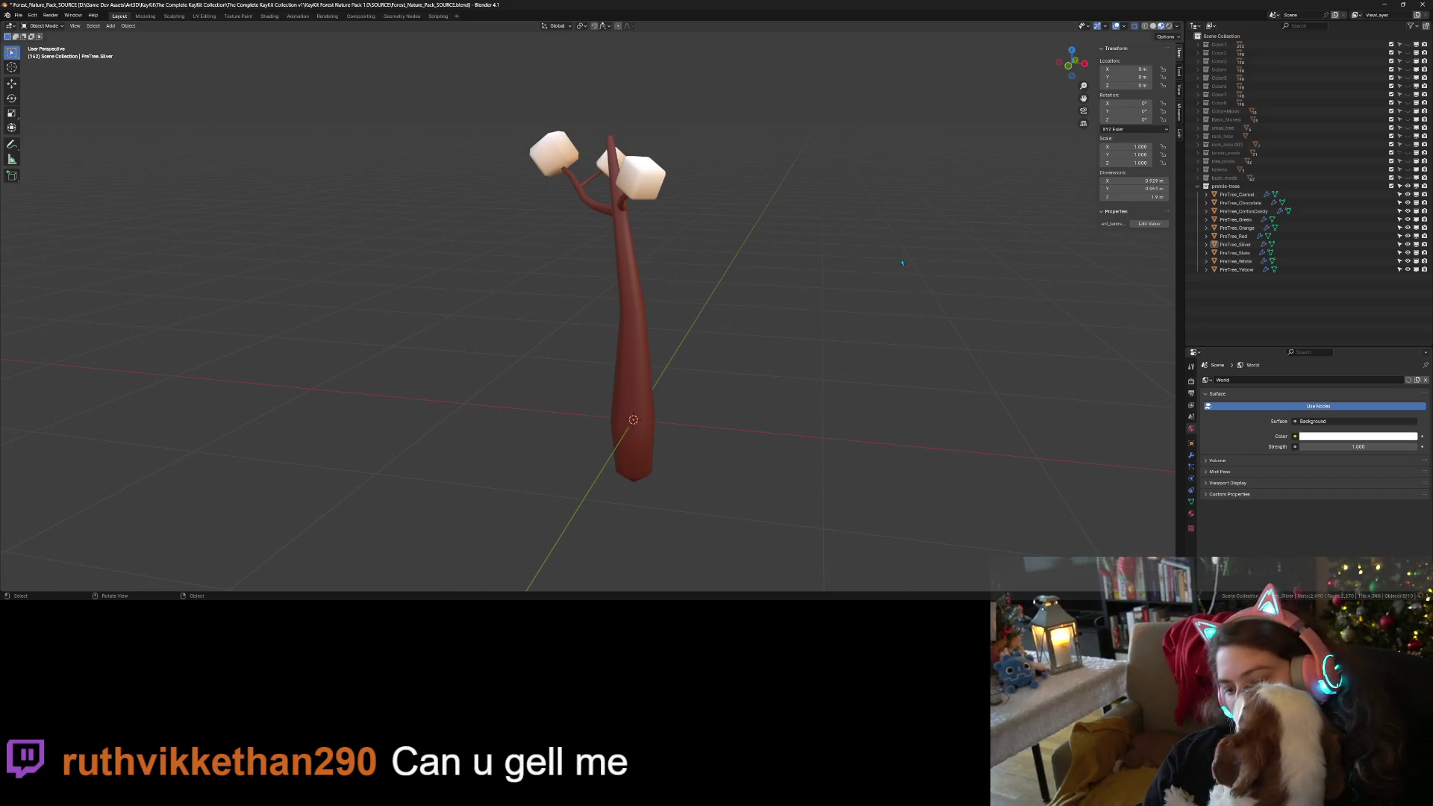
key(ctrl+s)
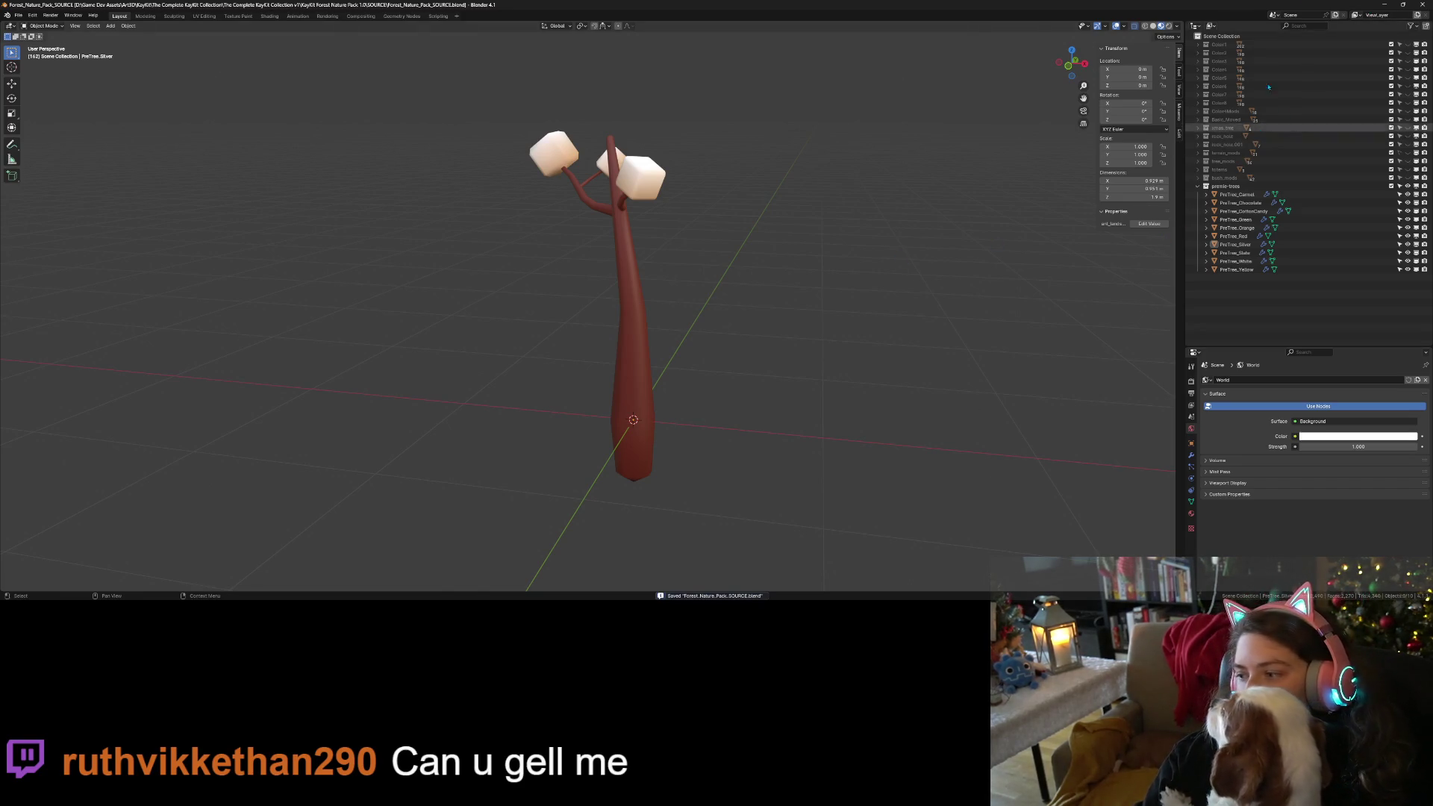
key(alt+Tab)
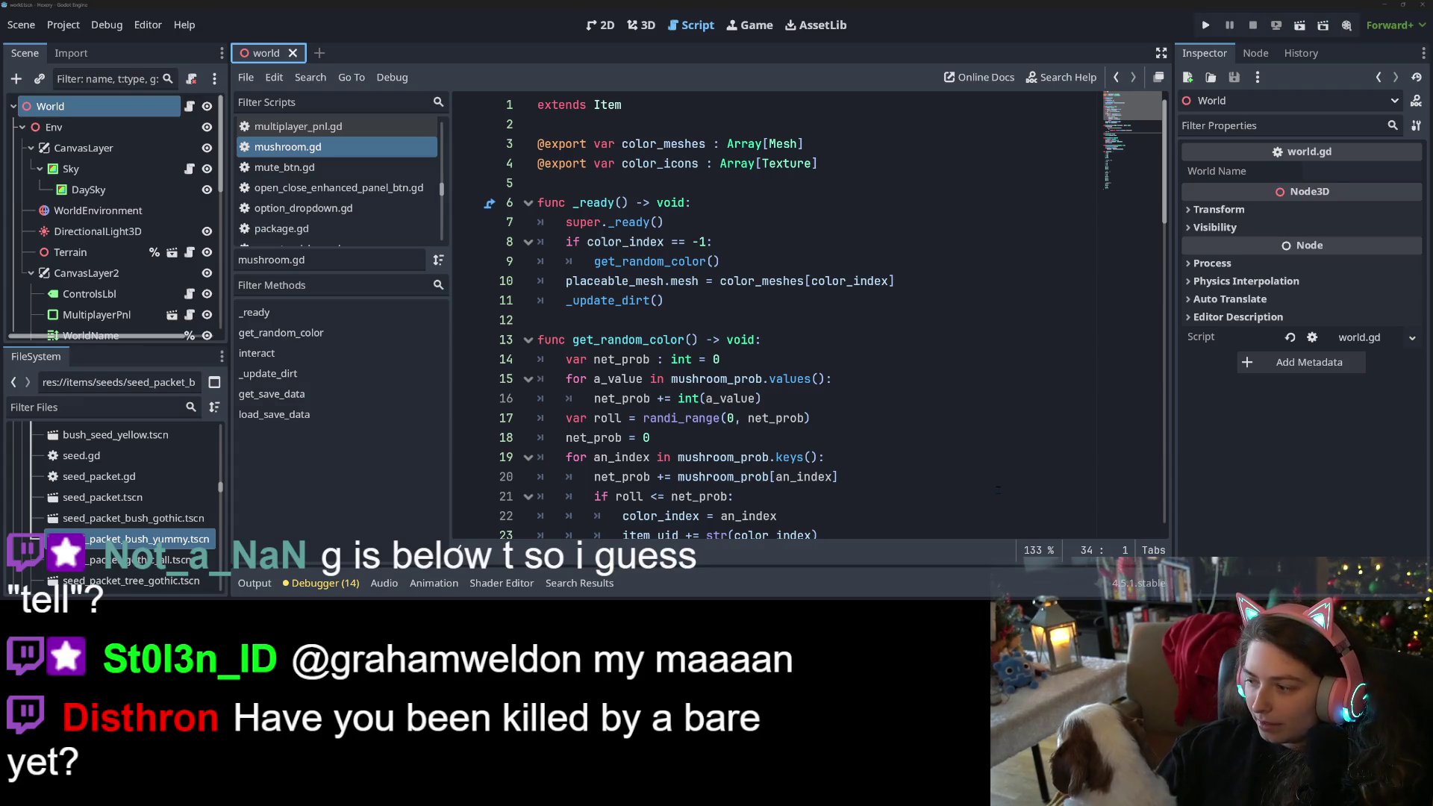
Find and select forest_texture.png in the FileSystem dock, then switch to the Hexery Trello board.
click(993, 446)
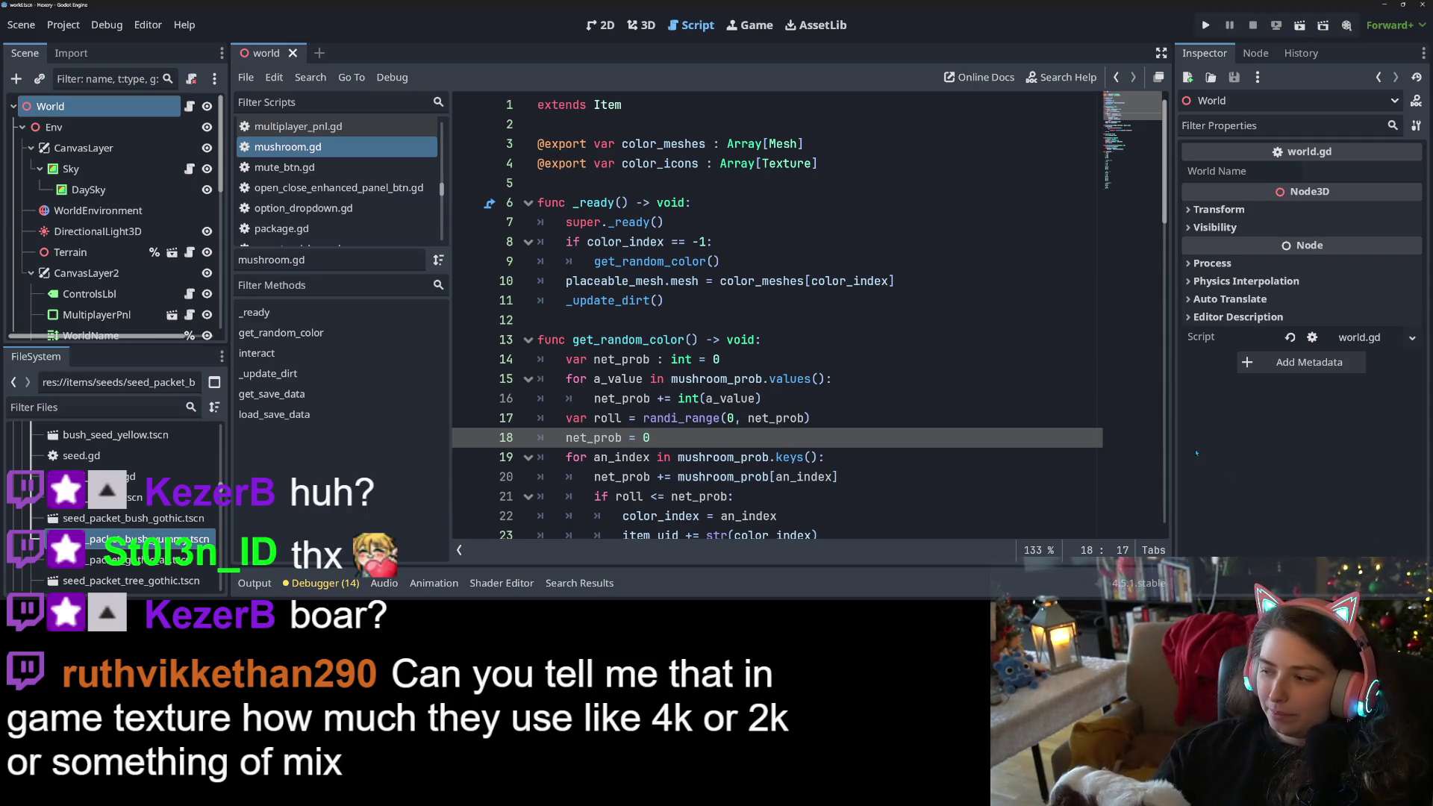
scroll(127, 477, up, 3)
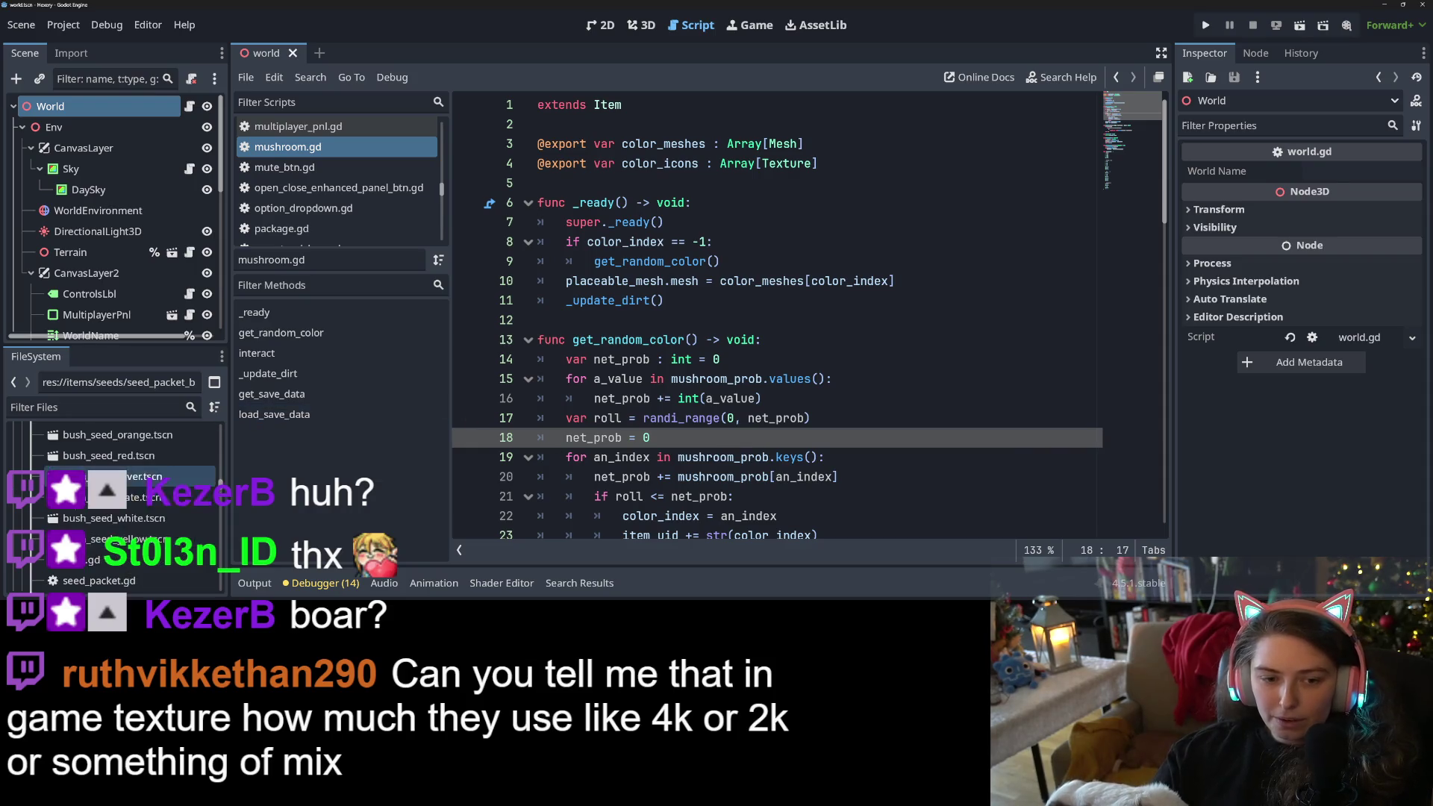
scroll(112, 492, up, 5)
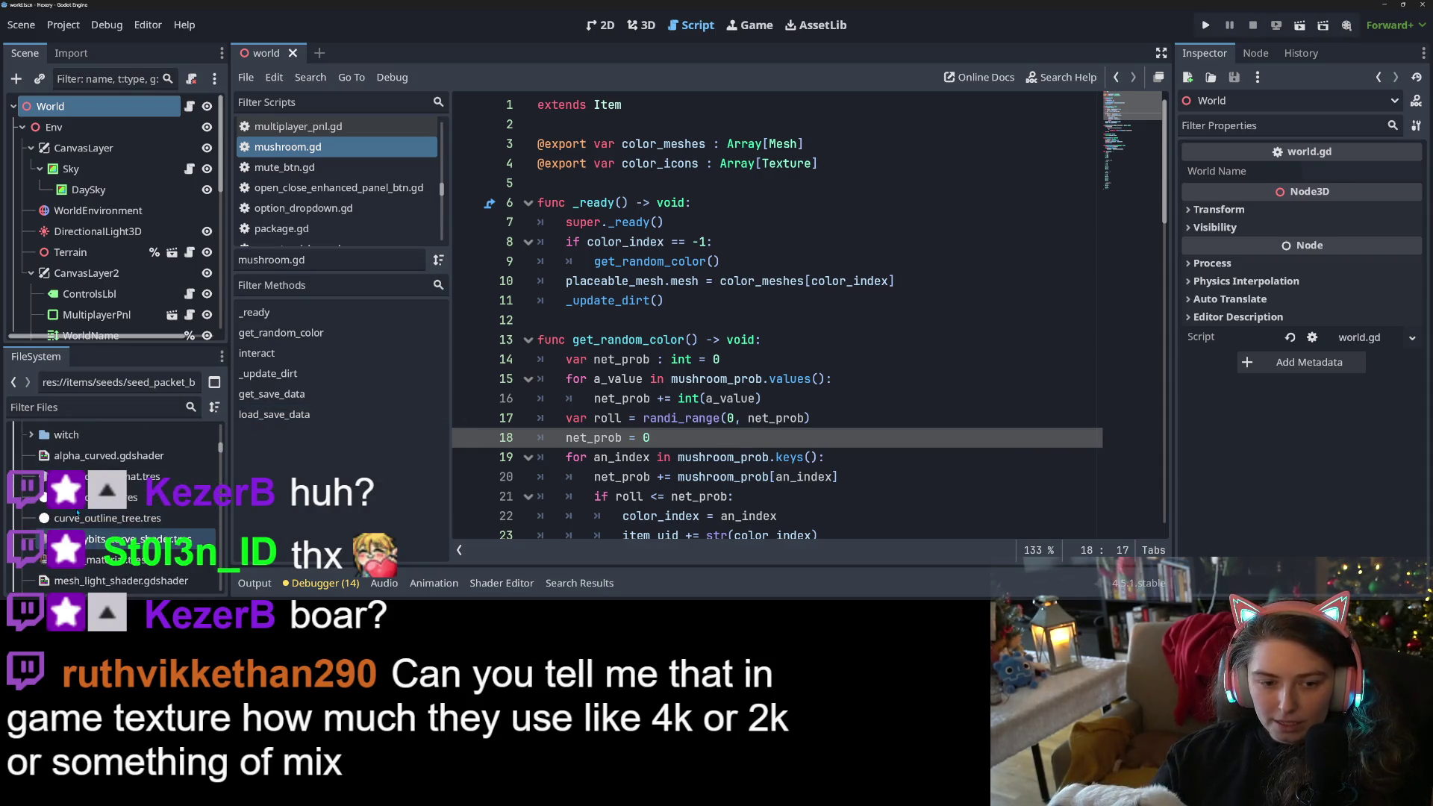
scroll(104, 507, down, 3)
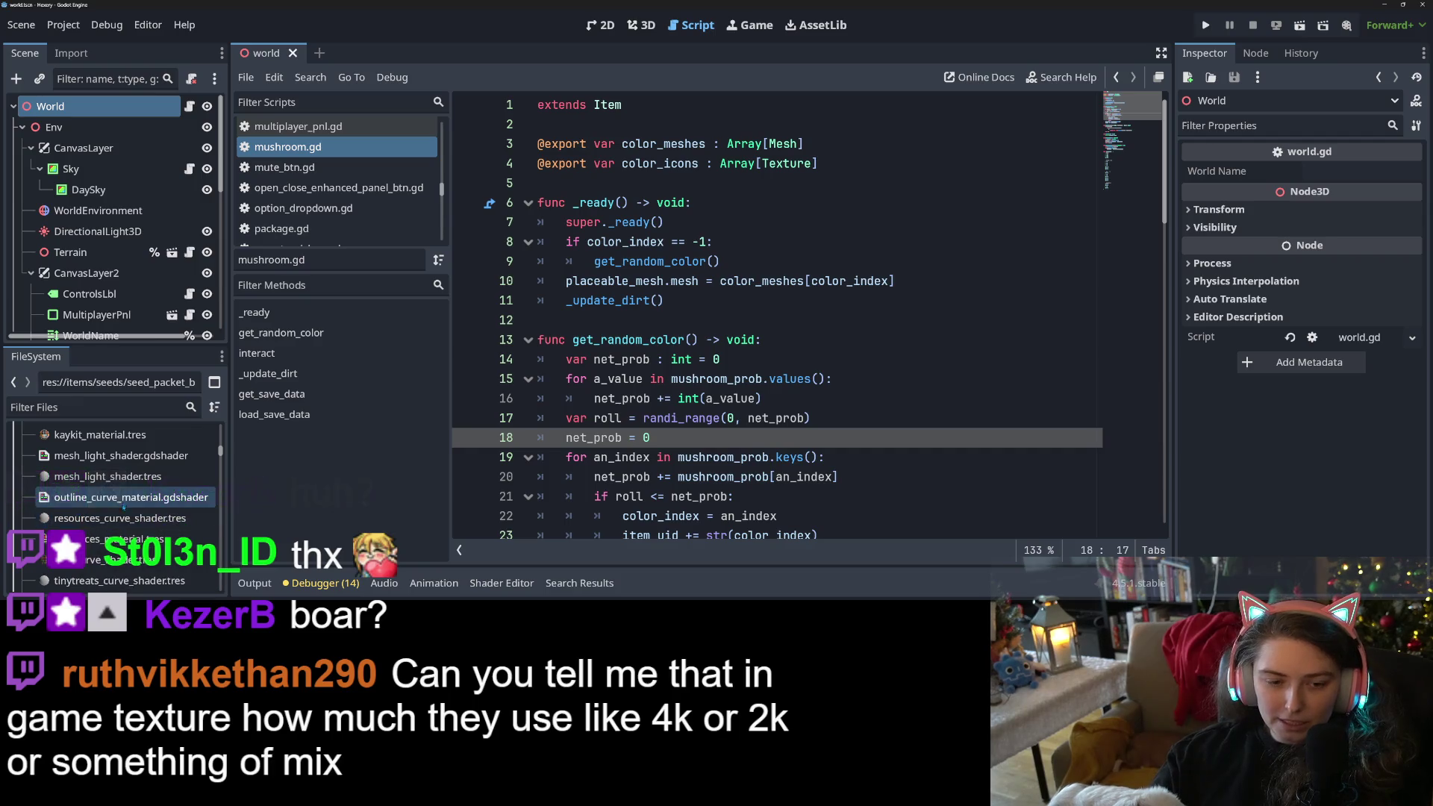
scroll(116, 537, up, 3)
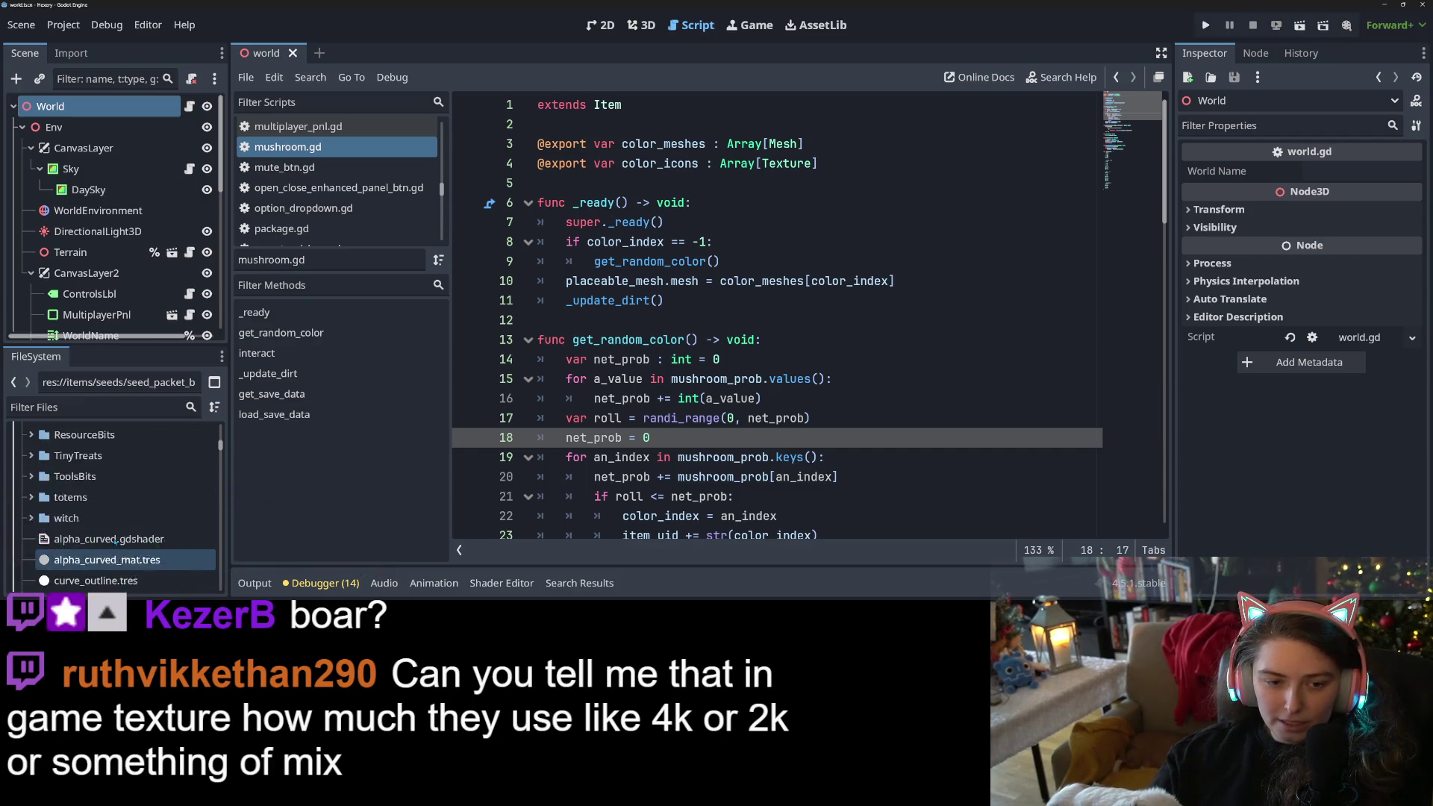
scroll(116, 539, up, 5)
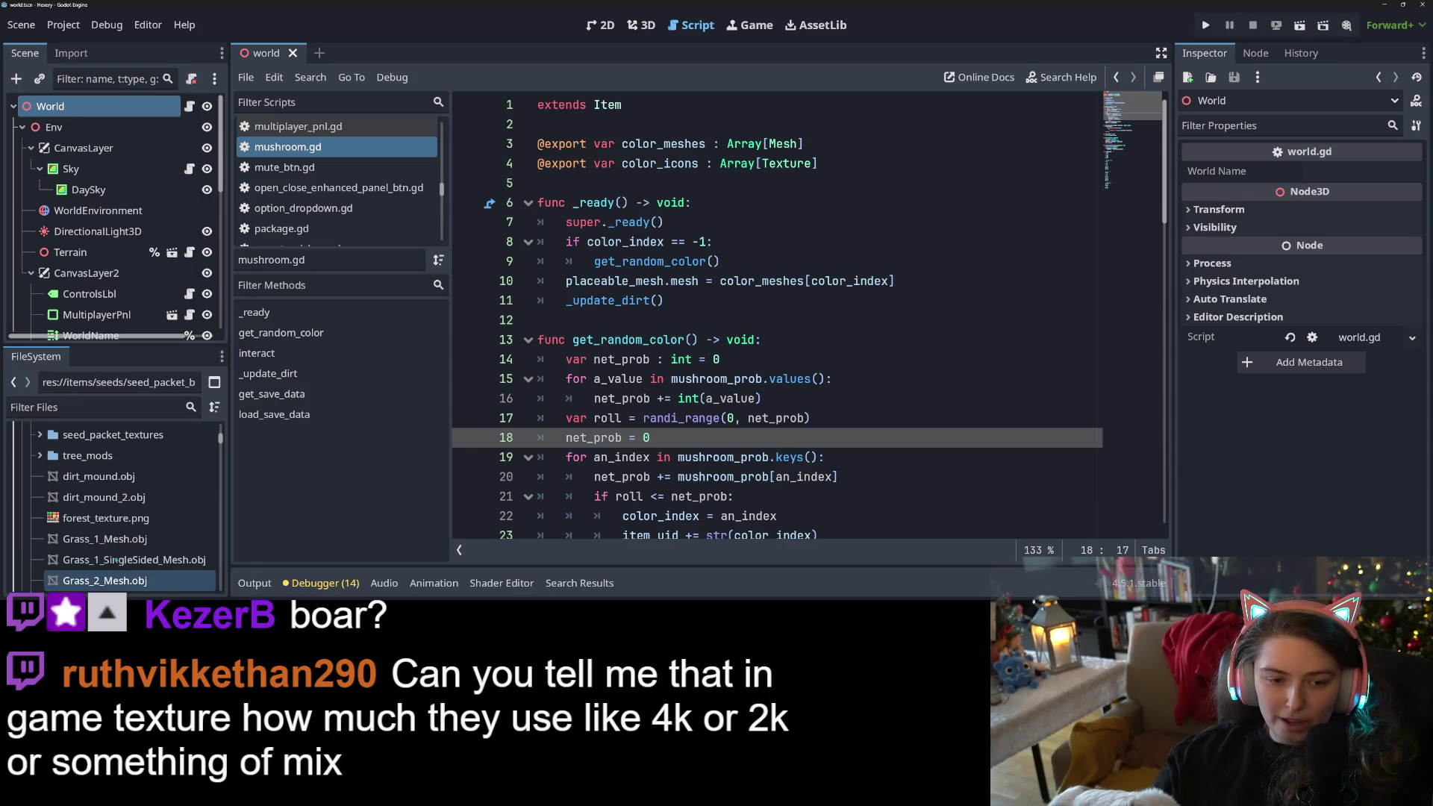
click(121, 520)
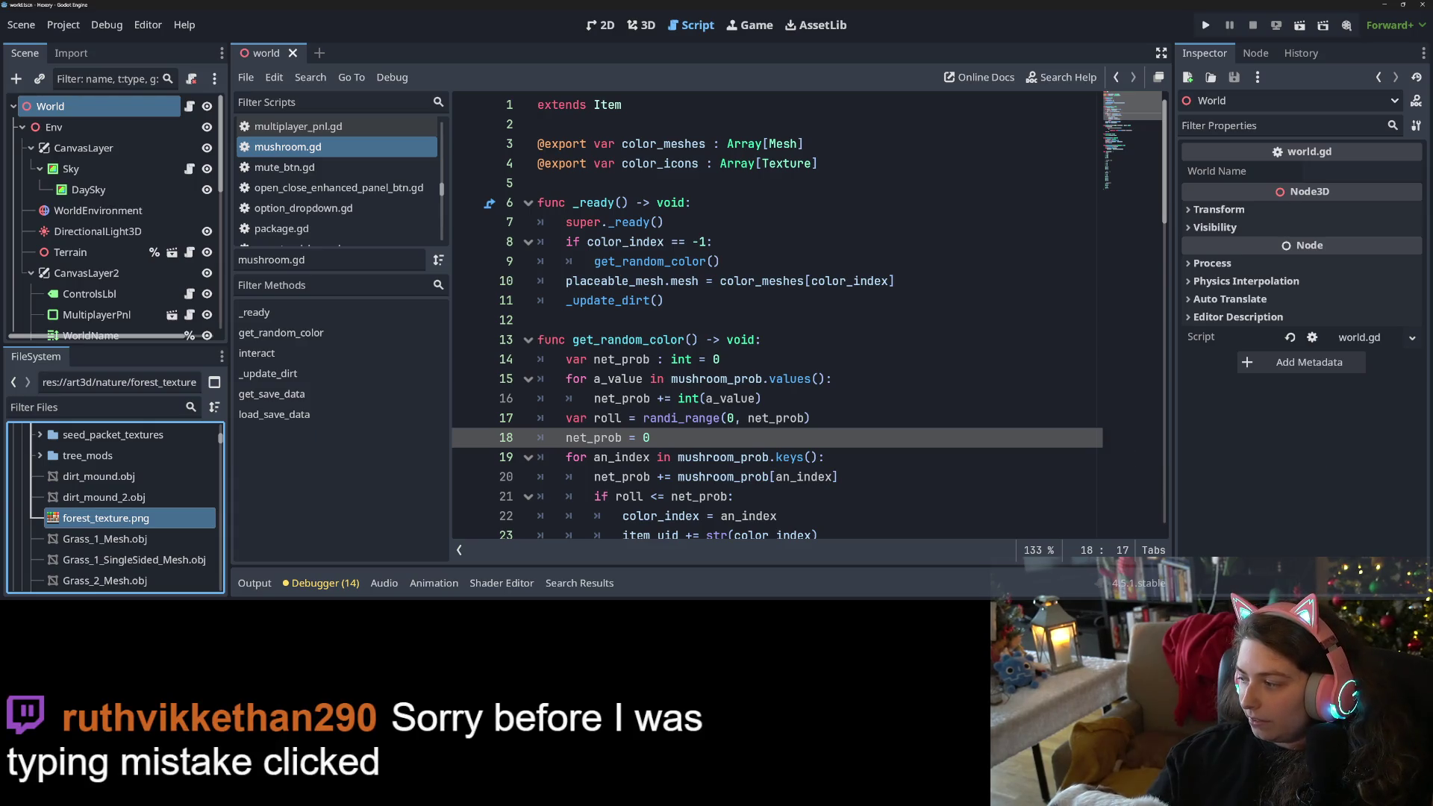
key(alt+Tab)
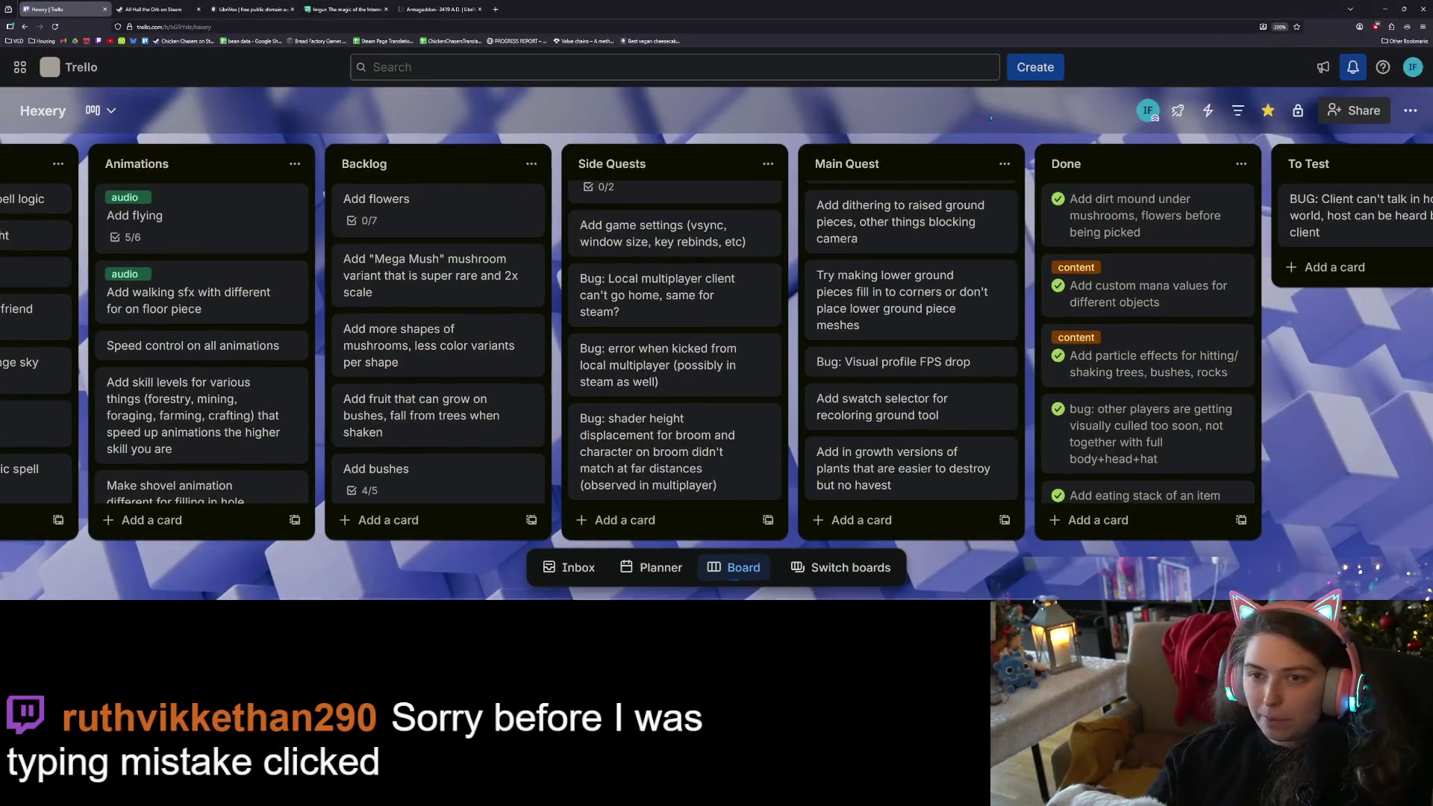
Go through the itch.io library to the KayKit Forest Nature Pack page and copy its address.
click(494, 9)
text(itch.io/dashboard)
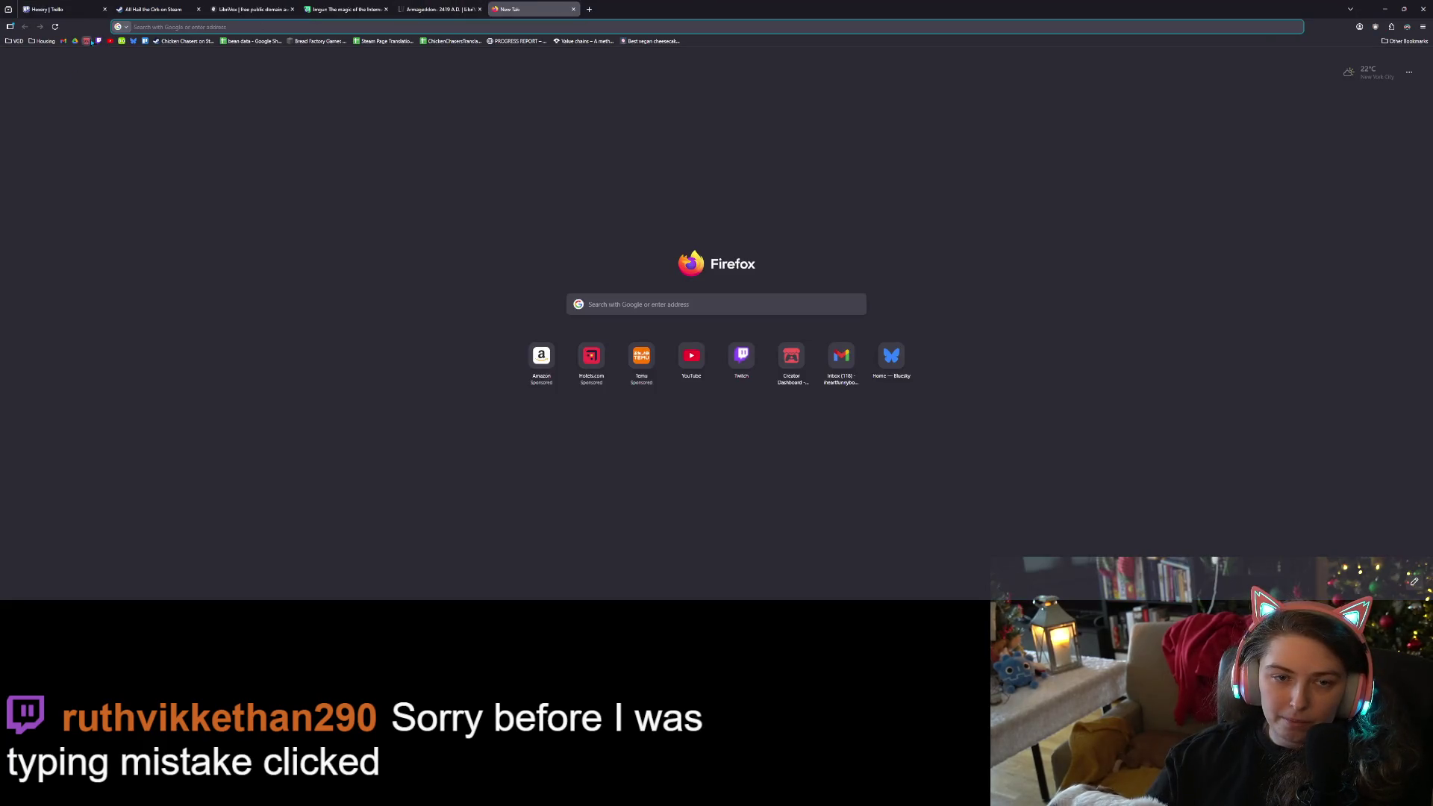
key(Return)
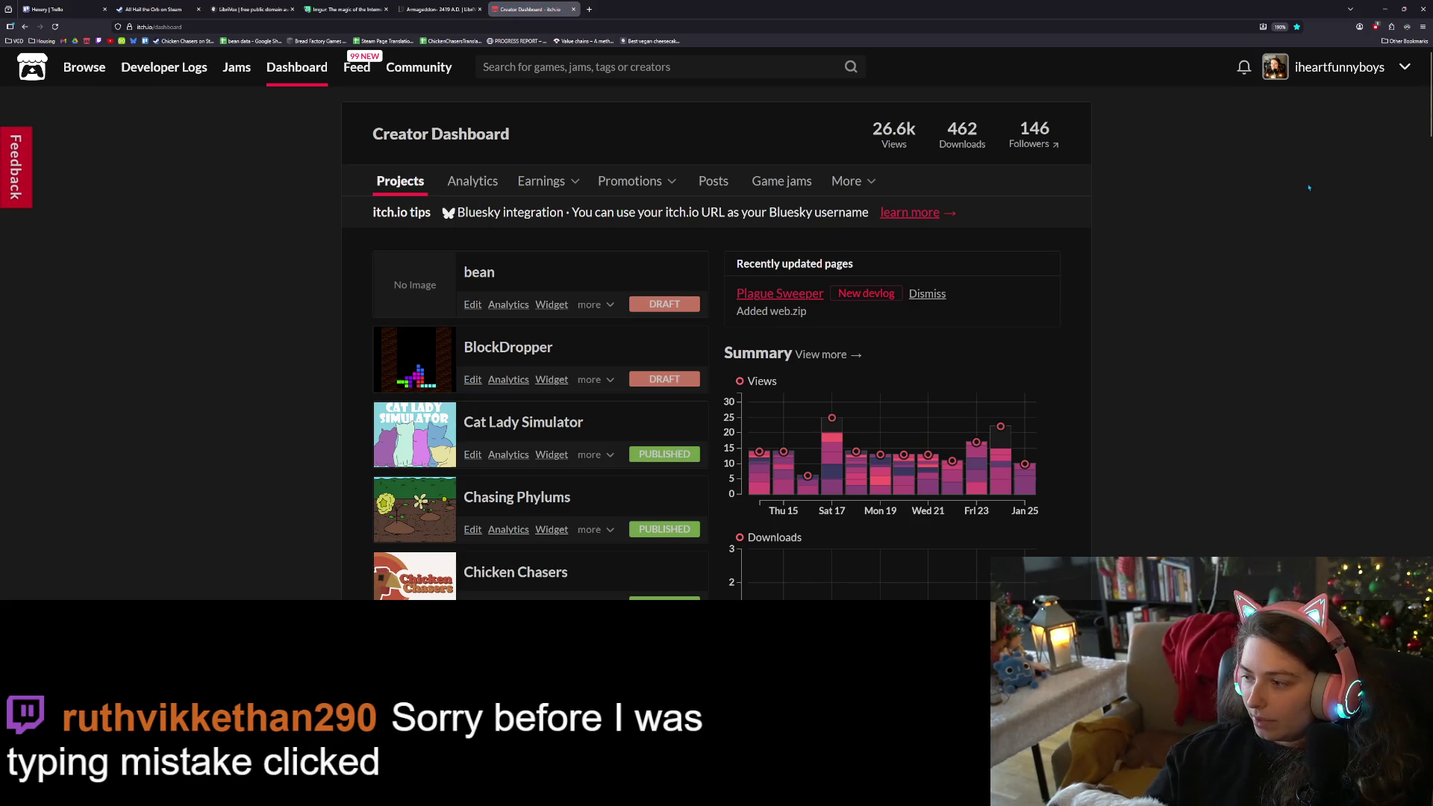
click(1402, 71)
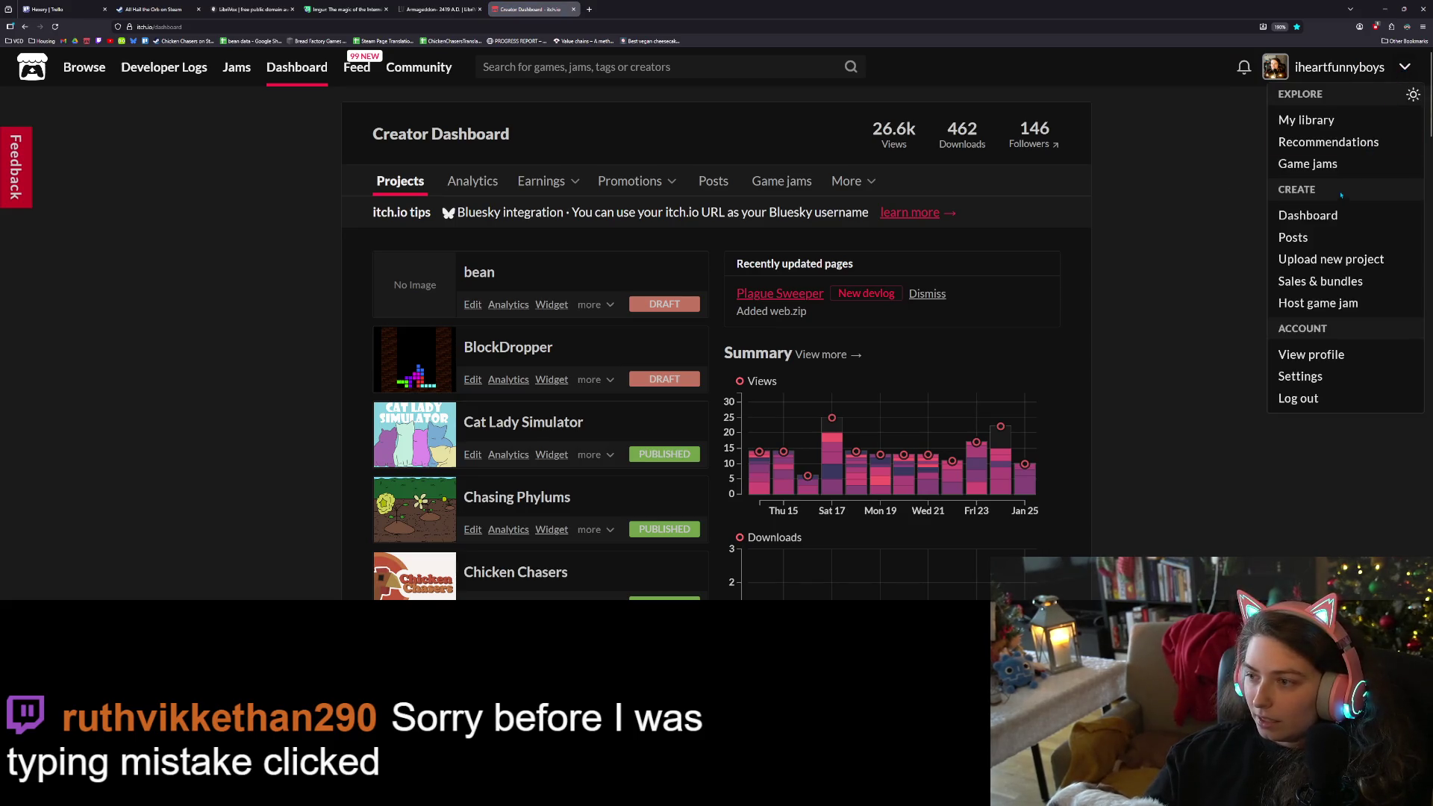
click(1324, 125)
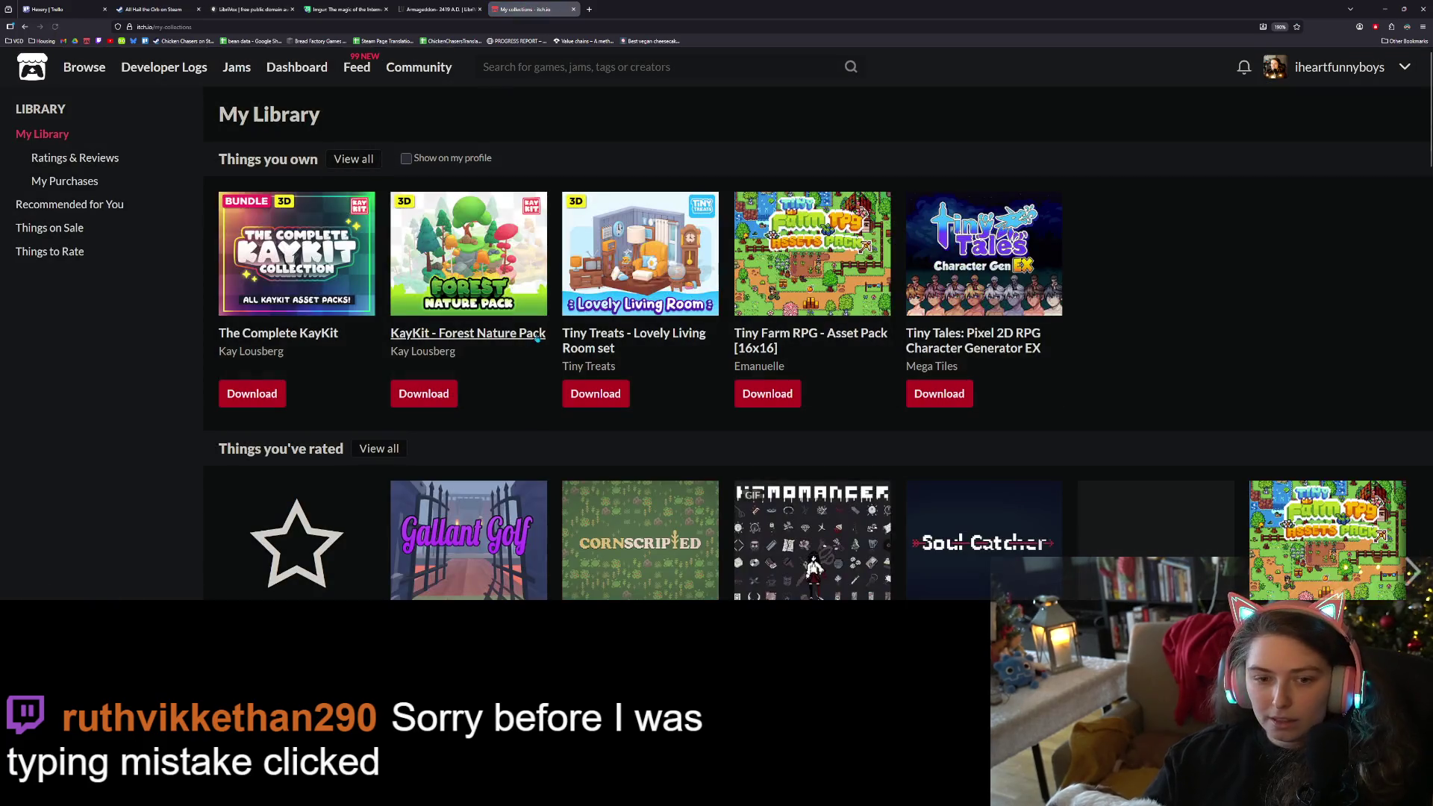
click(534, 335)
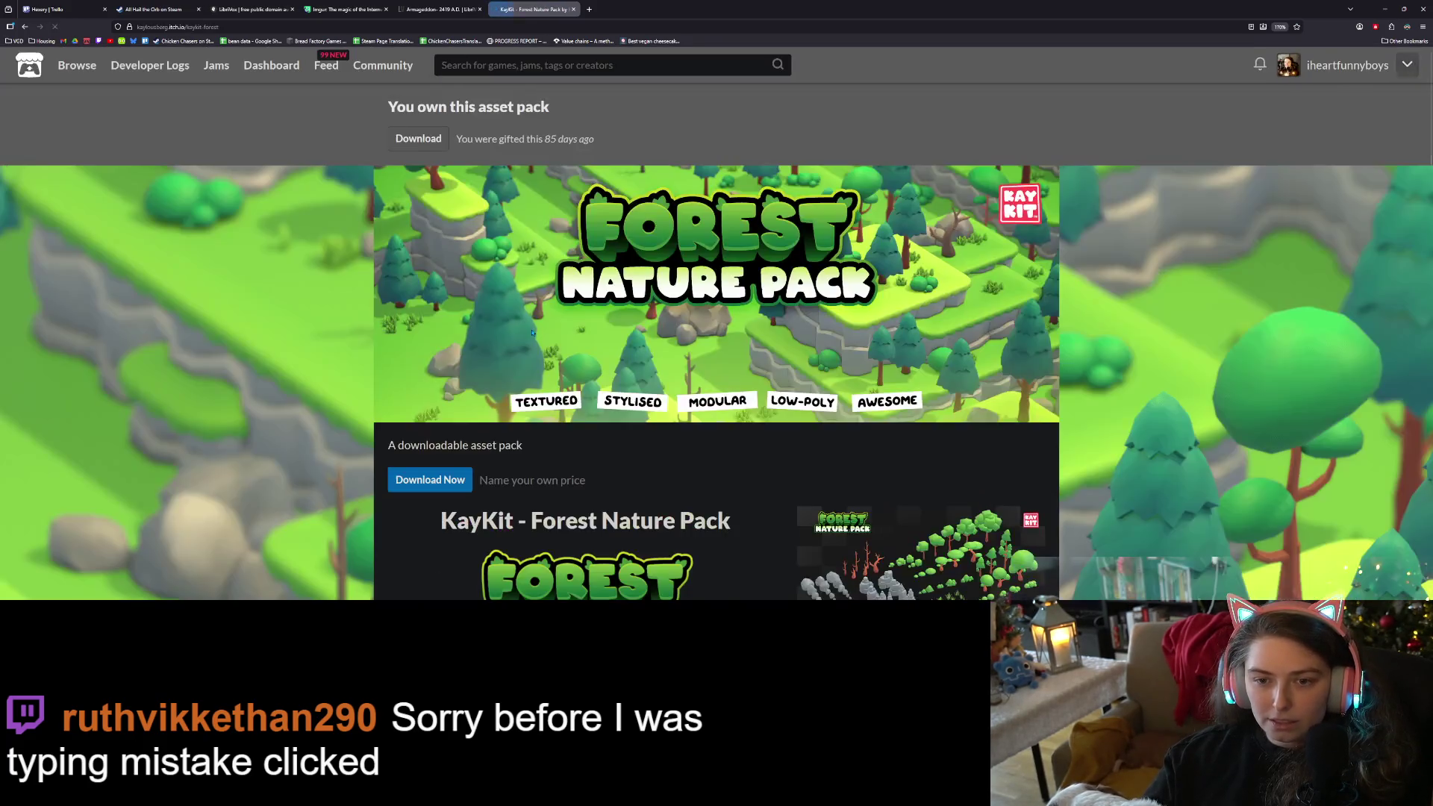
scroll(716, 375, down, 6)
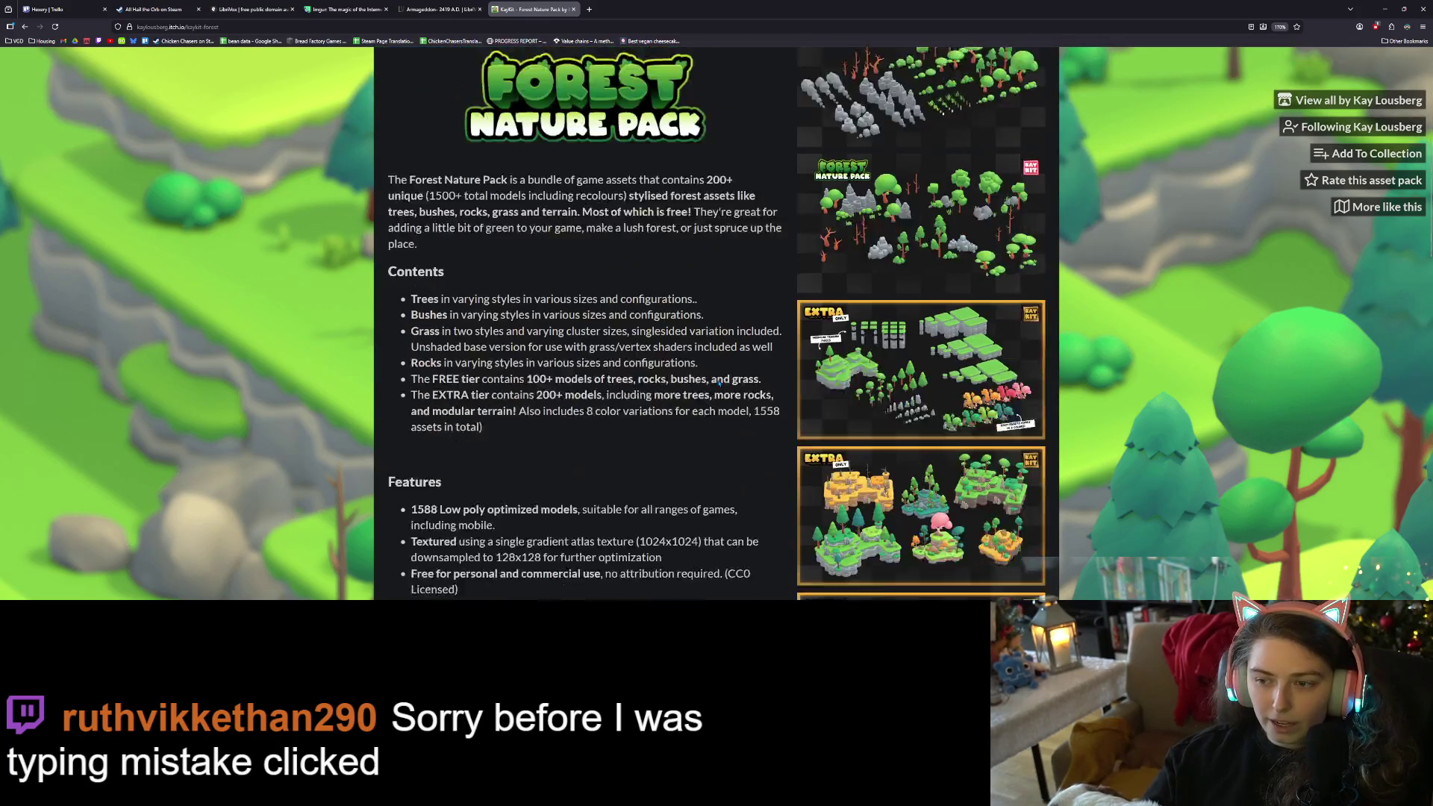
scroll(910, 495, down, 5)
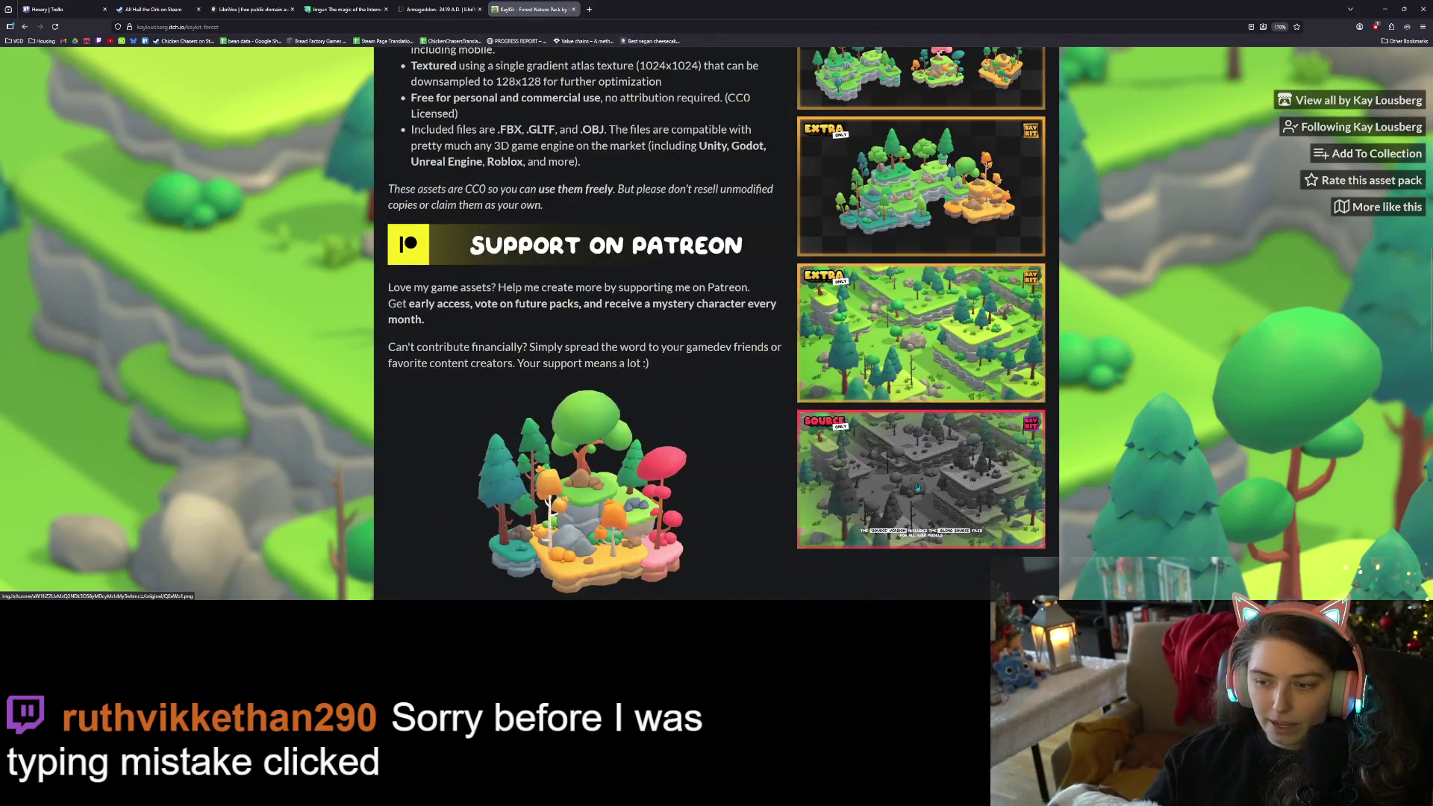
scroll(910, 494, up, 12)
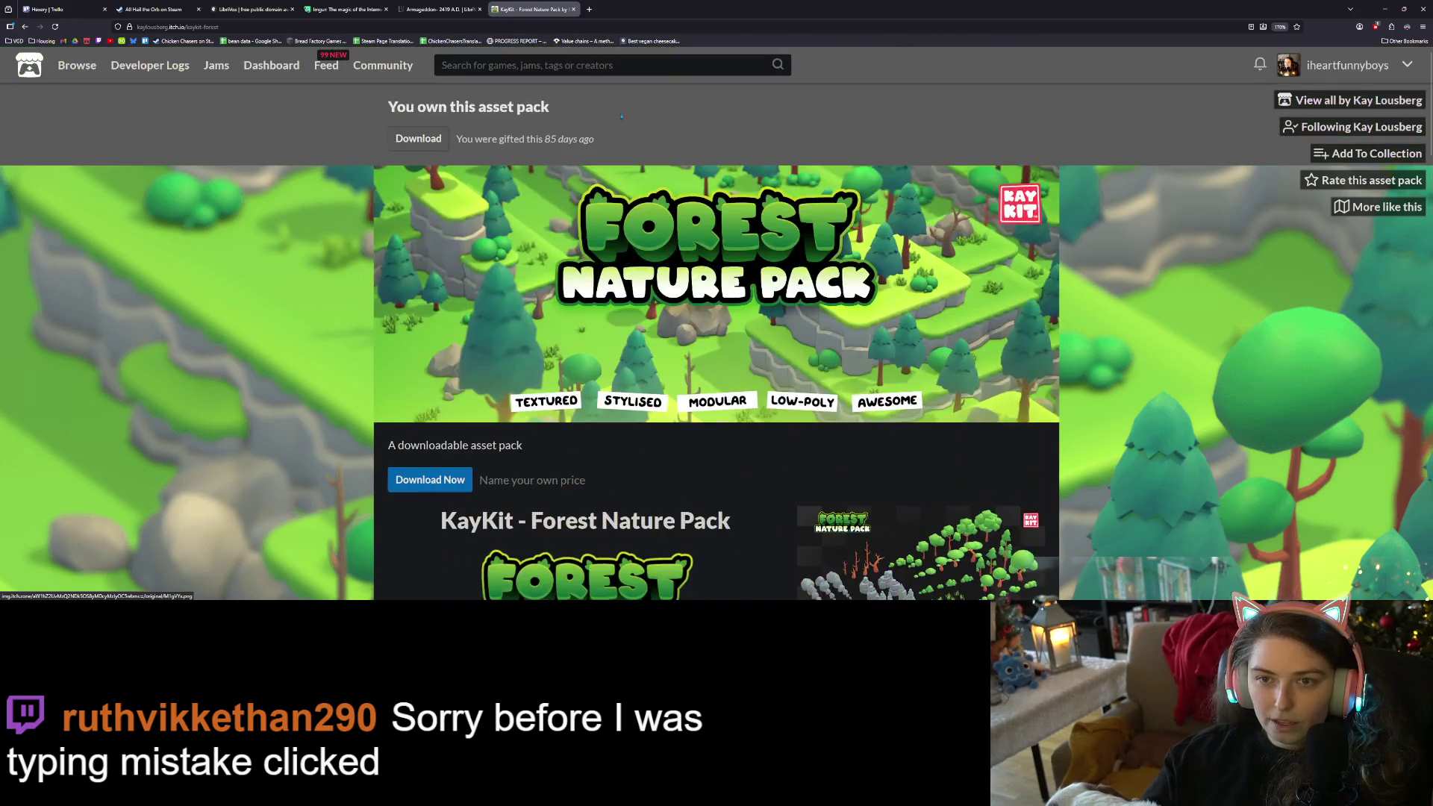
key(ctrl+l)
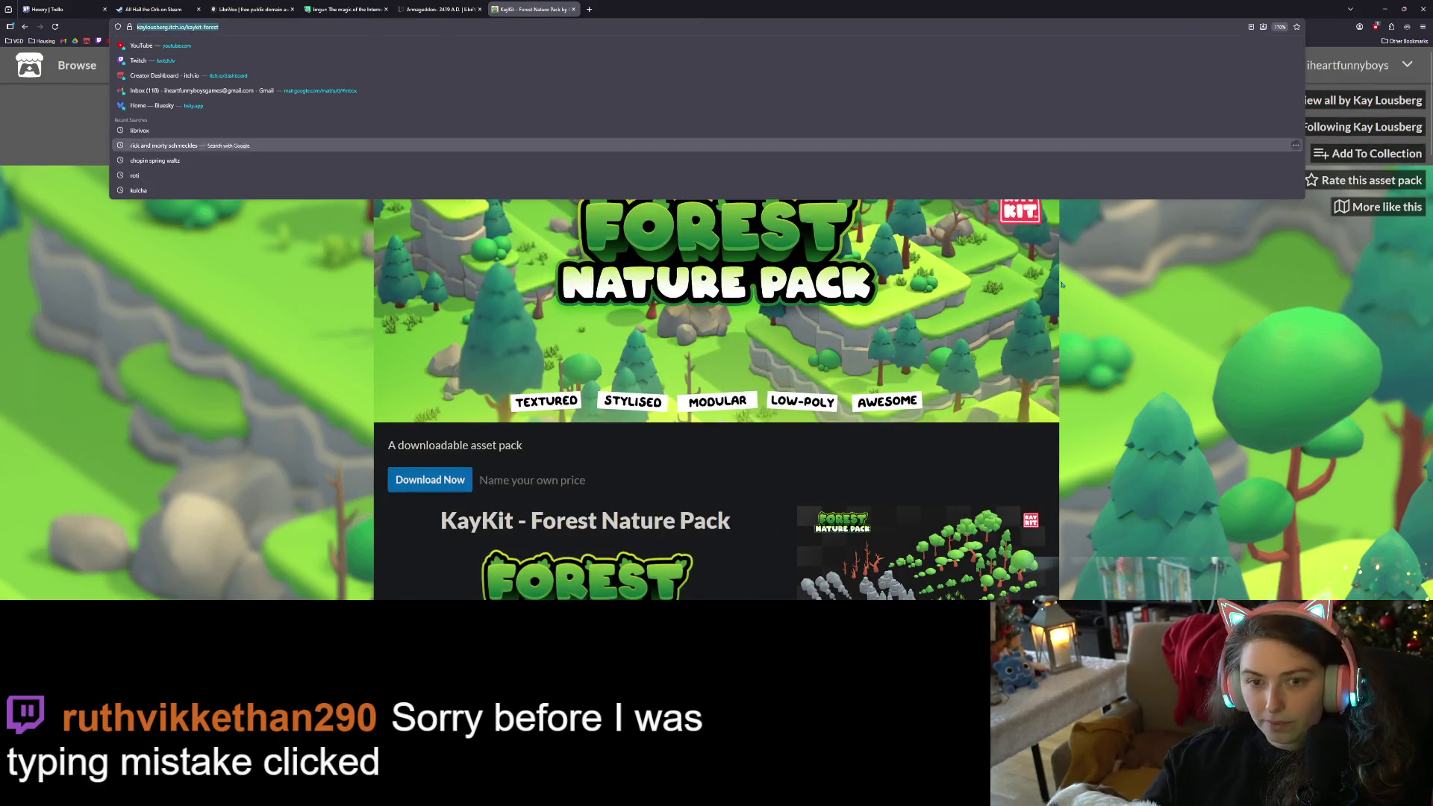
key(Escape)
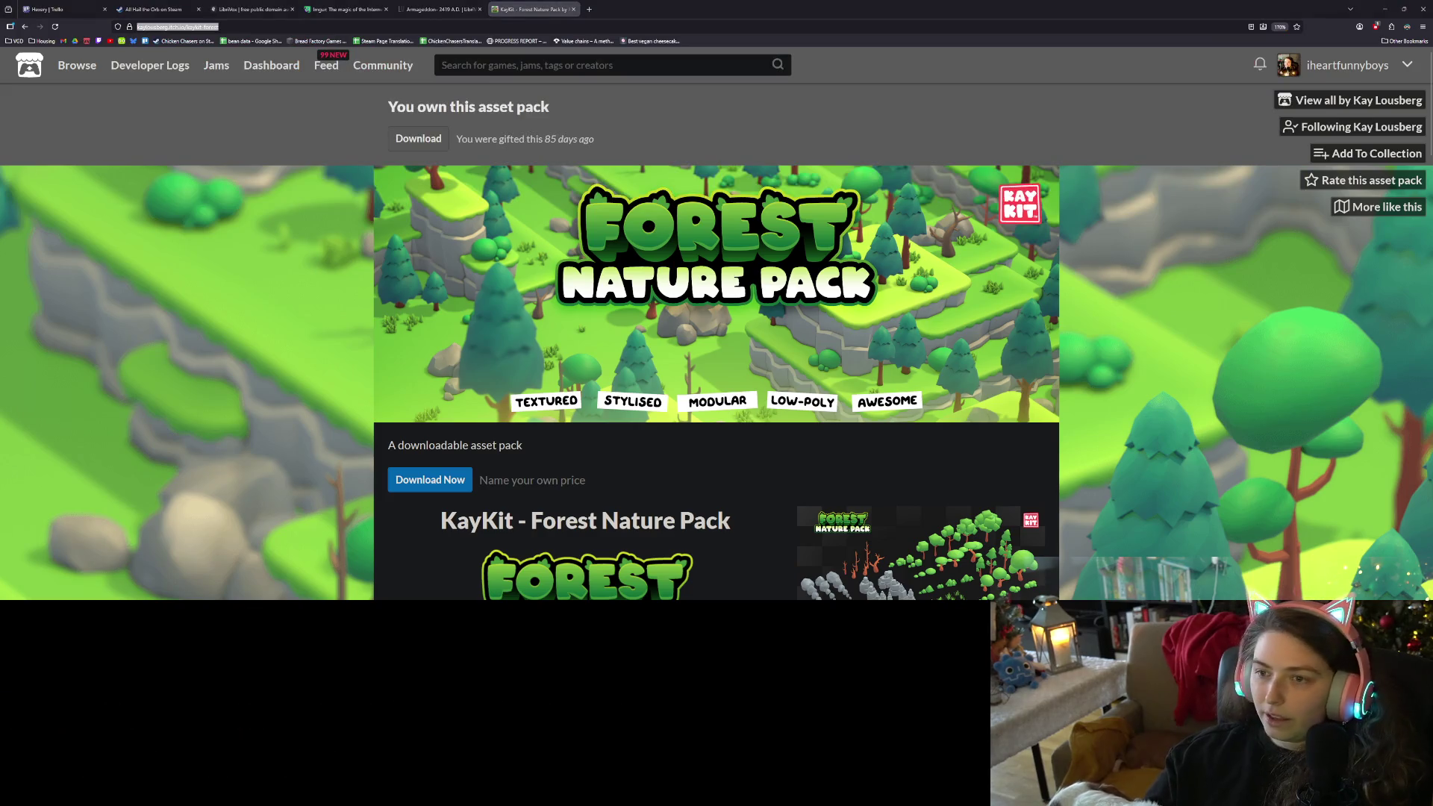
Browse further down the library and open the KayKit Resource Bits asset page.
scroll(441, 274, down, 3)
scroll(442, 274, down, 15)
scroll(542, 344, down, 20)
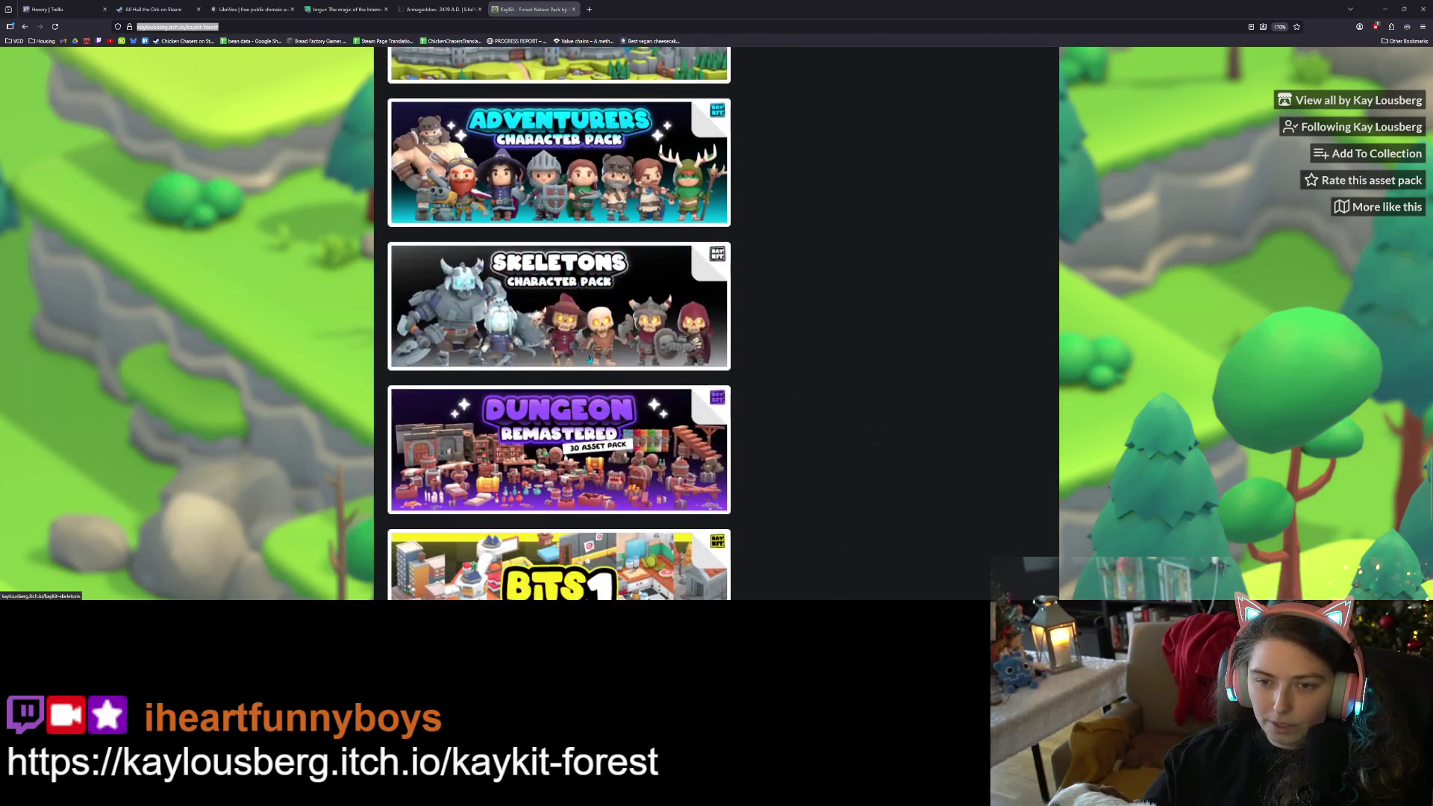
scroll(591, 360, down, 4)
scroll(615, 284, down, 1)
scroll(612, 408, up, 9)
scroll(613, 407, up, 2)
scroll(613, 412, up, 5)
click(613, 413)
View the Resource Bits and Extra Resource Bits screenshots, then minimize the browser.
scroll(783, 353, down, 3)
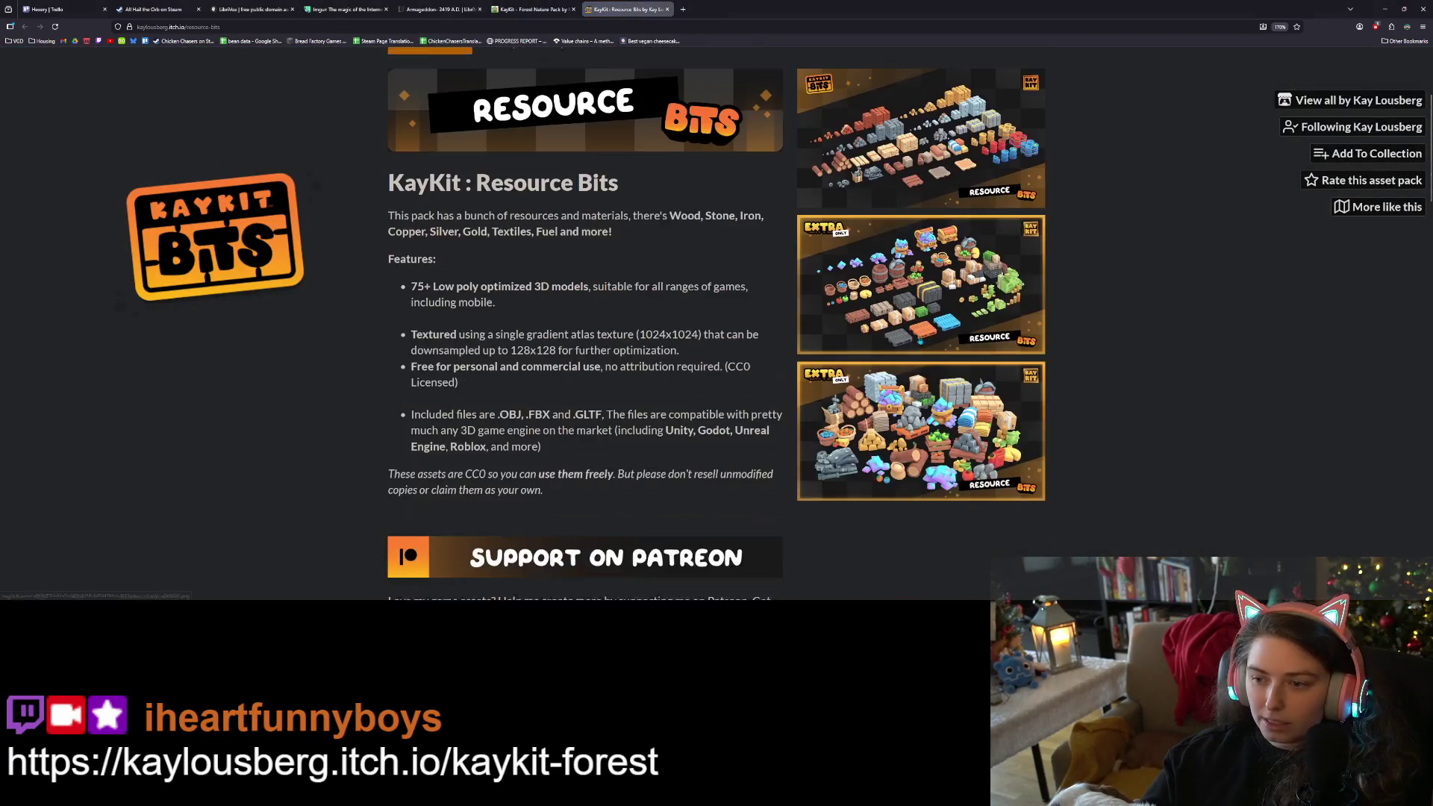
click(918, 283)
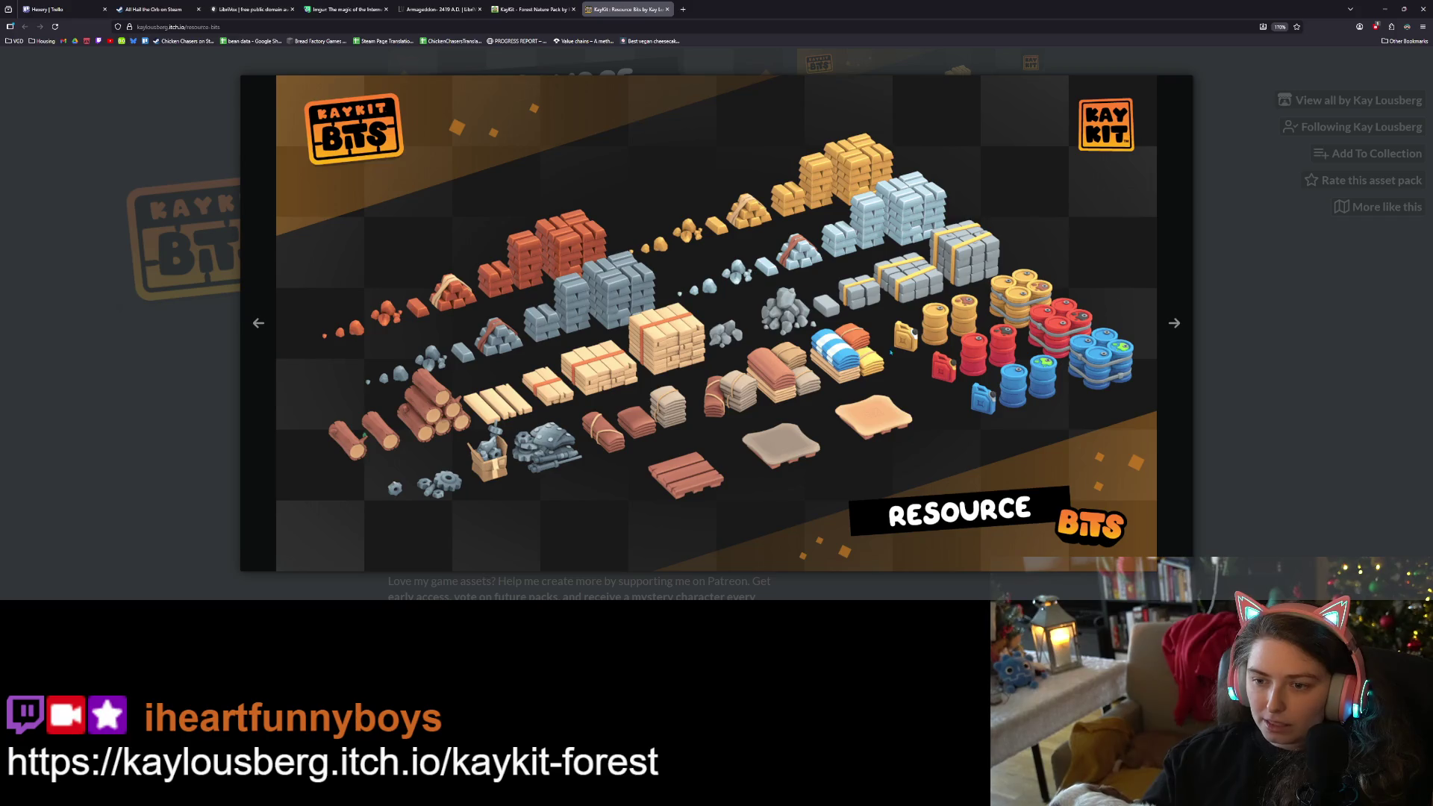
key(Escape)
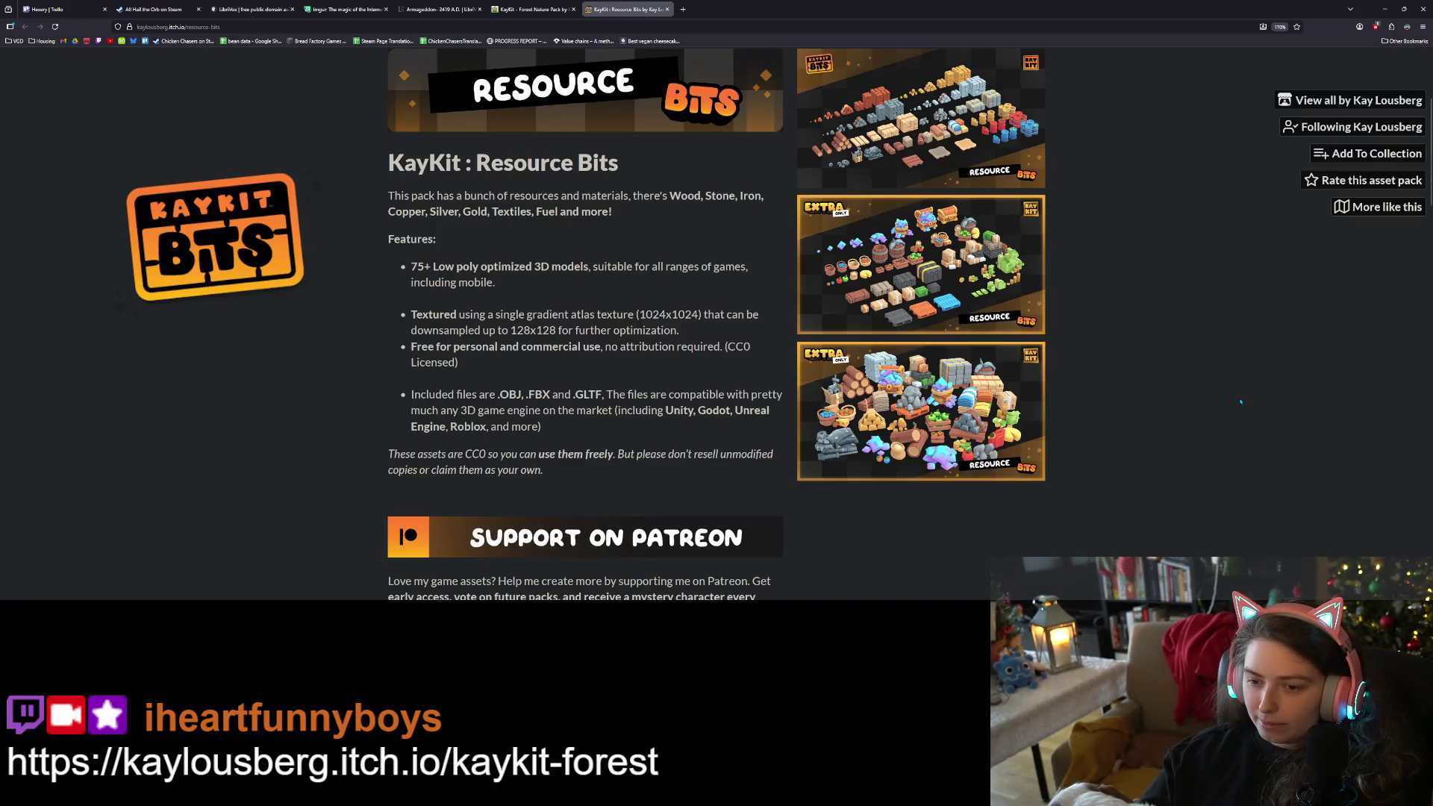
click(984, 411)
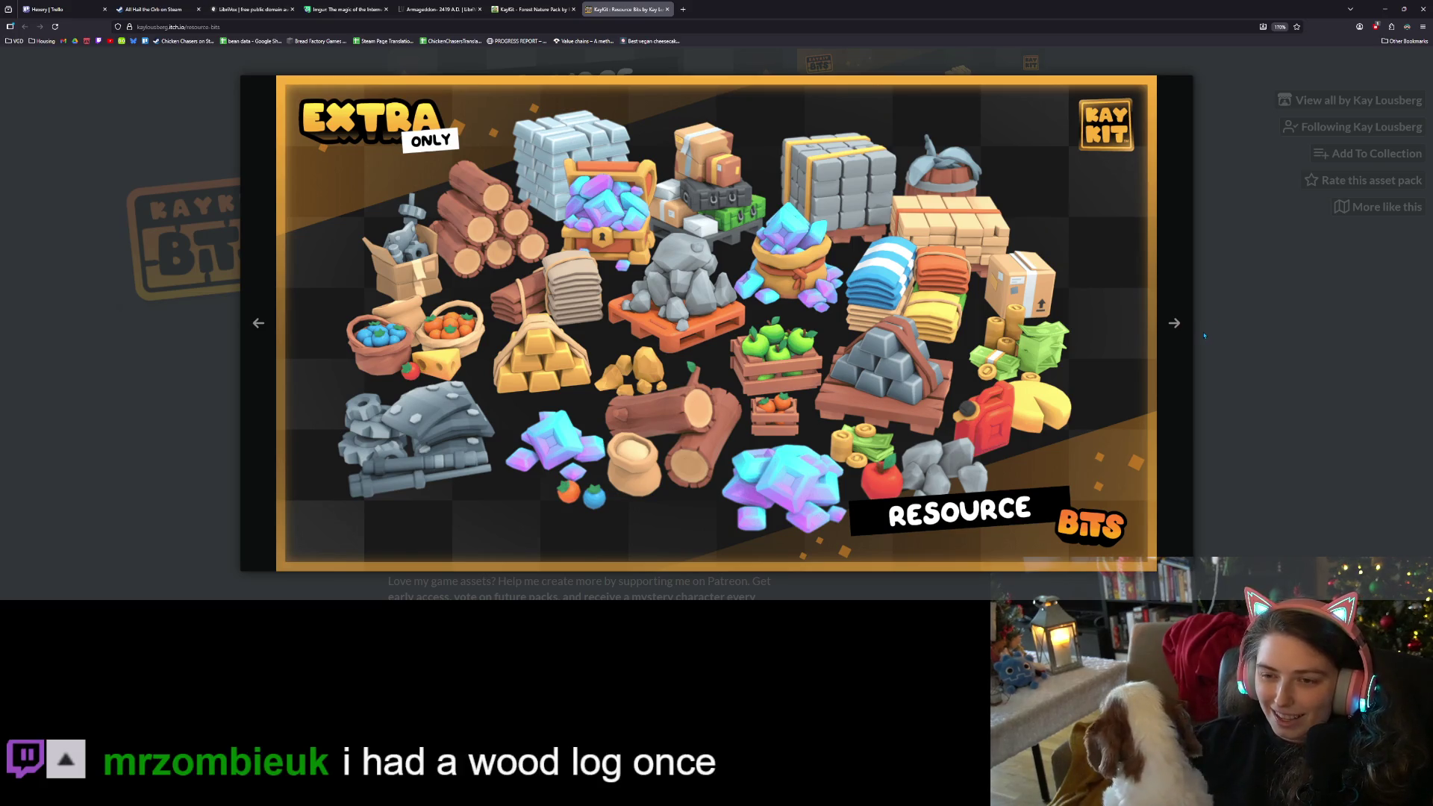
click(1214, 315)
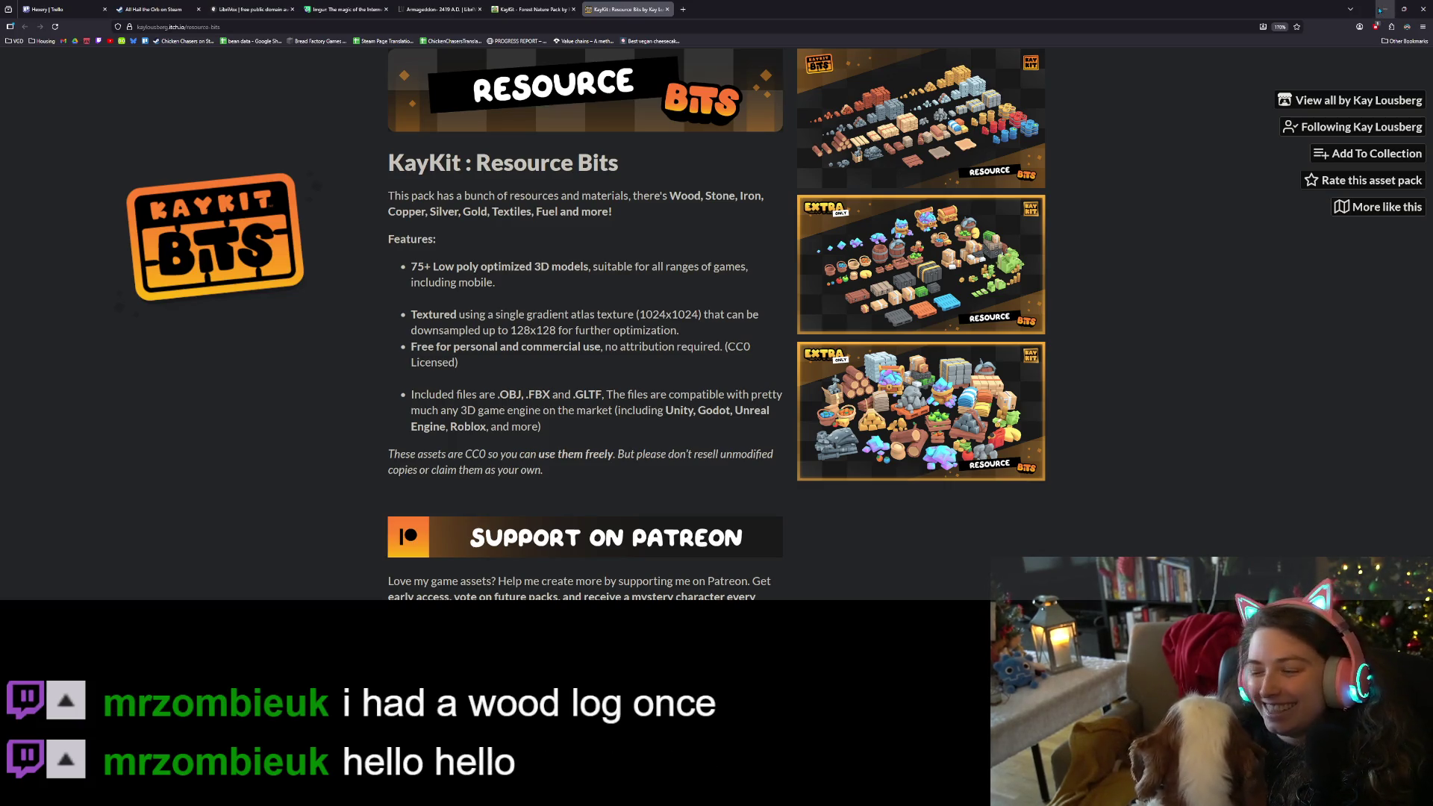
click(1381, 9)
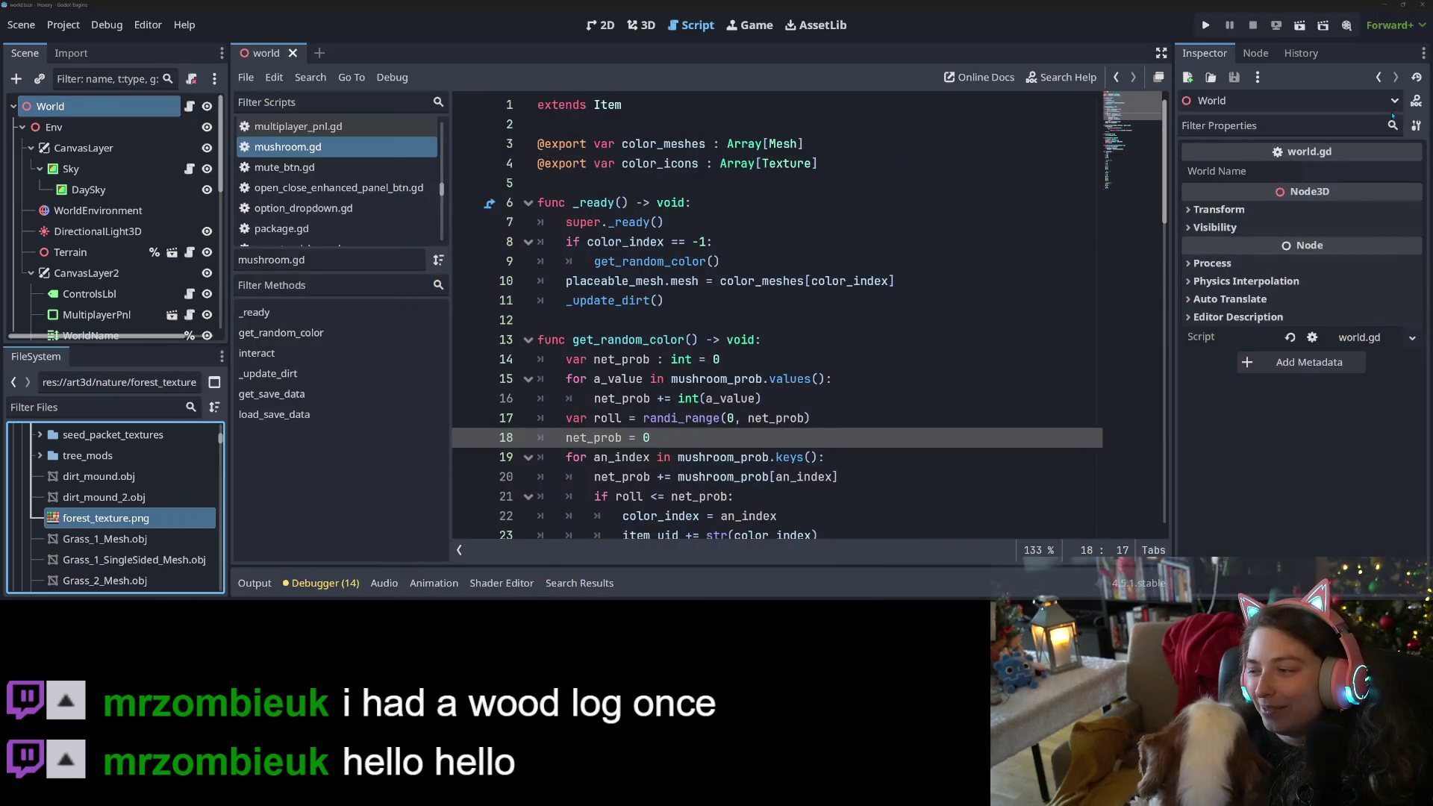
Put the caret at the end of line 6 and save the world scene.
click(962, 196)
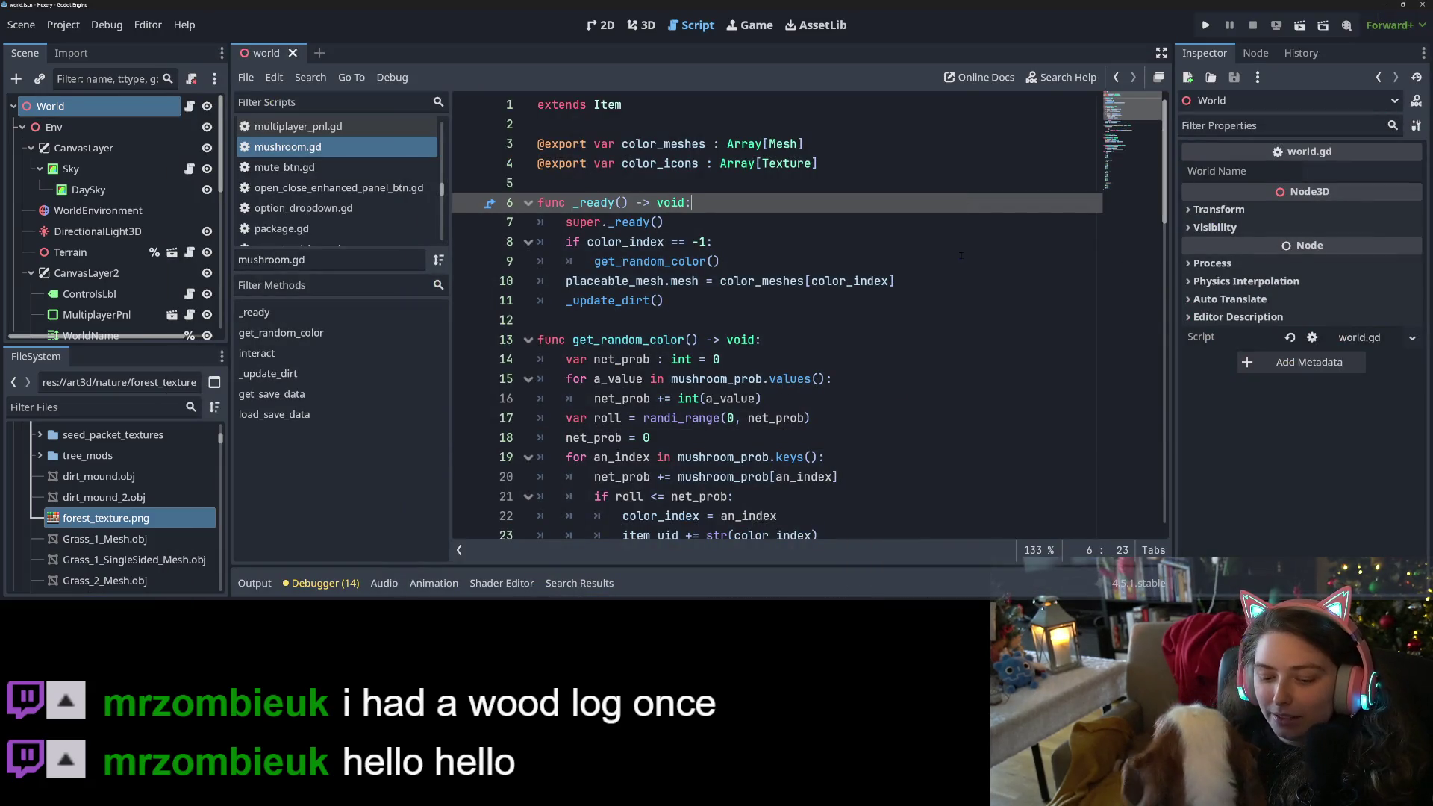
key(ctrl+s)
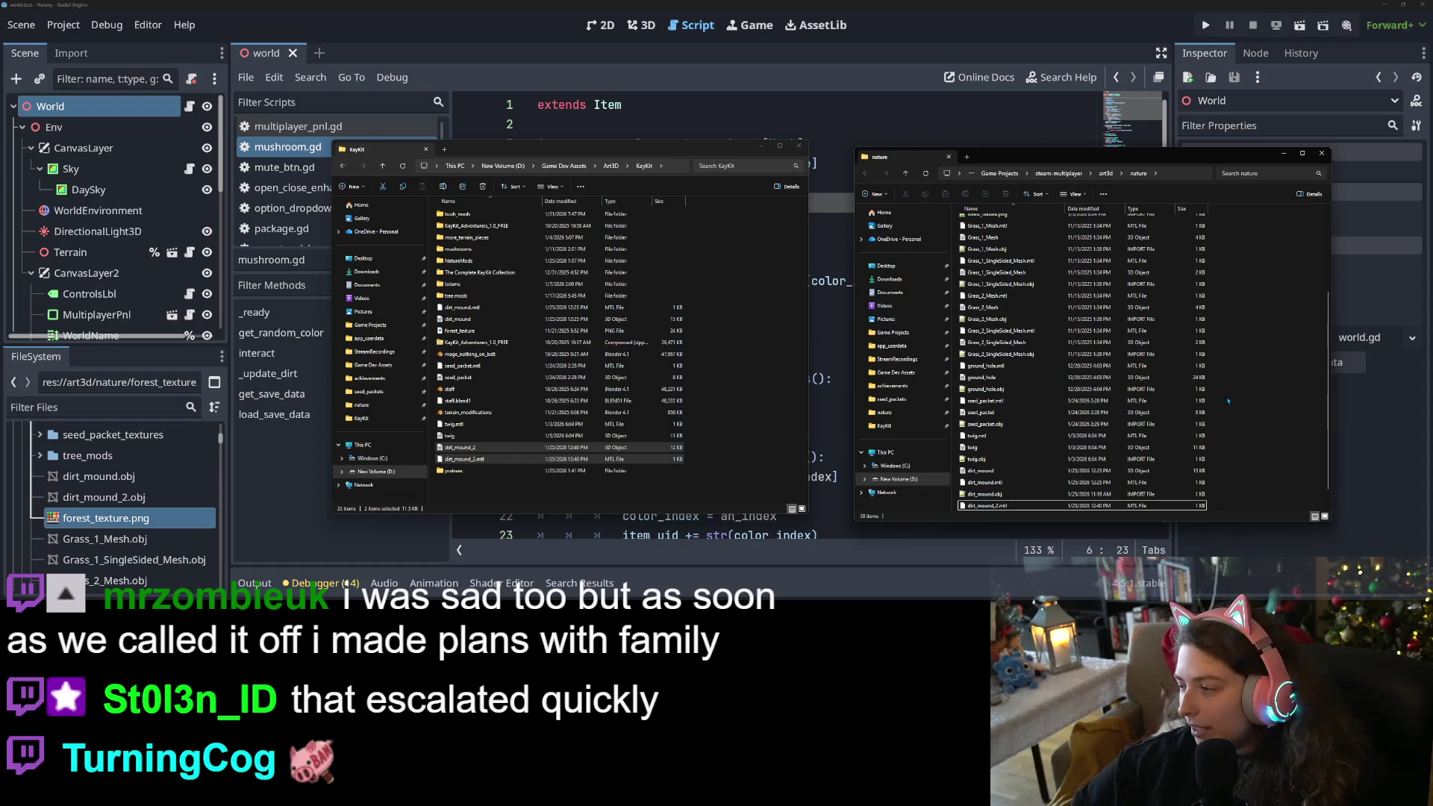
Open tree_mods and KayKit's pretrees folder, and select all 20 PreTree files.
scroll(1224, 408, up, 4)
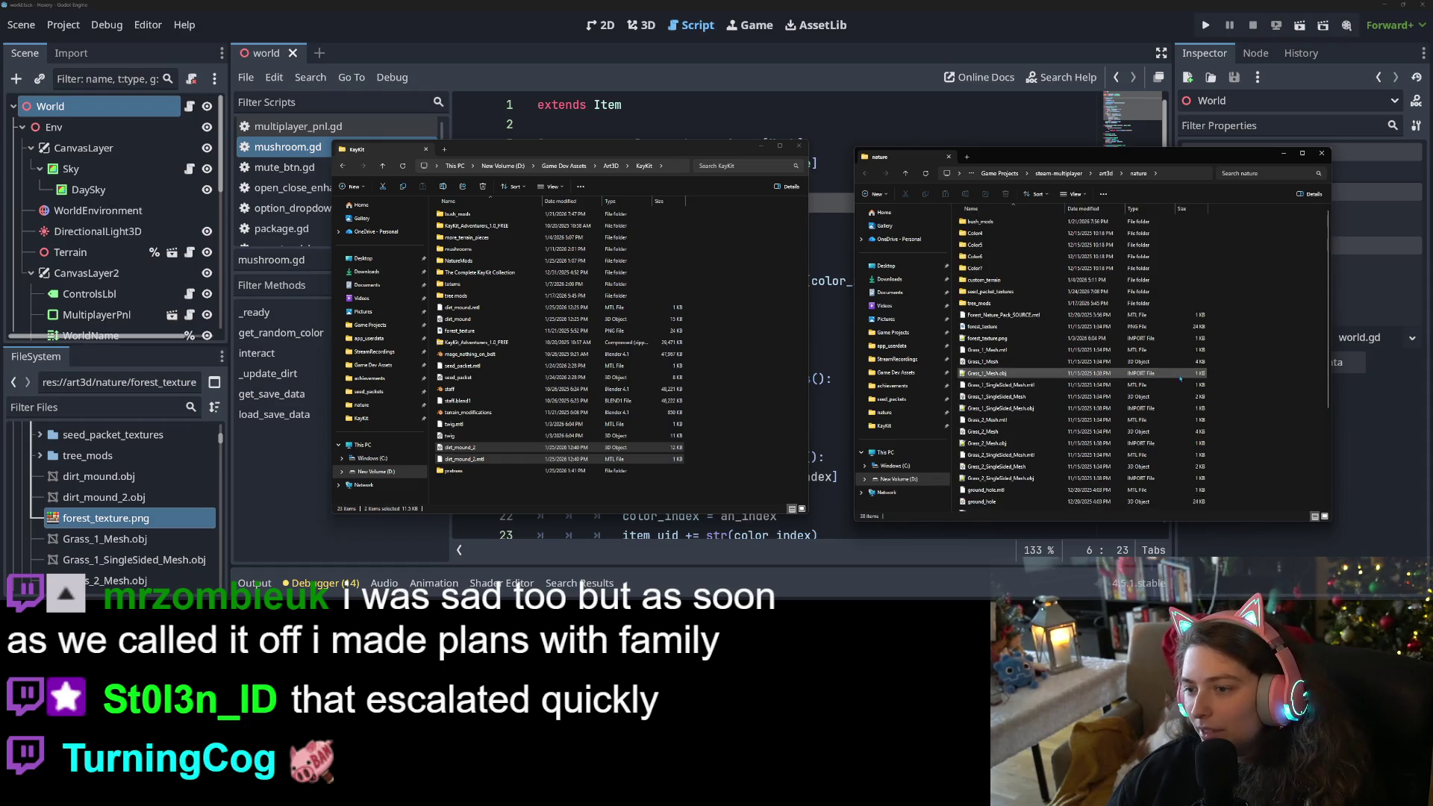
double_click(1013, 304)
scroll(1102, 366, down, 20)
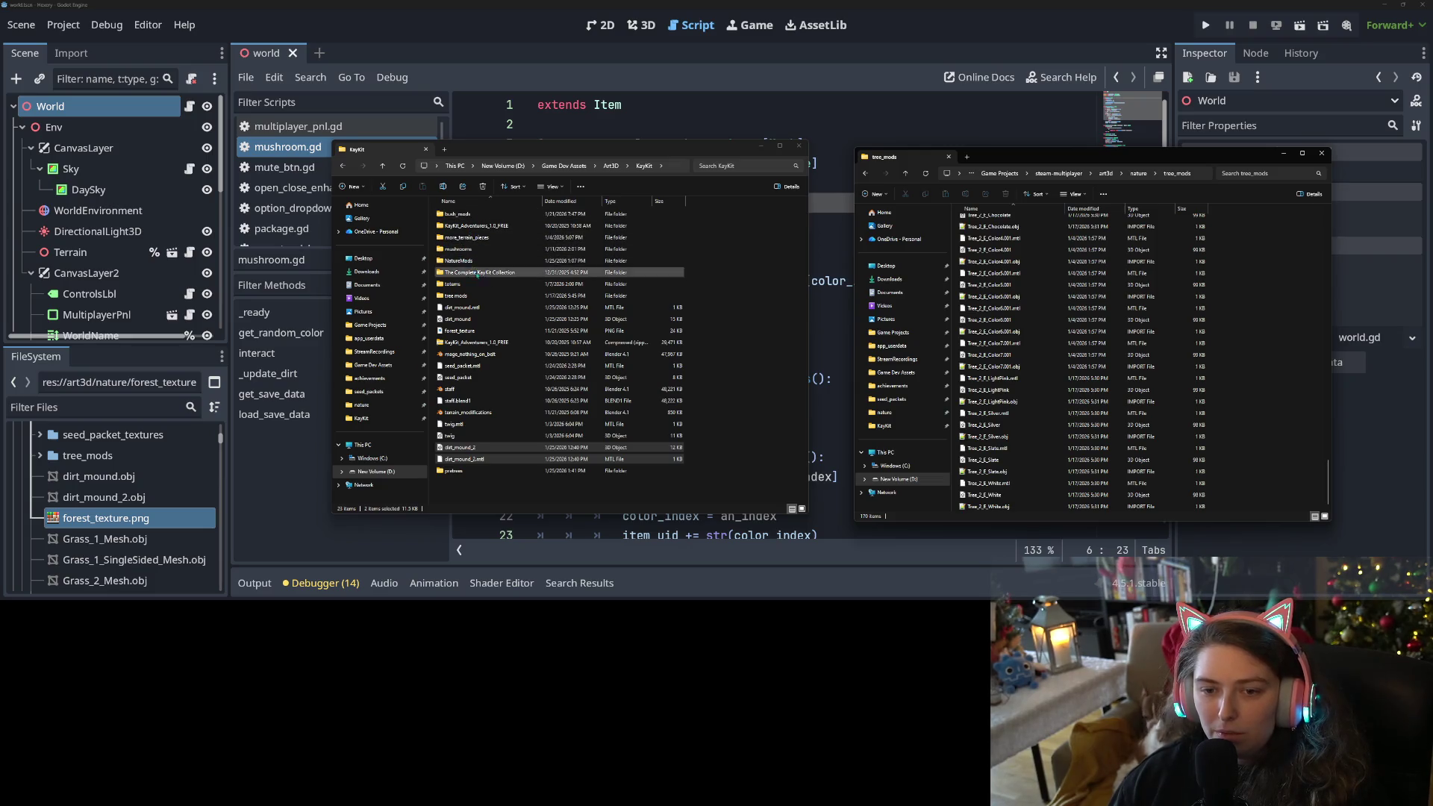
double_click(457, 471)
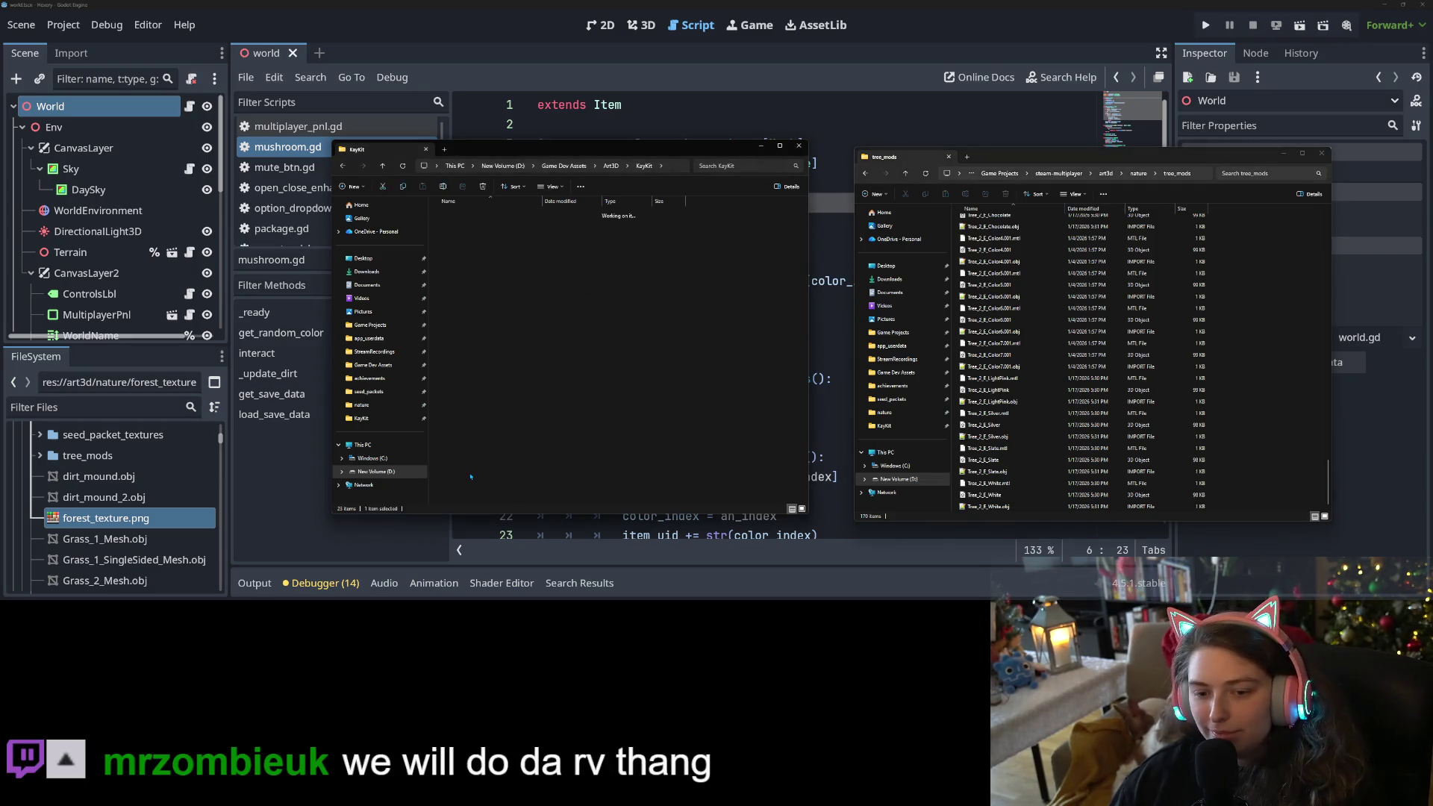
mouse_move(457, 470)
mouse_down()
mouse_move(489, 210)
mouse_move(493, 227)
mouse_up()
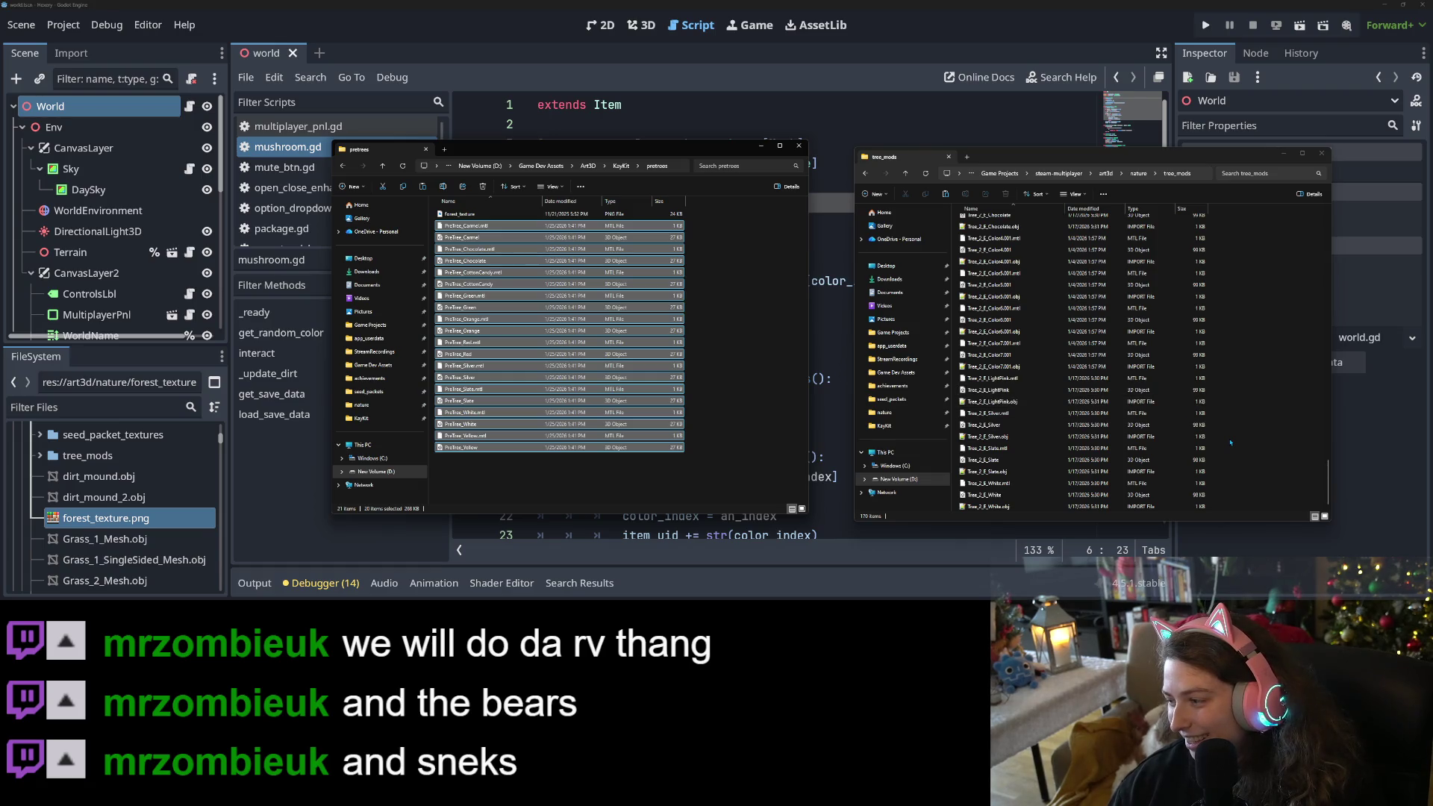
Paste the PreTree files into tree_mods and minimize both Explorer windows.
click(1267, 439)
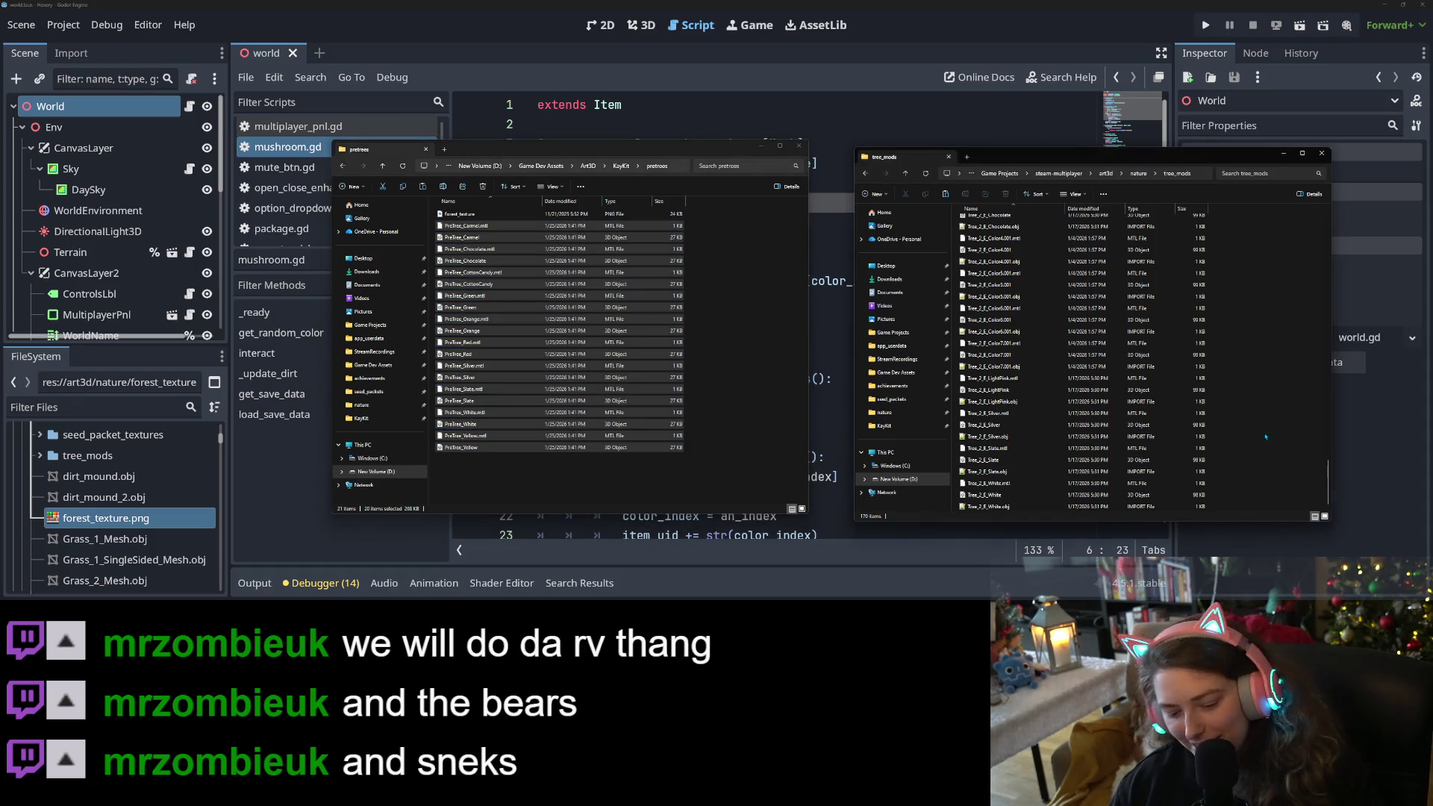
key(ctrl+v)
click(1269, 487)
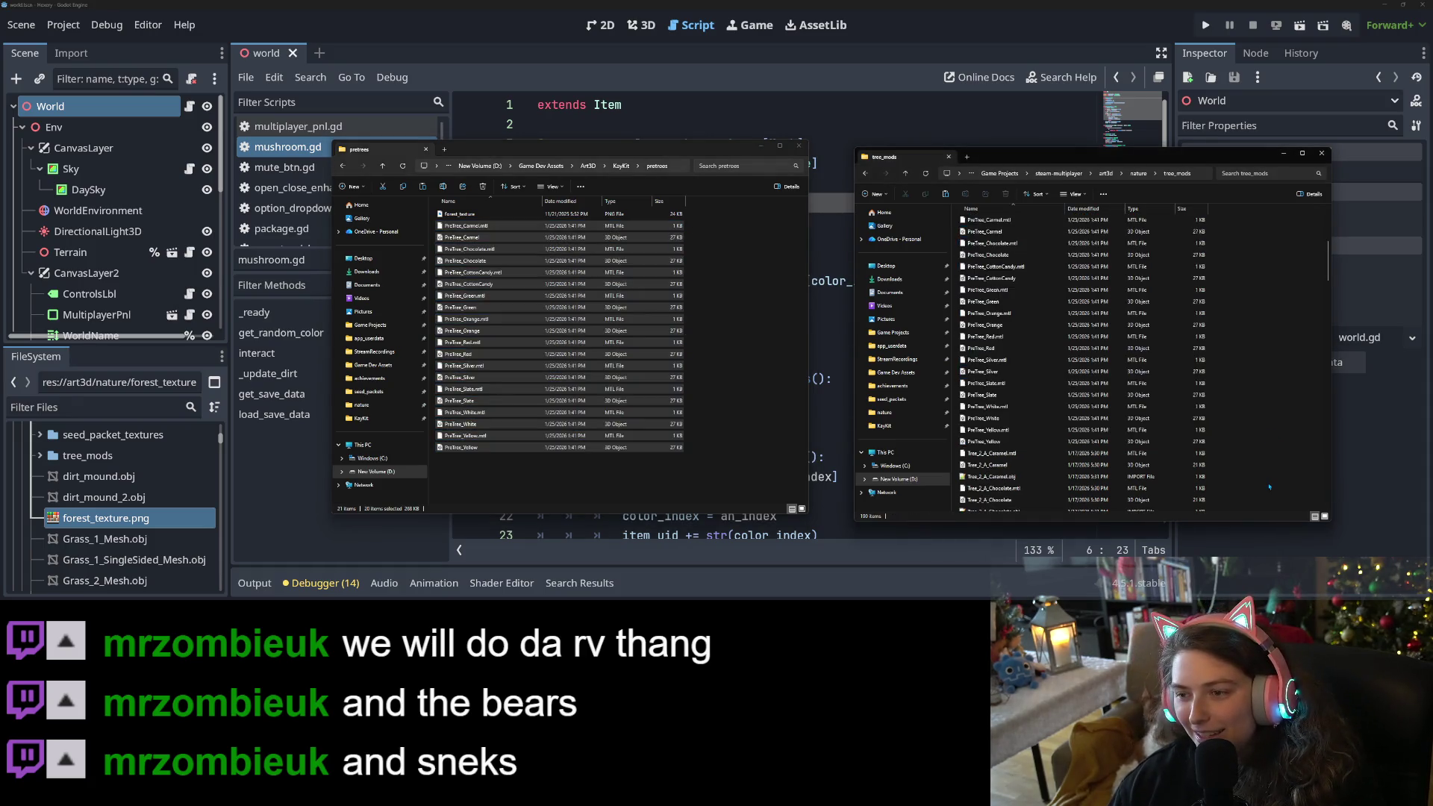
click(760, 146)
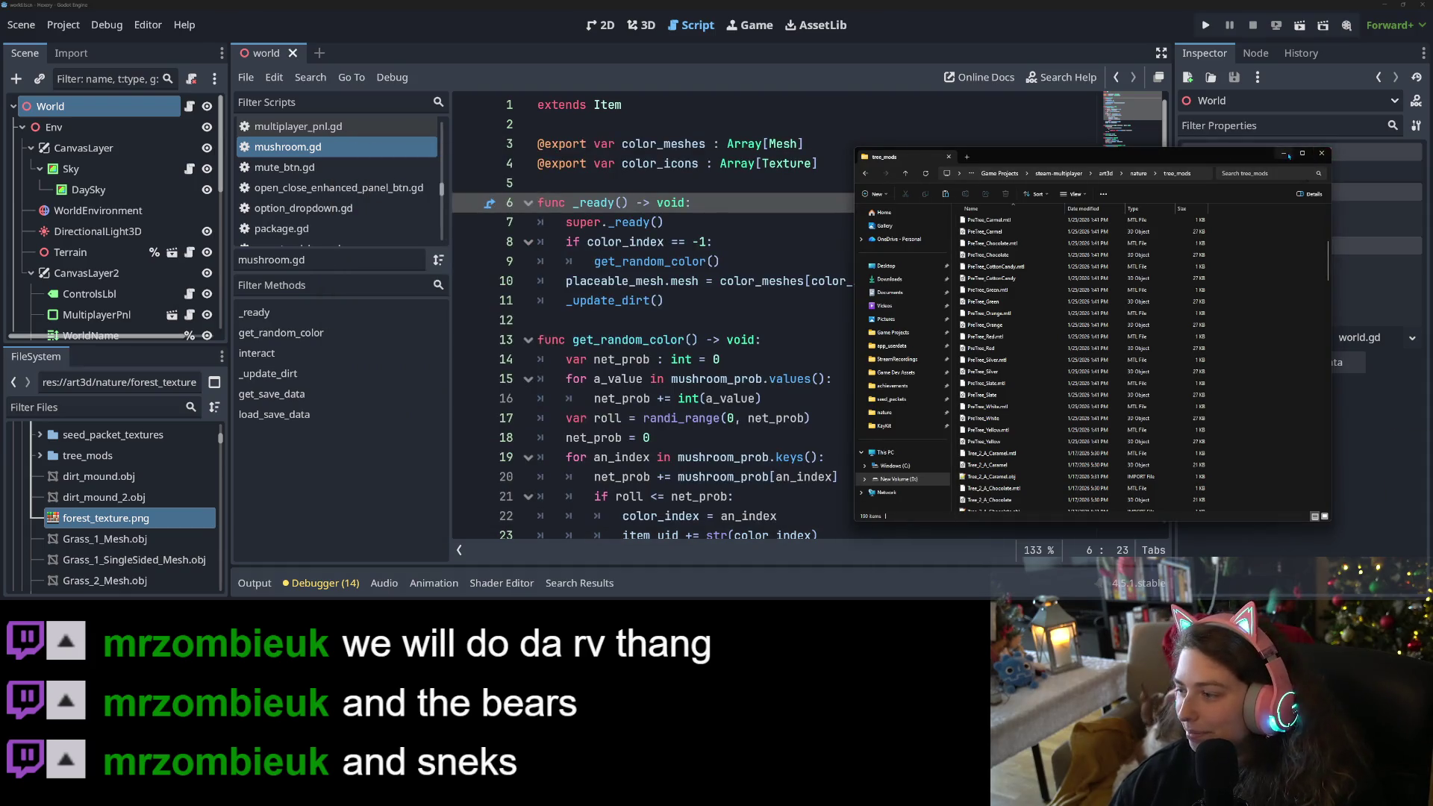
click(1283, 154)
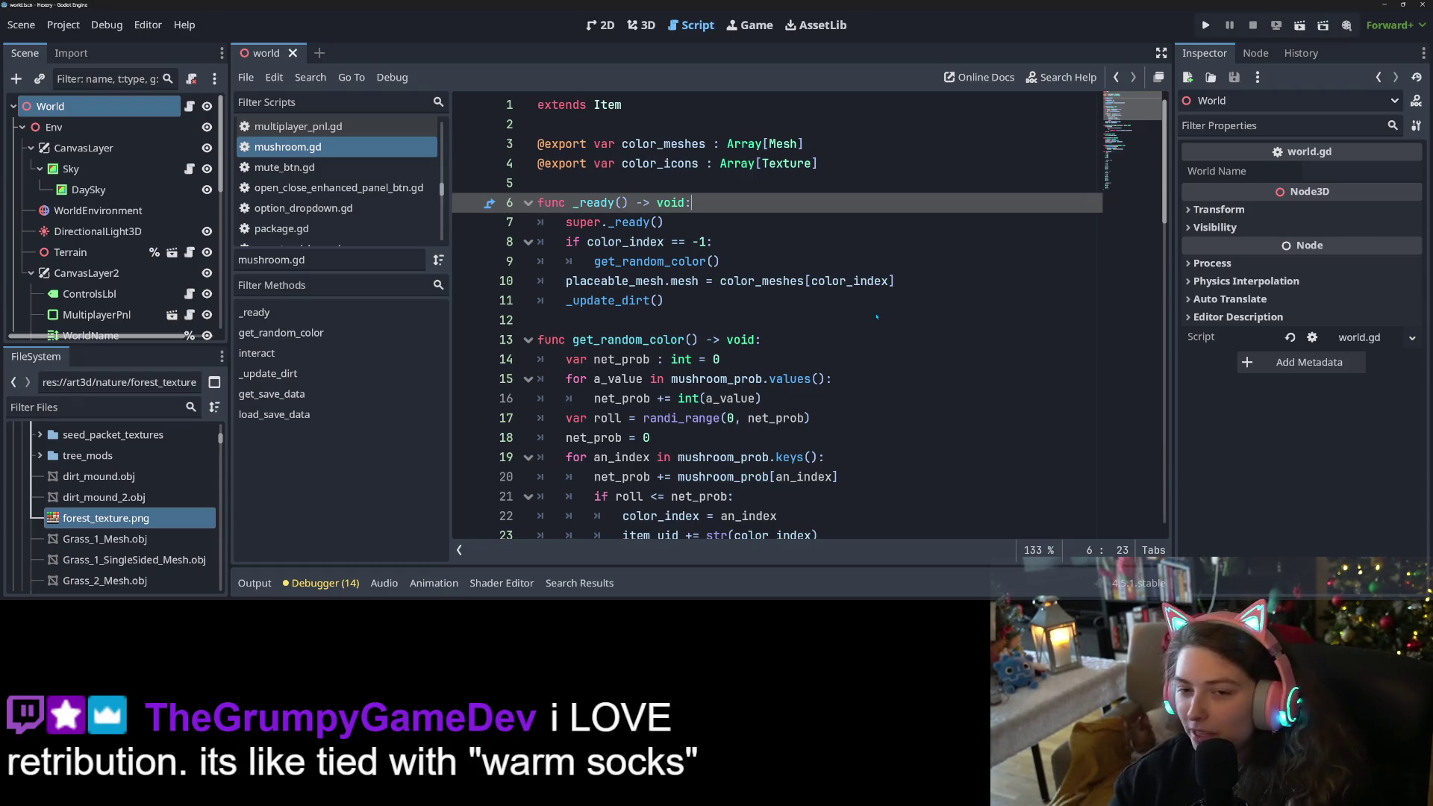
Widen the Inspector slightly and make the scripts list taller.
click(792, 282)
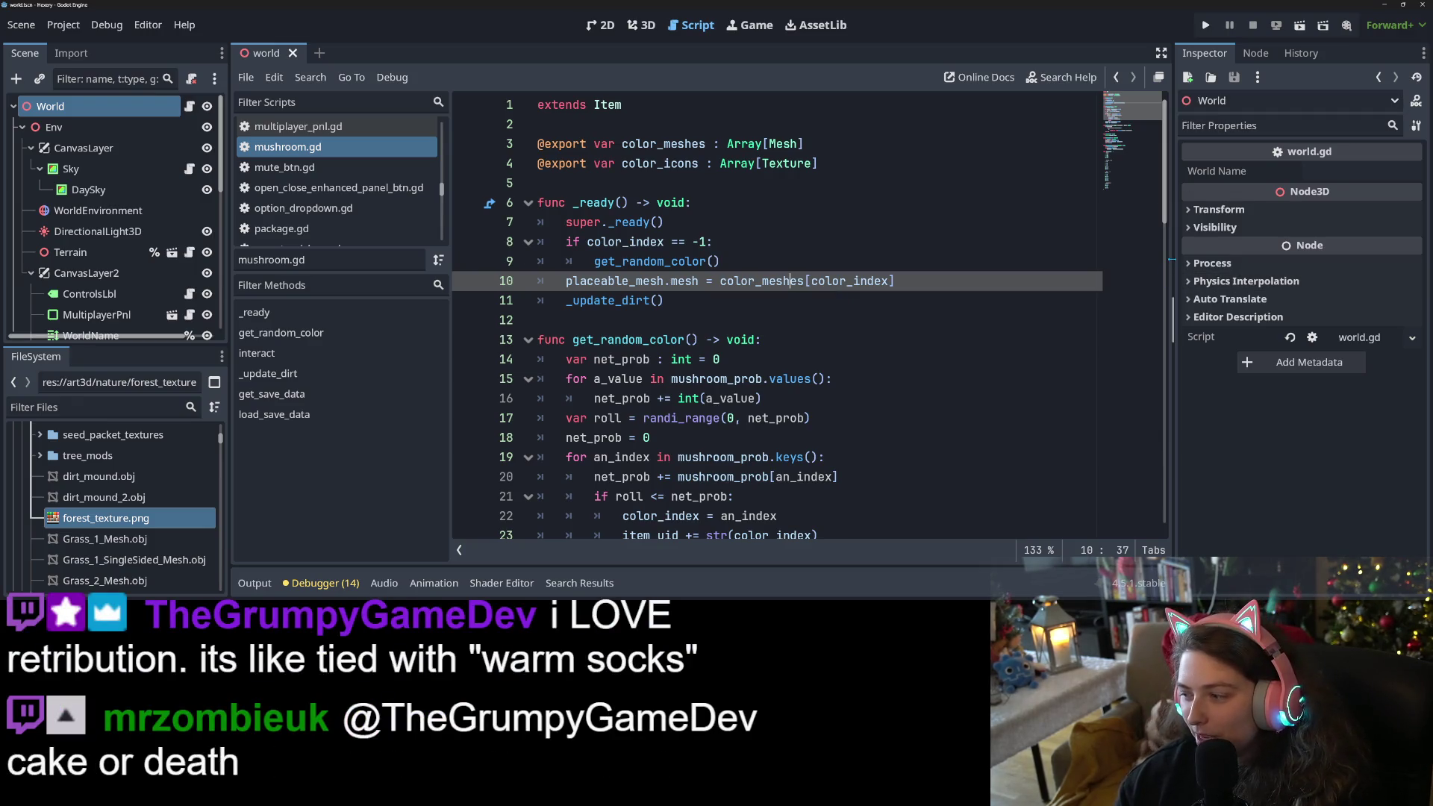
drag(1173, 298, 1161, 298)
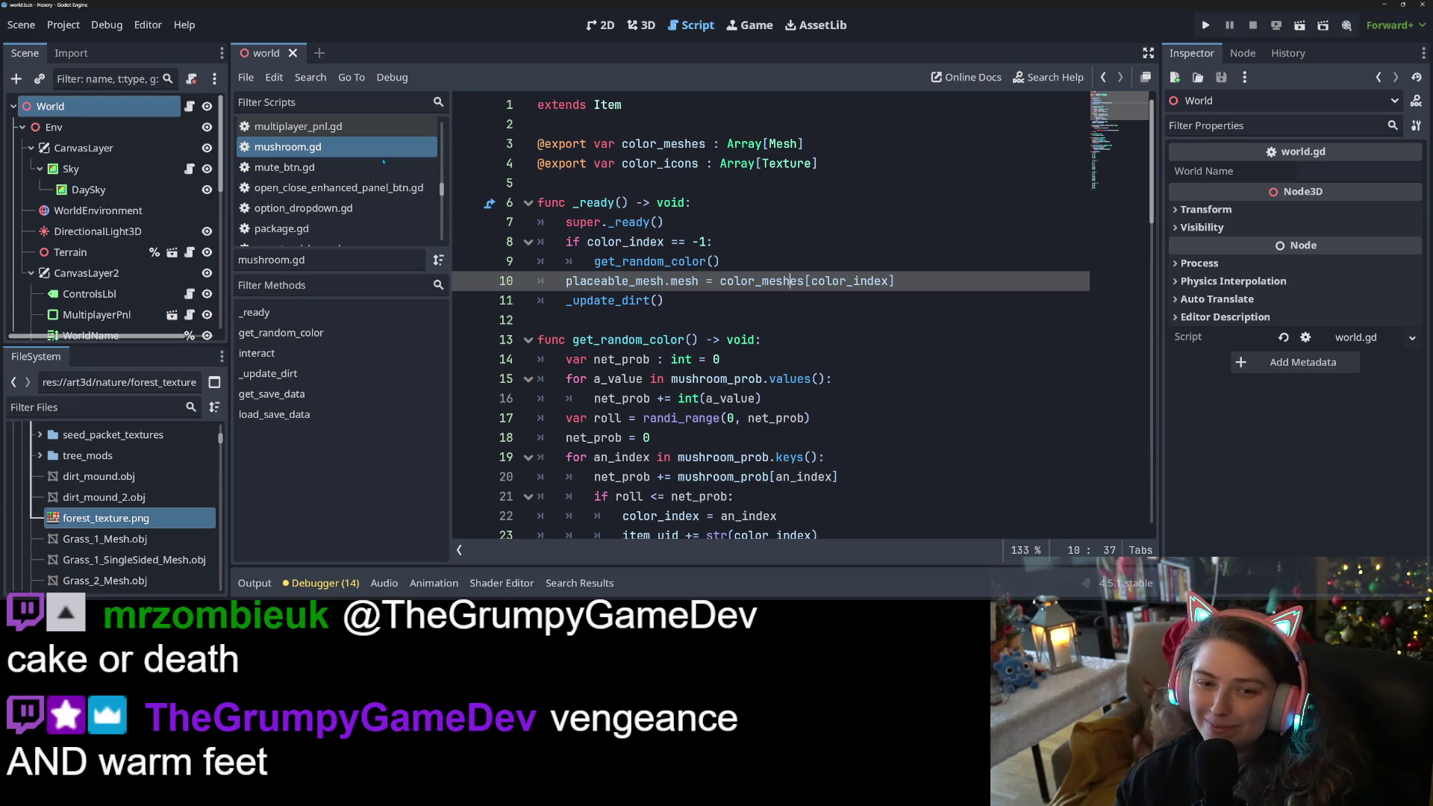
drag(362, 248, 362, 347)
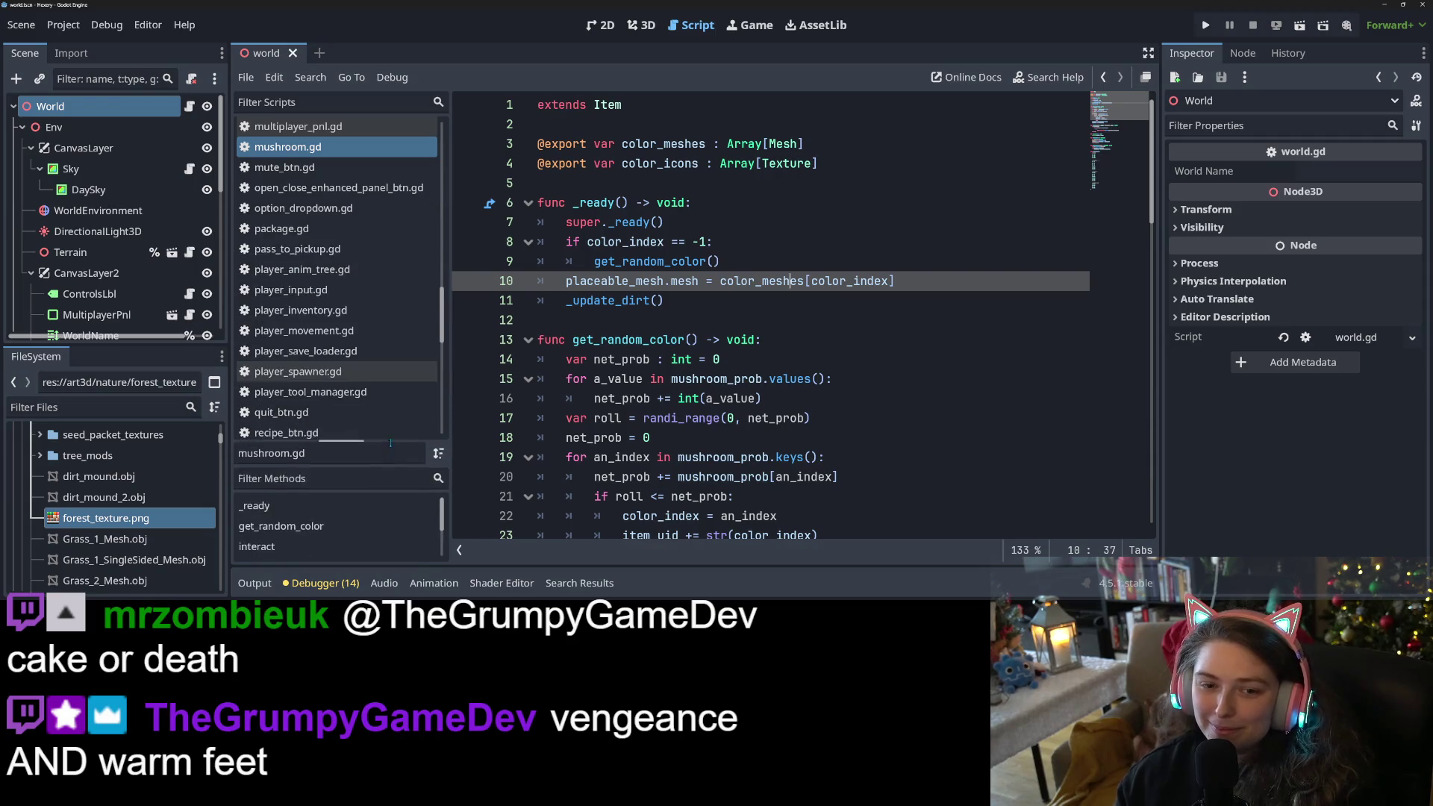
Scroll the FileSystem dock to the items/tree folder and open the tree scene.
scroll(112, 507, up, 10)
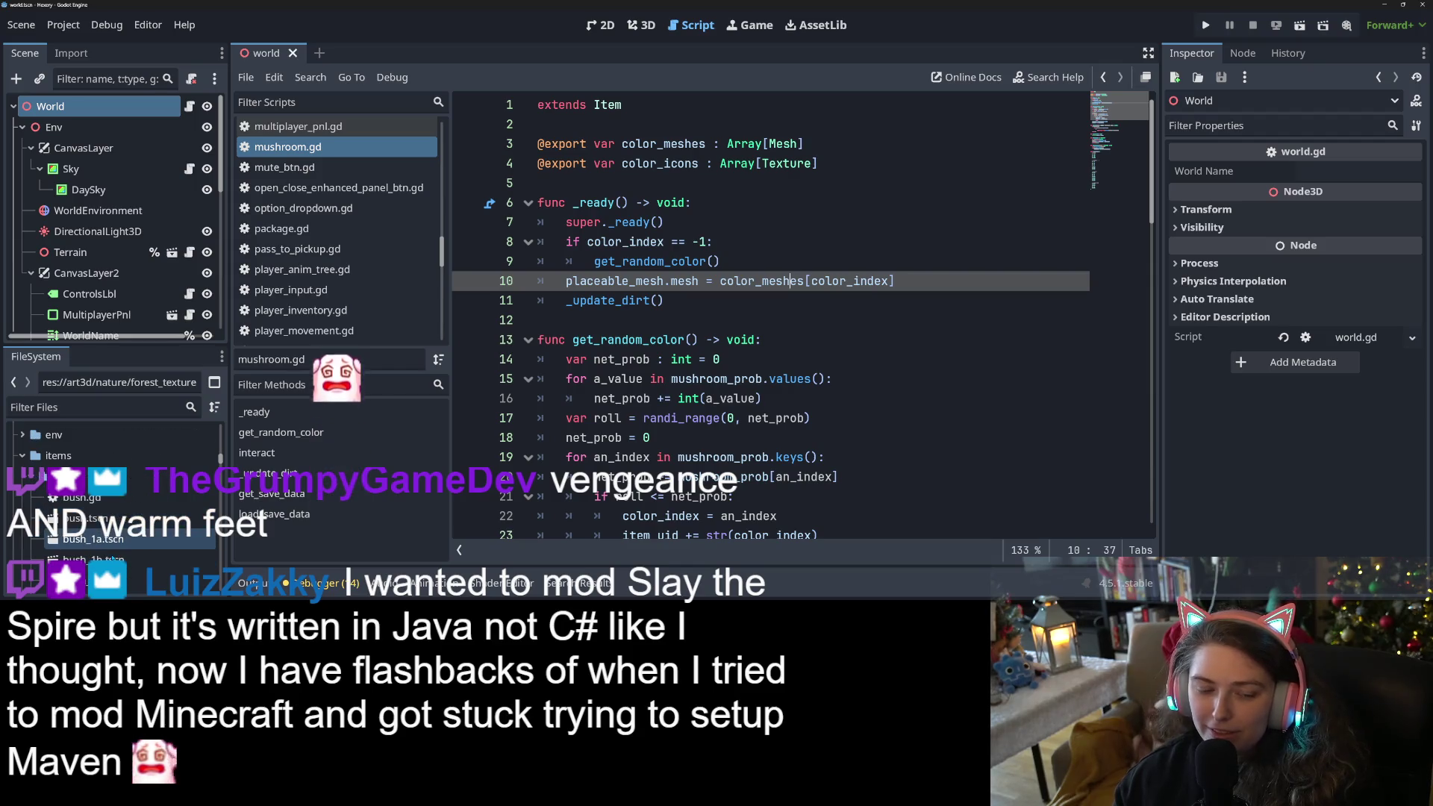
scroll(112, 523, down, 5)
scroll(112, 539, down, 5)
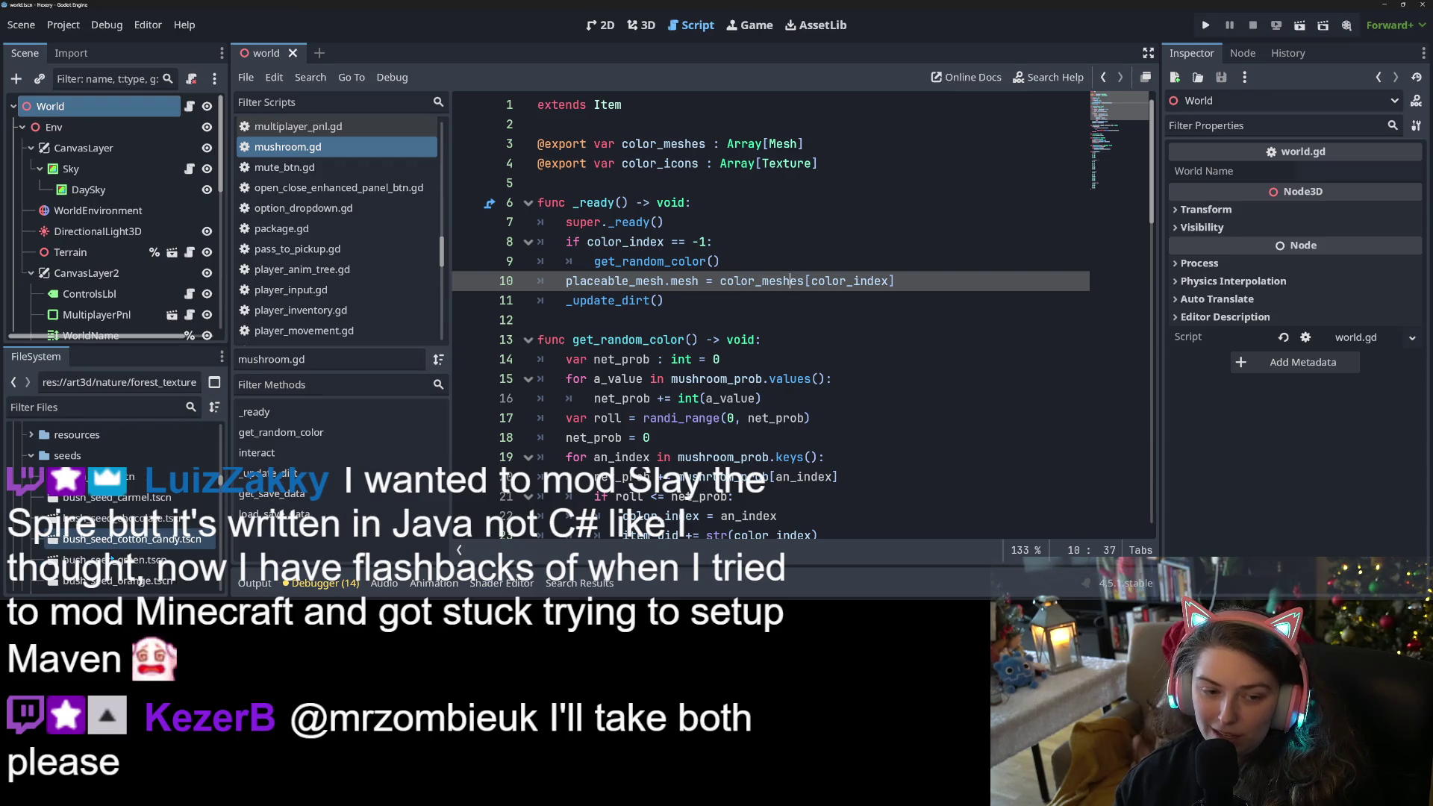
scroll(111, 539, down, 5)
scroll(112, 558, down, 5)
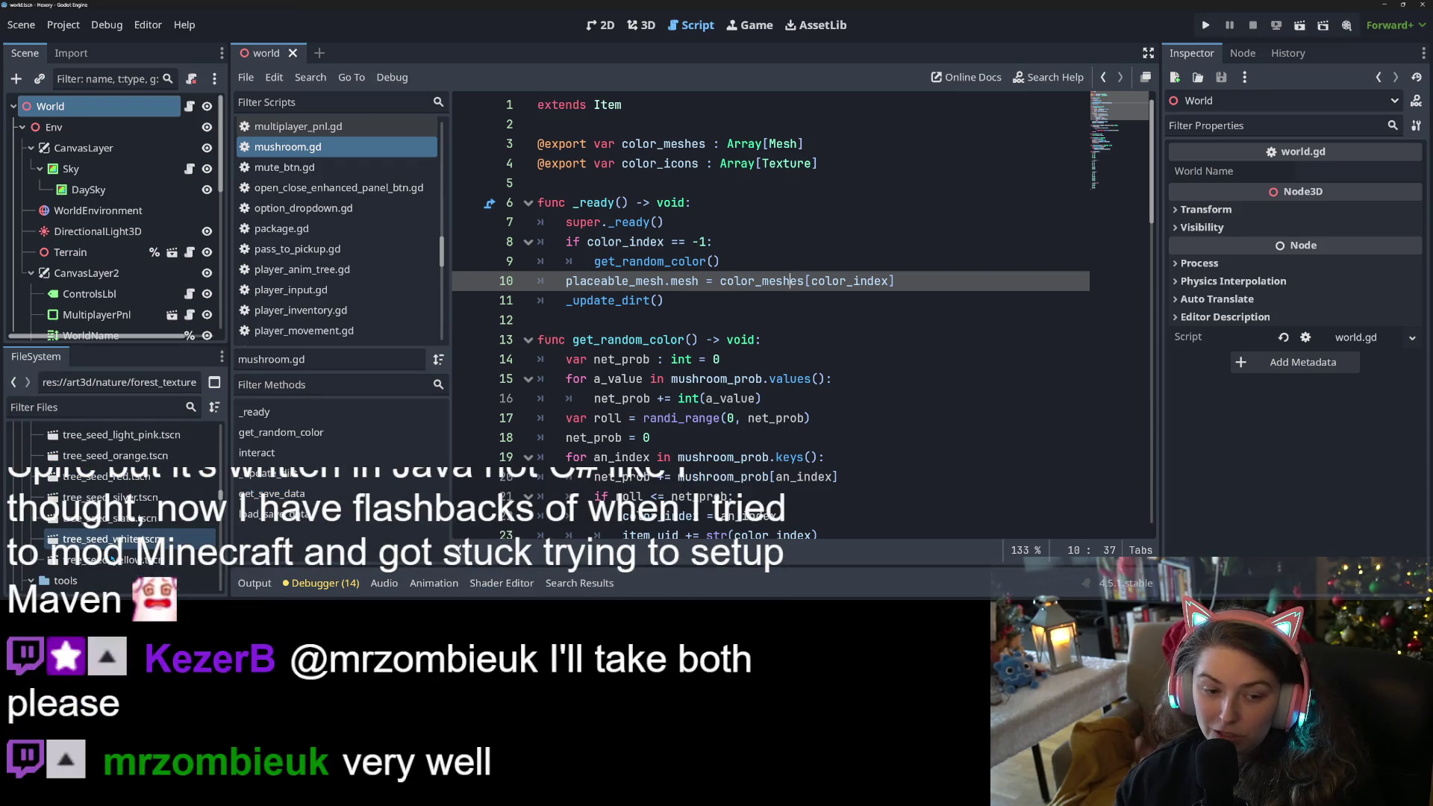
scroll(112, 552, down, 3)
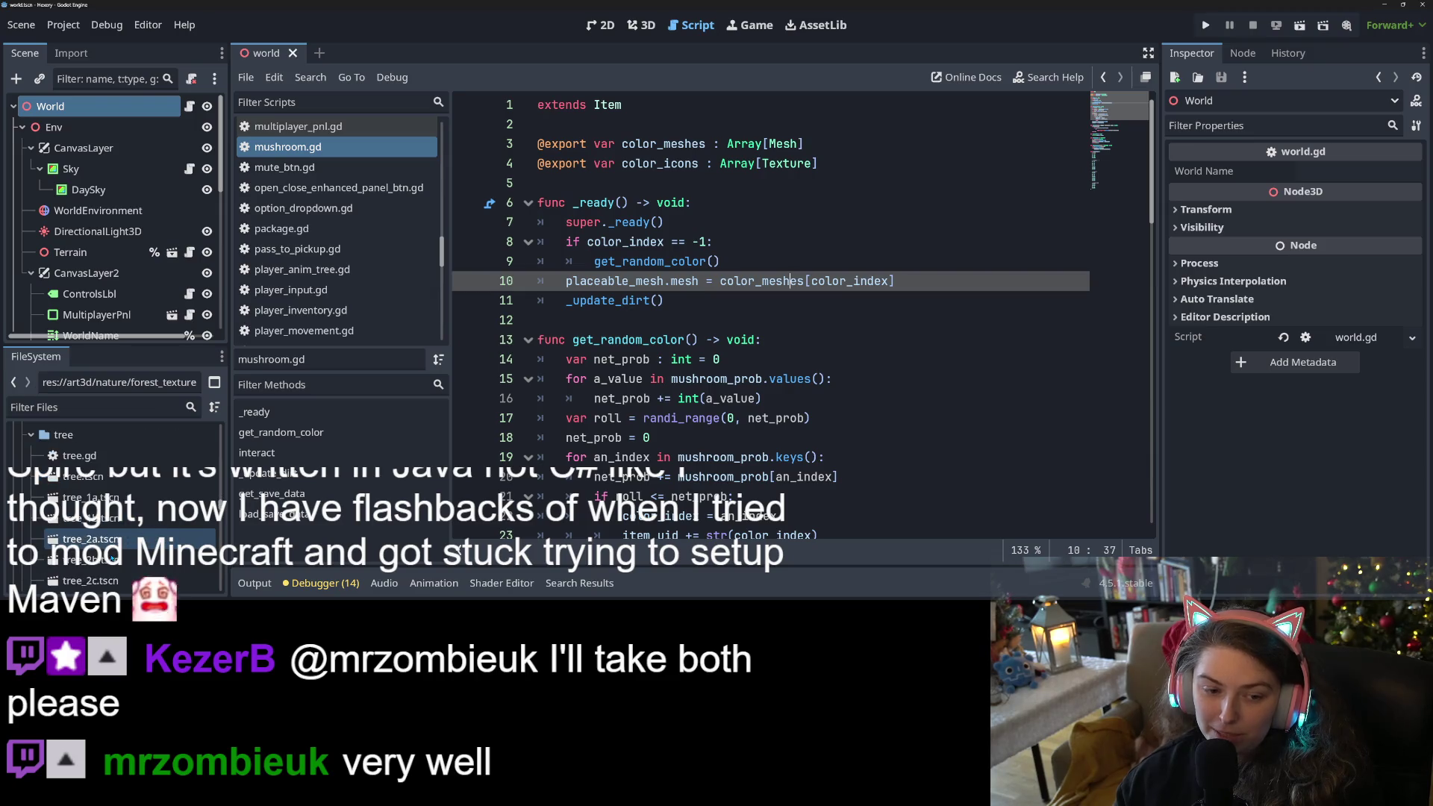
double_click(101, 481)
Open tree_2a.tscn beside the base tree, inspect Tree2A in 3D, then return to tree.tscn.
double_click(89, 497)
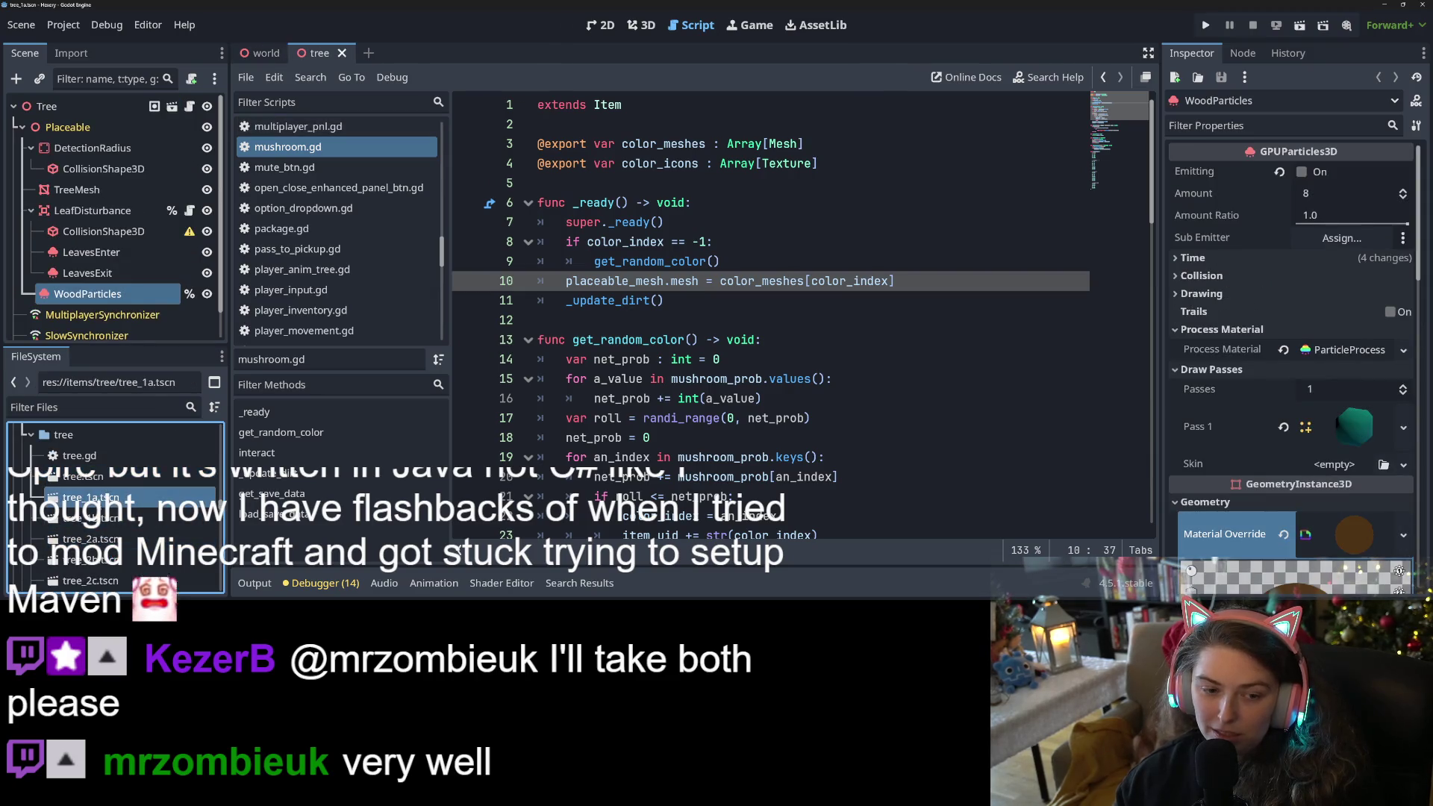
click(407, 53)
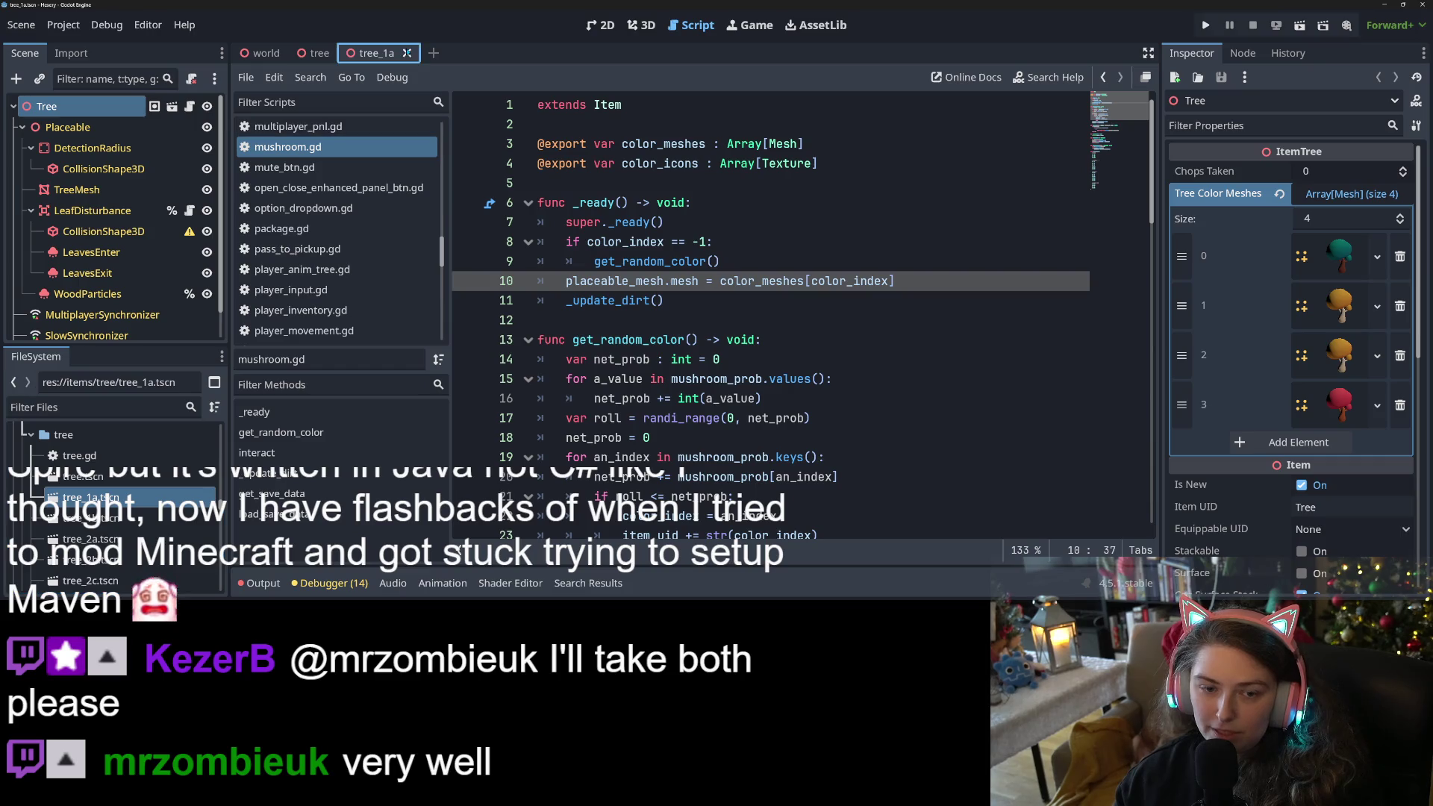
double_click(90, 539)
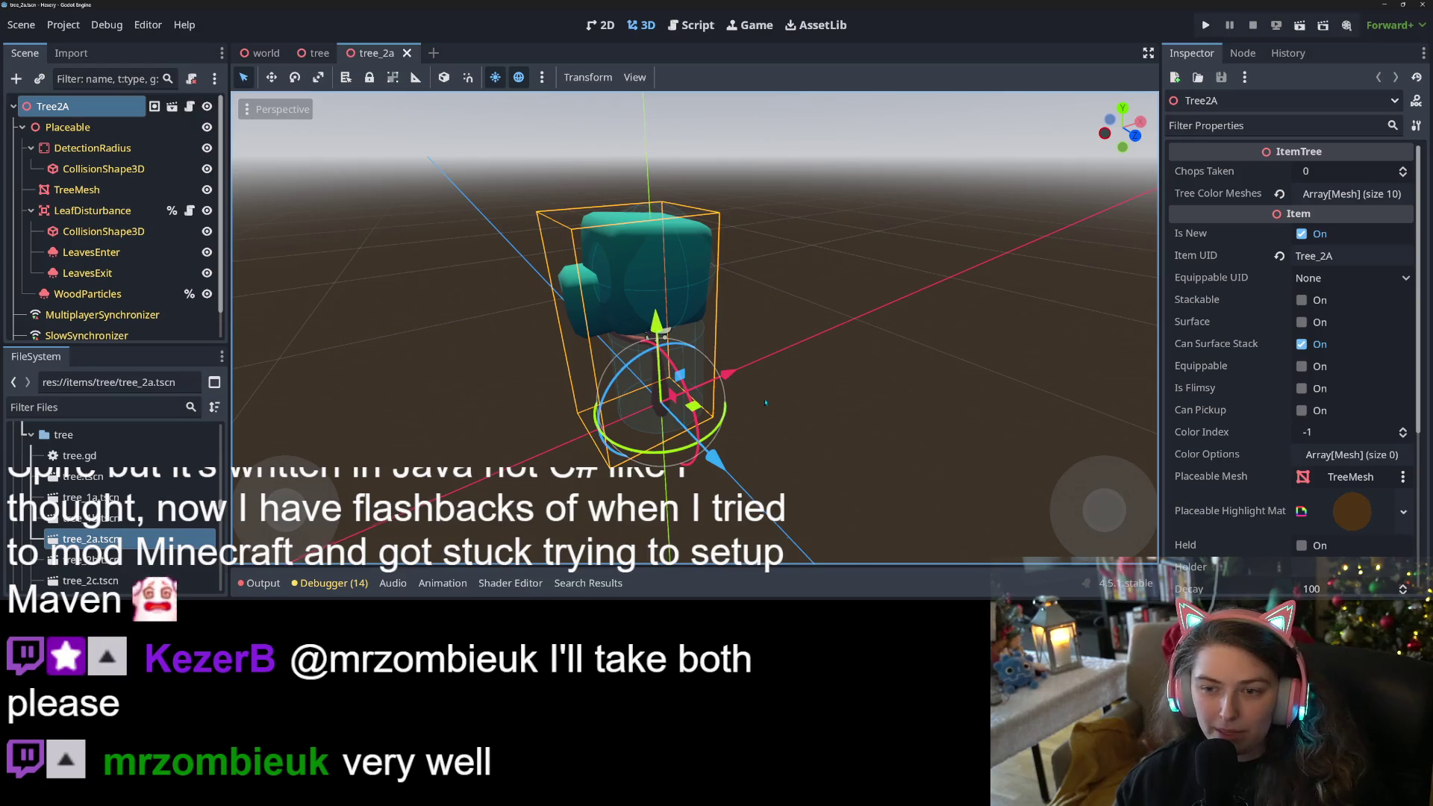
key(ctrl+shift+Tab)
drag(571, 271, 485, 194)
click(387, 53)
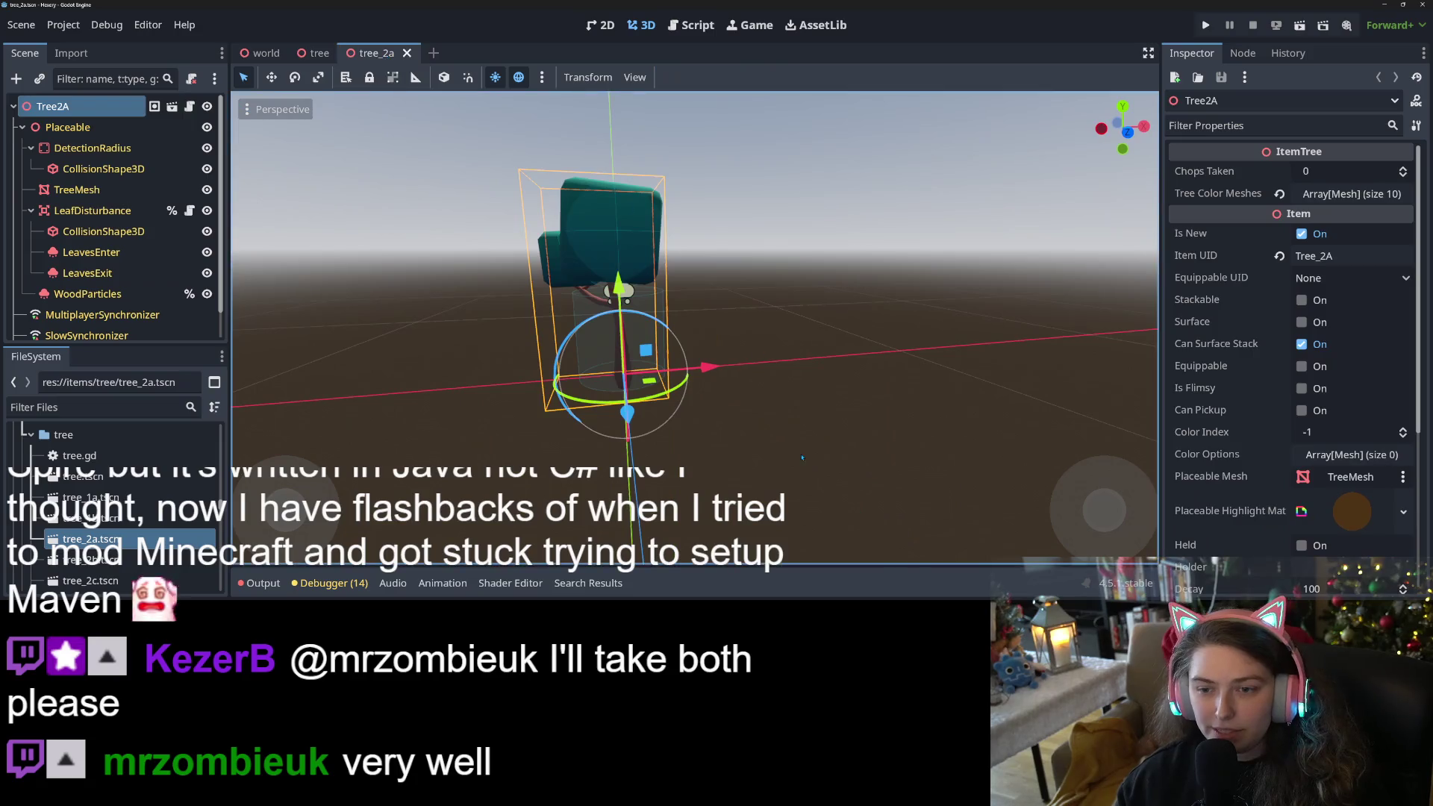
mouse_move(814, 438)
mouse_down()
mouse_move(607, 425)
mouse_move(749, 431)
mouse_up()
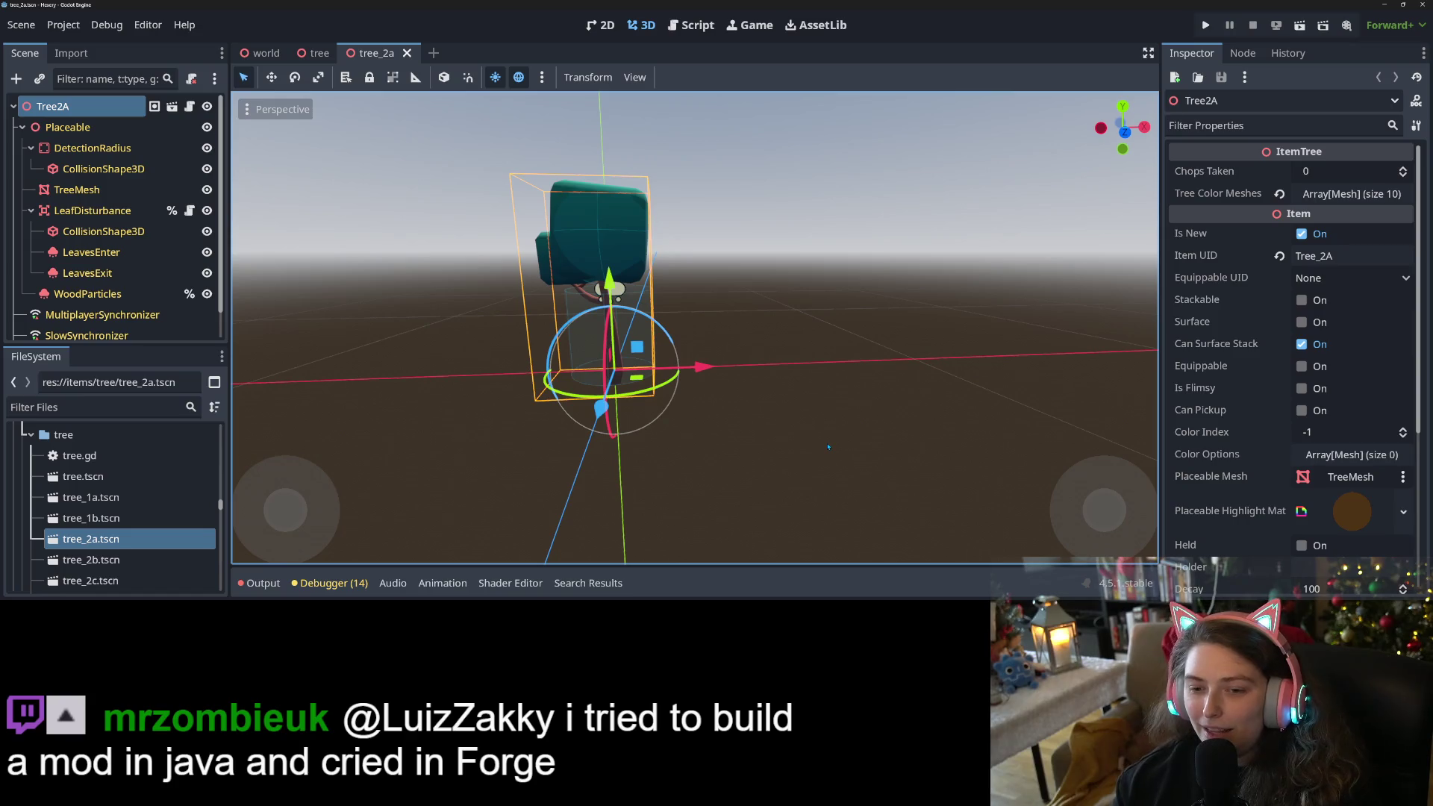
double_click(87, 477)
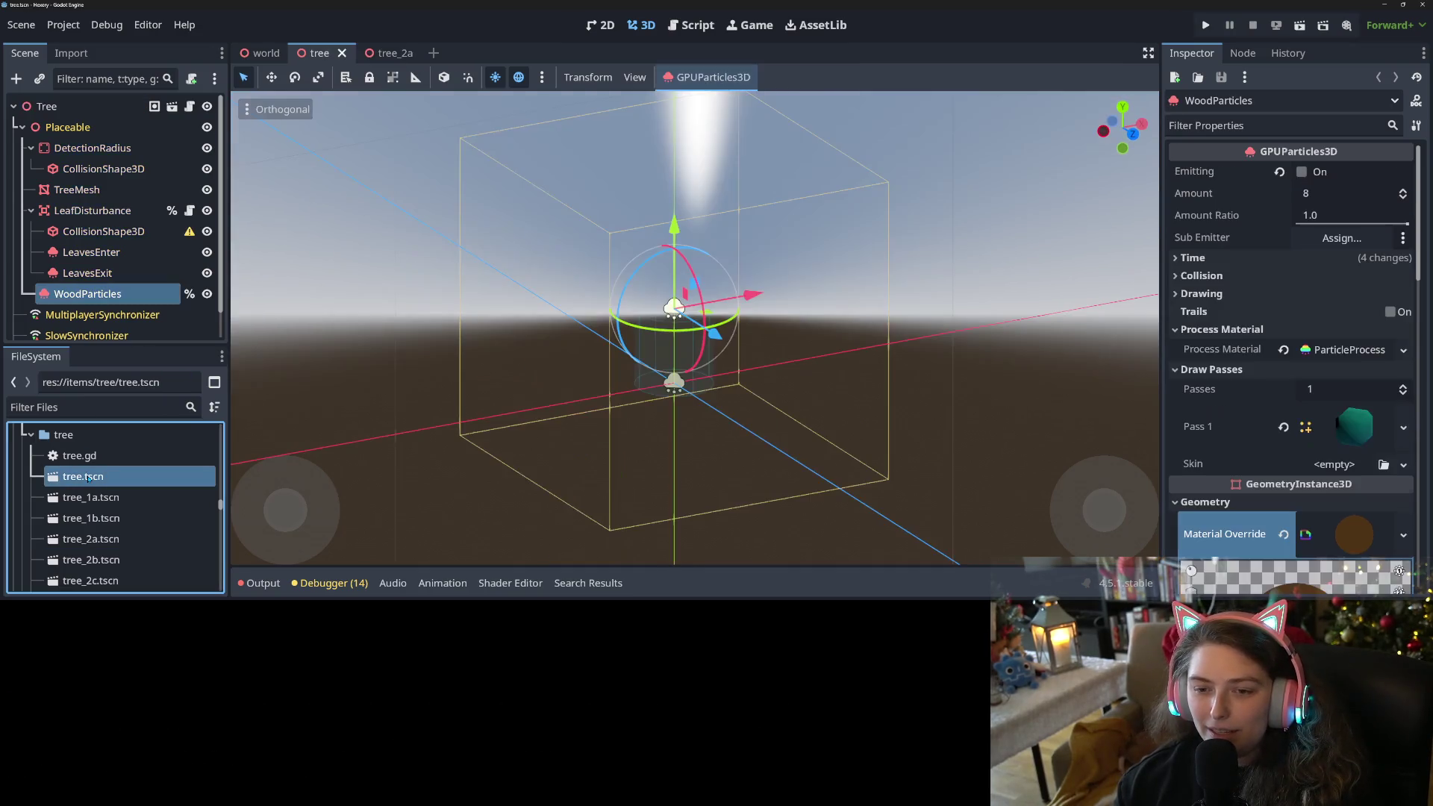
Create a new scene inheriting from tree.tscn and rename its root node PreTree.
right_click(87, 477)
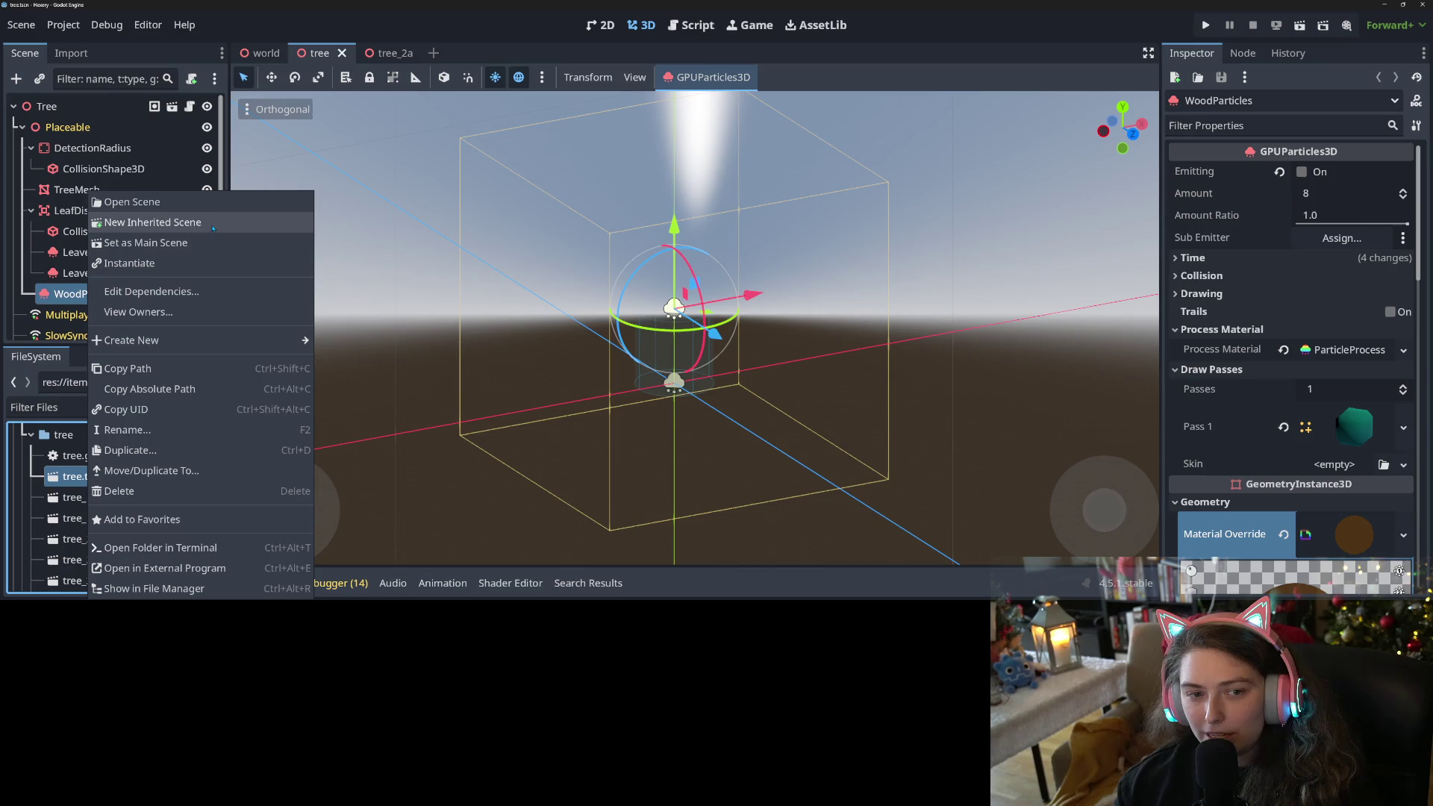
click(213, 228)
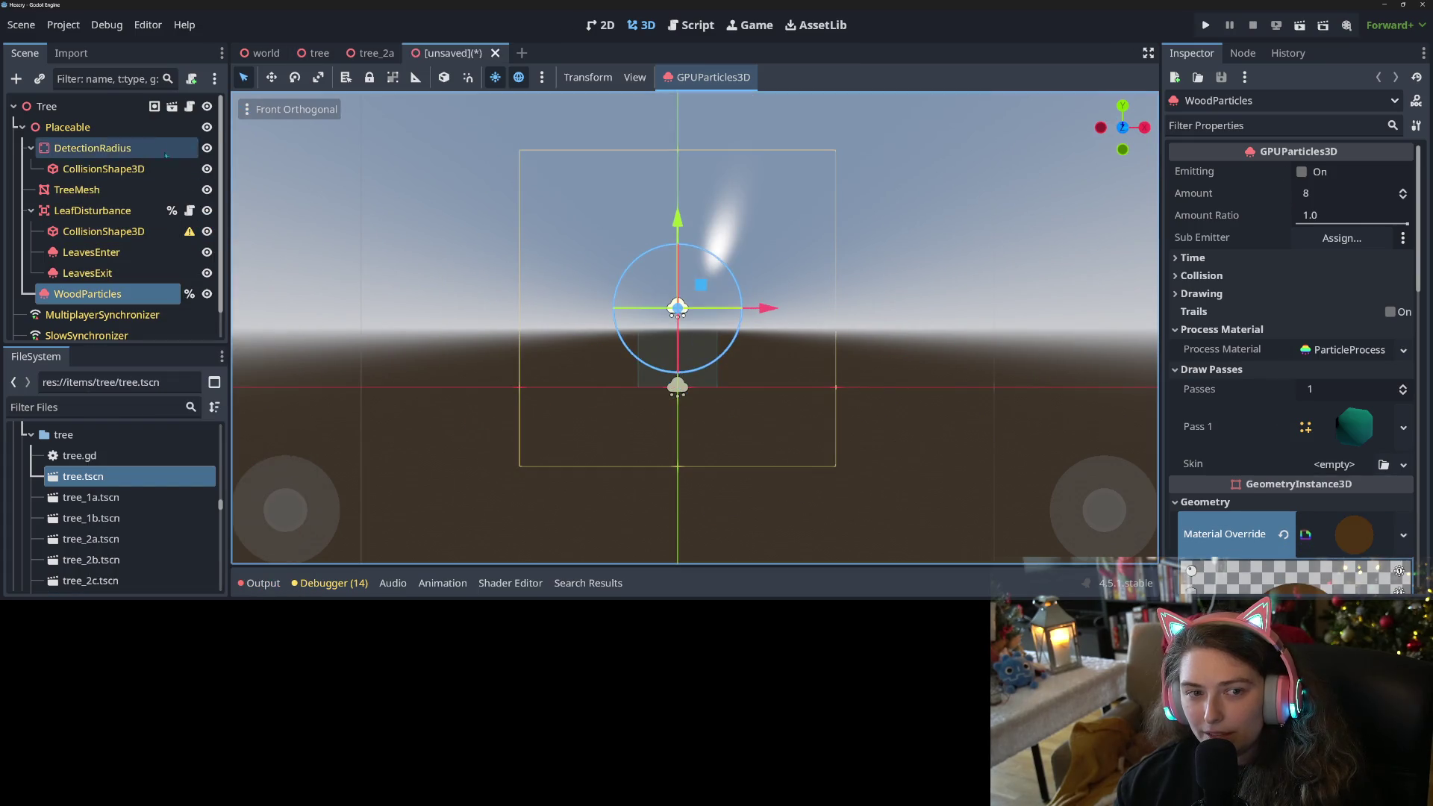
double_click(95, 109)
text(PreTre)
key(Return)
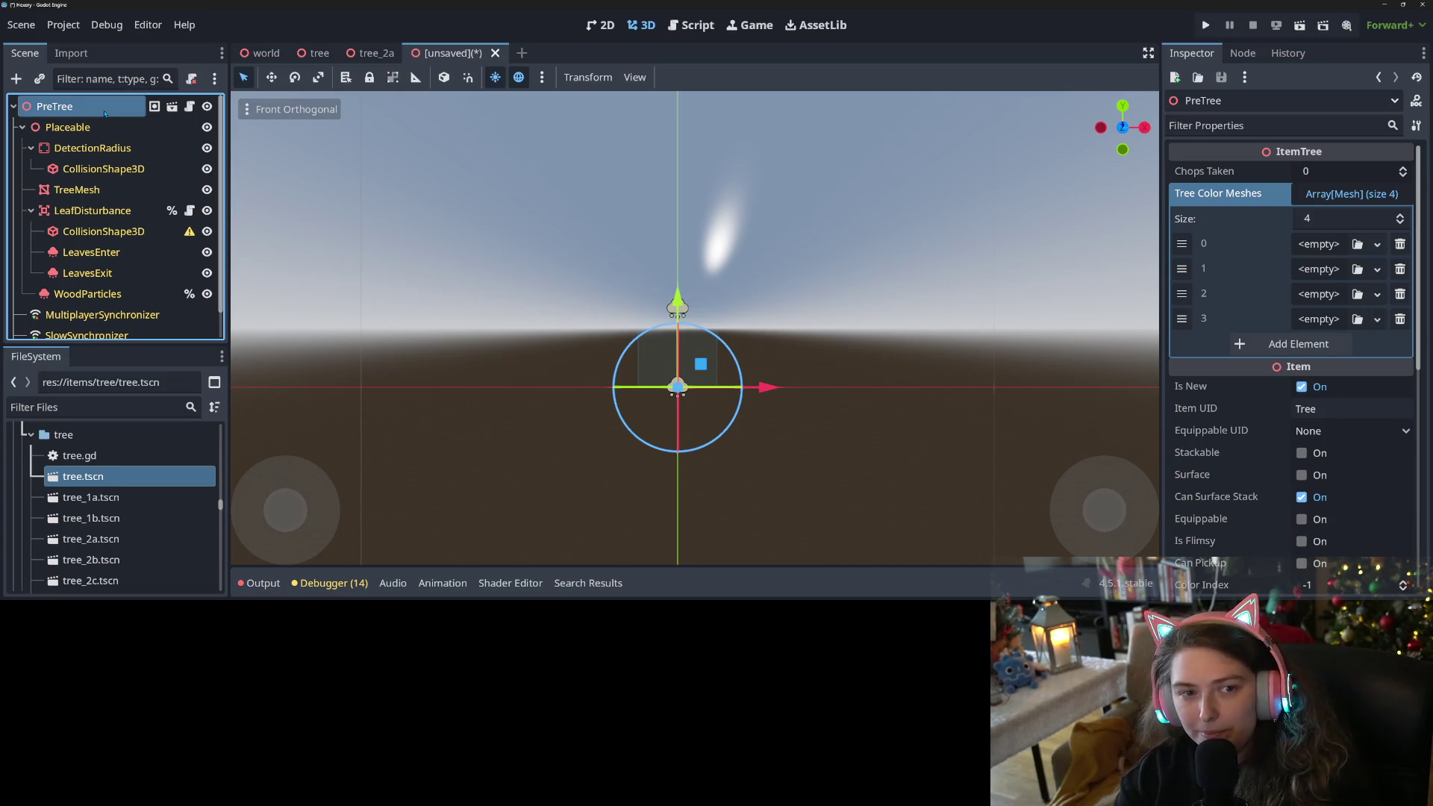
Set Tree Color Meshes size to 10 and assign PreTree_Green, PreTree_Yellow and PreTree_Red to slots 0–2.
click(1331, 222)
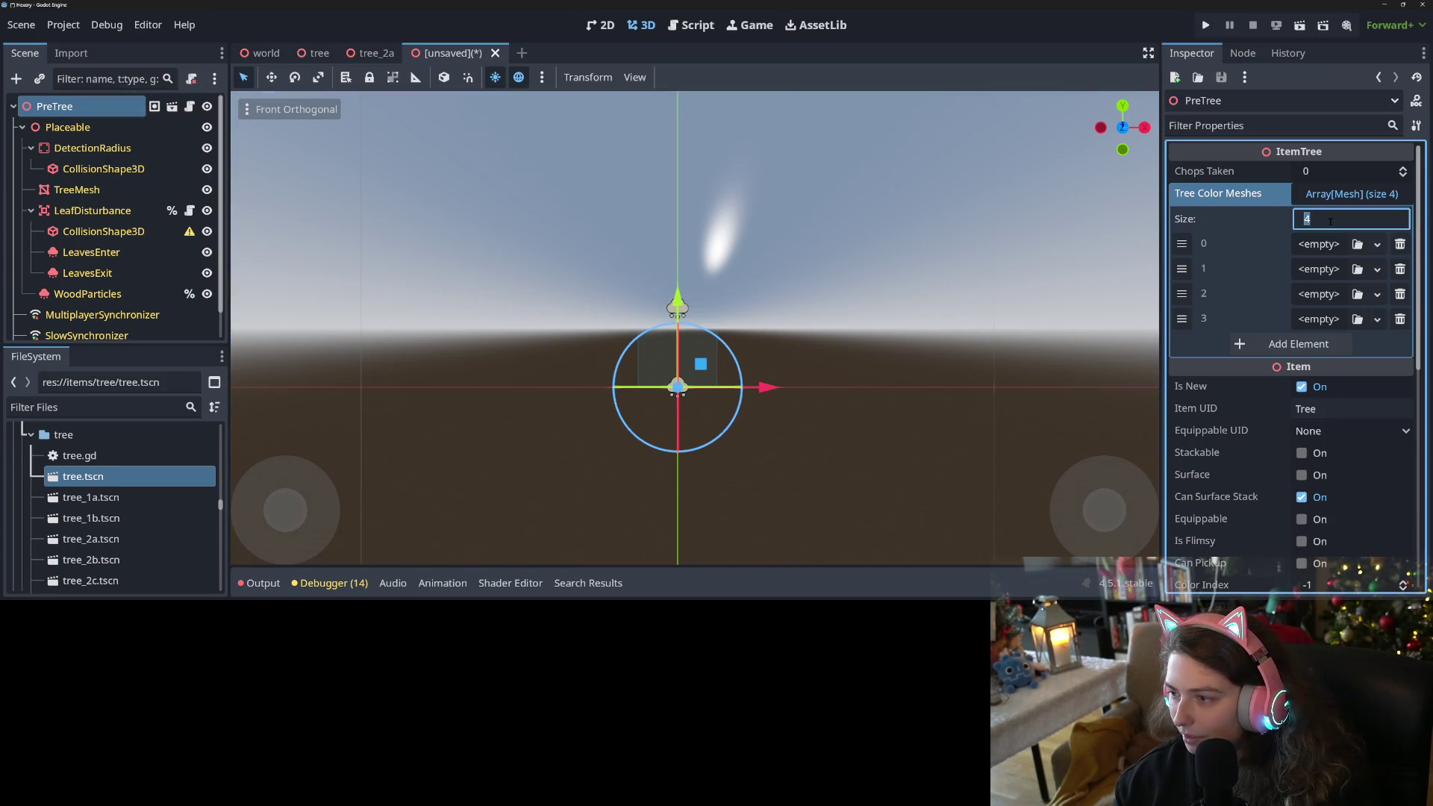
text(10)
key(Return)
click(1357, 244)
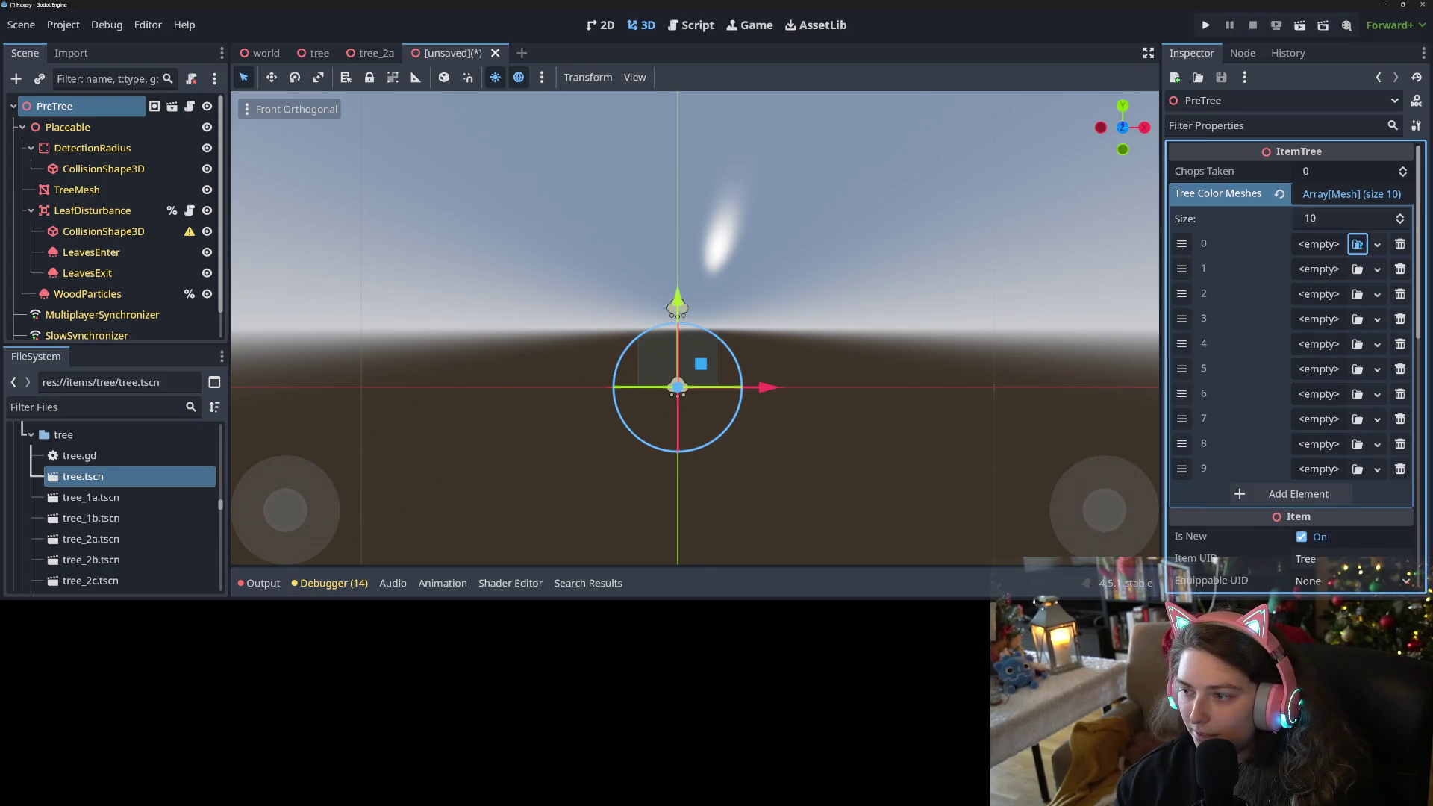
text(pre)
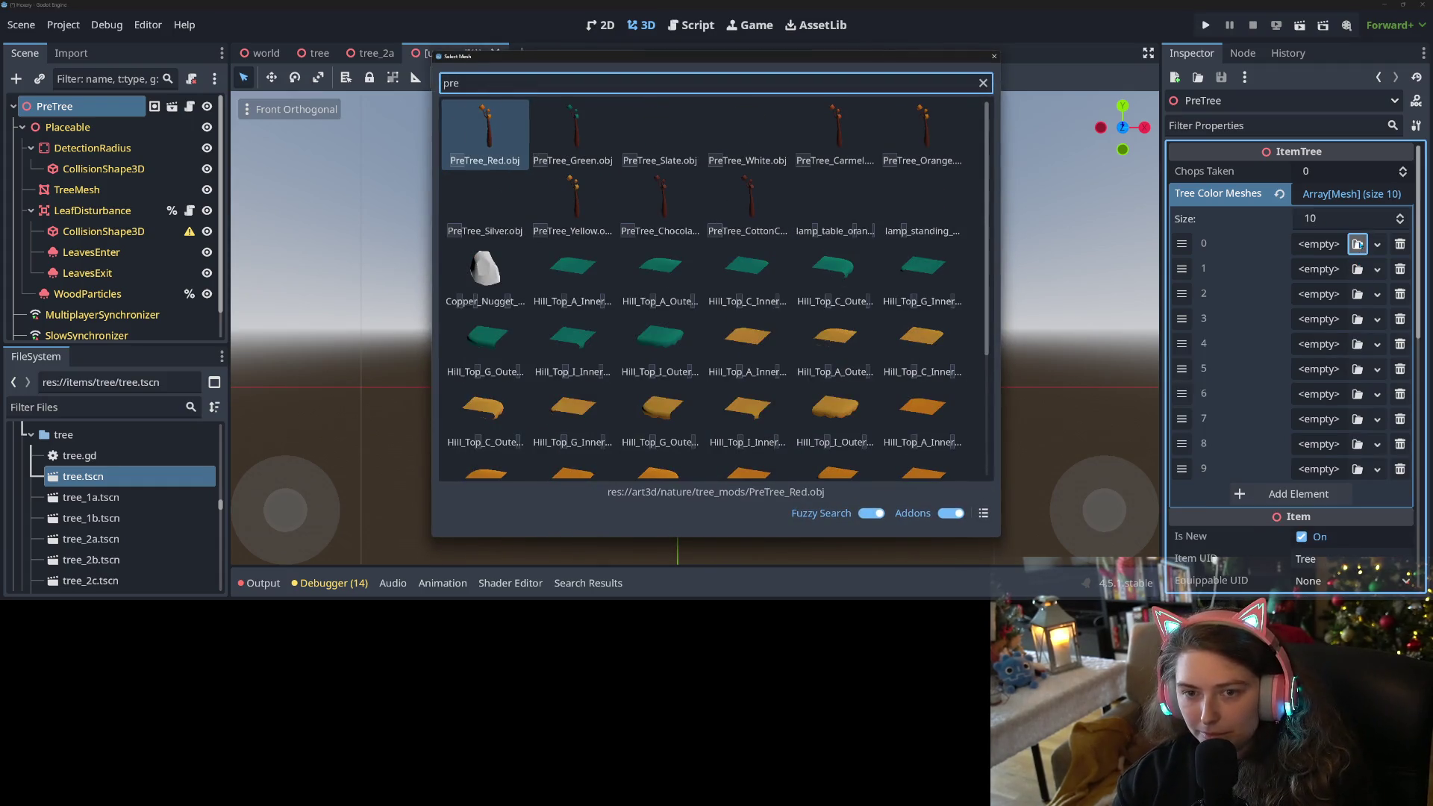
key(Right)
key(Return)
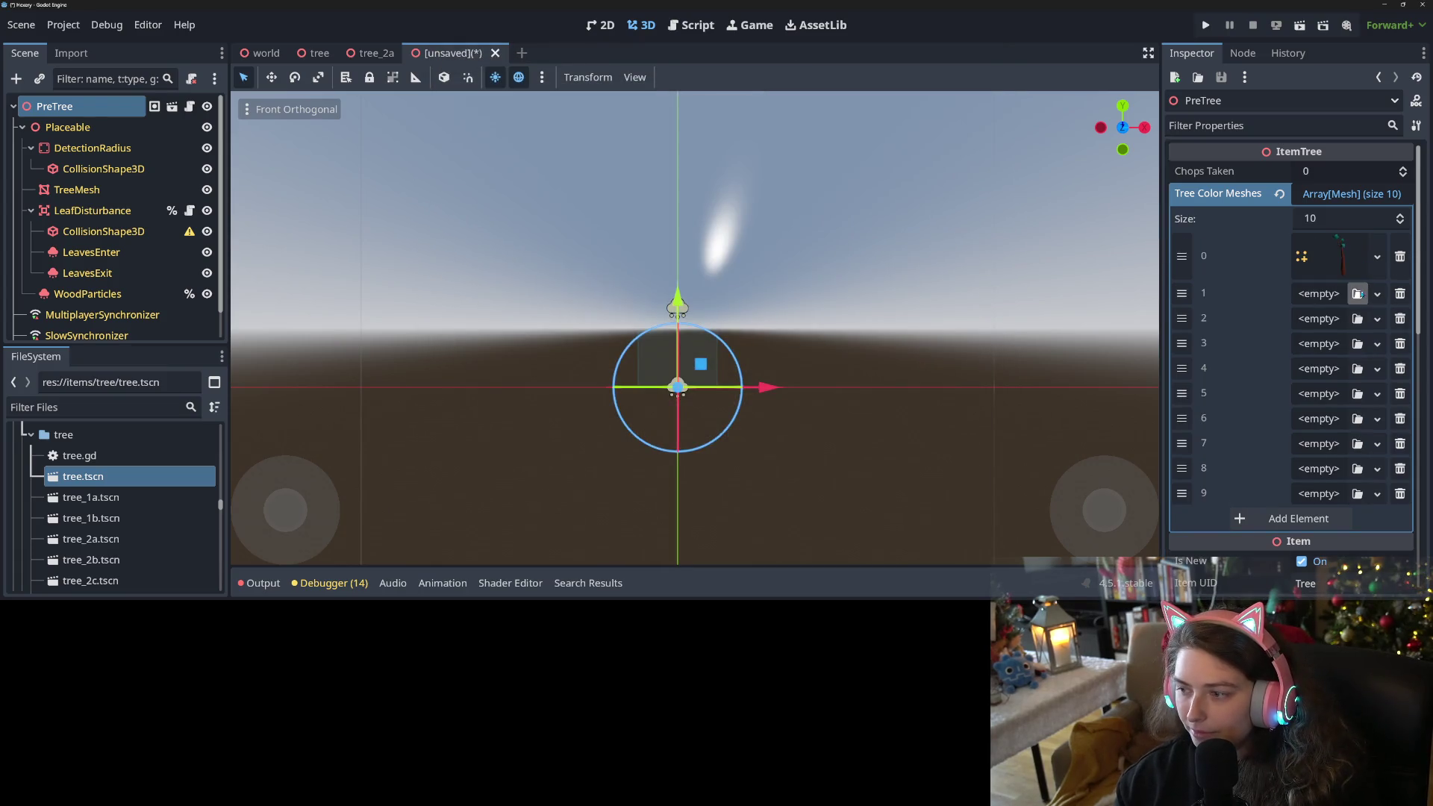
click(1357, 293)
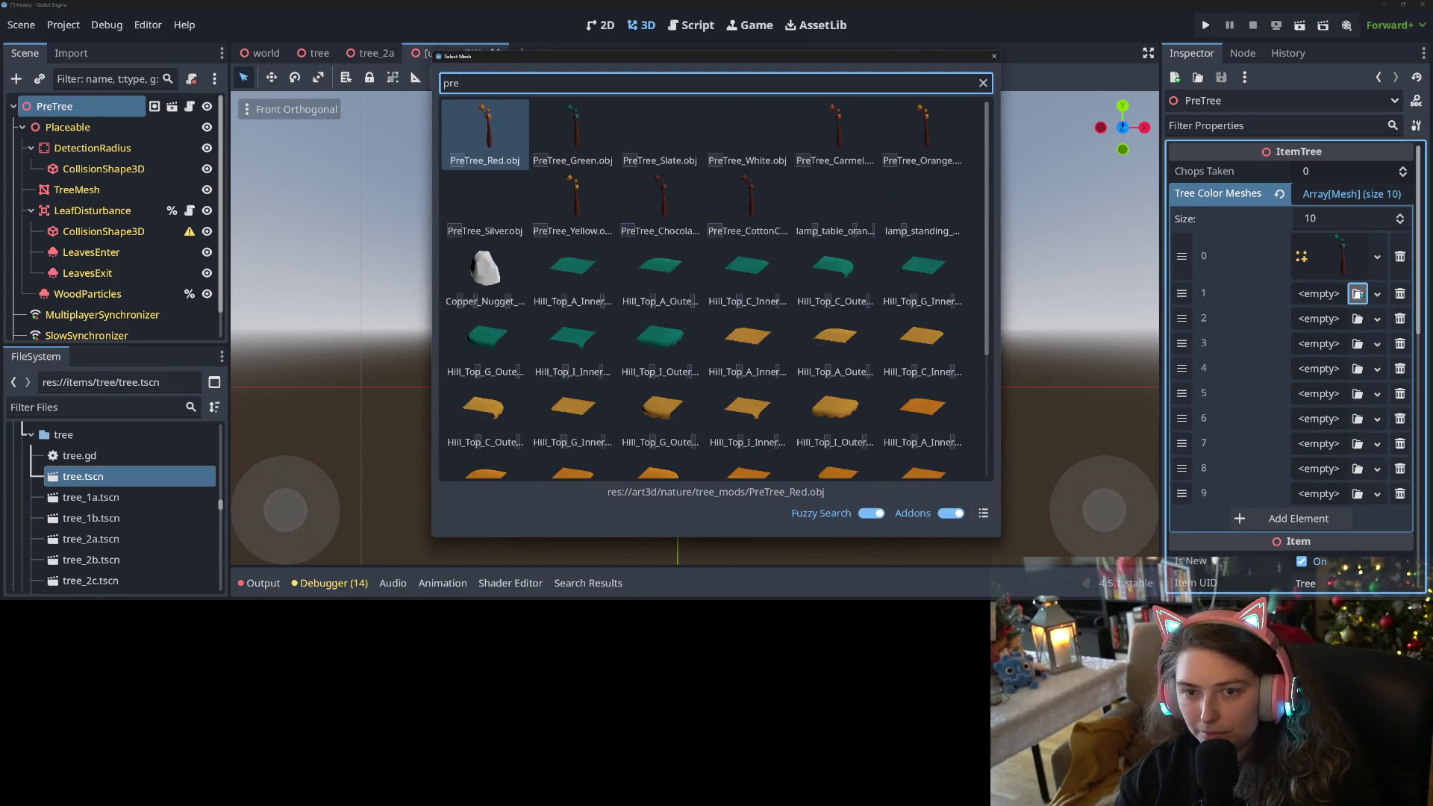
key(Right)
key(Down)
key(Return)
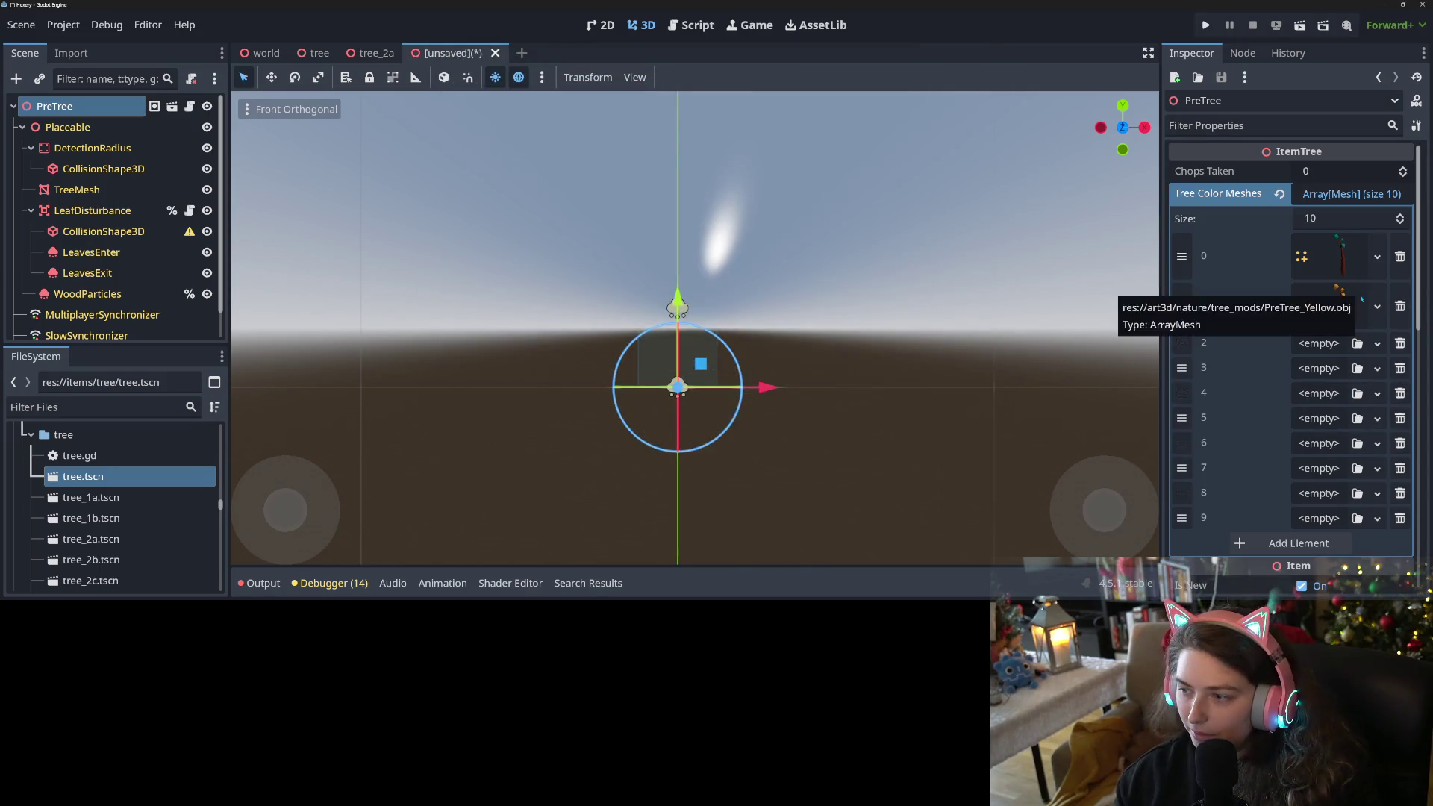
click(1357, 343)
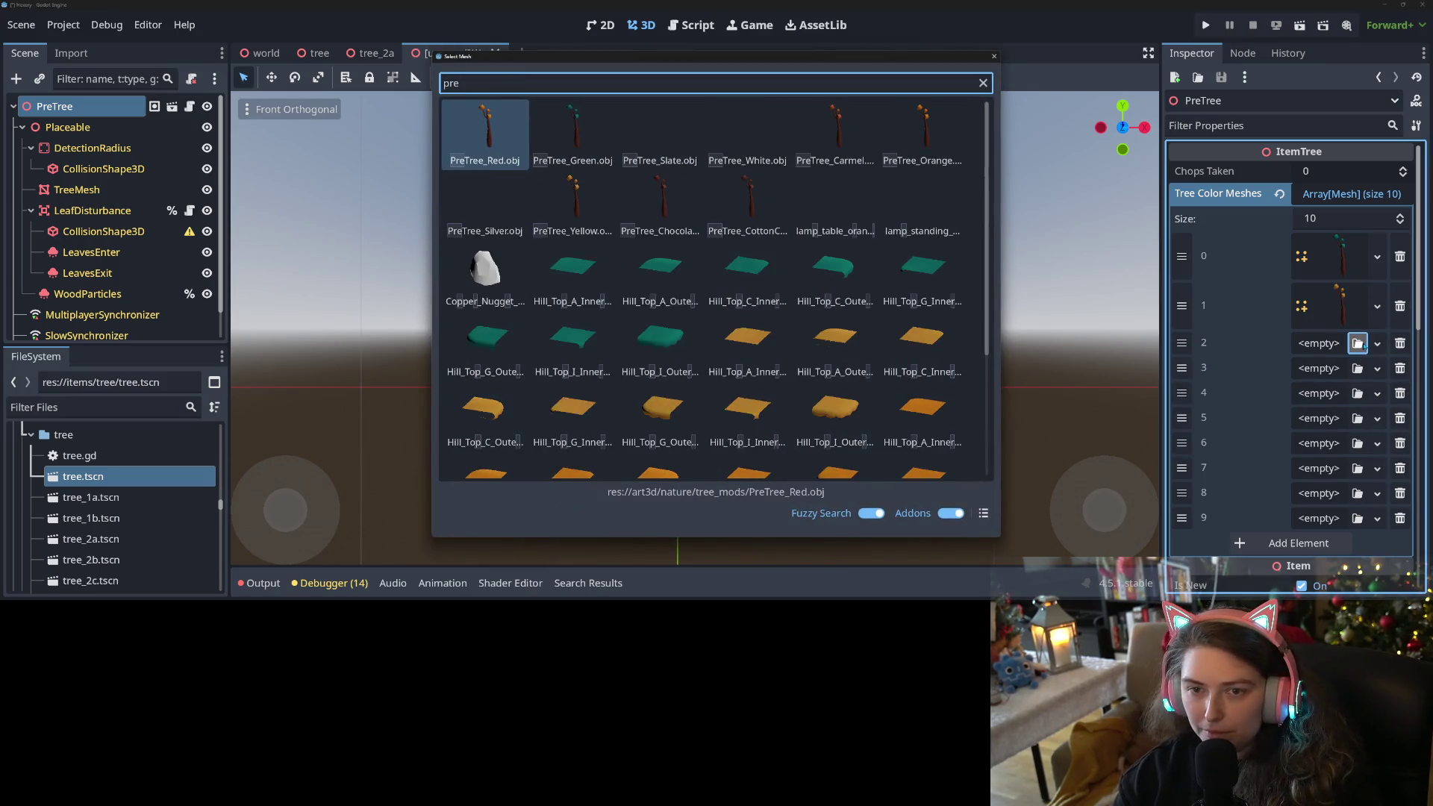
key(Return)
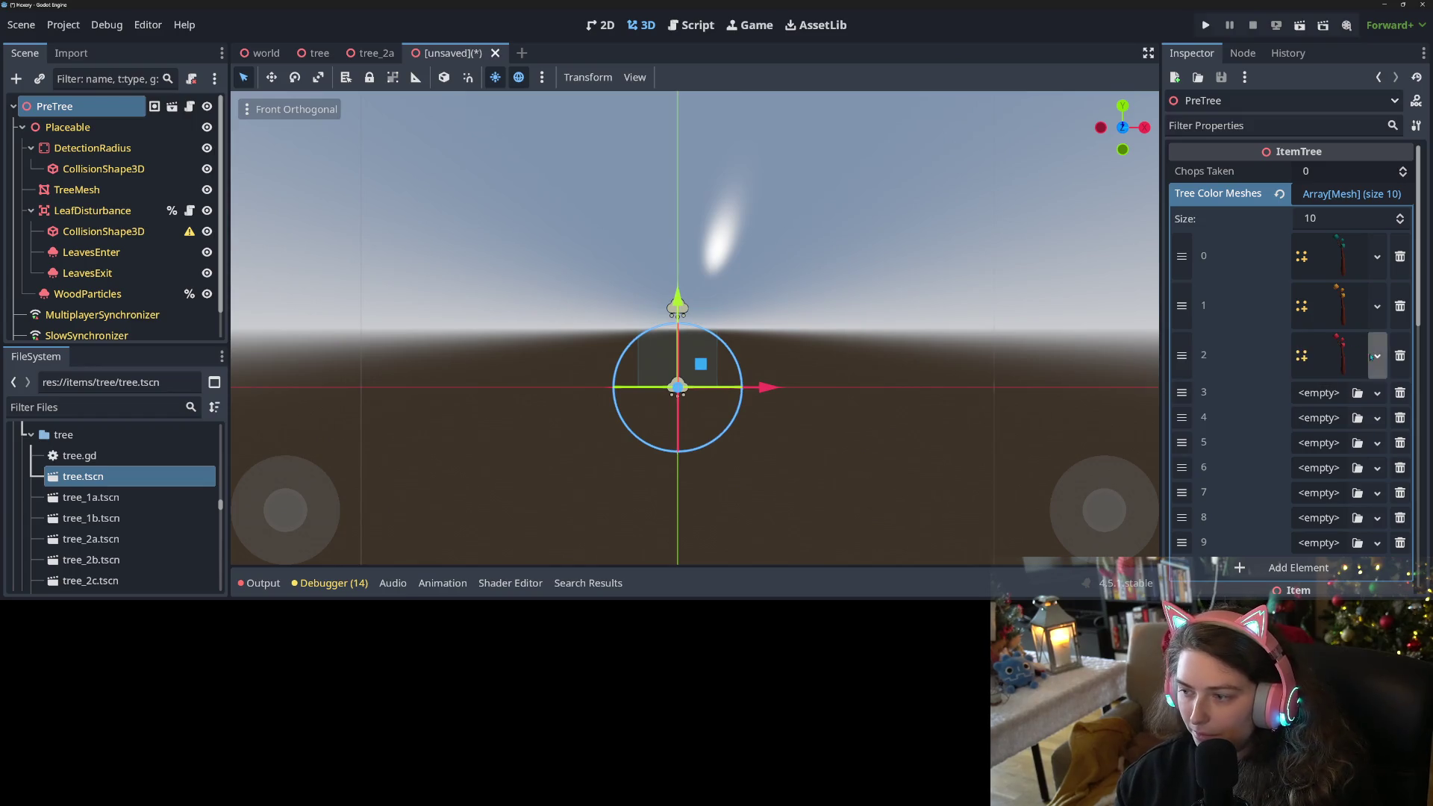
Load a PreTree mesh into Tree Color Meshes slot 3.
click(1371, 357)
click(1318, 393)
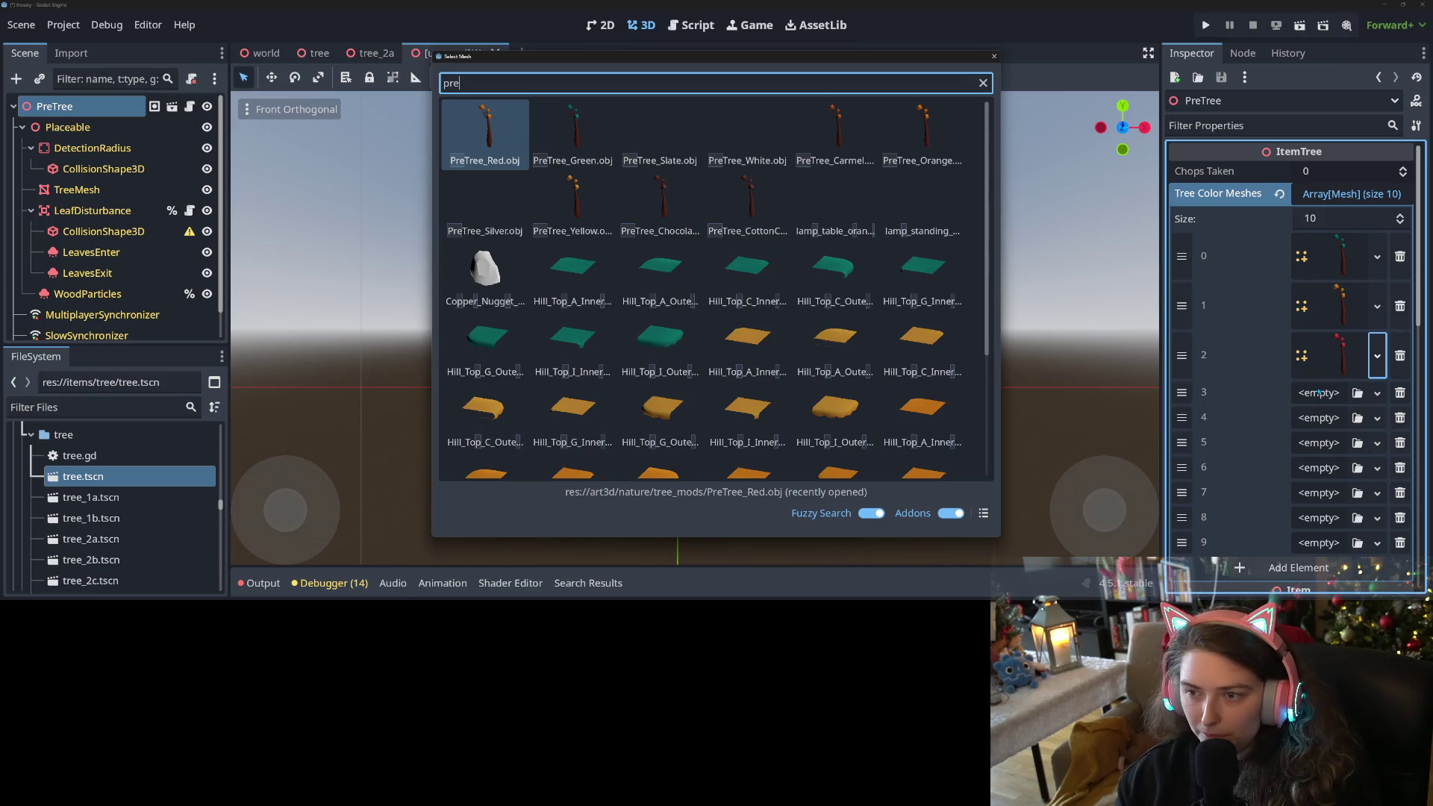
key(Escape)
click(1374, 394)
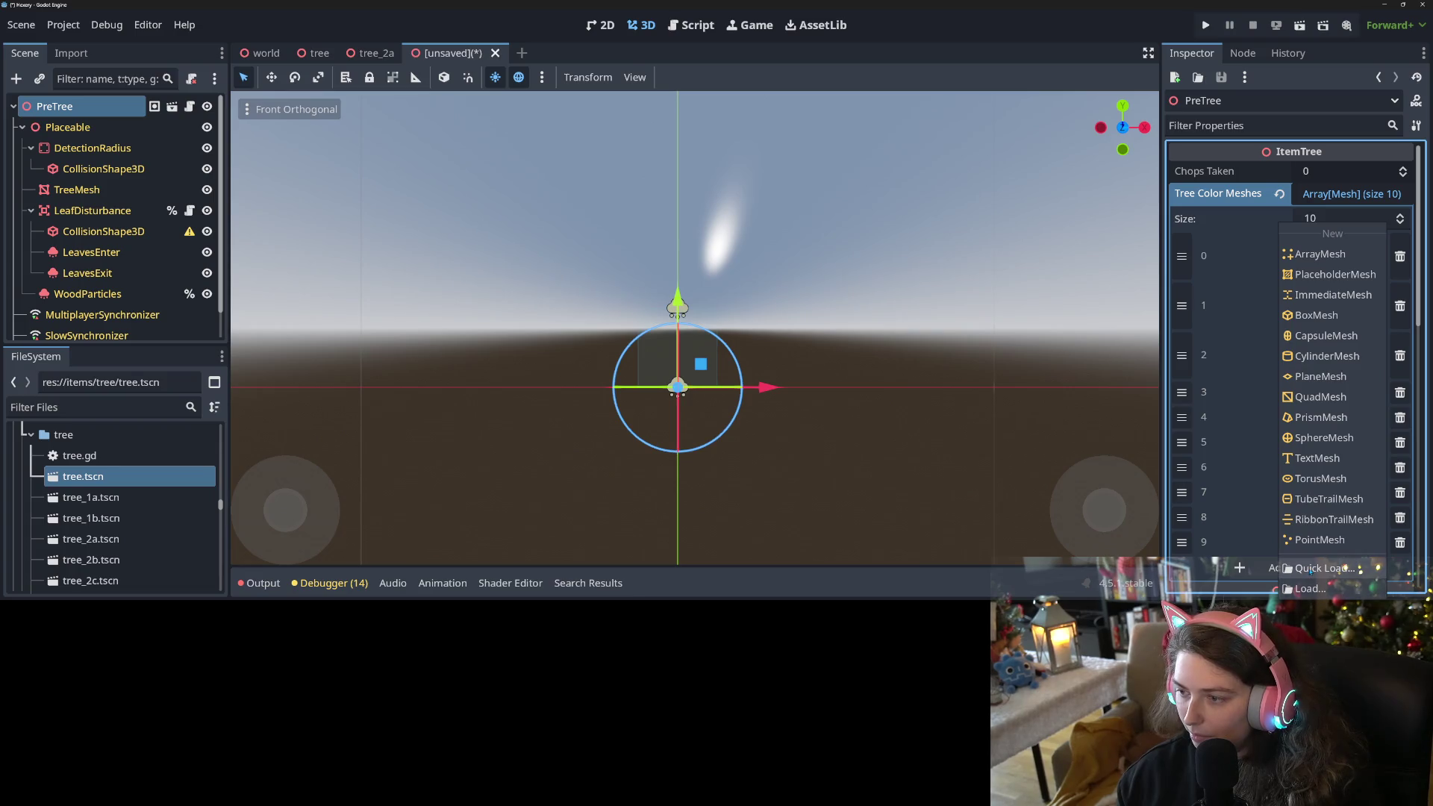
click(1310, 568)
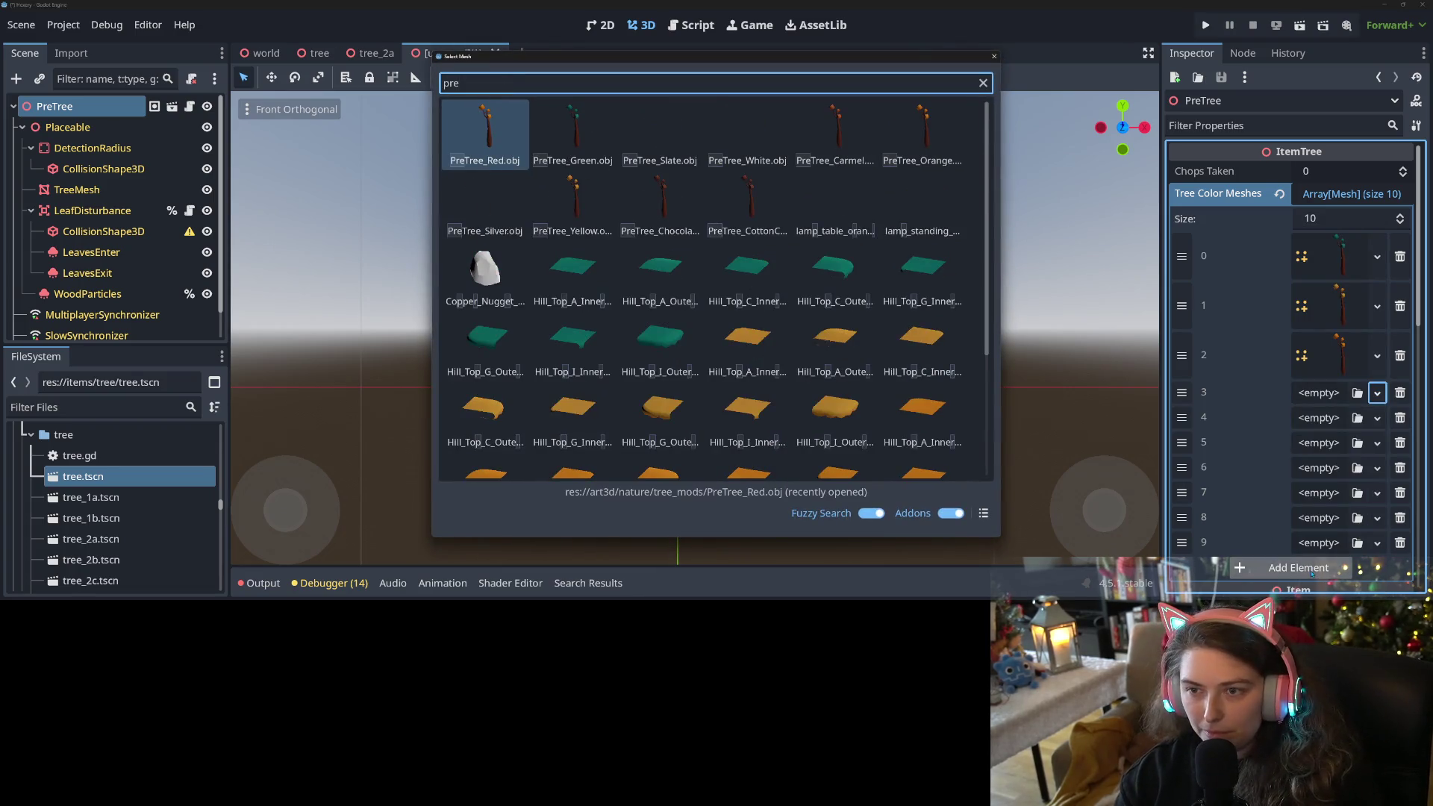
key(Right)
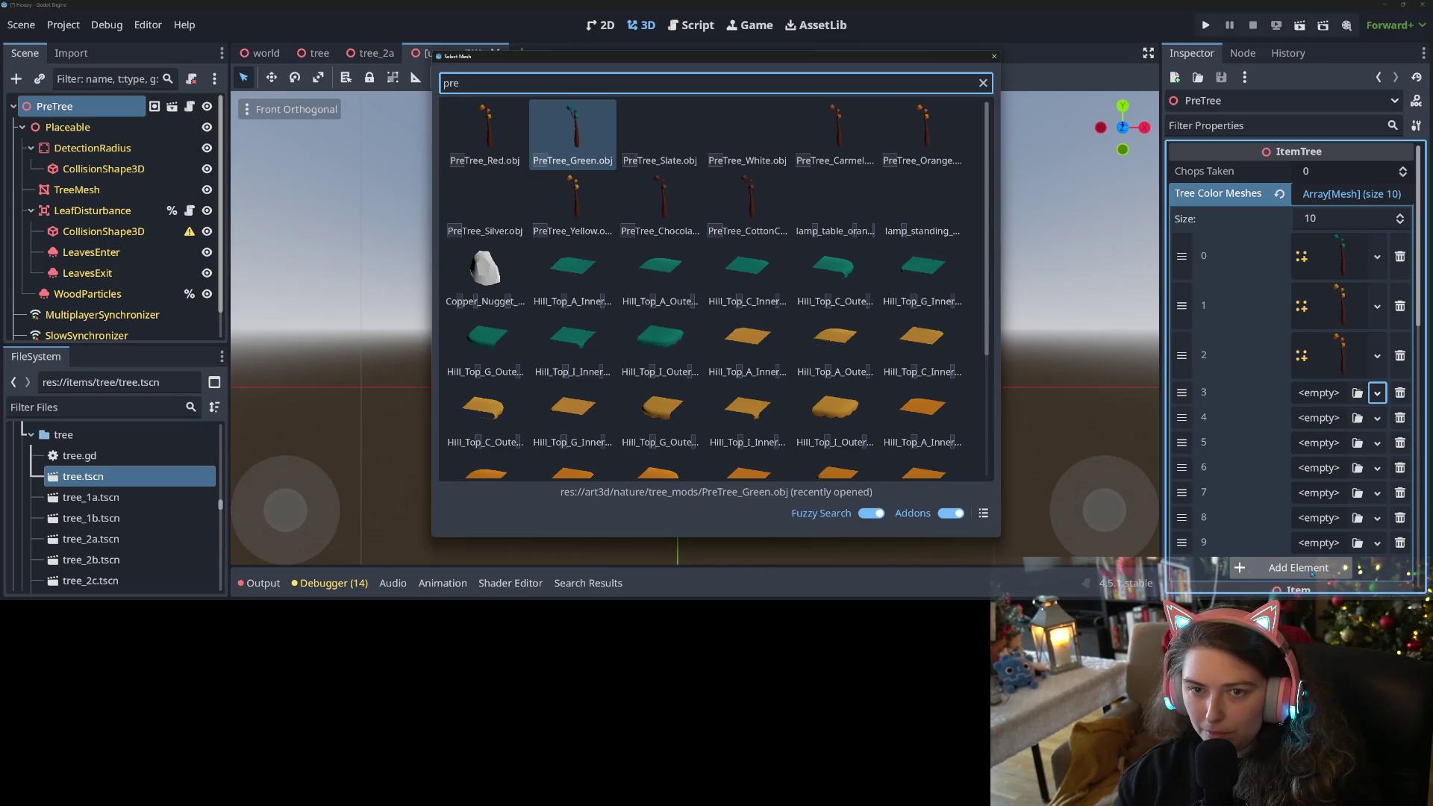
text(tree)
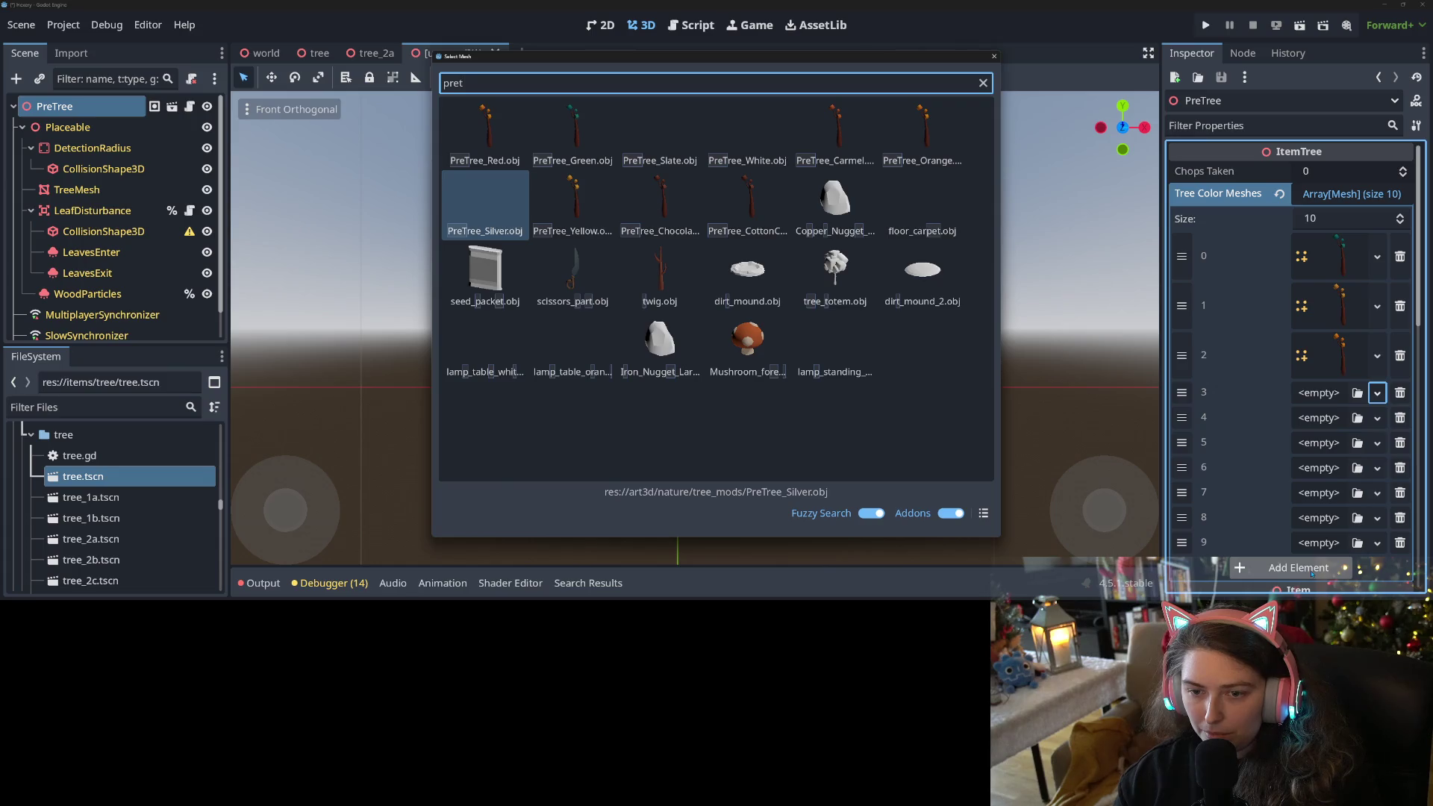
key(Return)
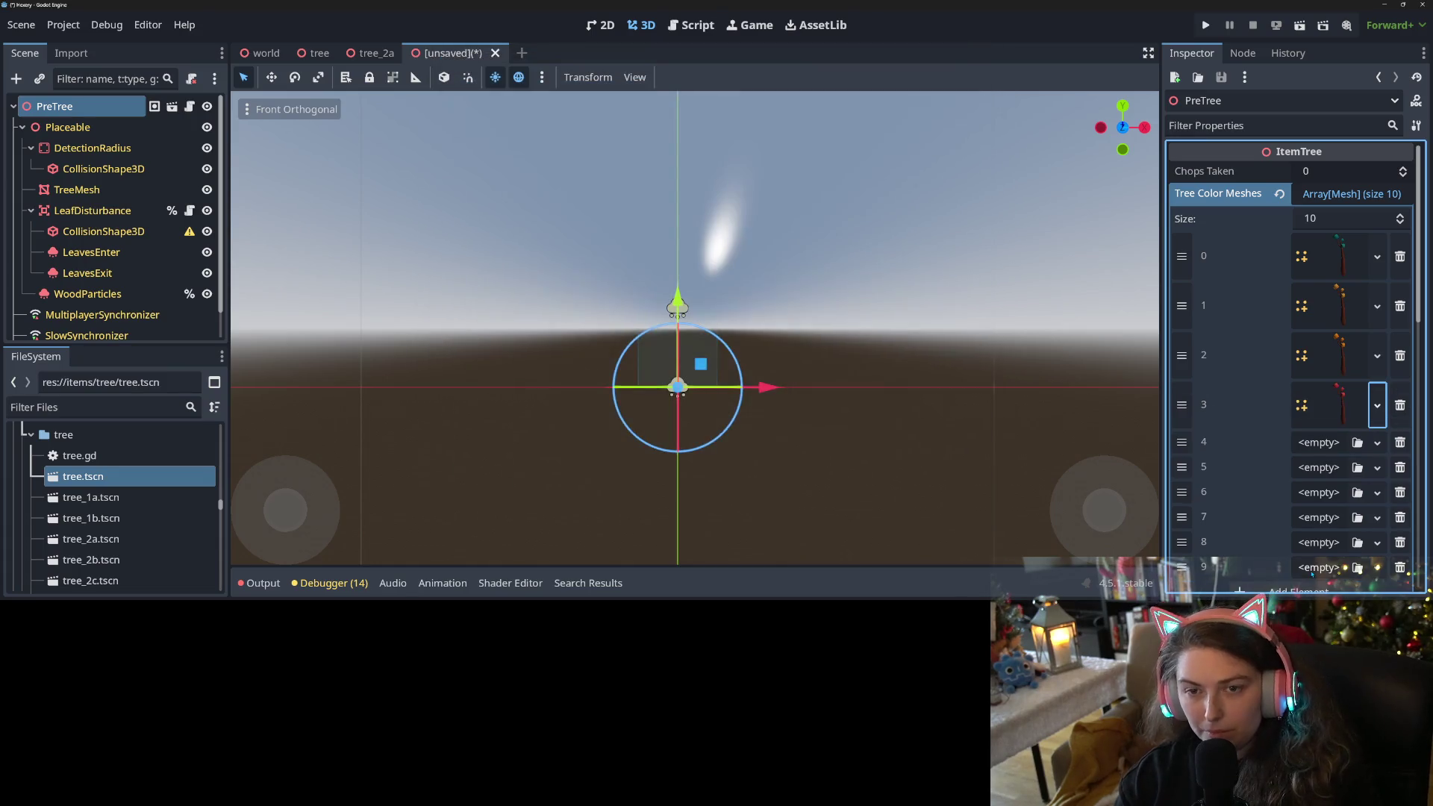
Assign a PreTree colour mesh to slot 4.
click(1356, 443)
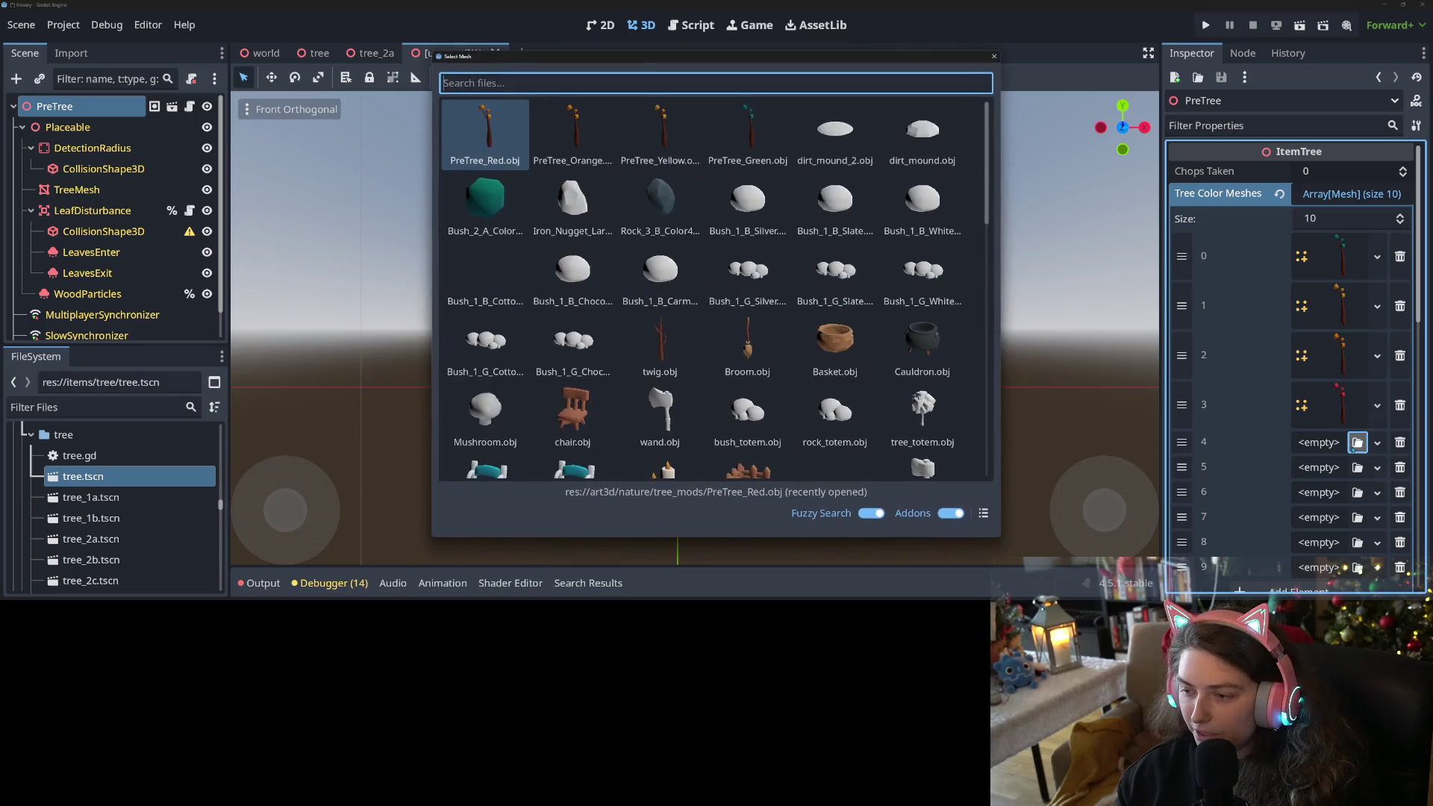
text(pre)
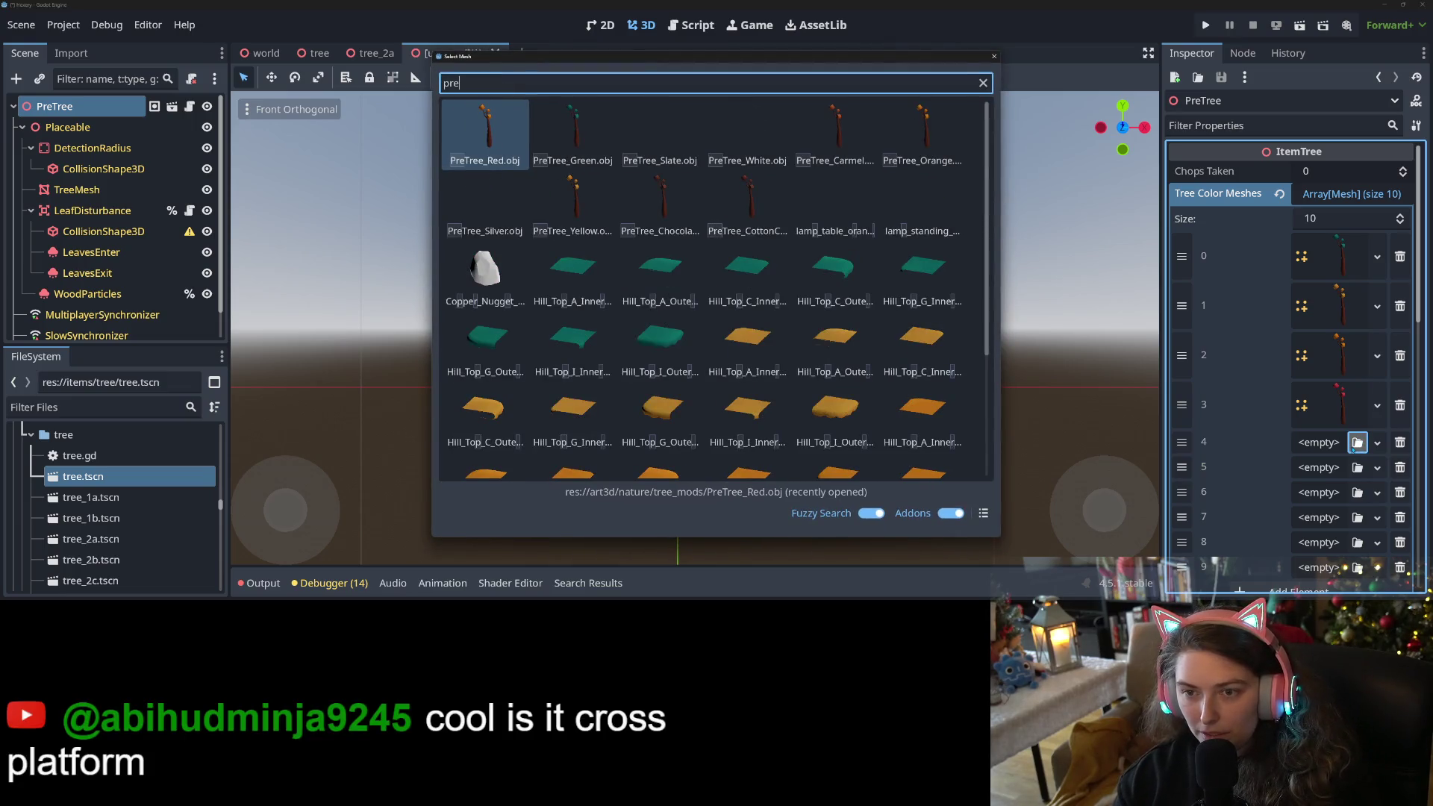
key(Down)
key(Right)
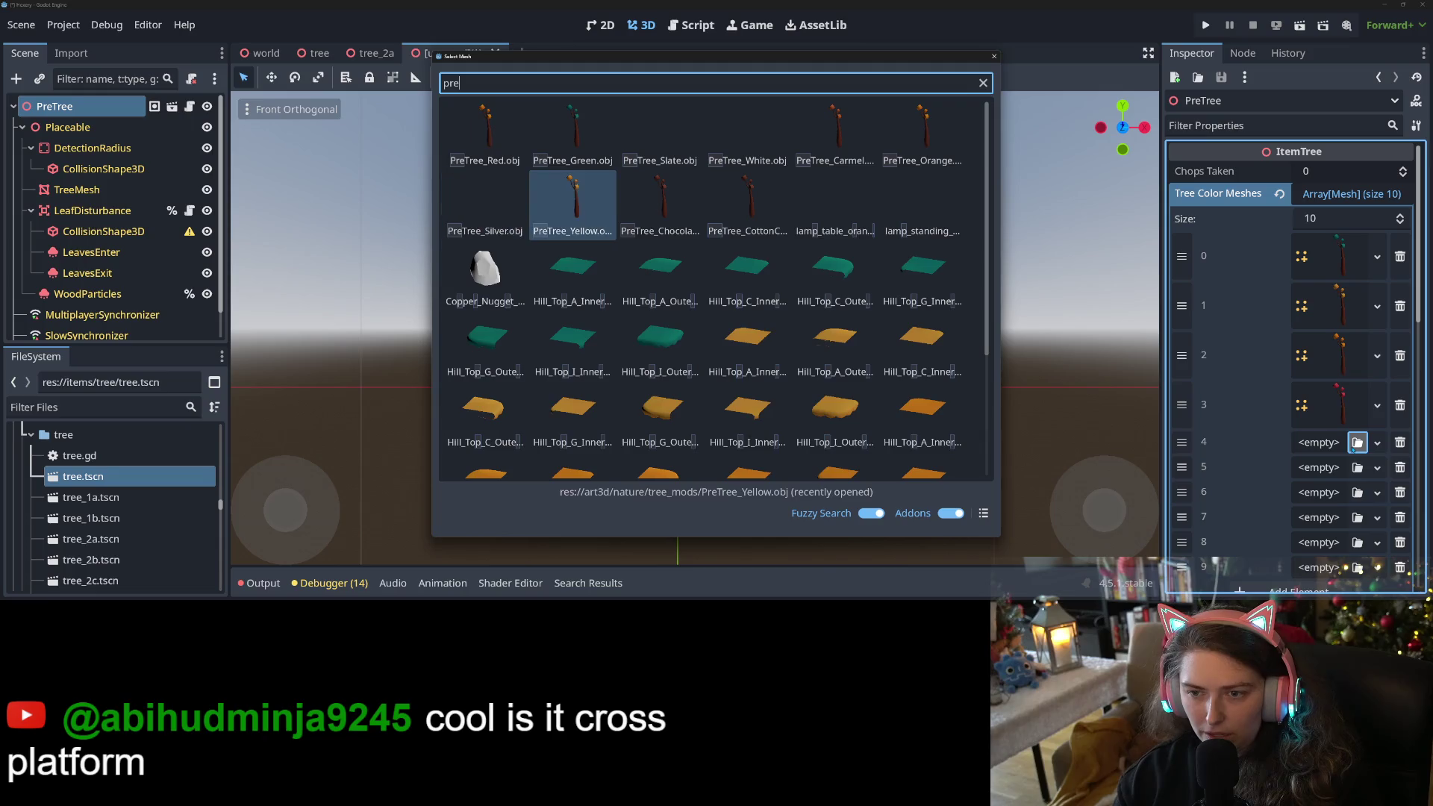
key(Up)
key(Right)
key(Right)
key(Right)
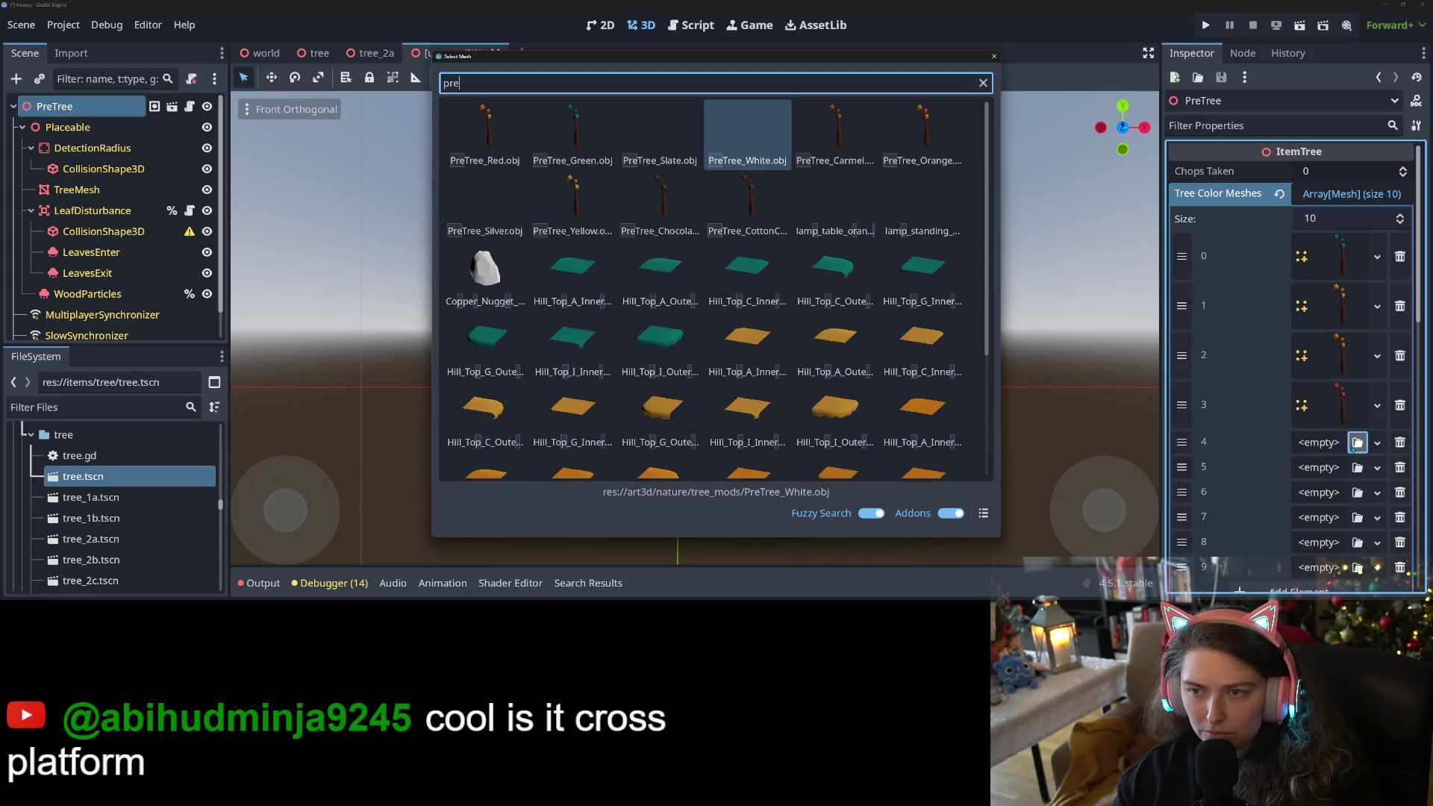
key(Return)
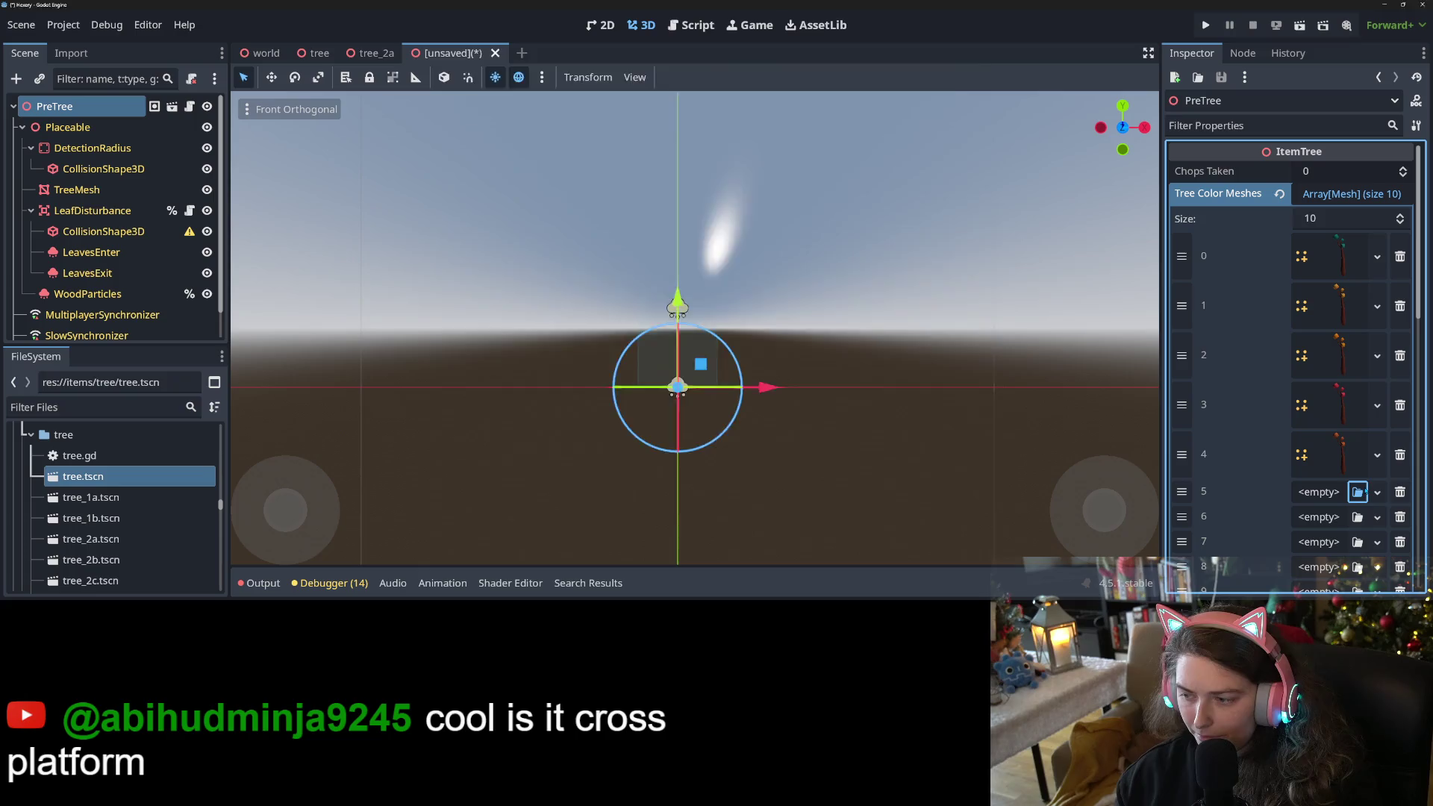
Assign the chocolate, cotton-candy and PreTree_White meshes to slots 5, 6 and 7.
click(1357, 492)
key(Down)
key(Right)
key(Right)
key(Return)
scroll(1352, 455, down, 3)
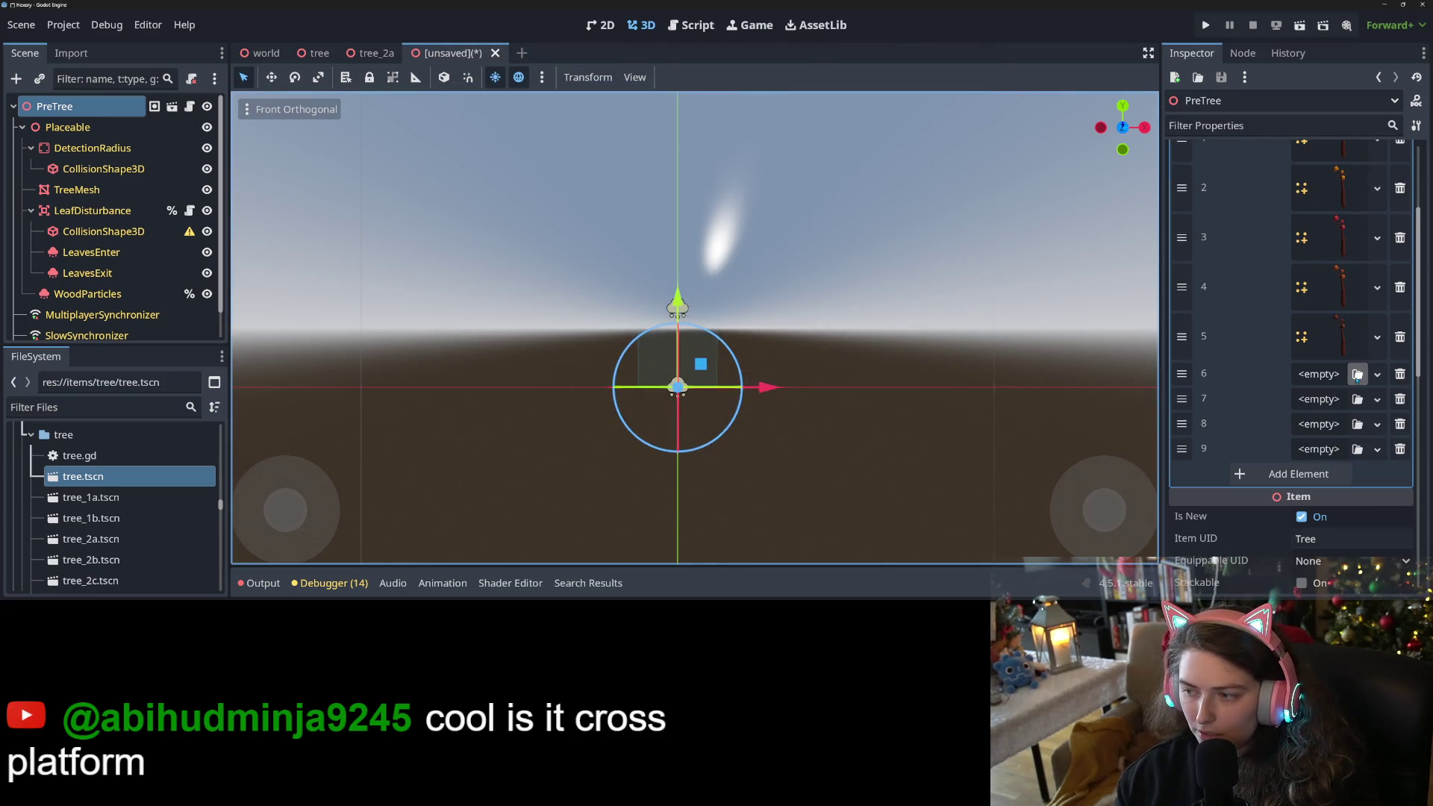
click(1357, 373)
key(Down)
key(Right)
key(Right)
key(Right)
key(Return)
click(1357, 424)
text(pre)
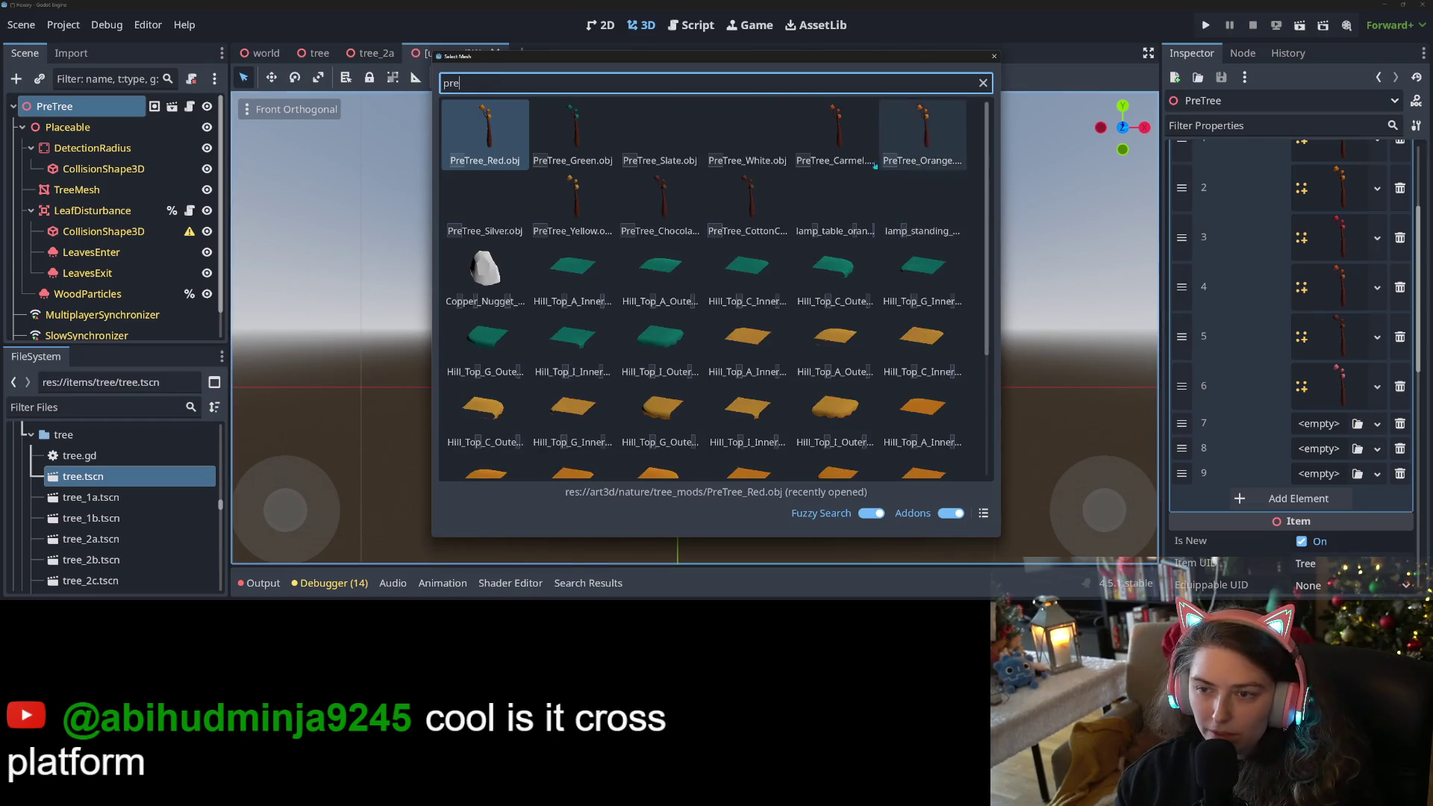
key(Right)
key(Right)
key(Right)
key(Return)
Assign a dark PreTree mesh to slot 8 and PreTree_Silver to slot 9, then start Save Scene As.
click(1356, 473)
text(pre)
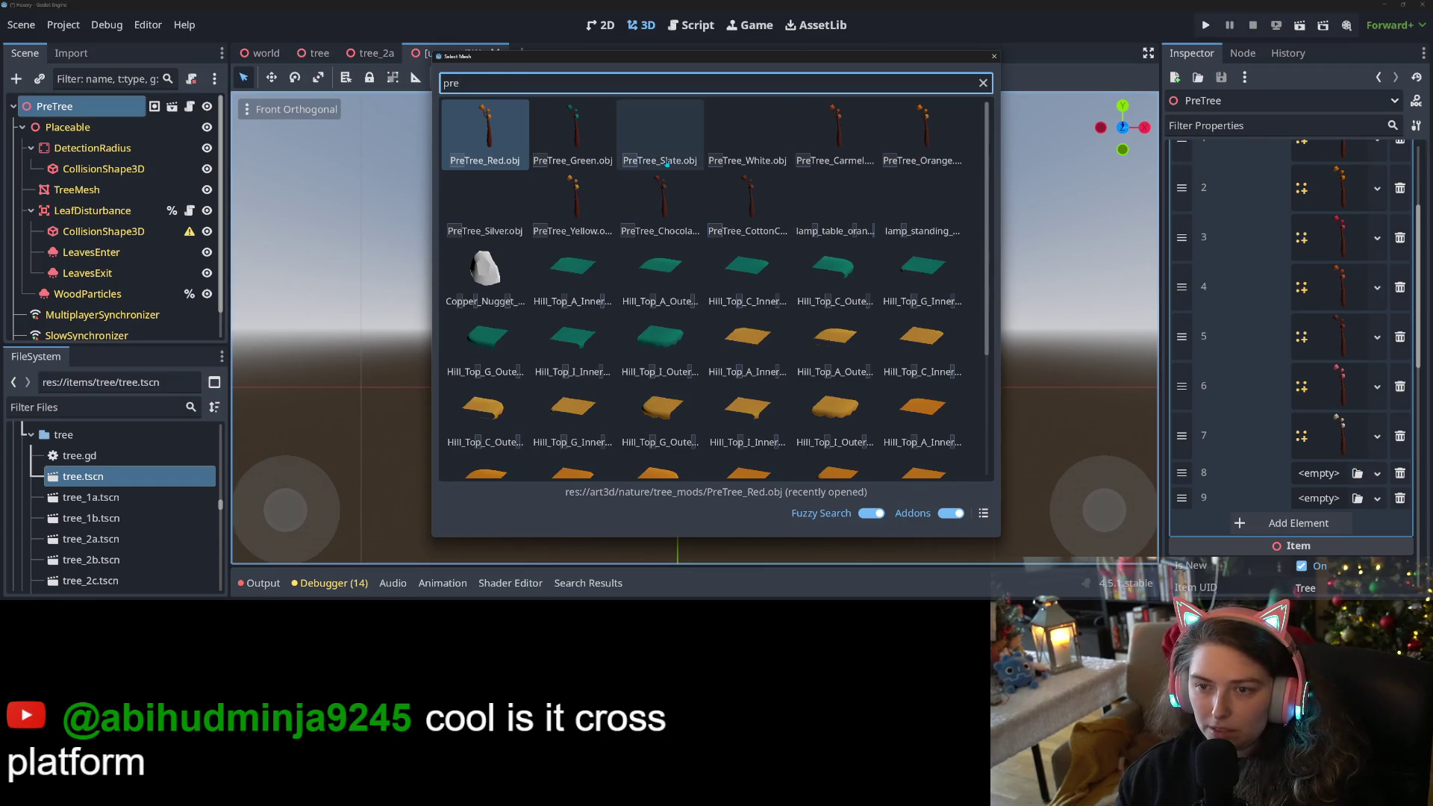
double_click(666, 158)
click(1356, 522)
text(pre)
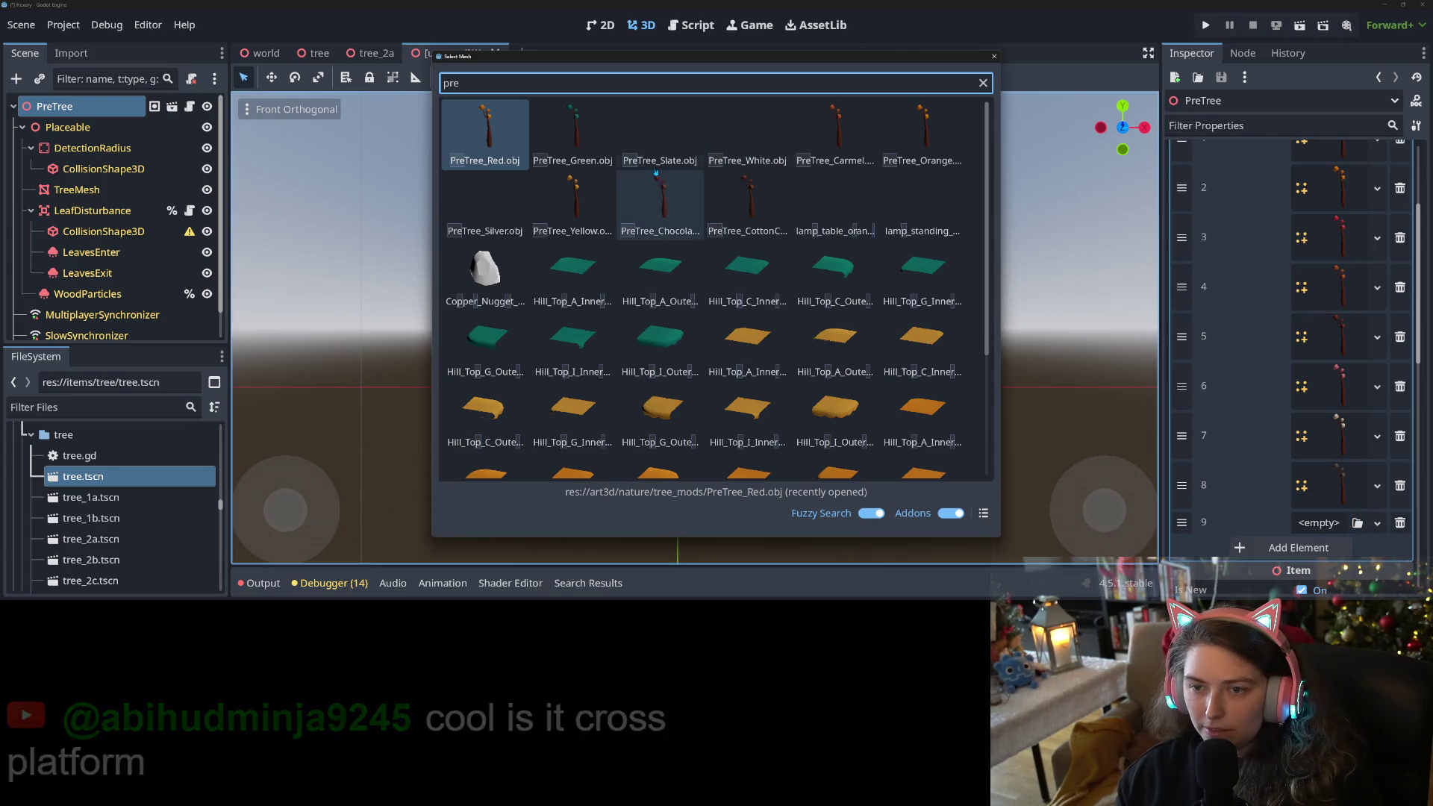
double_click(512, 209)
key(ctrl+s)
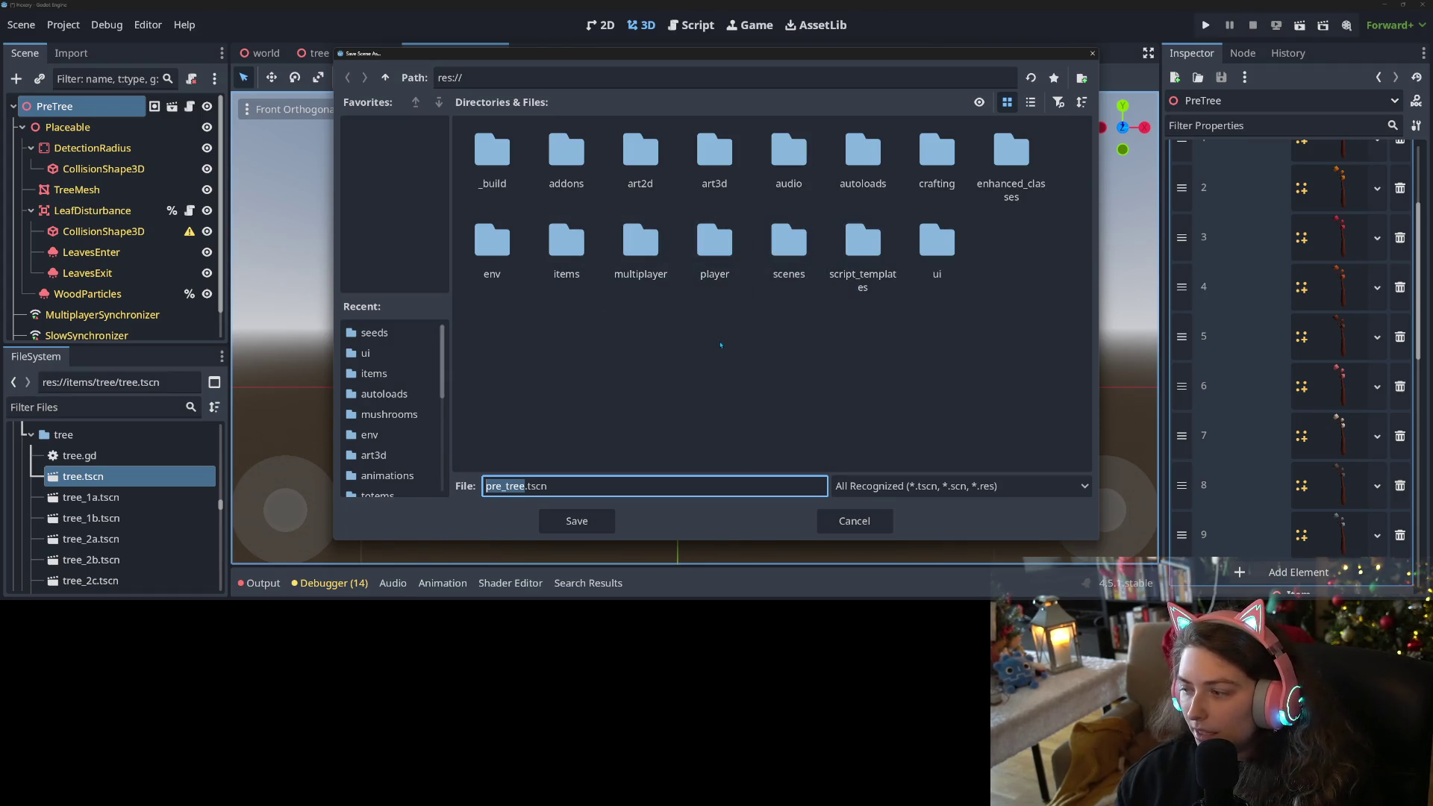
Save the scene as pre_tree.tscn in items/tree and look over the new tree in the viewport.
double_click(568, 237)
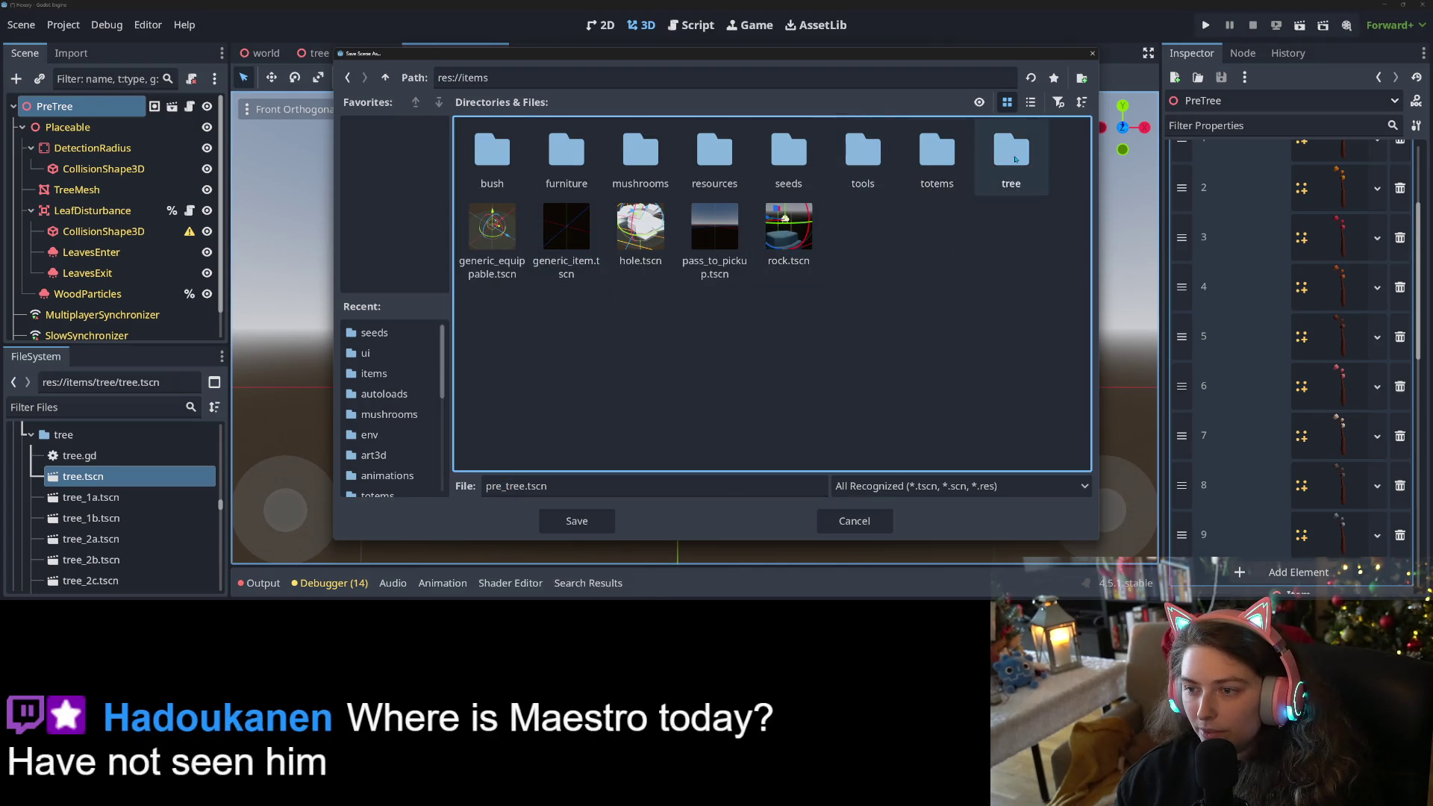
double_click(1011, 157)
click(575, 521)
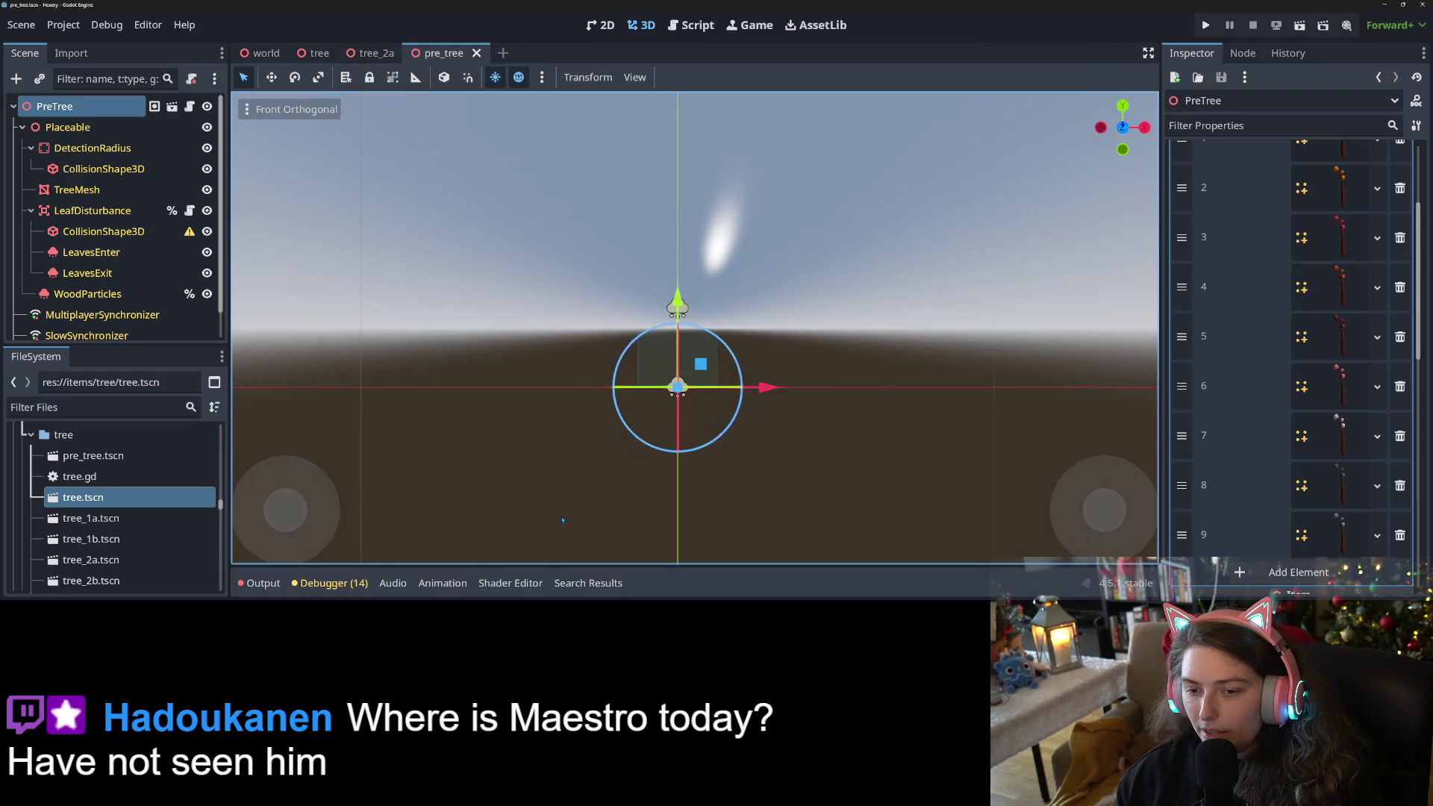
mouse_move(924, 348)
mouse_down()
mouse_move(822, 394)
mouse_move(773, 390)
mouse_move(858, 471)
mouse_move(812, 425)
mouse_move(820, 403)
mouse_move(788, 392)
mouse_move(758, 426)
mouse_move(786, 442)
mouse_up()
scroll(858, 472, up, 3)
scroll(788, 393, down, 2)
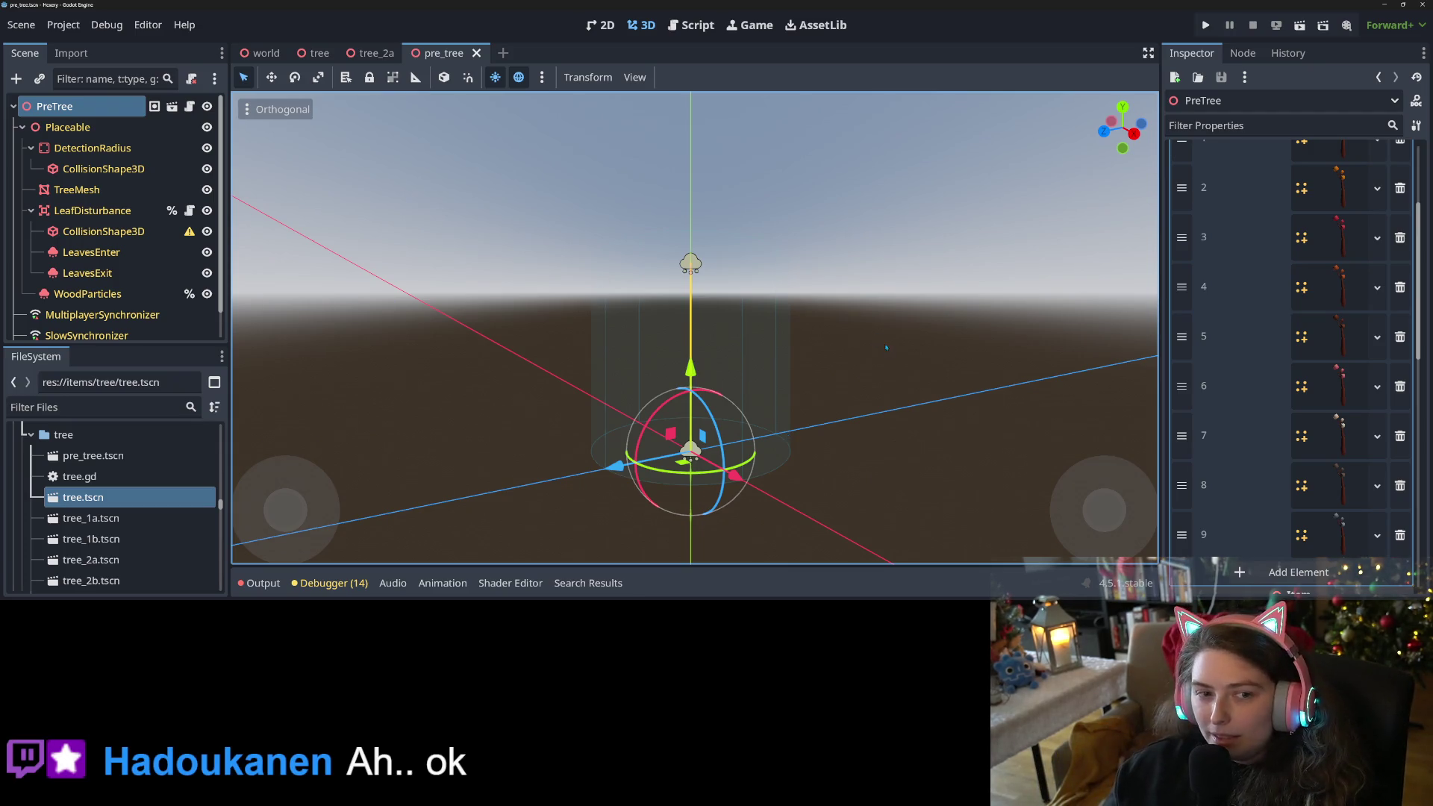
scroll(1225, 356, up, 4)
Copy a mesh from Tree Color Meshes and paste it into TreeMesh's Mesh property.
right_click(1233, 271)
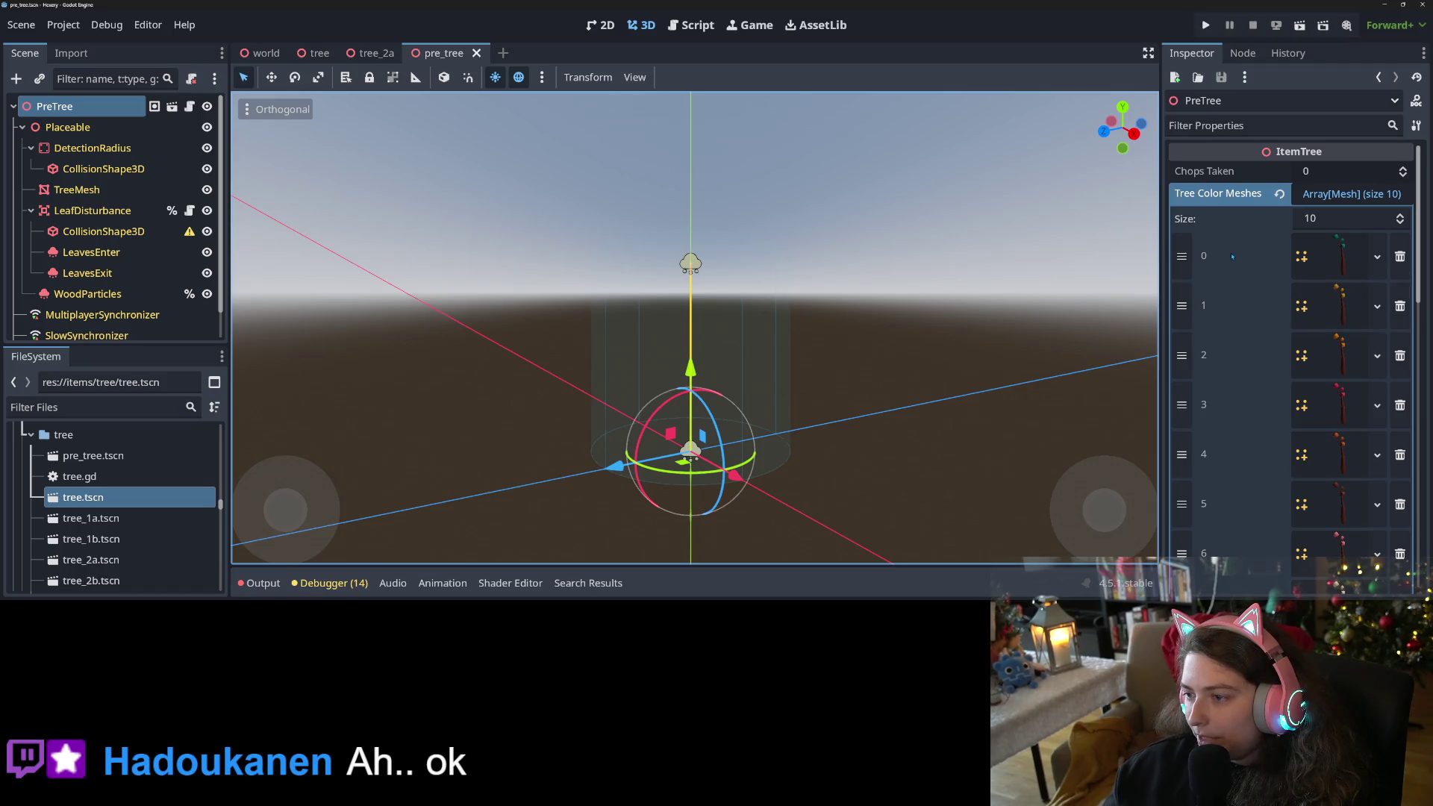
right_click(1246, 260)
click(1287, 269)
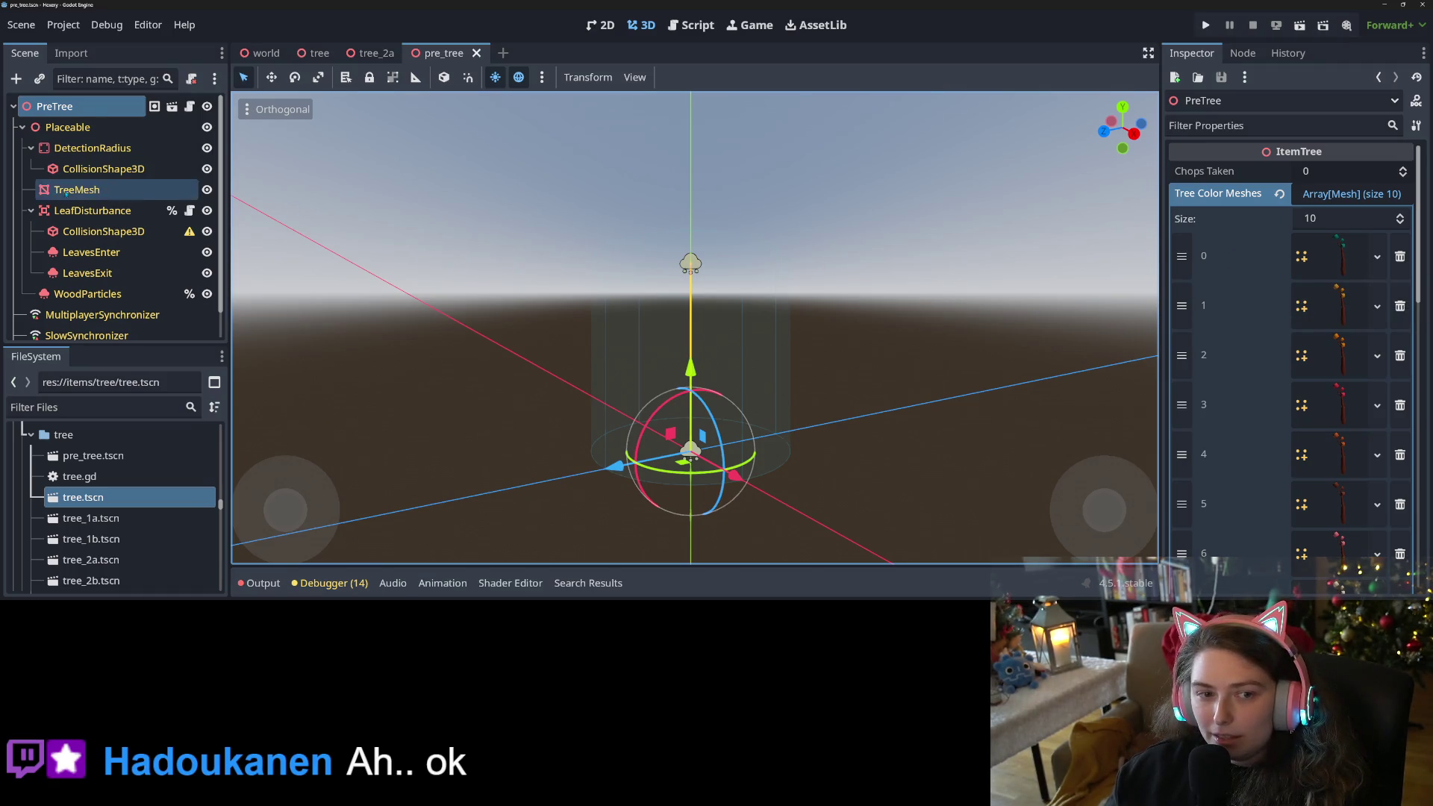
click(76, 189)
right_click(1228, 183)
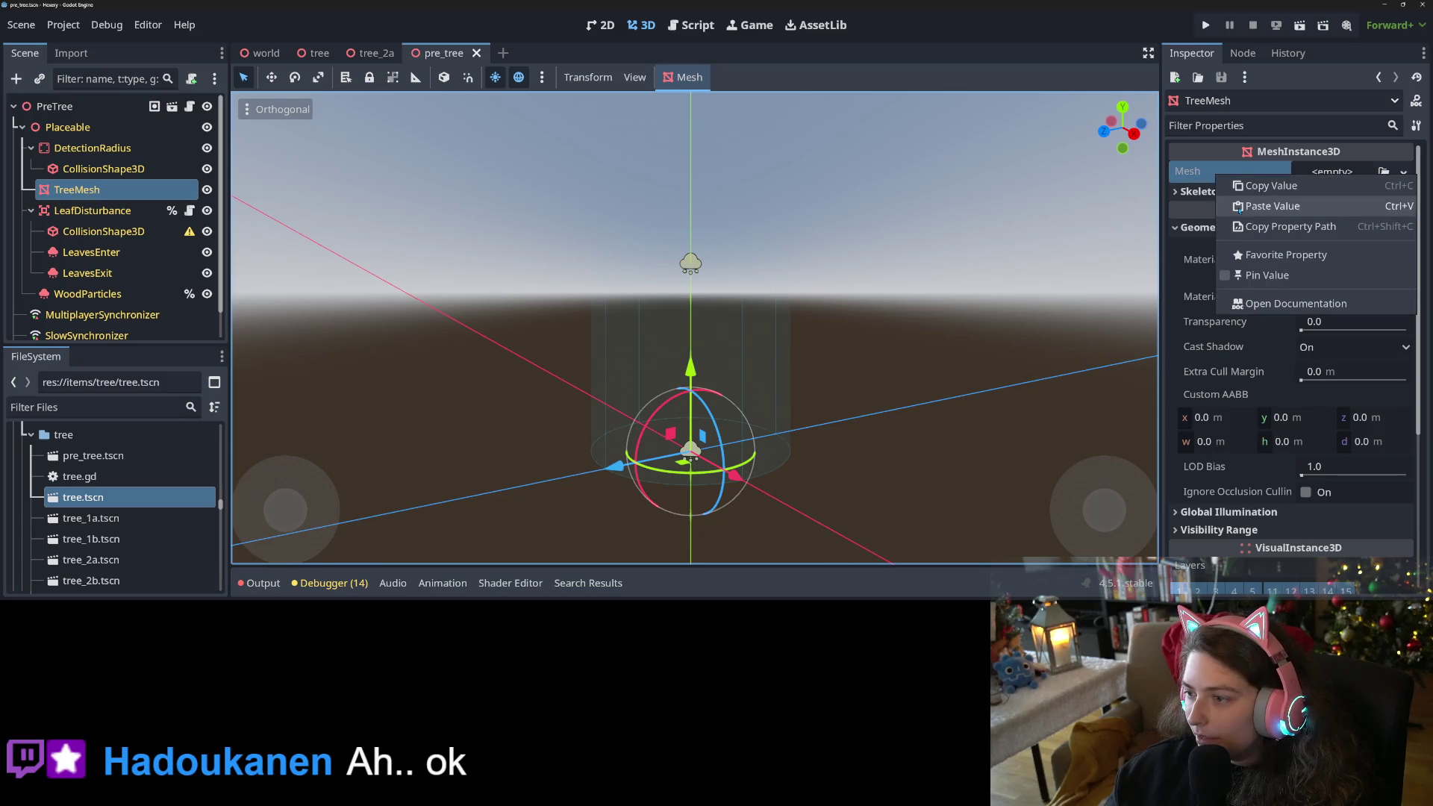
click(1254, 202)
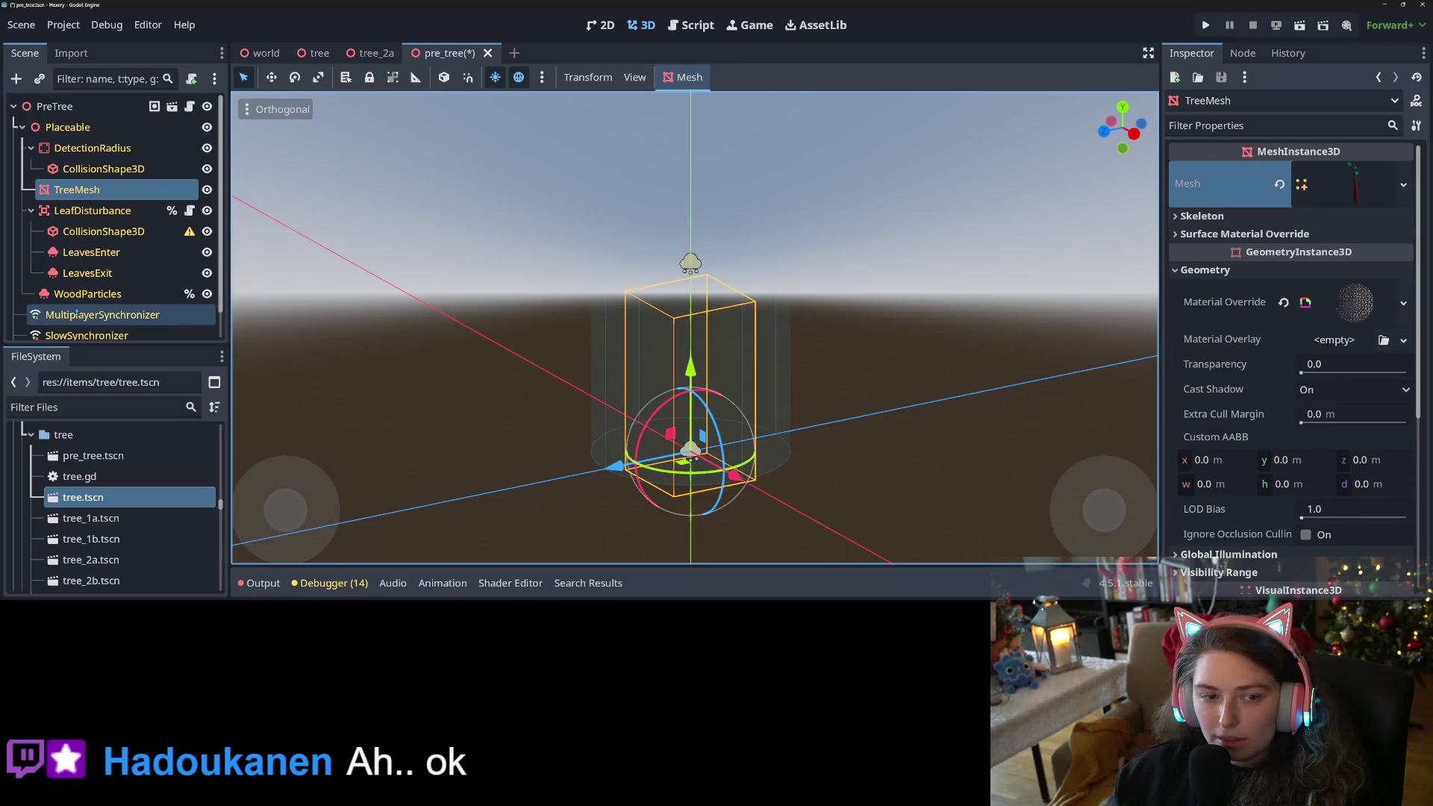
Inspect TreeMesh's override material and its shader parameters, then collapse them.
scroll(116, 217, down, 1)
scroll(534, 450, down, 3)
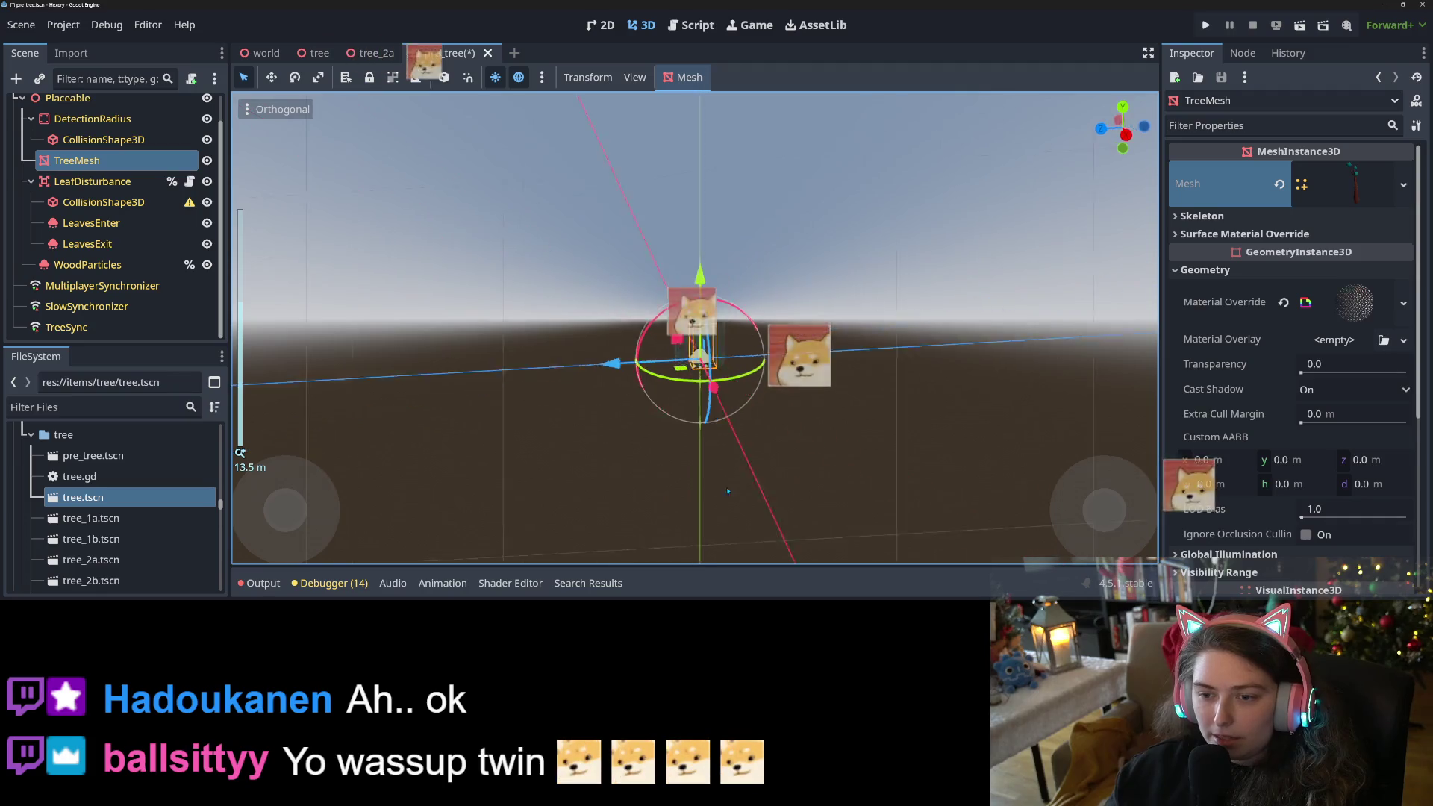
scroll(505, 442, up, 5)
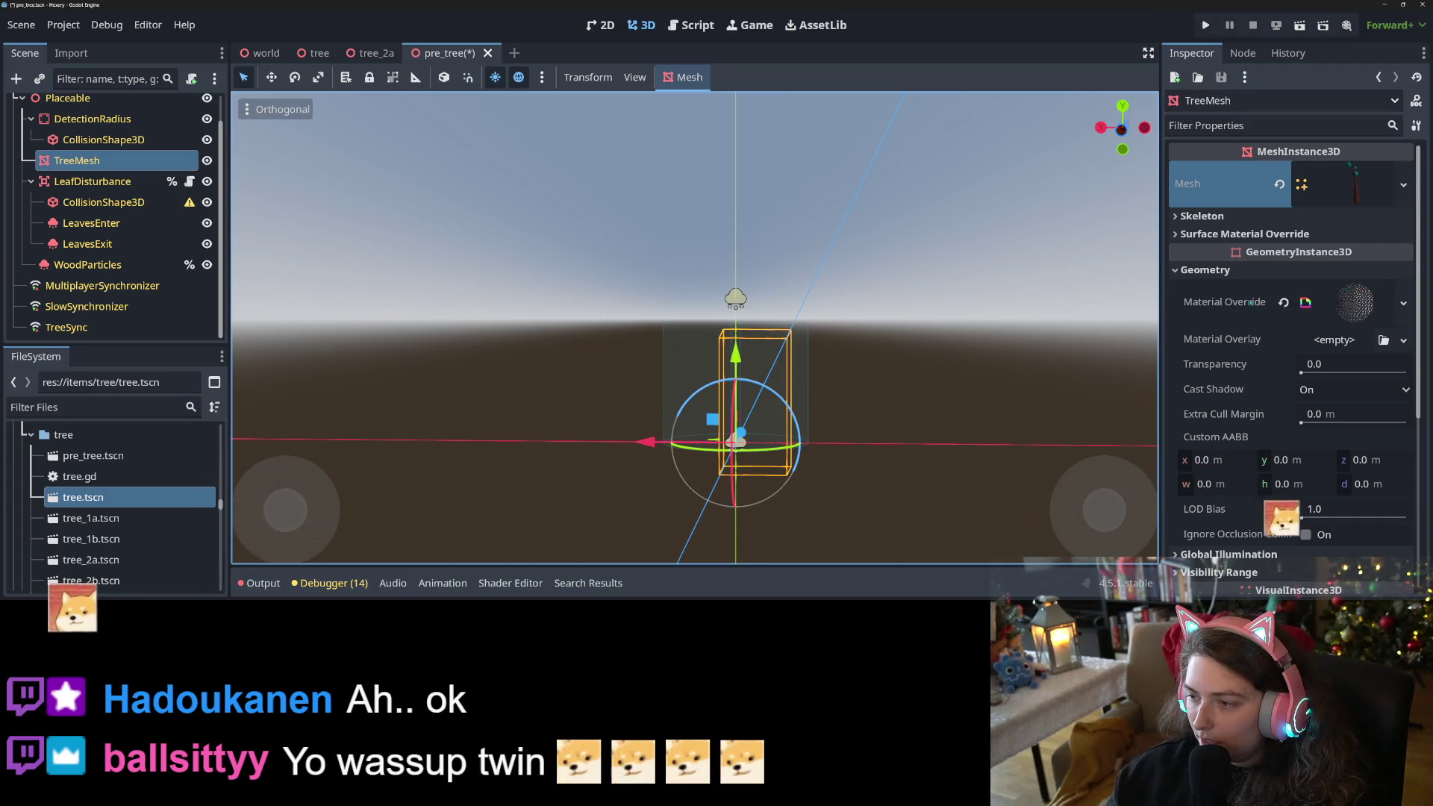
click(1356, 302)
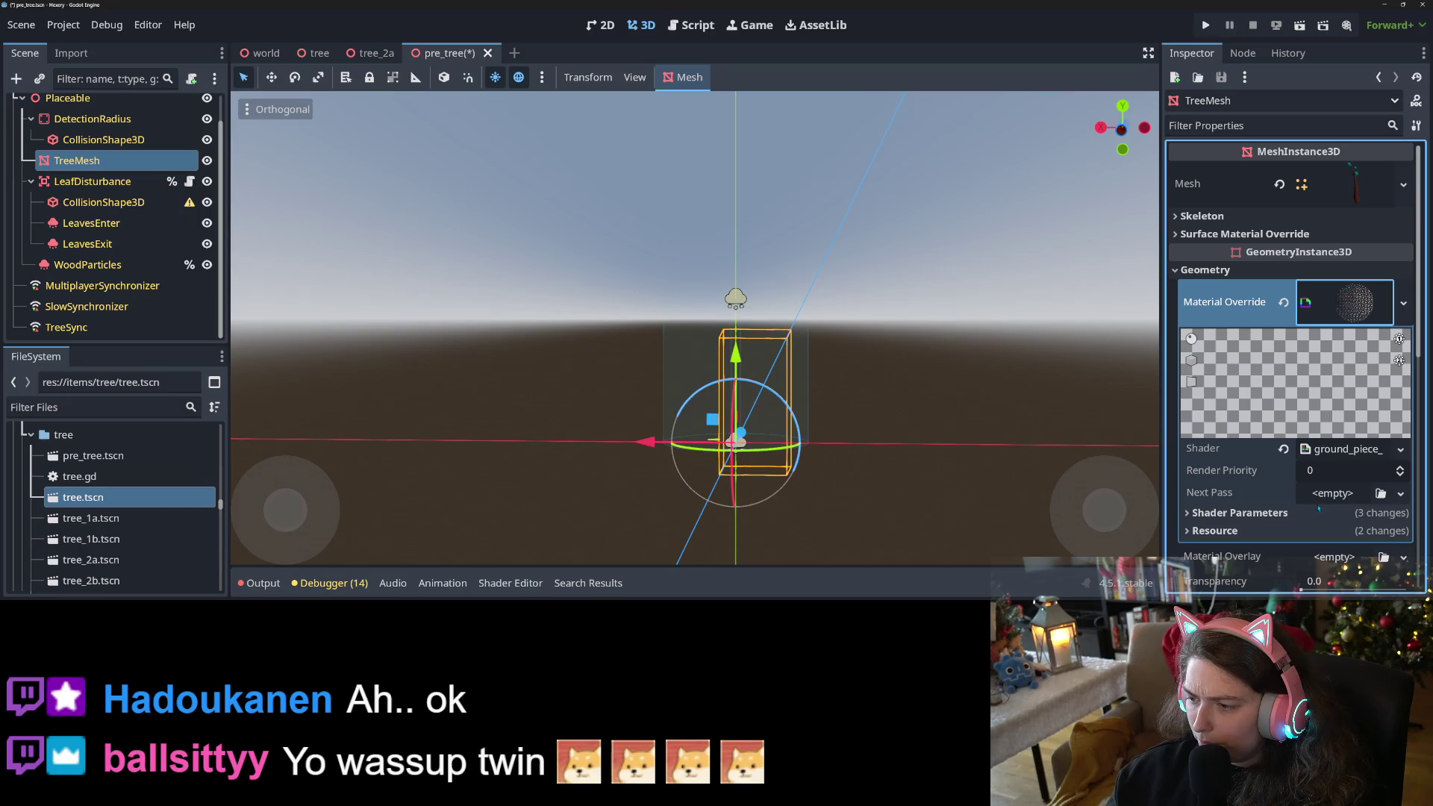
click(1238, 513)
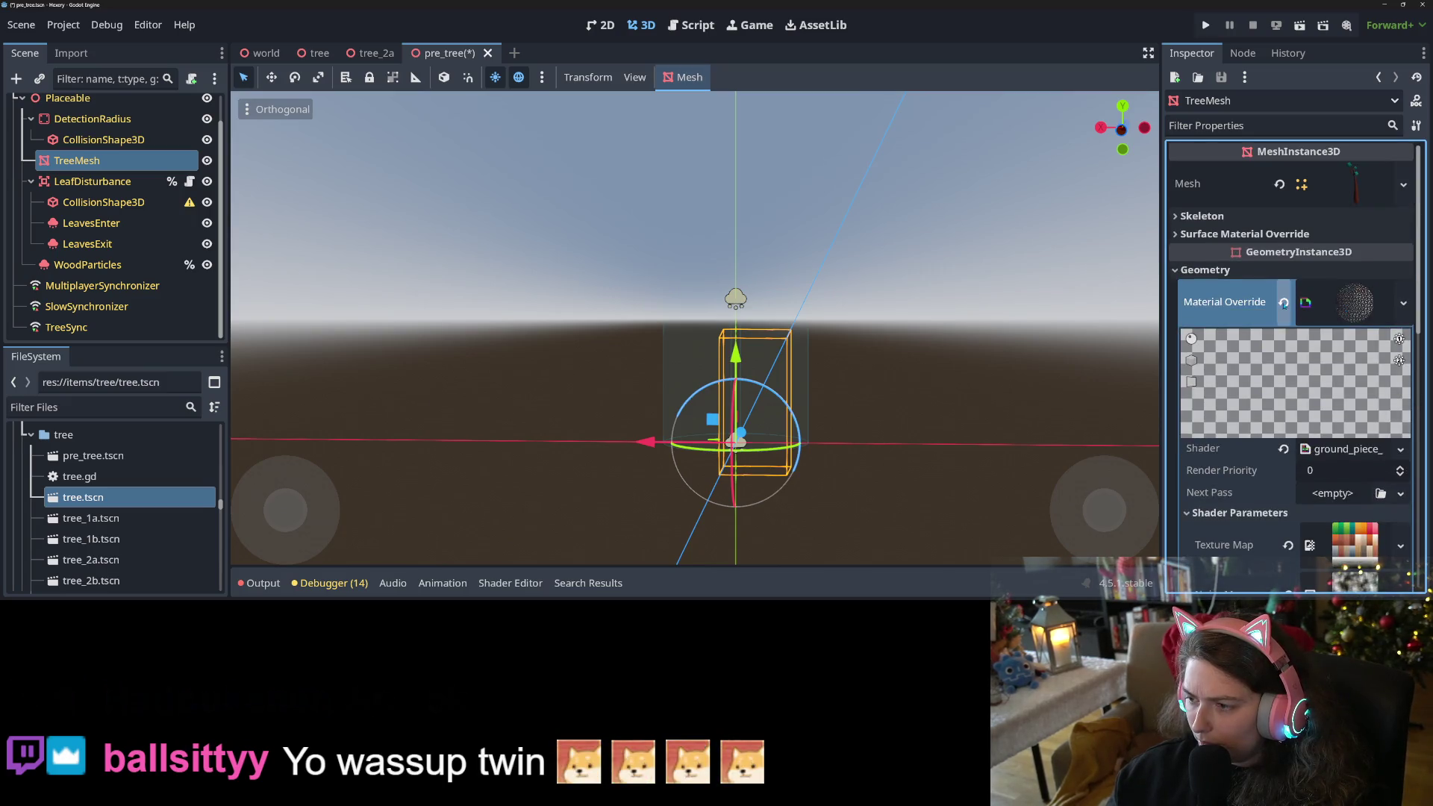
click(1343, 302)
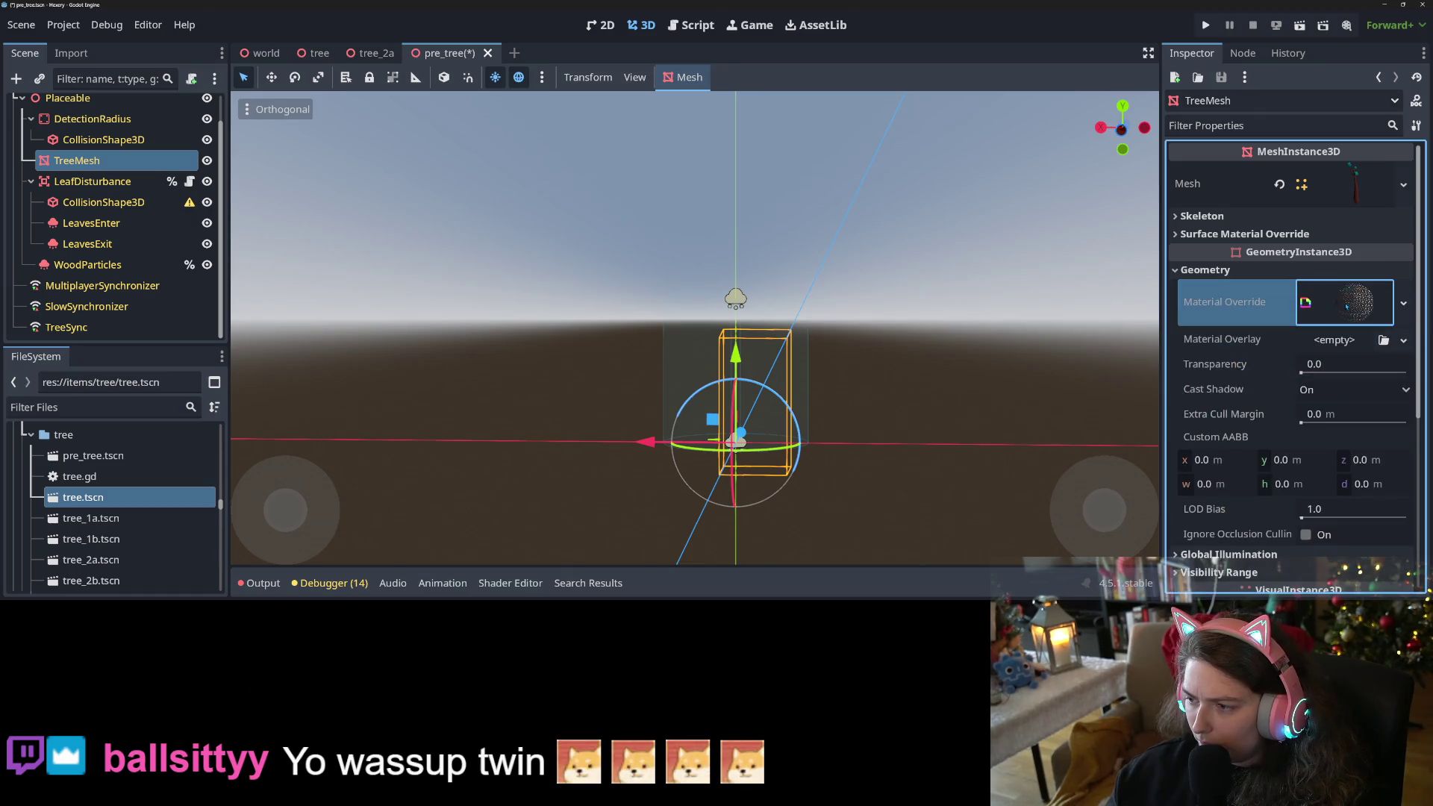
Save the pre_tree scene with its latest edits, checking the tree from an angled view.
scroll(922, 476, down, 5)
drag(922, 476, 997, 492)
key(ctrl+s)
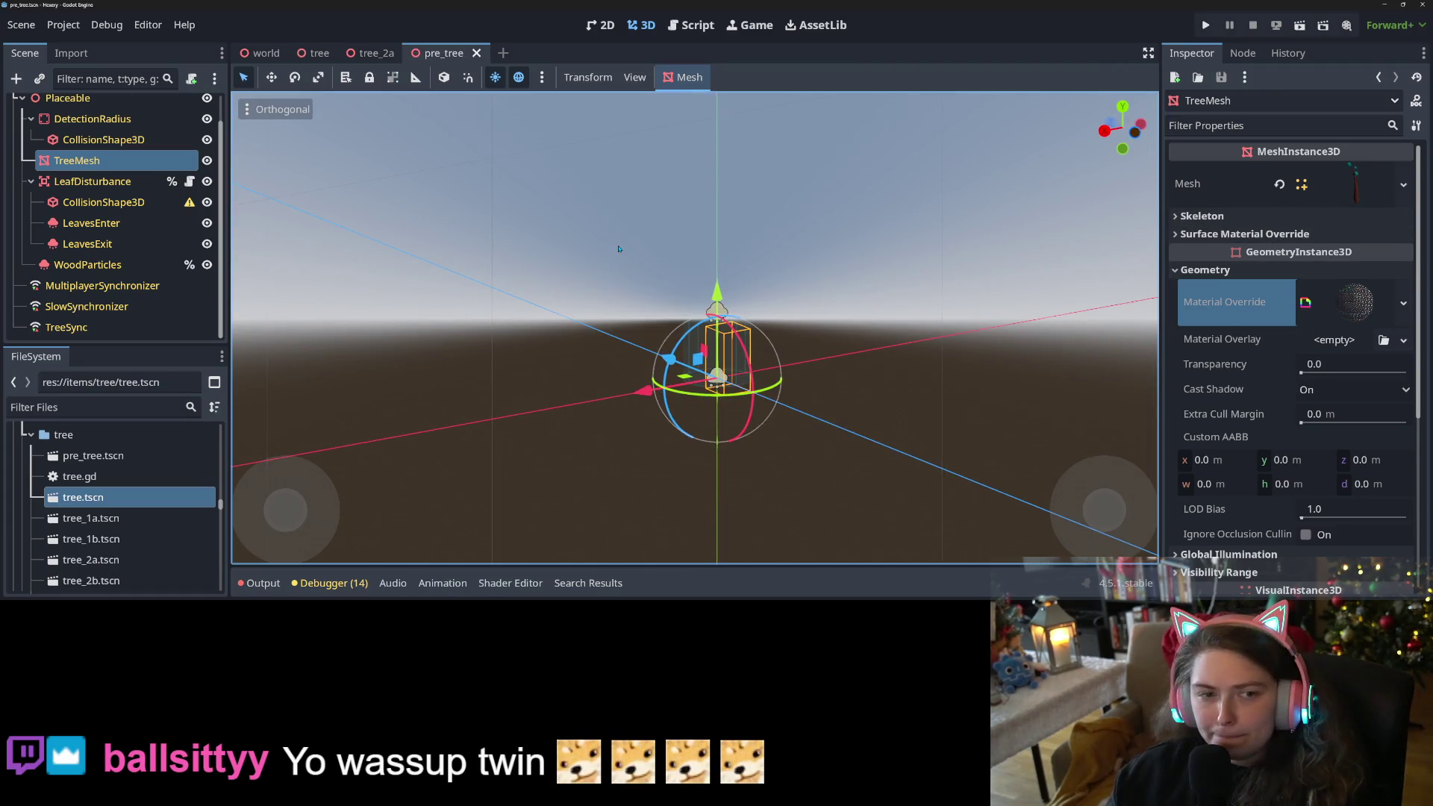
scroll(112, 171, up, 1)
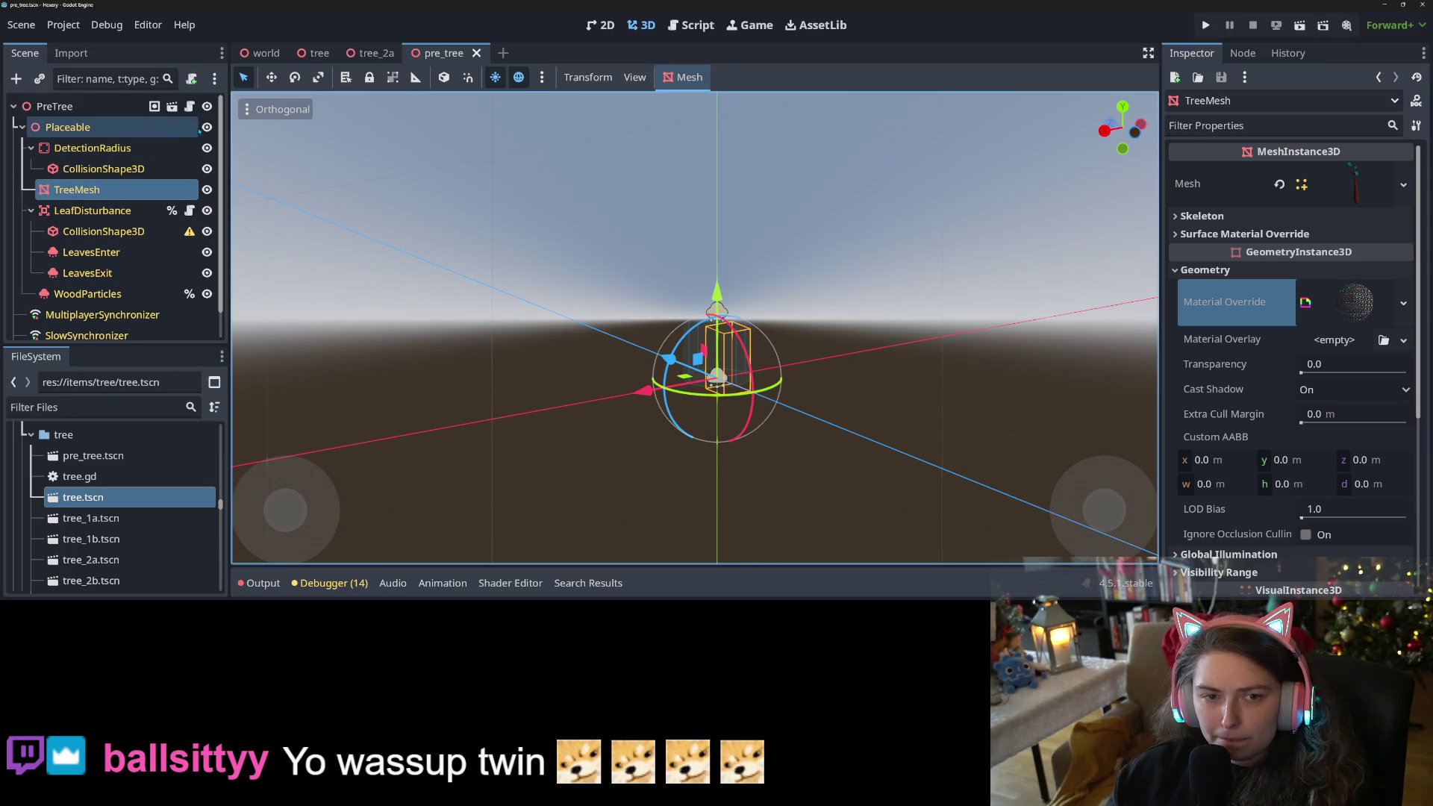
key(ctrl+s)
drag(857, 383, 1343, 313)
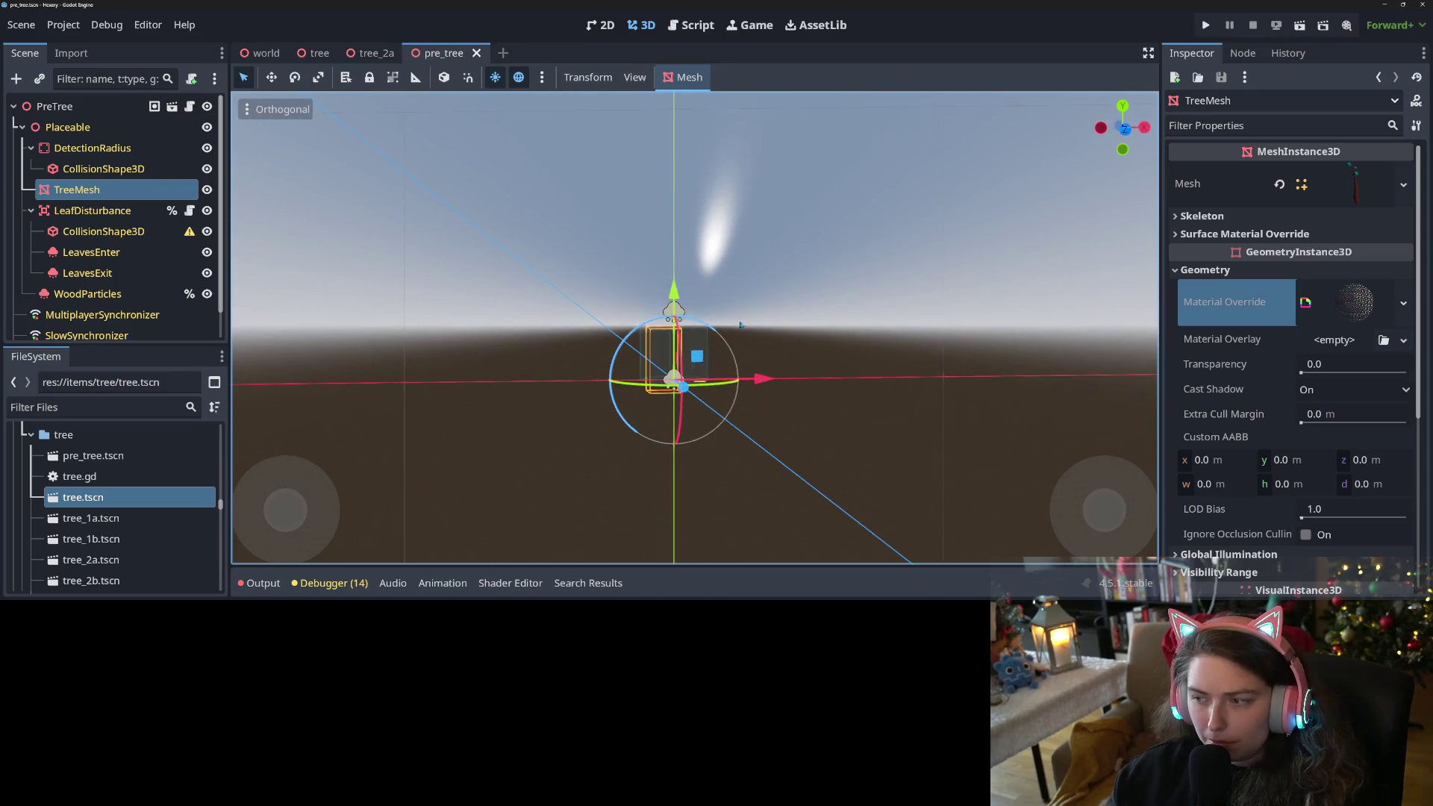
Quick-load tree_curve_material (search 'tree') as TreeMesh's Material Override and save pre_tree.
click(1354, 303)
click(1402, 302)
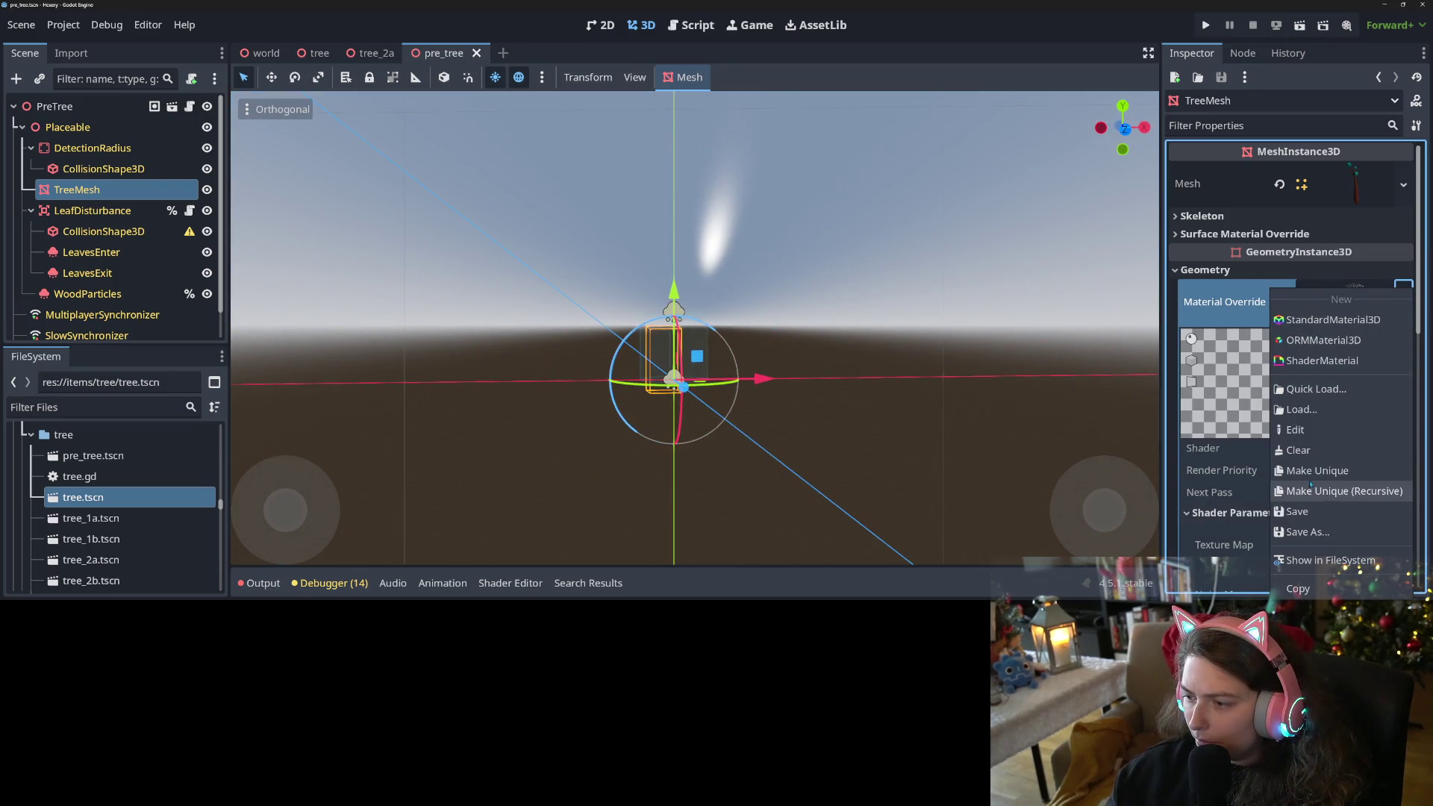
click(1314, 388)
text(tr)
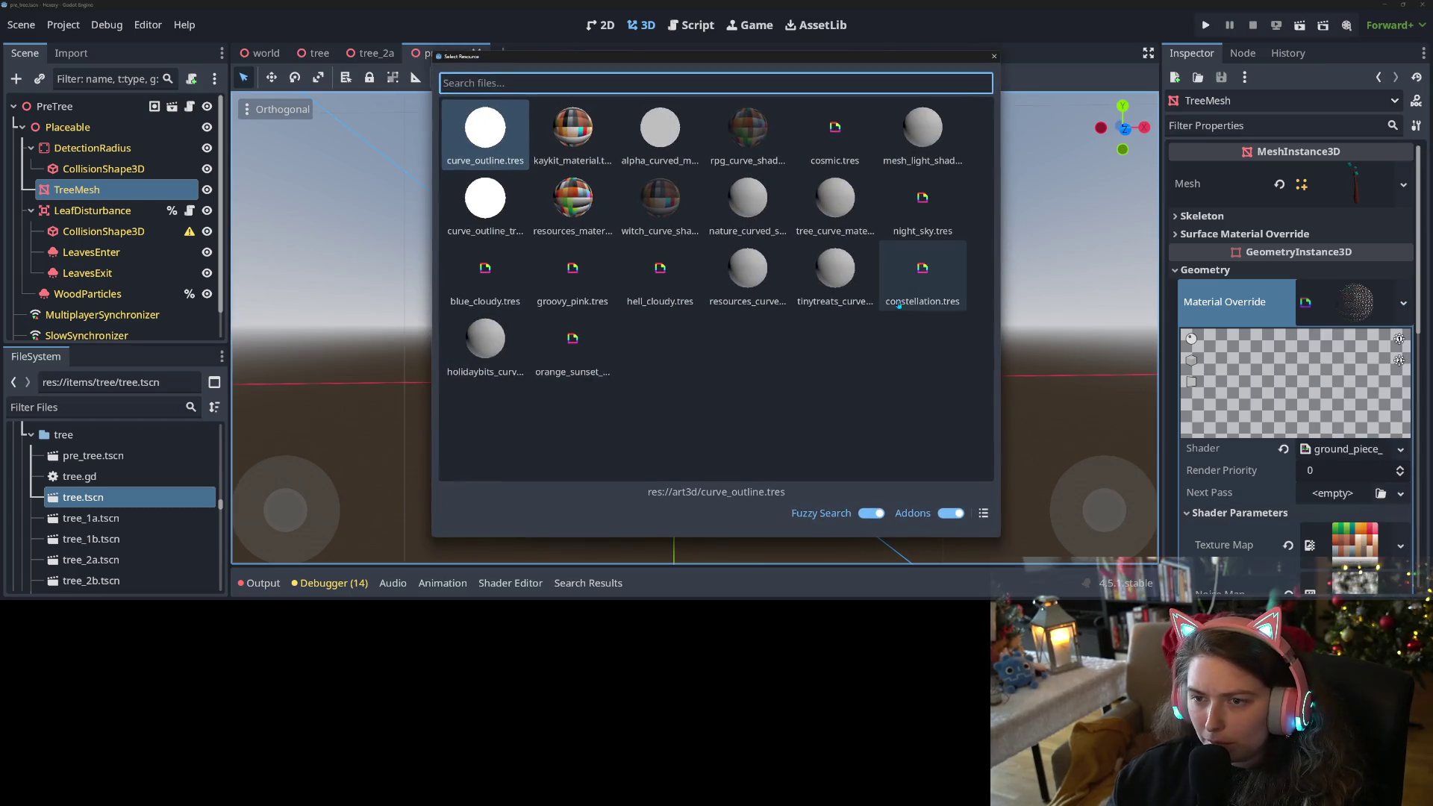
text(ee)
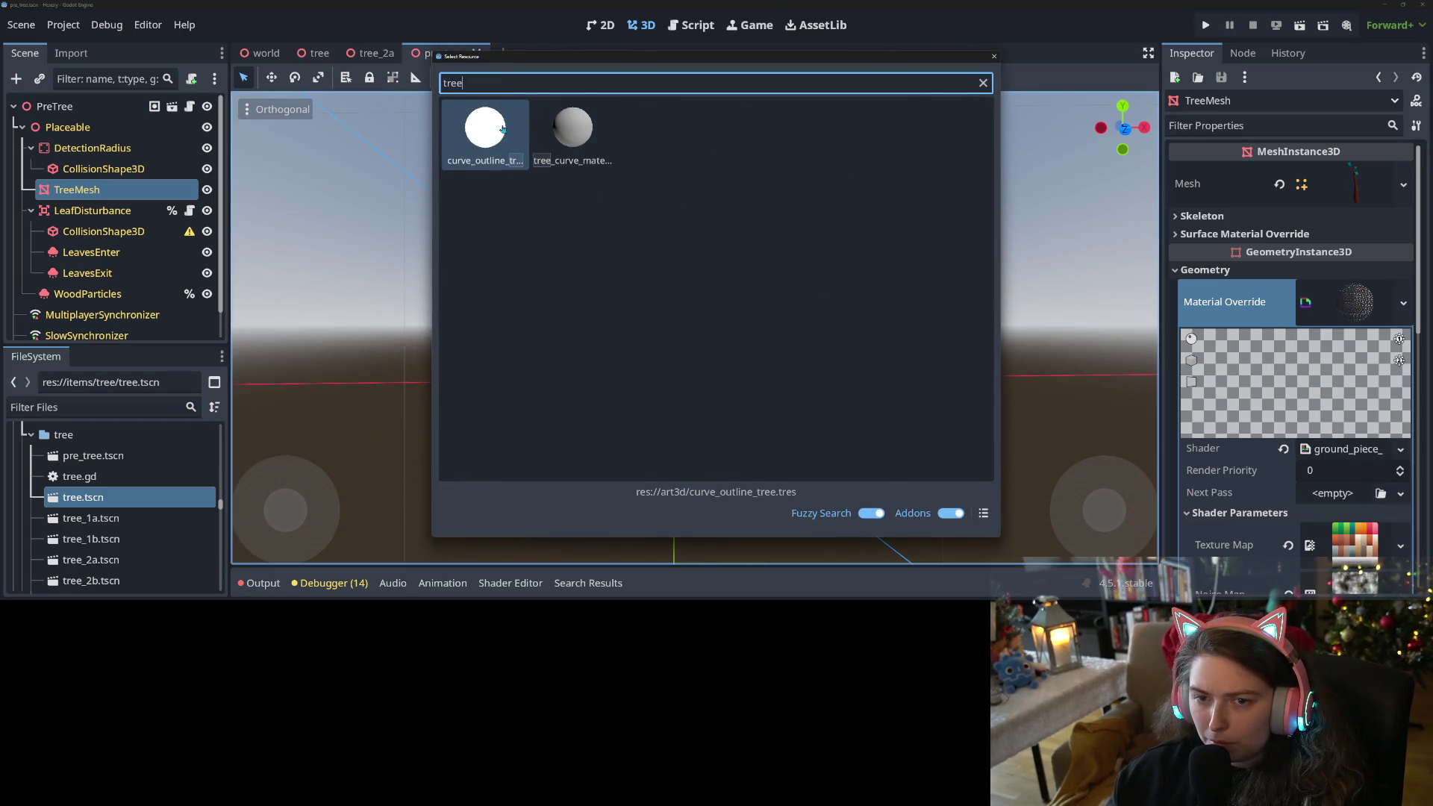
double_click(563, 122)
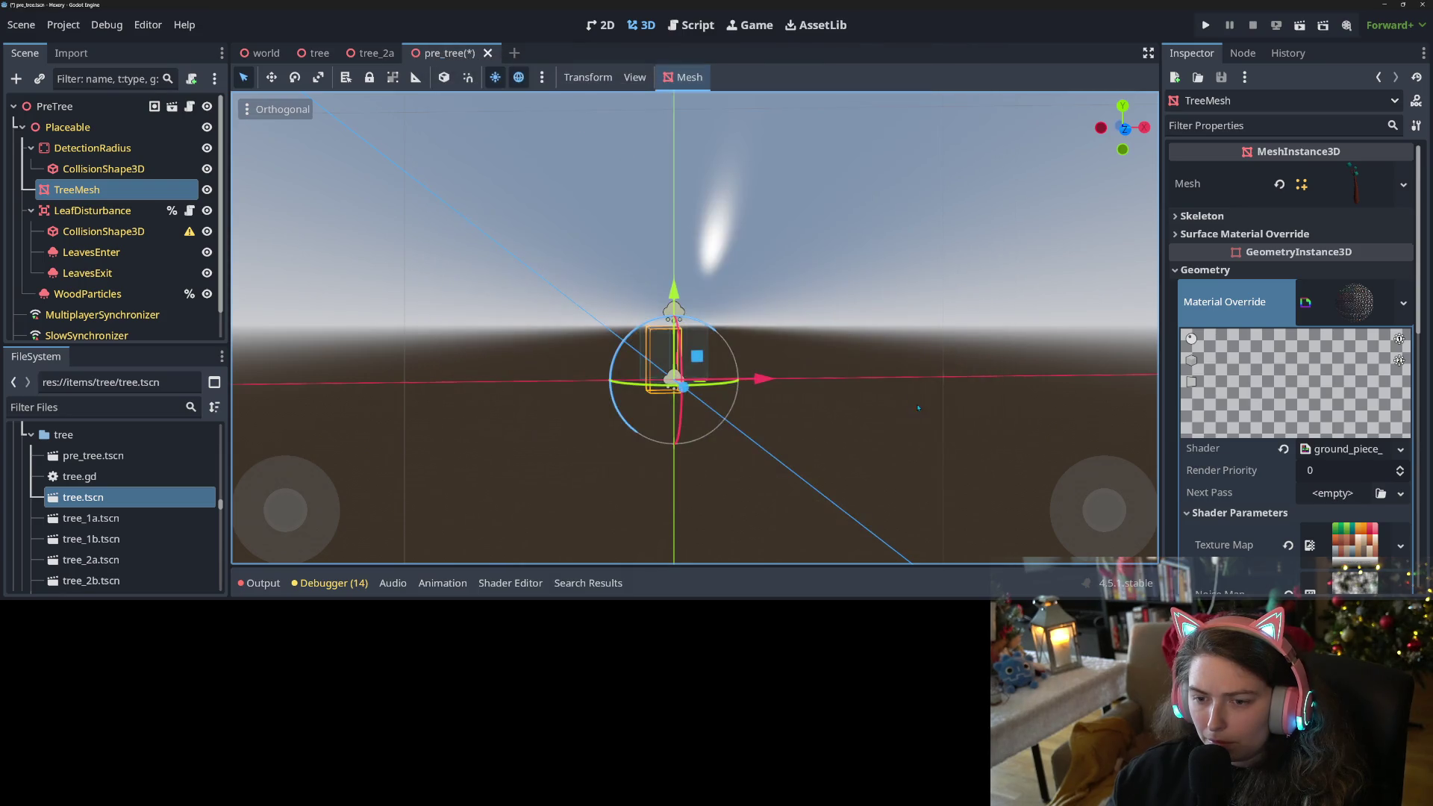
scroll(539, 393, up, 3)
scroll(597, 403, down, 3)
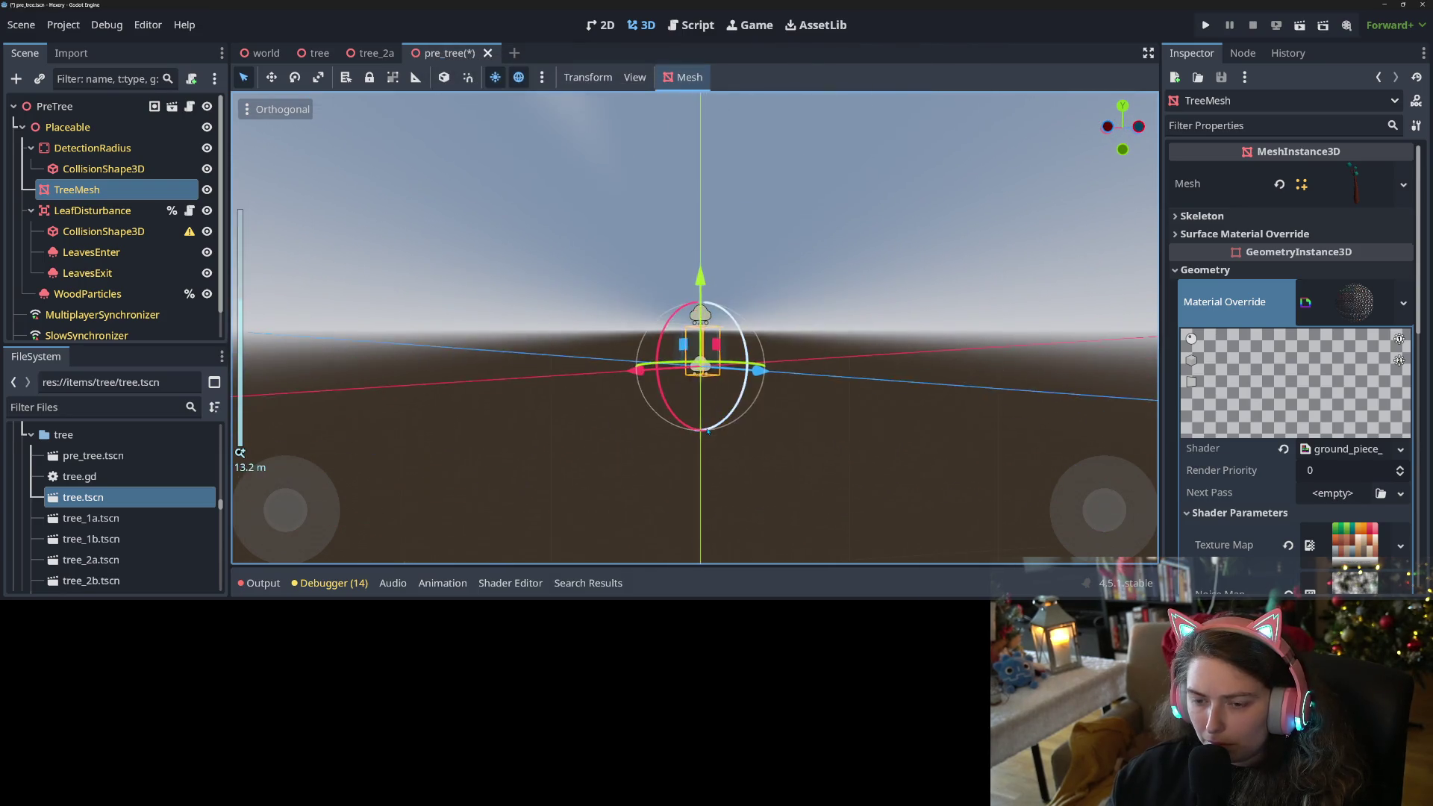
scroll(708, 430, up, 10)
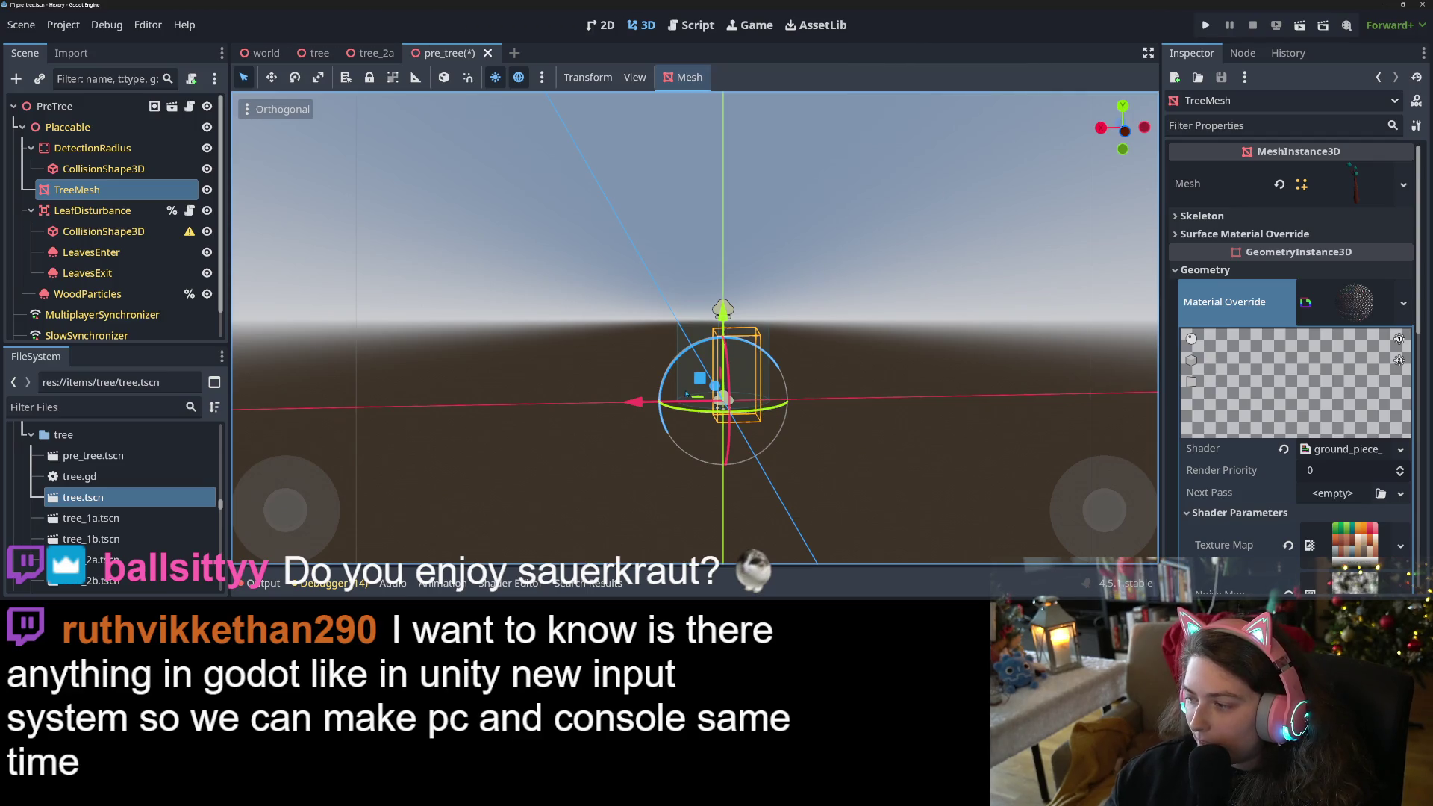
key(ctrl+s)
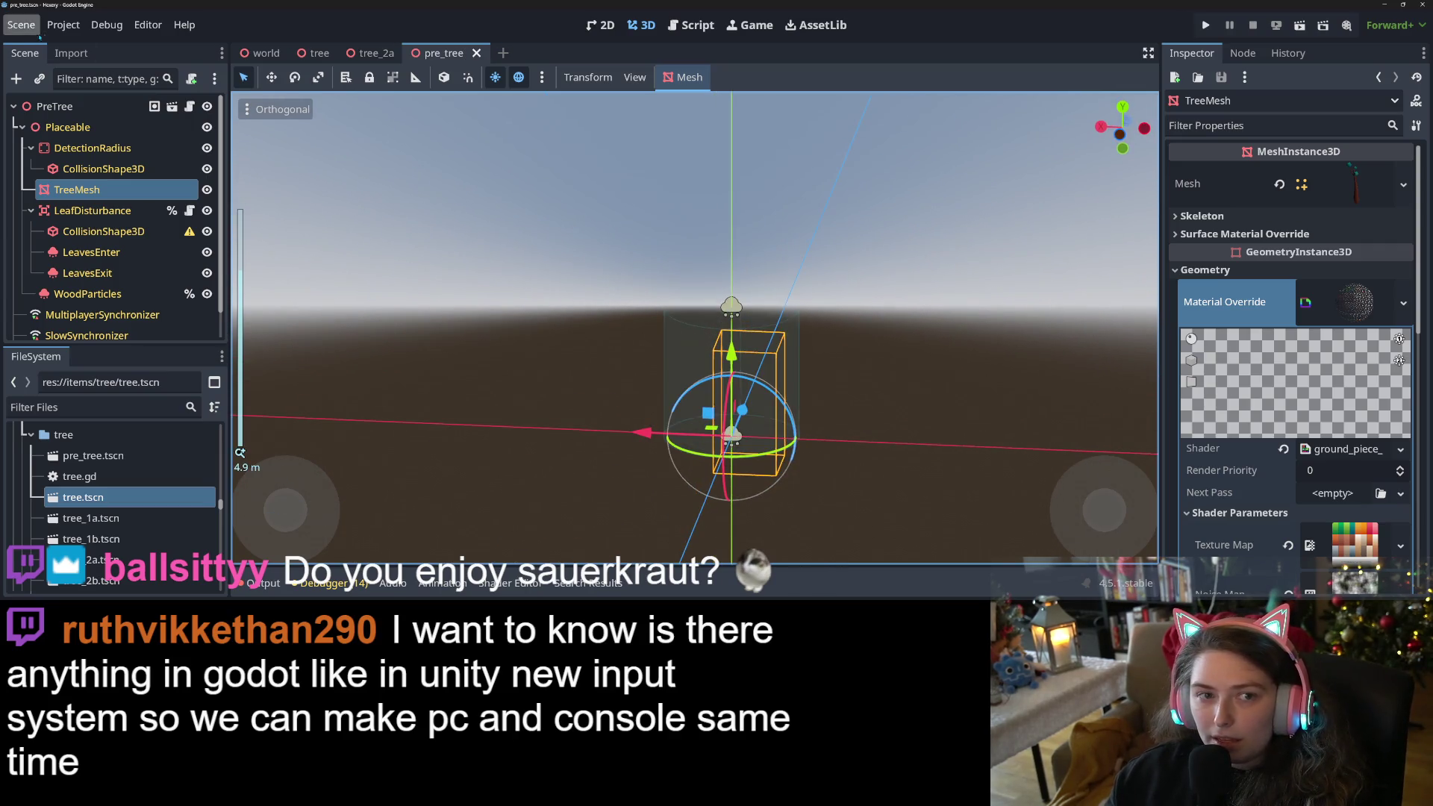
Open Project Settings on the Input Map tab and enlarge the window.
click(63, 24)
click(72, 49)
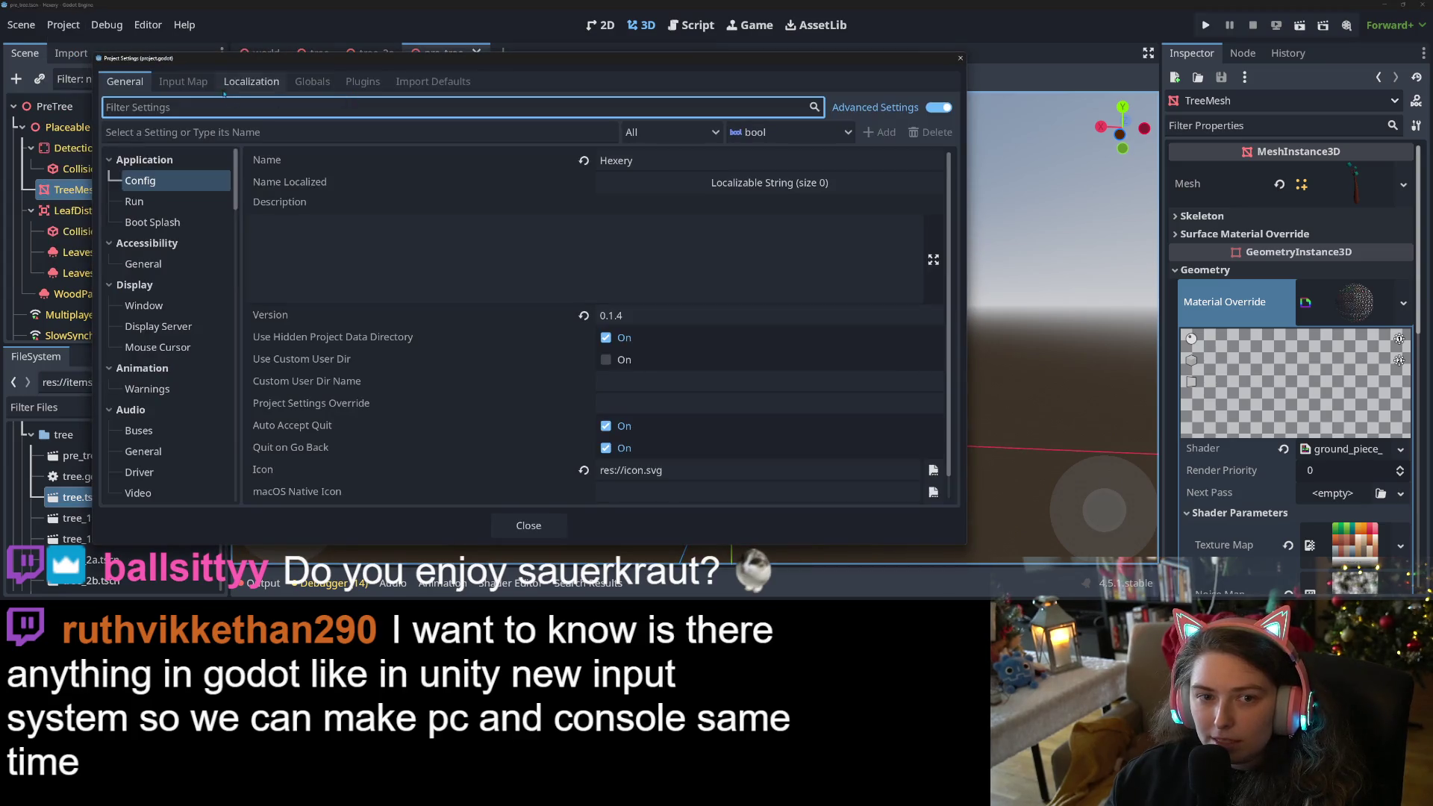
click(184, 82)
drag(931, 58, 976, 6)
drag(1007, 493, 1280, 595)
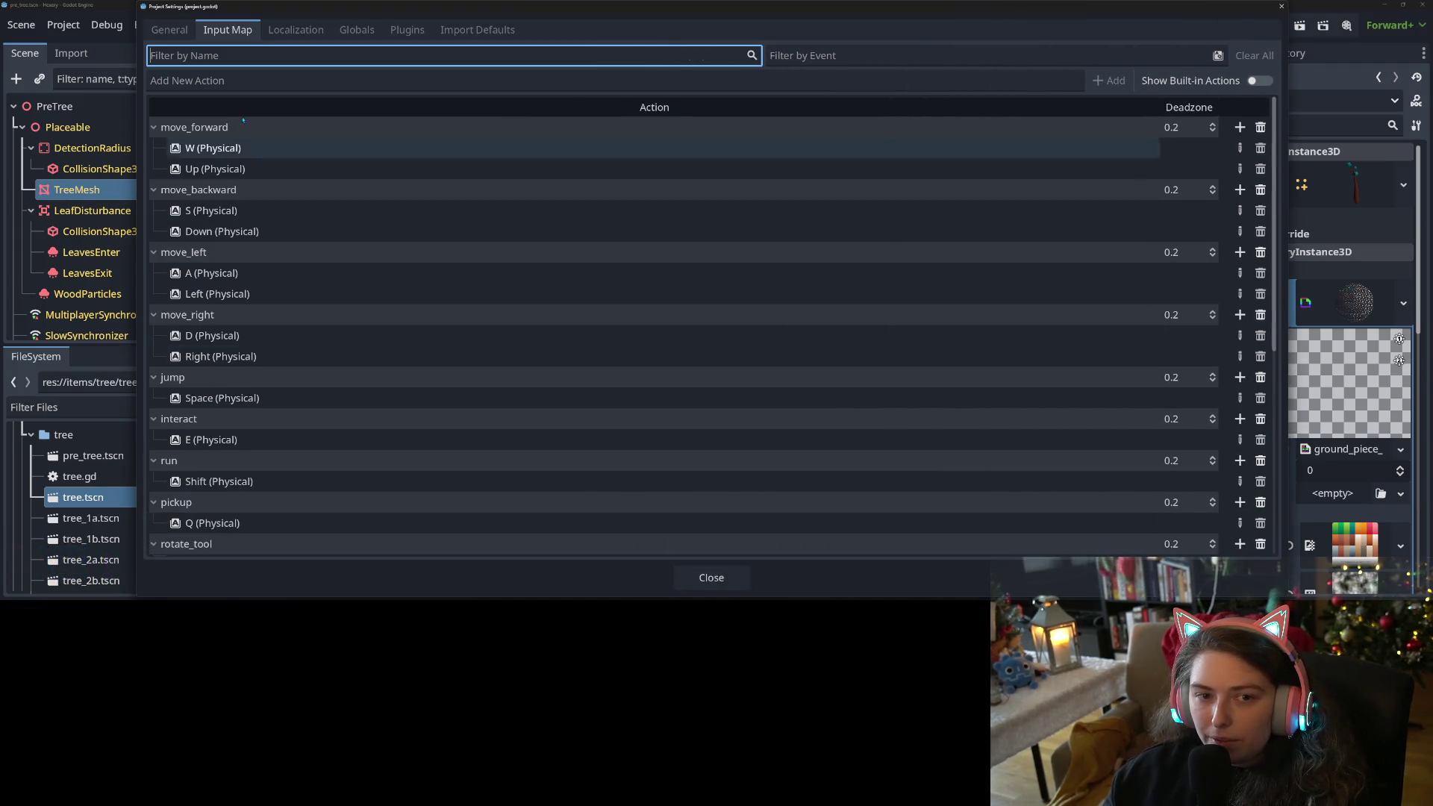
click(269, 82)
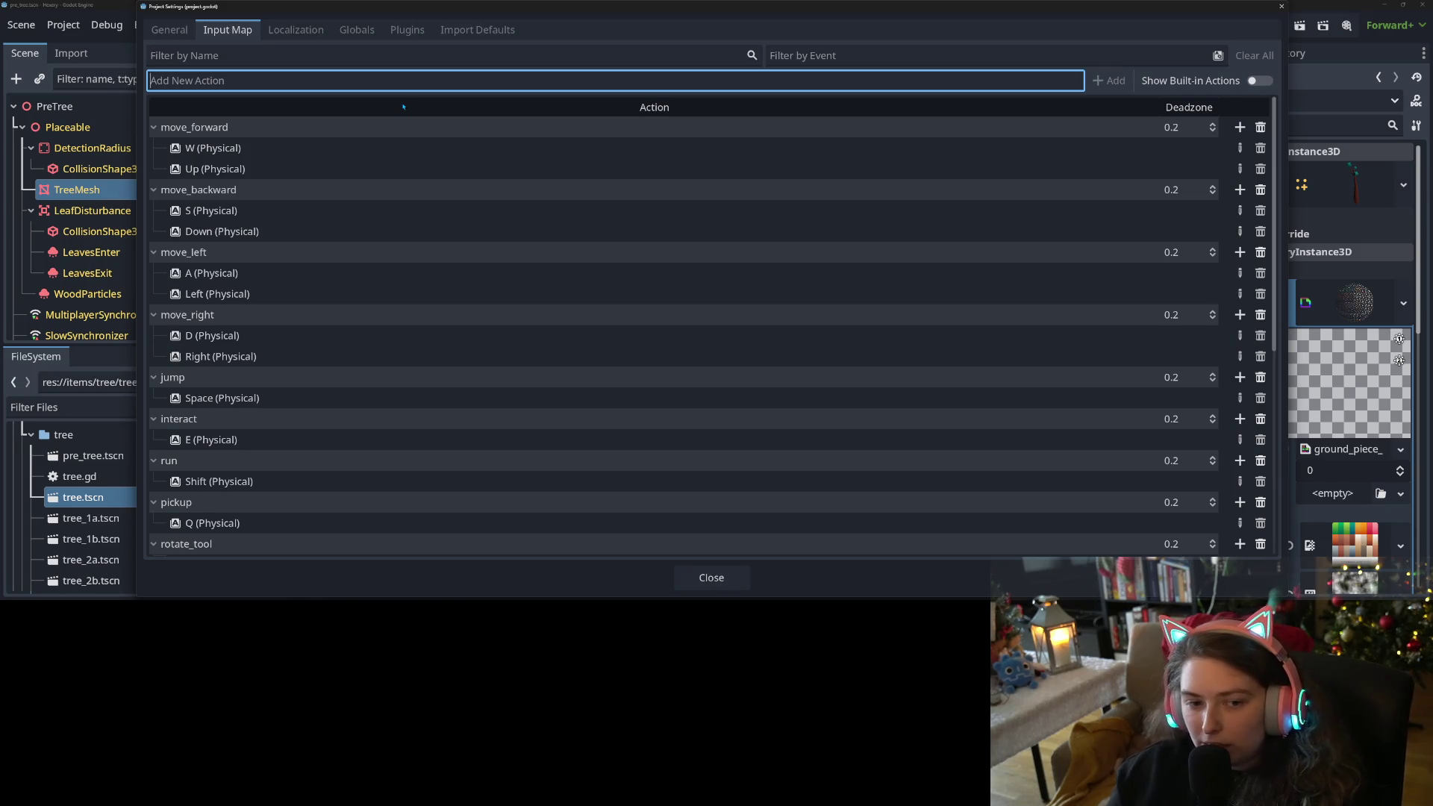
Add a Joypad Button 0 event to jump, then remove it, leaving Space only.
double_click(179, 378)
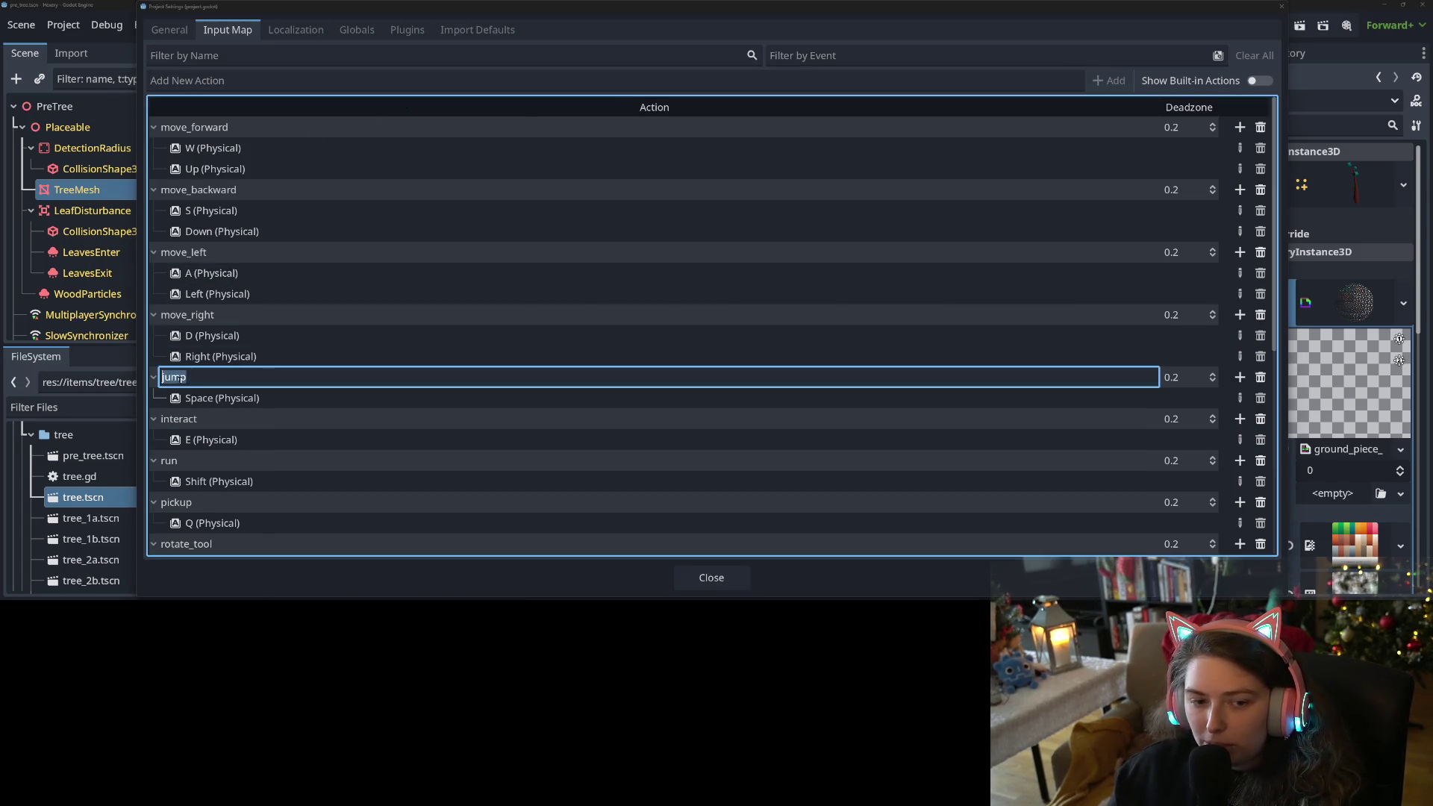
key(Return)
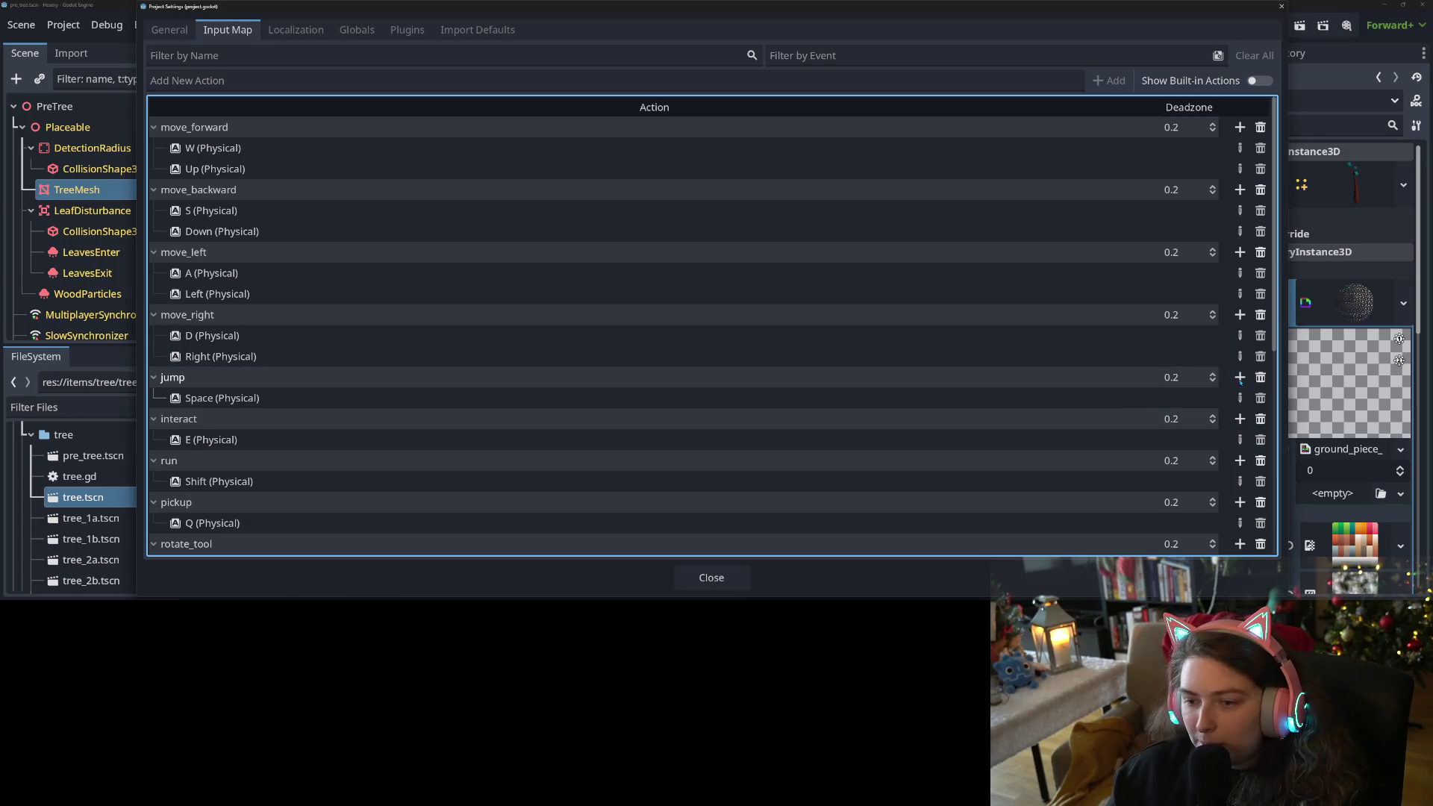
click(1239, 377)
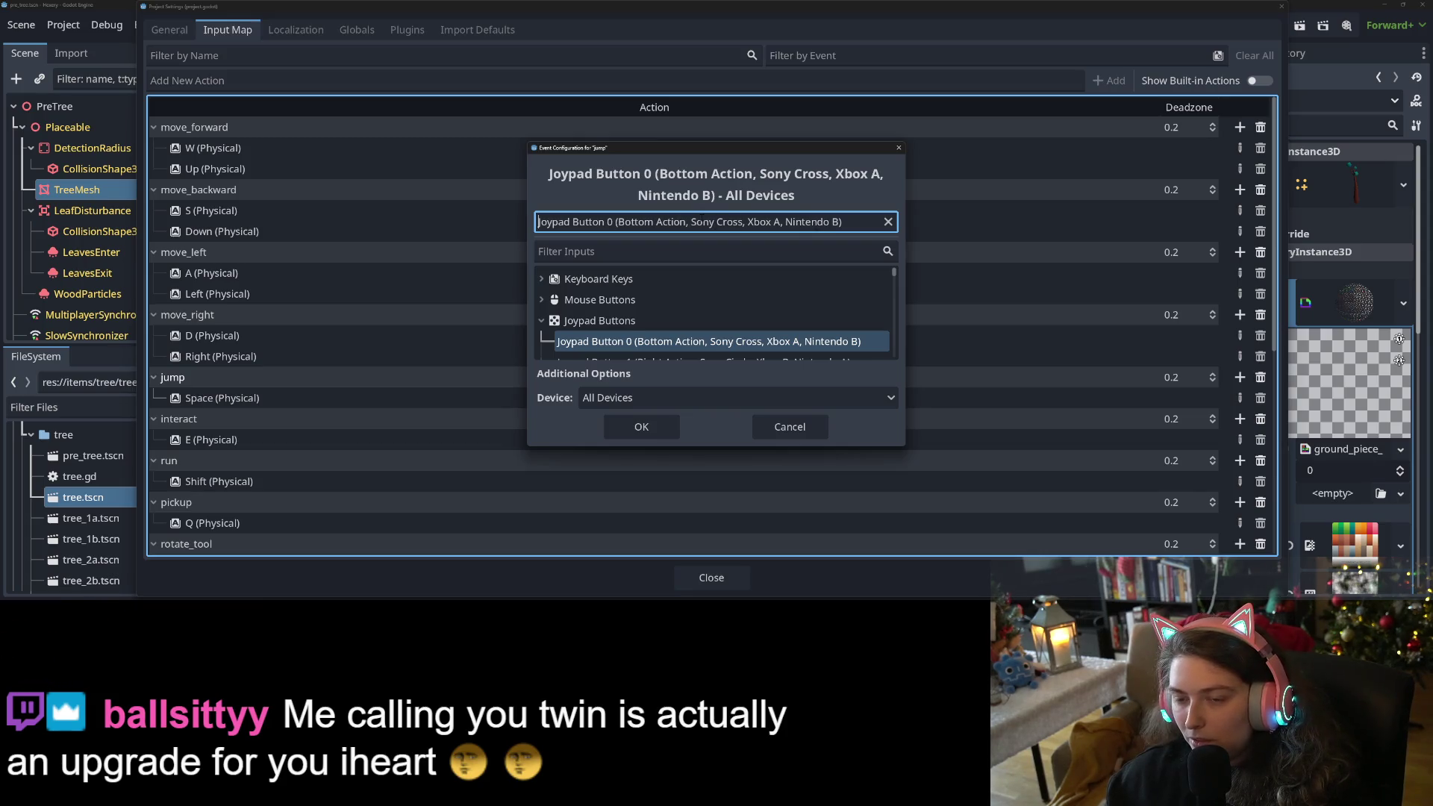
click(653, 425)
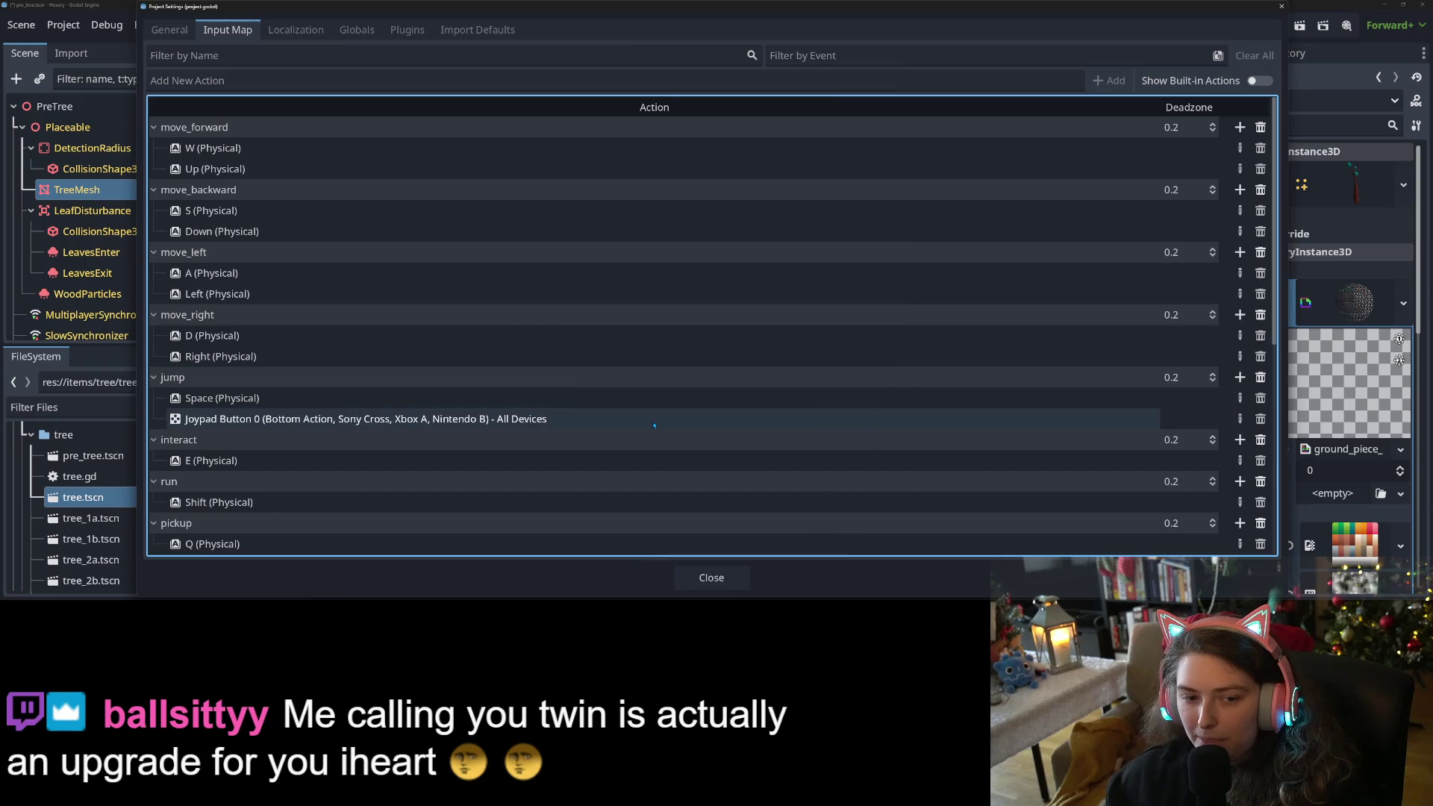
click(1238, 378)
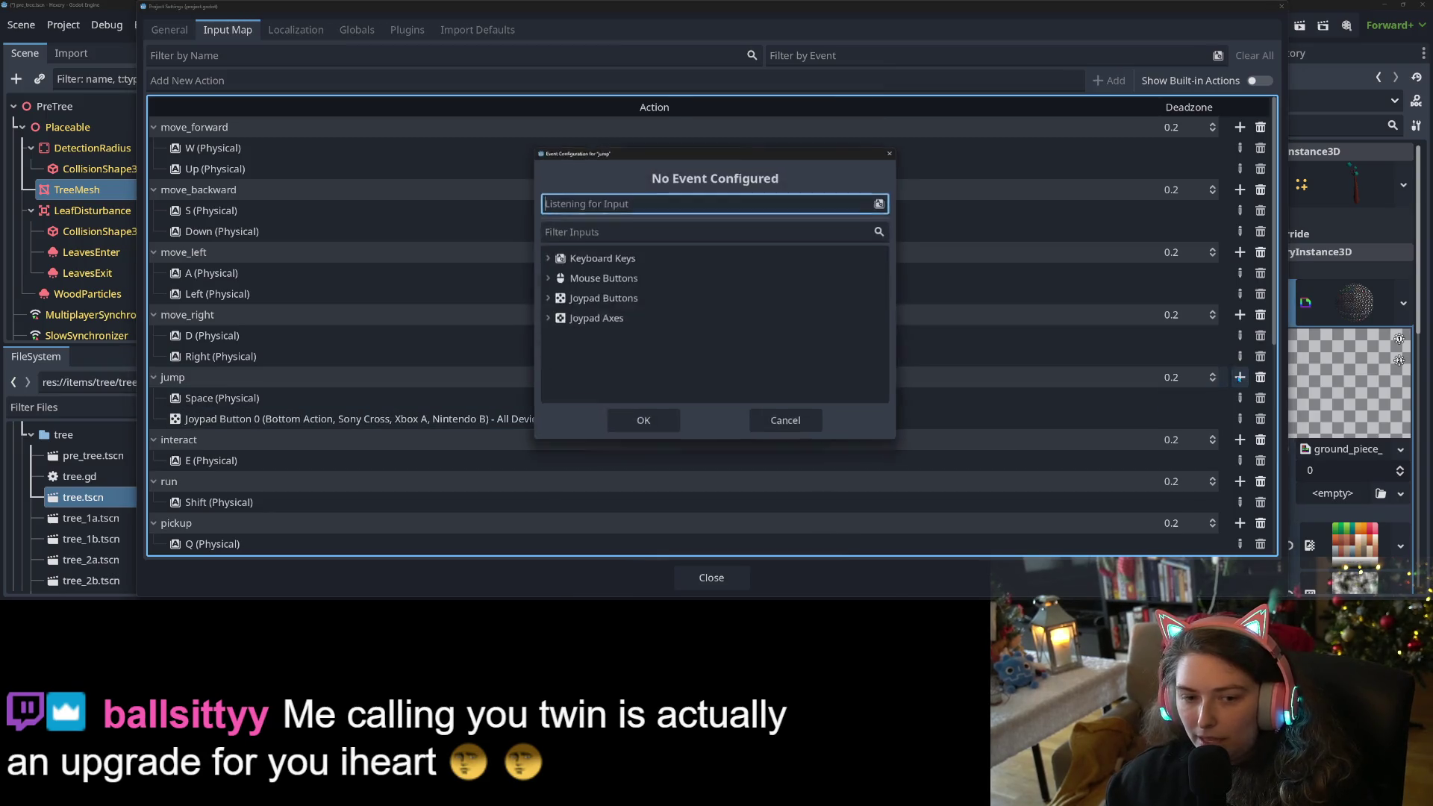
key(space)
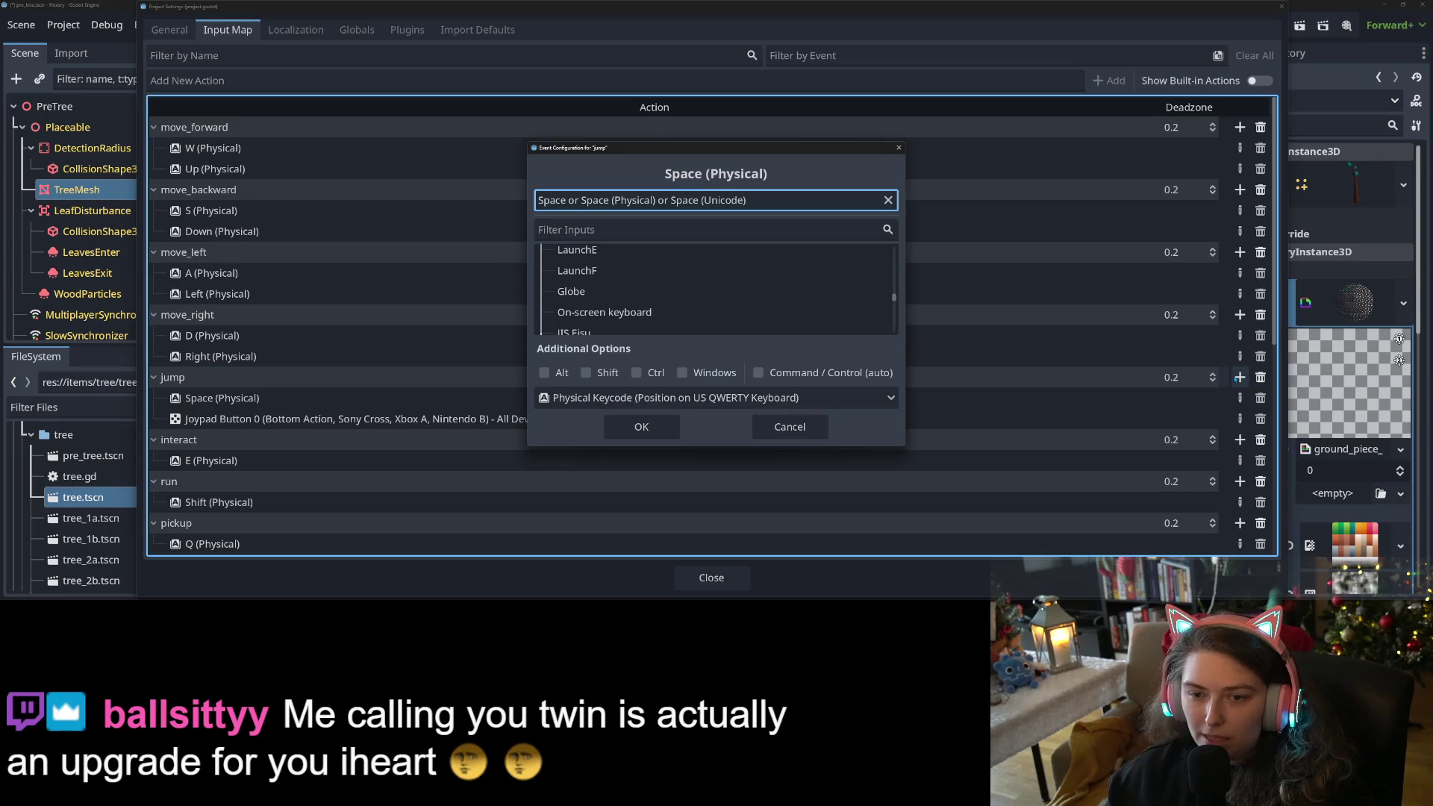
click(796, 425)
click(1259, 419)
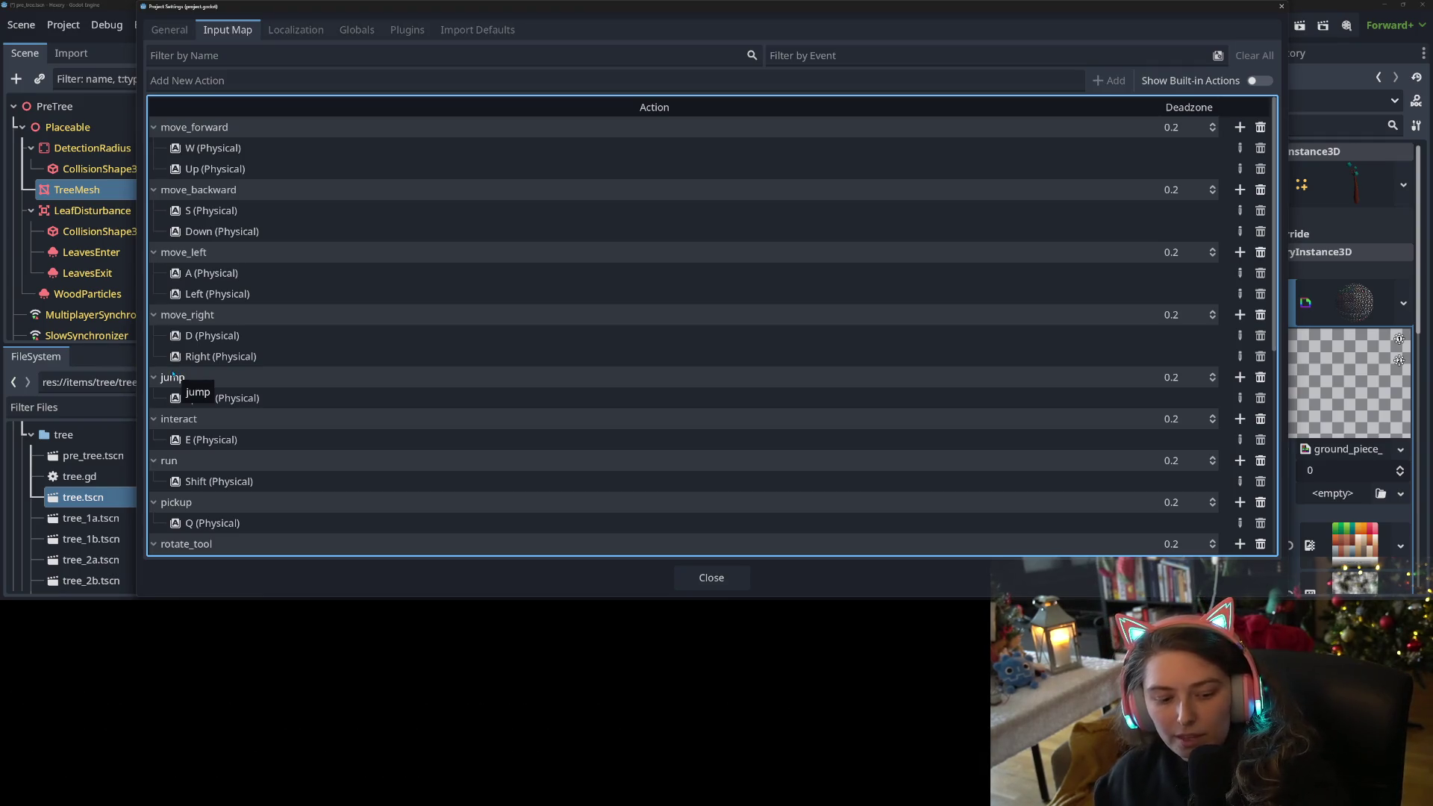
click(710, 585)
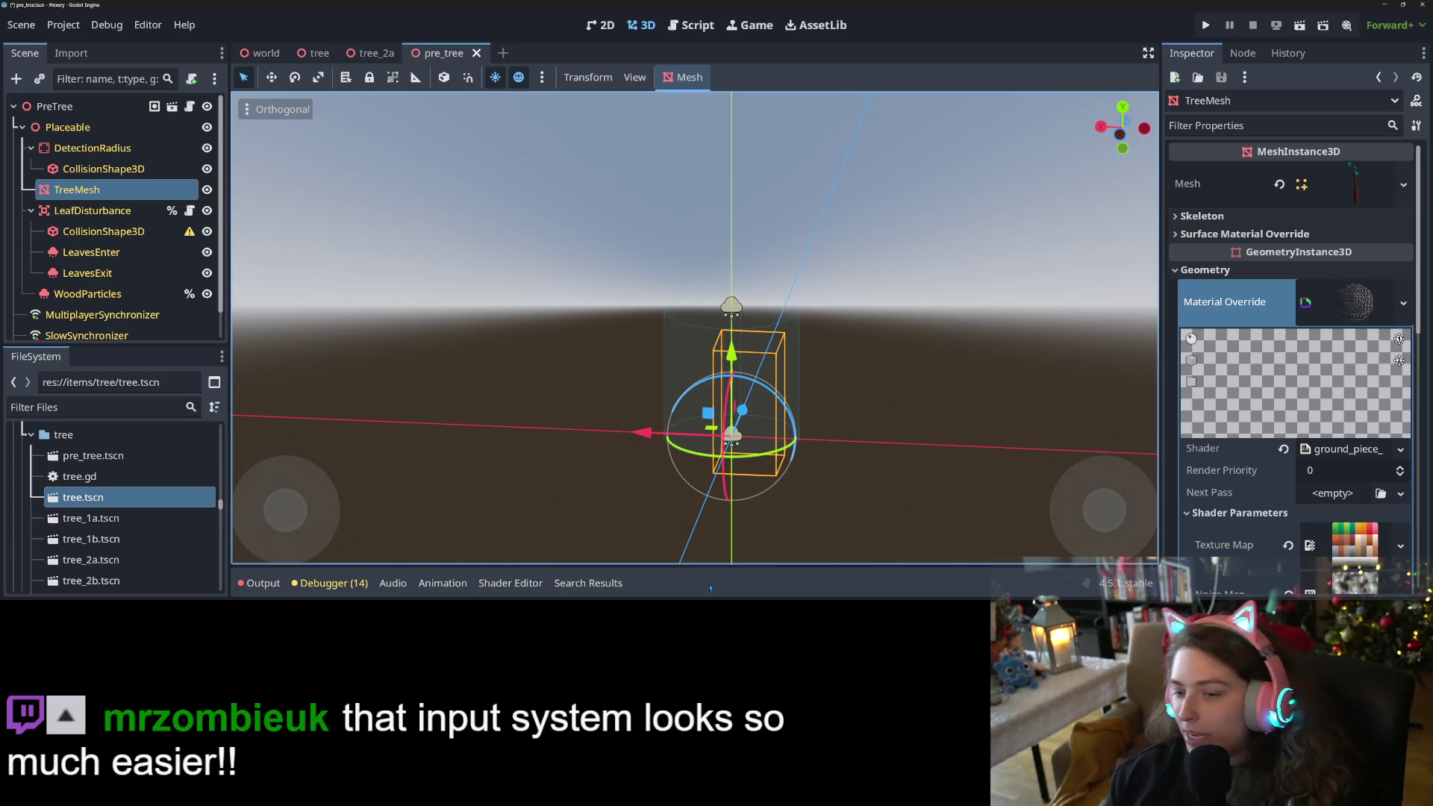
Orbit the 3D view around the tree, then reselect TreeMesh in the Scene dock.
scroll(721, 516, down, 3)
key(KP_4)
key(KP_4)
scroll(726, 491, up, 3)
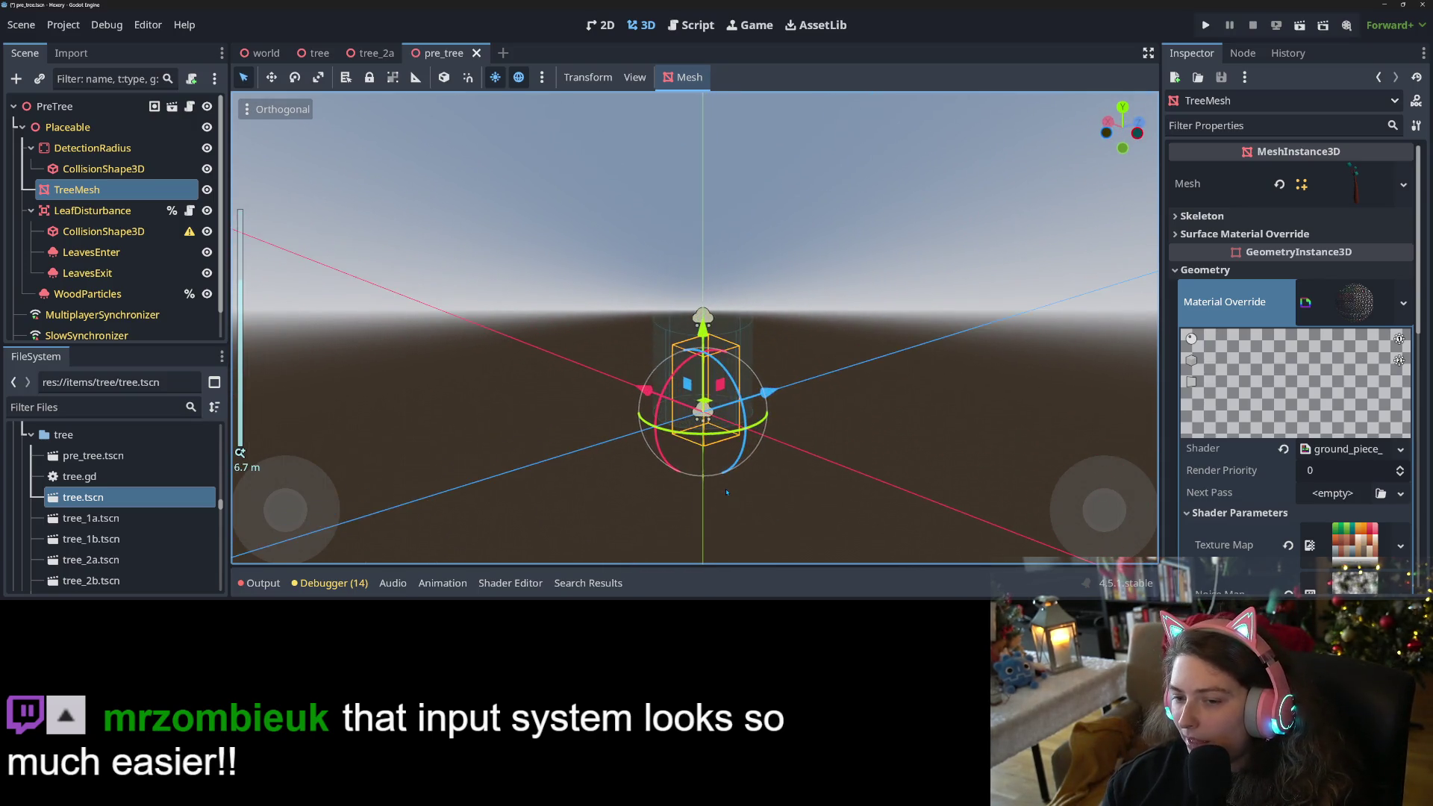
scroll(727, 492, up, 1)
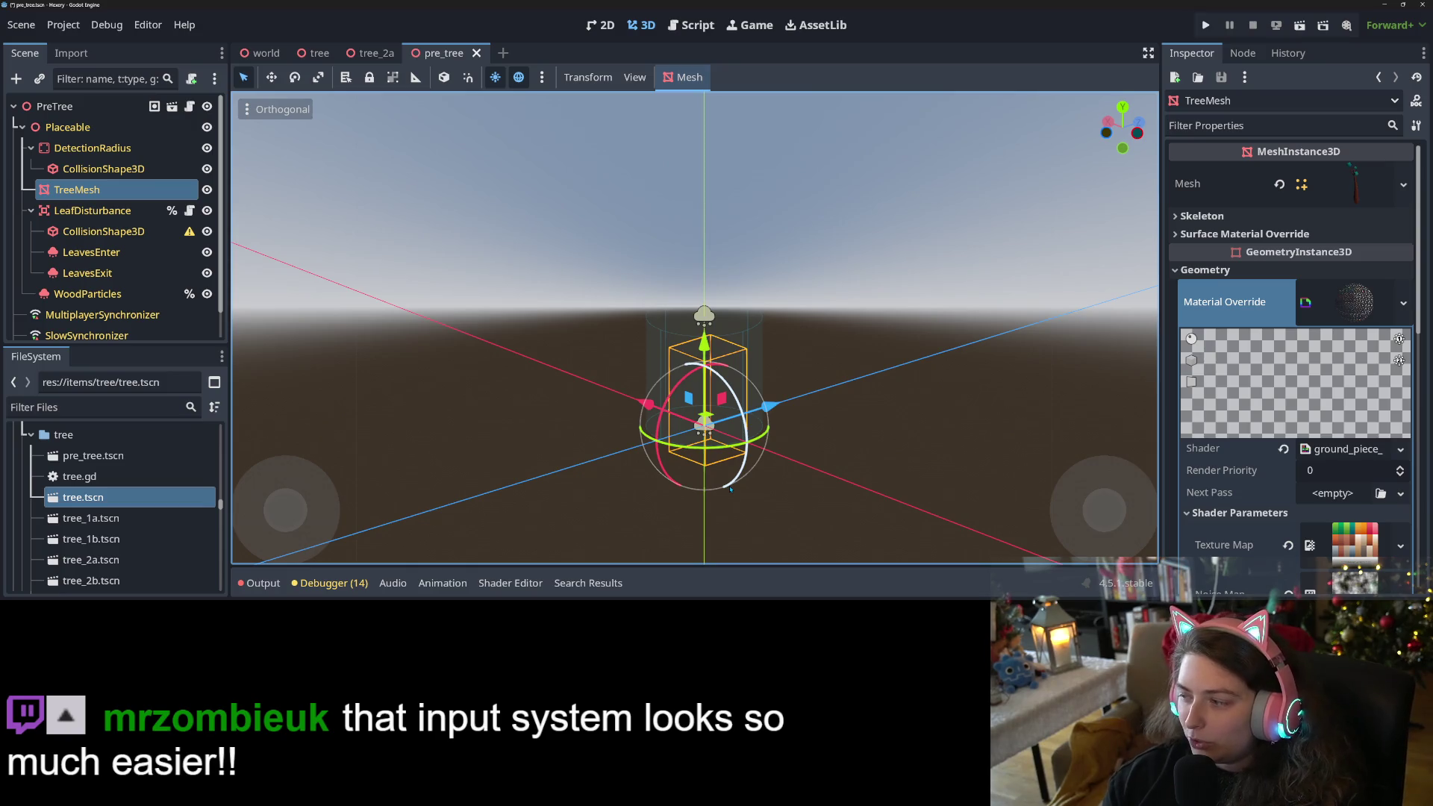
scroll(670, 490, down, 2)
mouse_move(662, 473)
mouse_down()
mouse_move(772, 416)
mouse_move(573, 411)
mouse_move(671, 433)
mouse_move(475, 389)
mouse_up()
scroll(622, 422, down, 3)
click(623, 422)
scroll(573, 411, up, 5)
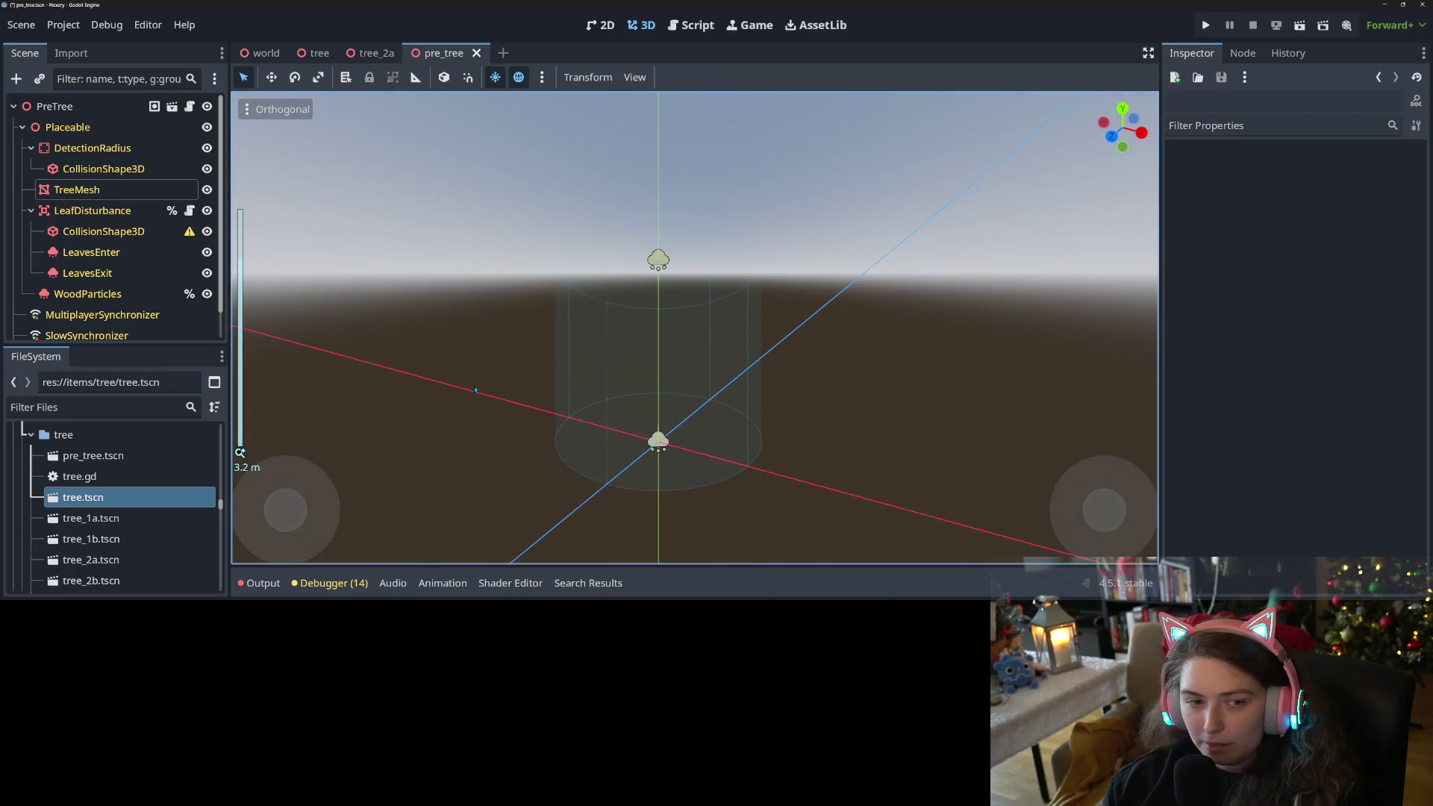
click(75, 189)
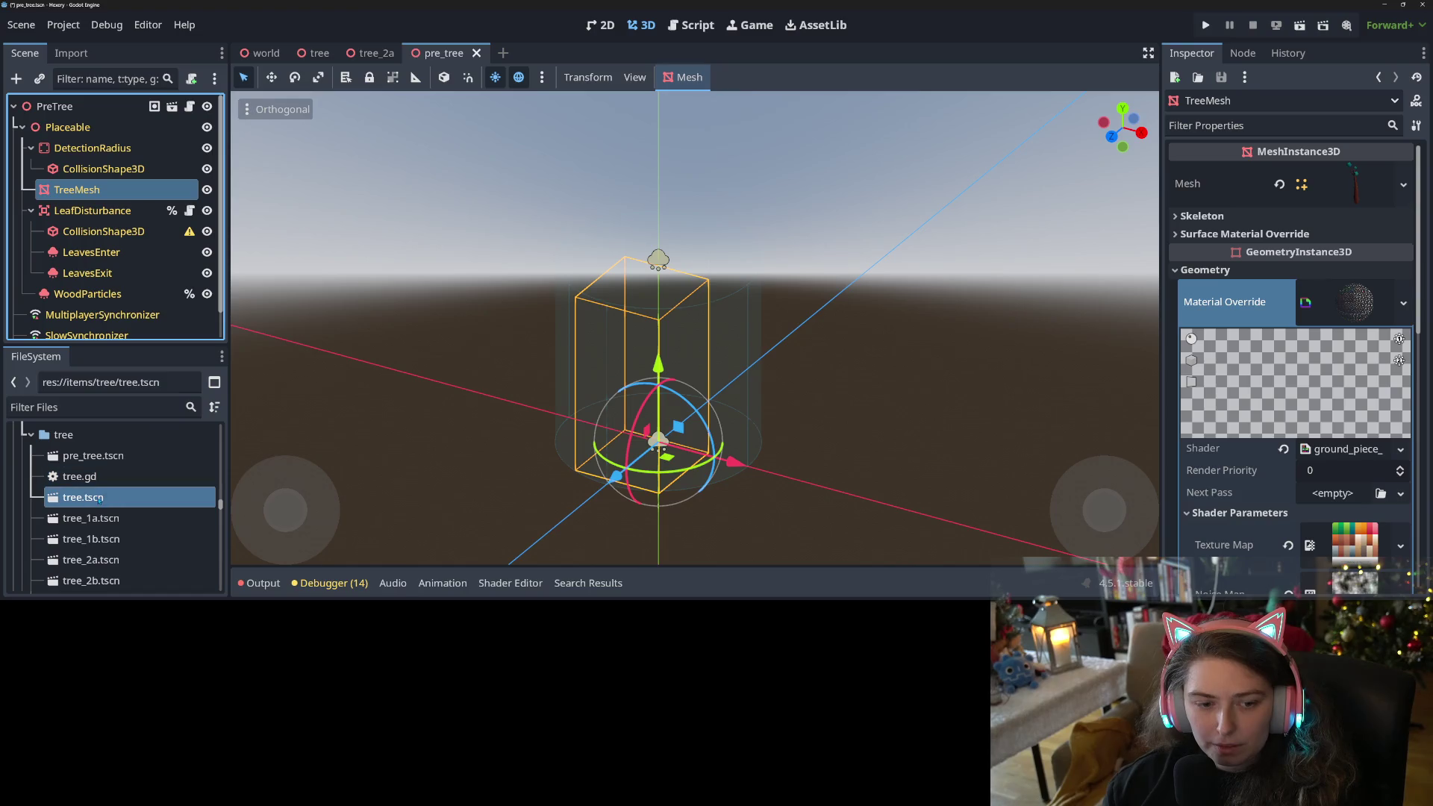
click(106, 407)
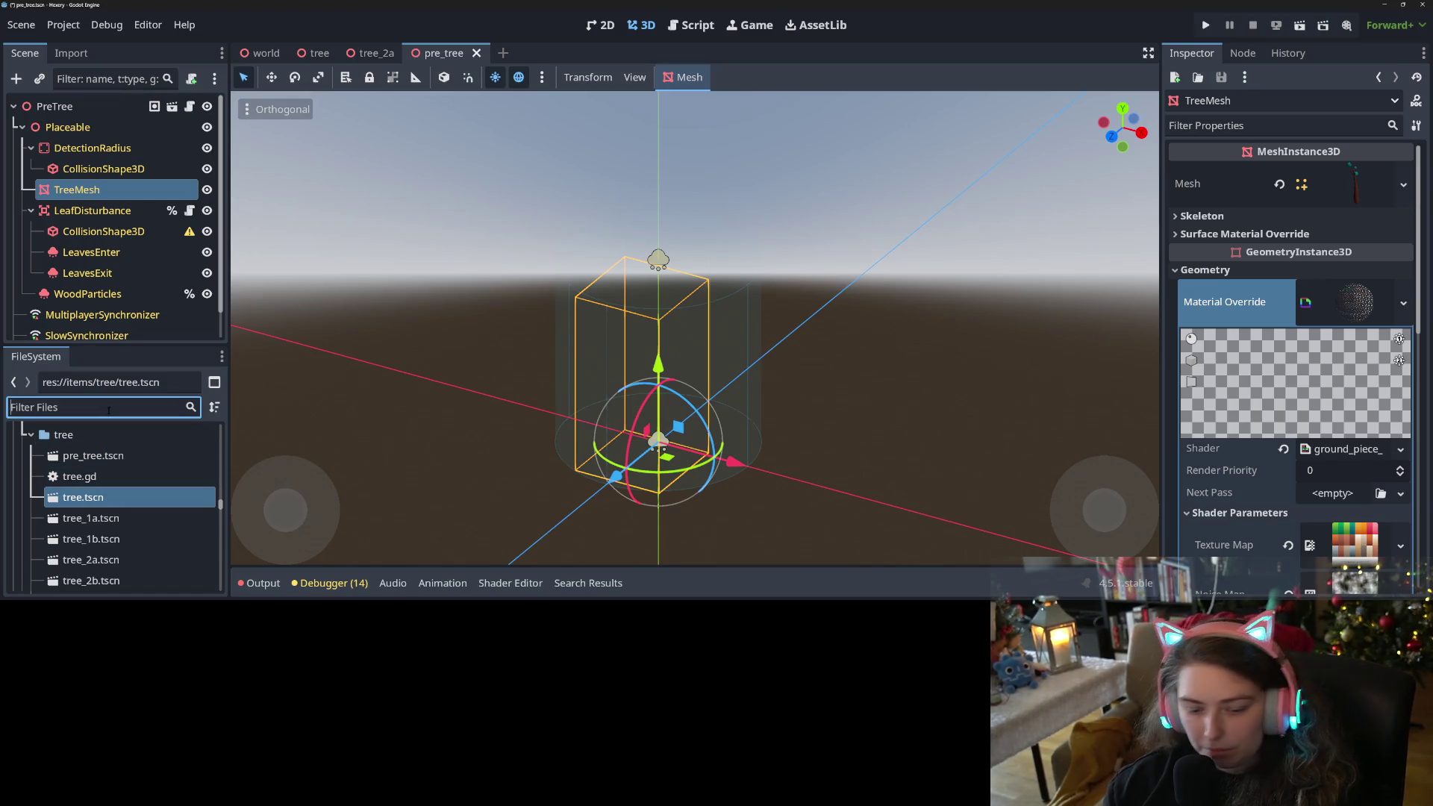
Filter FileSystem for 'pre', add PreTree_Green.obj, and paste its mesh into TreeMesh's Mesh.
text(pre)
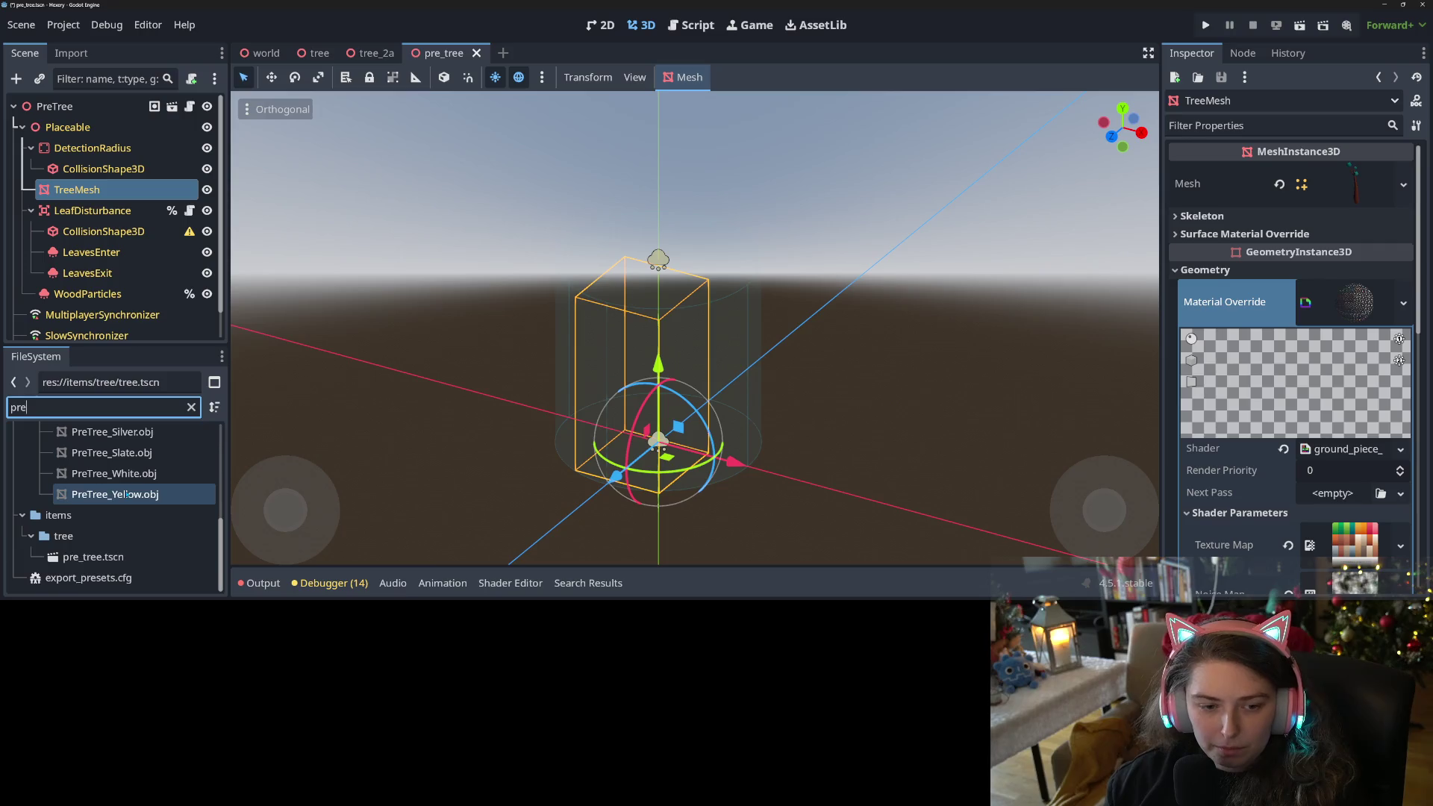
scroll(112, 507, up, 3)
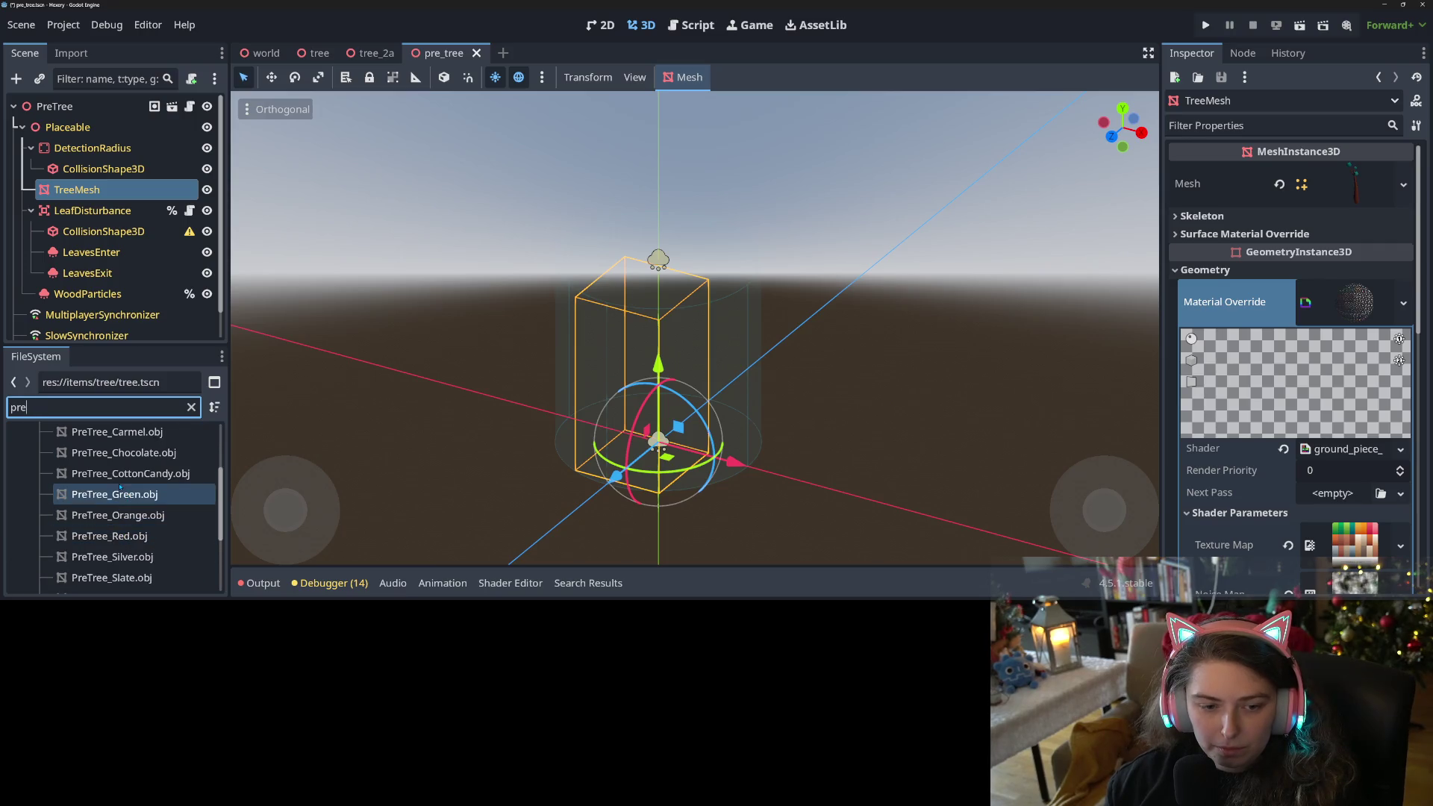
mouse_move(112, 515)
mouse_down()
mouse_move(558, 410)
mouse_move(660, 411)
mouse_up()
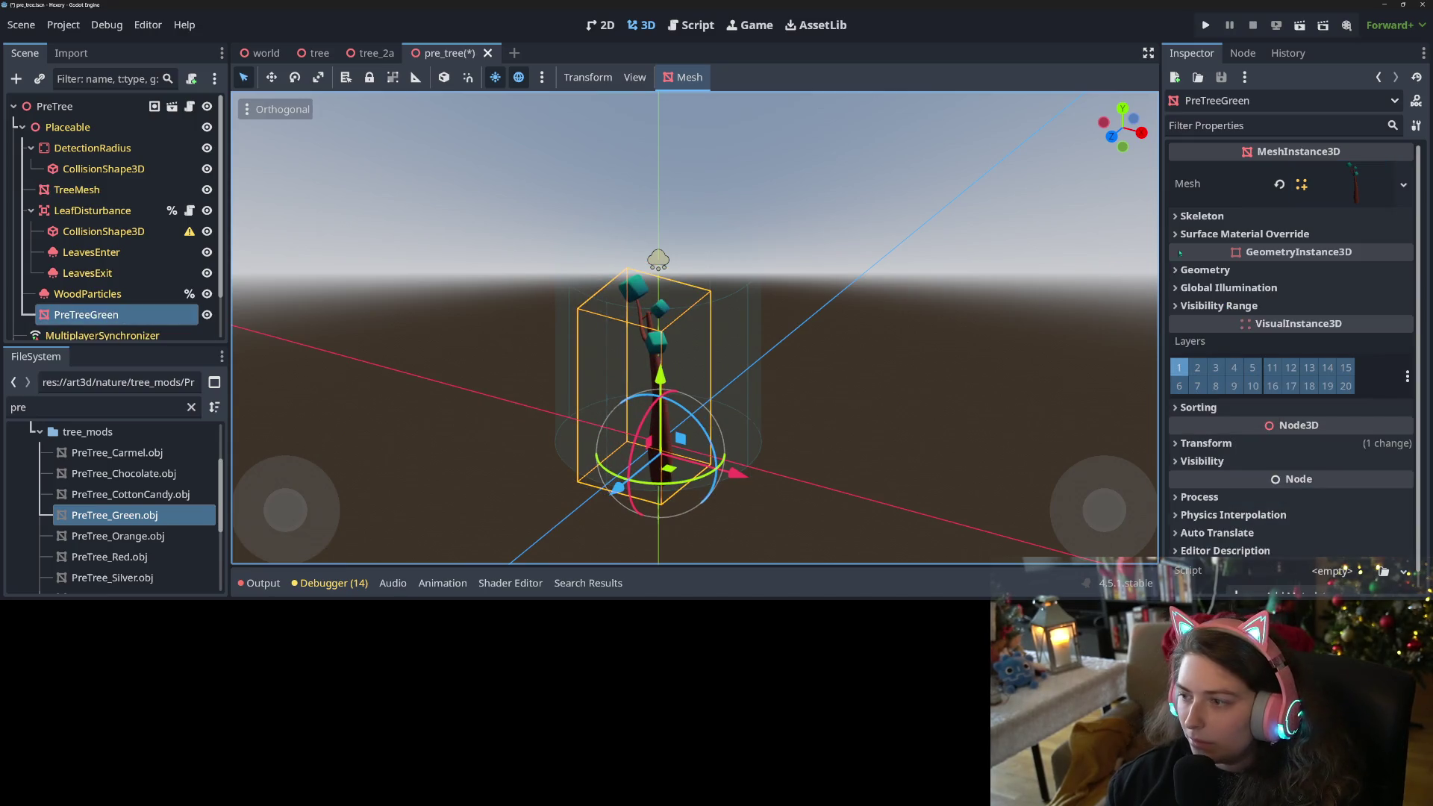
right_click(1228, 191)
key(Escape)
click(76, 190)
click(1269, 269)
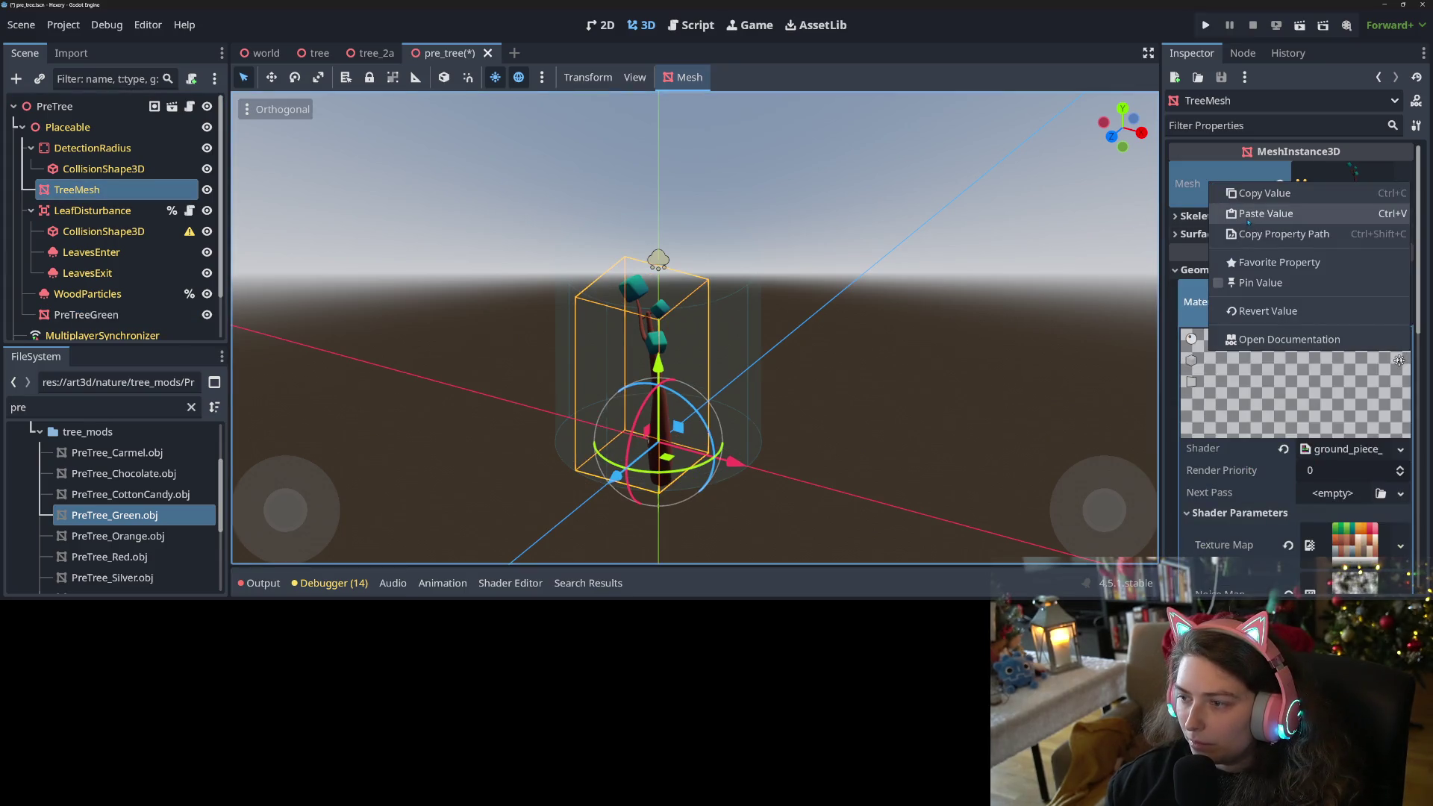
click(1250, 214)
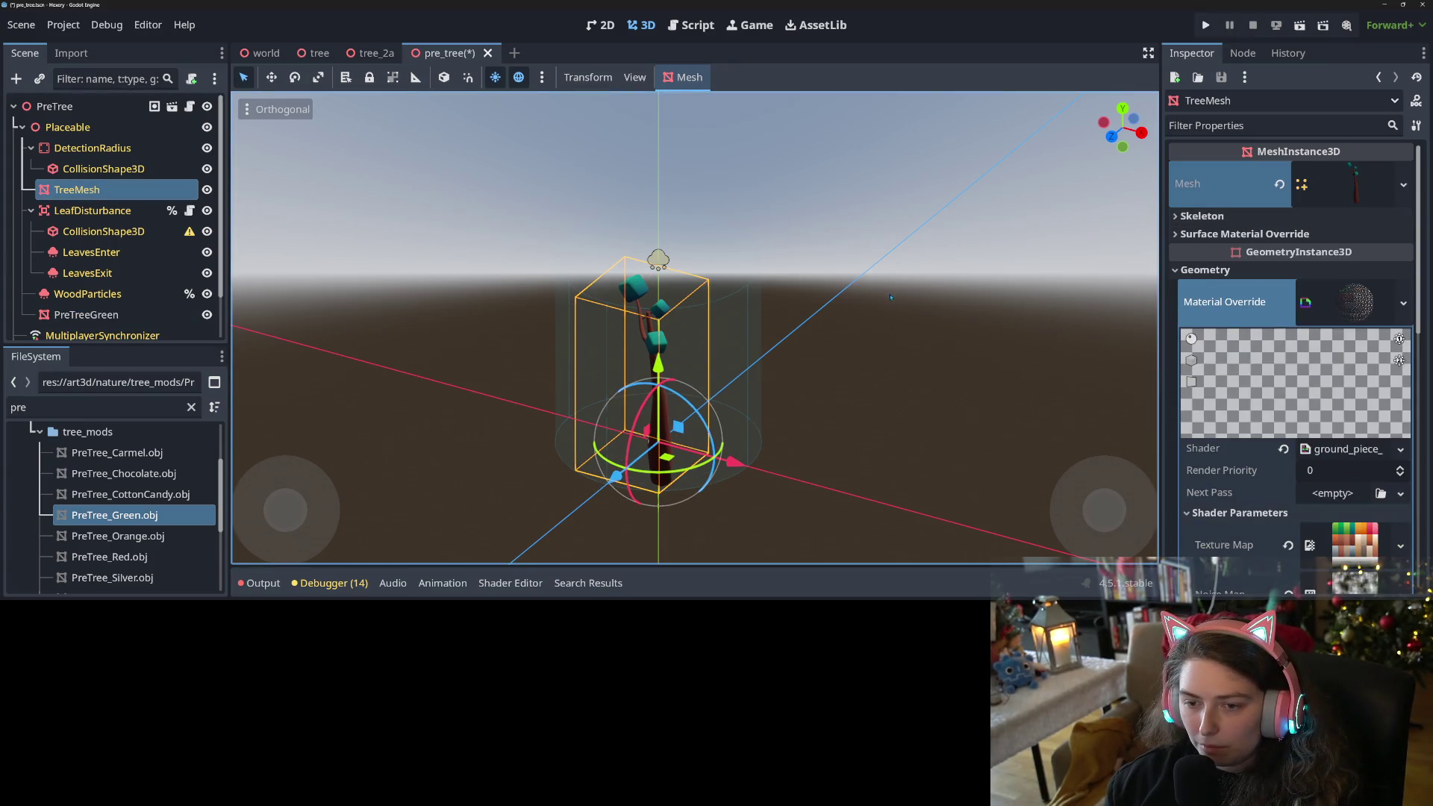
Delete the temporary PreTreeGreen node and save the pre_tree scene.
mouse_move(773, 290)
mouse_down()
mouse_move(880, 267)
mouse_move(942, 282)
mouse_up()
scroll(1213, 443, down, 2)
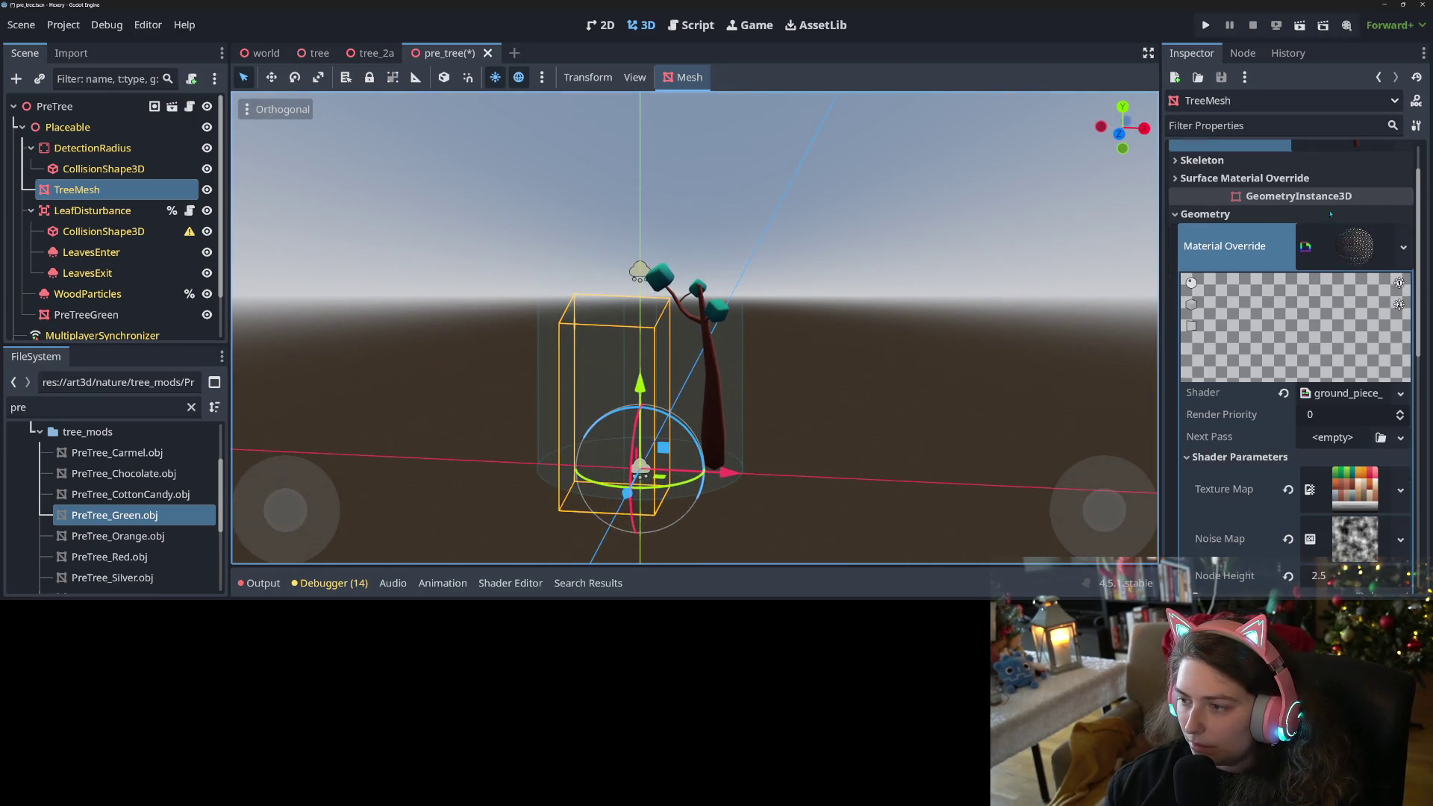
click(1329, 248)
scroll(1287, 427, down, 8)
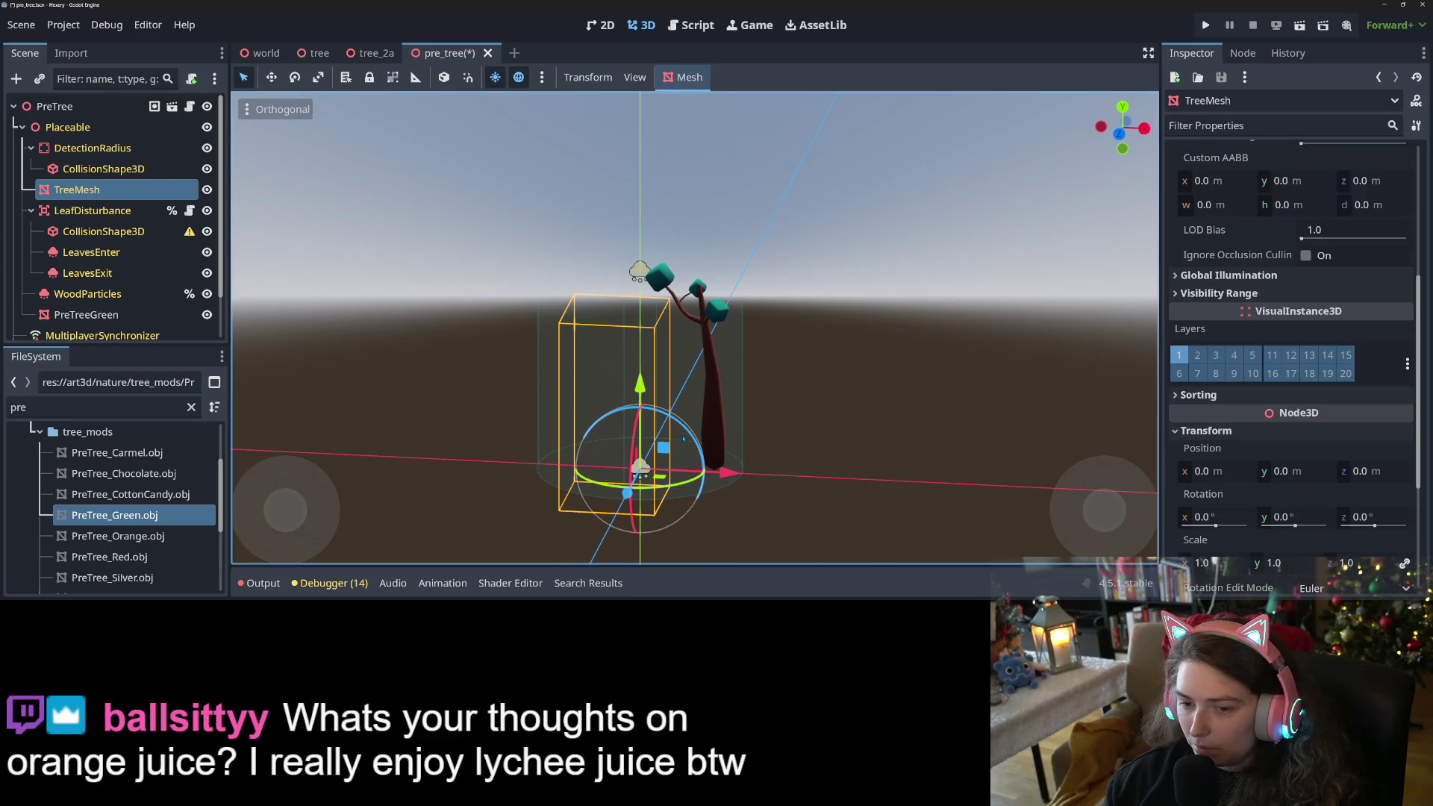
mouse_move(642, 452)
mouse_down()
mouse_move(646, 478)
mouse_move(552, 485)
mouse_up()
click(119, 315)
key(Delete)
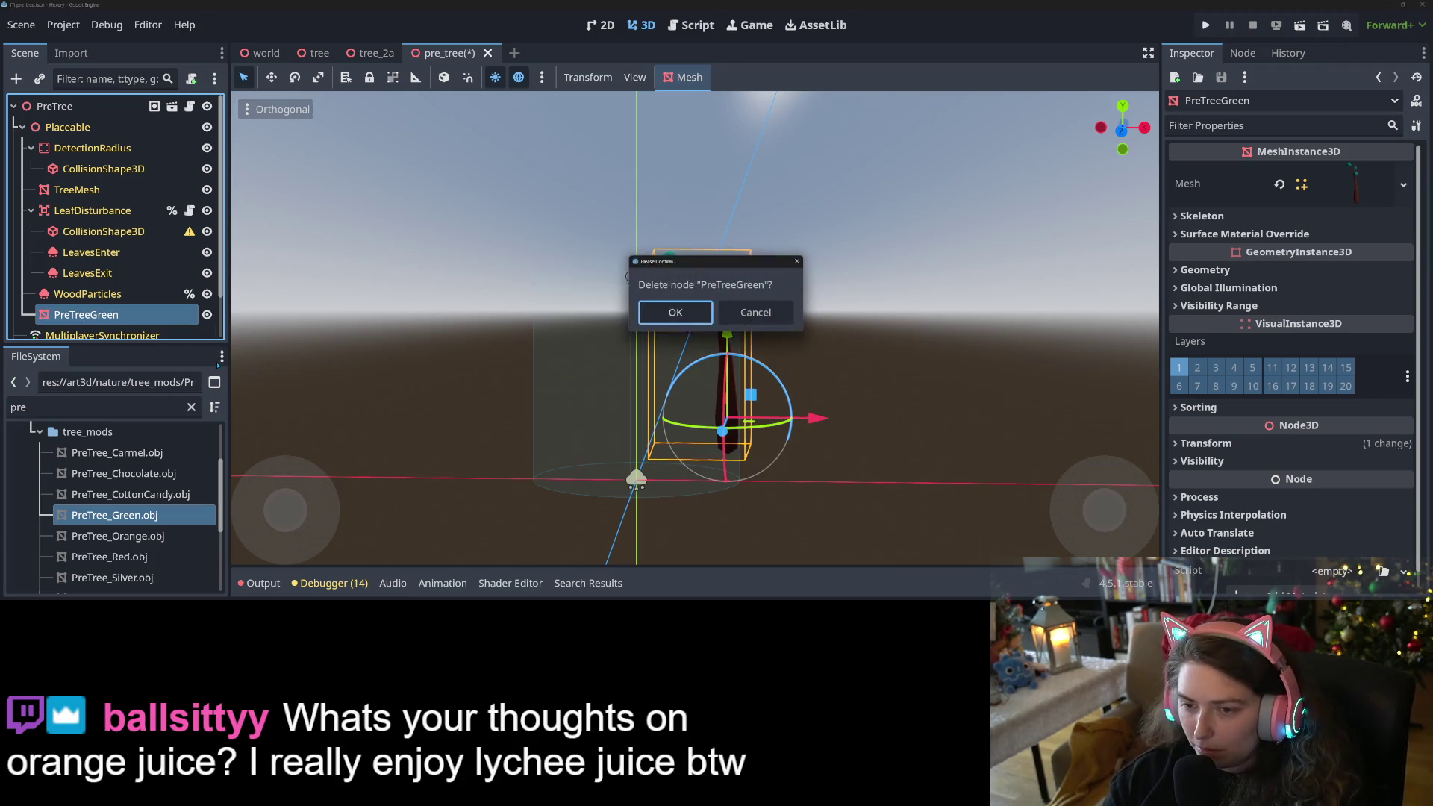
key(Return)
key(ctrl+s)
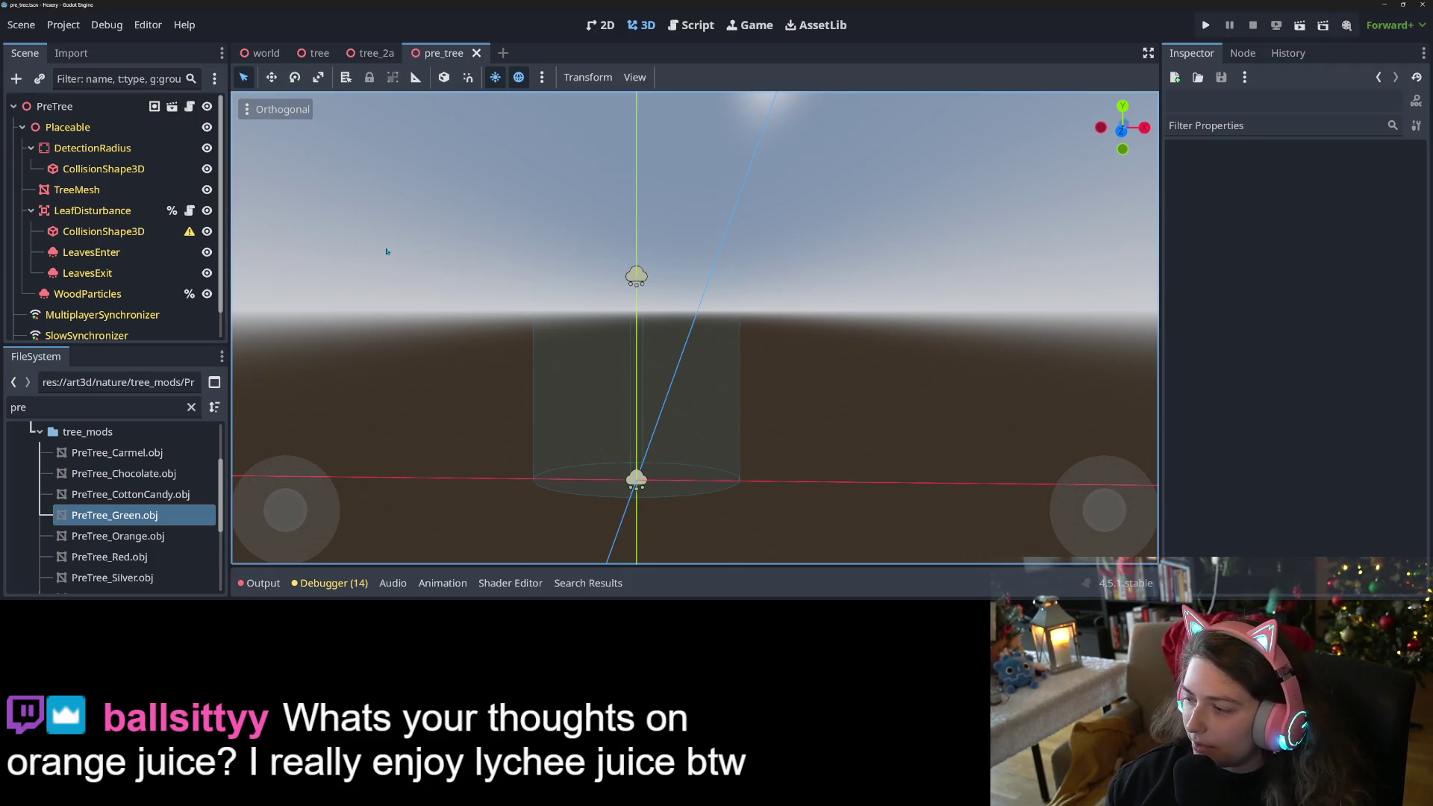
Select the PreTree root node and collapse its Tree Color Meshes list.
drag(664, 396, 604, 424)
scroll(605, 424, up, 2)
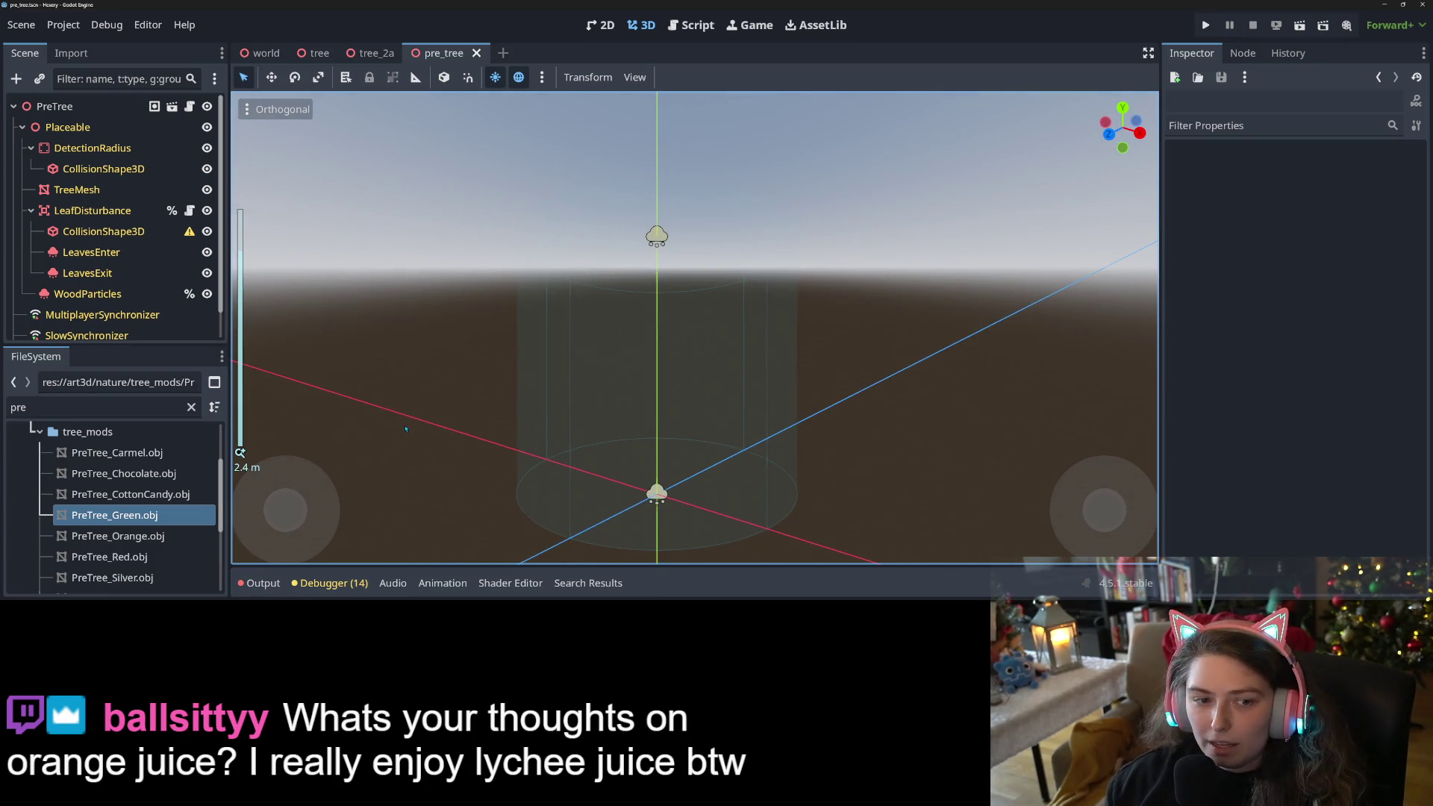
drag(410, 425, 545, 418)
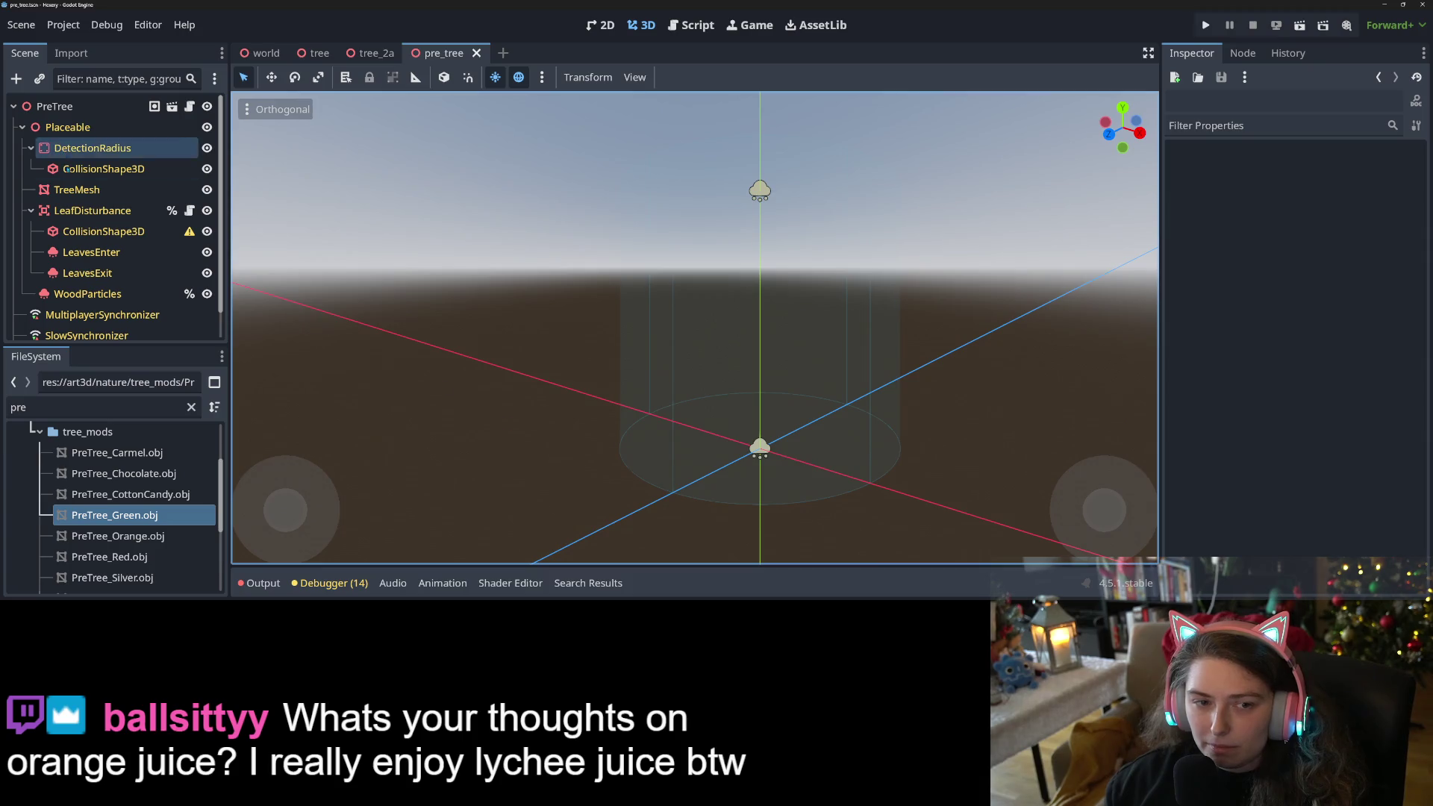
click(75, 189)
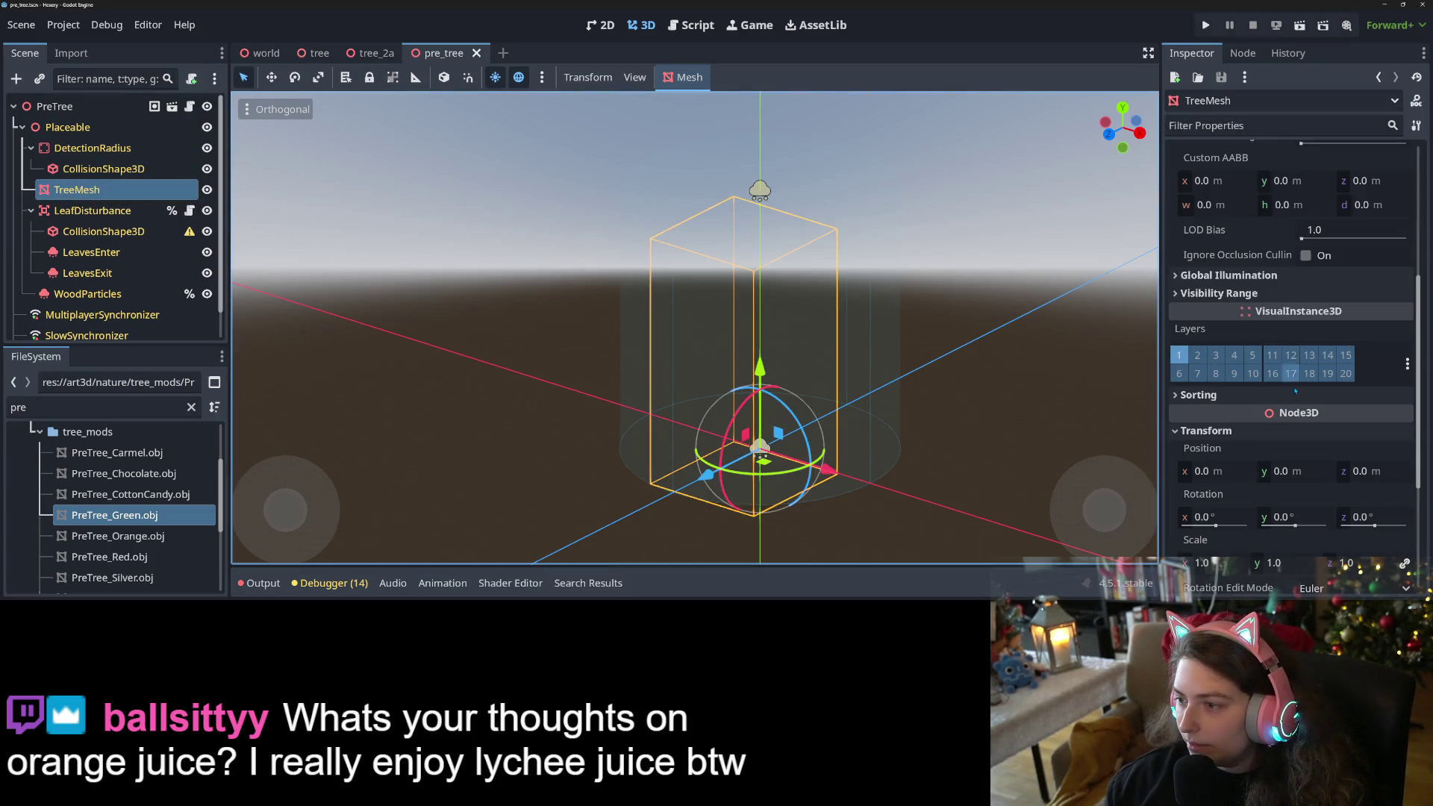
scroll(1295, 391, up, 5)
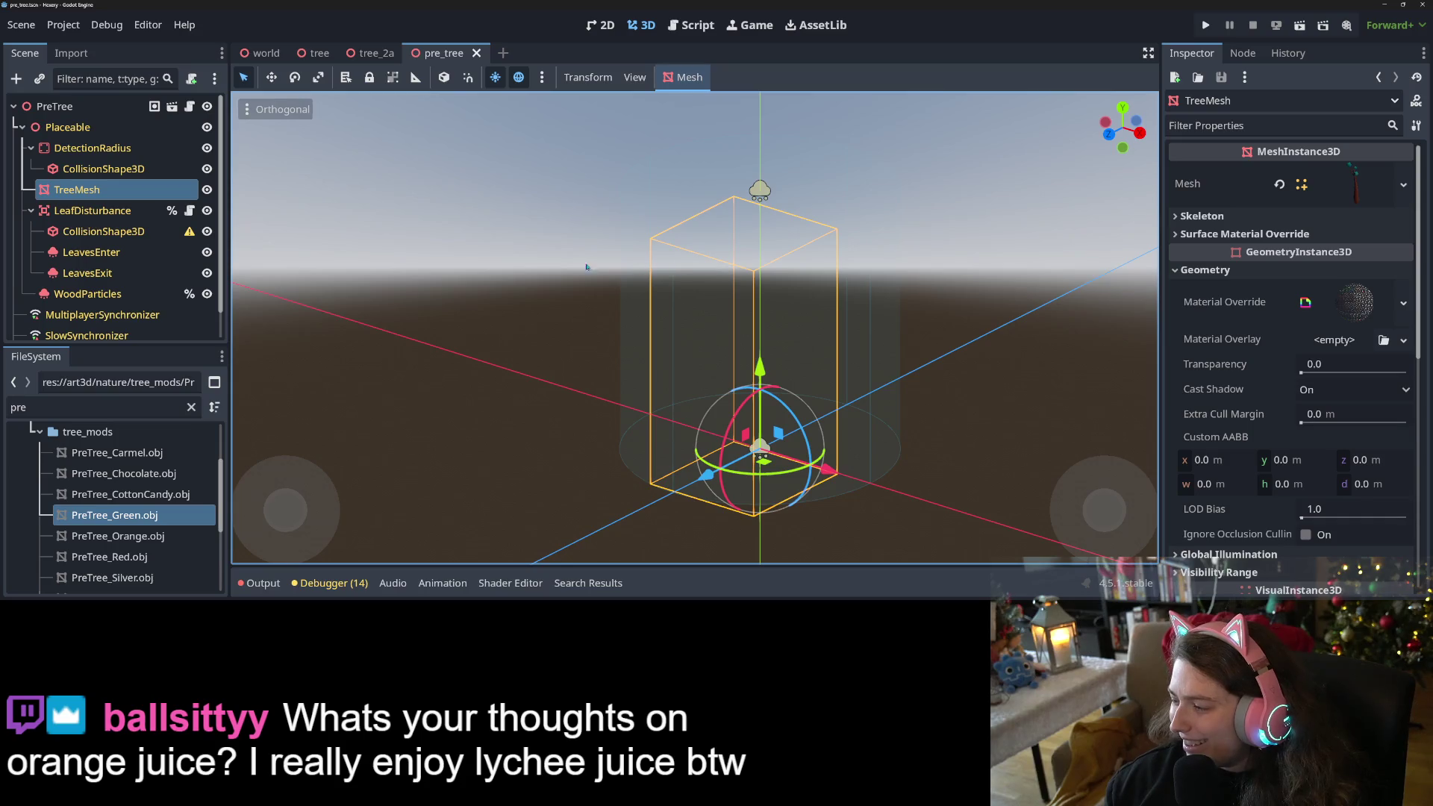
click(56, 106)
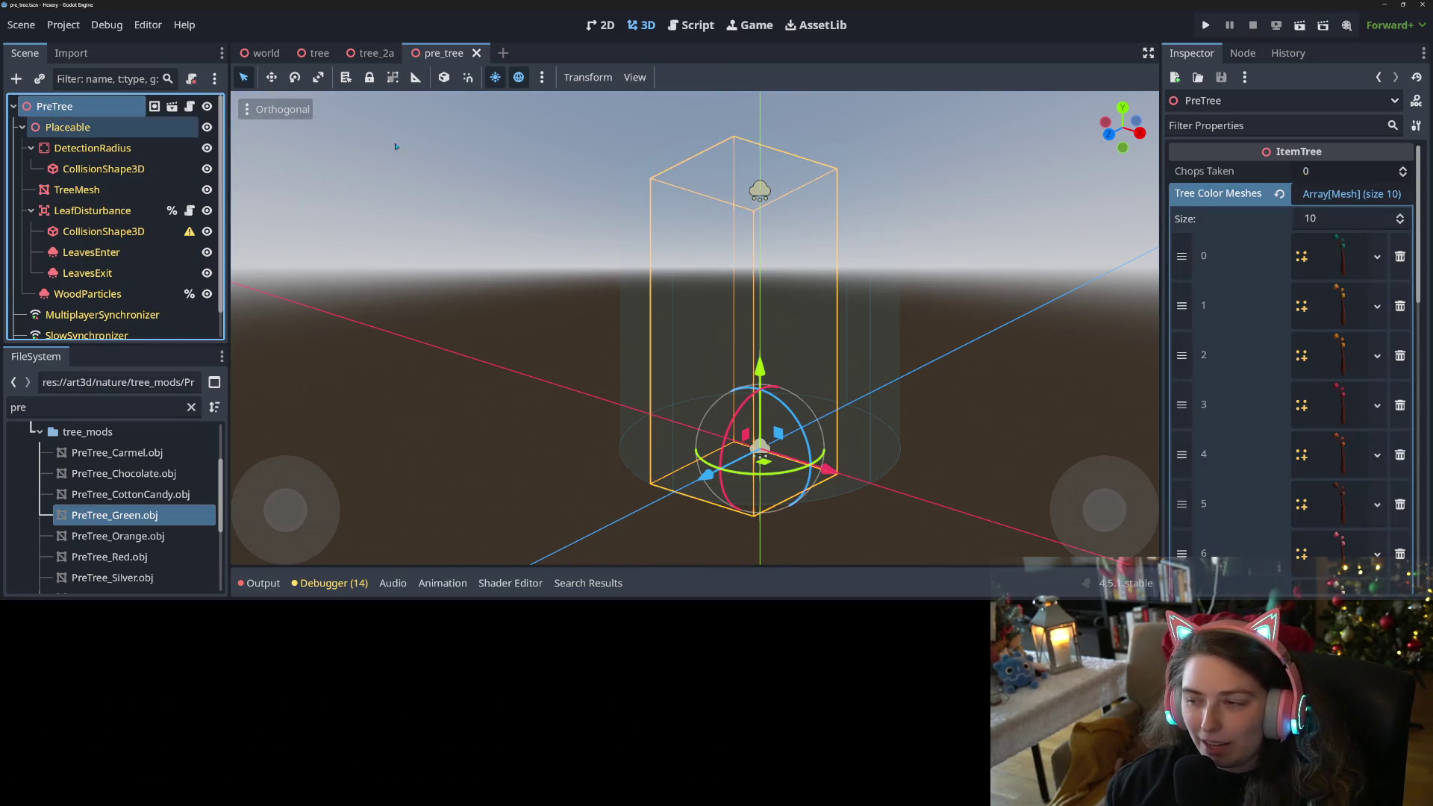
click(1332, 194)
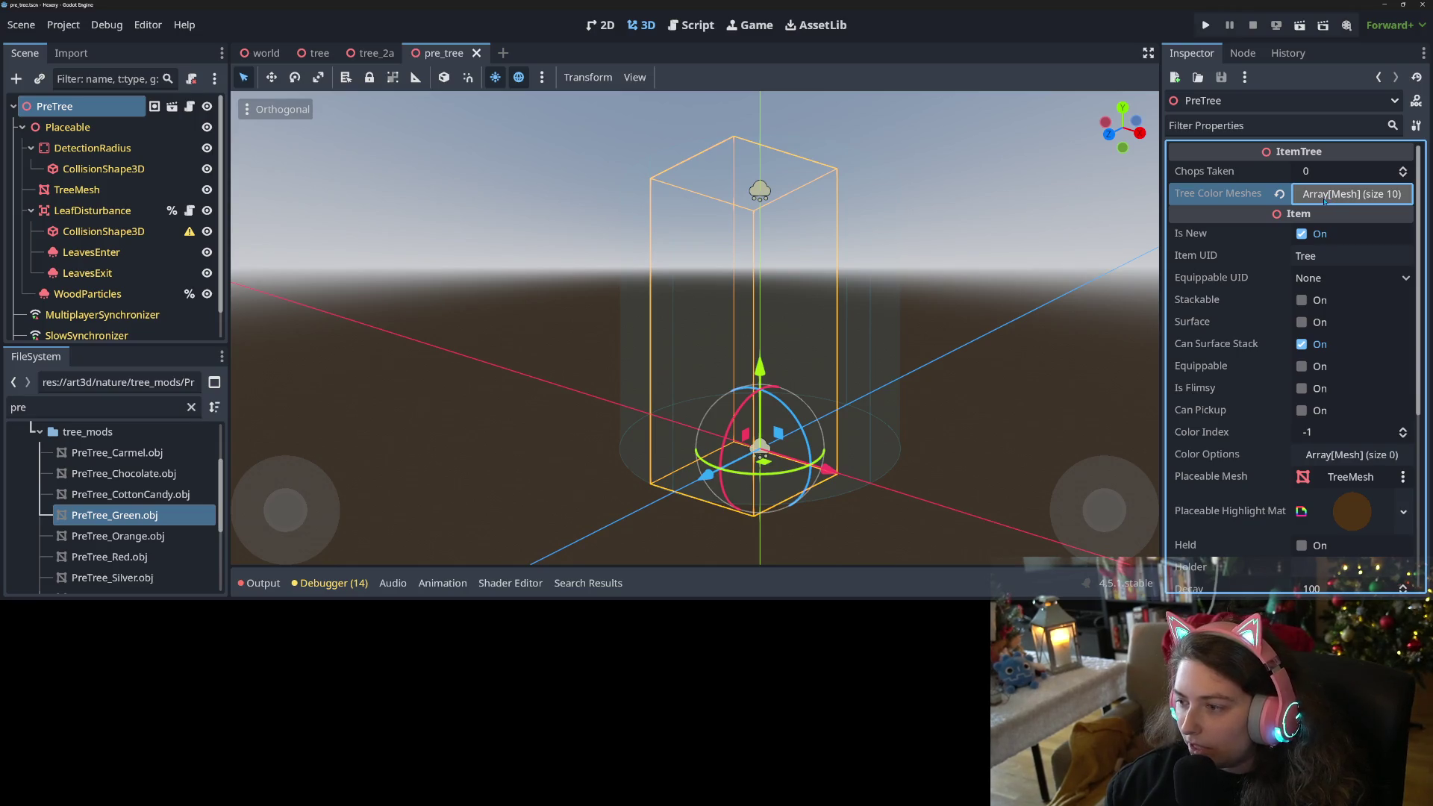
Change the root's Item UID from Tree to PreTree.
click(1346, 258)
double_click(1346, 258)
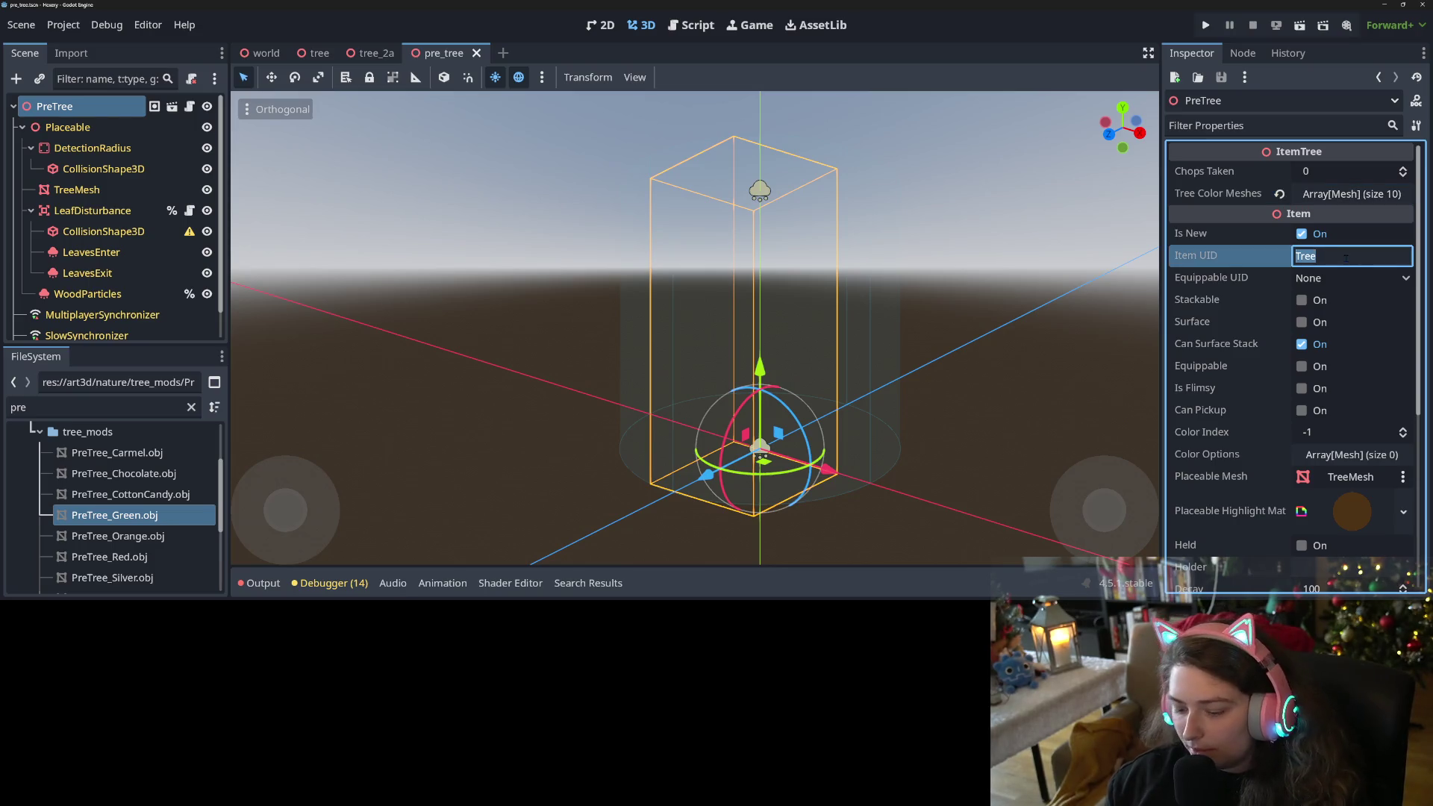
text(PreT)
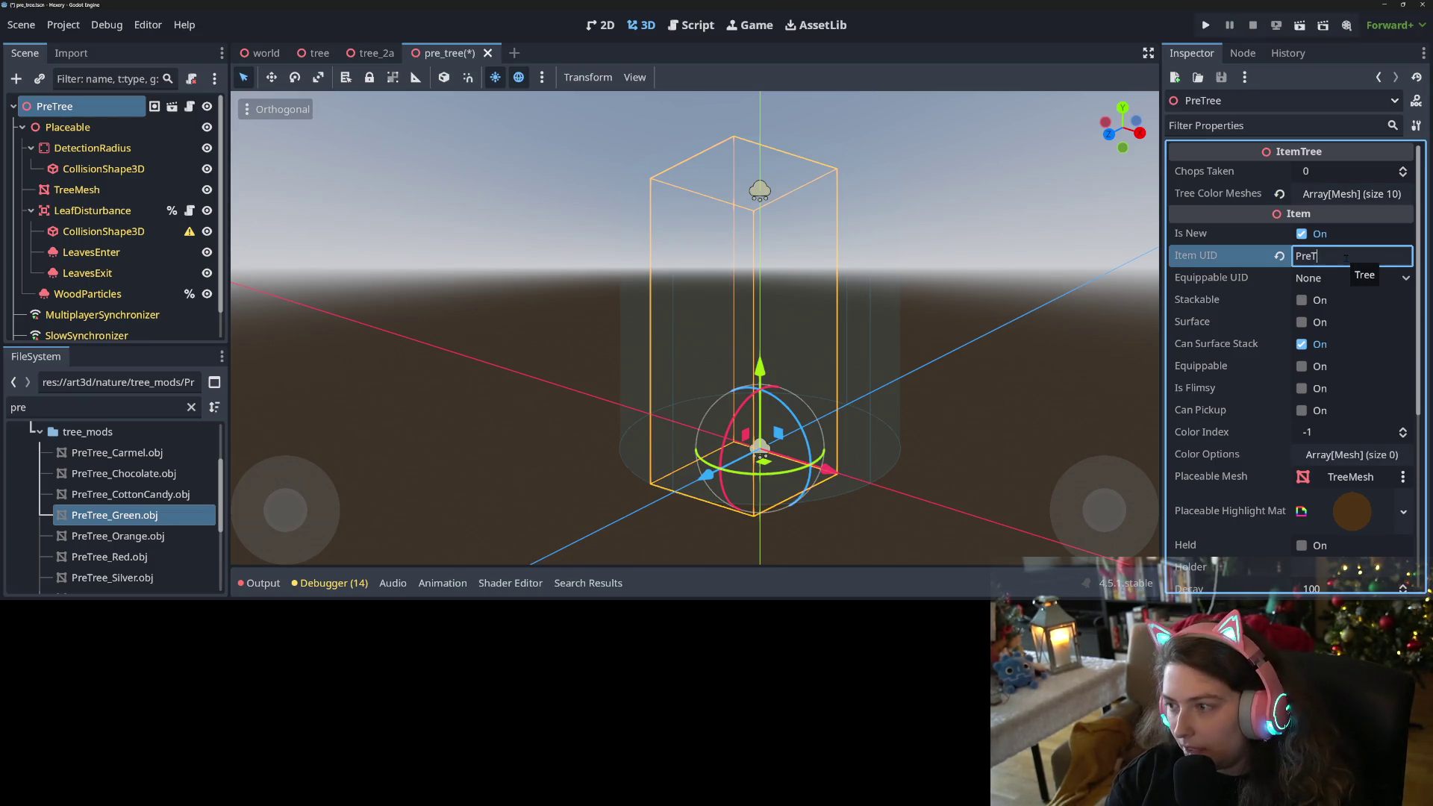
text(ree)
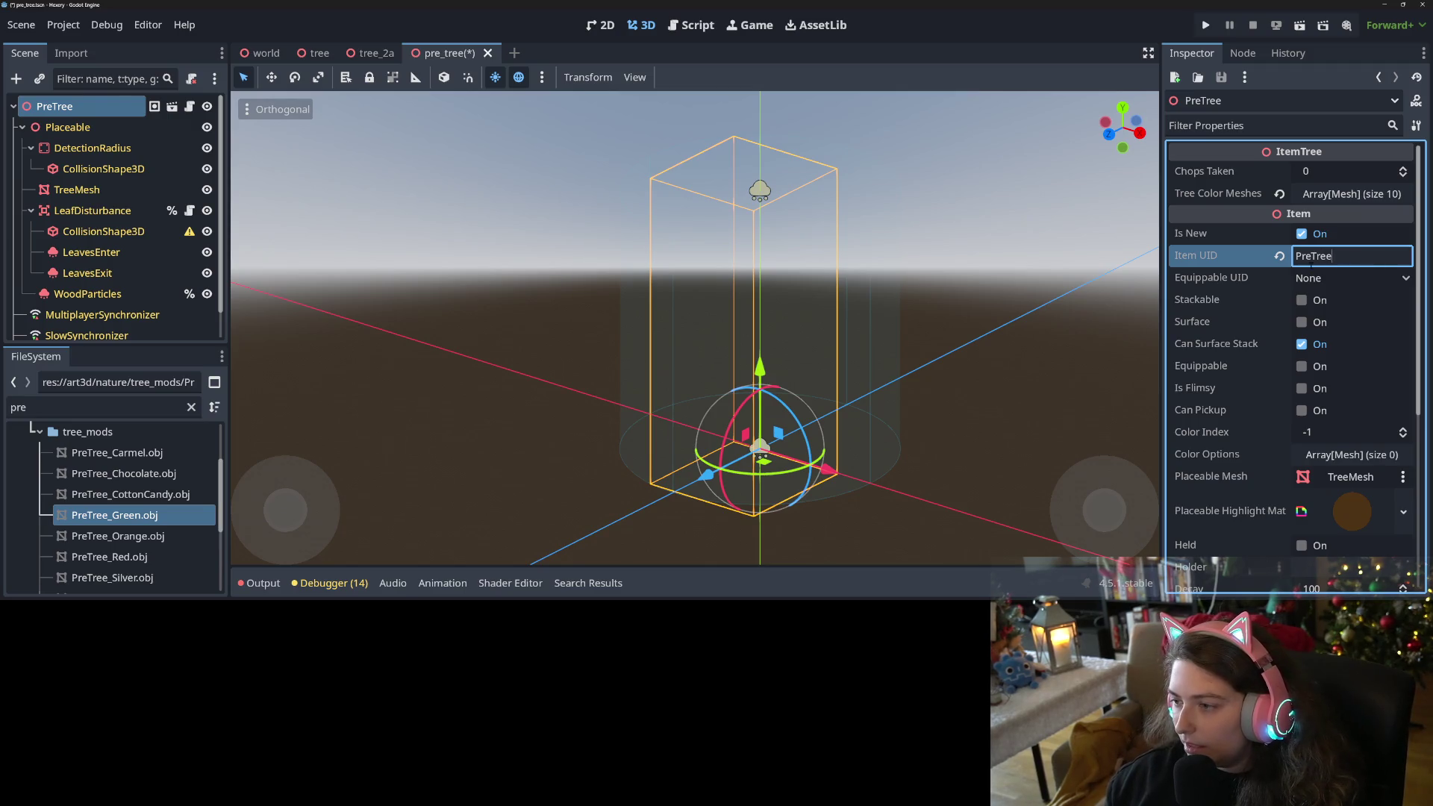
double_click(1315, 256)
click(1374, 259)
double_click(1337, 259)
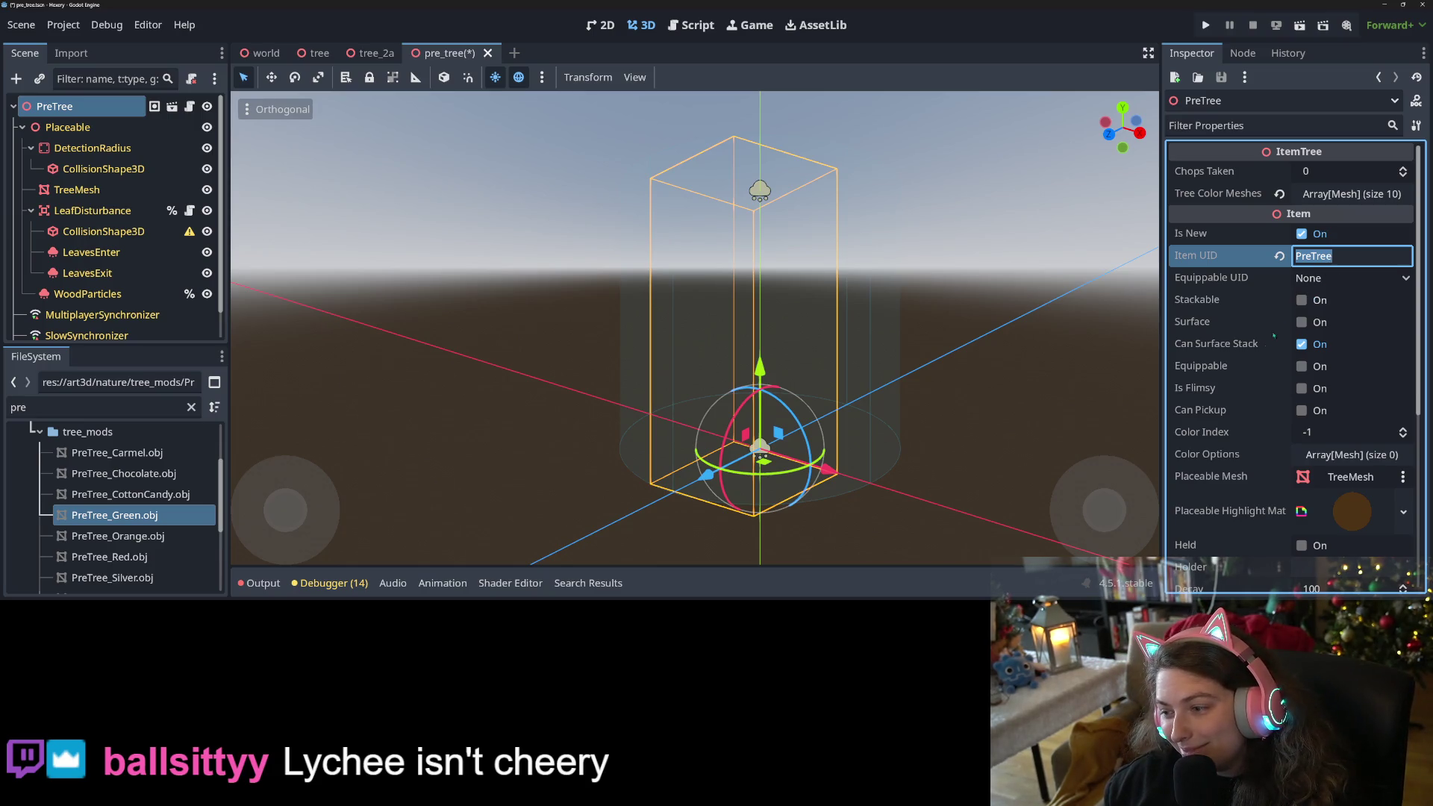
scroll(1238, 394, down, 3)
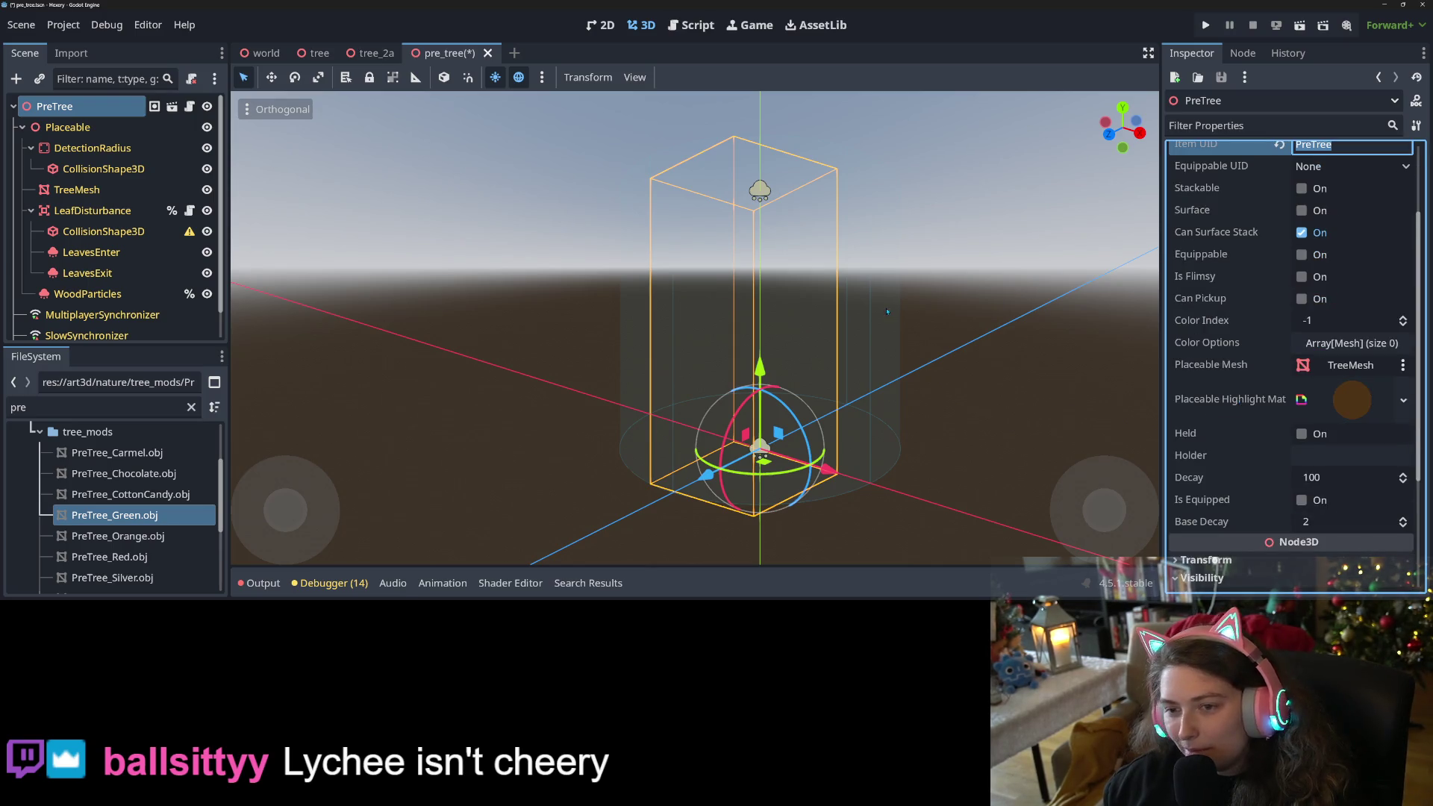
scroll(887, 311, down, 3)
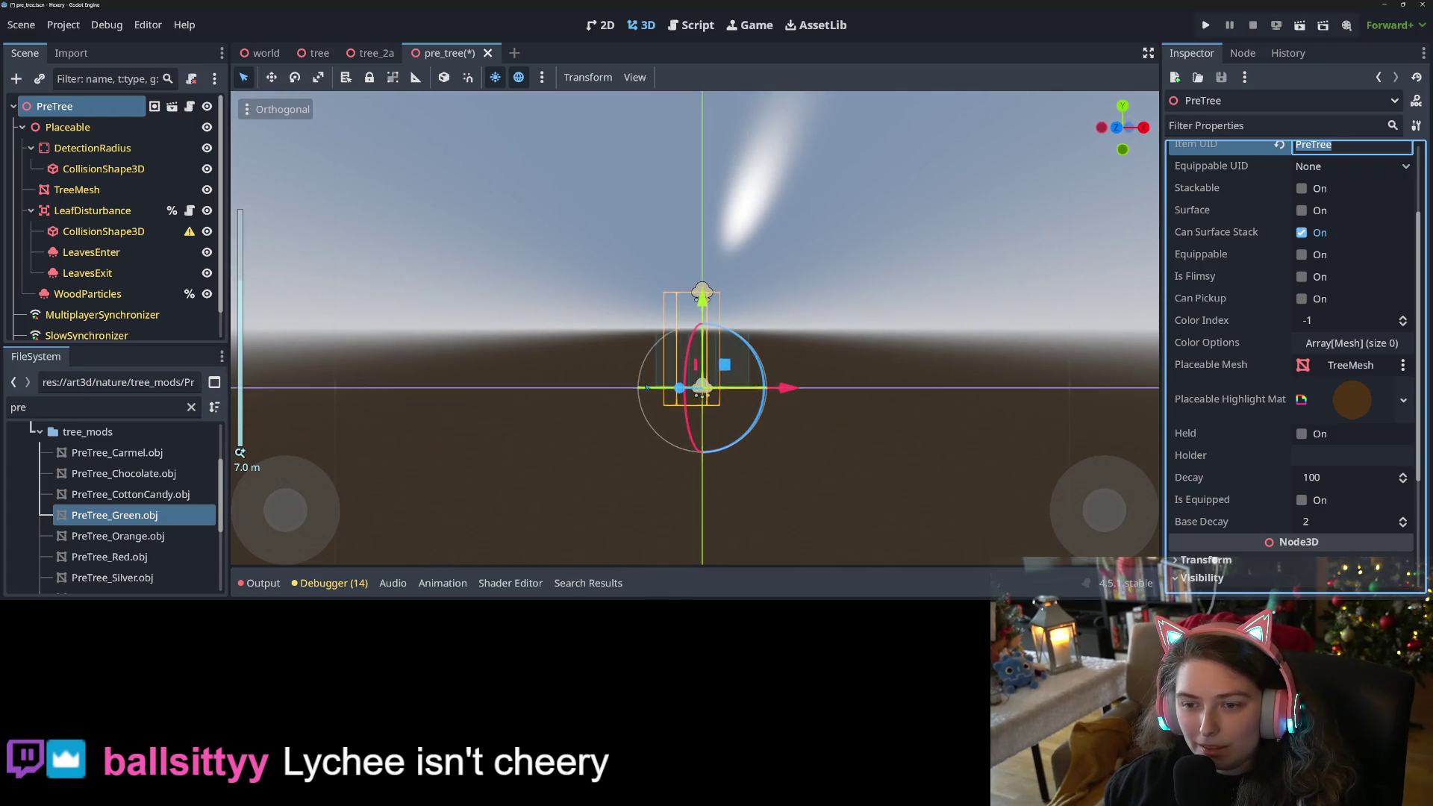
click(145, 232)
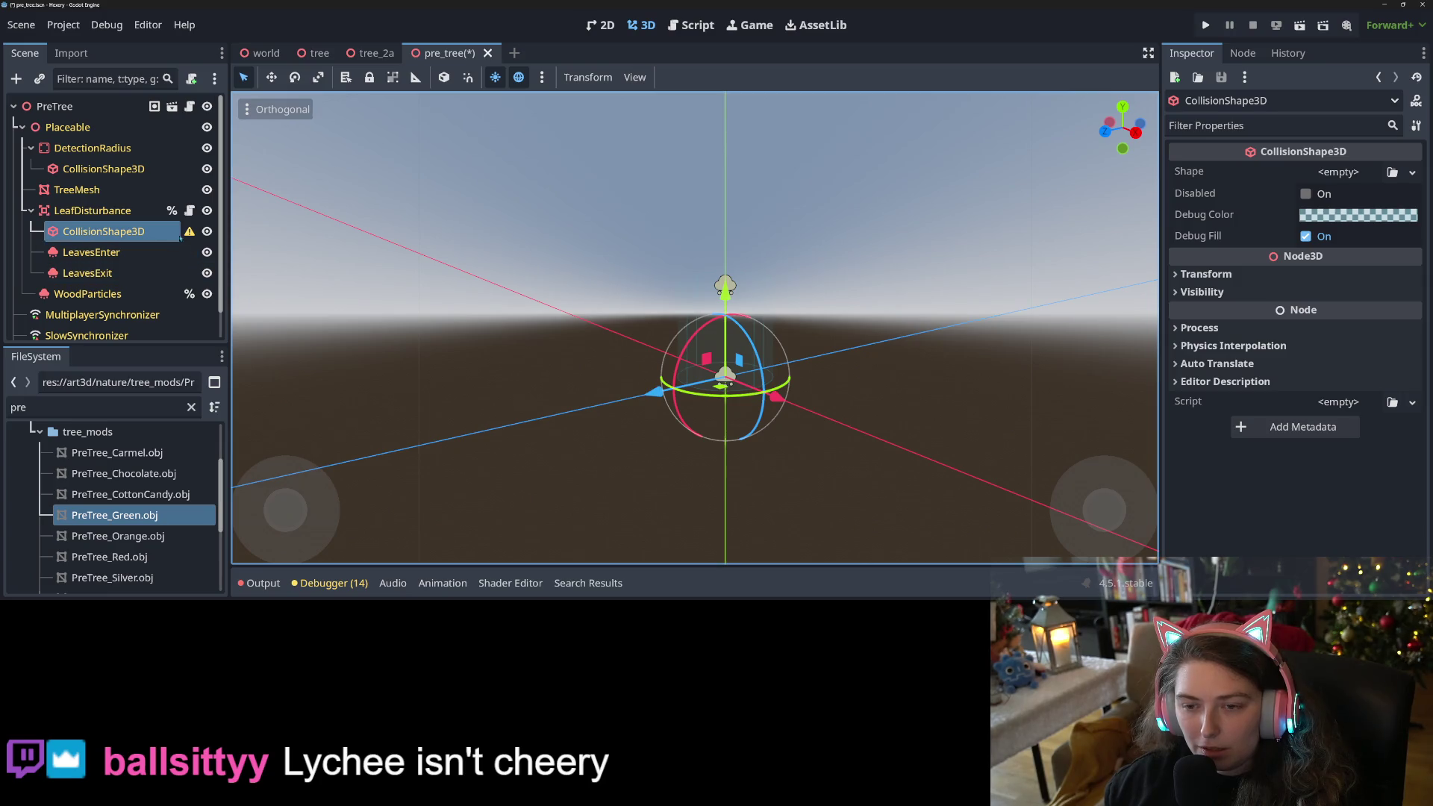
Give LeafDisturbance a SphereShape3D collision shape, raise it about 2.78 m, and save.
click(1412, 172)
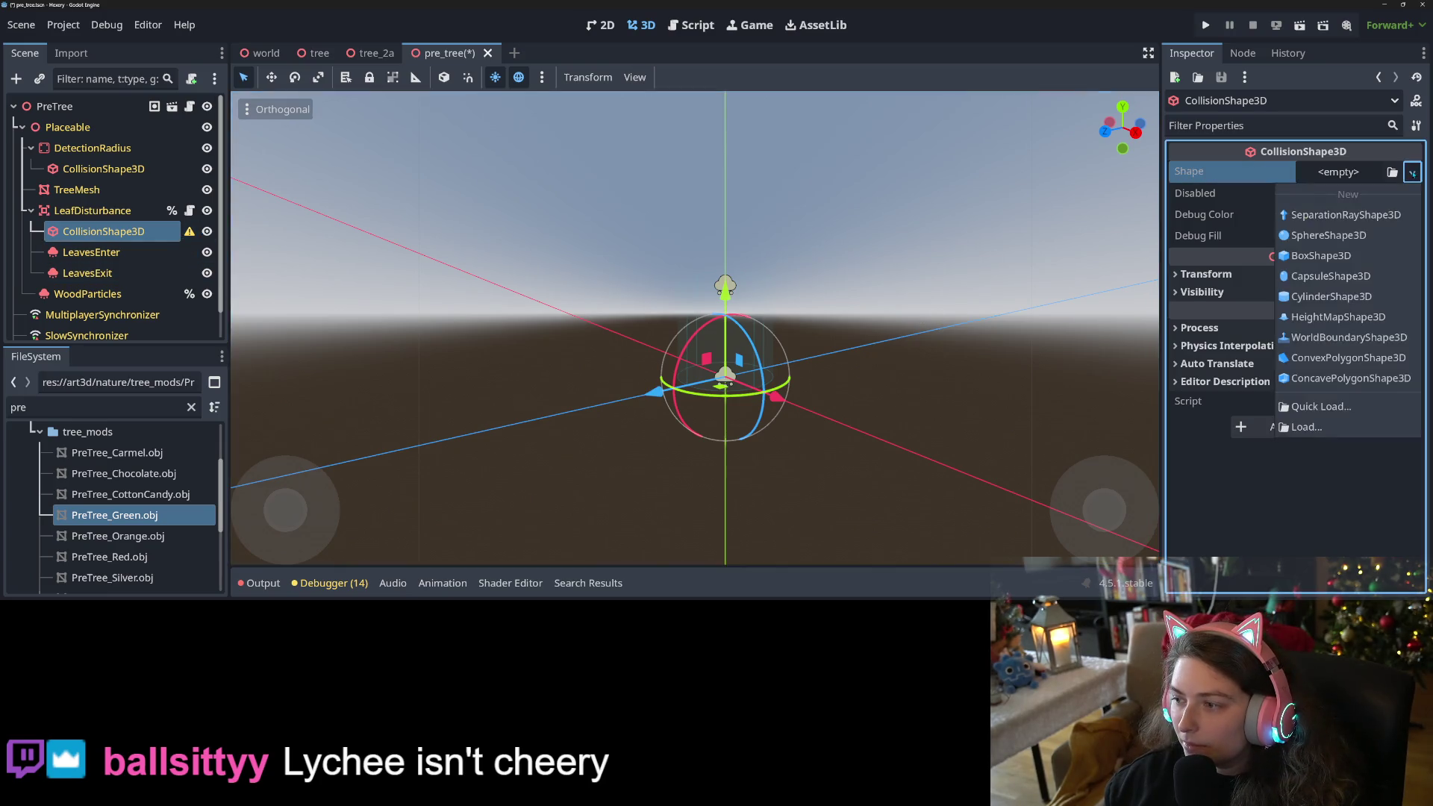
click(1328, 234)
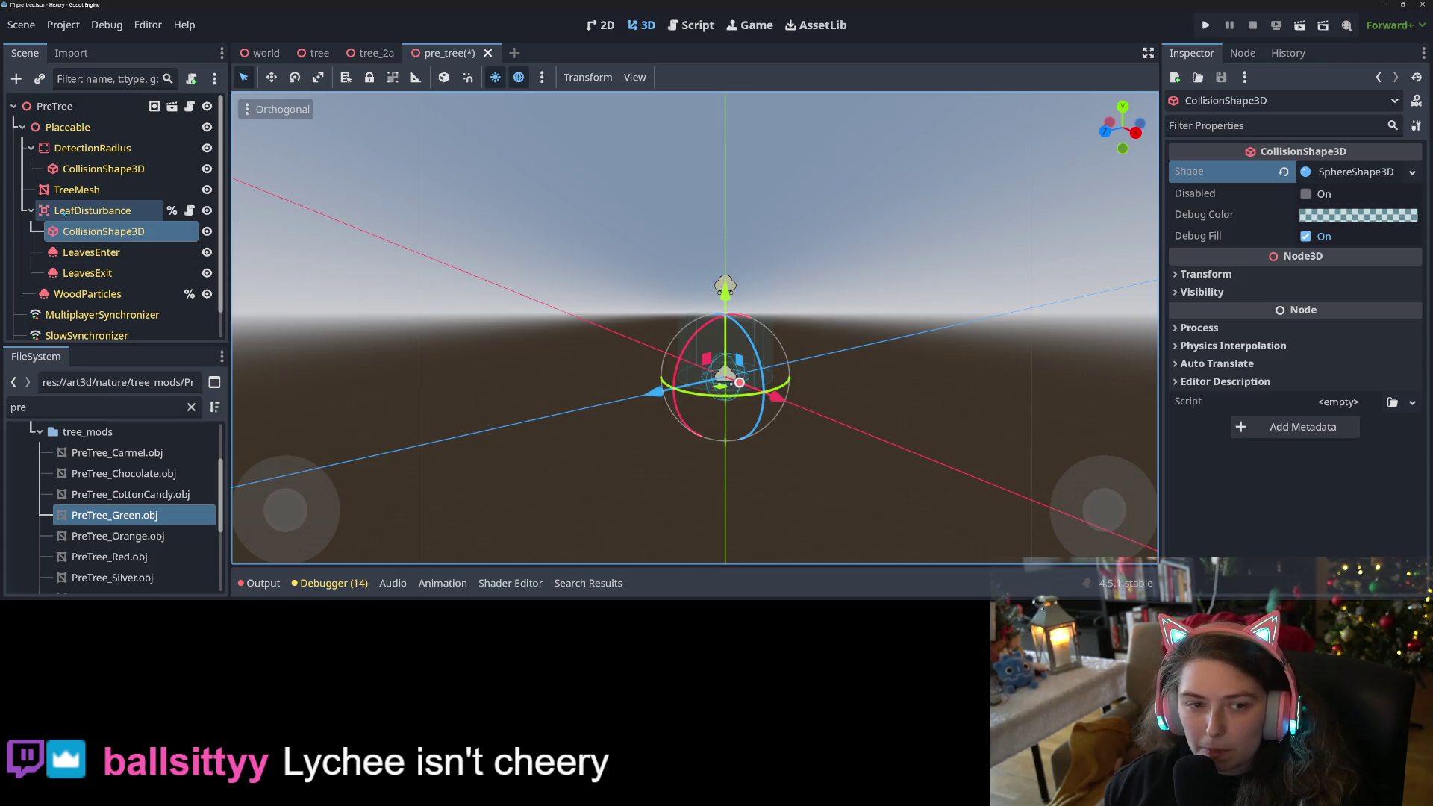
click(92, 210)
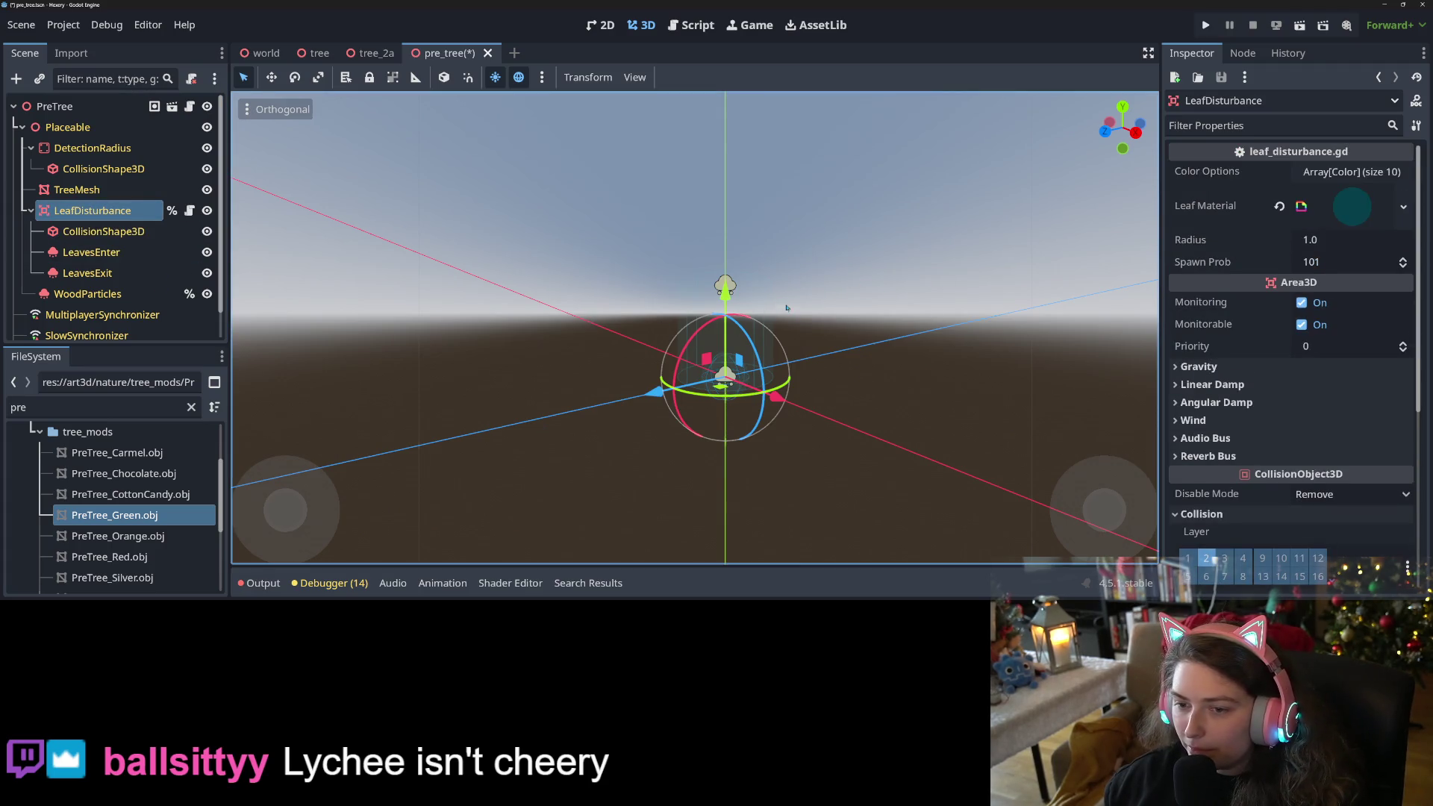
drag(725, 287, 732, 176)
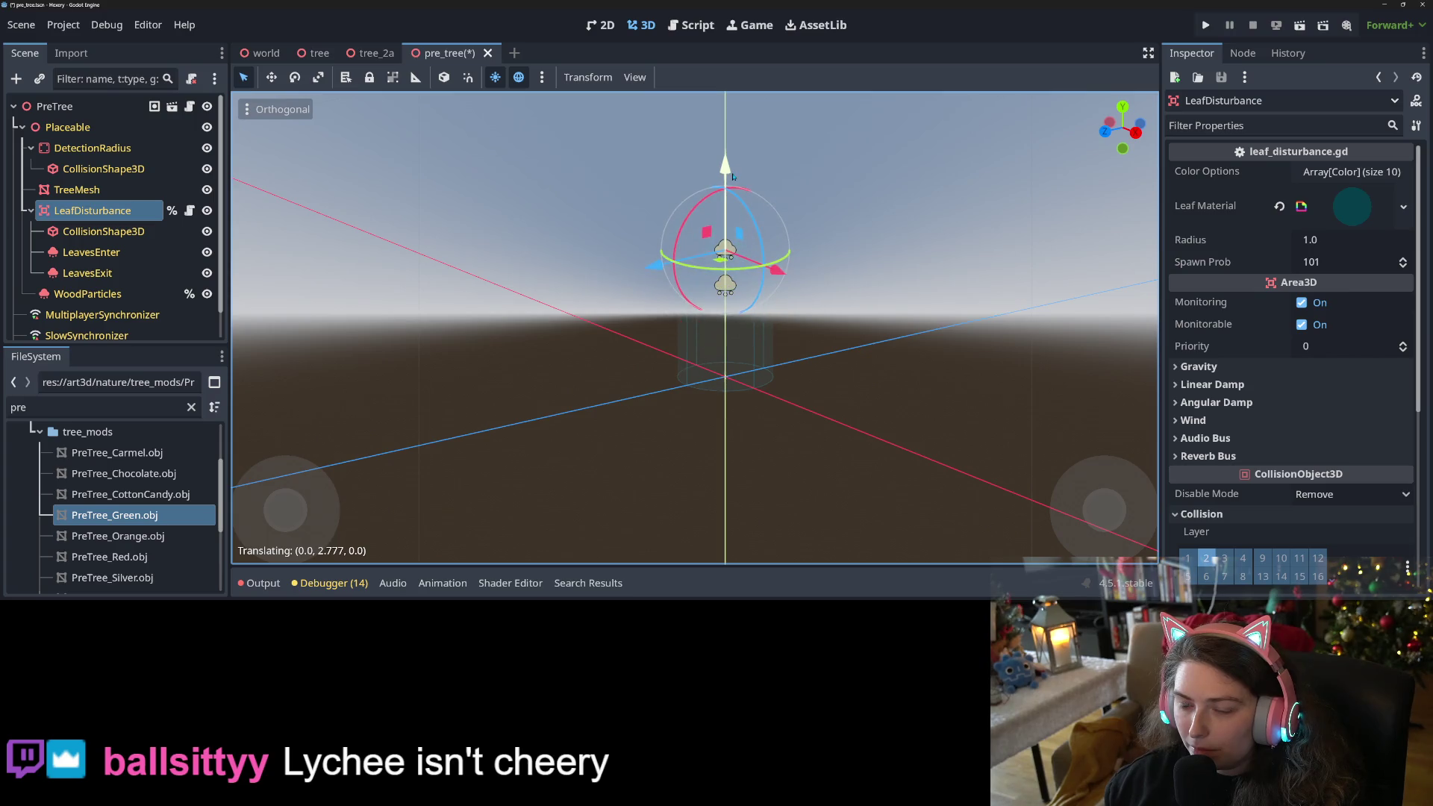
key(ctrl+s)
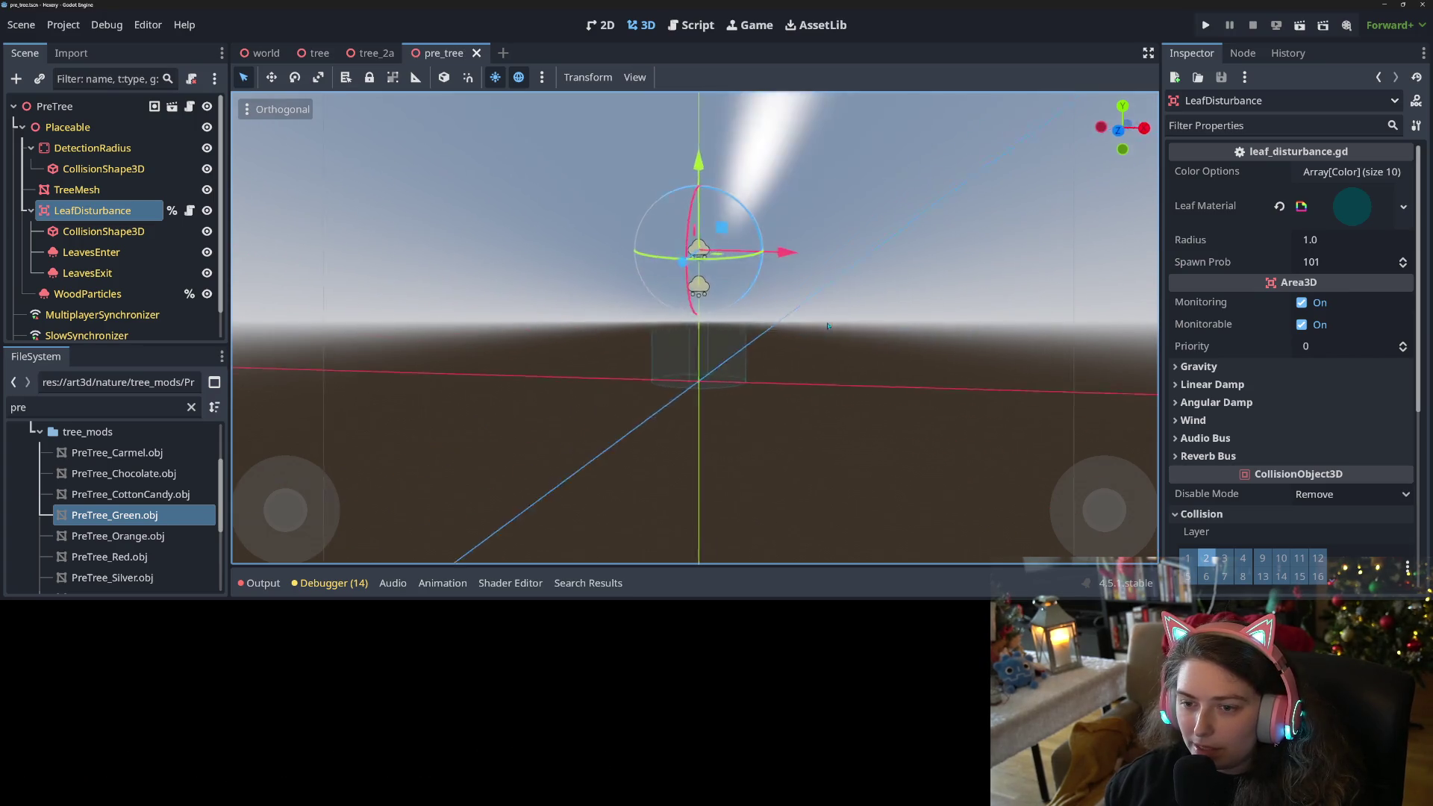
Lower WoodParticles along the vertical axis and save the scene.
scroll(901, 329, up, 3)
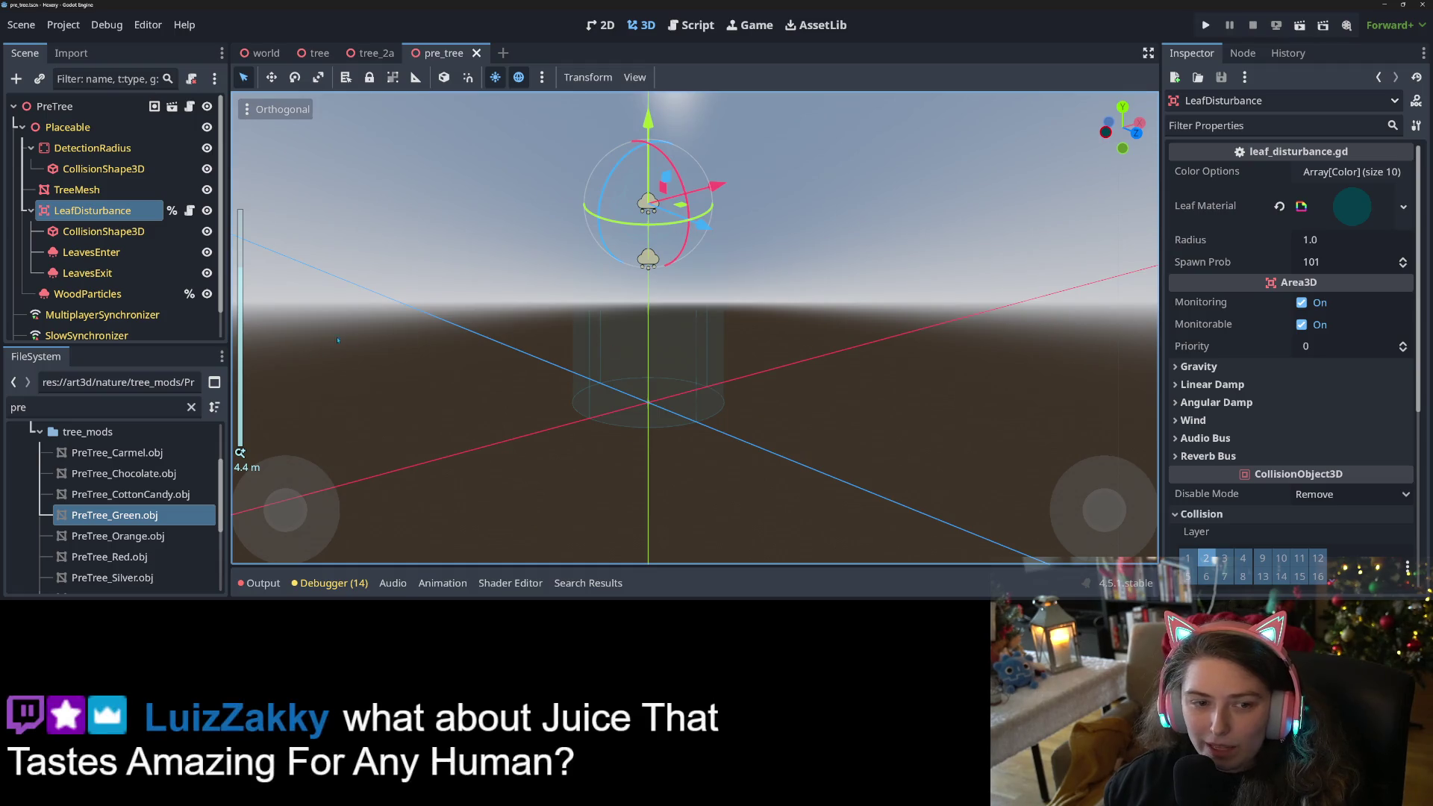
click(88, 294)
drag(645, 175, 647, 202)
key(ctrl+s)
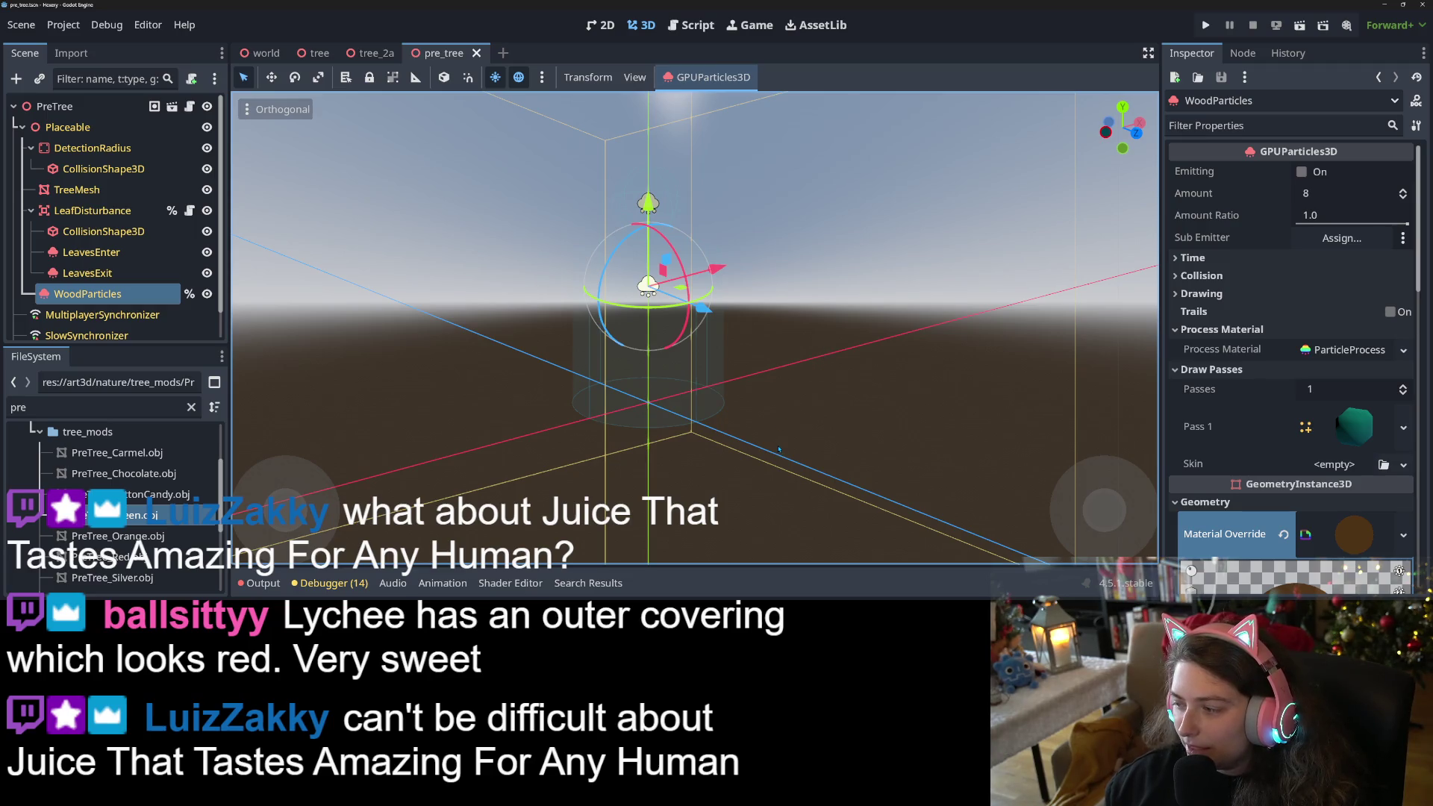
Select the PreTree root and grab its Item UID value 'PreTree' for copying.
mouse_move(794, 422)
mouse_down()
mouse_move(653, 435)
mouse_move(918, 406)
mouse_up()
scroll(652, 435, up, 2)
scroll(666, 432, down, 3)
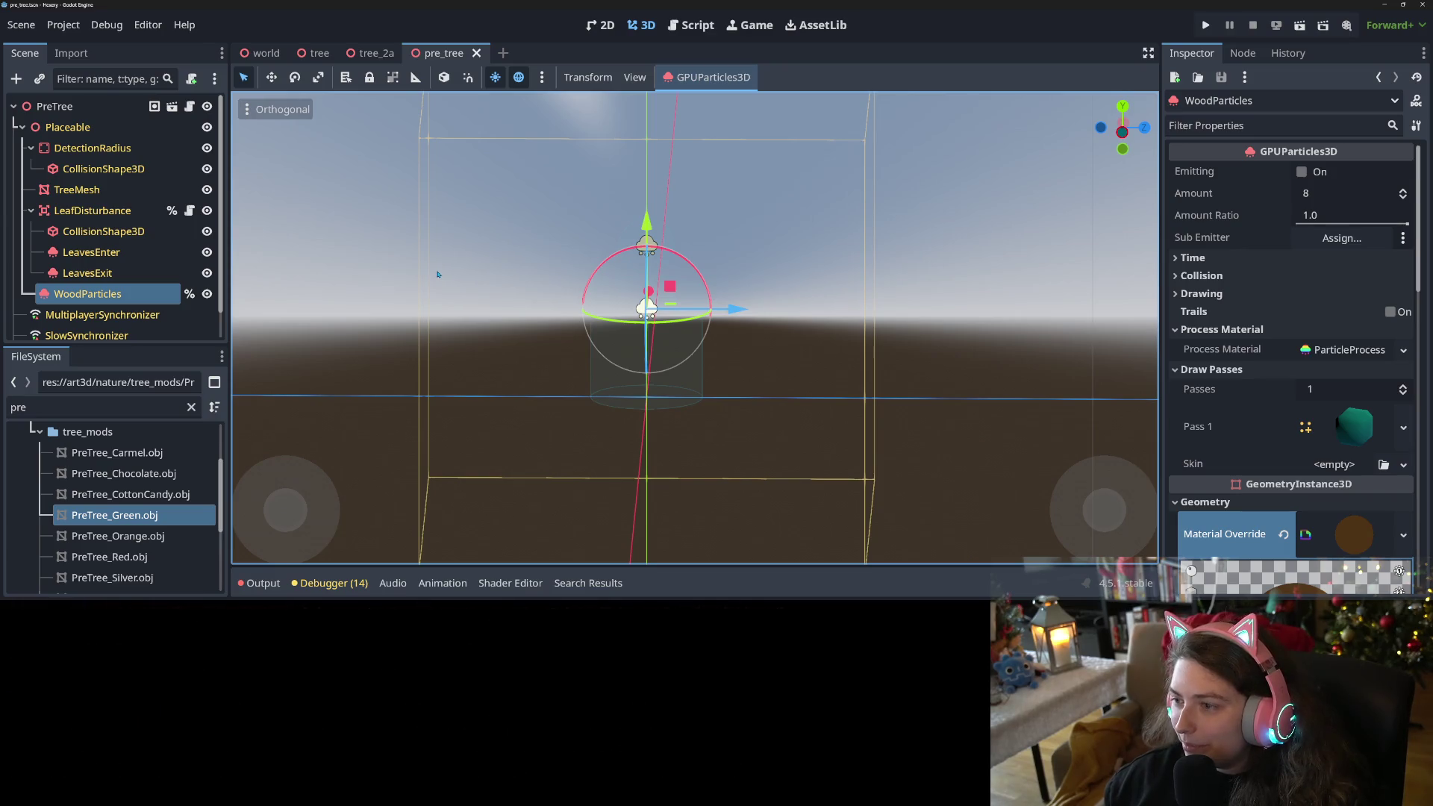
drag(556, 285, 799, 298)
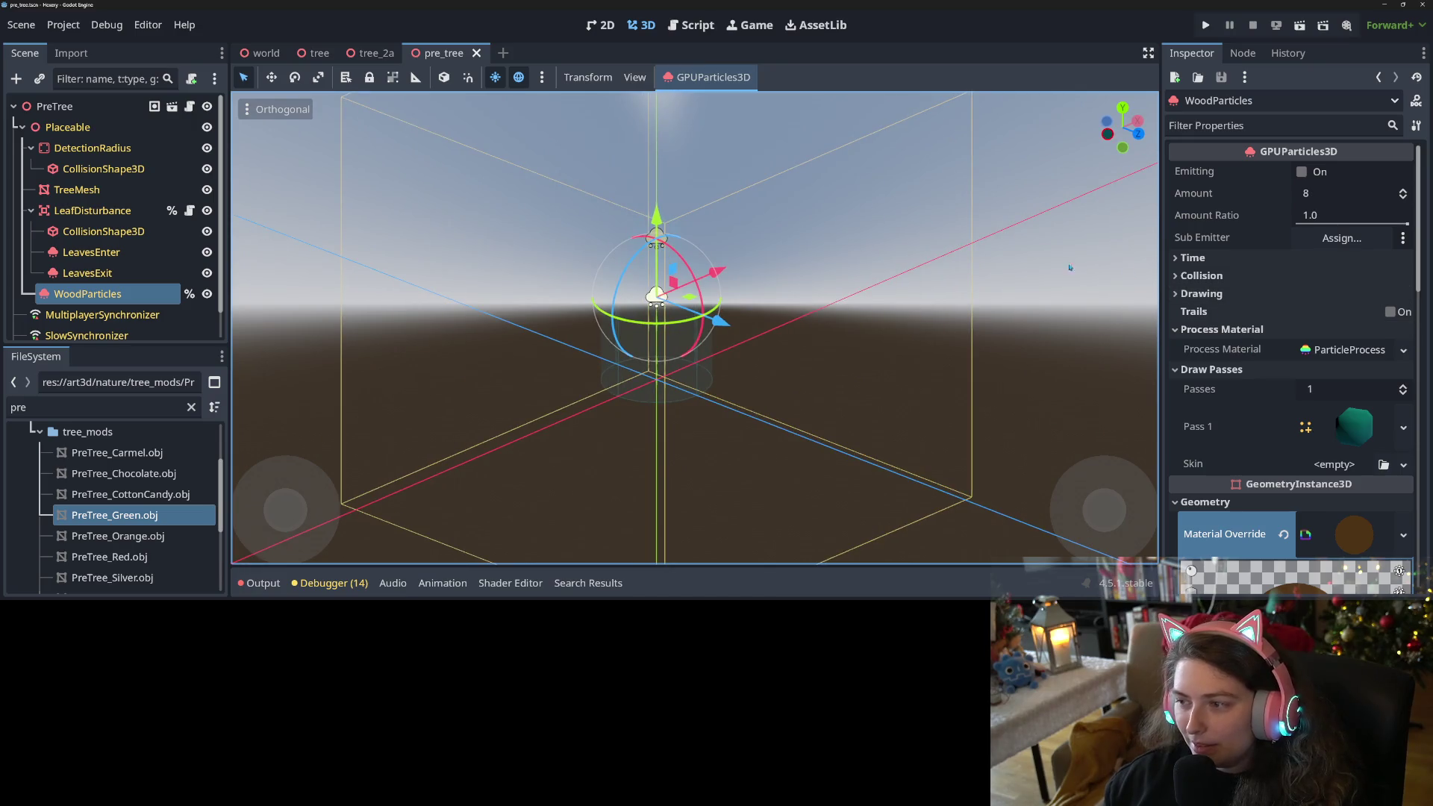
click(54, 106)
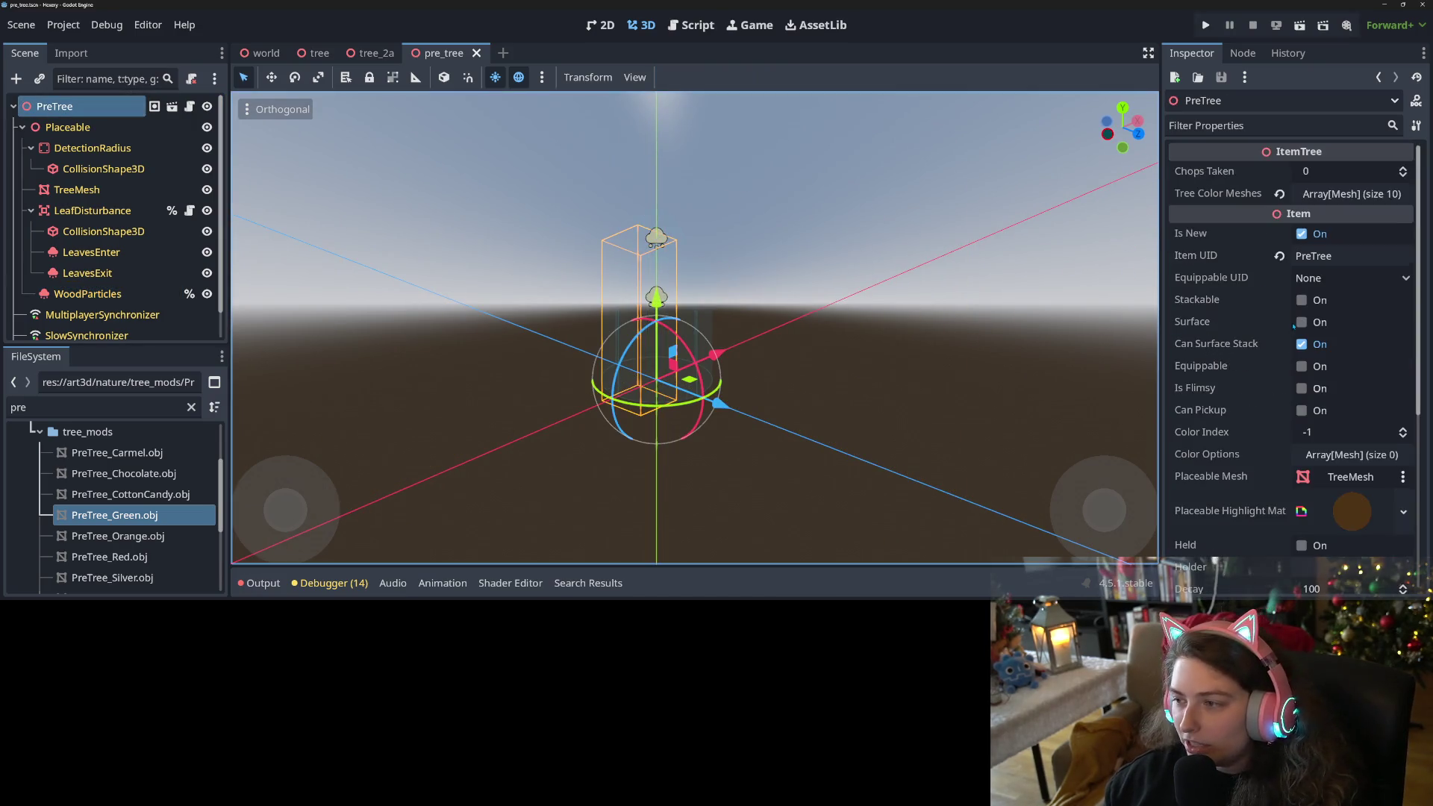
double_click(1352, 256)
key(ctrl+c)
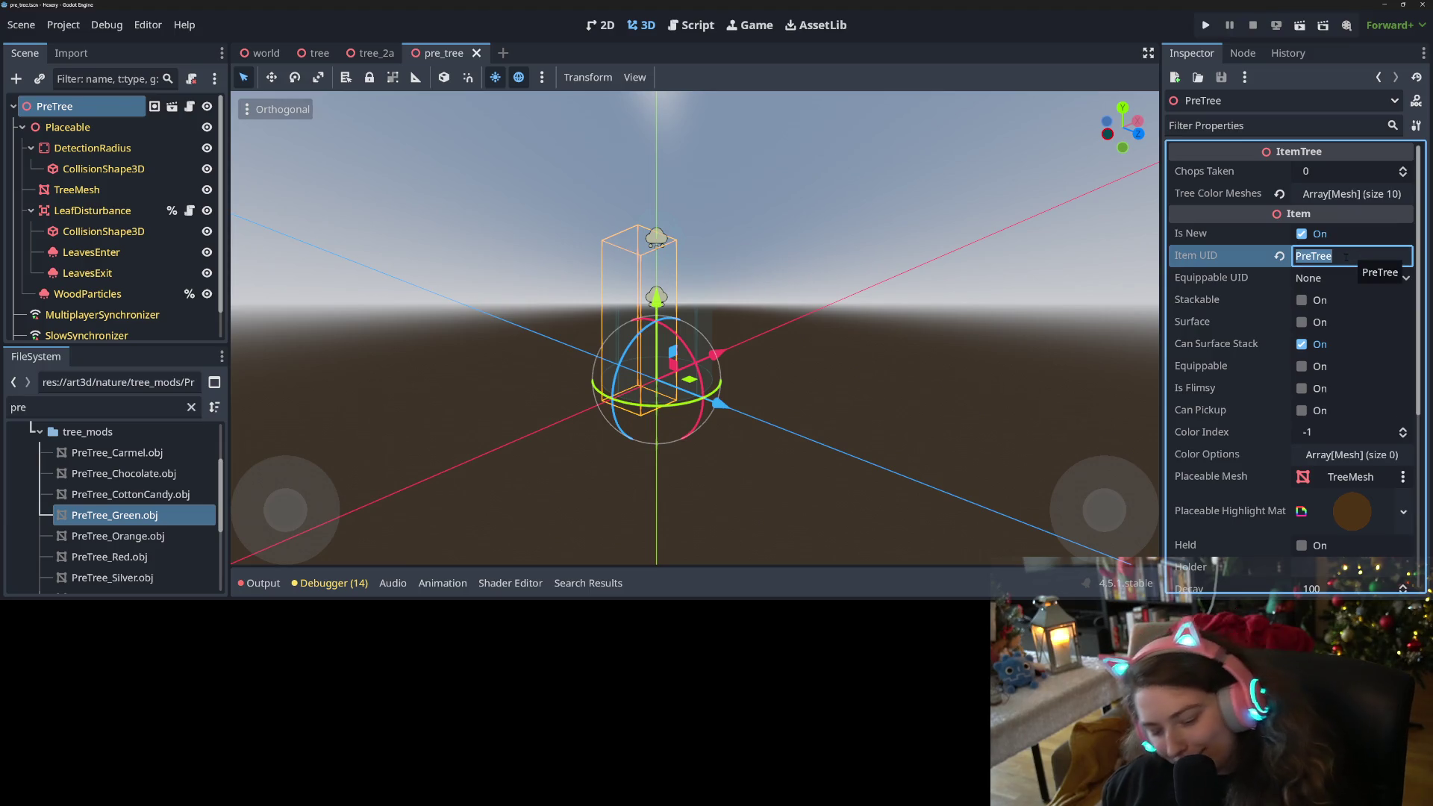
Open item_catalog.gd in the Script editor and go to the empty line before Tree_2A.
click(704, 32)
scroll(327, 331, down, 2)
scroll(327, 330, up, 10)
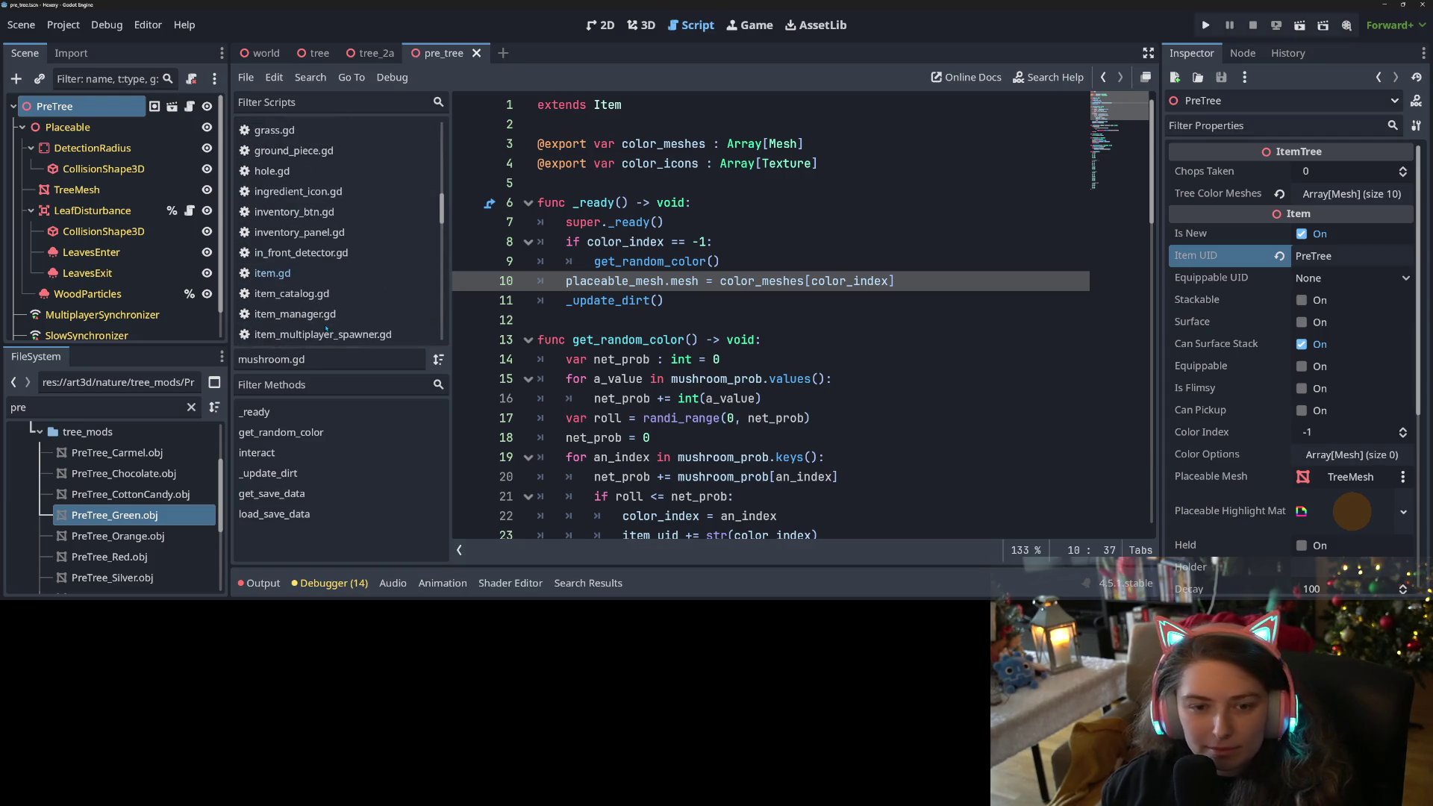
click(287, 294)
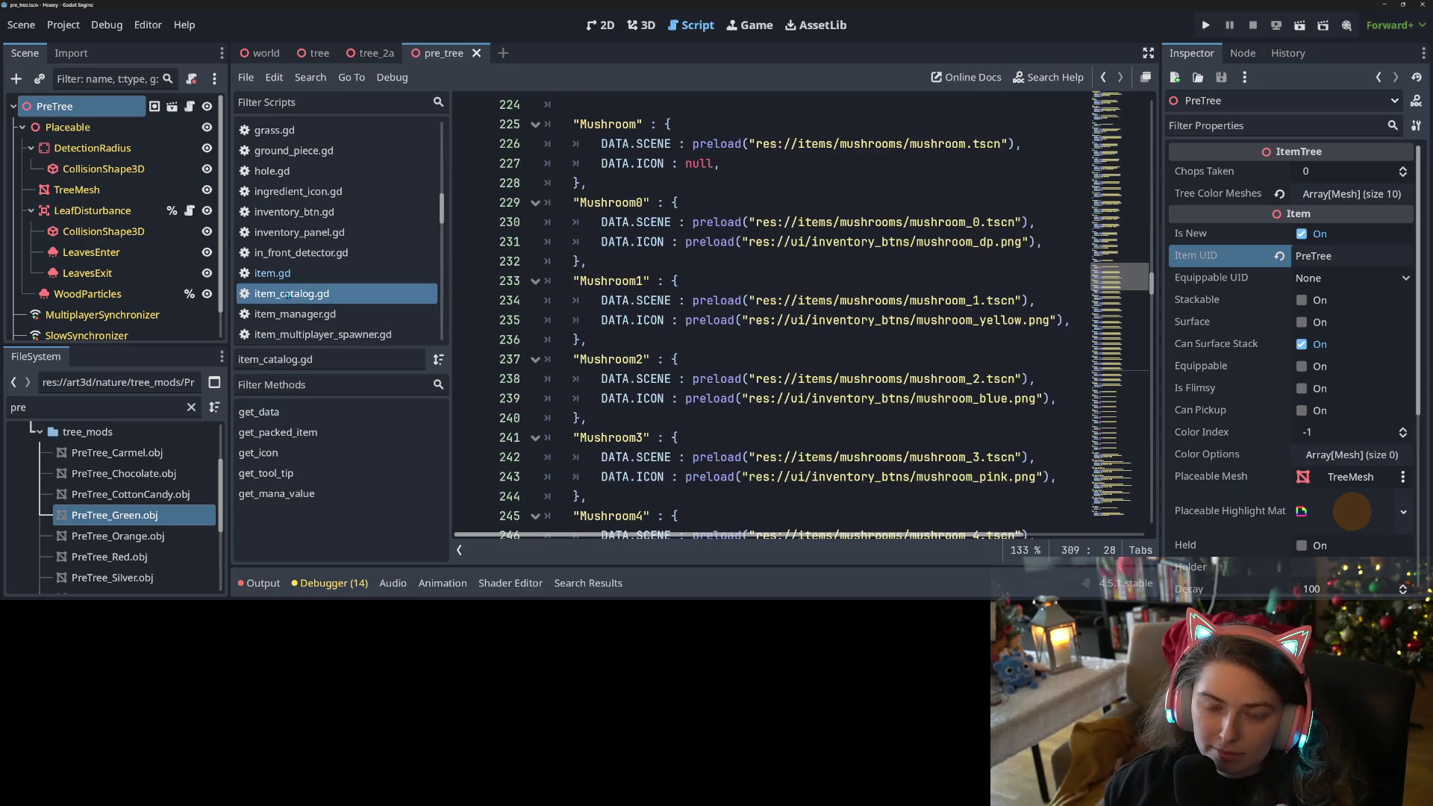
scroll(760, 409, down, 1)
scroll(716, 410, up, 10)
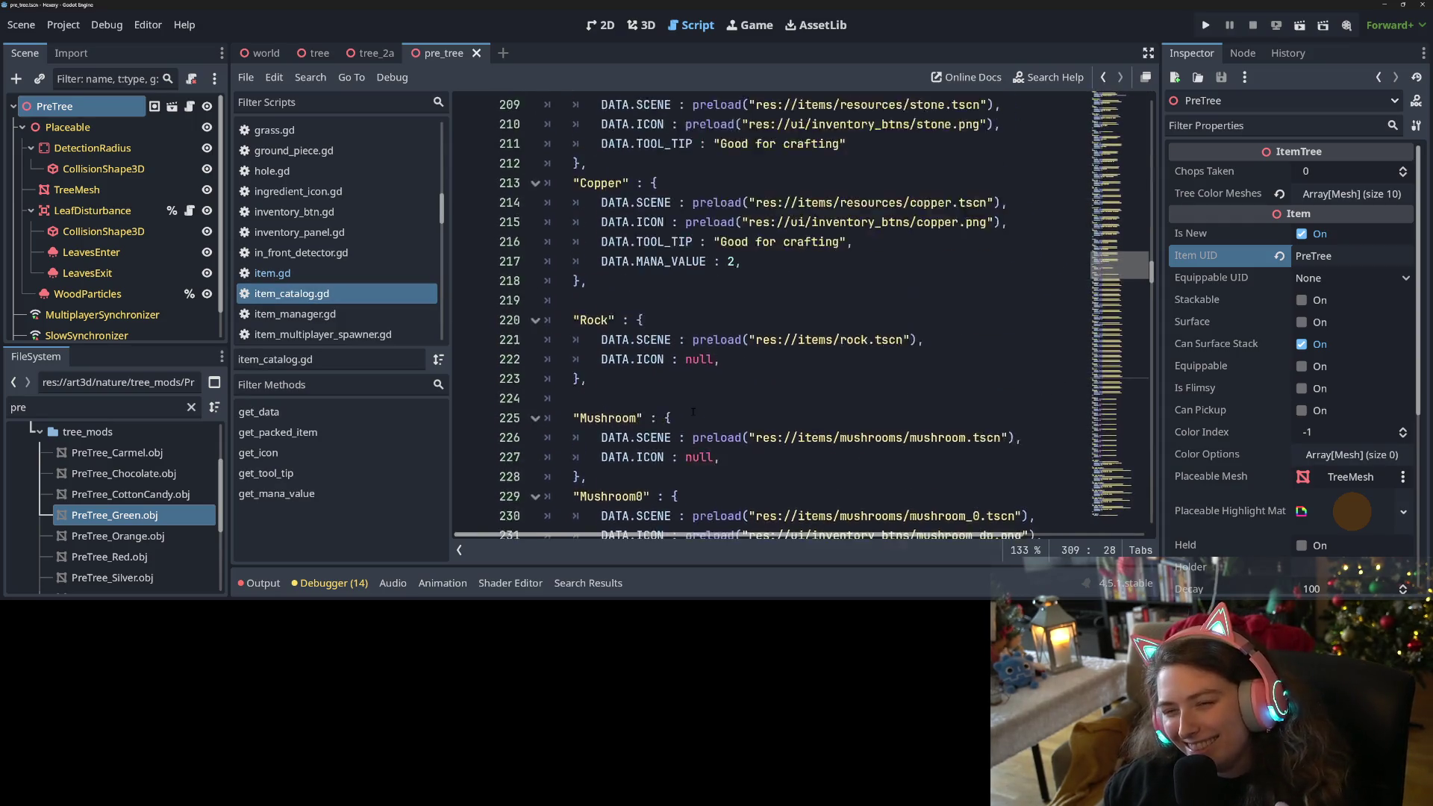
scroll(694, 412, up, 19)
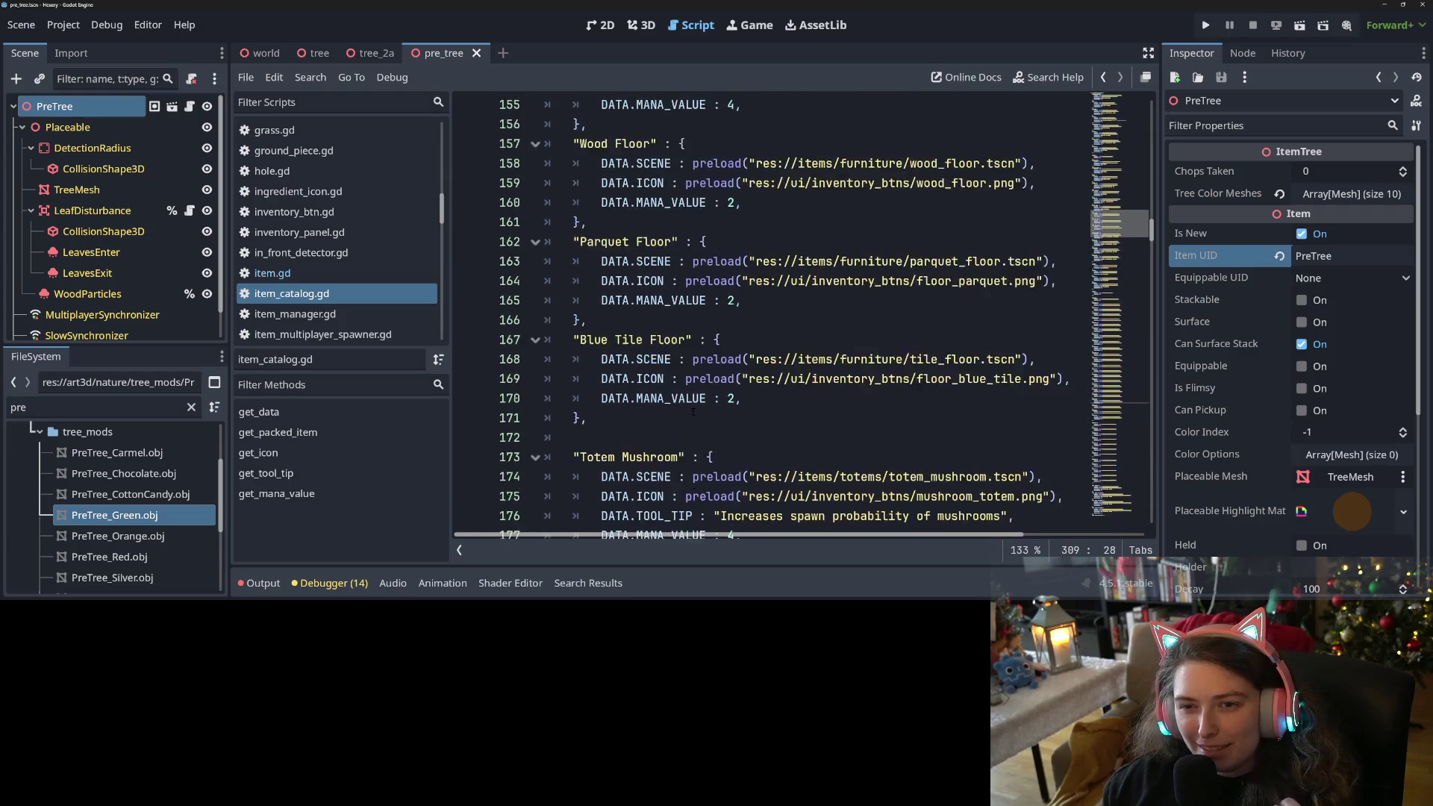
scroll(693, 412, down, 20)
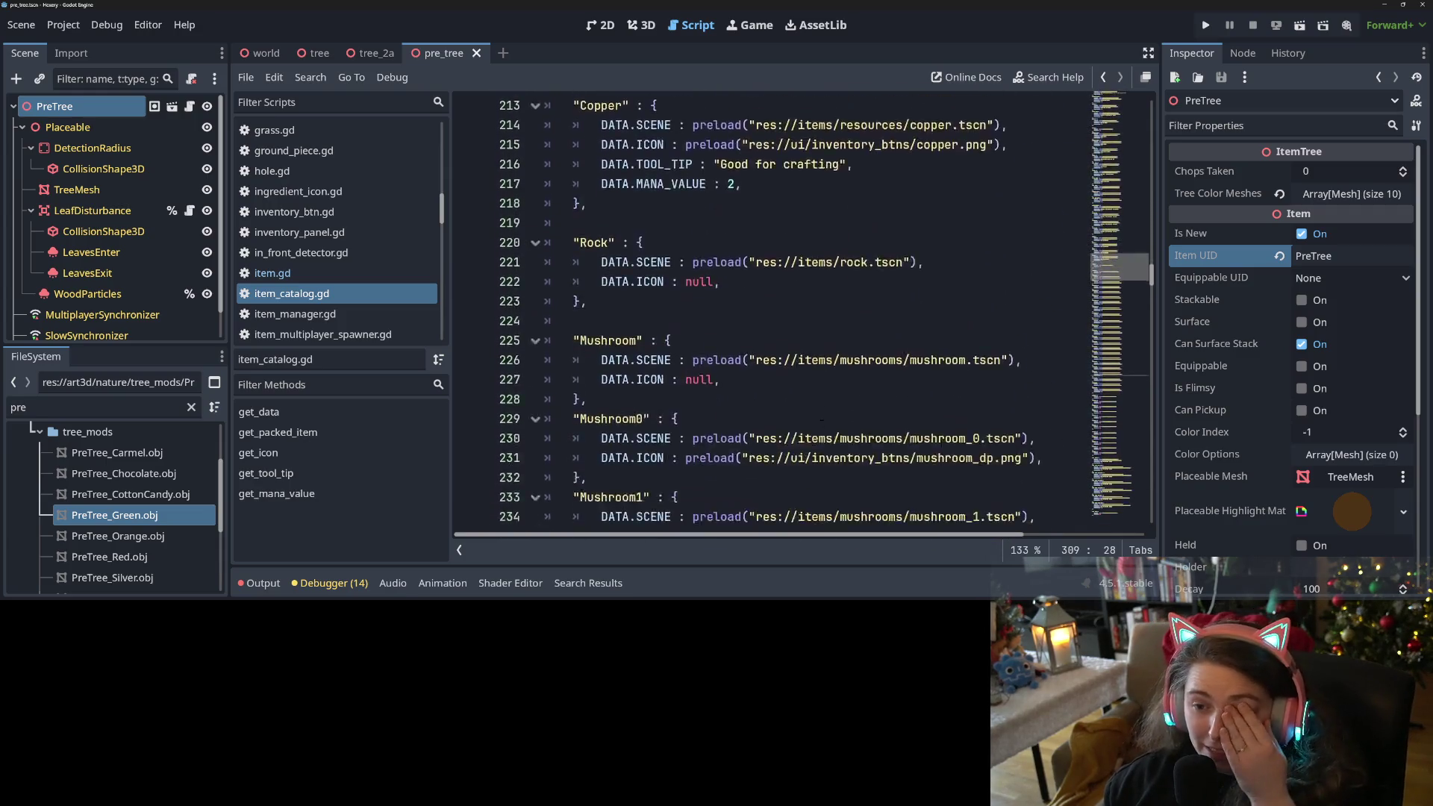
scroll(819, 420, down, 20)
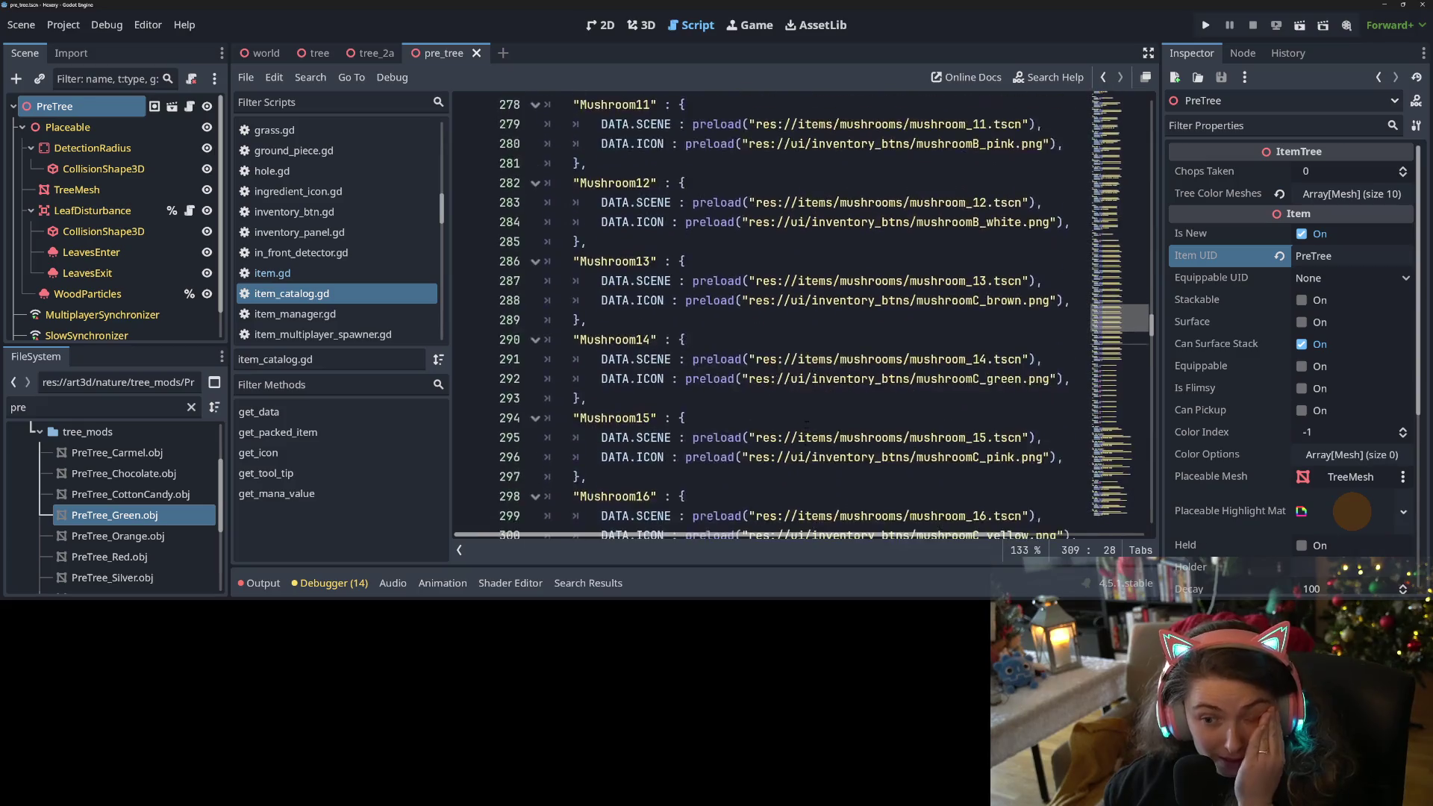
scroll(802, 424, down, 16)
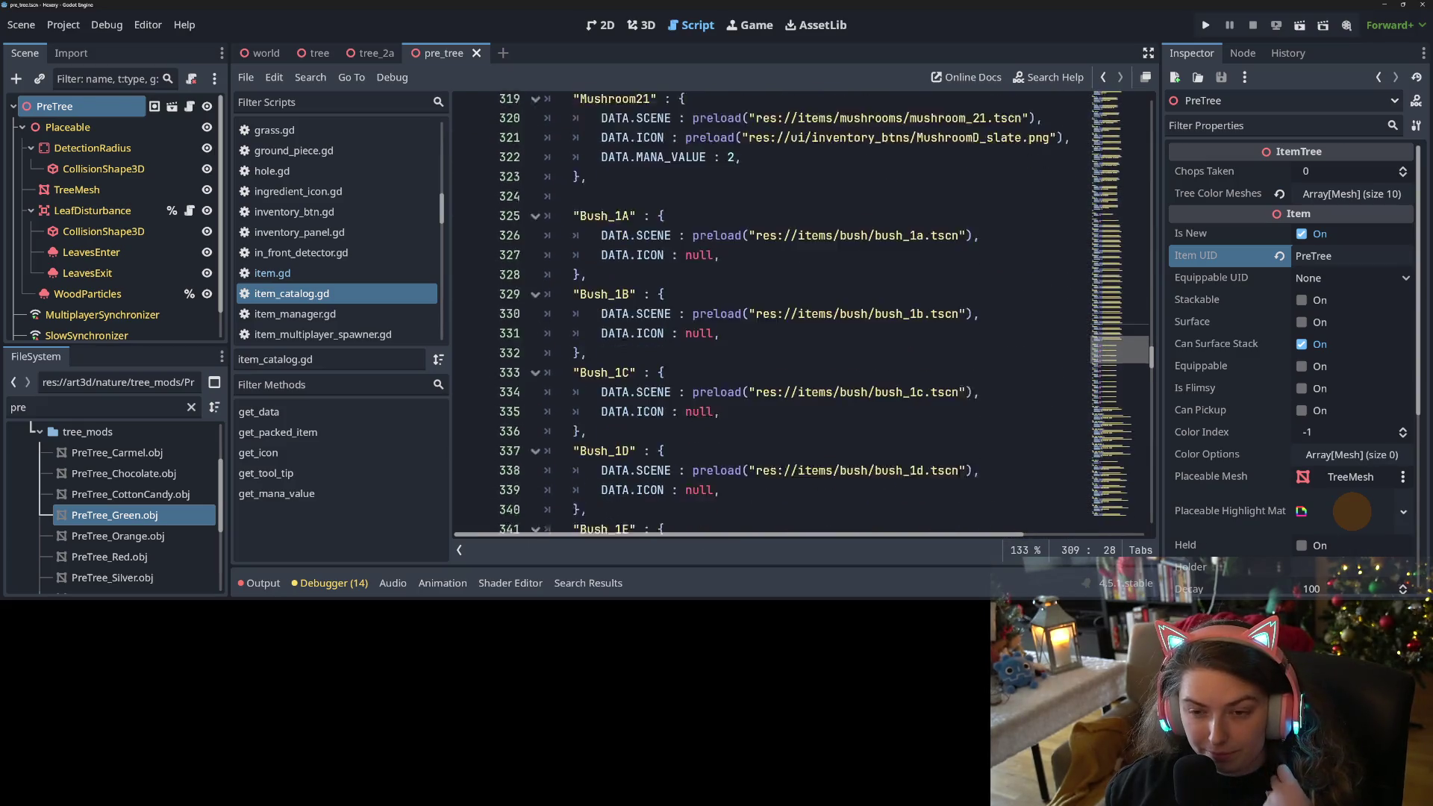
scroll(746, 313, down, 6)
scroll(746, 313, up, 7)
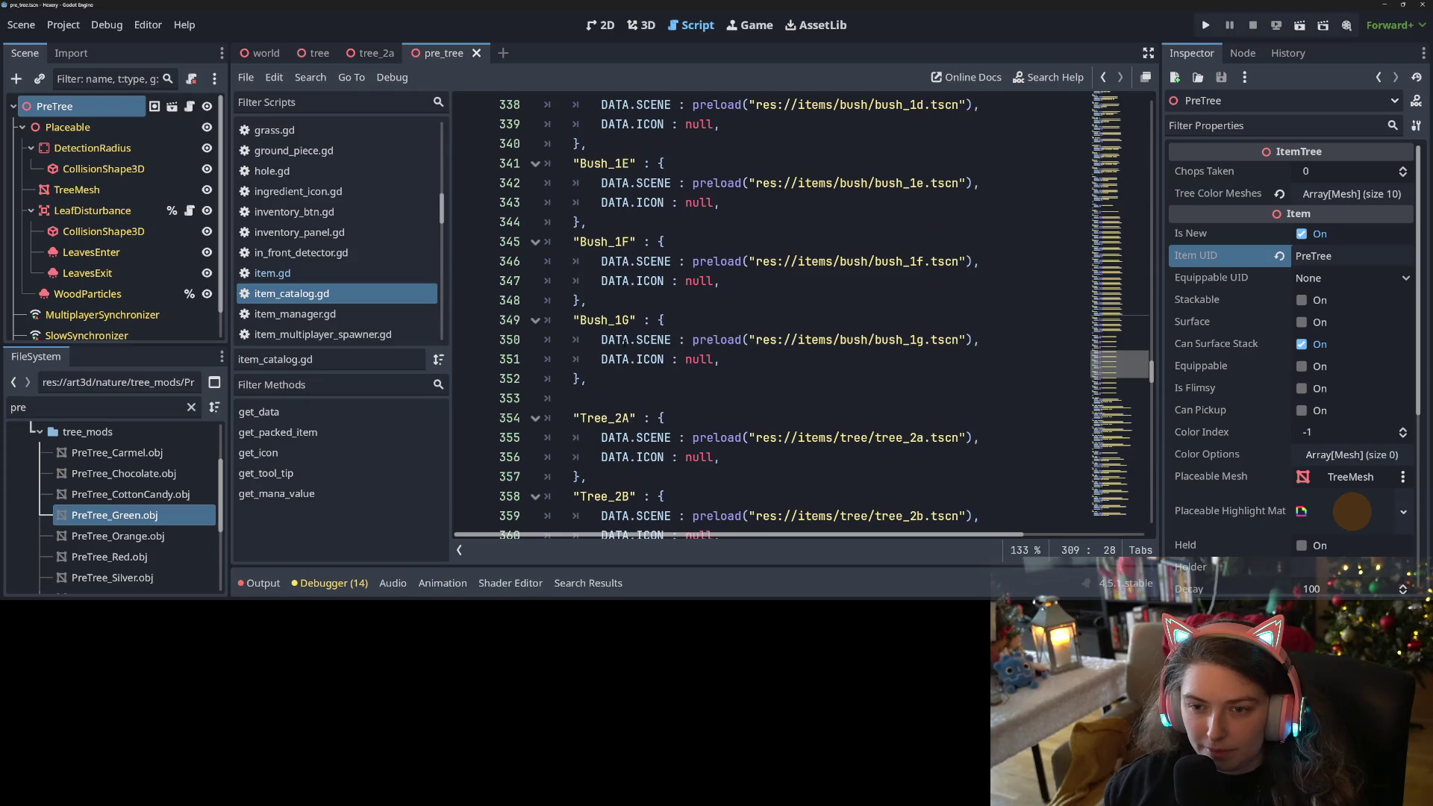
click(627, 404)
Insert a new "PreTree" : { entry block above Tree_2A.
key(ctrl+v)
key(ctrl+z)
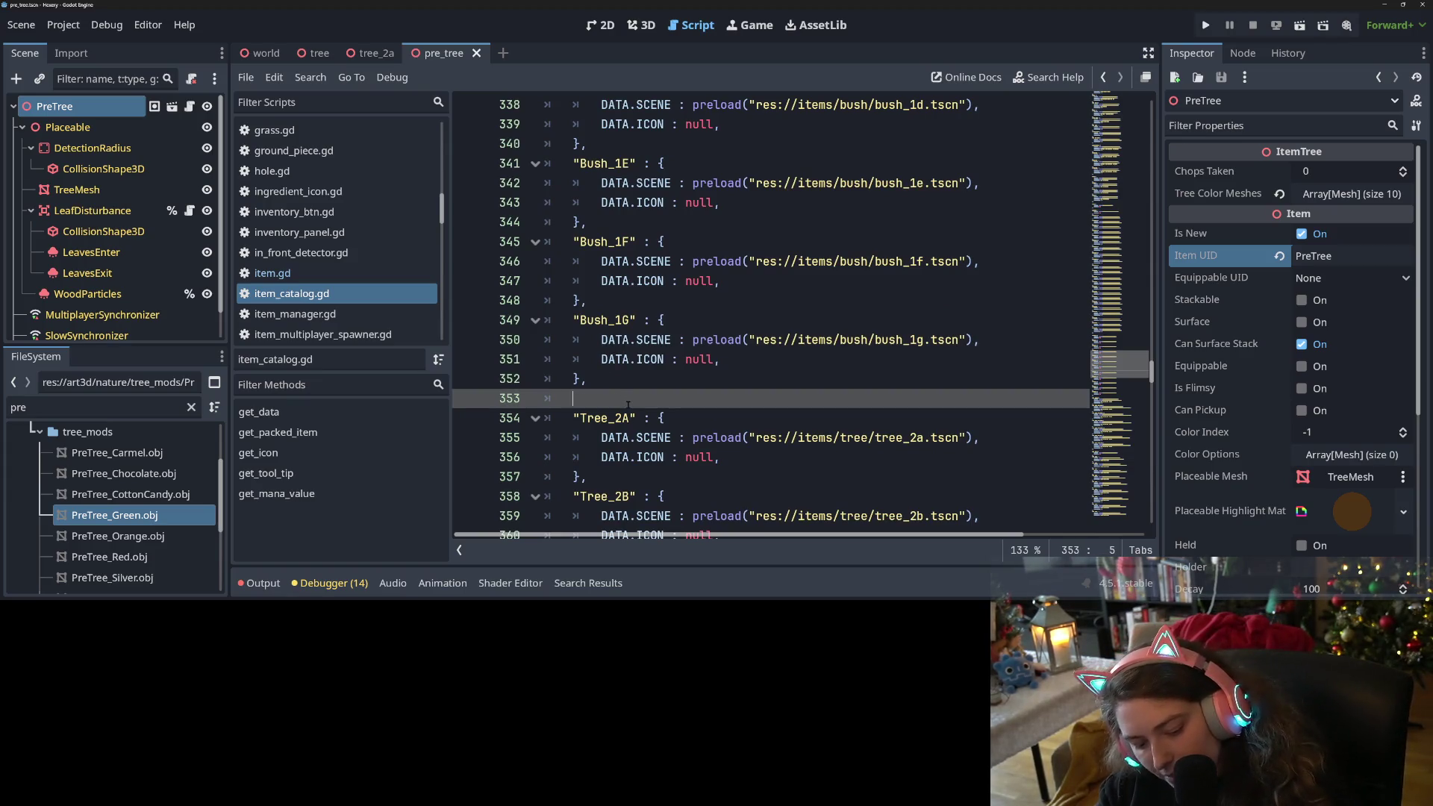
text(")
text(PreTree)
text(")
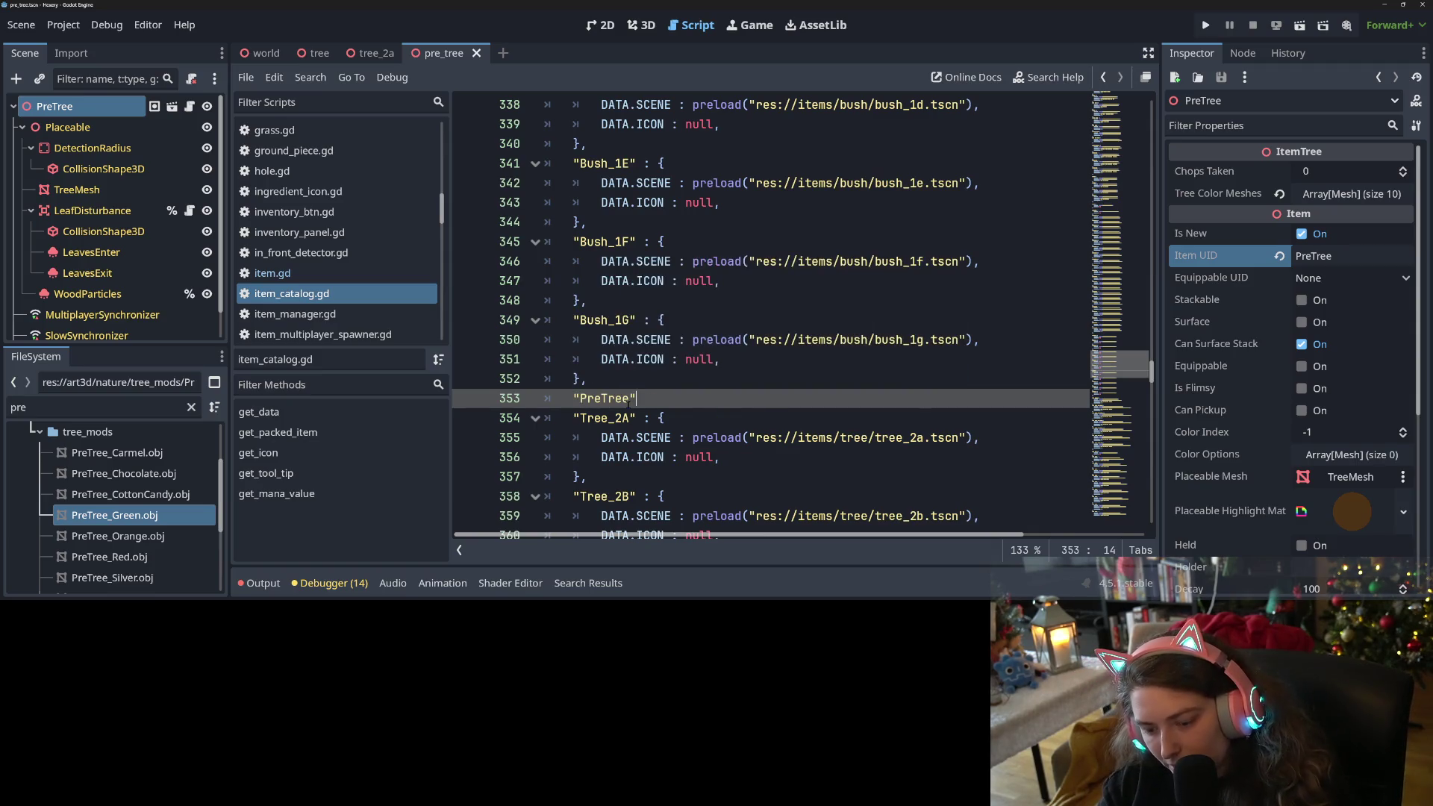
text( : {)
key(Return)
key(Down)
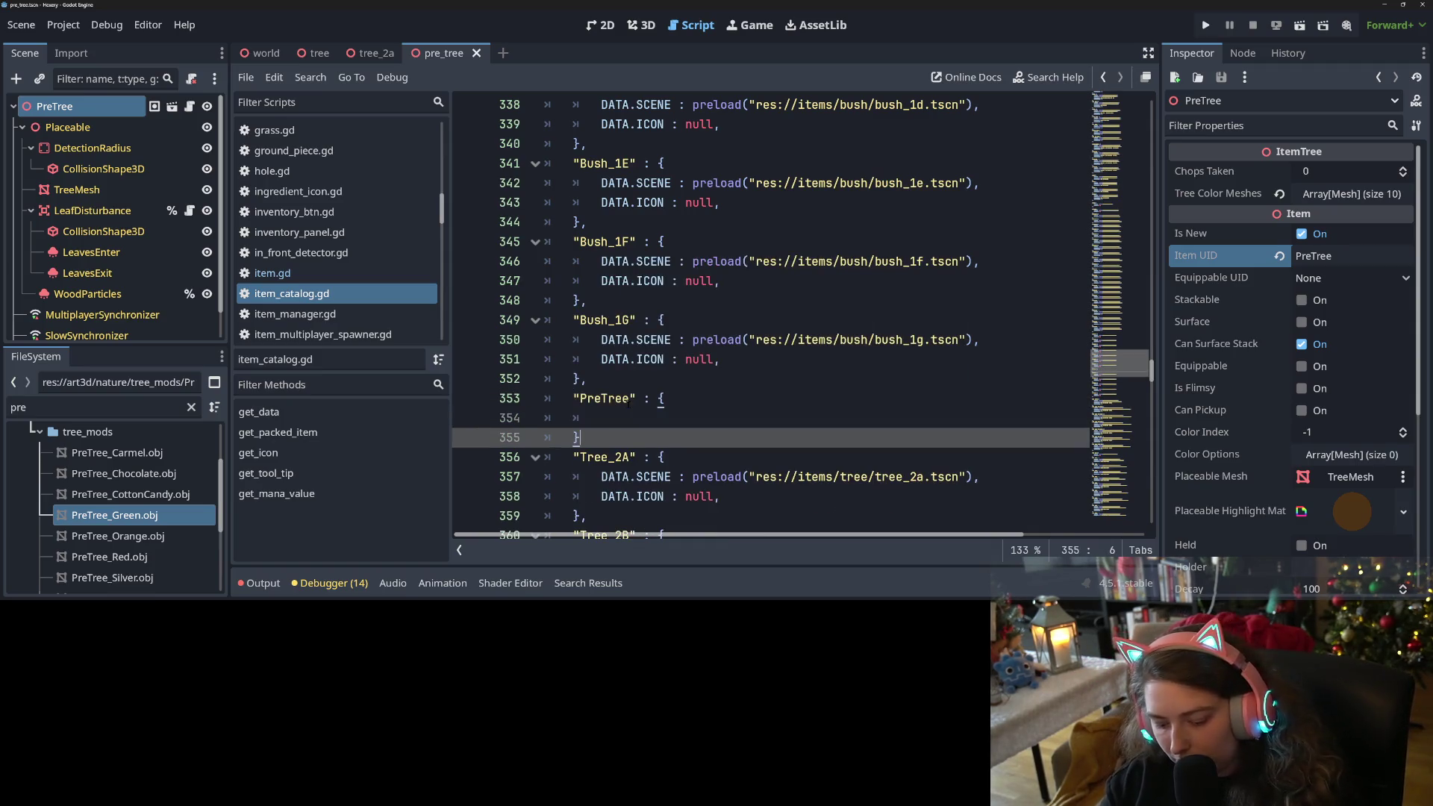
text(,)
click(647, 411)
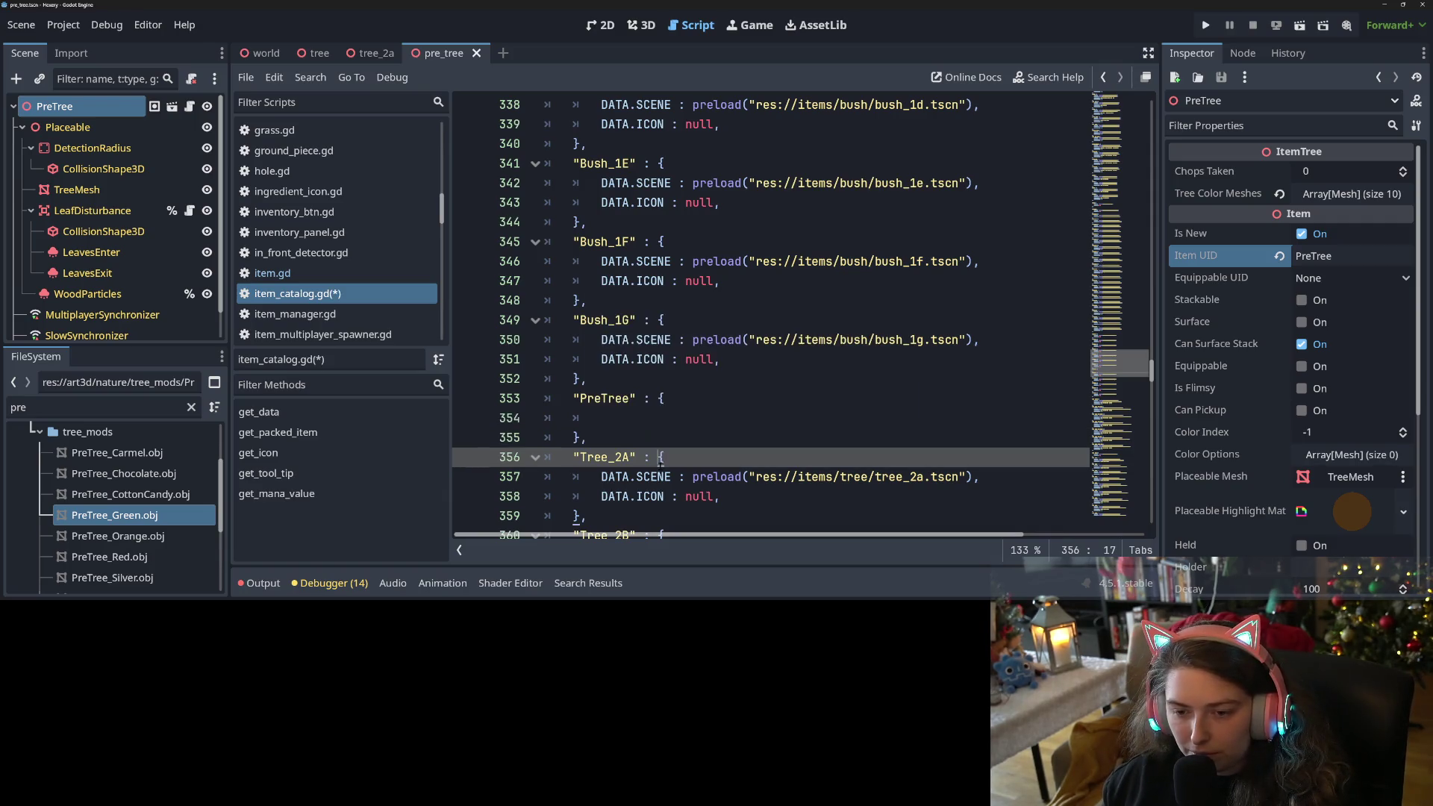
Fill the entry with DATA.SCENE : preload("res://items/tree/pre_tree.tscn"), and save.
text(DATA.S)
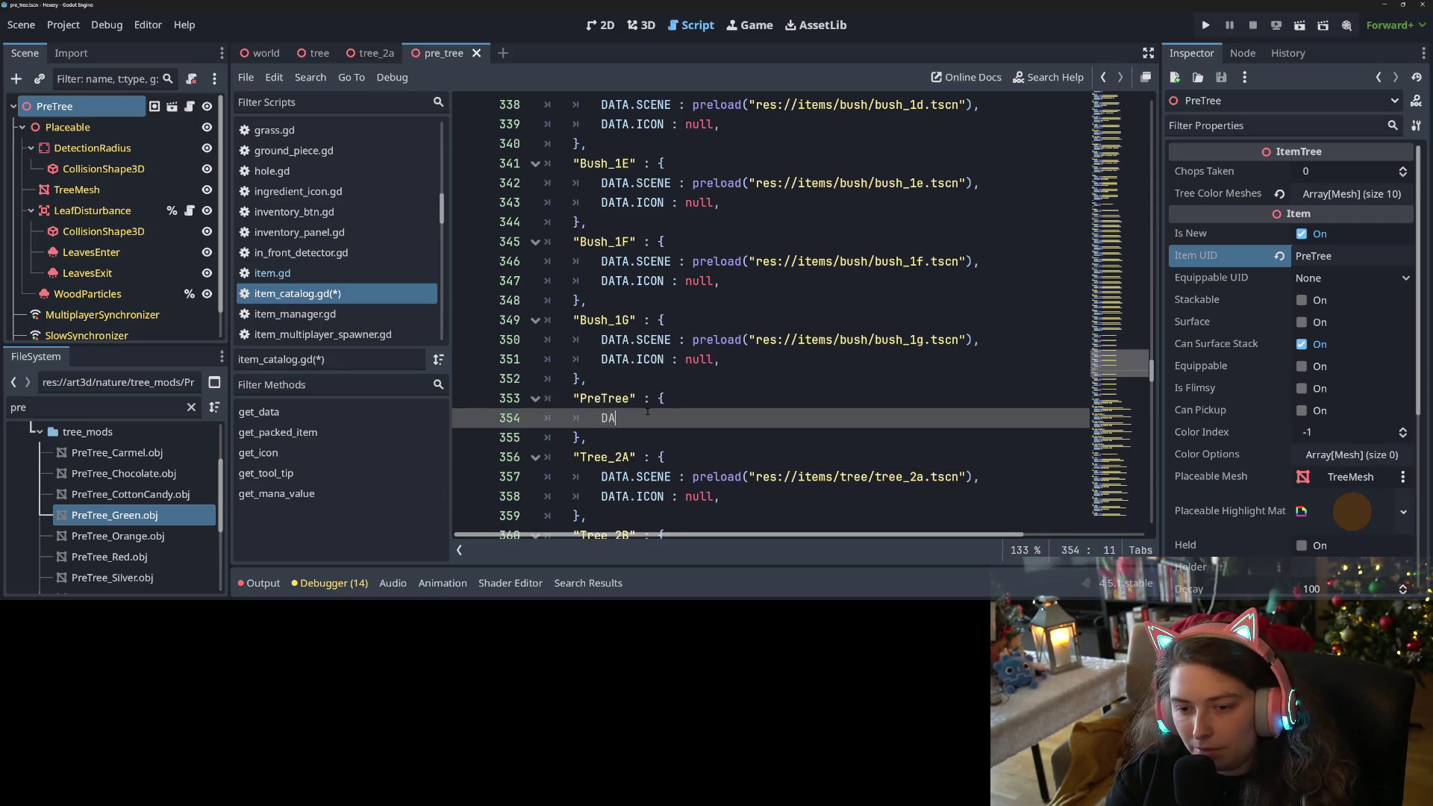
key(Return)
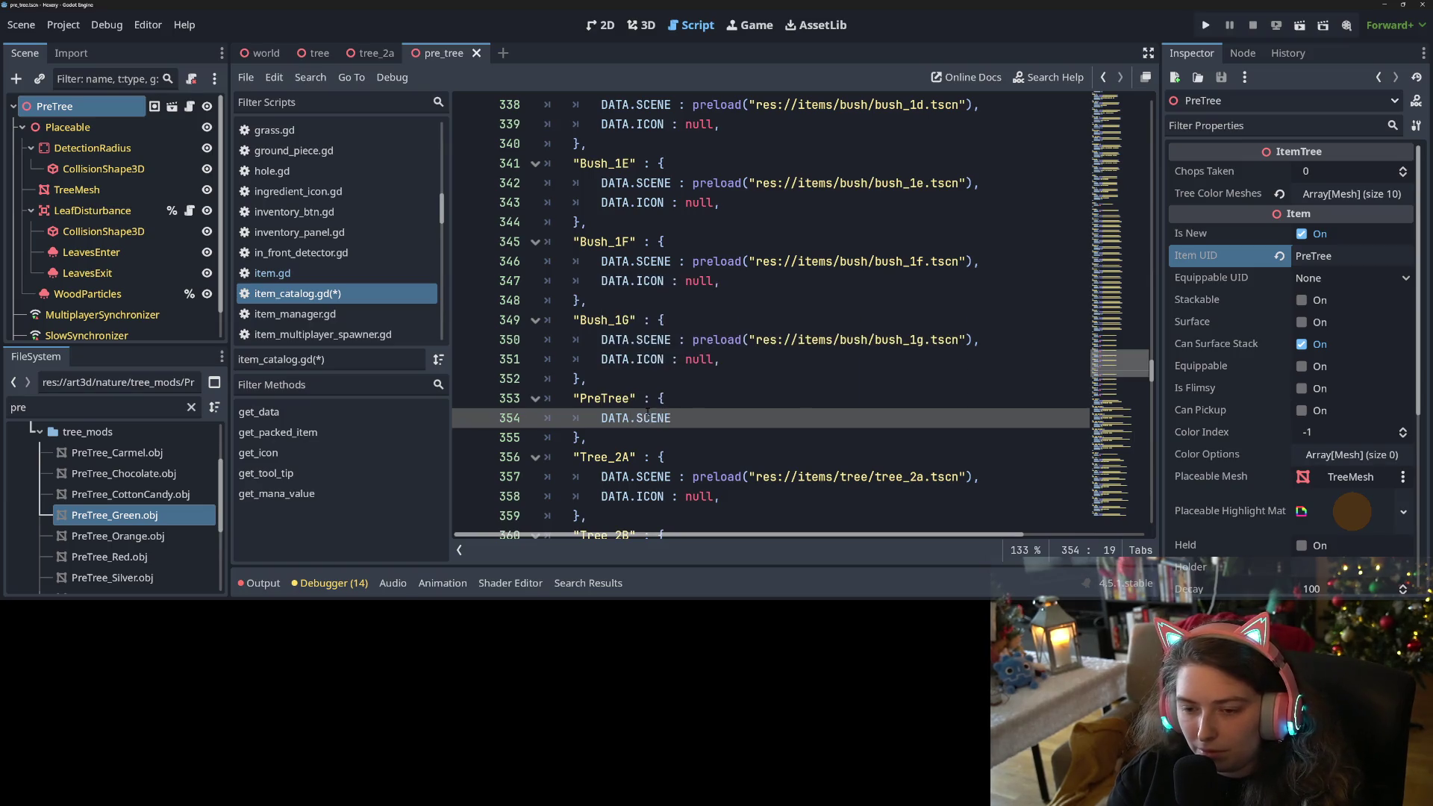
text( : pre)
key(Return)
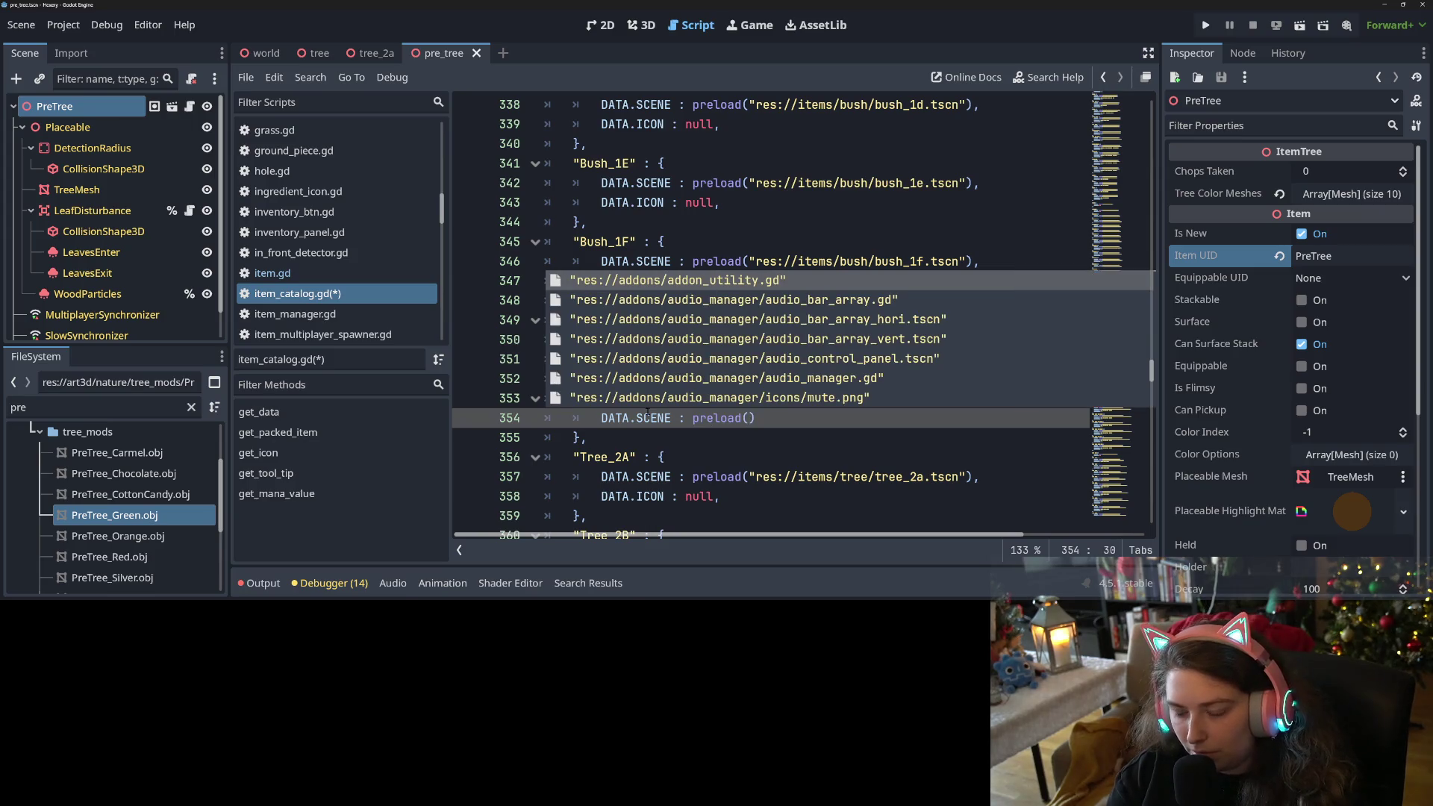
text(pretr)
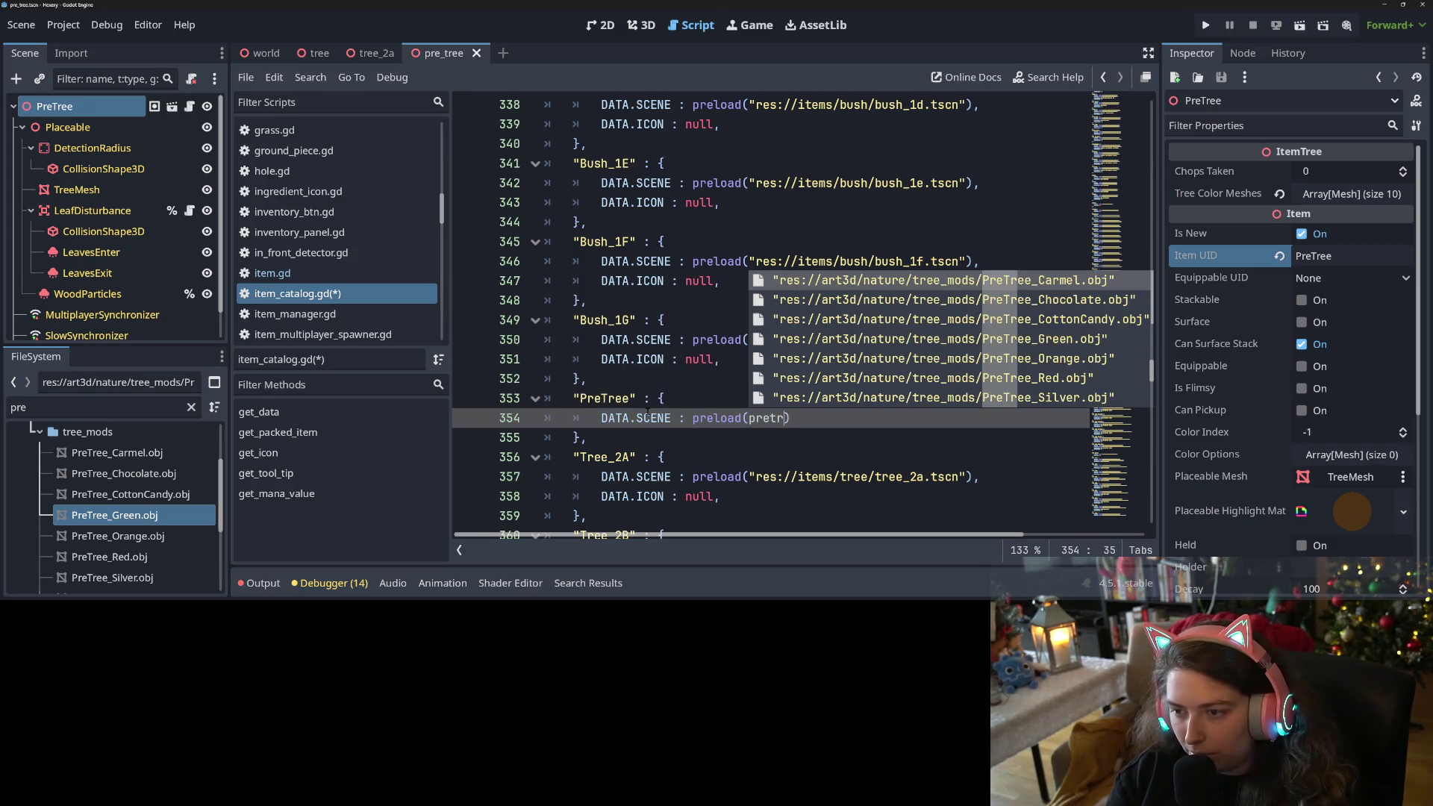
key(Down)
key(Down)
key(Down)
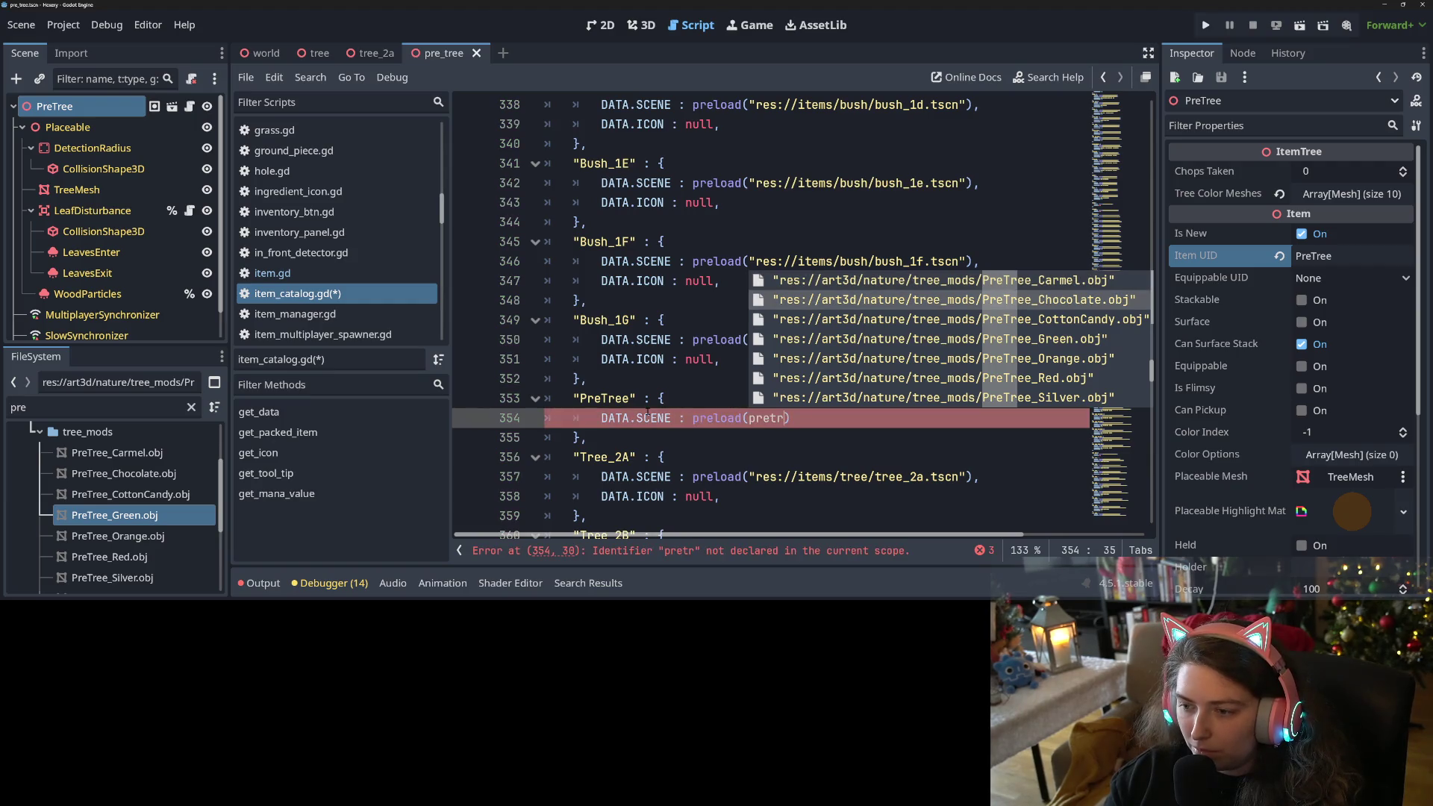
key(Return)
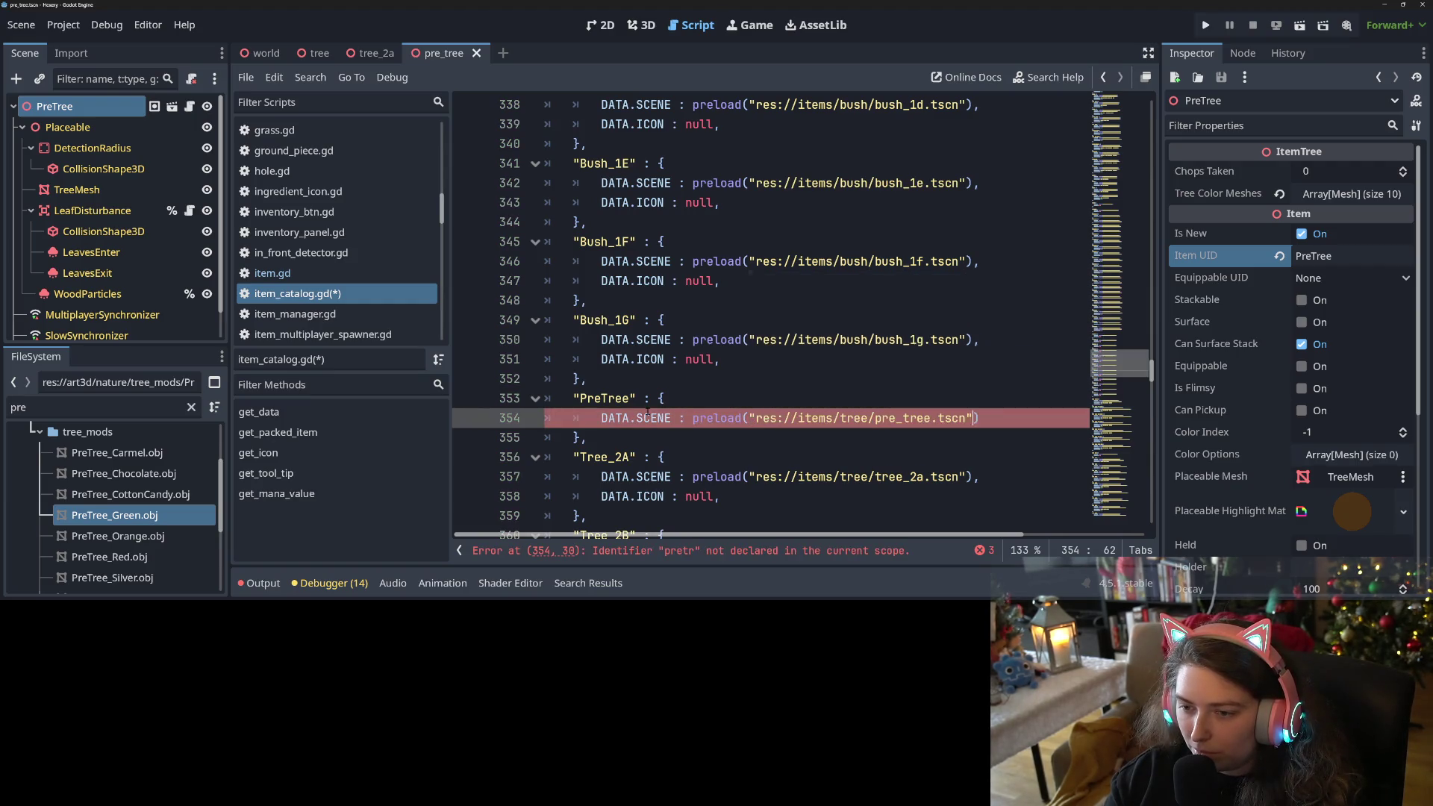
text(,)
key(ctrl+s)
Compare the PreTree entry against the Bush_1G line and save item_catalog.gd again.
click(705, 340)
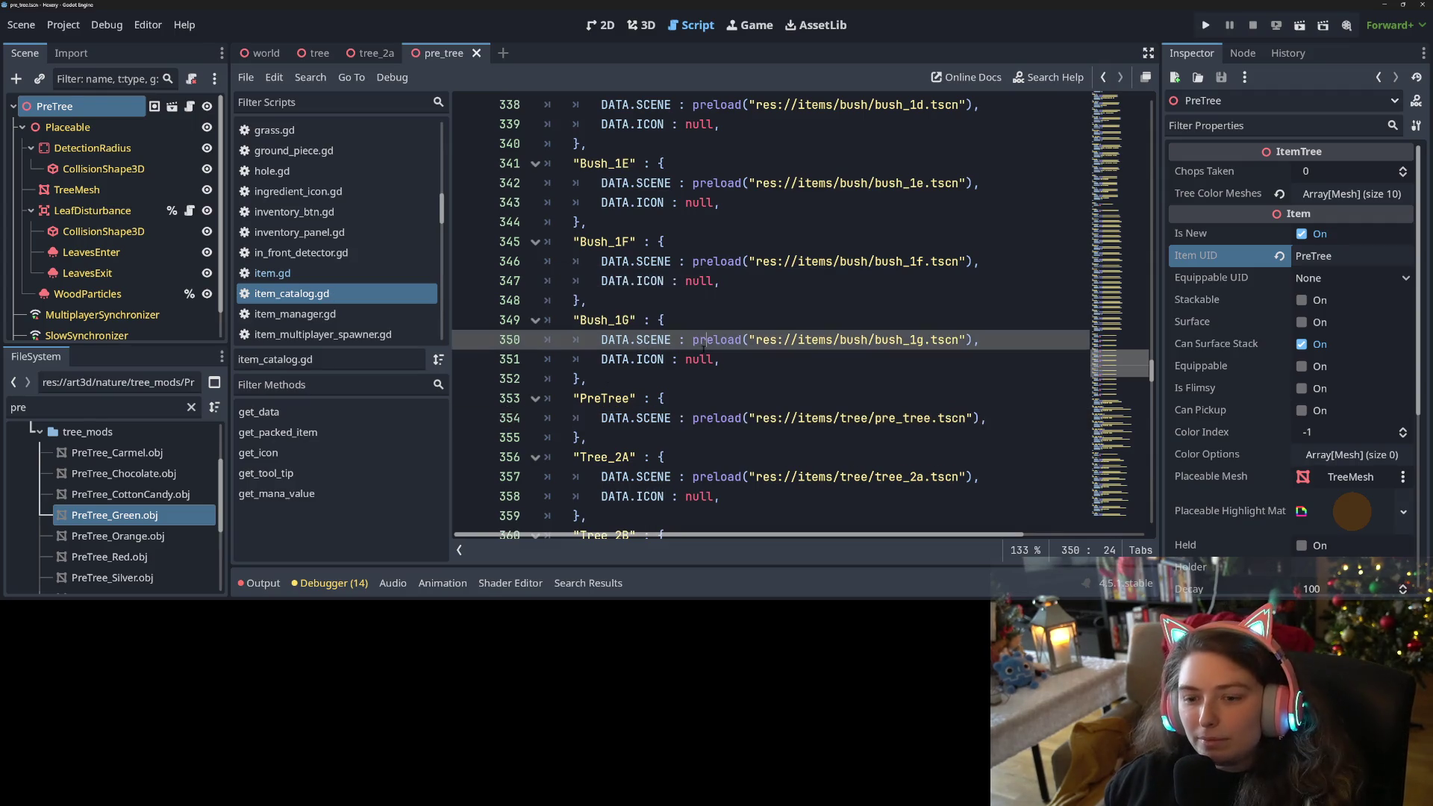
drag(572, 397, 635, 398)
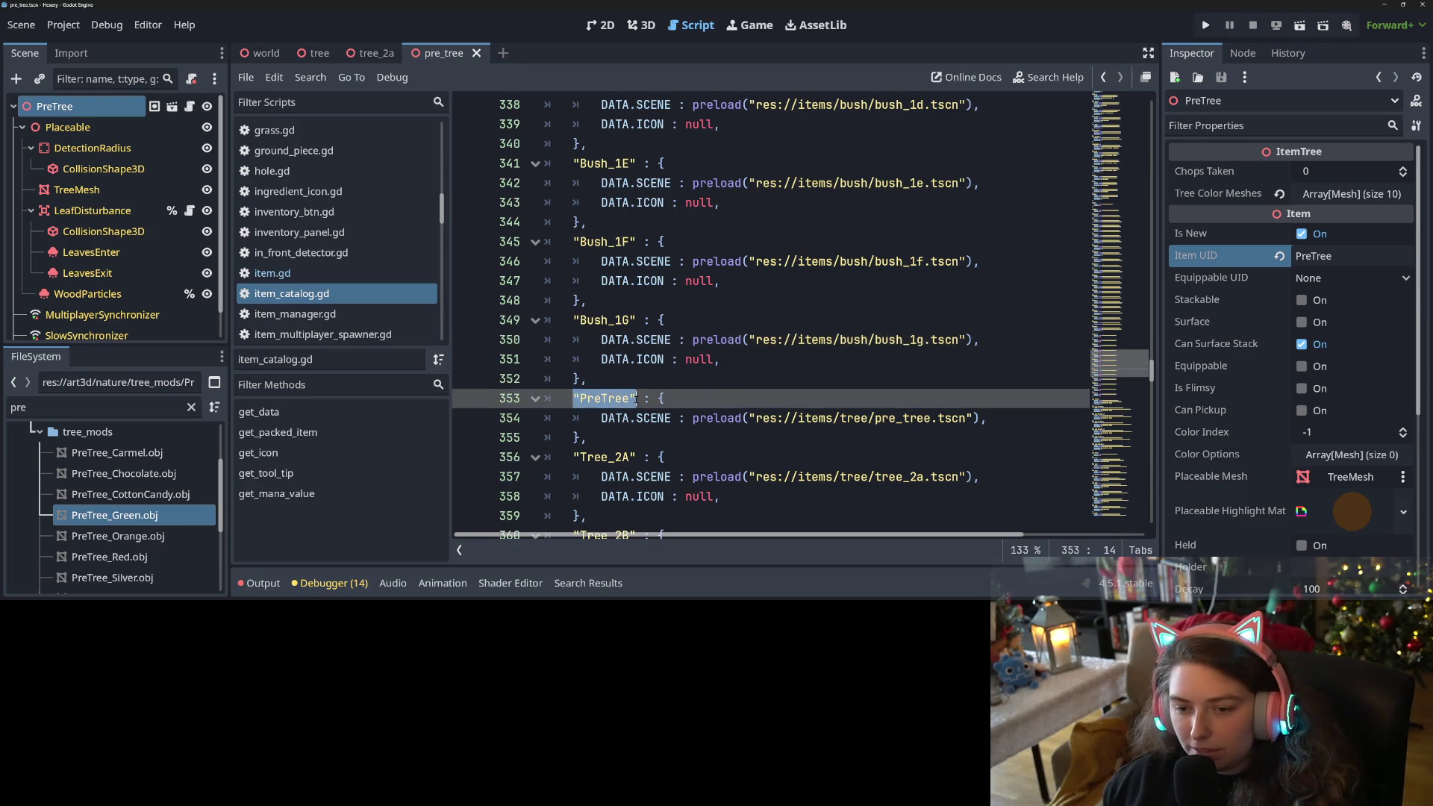
click(704, 359)
key(ctrl+s)
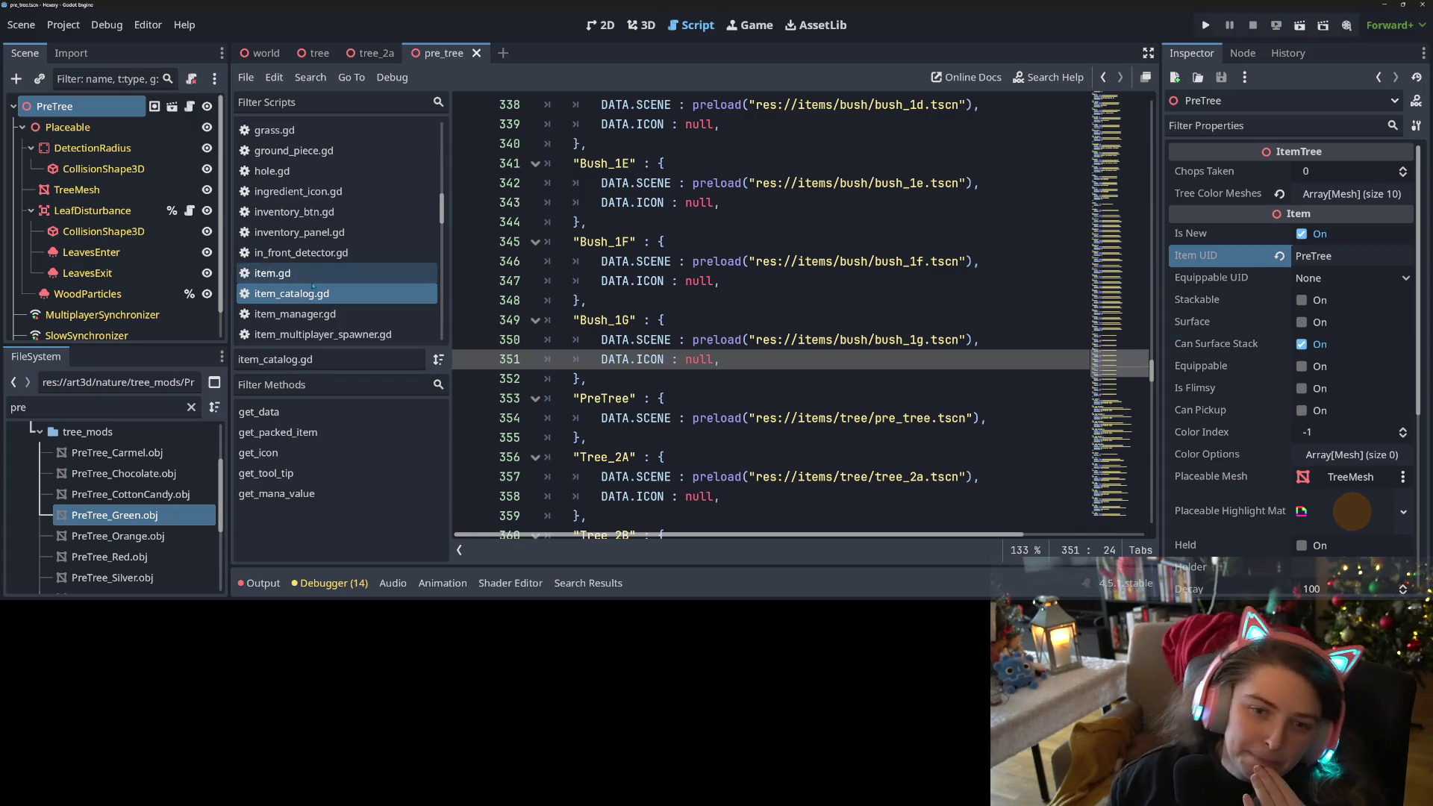
scroll(314, 287, up, 3)
scroll(314, 286, up, 10)
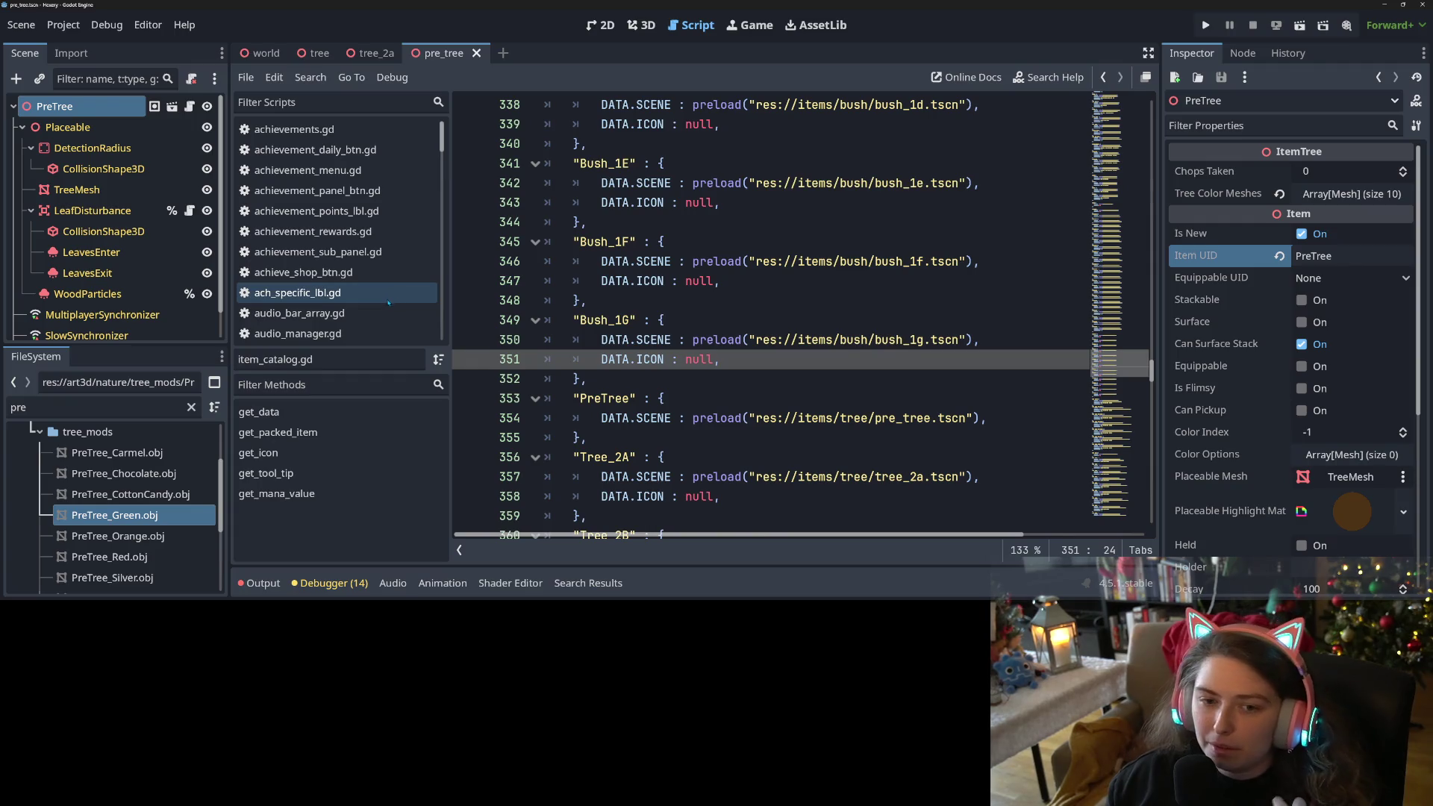
scroll(387, 284, down, 5)
scroll(385, 249, down, 10)
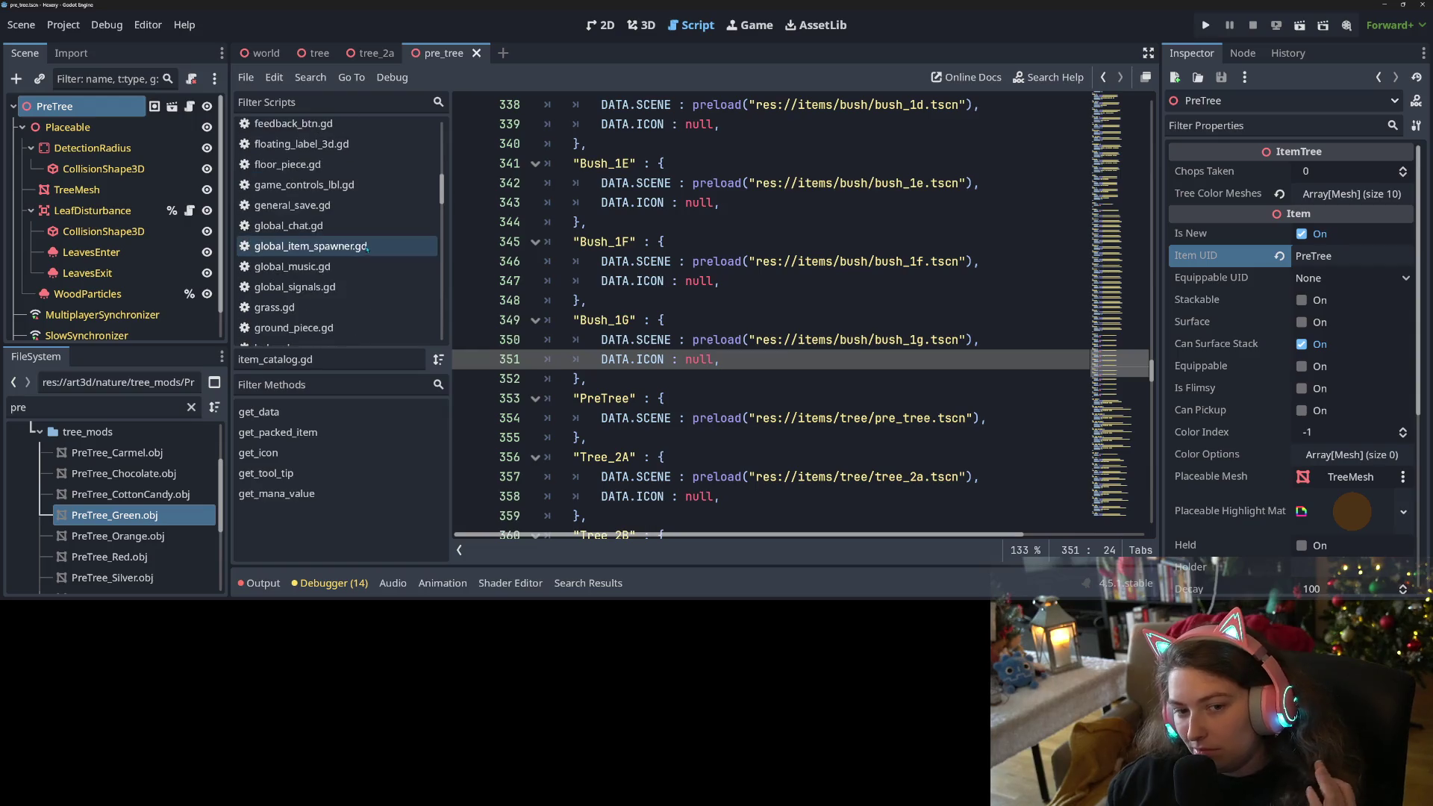
scroll(366, 247, down, 5)
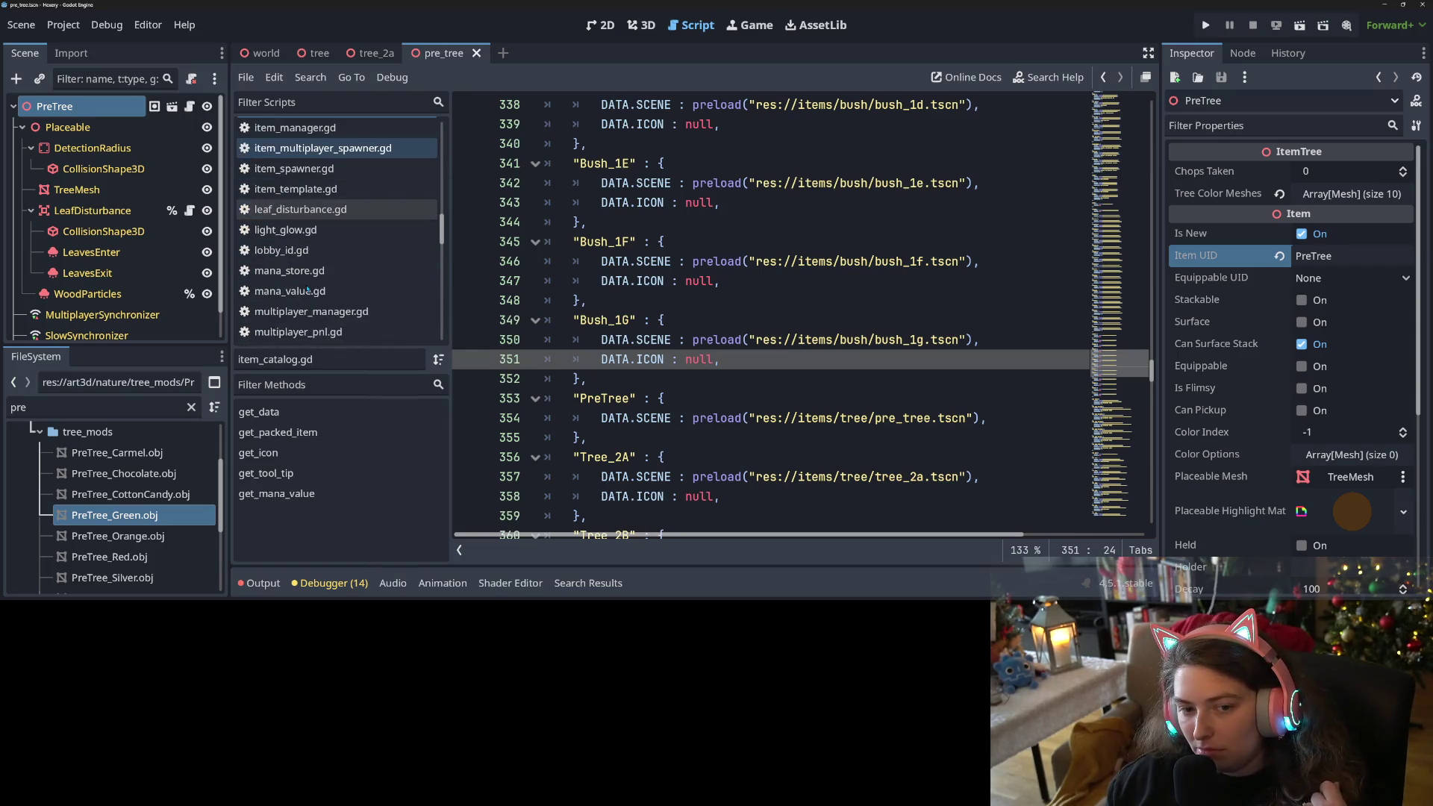
scroll(307, 291, down, 8)
scroll(308, 290, down, 3)
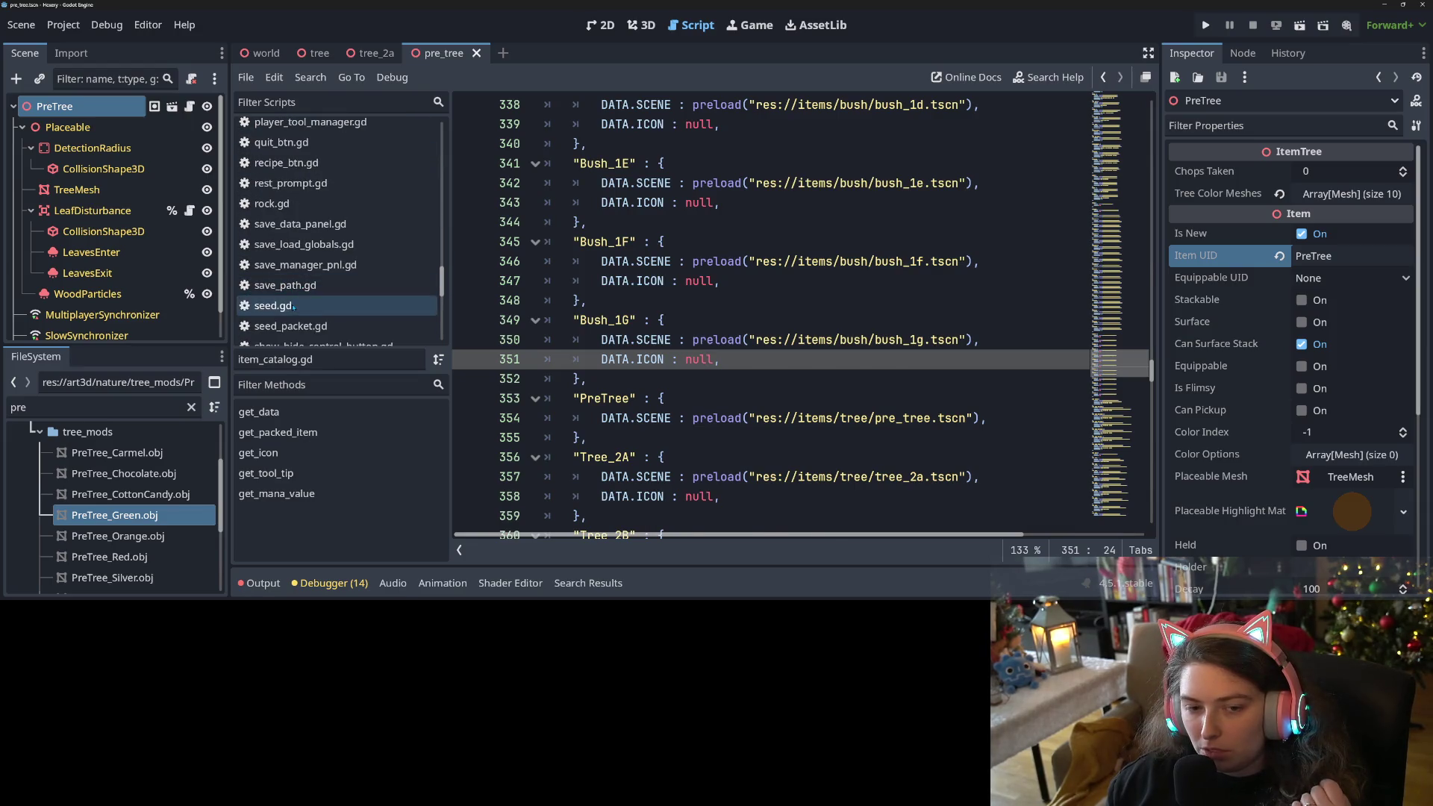
click(293, 306)
scroll(694, 389, down, 3)
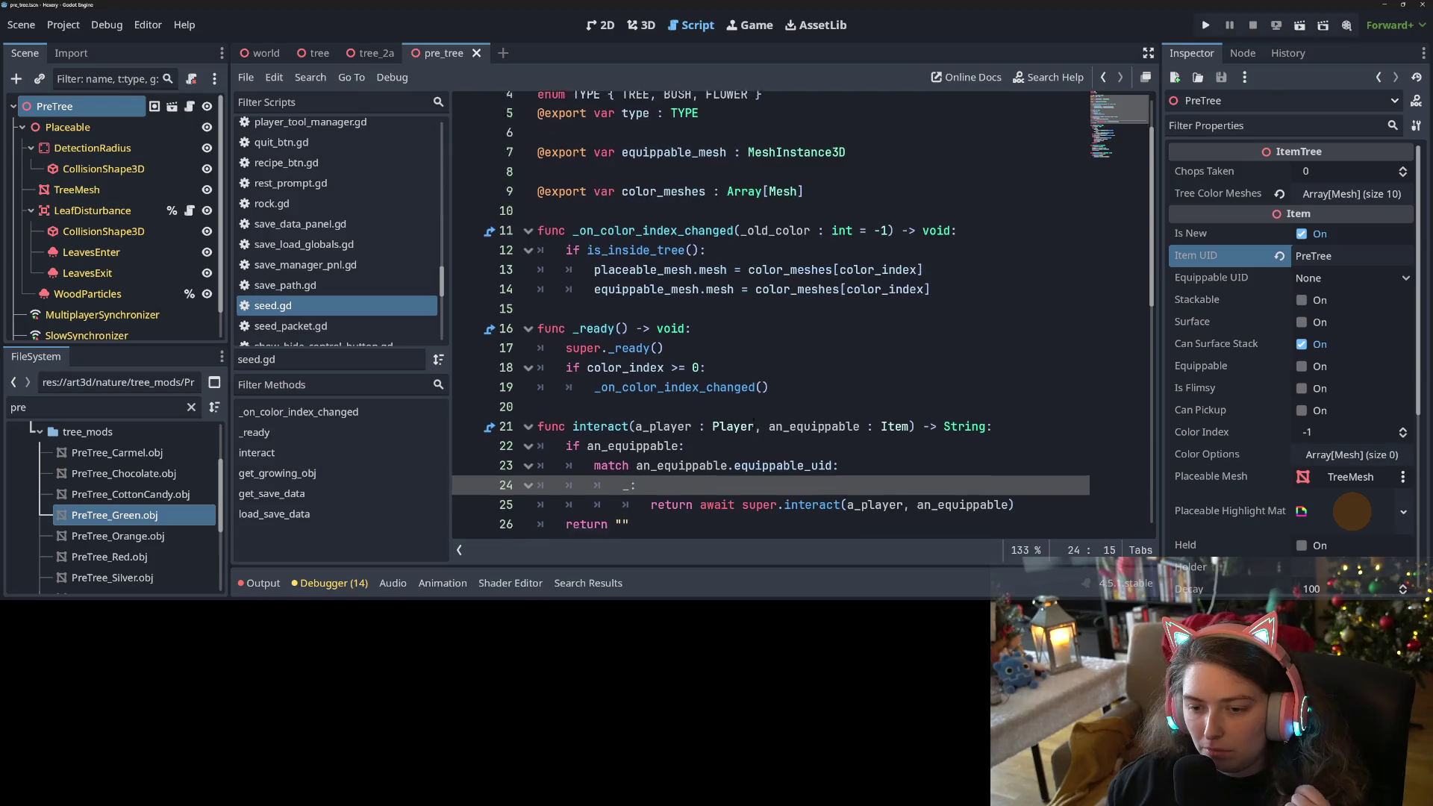
click(773, 398)
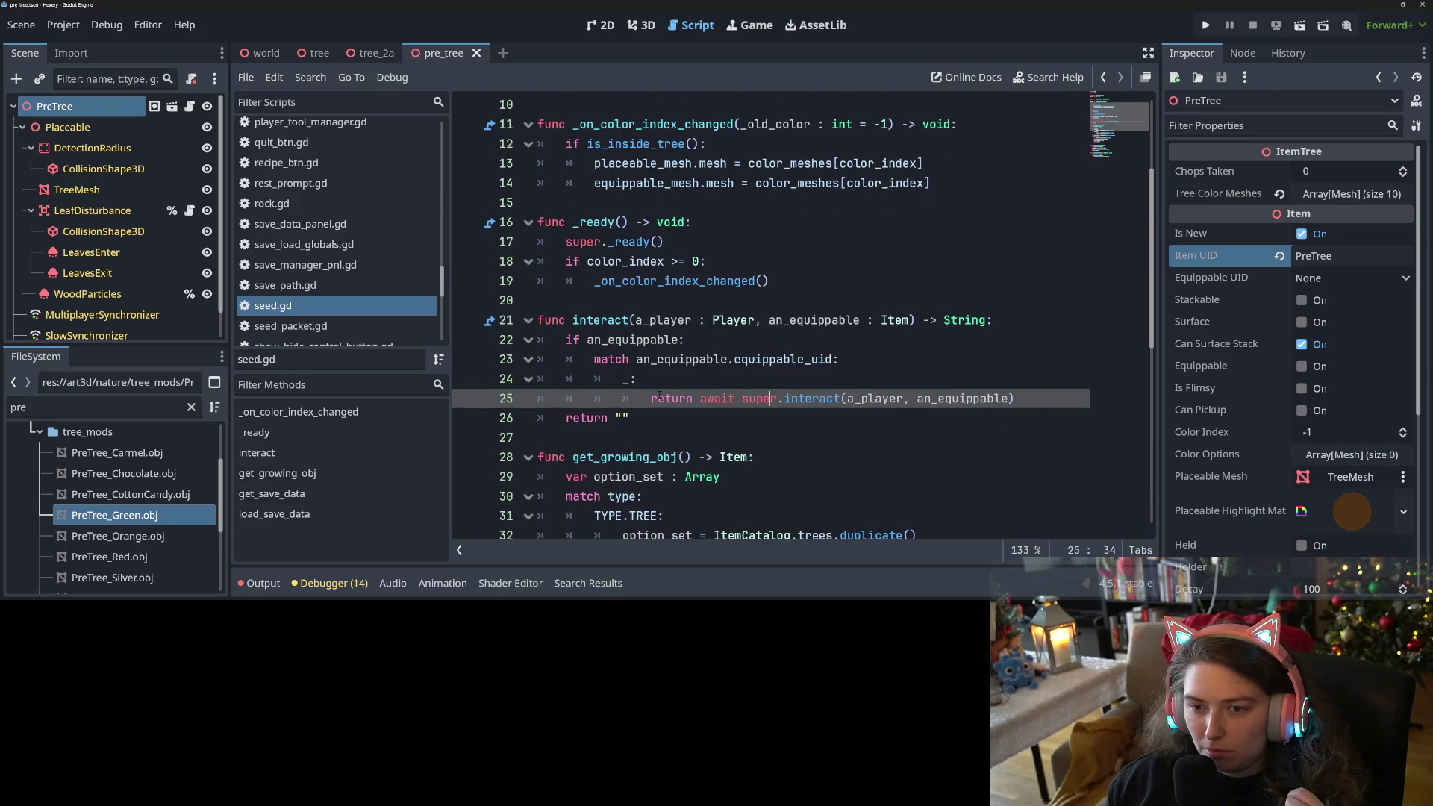
scroll(659, 394, down, 5)
click(720, 359)
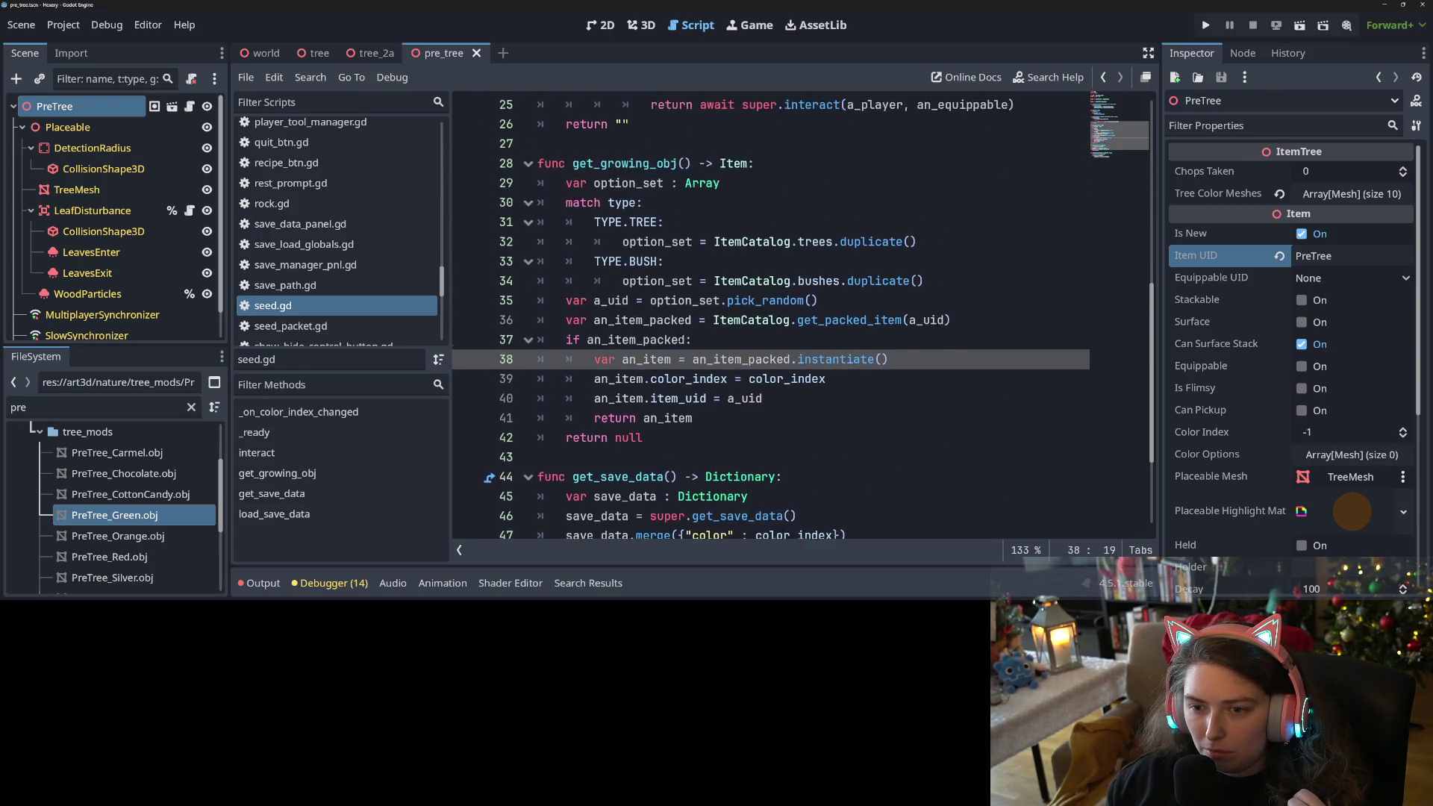
click(804, 300)
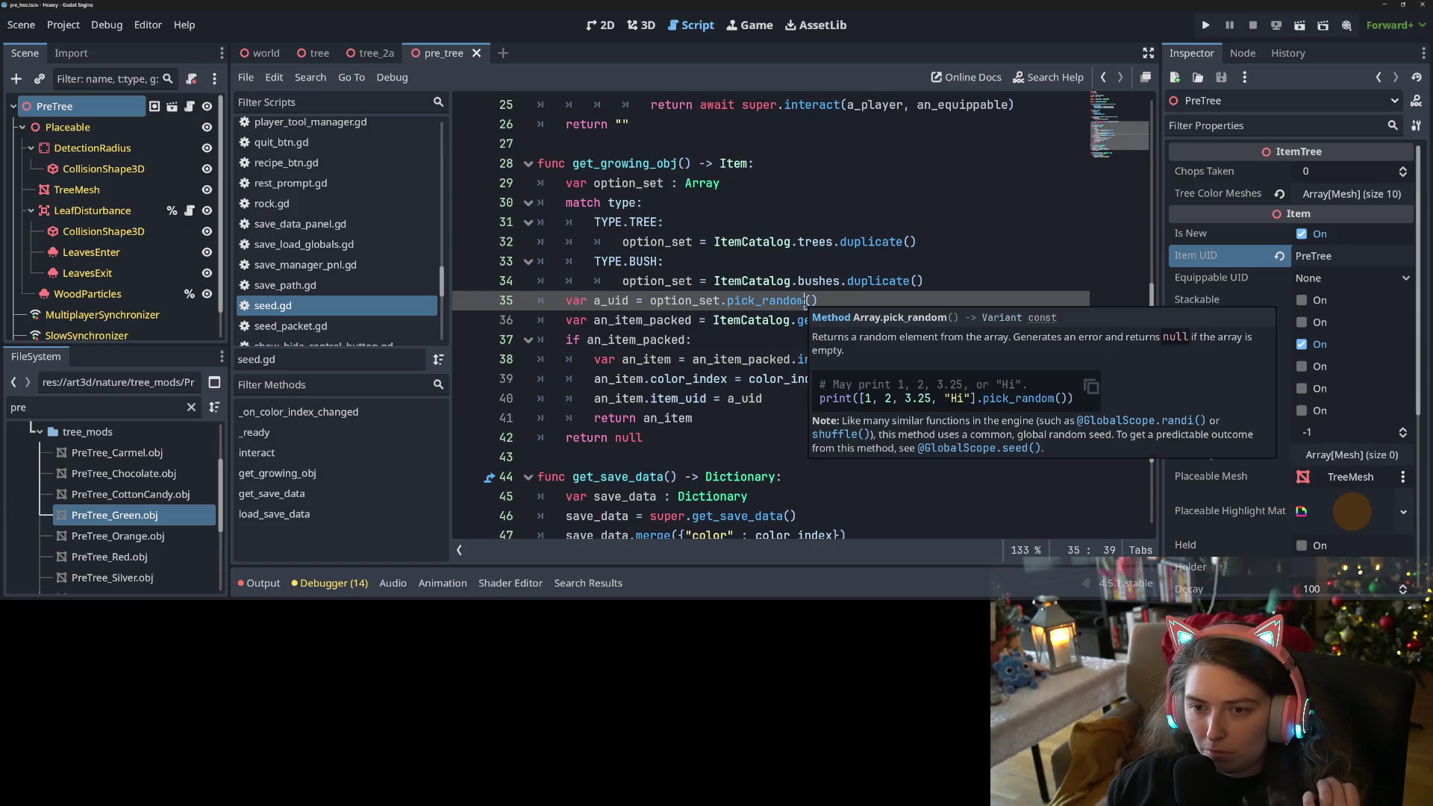
click(763, 242)
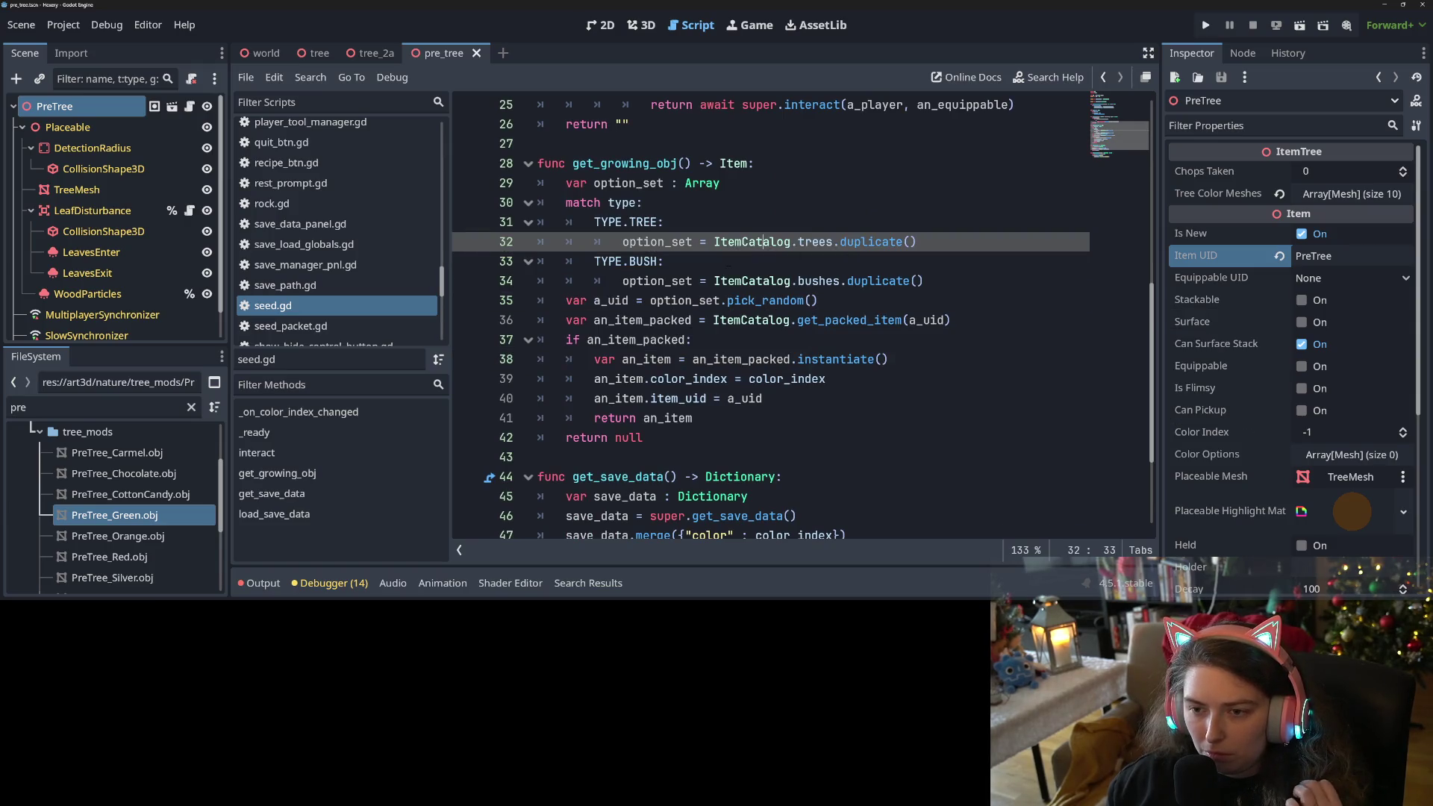
double_click(662, 242)
mouse_move(754, 243)
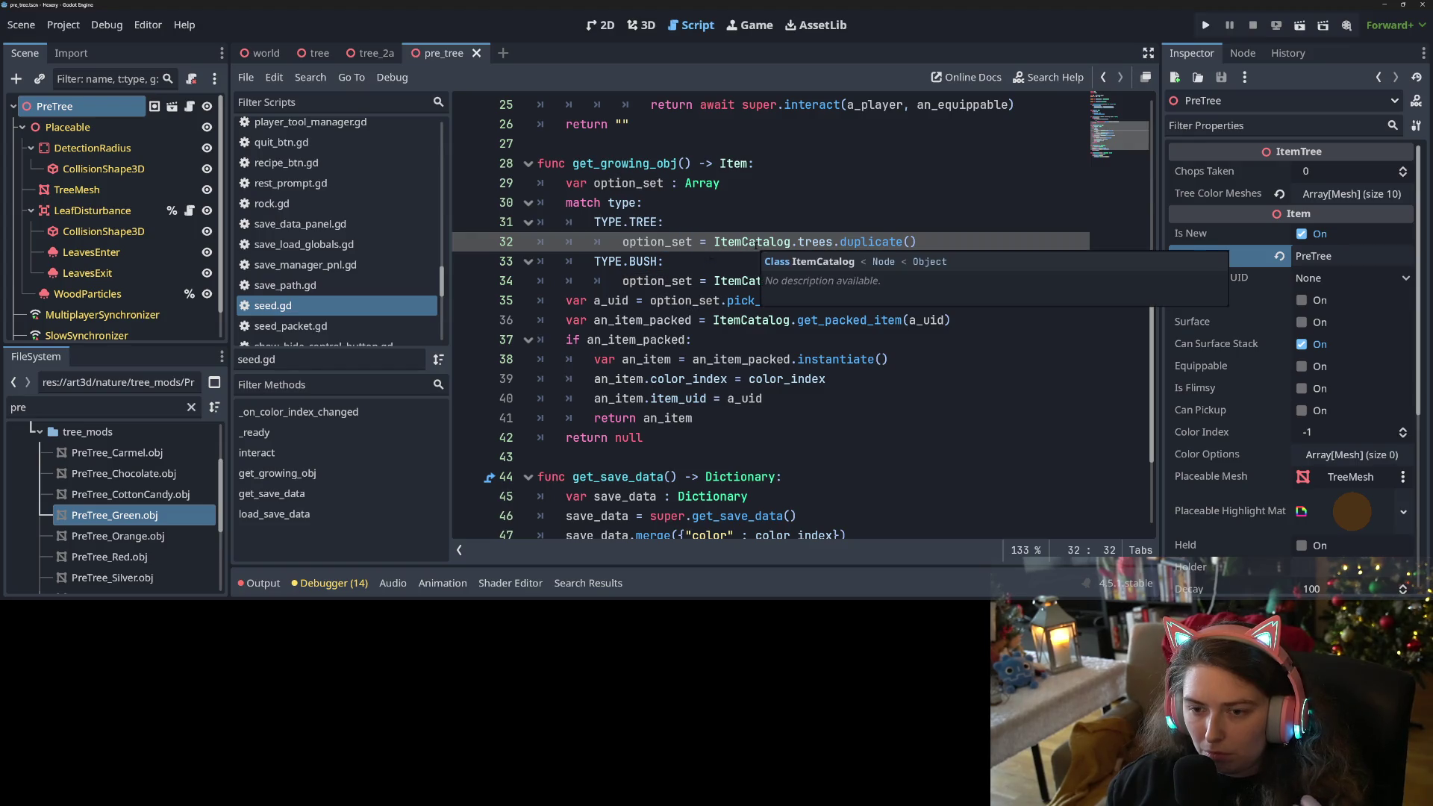
click(566, 202)
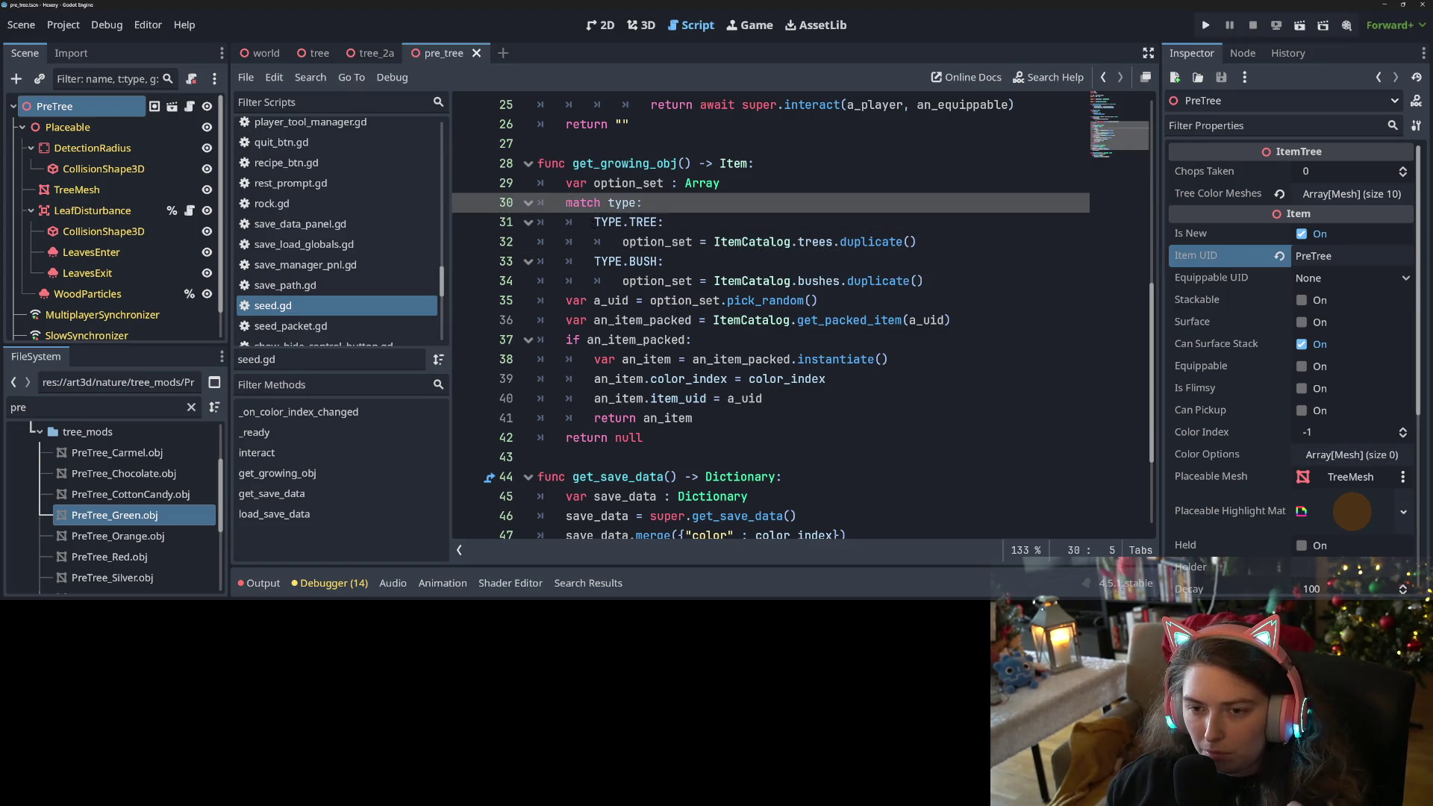
drag(595, 221, 701, 242)
click(702, 242)
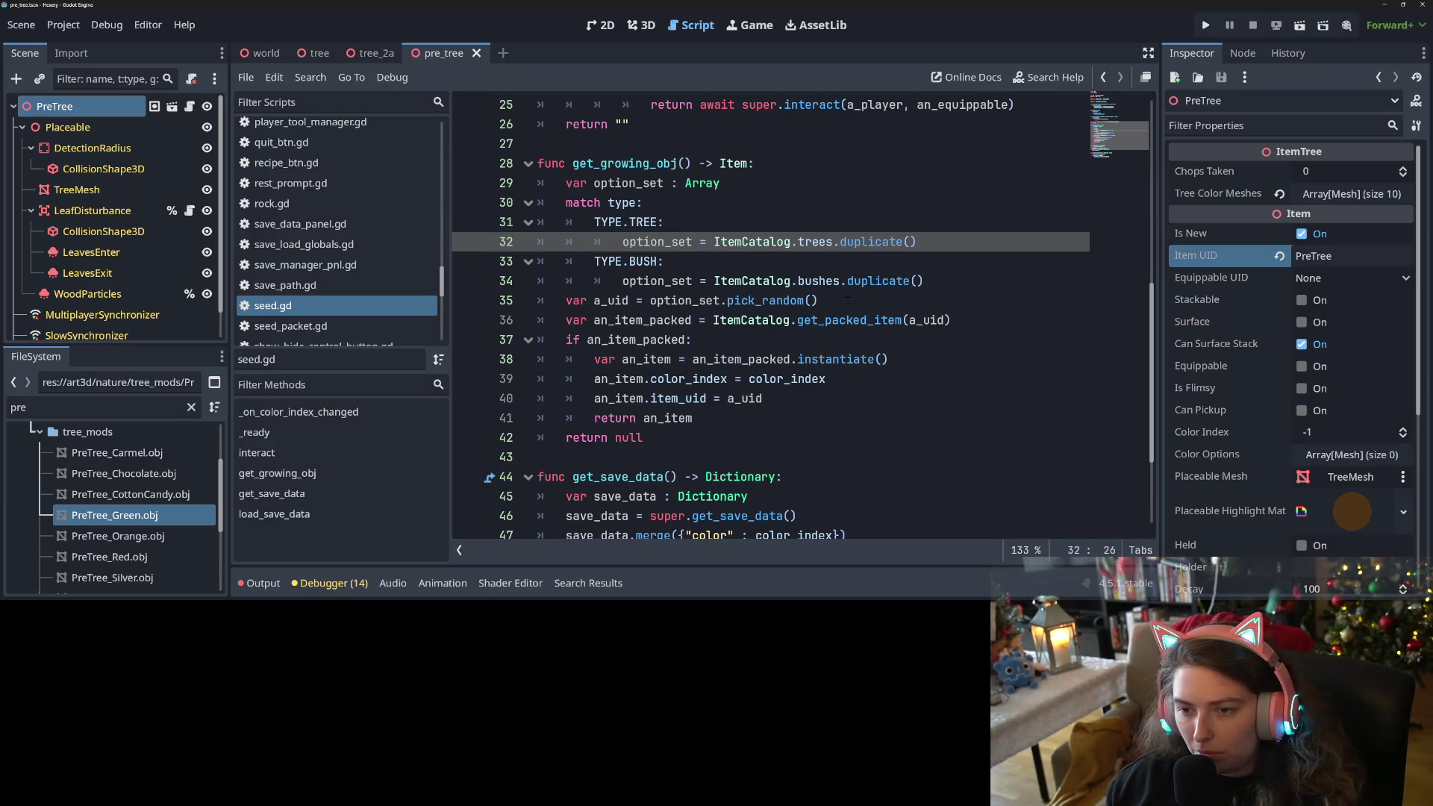
key(ctrl+space)
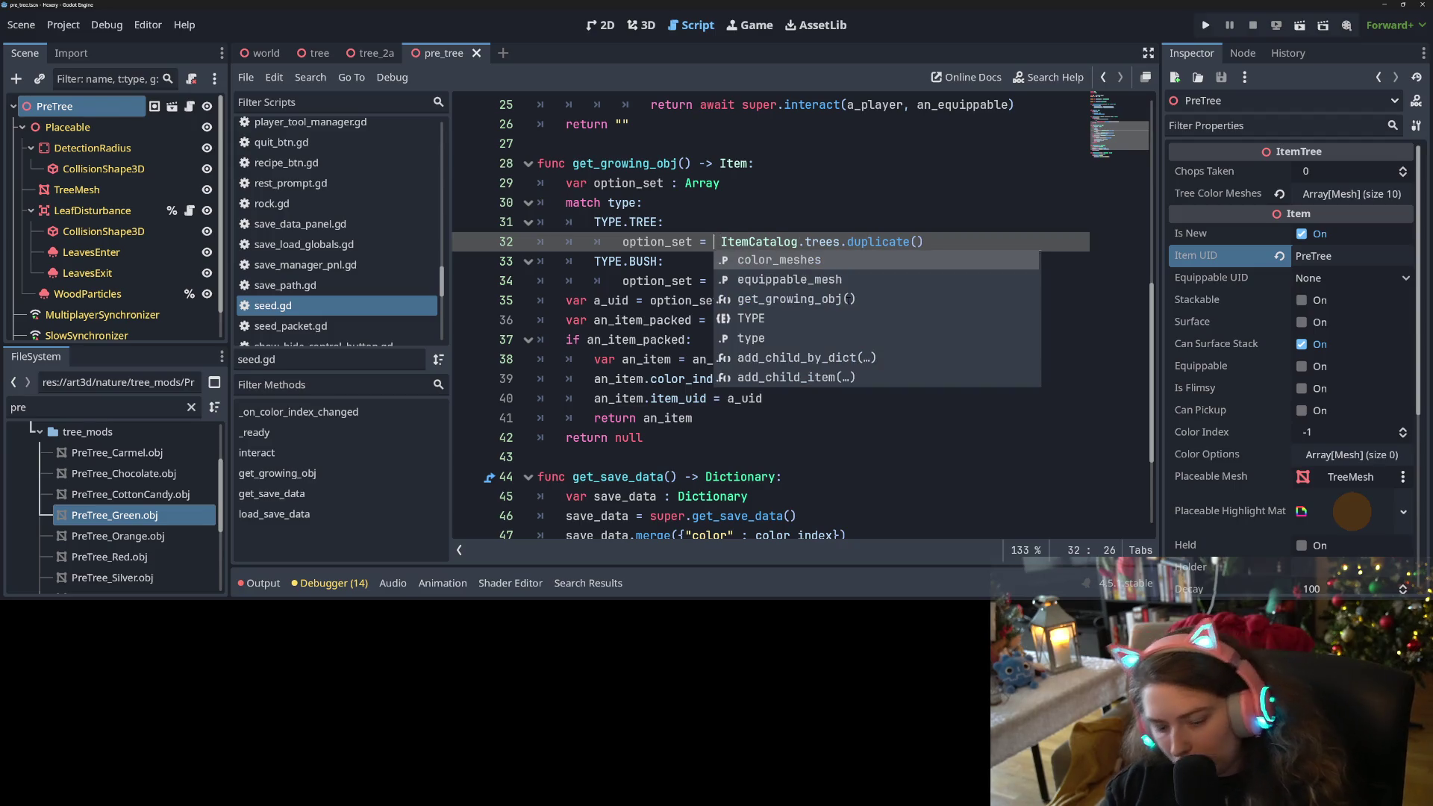
Change line 32 of seed.gd to option_set = ["PreTree"] with the catalog lookup commented out, and save.
text(I)
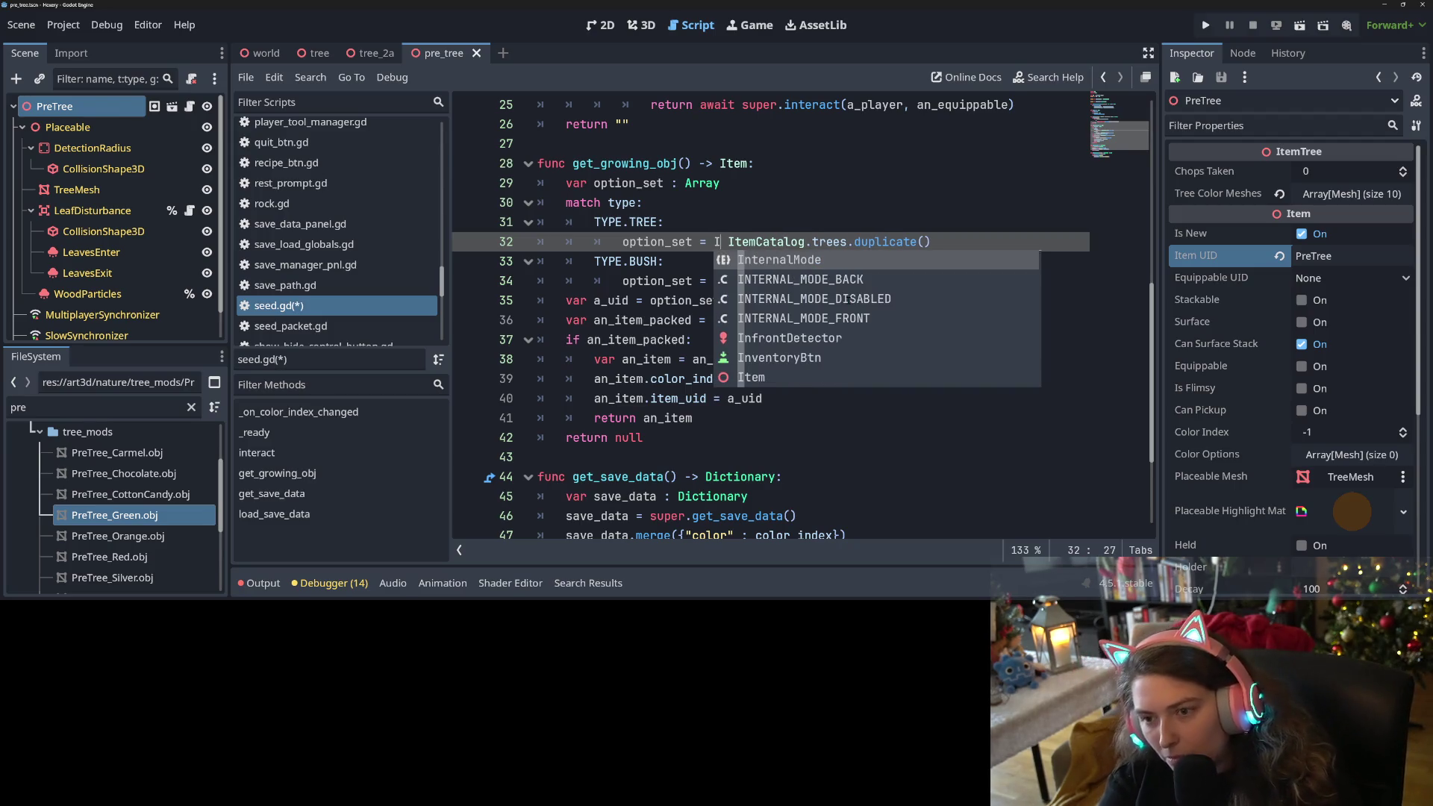
key(BackSpace)
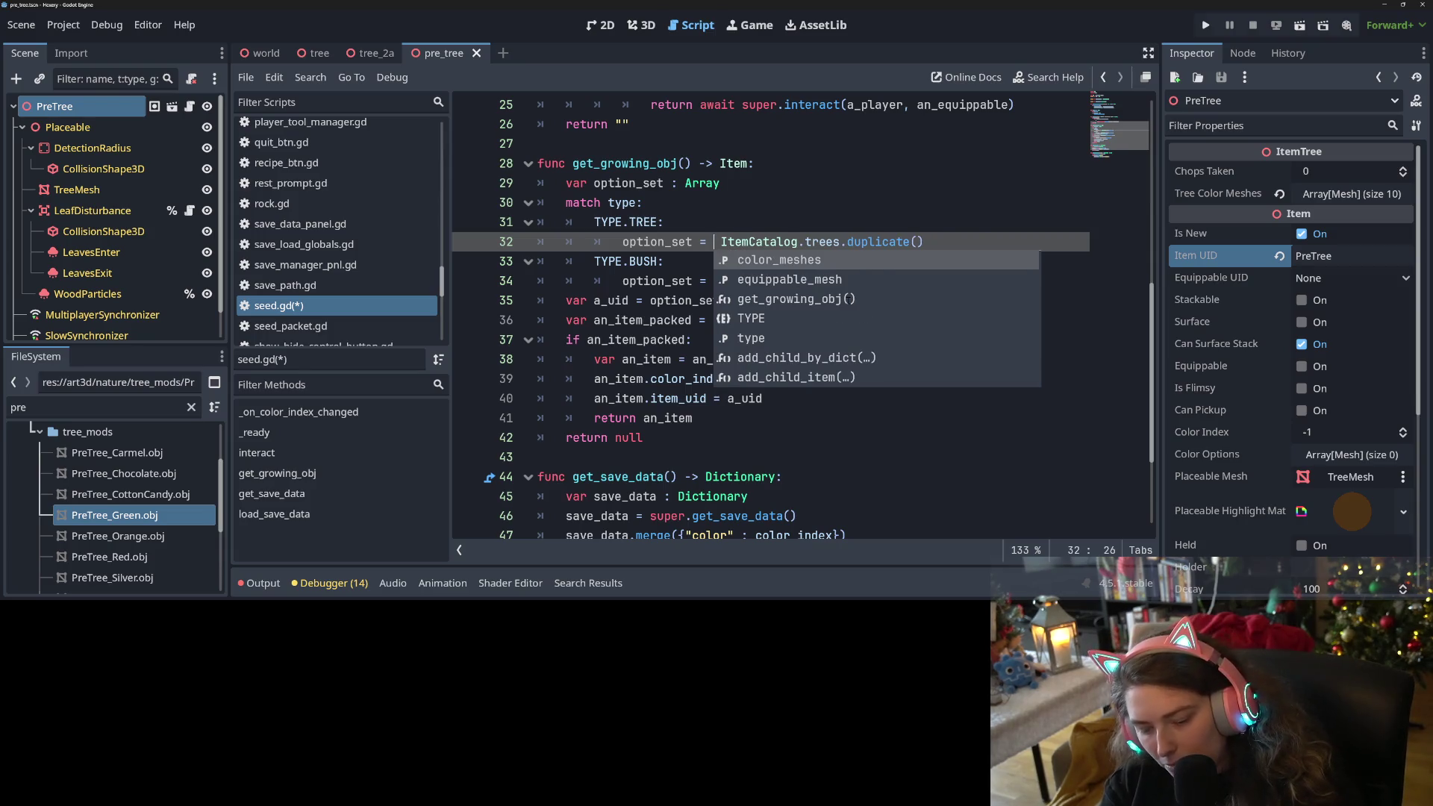
text("PreTree")
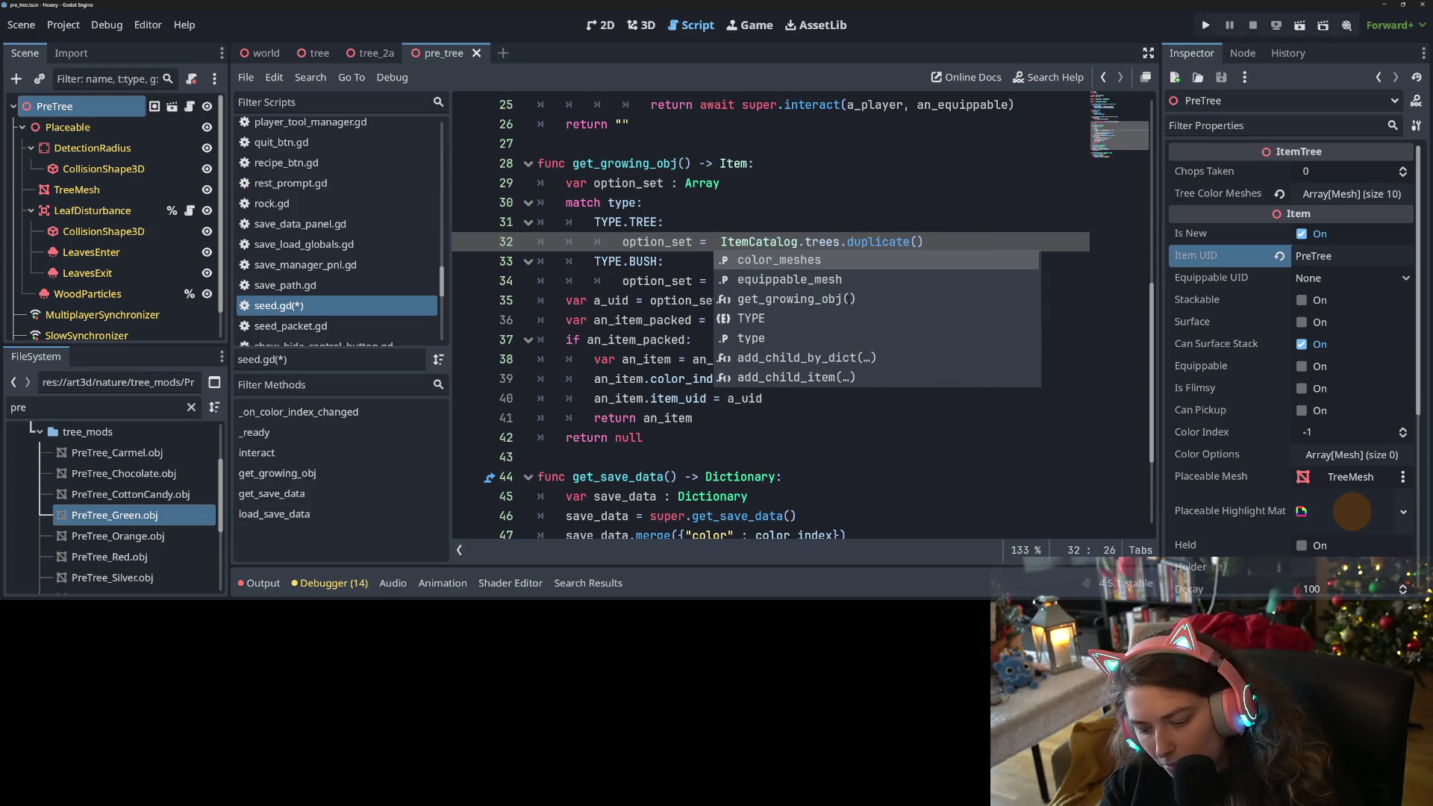
key(ctrl+shift+Left)
text([)
text( #)
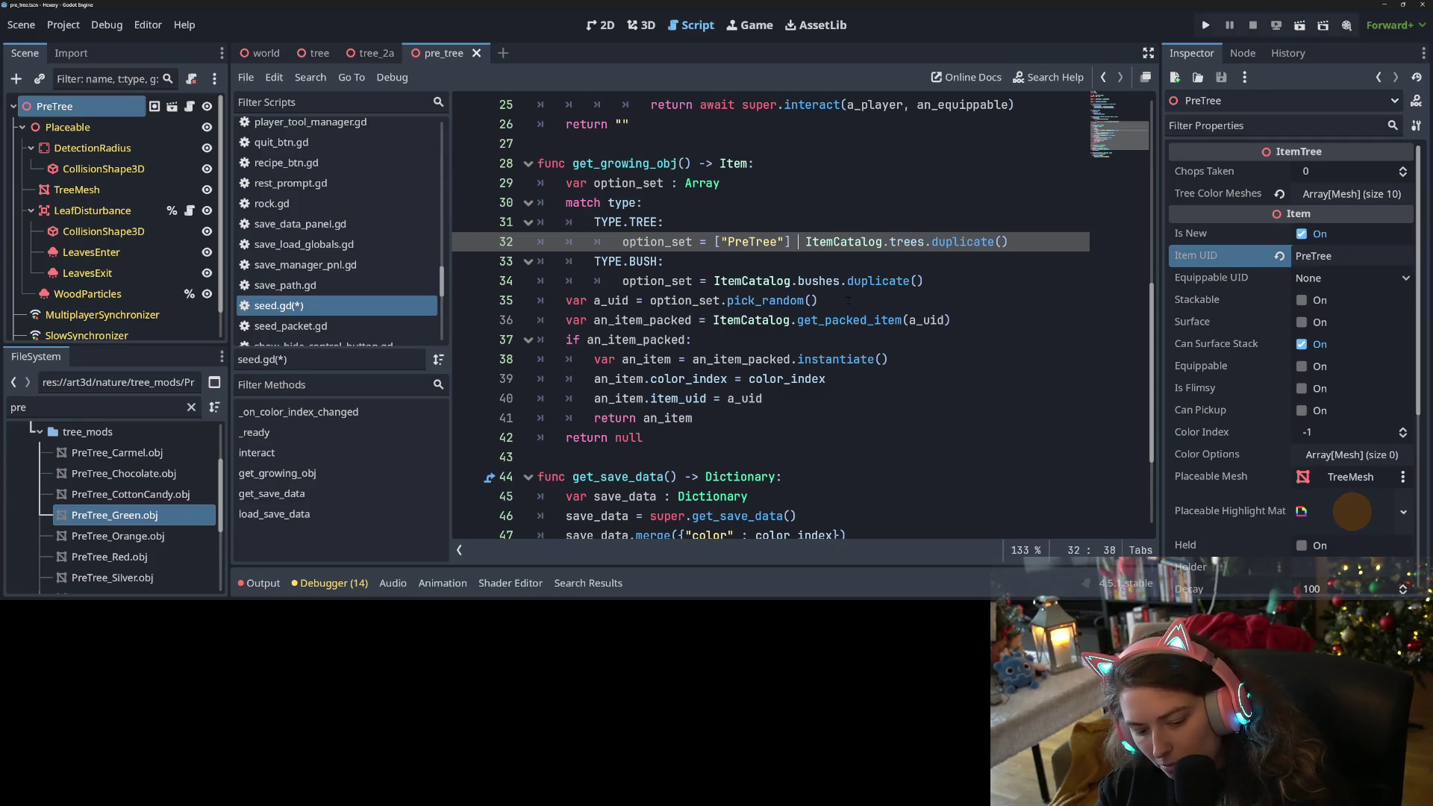
key(ctrl+s)
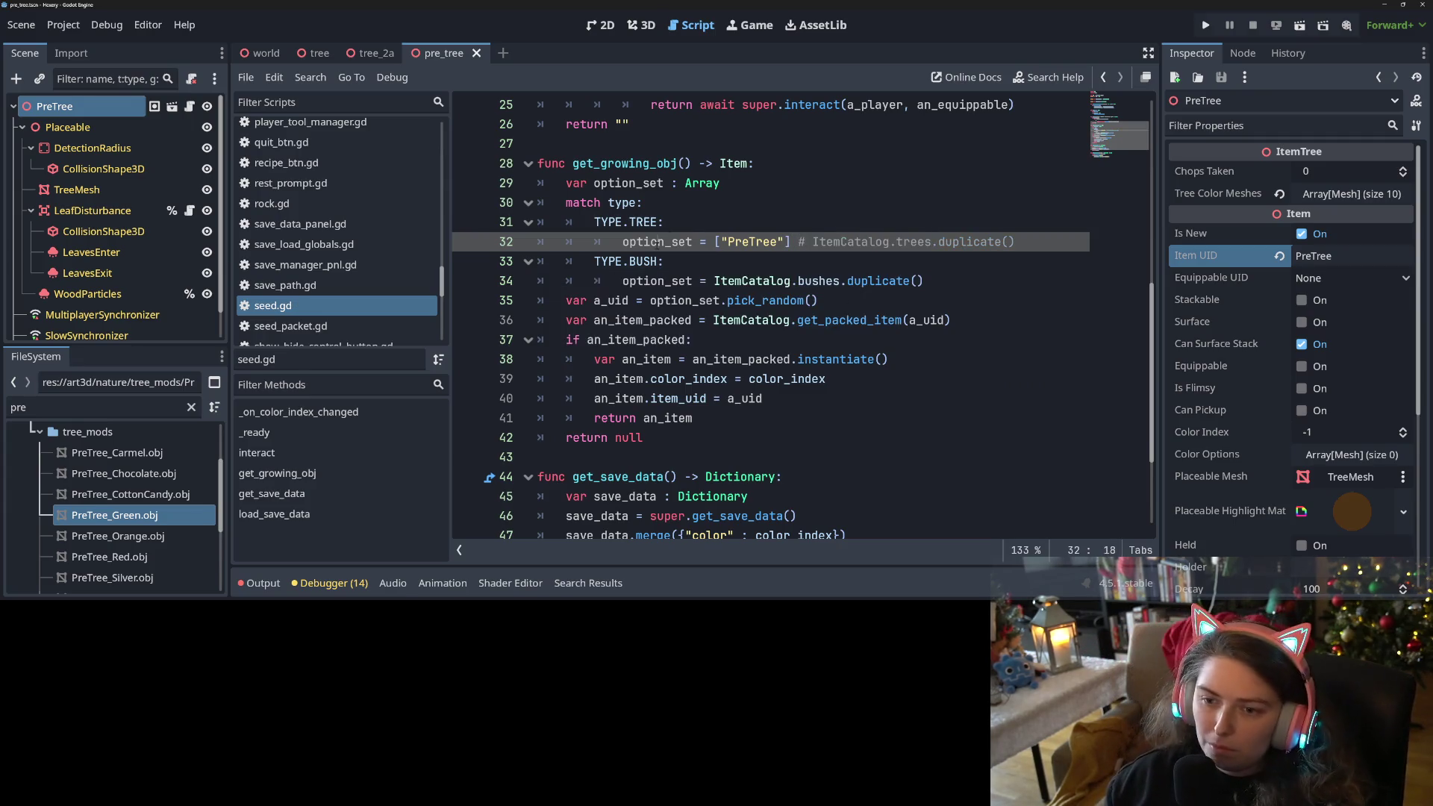
Check the option_set and a_uid references, then launch the game to test PreTree growth.
double_click(656, 241)
double_click(606, 300)
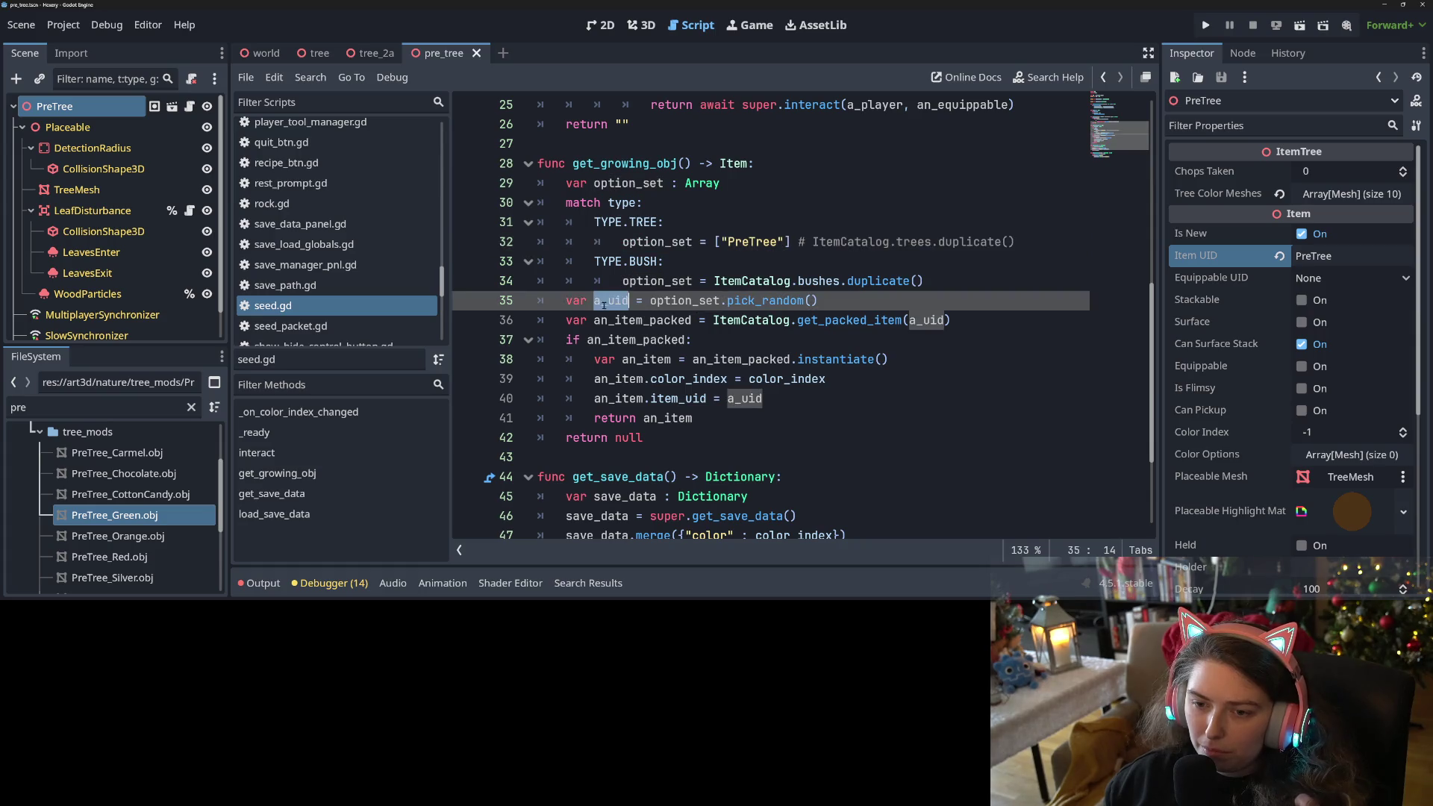
click(782, 300)
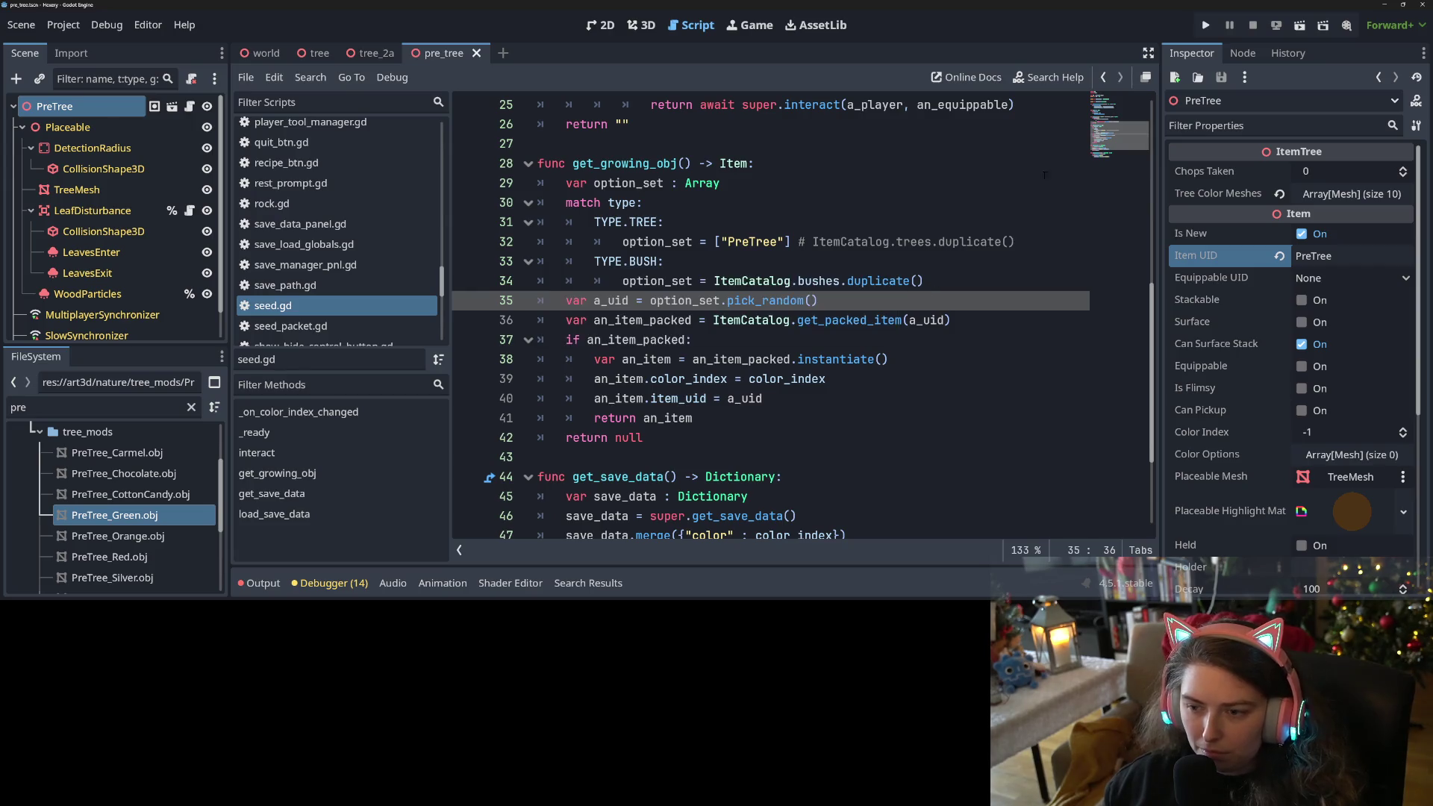
click(1197, 25)
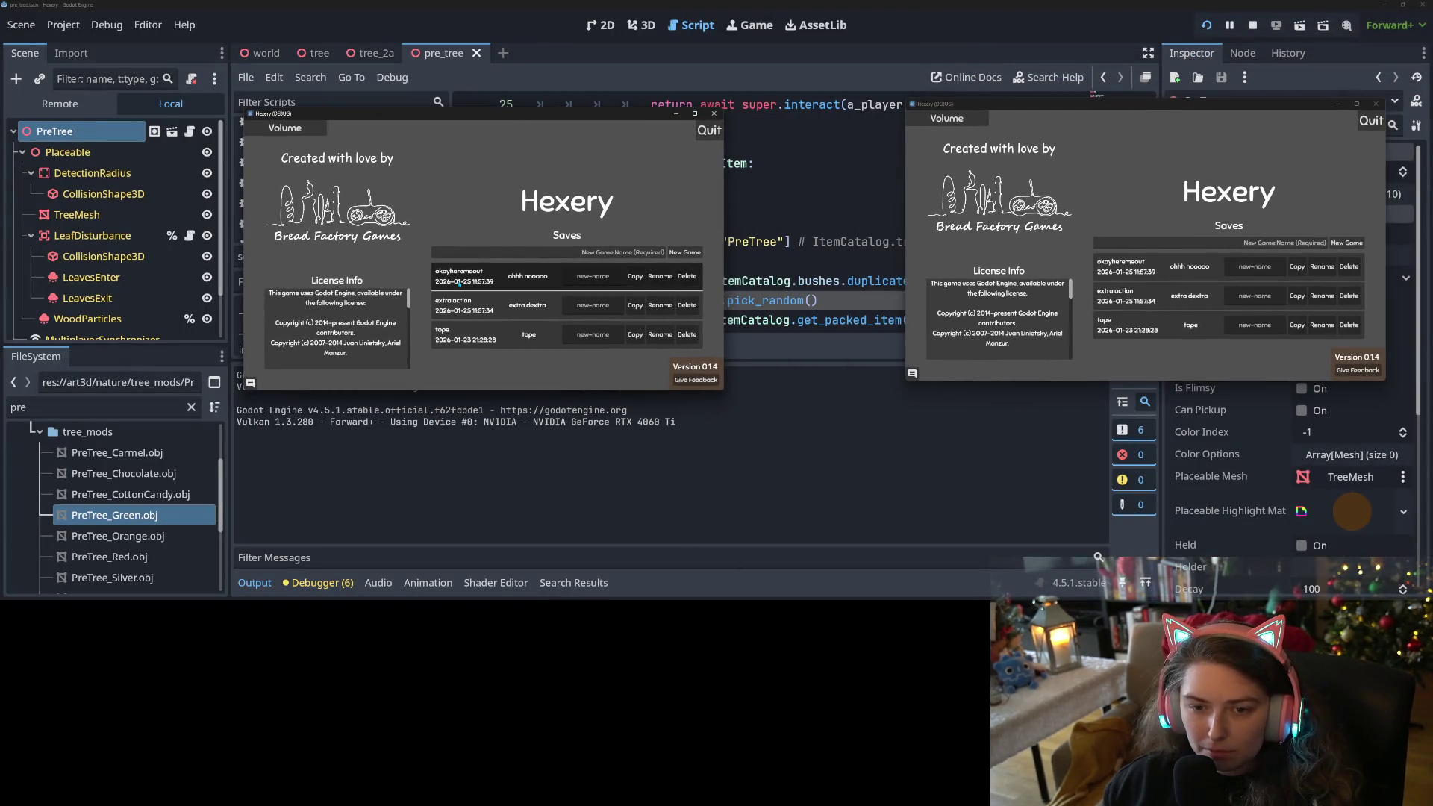
Load the ohhh nooooo save and check its inventory, then close that window and enlarge the other.
click(458, 282)
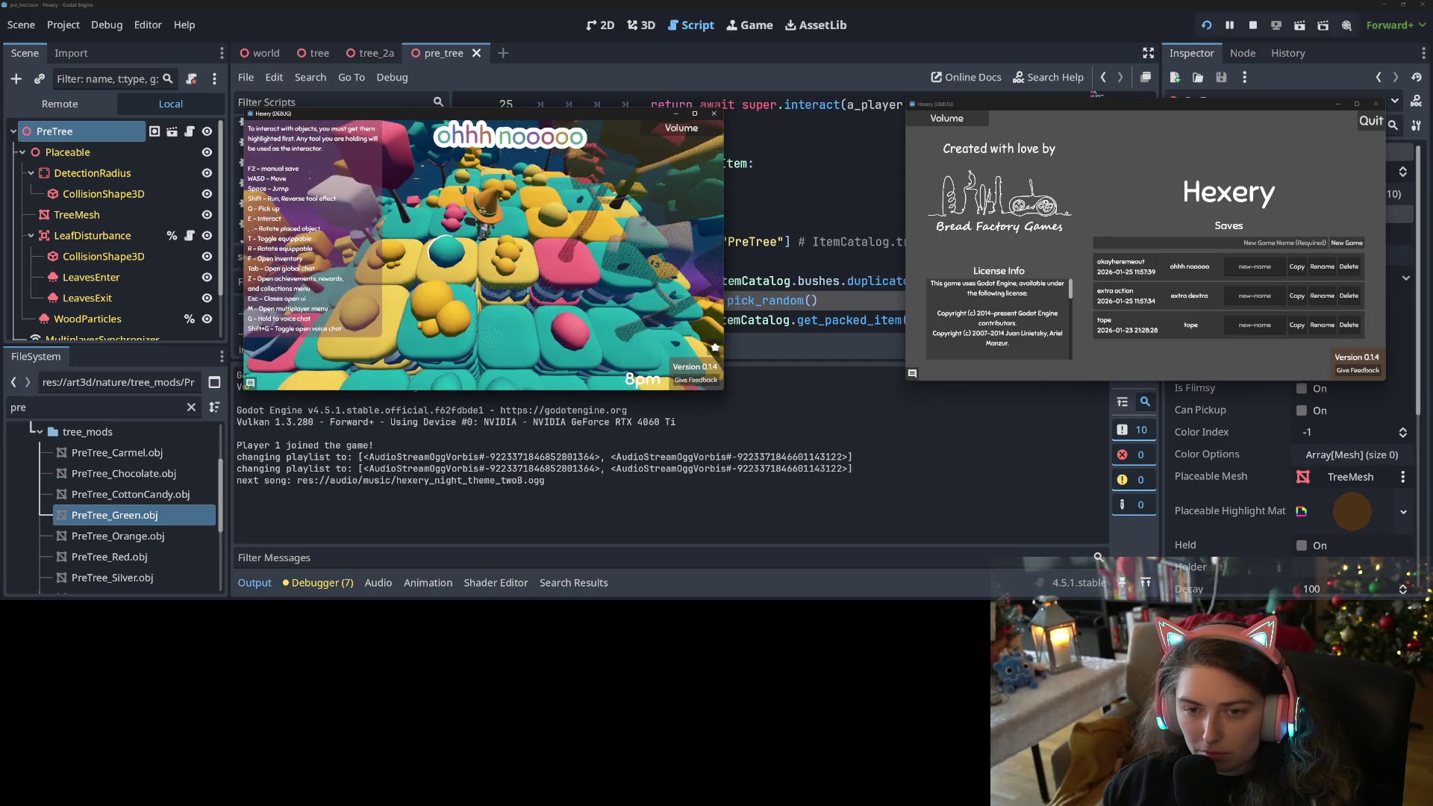
key(f)
key(f)
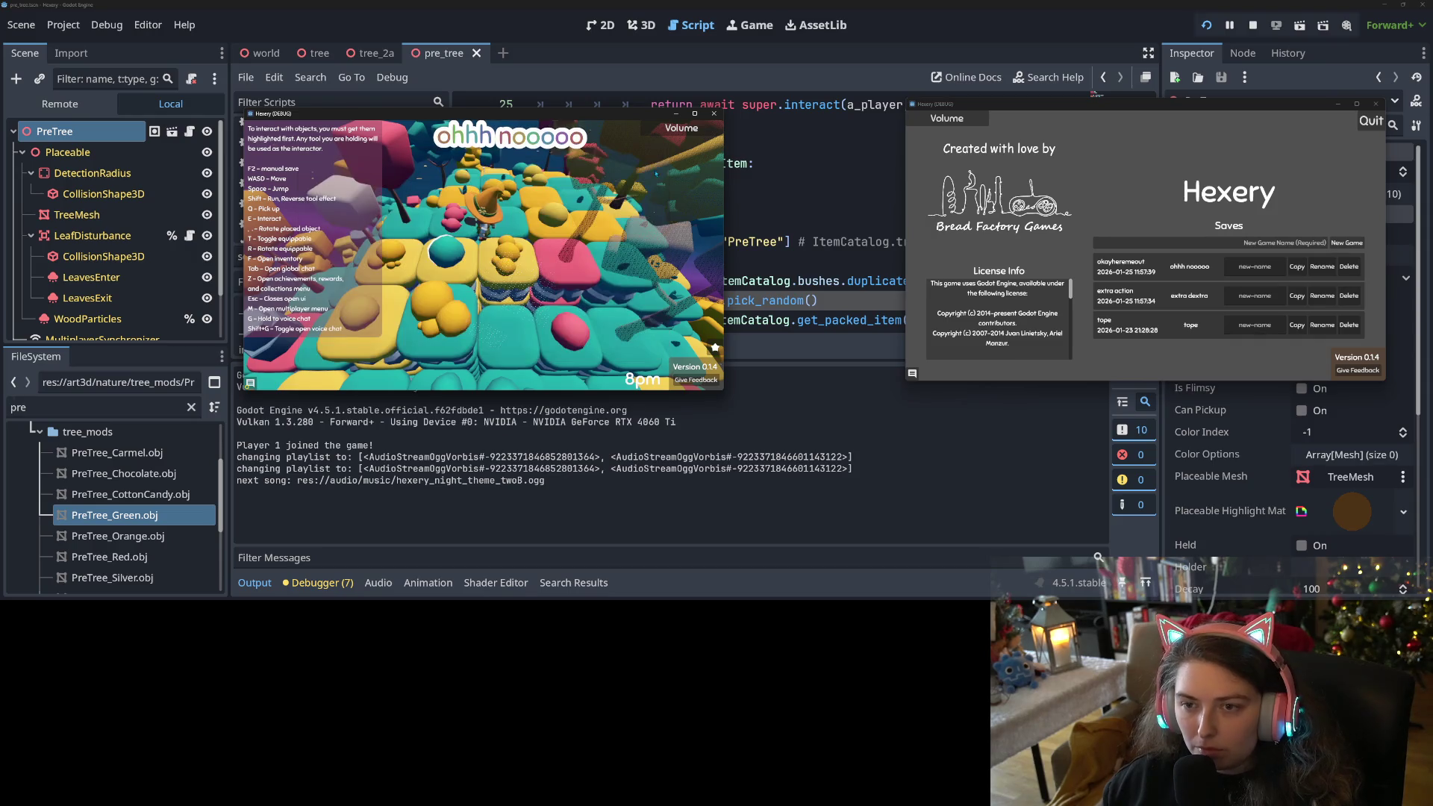
click(713, 114)
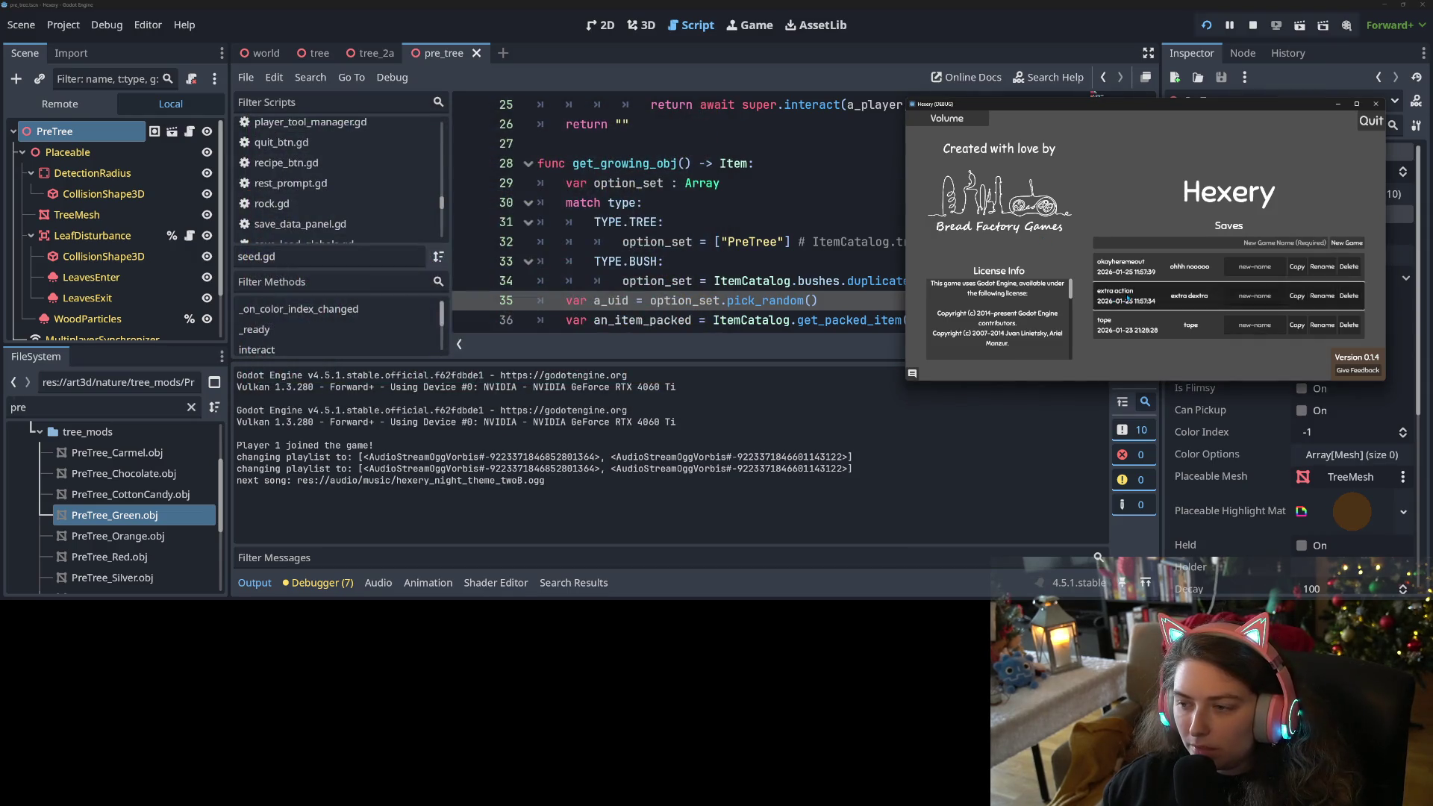
drag(906, 99, 680, 7)
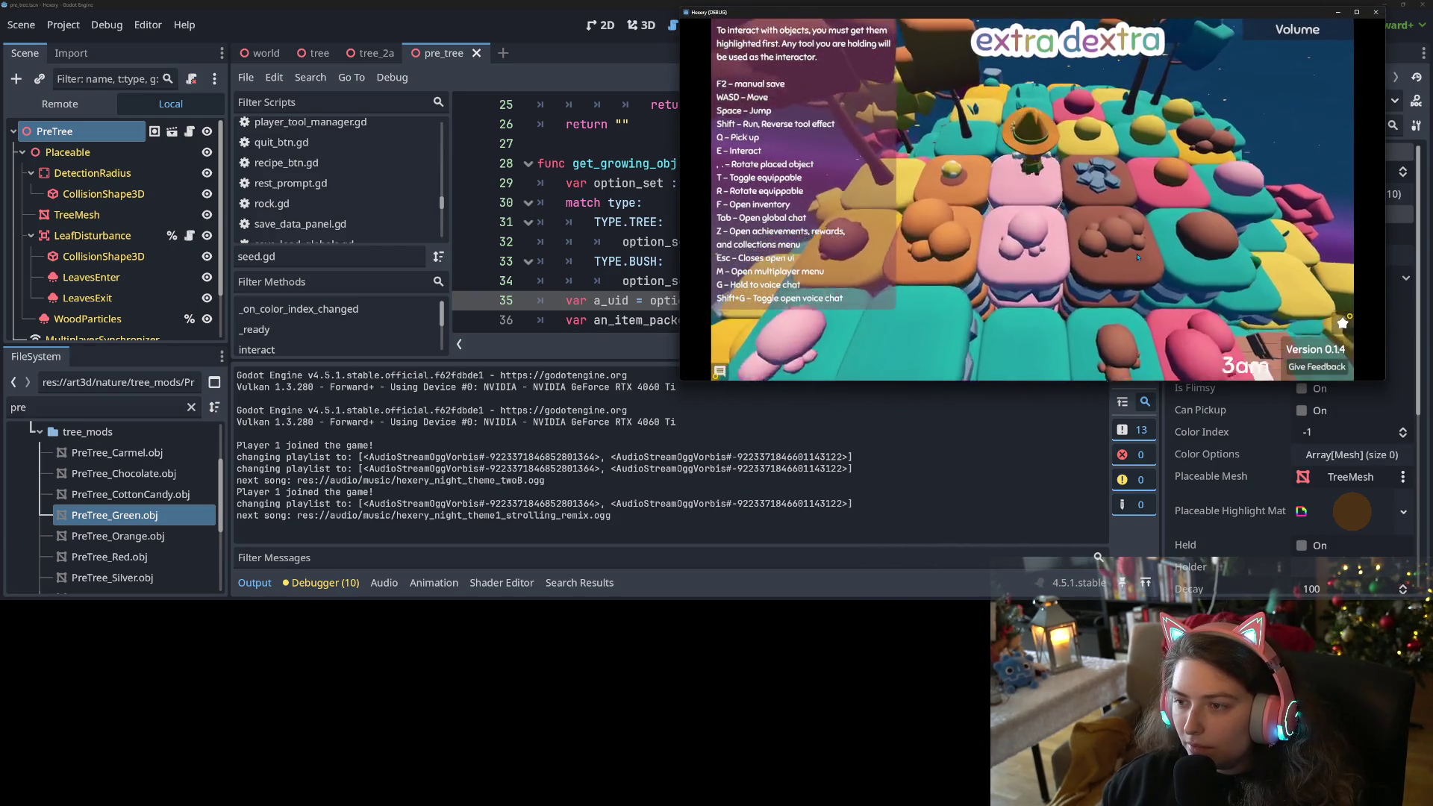
In the extra dextra save, check the inventory and the achievements panel's Rewards list.
key(f)
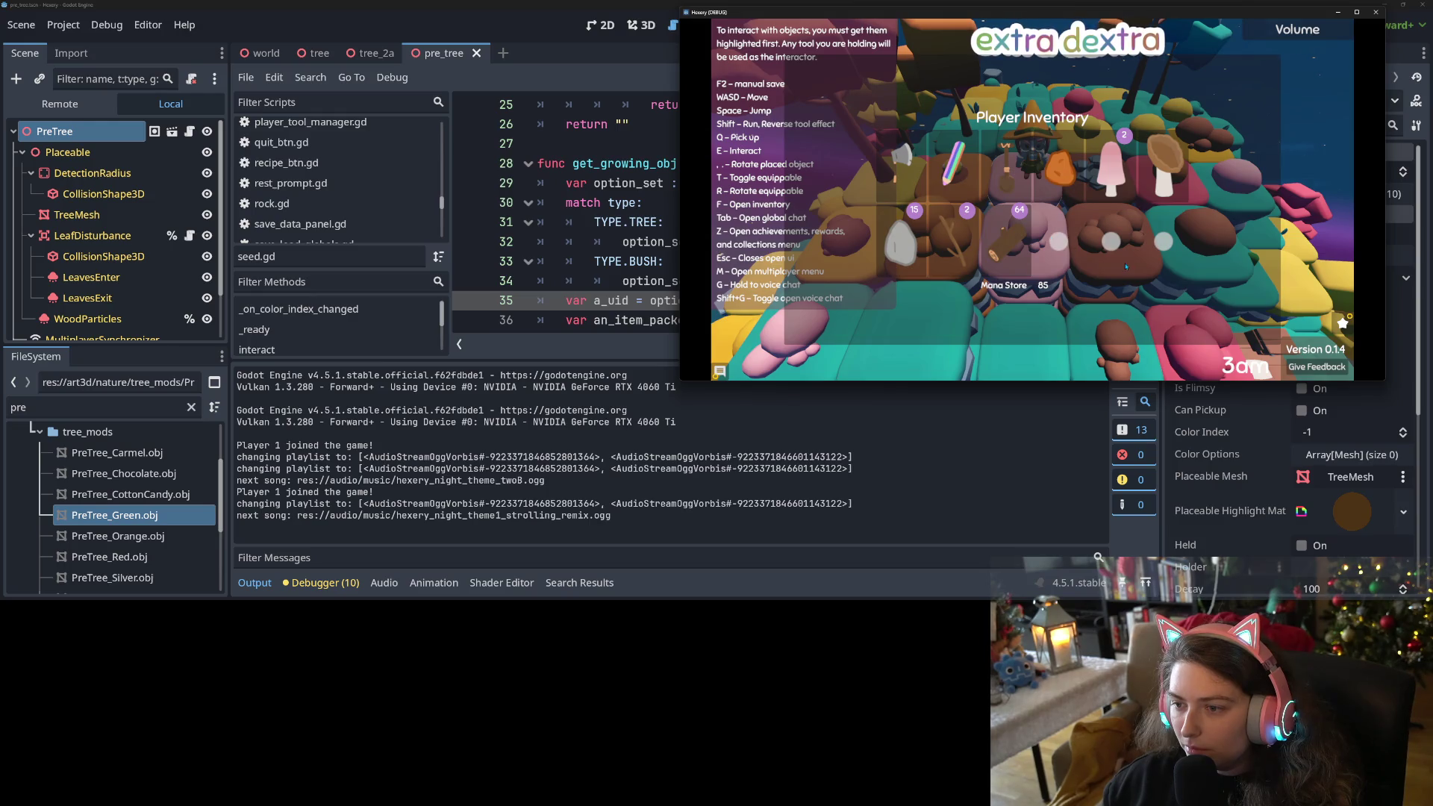
key(Escape)
key(z)
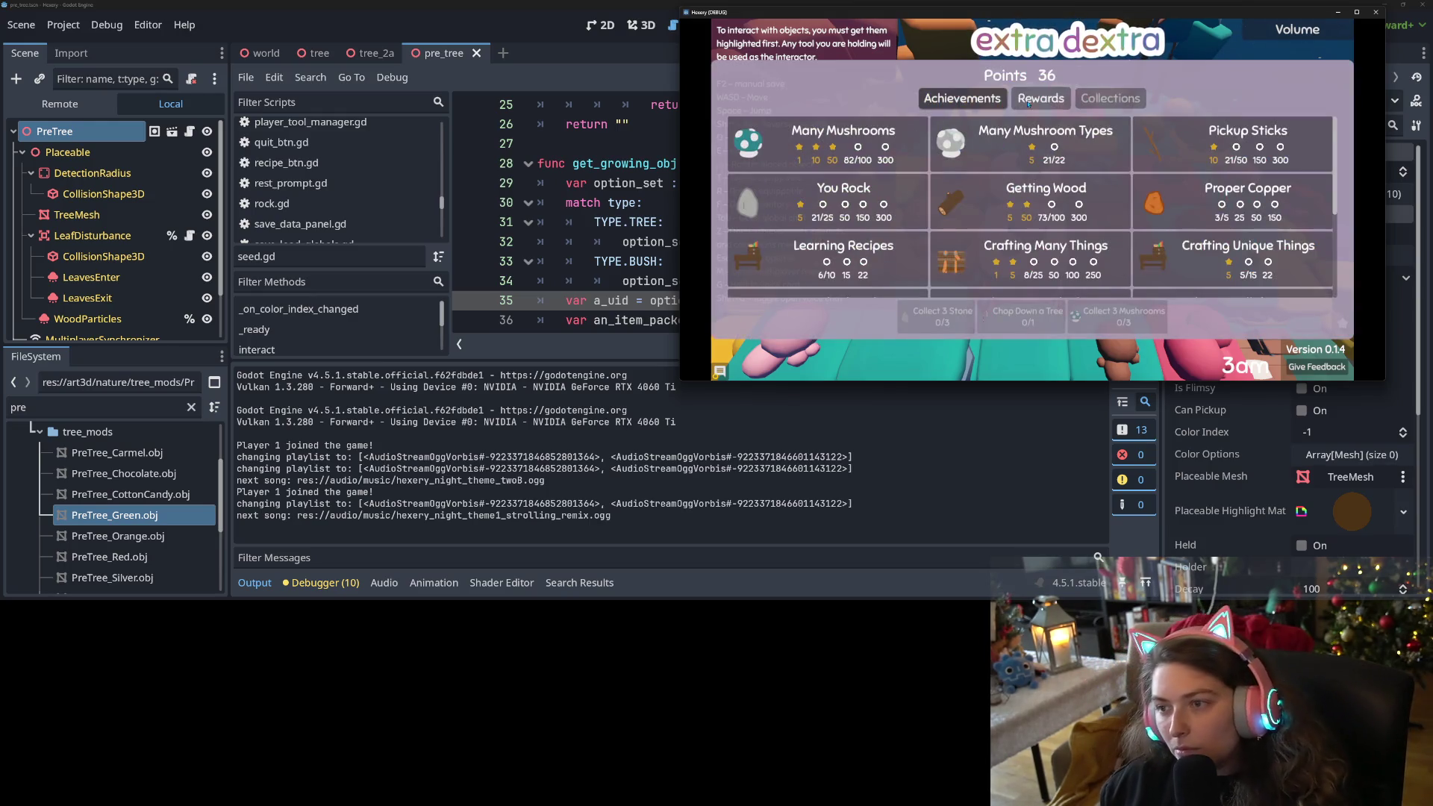
click(1028, 103)
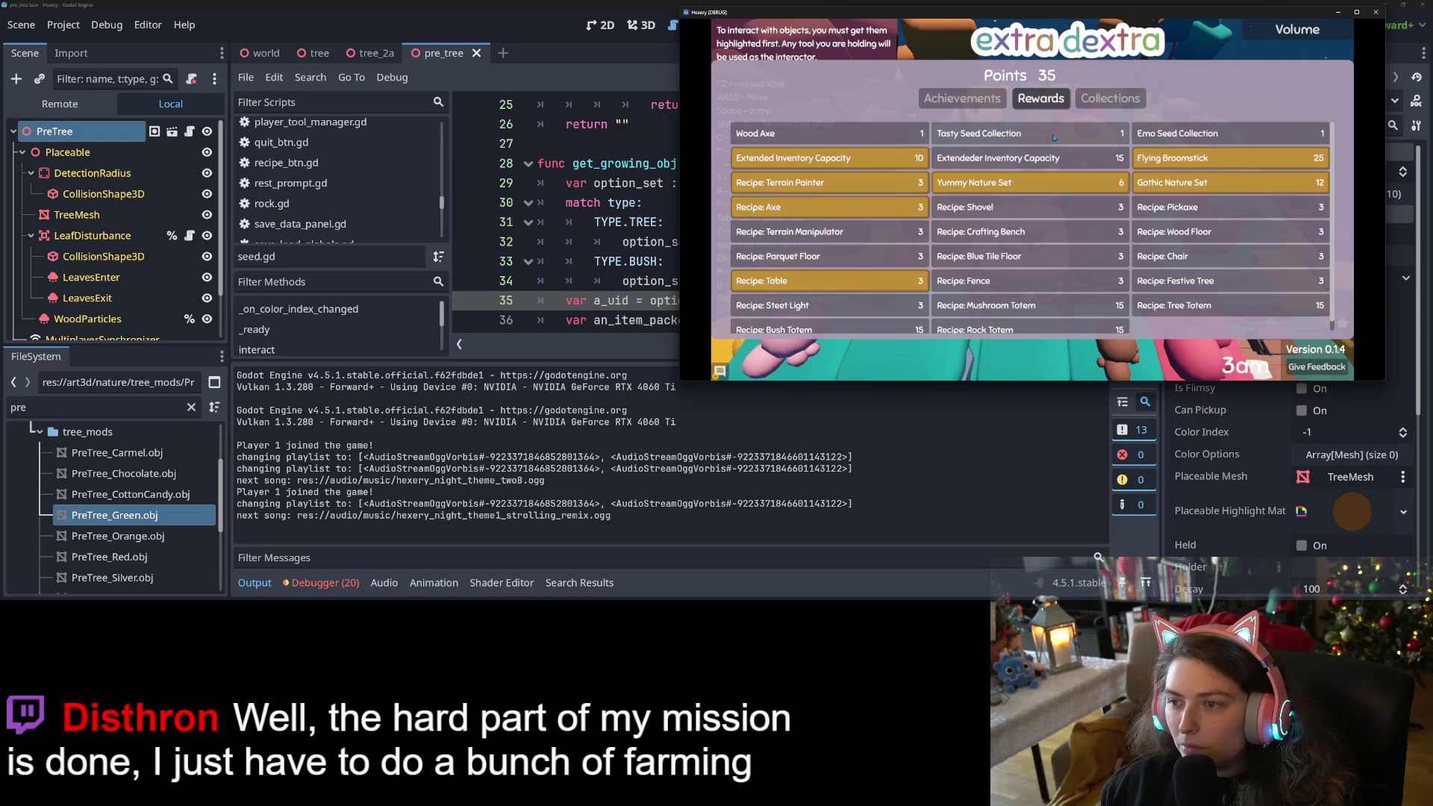
key(Escape)
Consume the whole mushroom stack from the inventory, raising Mana Store from 85 to 87.
key(f)
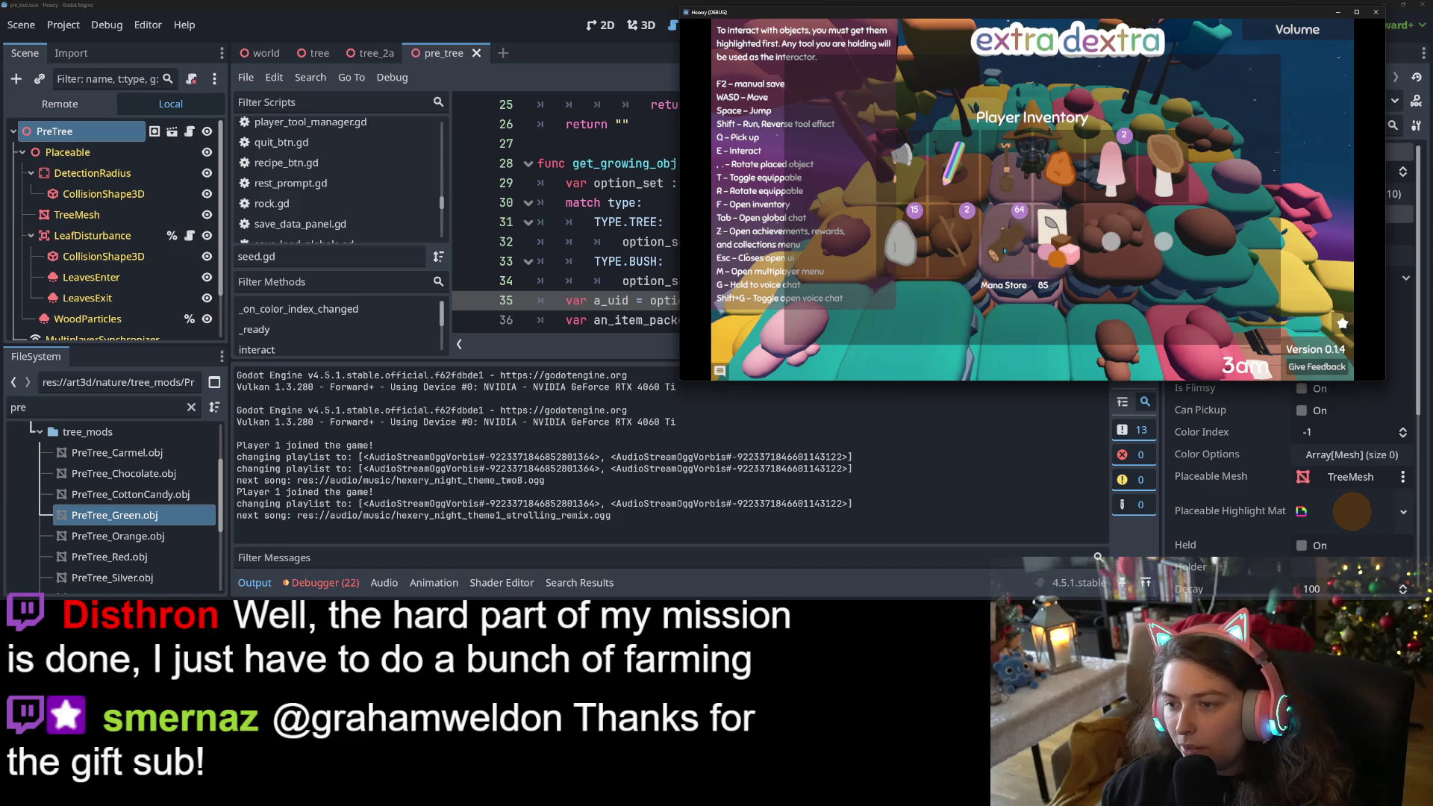
click(1112, 168)
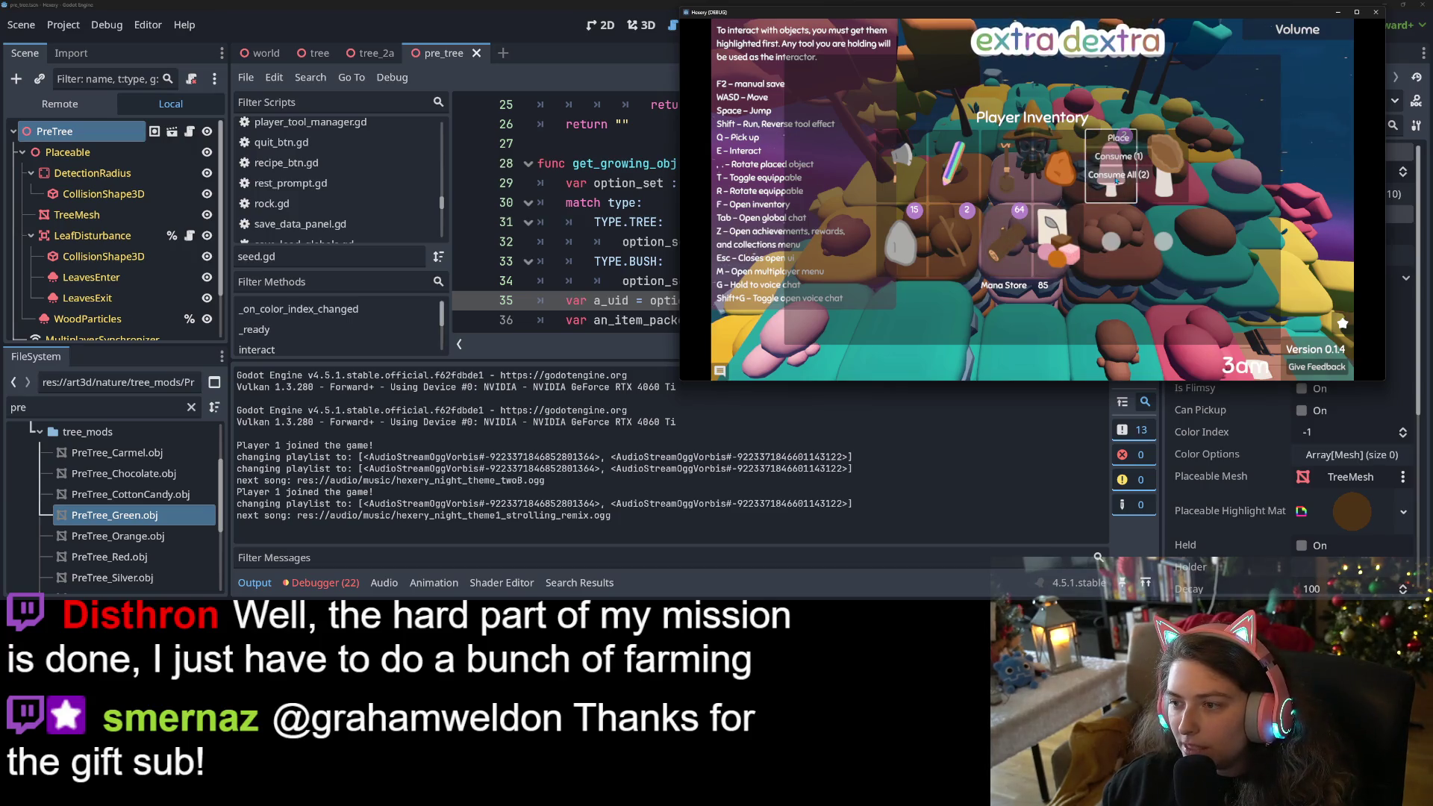
click(1117, 176)
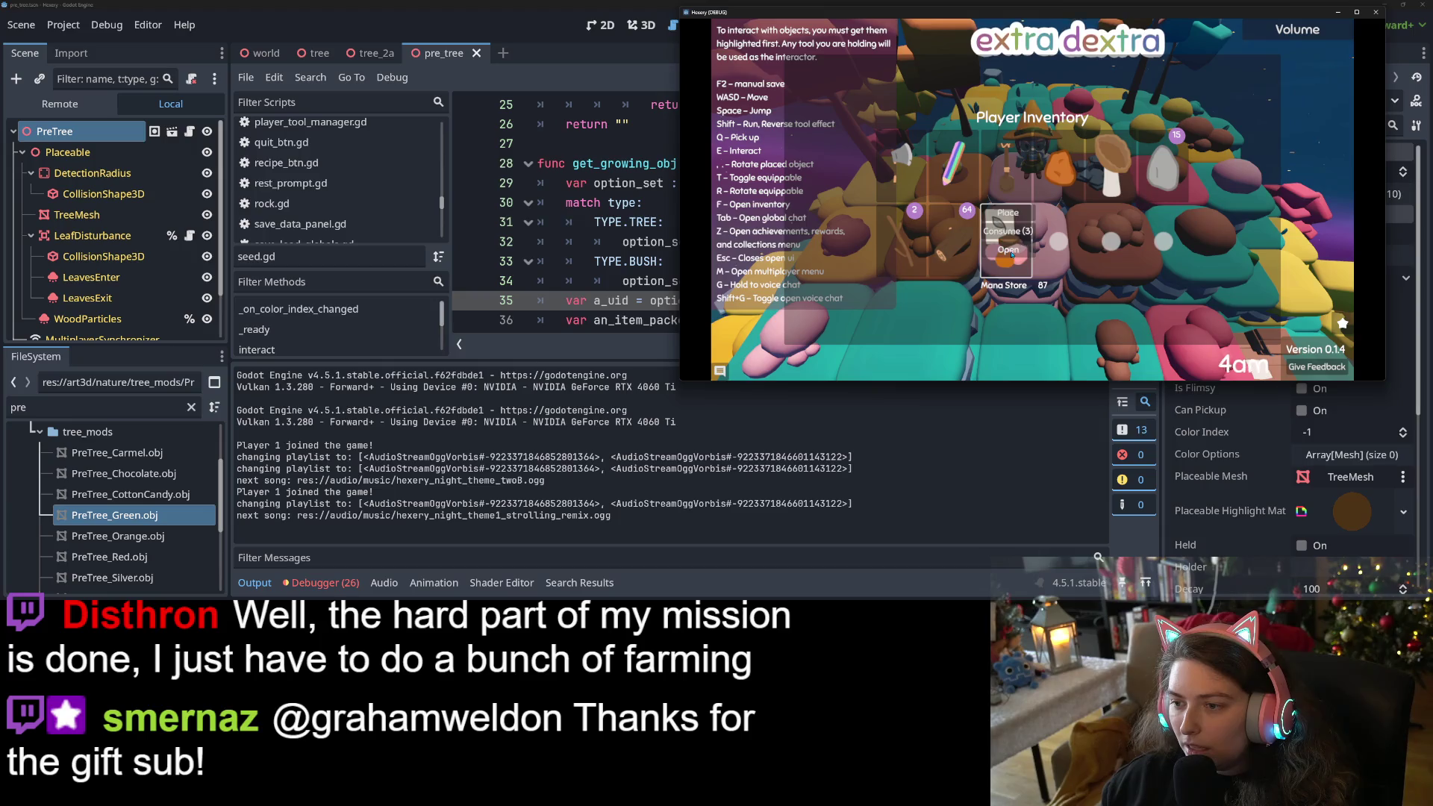
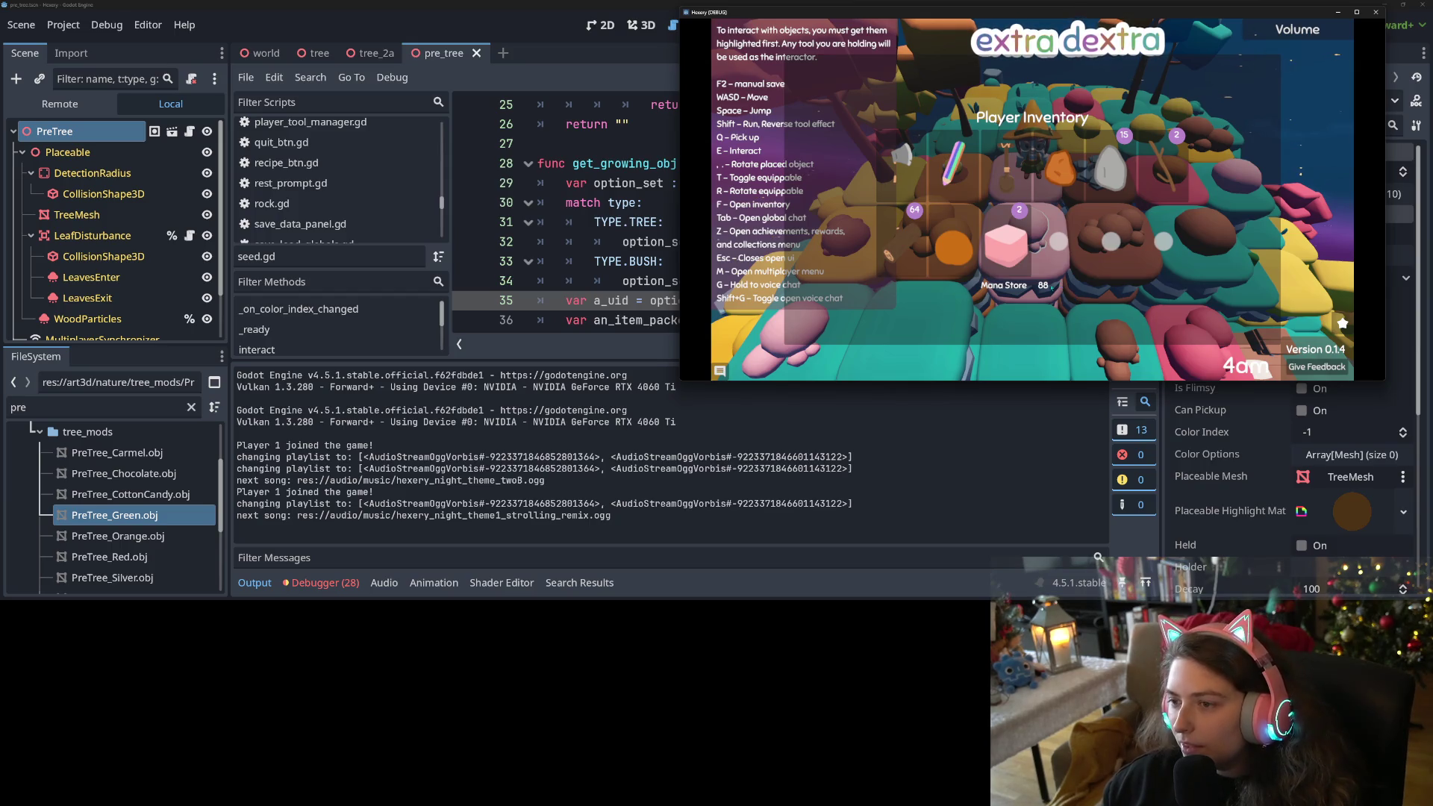
Plant an inventory item using its right-click Plant action, then walk the character across the tiles.
key(d)
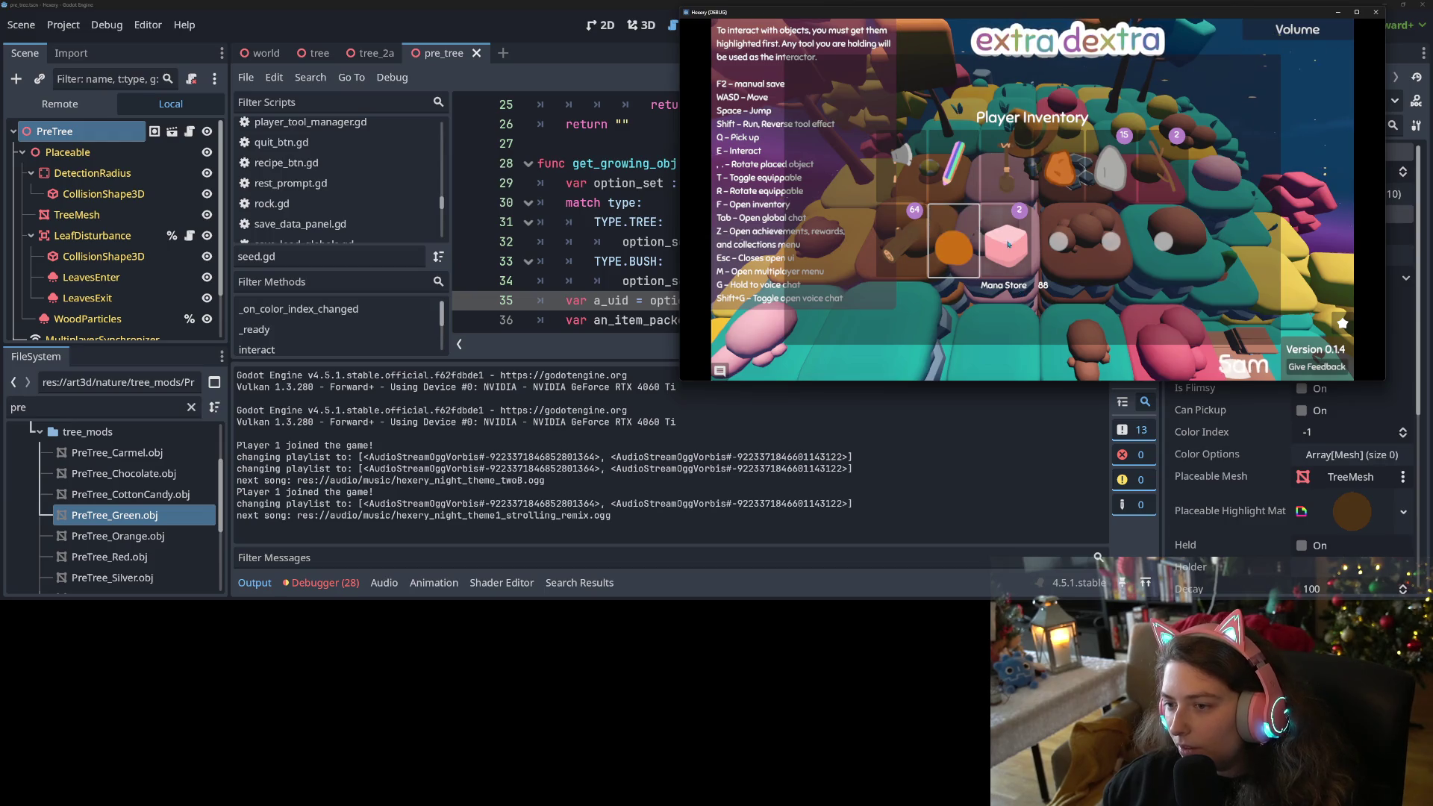
right_click(1009, 243)
click(1018, 213)
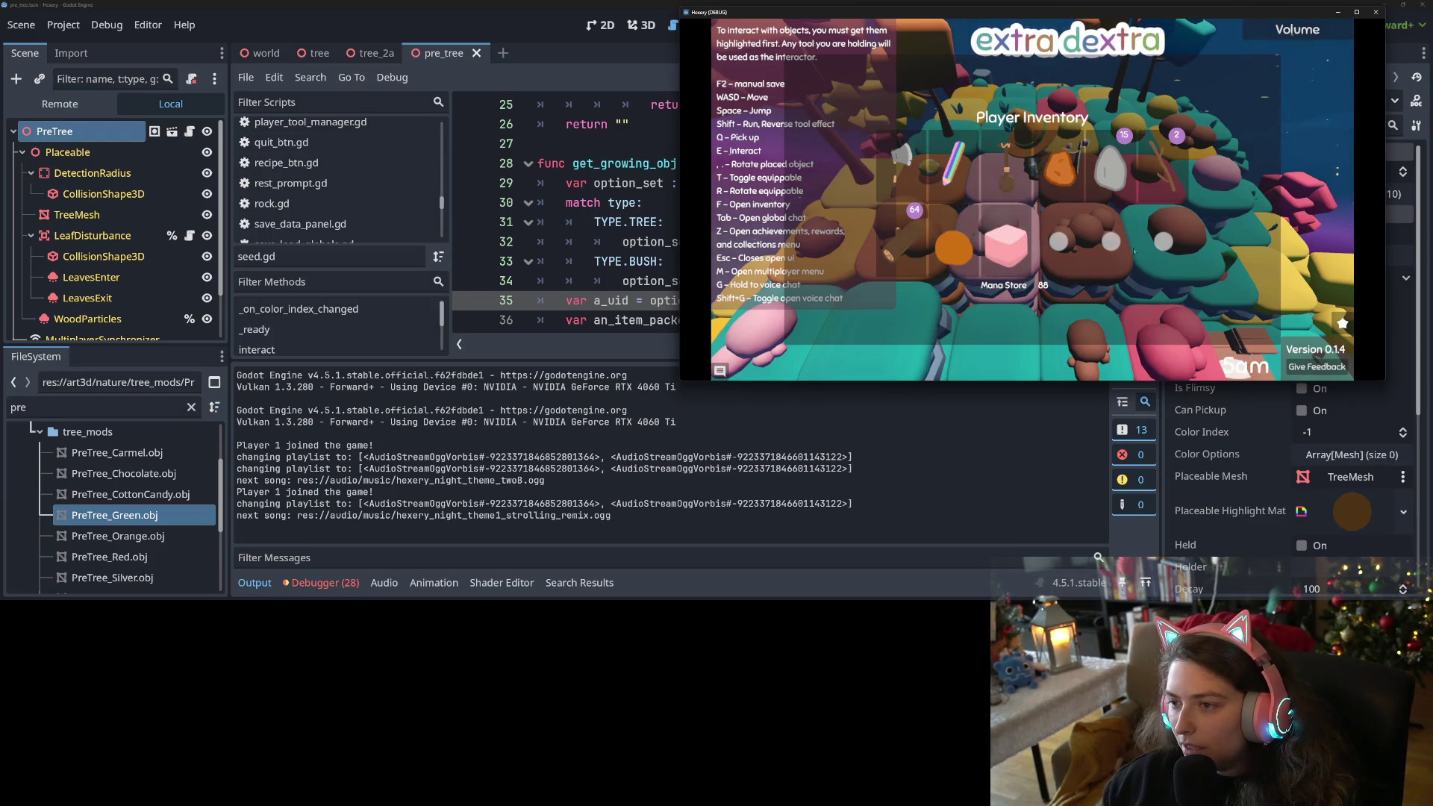
key(Escape)
key(w)
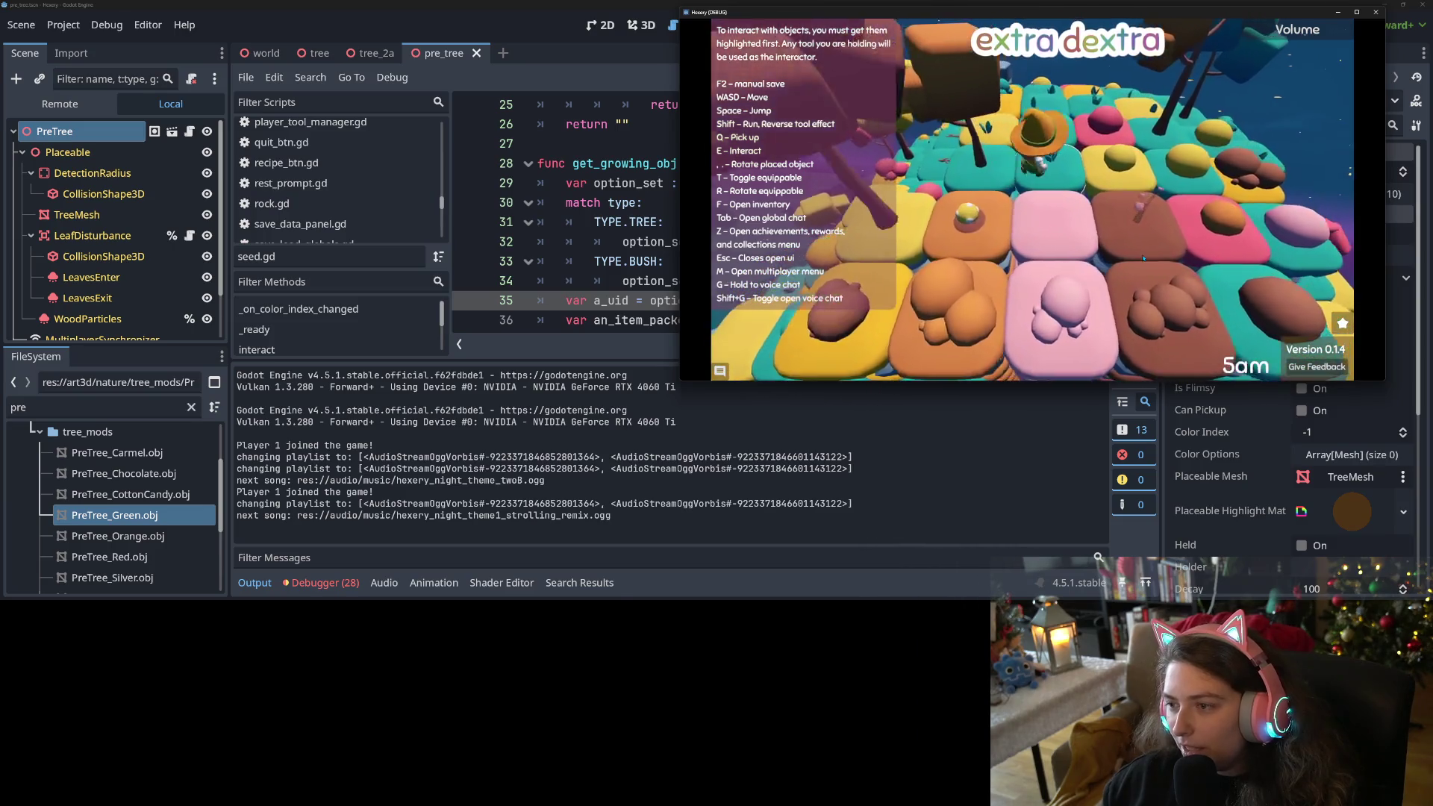
key(w)
key(w)
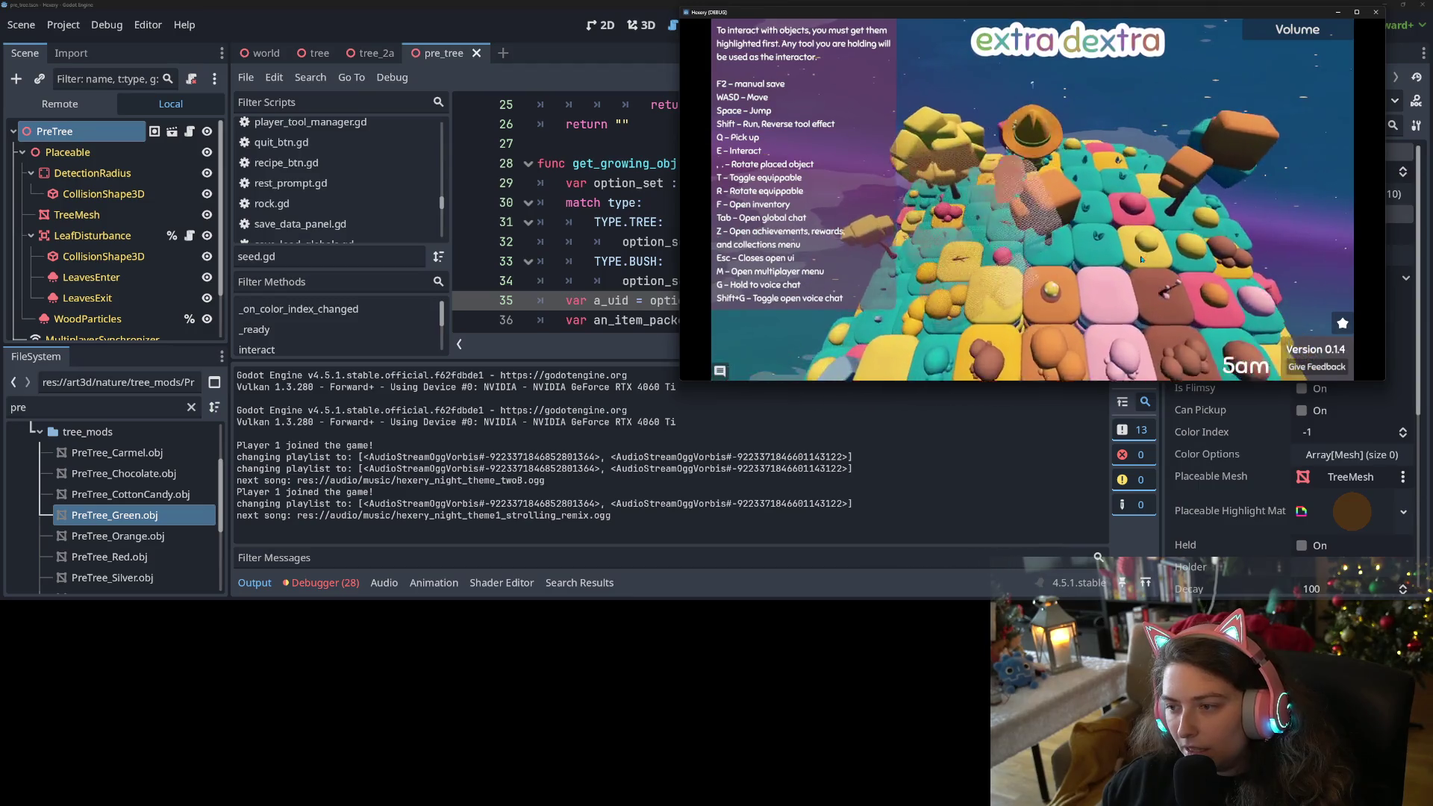
key(s)
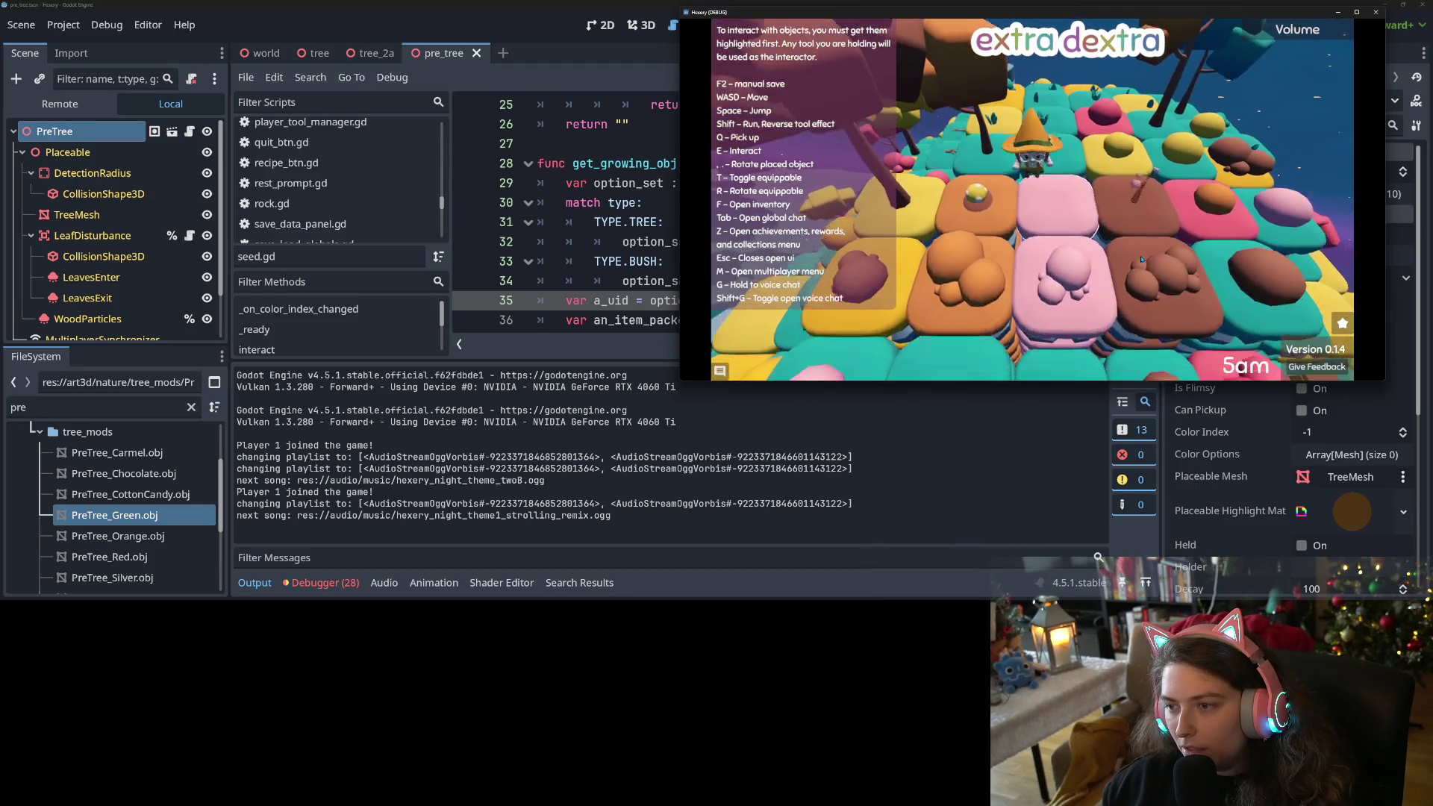
key(s)
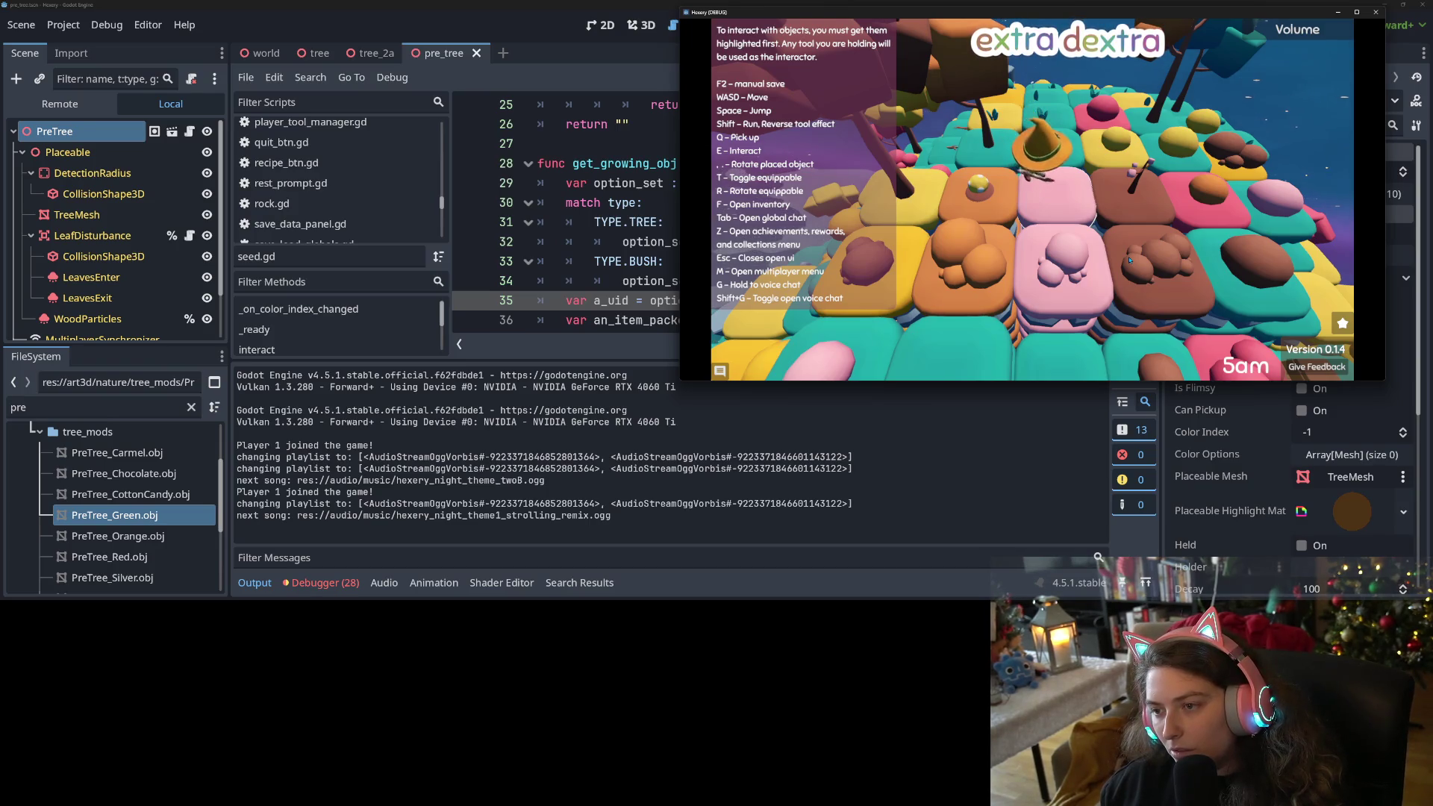
Plant another item, place a stone path on the teal tile, and view achievements (35 points).
key(f)
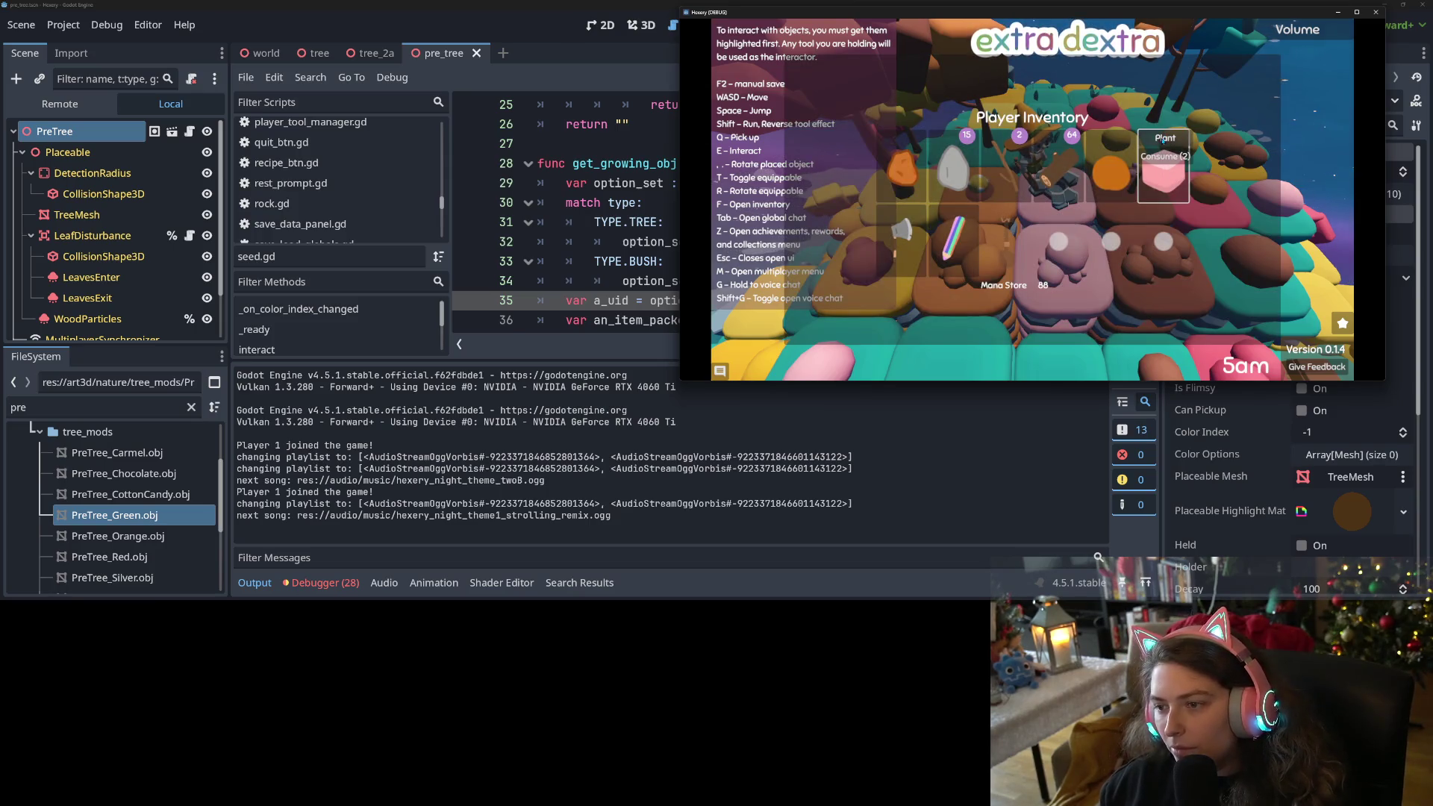
click(1162, 140)
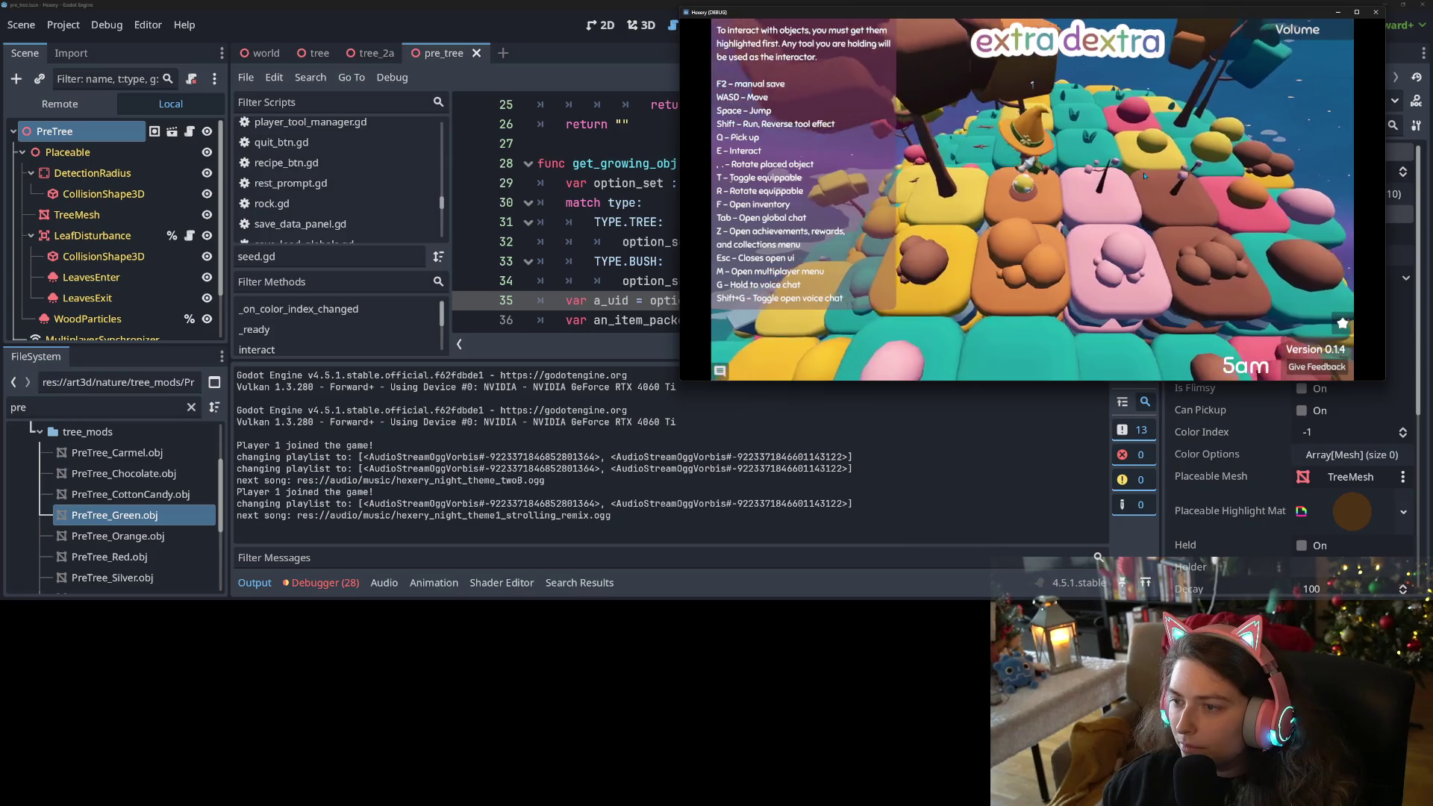
key(d)
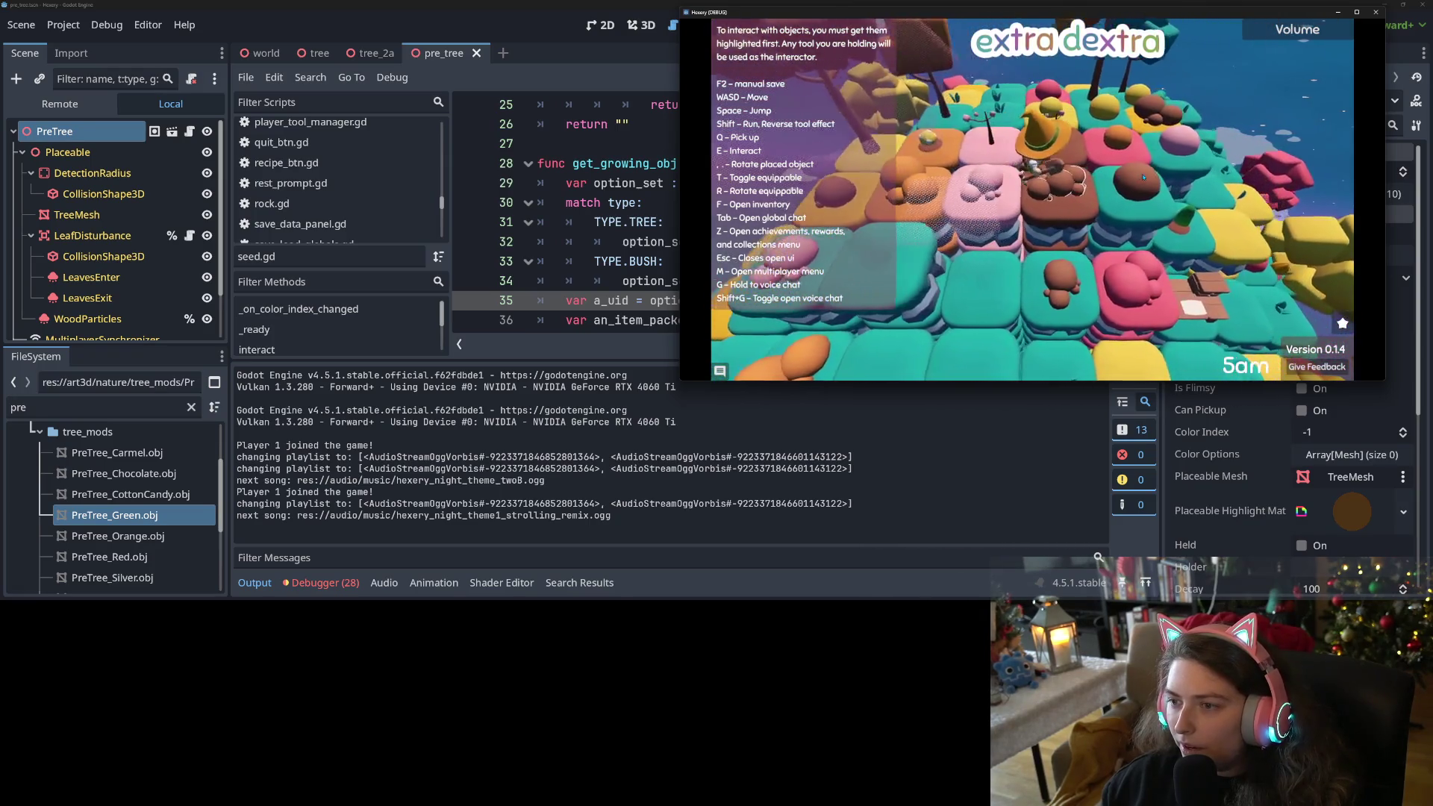
key(w)
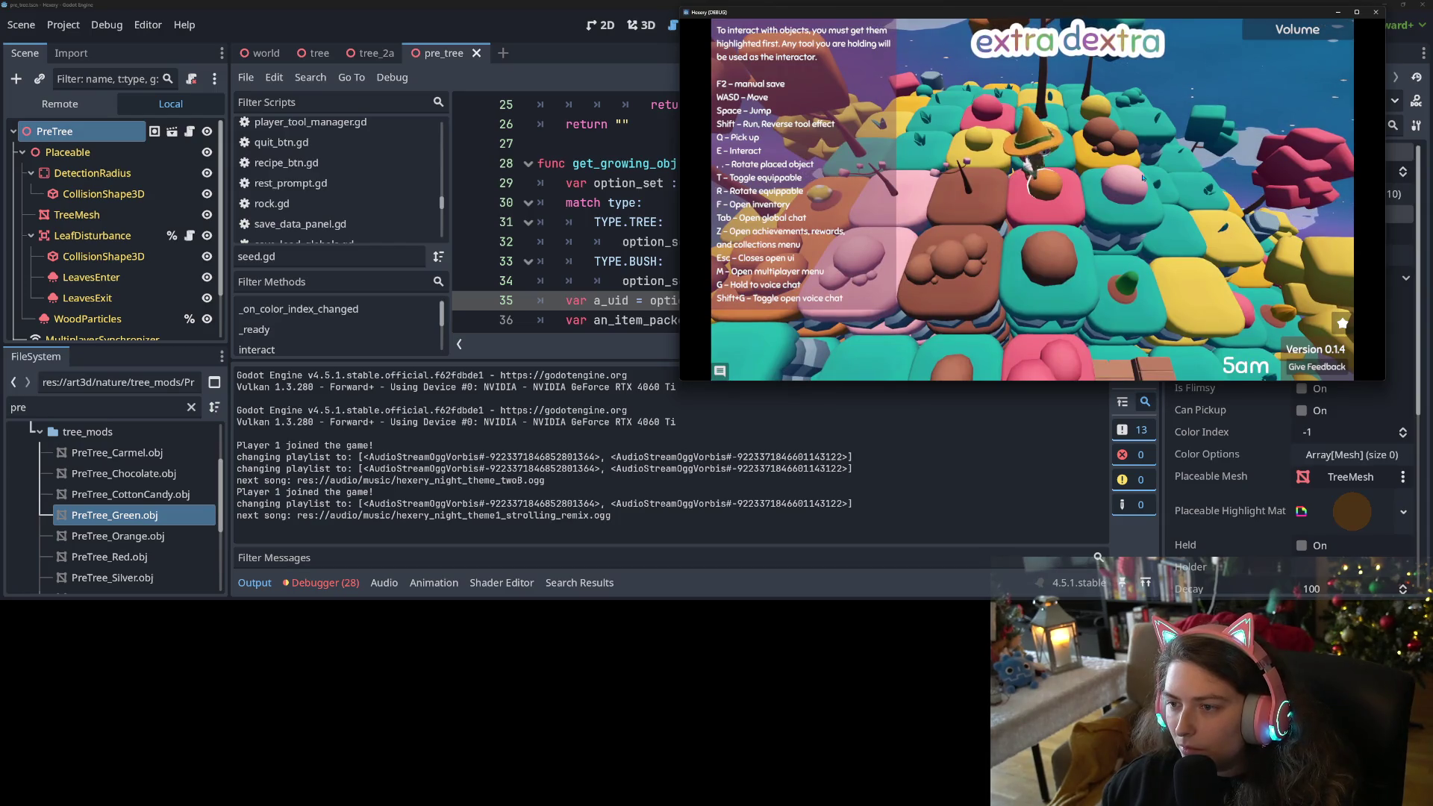
key(w)
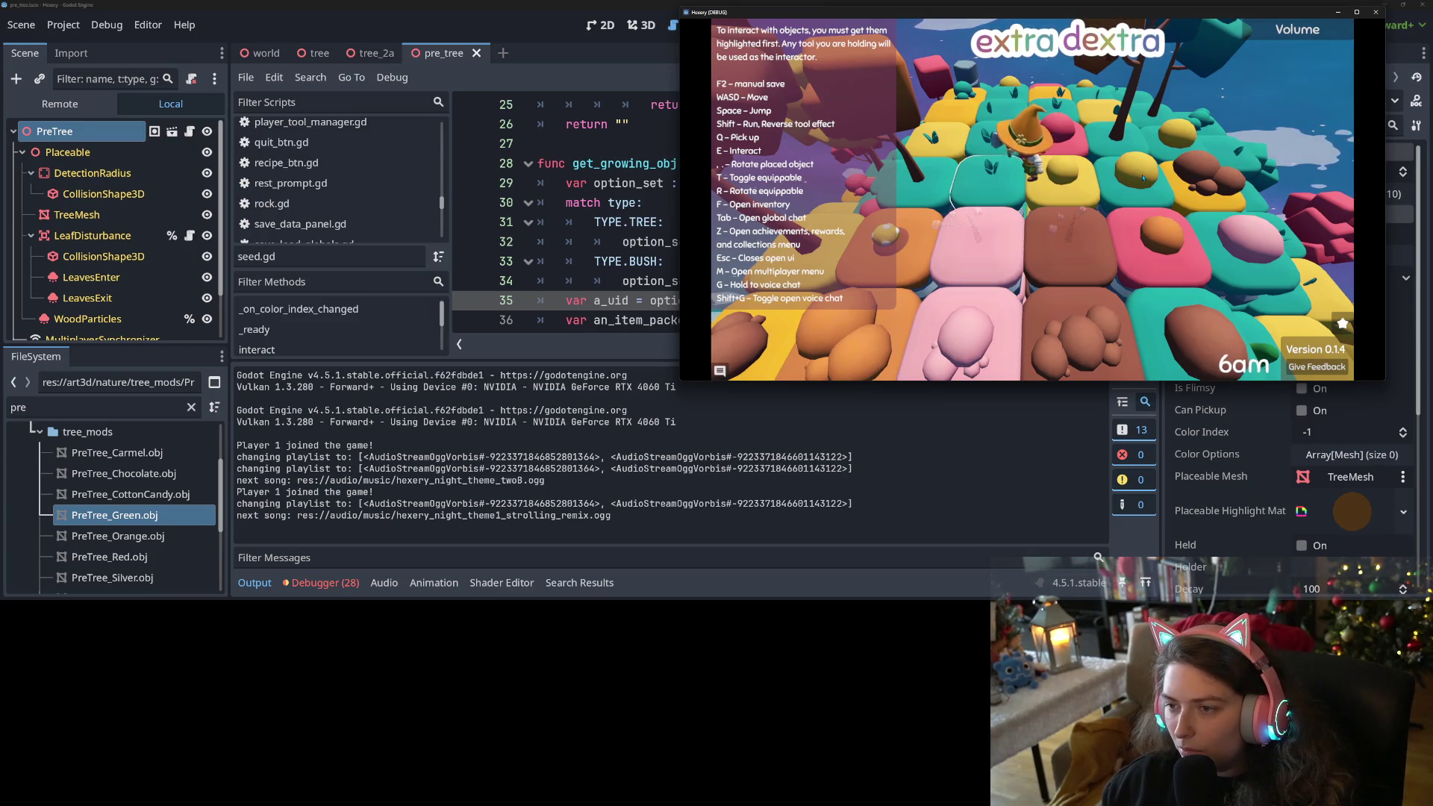
key(e)
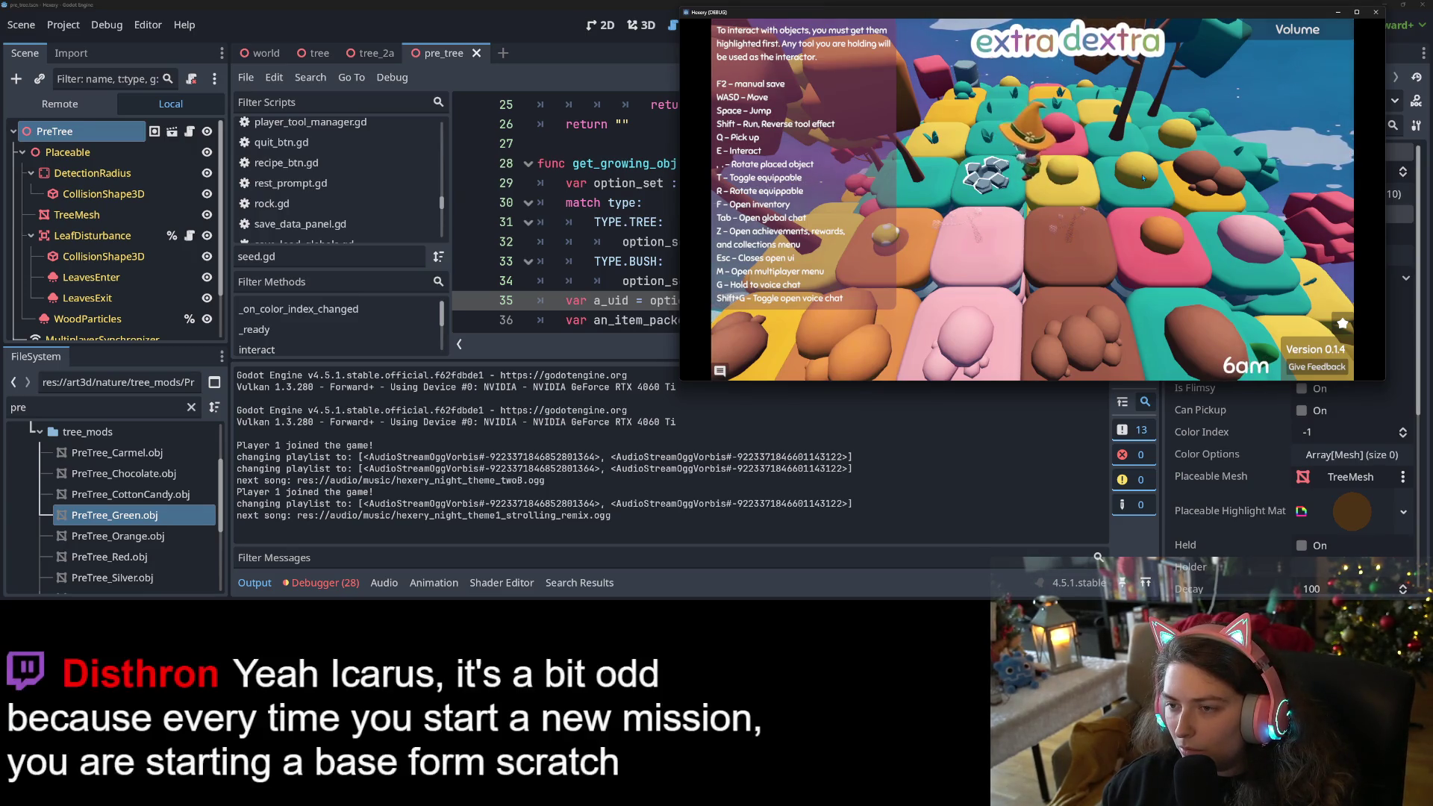
key(s)
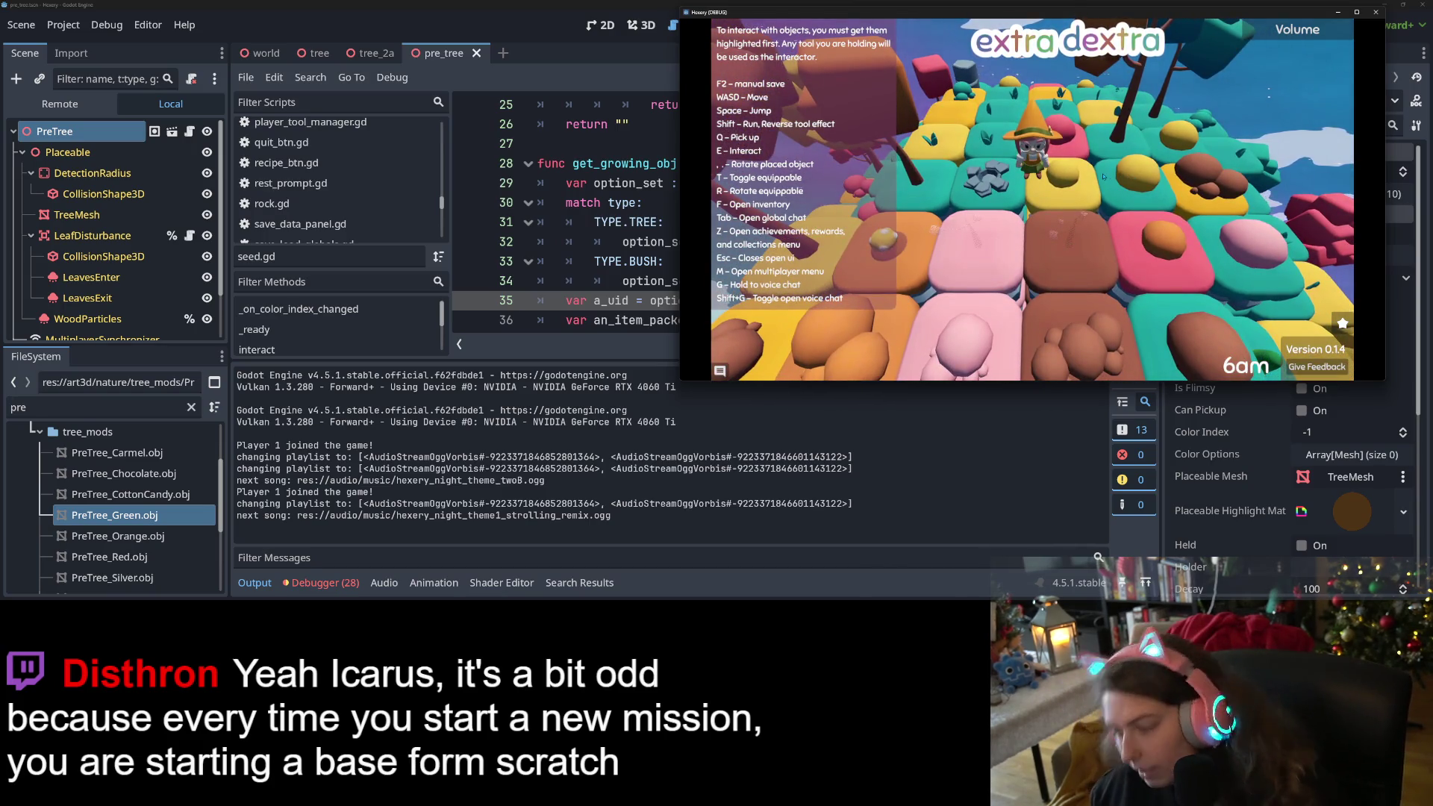
key(z)
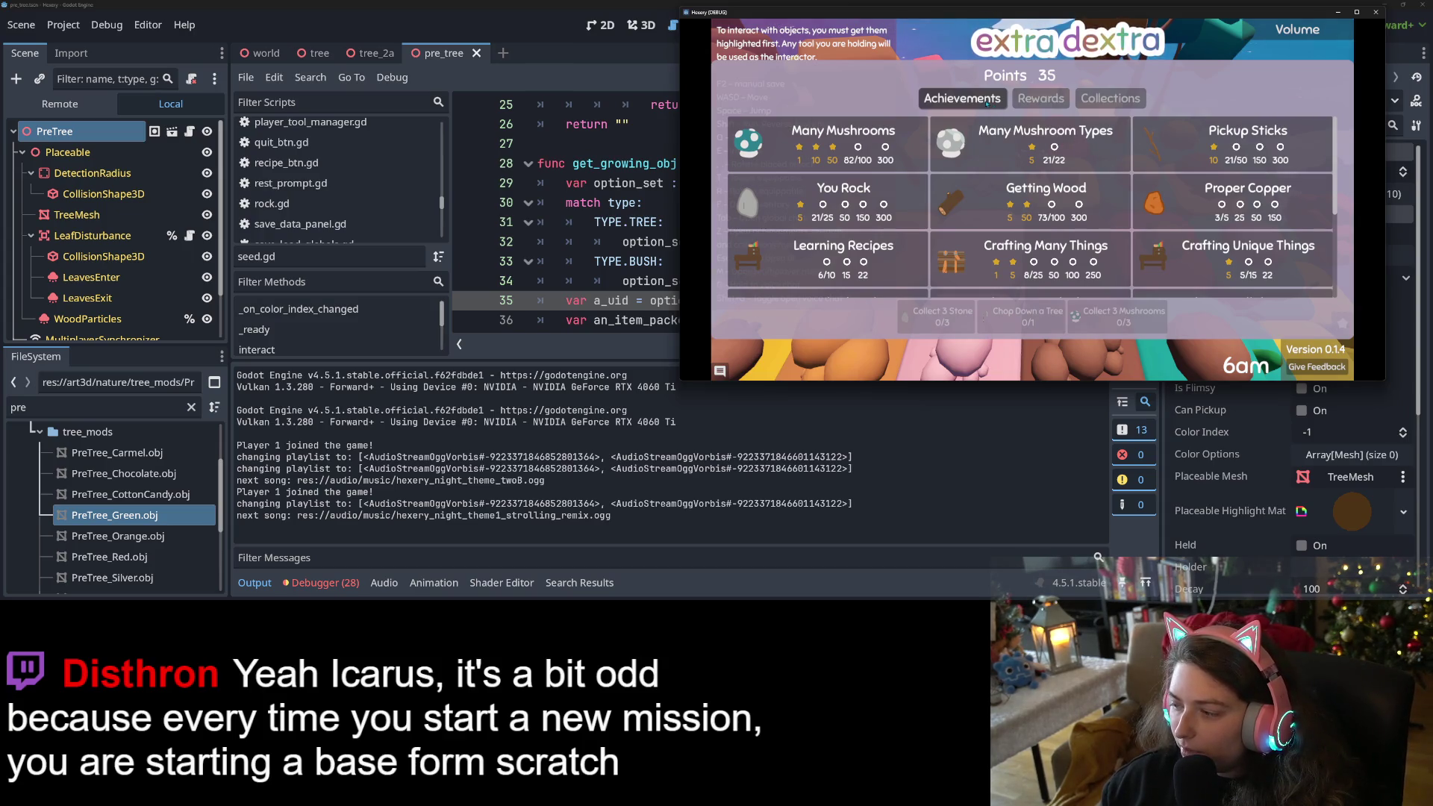
Look over the rewards list, then rearrange the inventory's second row while walking around.
click(1028, 104)
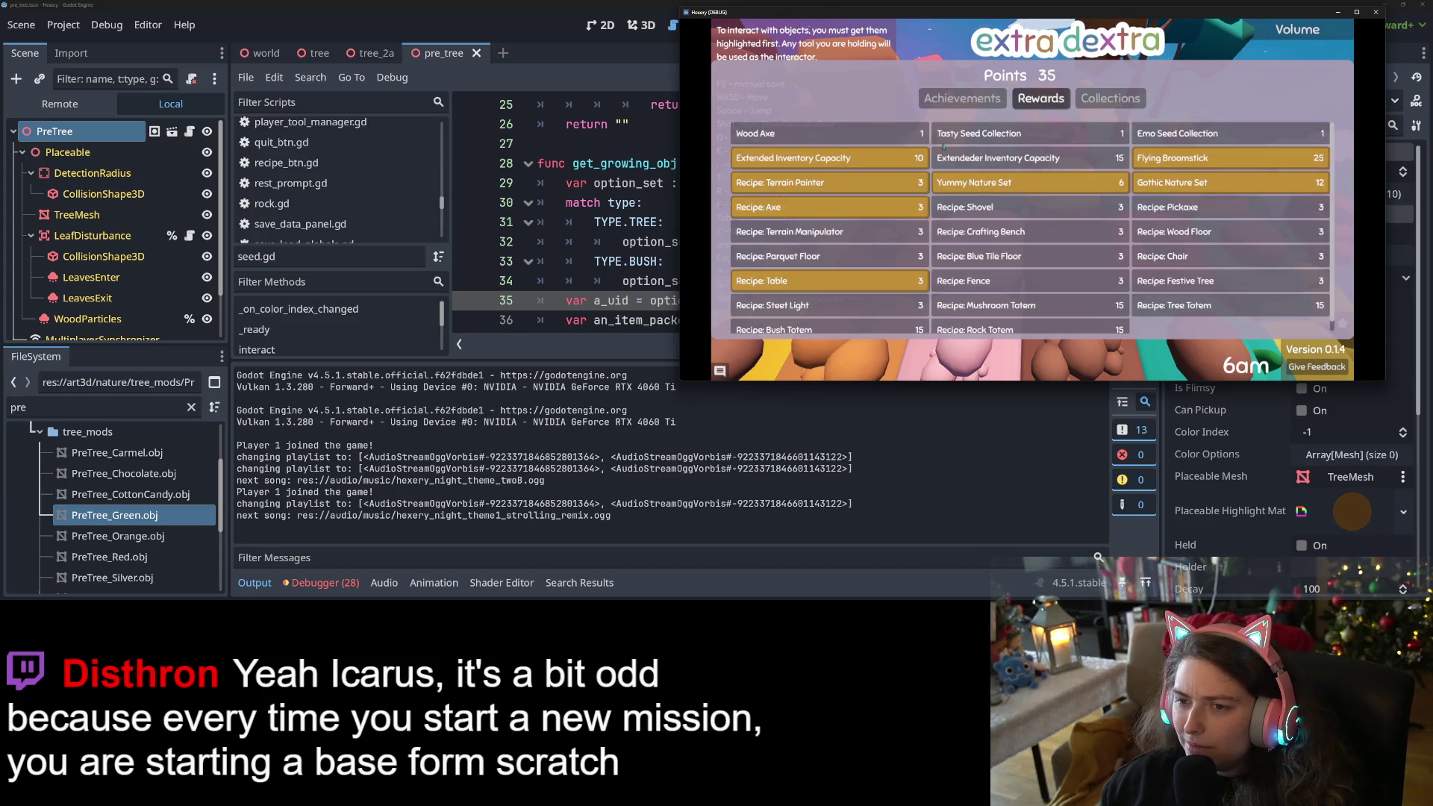
key(Escape)
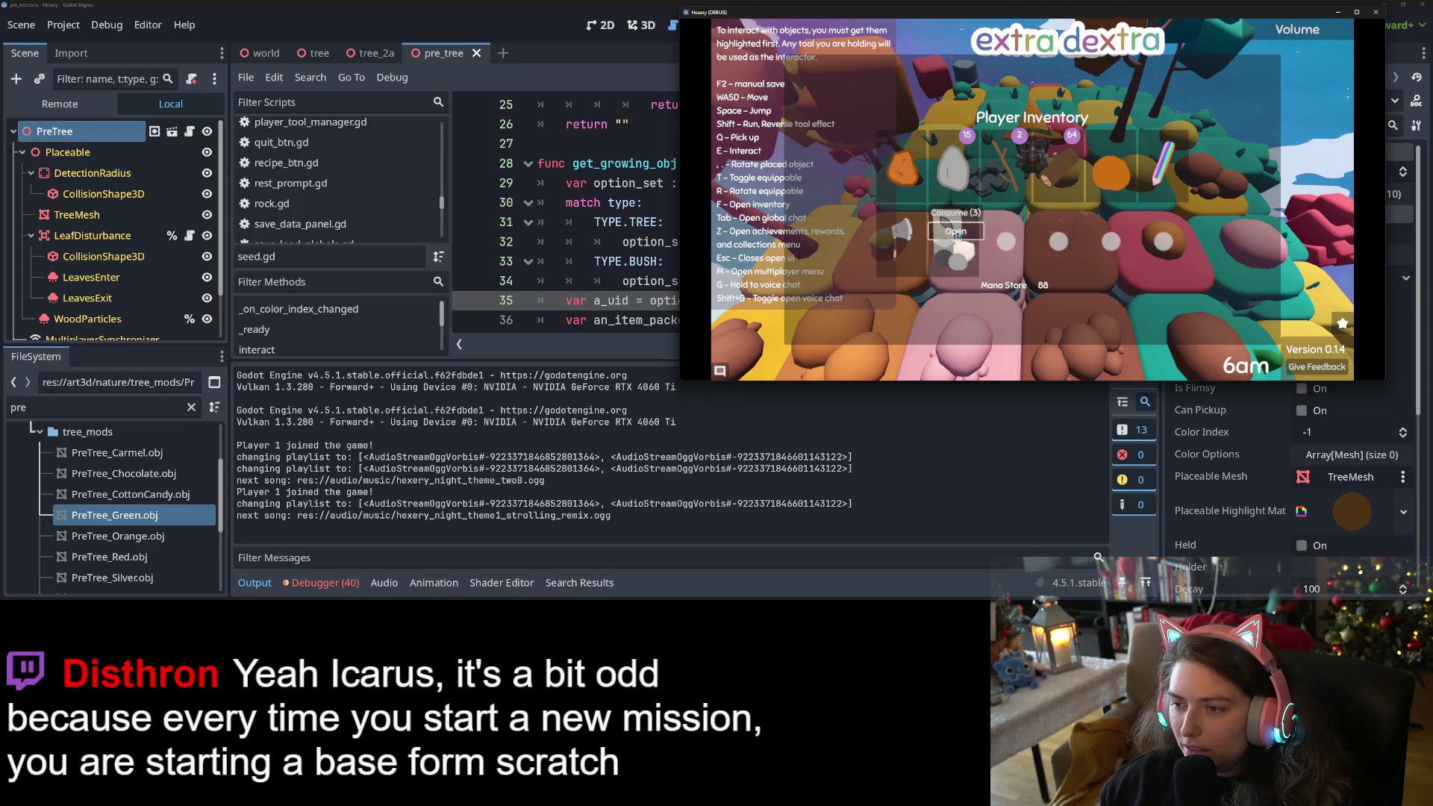
click(958, 235)
key(w)
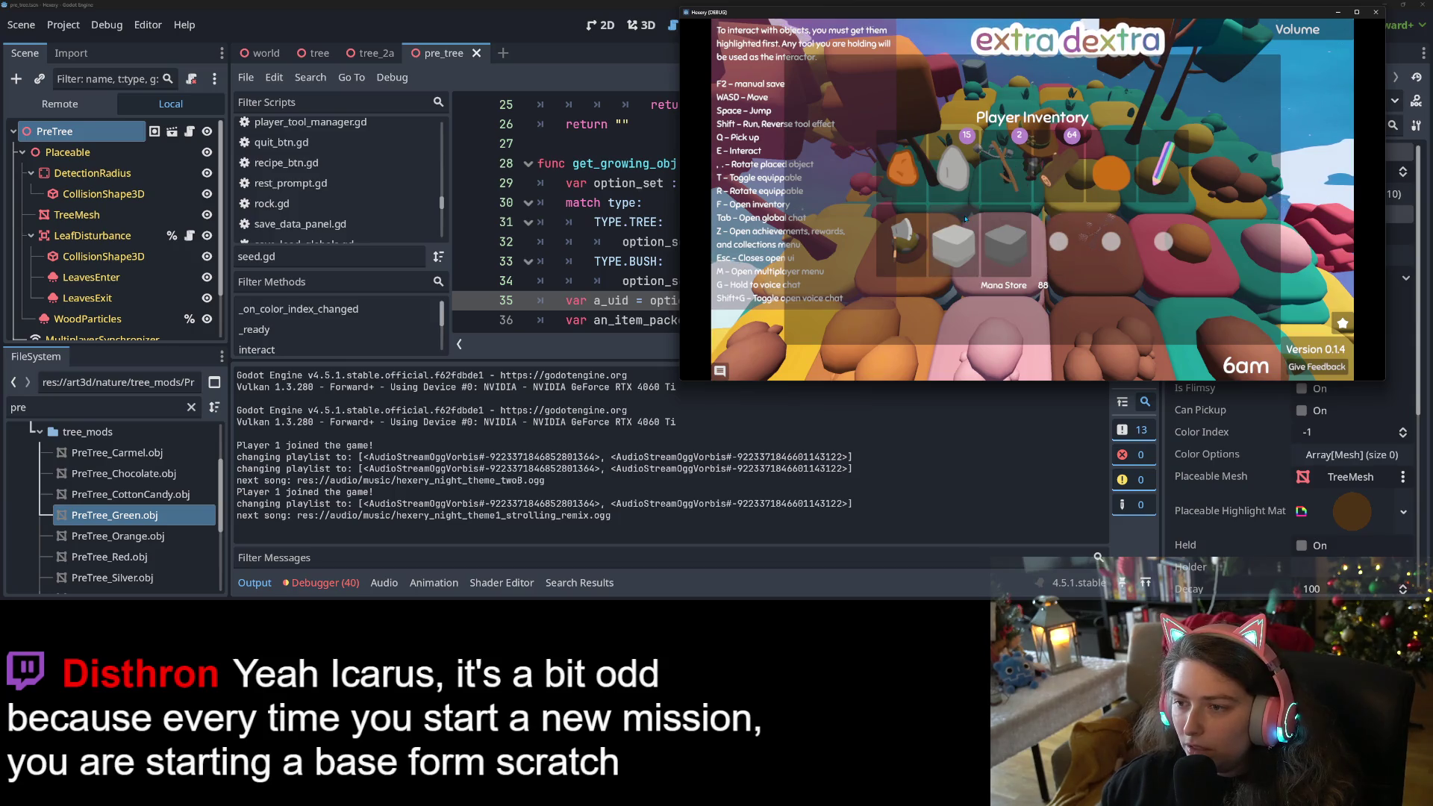
key(Escape)
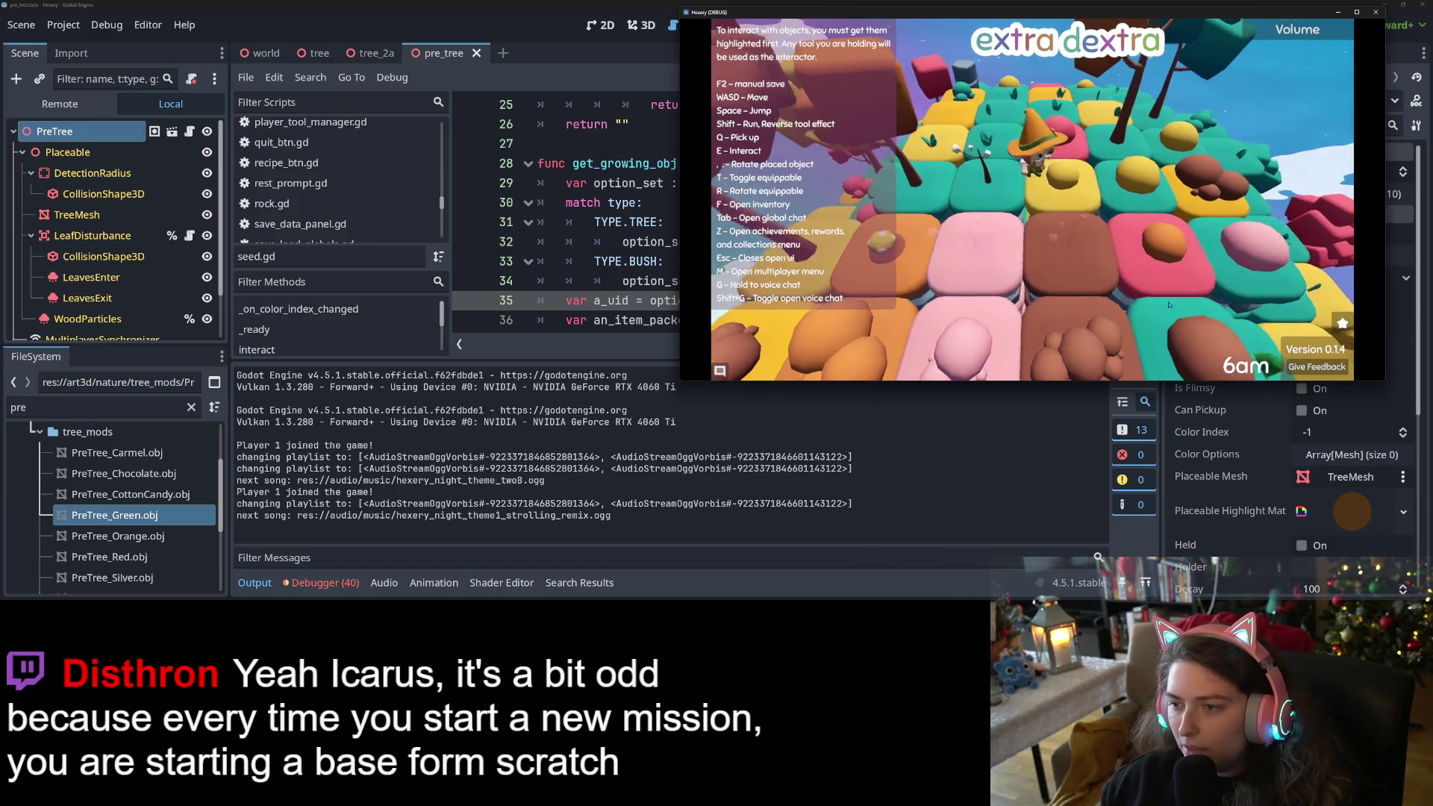
key(s)
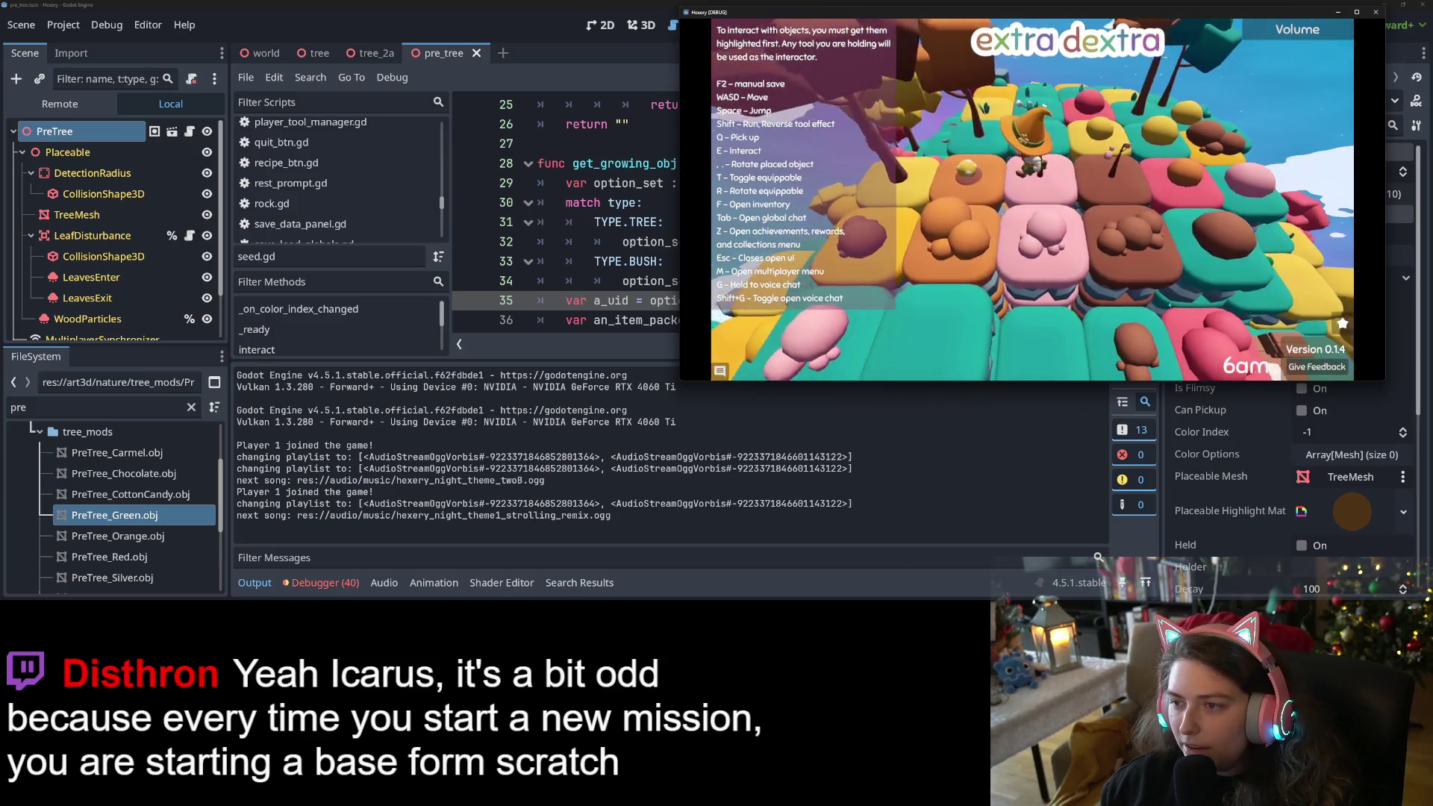
key(w)
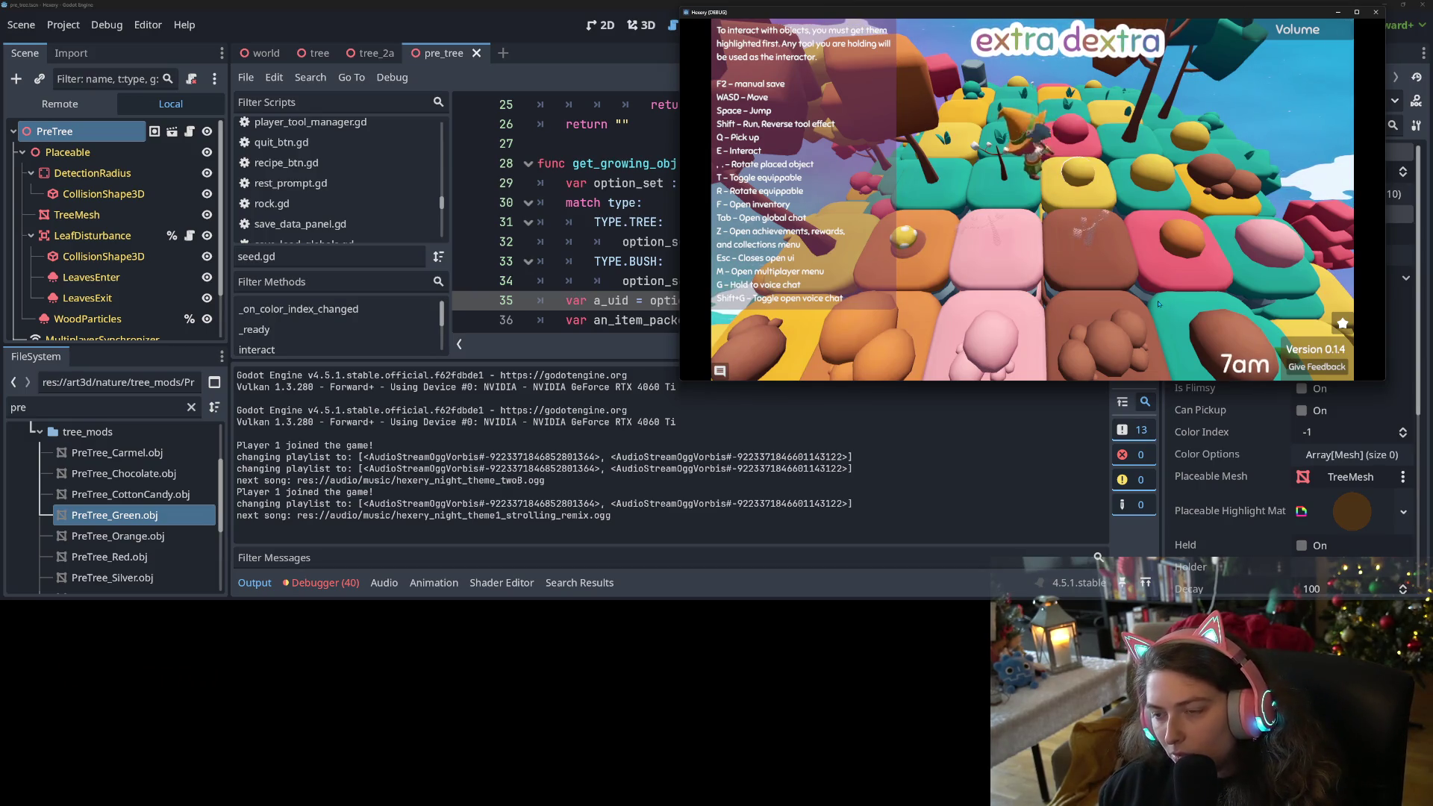
Recheck the rewards list from the achievements screen and toggle the player inventory.
key(f)
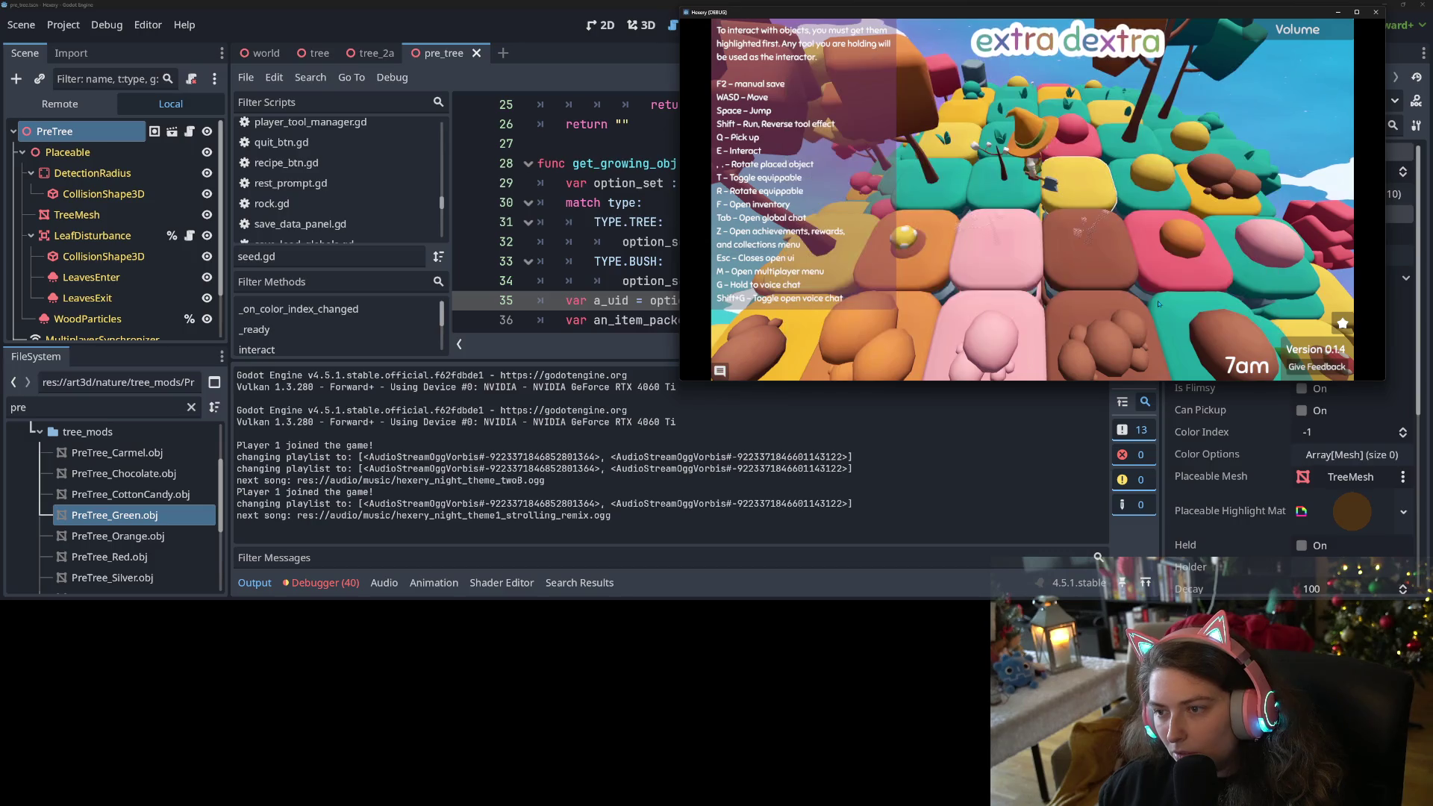
key(z)
click(1022, 105)
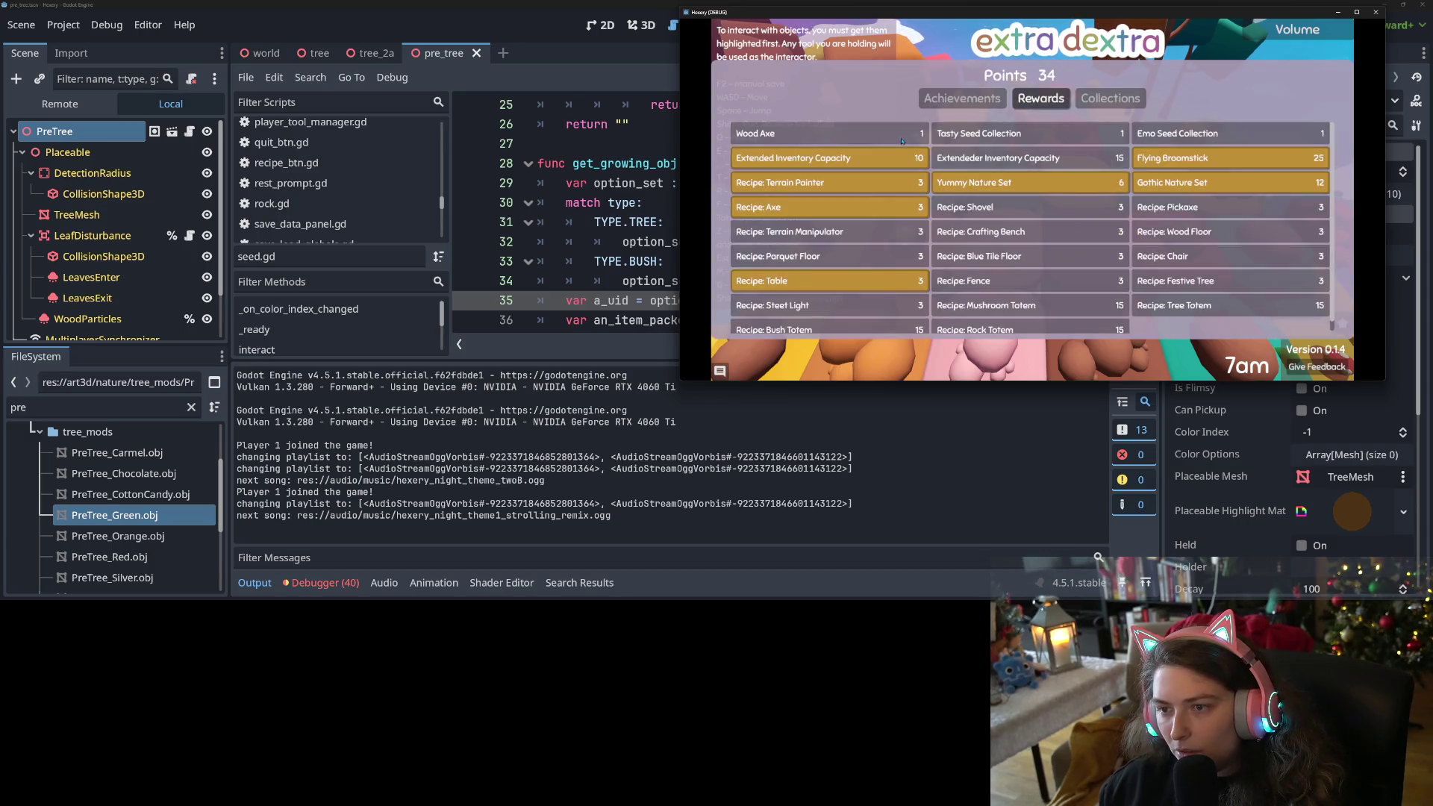
key(Escape)
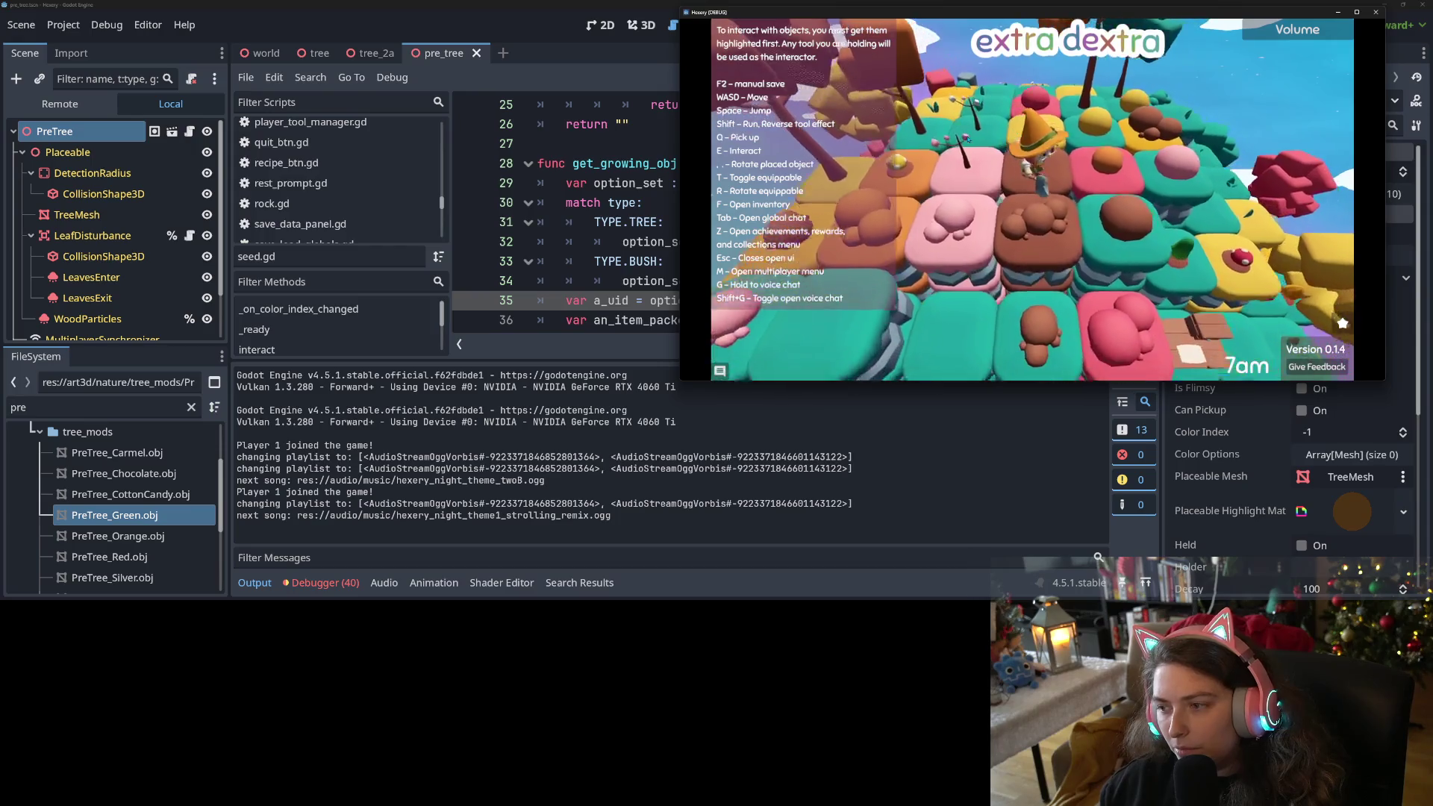
key(f)
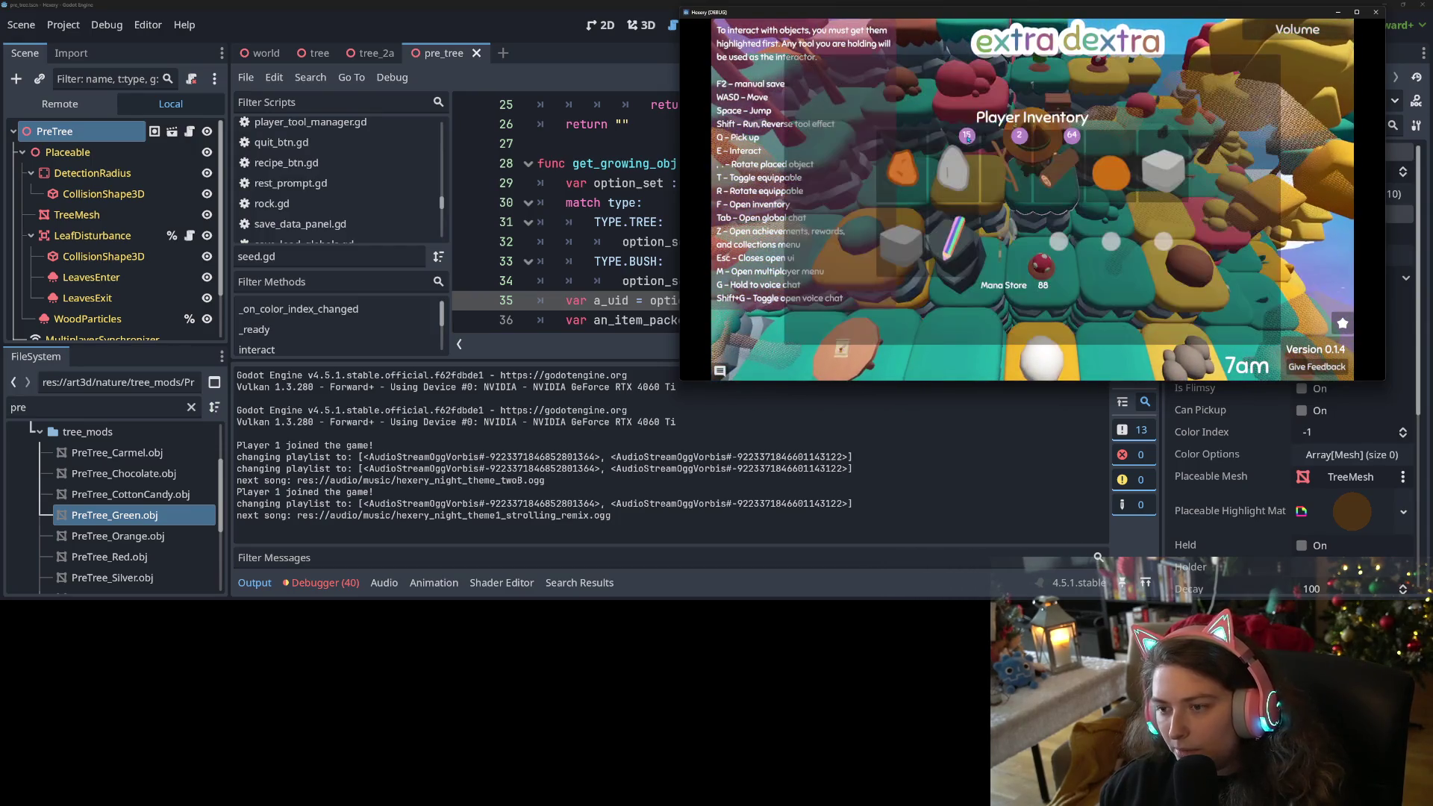
key(f)
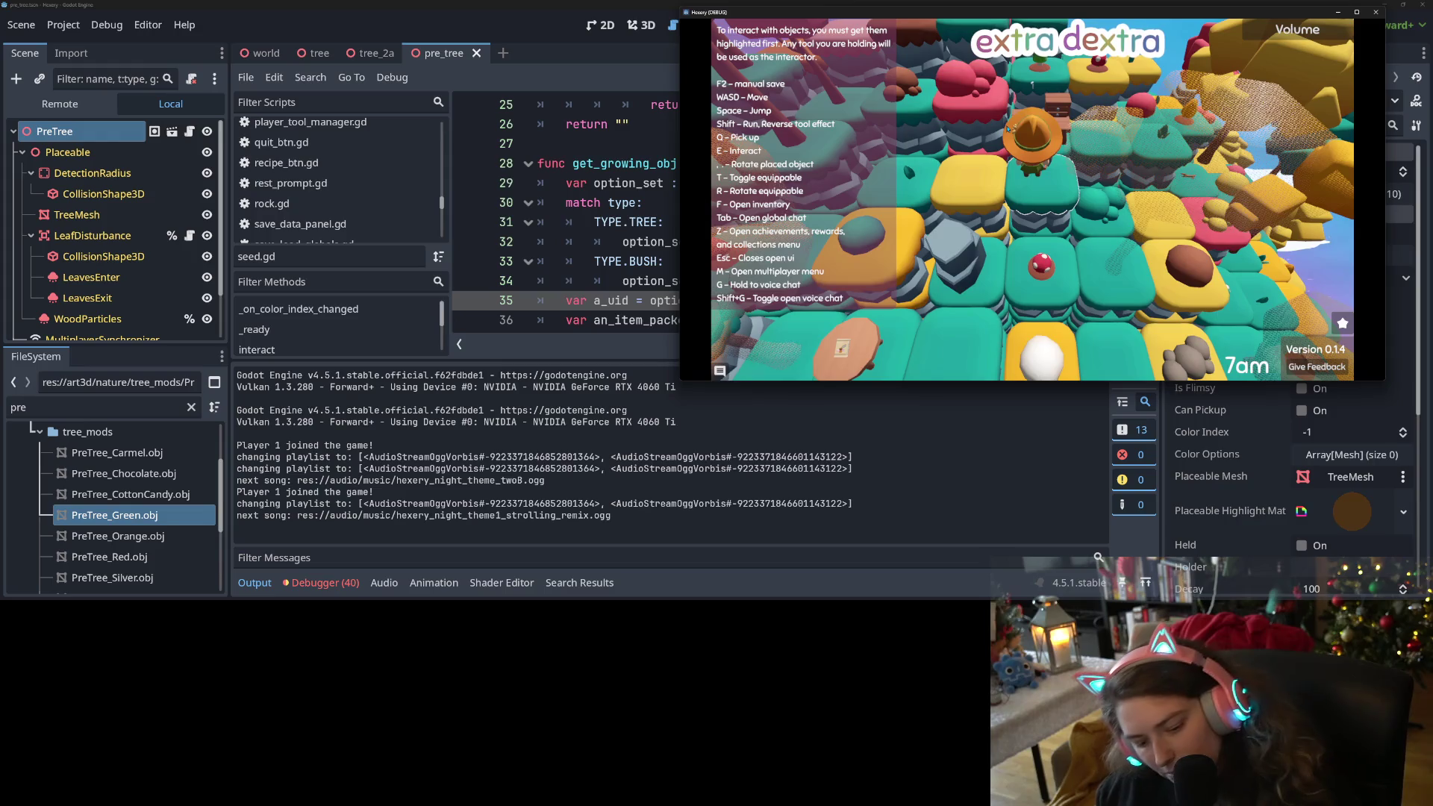
Claim the 3-point Recipe: Shovel reward, leaving 31 points, and walk one tile forward.
key(z)
click(1040, 98)
click(1021, 204)
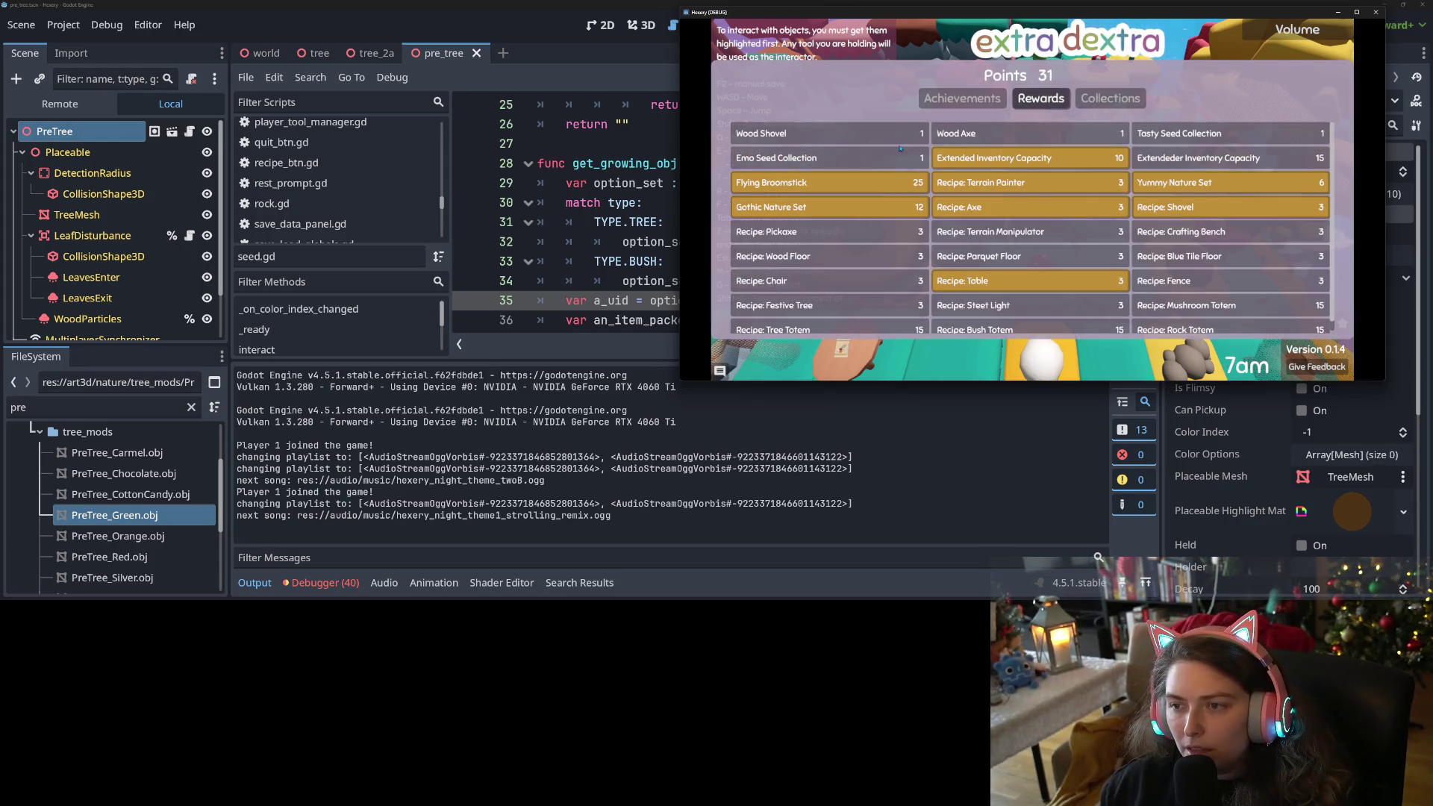
key(z)
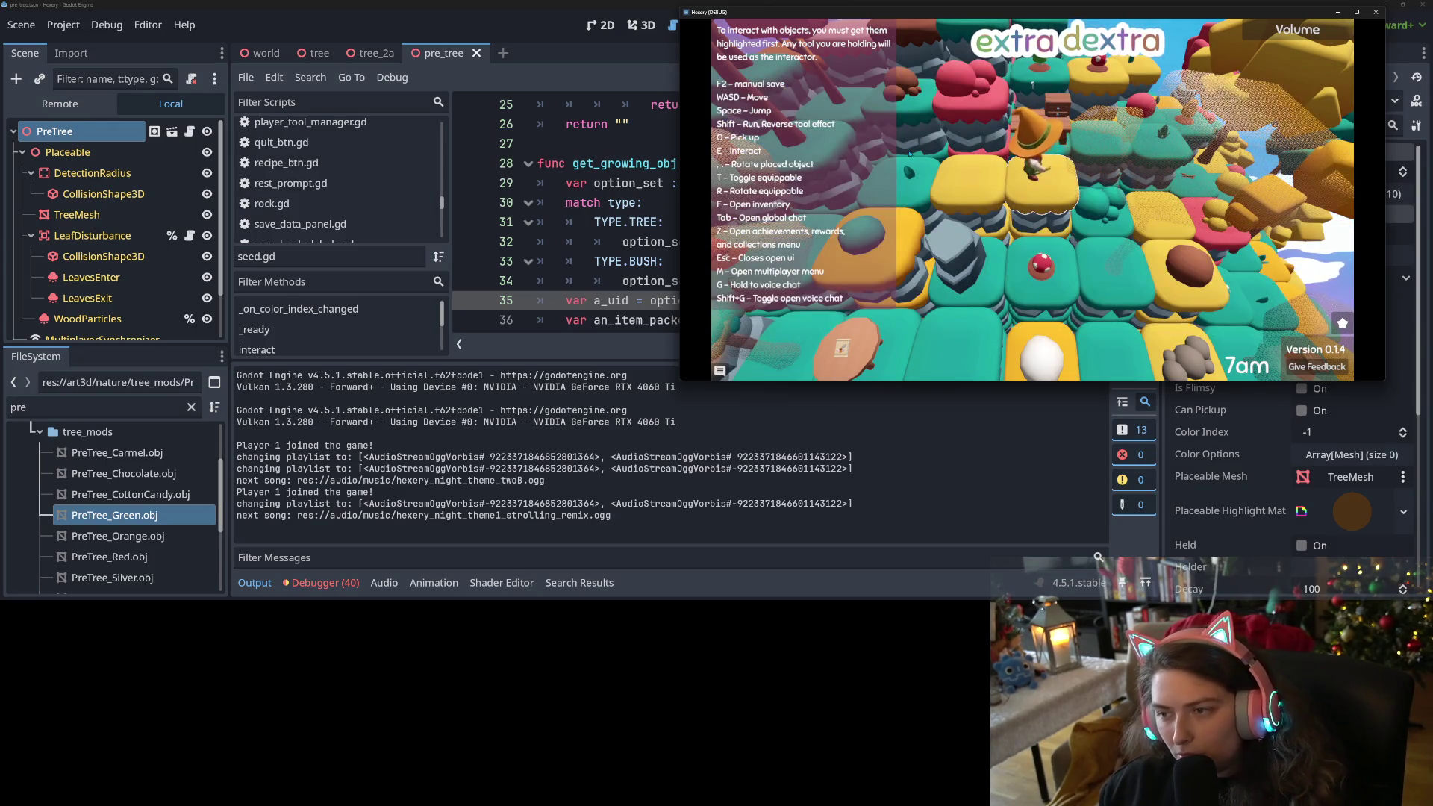
key(w)
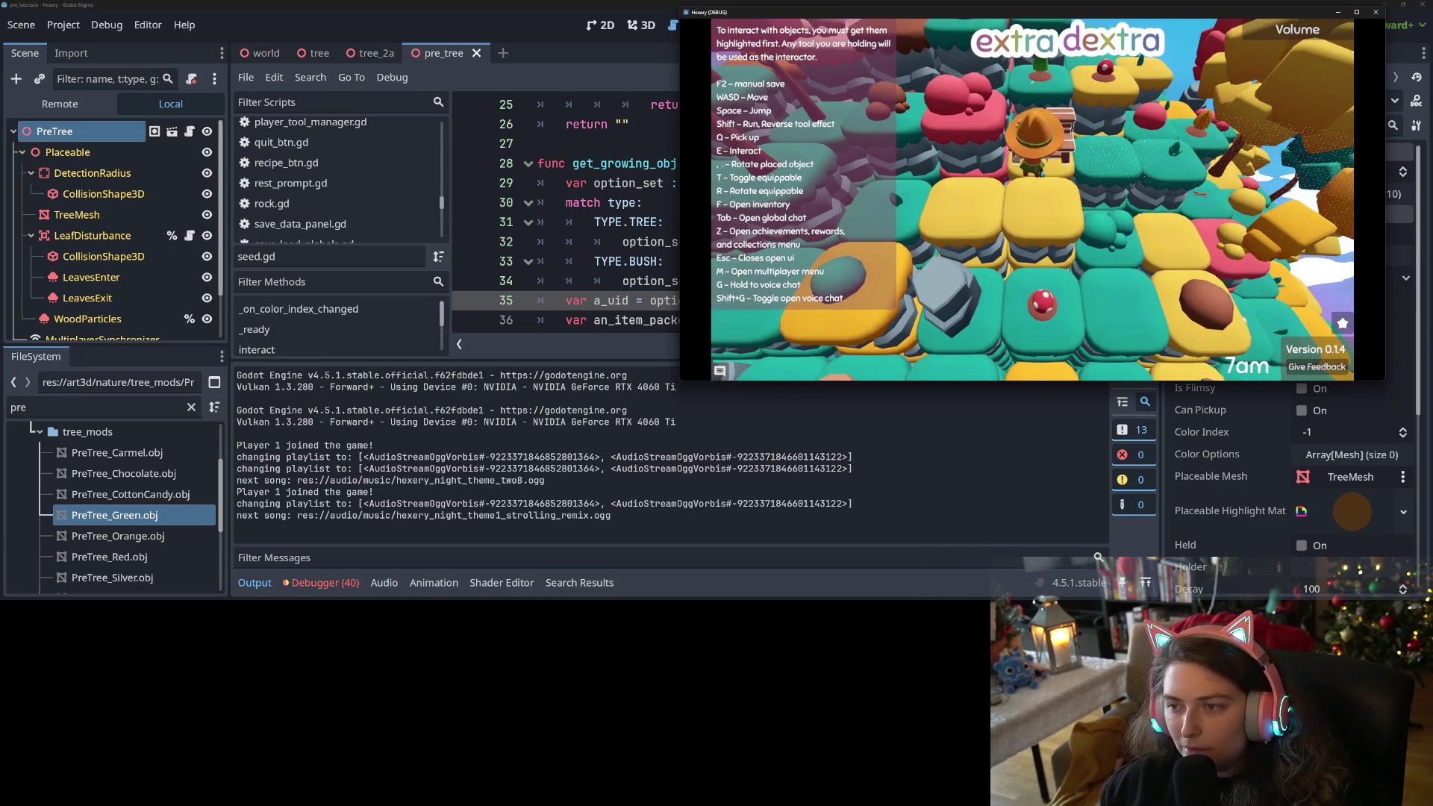
Craft a shovel from the shovel recipe at the workbench.
key(e)
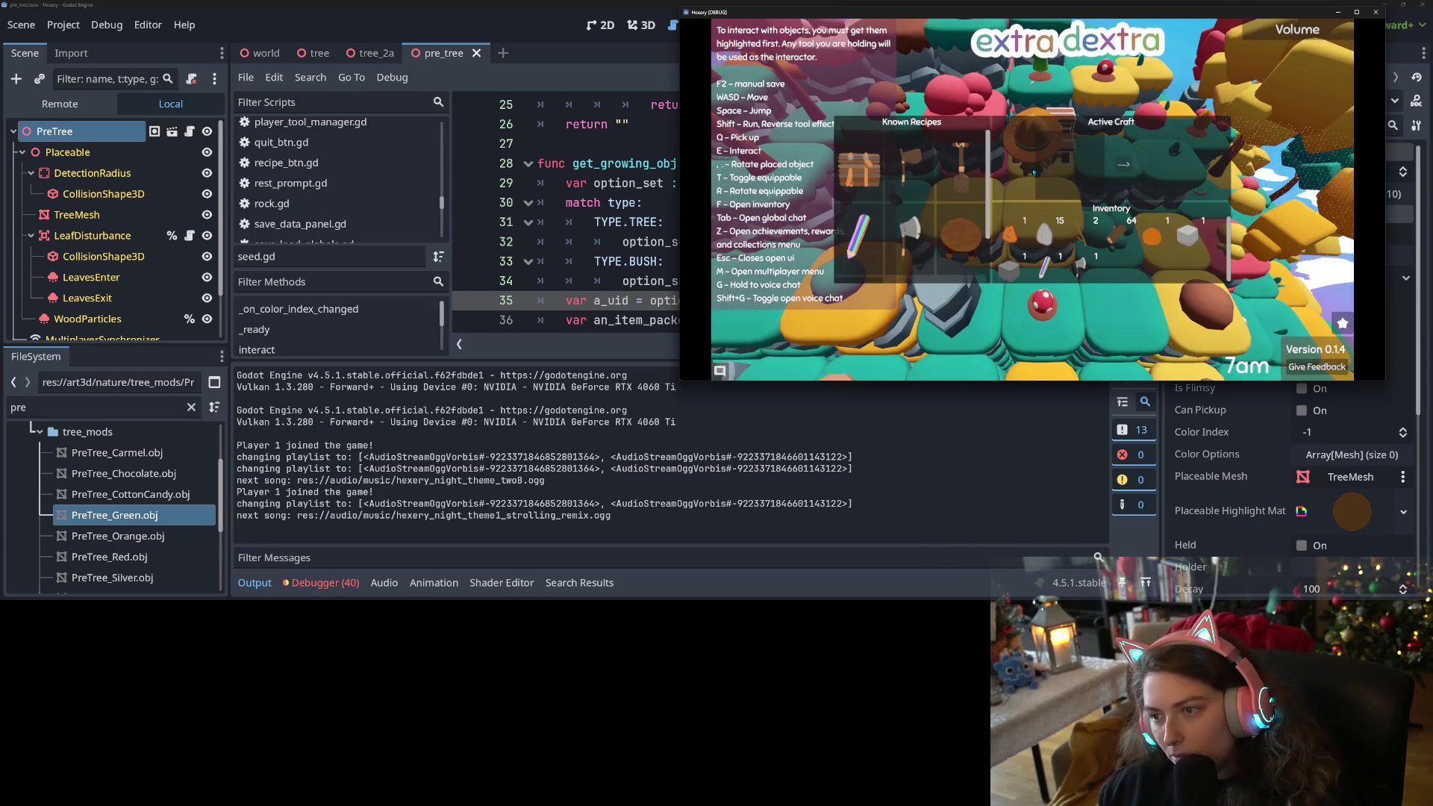
click(963, 156)
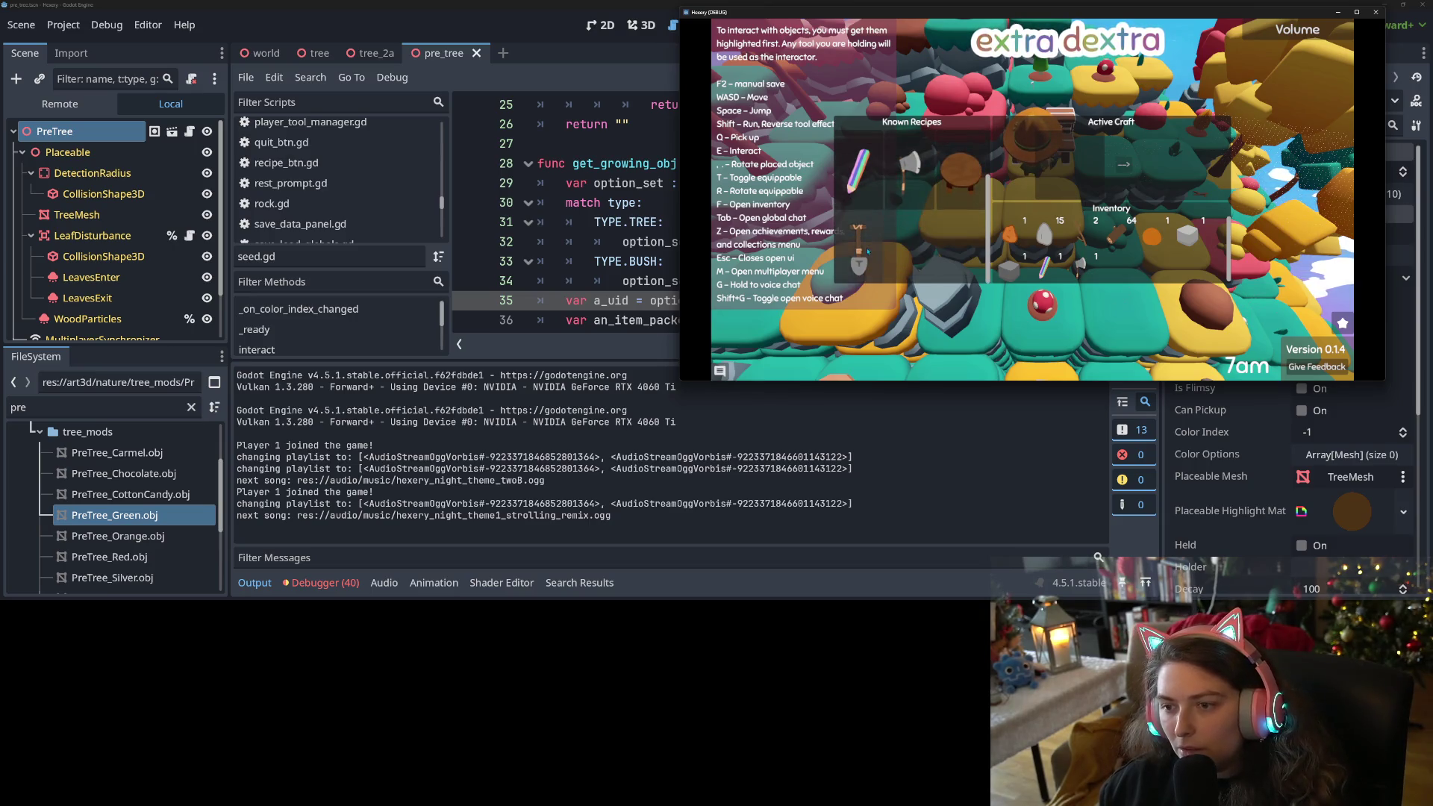
click(1117, 164)
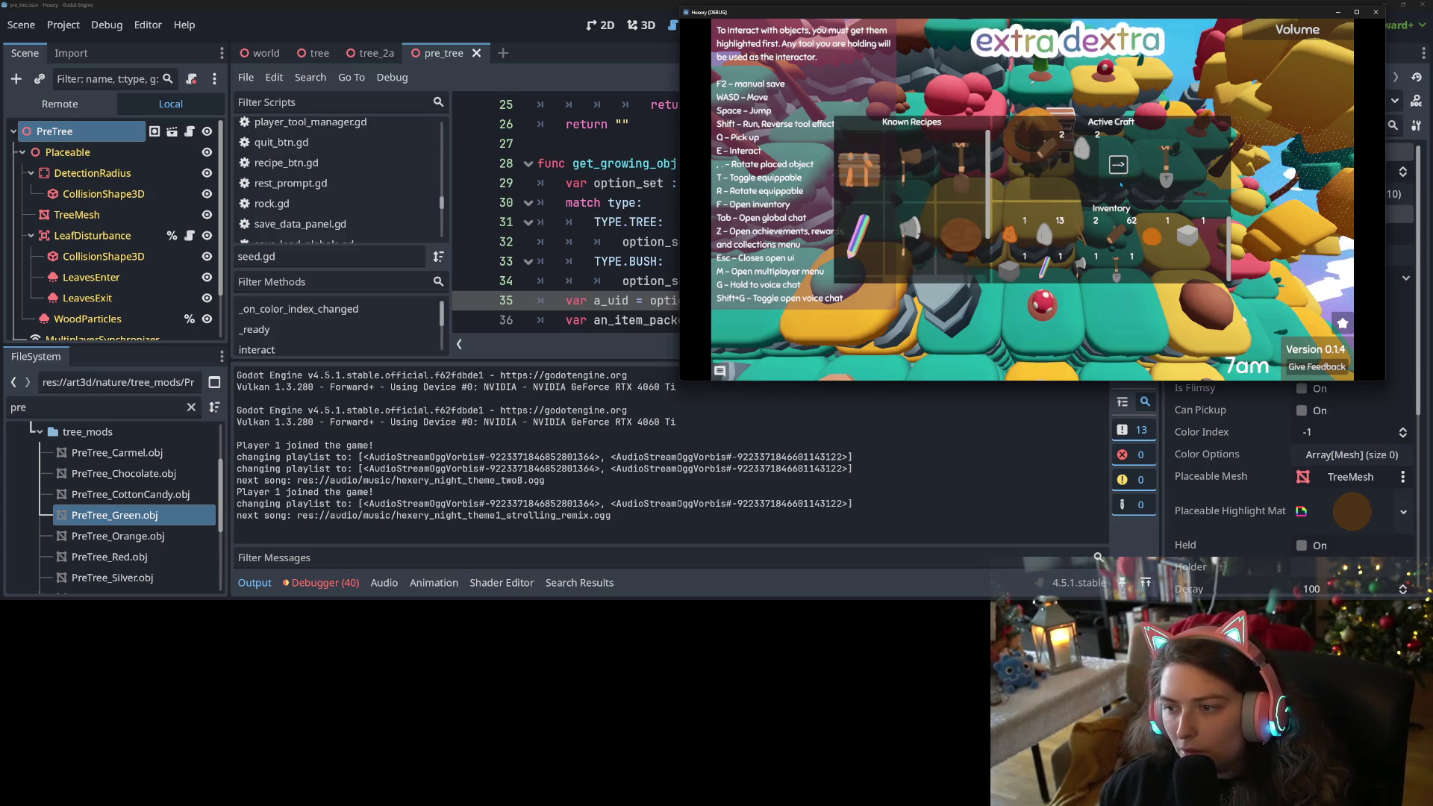
key(Escape)
Walk toward the tile rows and plant an inventory item on a tile.
key(s)
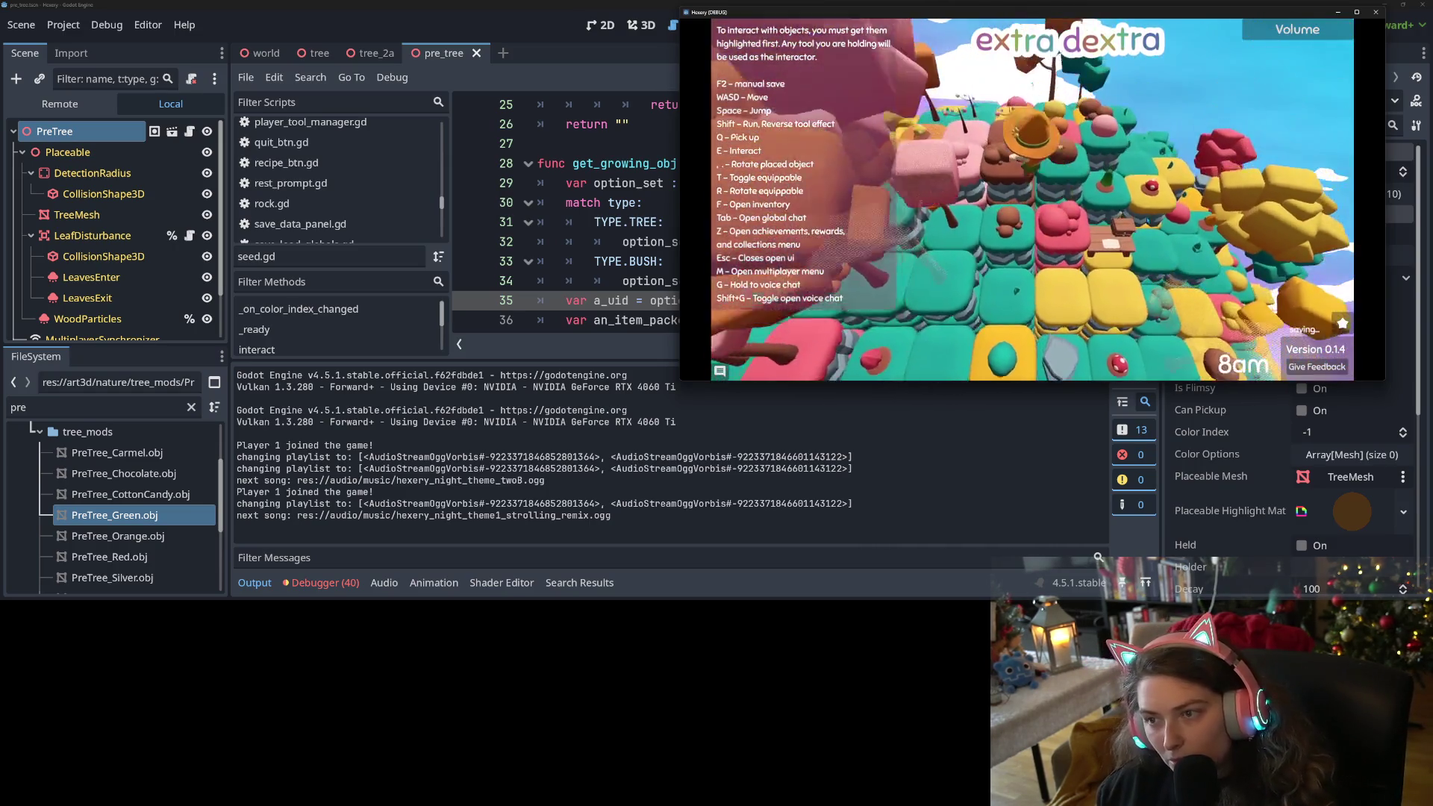
key(s)
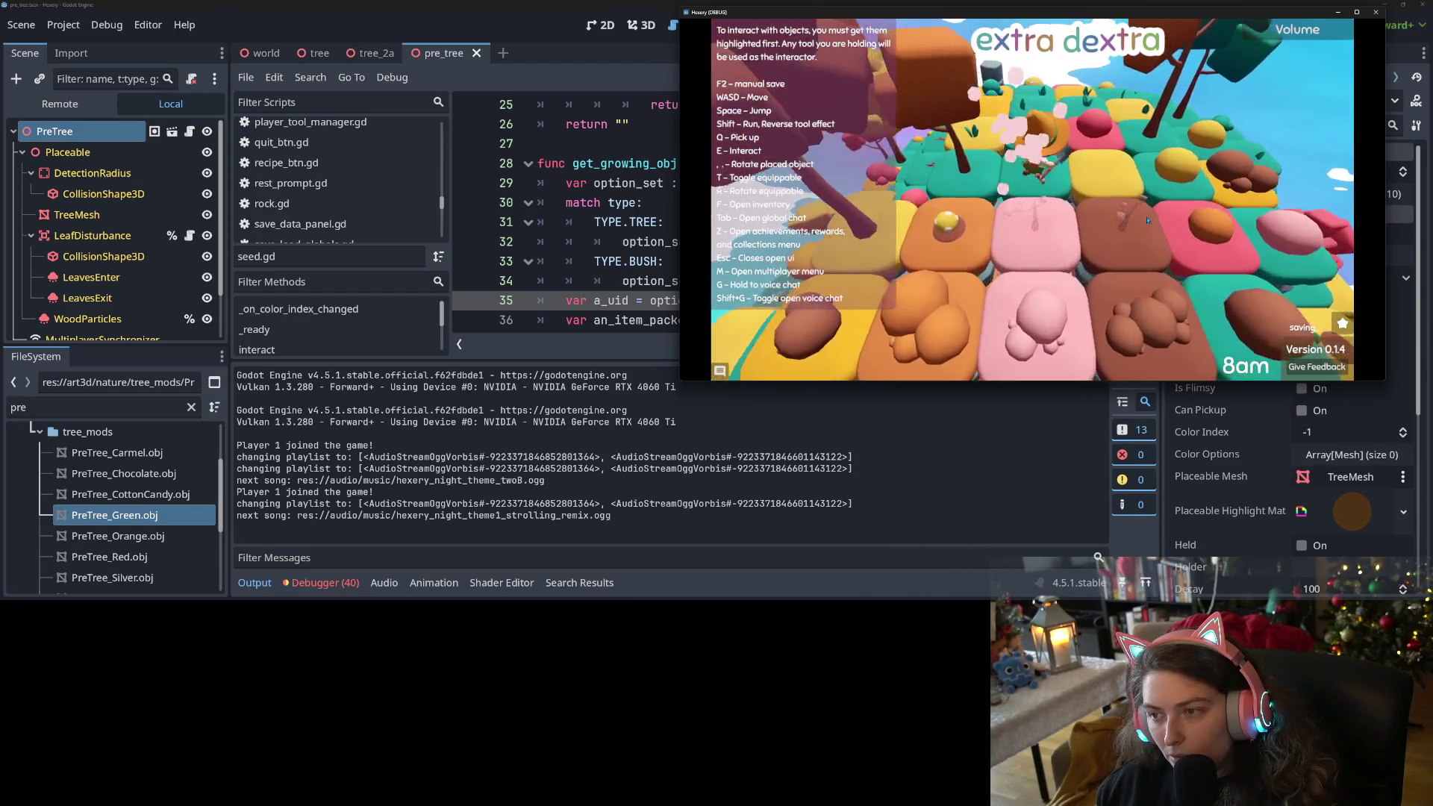
key(f)
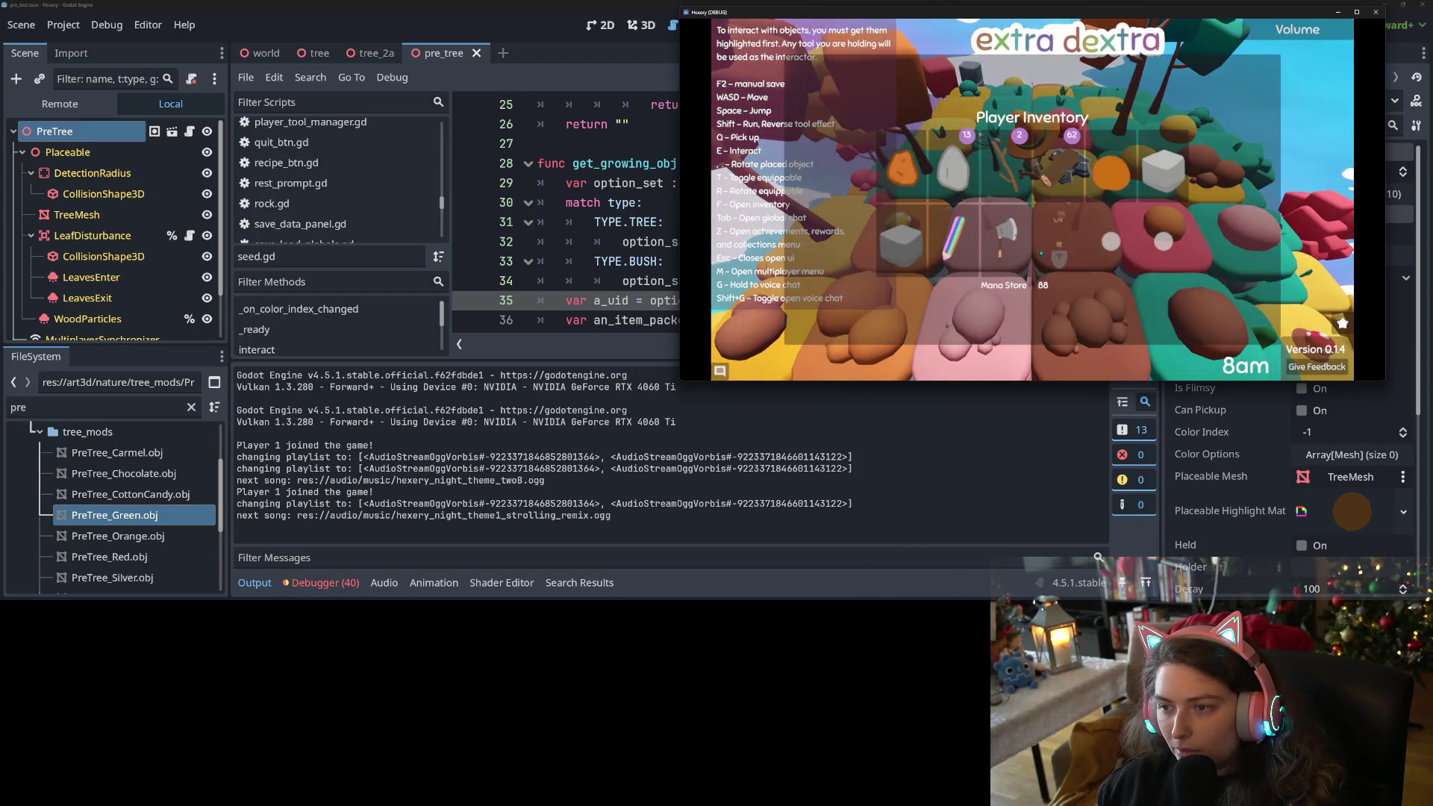
click(1167, 139)
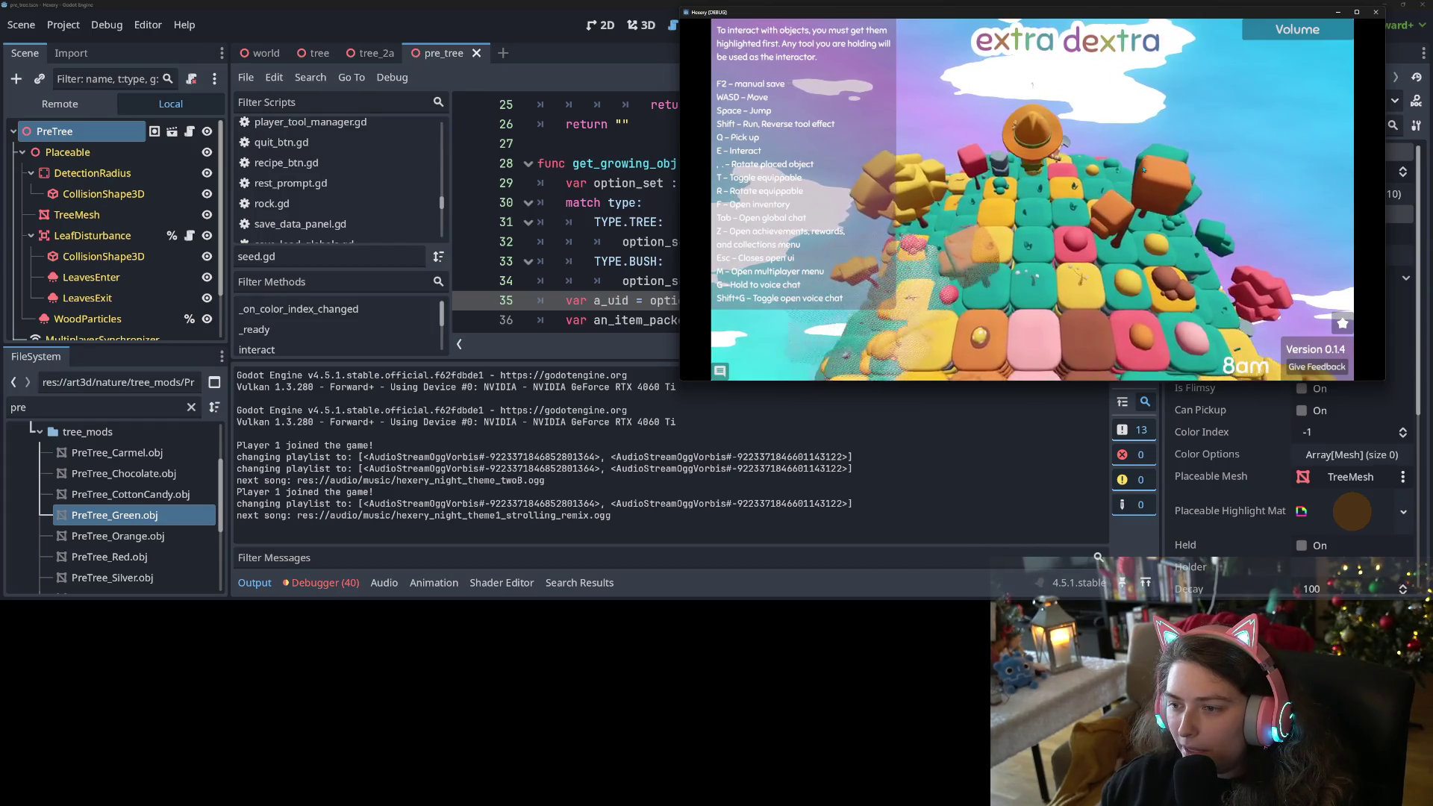
scroll(1144, 169, up, 3)
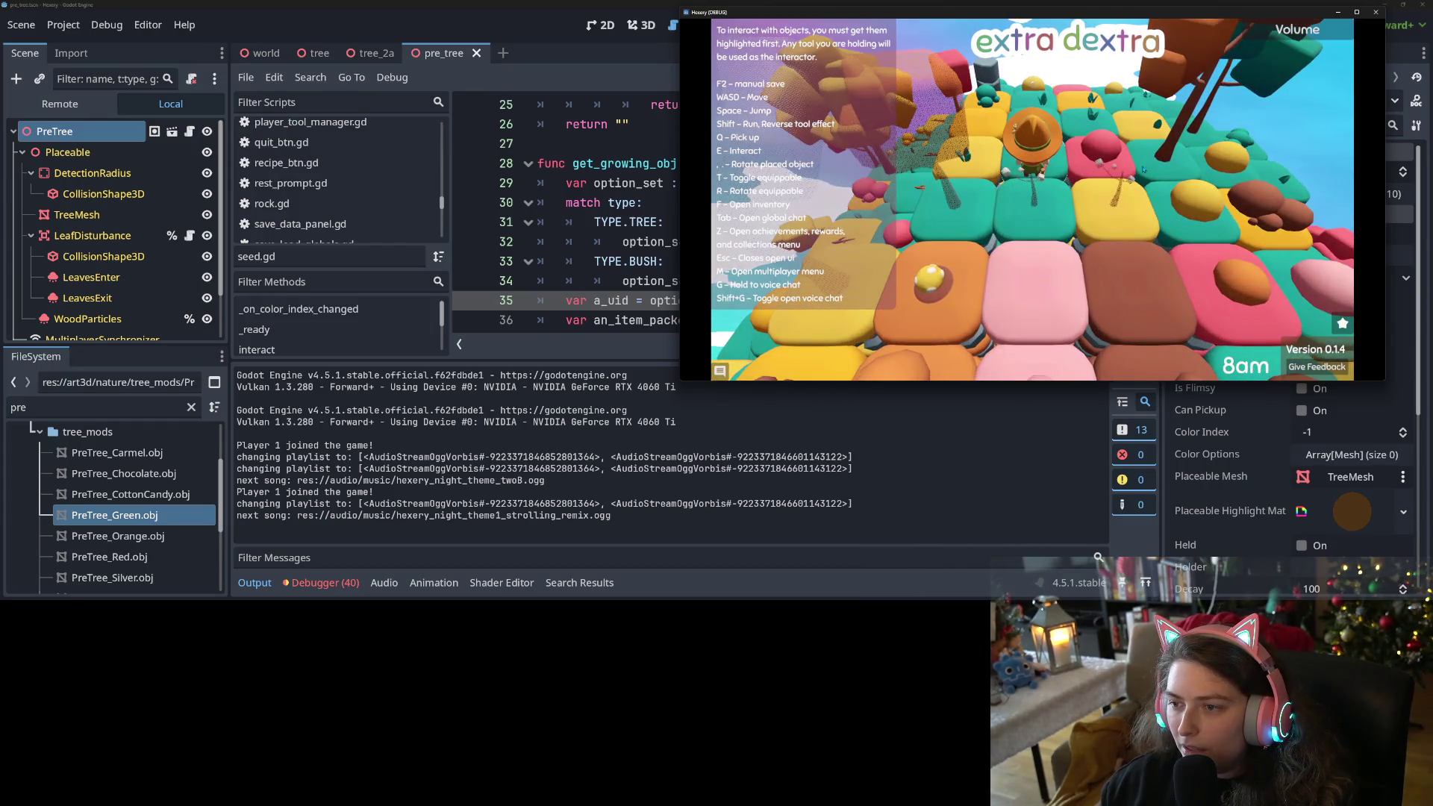
Walk forward across the tiles past the orange fruit to new crop rows.
key(w)
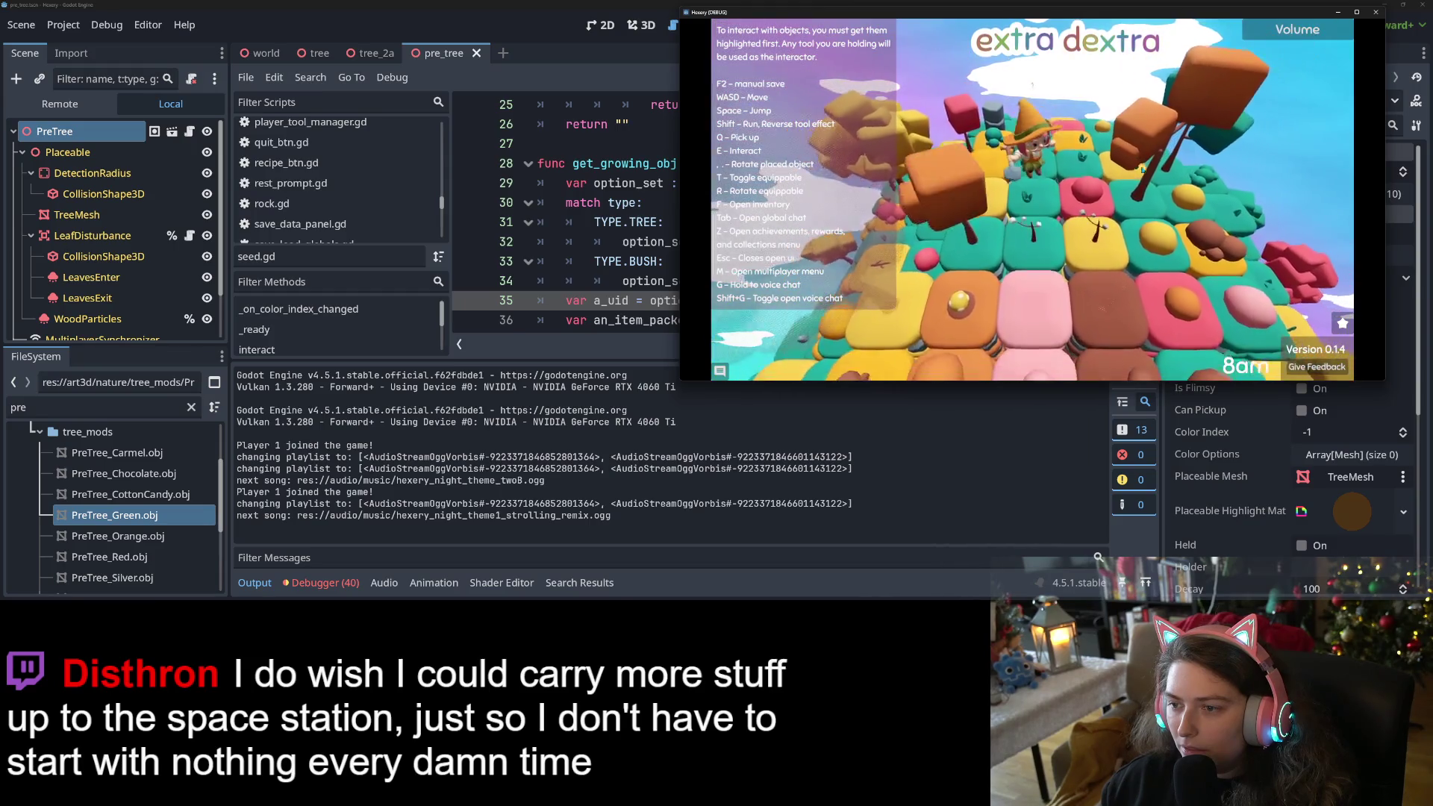
key(w)
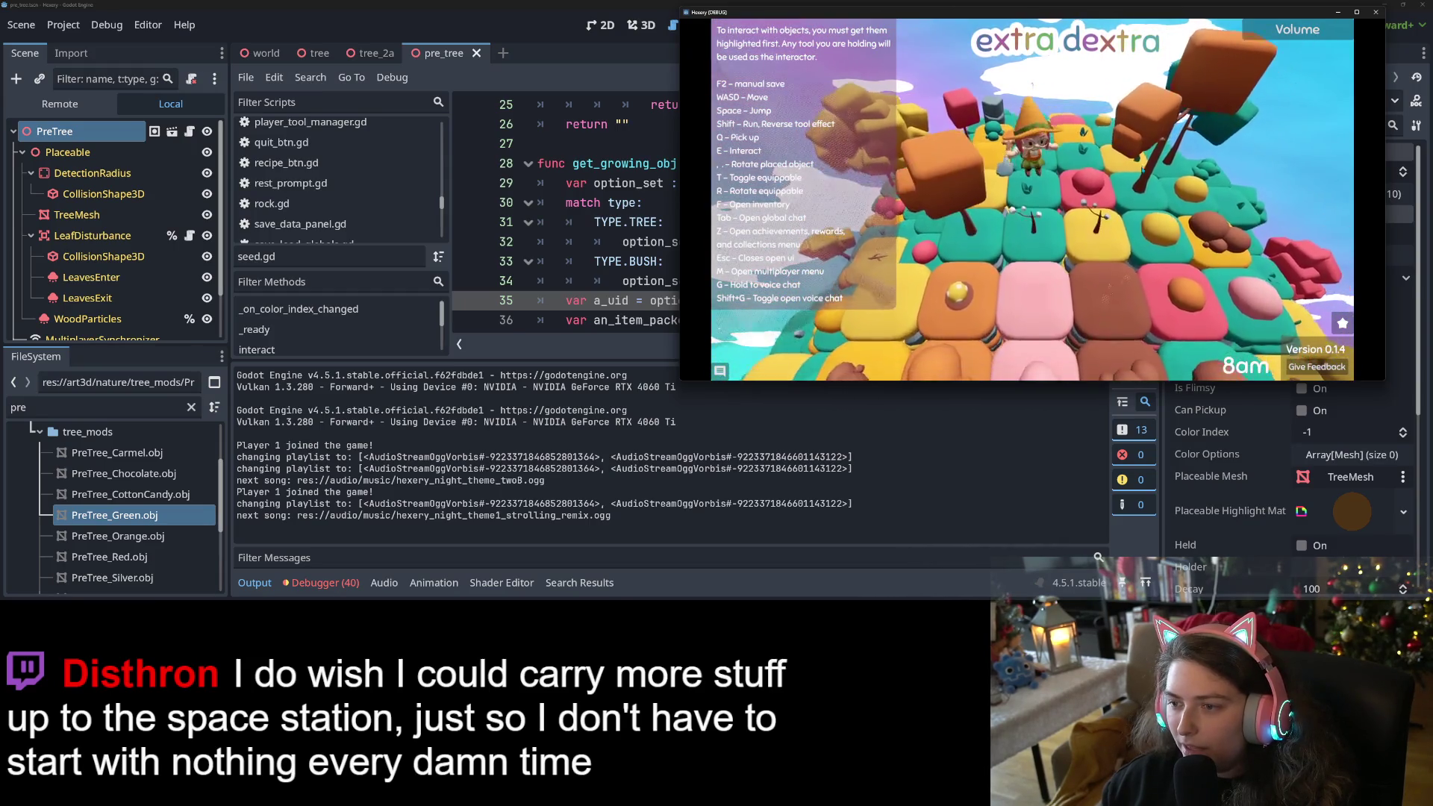
key(w)
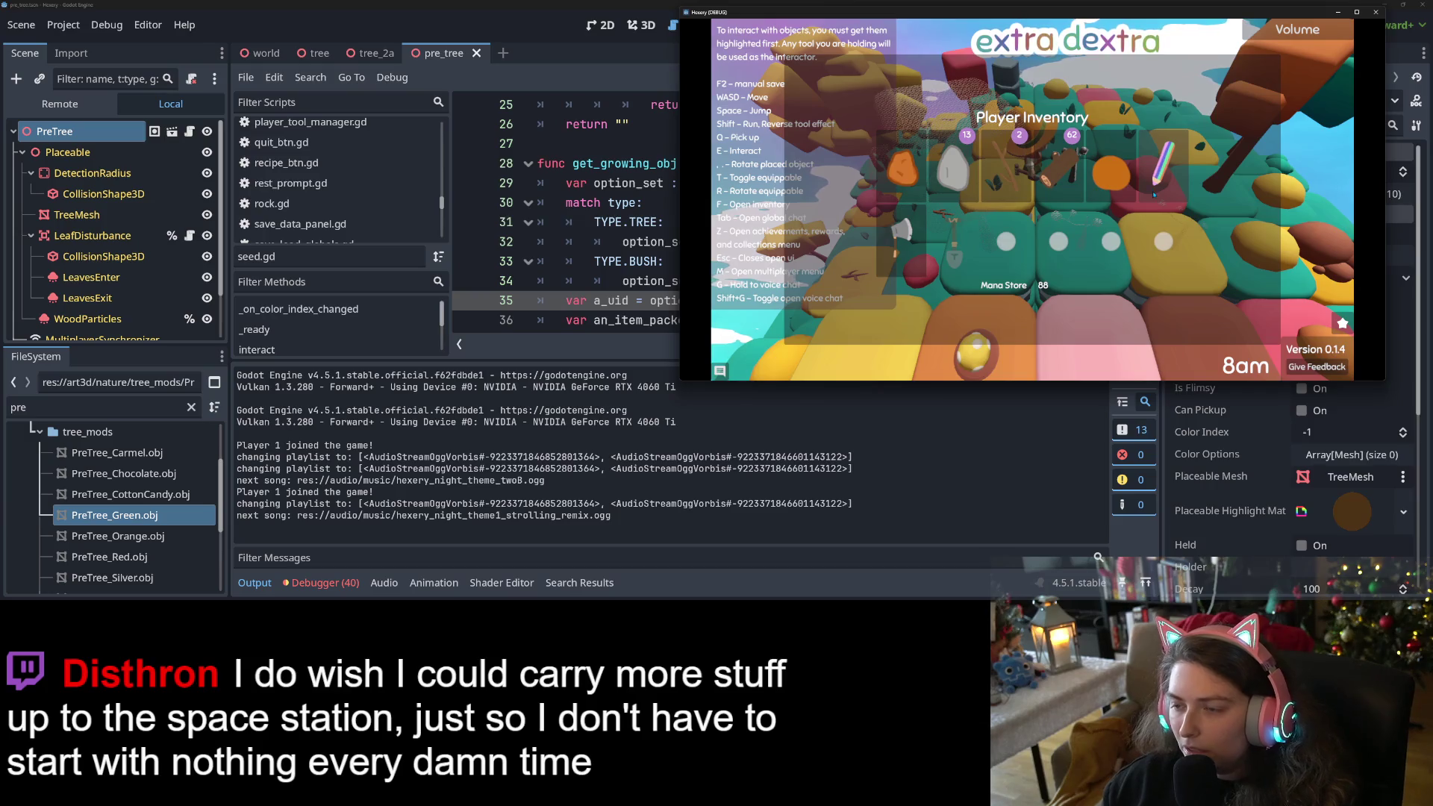
key(w)
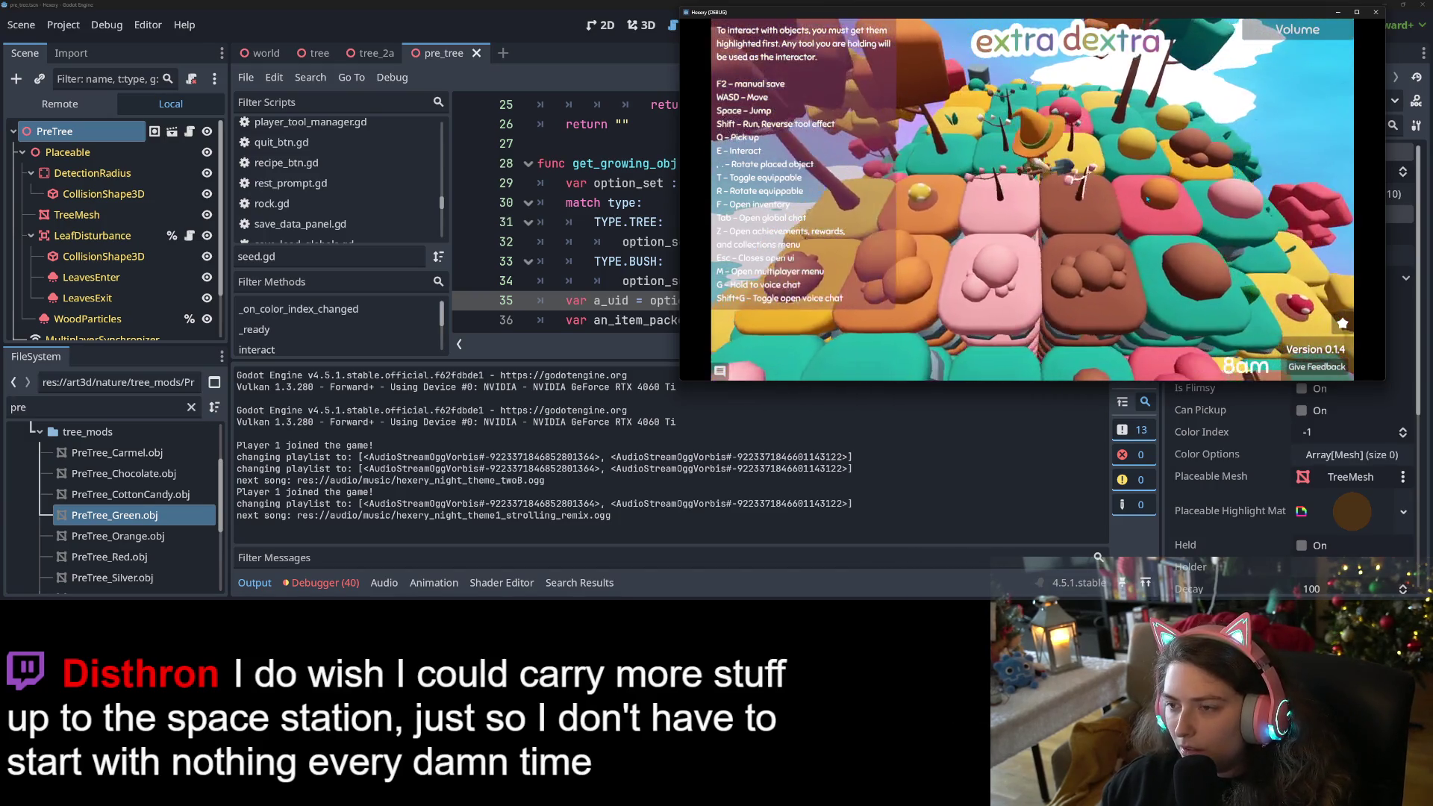
key(w)
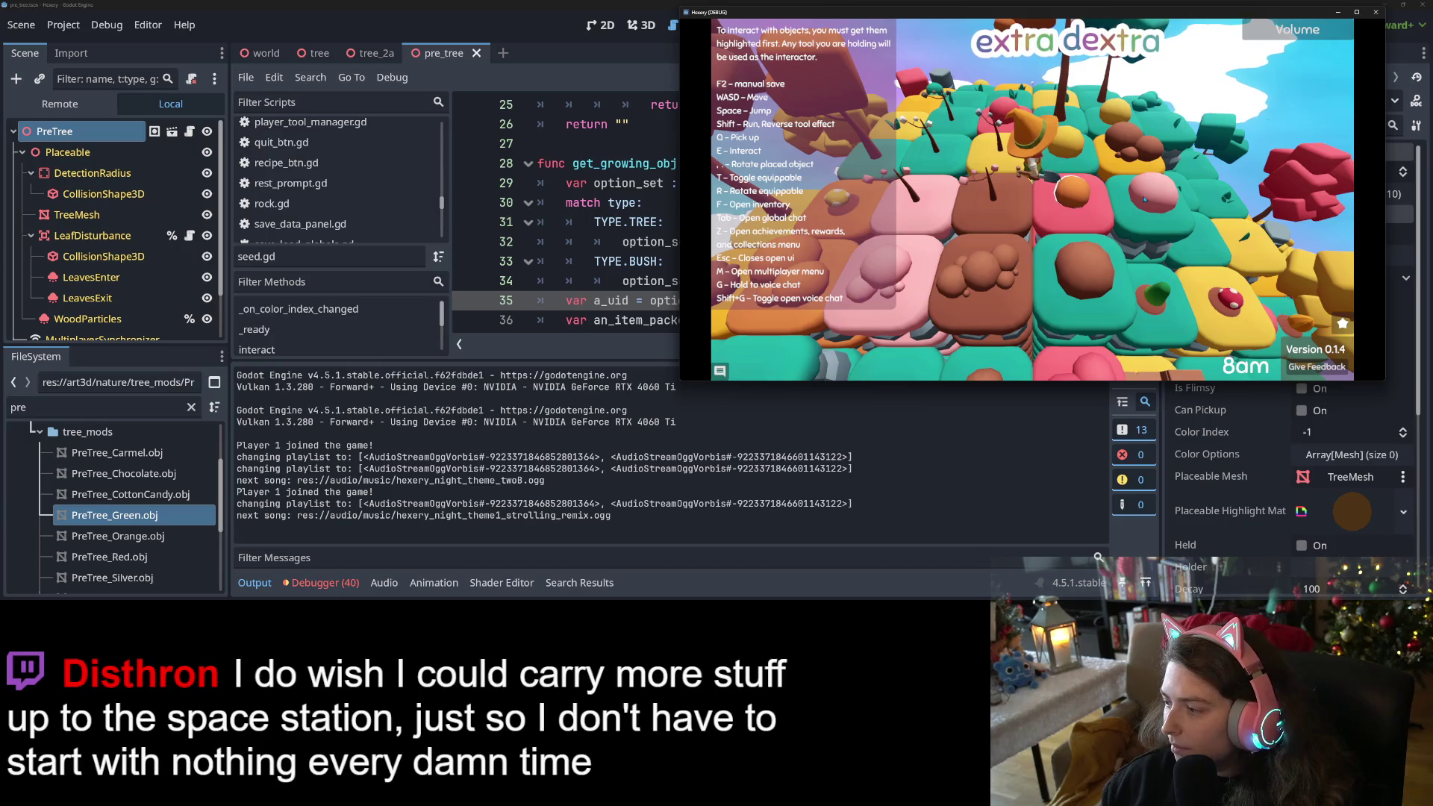
key(w)
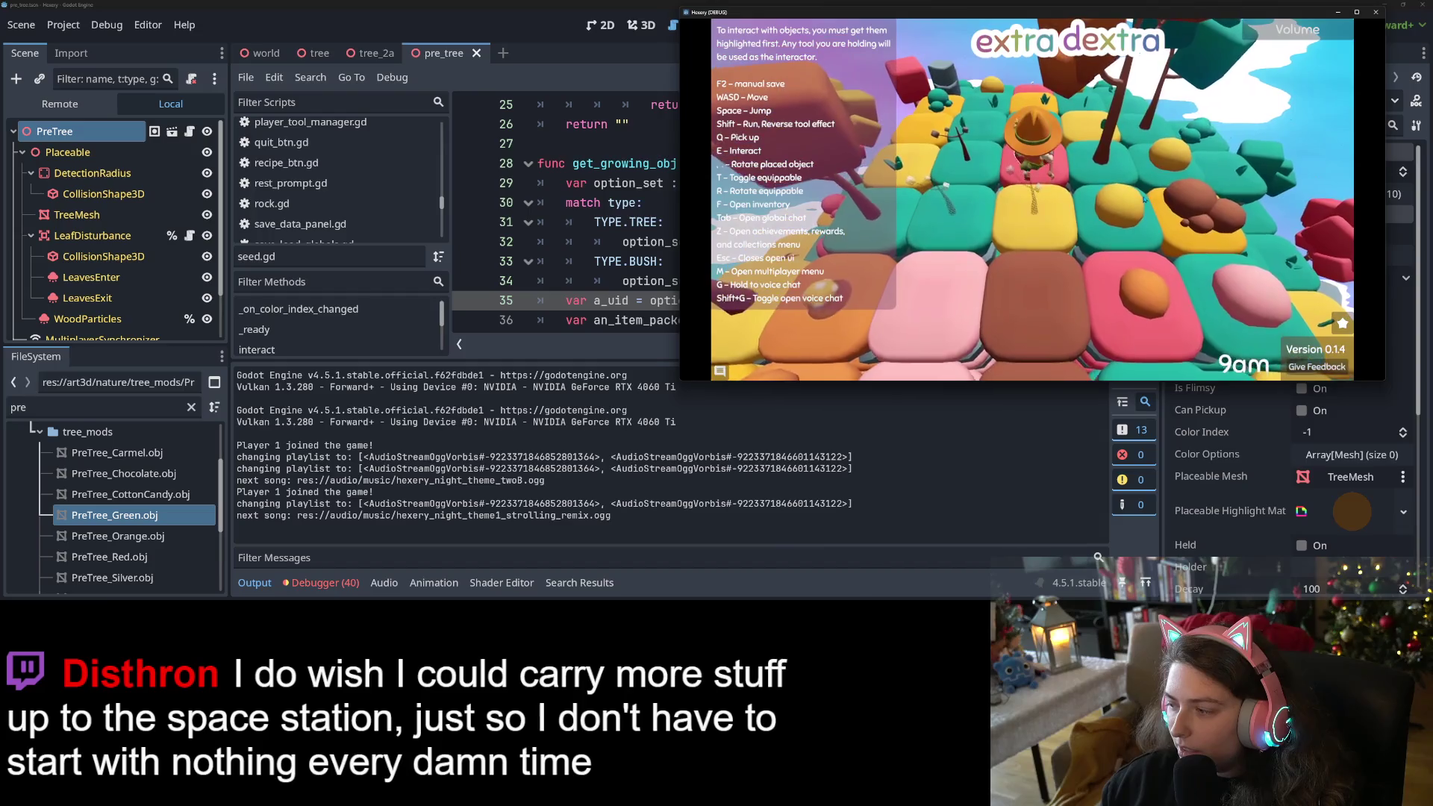
key(w)
key(w)
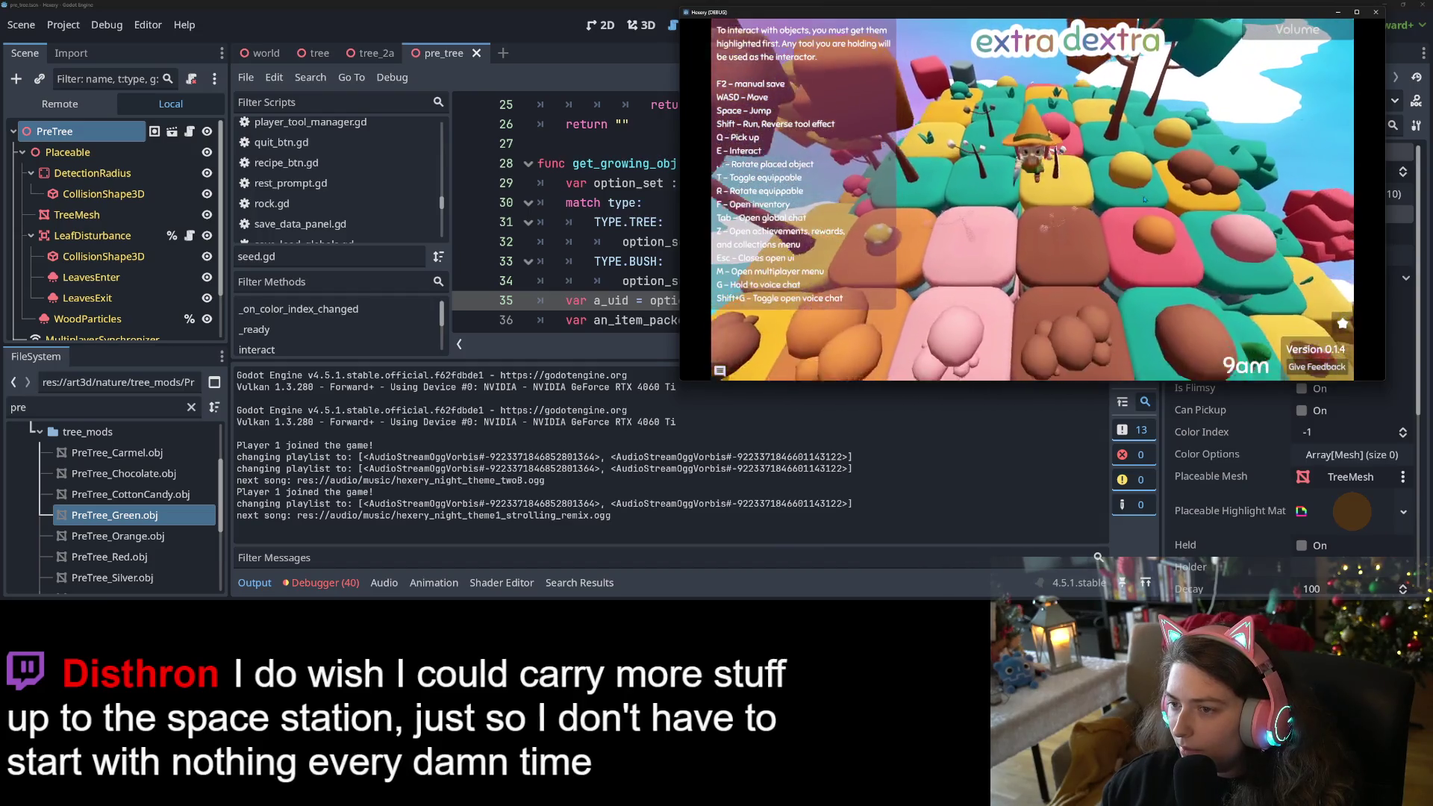
key(w)
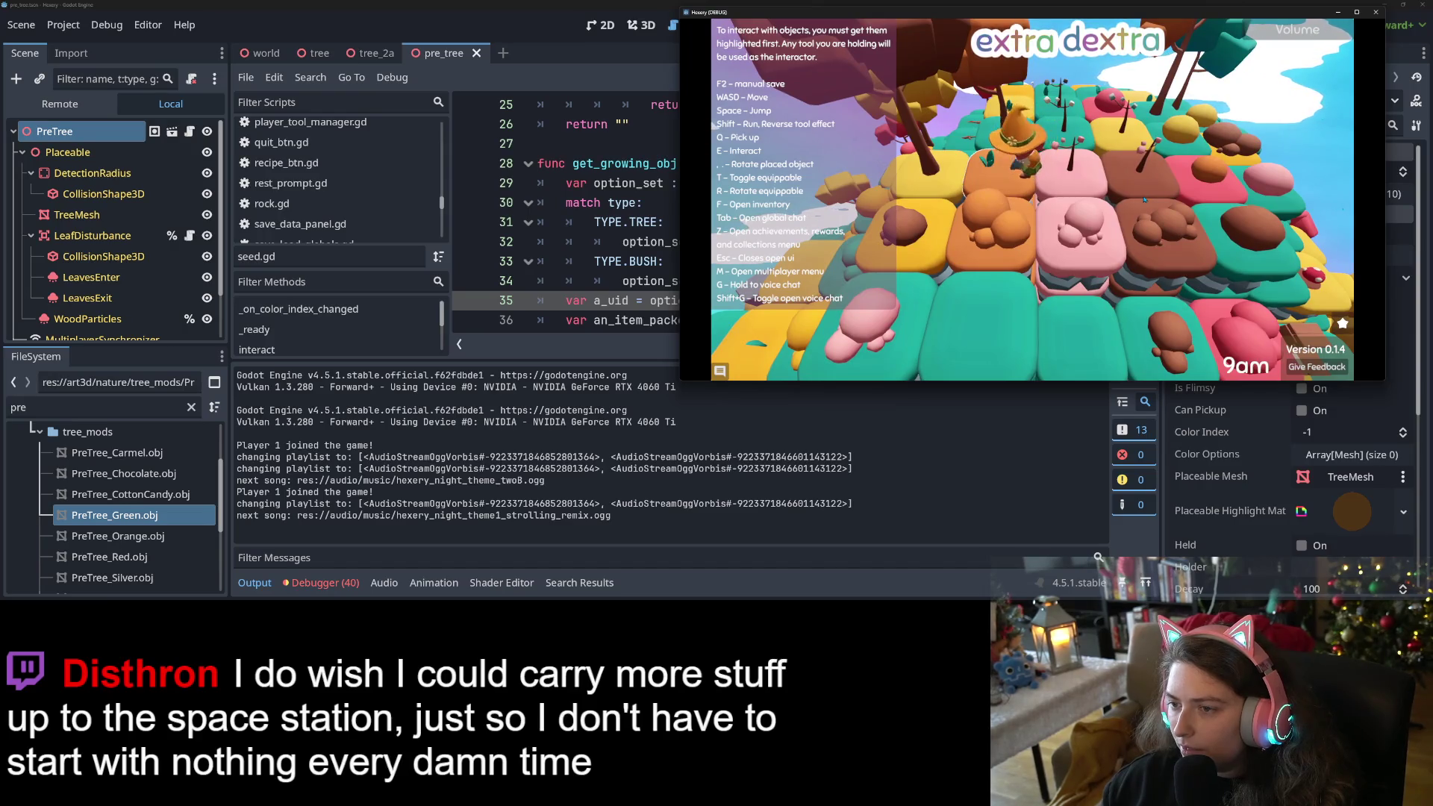
Turn toward the grey item, move back and forth among the crop rows, and climb the hill.
key(t)
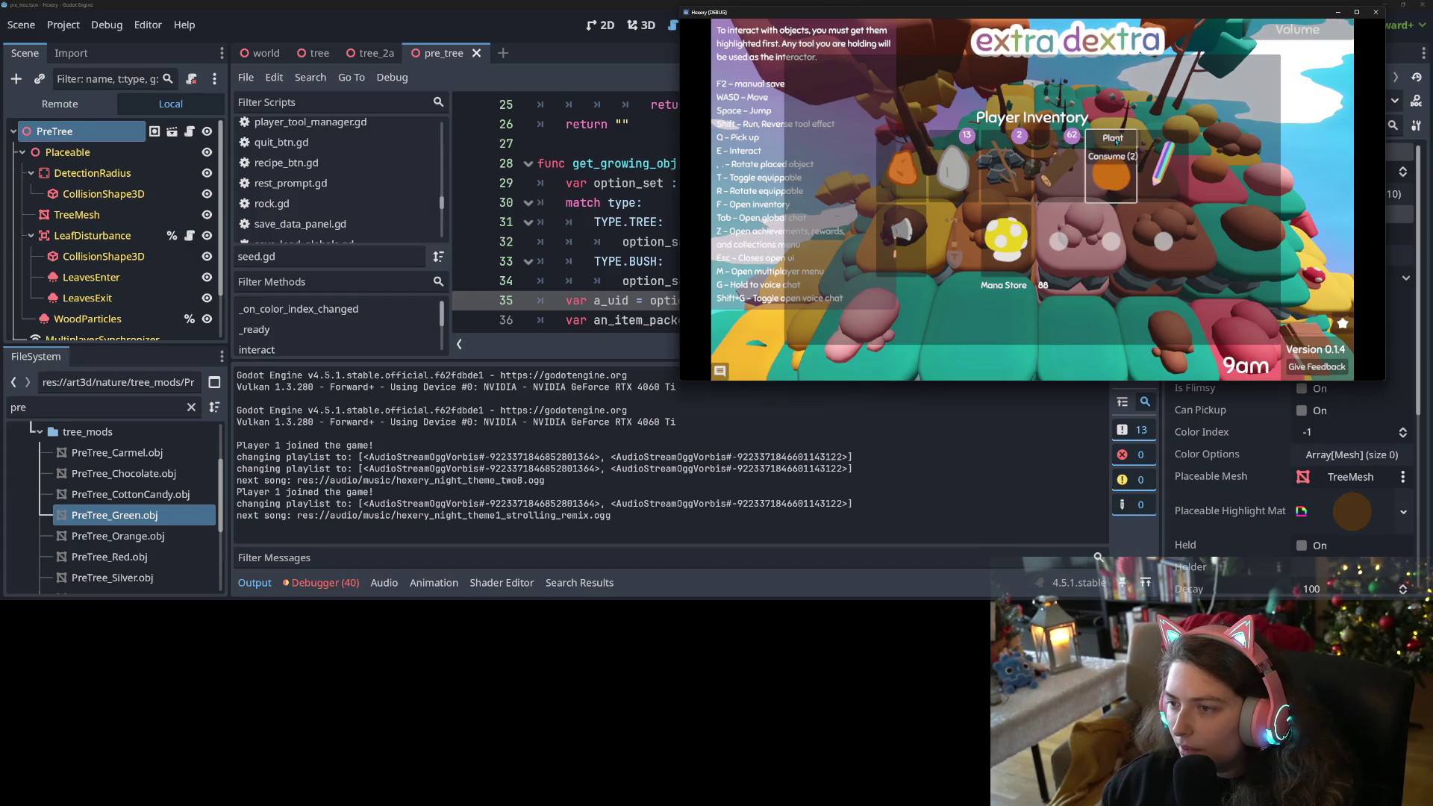
key(w)
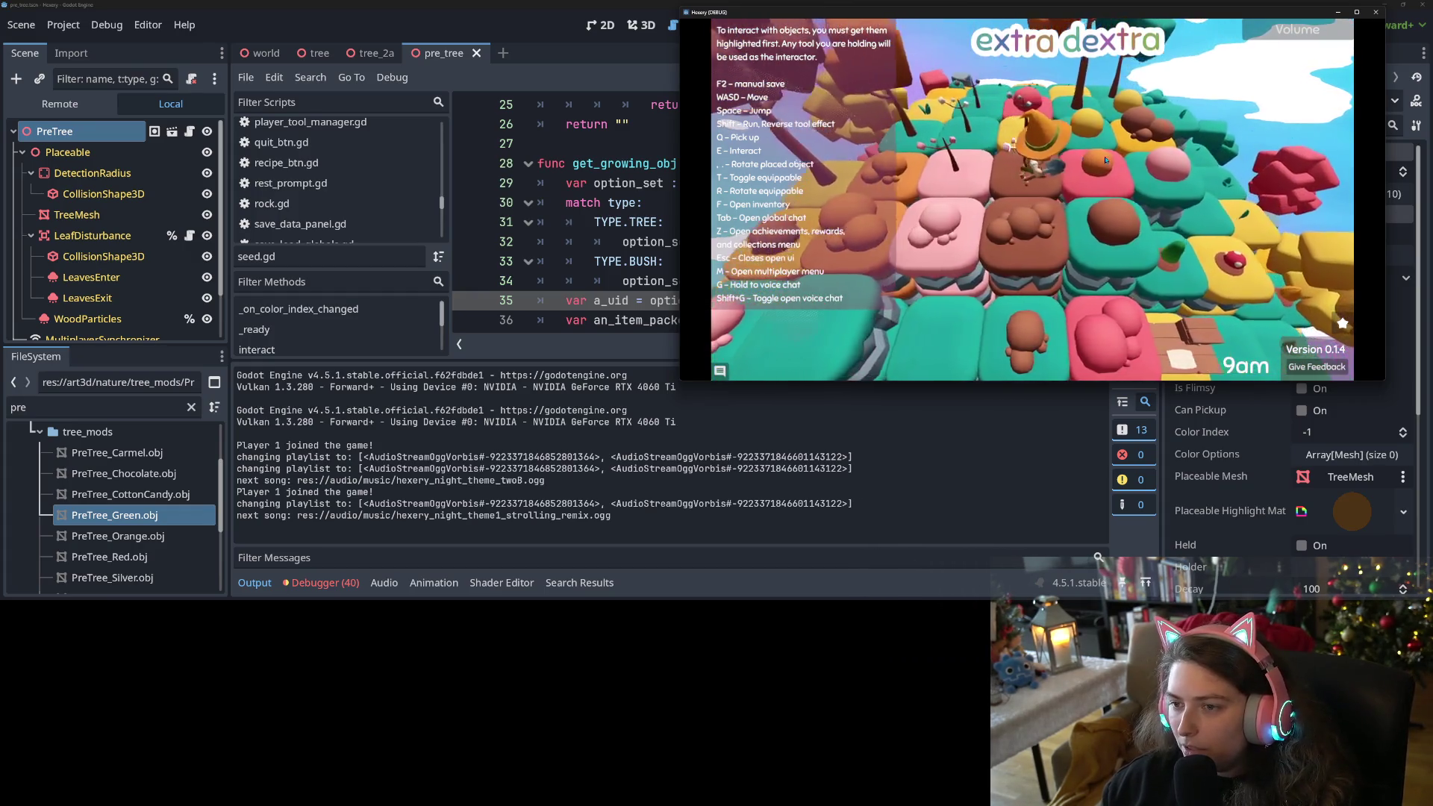
key(s)
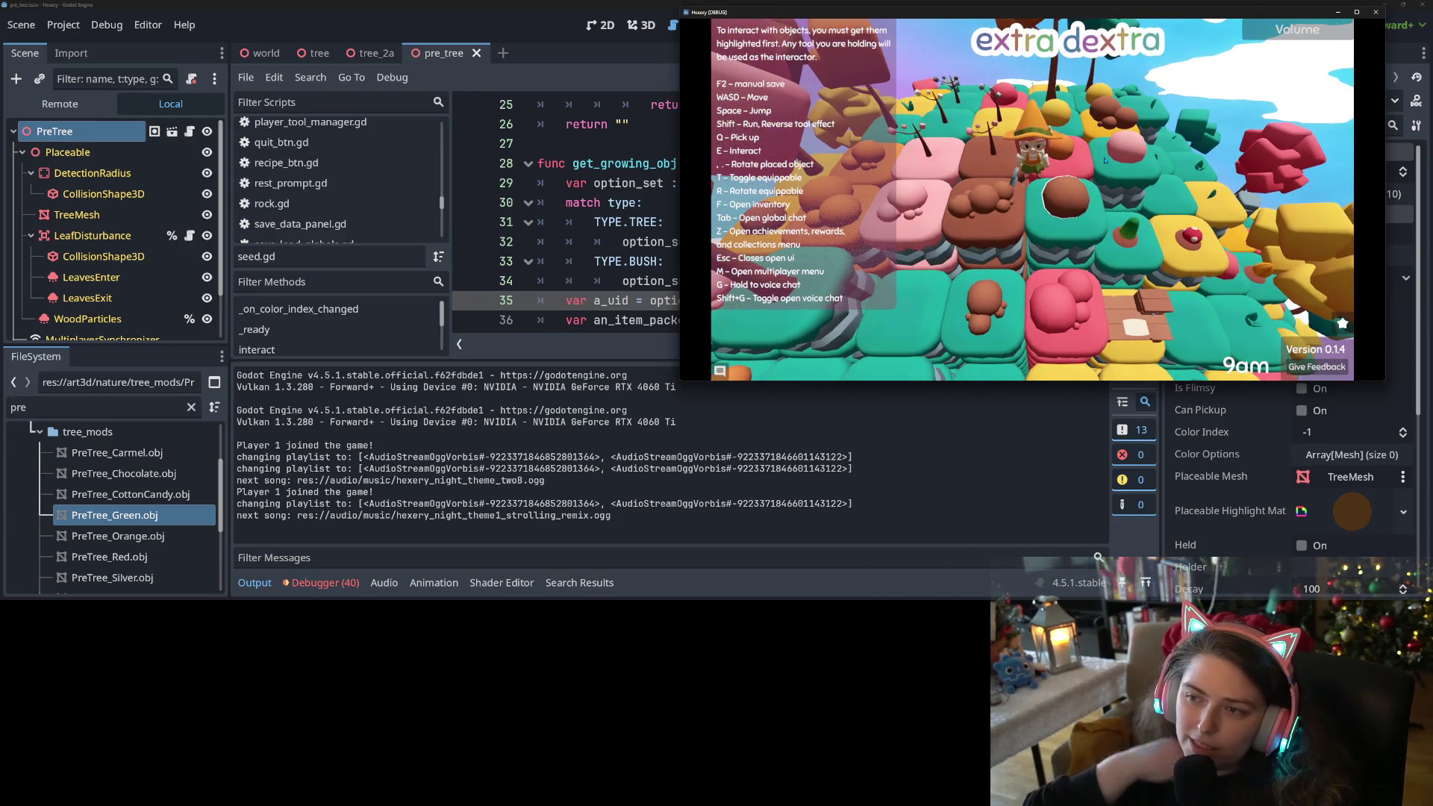
key(w)
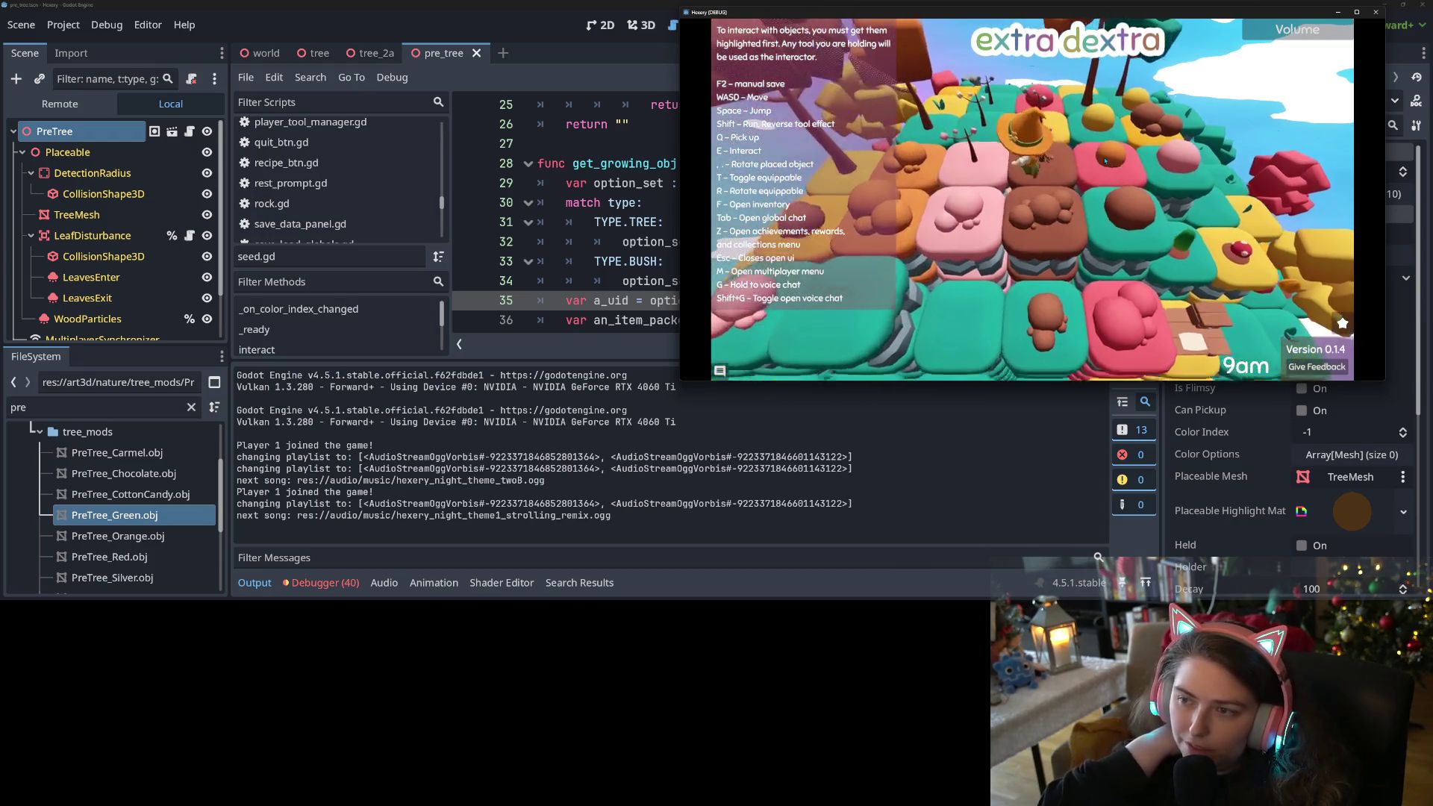
key(s)
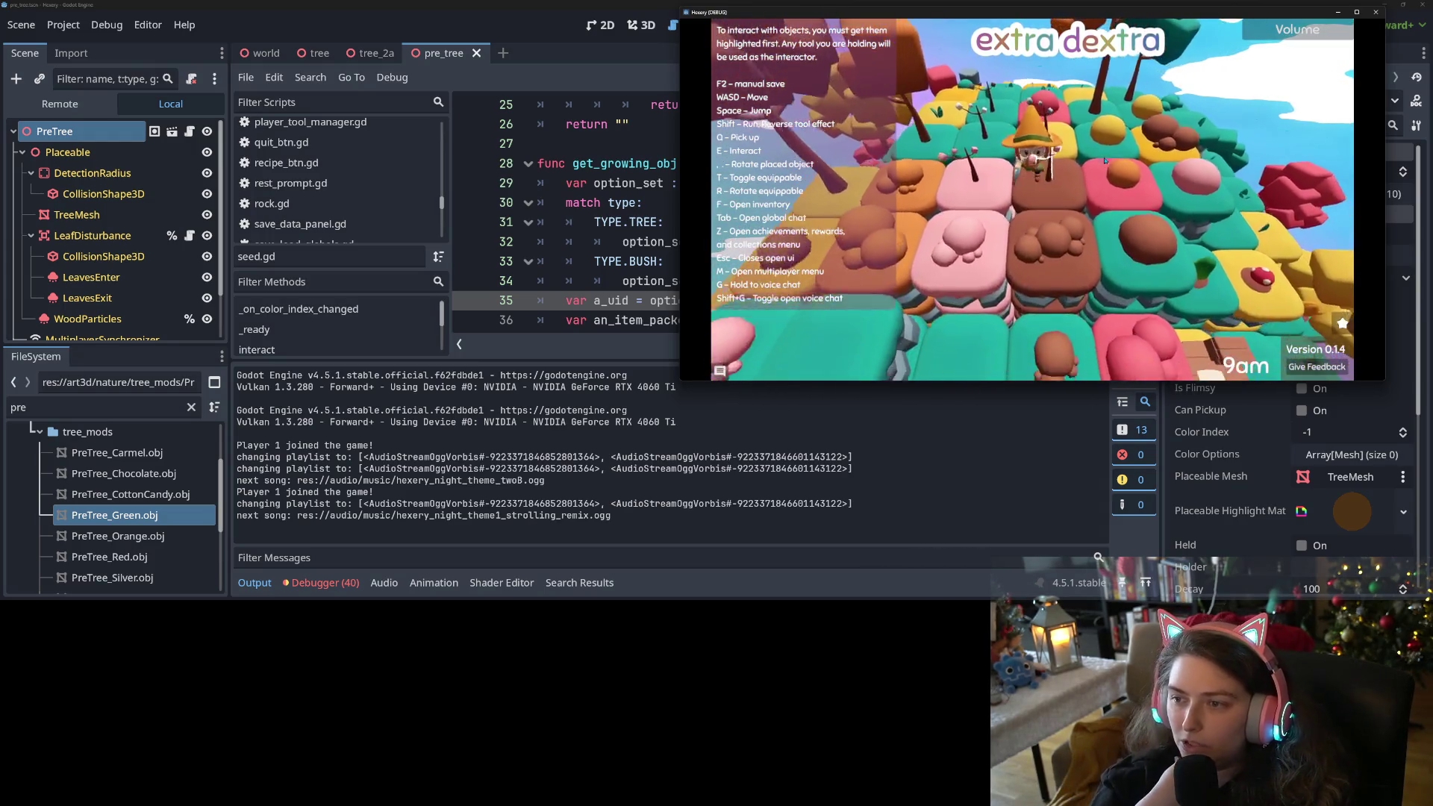
key(w)
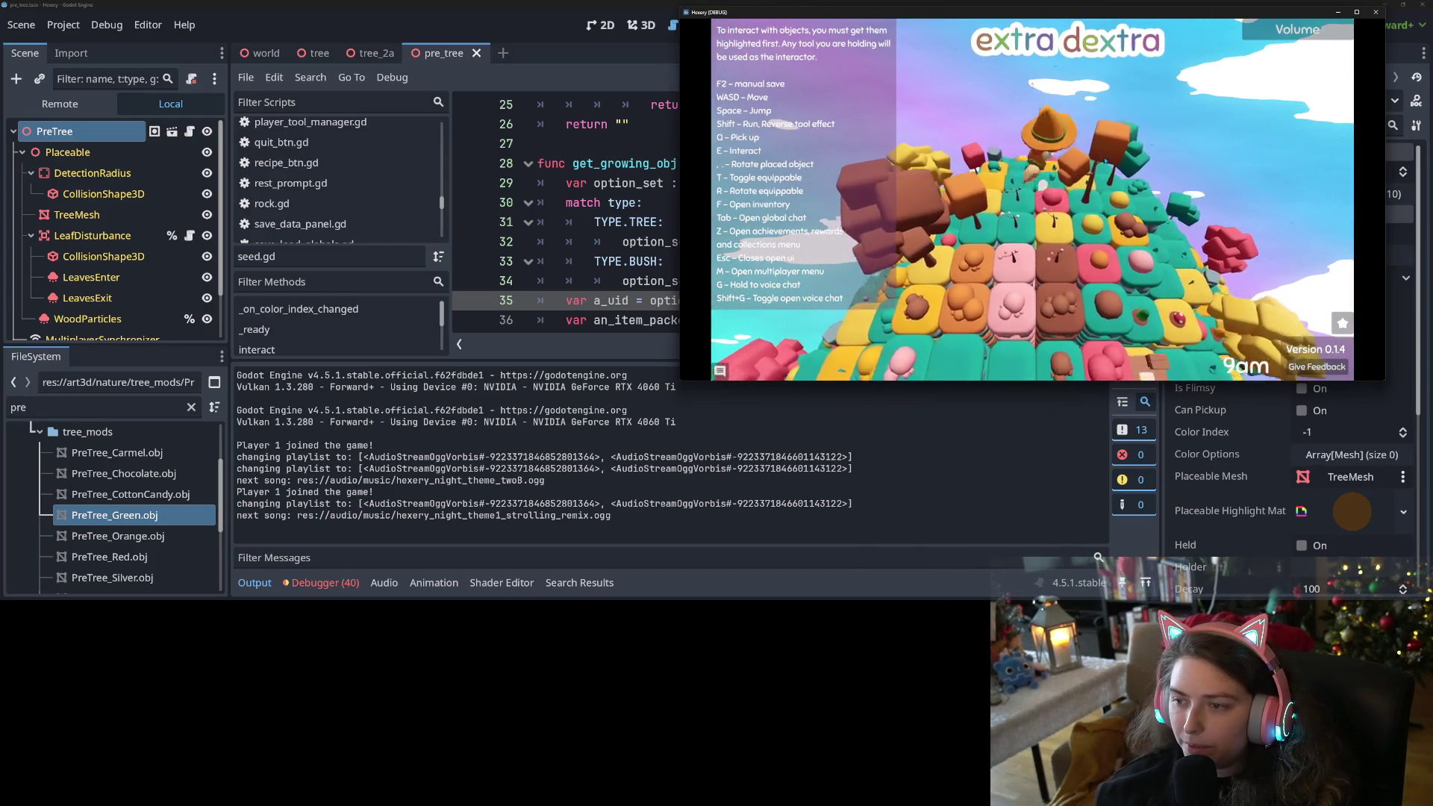
key(w)
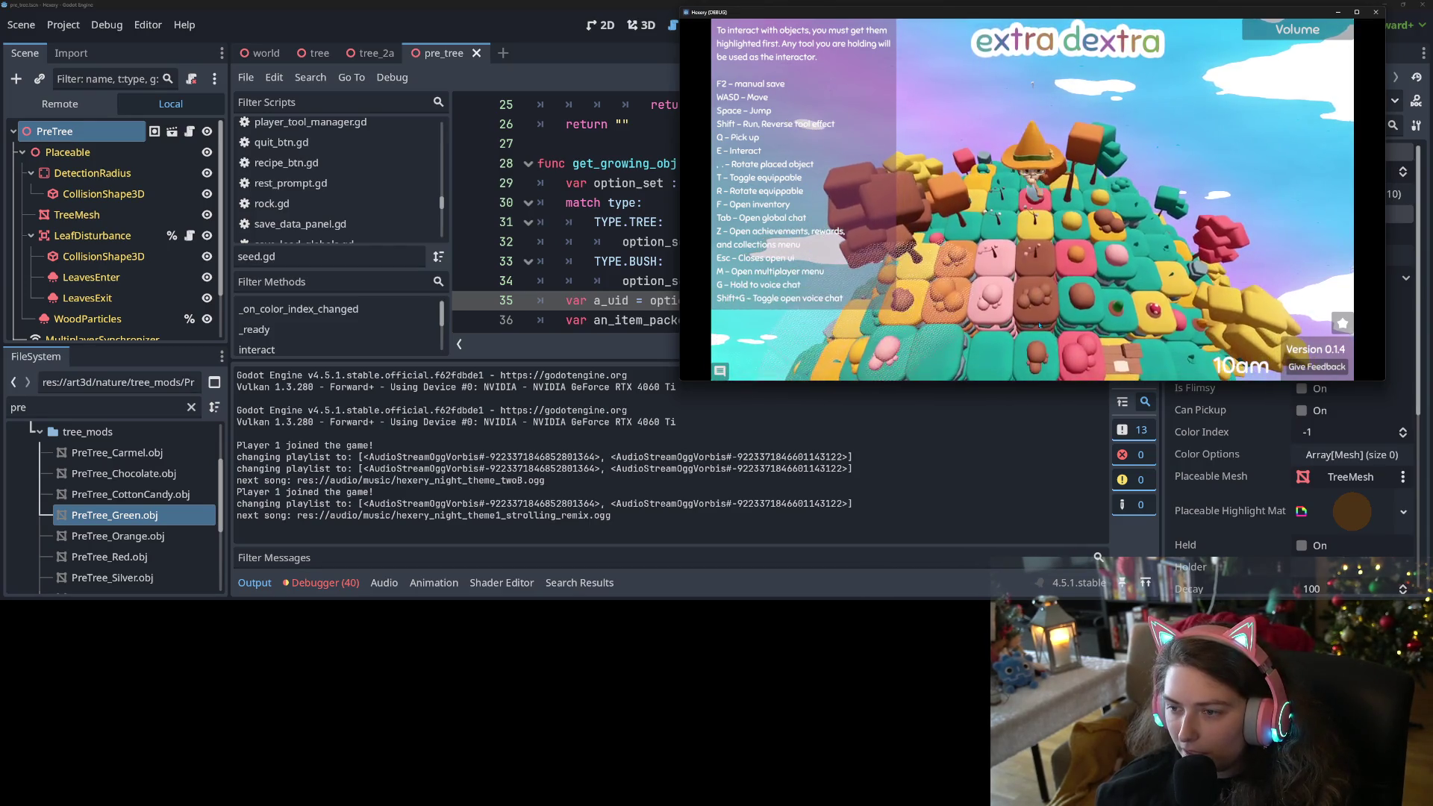
Walk back down the hill and review the Rewards list in the achievements menu.
key(s)
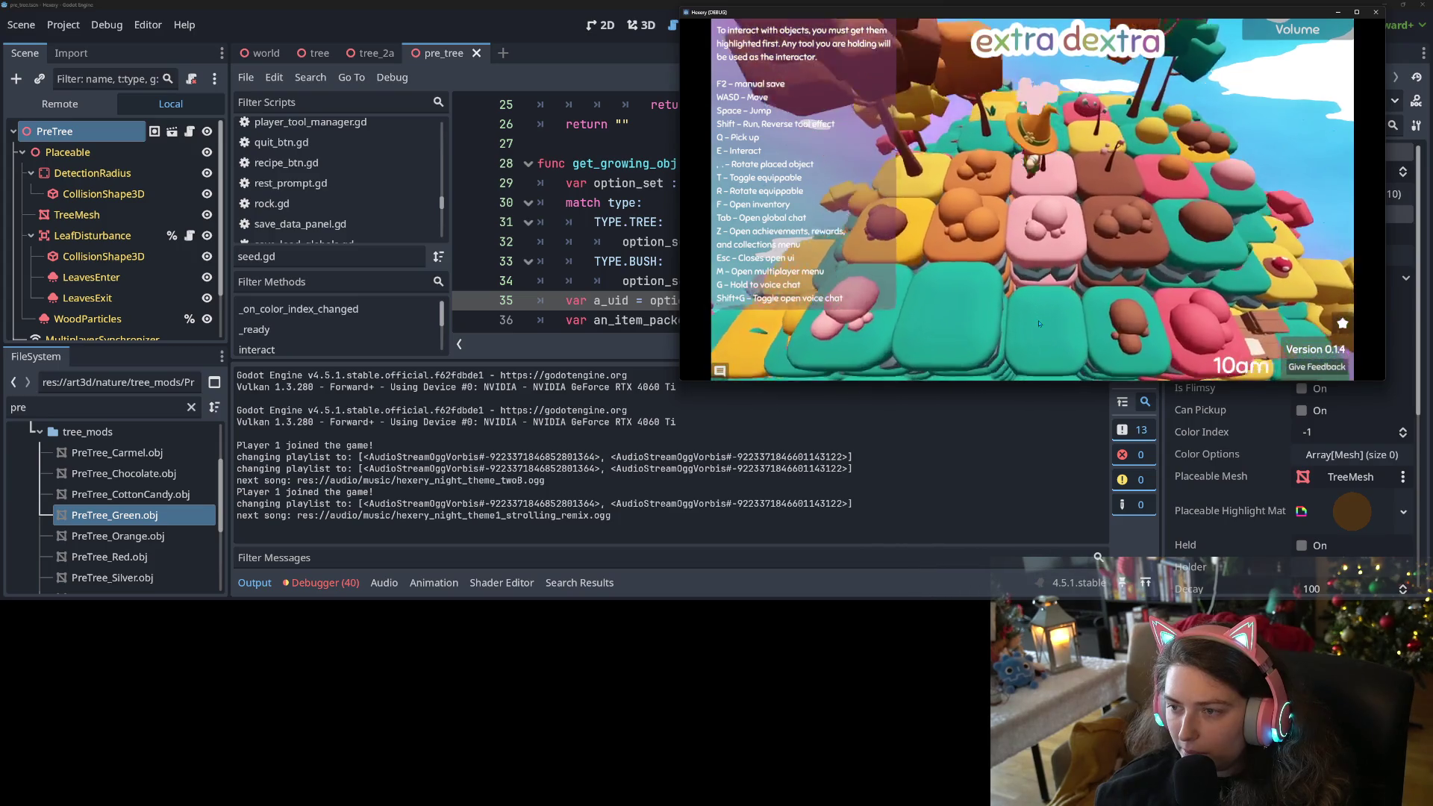
key(s)
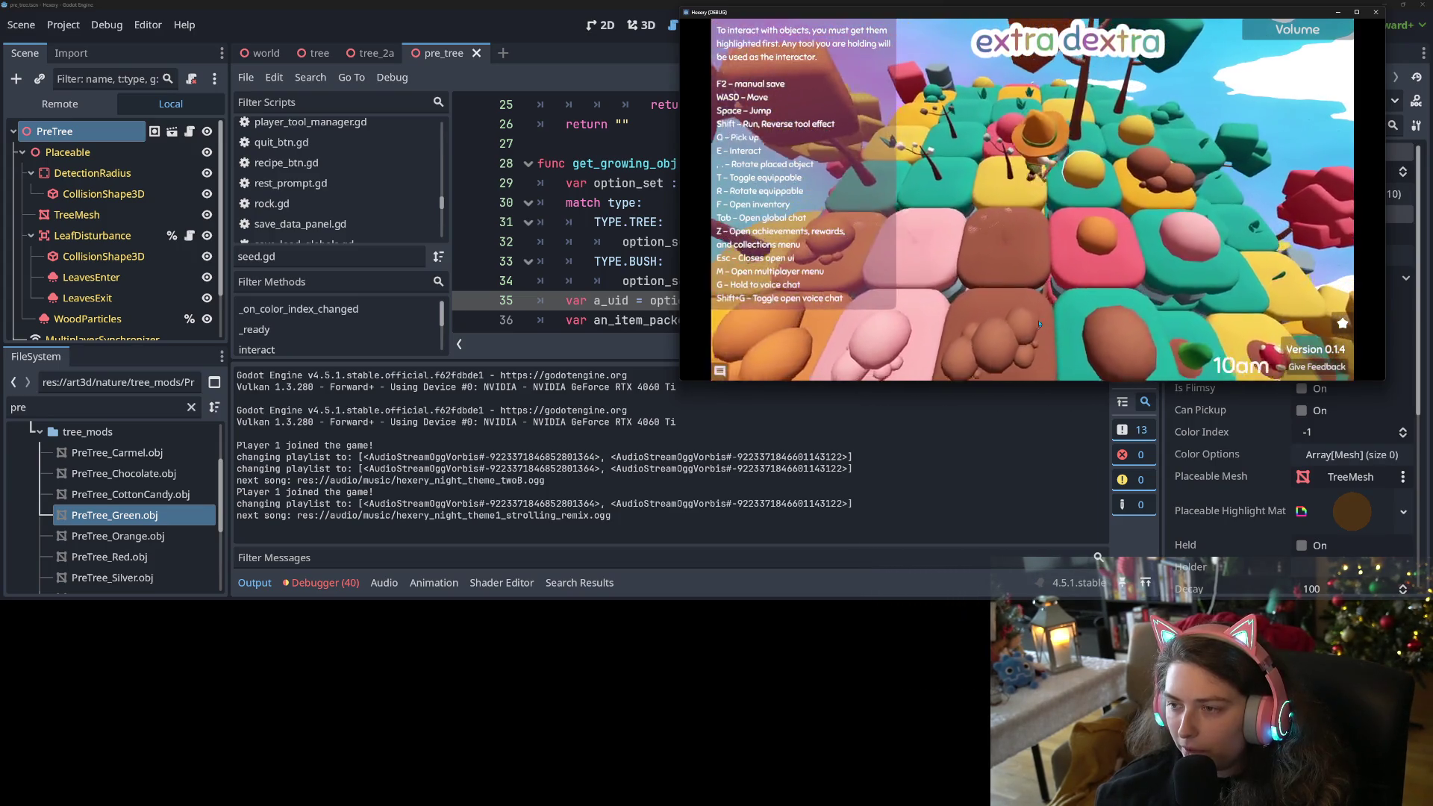
key(s)
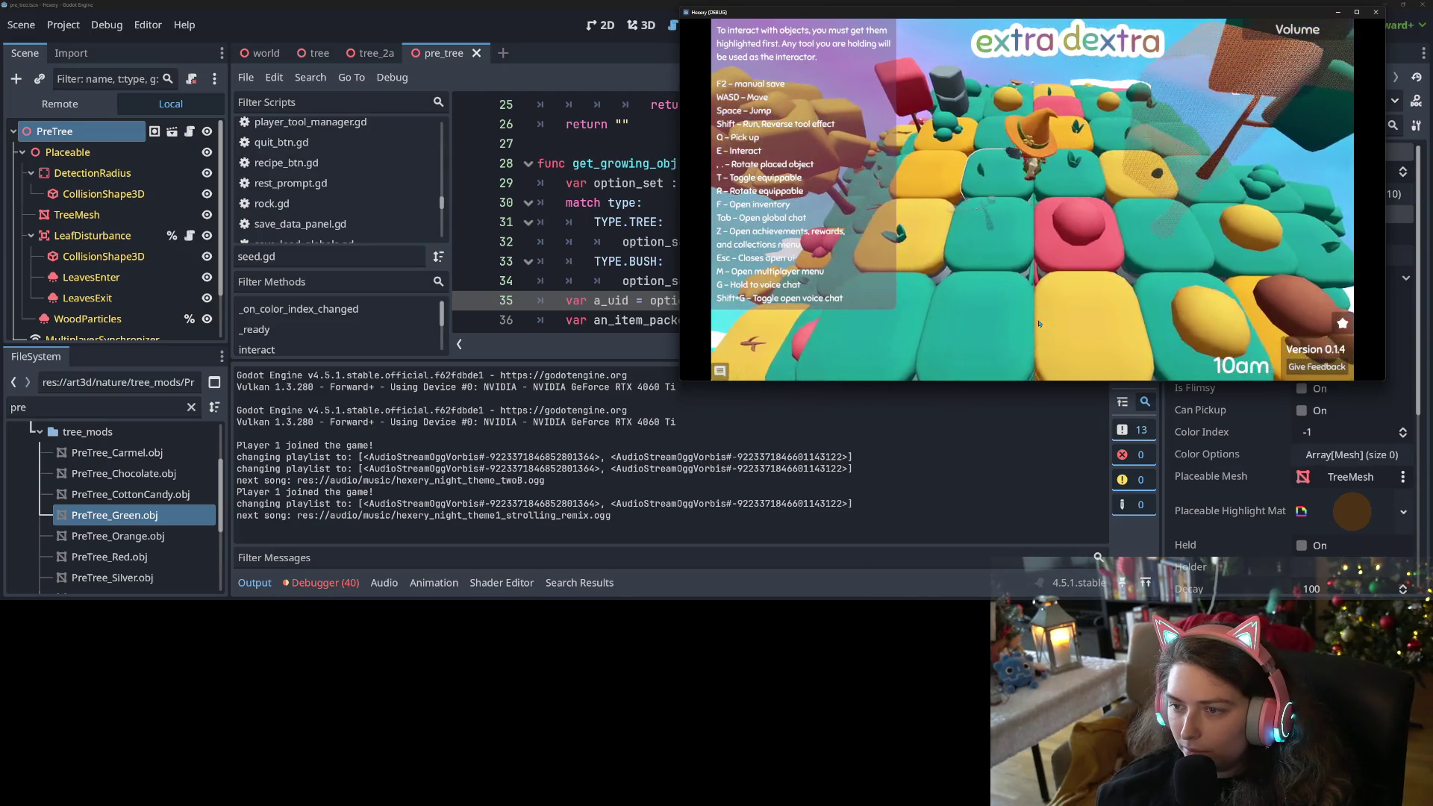
key(f)
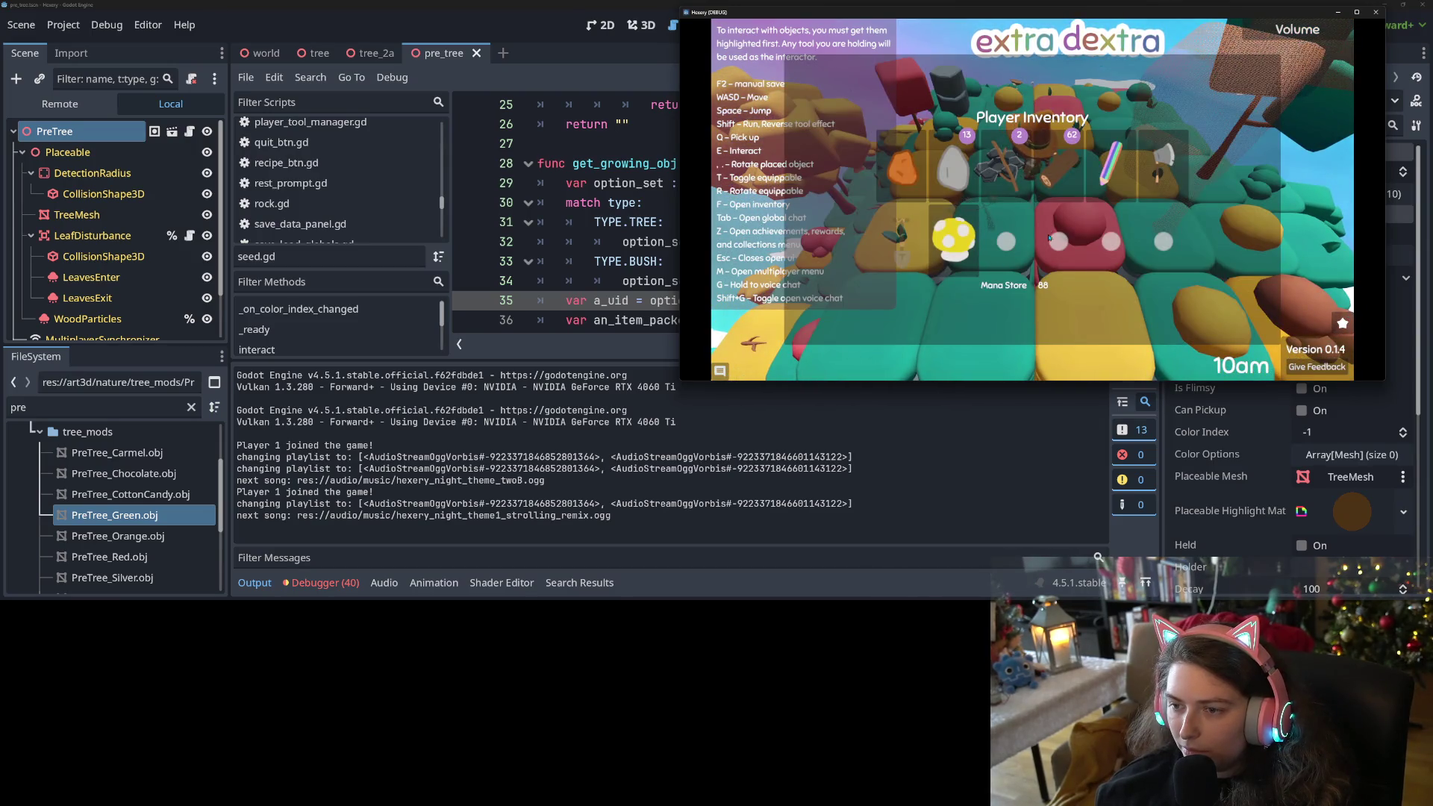
key(z)
click(1030, 105)
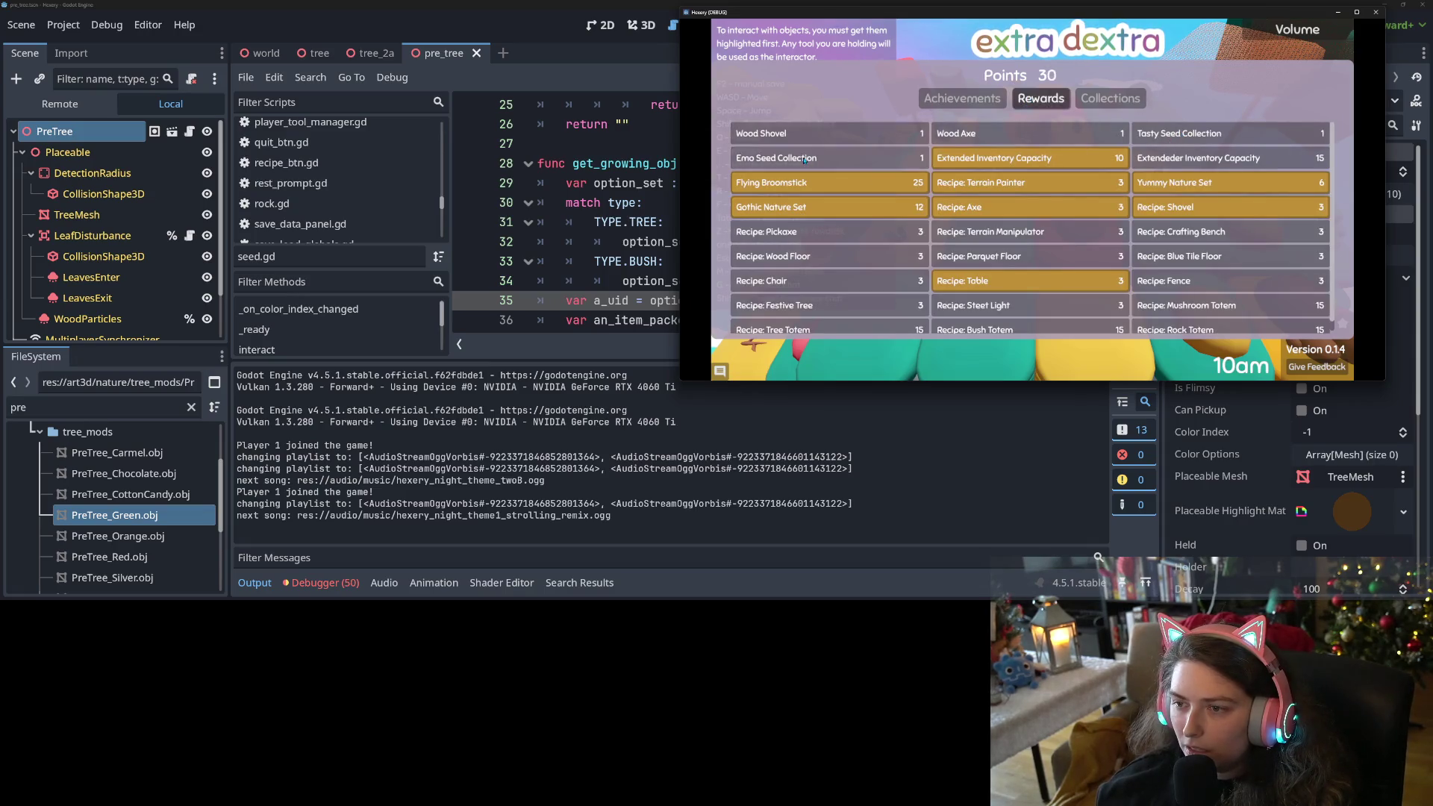
key(Escape)
Check the player inventory showing Mana Store 89, then walk onto new tiles.
key(f)
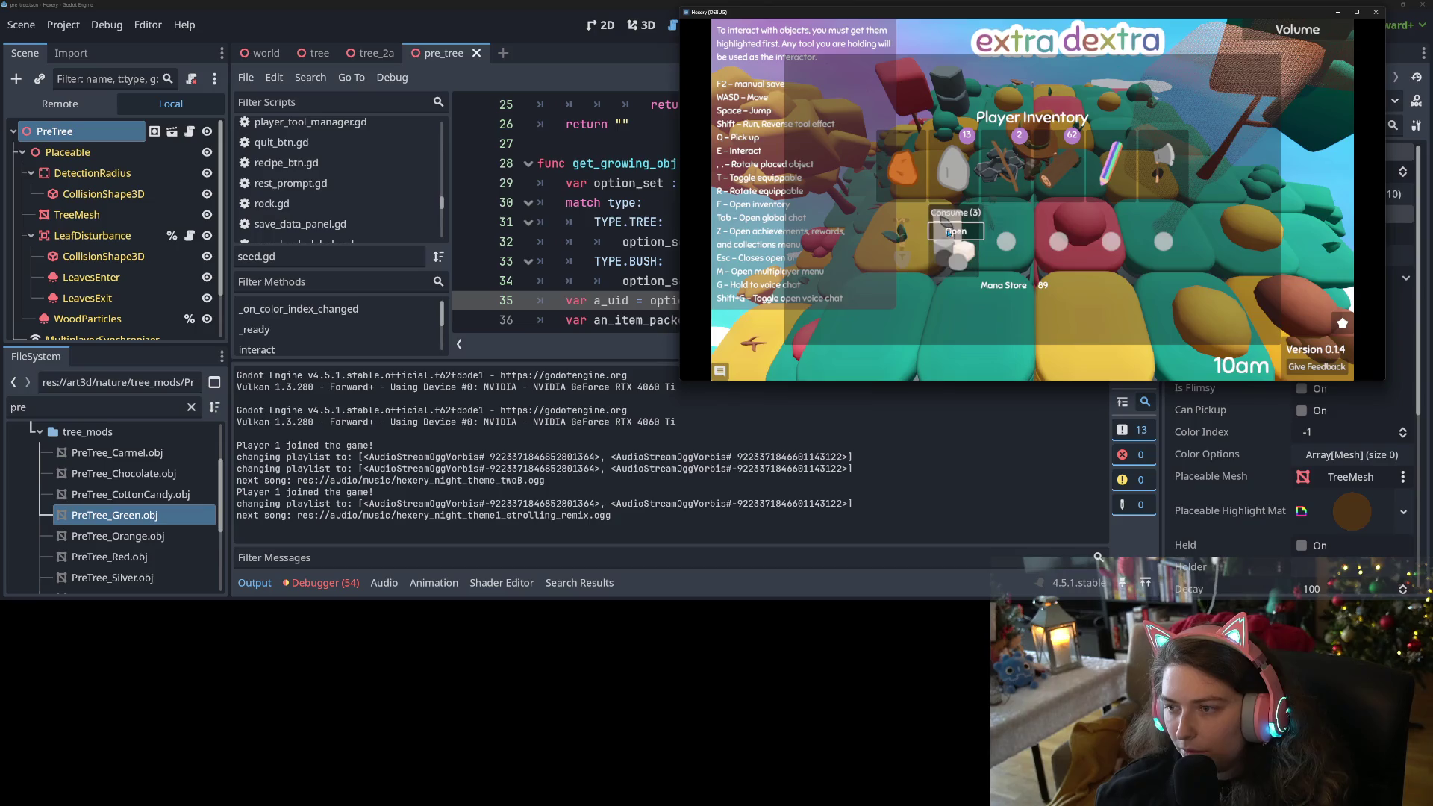
key(Escape)
key(f)
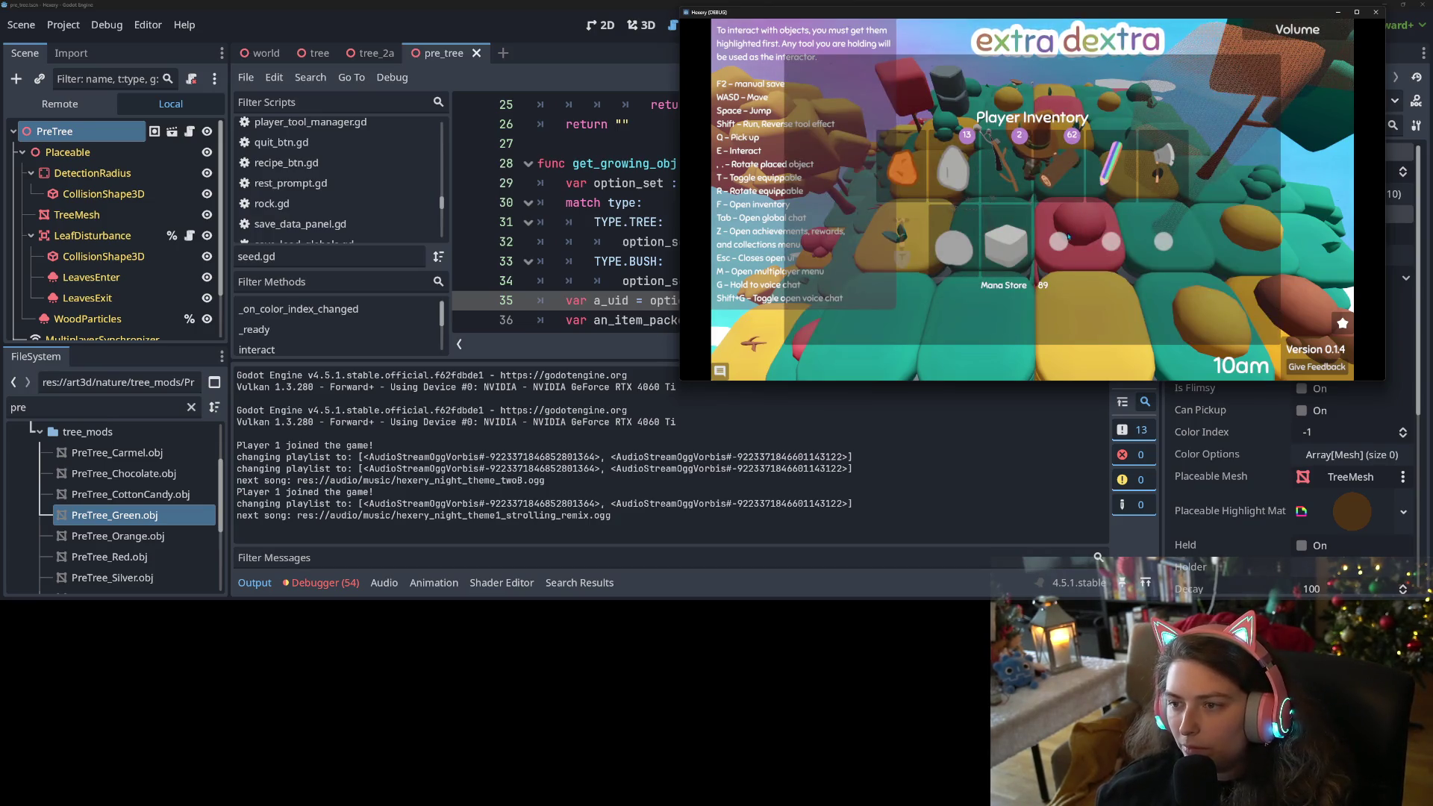
key(Escape)
key(s)
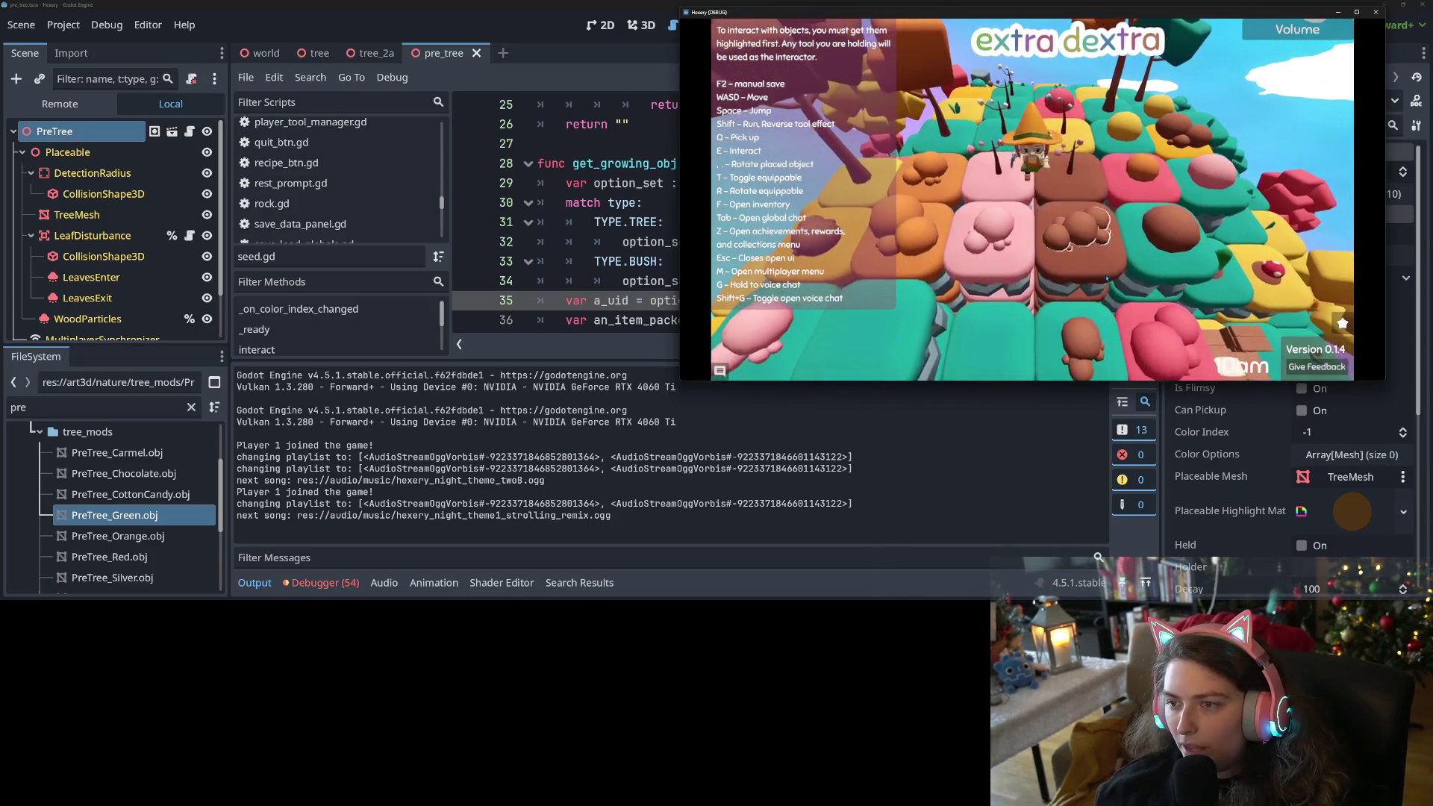
key(w)
key(w)
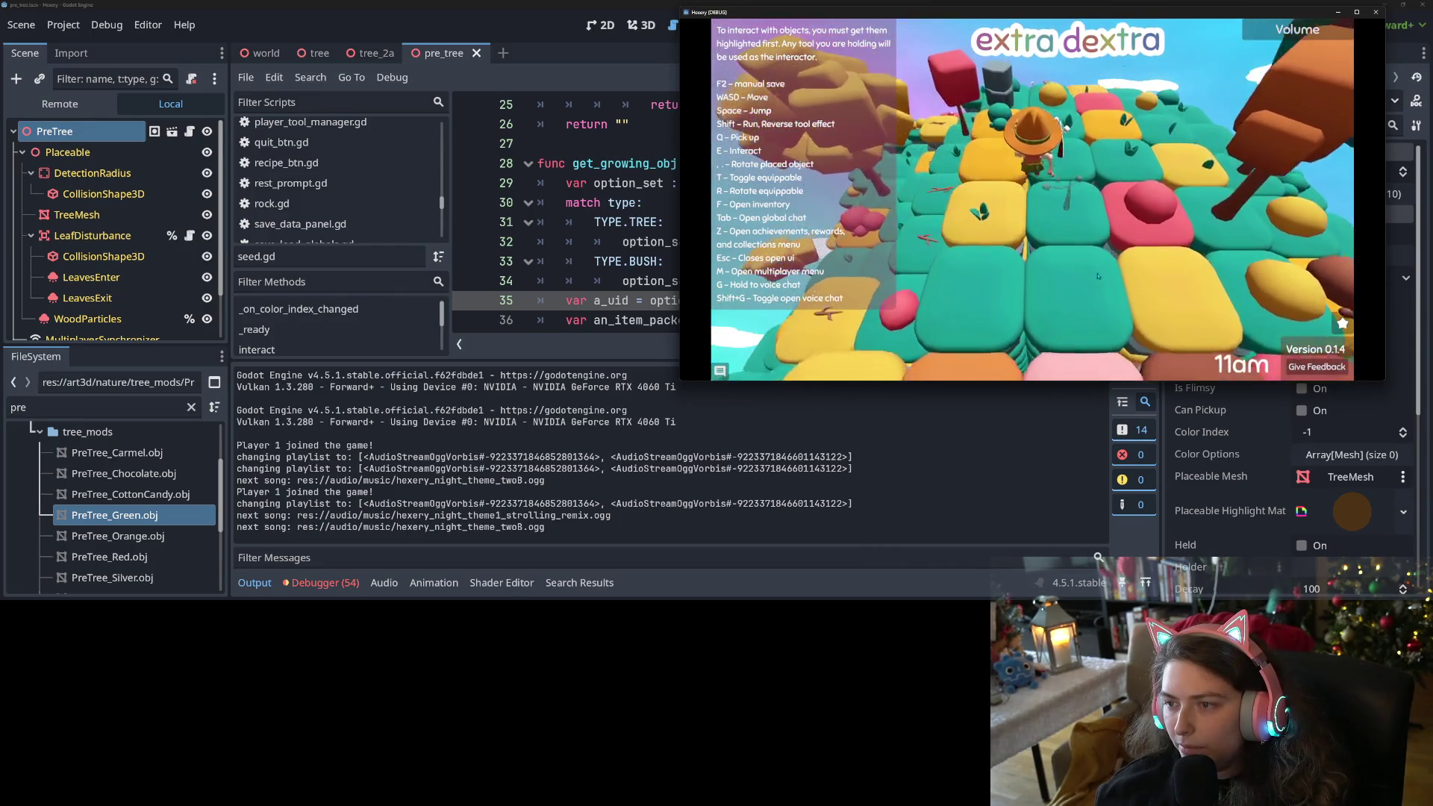
key(f)
click(1020, 215)
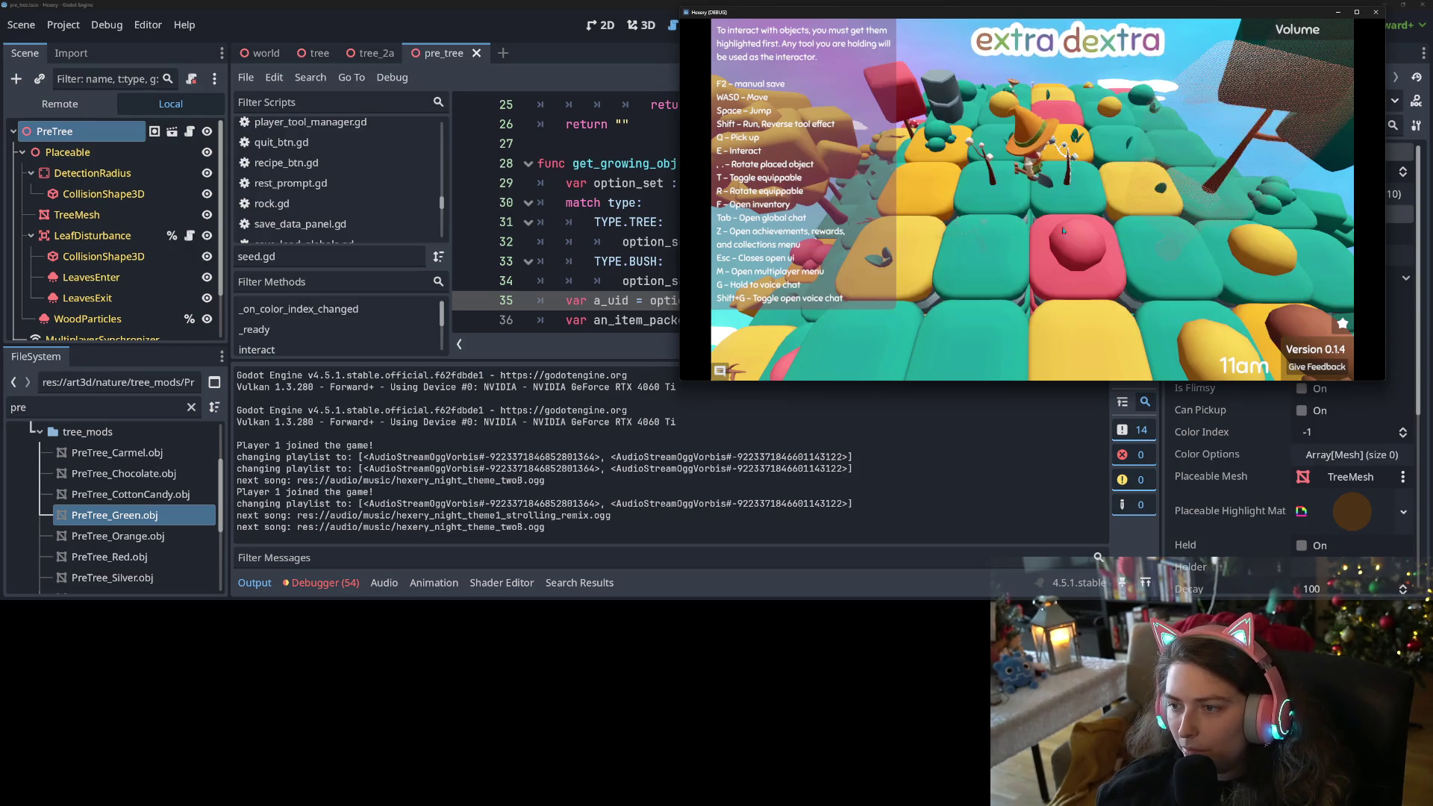
key(w)
key(w)
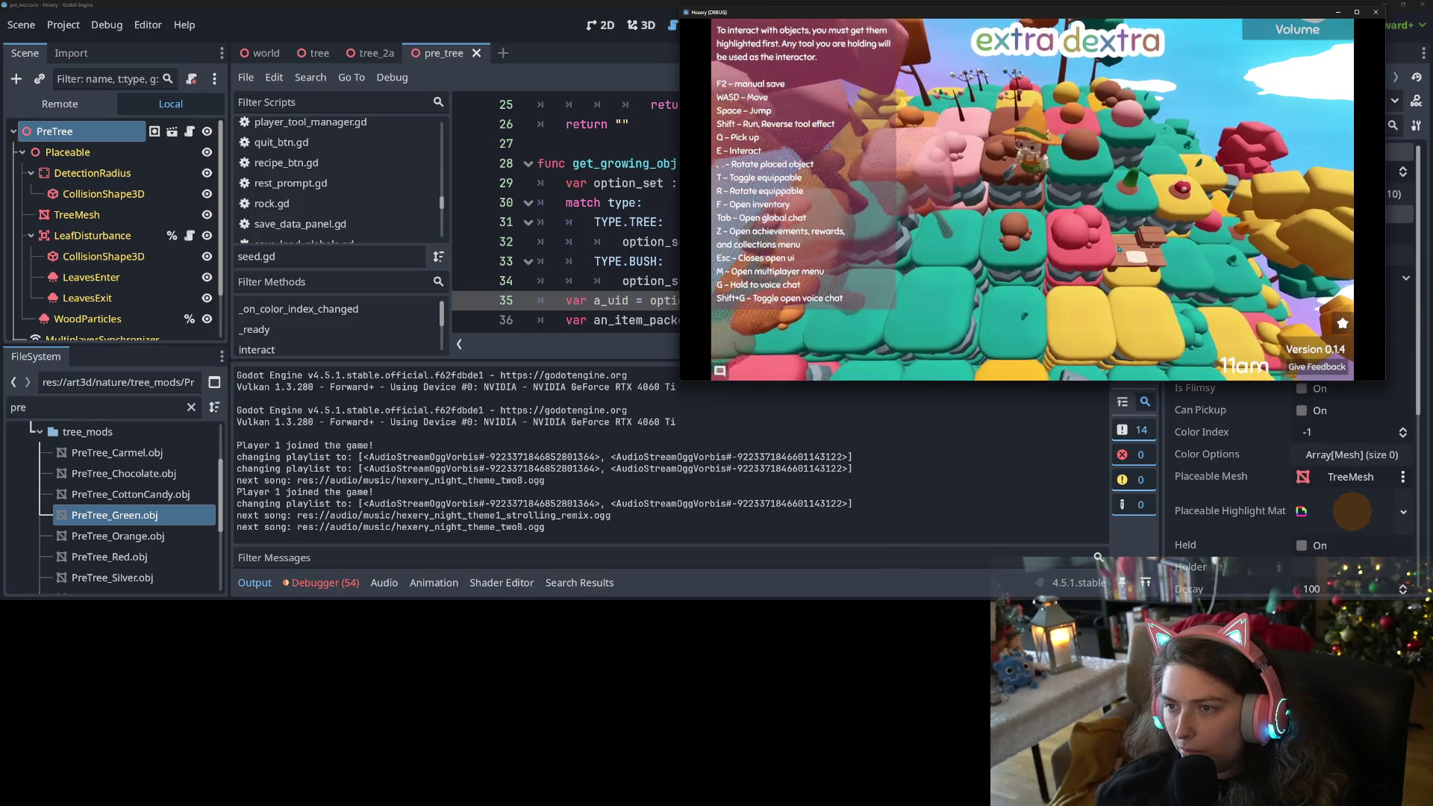
key(w)
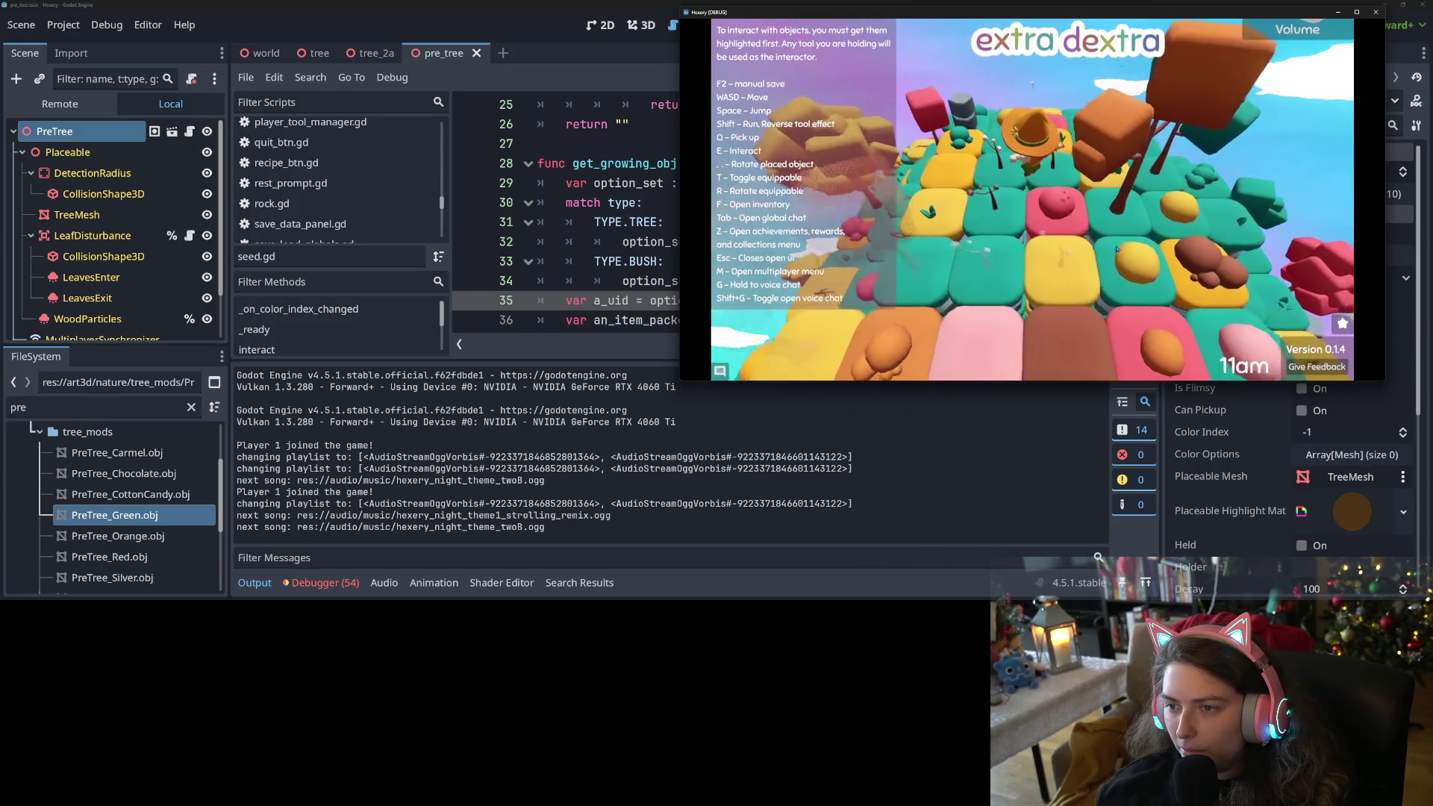
key(s)
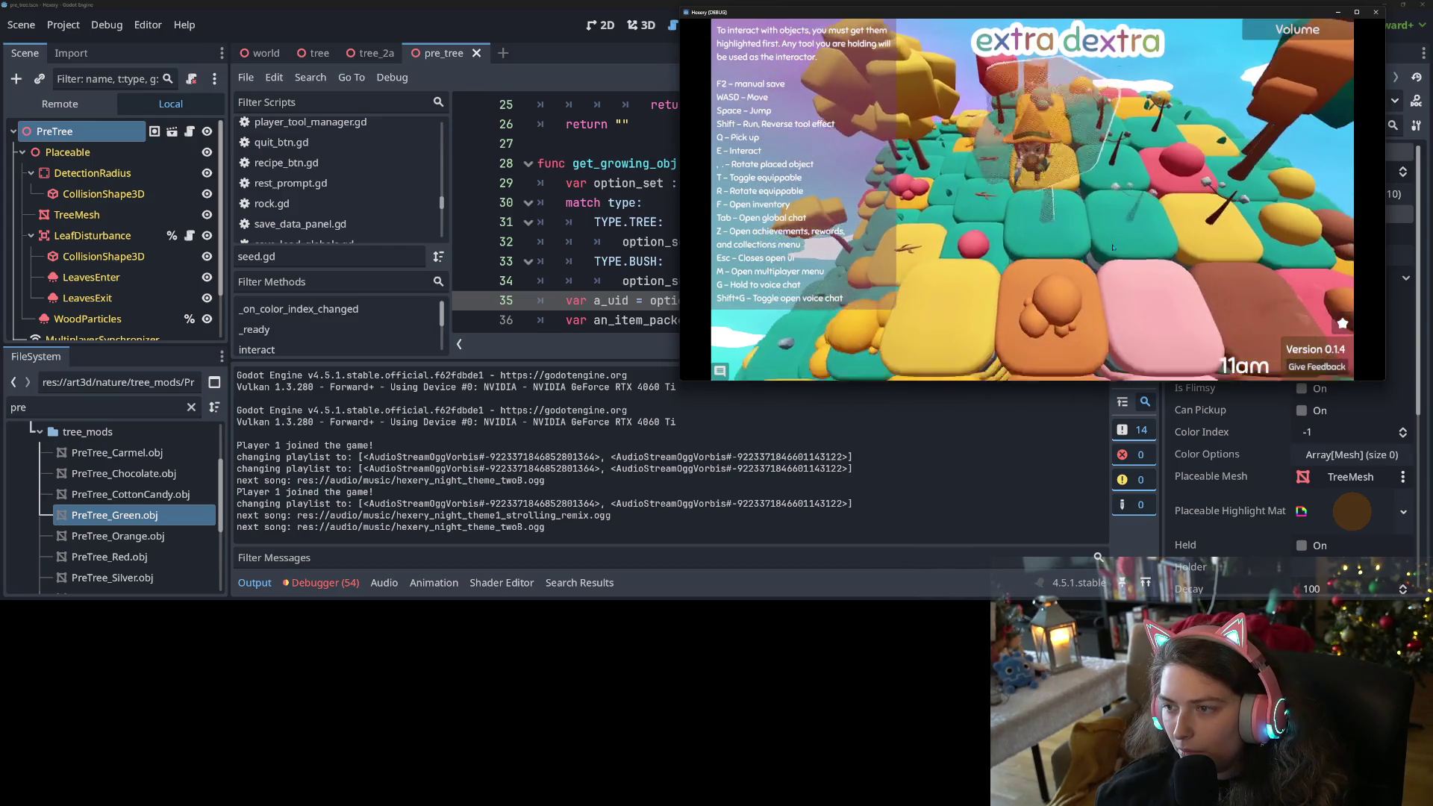
key(d)
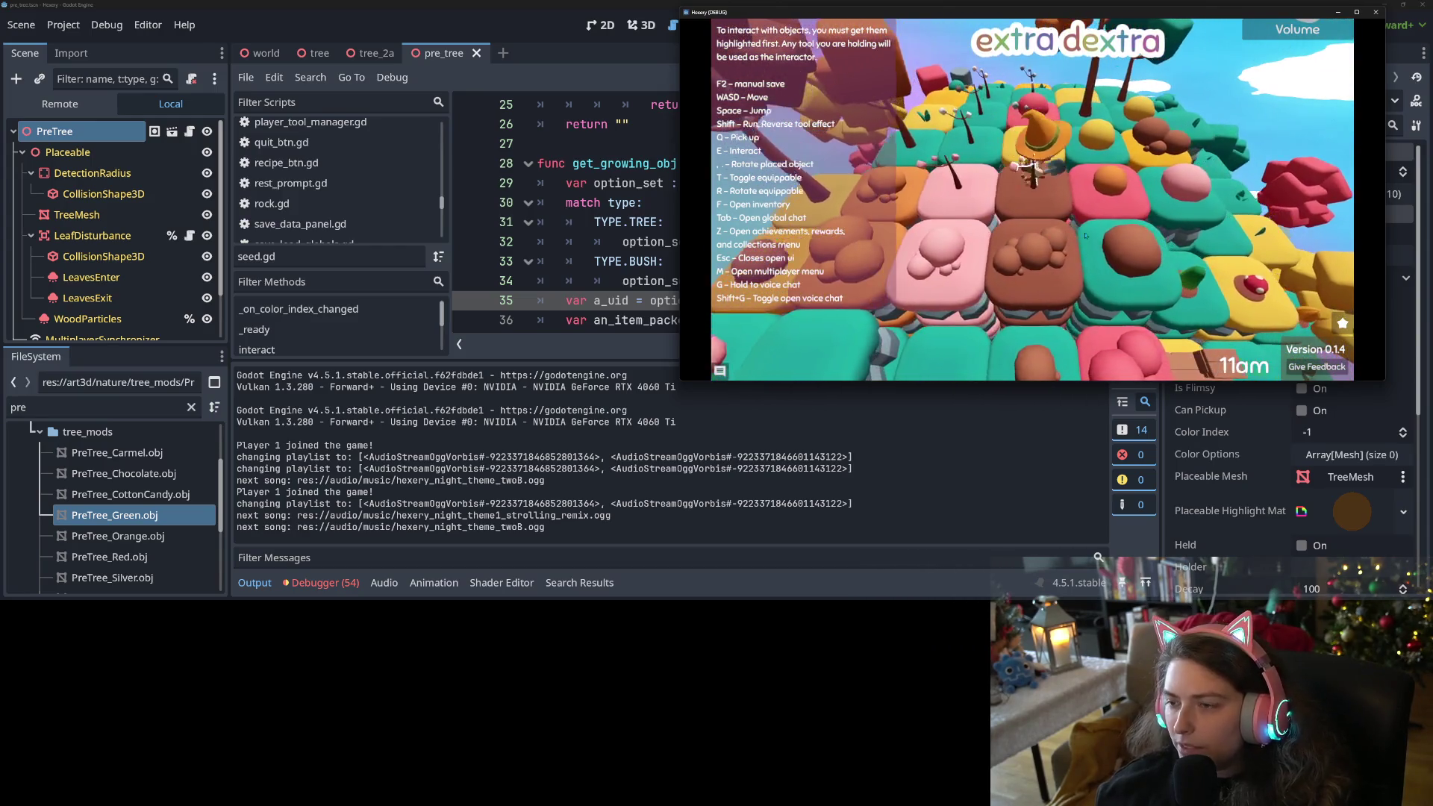
key(w)
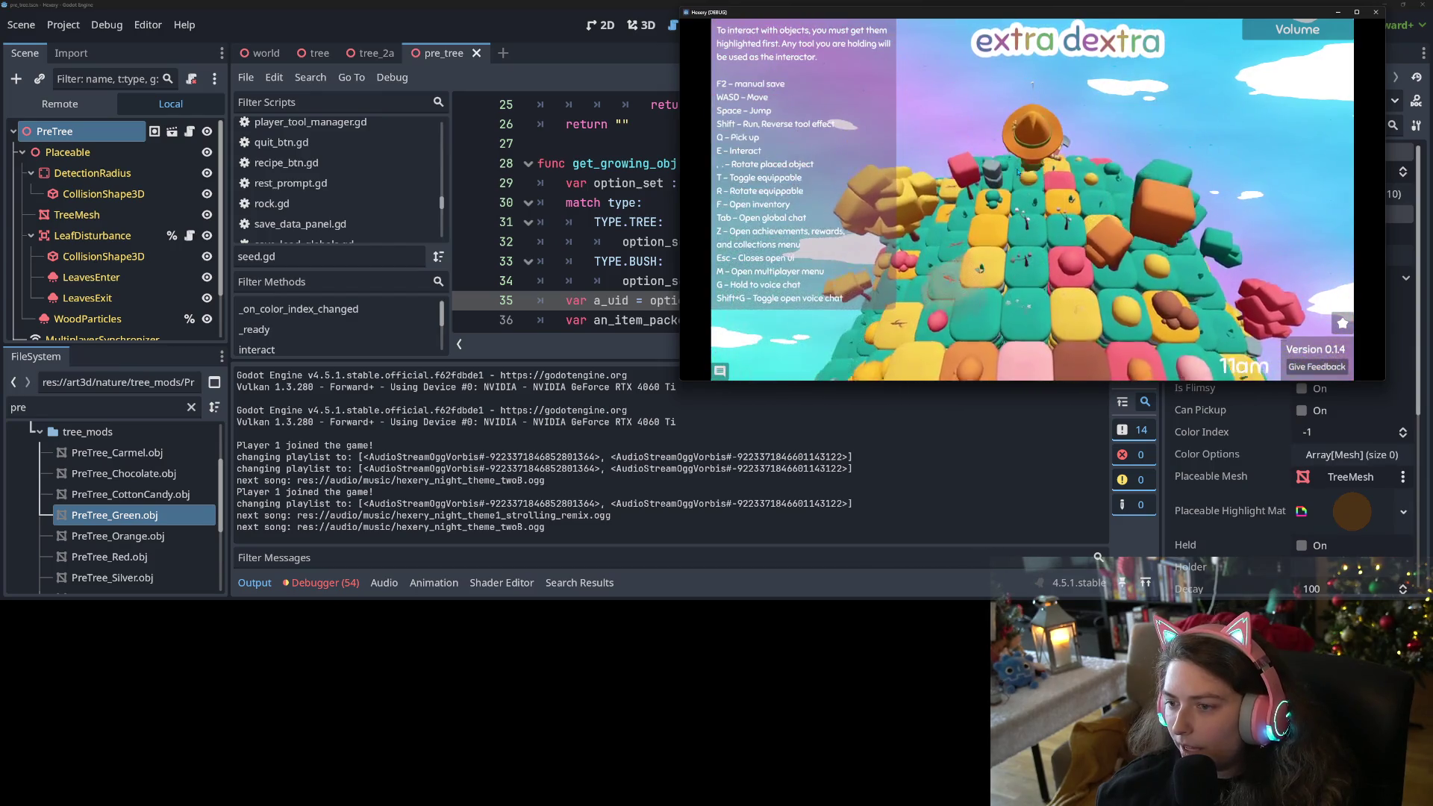
key(s)
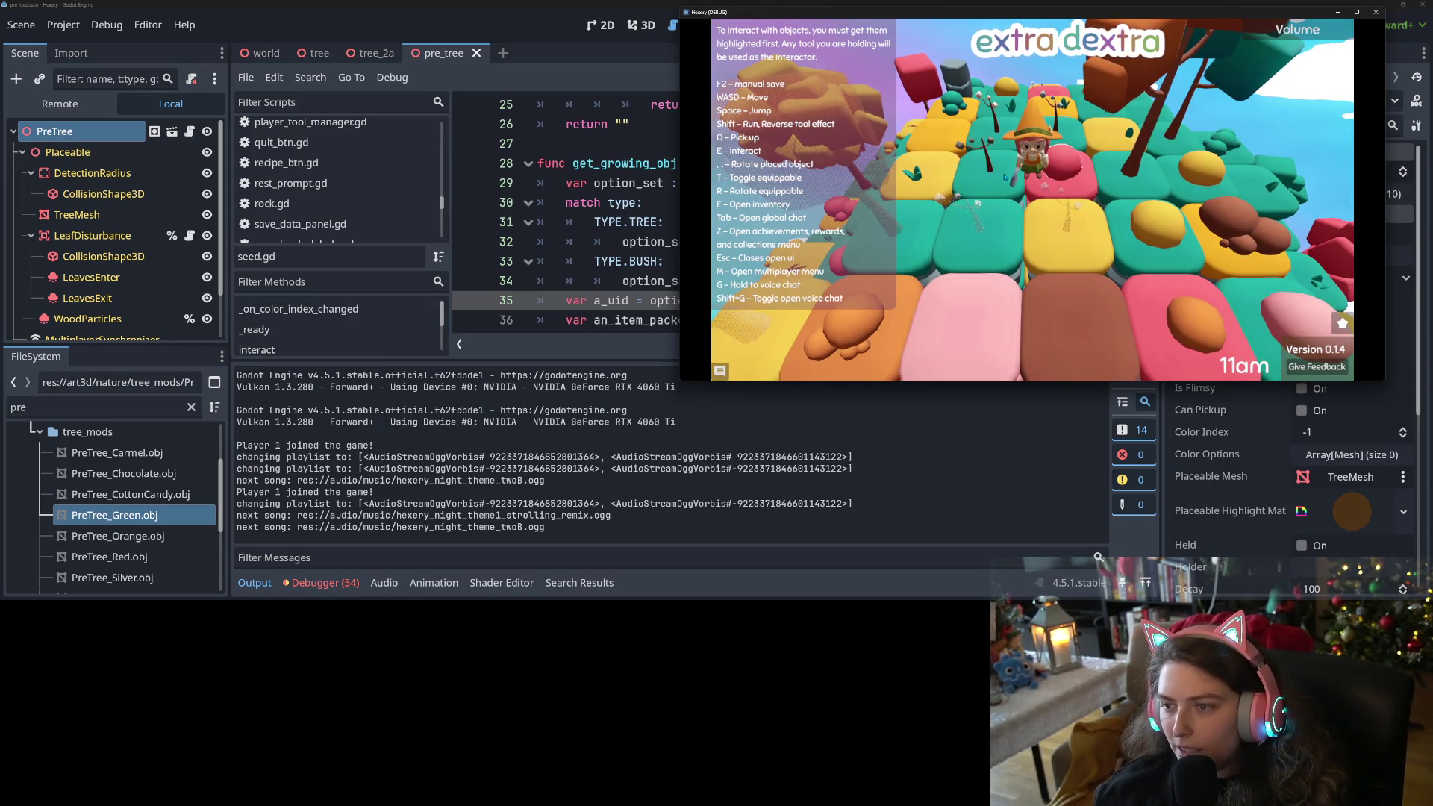
key(w)
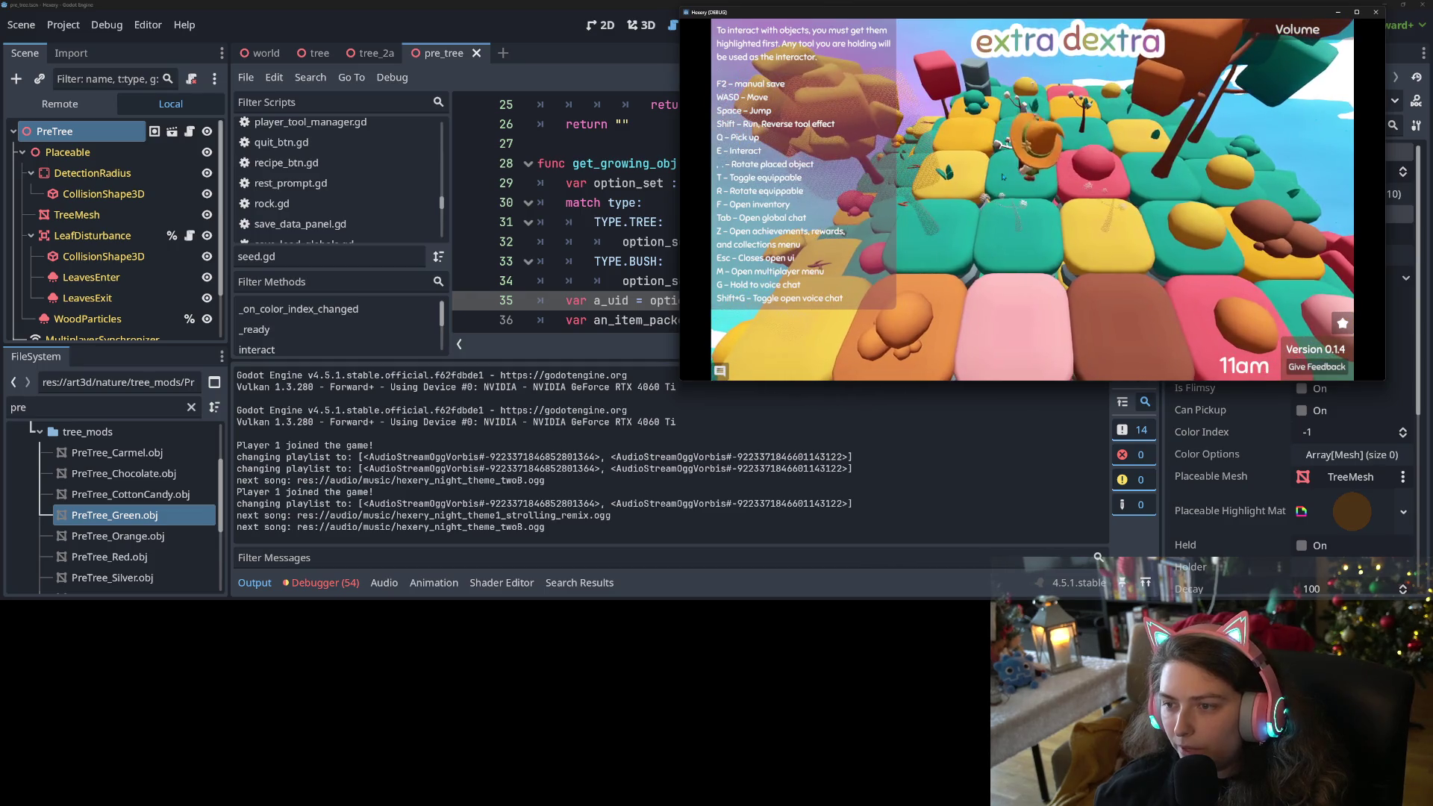
key(d)
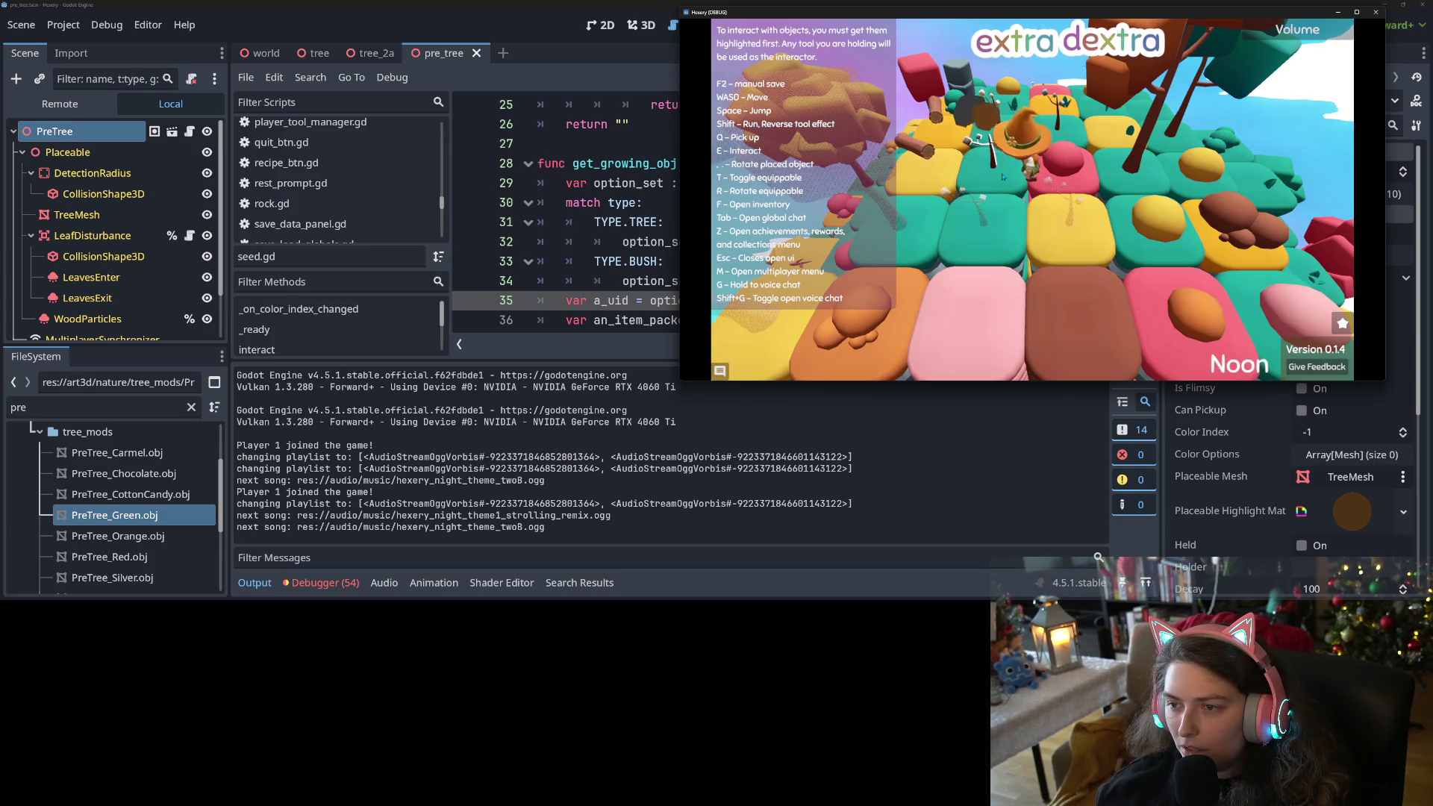
key(a)
key(a)
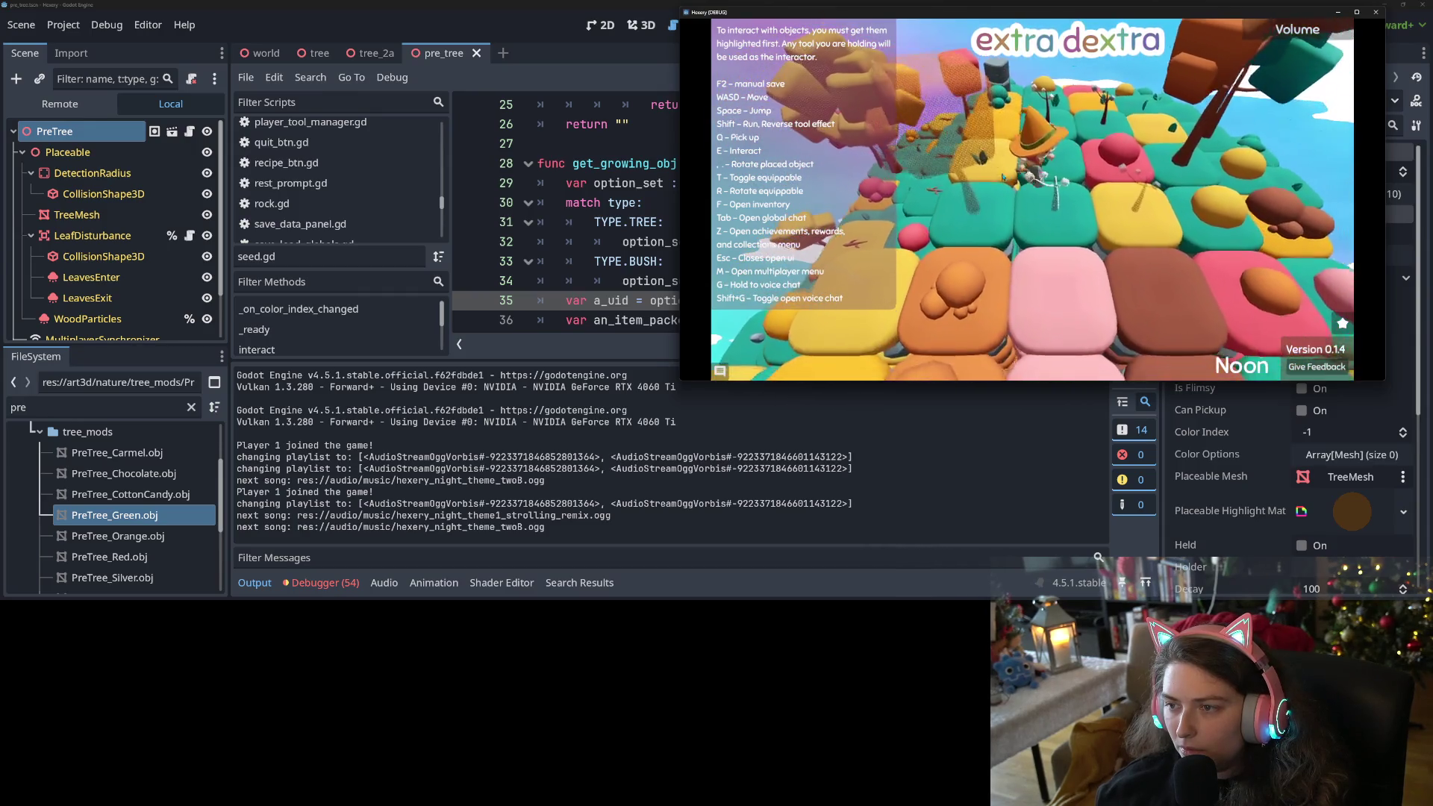
key(s)
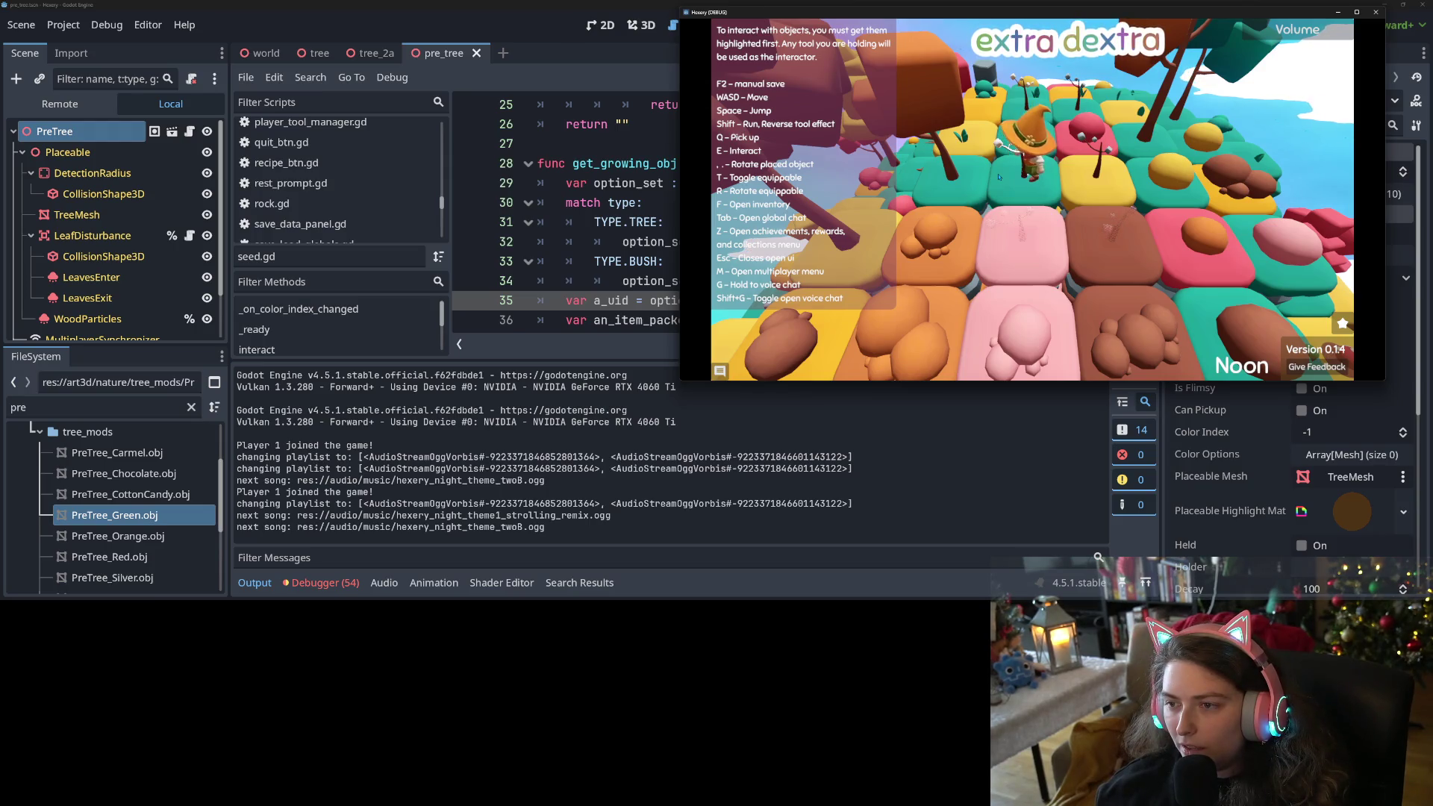
key(d)
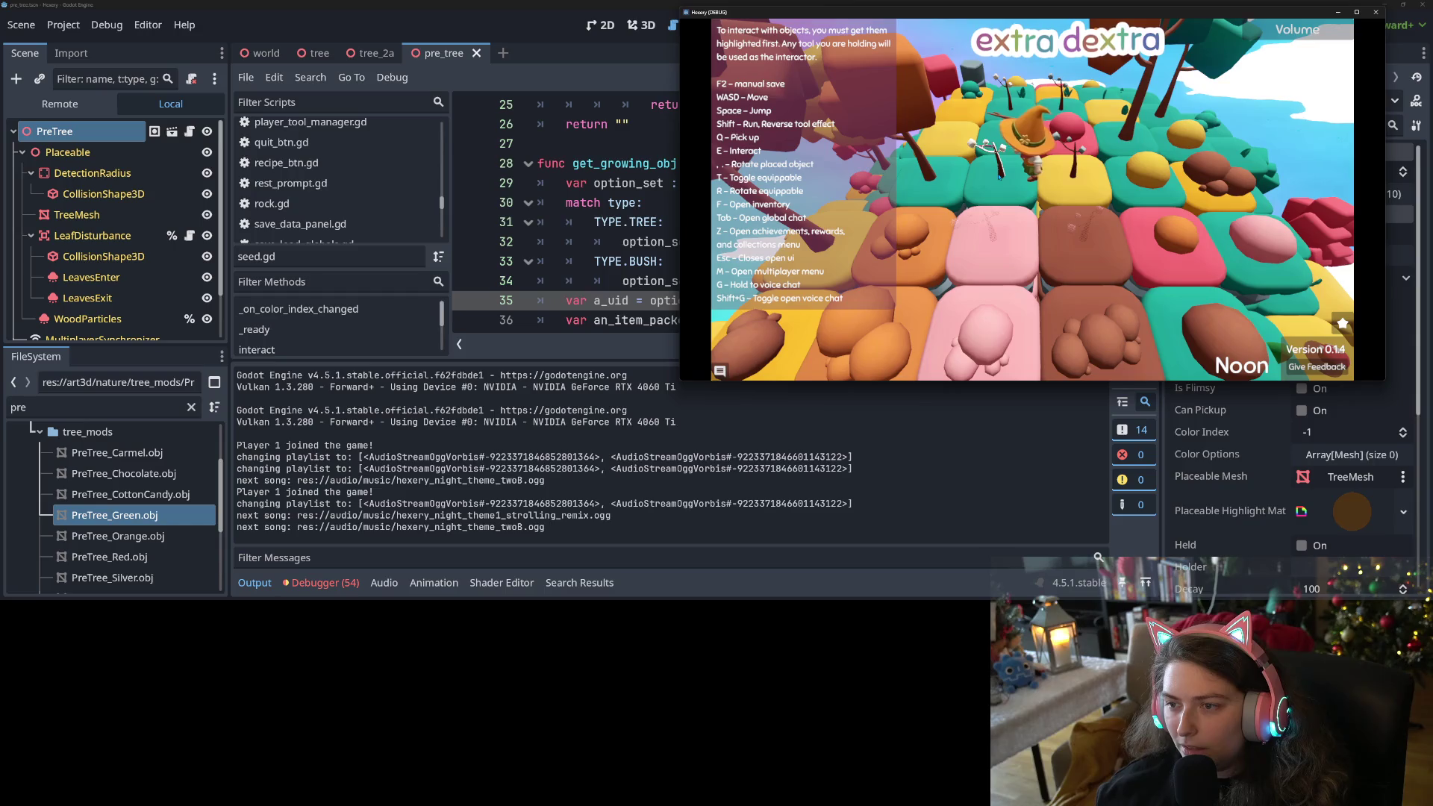
key(w)
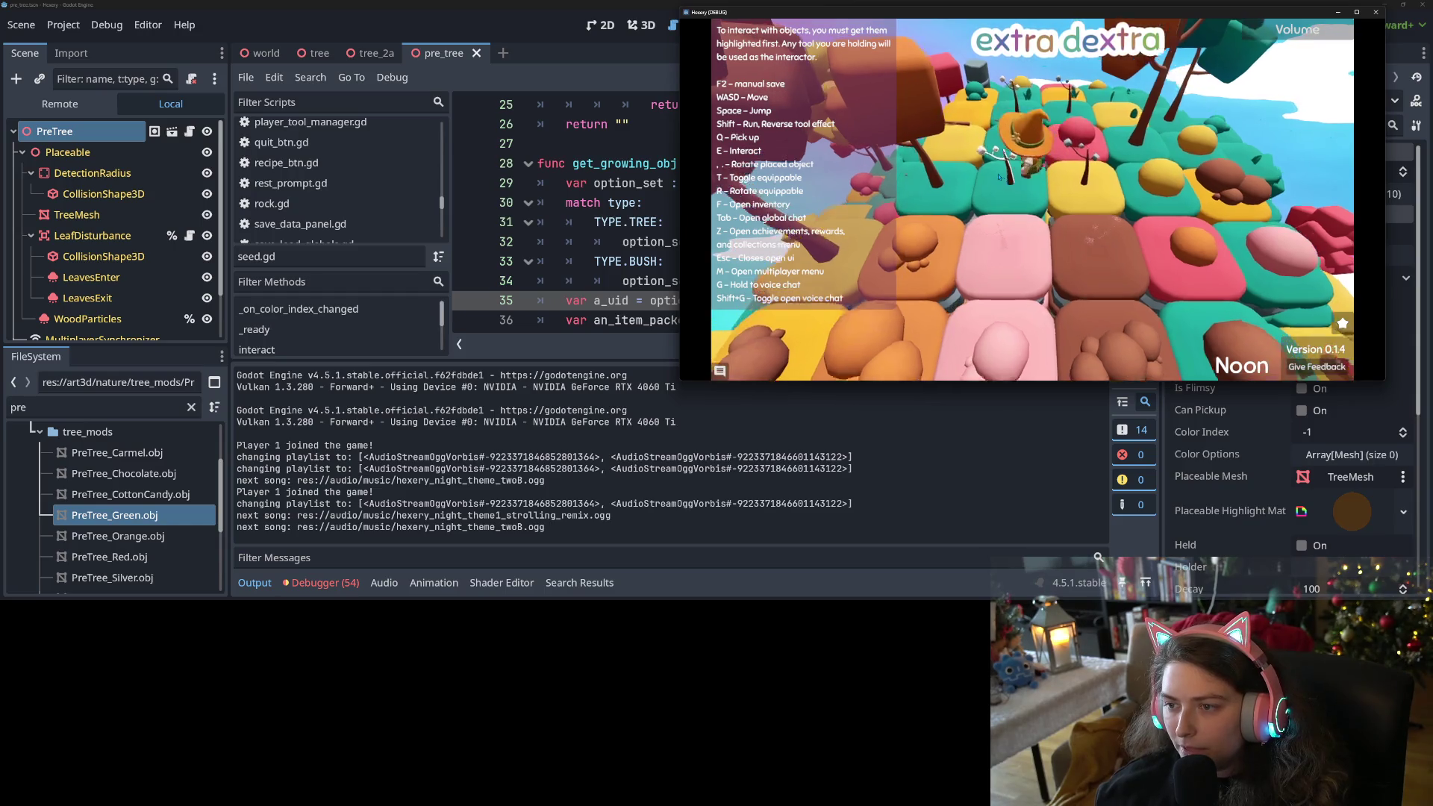
key(w)
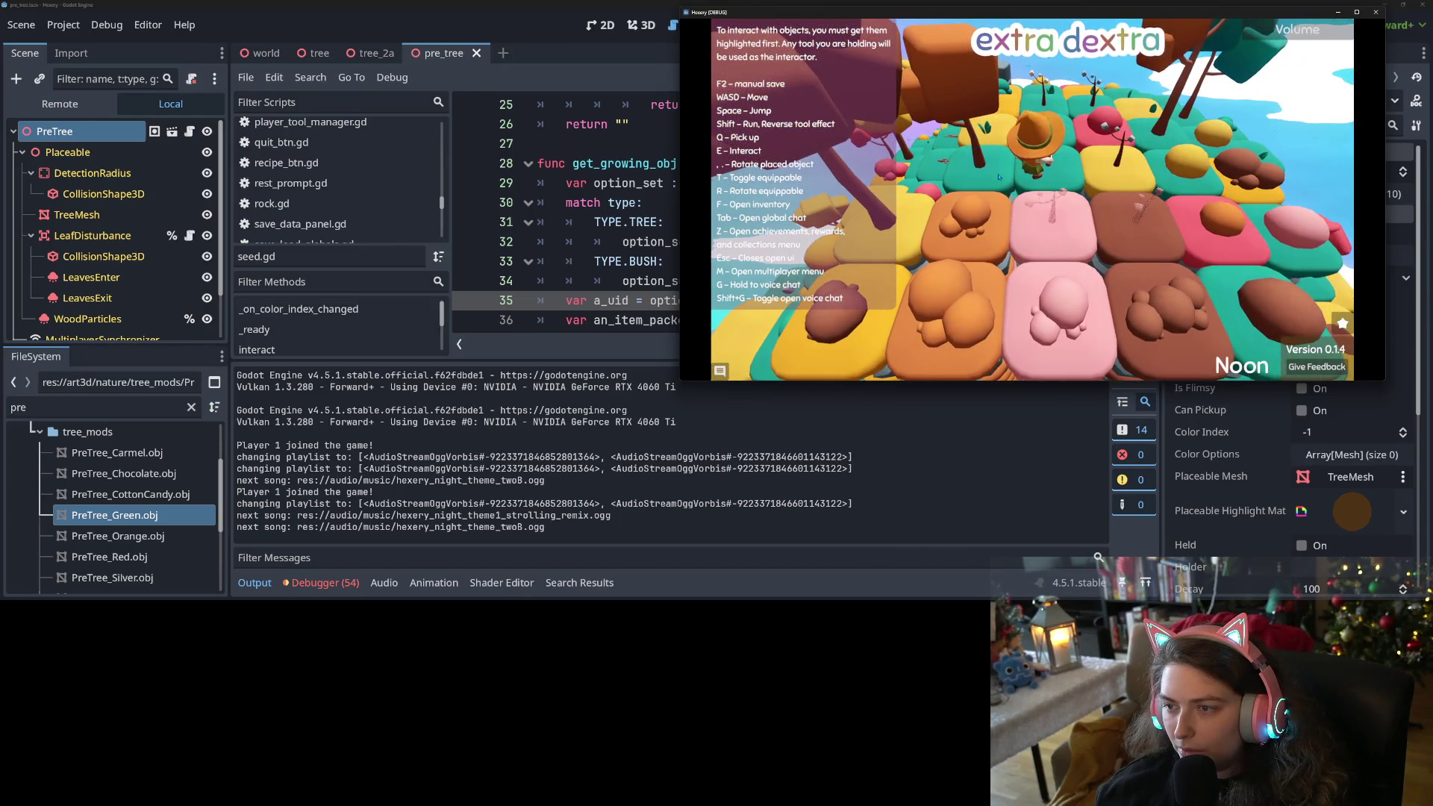
key(w)
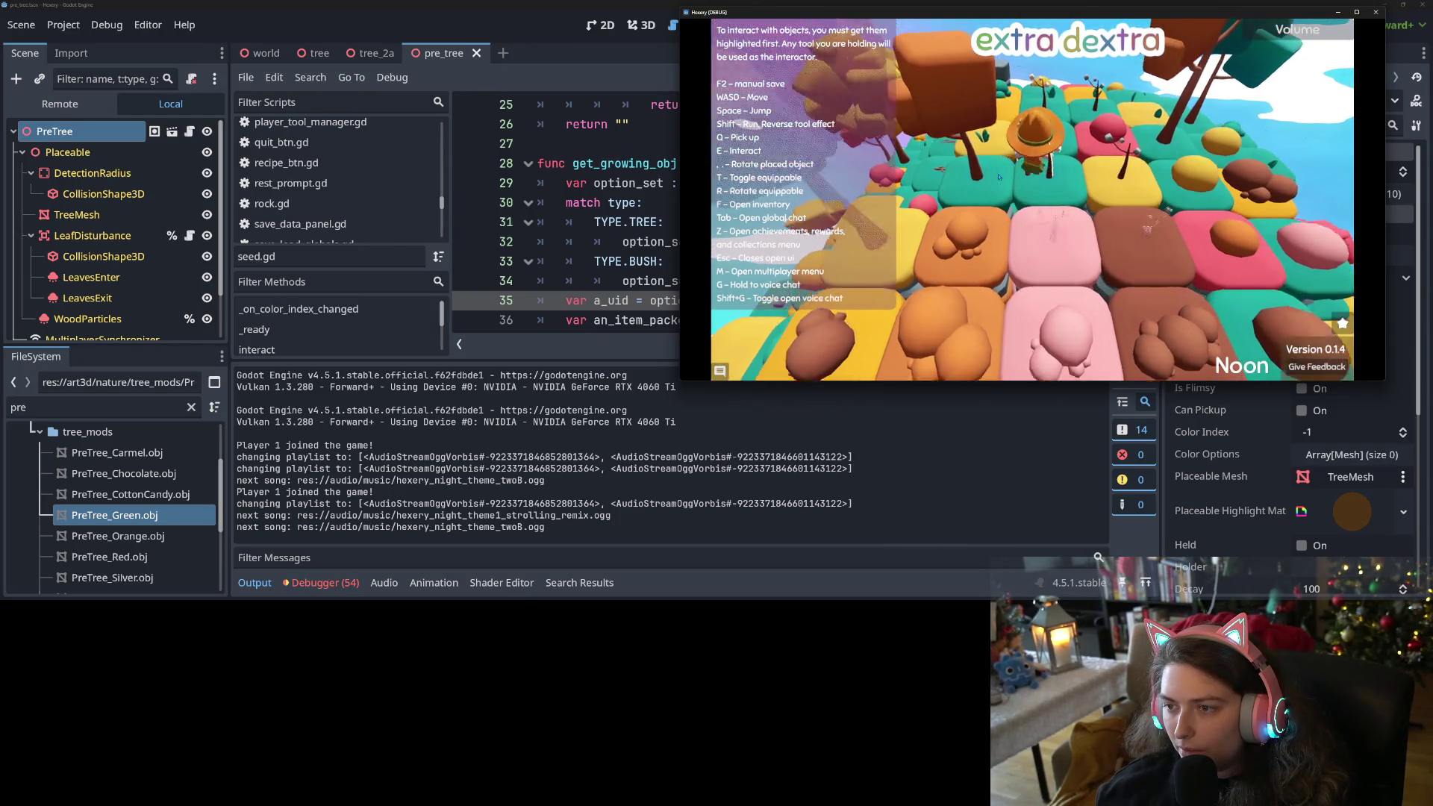
key(w)
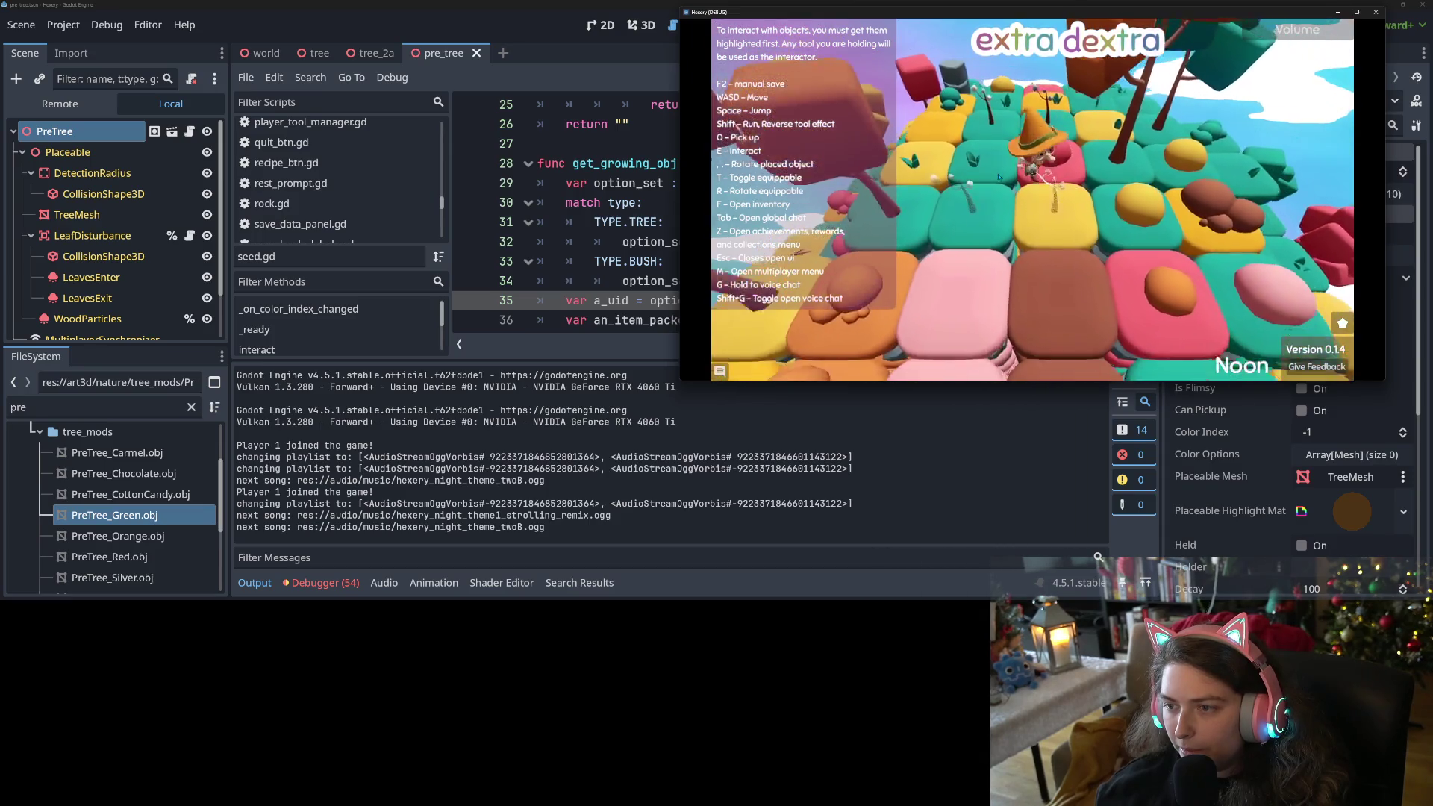
key(s)
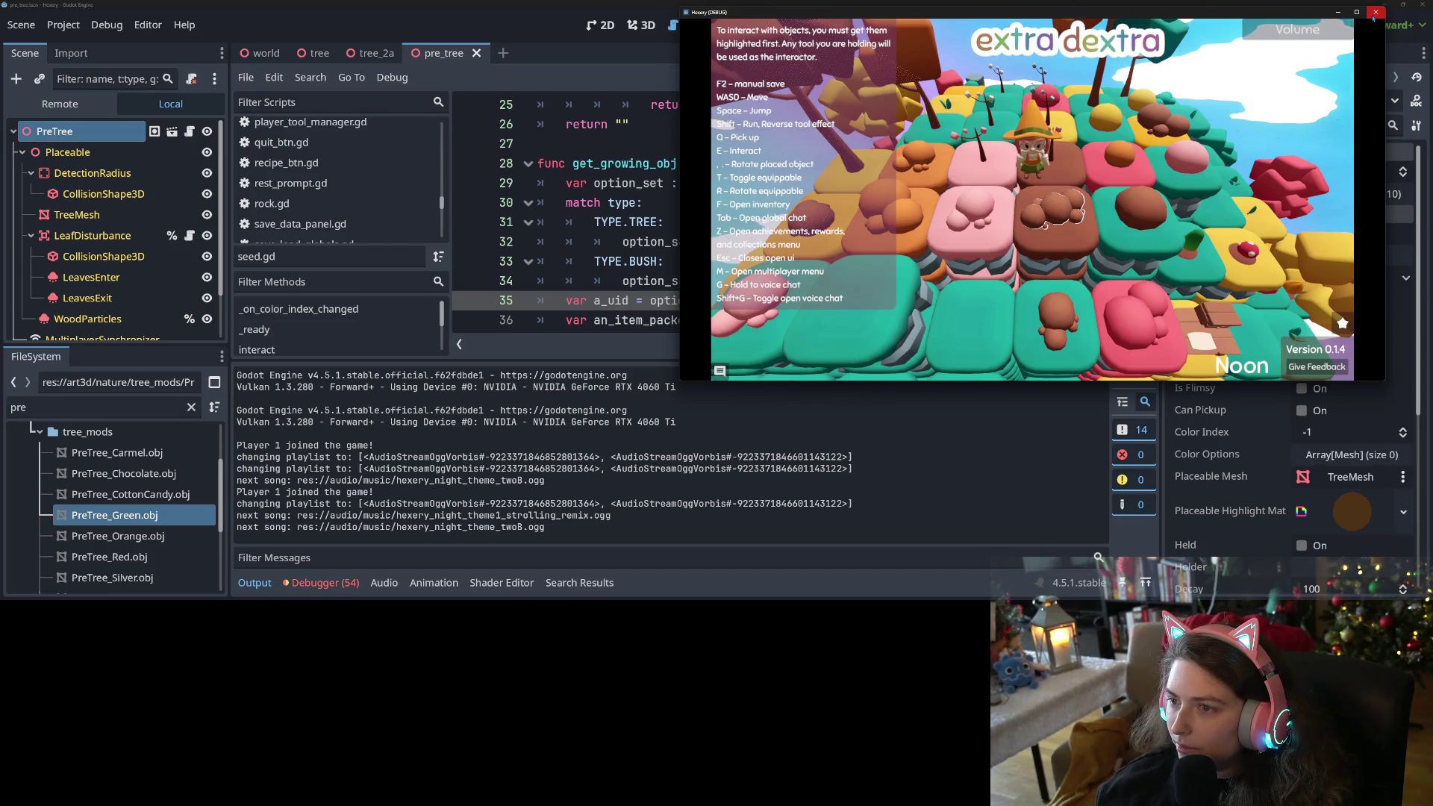
click(1375, 12)
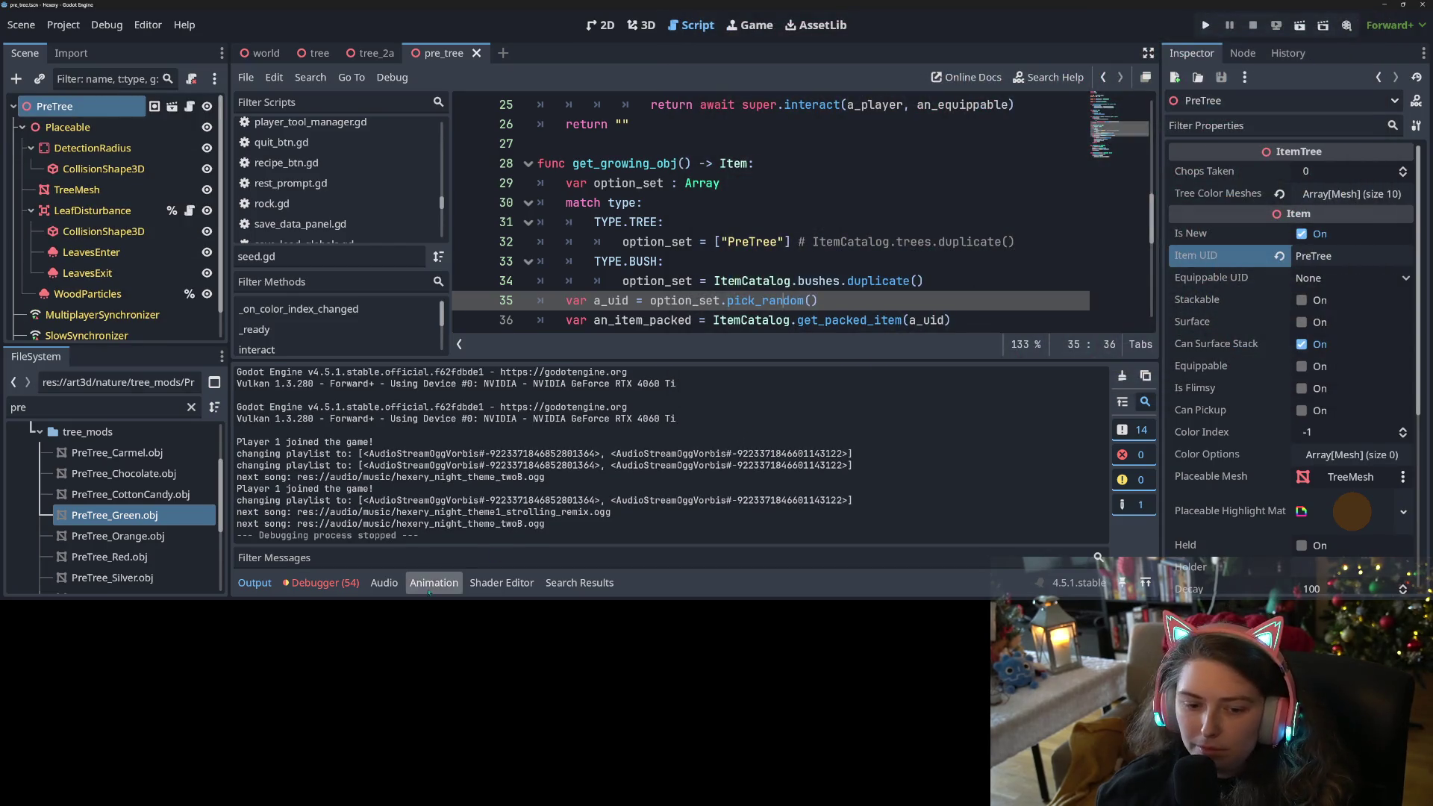
Review the Debugger's runtime errors, inspecting a 'material is null' entry.
click(325, 583)
scroll(407, 546, down, 2)
scroll(407, 546, down, 5)
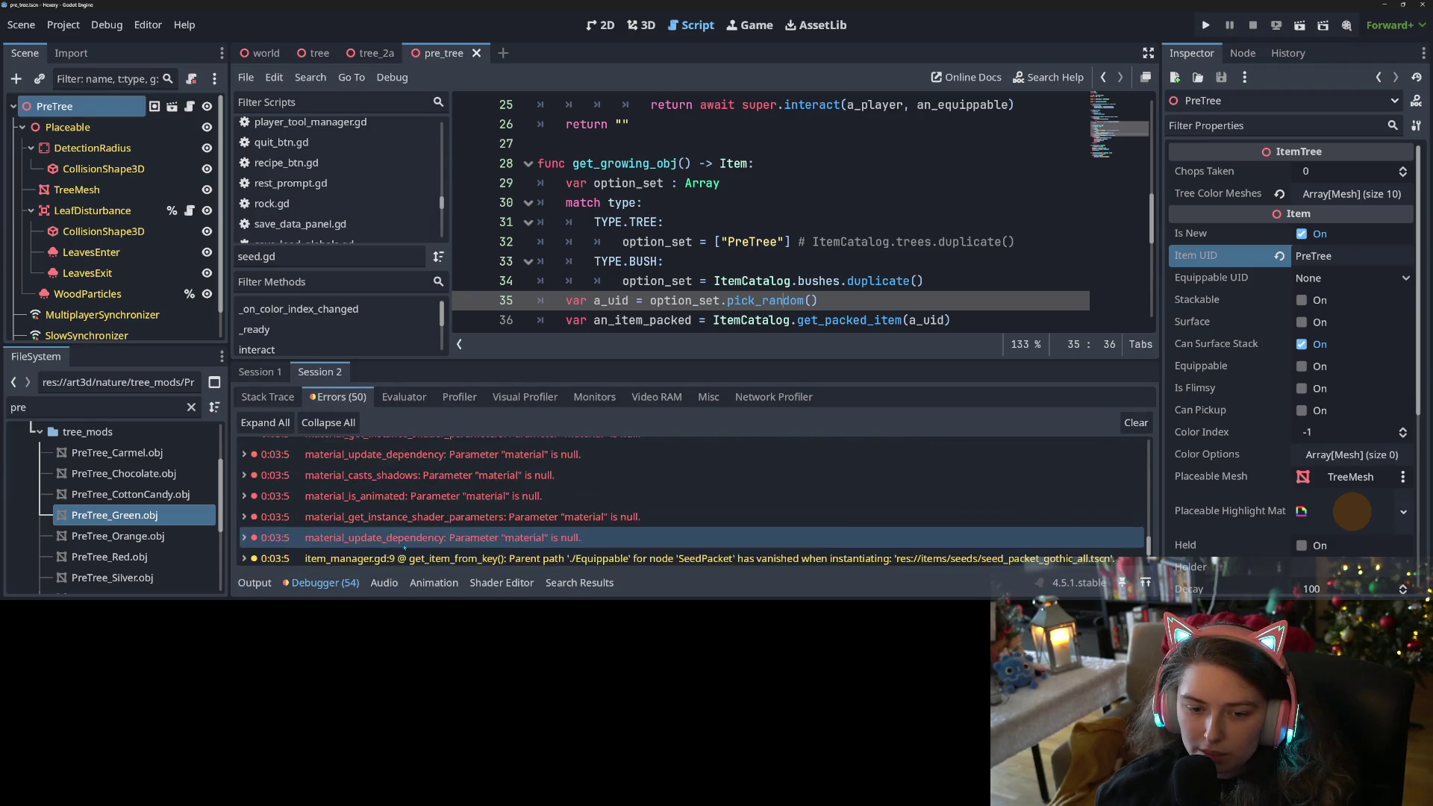
click(513, 470)
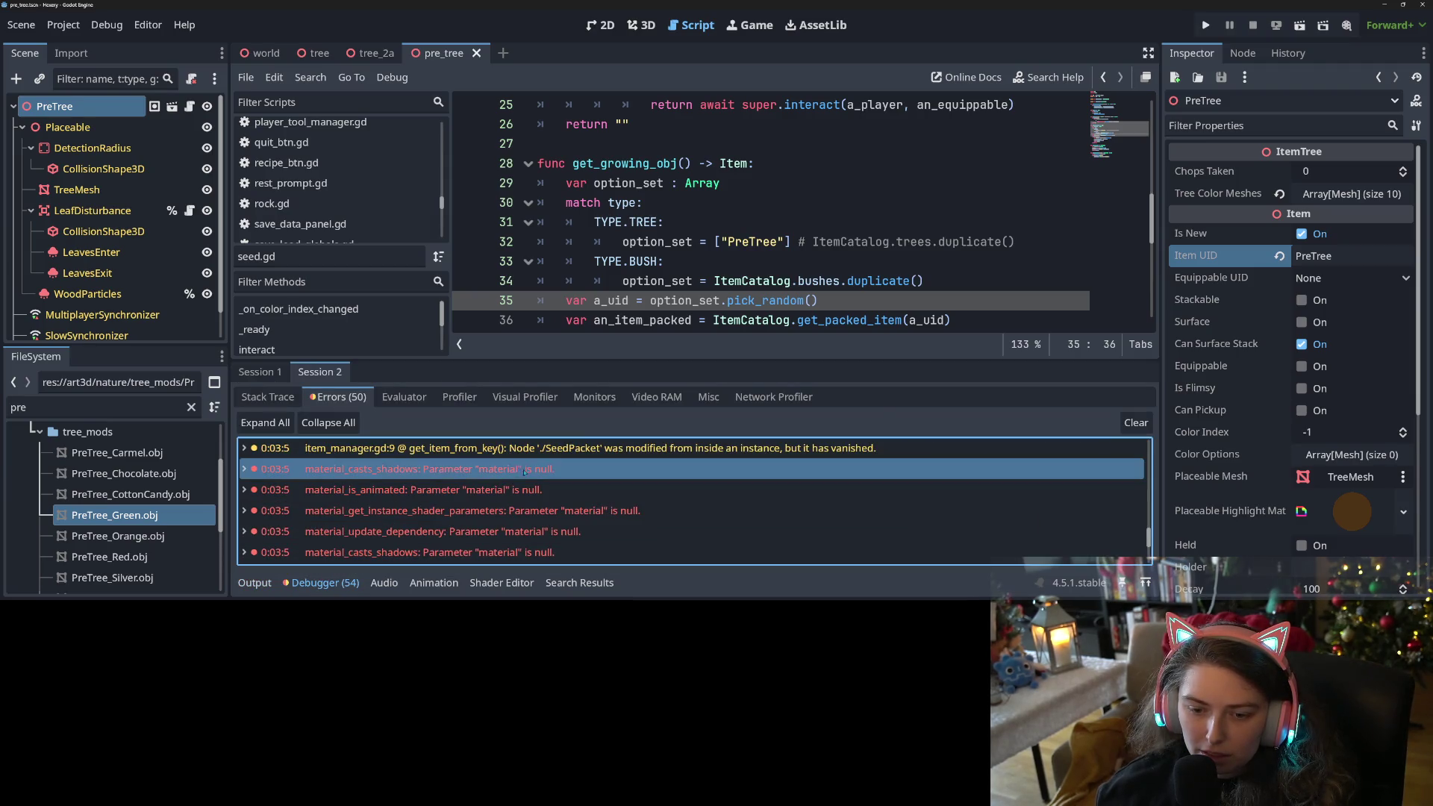
scroll(601, 522, down, 2)
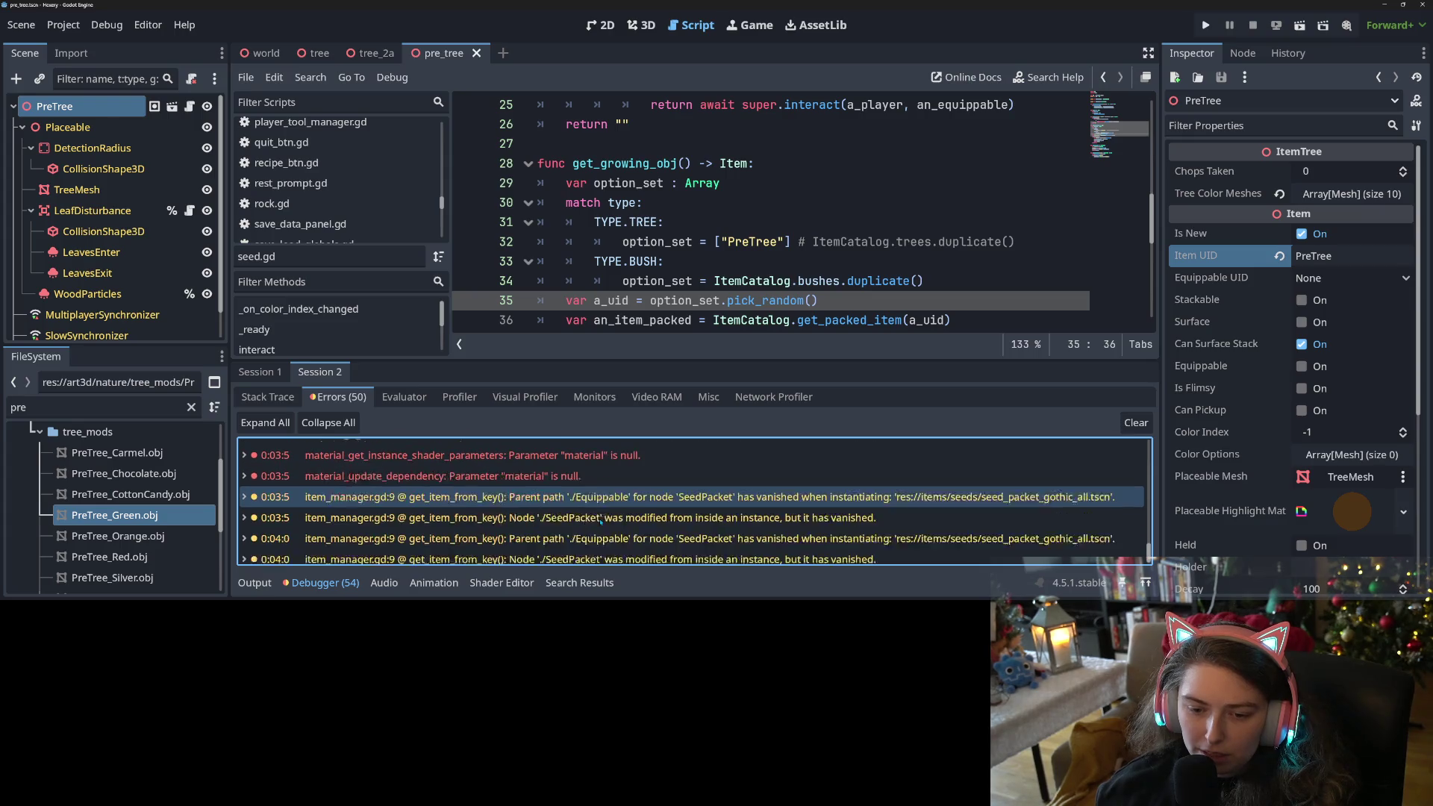
scroll(600, 523, up, 5)
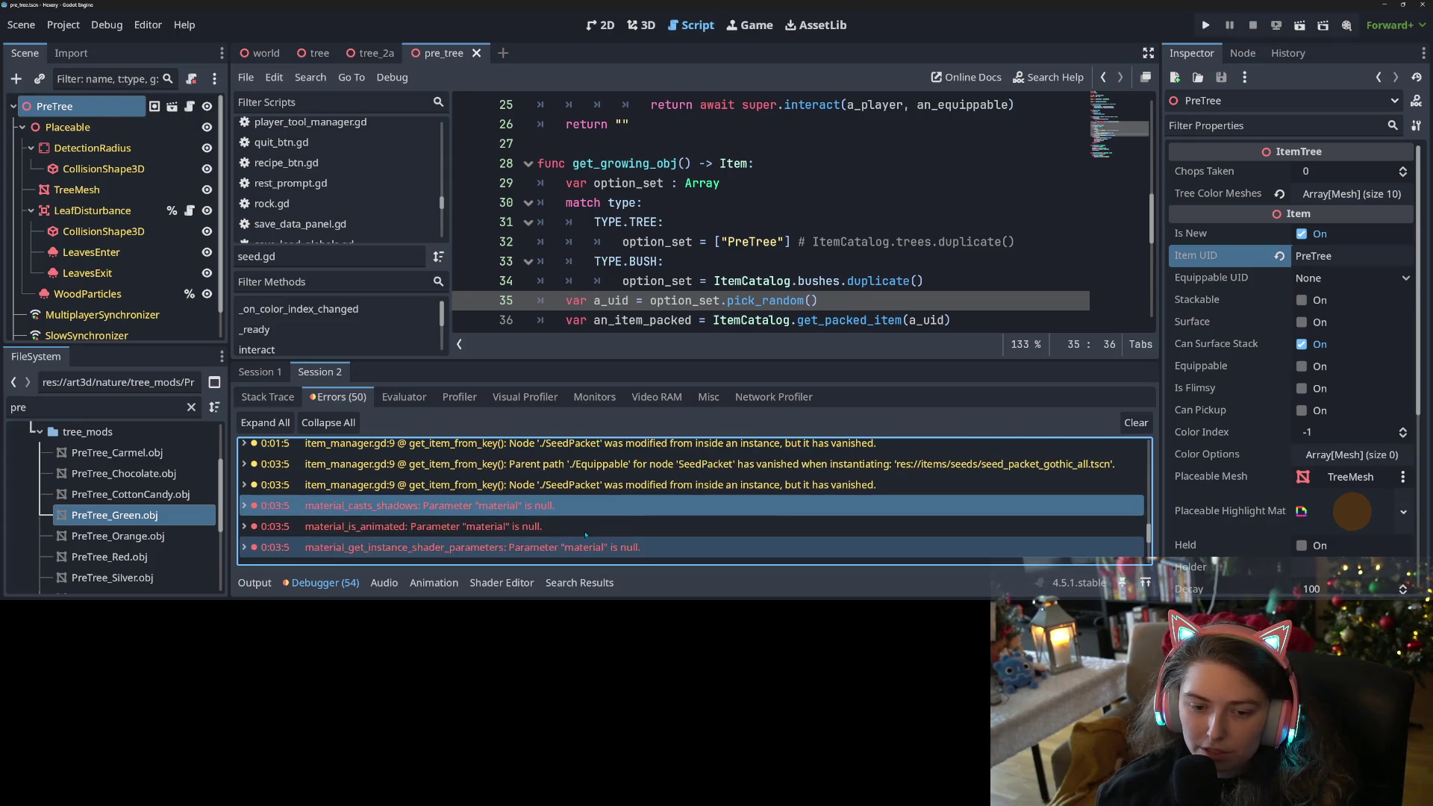
Hide the error list, select the Placeable node, and inspect the first tree colour mesh's surface material.
click(325, 583)
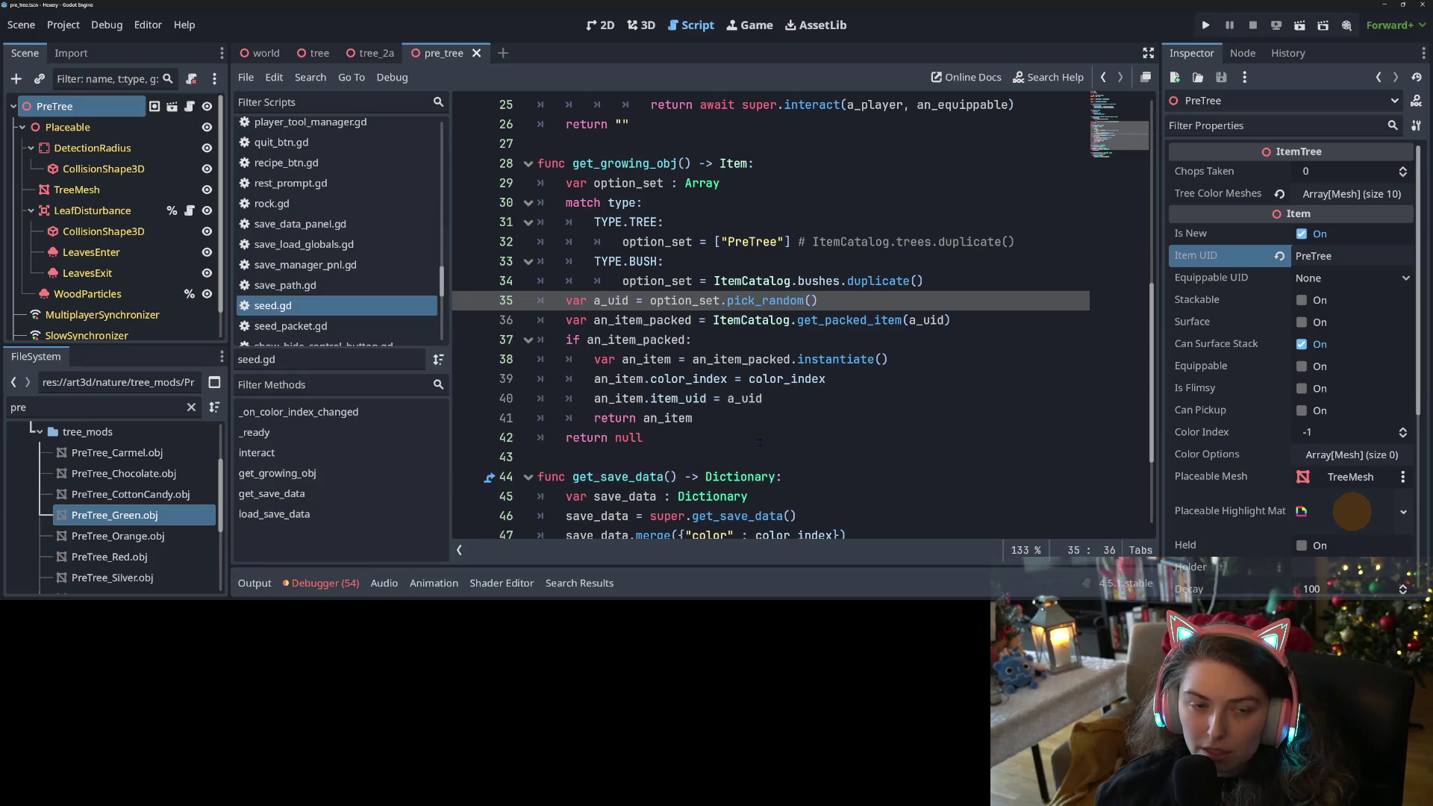
click(103, 125)
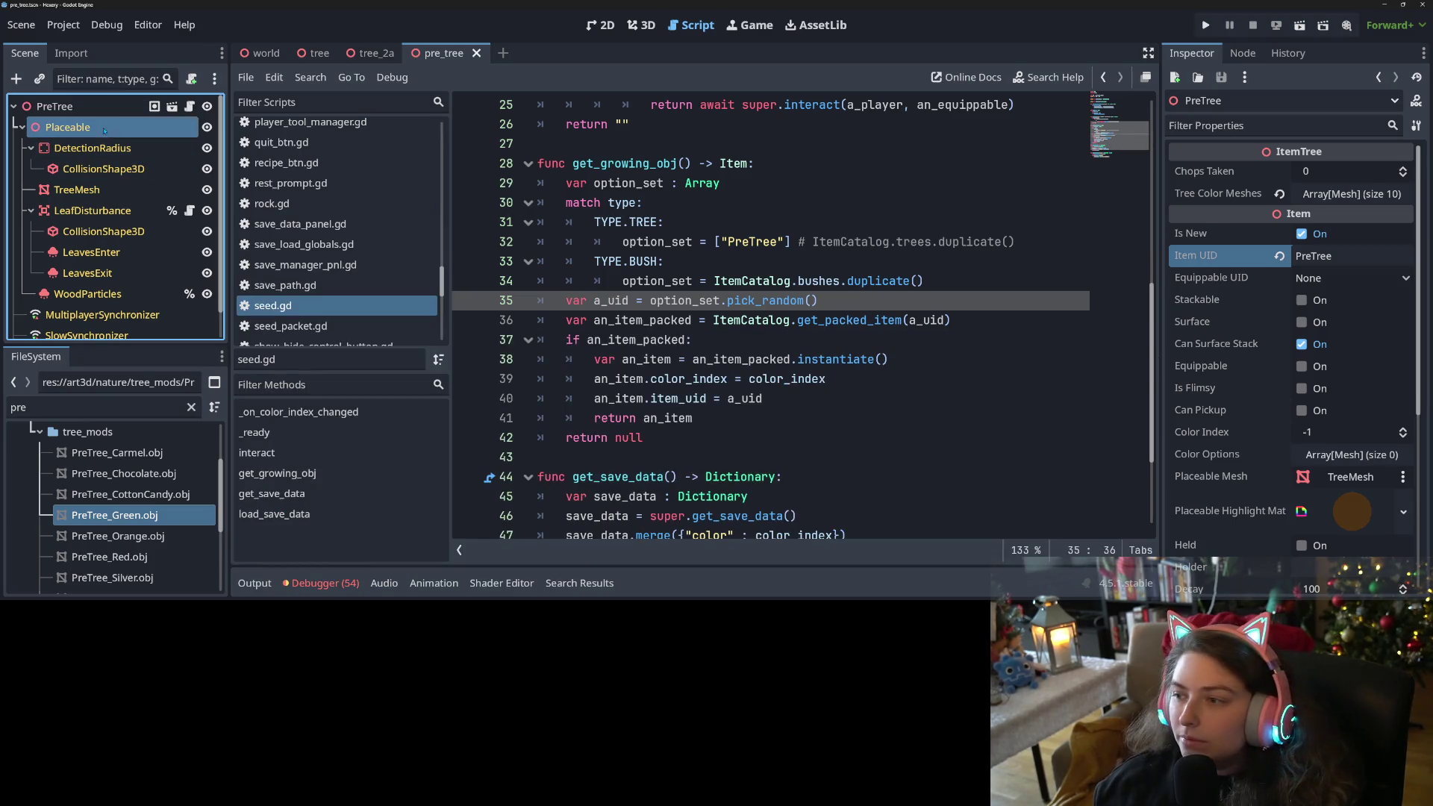
click(1351, 193)
click(1348, 254)
scroll(1269, 336, down, 5)
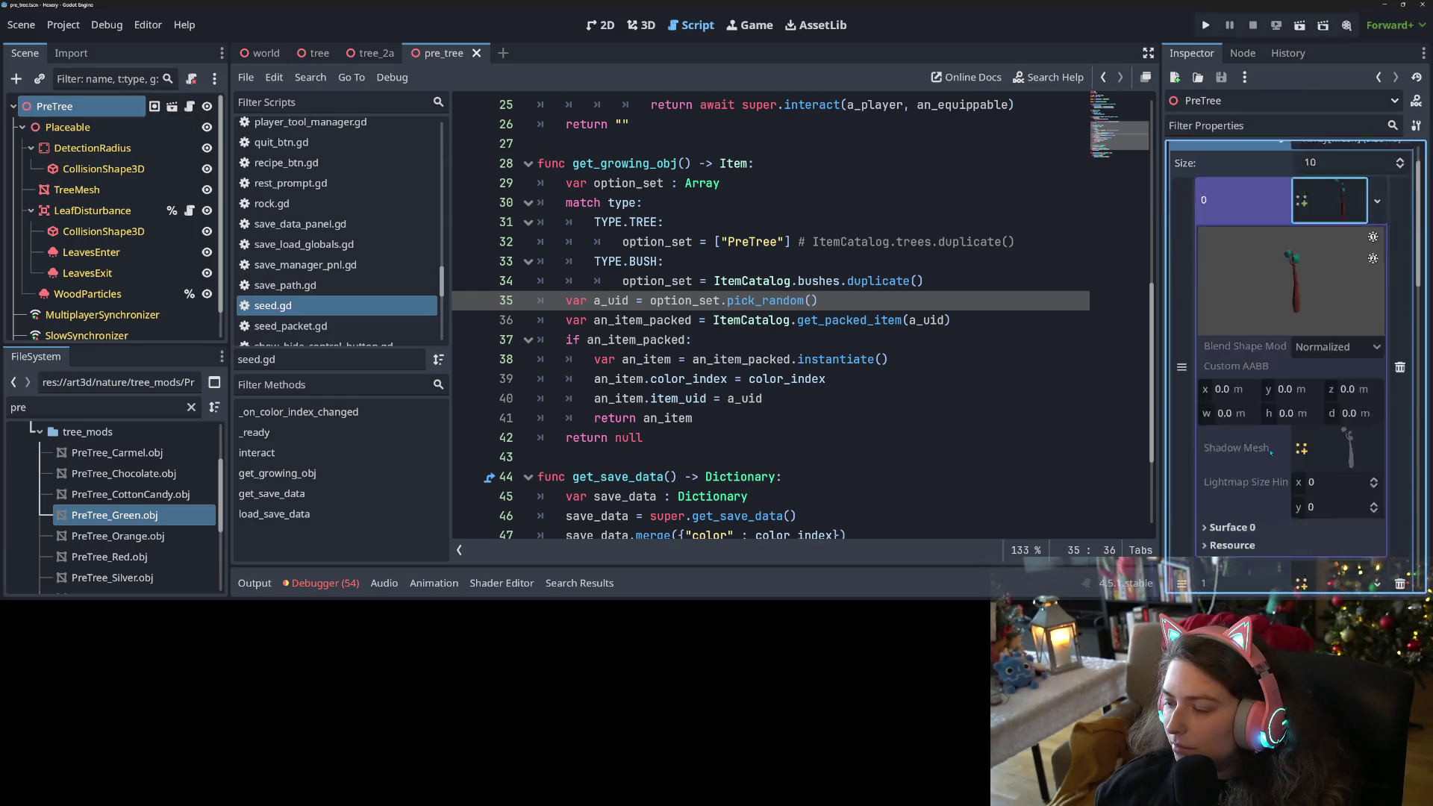
click(1252, 361)
Expand tree mesh variants 2 and 3 to check their surface names and materials.
click(1320, 469)
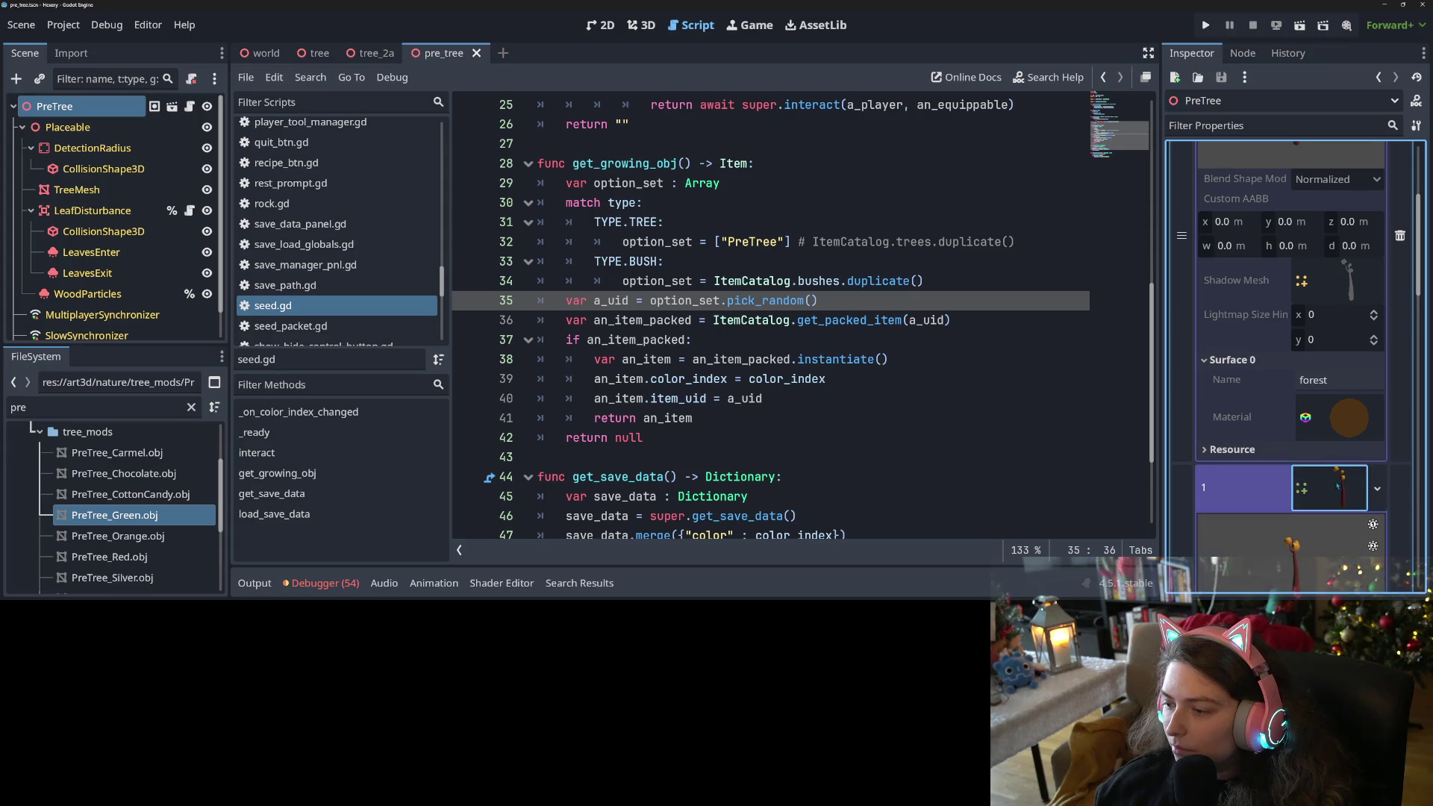
click(1263, 423)
click(1263, 423)
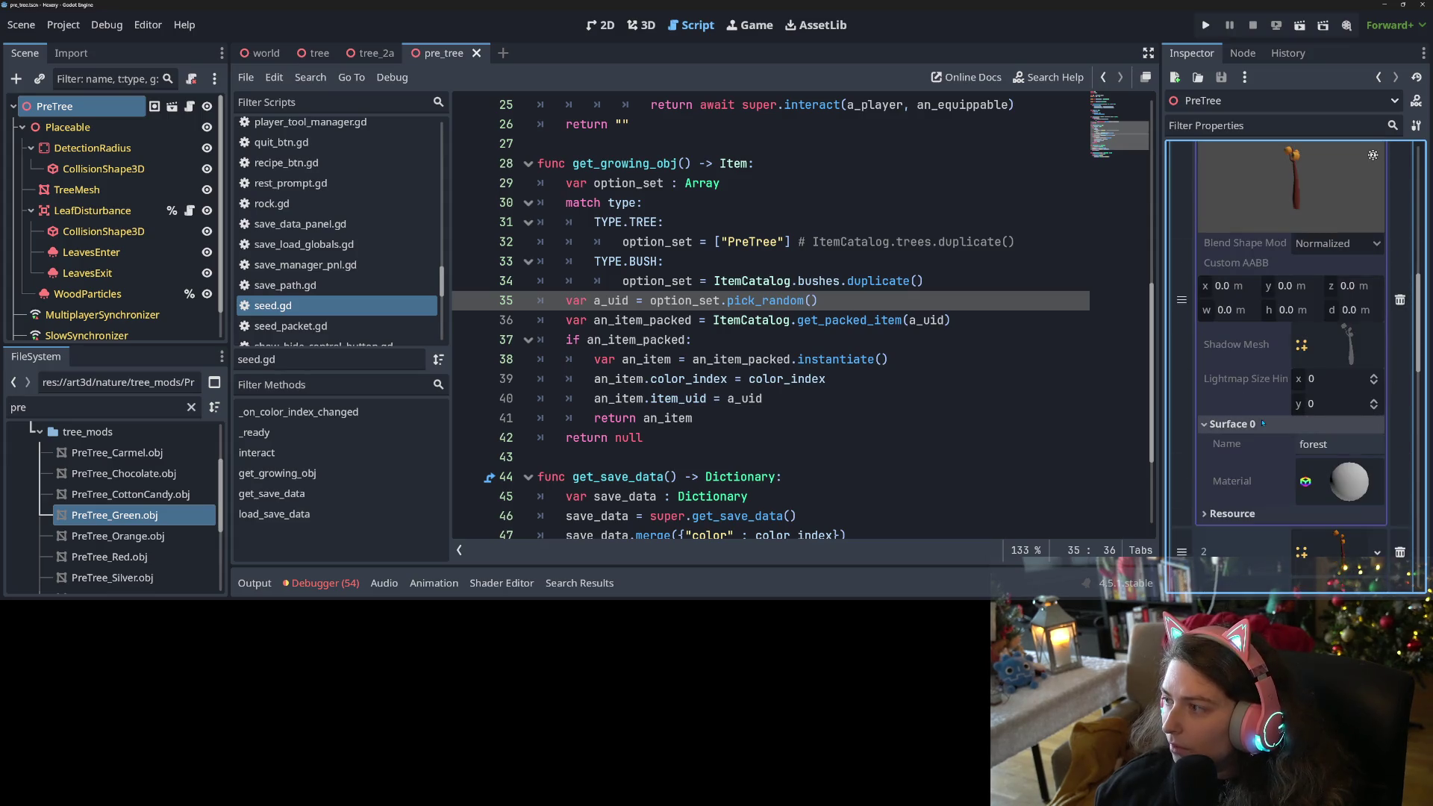
scroll(1298, 403, down, 2)
click(1337, 373)
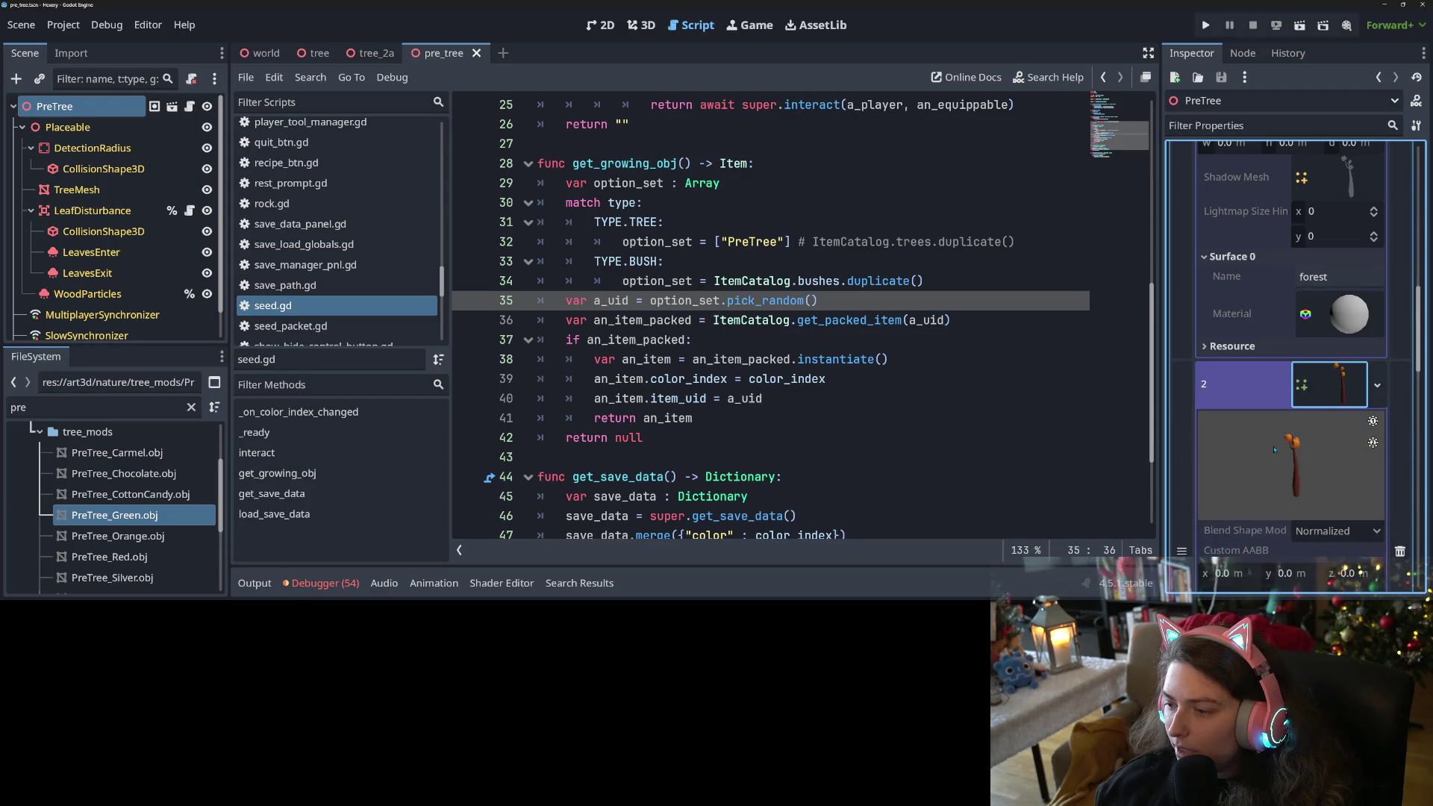
click(1252, 488)
scroll(1252, 487, down, 3)
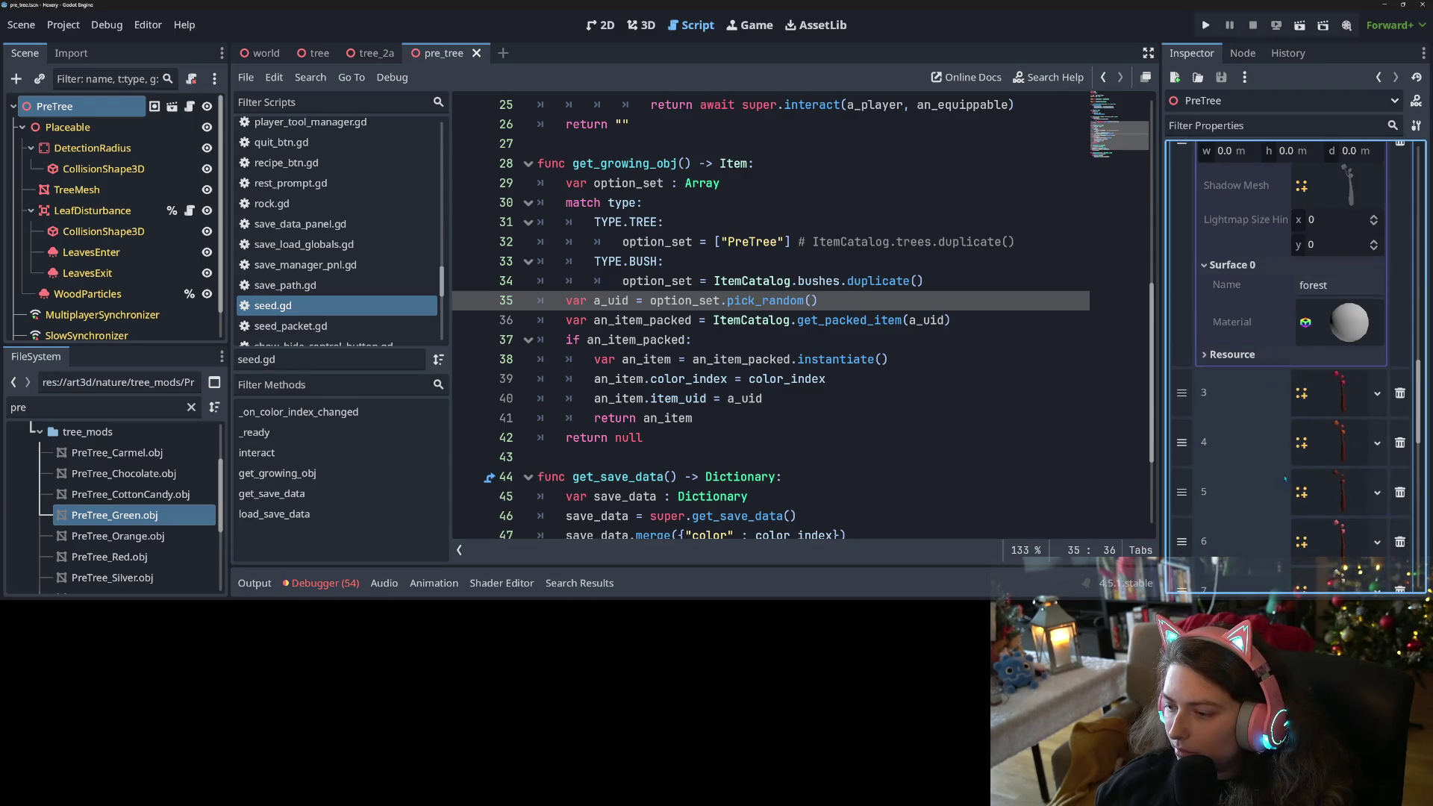
click(1264, 390)
click(1232, 440)
Inspect the surface materials of tree mesh variants 4, 5 and 6.
scroll(1269, 440, down, 3)
click(1353, 333)
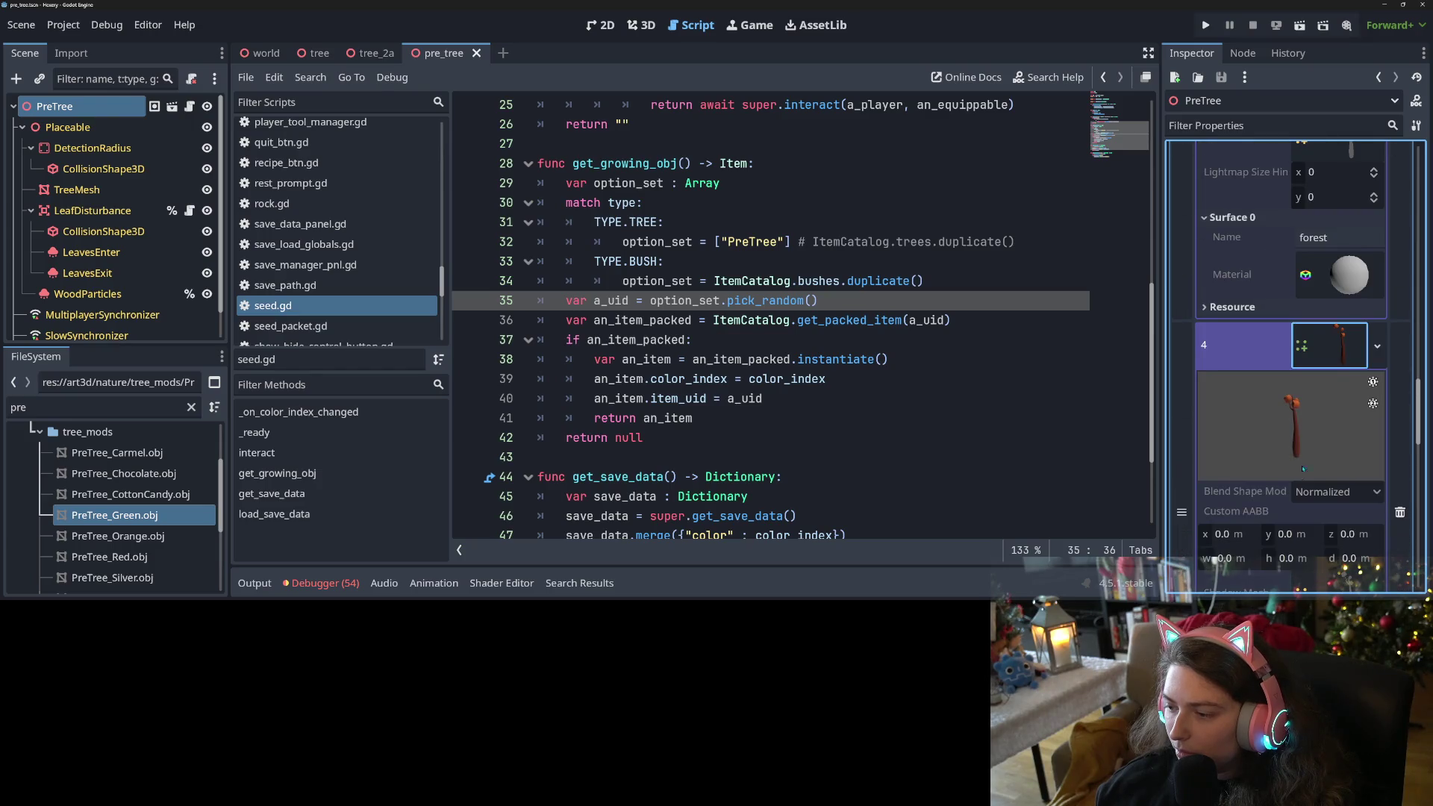
scroll(1313, 373, down, 2)
click(1279, 446)
click(1280, 445)
click(1328, 505)
scroll(1251, 515, down, 3)
click(1229, 512)
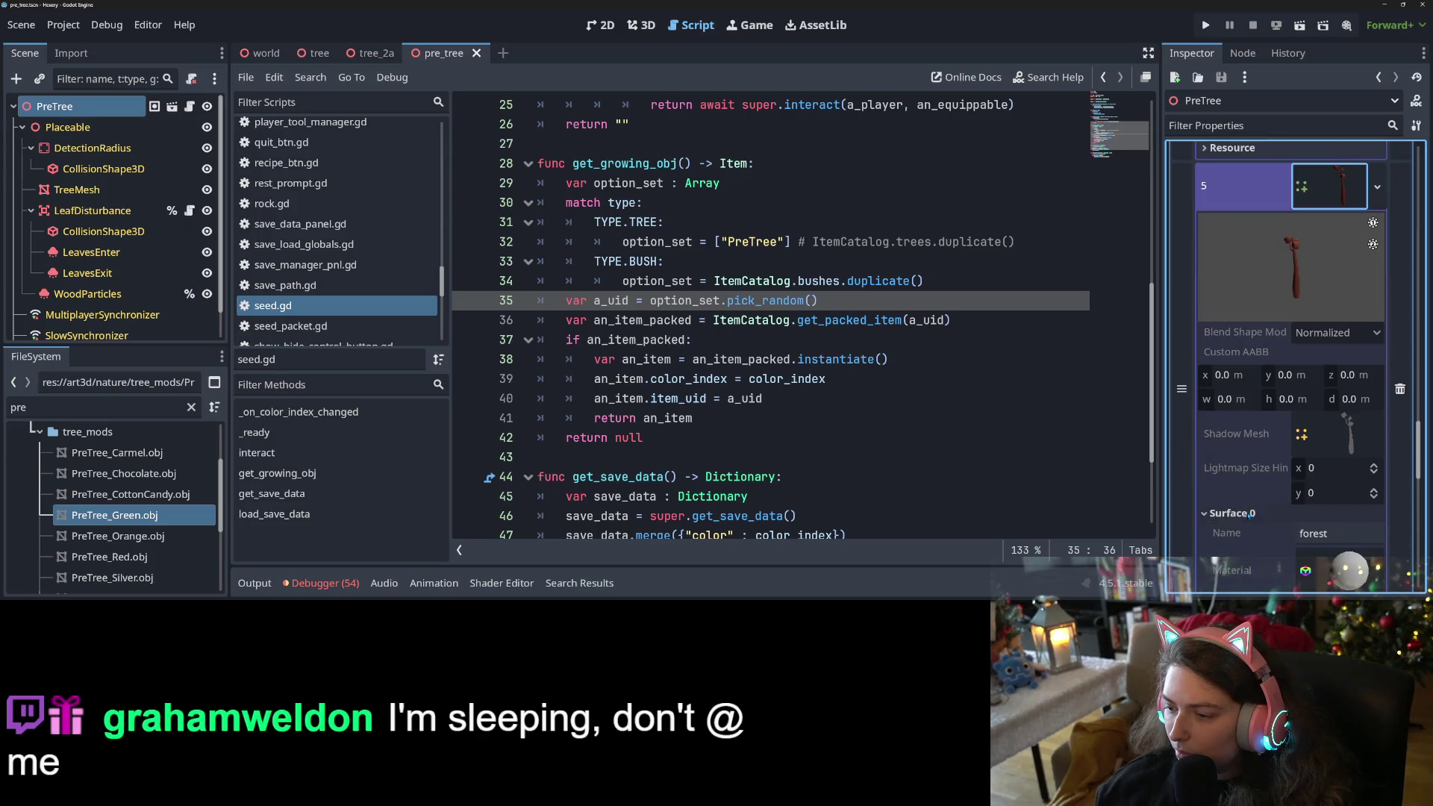
scroll(1269, 515, down, 3)
click(1324, 418)
scroll(1299, 481, down, 4)
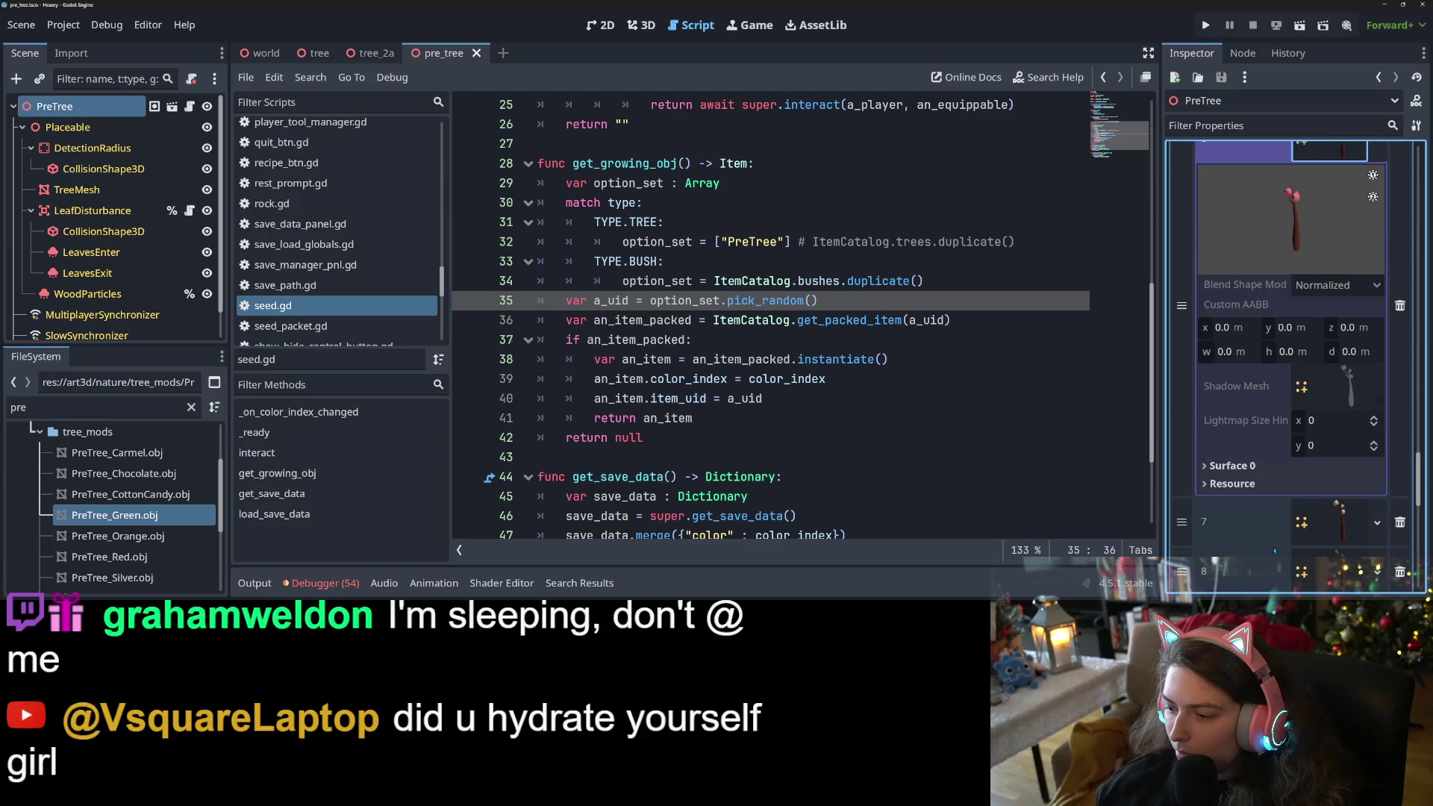
click(1254, 466)
Expand tree mesh variants 7 through 9 to confirm each forest surface and material.
scroll(1261, 485, down, 3)
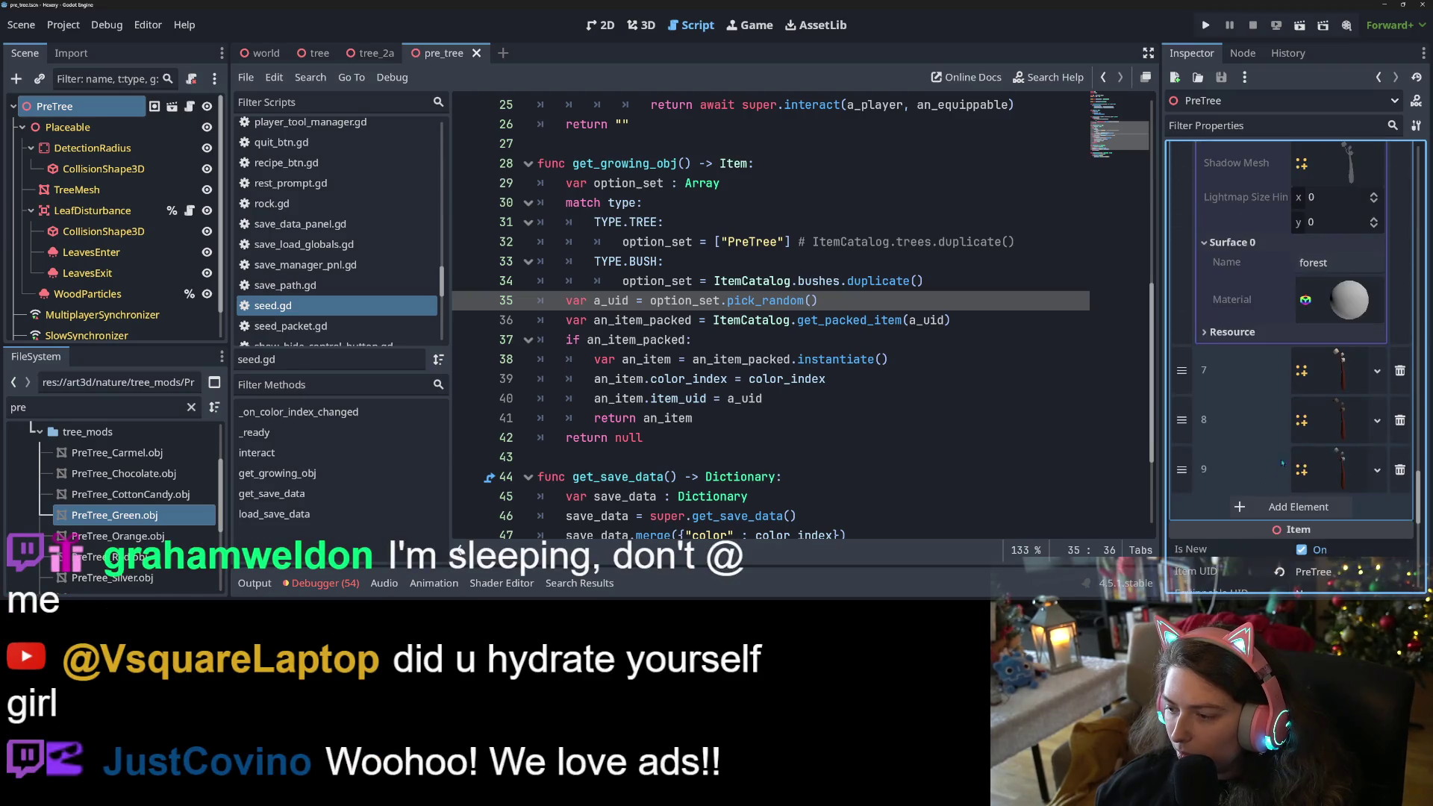
click(1328, 369)
scroll(1255, 553, down, 2)
scroll(1256, 553, down, 1)
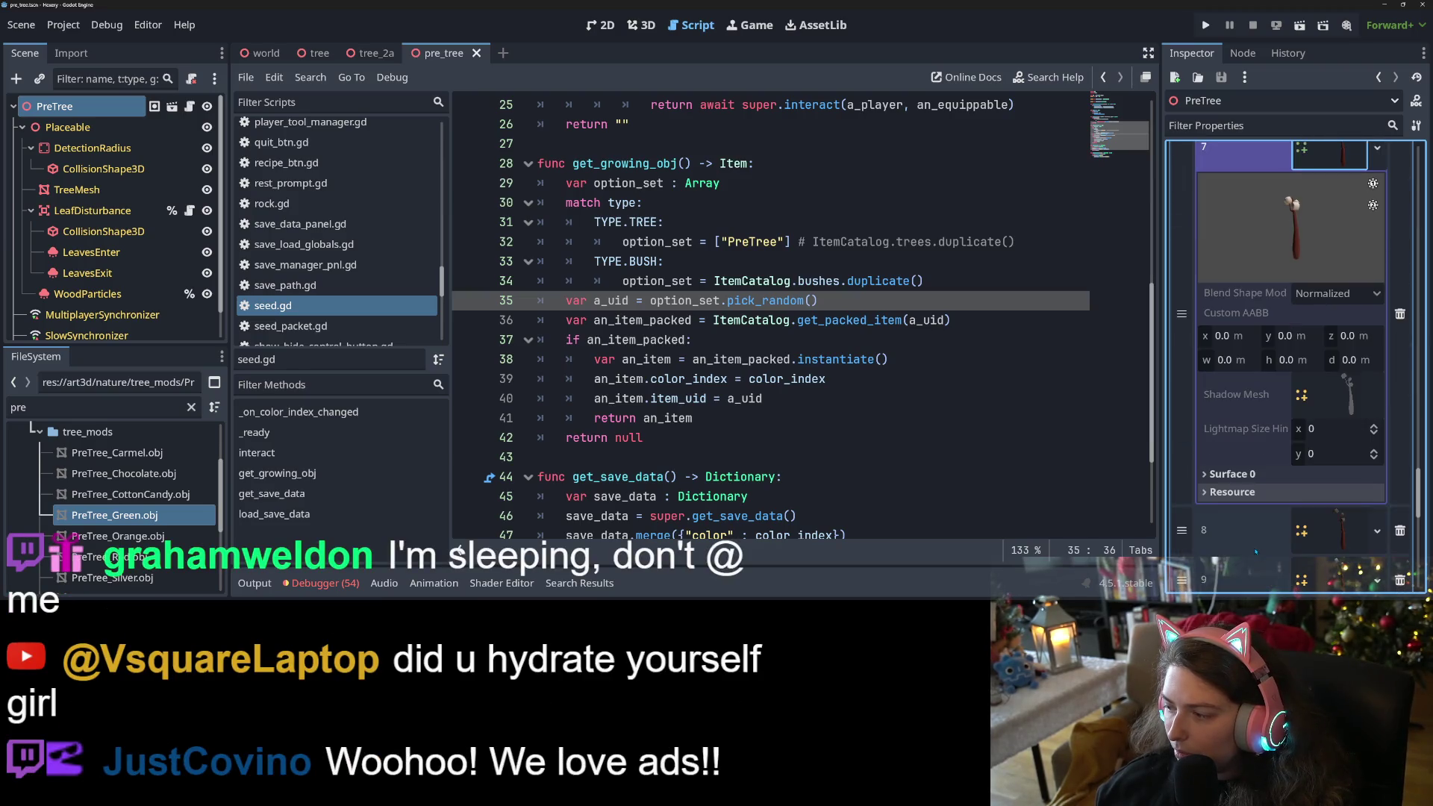
click(1260, 475)
scroll(1256, 473, down, 3)
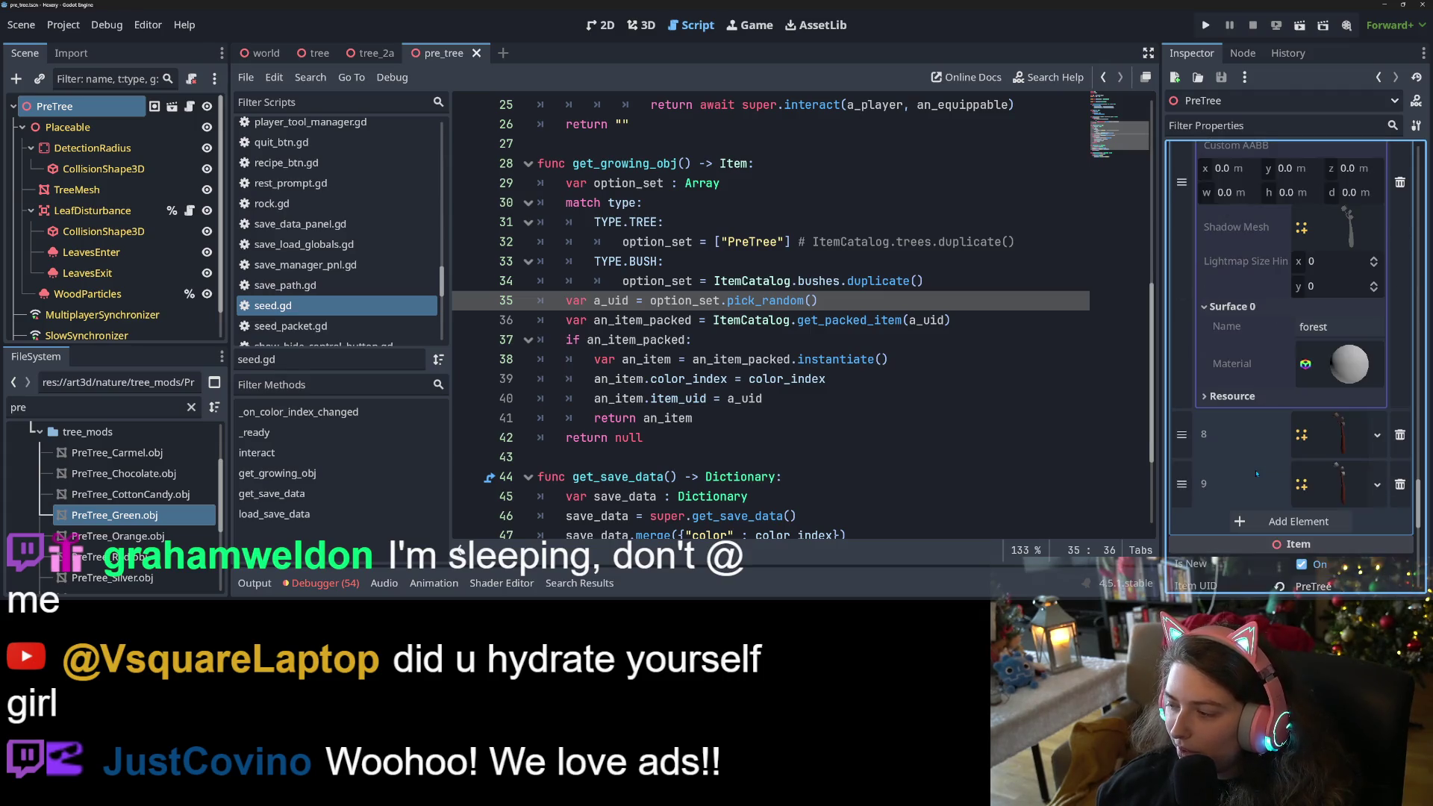
click(1307, 425)
scroll(1262, 546, down, 4)
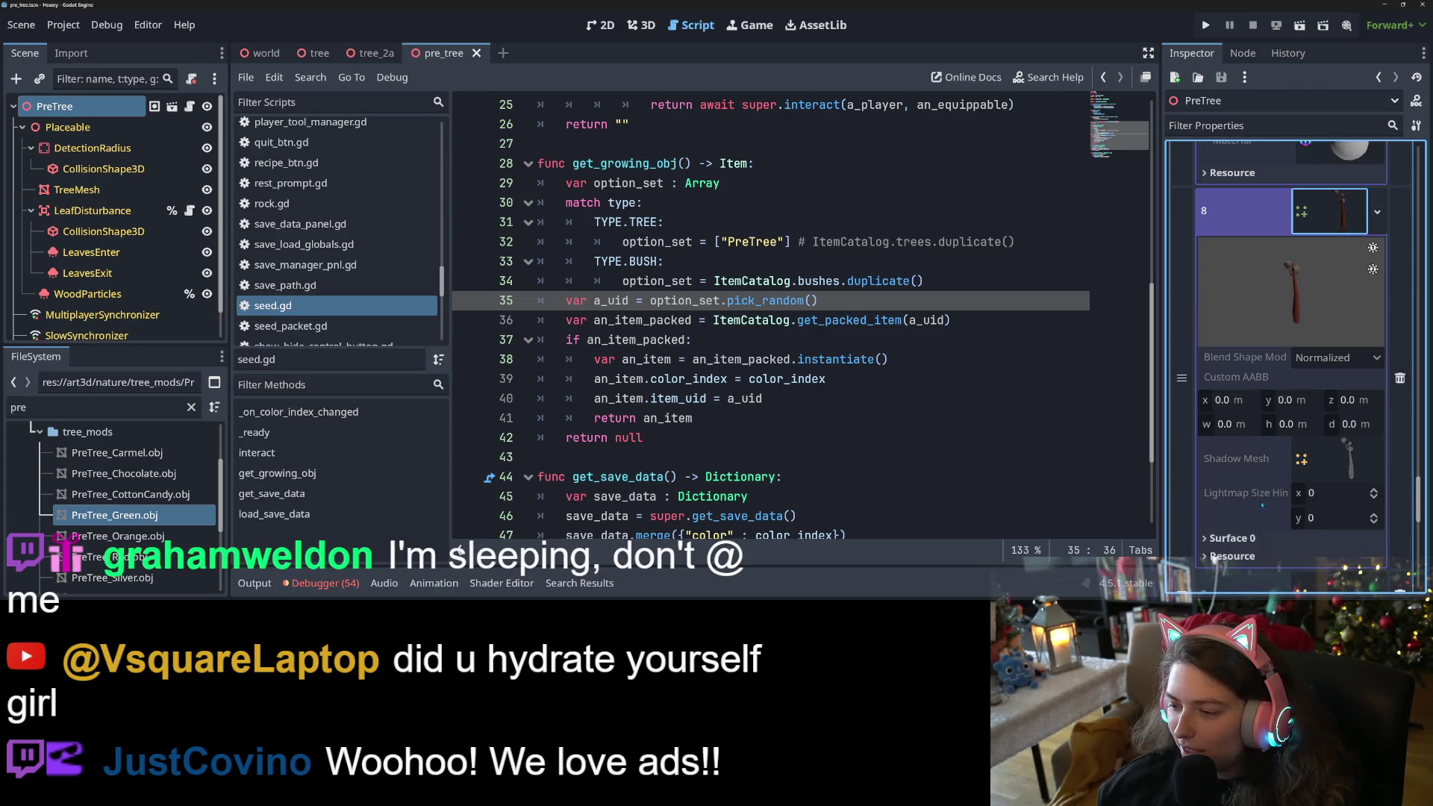
scroll(1260, 547, down, 6)
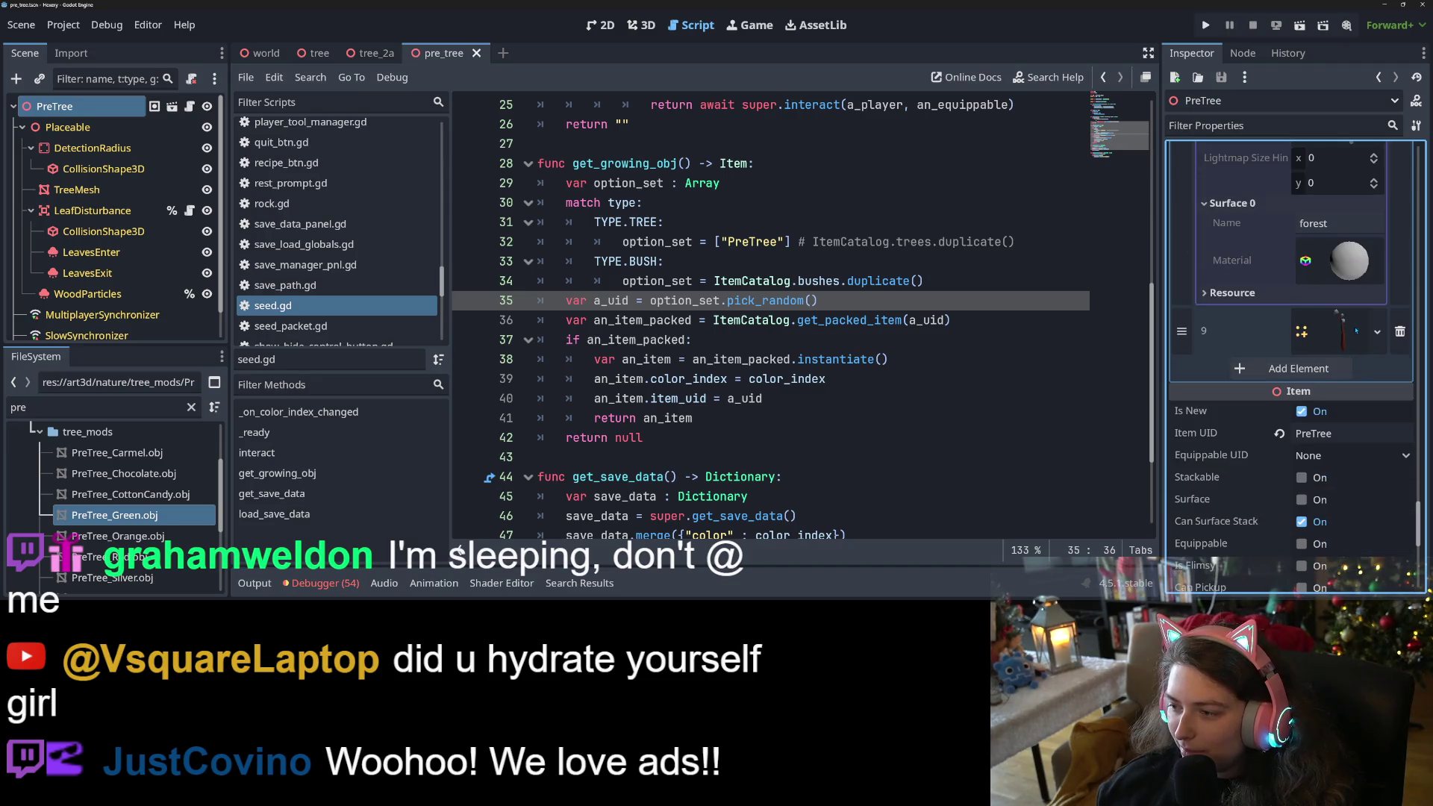
click(1355, 330)
scroll(1313, 373, down, 3)
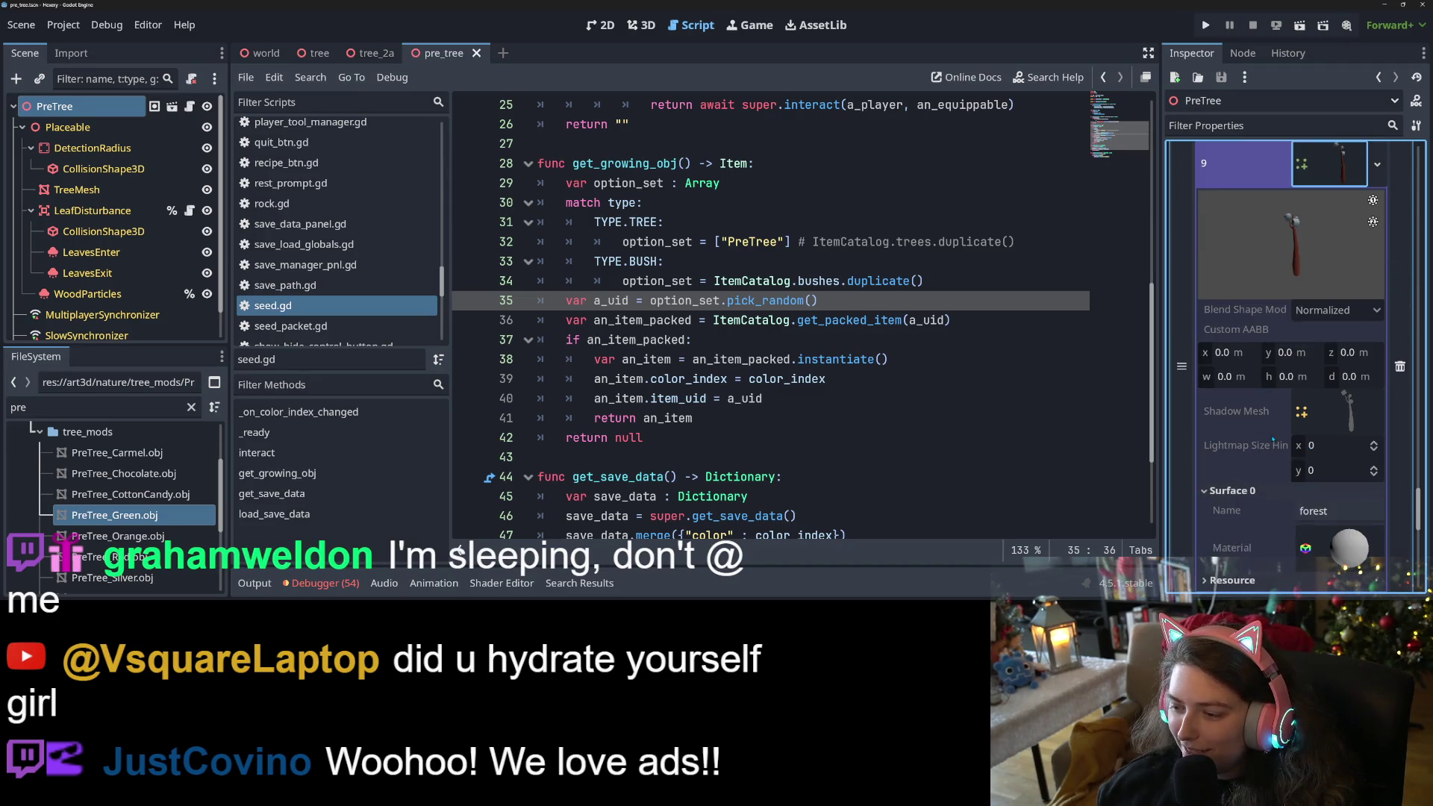
scroll(1273, 441, down, 2)
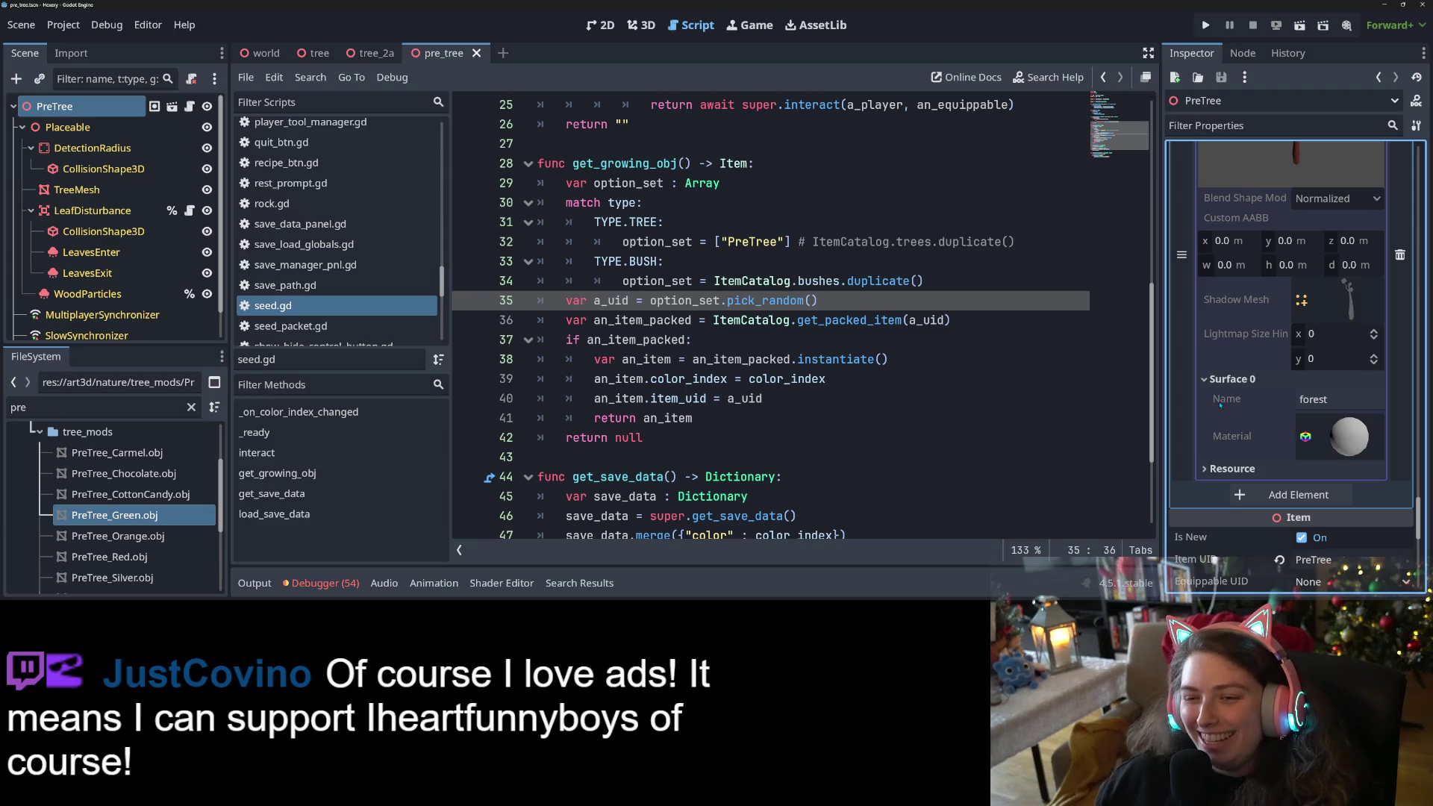
drag(720, 241, 783, 248)
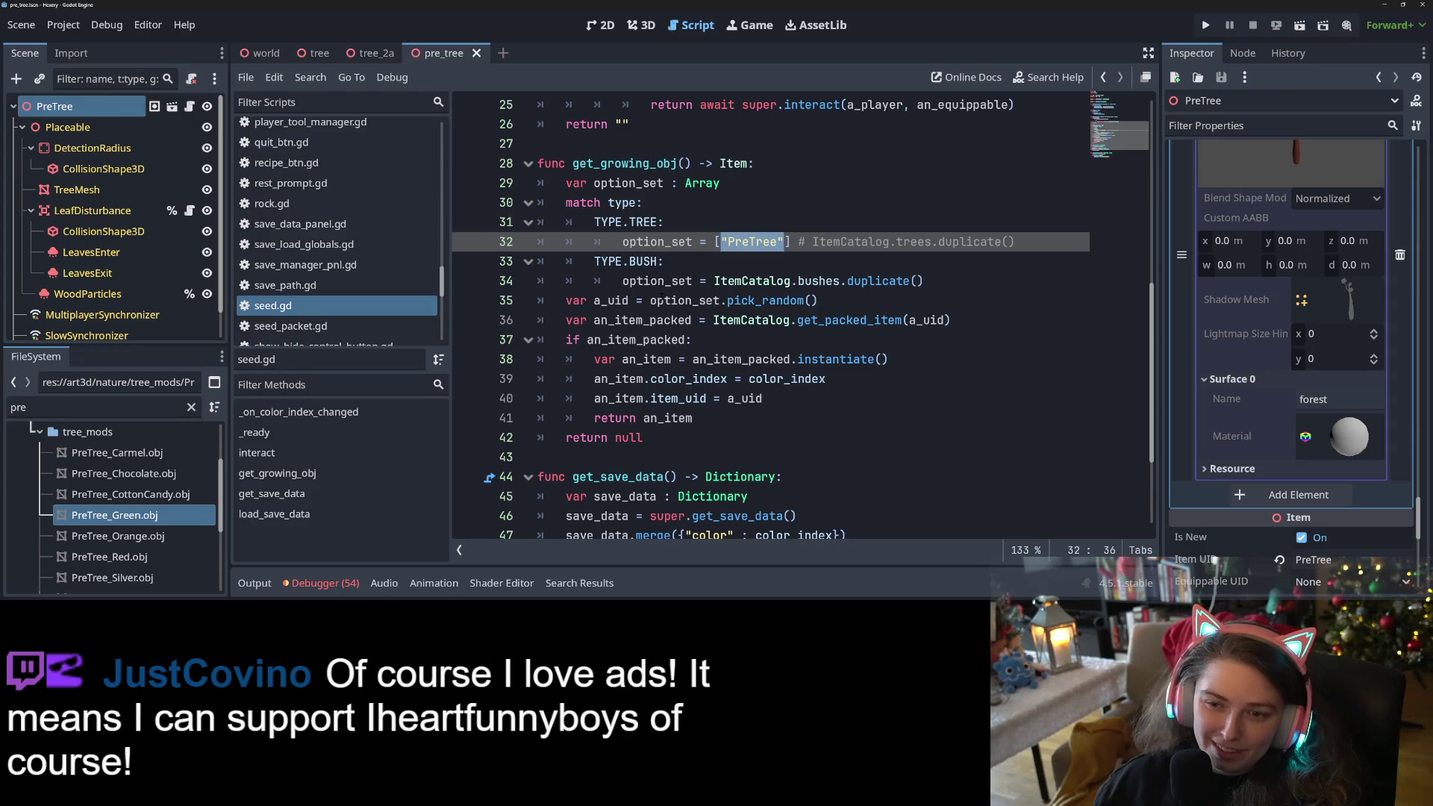
Save the scene and move the caret among lines 31–35 of the current script.
click(661, 300)
key(ctrl+s)
scroll(859, 396, up, 2)
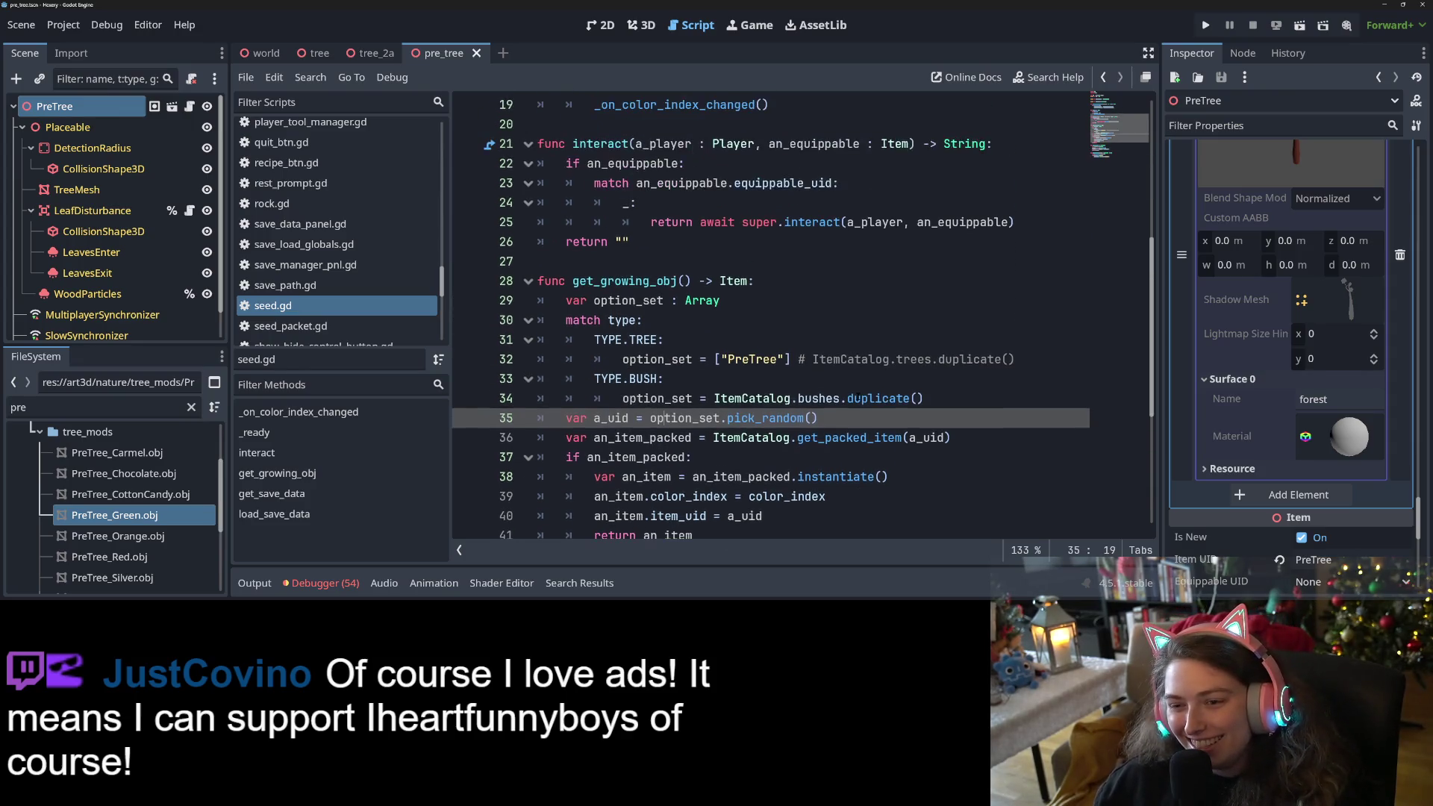
click(704, 347)
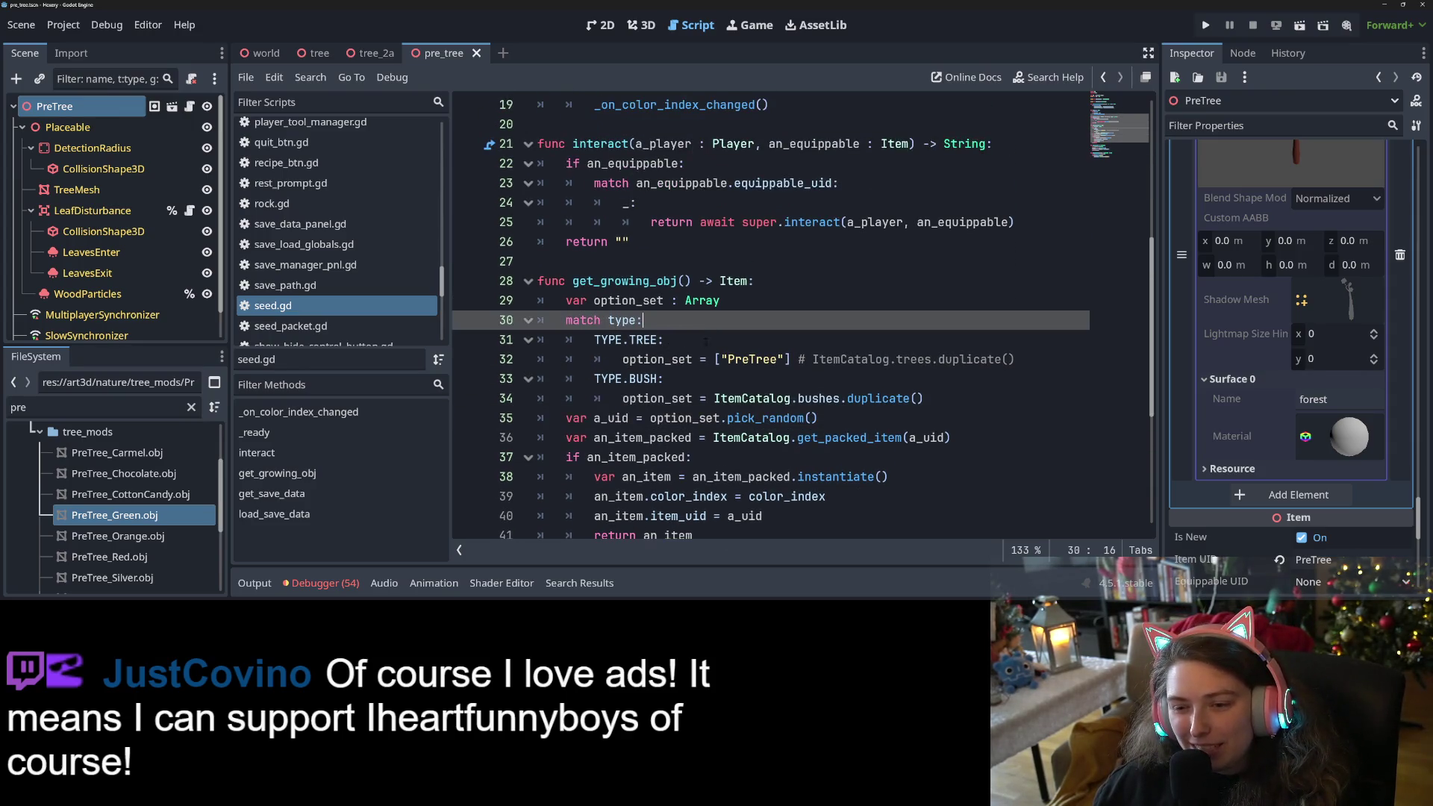
click(691, 358)
Scroll up and down through the current script to review its code.
scroll(690, 359, up, 1)
scroll(691, 358, down, 1)
scroll(691, 359, up, 1)
scroll(295, 293, down, 4)
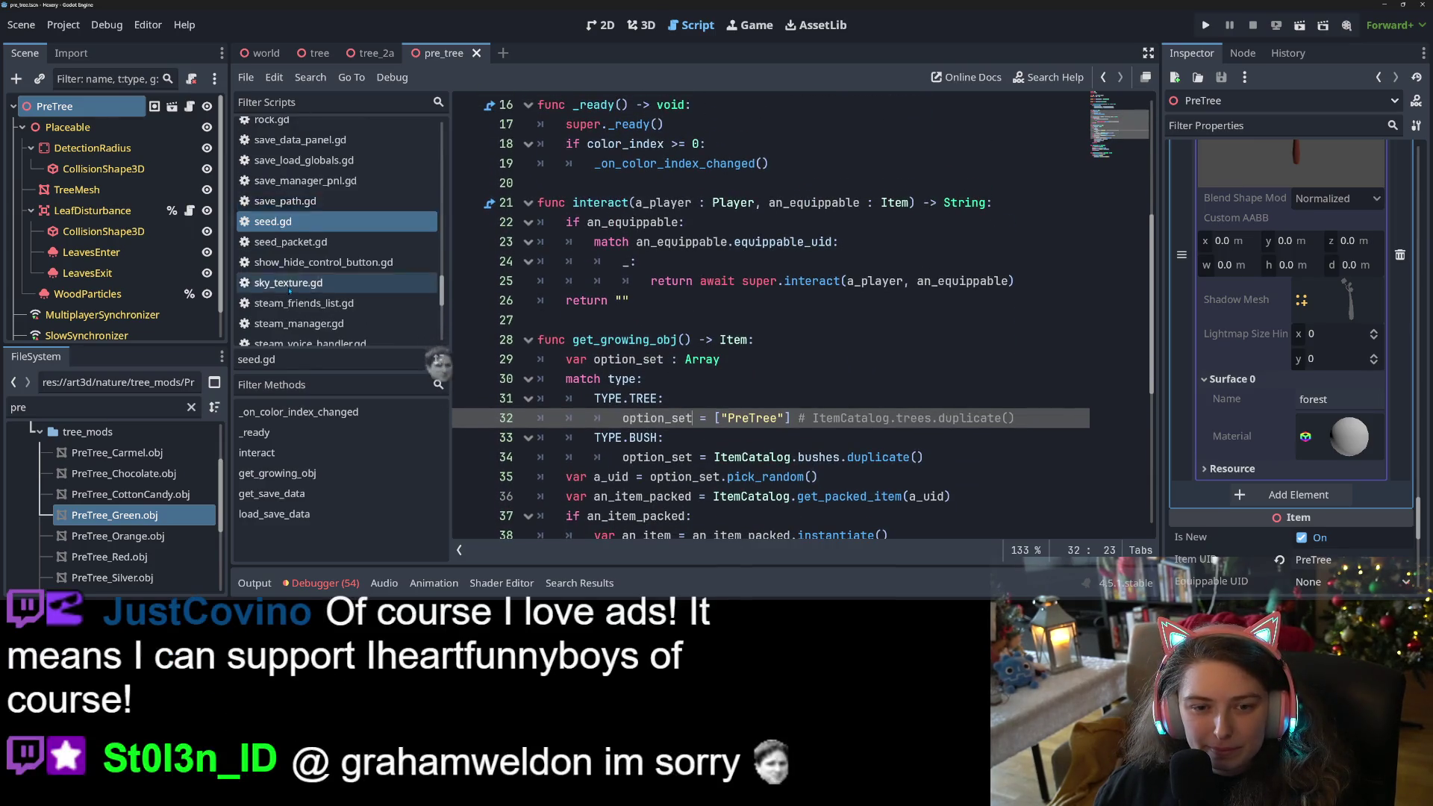
scroll(295, 293, down, 6)
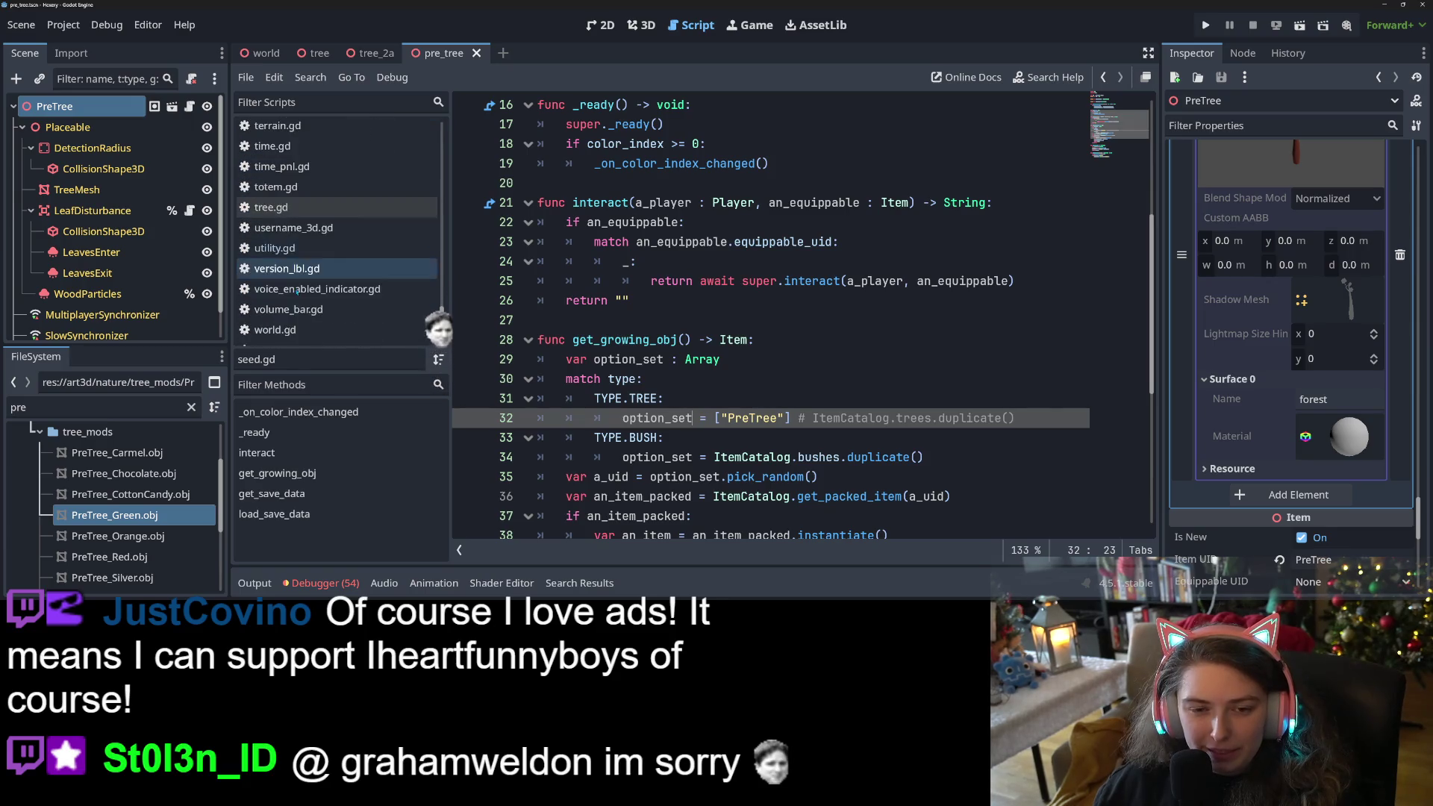
scroll(297, 292, up, 9)
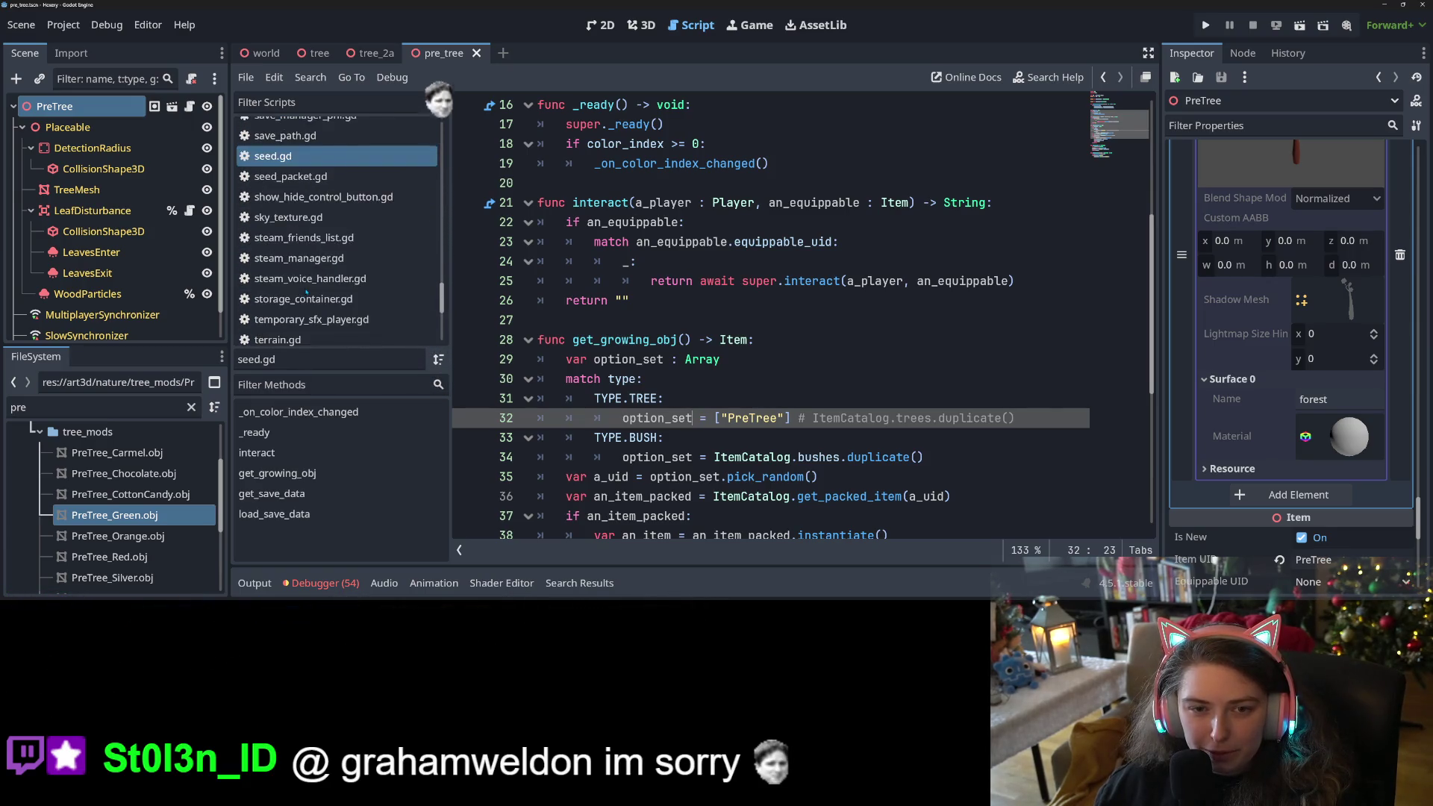
scroll(307, 291, up, 10)
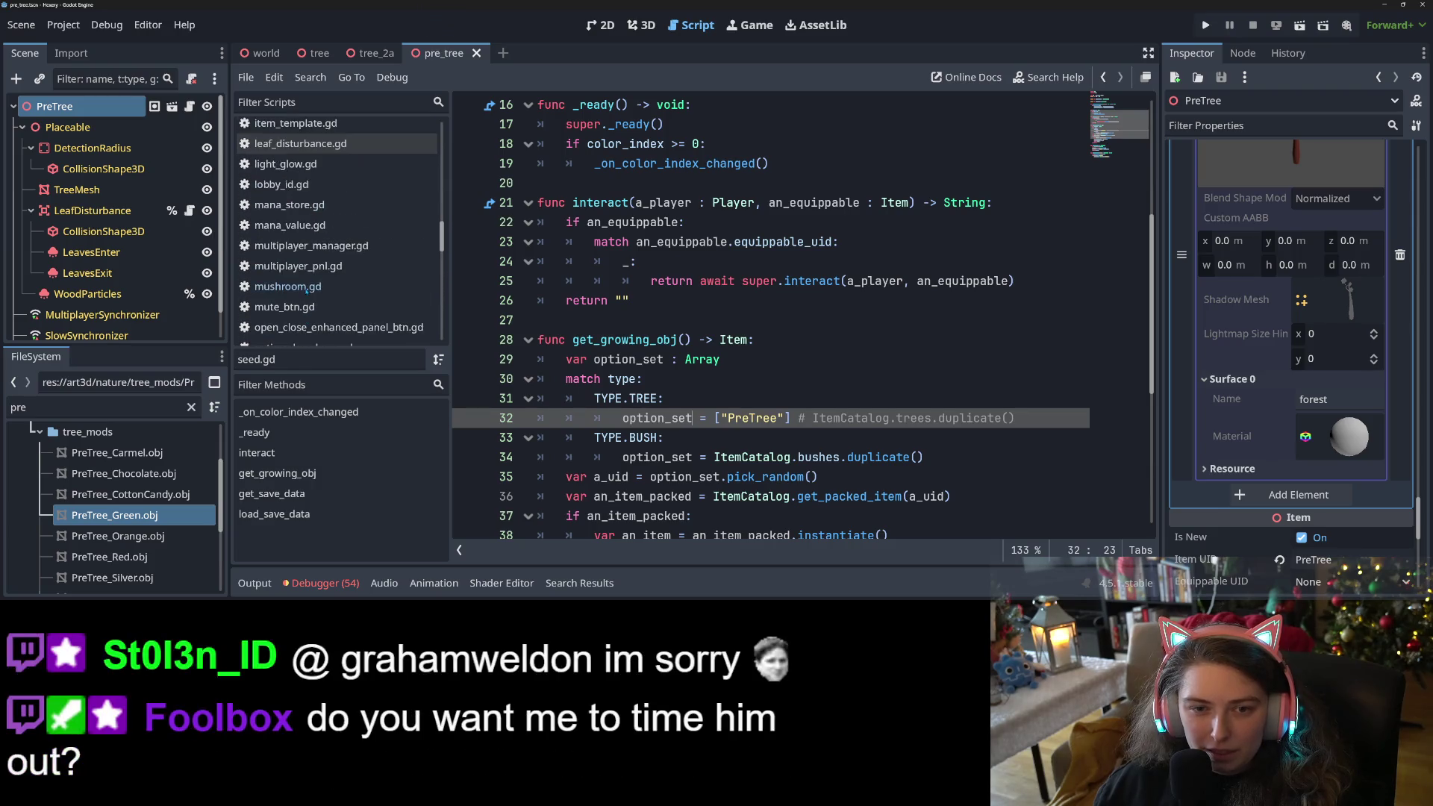
scroll(307, 290, up, 10)
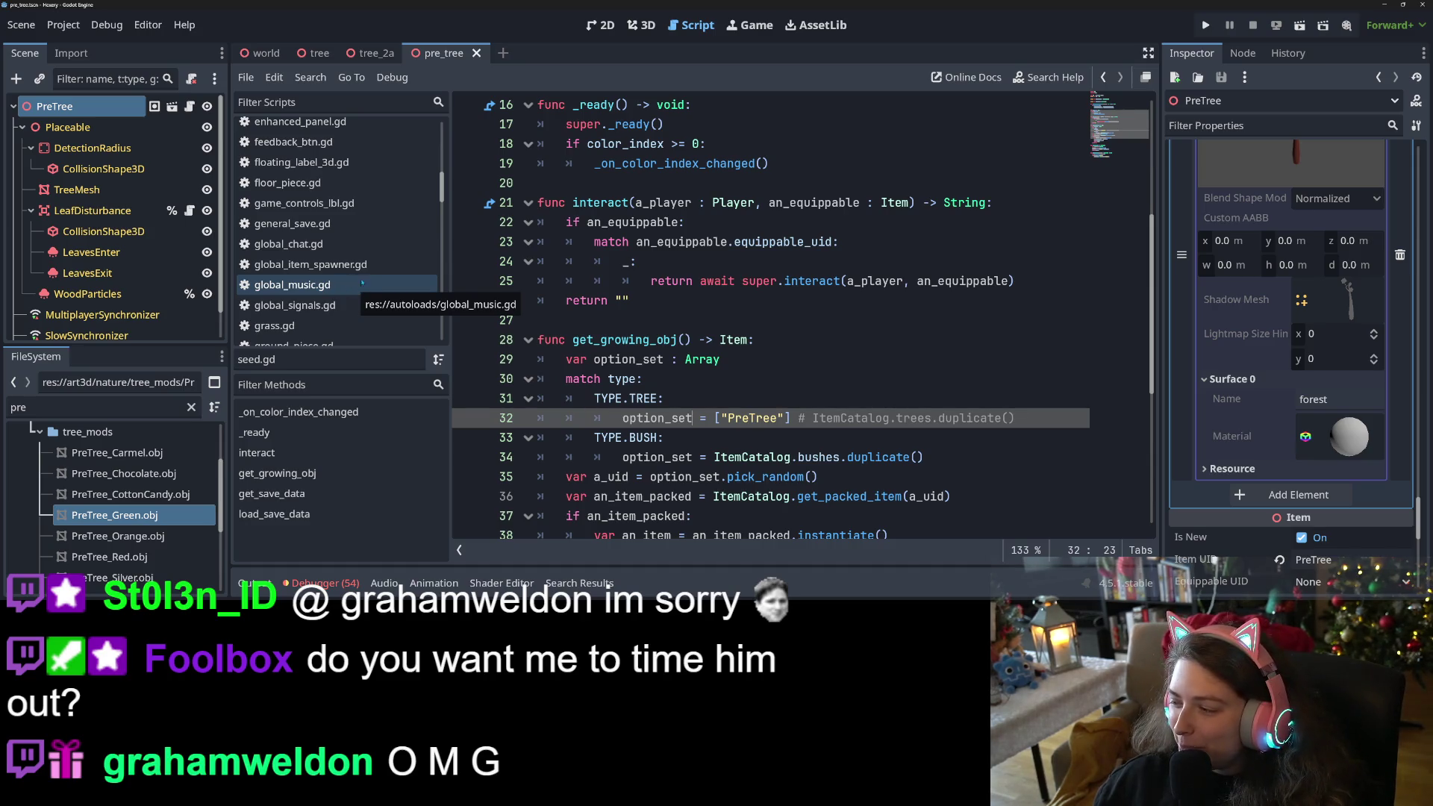
scroll(388, 288, down, 5)
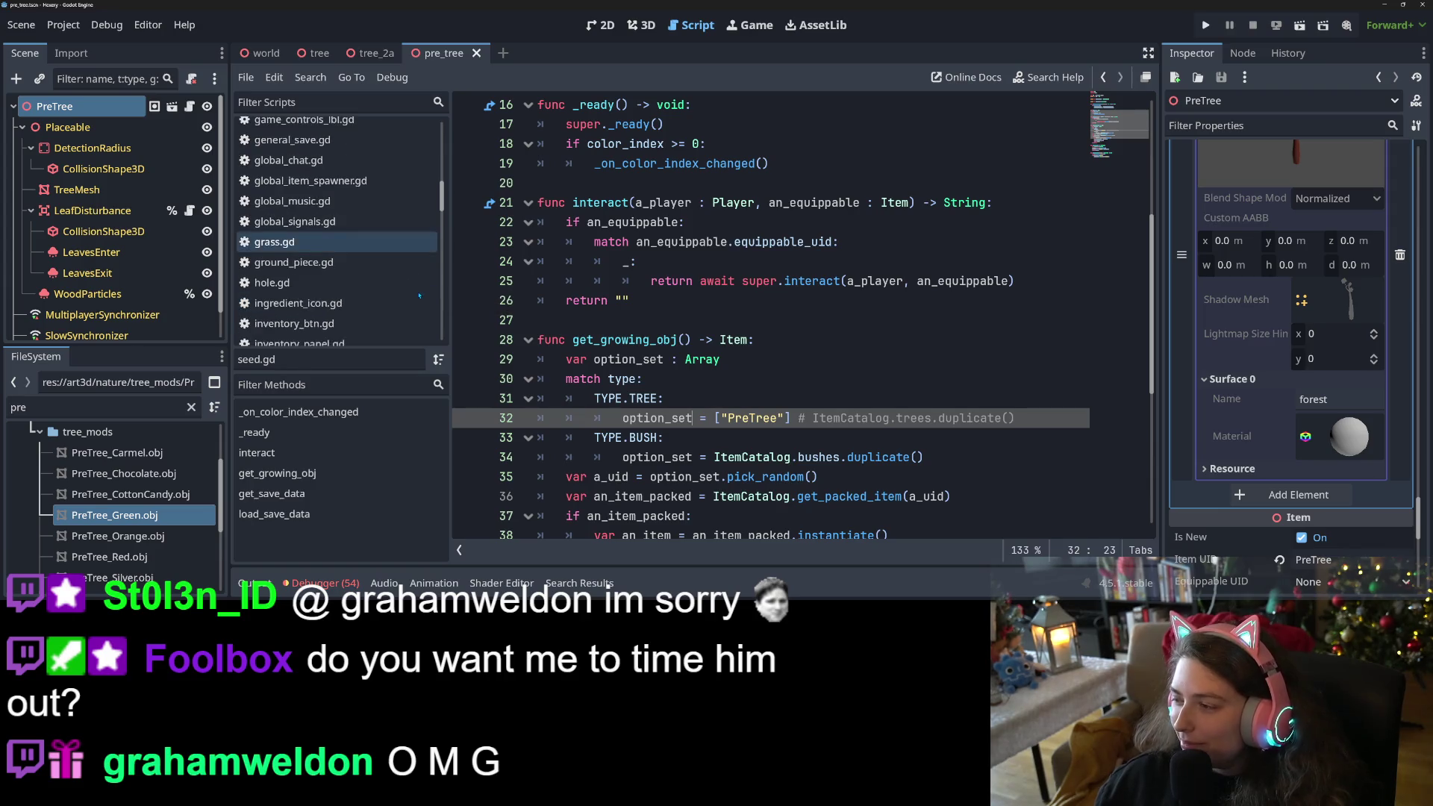
scroll(370, 290, down, 3)
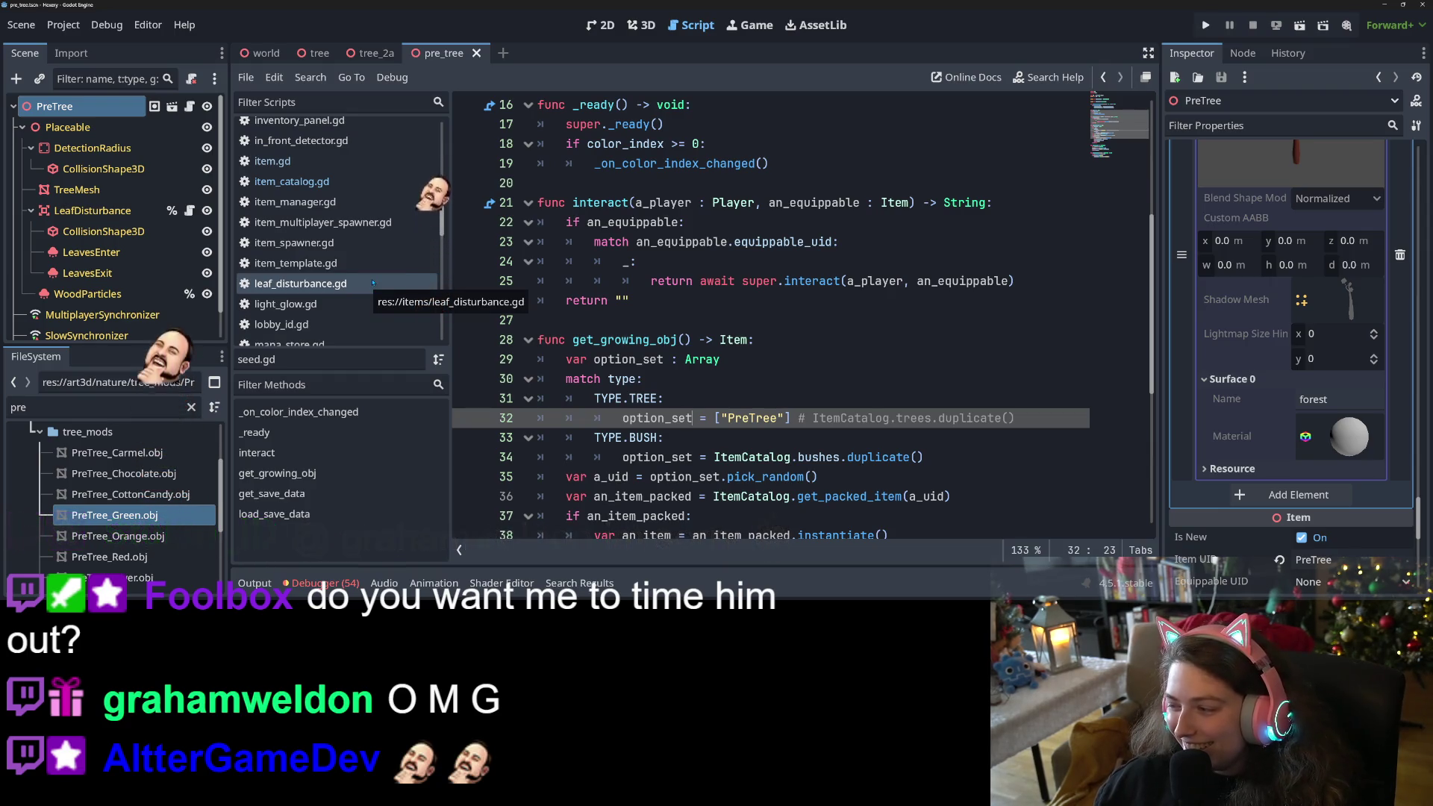
scroll(372, 282, down, 8)
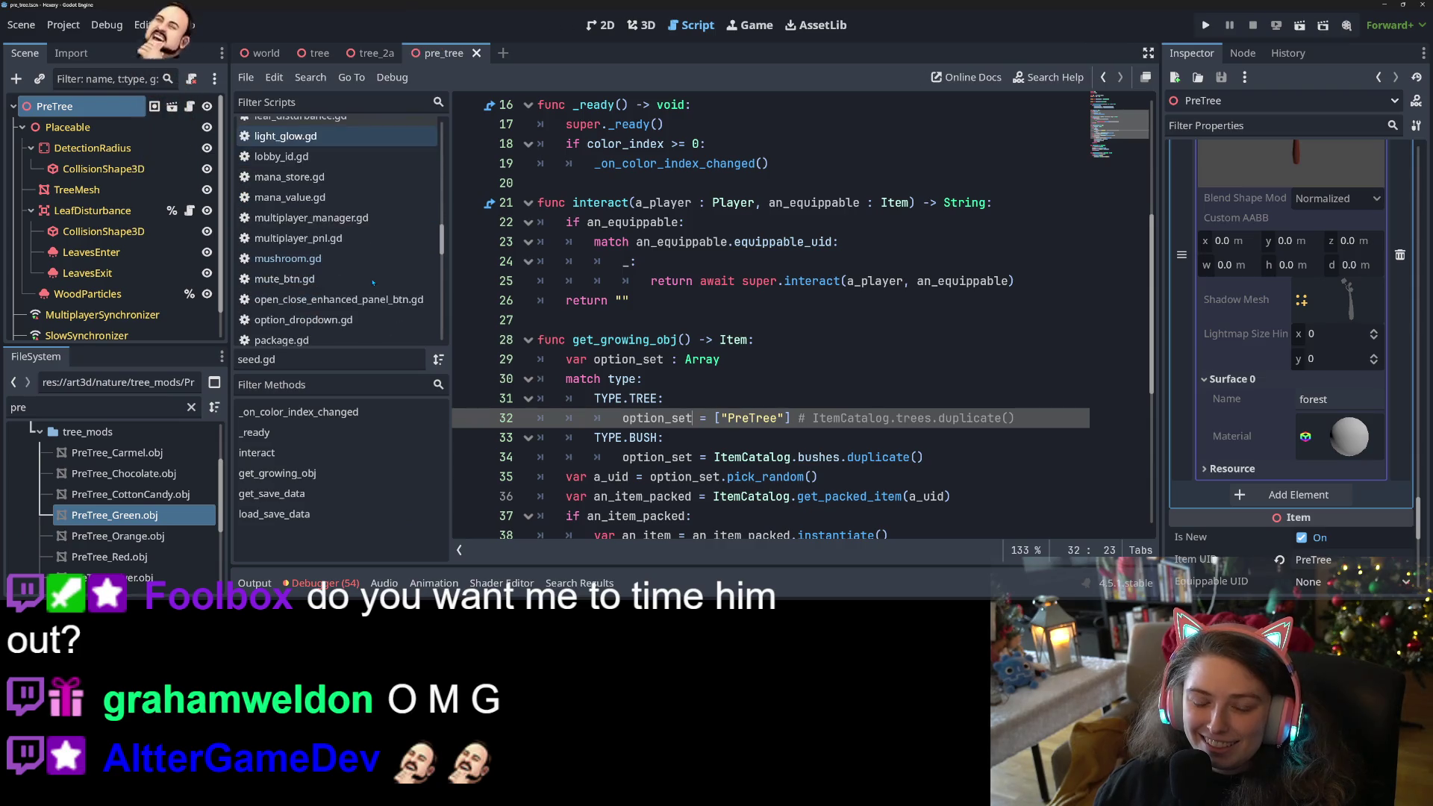
scroll(372, 281, down, 2)
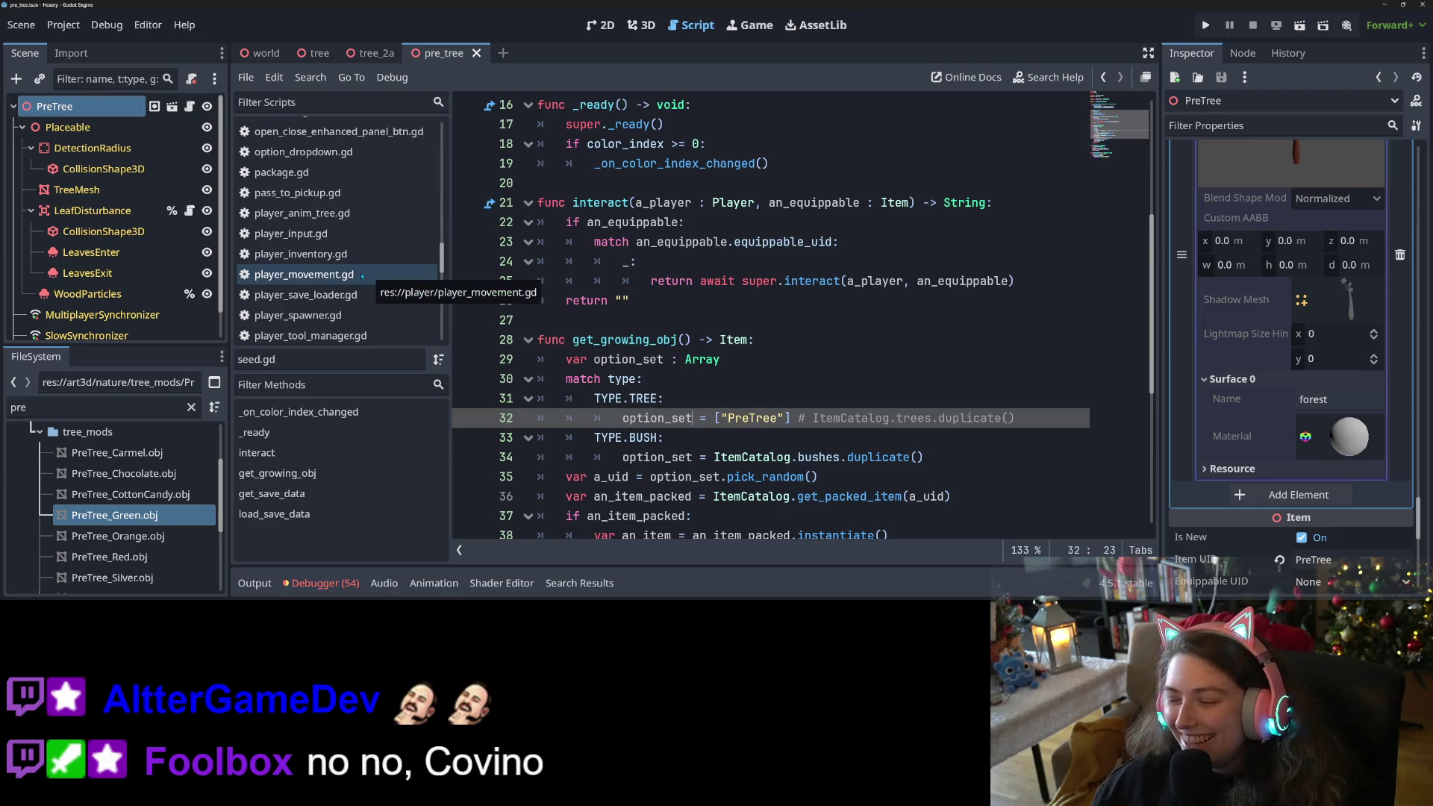
scroll(386, 283, down, 4)
scroll(398, 286, down, 6)
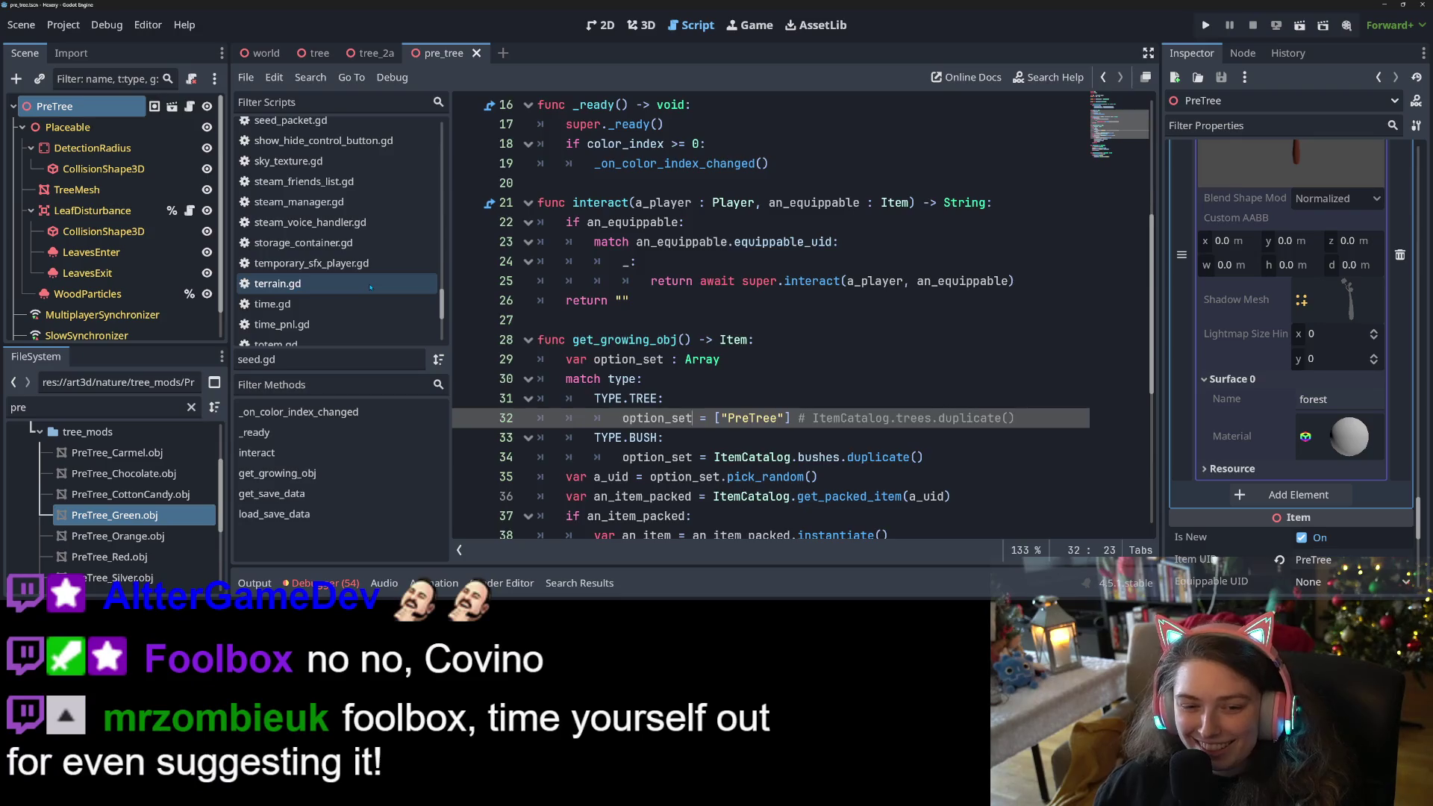
Browse terrain.gd, then bring up global_item_spawner.gd instead.
click(371, 284)
scroll(852, 359, down, 2)
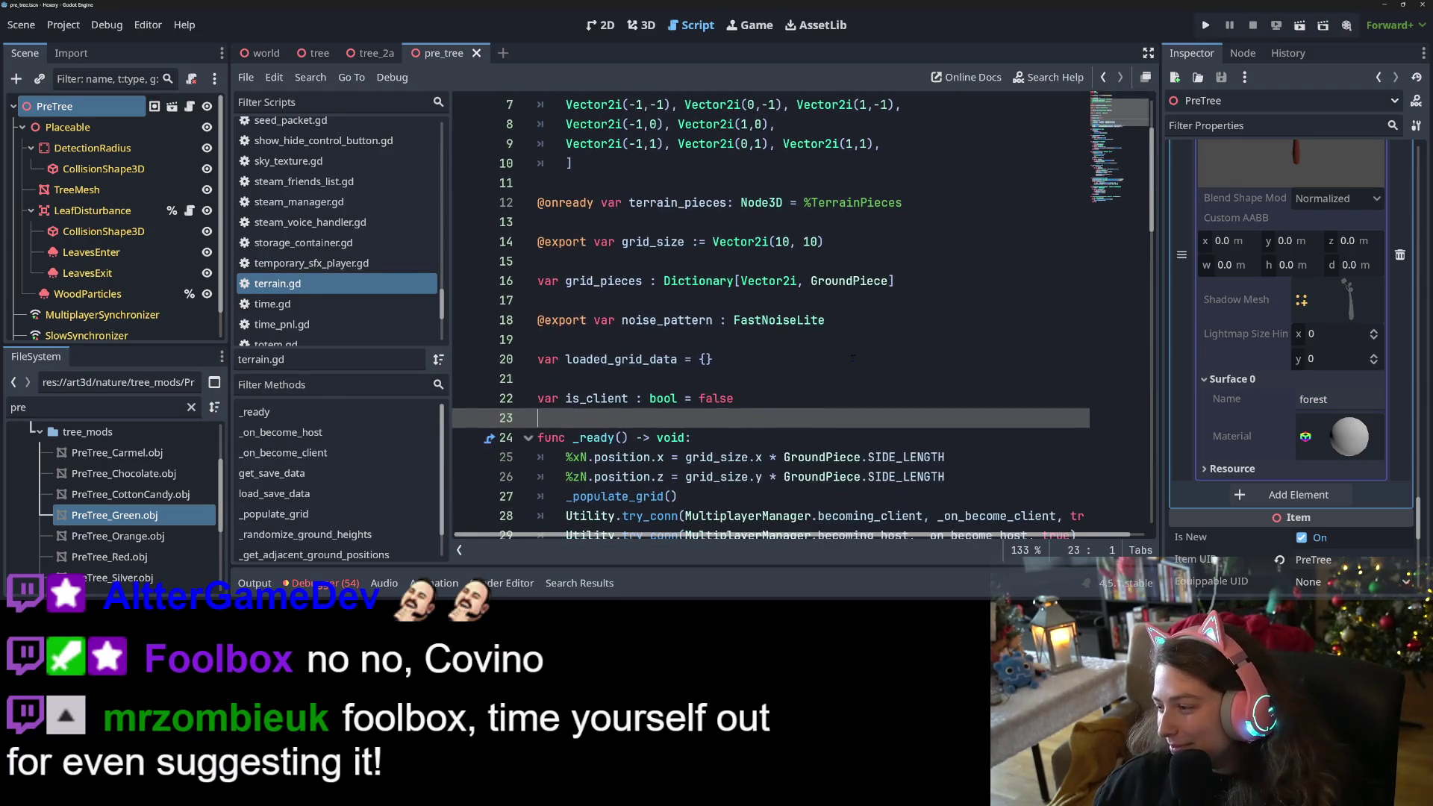
scroll(390, 291, down, 3)
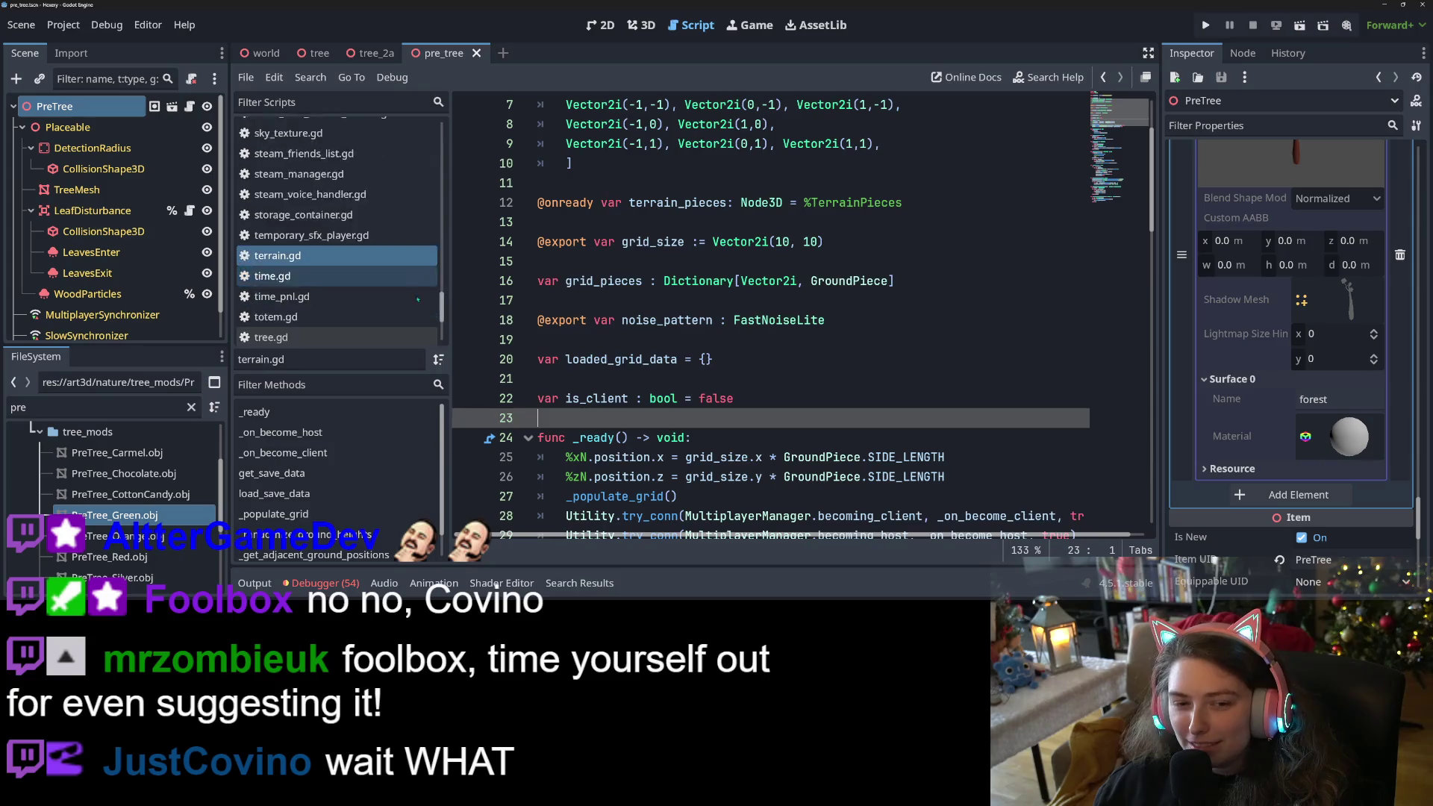
scroll(391, 290, up, 3)
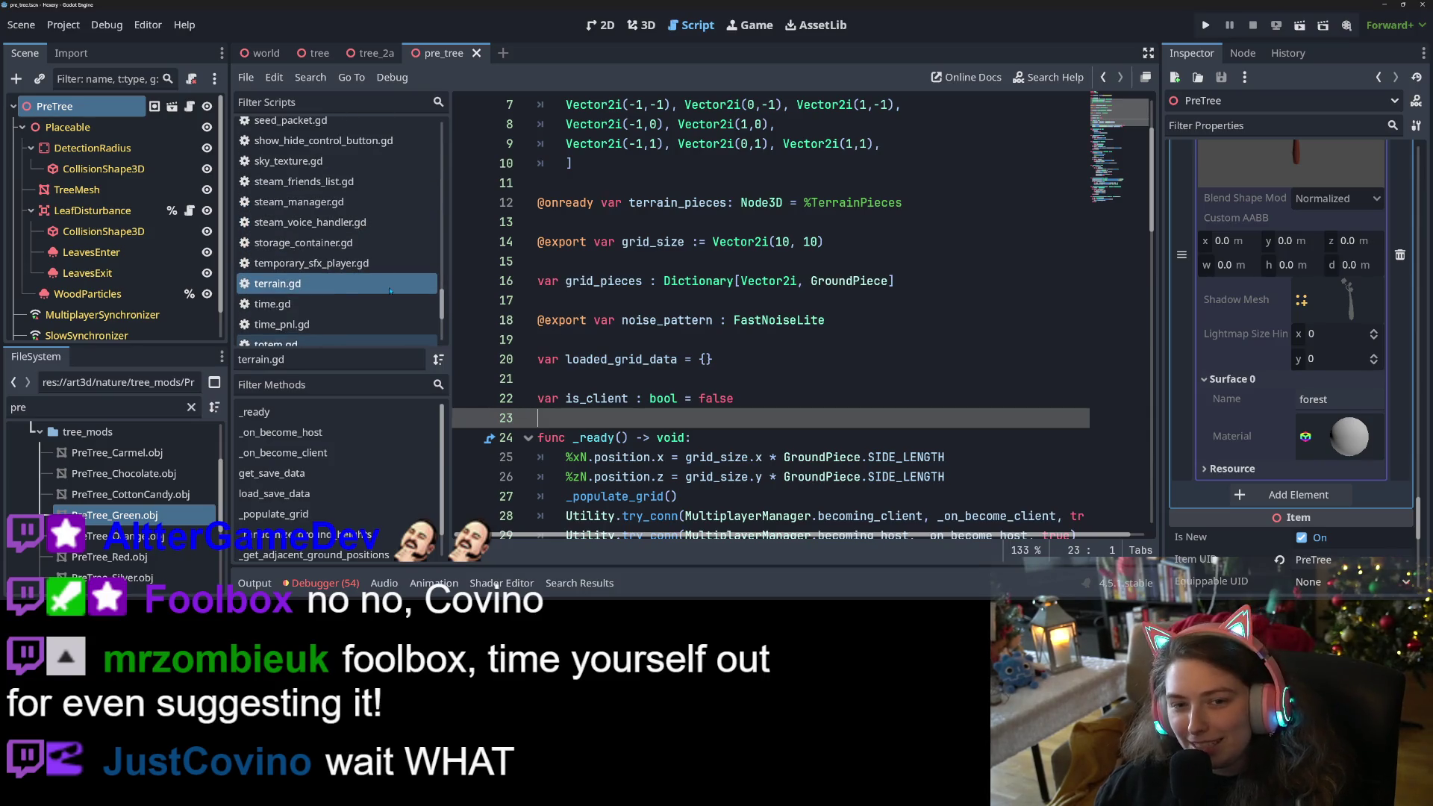
scroll(390, 290, up, 3)
scroll(389, 291, up, 15)
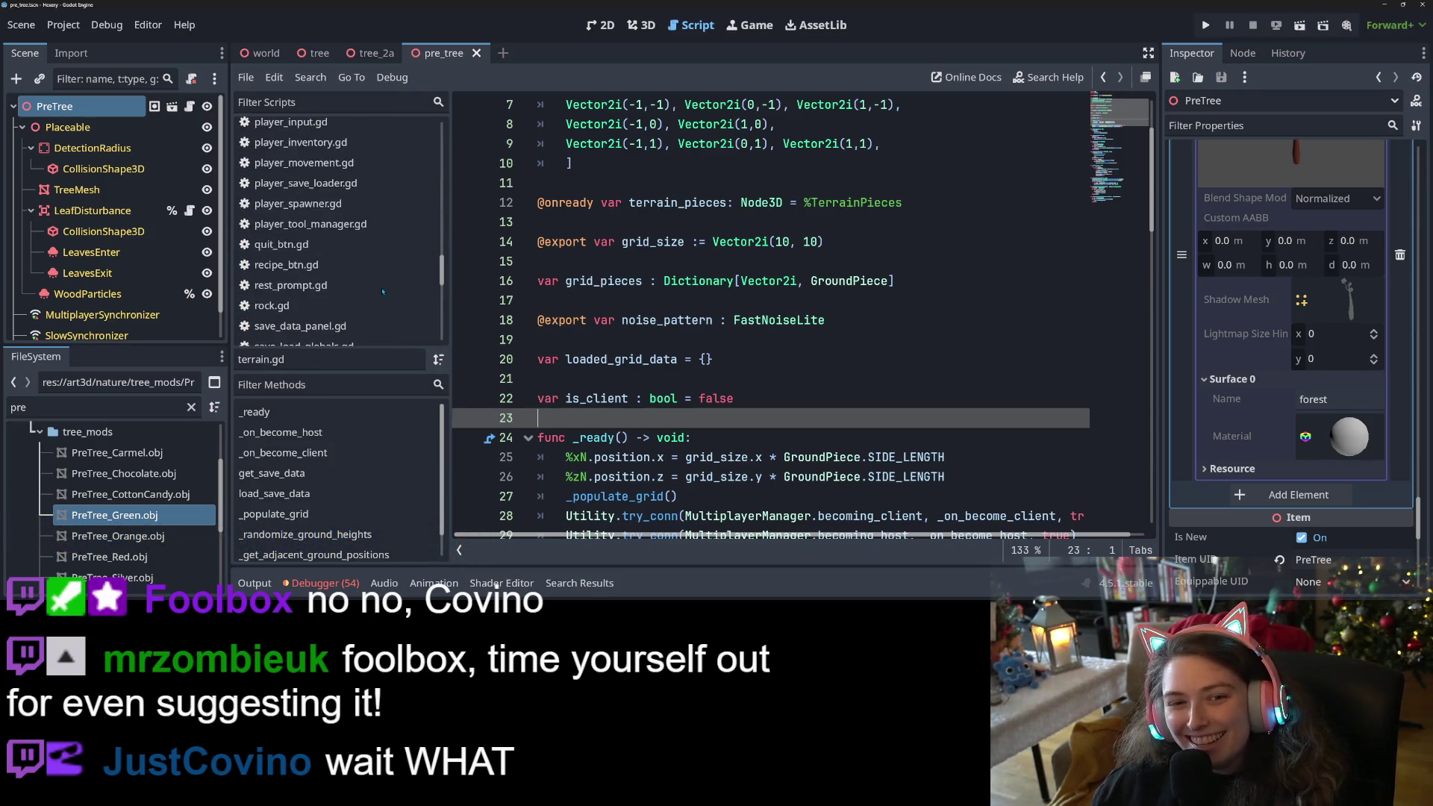
scroll(368, 288, up, 5)
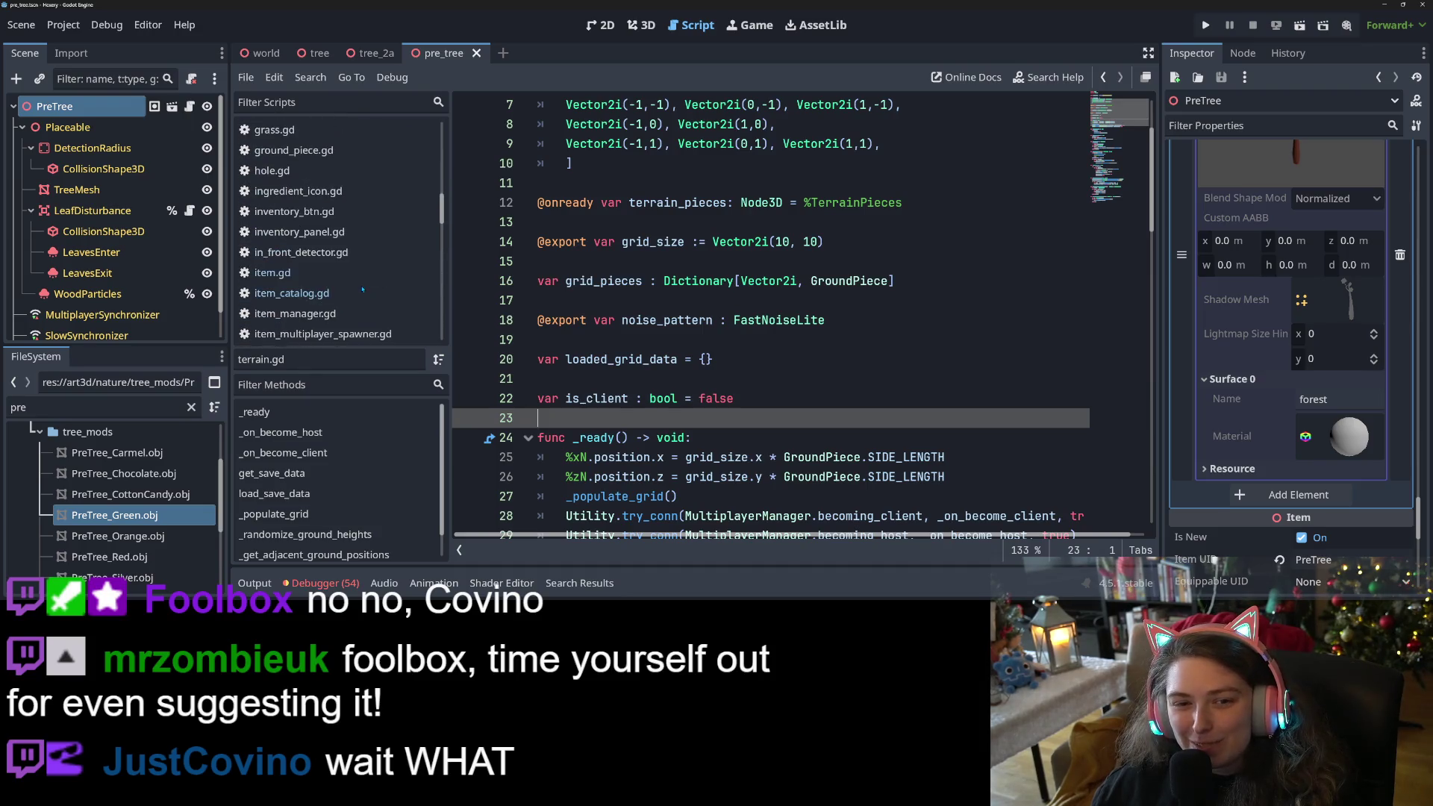
click(299, 152)
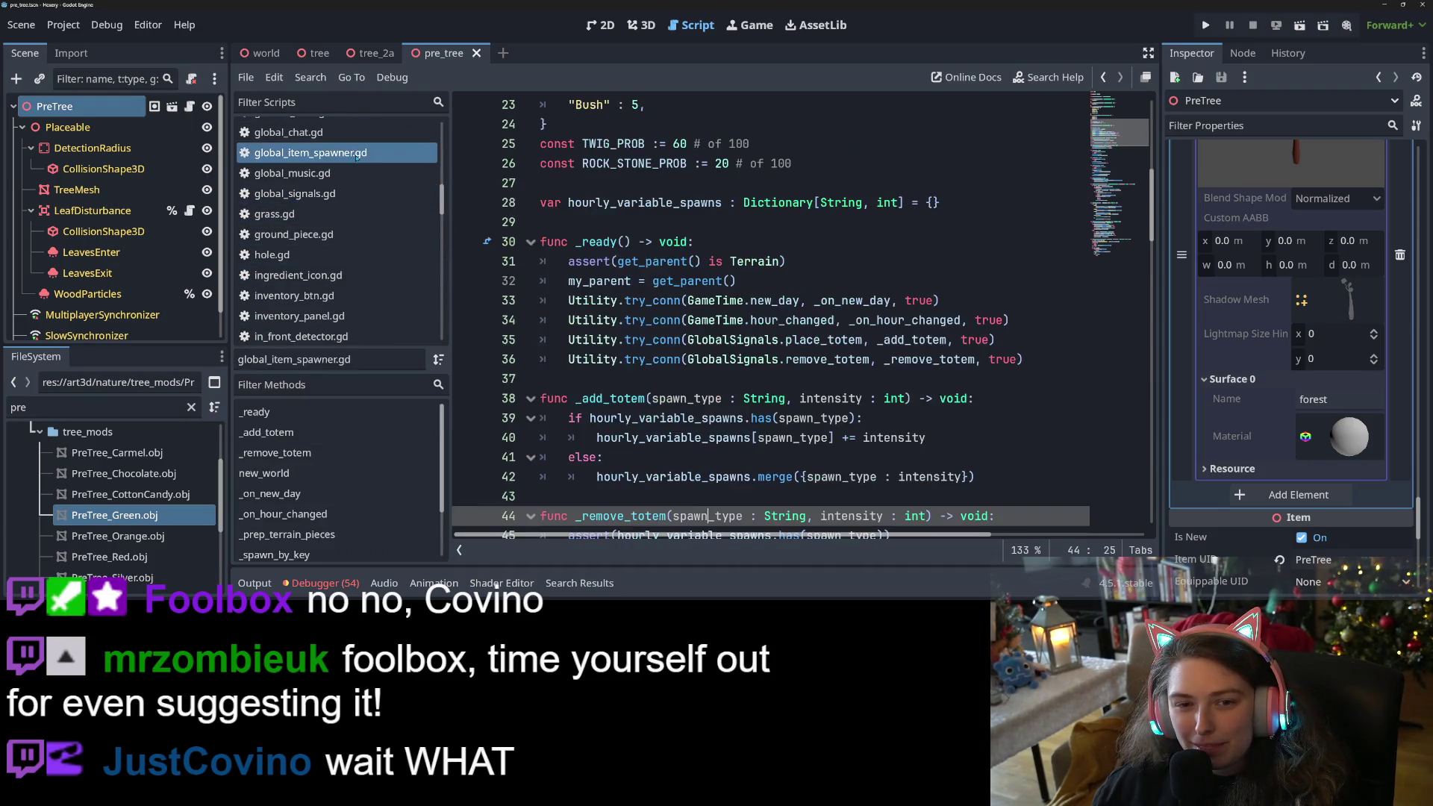
Add a "PreTree": 50 entry below Rock in NEW_WORLD_SPAWN_COUNTS.
scroll(672, 373, up, 8)
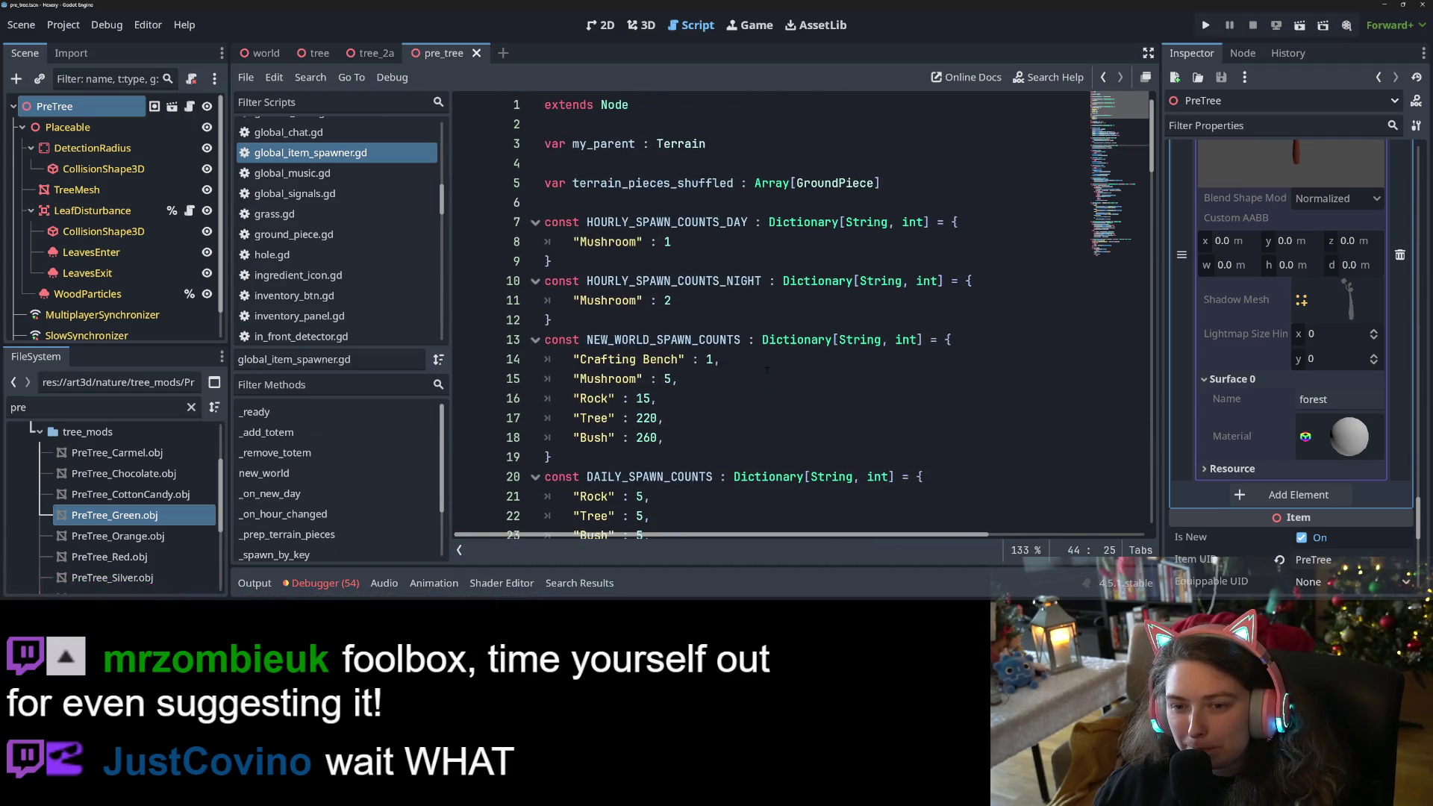
click(628, 339)
click(698, 378)
click(710, 397)
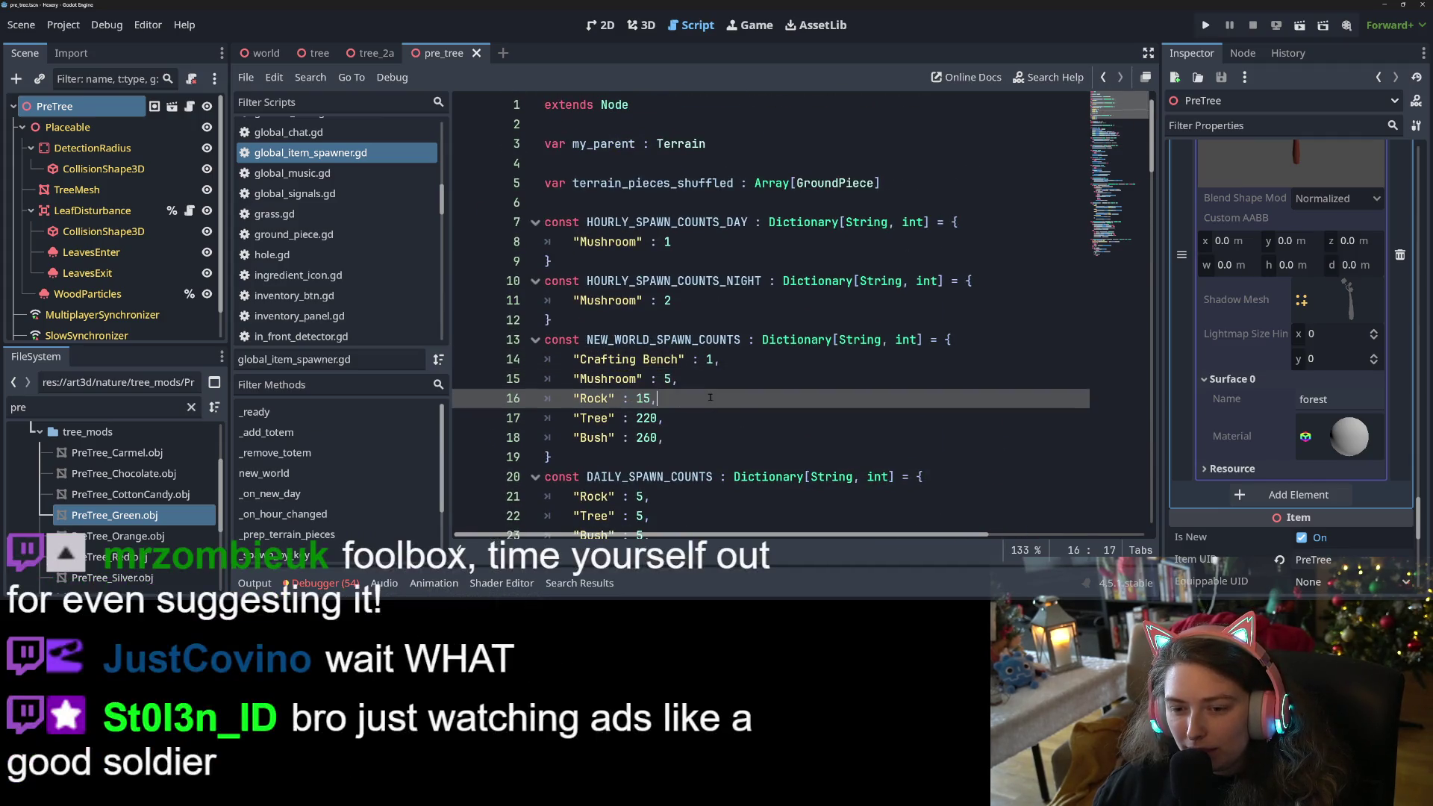
scroll(732, 358, down, 1)
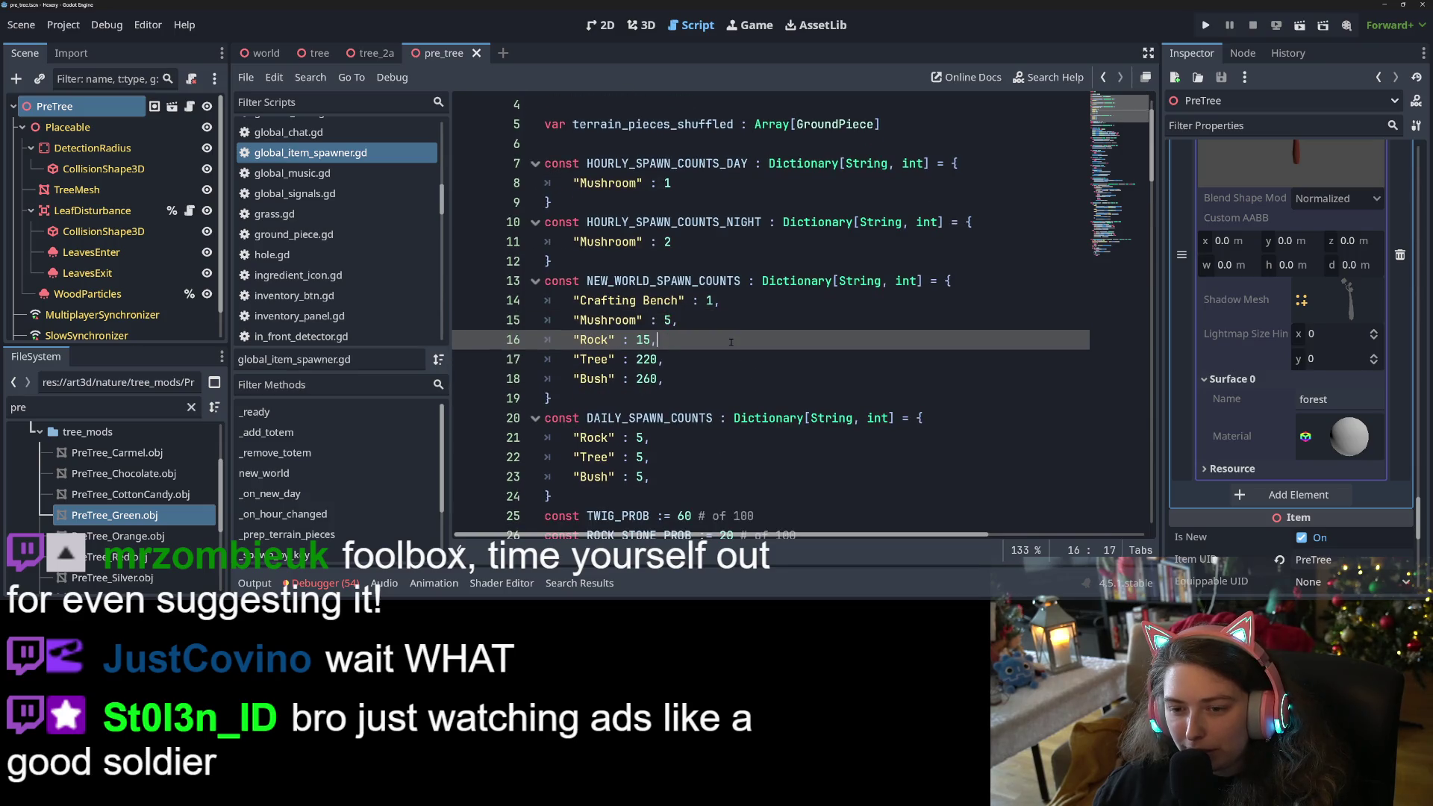
key(Return)
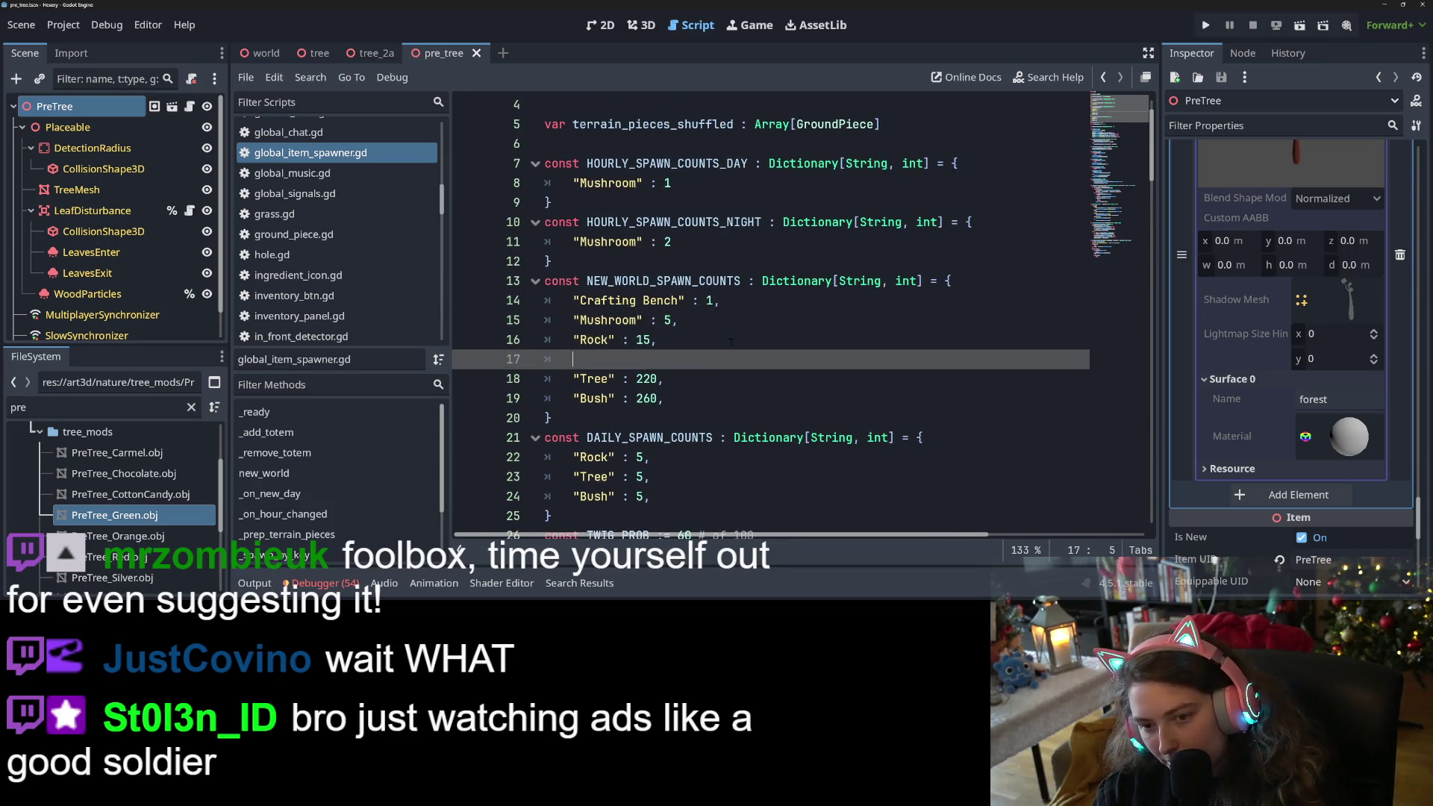
text(")
text("PreTree")
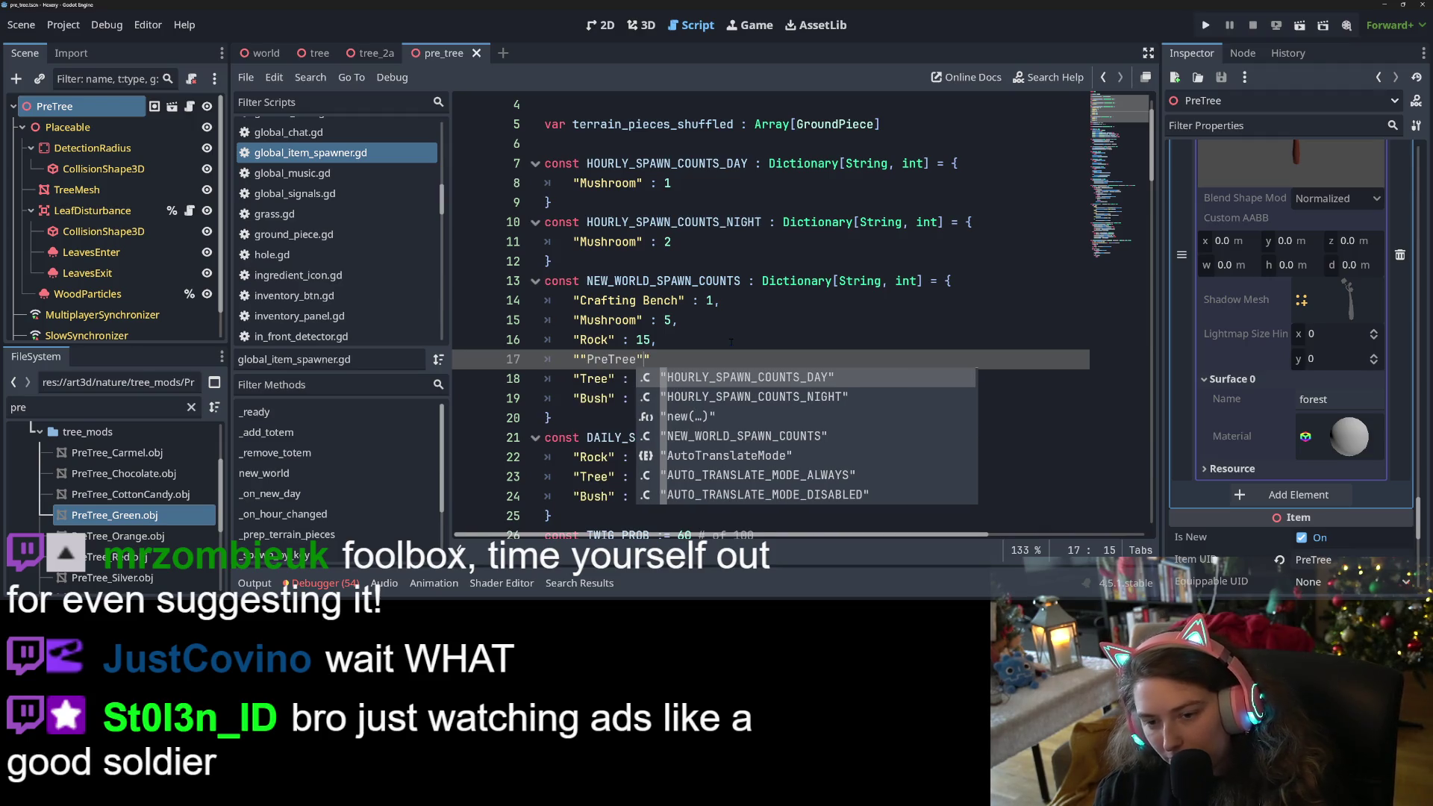
key(Delete)
key(Home)
key(Delete)
key(End)
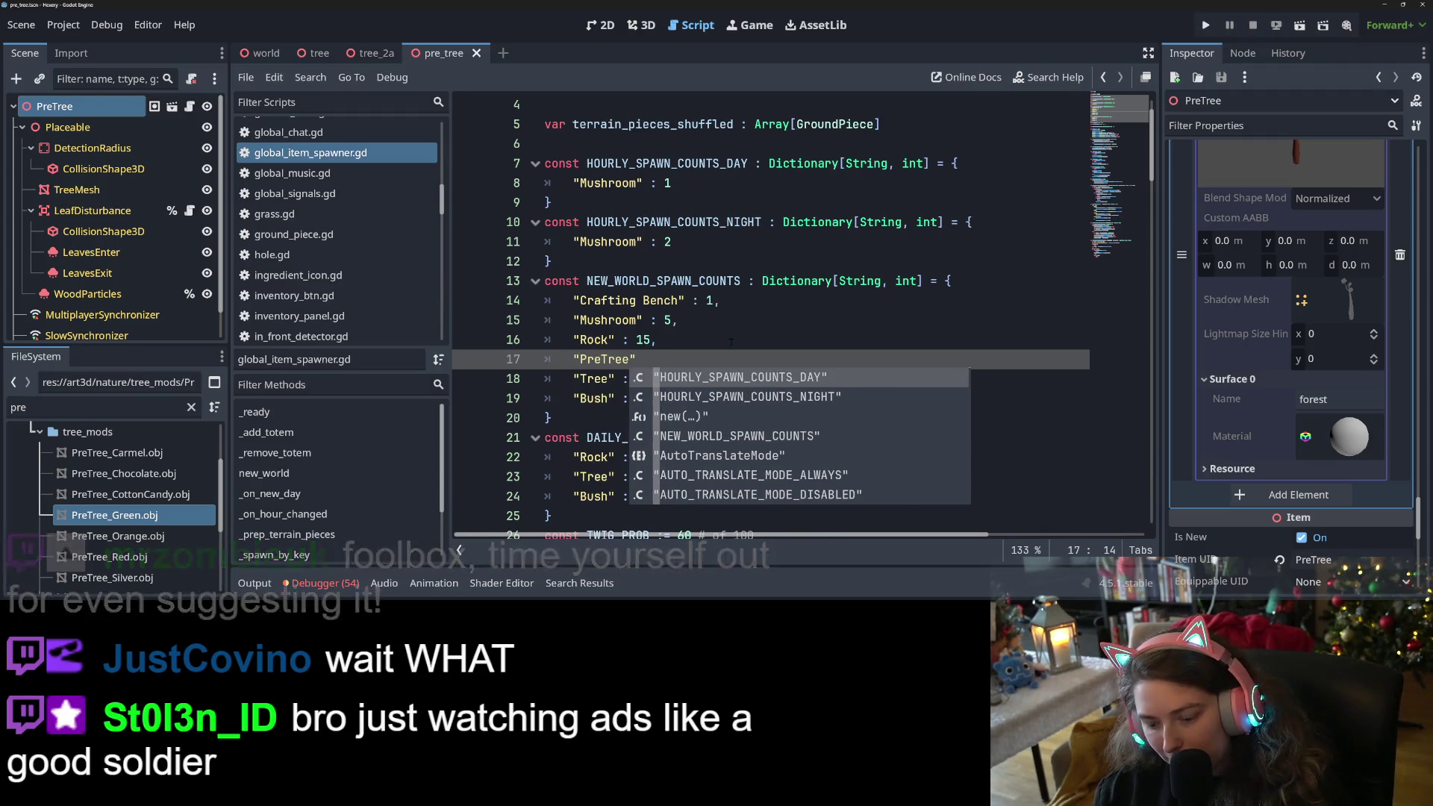
text(: 50,)
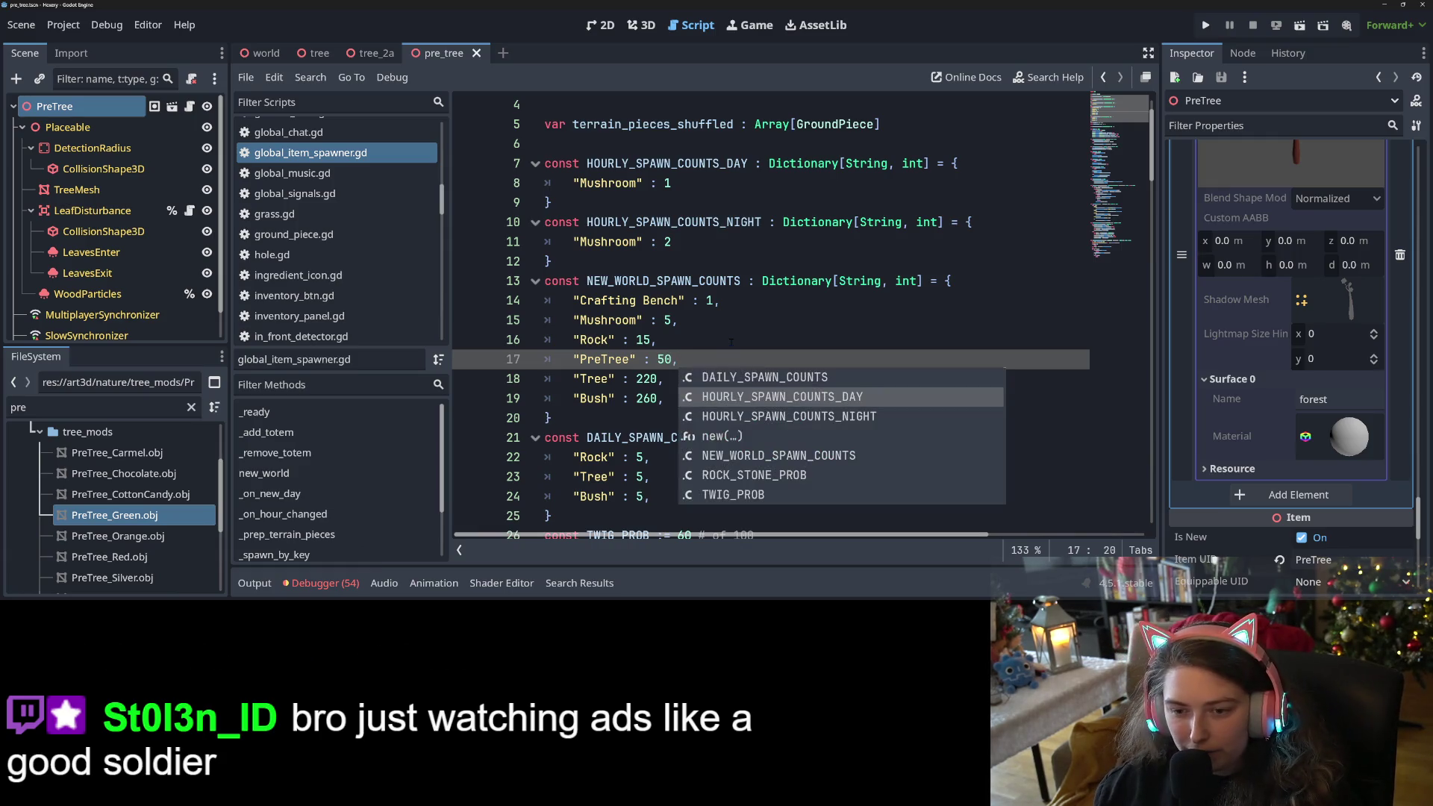
Change the new-world Tree count from 220 to 170 and save the script.
click(646, 378)
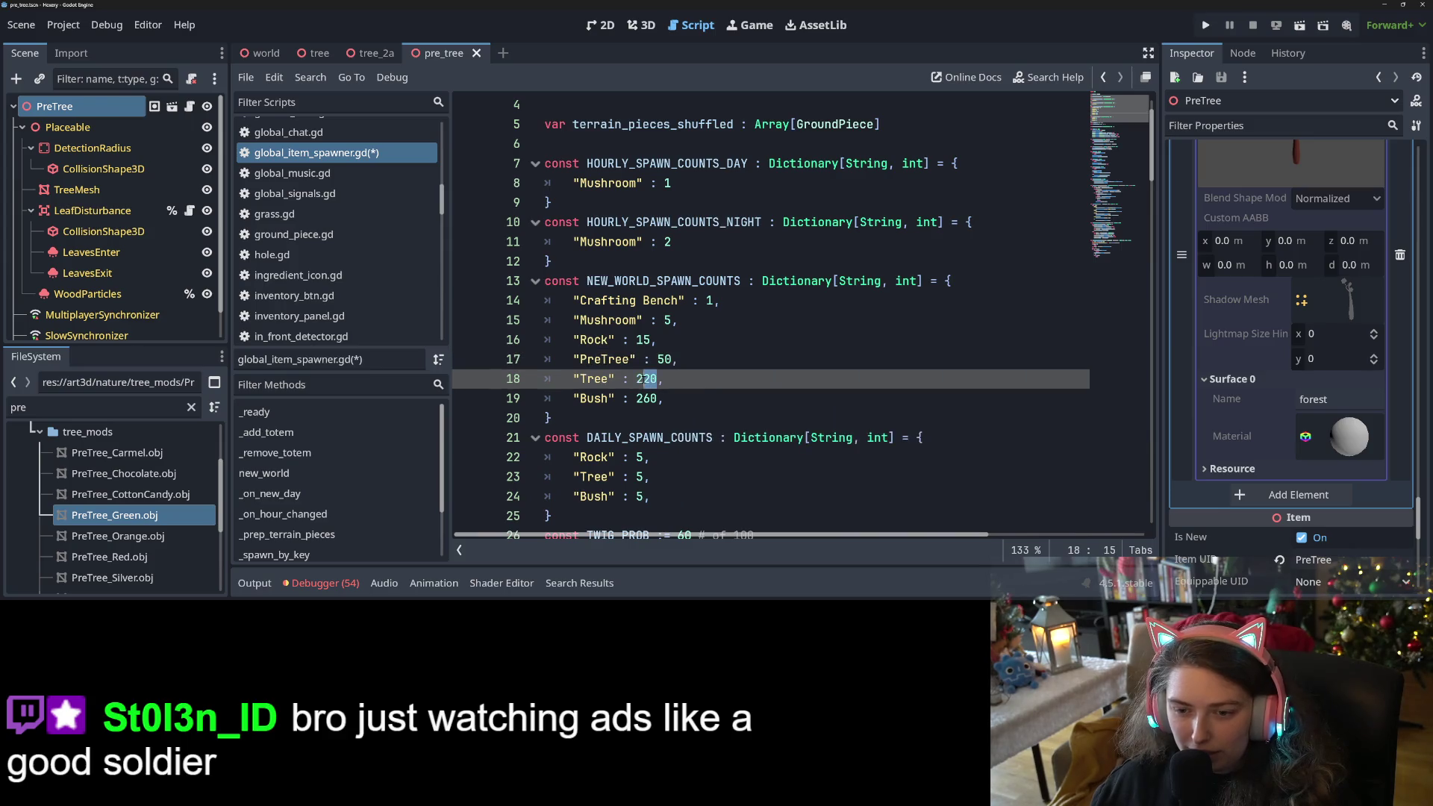
key(BackSpace)
key(BackSpace)
text(170)
click(760, 378)
key(ctrl+s)
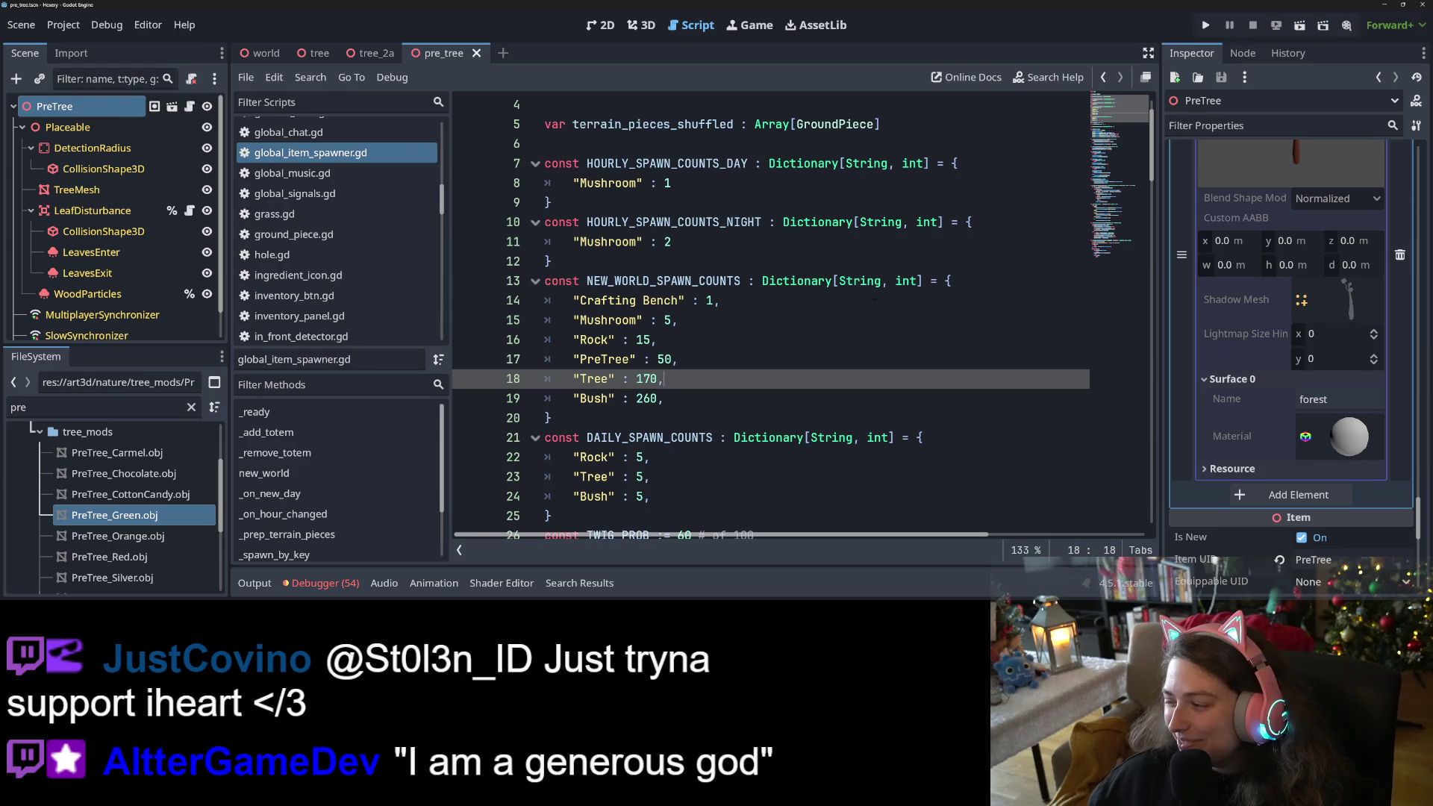
Copy "PreTree" over "Tree" in DAILY_SPAWN_COUNTS and save.
key(Up)
key(Up)
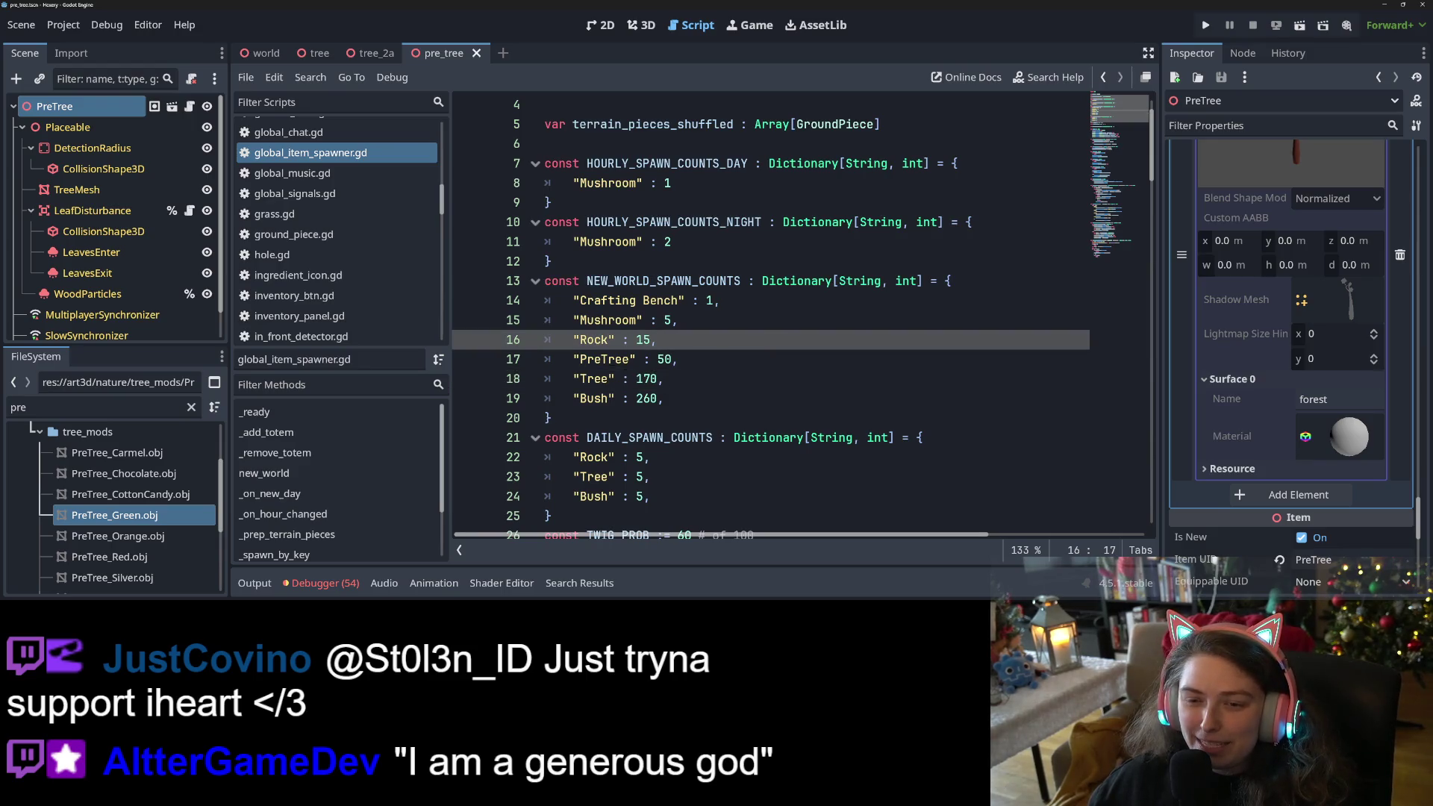
click(604, 359)
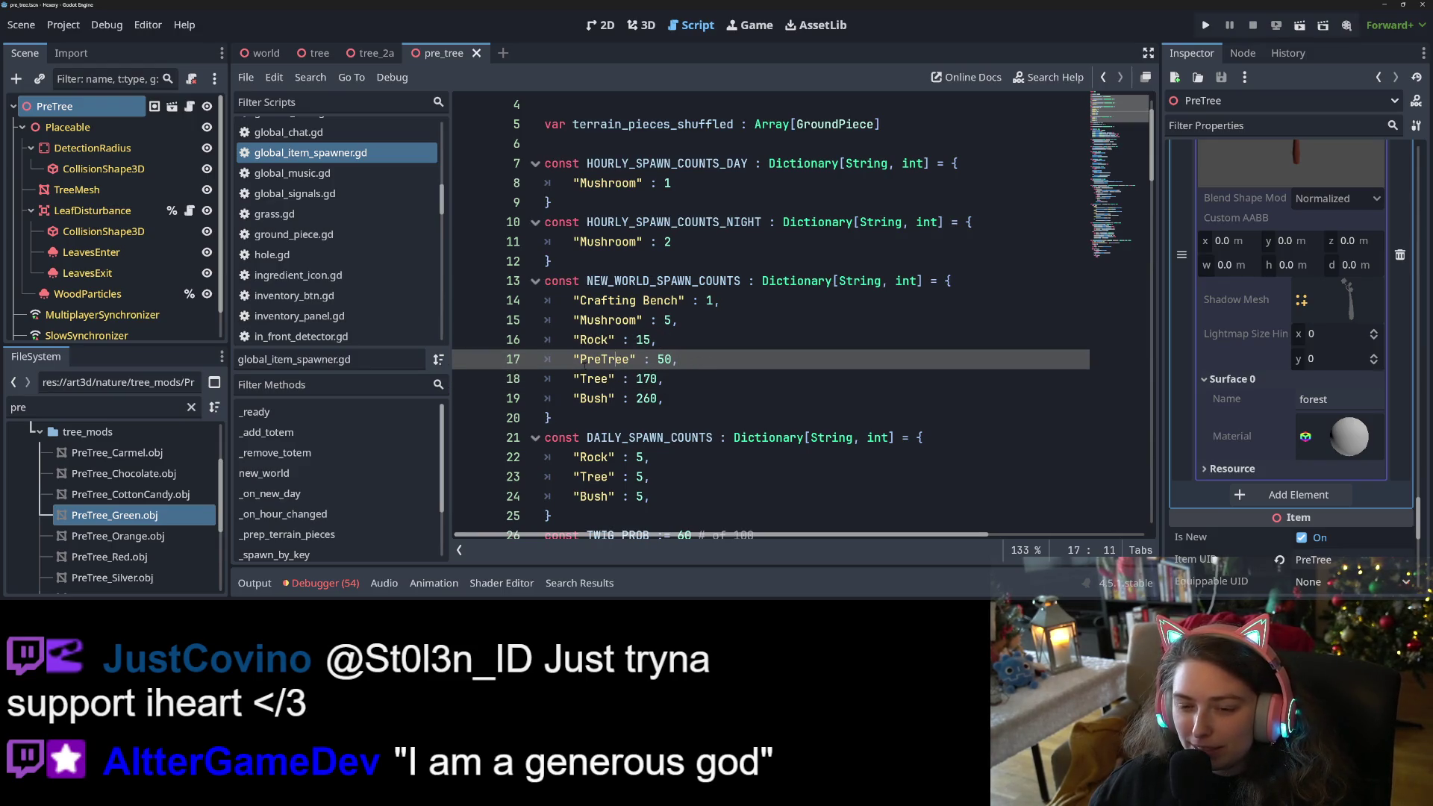
mouse_move(573, 359)
mouse_down()
mouse_move(634, 359)
mouse_move(594, 359)
mouse_move(614, 359)
mouse_up()
scroll(634, 359, down, 2)
key(ctrl+c)
key(ctrl+v)
key(ctrl+s)
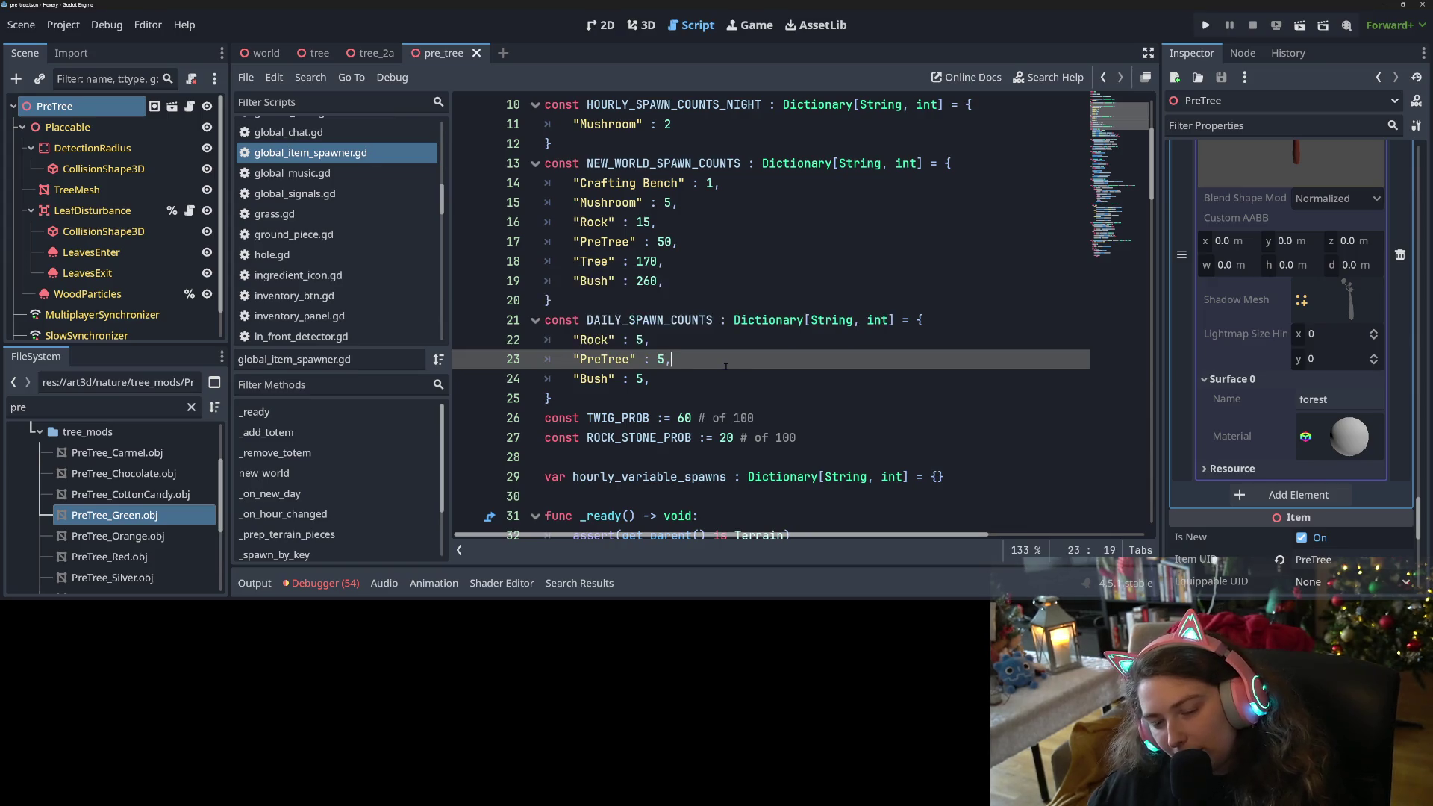
double_click(619, 359)
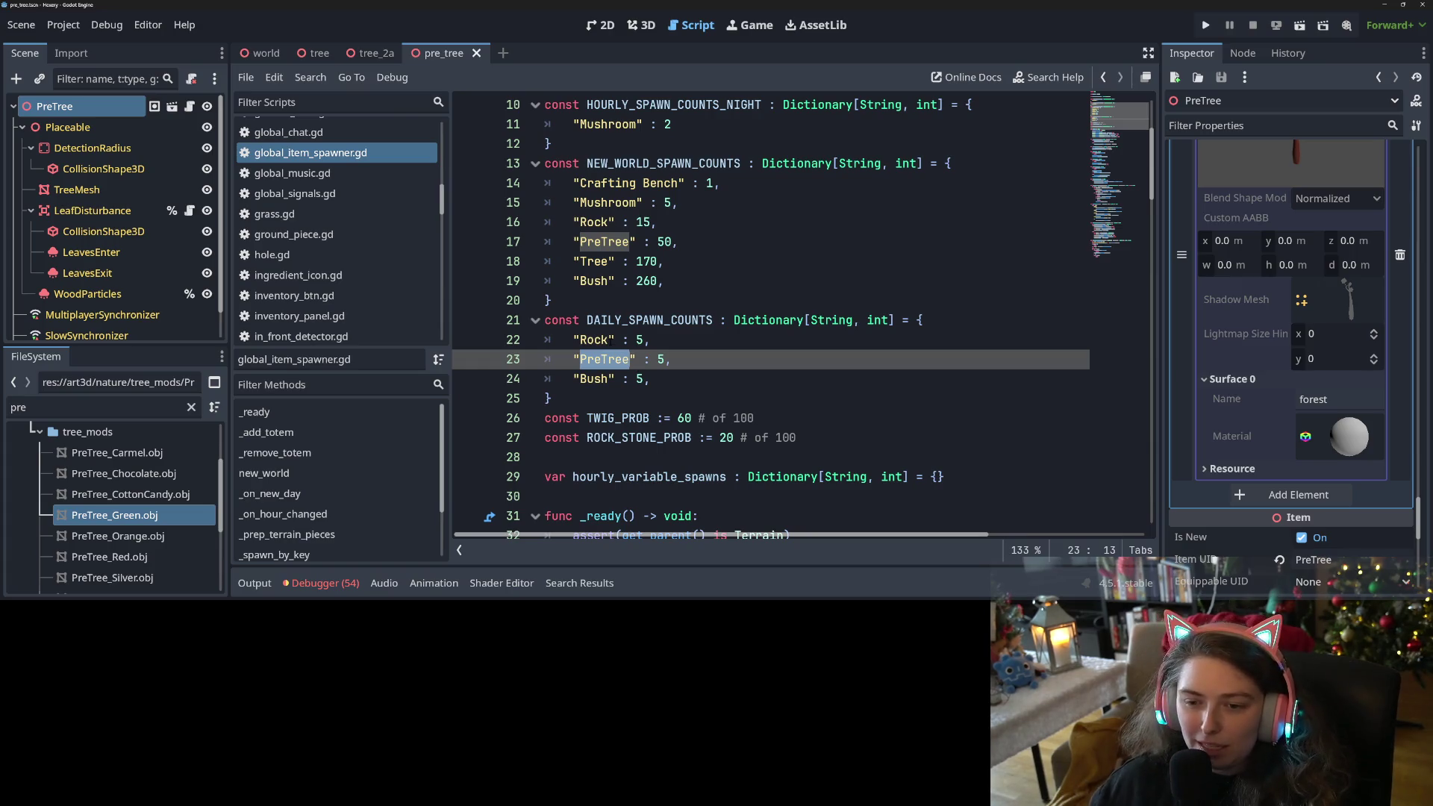
click(606, 341)
scroll(606, 341, down, 6)
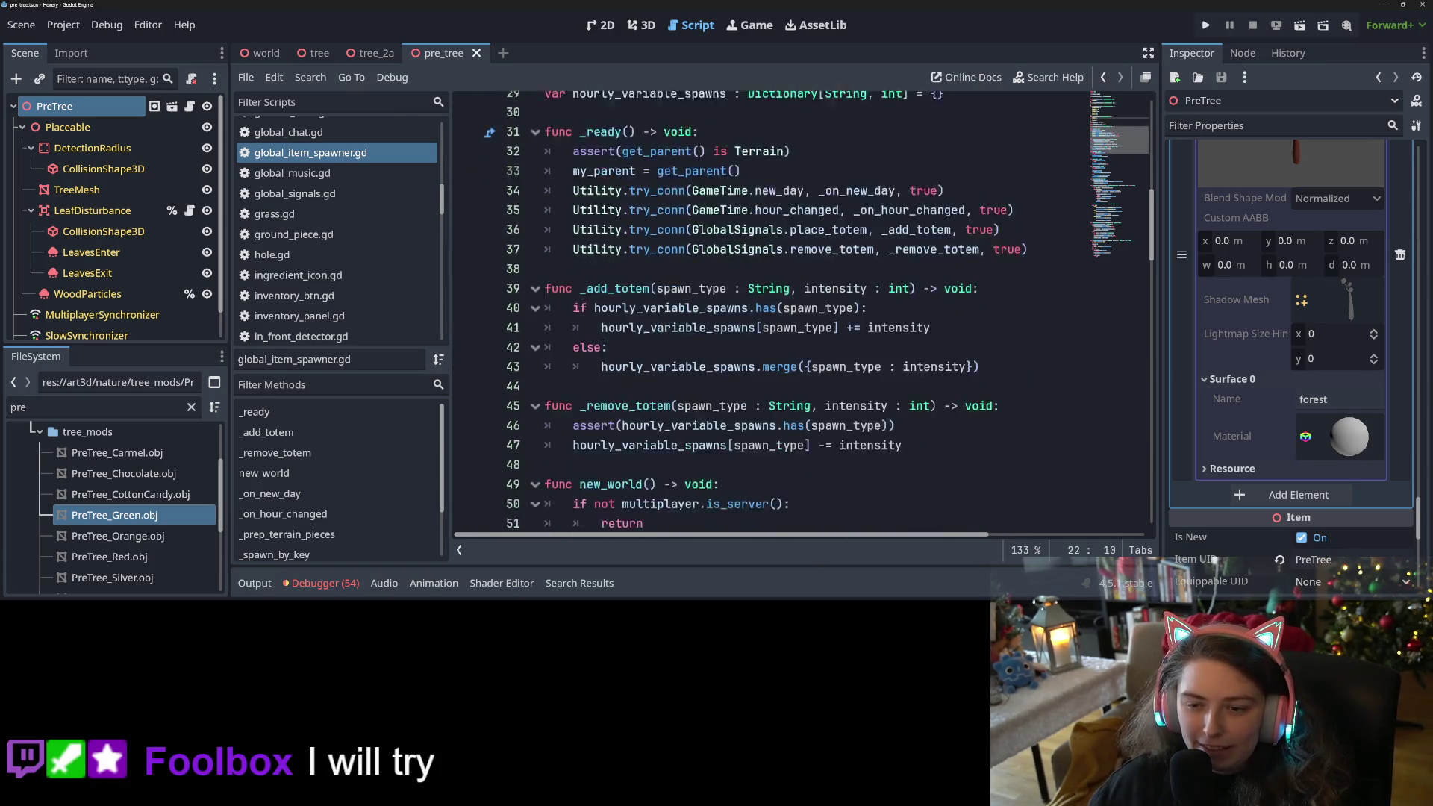
scroll(602, 341, down, 2)
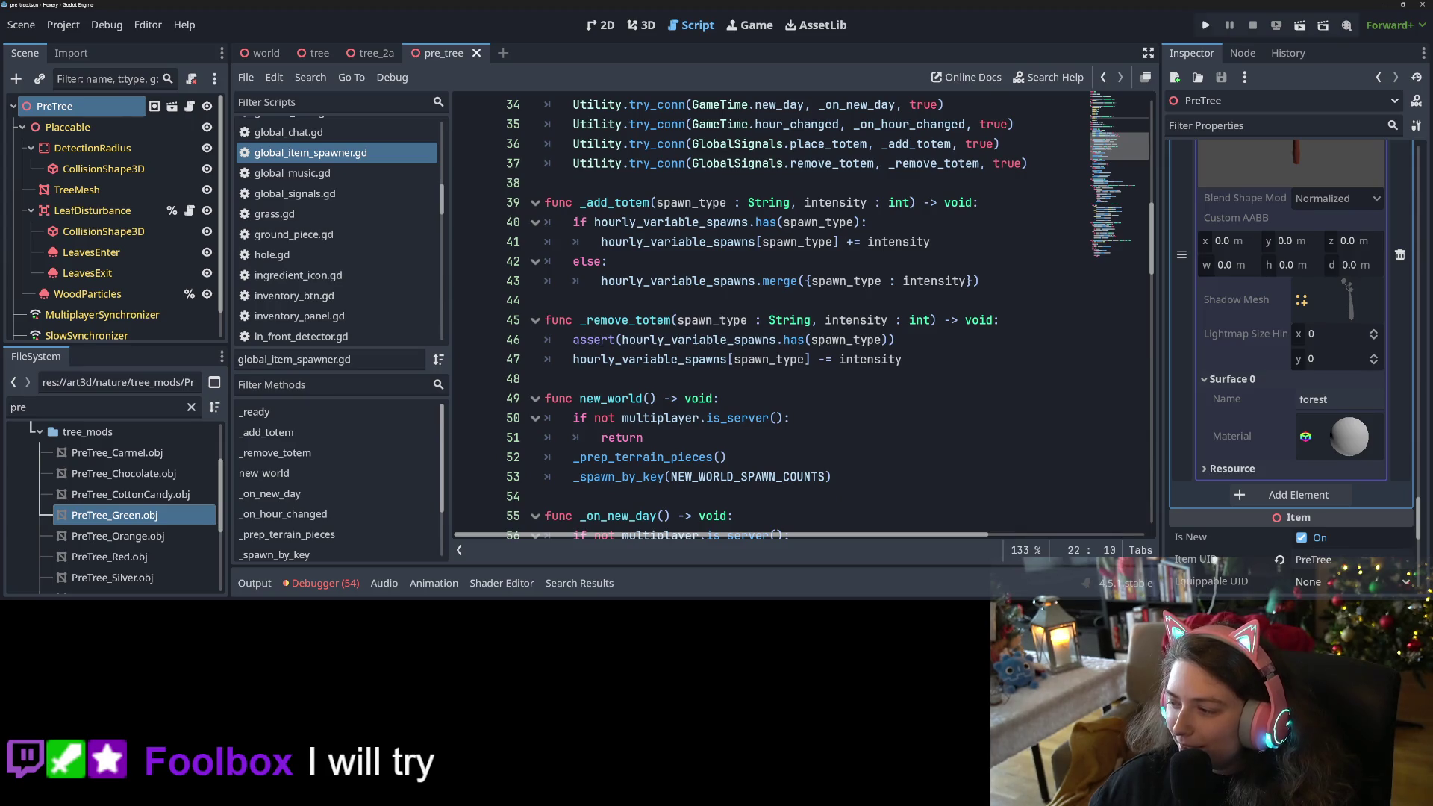
mouse_move(600, 342)
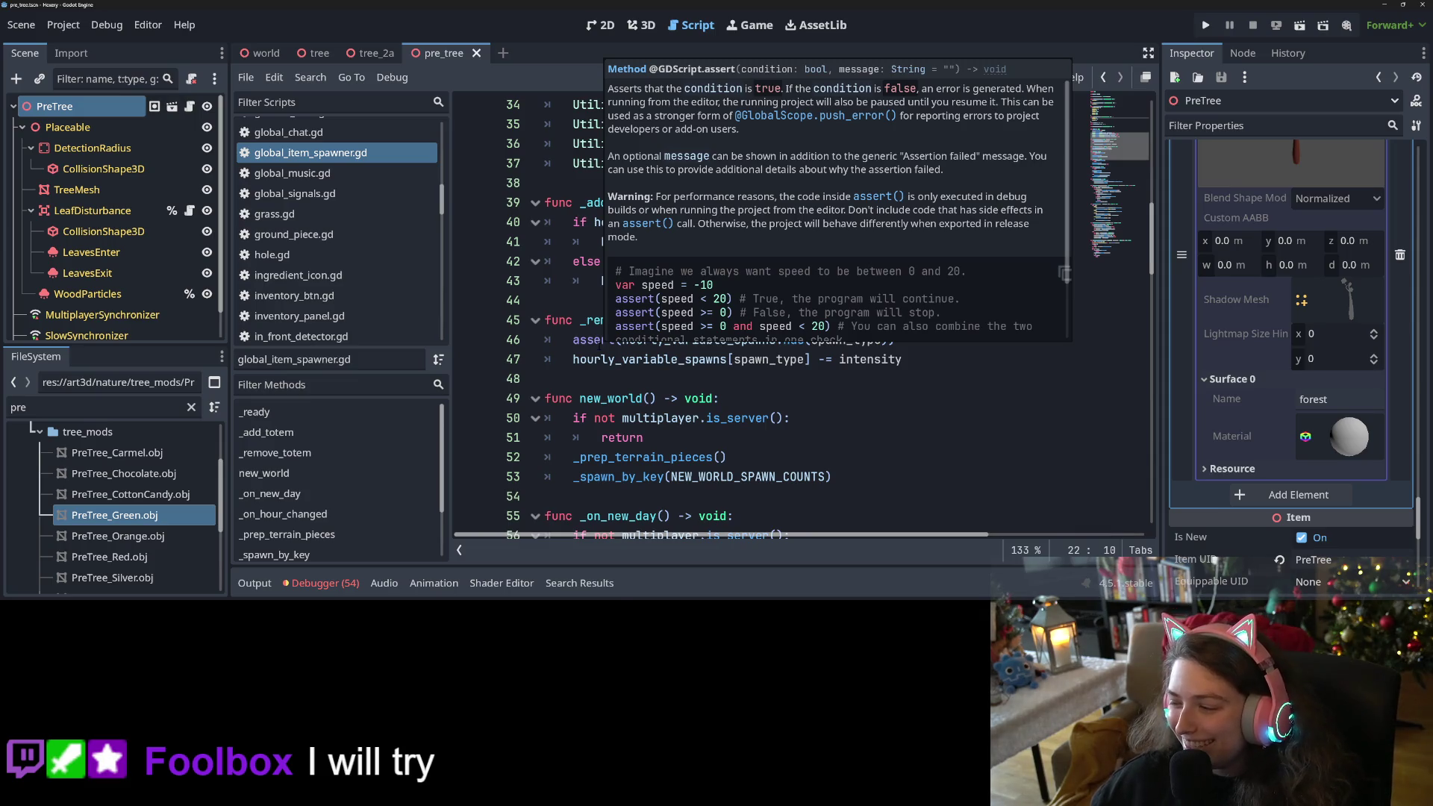
click(661, 241)
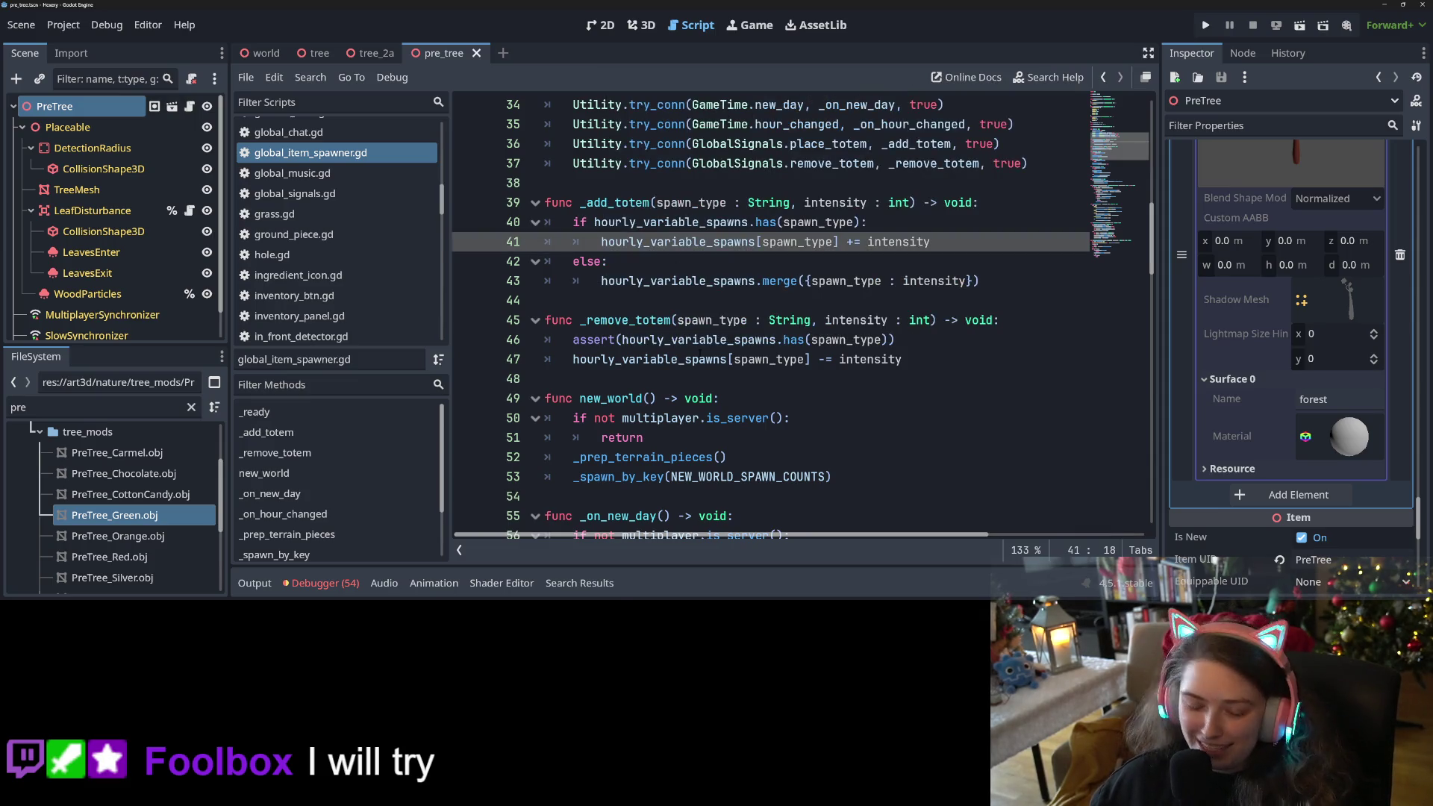
mouse_move(700, 356)
key(ctrl+s)
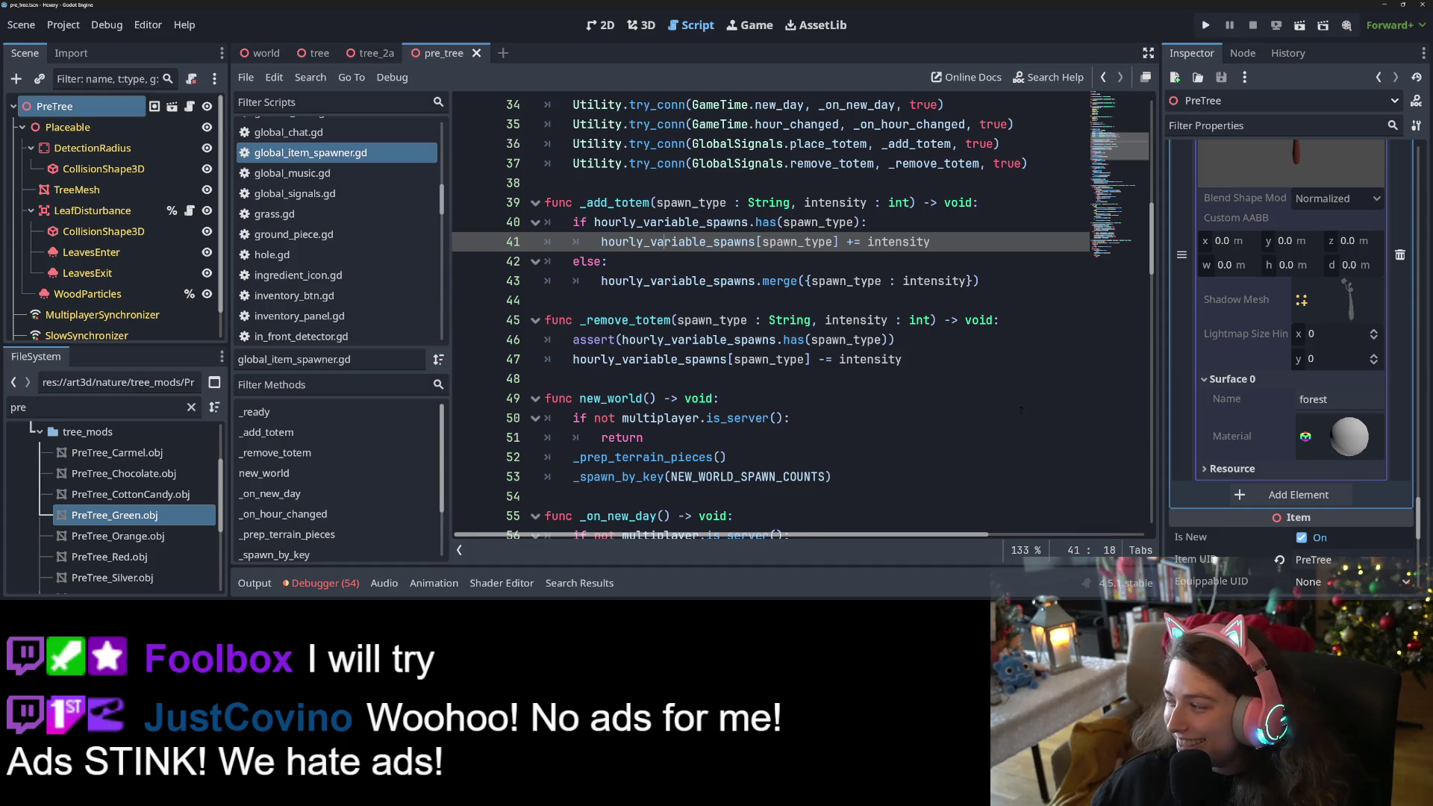
scroll(772, 431, down, 6)
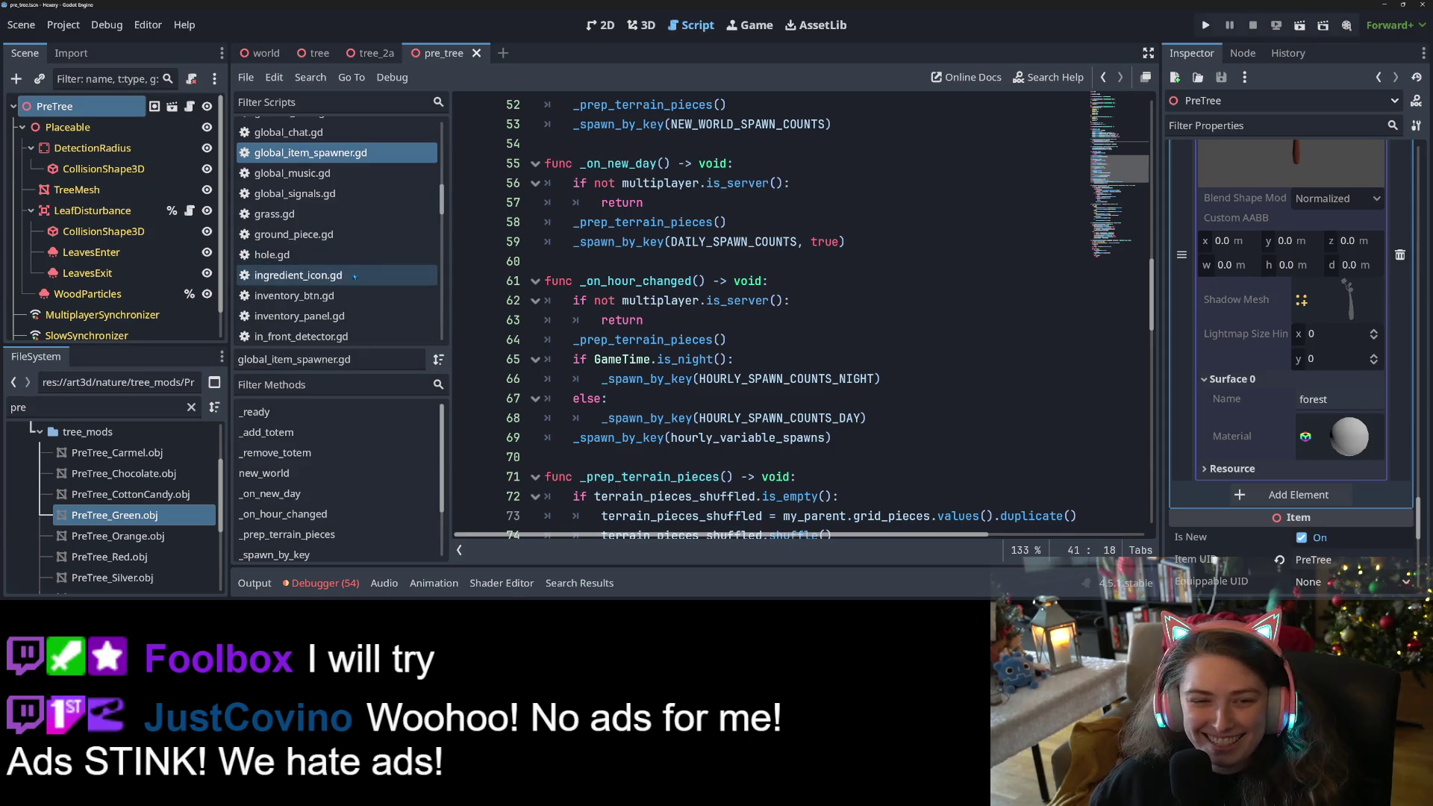
Open item_spawner.gd from the script list and scroll to its ItemSpawner class on line 1.
scroll(377, 278, down, 5)
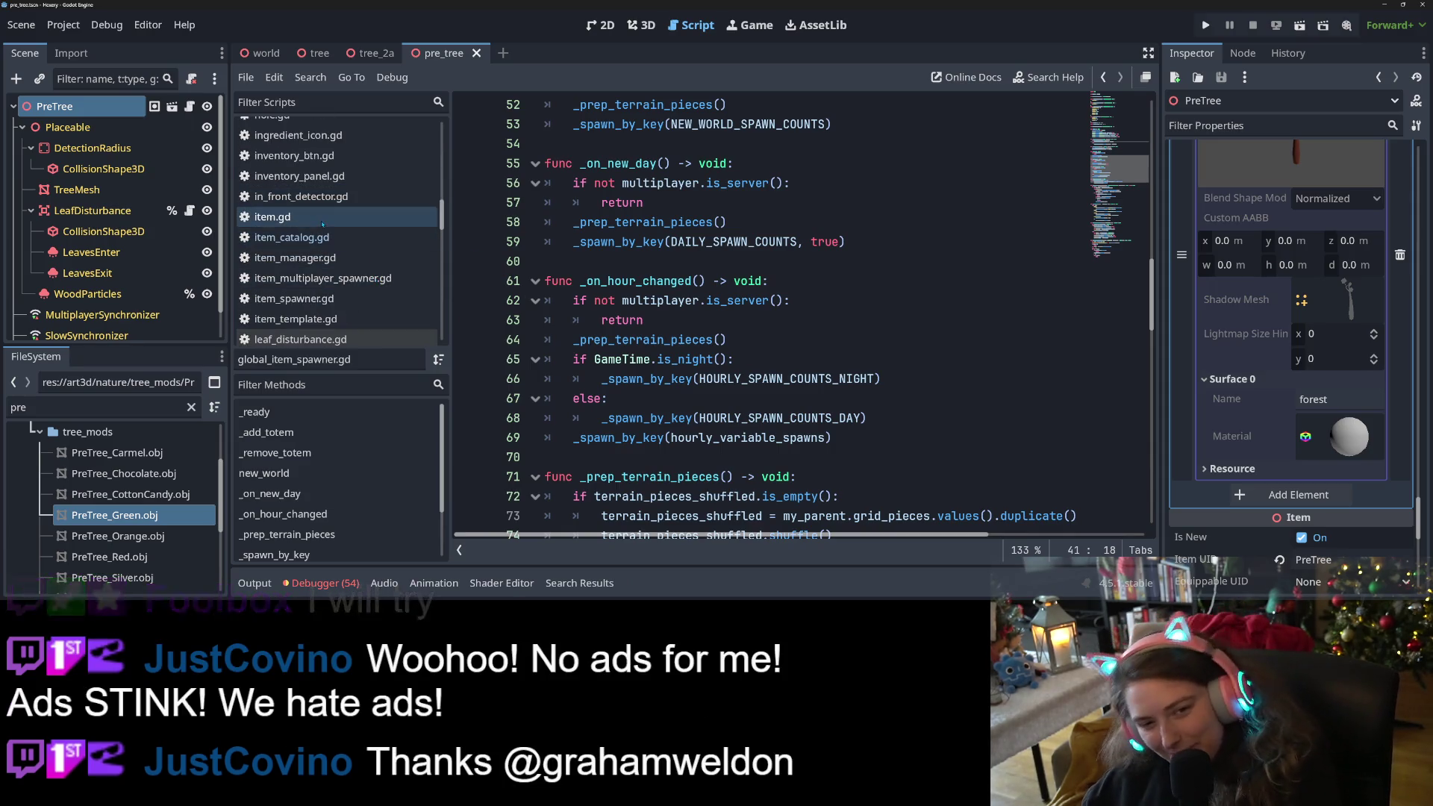
scroll(330, 246, down, 3)
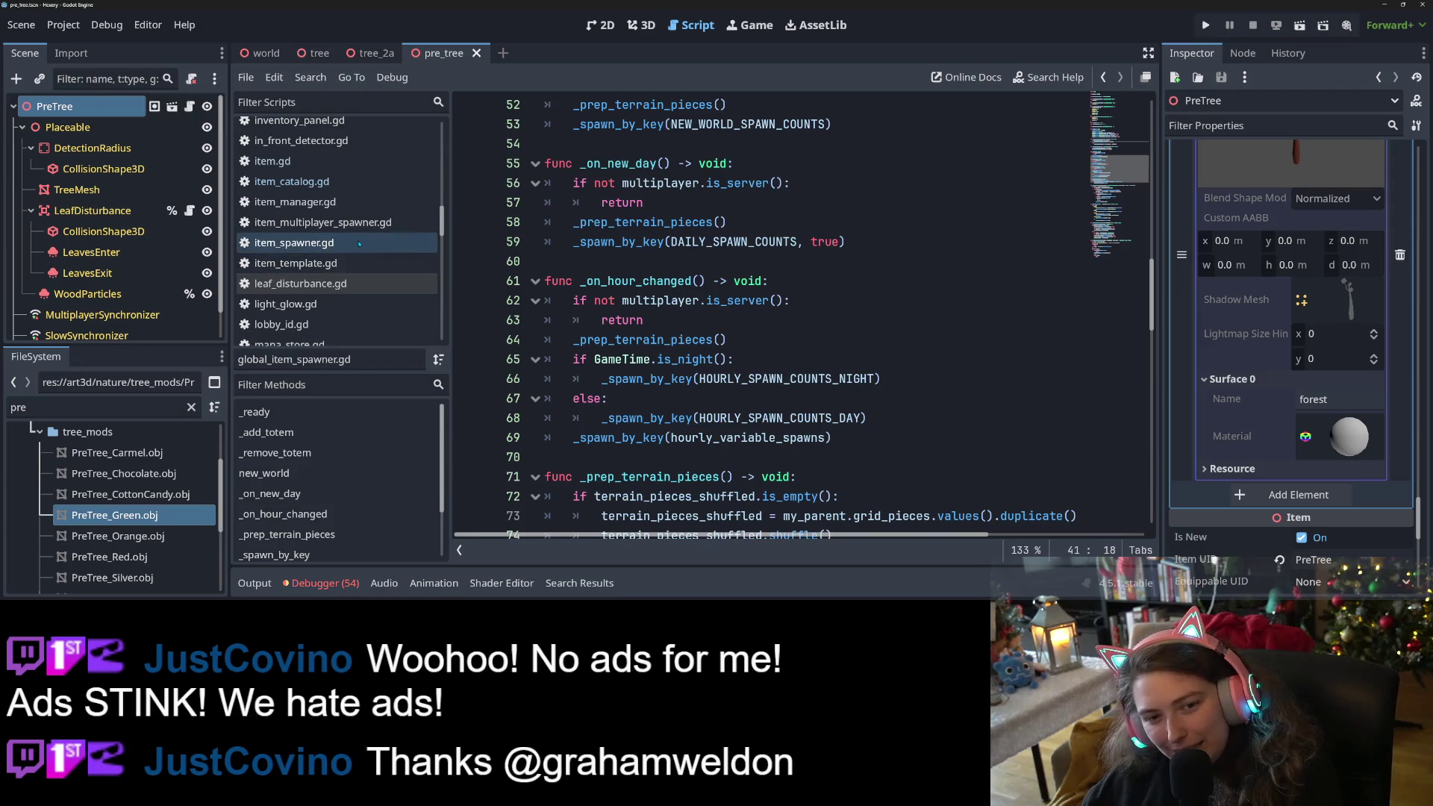
scroll(357, 291, down, 4)
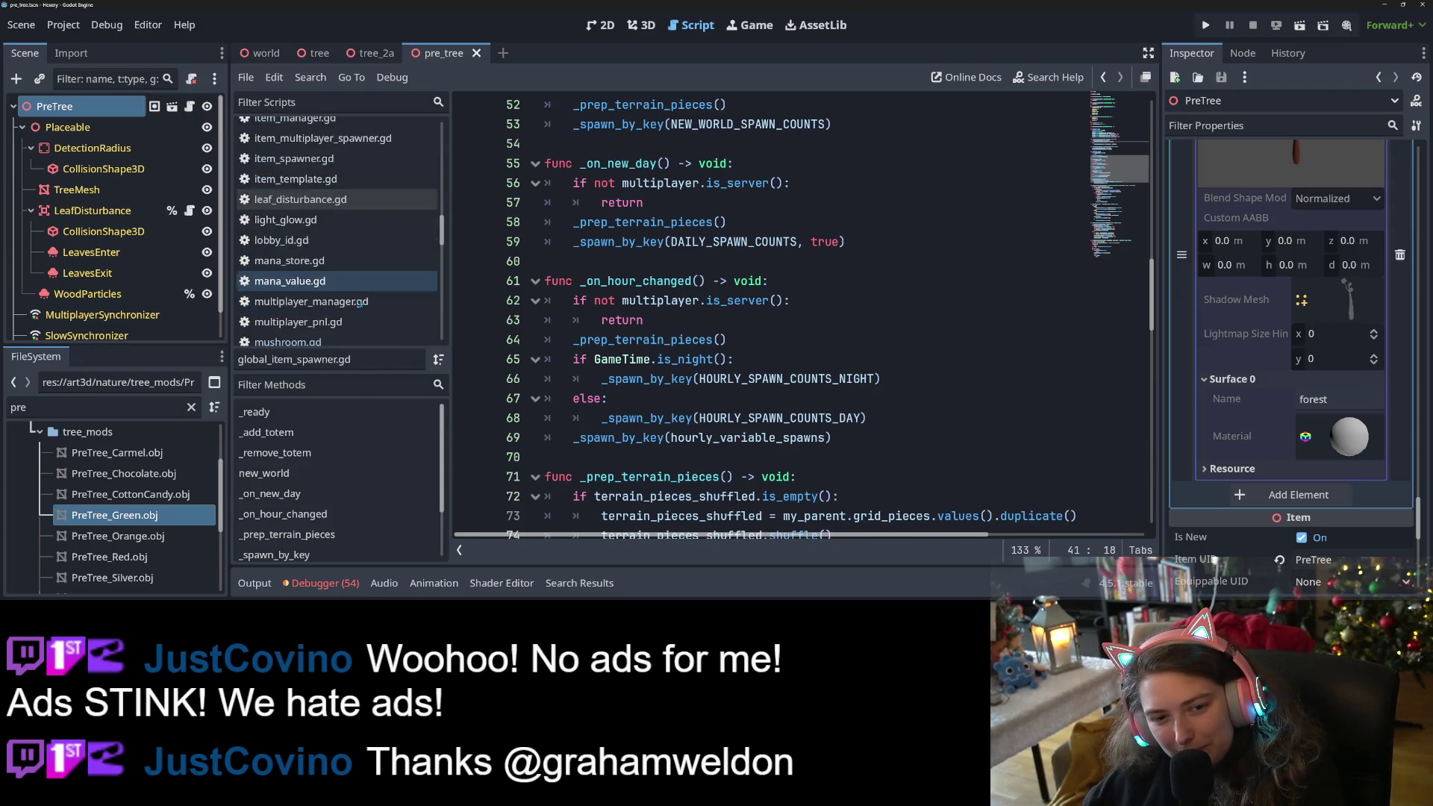
scroll(361, 300, up, 1)
click(313, 186)
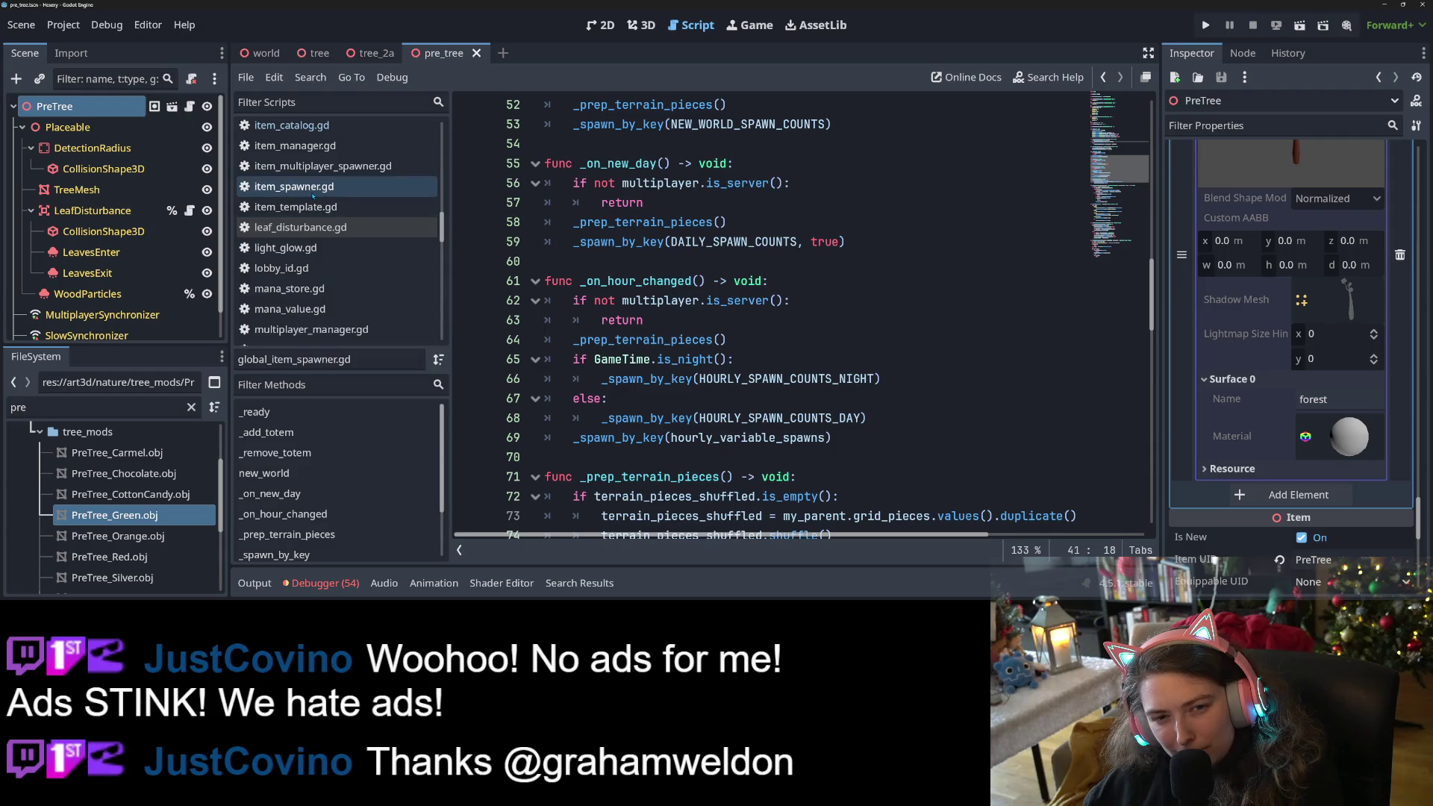
scroll(858, 356, down, 1)
scroll(858, 356, up, 10)
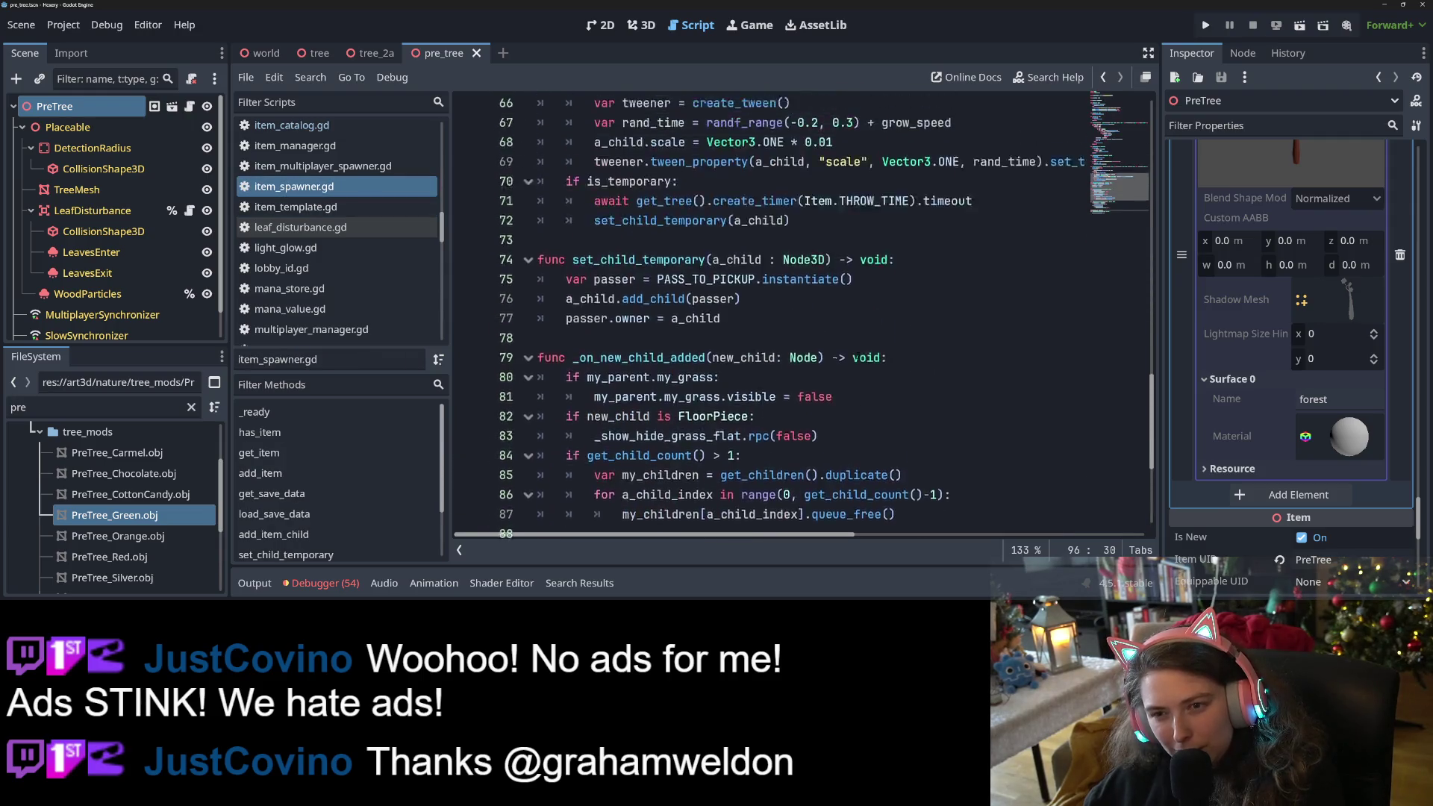
scroll(858, 356, up, 9)
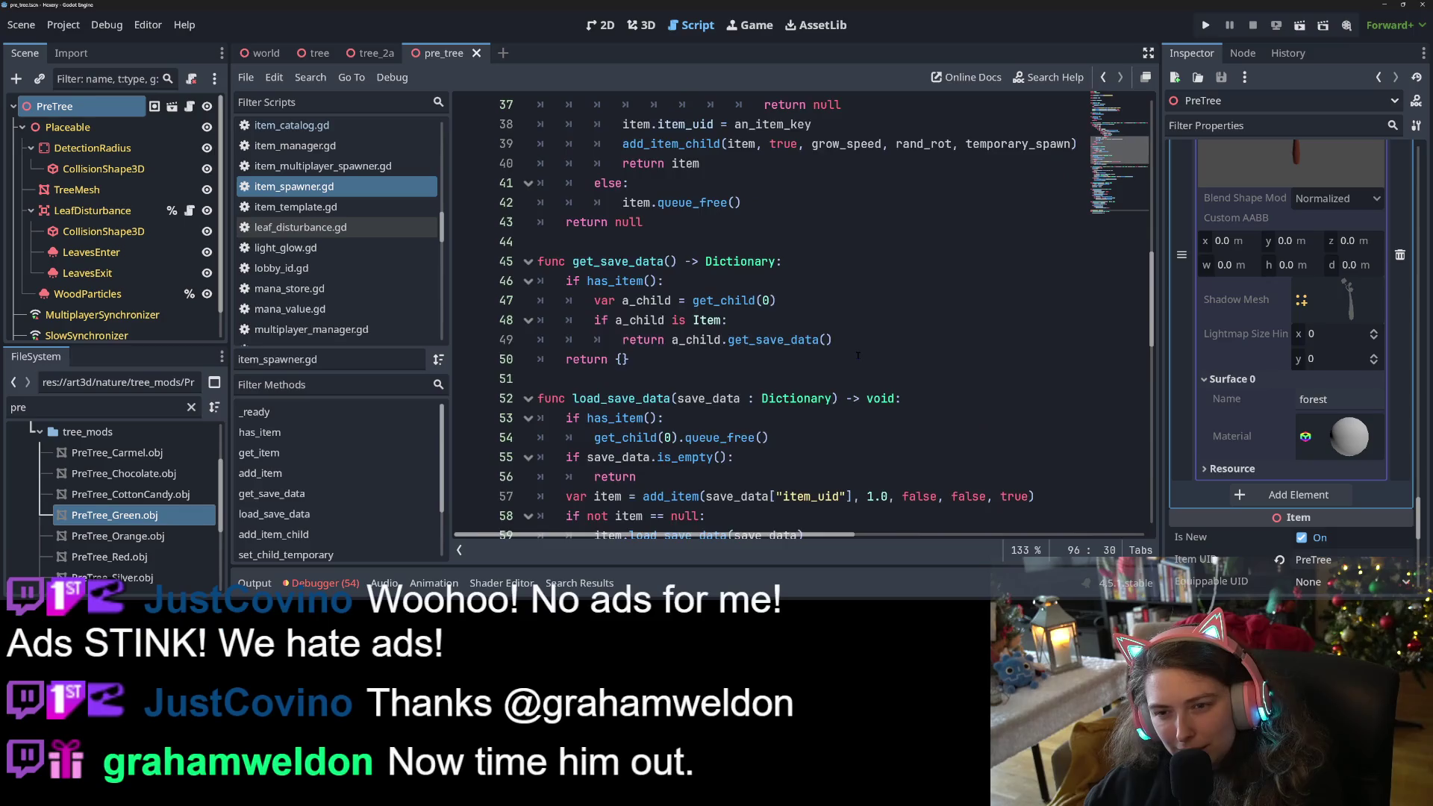
scroll(965, 405, up, 7)
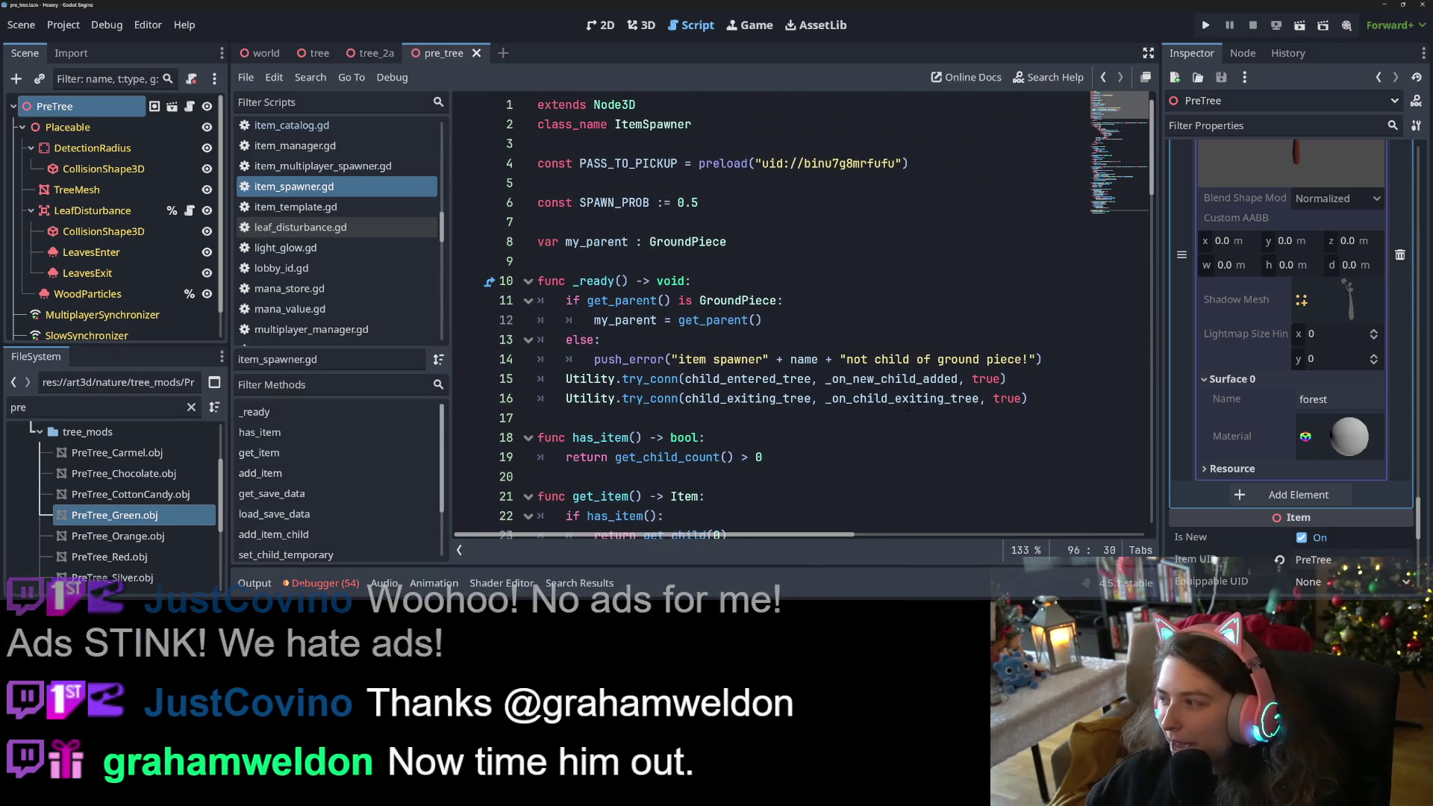
mouse_move(925, 400)
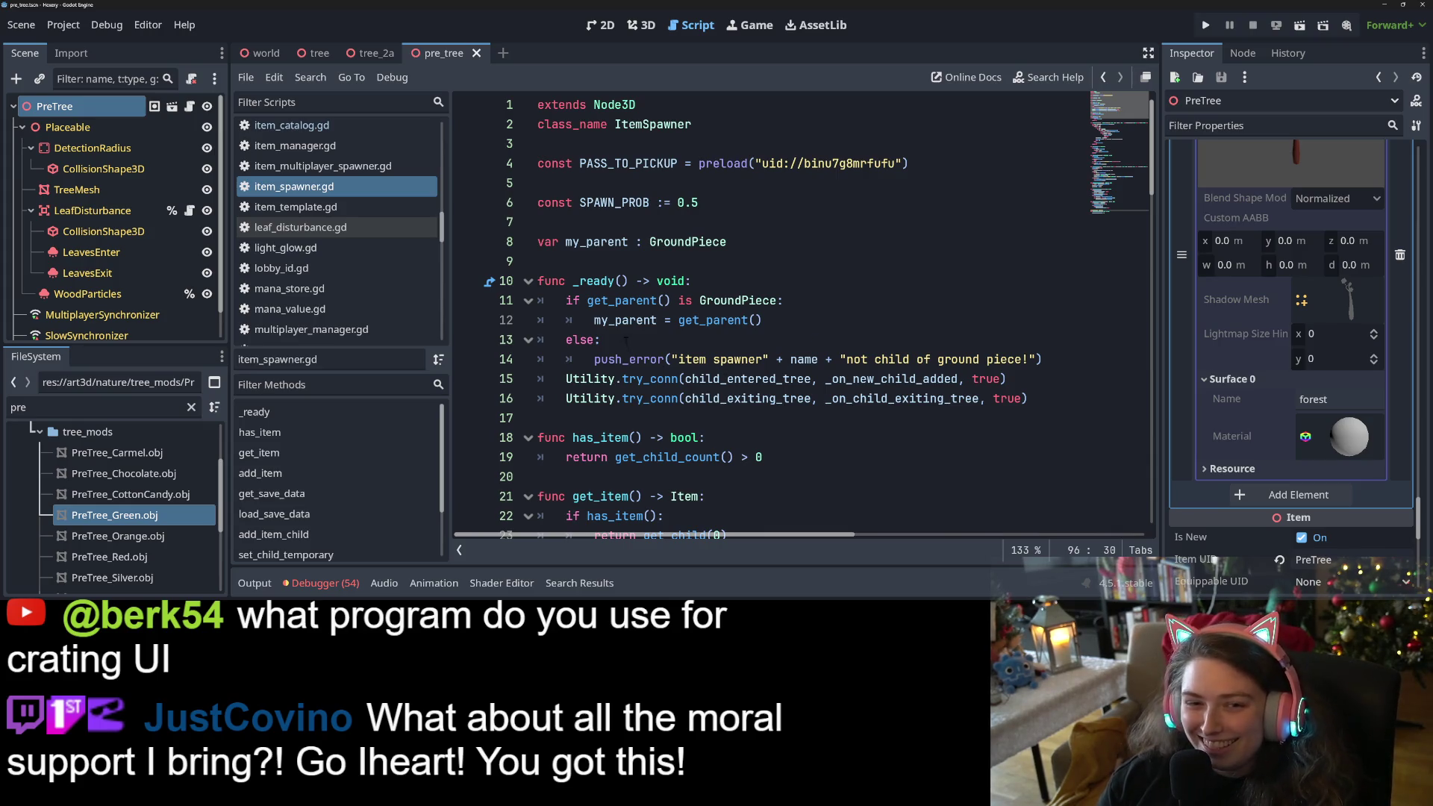
Extend PreTree's script into a new pre_tree.gd that inherits Item, and save it.
right_click(119, 109)
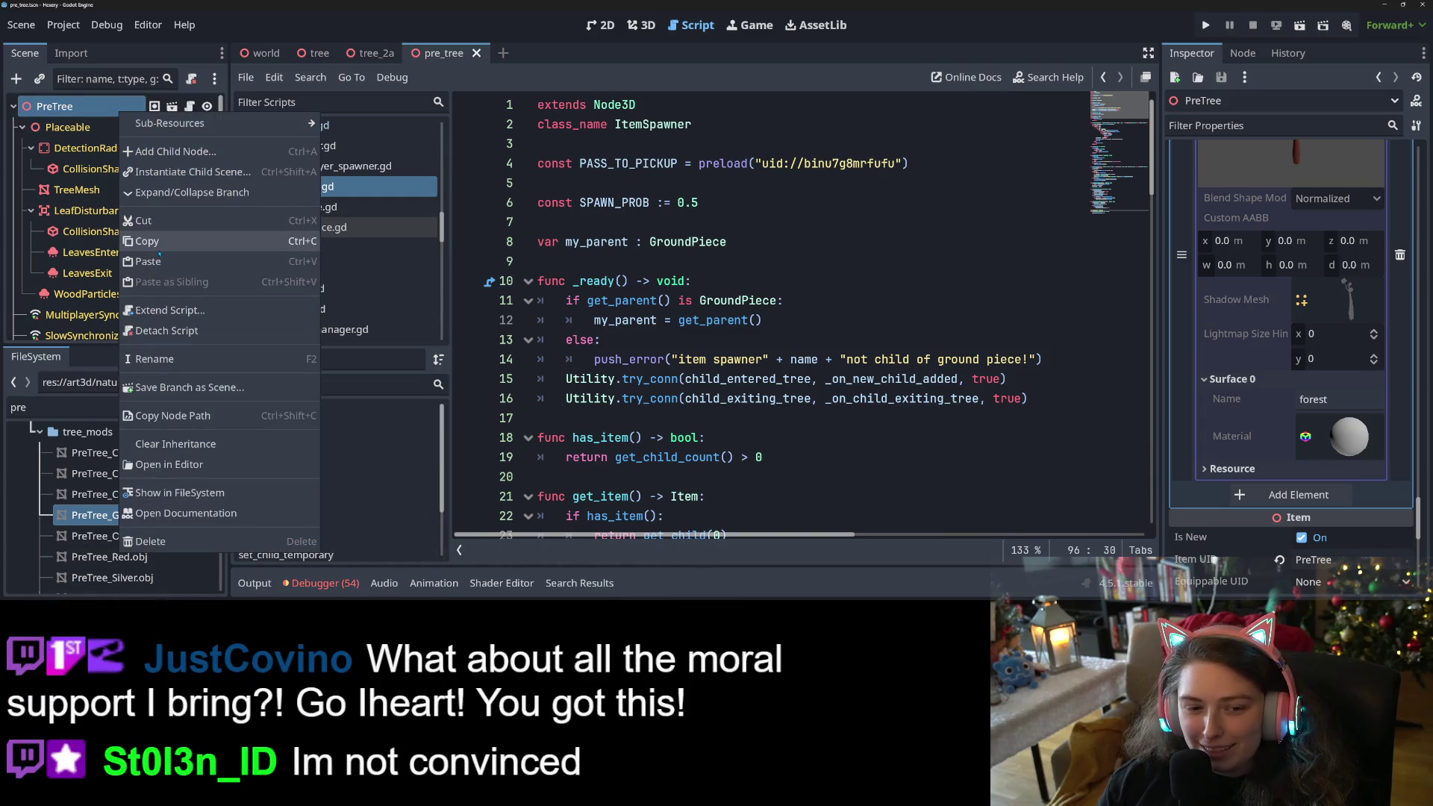
click(211, 311)
click(649, 409)
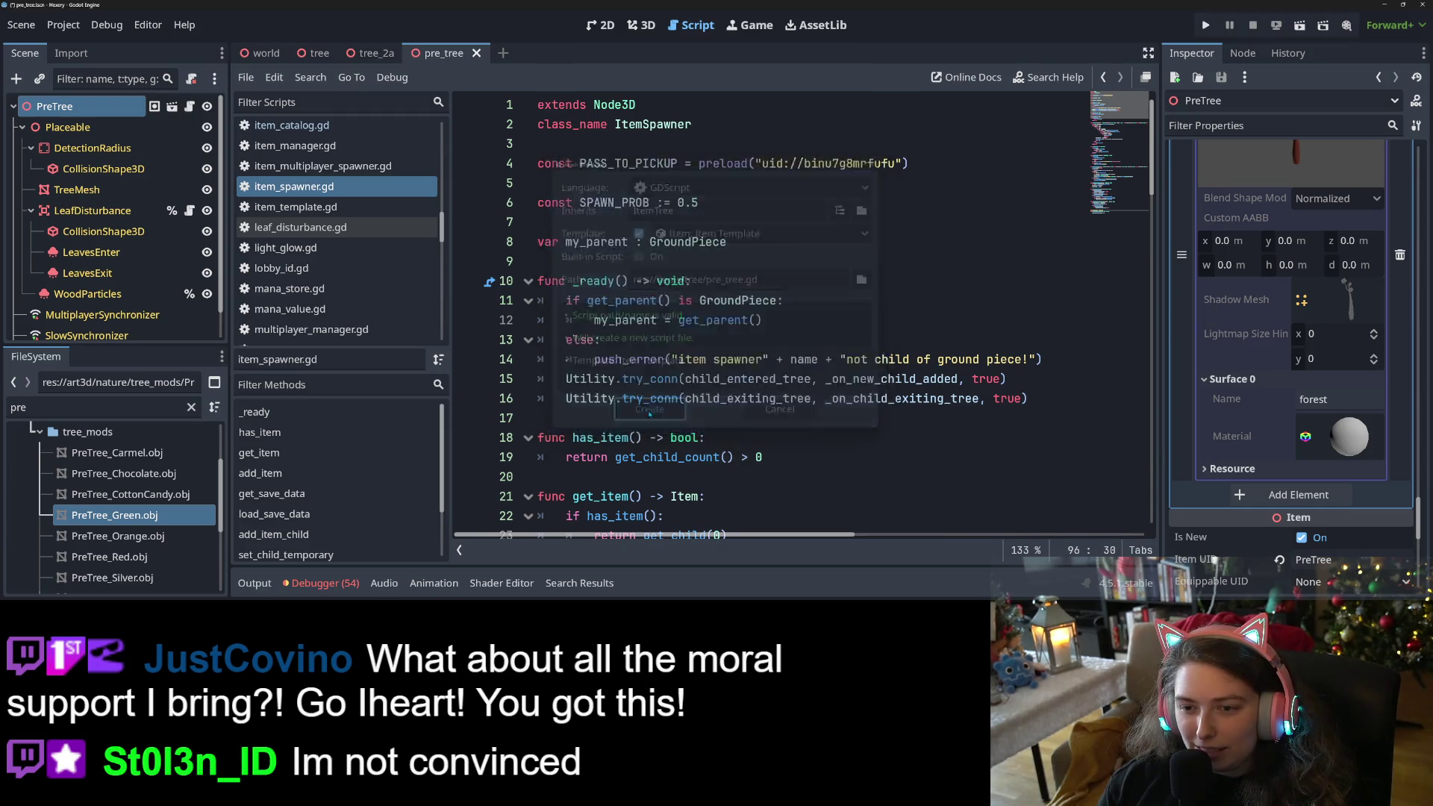
click(612, 203)
key(ctrl+s)
click(679, 308)
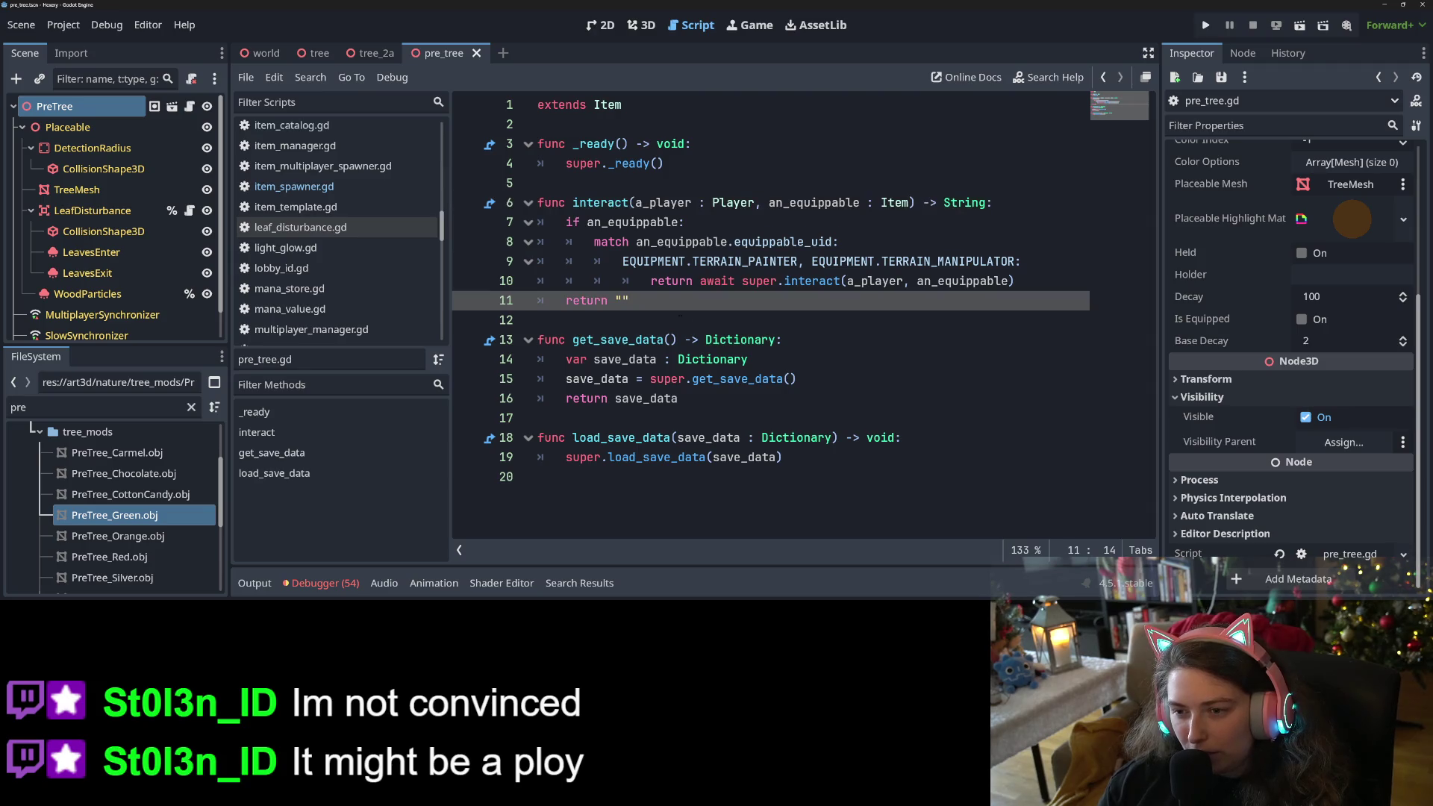
scroll(321, 297, down, 3)
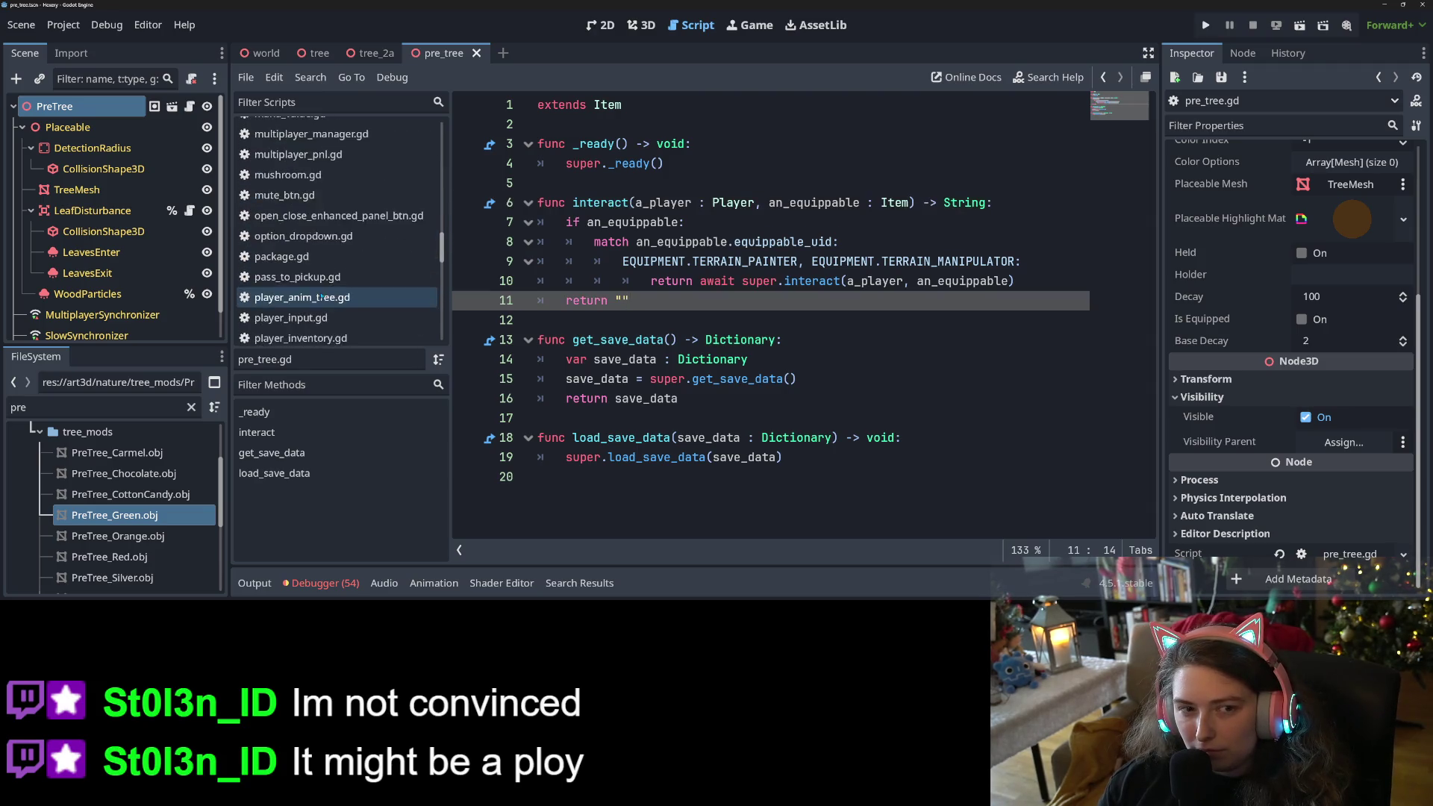
scroll(321, 297, down, 5)
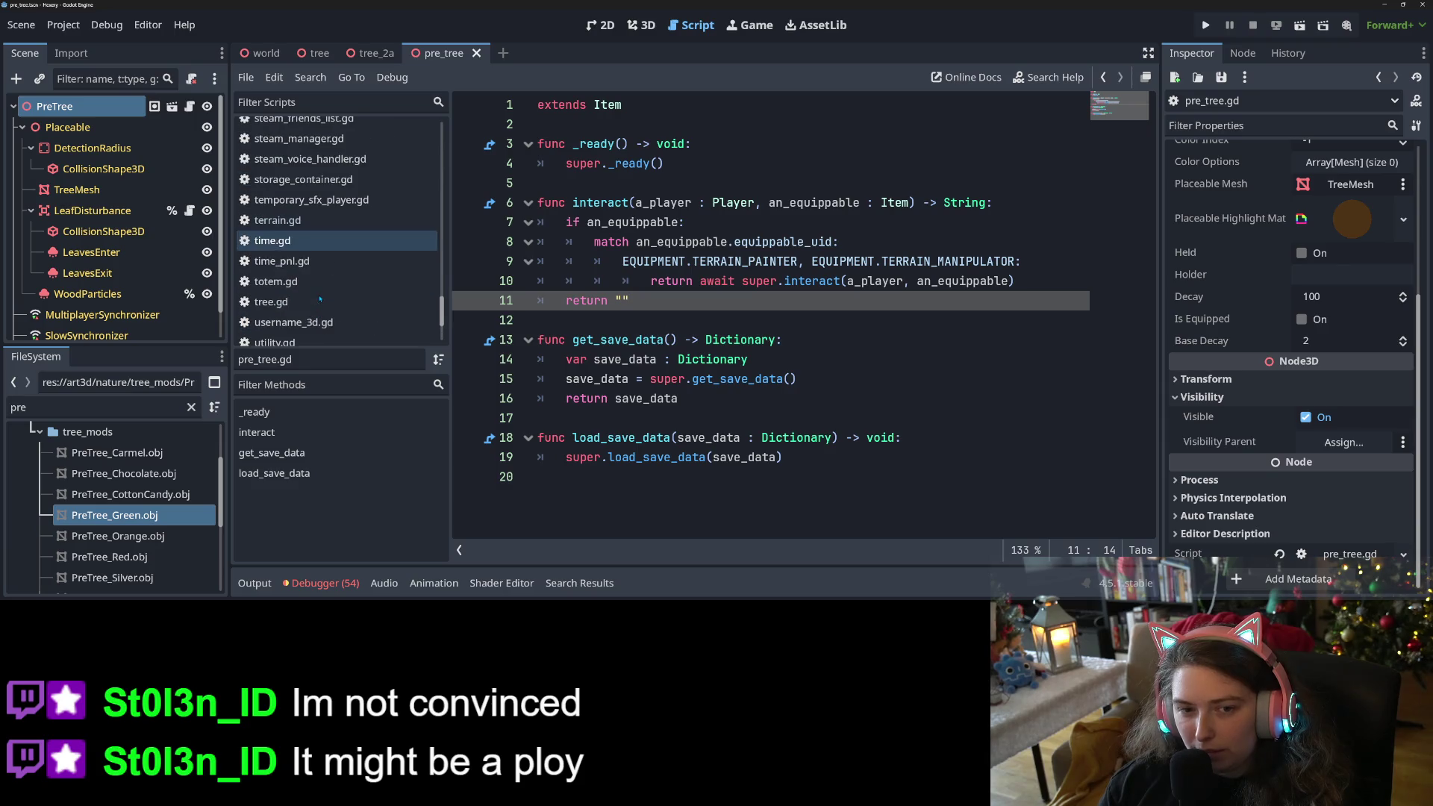
click(320, 300)
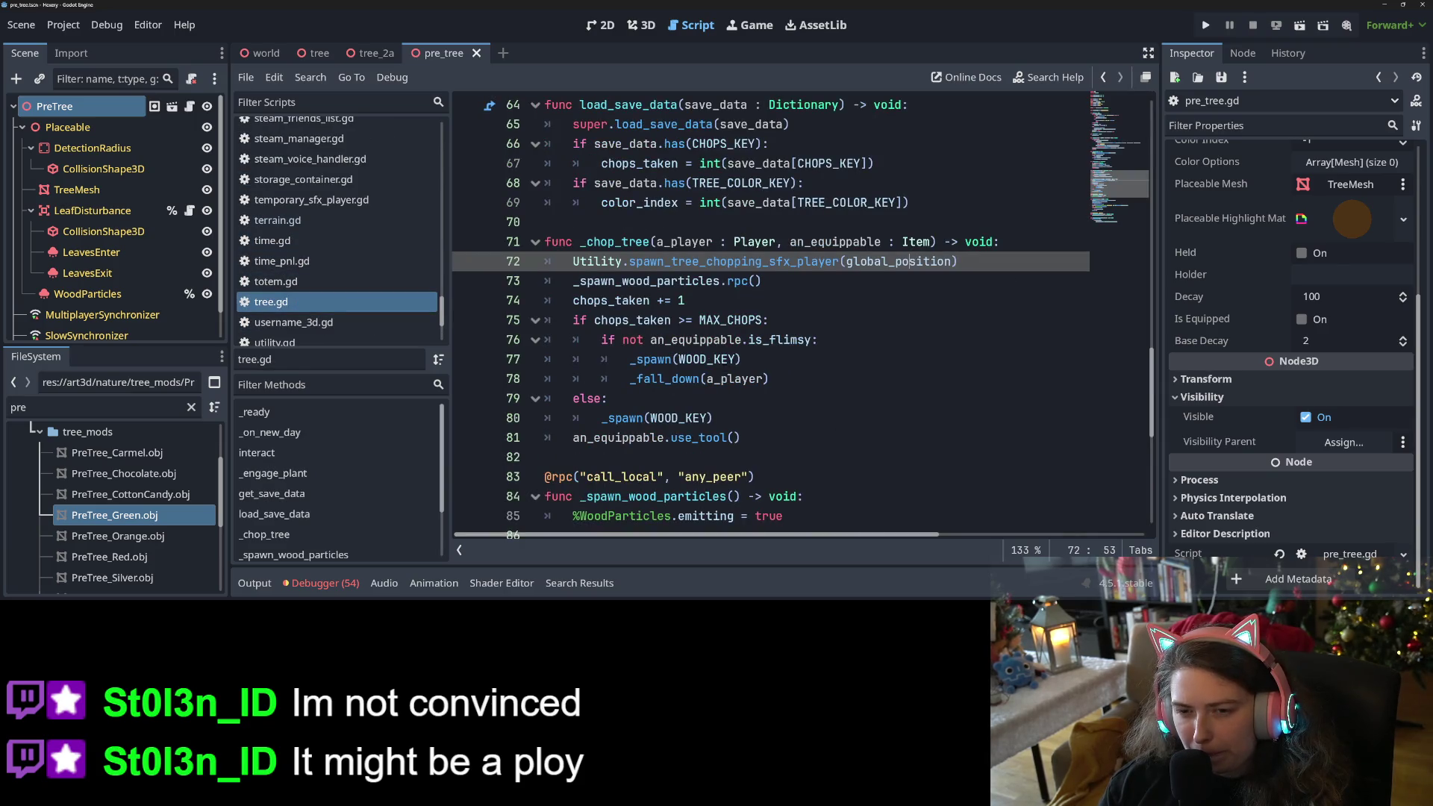
scroll(724, 368, down, 3)
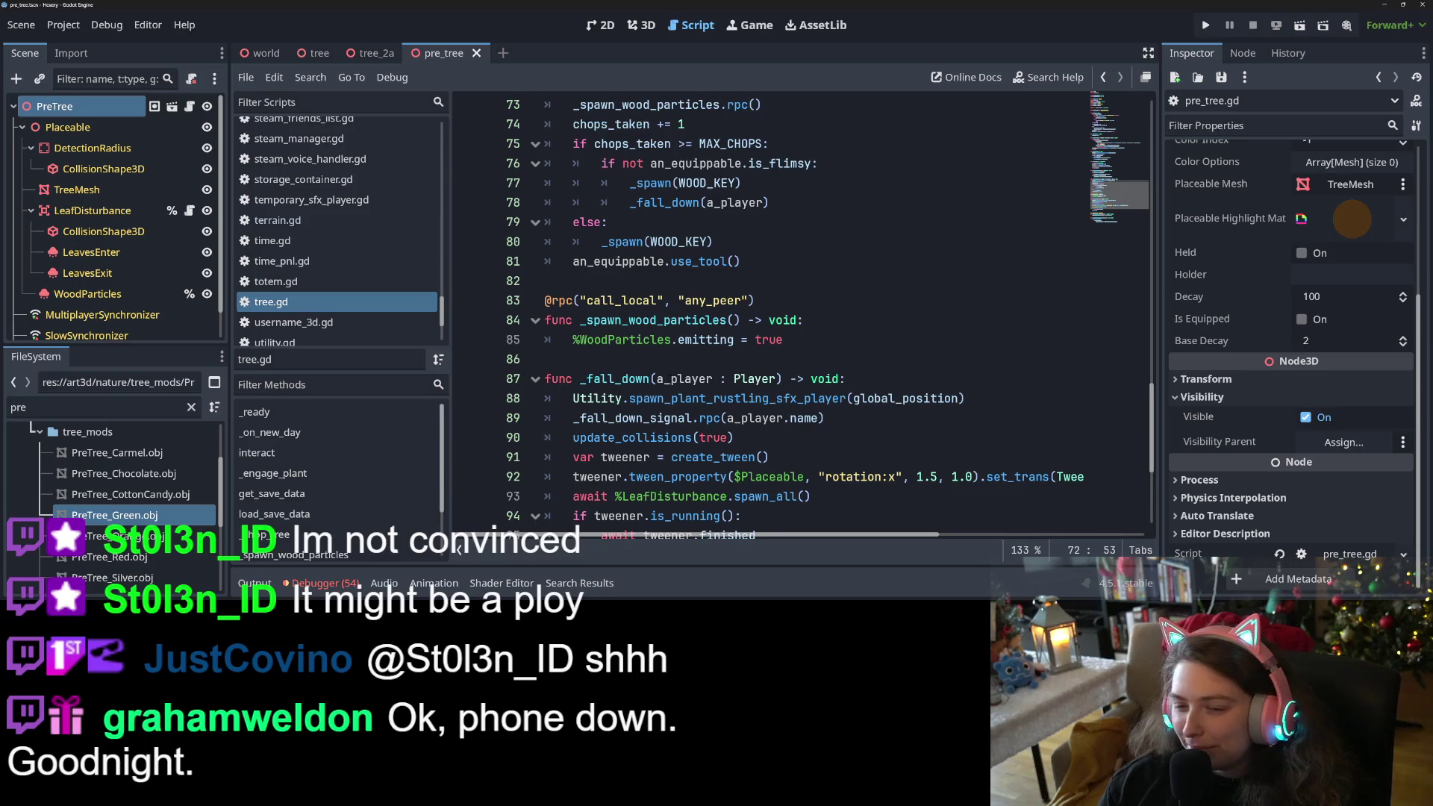
scroll(702, 321, down, 3)
double_click(614, 202)
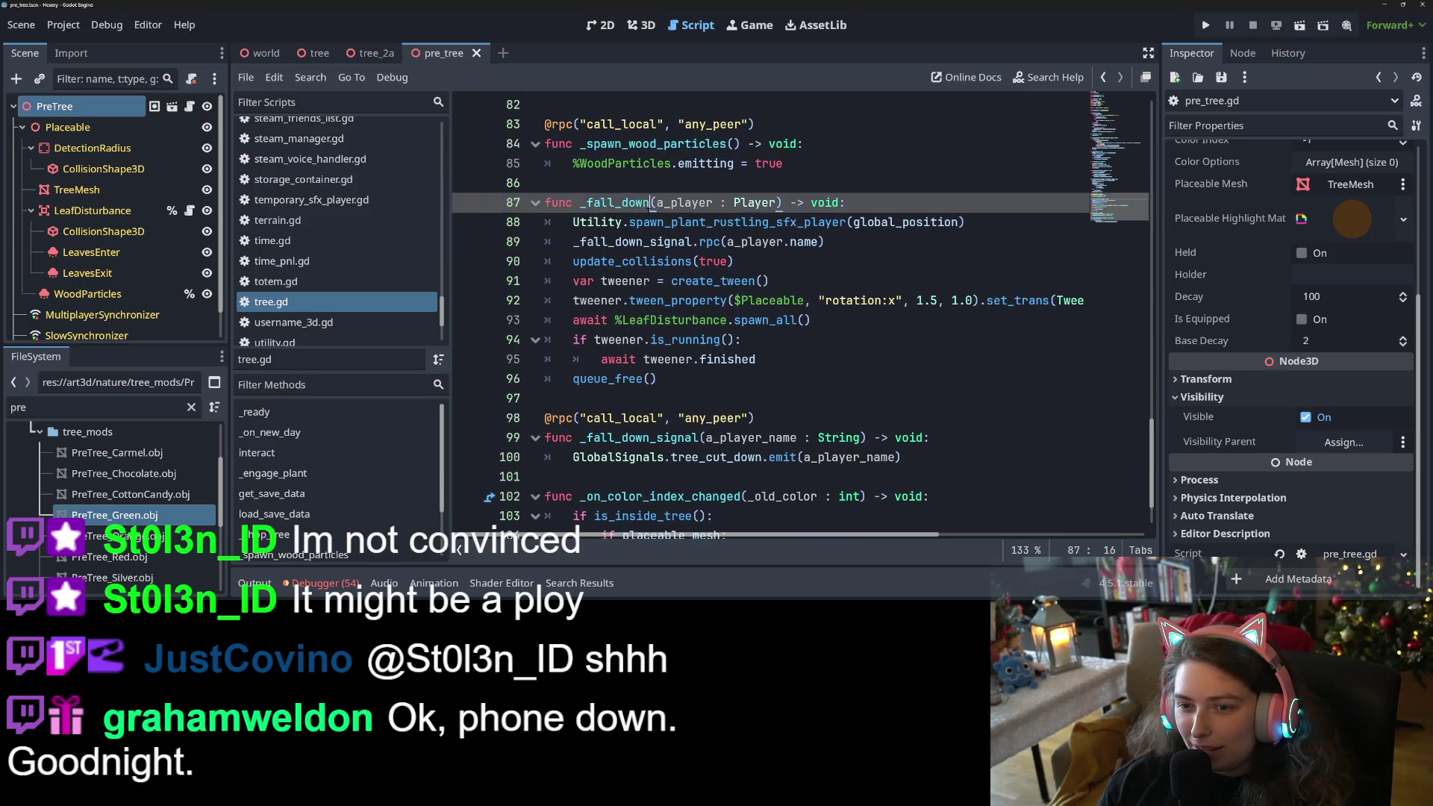
scroll(730, 339, down, 1)
double_click(679, 359)
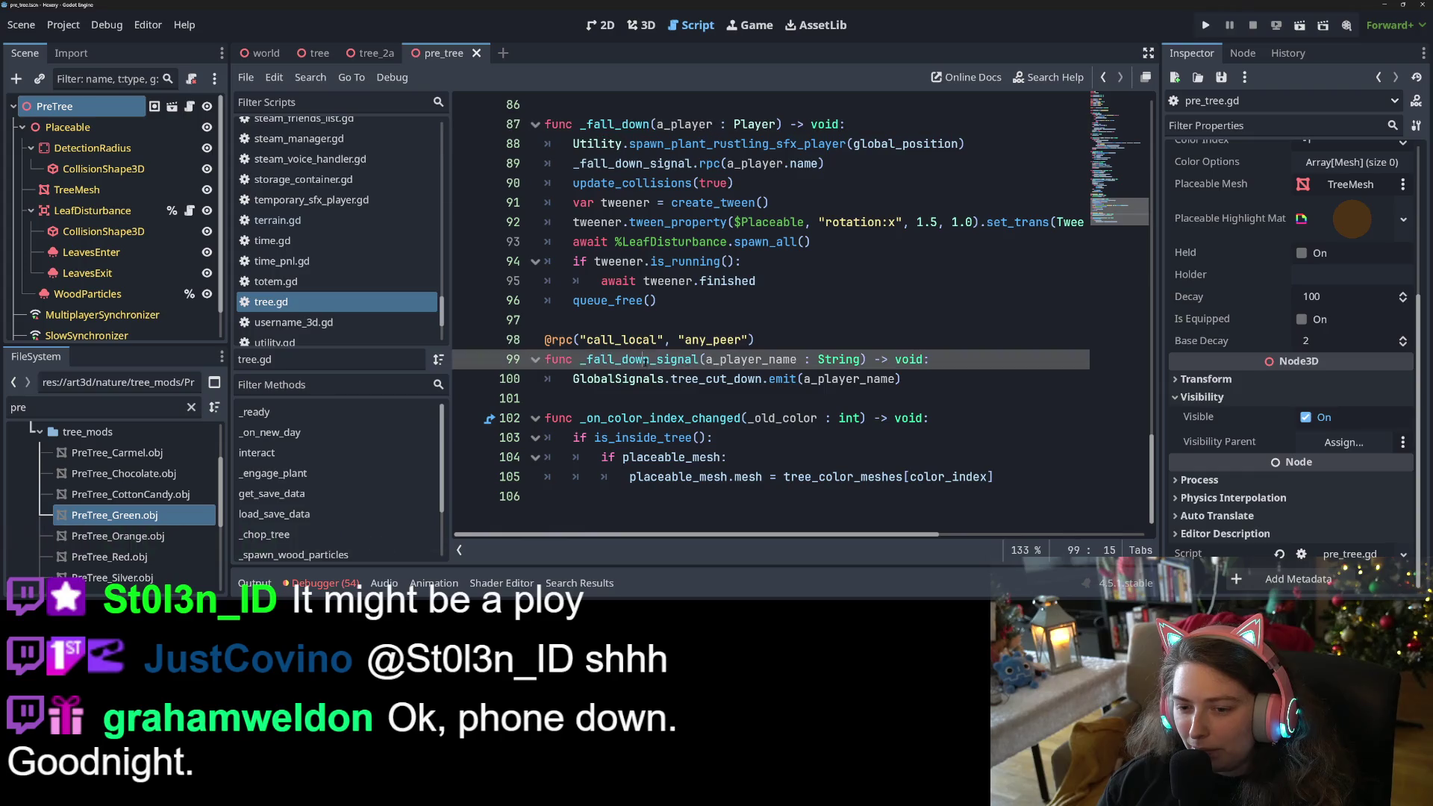
scroll(684, 440, up, 8)
scroll(684, 440, up, 8)
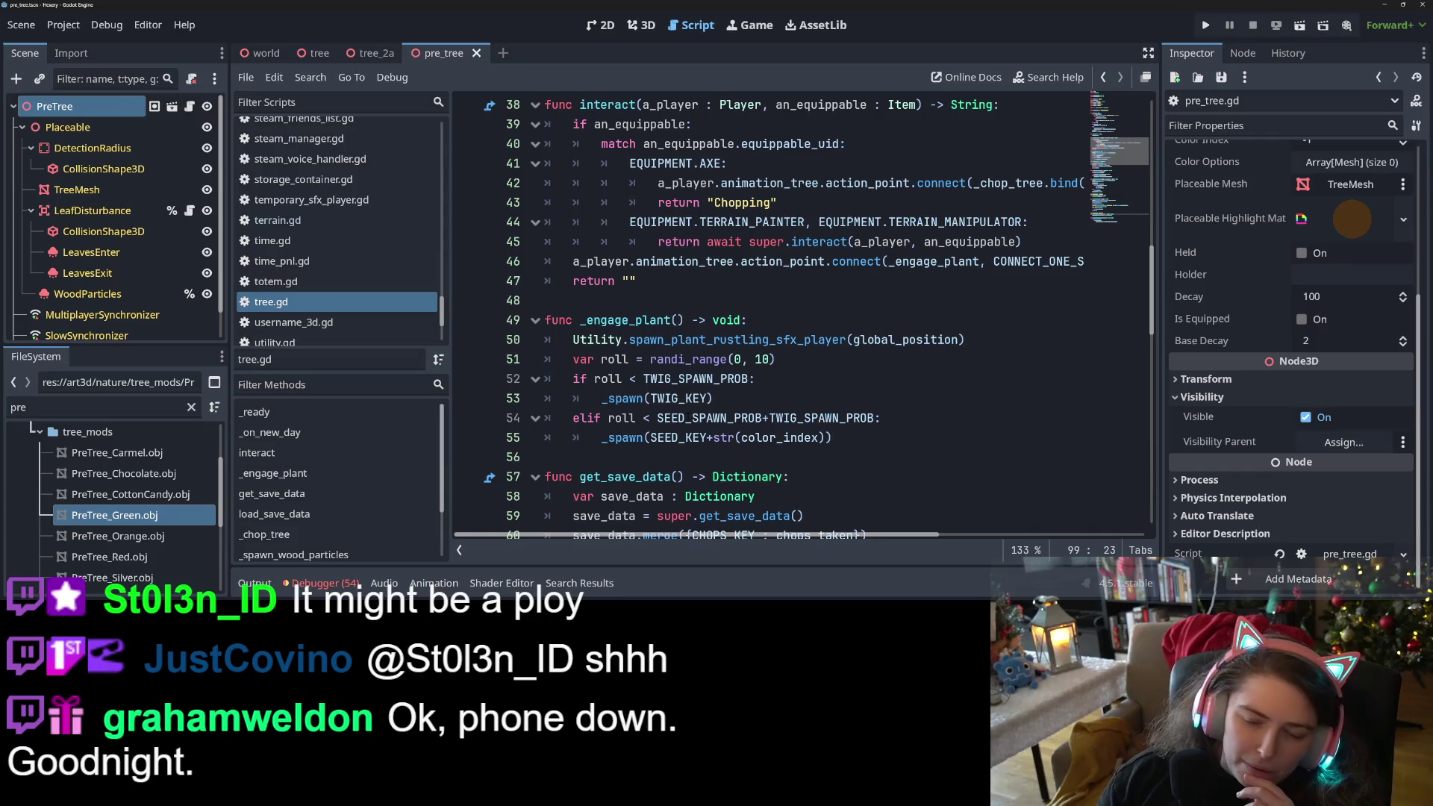
mouse_move(685, 417)
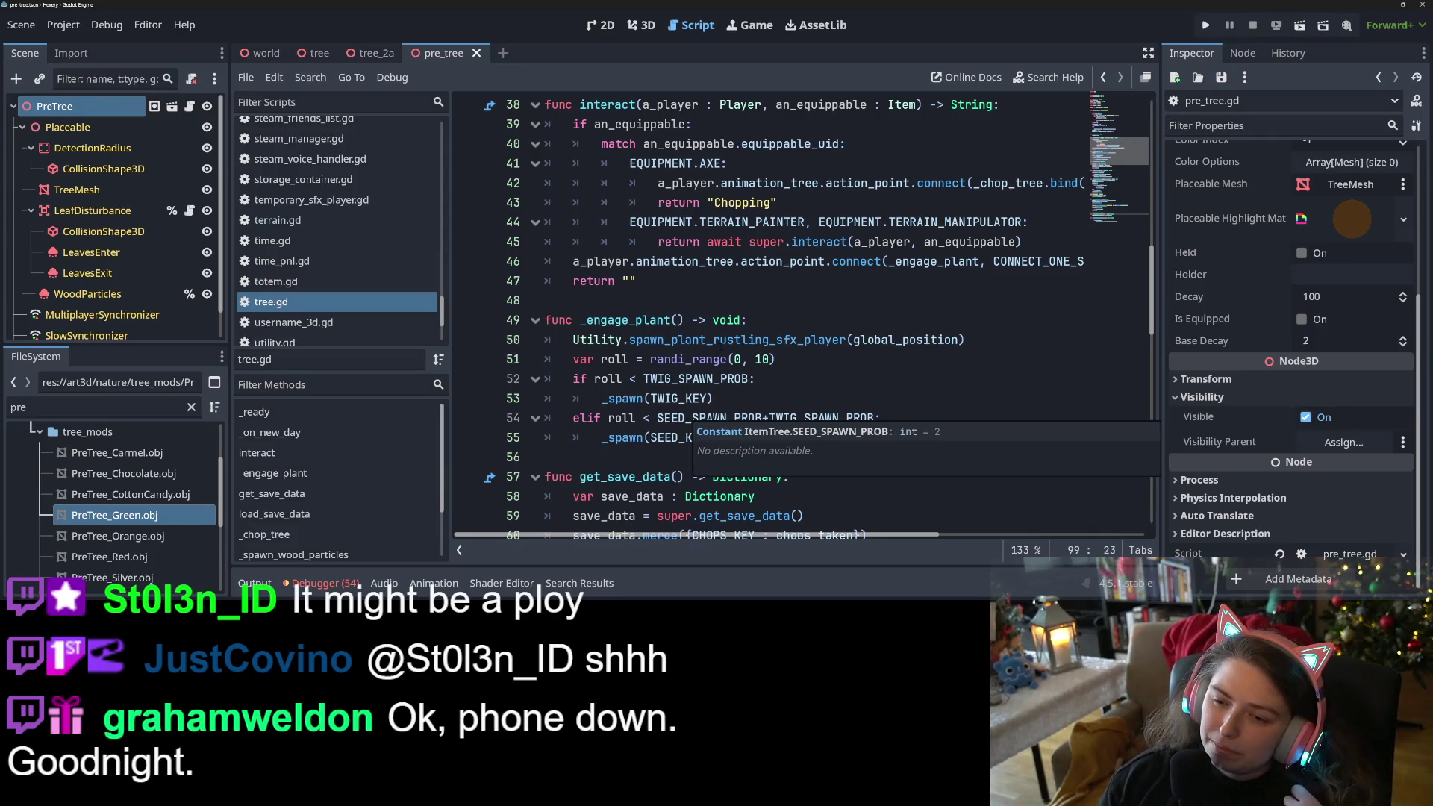
click(860, 384)
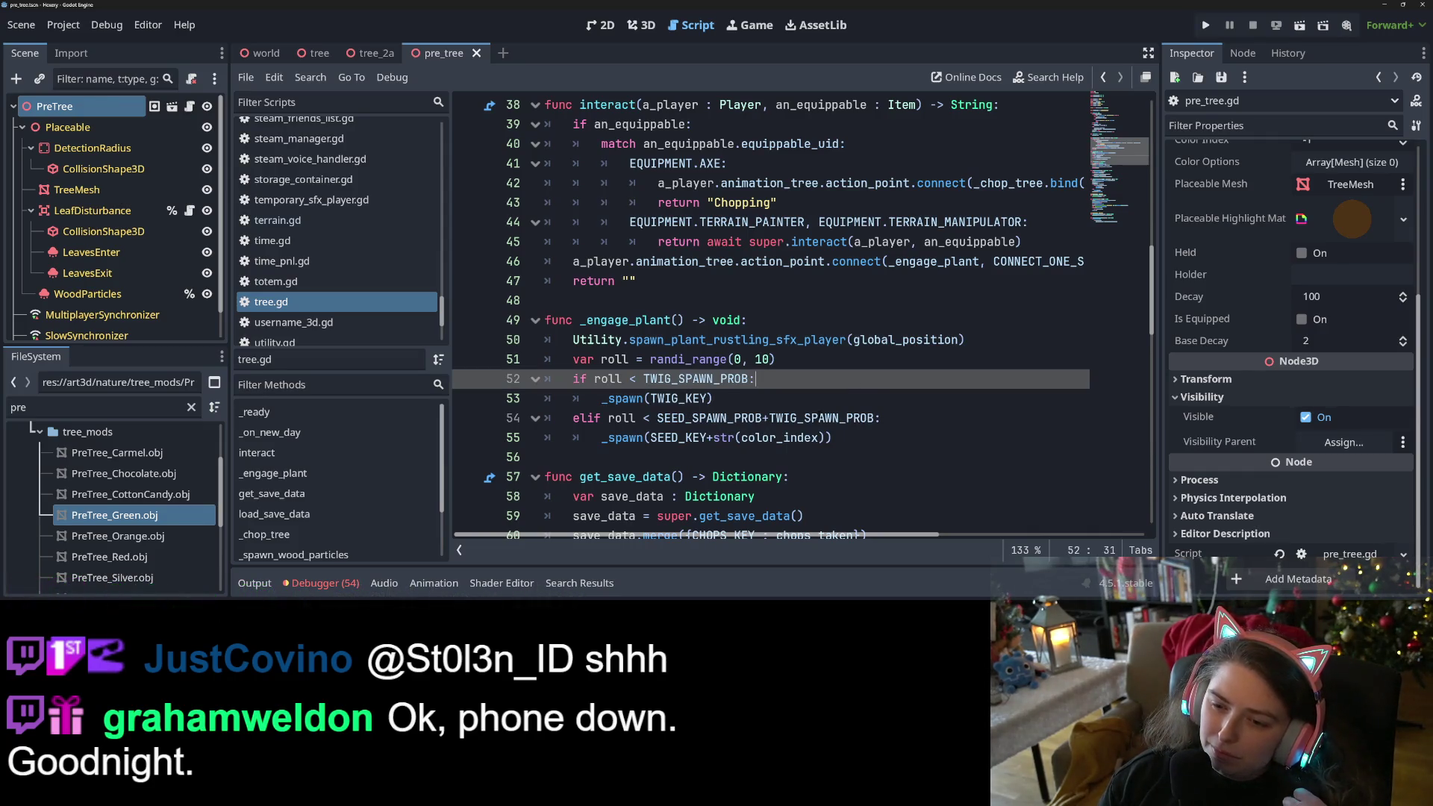
click(871, 438)
click(771, 320)
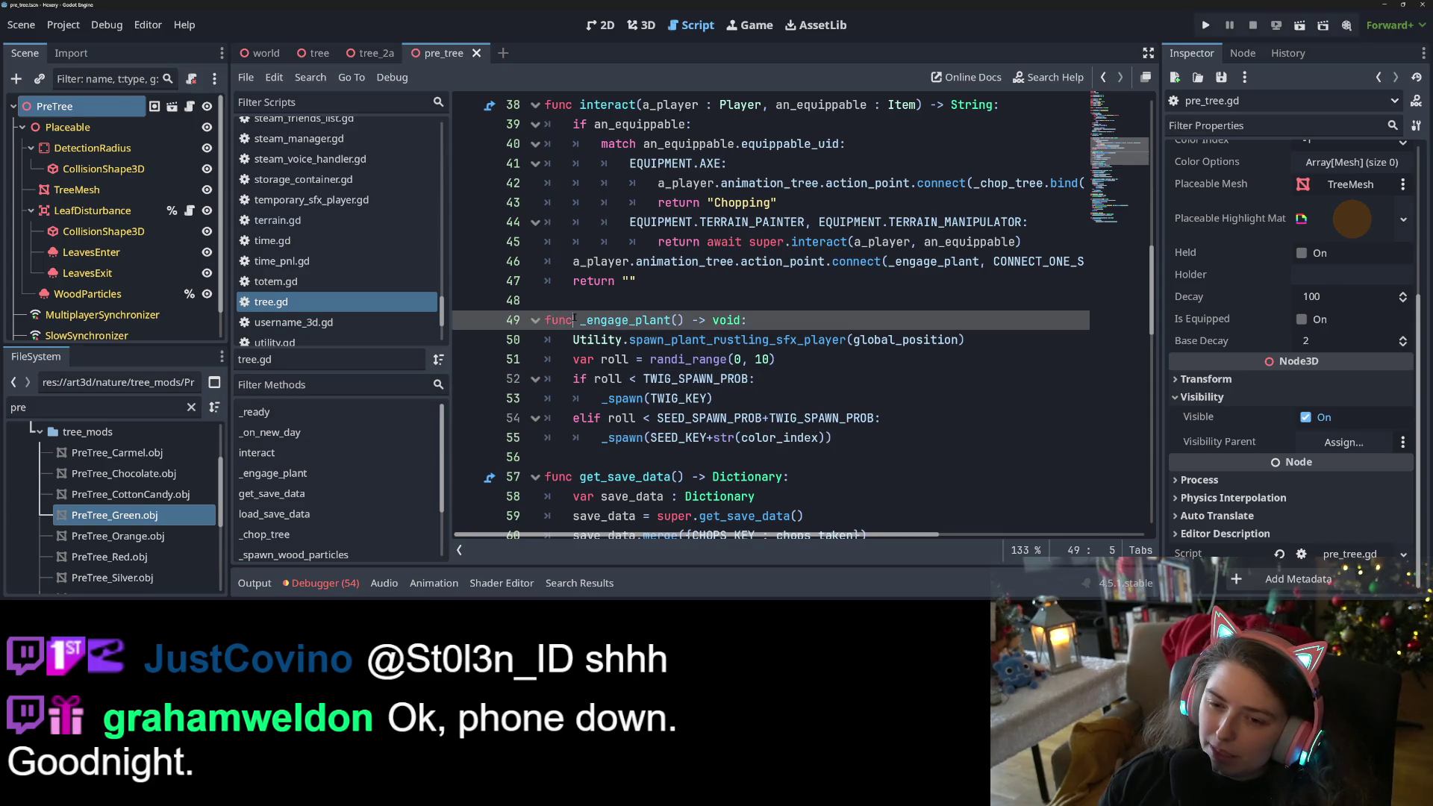
drag(970, 339, 493, 322)
key(ctrl+c)
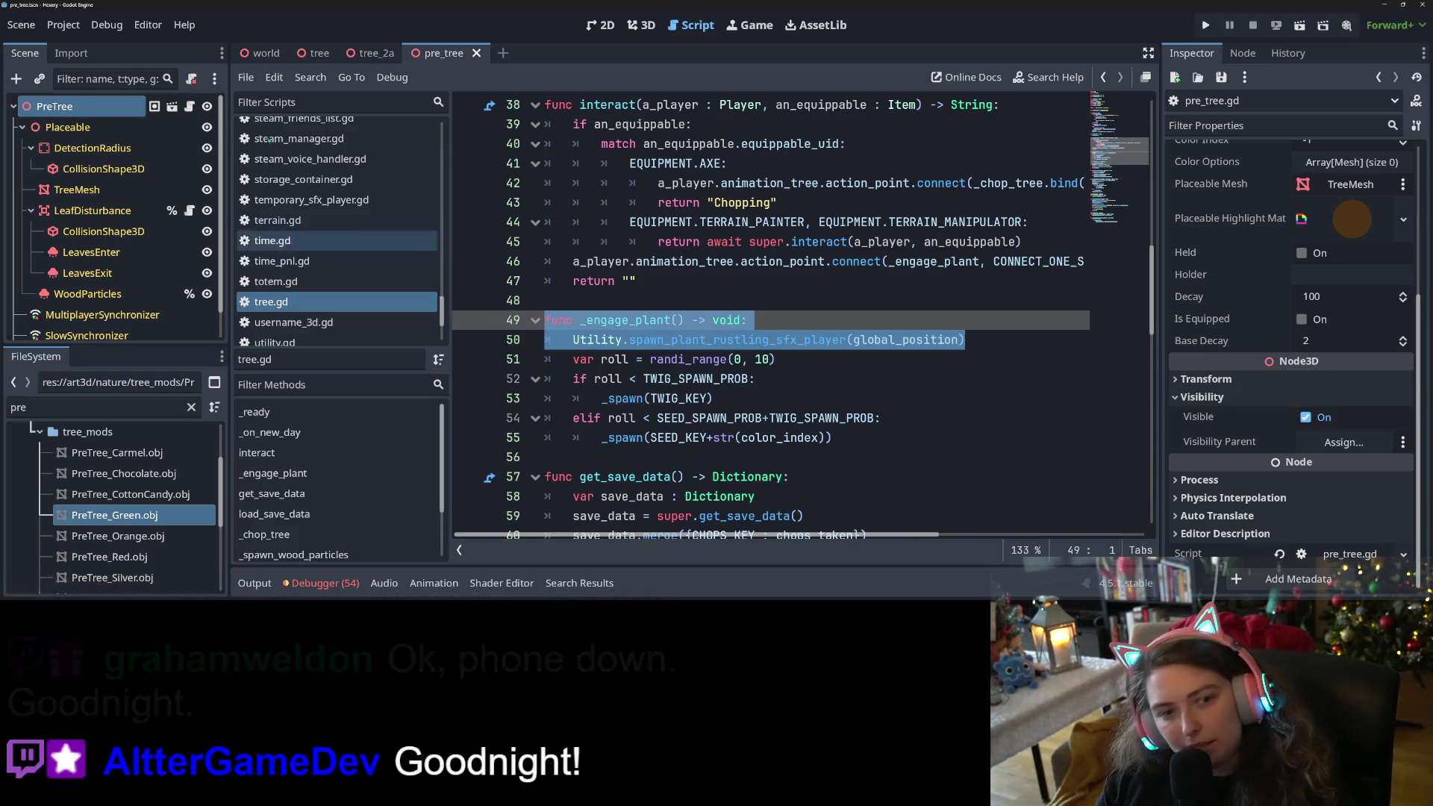
click(189, 106)
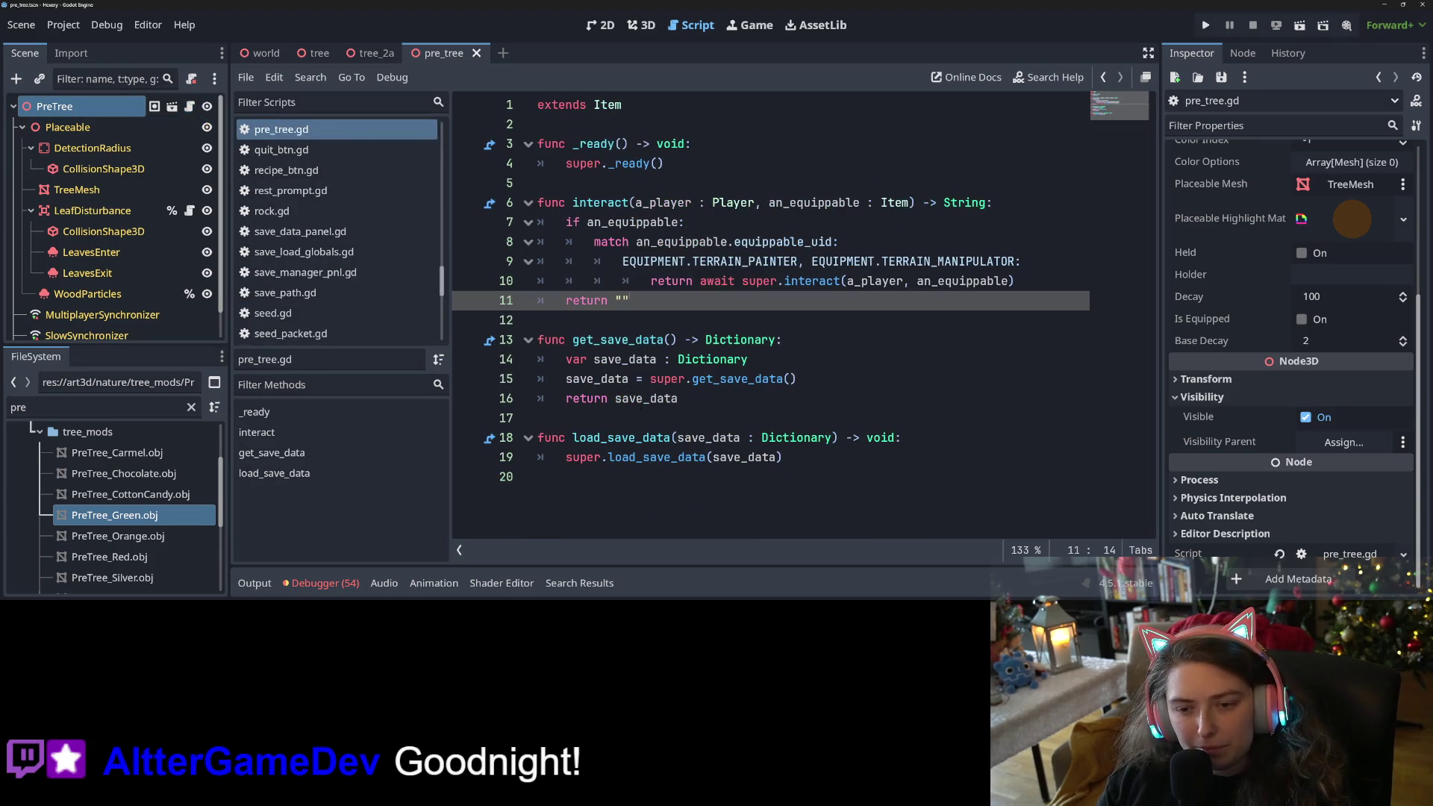
Paste the _engage_plant function into pre_tree.gd right after interact.
click(665, 499)
click(552, 321)
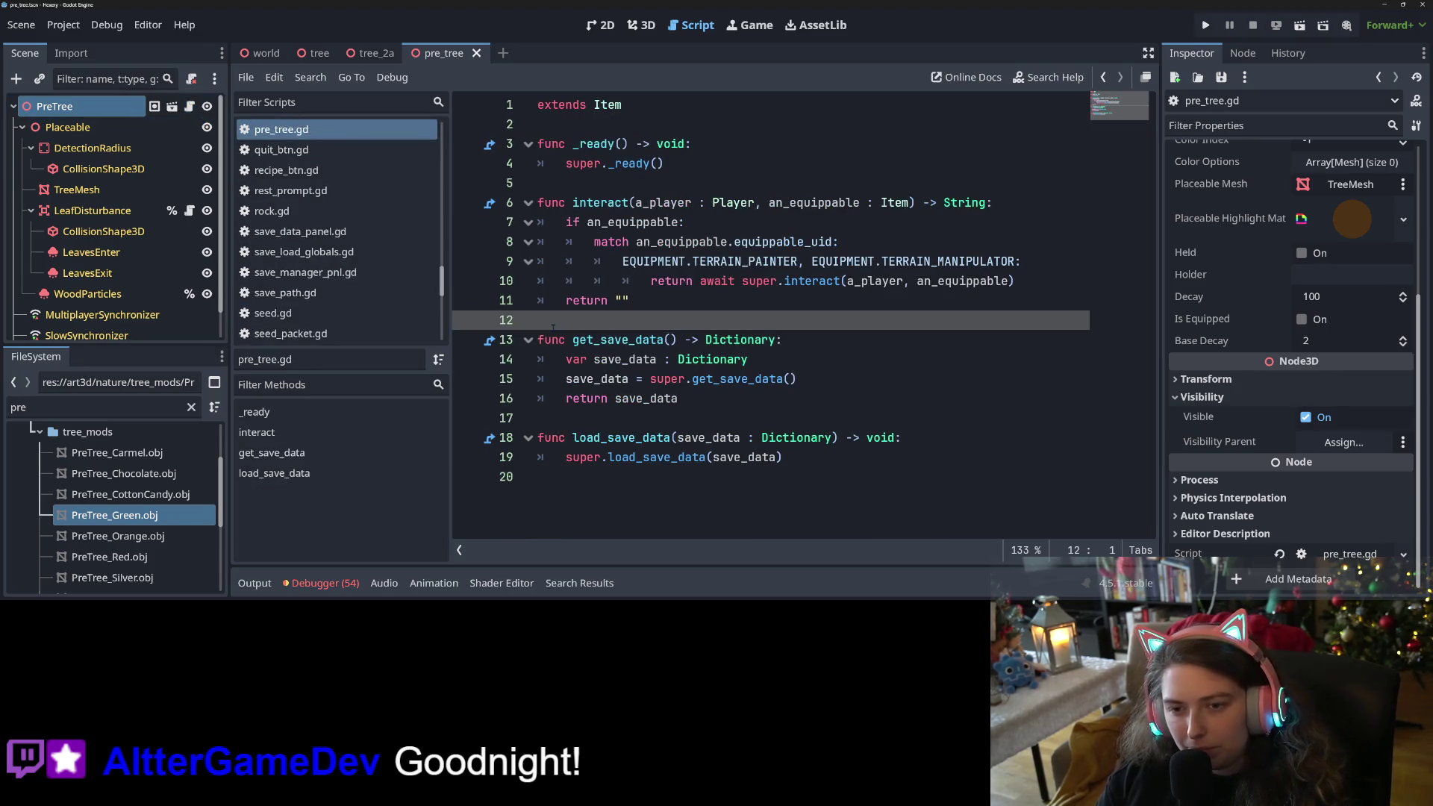
key(Return)
key(Return)
key(Up)
key(ctrl+v)
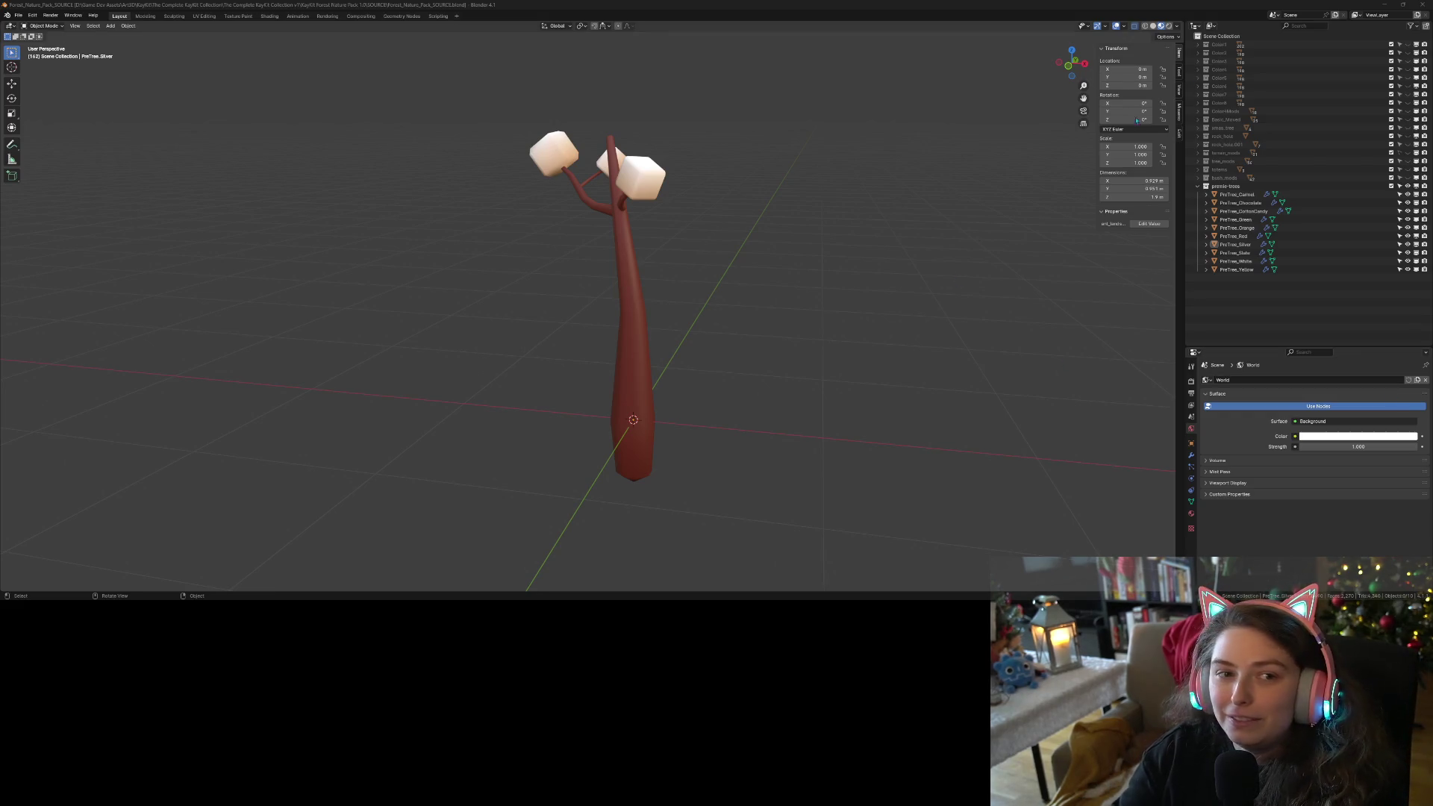
Minimize Blender to get back to the Godot editor.
click(1388, 5)
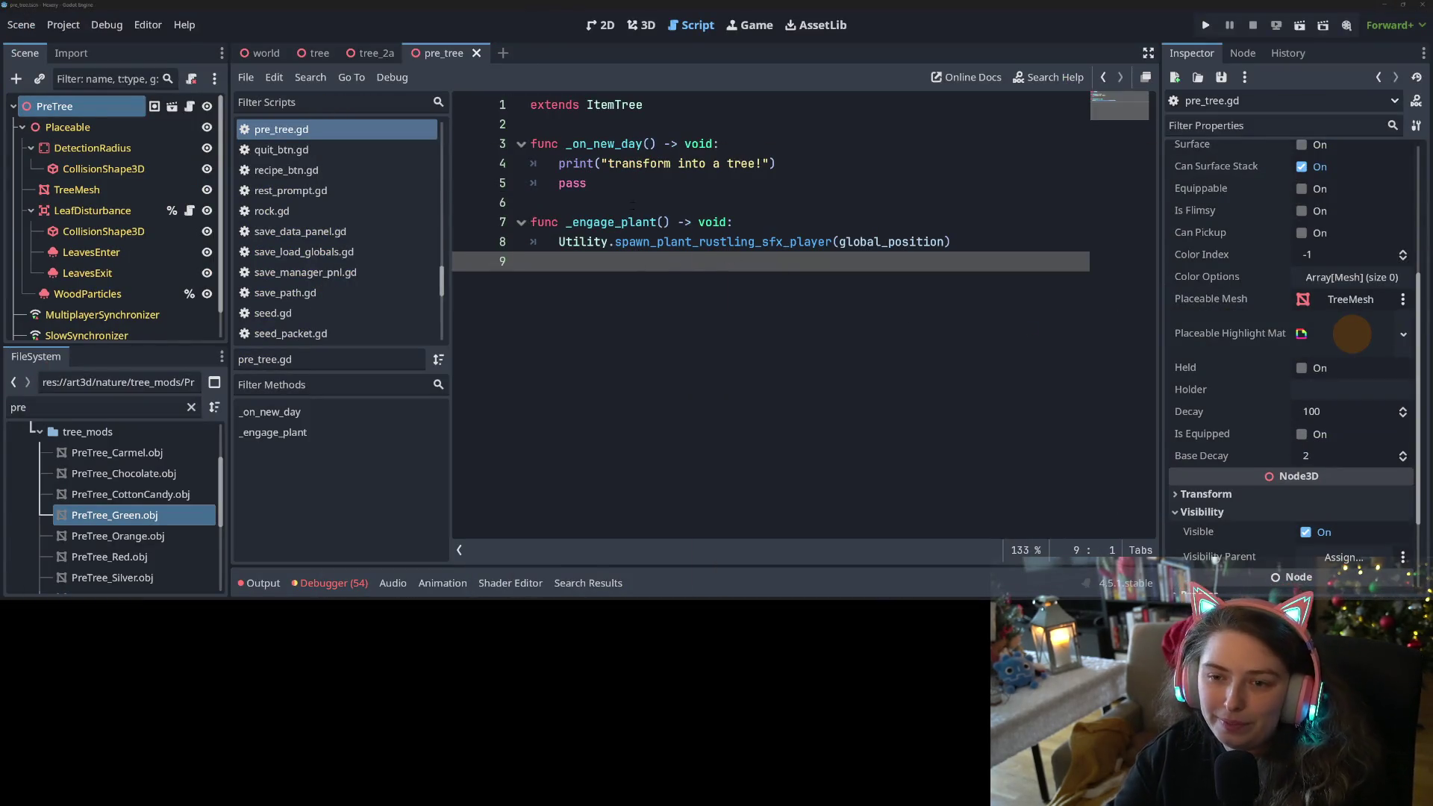
Check the _on_new_day and _engage_plant code at the end of pre_tree.gd.
click(641, 165)
click(638, 243)
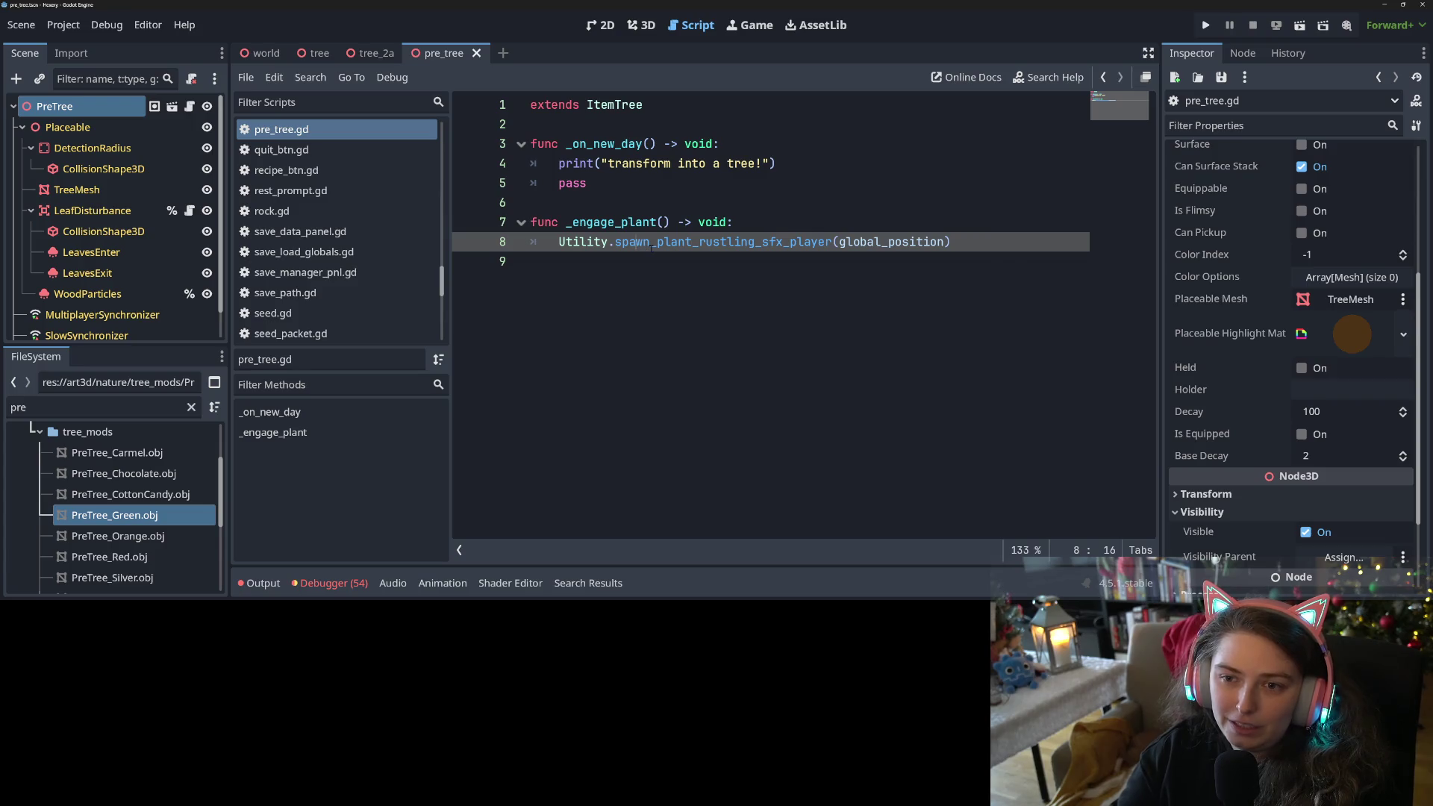
key(Down)
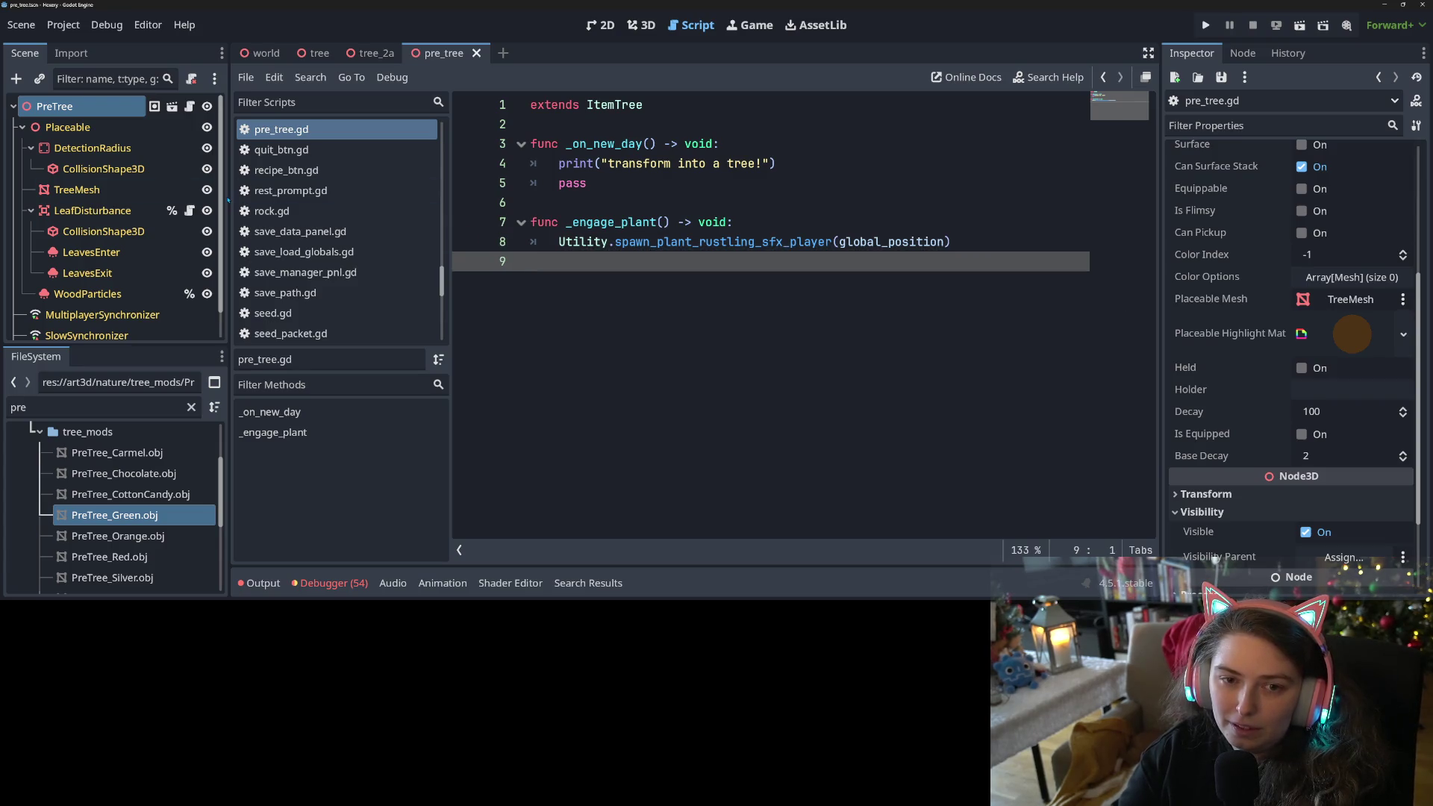
scroll(297, 259, down, 5)
scroll(298, 259, down, 3)
Open tree.gd, jump to _chop_tree, and select its opening lines.
click(298, 215)
scroll(806, 313, up, 4)
scroll(806, 313, down, 7)
scroll(351, 515, down, 1)
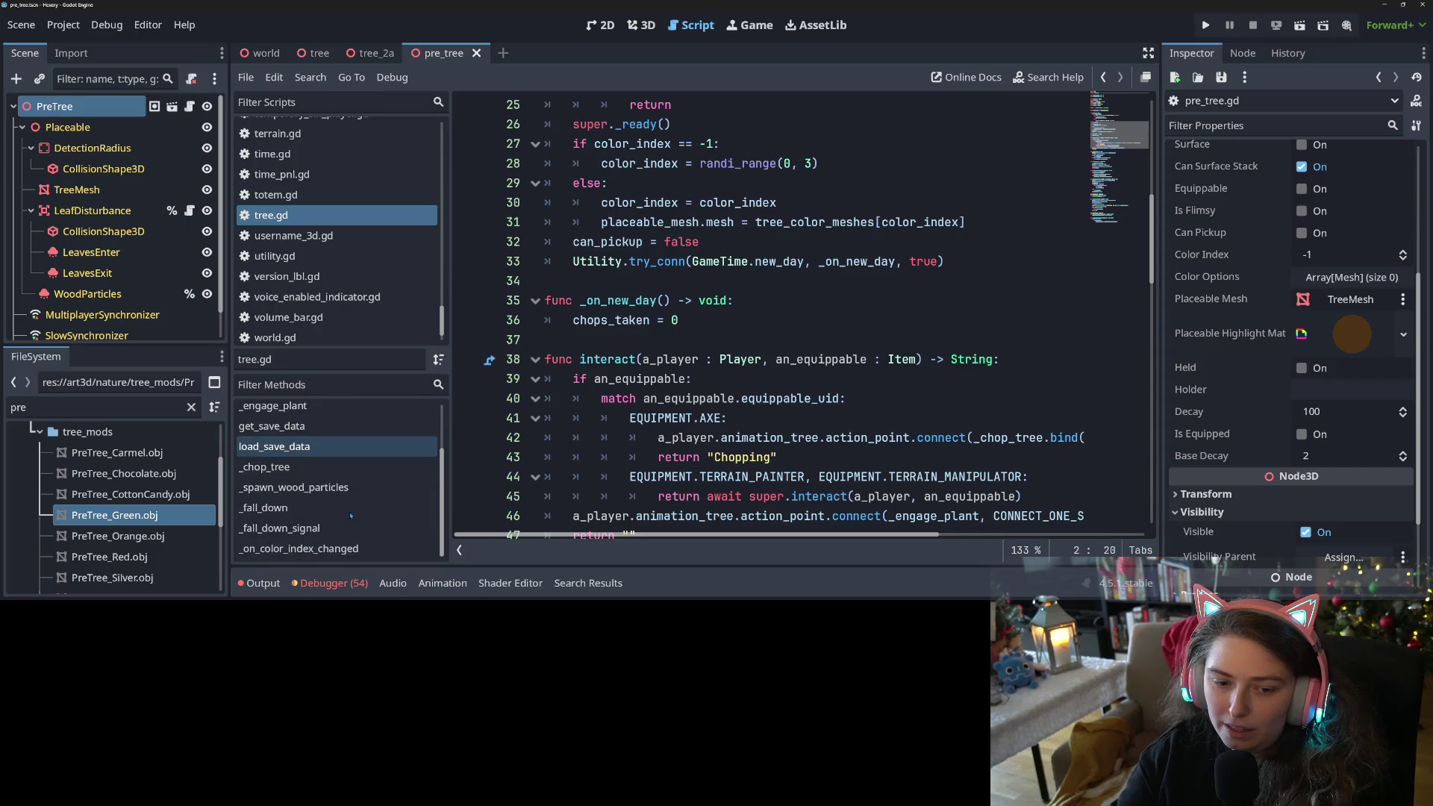
click(265, 467)
key(Down)
key(Down)
key(Down)
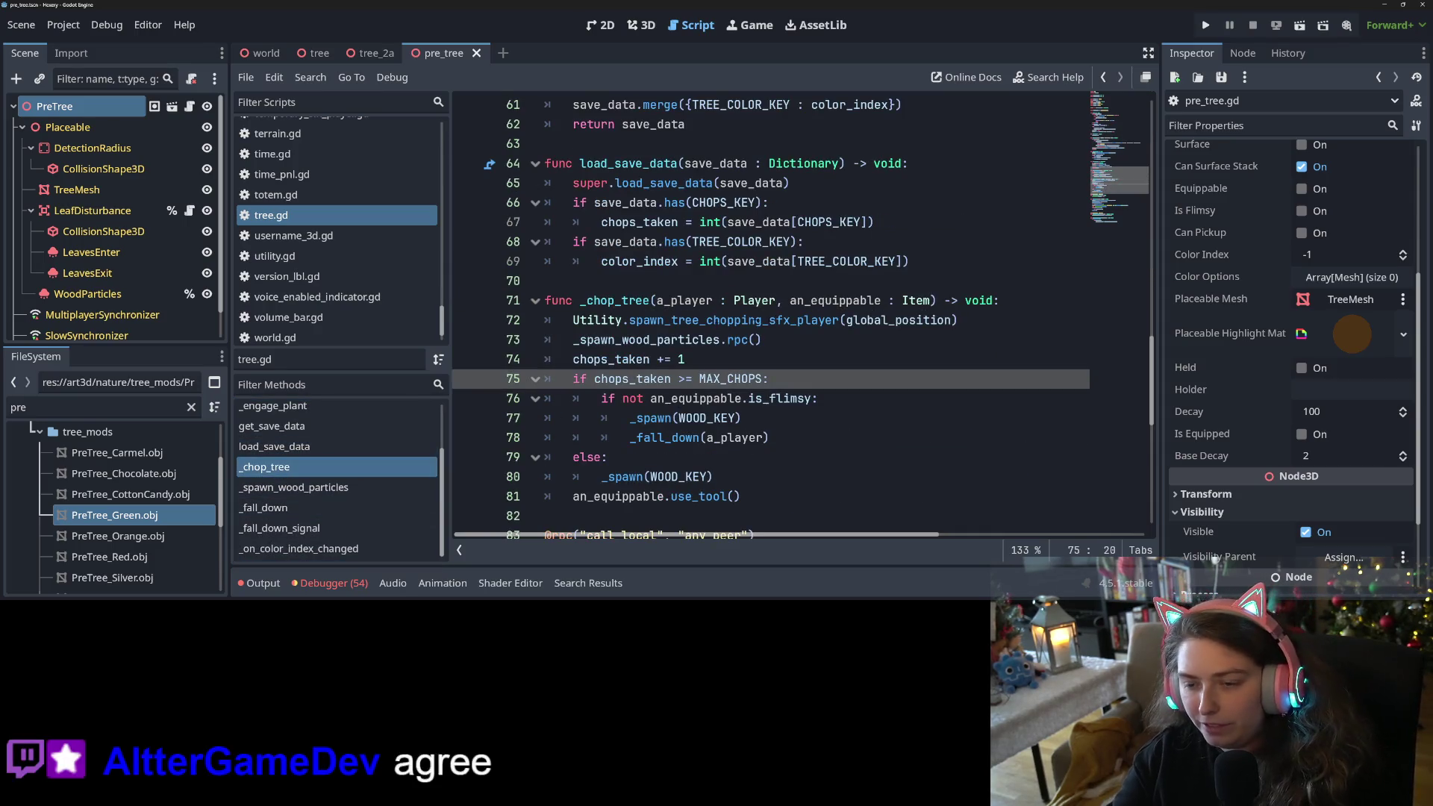
mouse_move(545, 300)
mouse_down()
mouse_move(955, 321)
mouse_move(937, 322)
mouse_move(958, 325)
mouse_move(963, 348)
mouse_up()
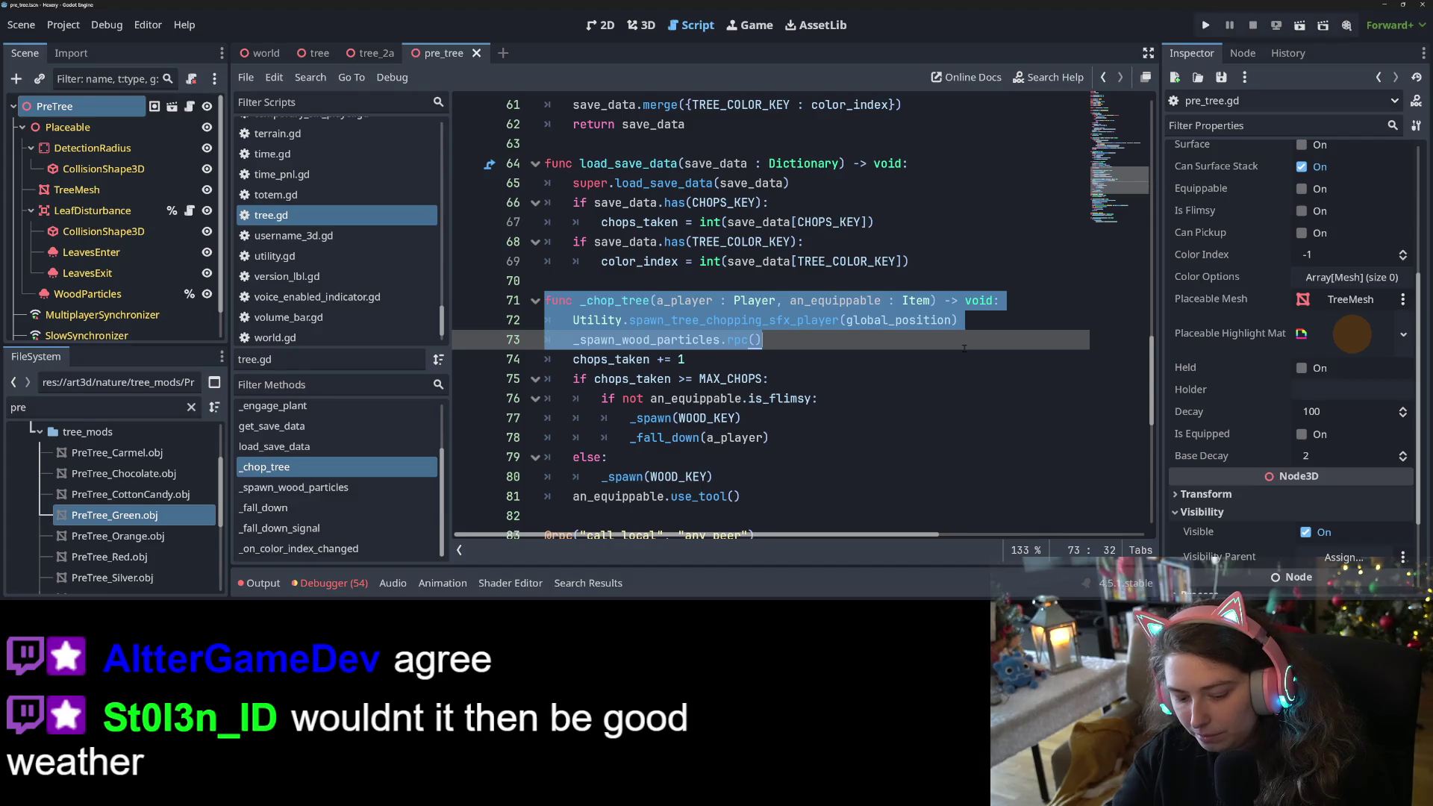
click(590, 319)
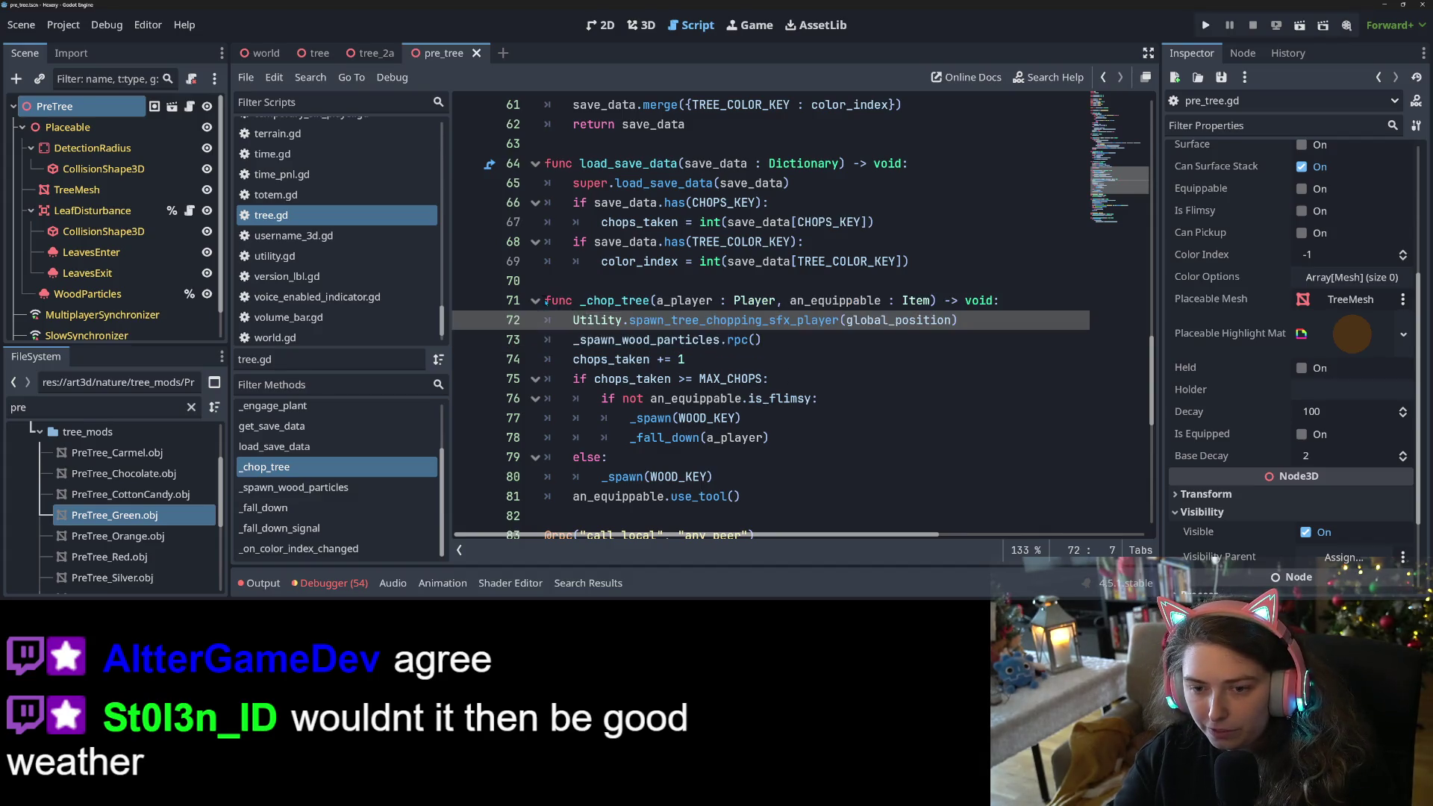
Paste tree.gd's _chop_tree function into pre_tree.gd below _engage_plant.
drag(544, 300, 845, 440)
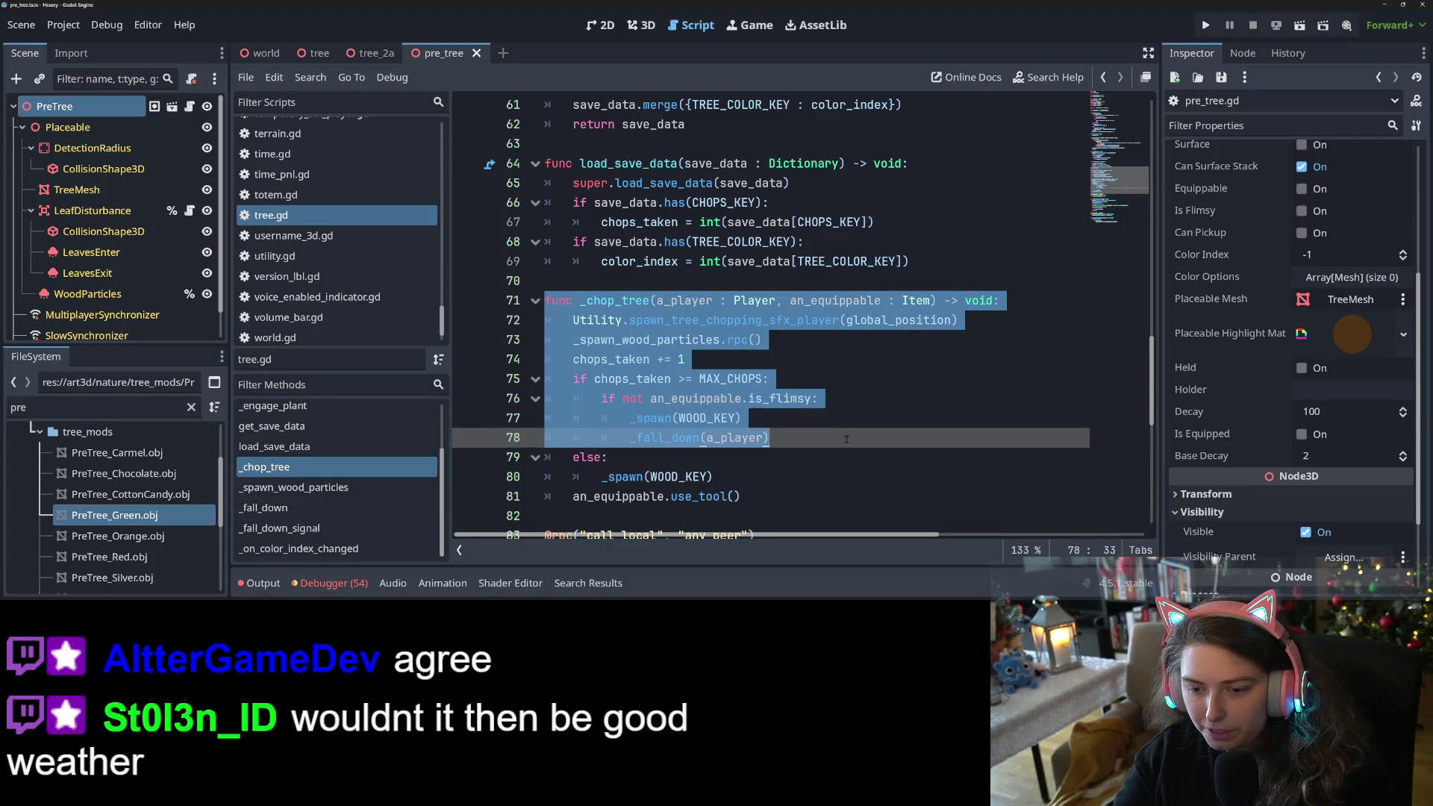
click(790, 458)
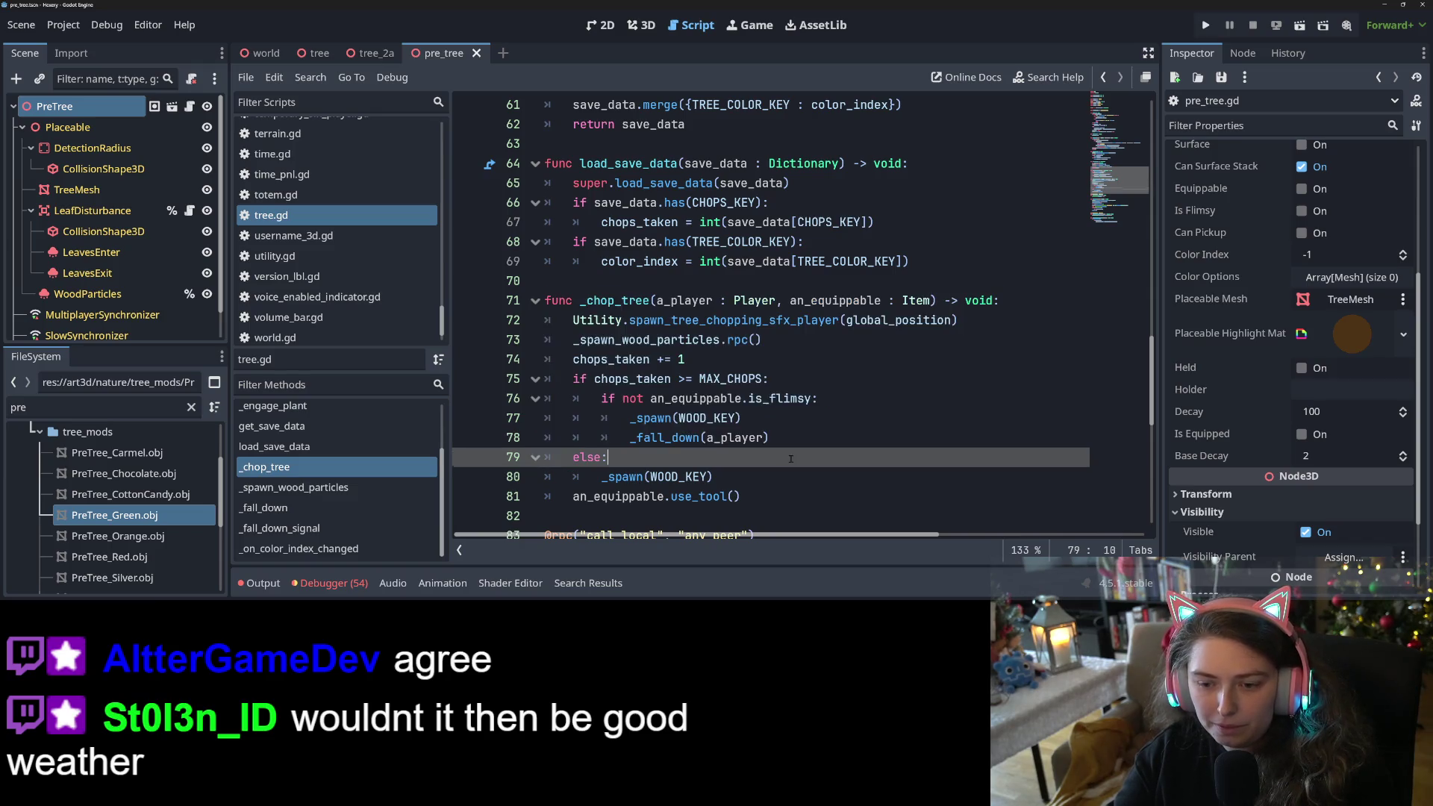
mouse_move(752, 493)
mouse_down()
mouse_move(679, 459)
mouse_move(612, 359)
mouse_move(540, 310)
mouse_up()
key(ctrl+c)
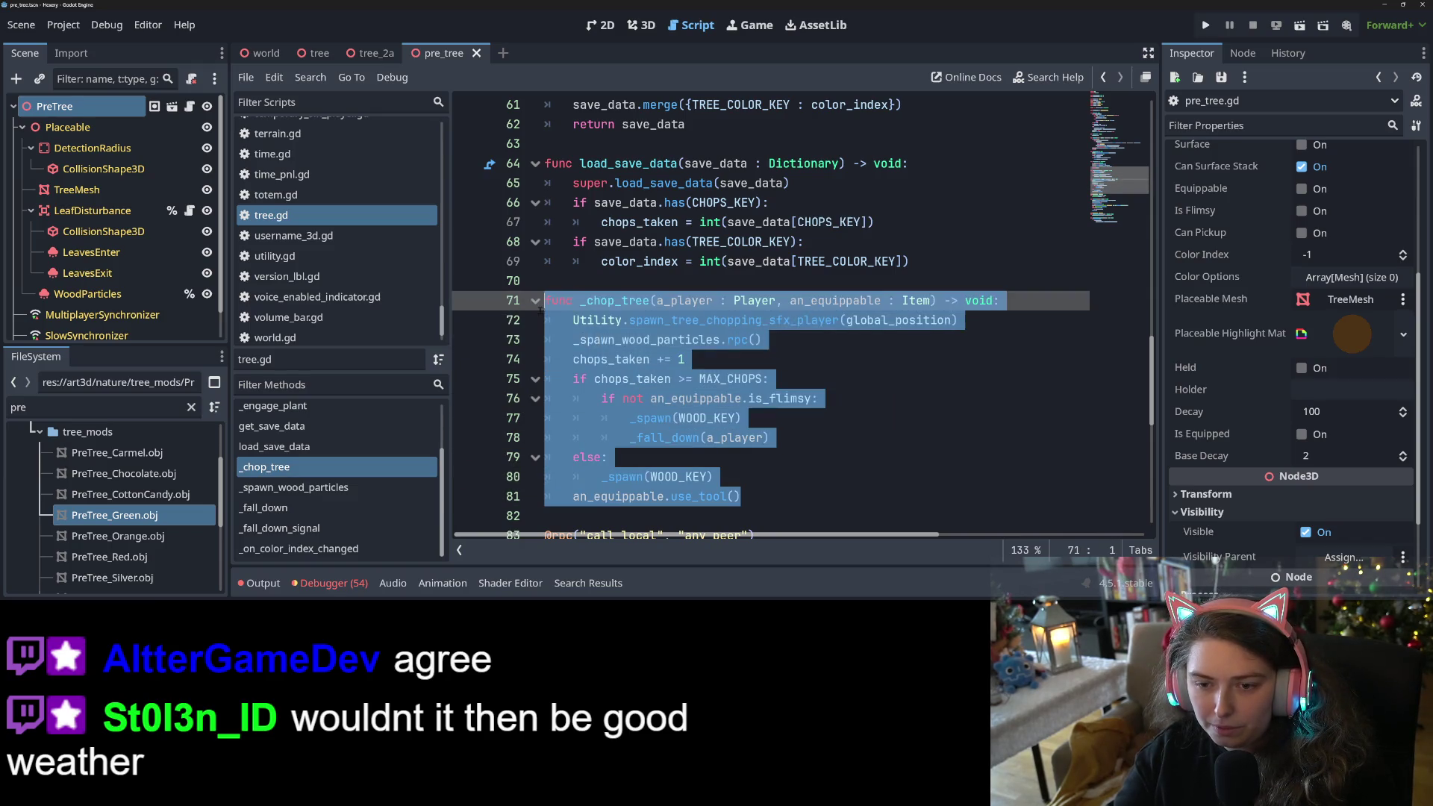
click(189, 106)
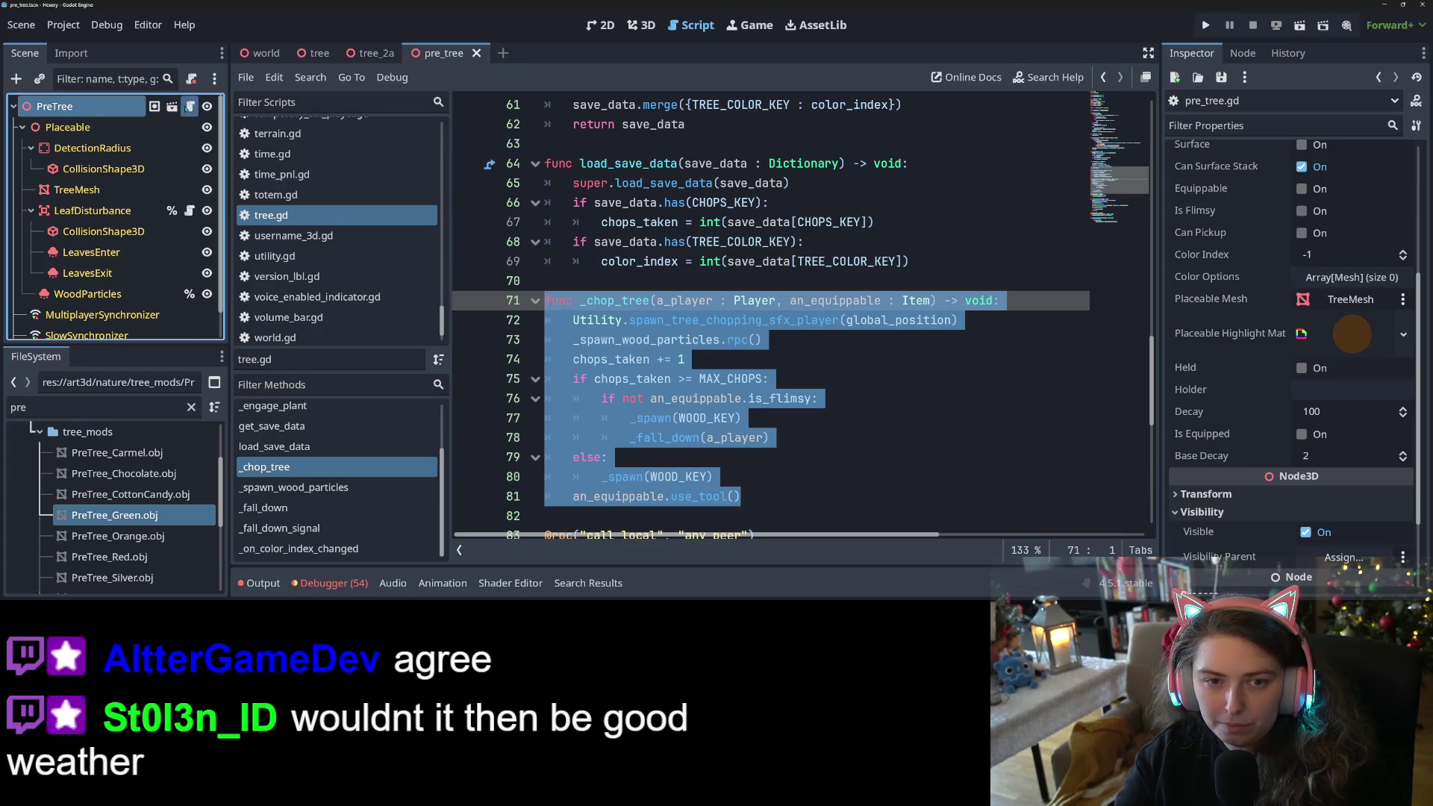
key(Return)
key(ctrl+v)
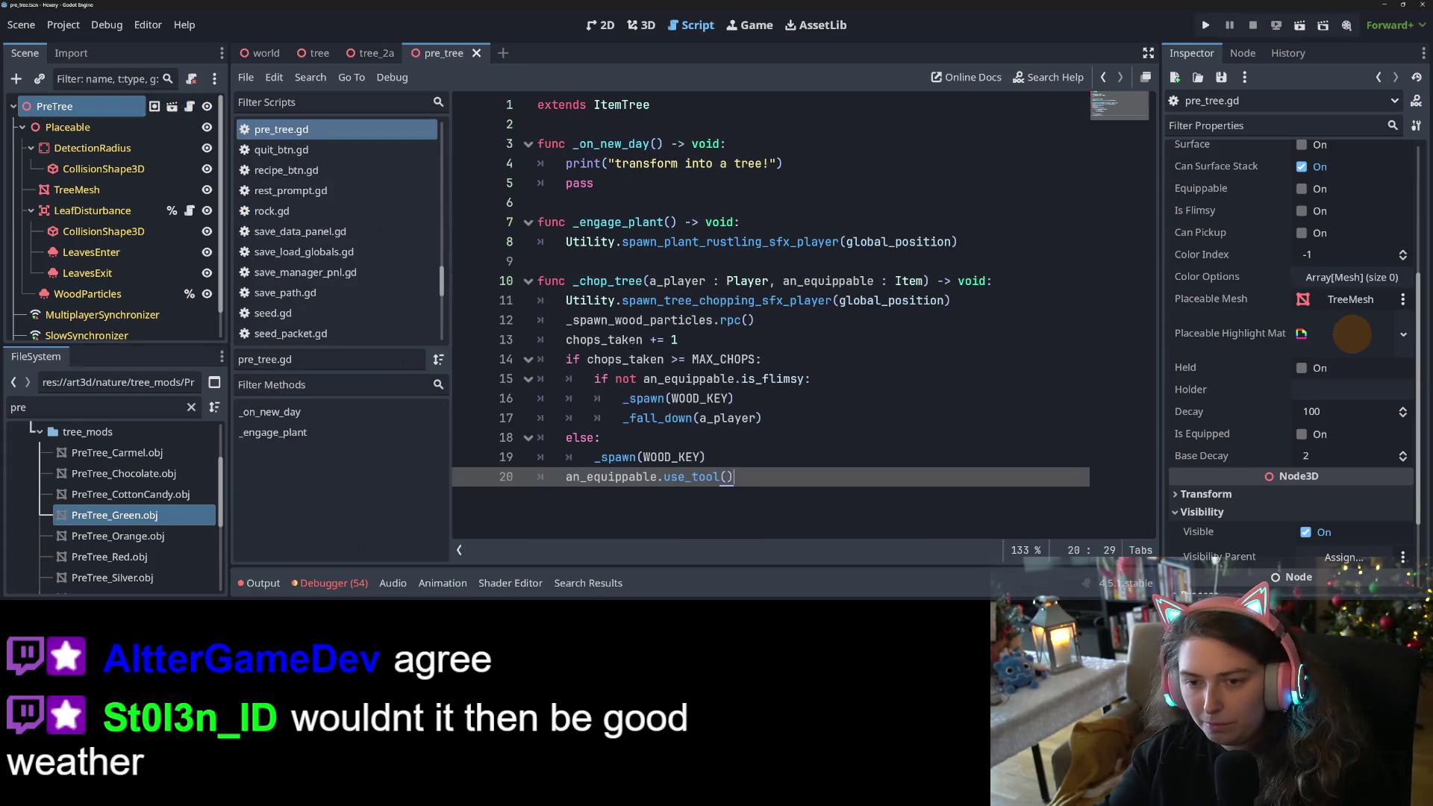
Delete the flimsy-tool check, chops_taken counter and else branch from the pasted _chop_tree, then save.
click(717, 359)
click(728, 399)
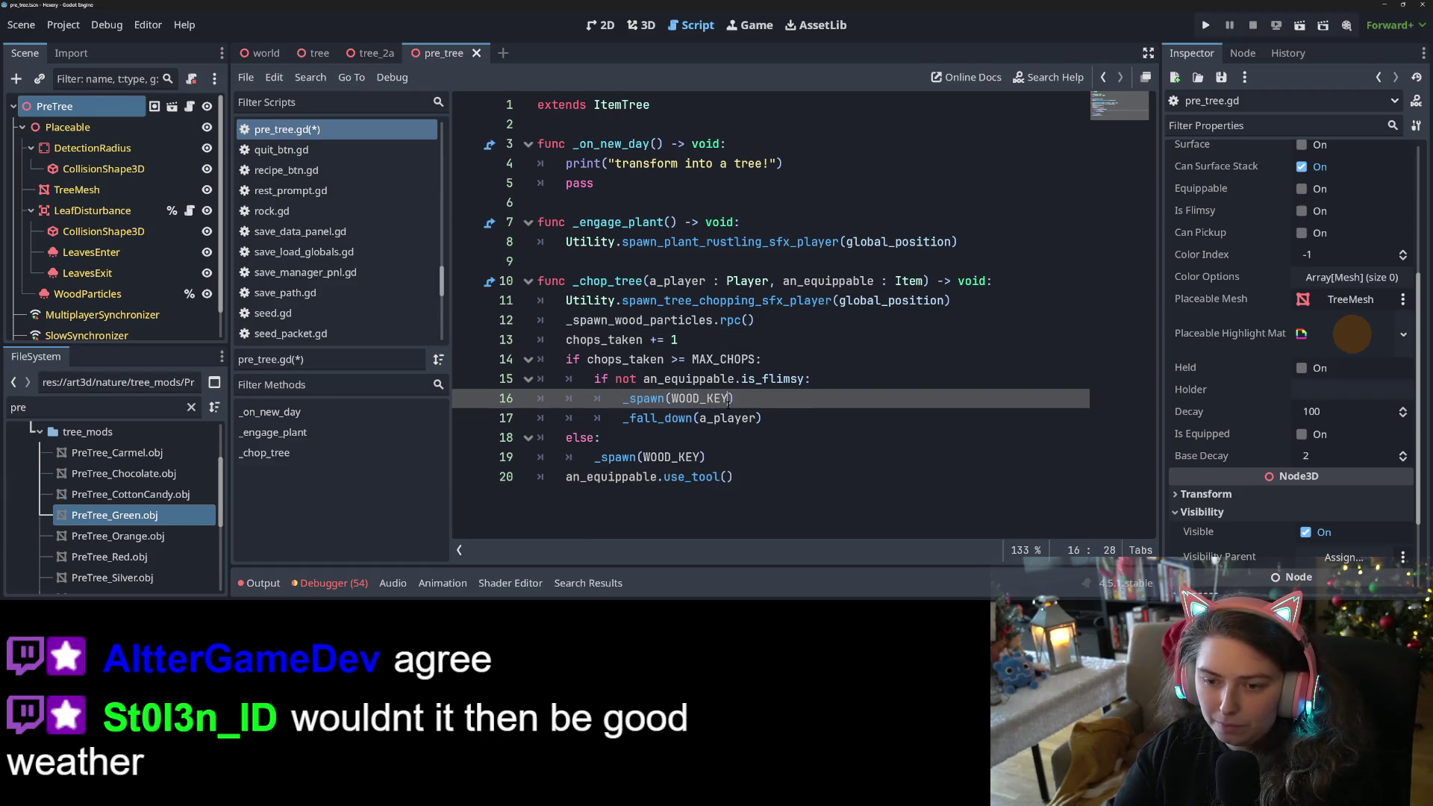
click(770, 425)
mouse_move(735, 399)
mouse_down()
mouse_move(537, 398)
mouse_move(478, 363)
mouse_up()
key(BackSpace)
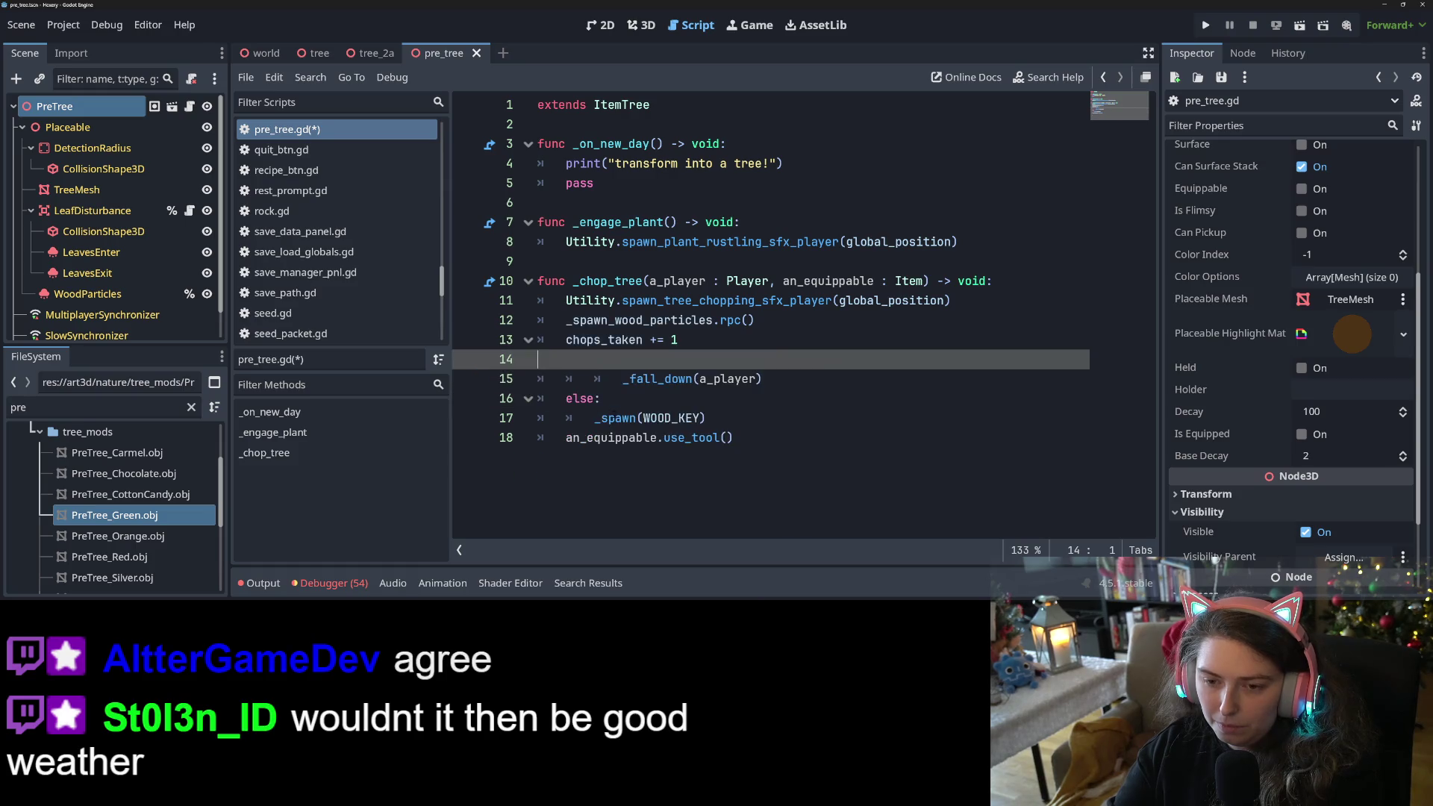
drag(623, 378, 567, 340)
key(BackSpace)
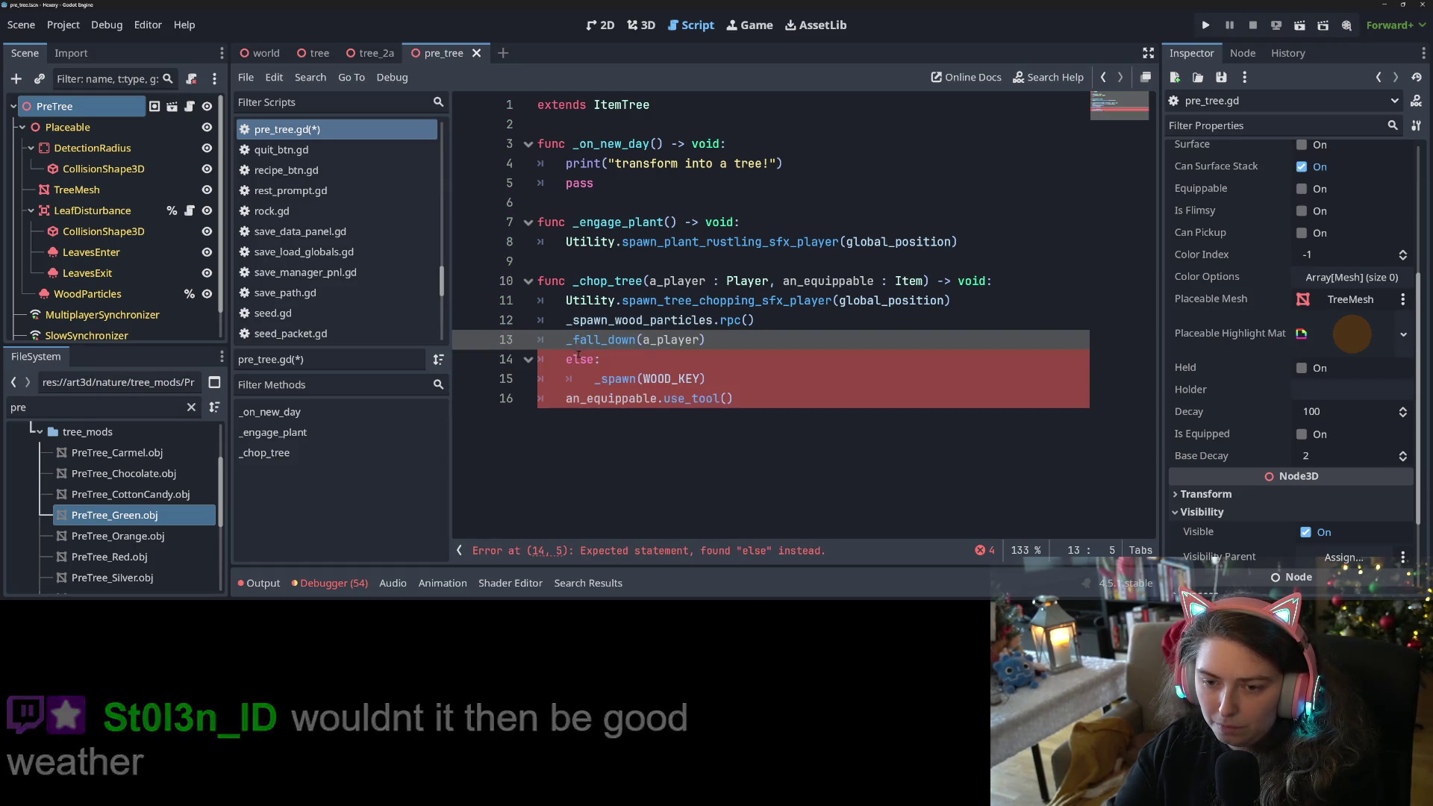
click(602, 380)
mouse_move(707, 378)
mouse_down()
mouse_move(537, 378)
mouse_move(507, 362)
mouse_up()
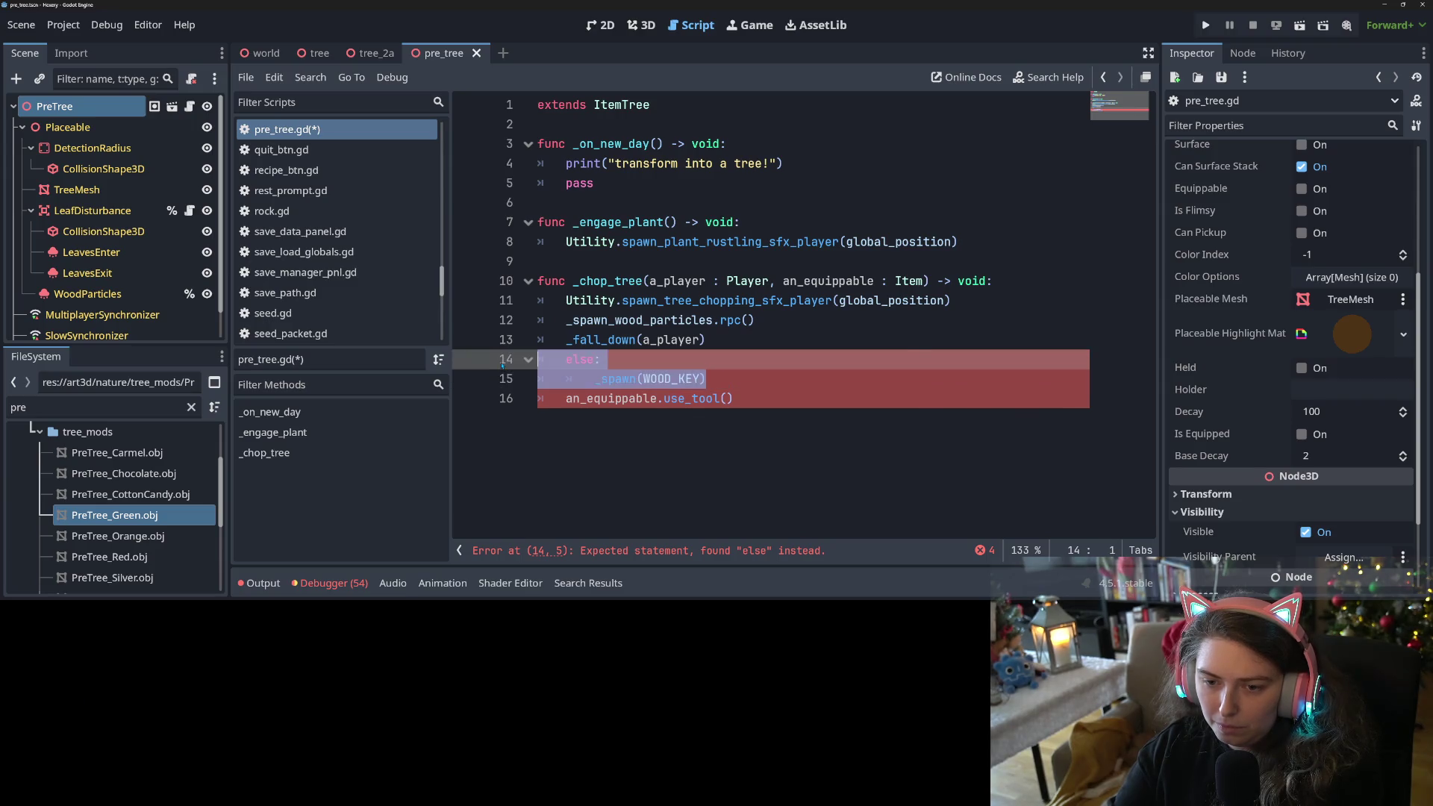
key(BackSpace)
key(BackSpace)
key(ctrl+s)
mouse_move(702, 360)
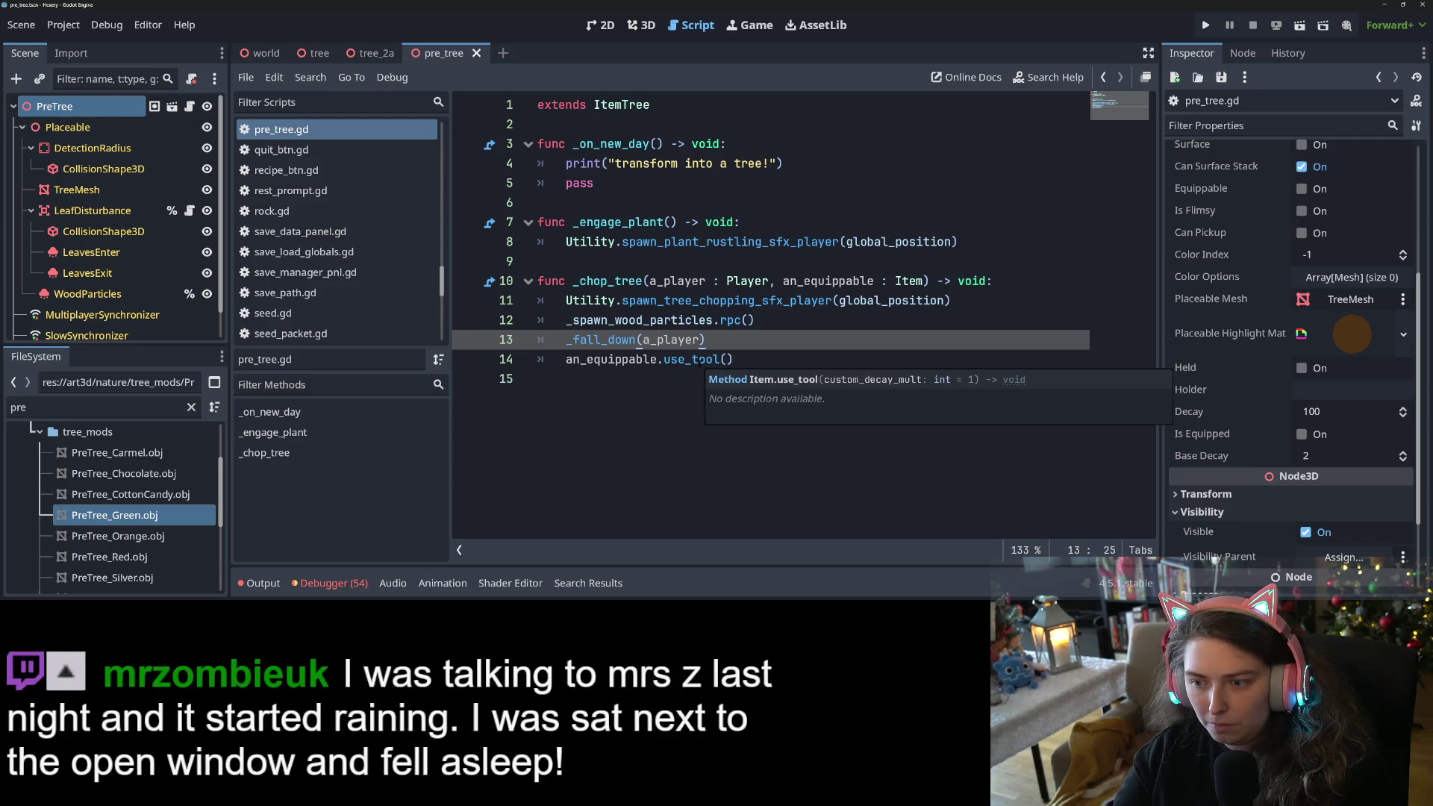
click(725, 360)
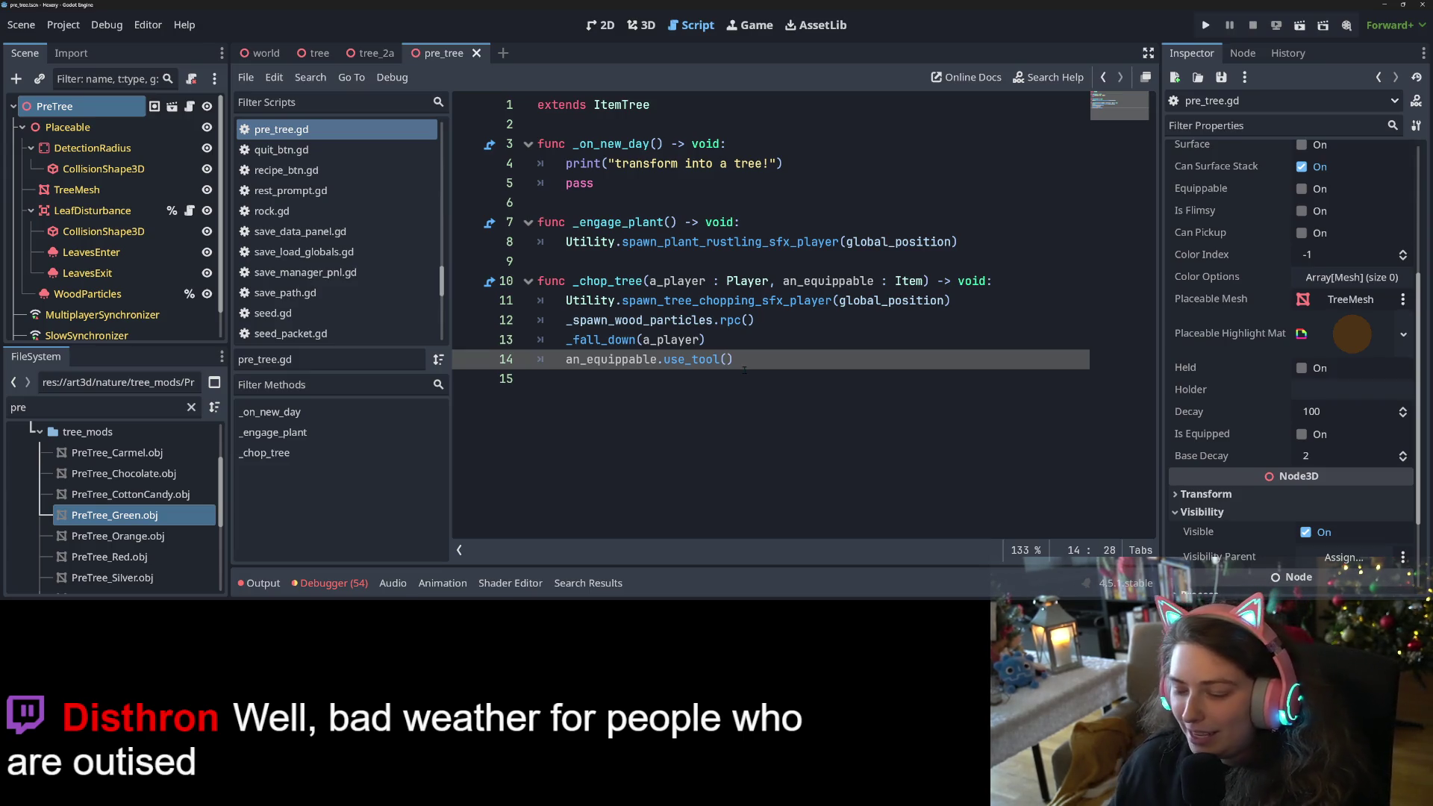
click(767, 378)
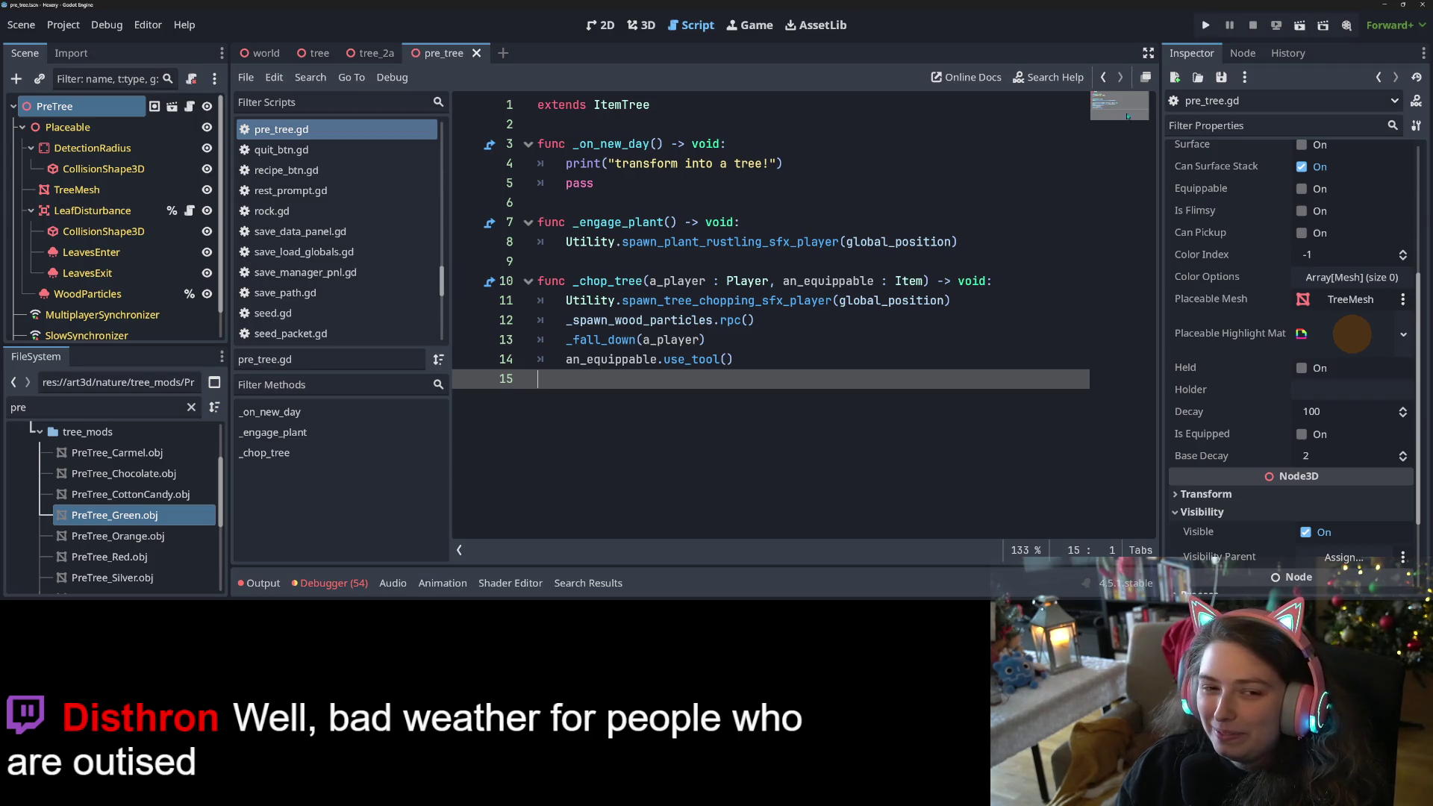
mouse_move(716, 360)
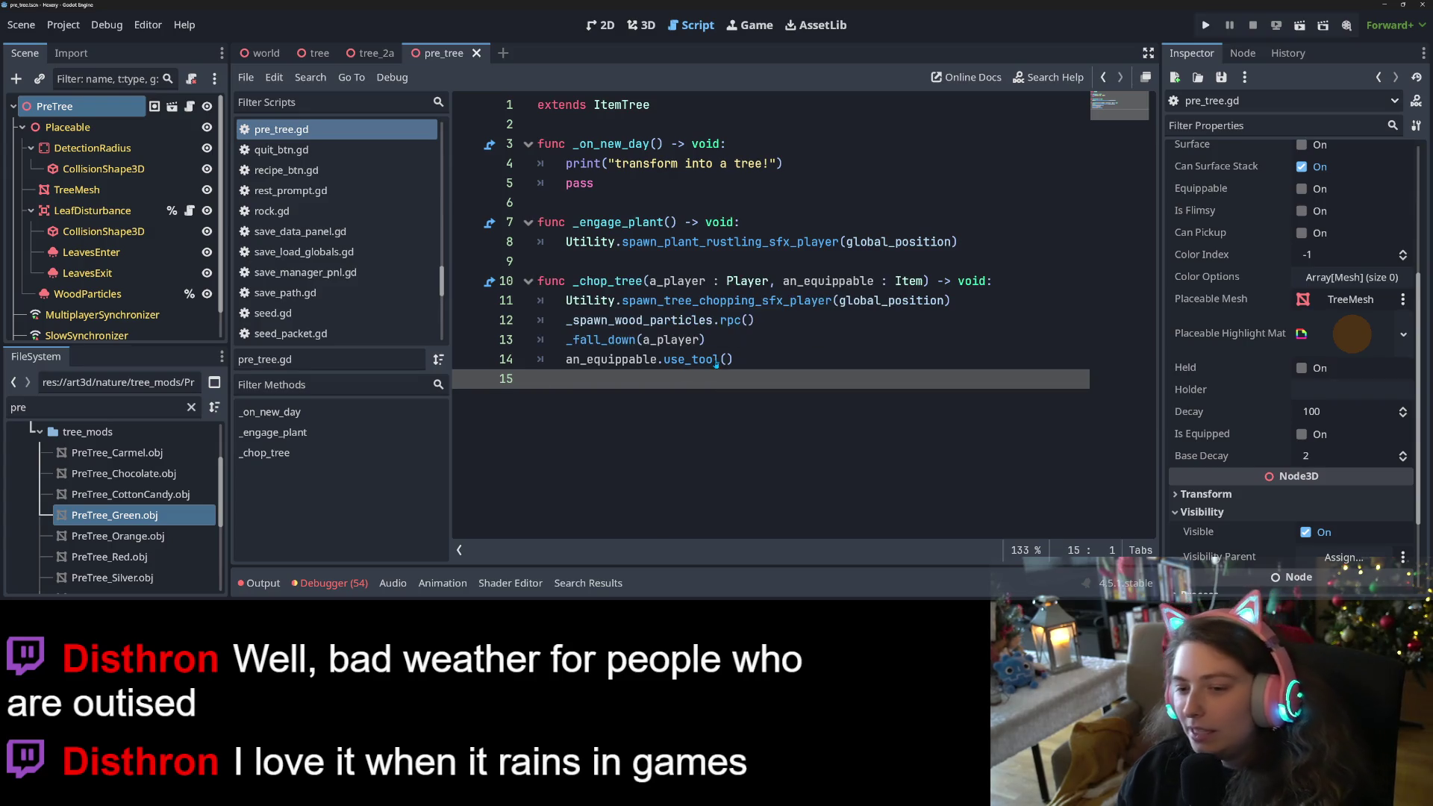
click(766, 317)
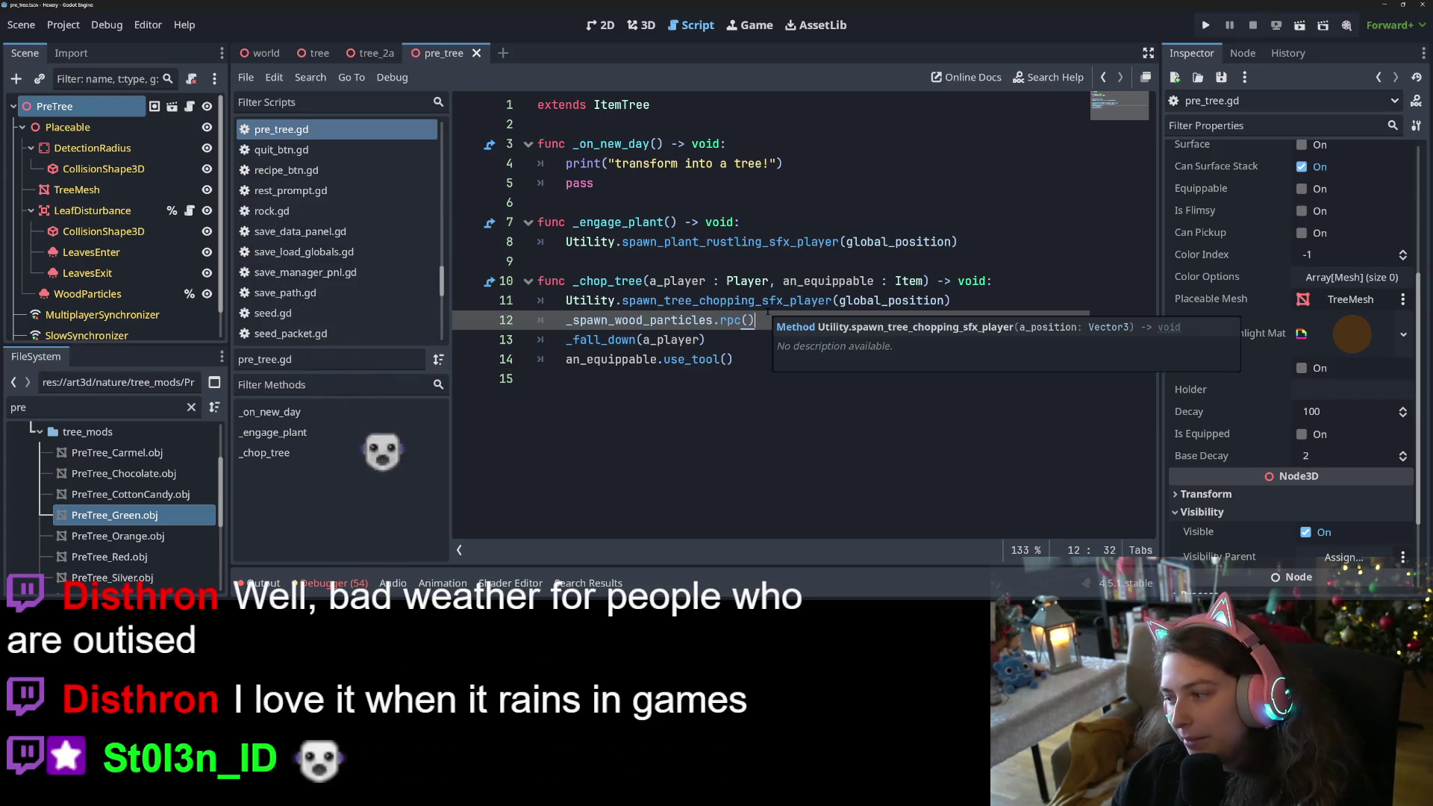
mouse_move(765, 309)
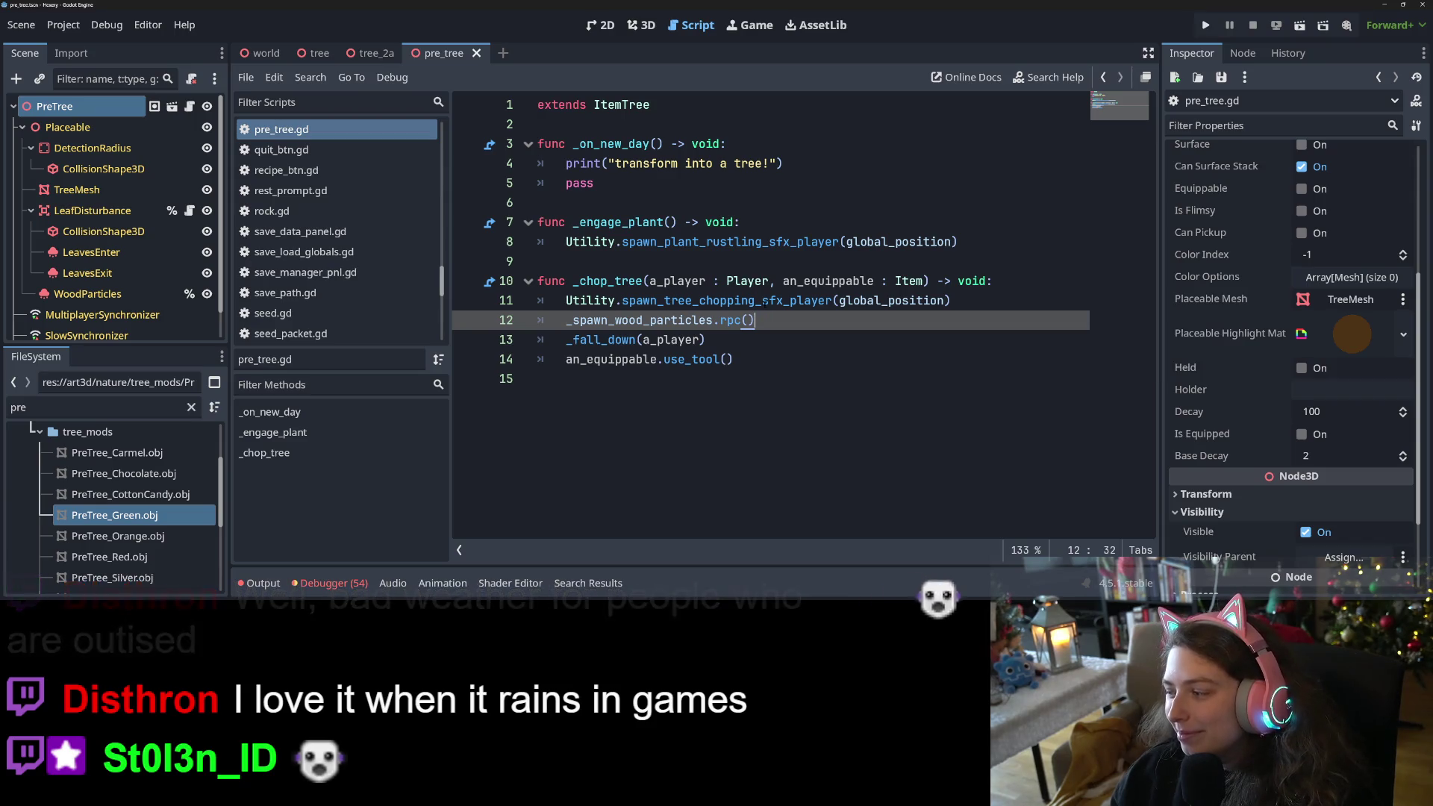
key(Up)
key(Up)
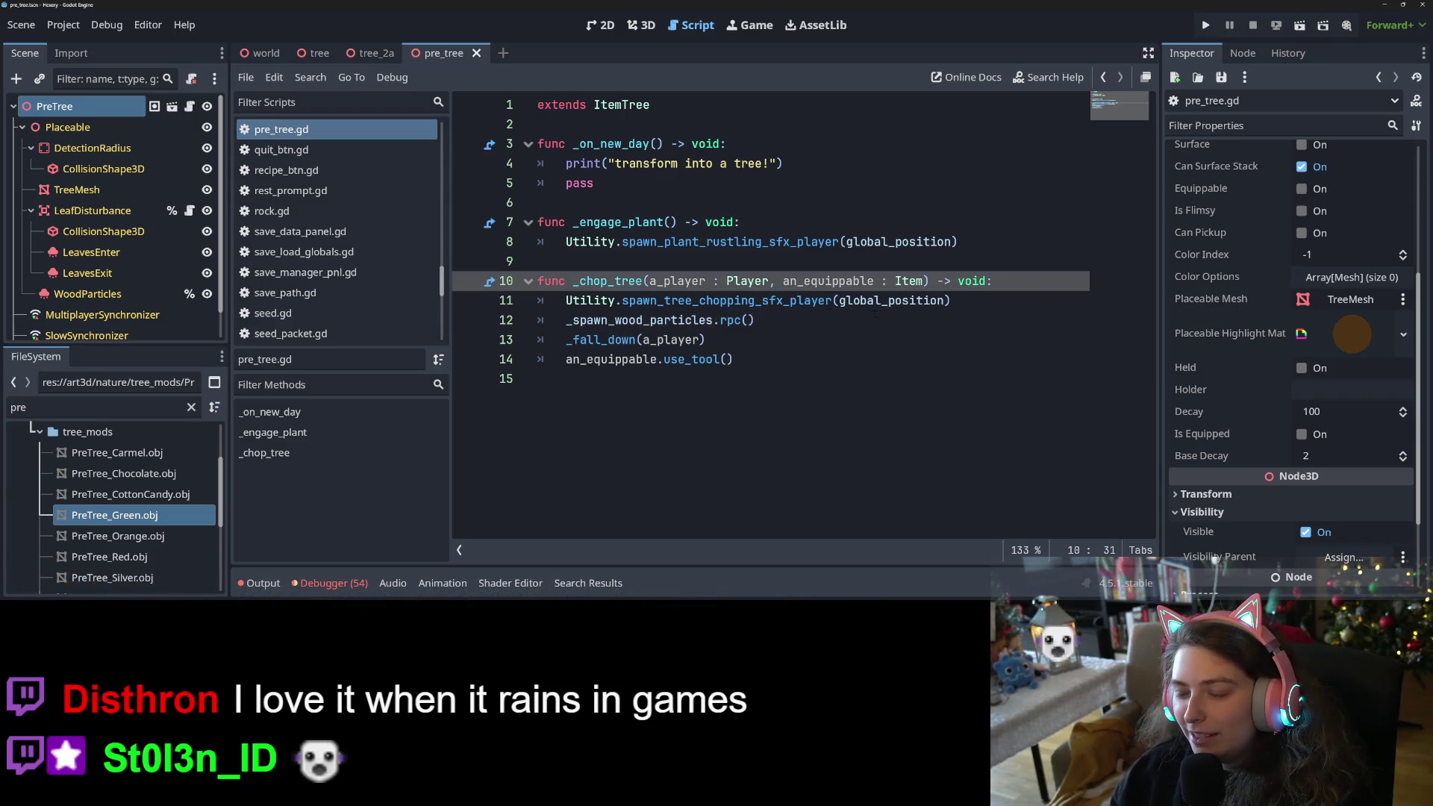
key(Down)
key(Down)
click(994, 305)
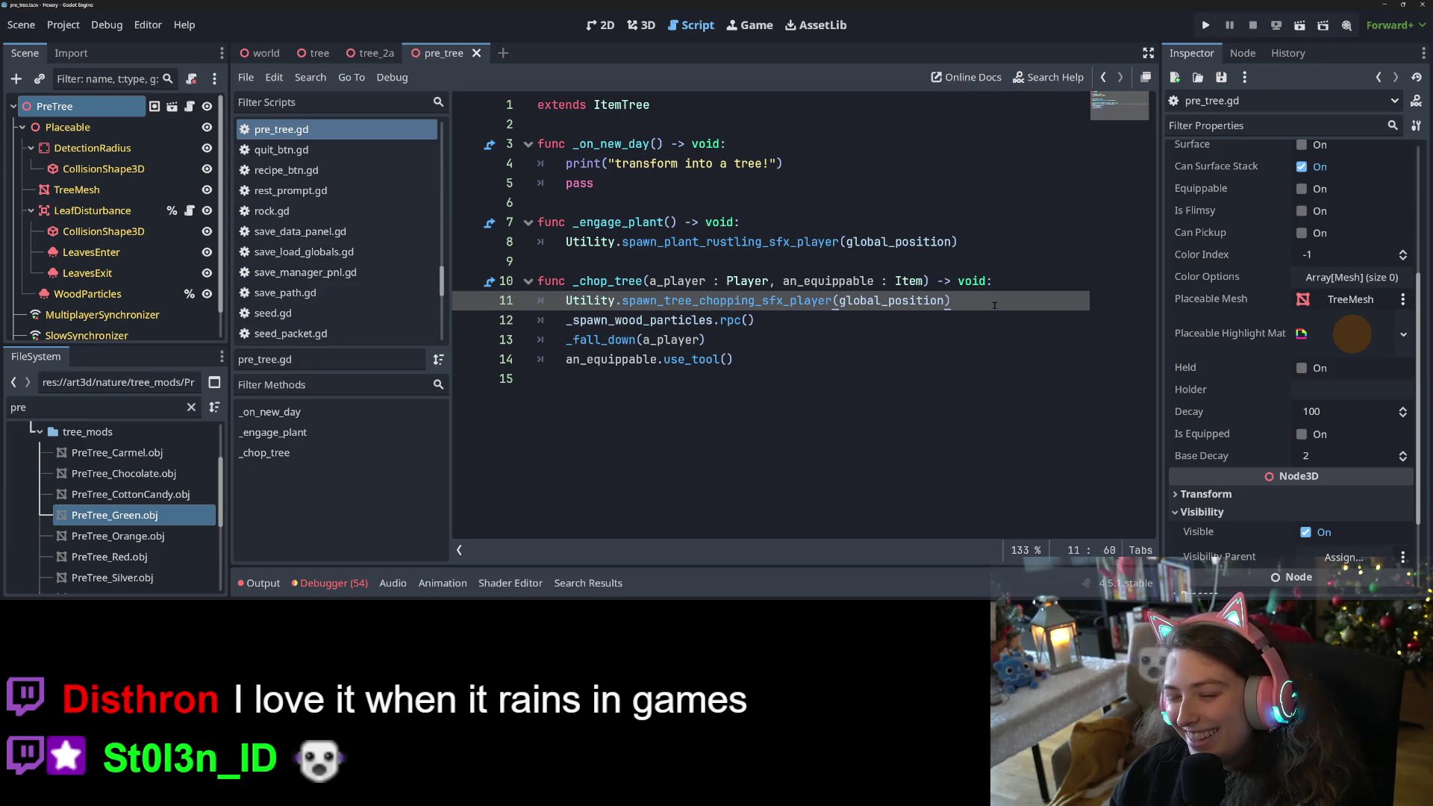
click(874, 367)
click(881, 348)
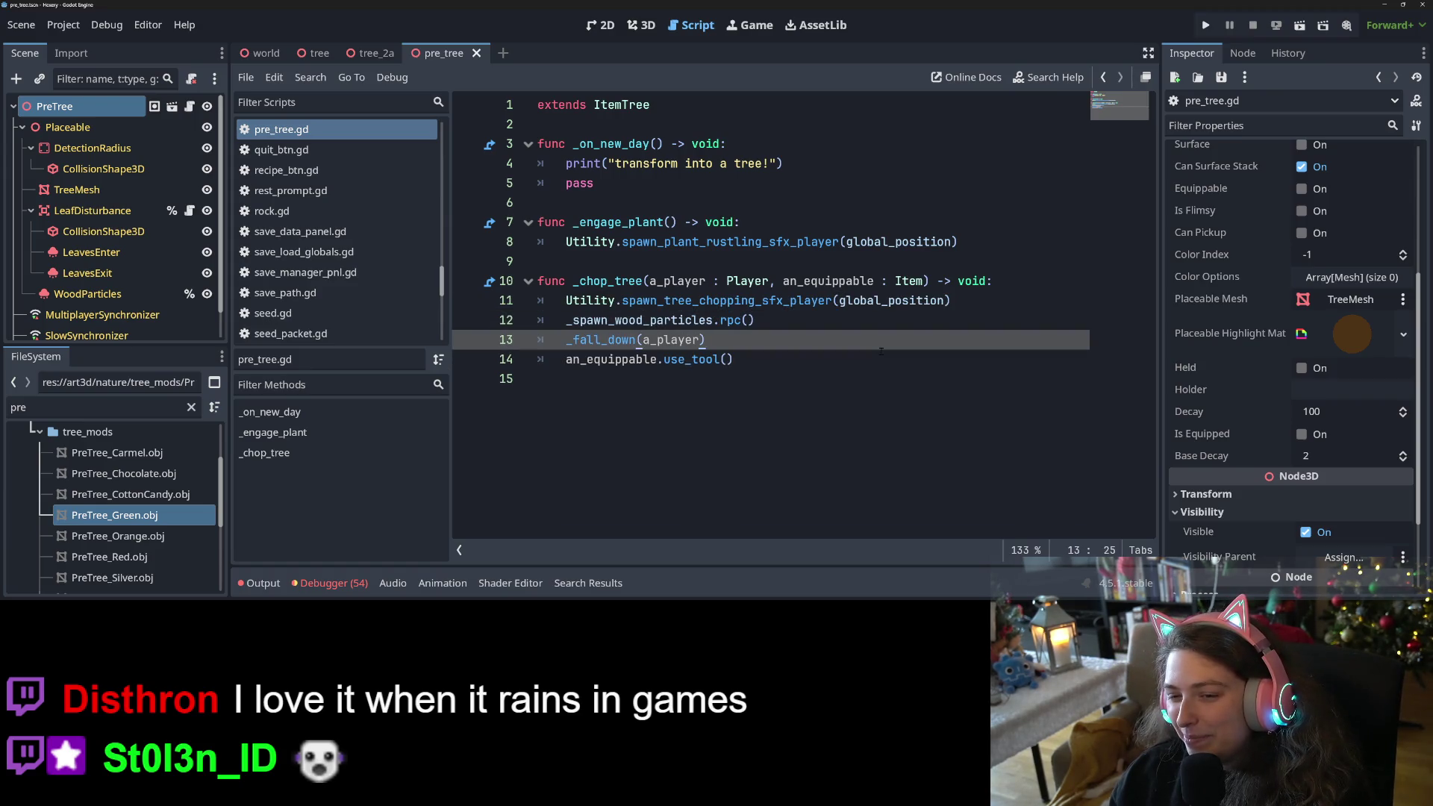
key(ctrl+s)
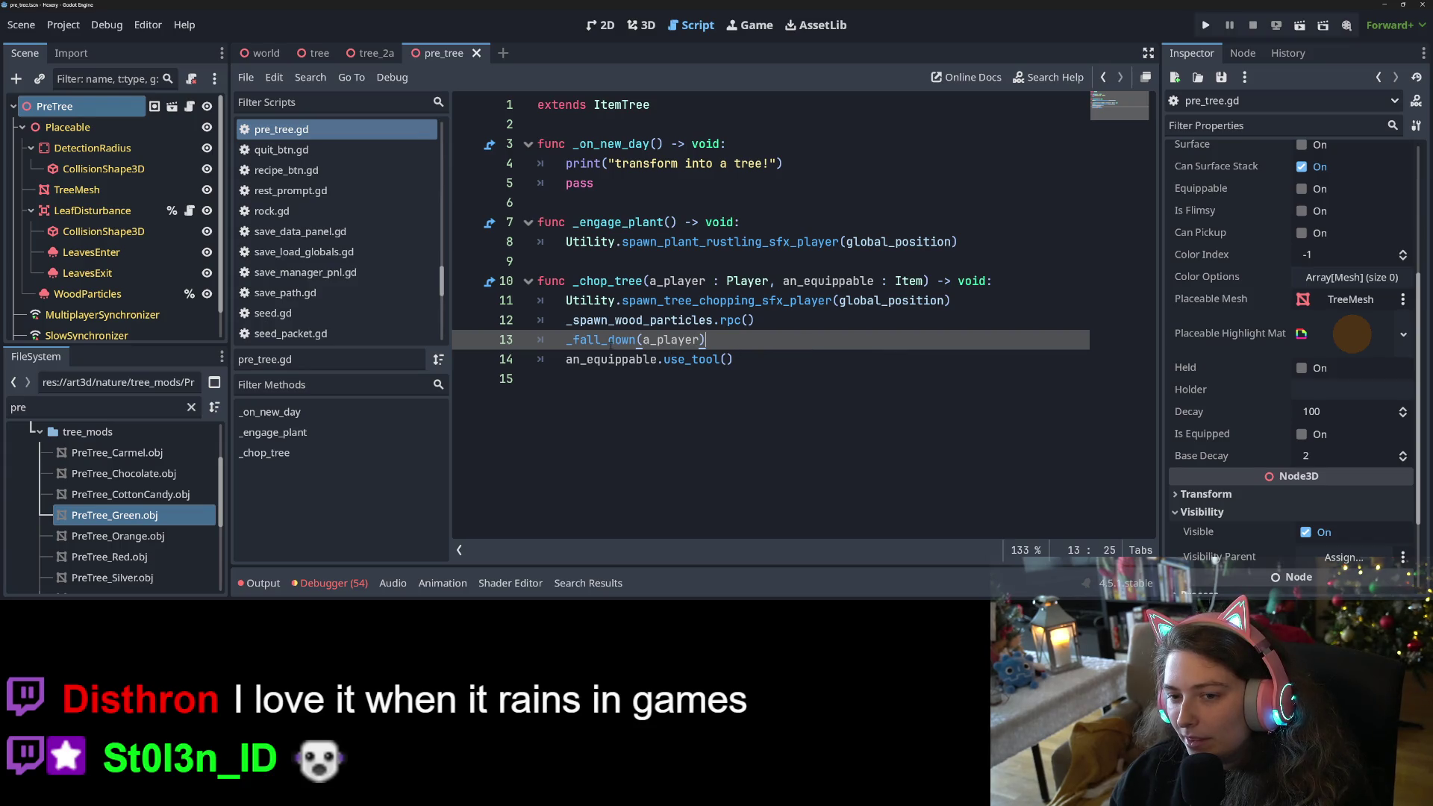
mouse_move(611, 345)
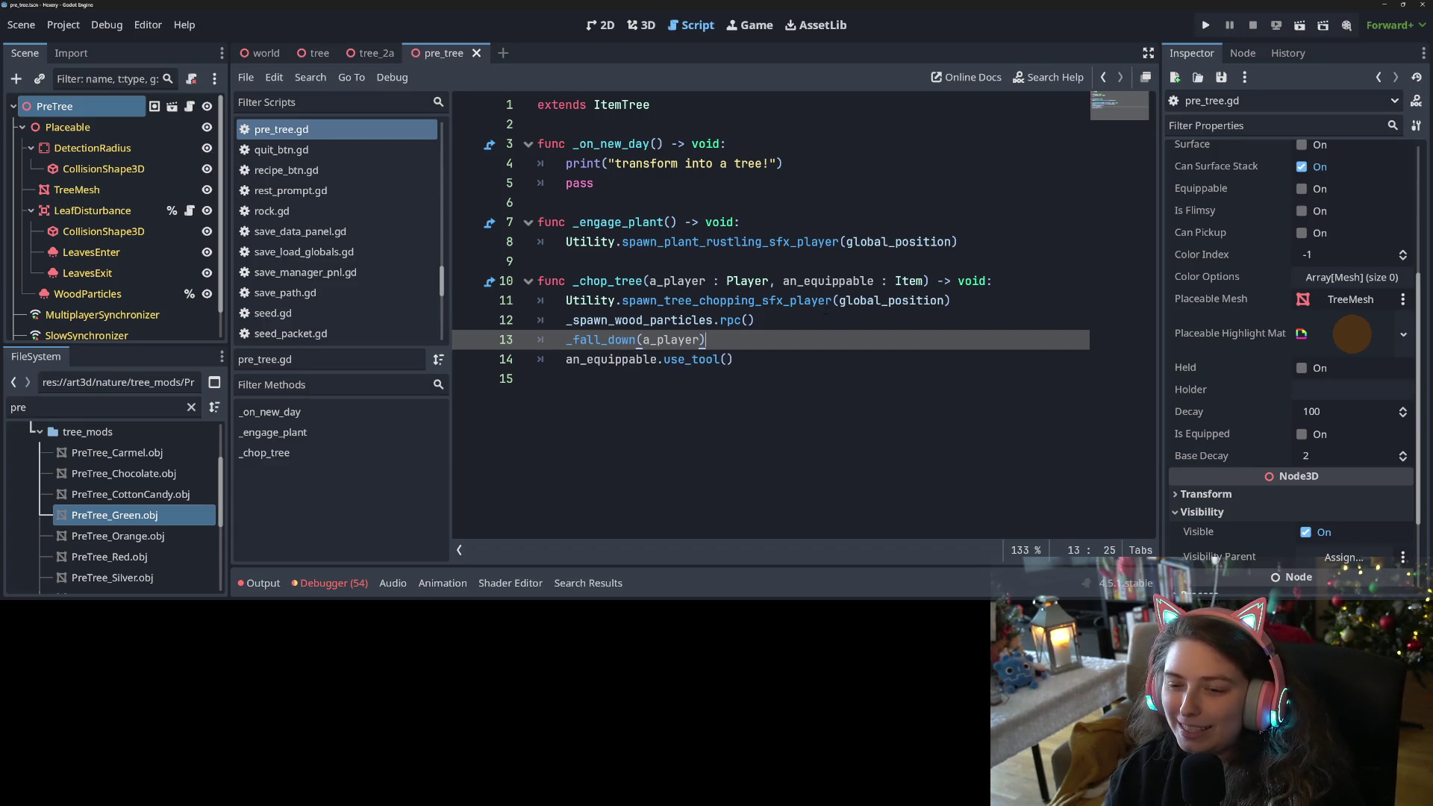
click(826, 301)
key(Down)
key(Down)
key(Down)
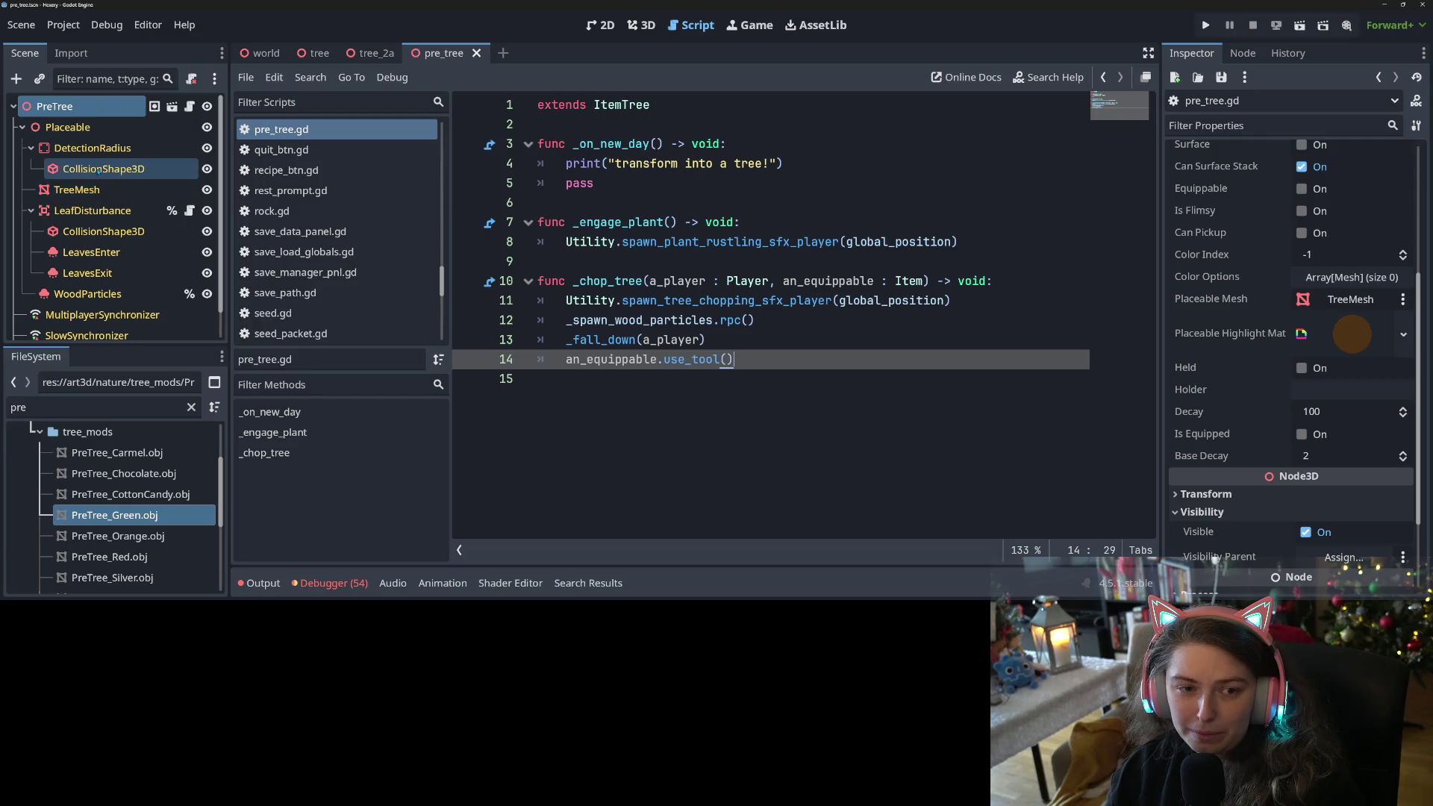
Clear the TreeMesh node's Material Override and save the scene.
click(77, 189)
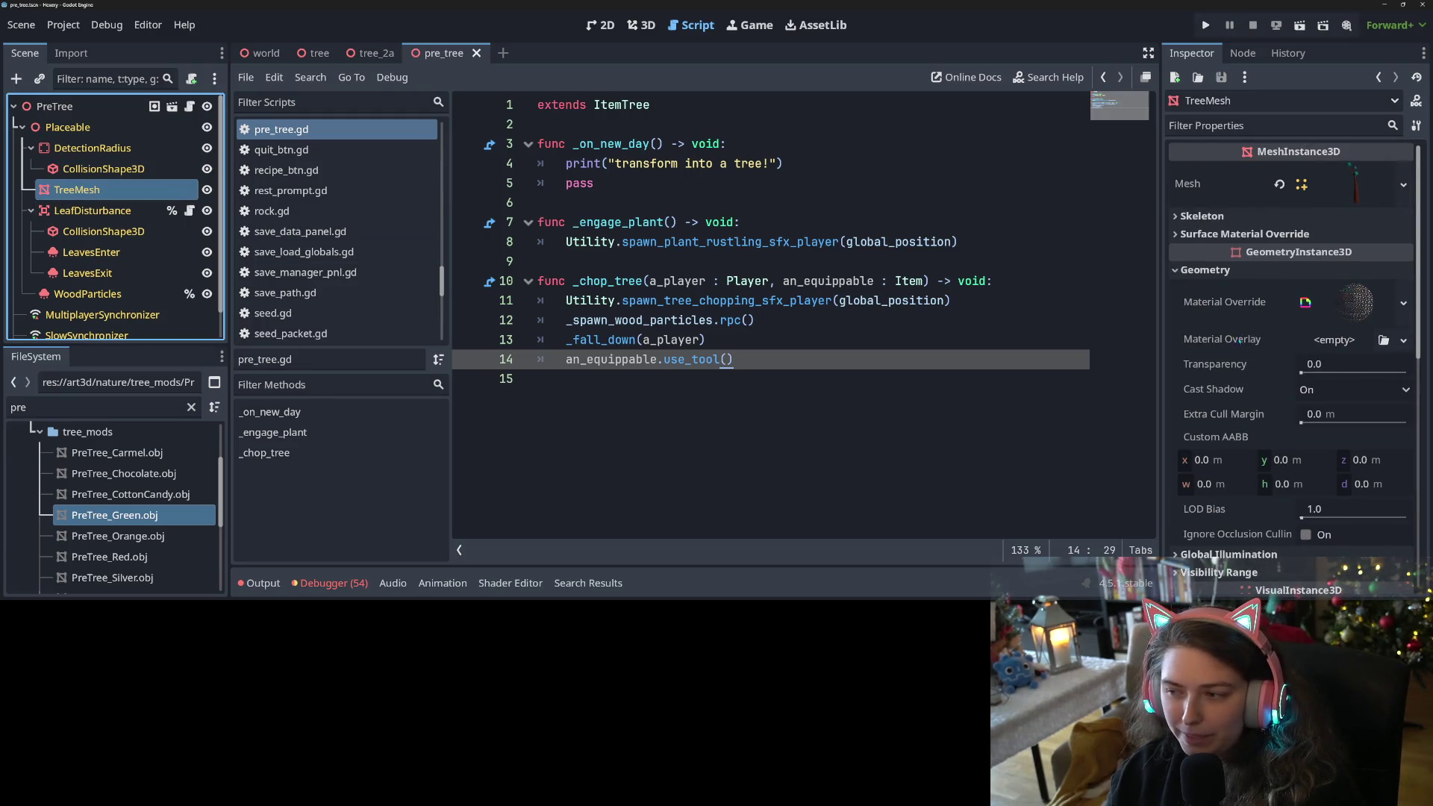
right_click(1255, 302)
key(Escape)
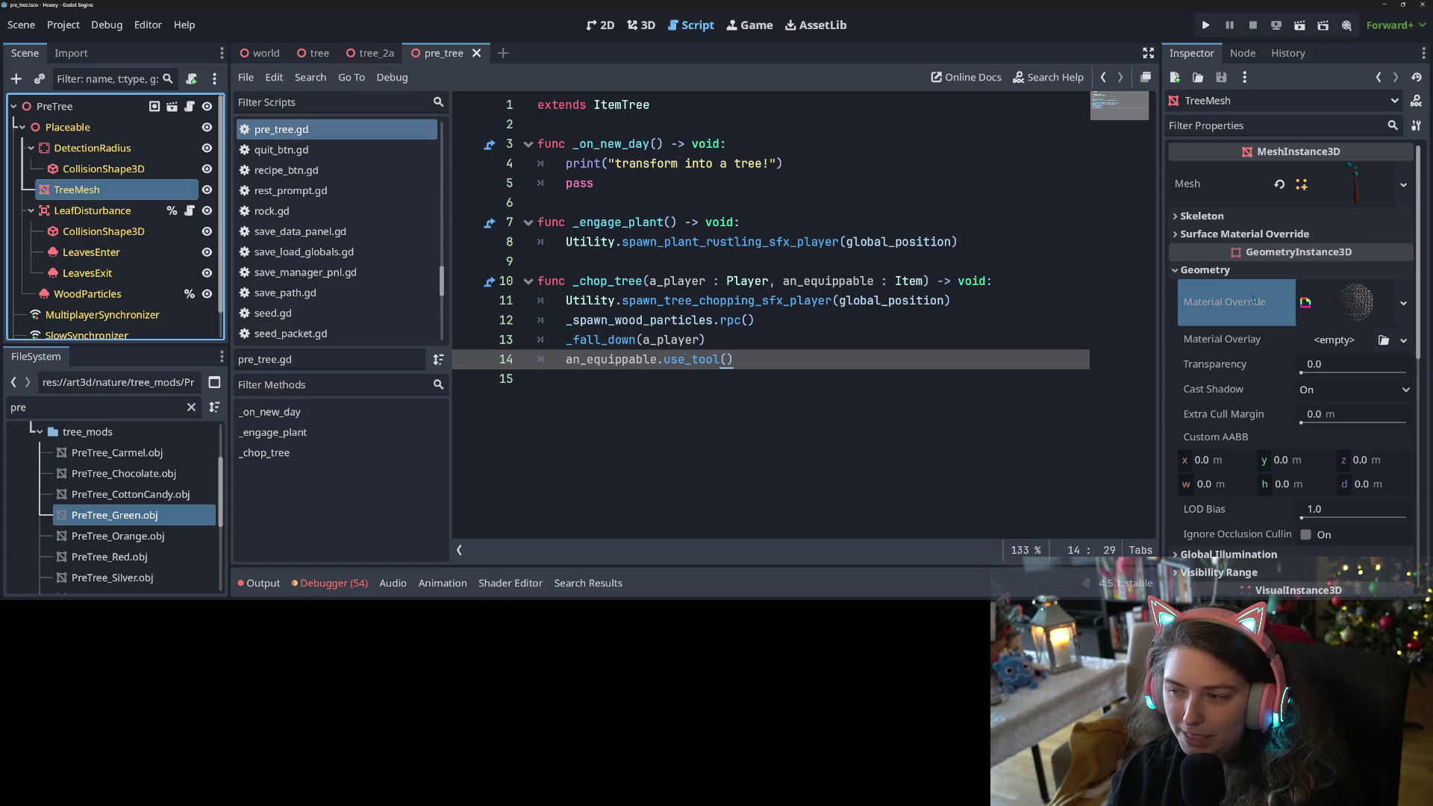
click(1402, 302)
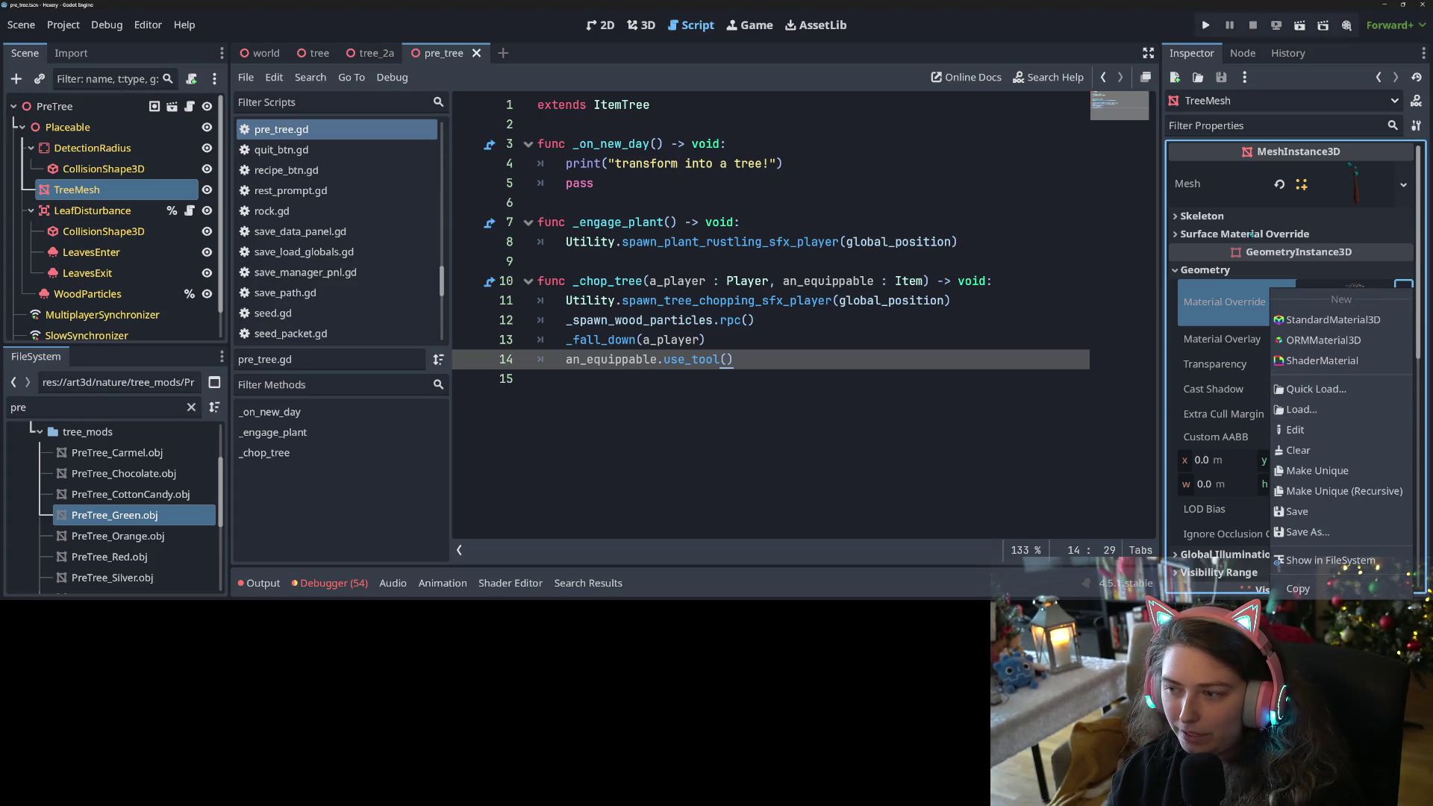
click(1251, 233)
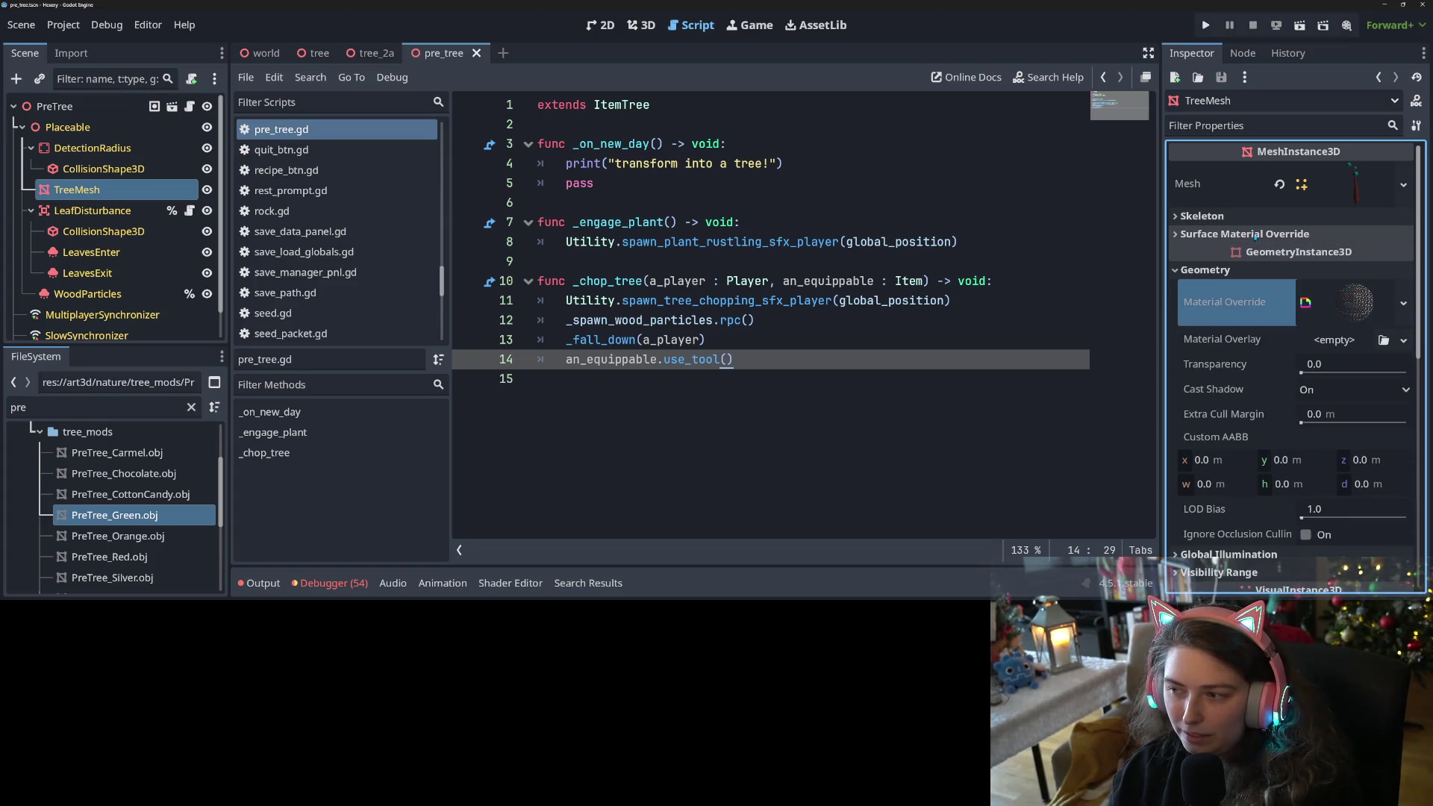
click(1402, 303)
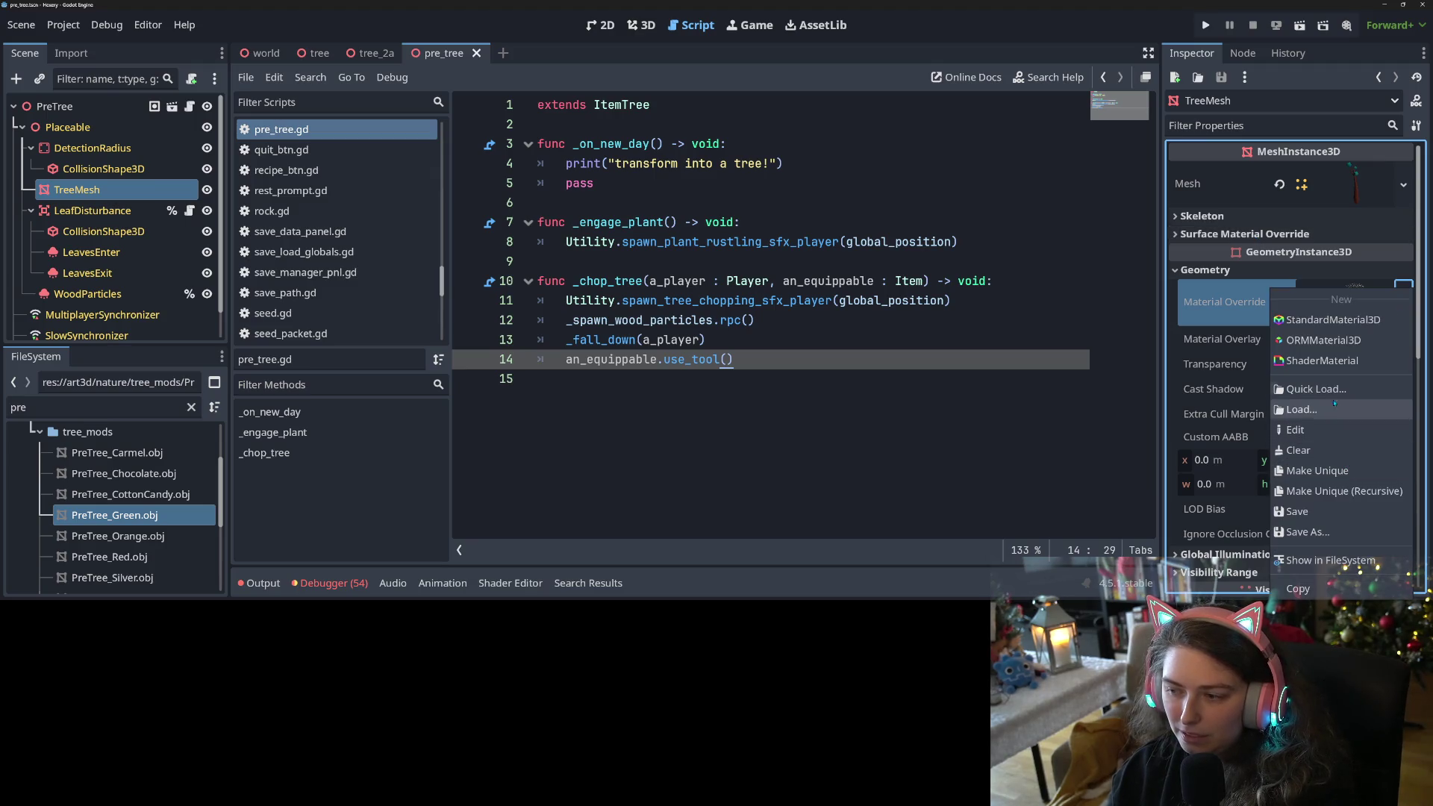
click(1298, 450)
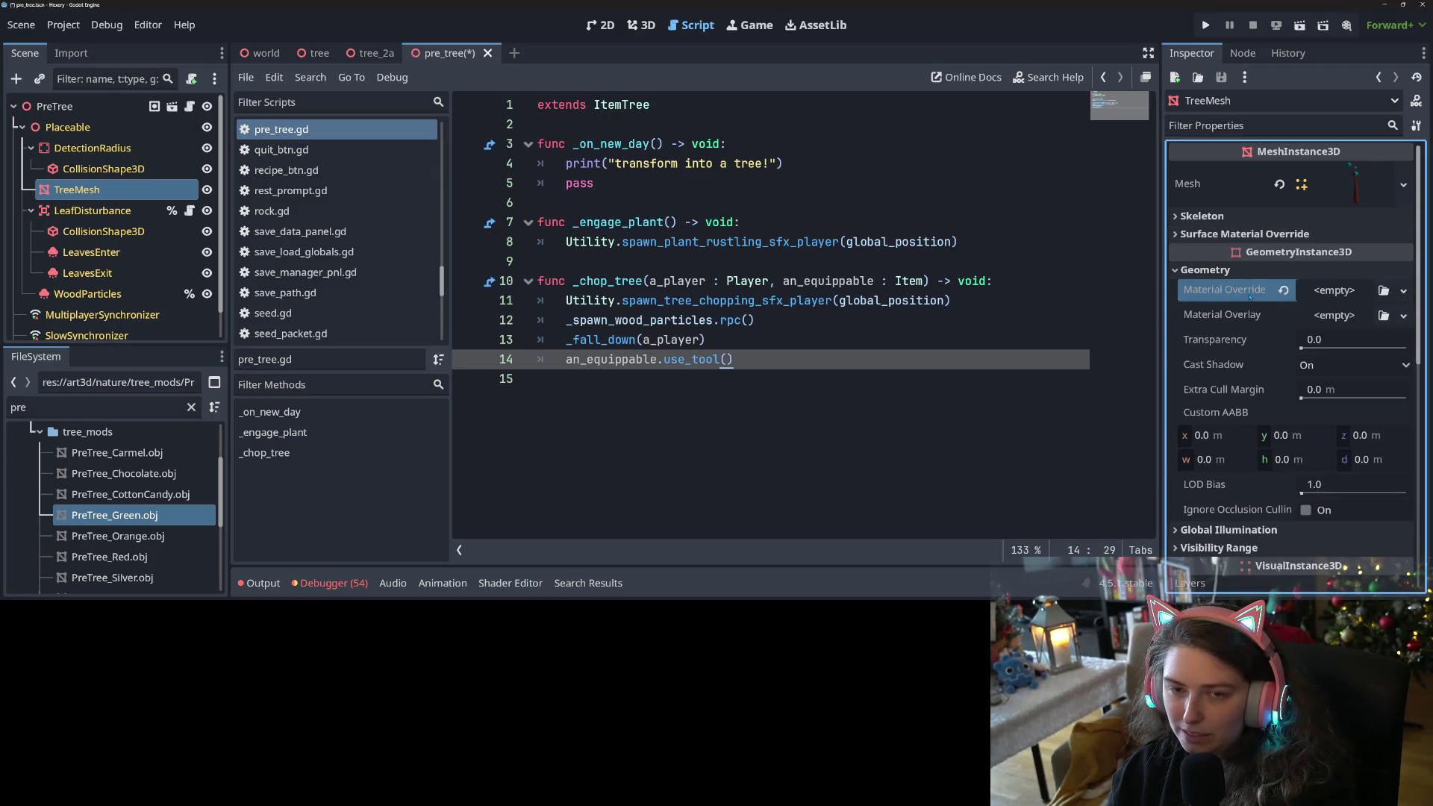
key(ctrl+s)
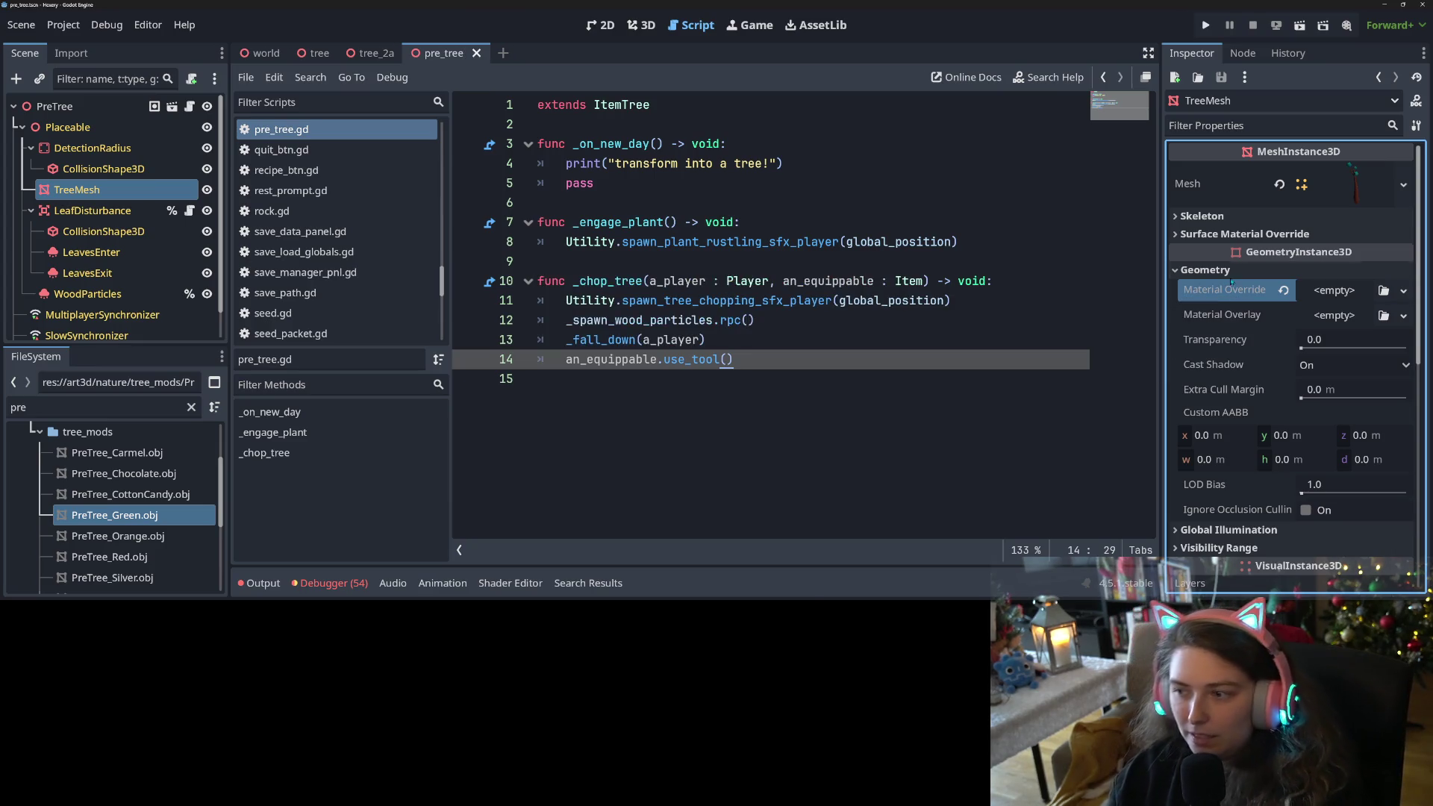
Expand Surface Material Override, then select the PreTree root and save the scene.
click(1236, 234)
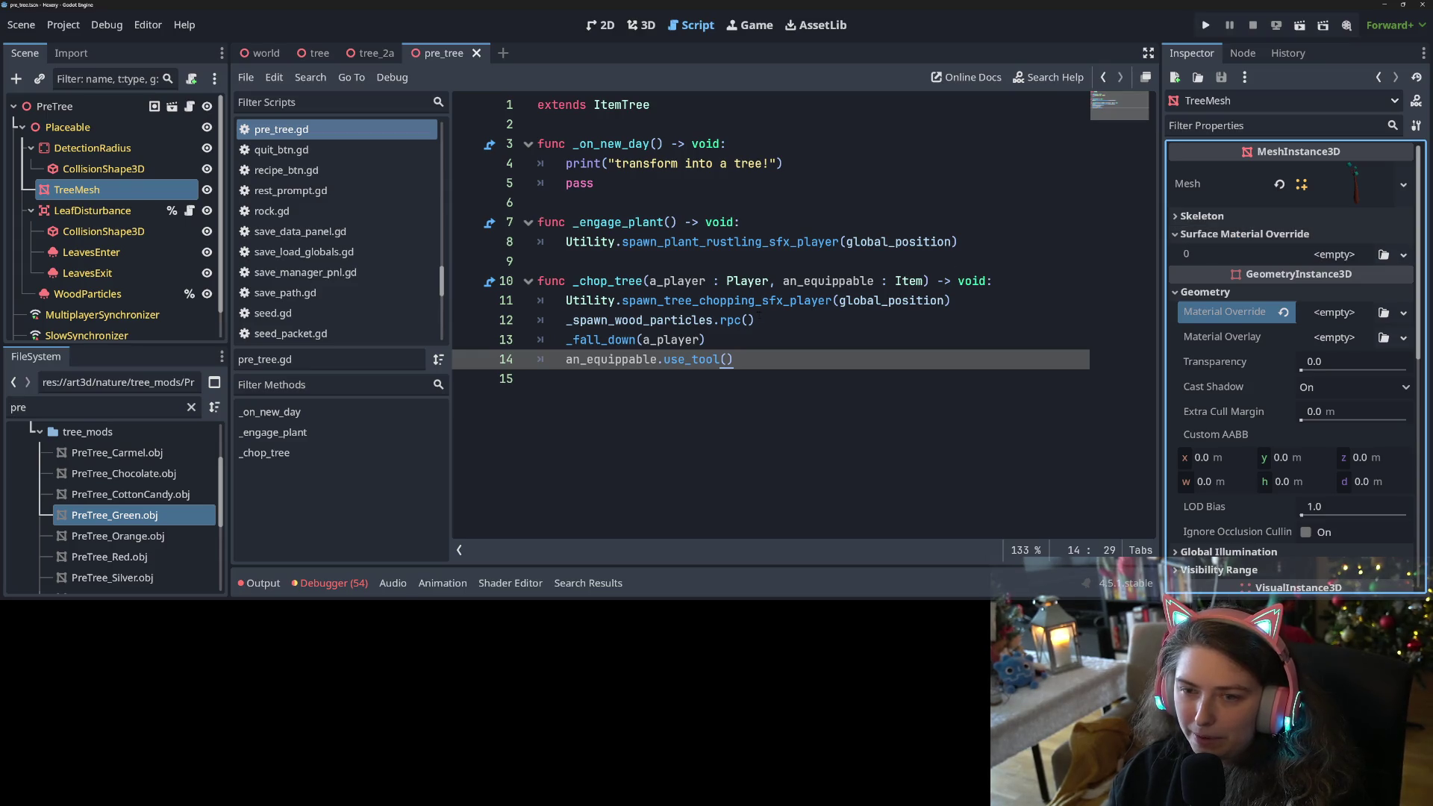
click(131, 103)
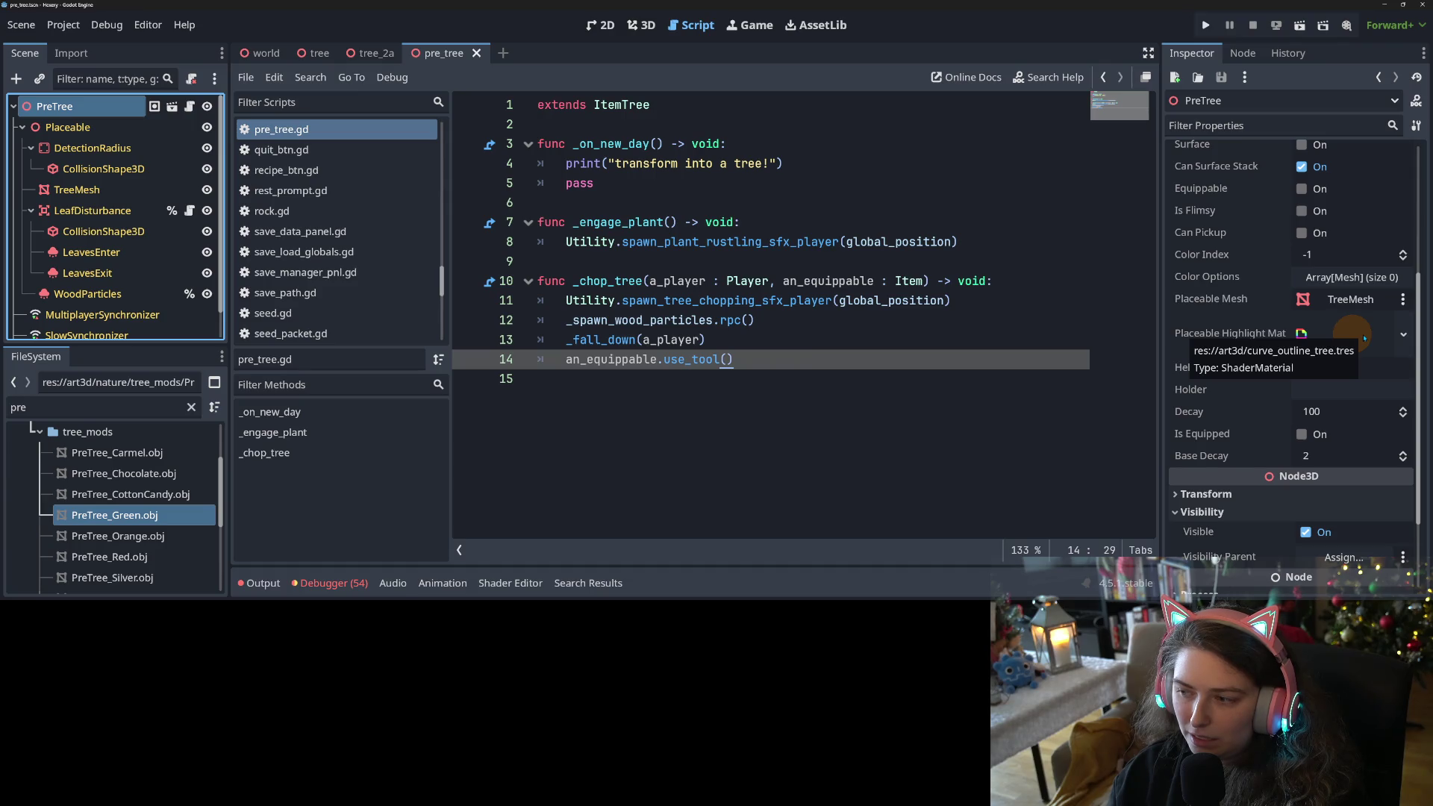
key(ctrl+s)
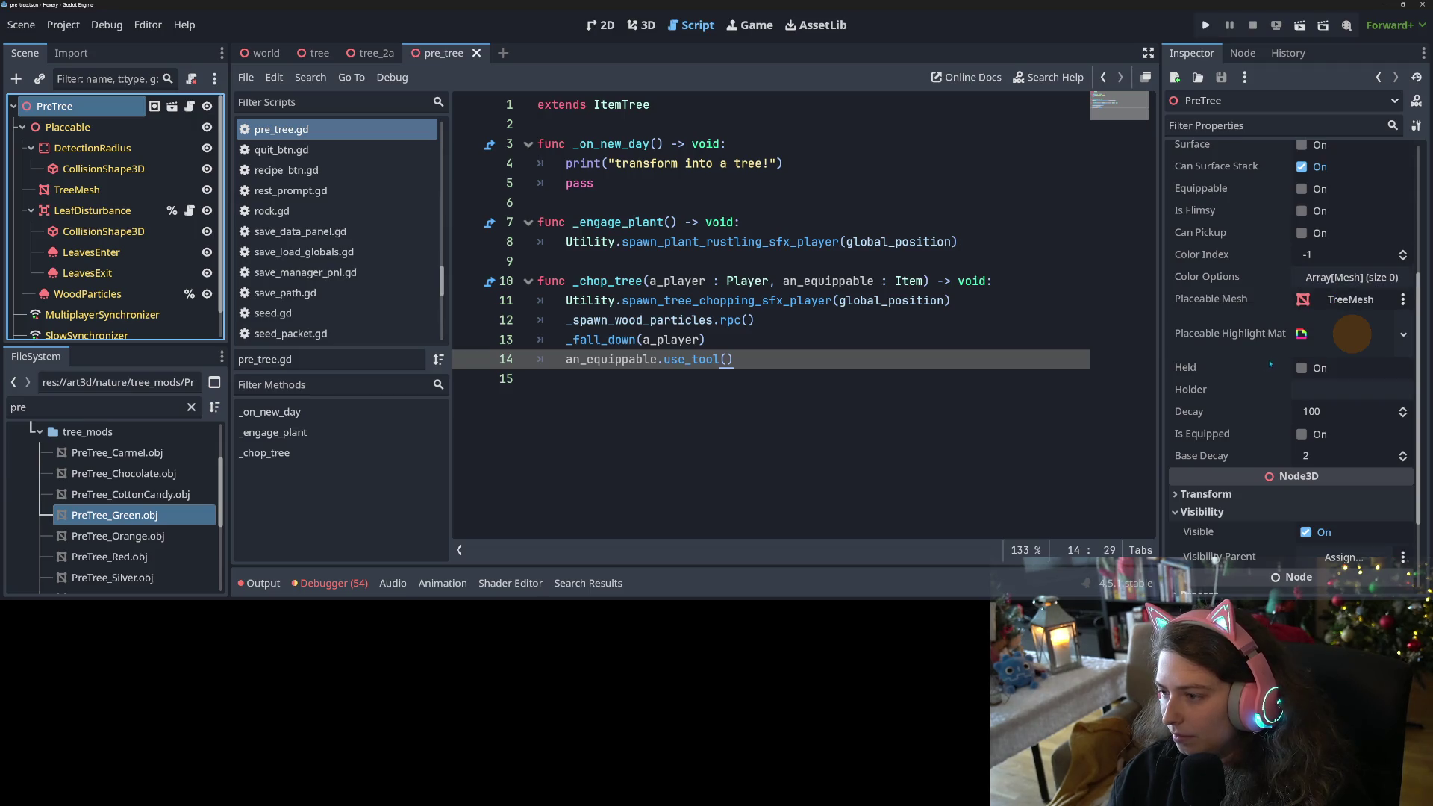
Inspect the Color Options array and TreeMesh's mesh and Surface 0 material.
click(1366, 278)
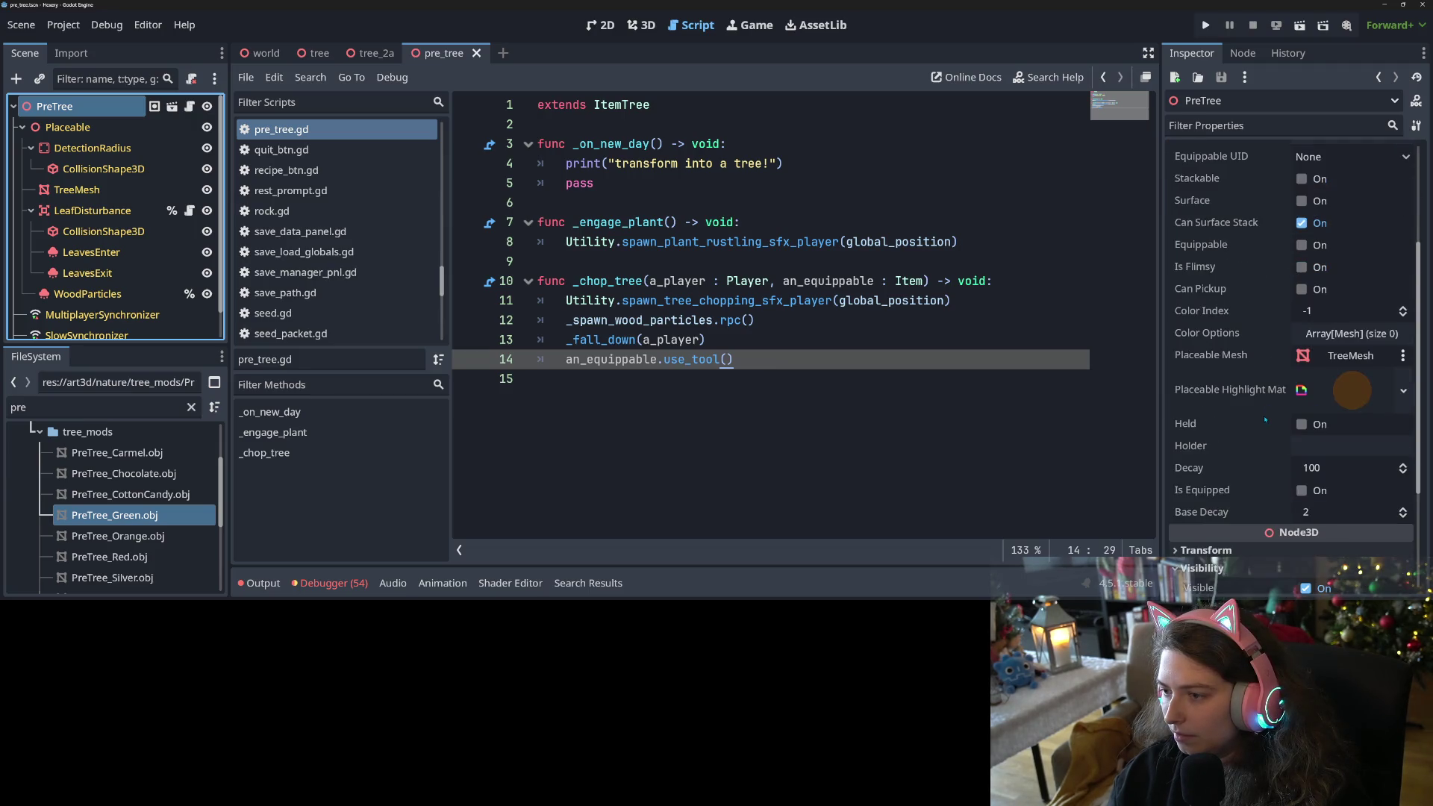
scroll(1264, 419, down, 1)
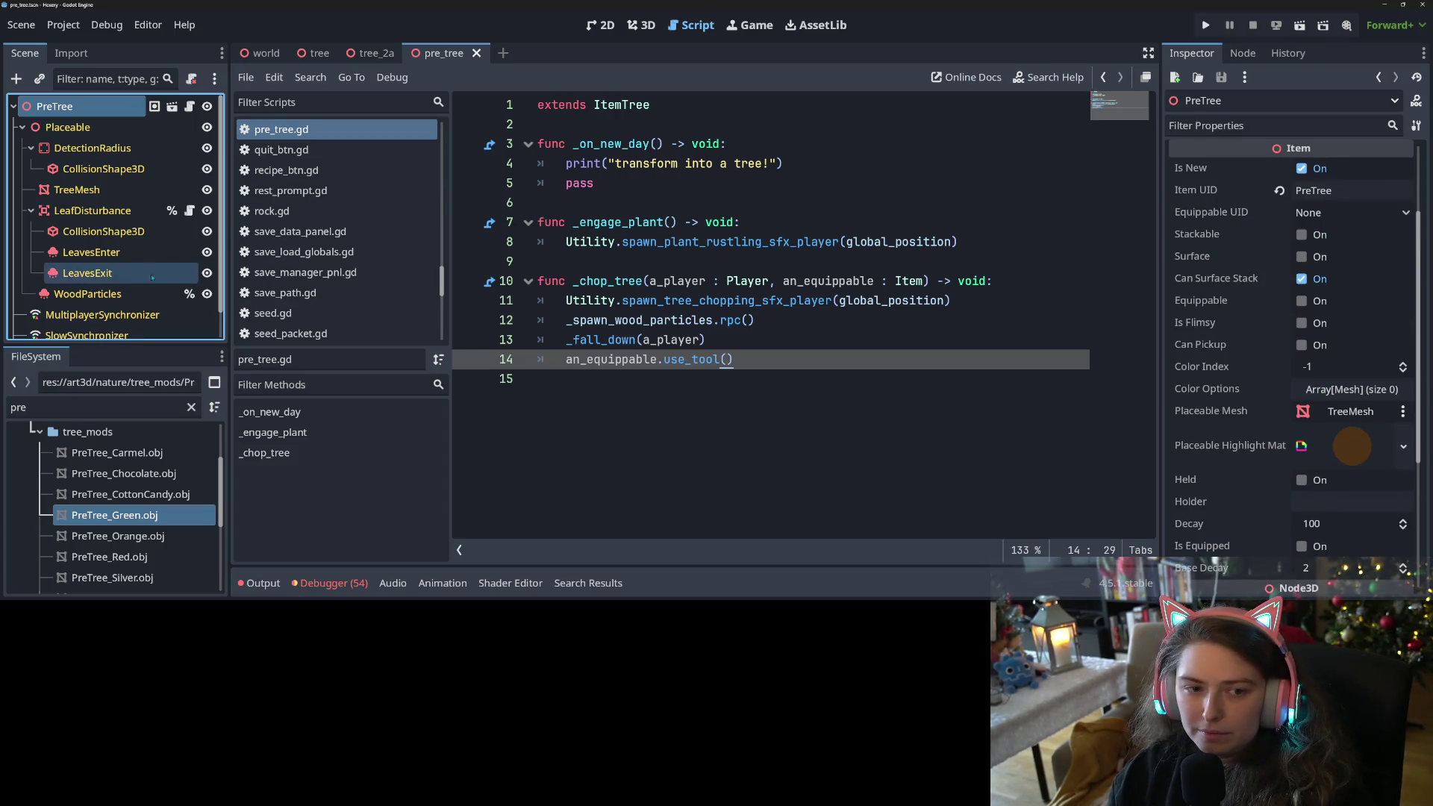
click(76, 190)
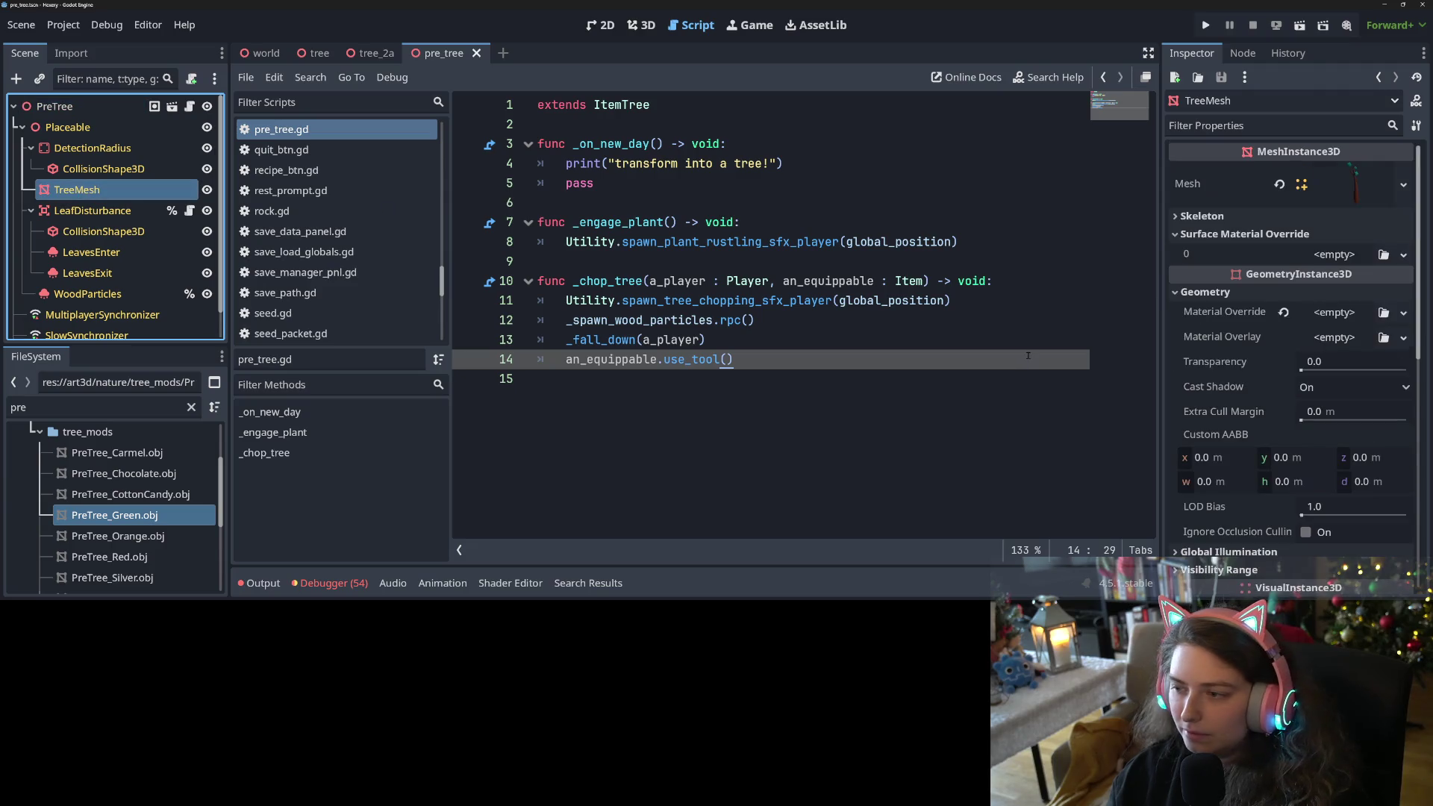
click(1343, 184)
scroll(1328, 338, down, 4)
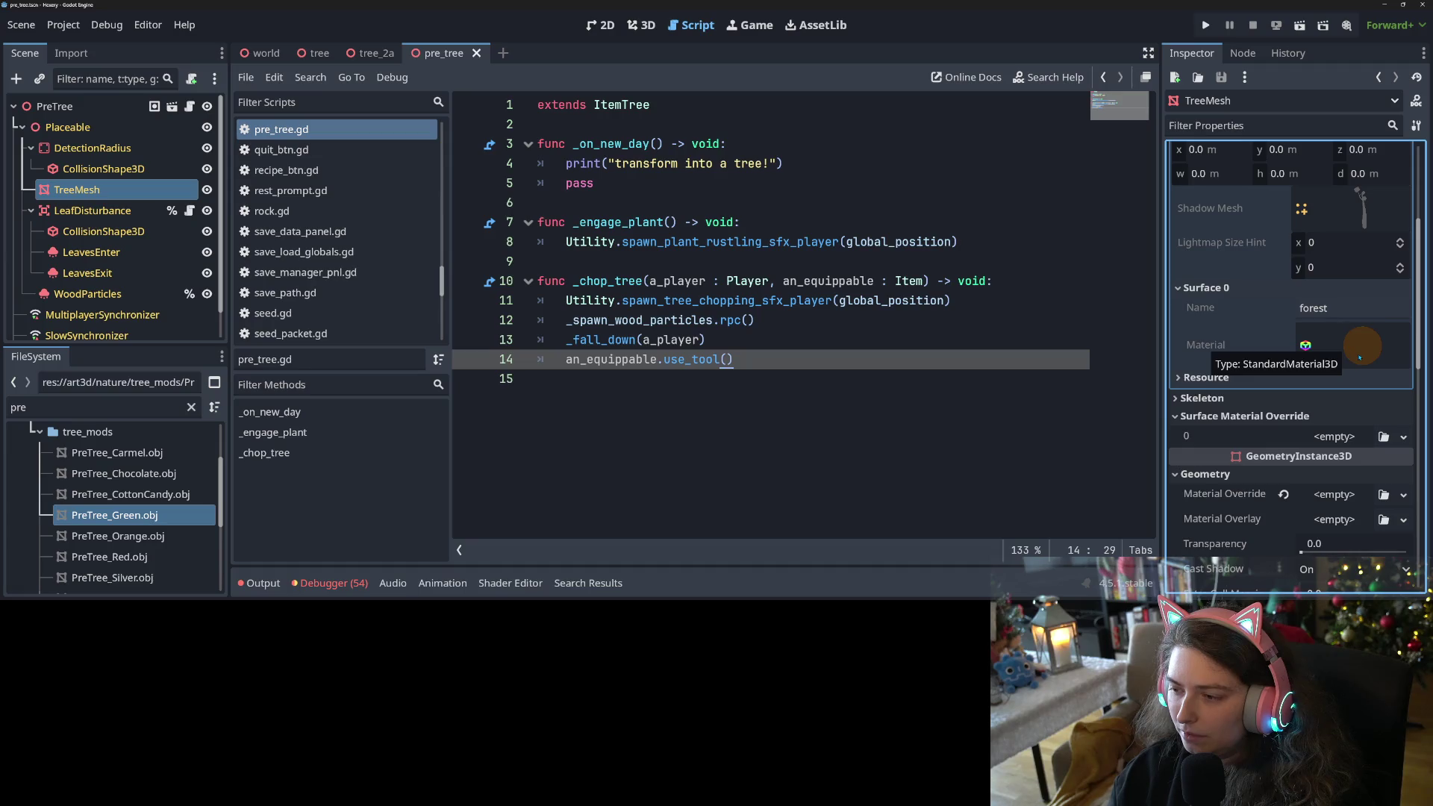
scroll(1359, 357, up, 3)
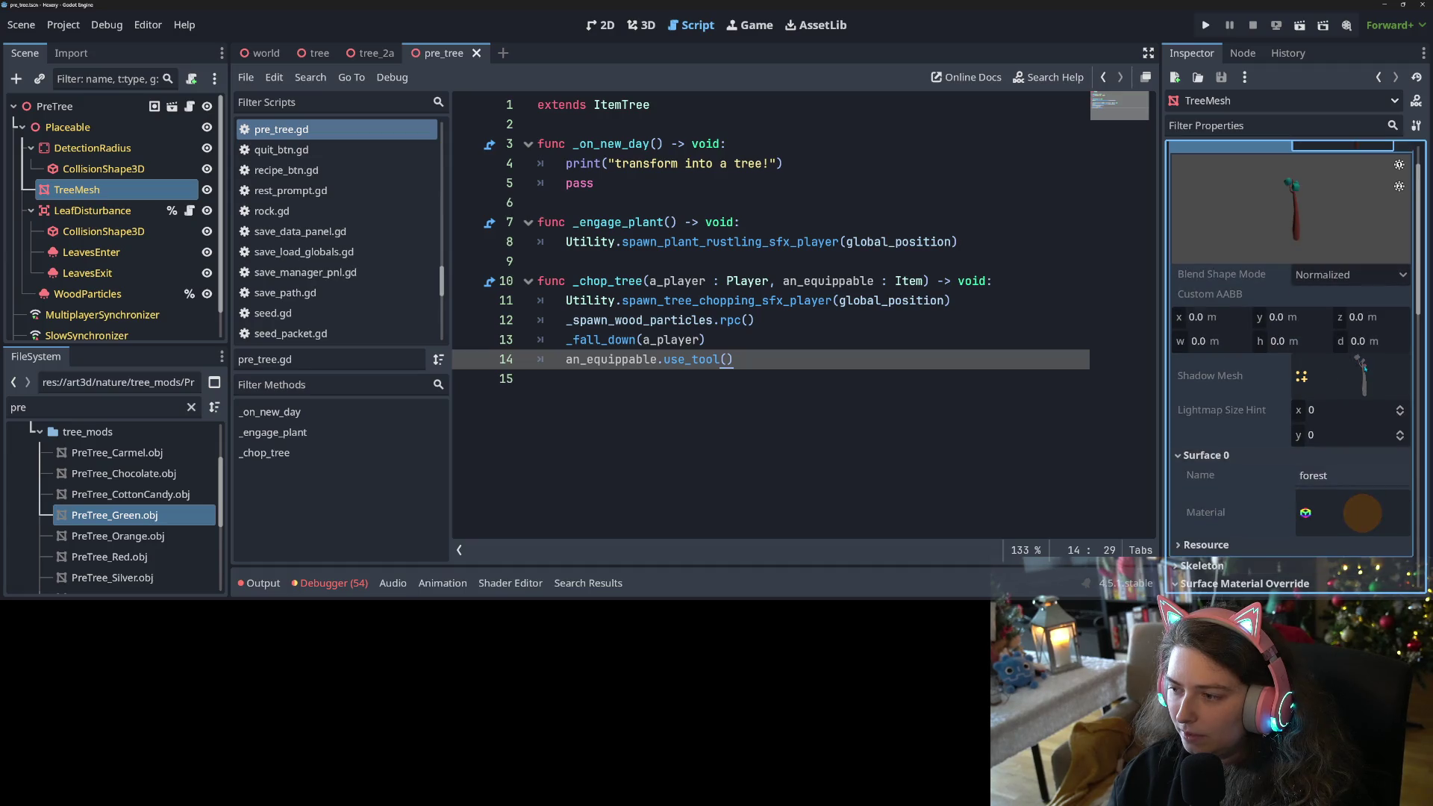
click(1362, 515)
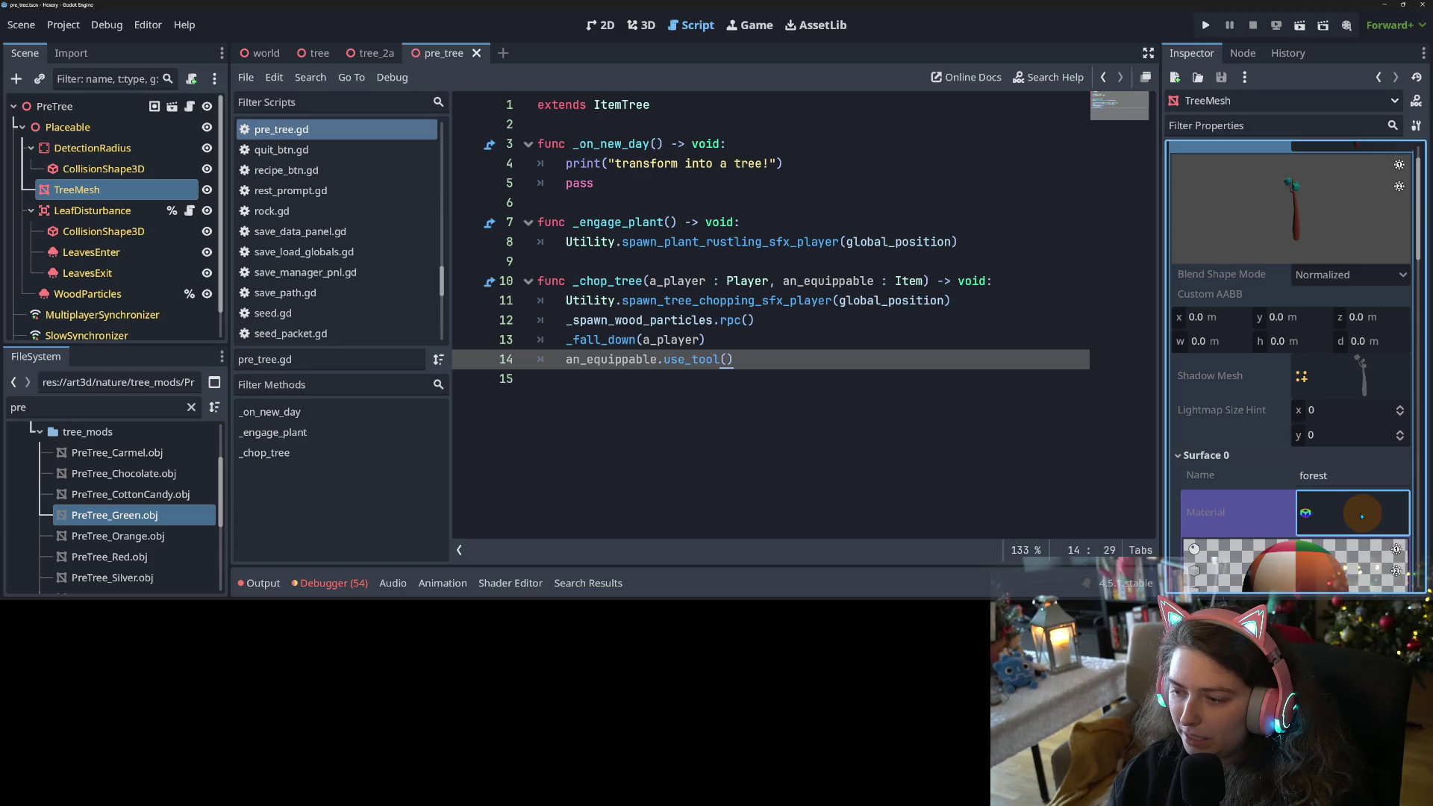
scroll(1350, 501, down, 4)
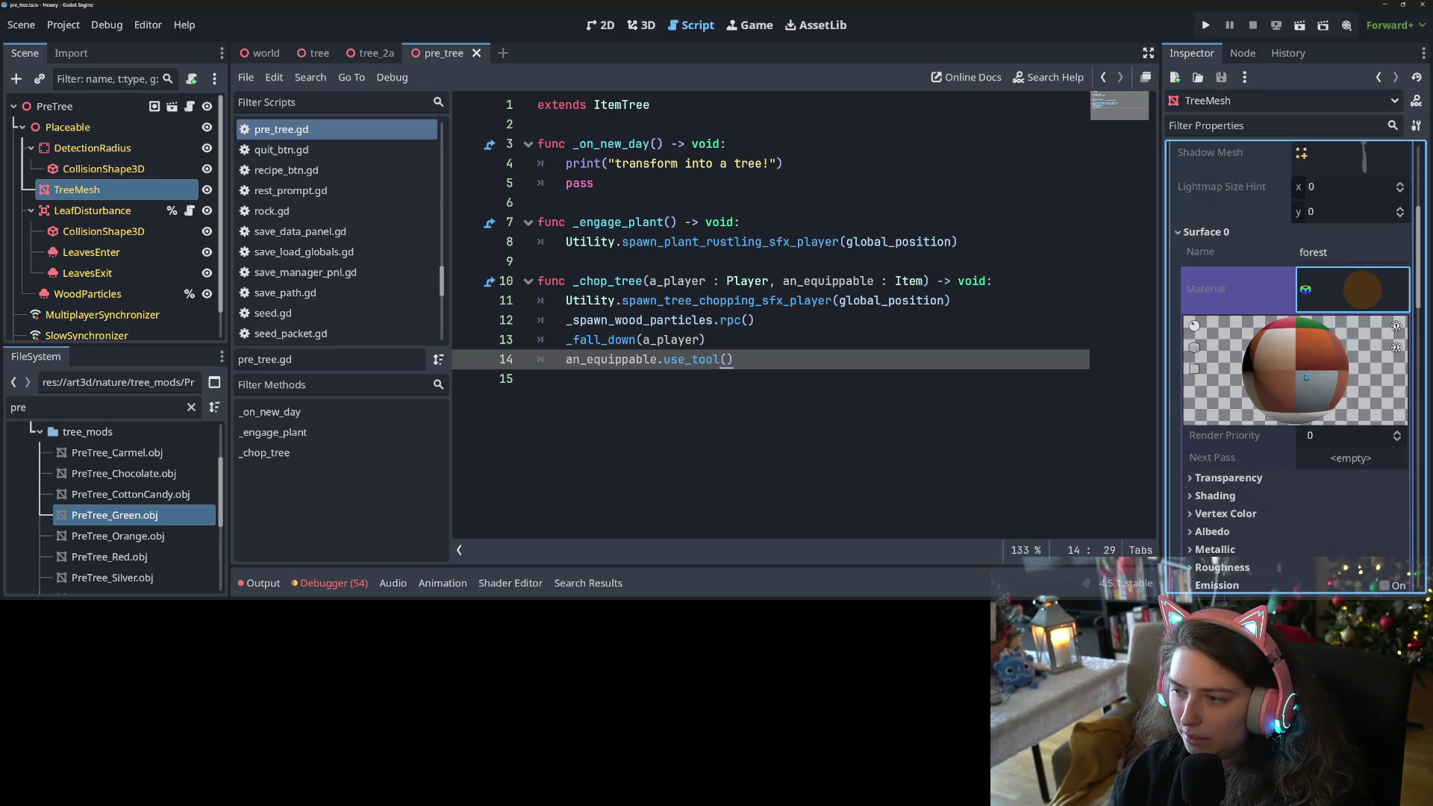
click(1307, 291)
scroll(1314, 371, up, 2)
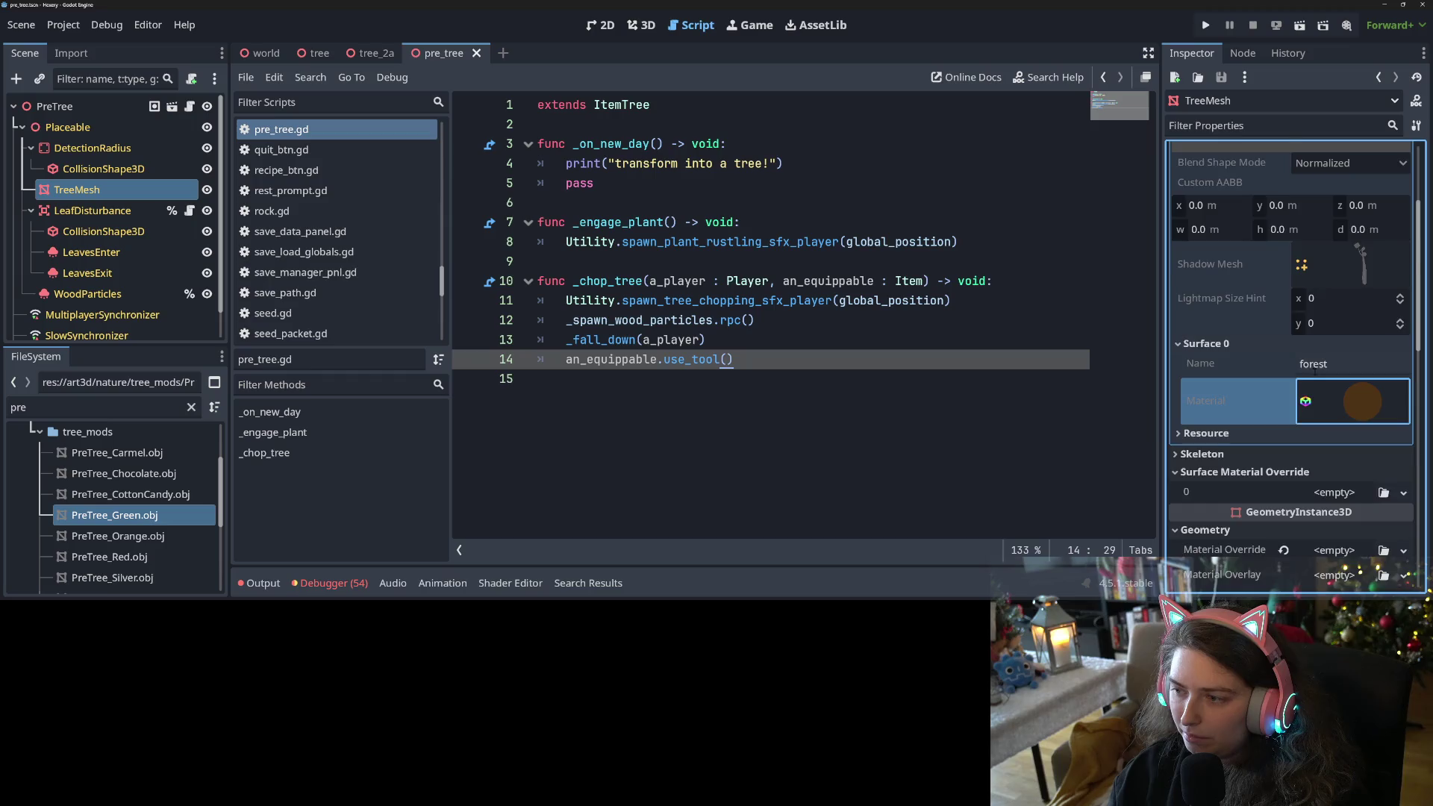
scroll(1314, 370, up, 3)
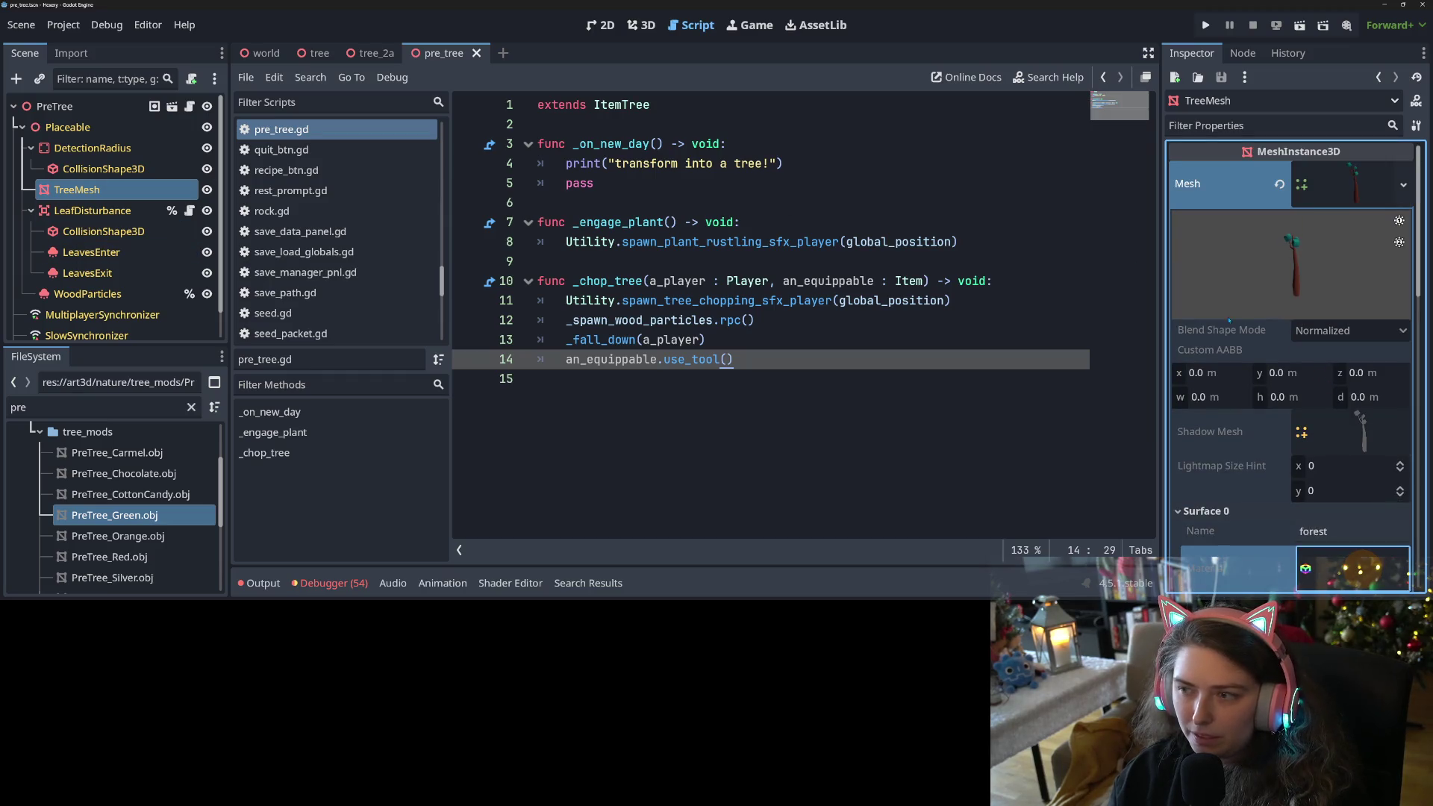
Revert TreeMesh's Mesh to empty, restore its Material Override, and save the scene.
click(1278, 183)
key(ctrl+s)
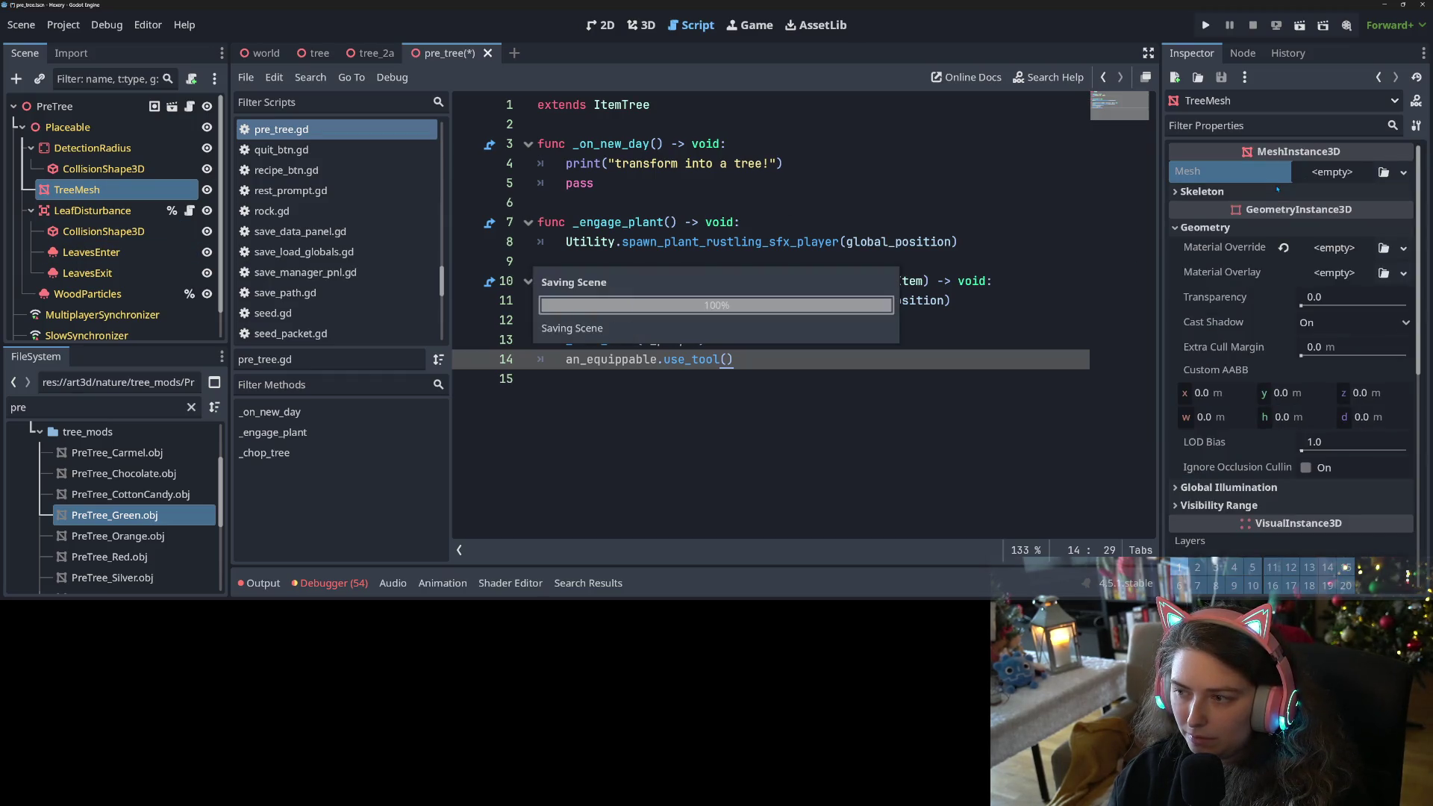
click(1283, 247)
key(ctrl+s)
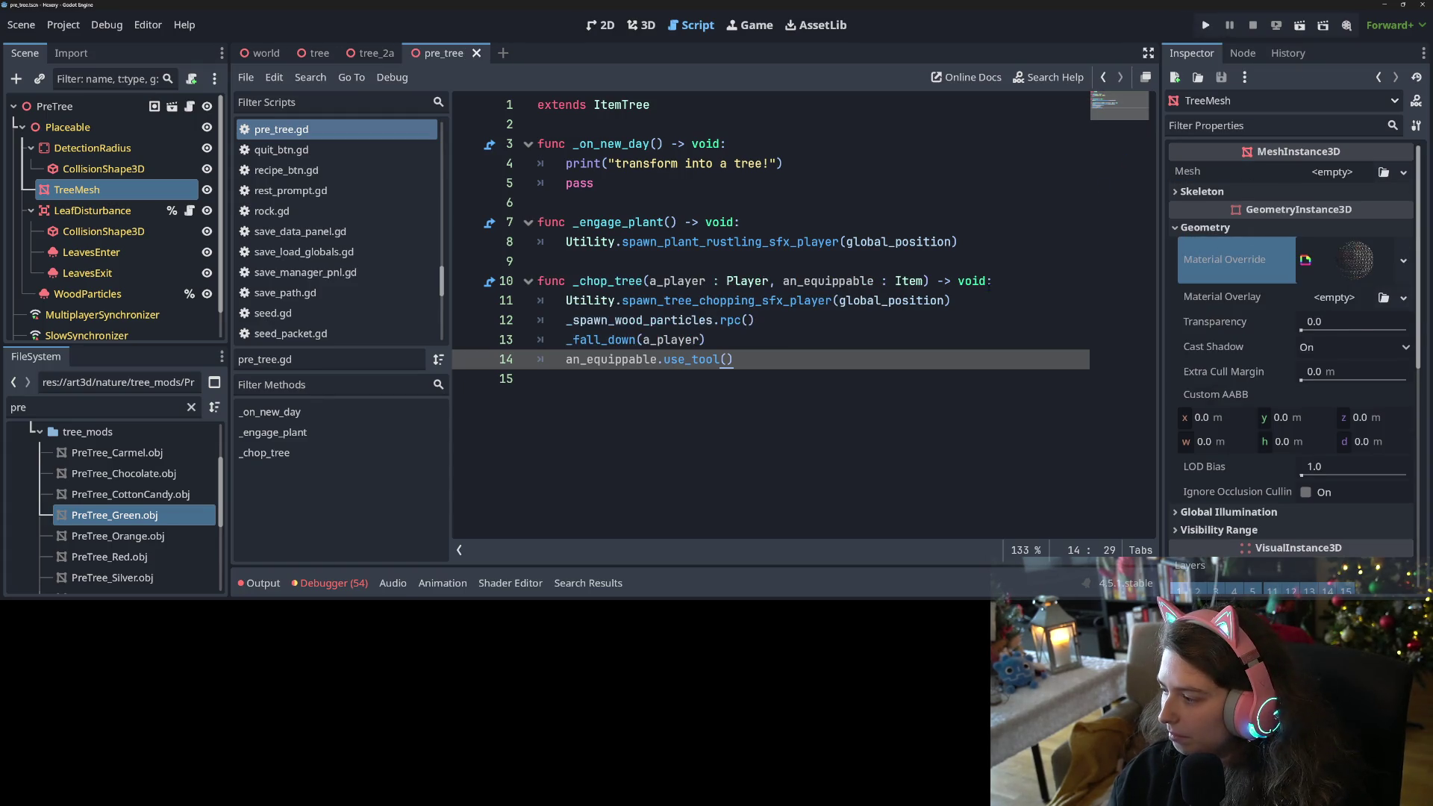
Select the PreTree root node and expand its empty Color Options mesh array.
click(67, 106)
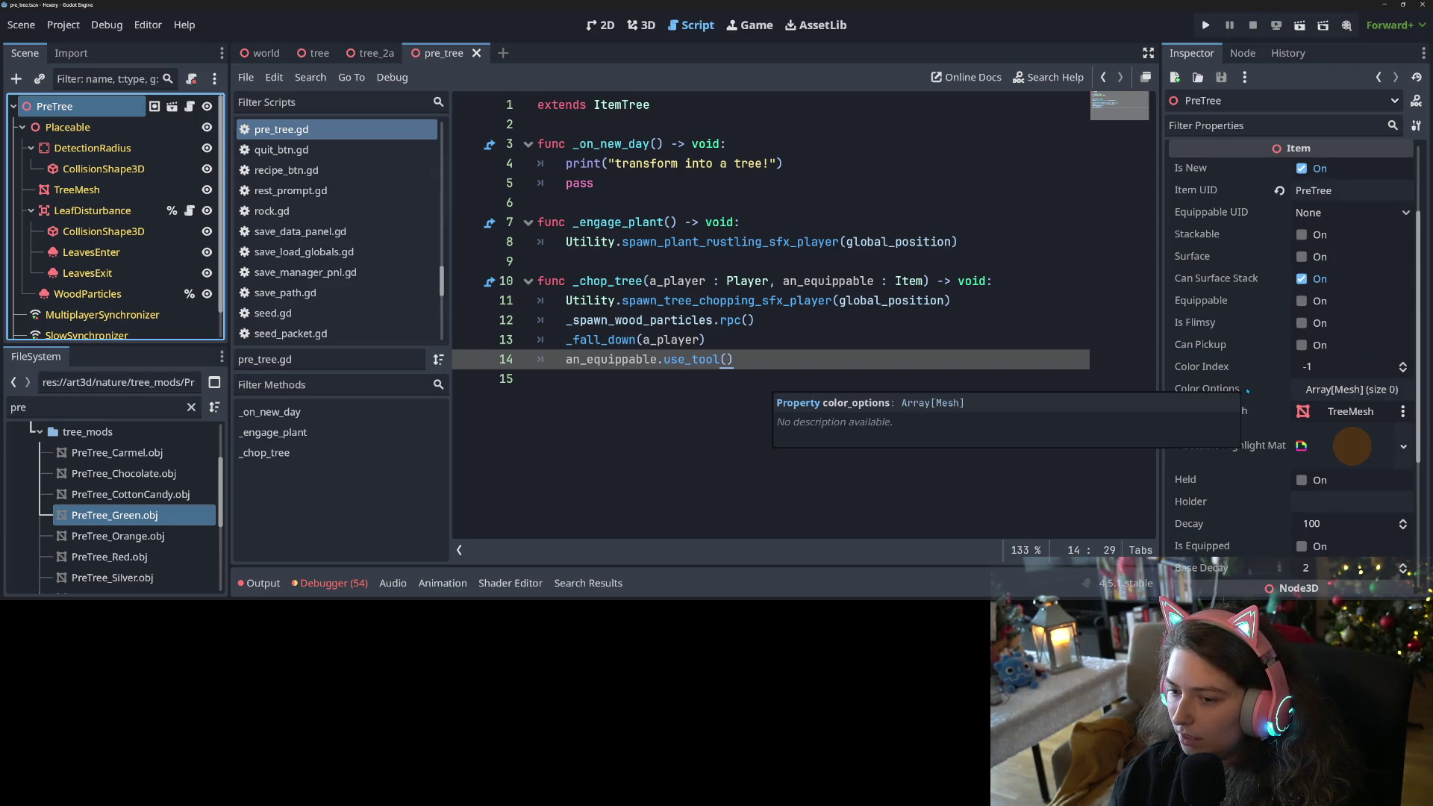
scroll(1247, 390, down, 5)
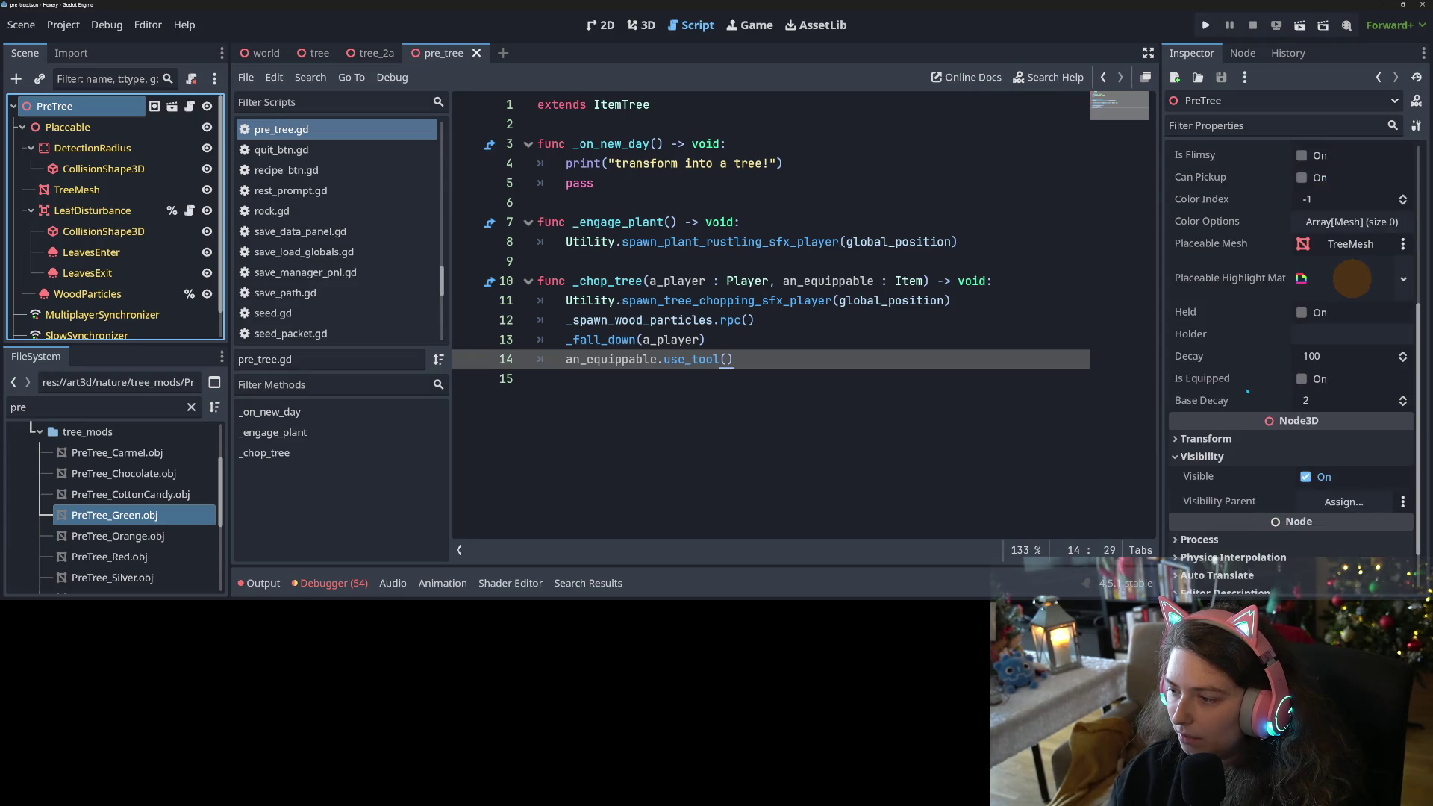
scroll(1268, 389, up, 5)
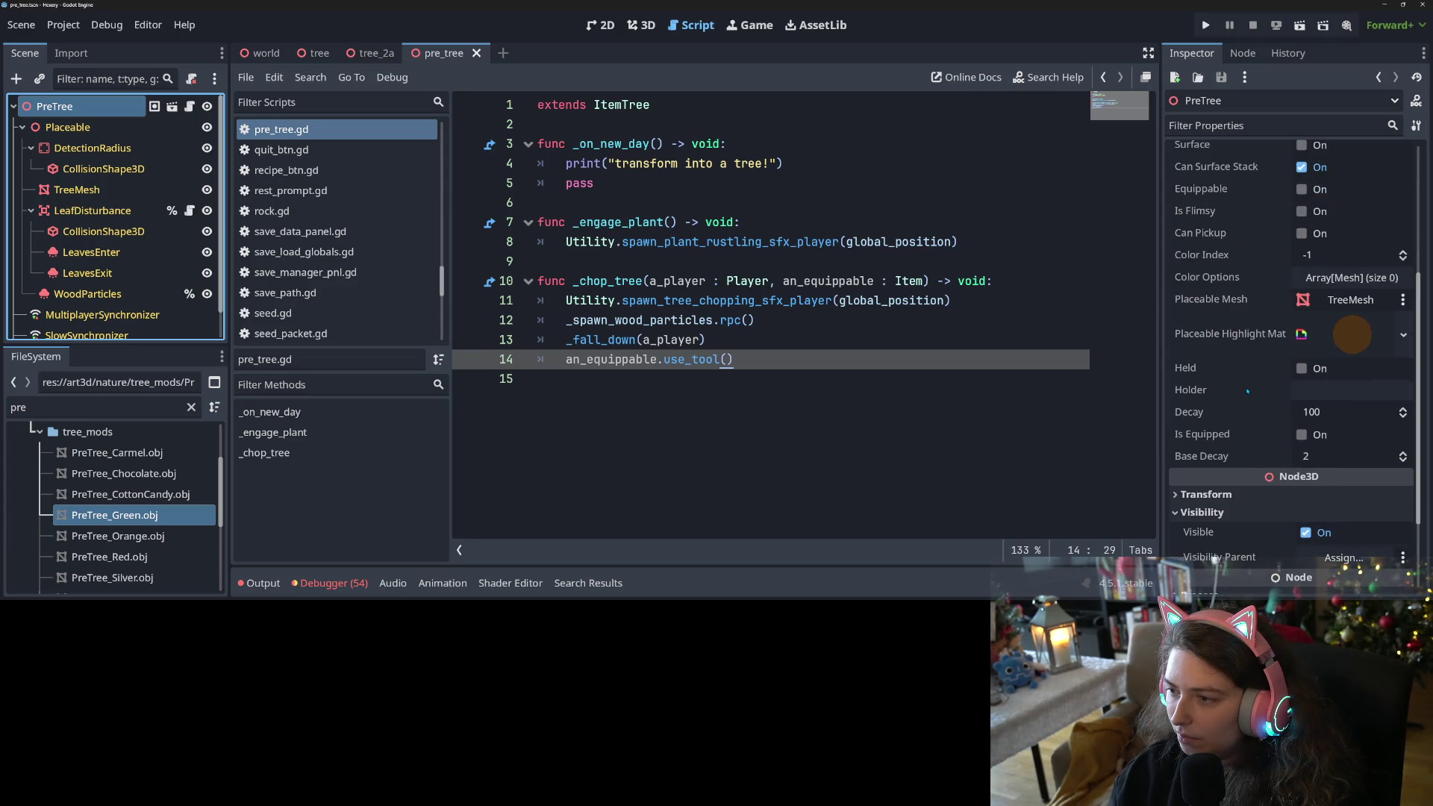
click(1336, 388)
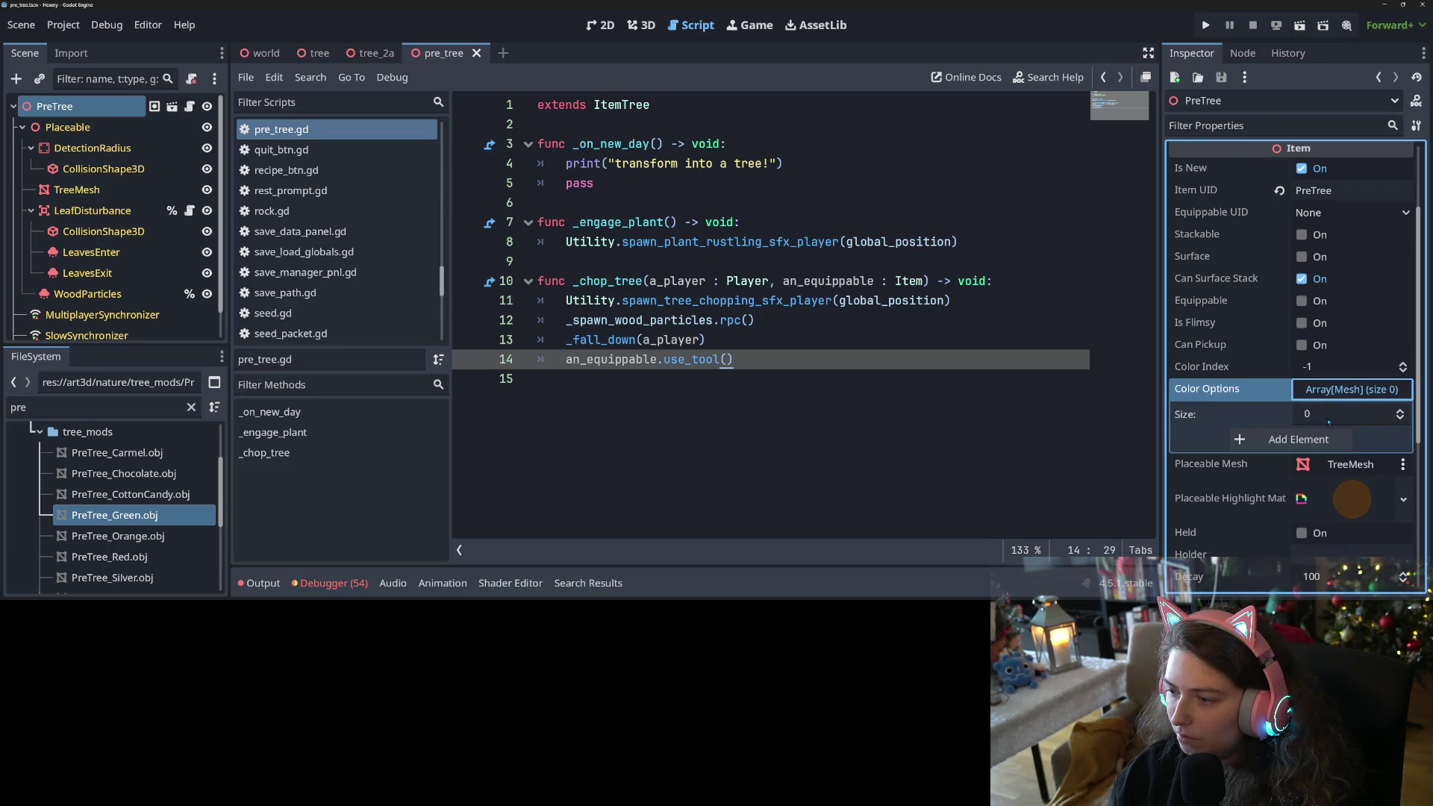
Give PreTree's Tree Color Meshes array 10 slots, leaving Color Options at size 0.
click(1340, 413)
text(10)
key(Return)
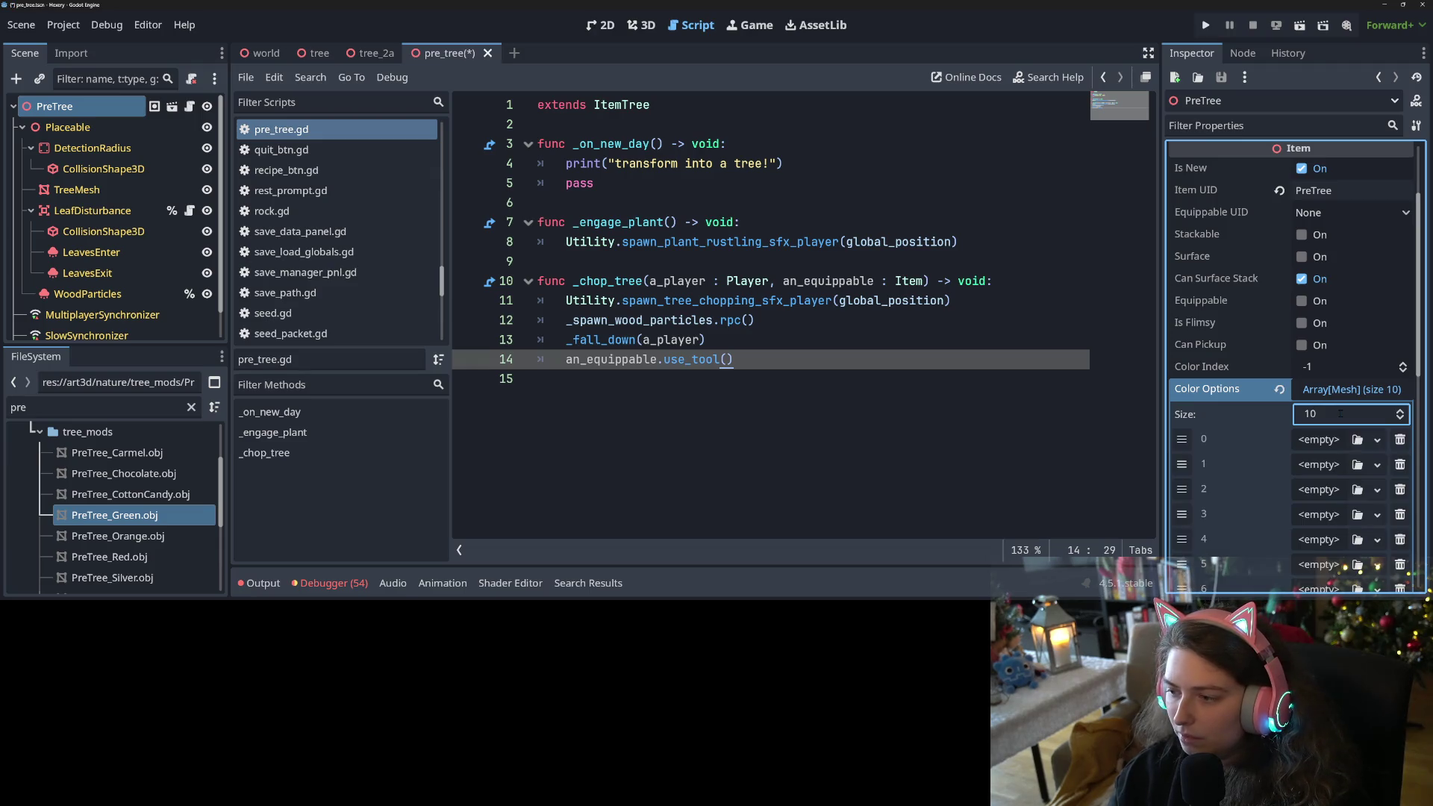
scroll(1260, 436, down, 3)
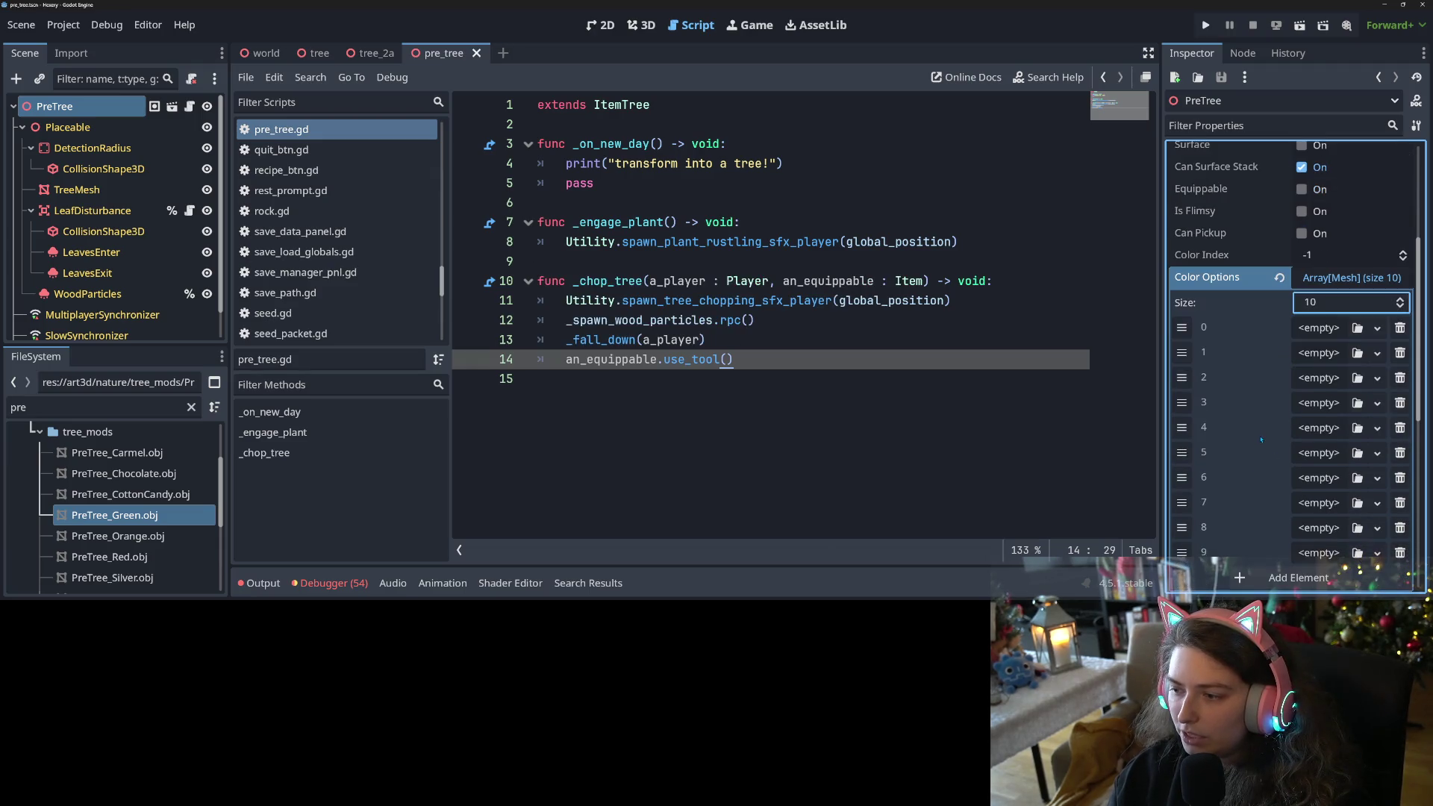
scroll(1260, 439, up, 2)
scroll(1259, 439, down, 2)
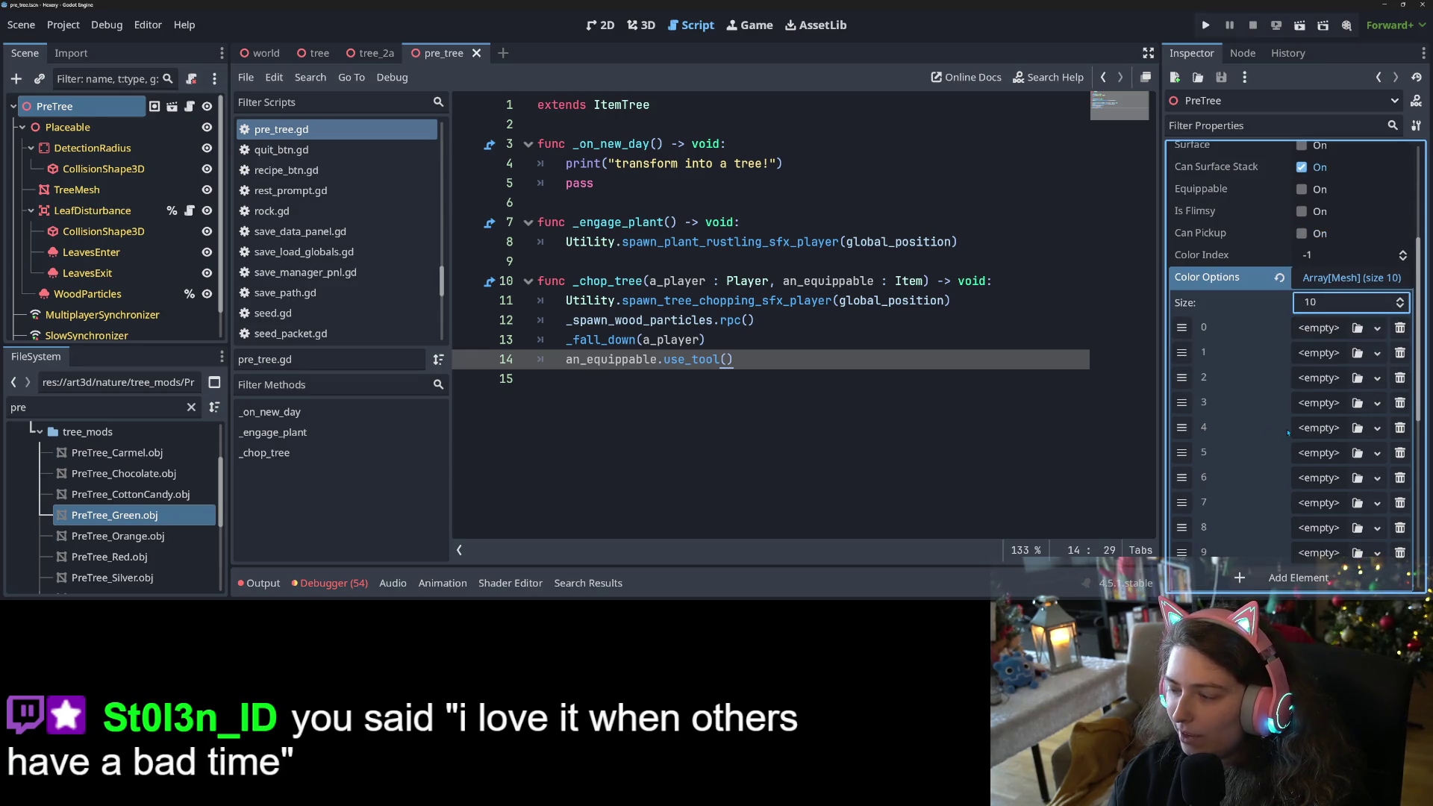
scroll(1314, 361, up, 6)
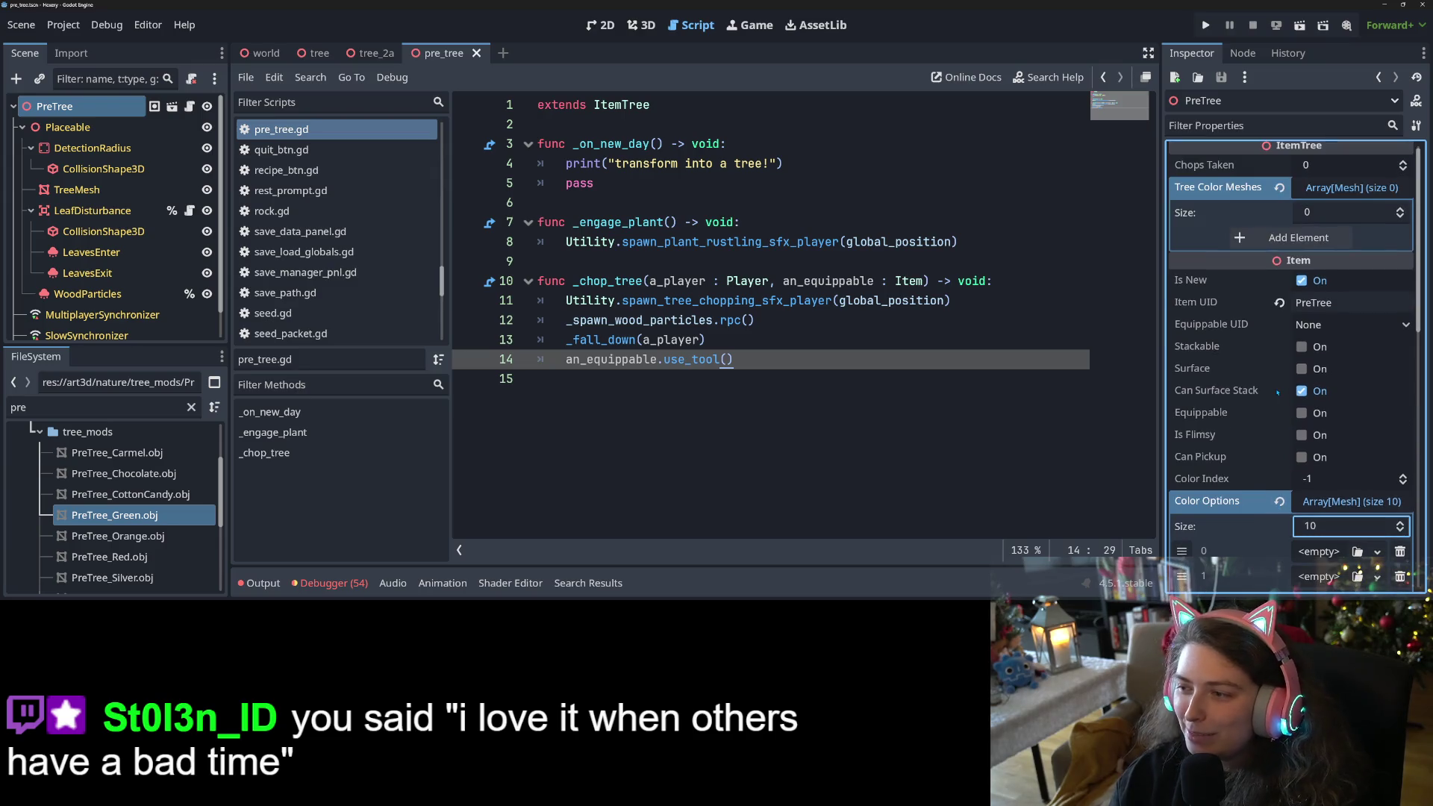
scroll(1233, 456, up, 1)
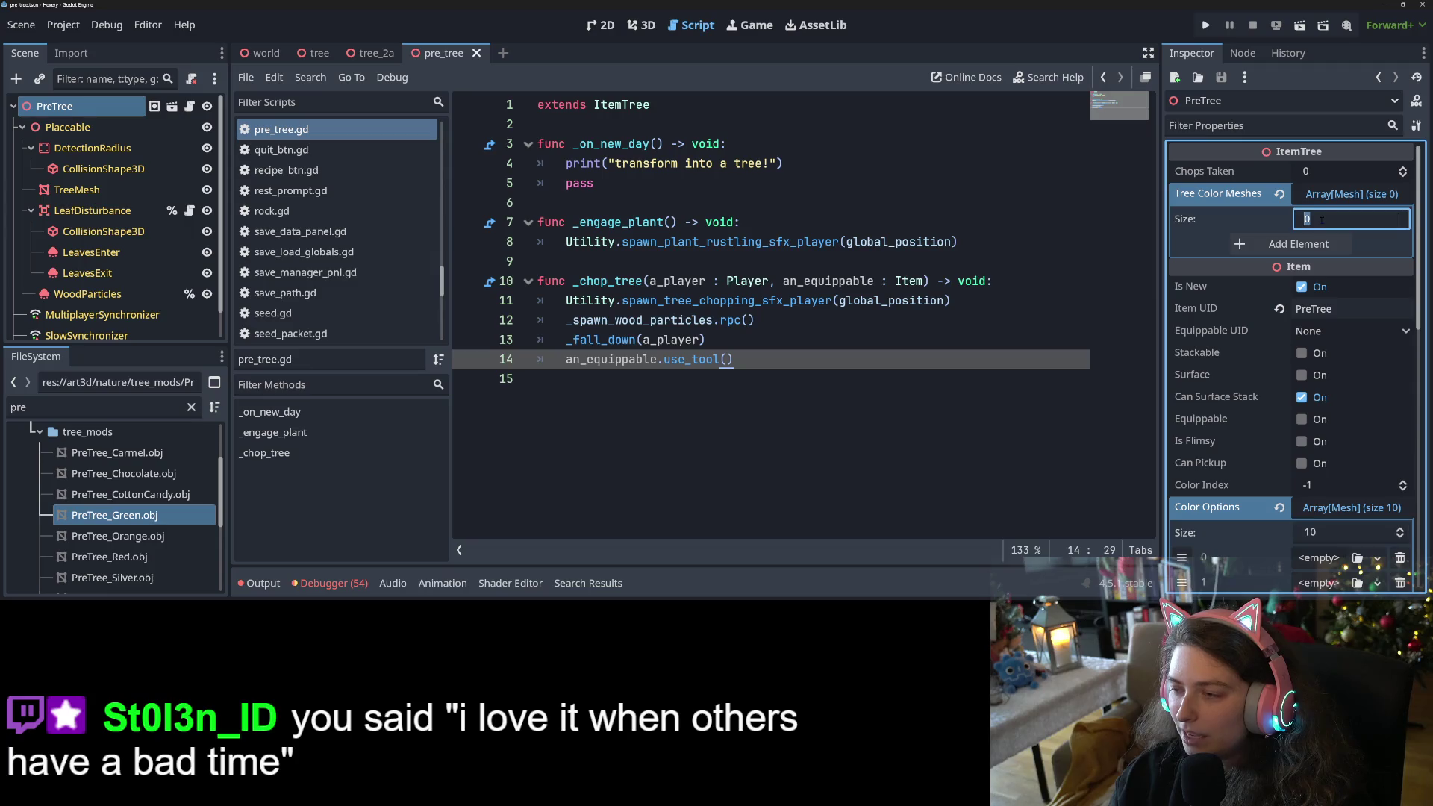
text(10)
key(Return)
Save the PreTree scene and compare it briefly with the tree_2a scene.
scroll(1275, 423, down, 7)
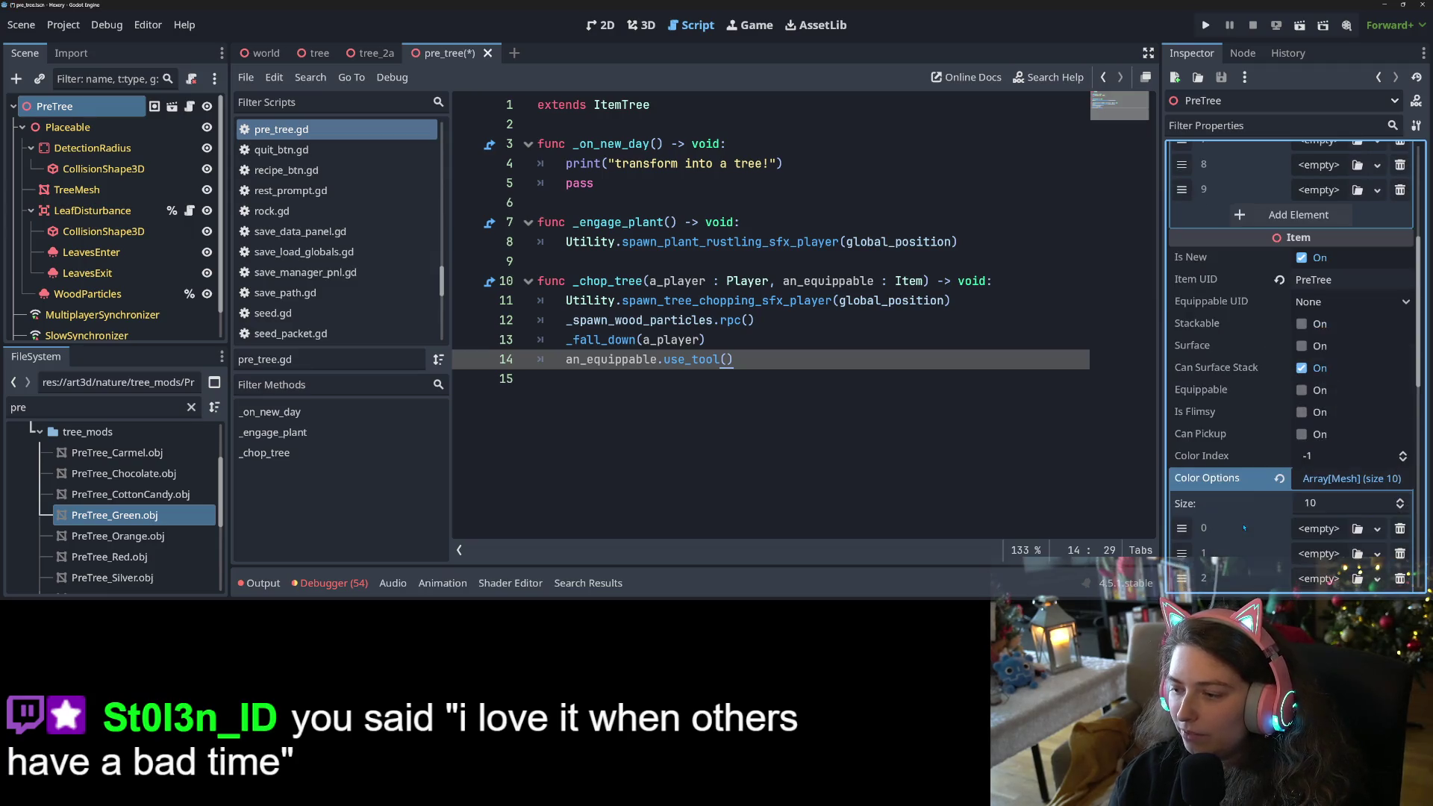
key(ctrl+s)
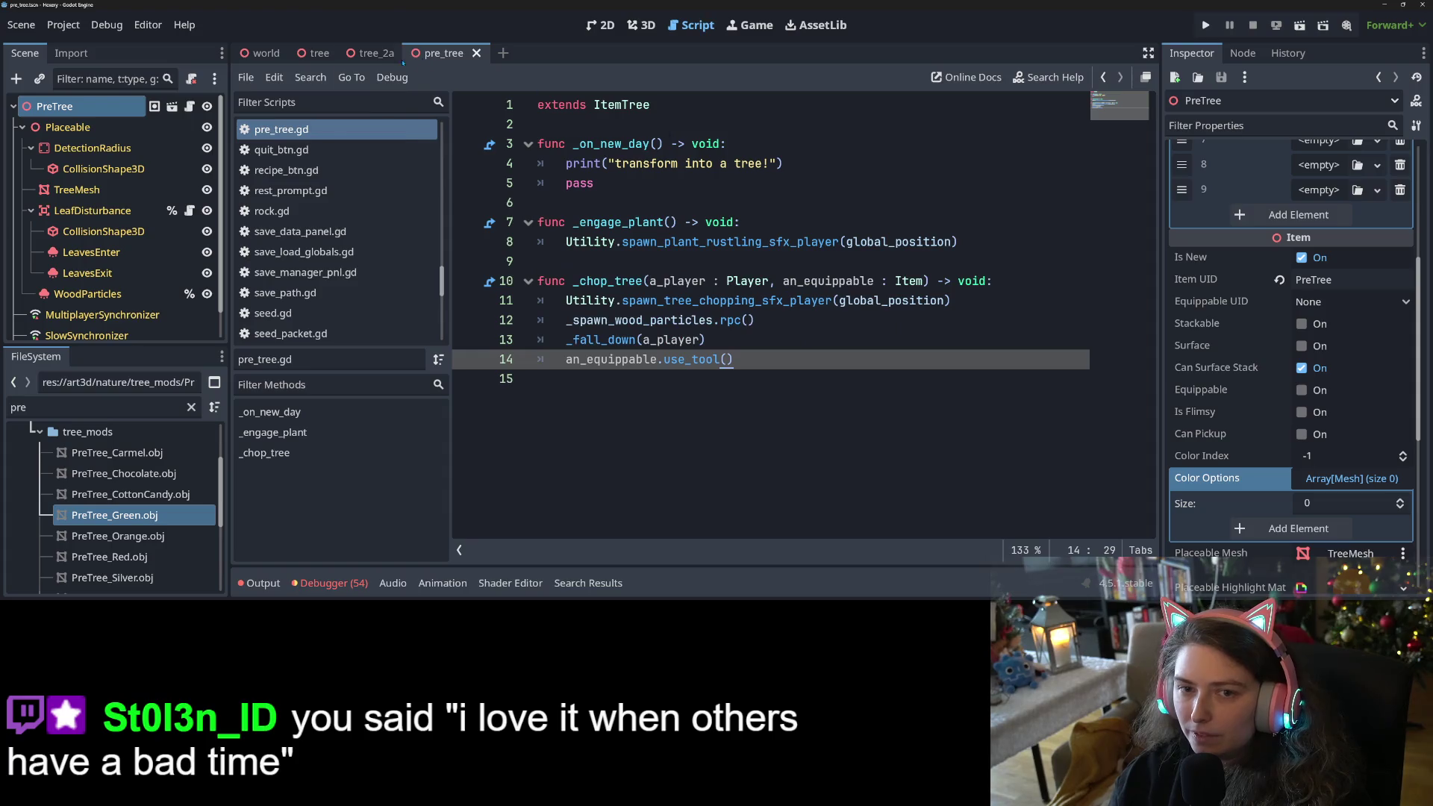
key(ctrl+shift+Tab)
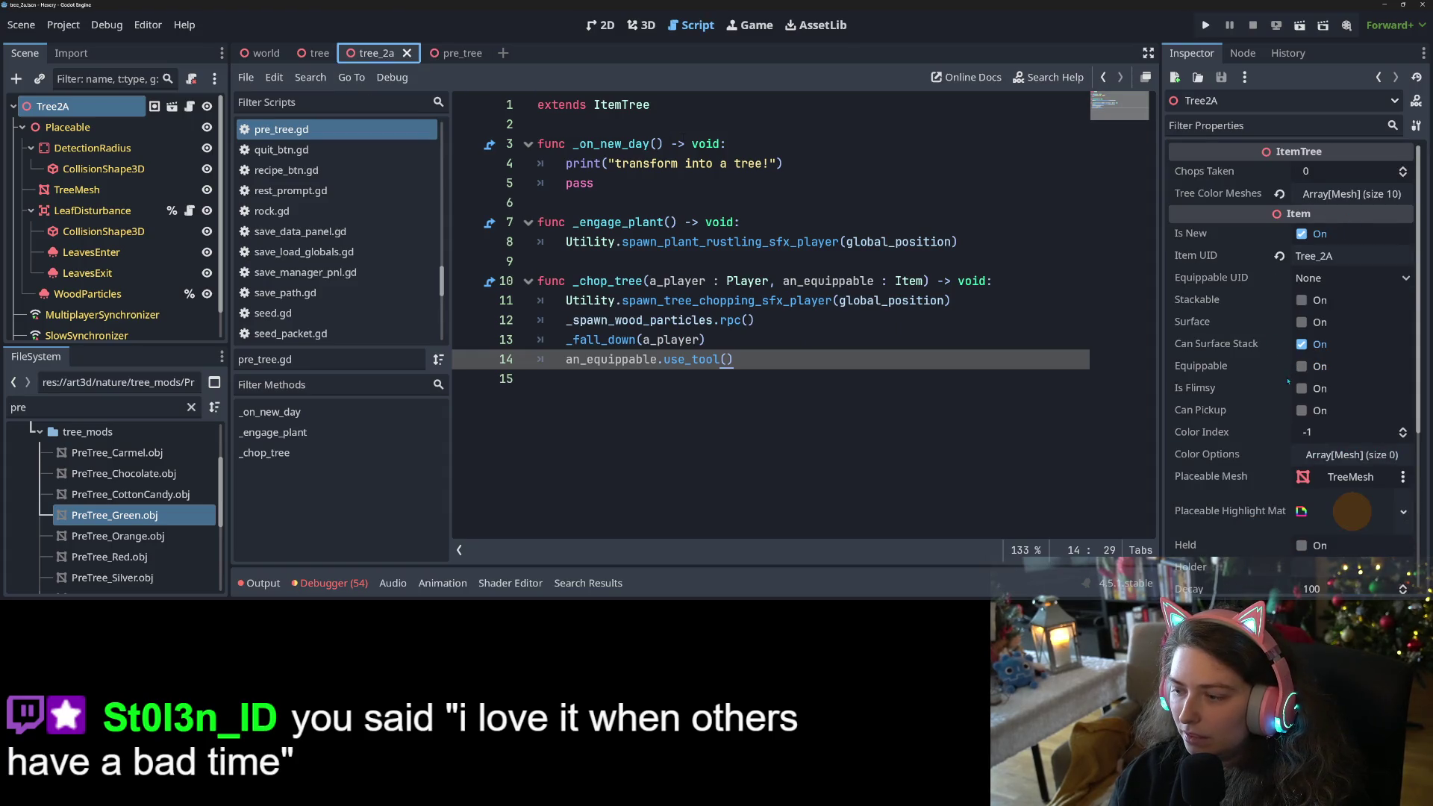
key(ctrl+Tab)
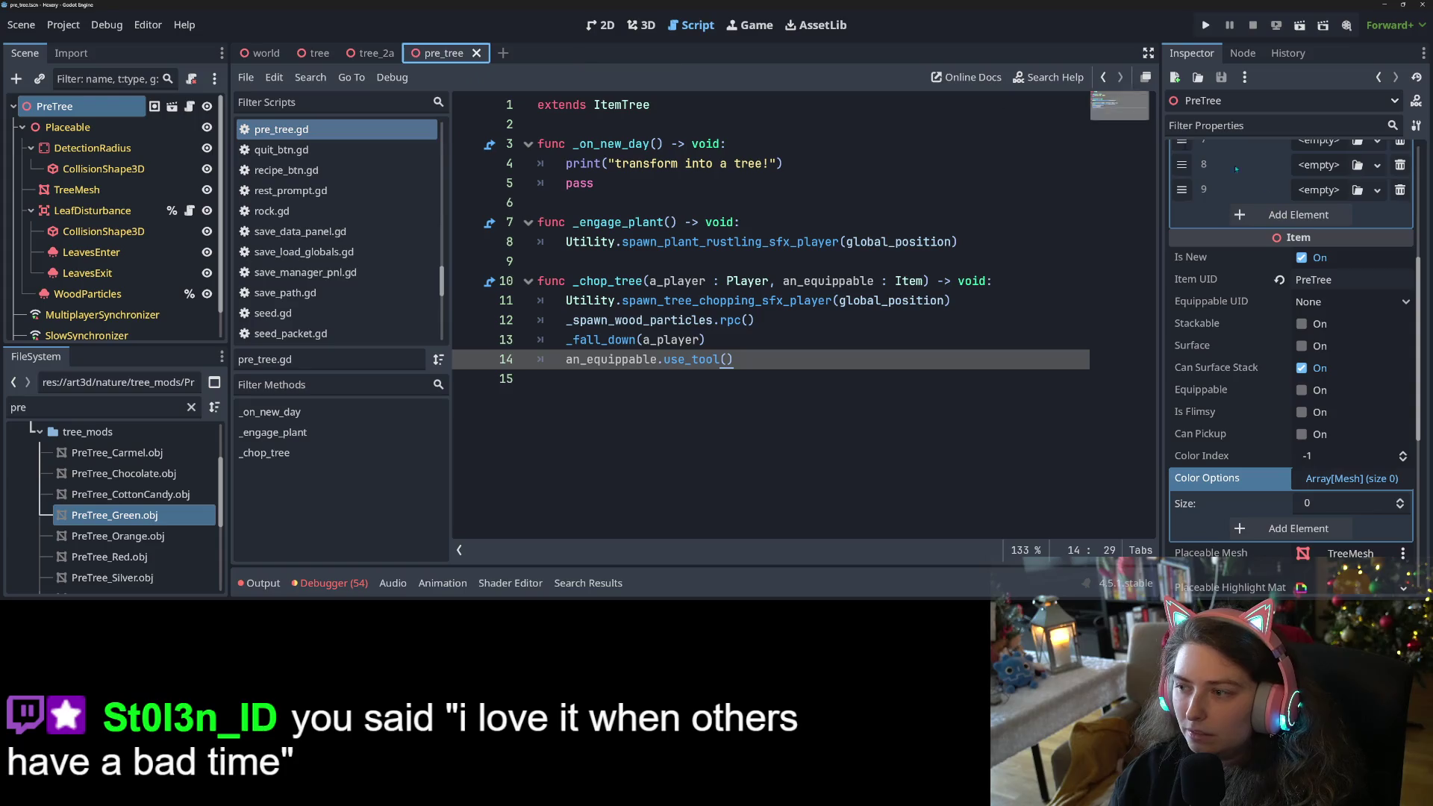
scroll(1268, 194, up, 6)
Load PreTree_Green into the first colour slot and inspect its surface material.
click(1357, 189)
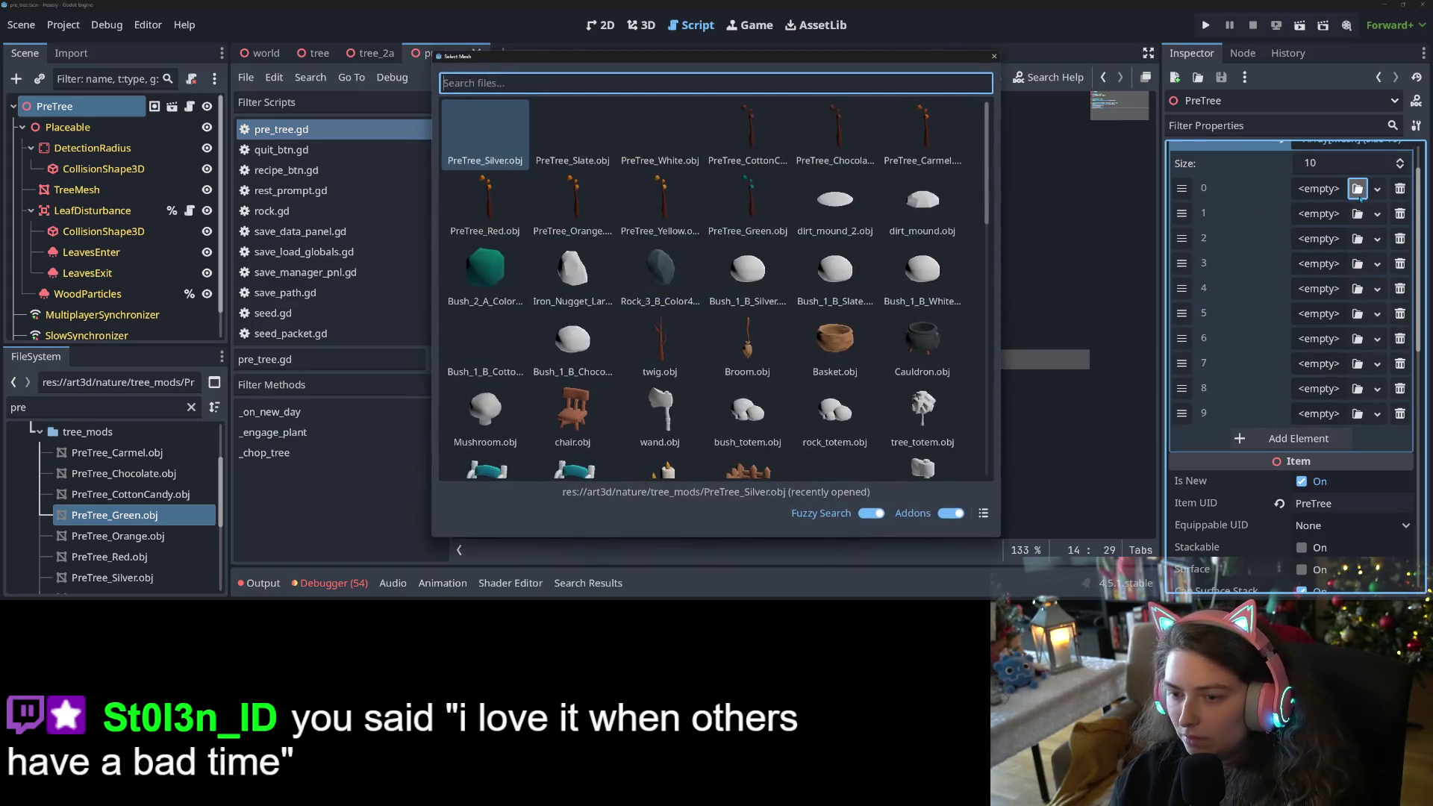
double_click(763, 187)
click(1325, 196)
scroll(1332, 357, down, 3)
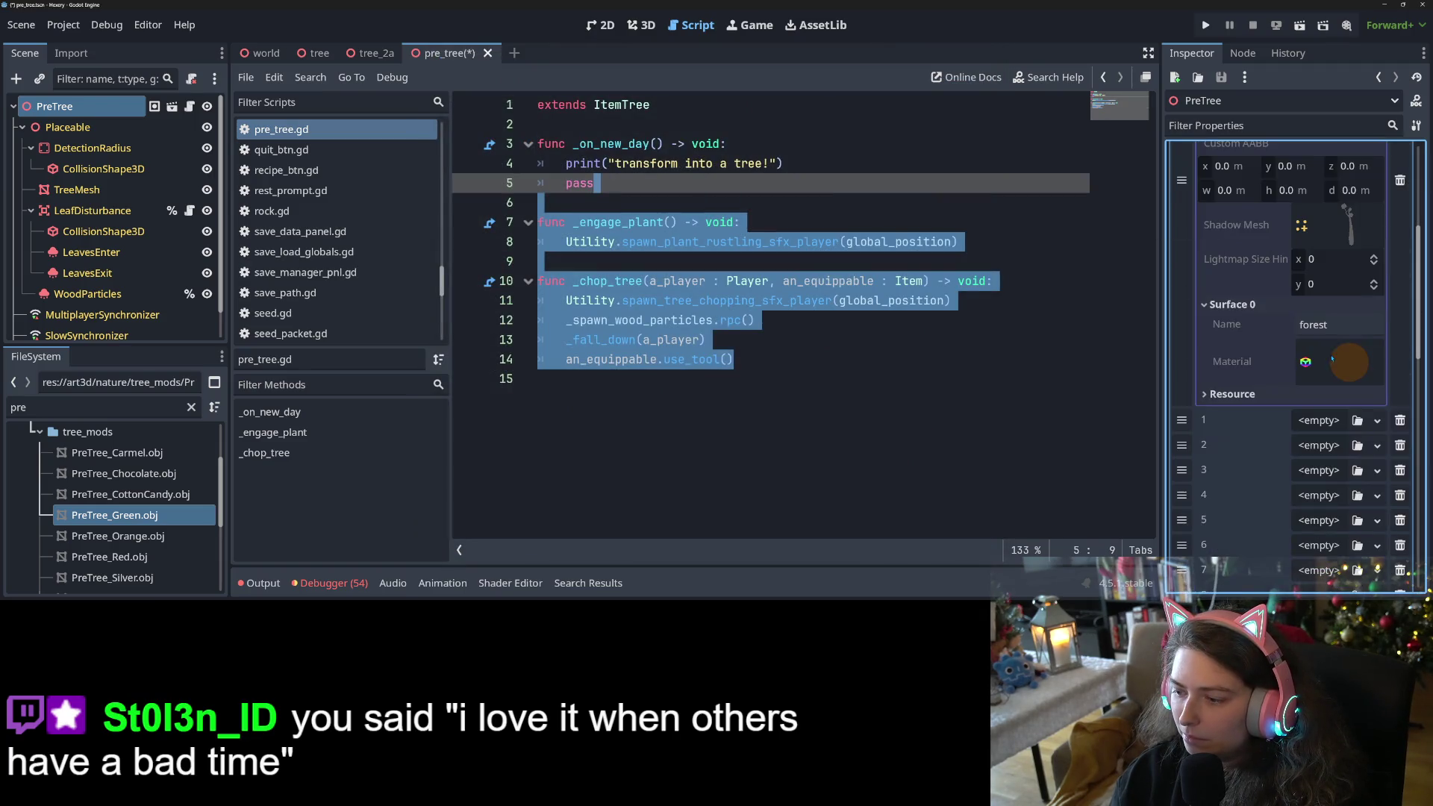
click(1342, 366)
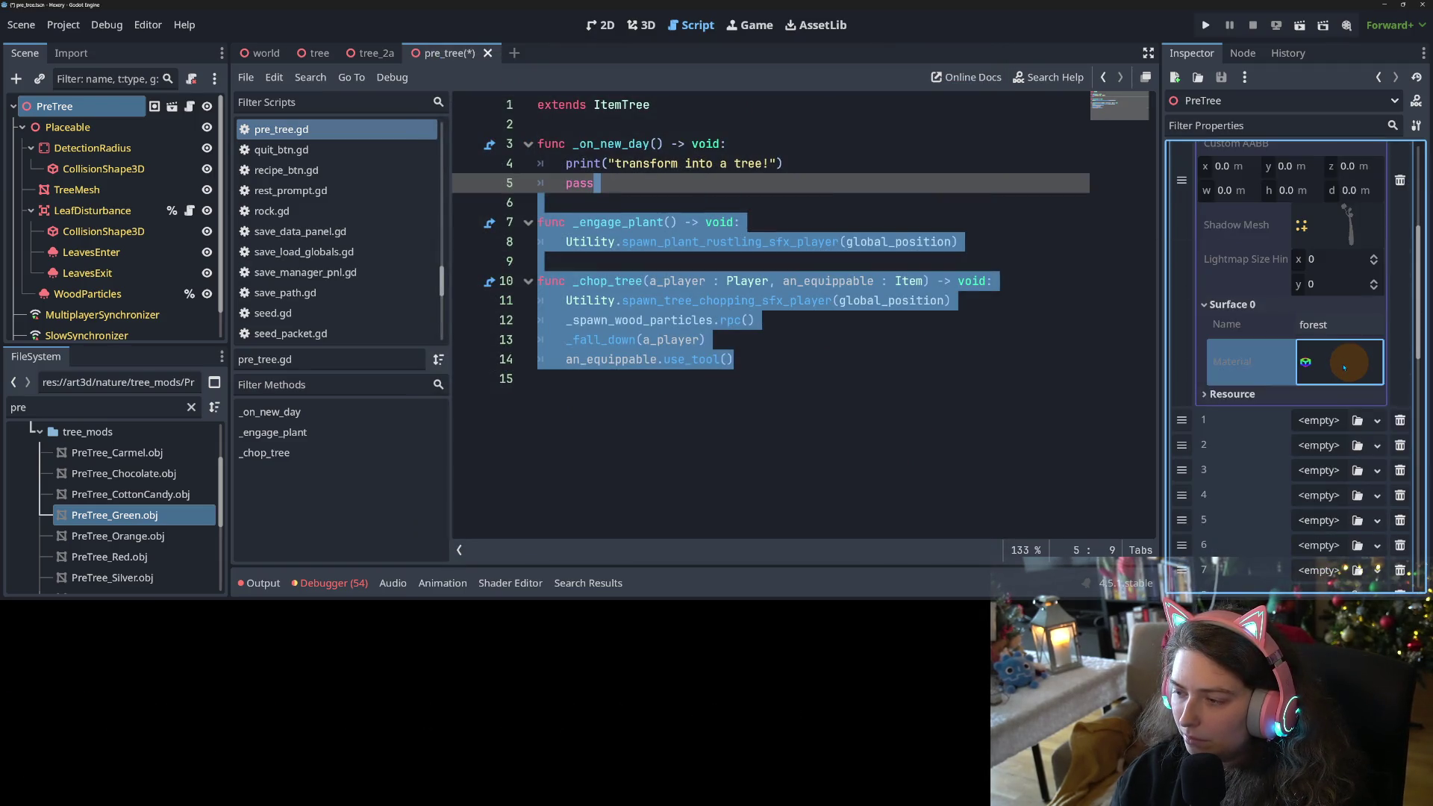
click(1343, 367)
scroll(1339, 314, up, 3)
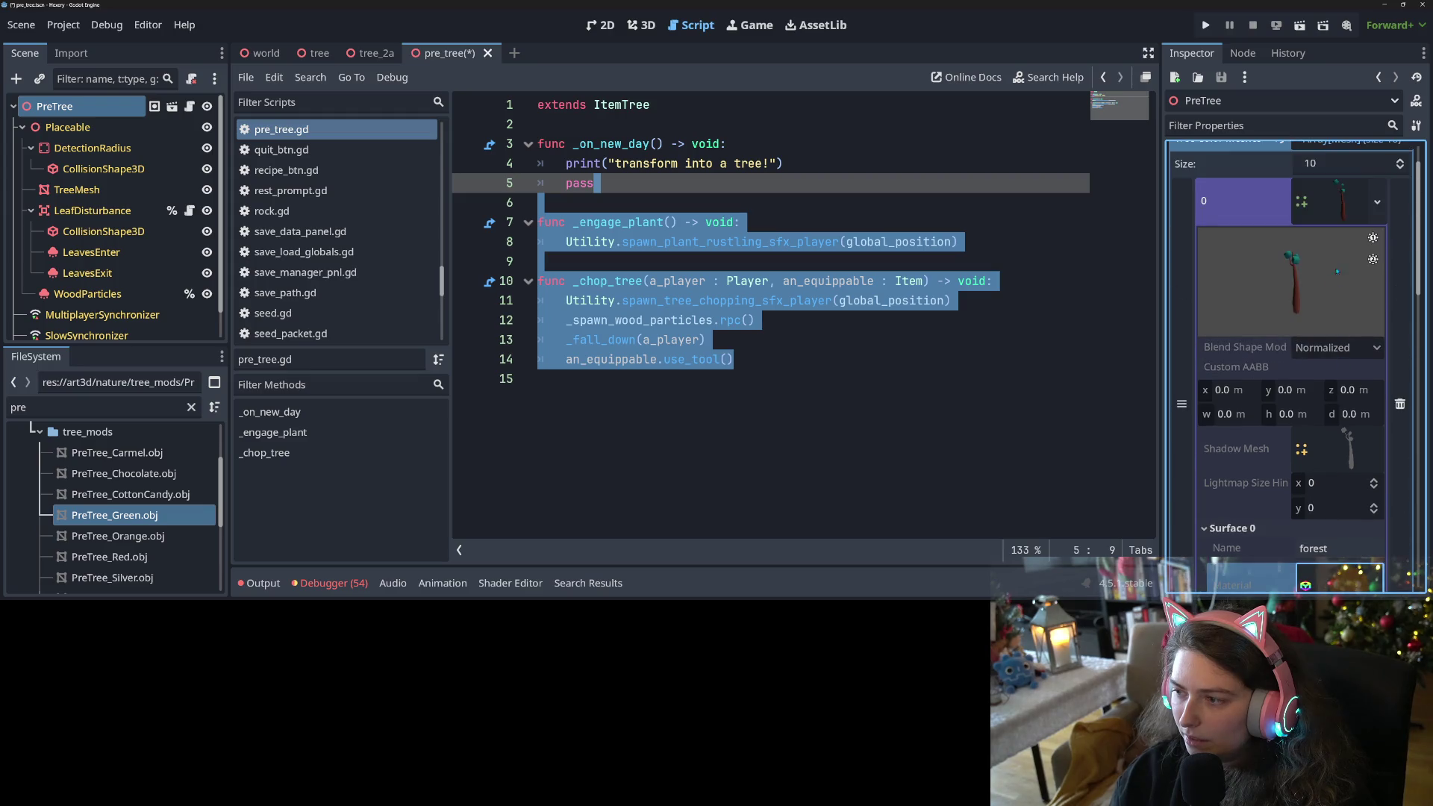
click(1328, 202)
Fill the next four slots with the yellow mesh, PreTree_Orange, PreTree_Red and another tree mesh.
click(1357, 238)
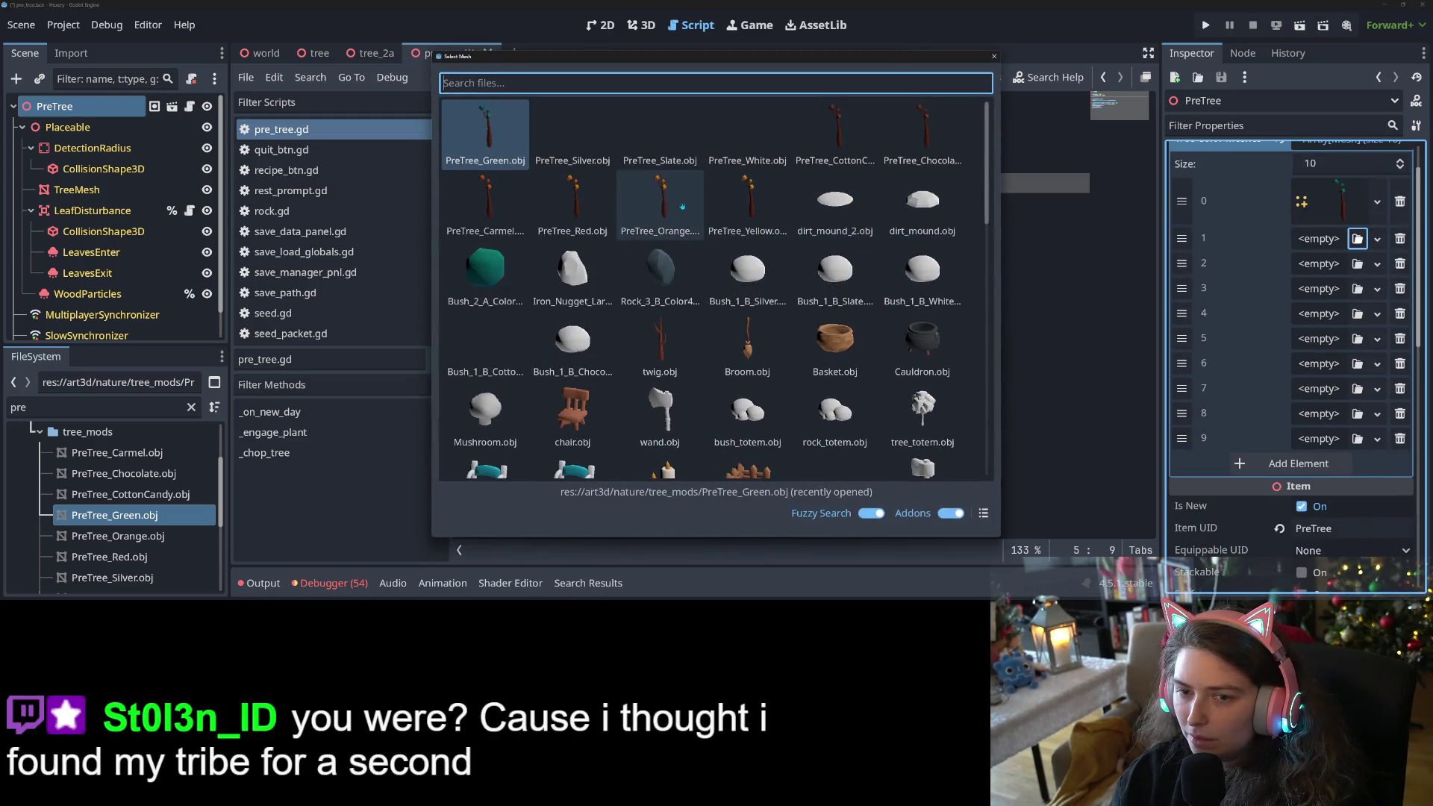
double_click(768, 189)
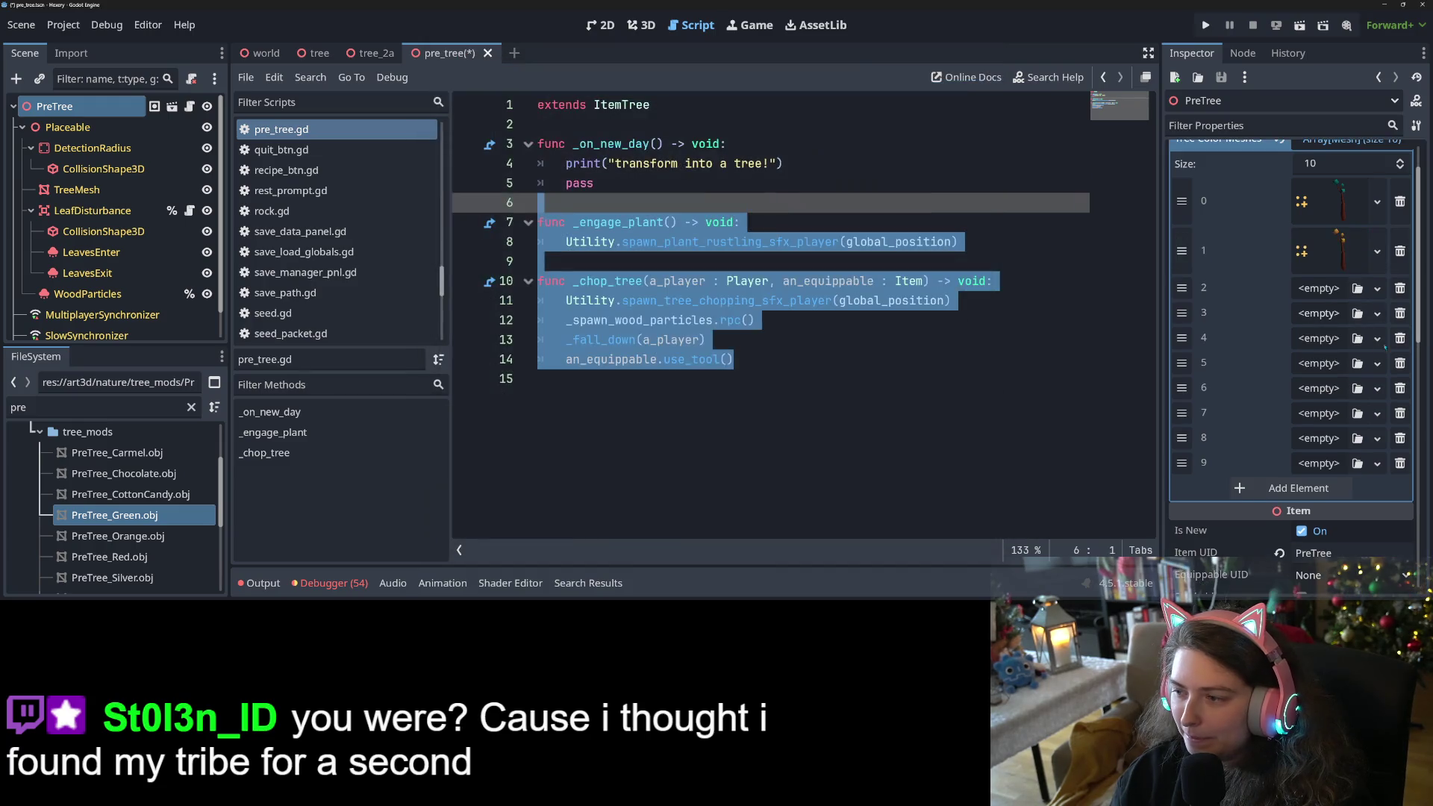
click(1357, 288)
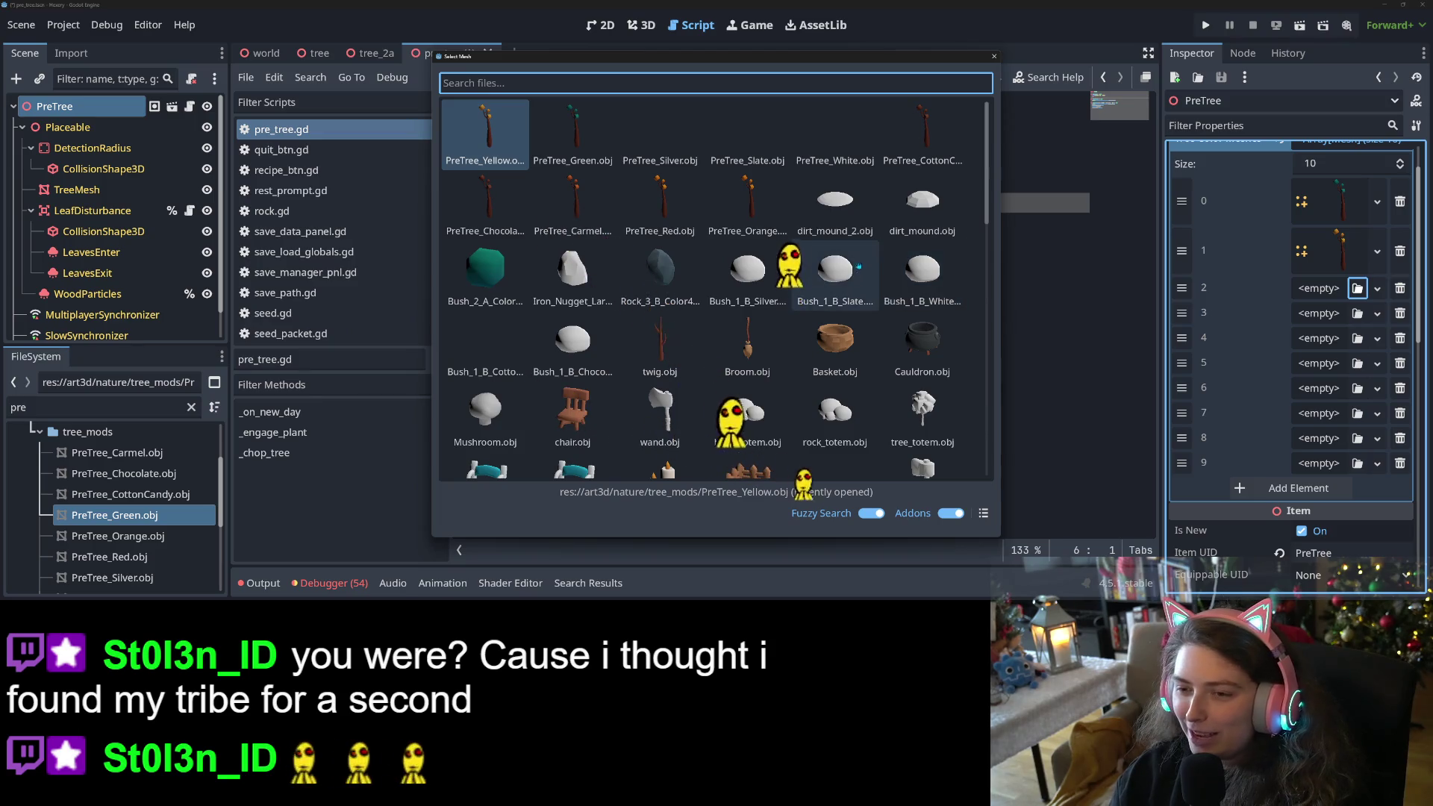
double_click(733, 212)
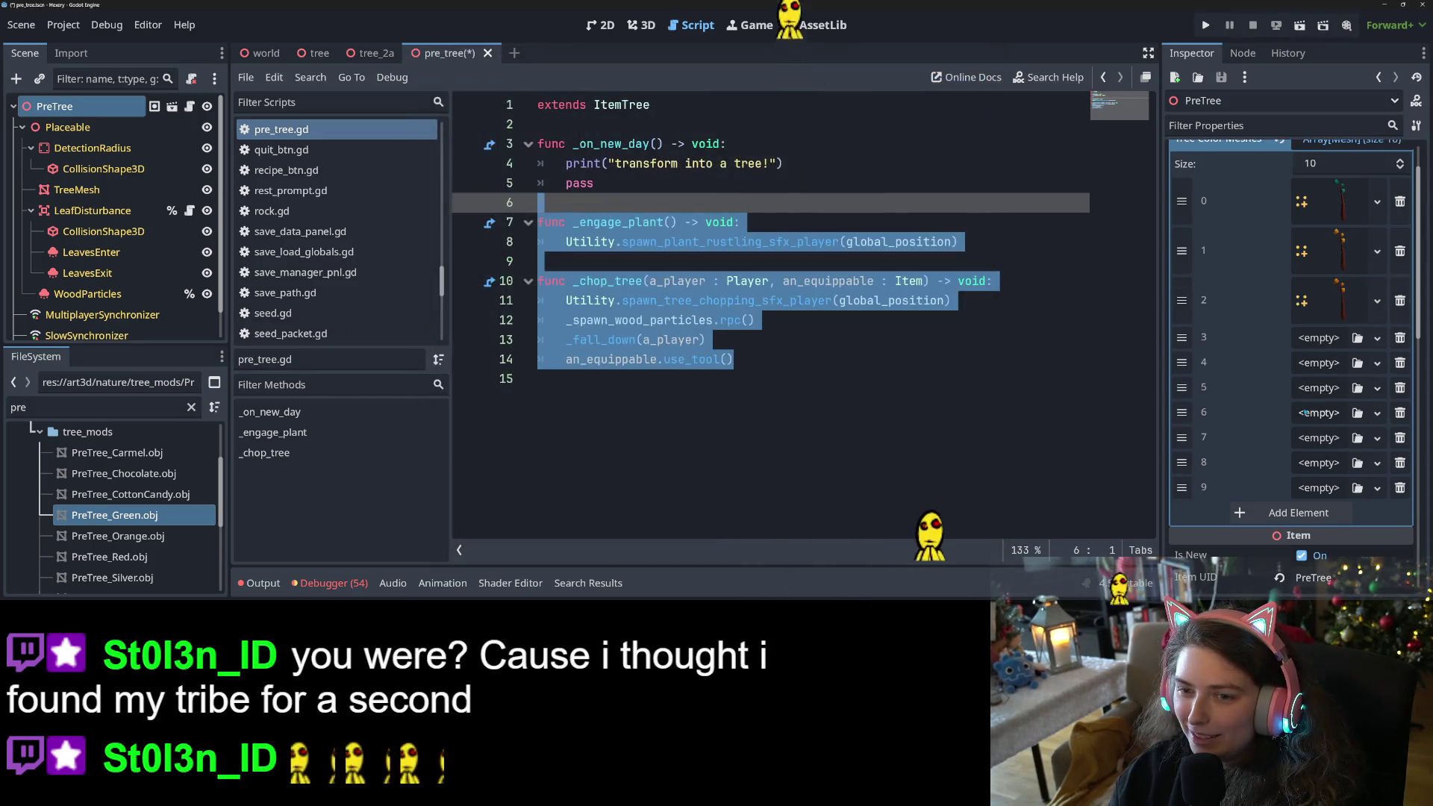
click(1357, 338)
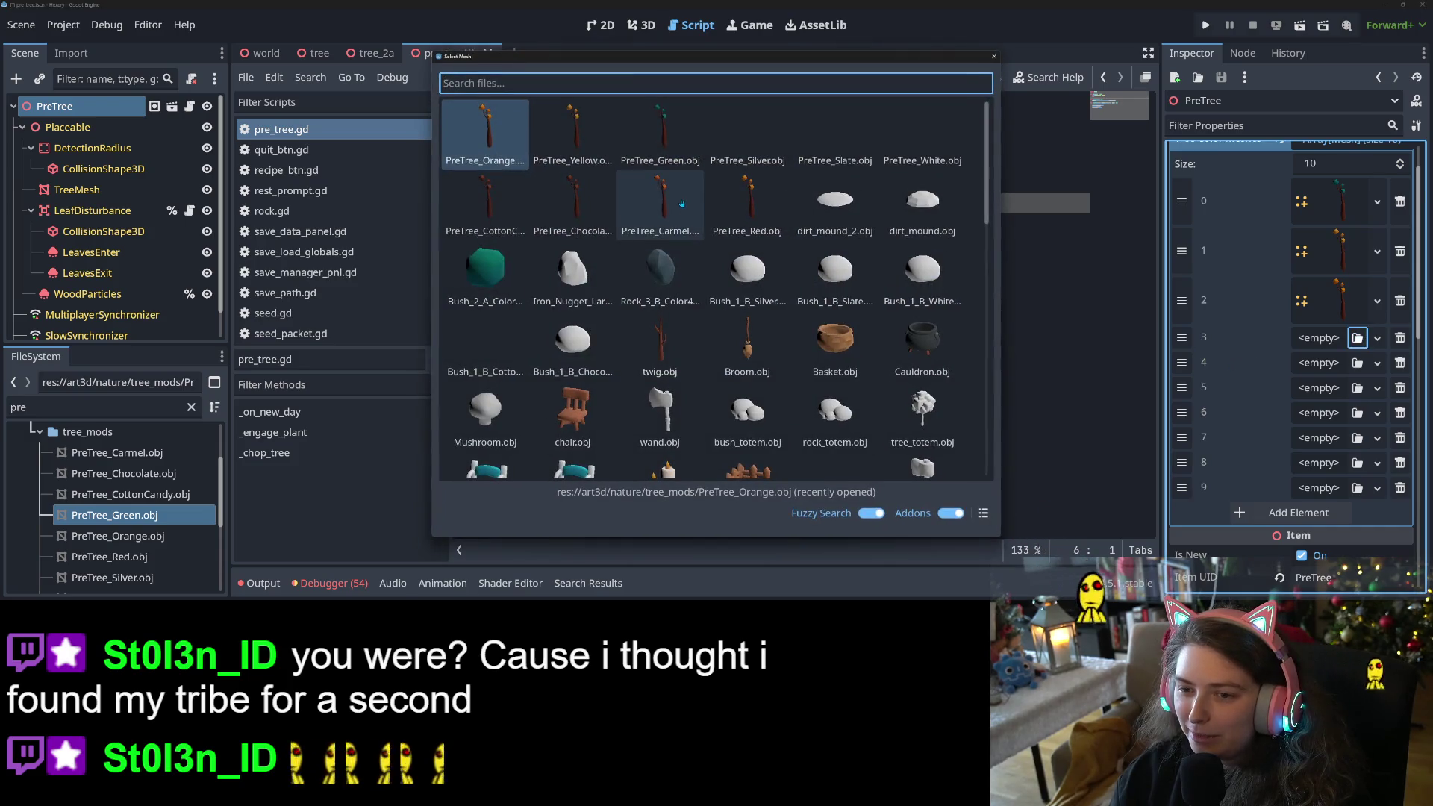
double_click(747, 207)
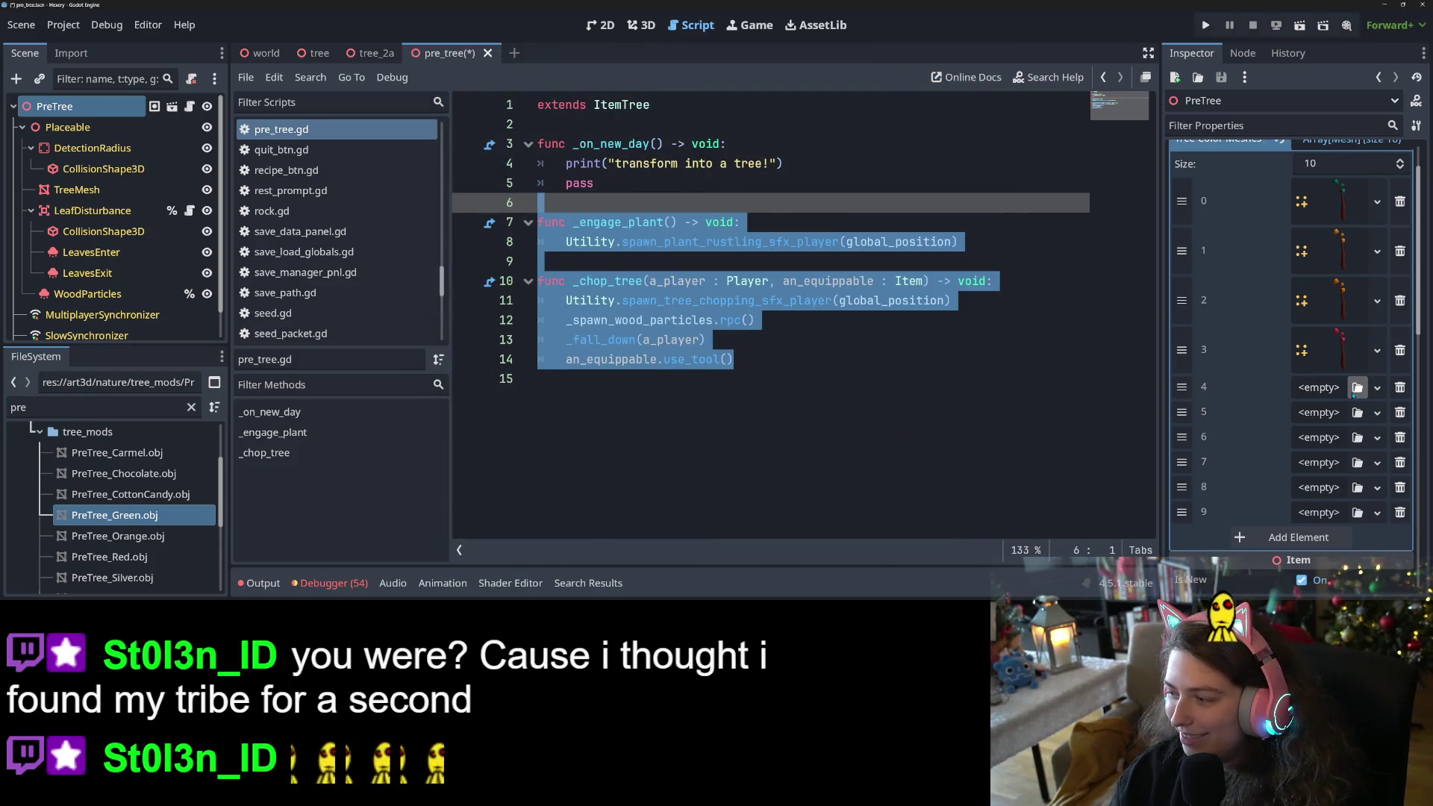
click(1356, 388)
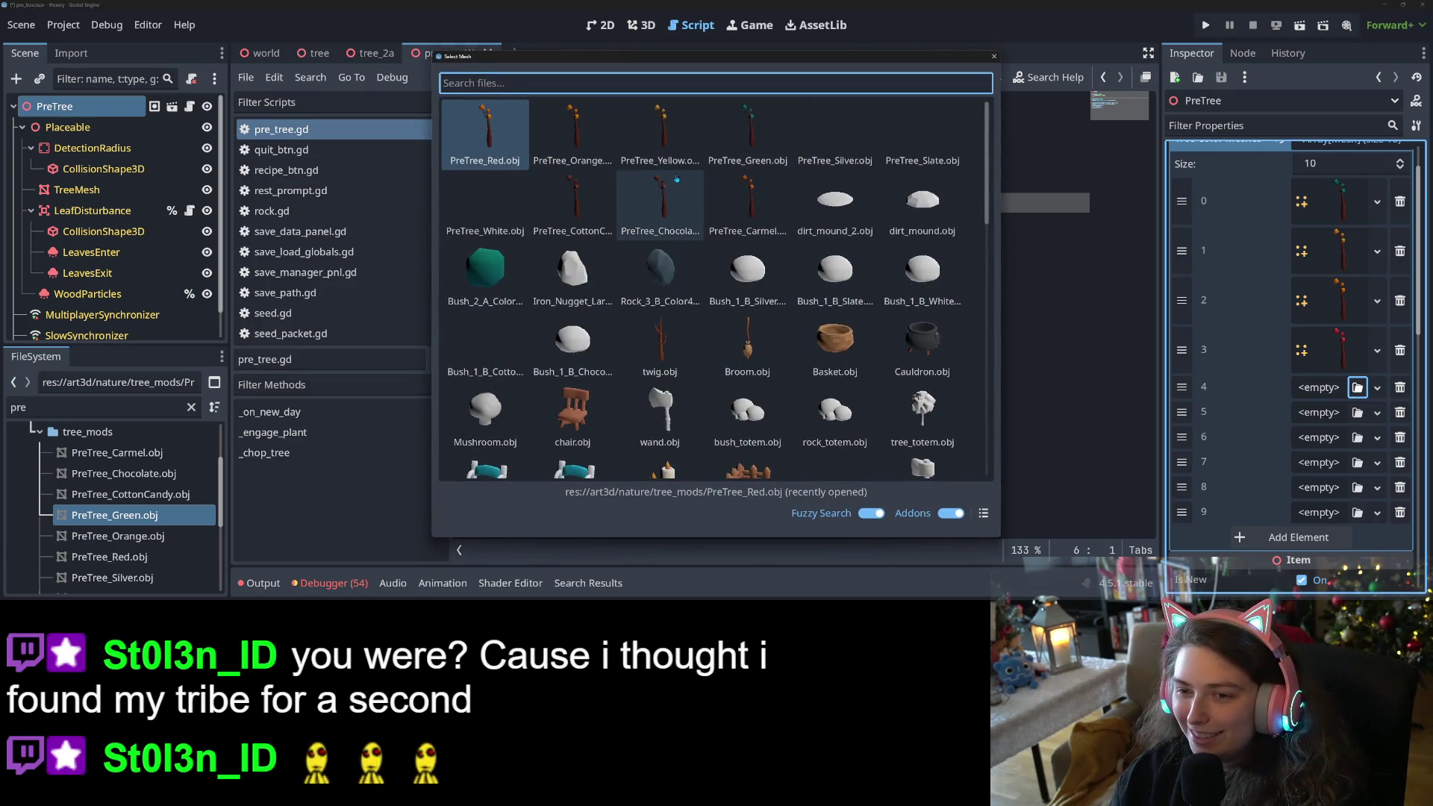
double_click(758, 190)
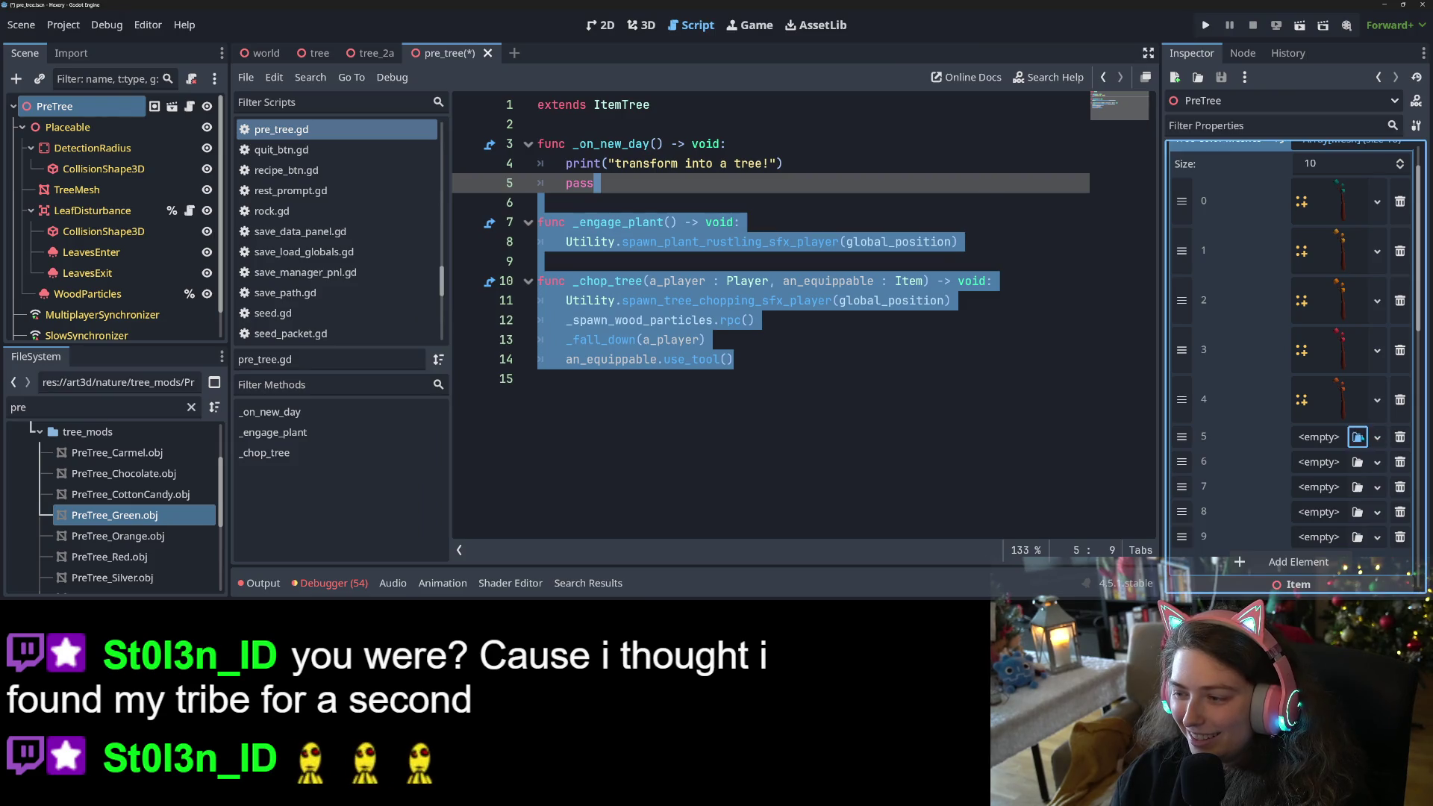
Fill the remaining slots with tree meshes, including PreTree_White, PreTree_Slate and PreTree_Silver, then save.
click(1356, 437)
double_click(748, 205)
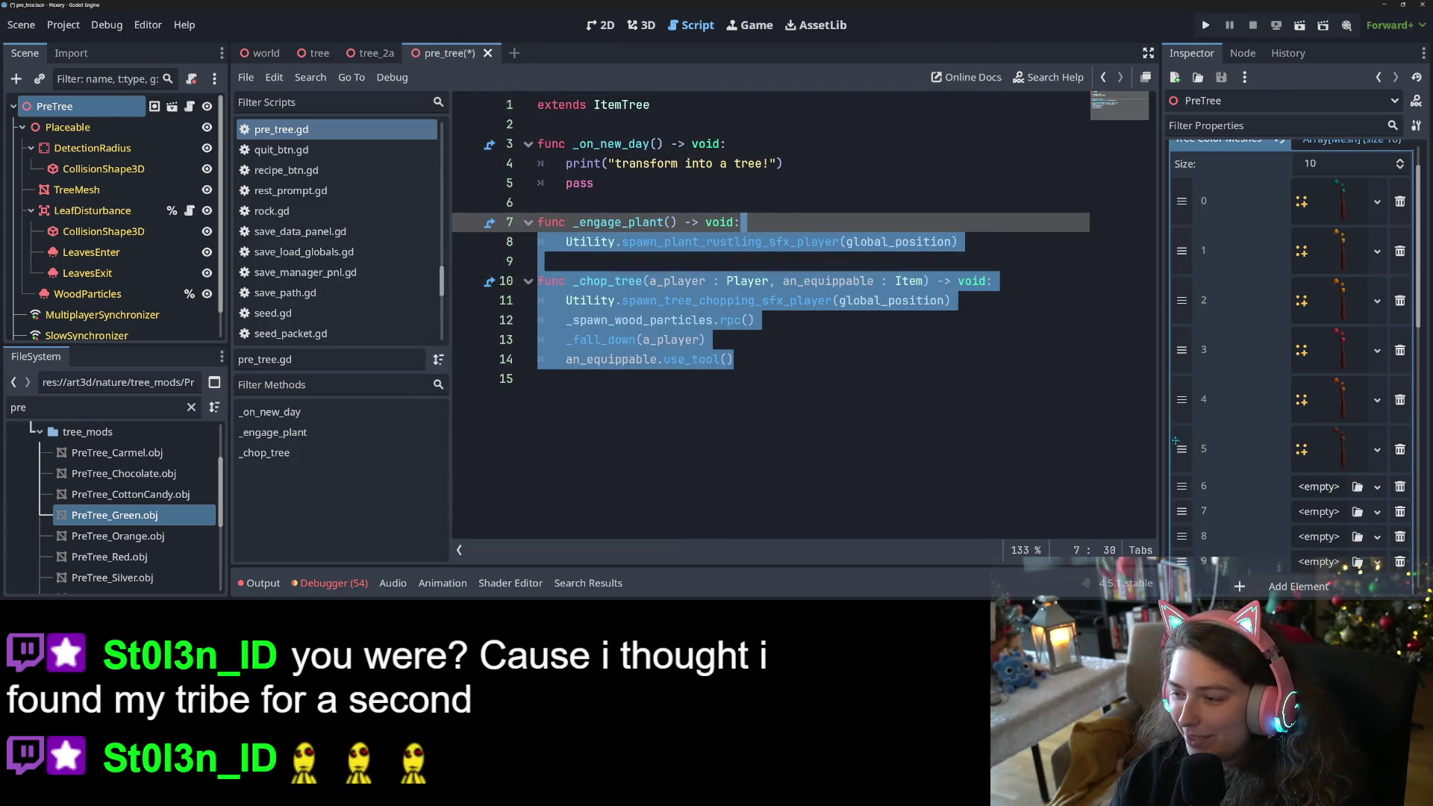
click(1356, 486)
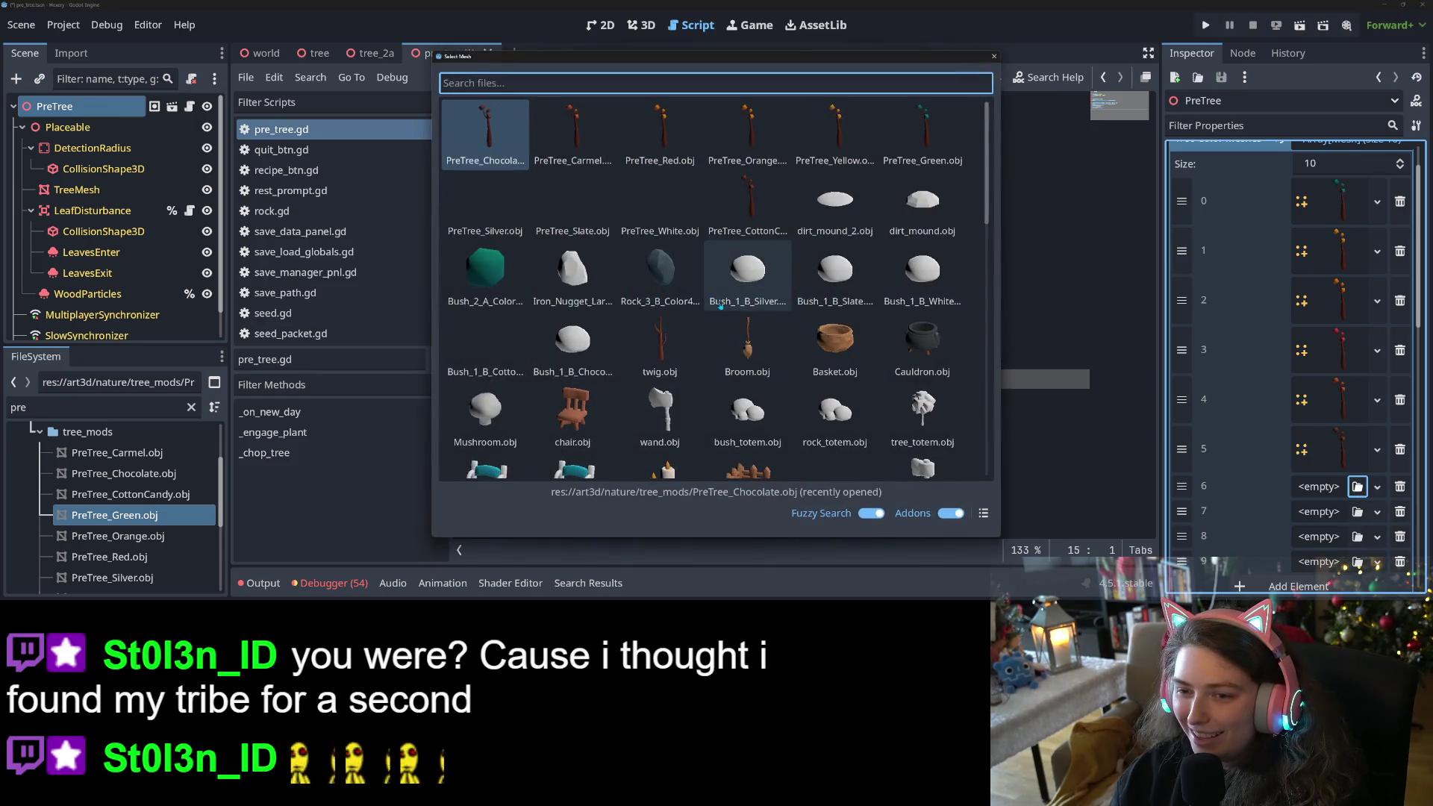
double_click(738, 205)
click(1356, 536)
double_click(747, 201)
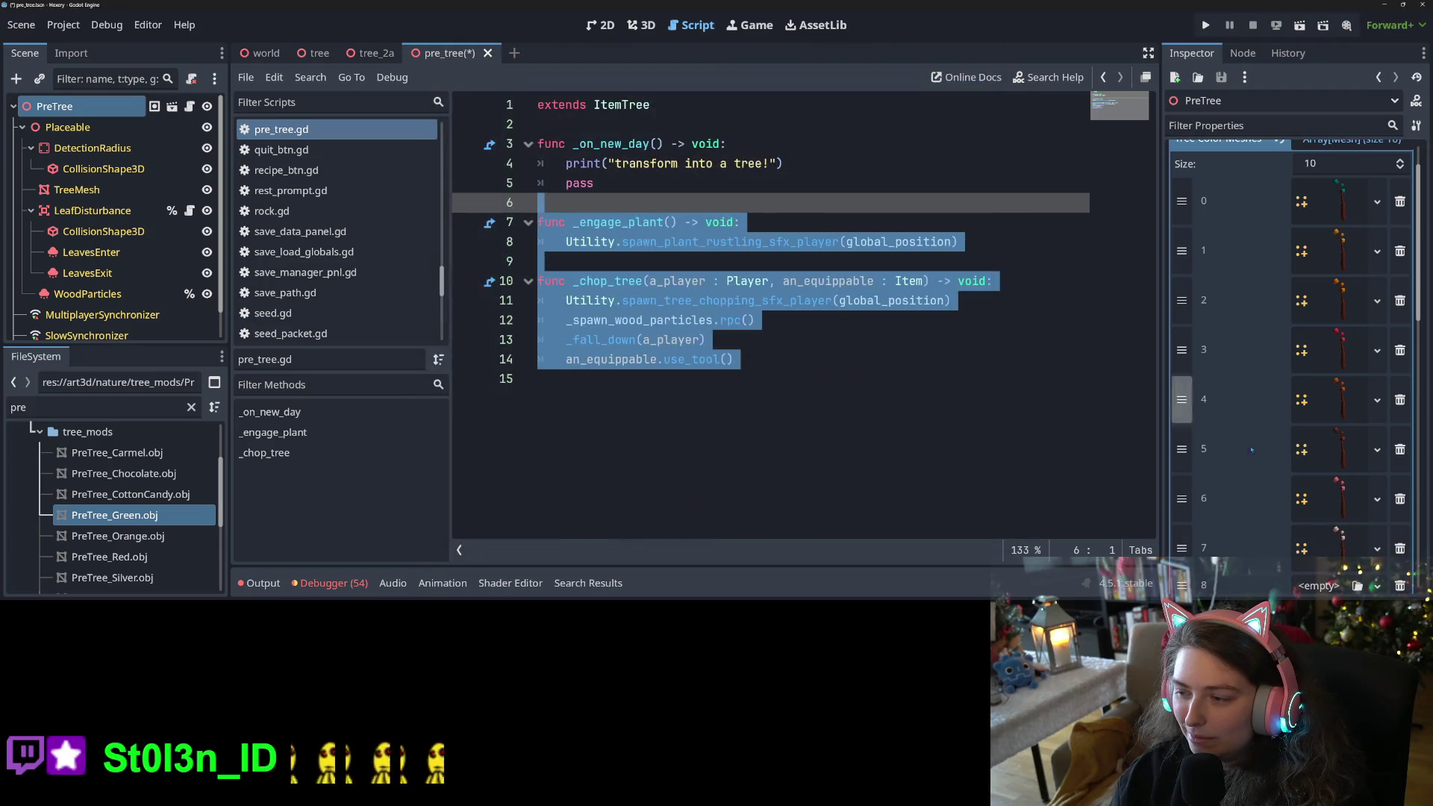
click(1356, 474)
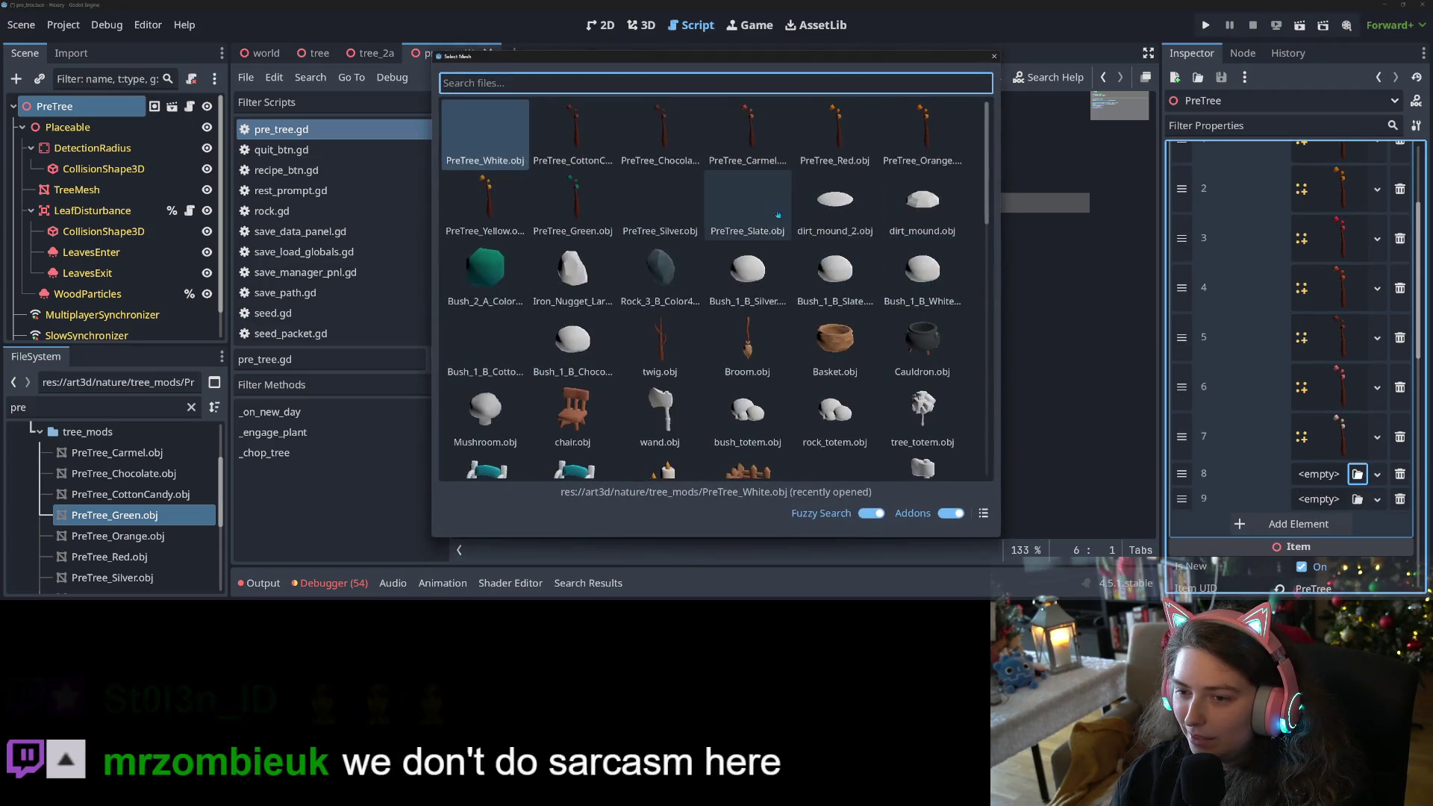
double_click(748, 203)
click(1356, 523)
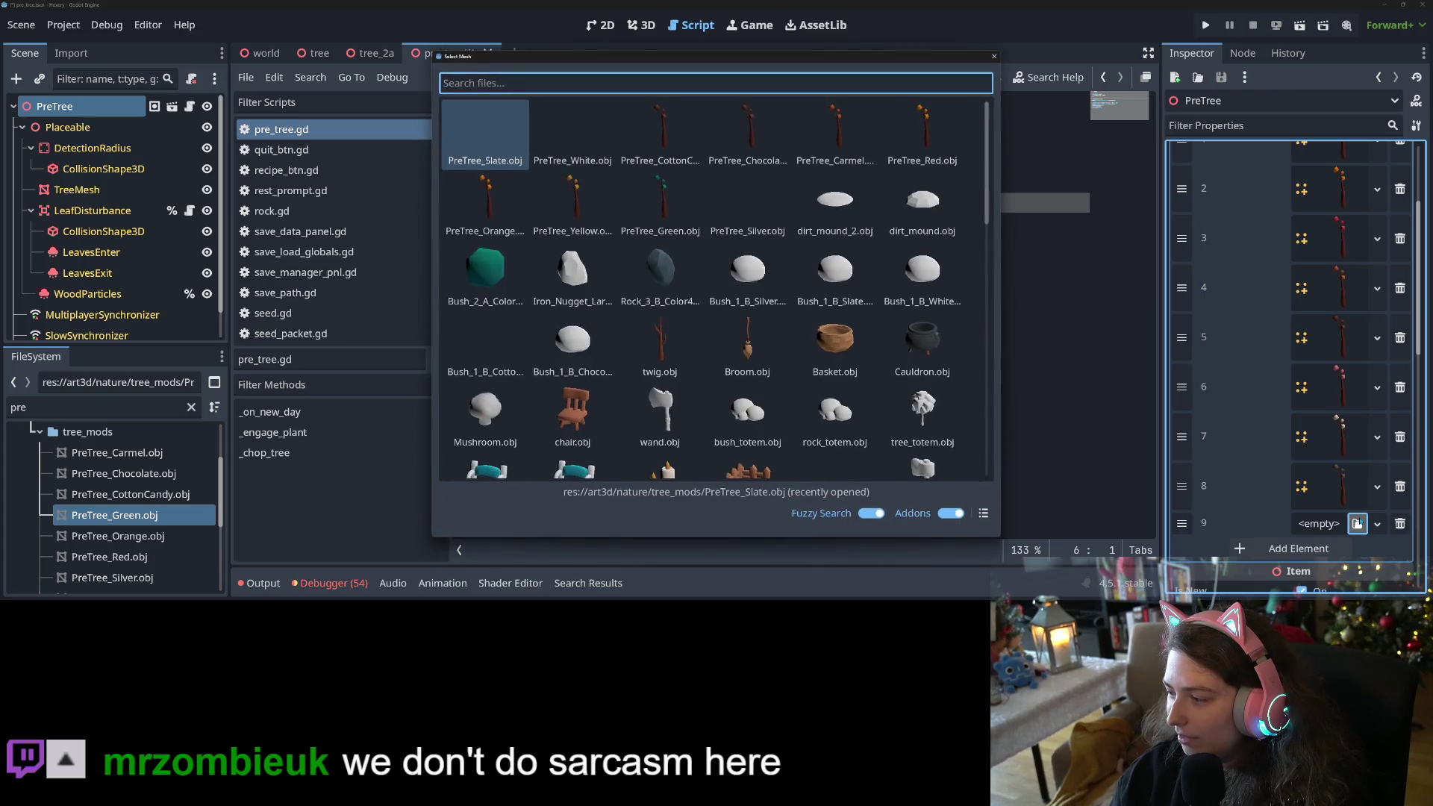
double_click(747, 201)
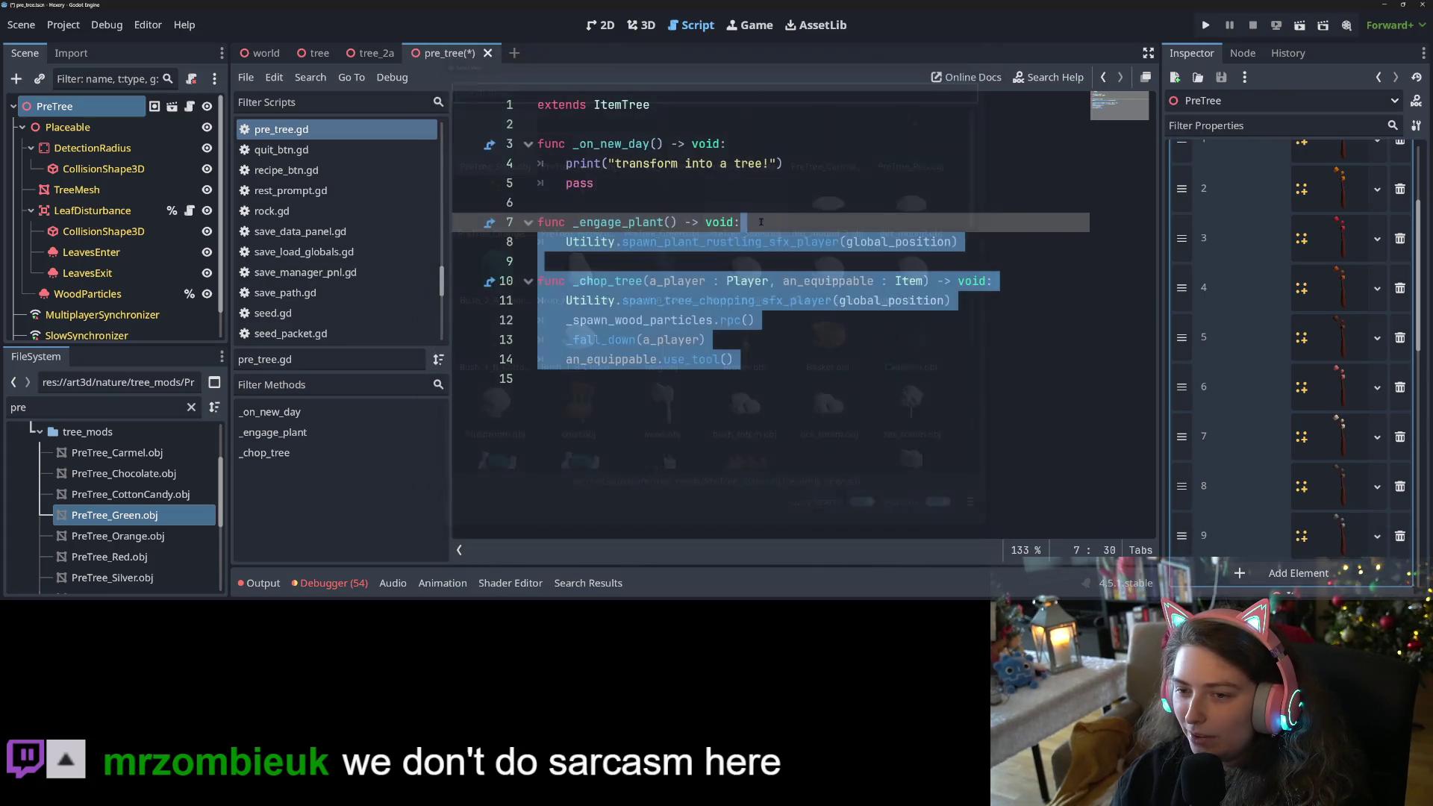
click(893, 319)
key(ctrl+s)
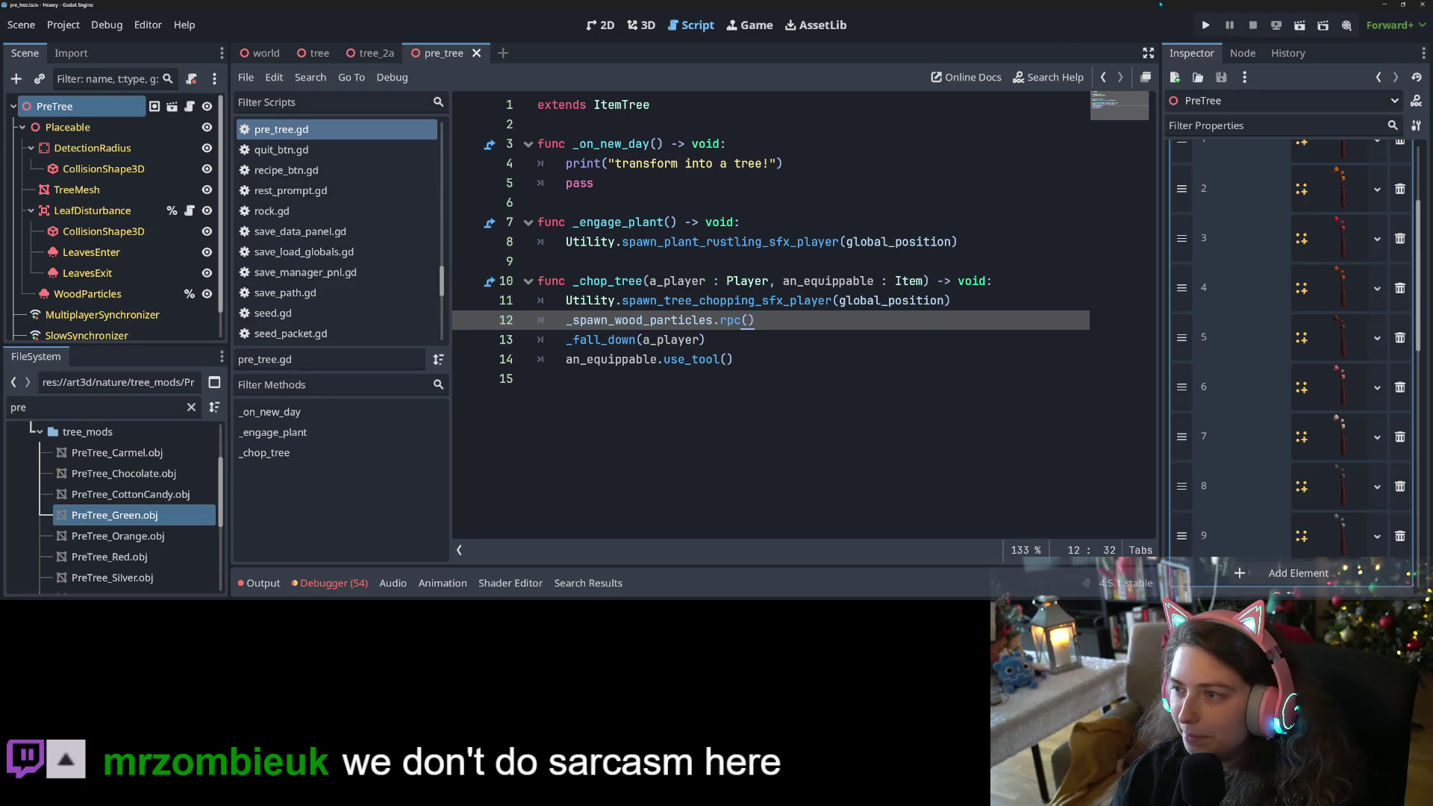
Run the game and create a new game 'trees' with the world named 'treeeees'.
click(1205, 24)
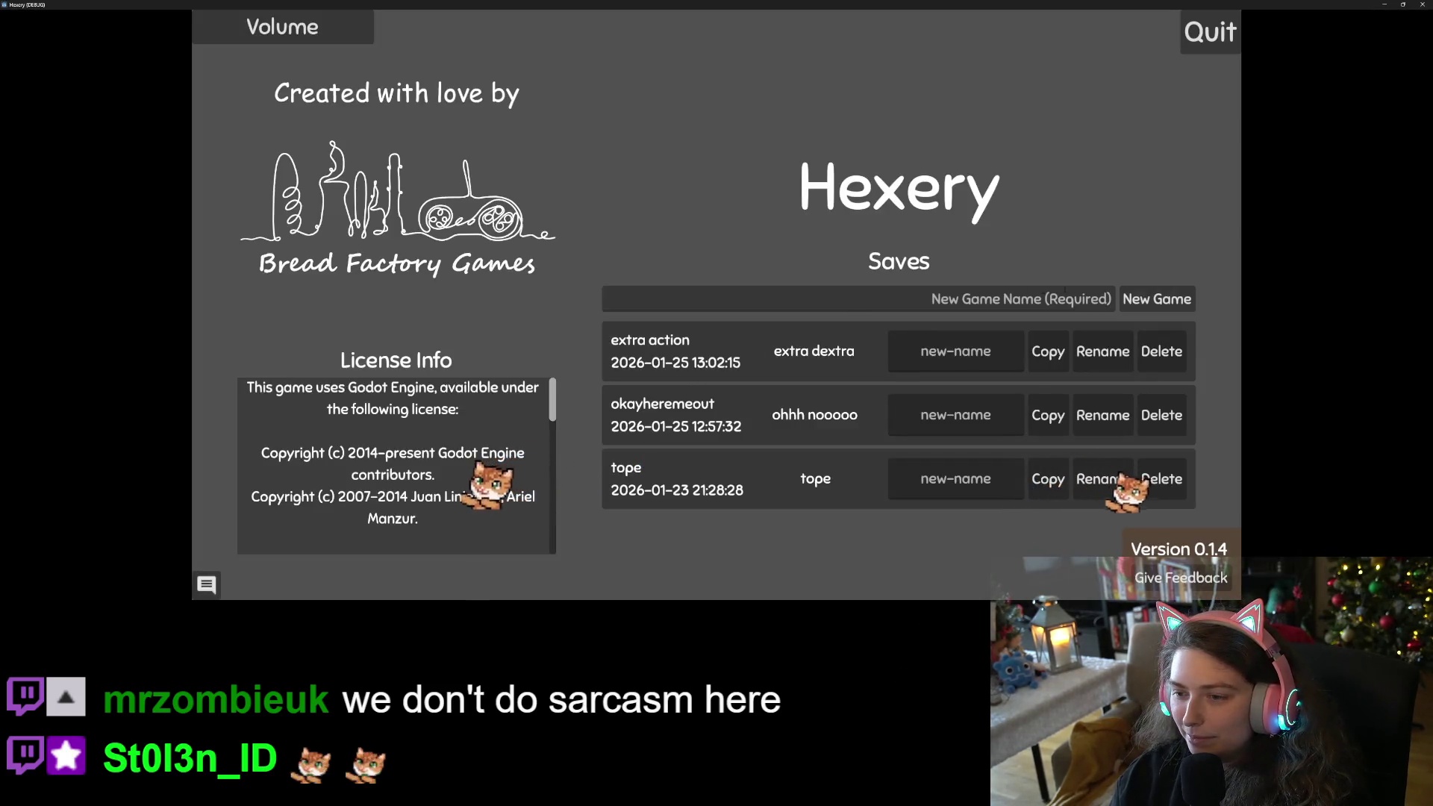
click(1061, 300)
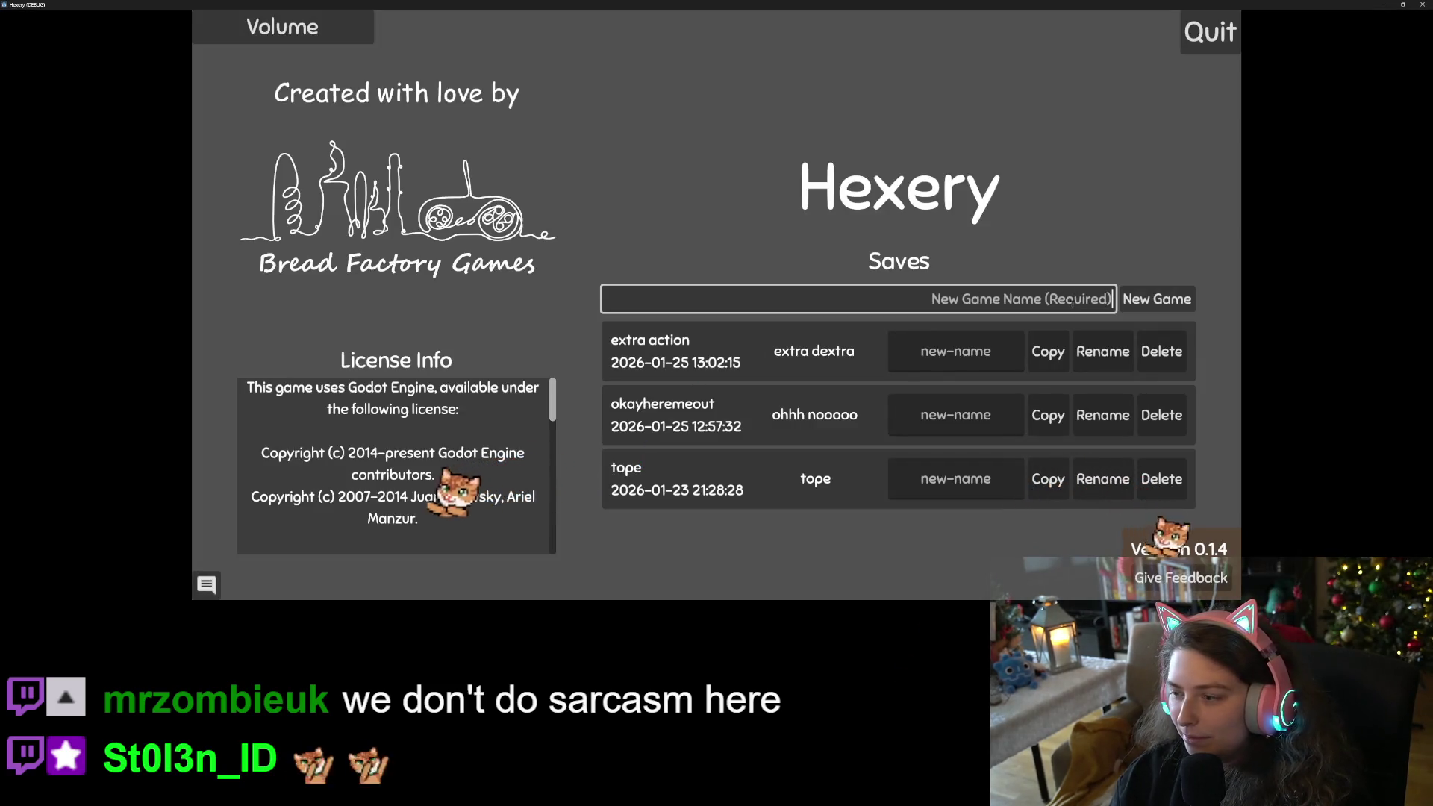
text(r)
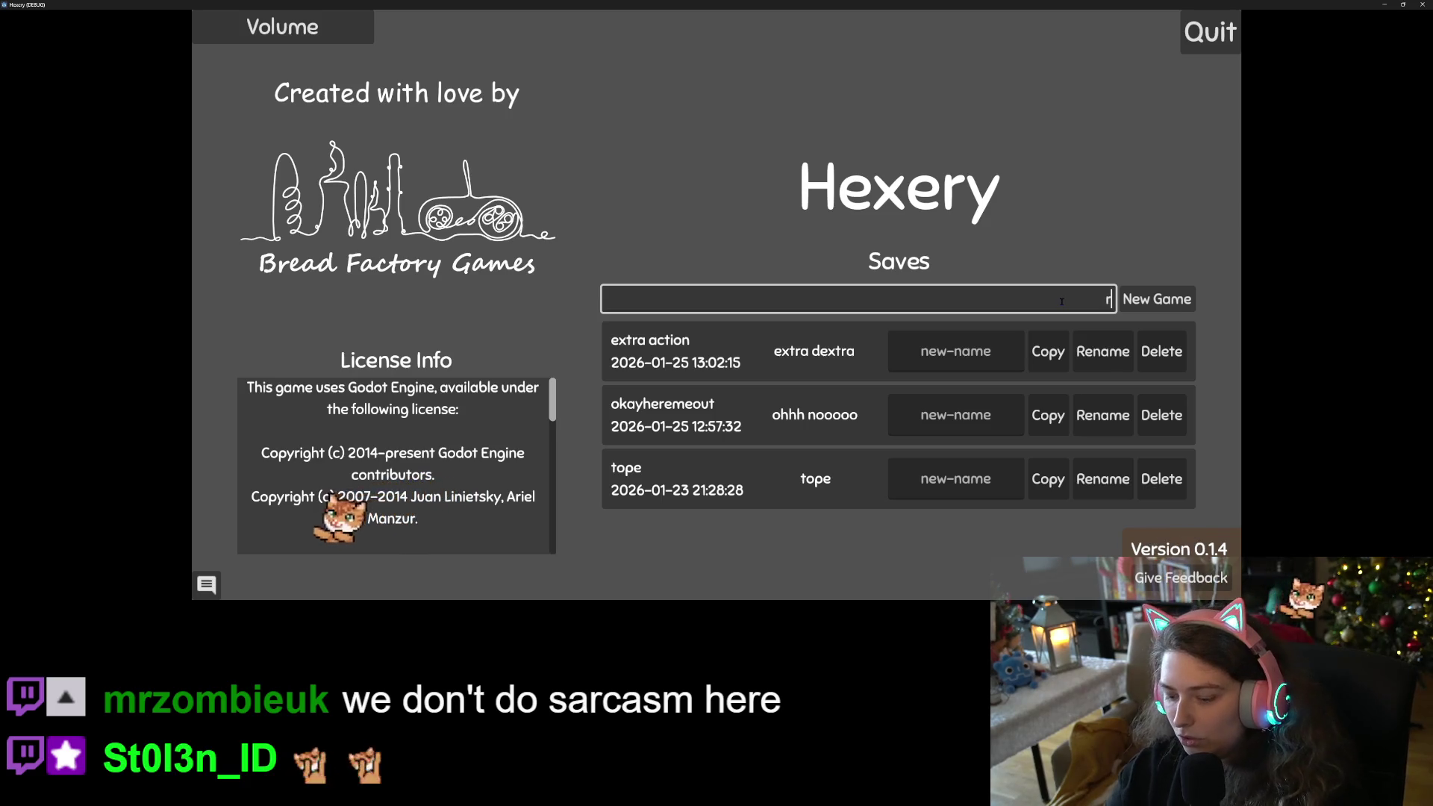
text(trees)
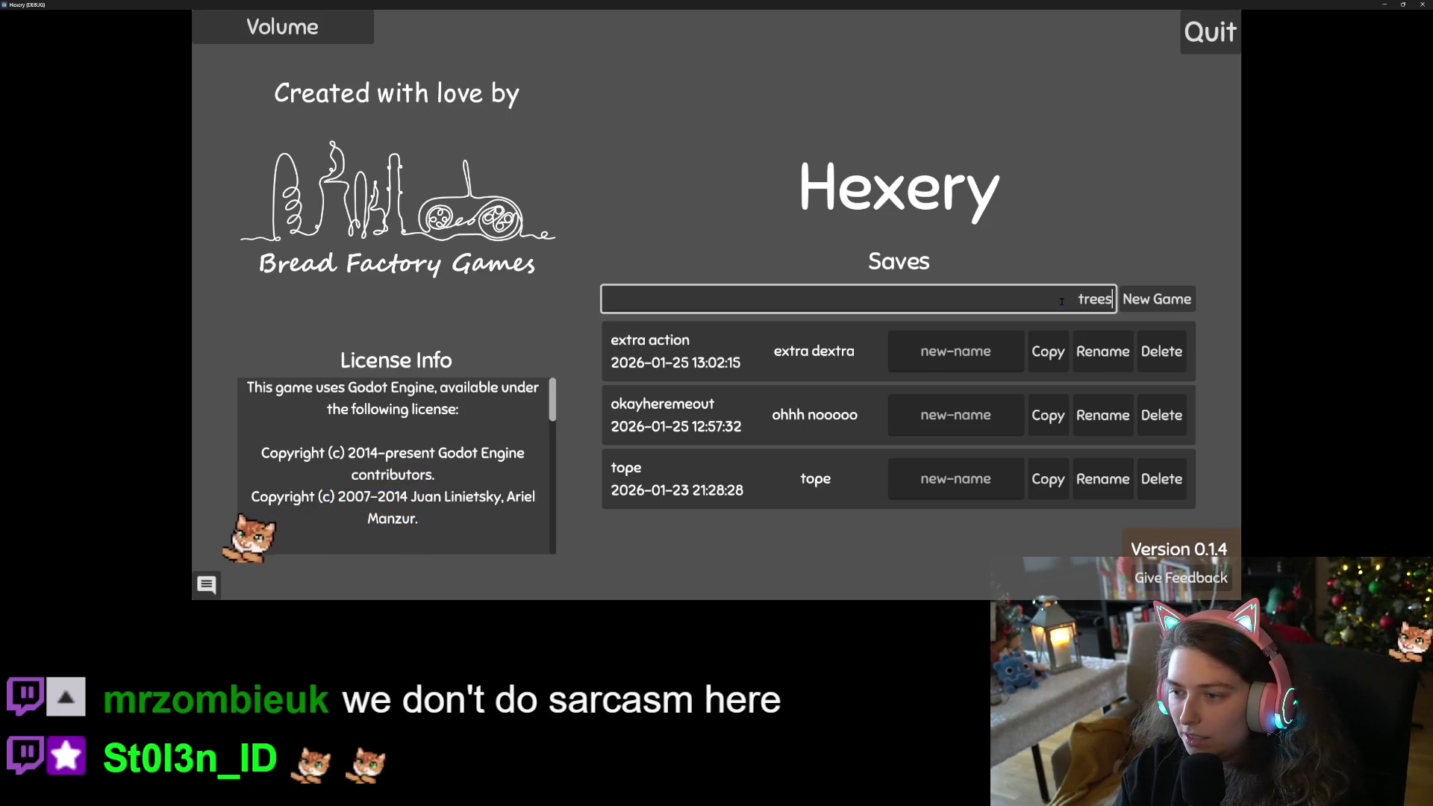
key(Return)
text(treeeees)
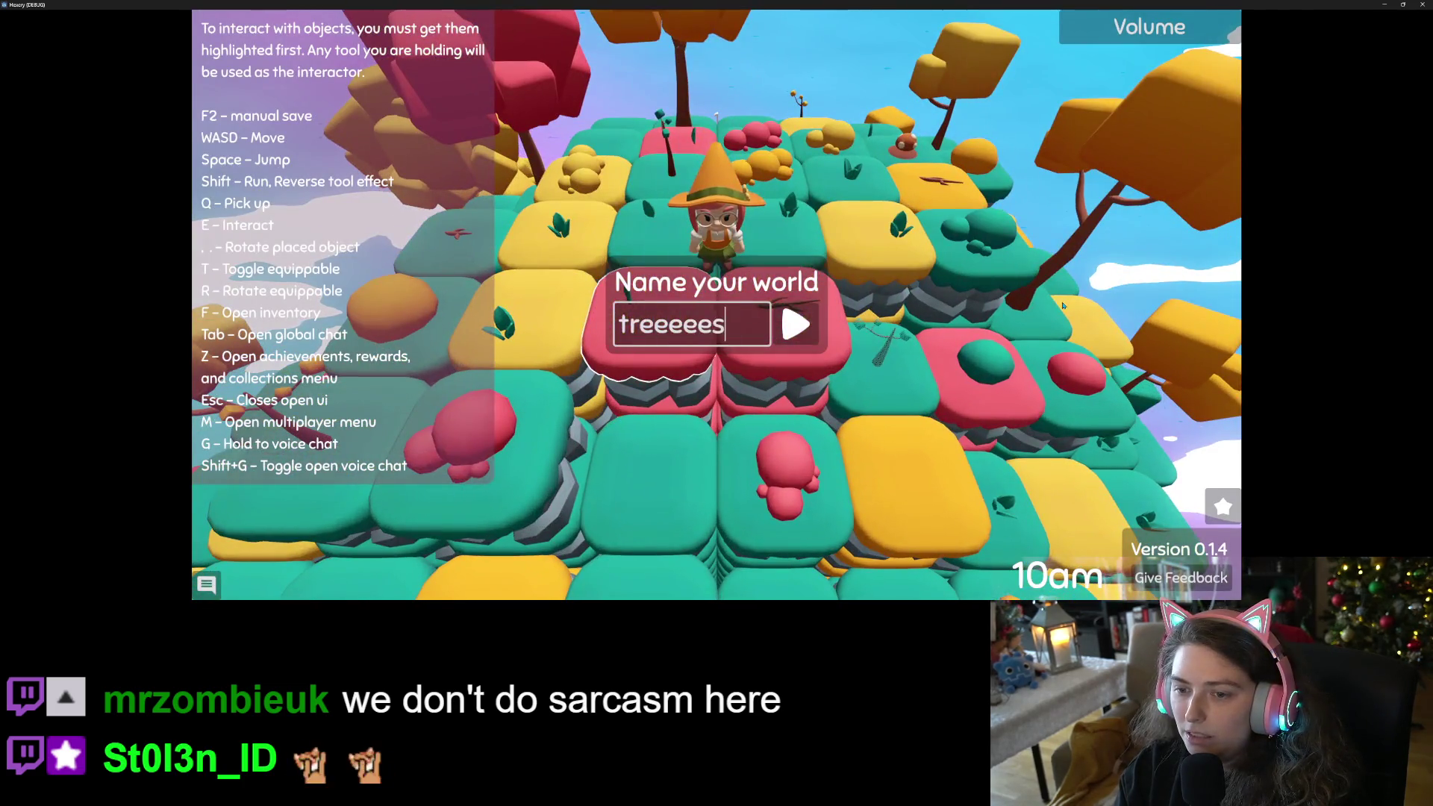
key(Return)
Walk the character around the island to test the trees, then stop the game.
key(w)
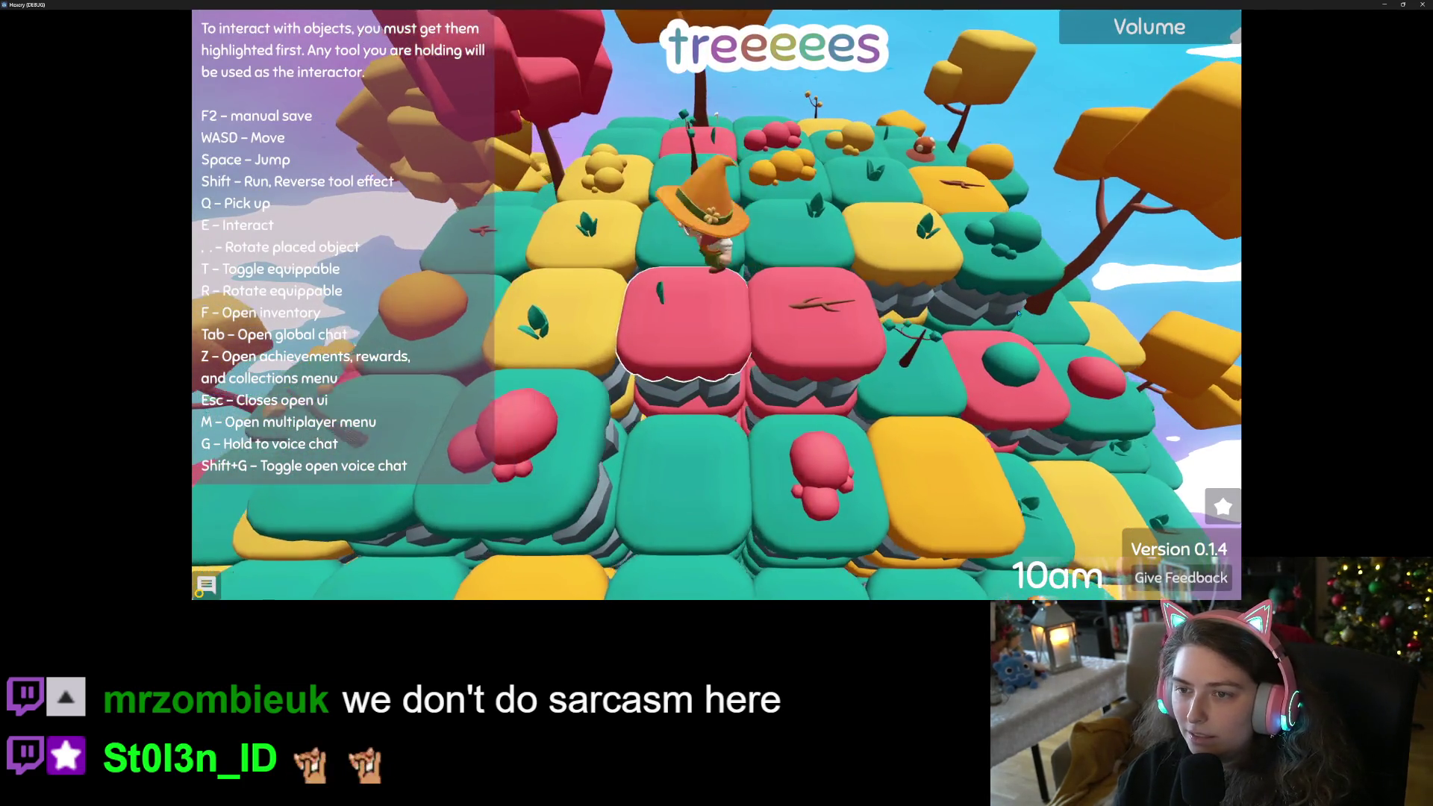
key(w)
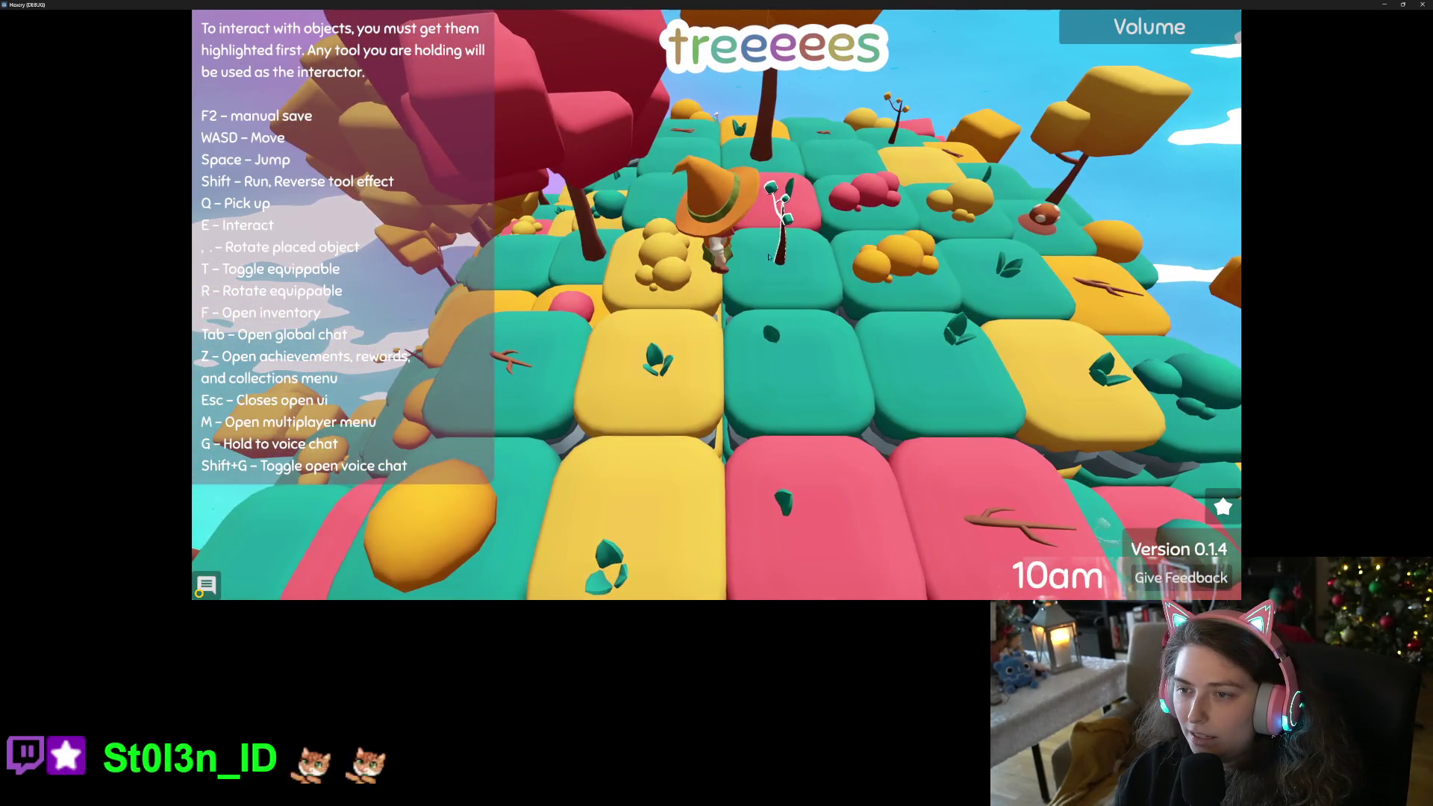
key(super+Down)
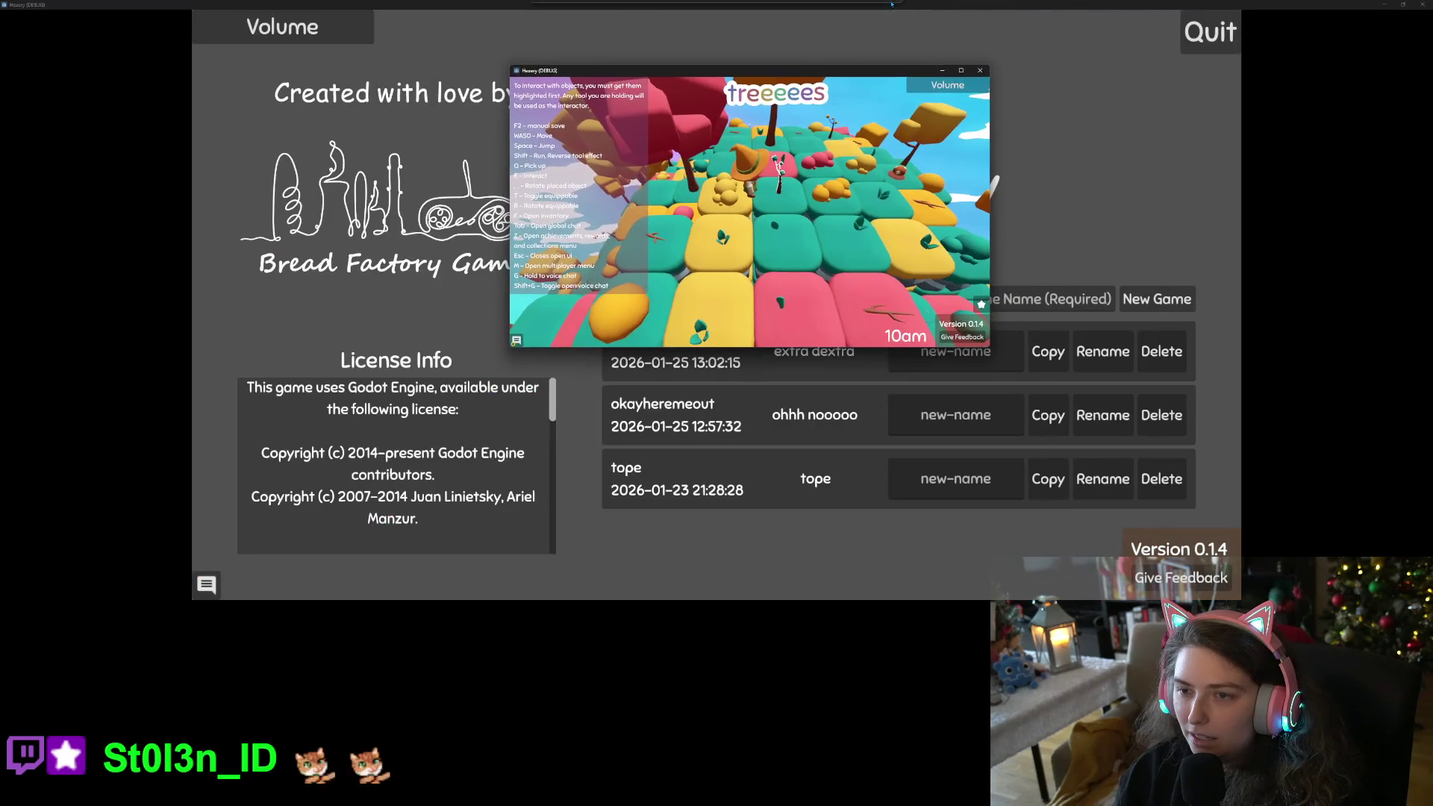
key(super+Down)
key(super+Down)
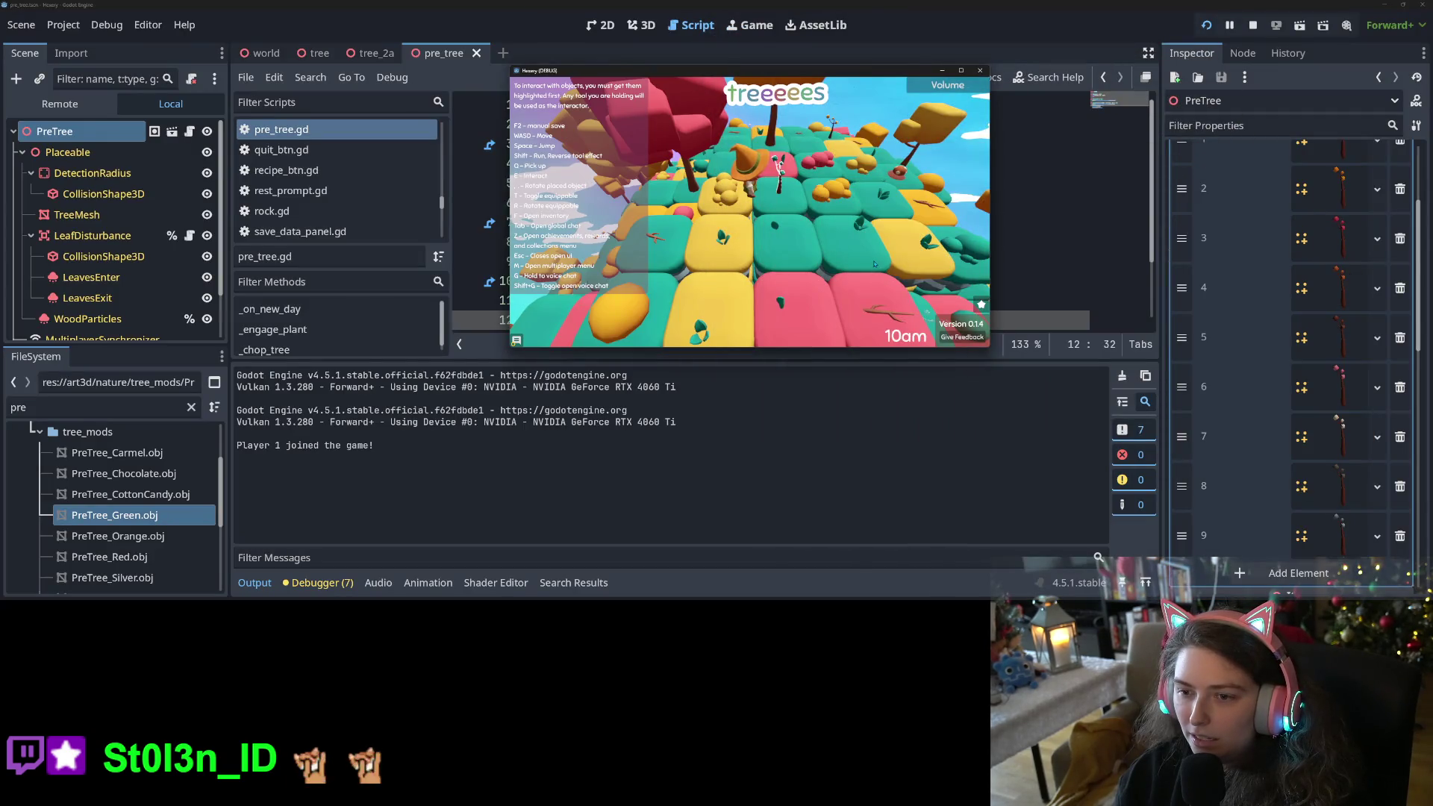
scroll(875, 263, down, 3)
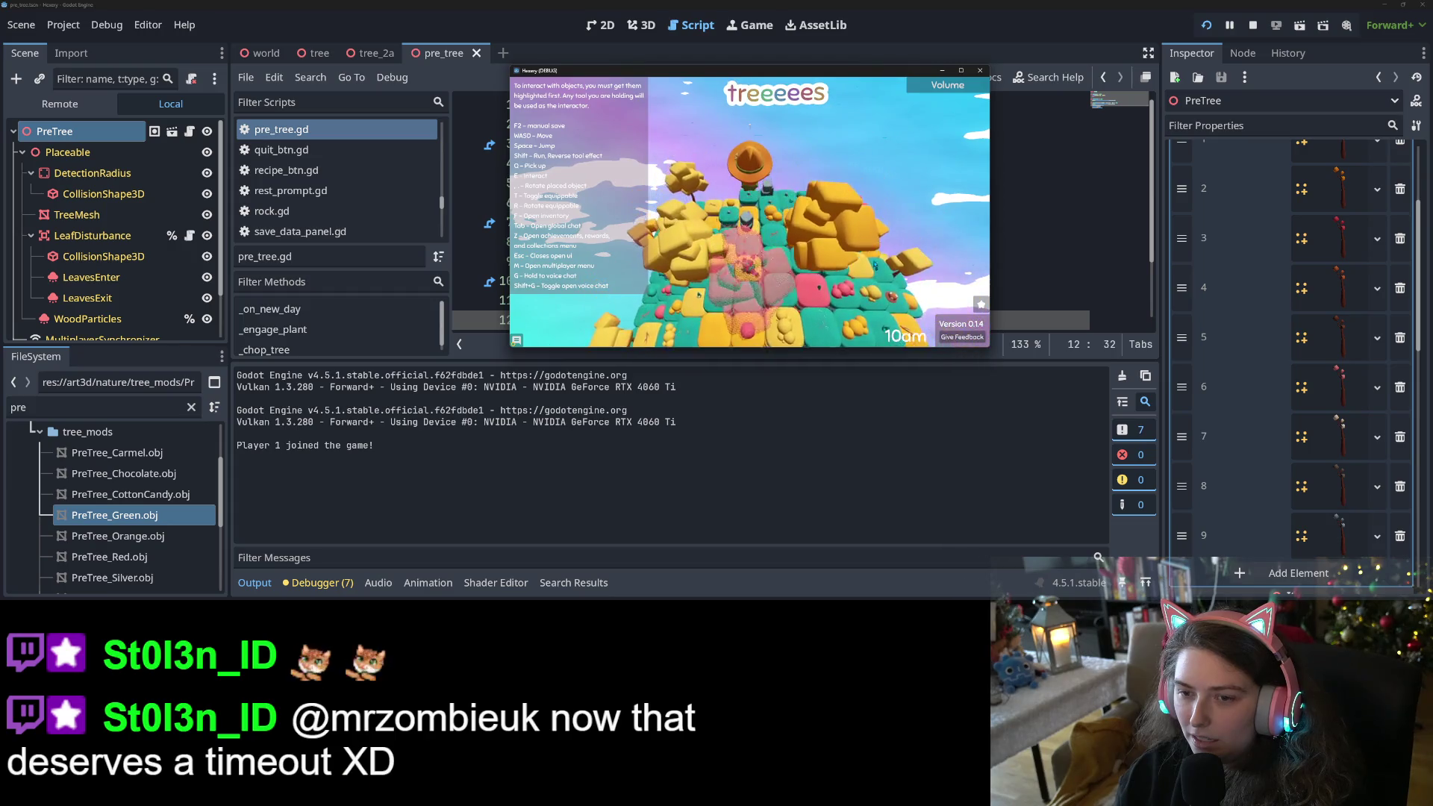
scroll(874, 262, up, 3)
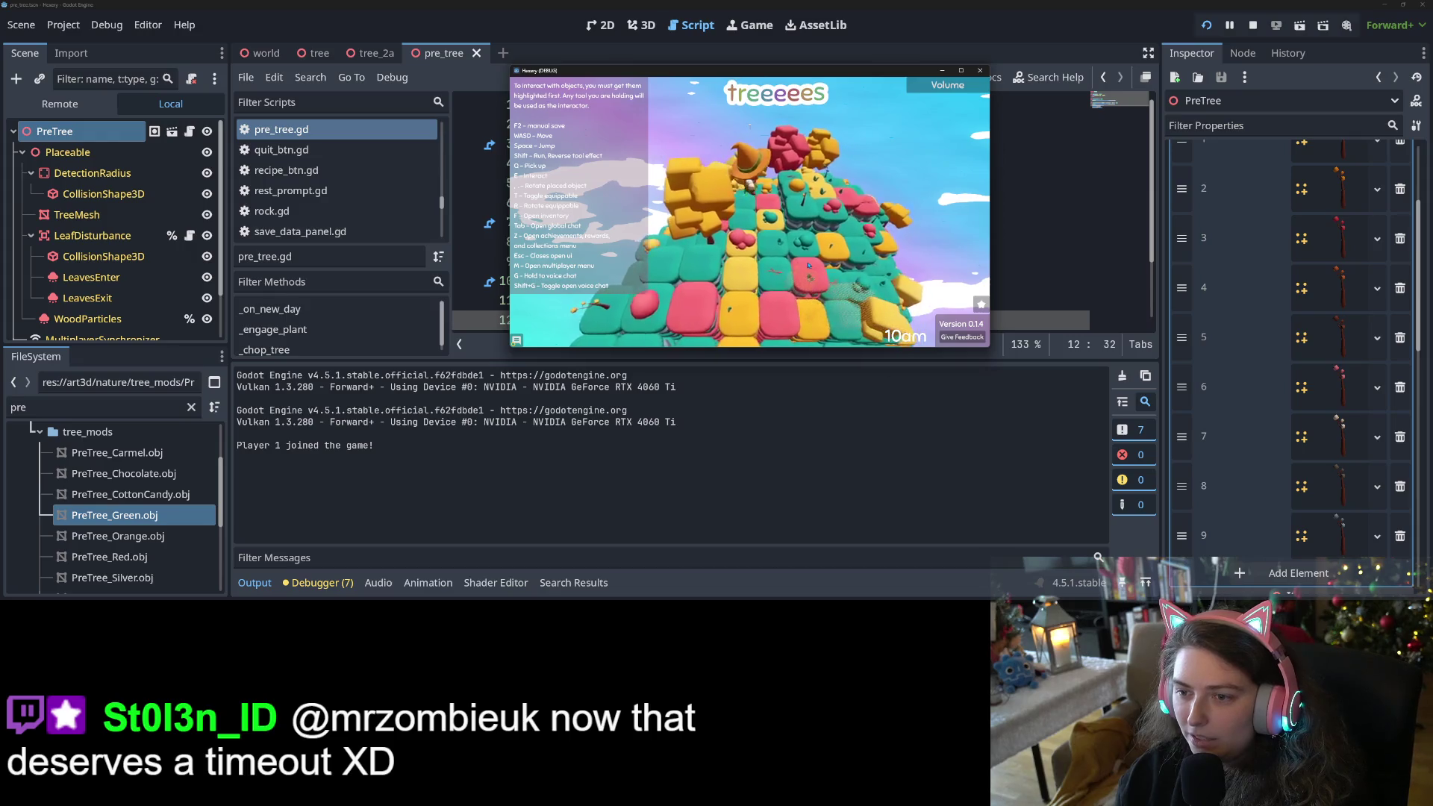
key(w)
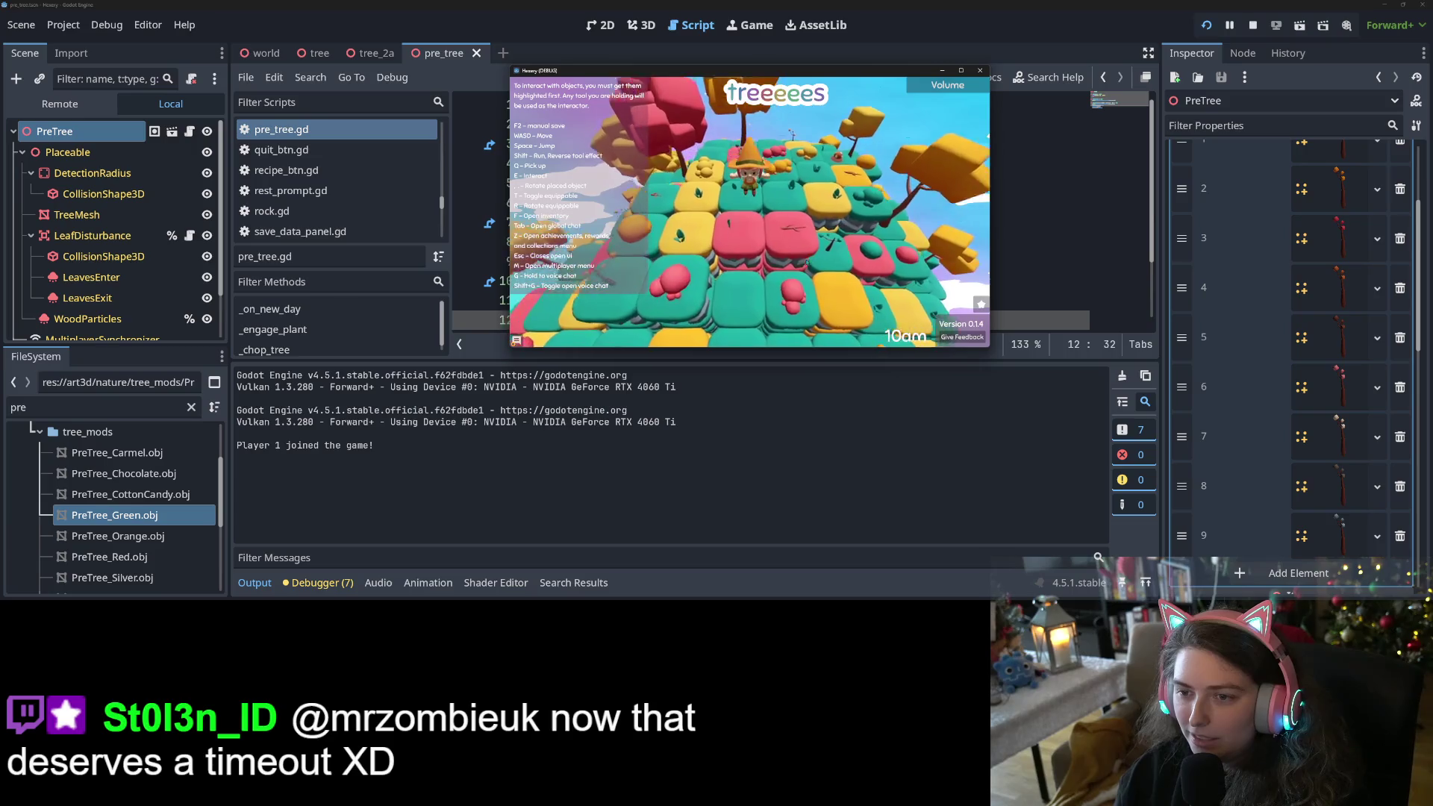
key(w)
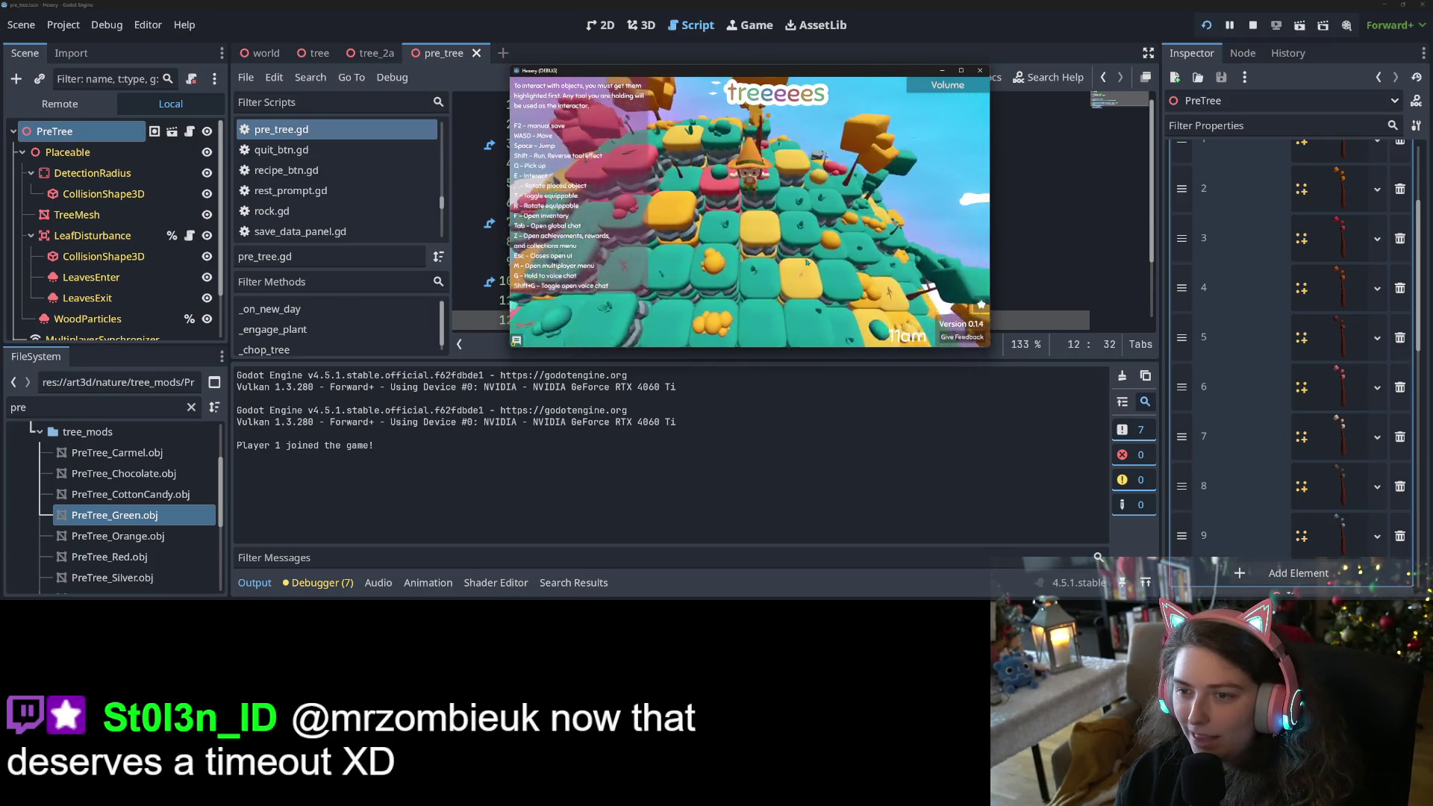
key(s)
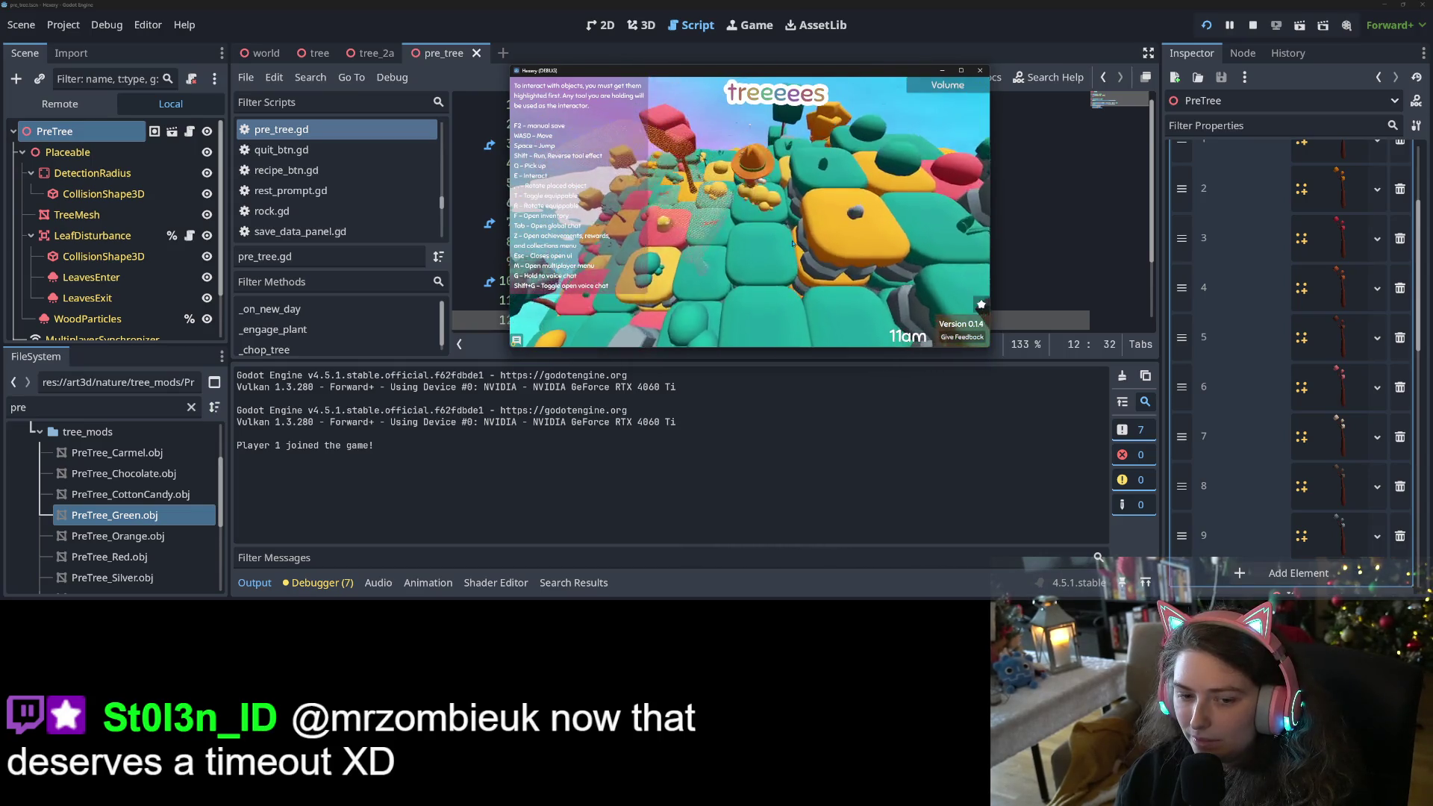
key(w)
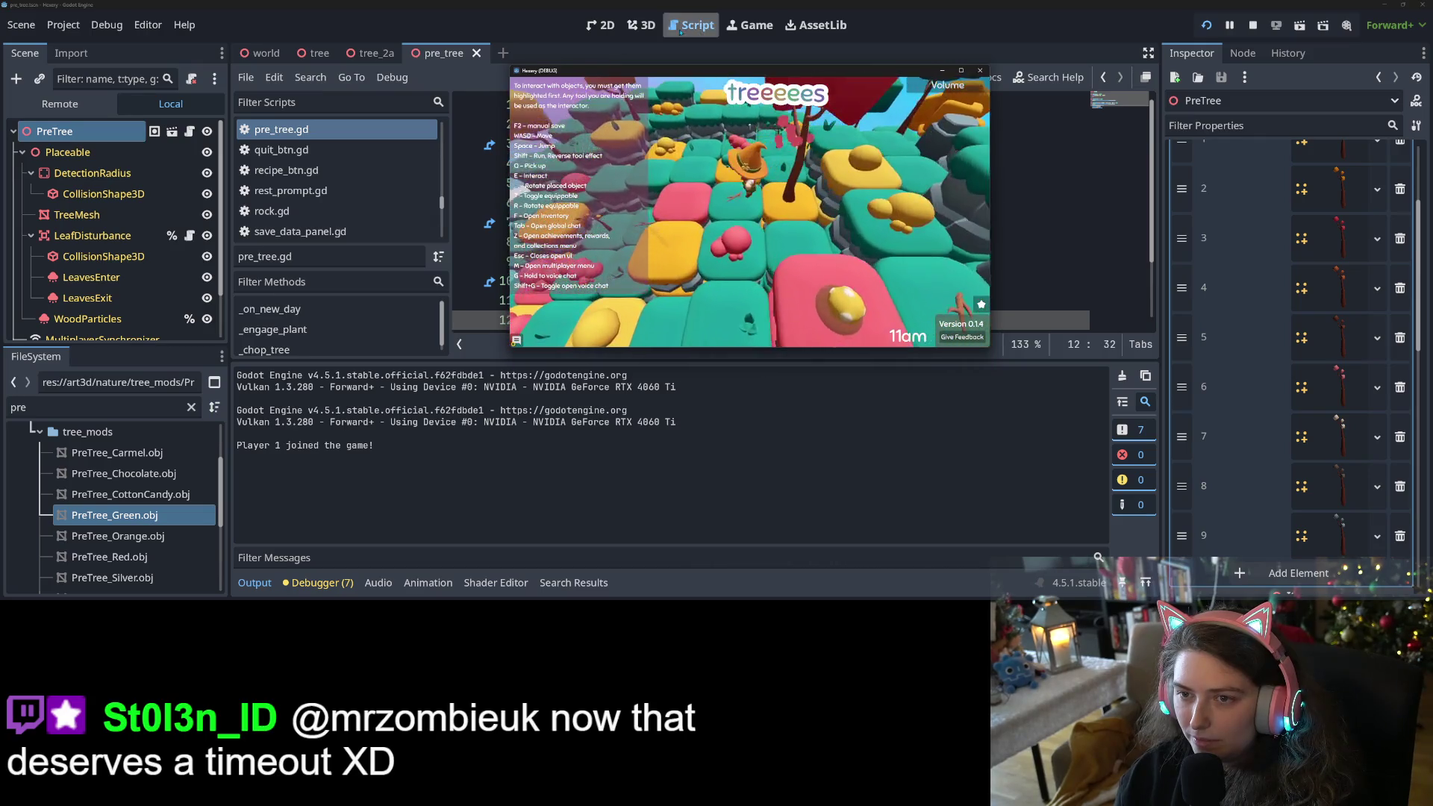
click(1253, 25)
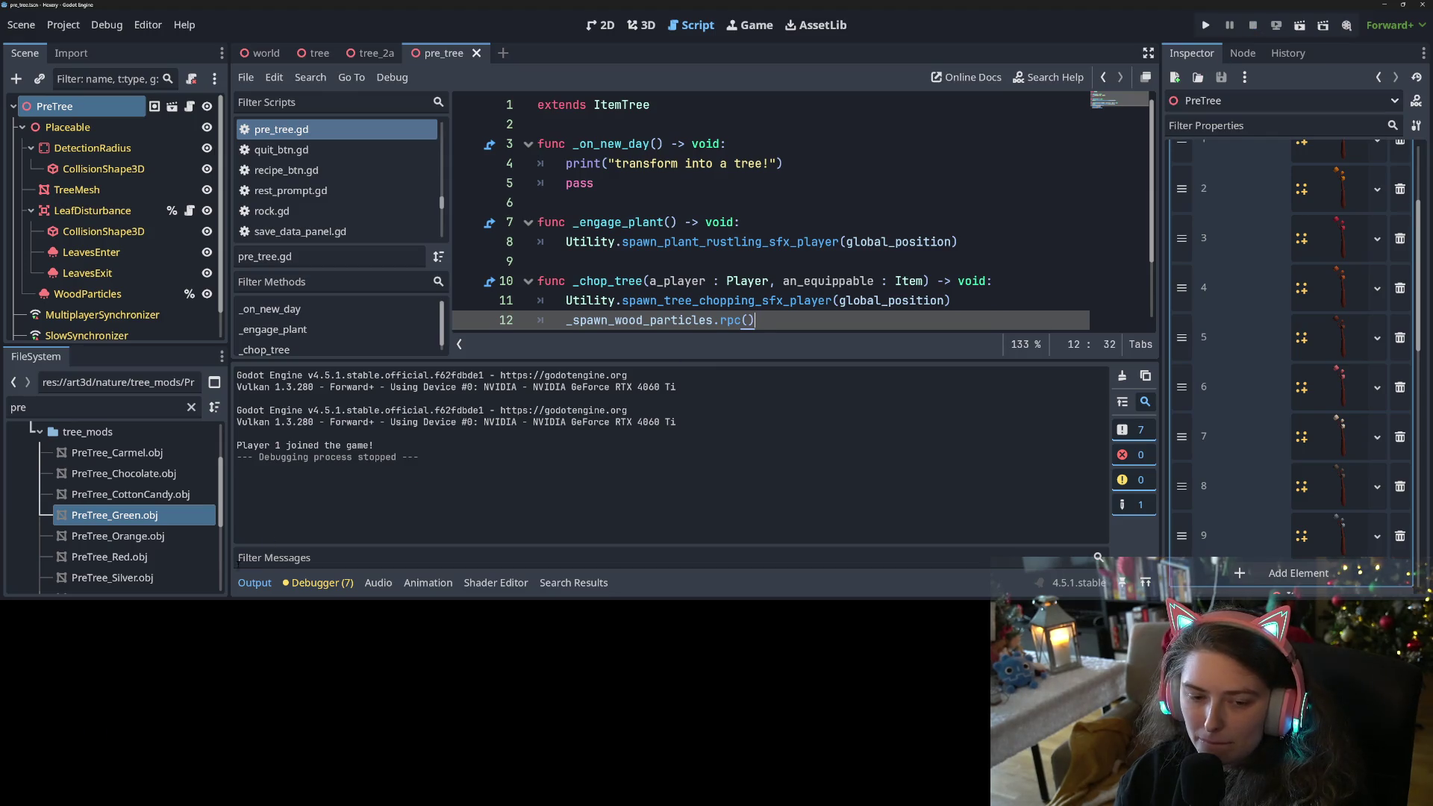
In the 3D view, load the tree model into TreeMesh's Mesh slot.
click(271, 588)
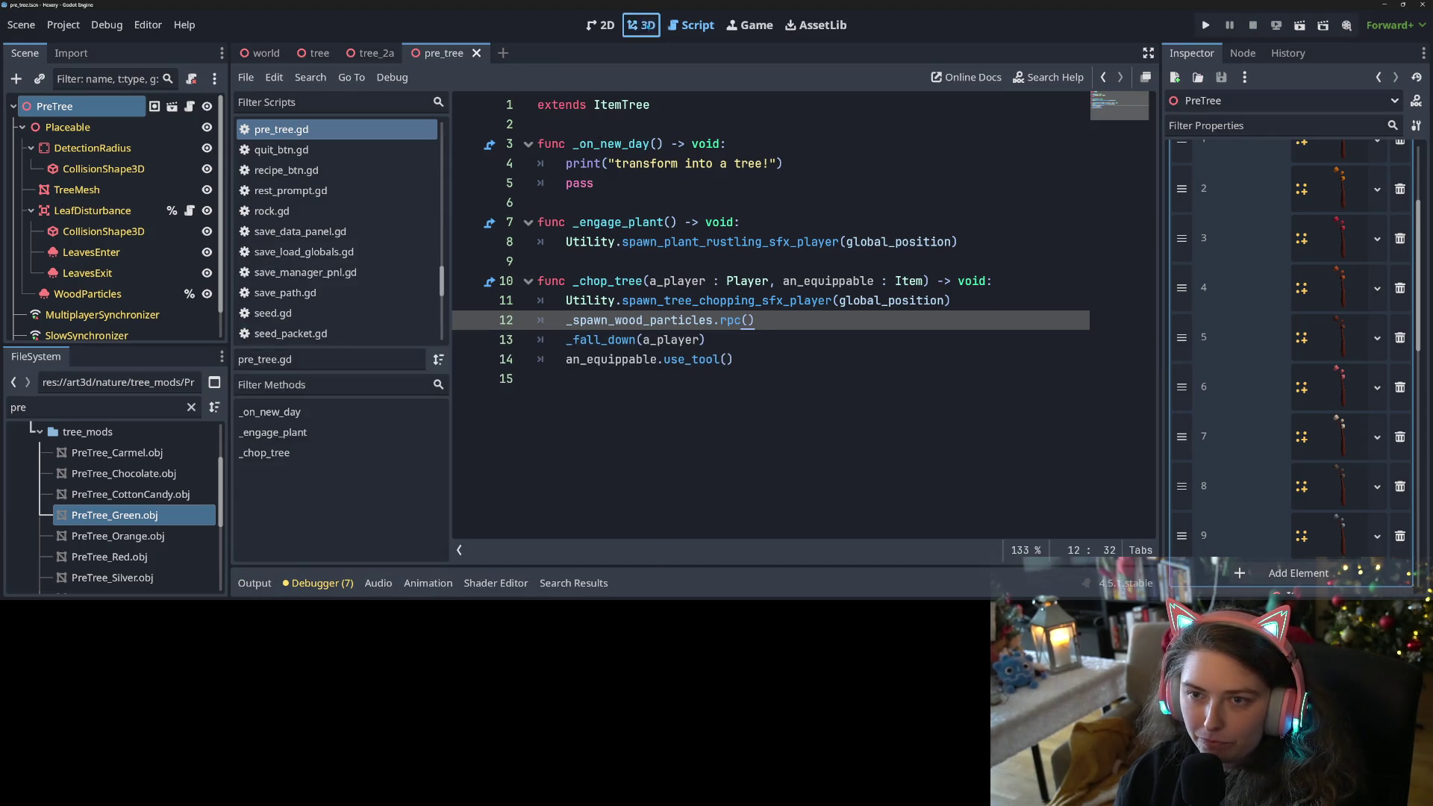
click(641, 25)
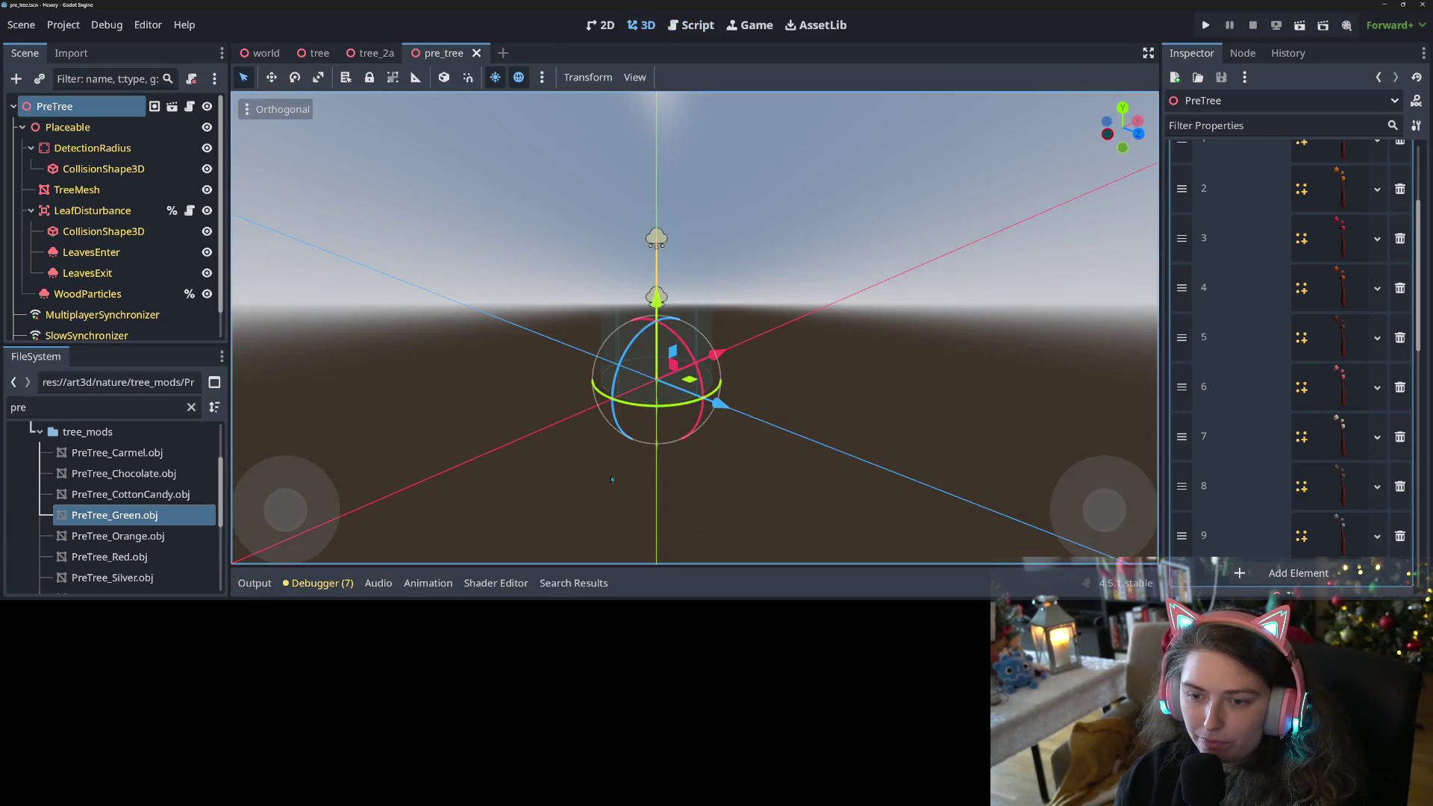
click(75, 190)
click(1383, 172)
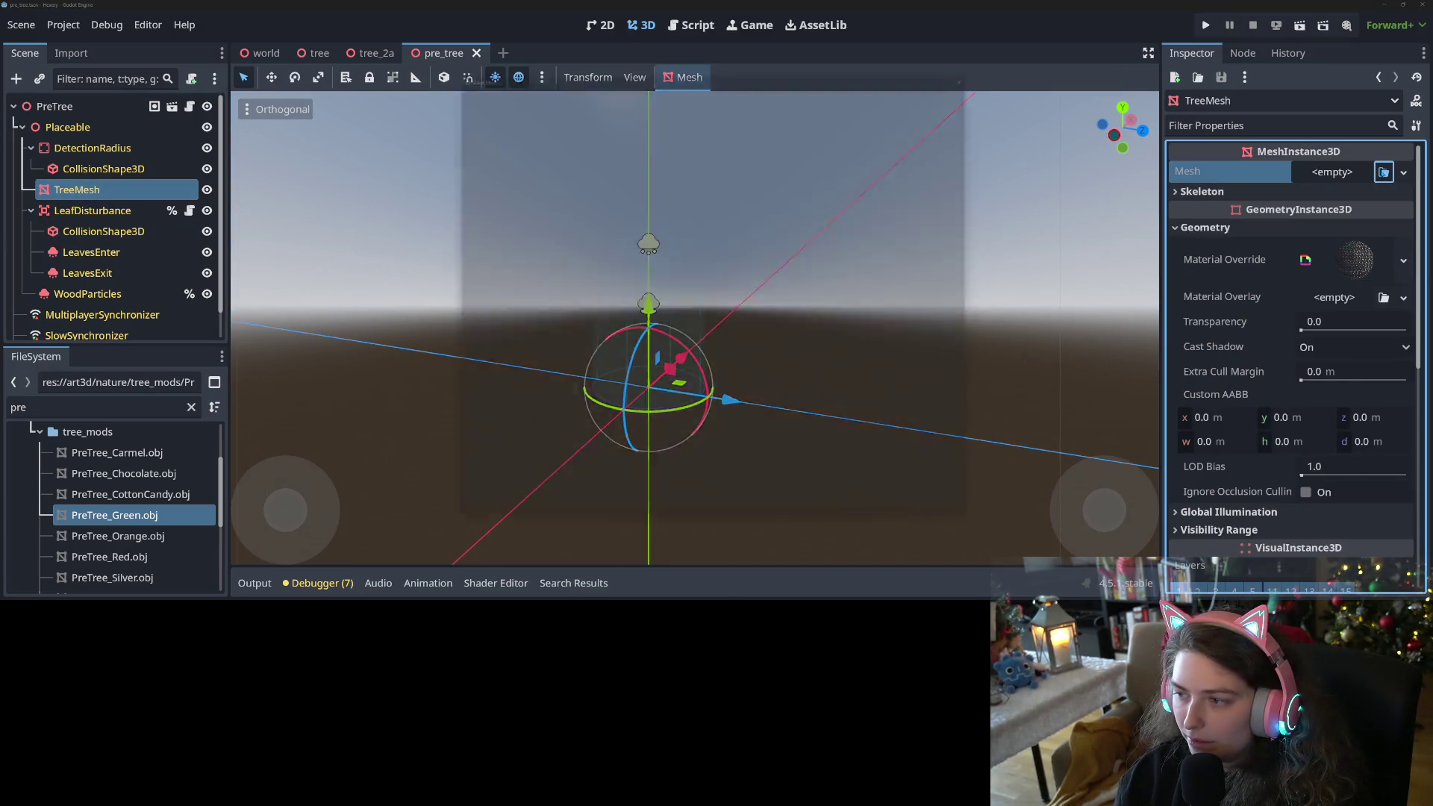
double_click(663, 202)
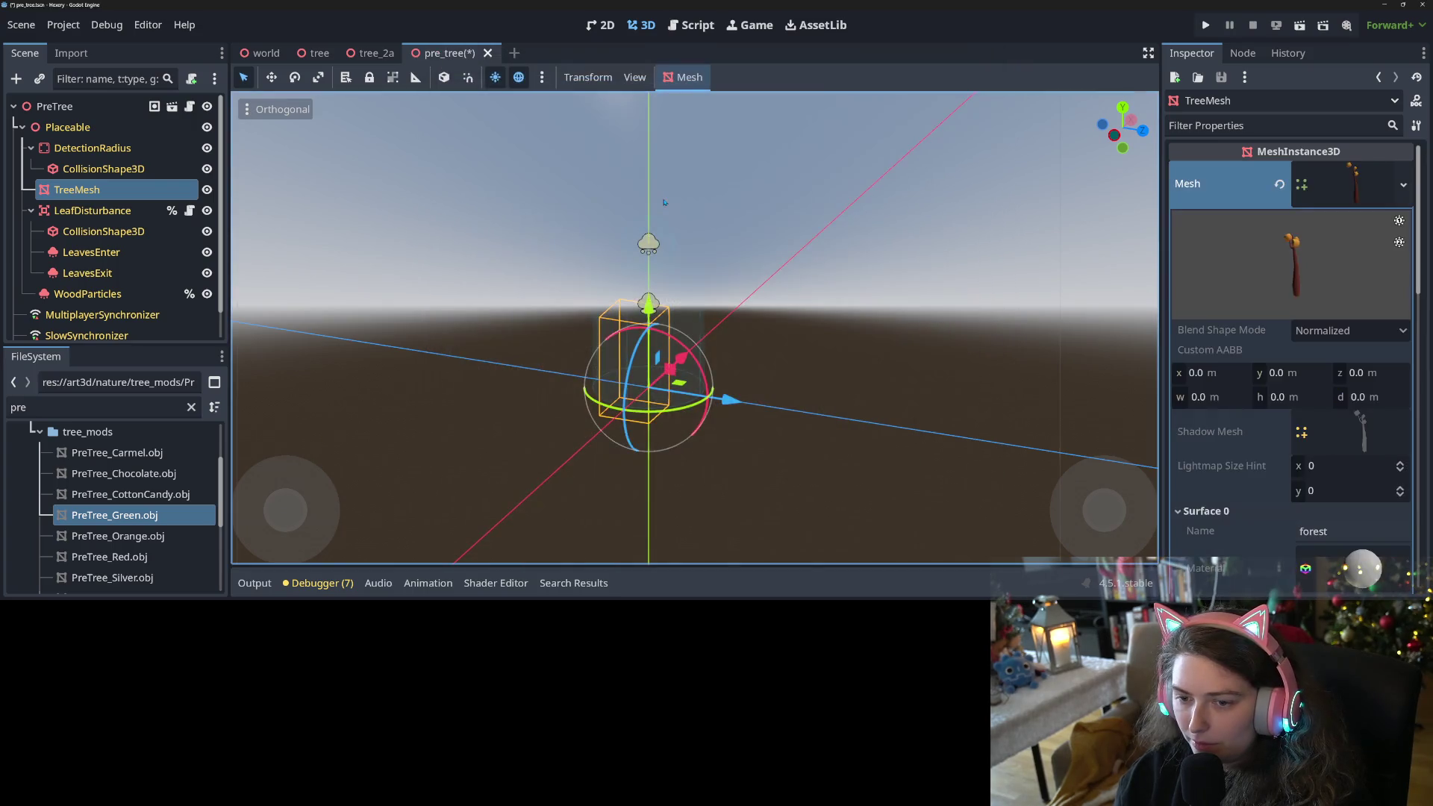
drag(755, 346, 903, 322)
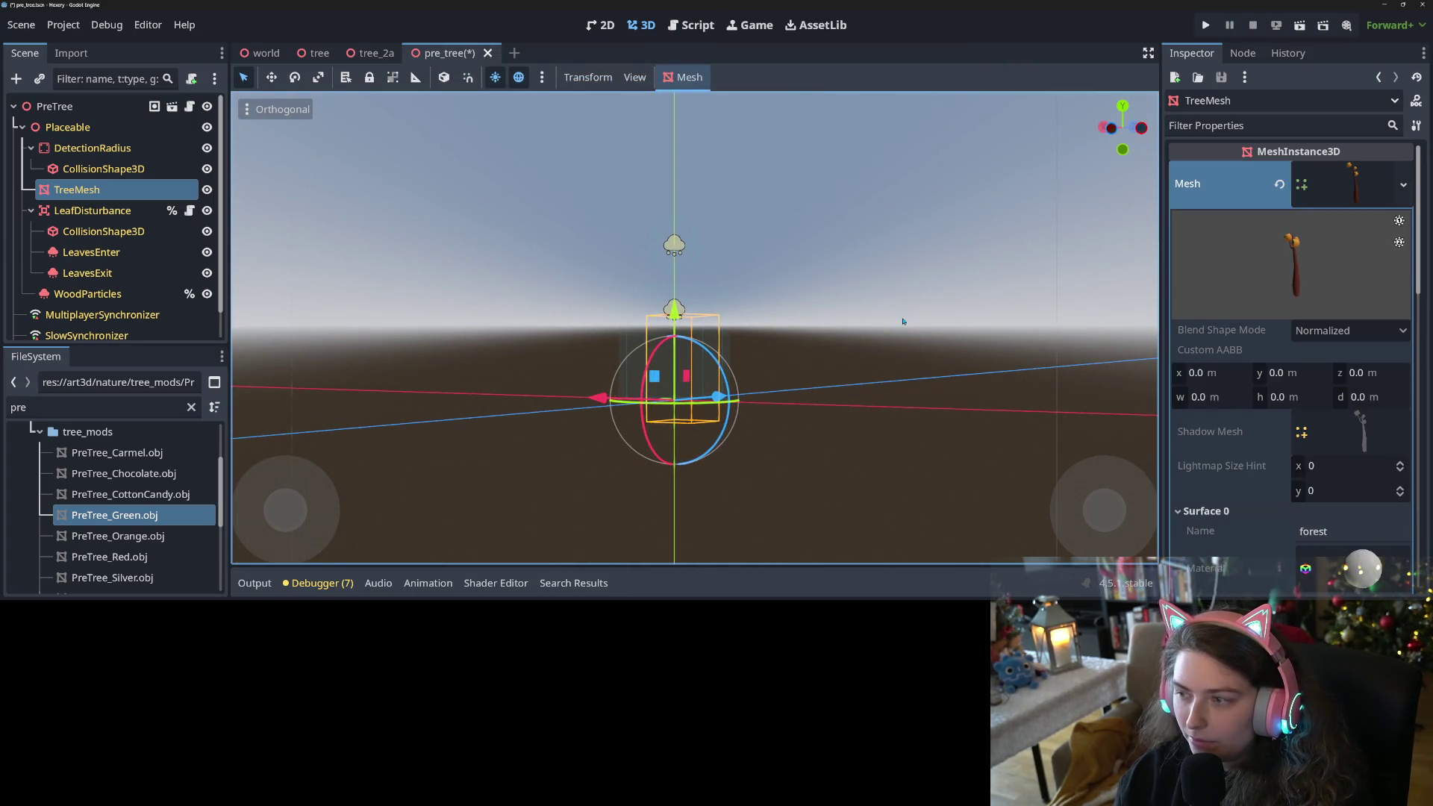
click(1347, 179)
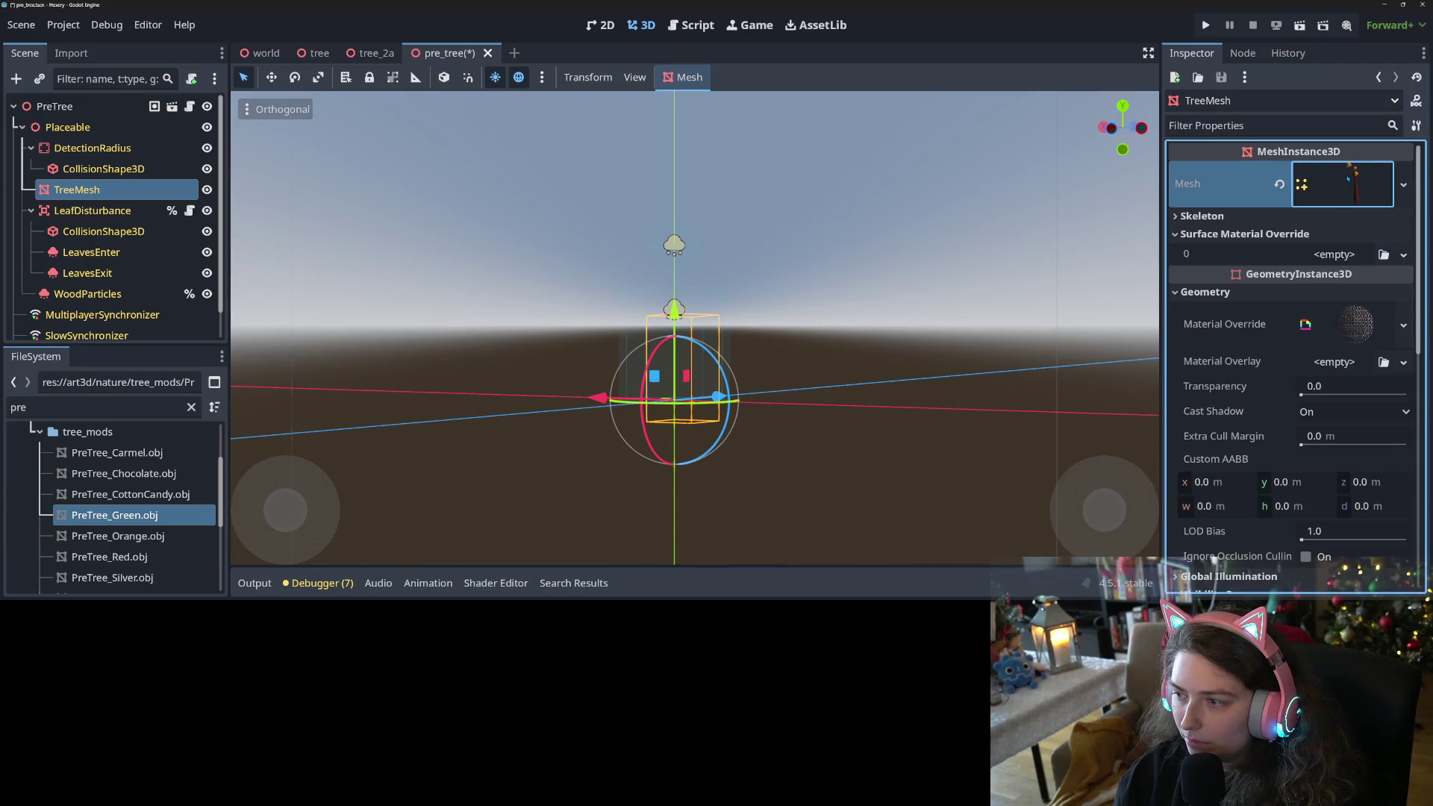
drag(934, 409, 1149, 298)
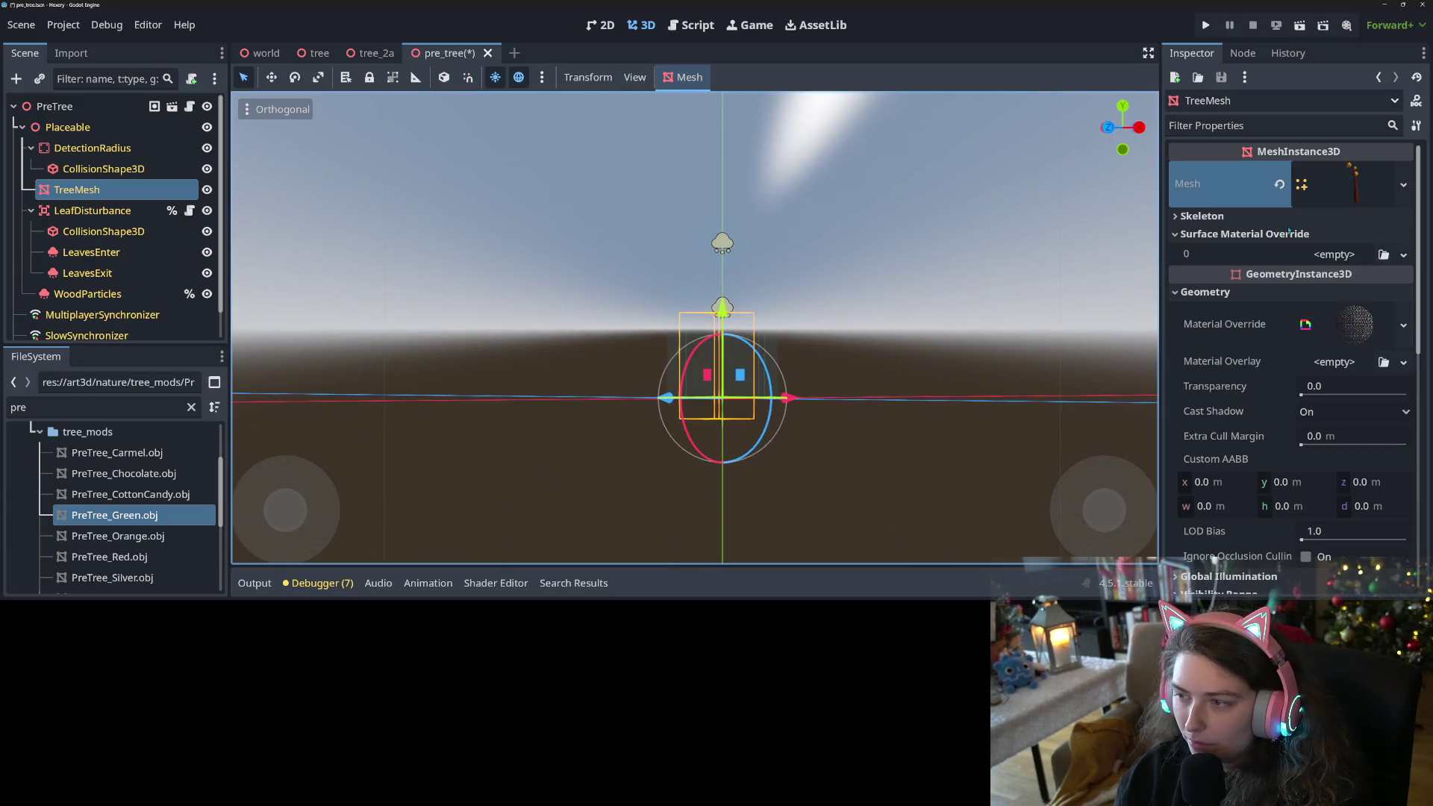
Make the tree mesh unique, check its Surface 0 material, and save the scene.
click(1396, 188)
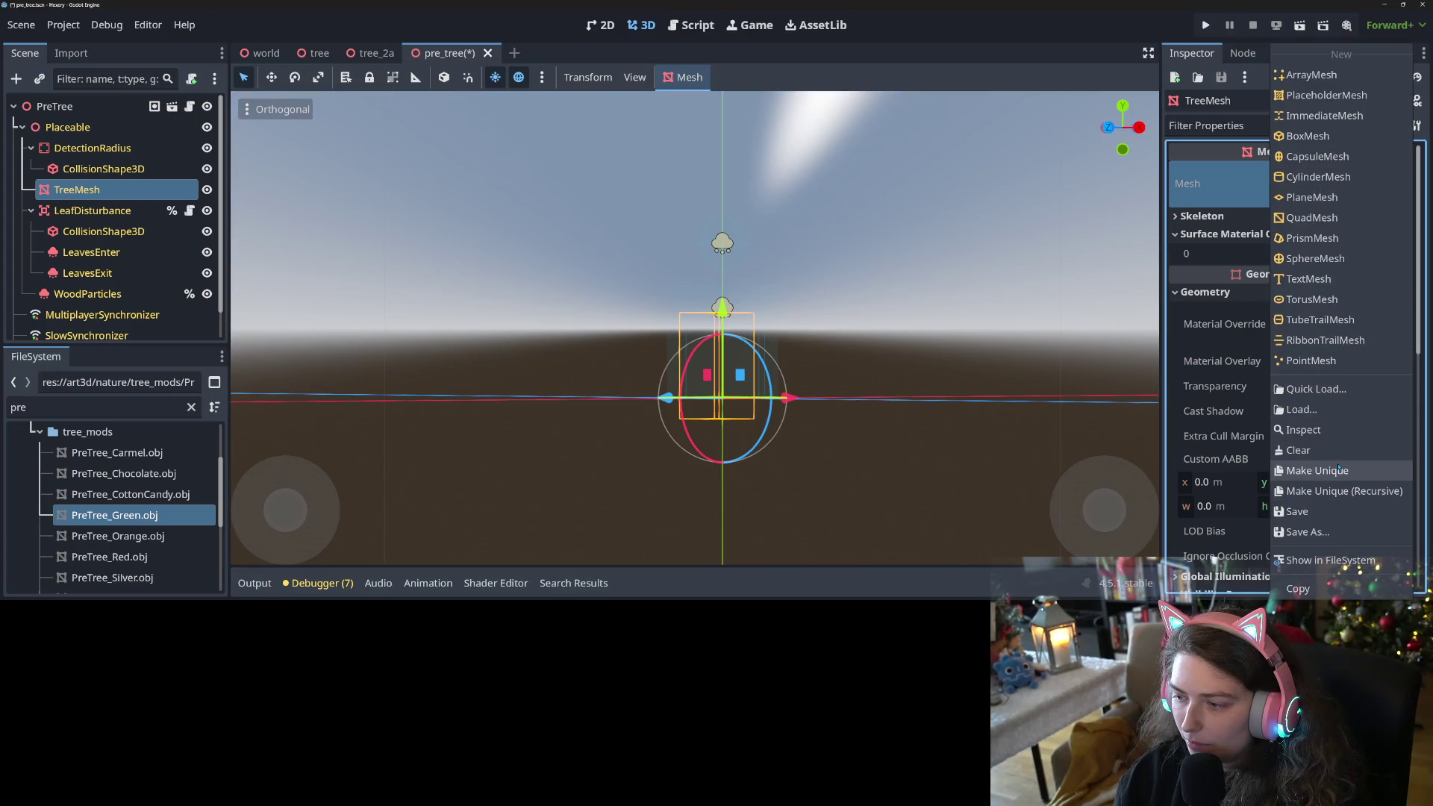
click(1336, 489)
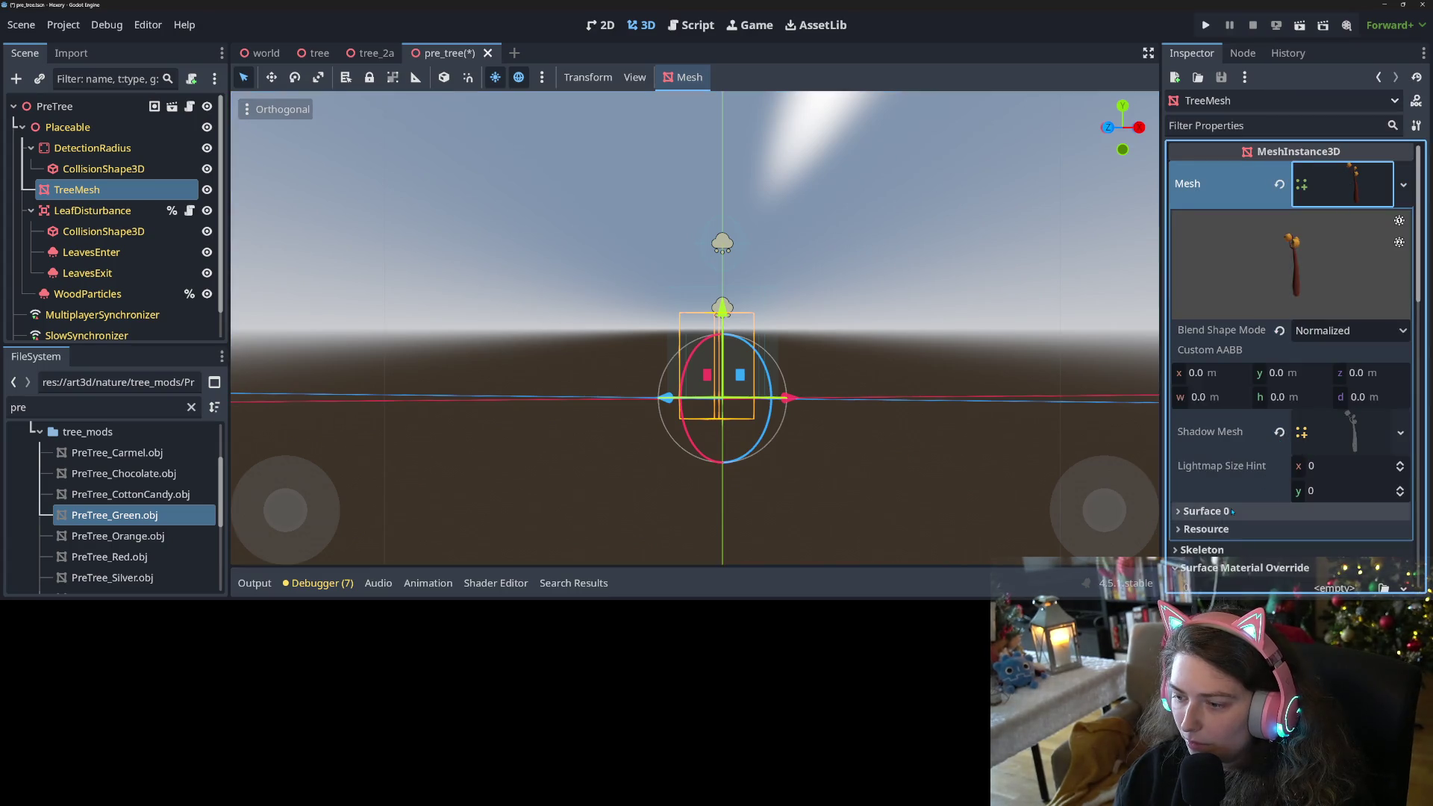
click(1268, 511)
scroll(1323, 536, down, 3)
click(1400, 401)
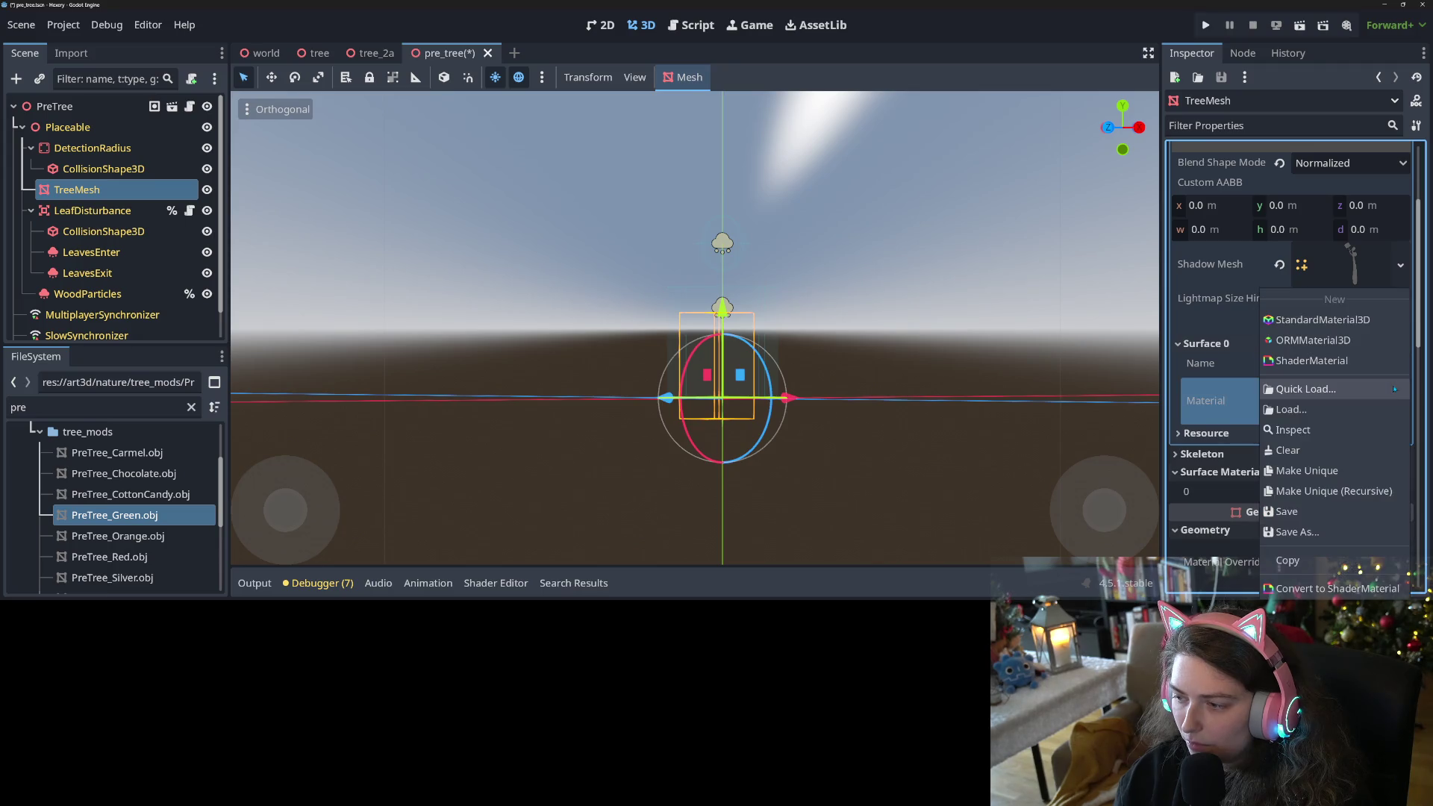
click(1287, 450)
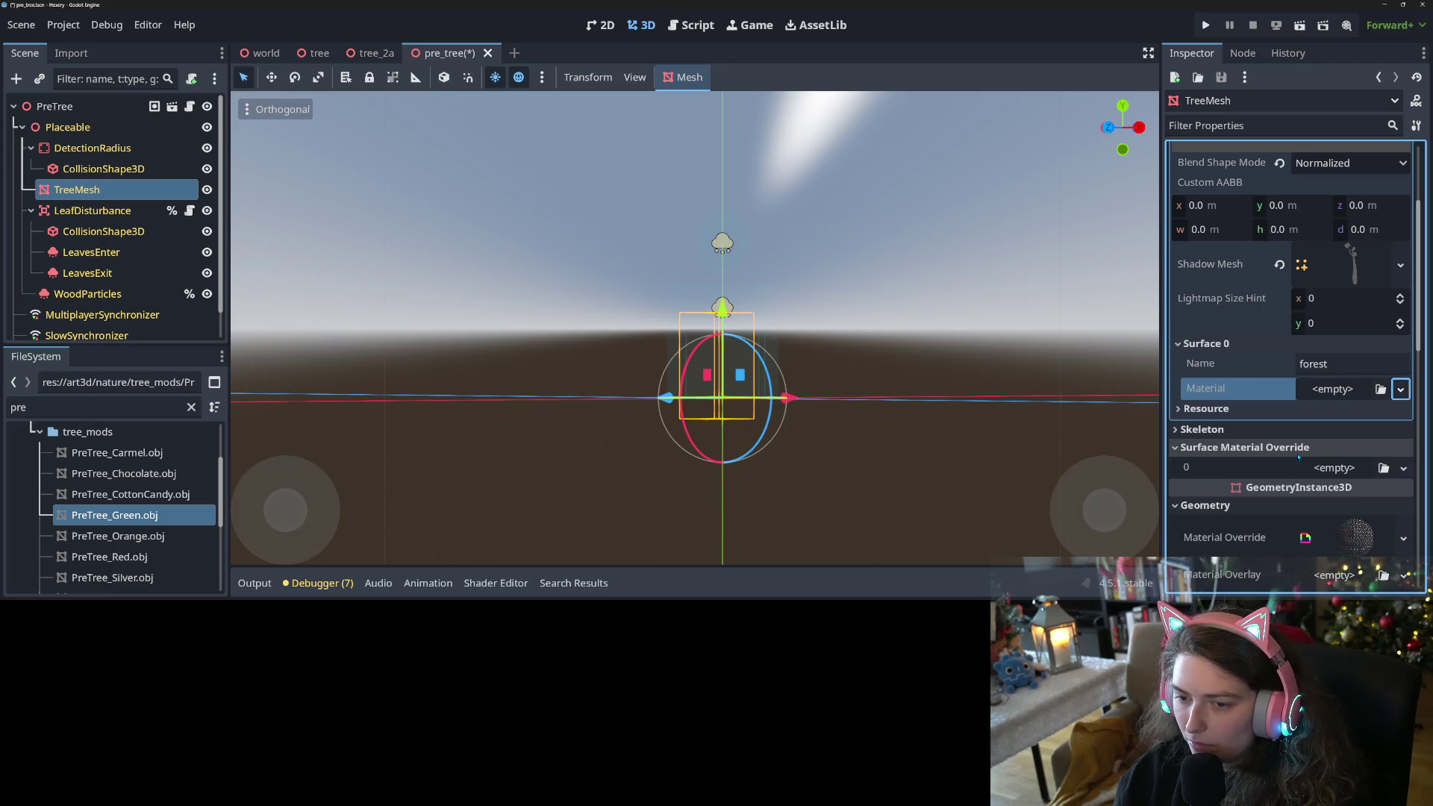
key(ctrl+s)
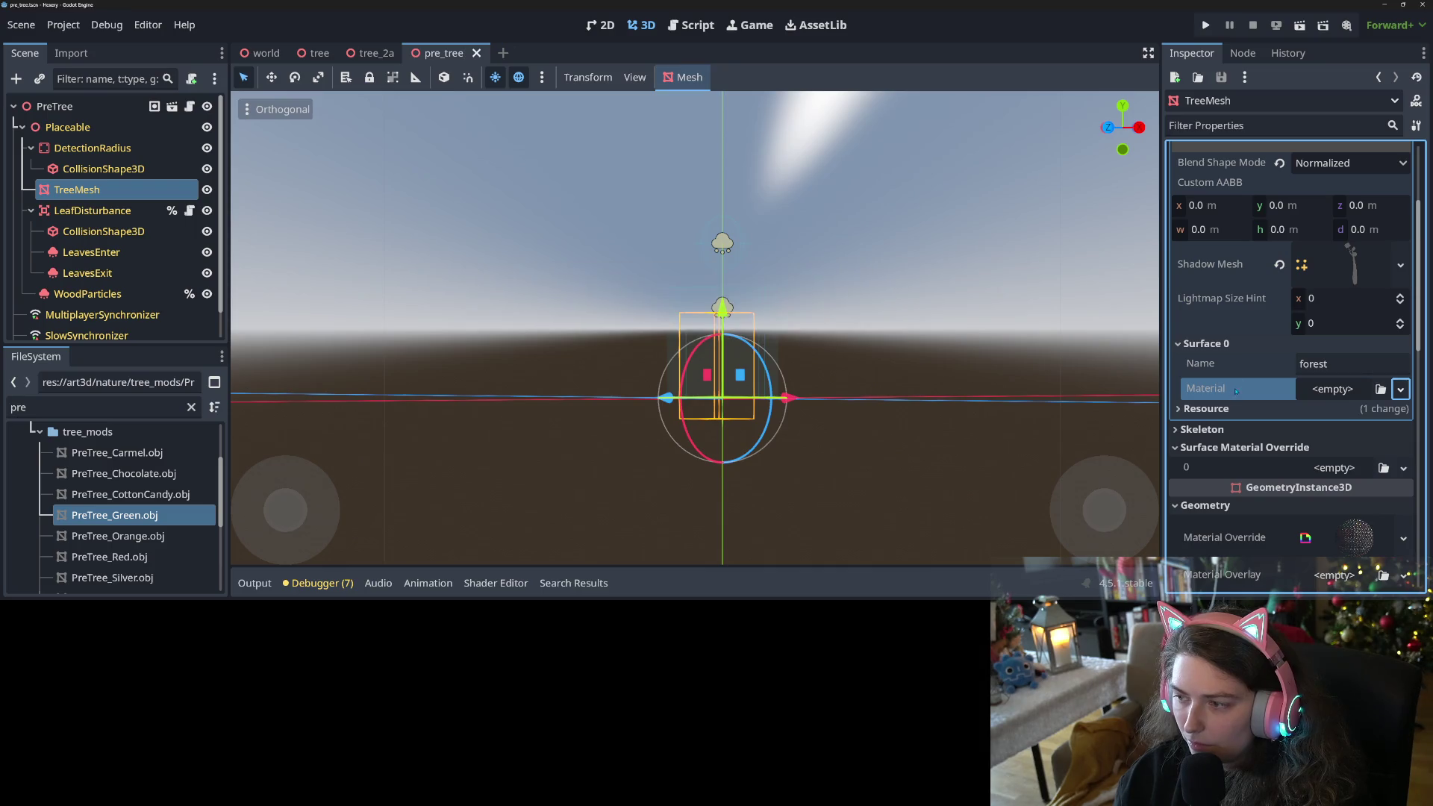
Copy the Material Override material and paste it into Surface 0's Material.
scroll(1268, 373, down, 5)
right_click(1250, 285)
click(1261, 283)
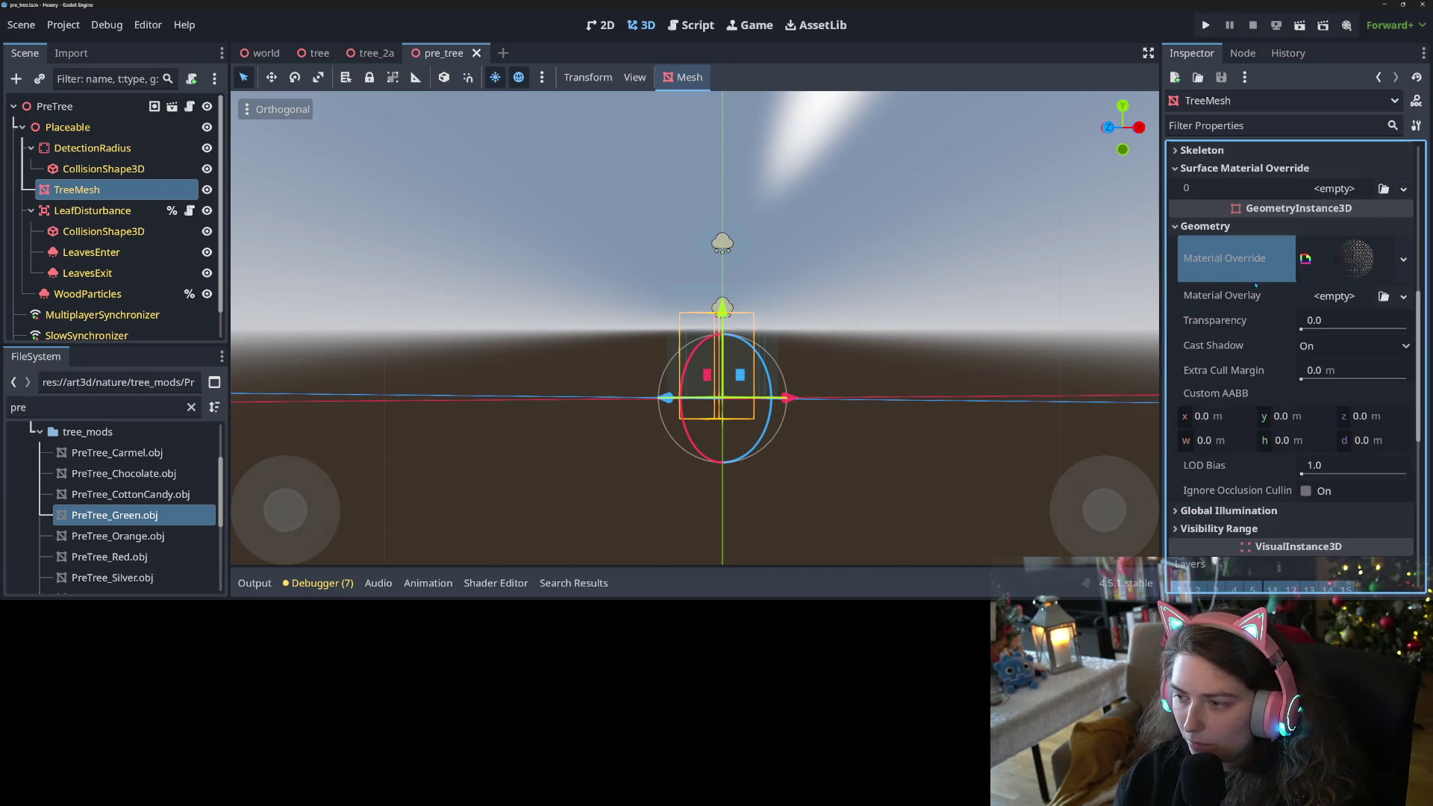
scroll(1246, 282, up, 3)
right_click(1245, 281)
click(1272, 313)
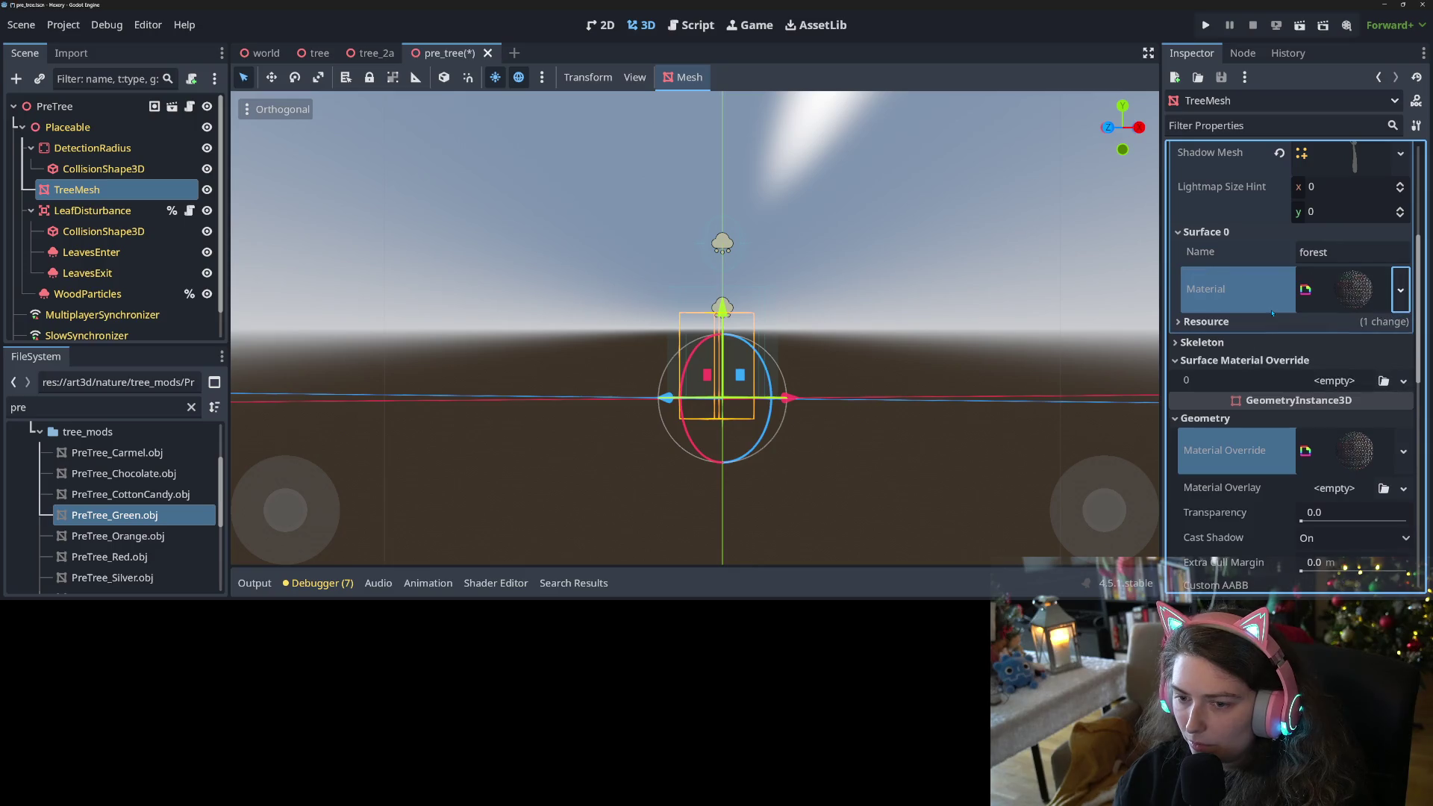
click(1400, 290)
click(1313, 390)
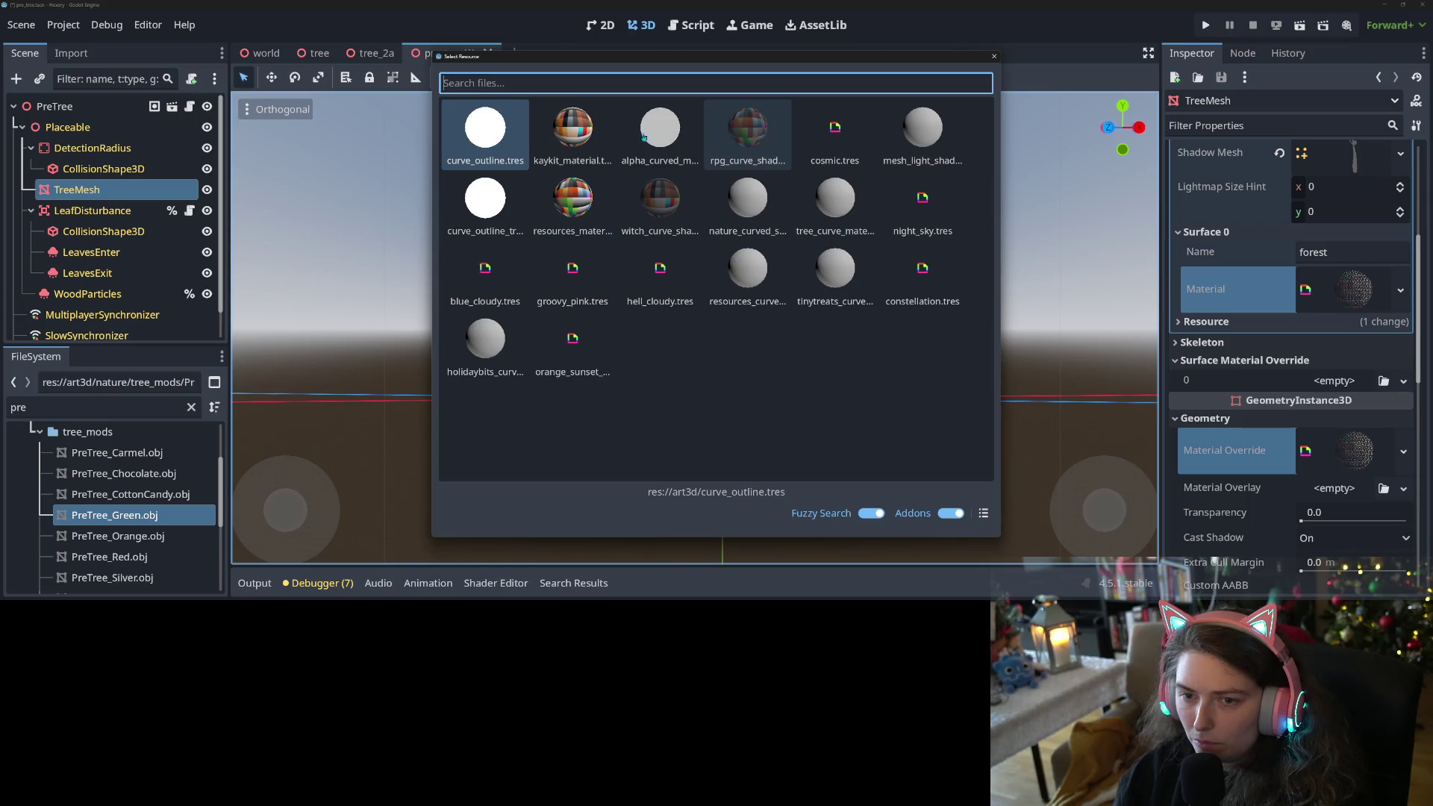
Apply the colourful checker material to Surface 0 and view the tree from an angle.
double_click(585, 195)
mouse_move(709, 261)
mouse_down()
mouse_move(821, 313)
mouse_move(1059, 385)
mouse_move(772, 389)
mouse_up()
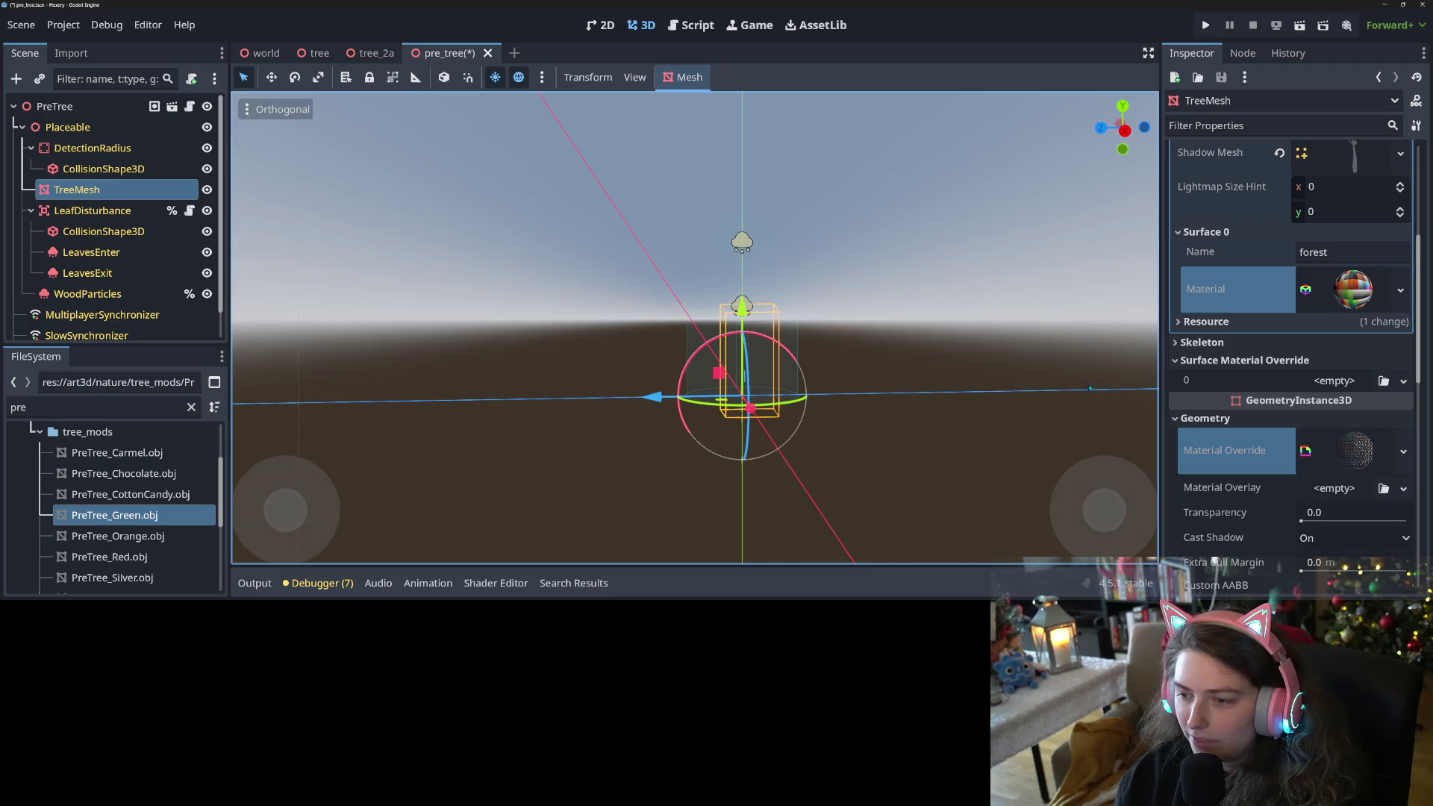
scroll(774, 384, down, 5)
drag(774, 384, 642, 392)
scroll(1213, 352, up, 5)
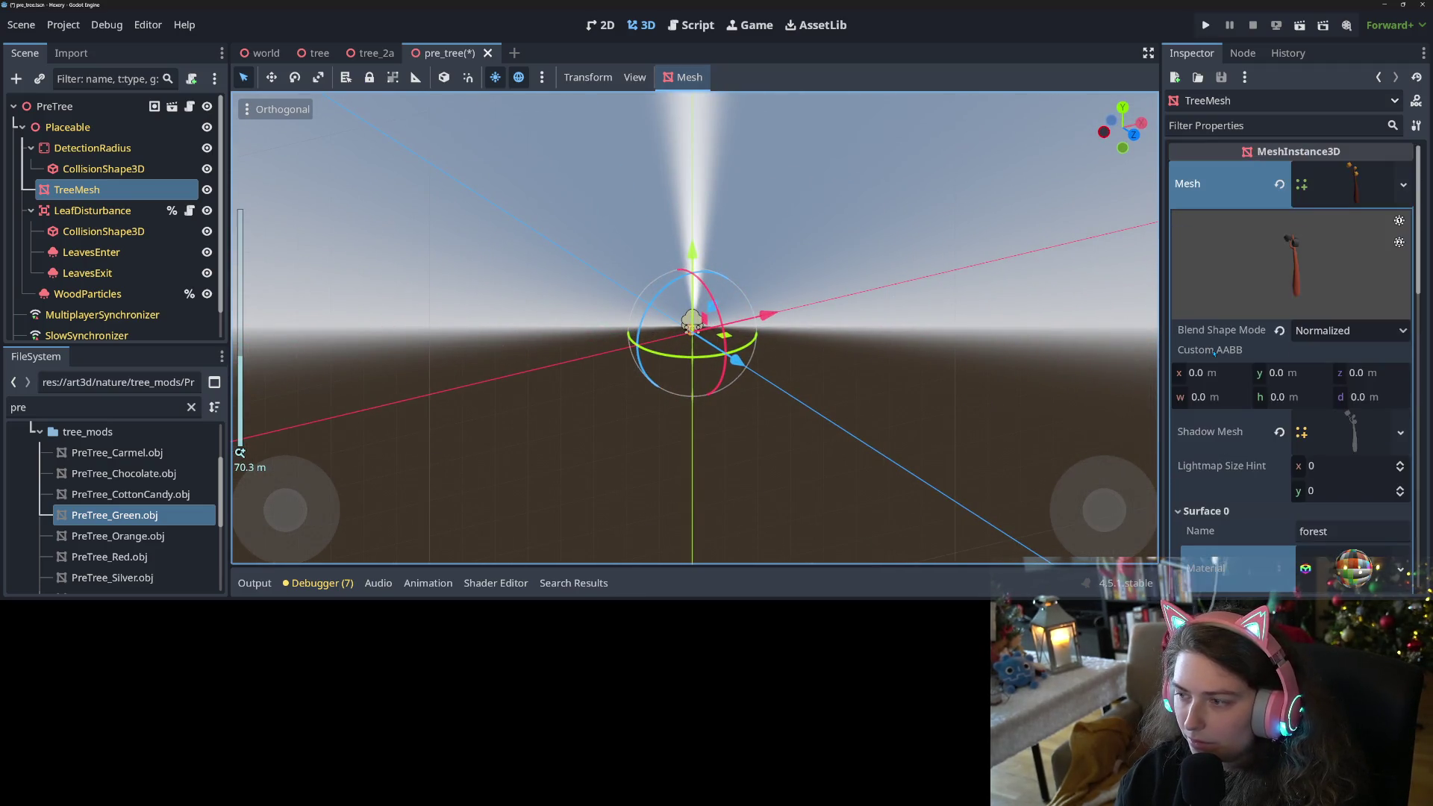
Revert TreeMesh's Mesh back to empty.
click(1279, 184)
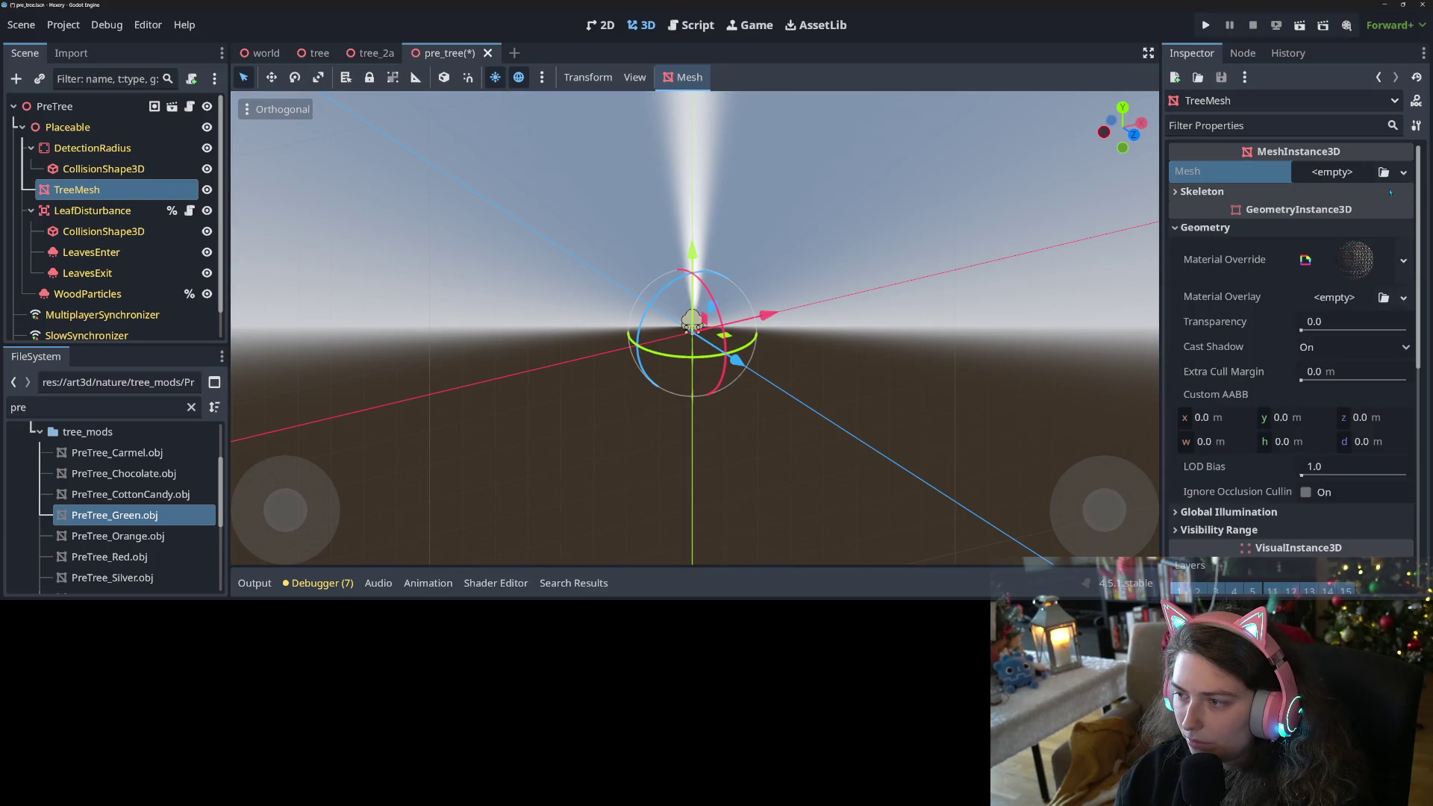
click(1209, 191)
click(1209, 191)
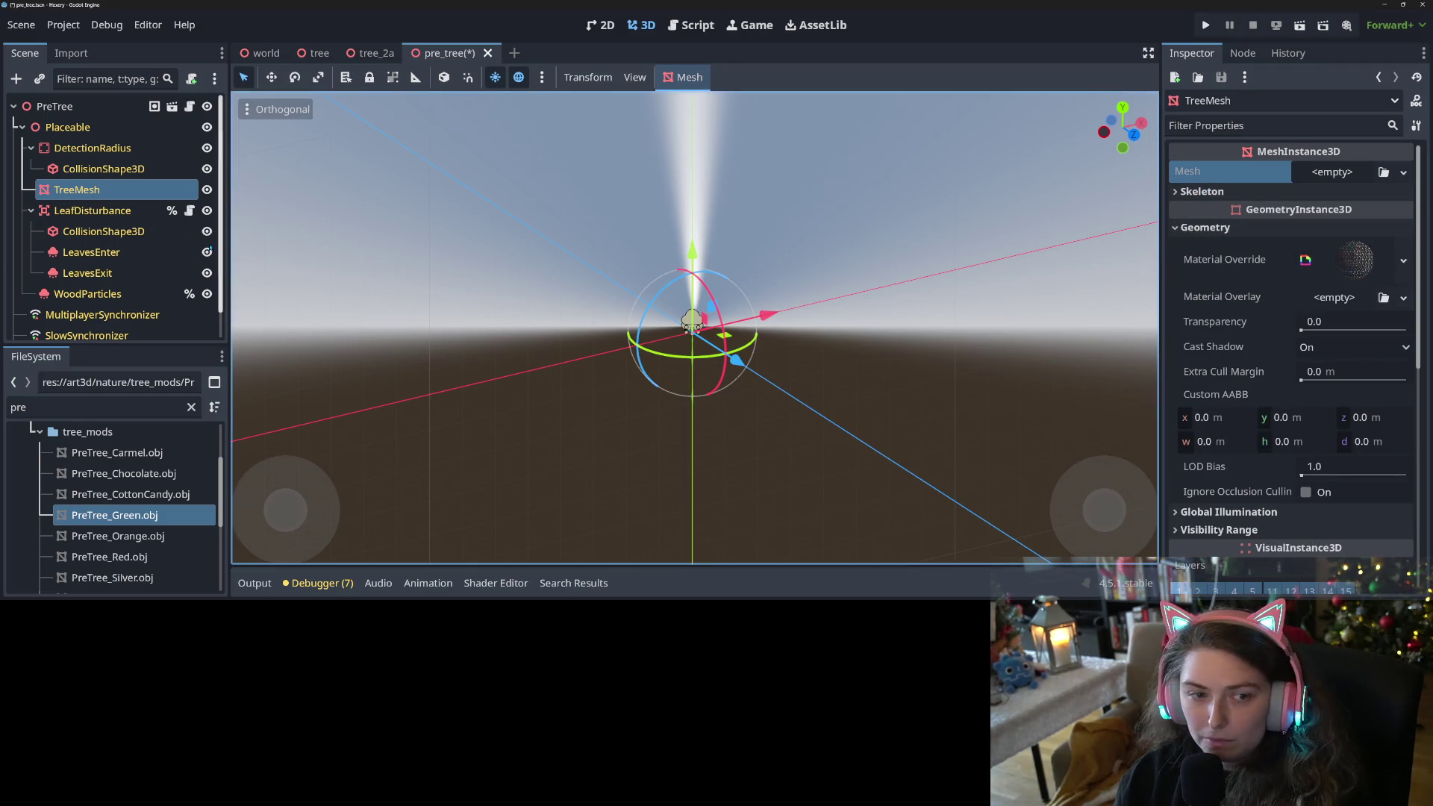
click(92, 211)
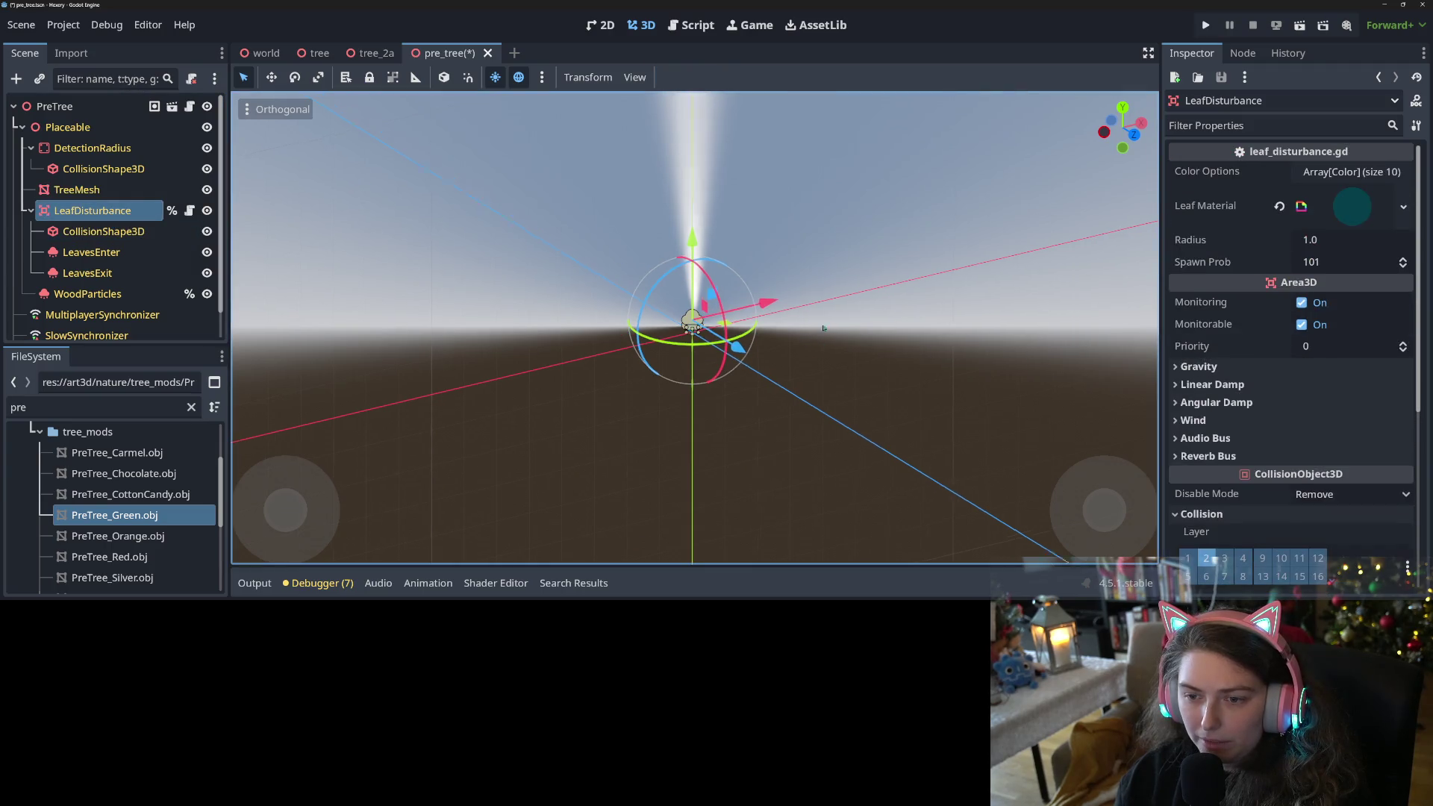
In front view, lower LeafDisturbance's Position y from 2.777 m to 1.5 m and save.
scroll(828, 313, up, 2)
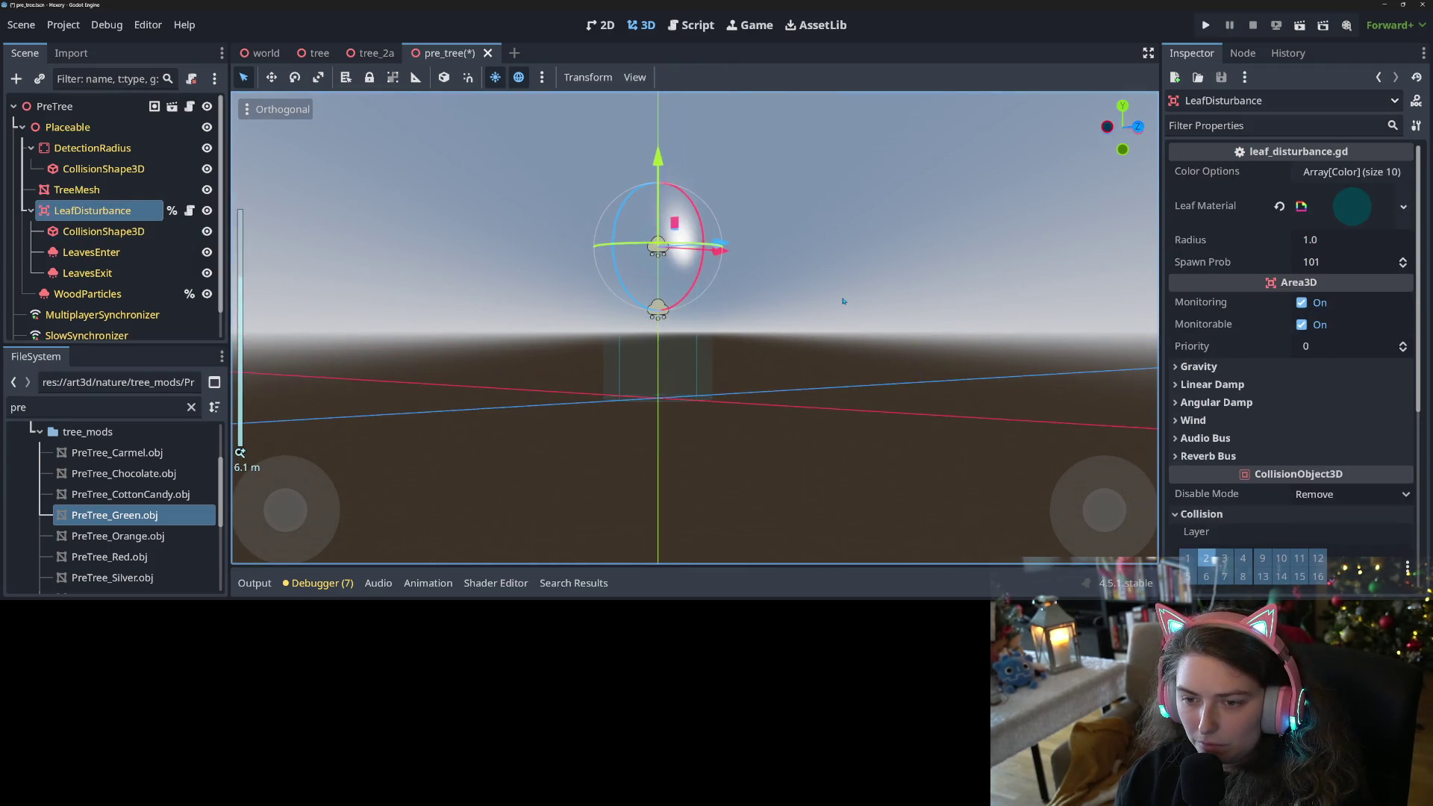
key(KP_1)
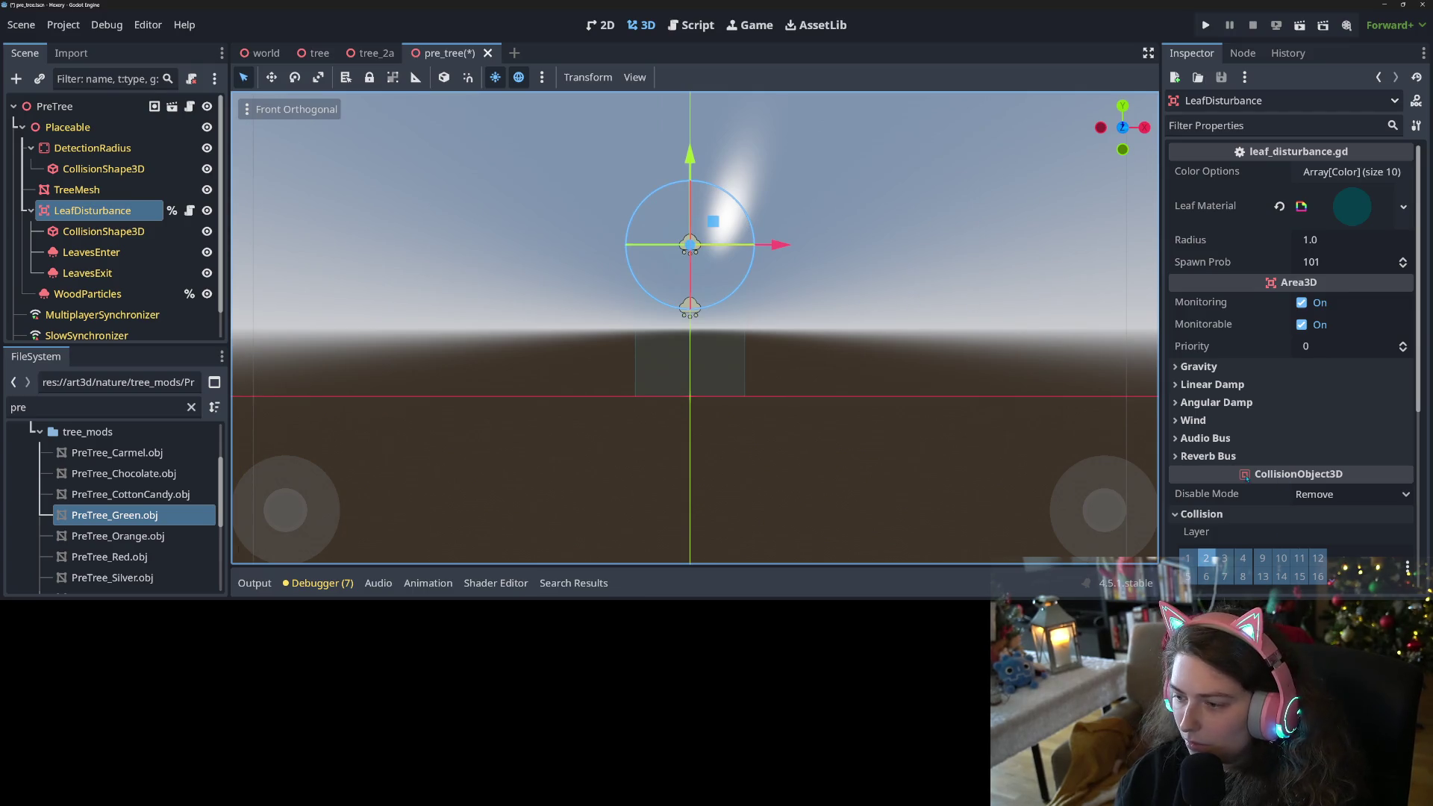
scroll(1218, 452, down, 3)
click(1206, 559)
scroll(1314, 508, down, 2)
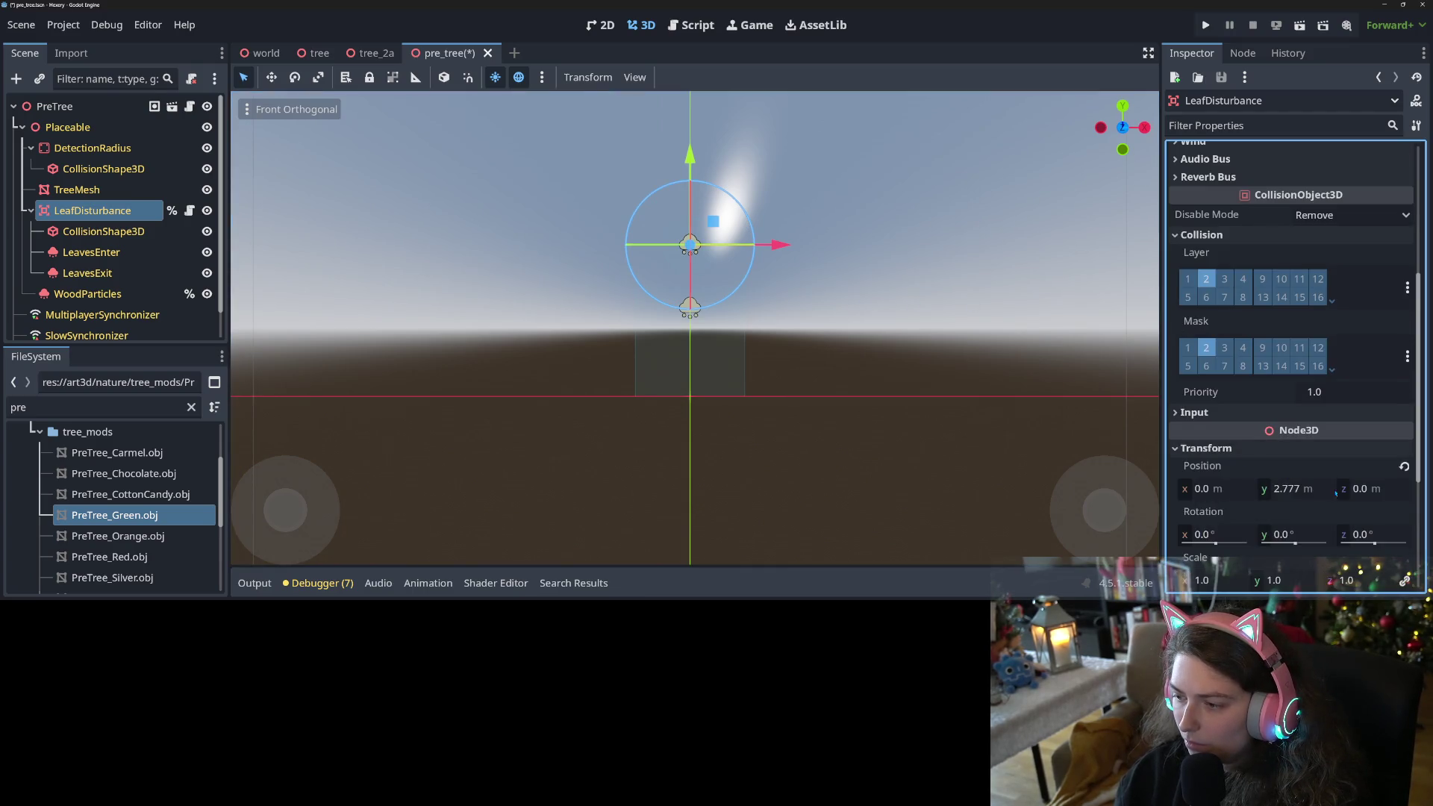
click(1301, 496)
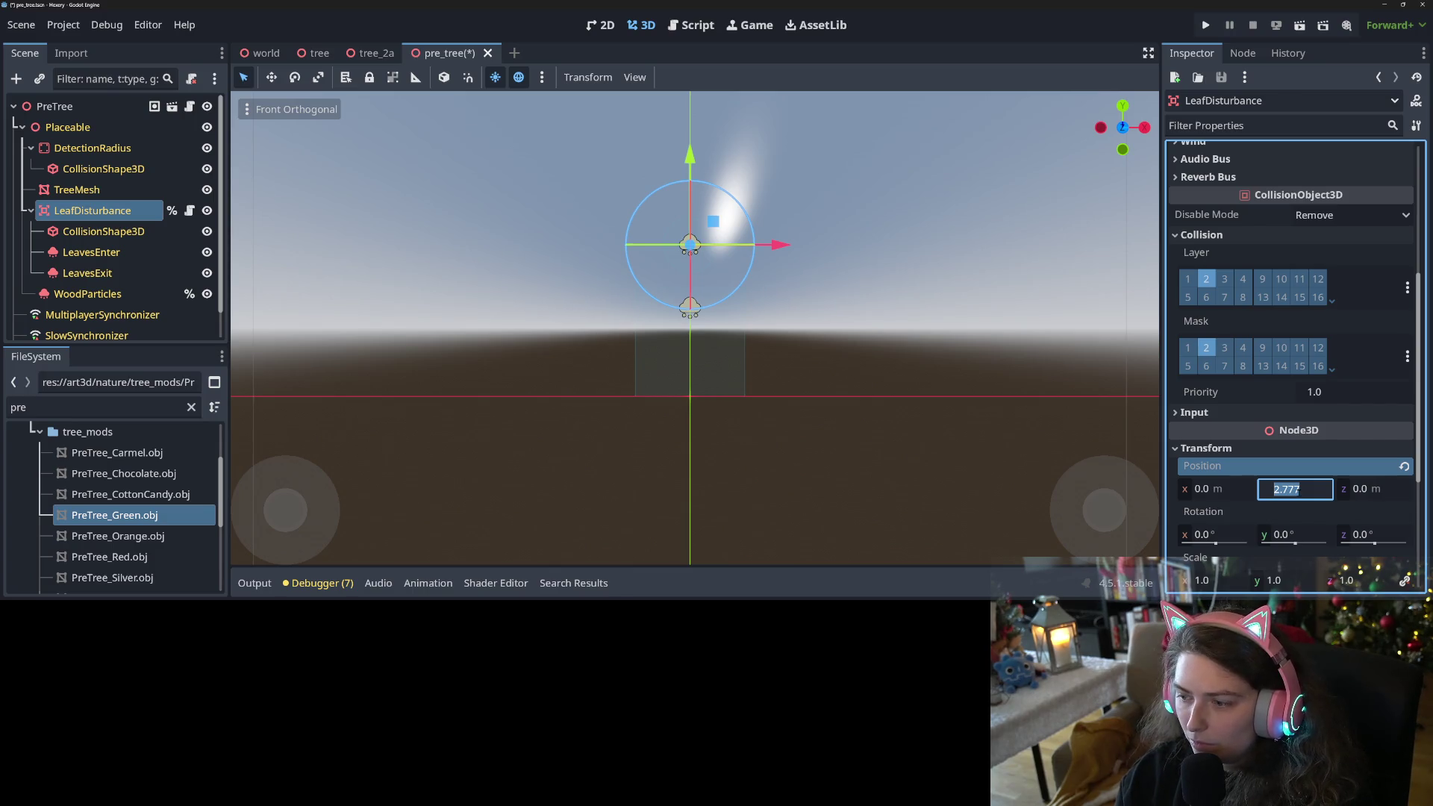
text(1)
key(Return)
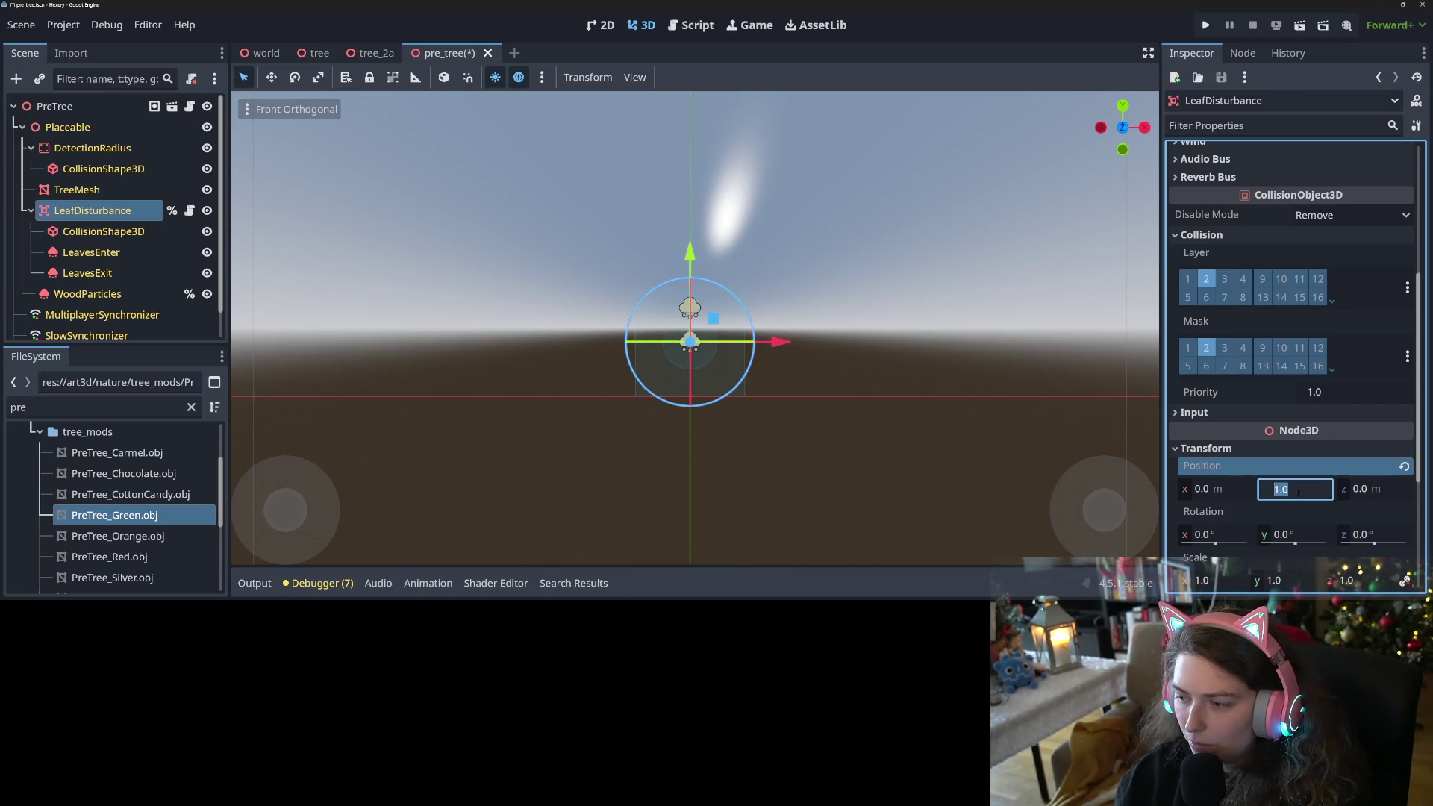
key(Return)
key(ctrl+s)
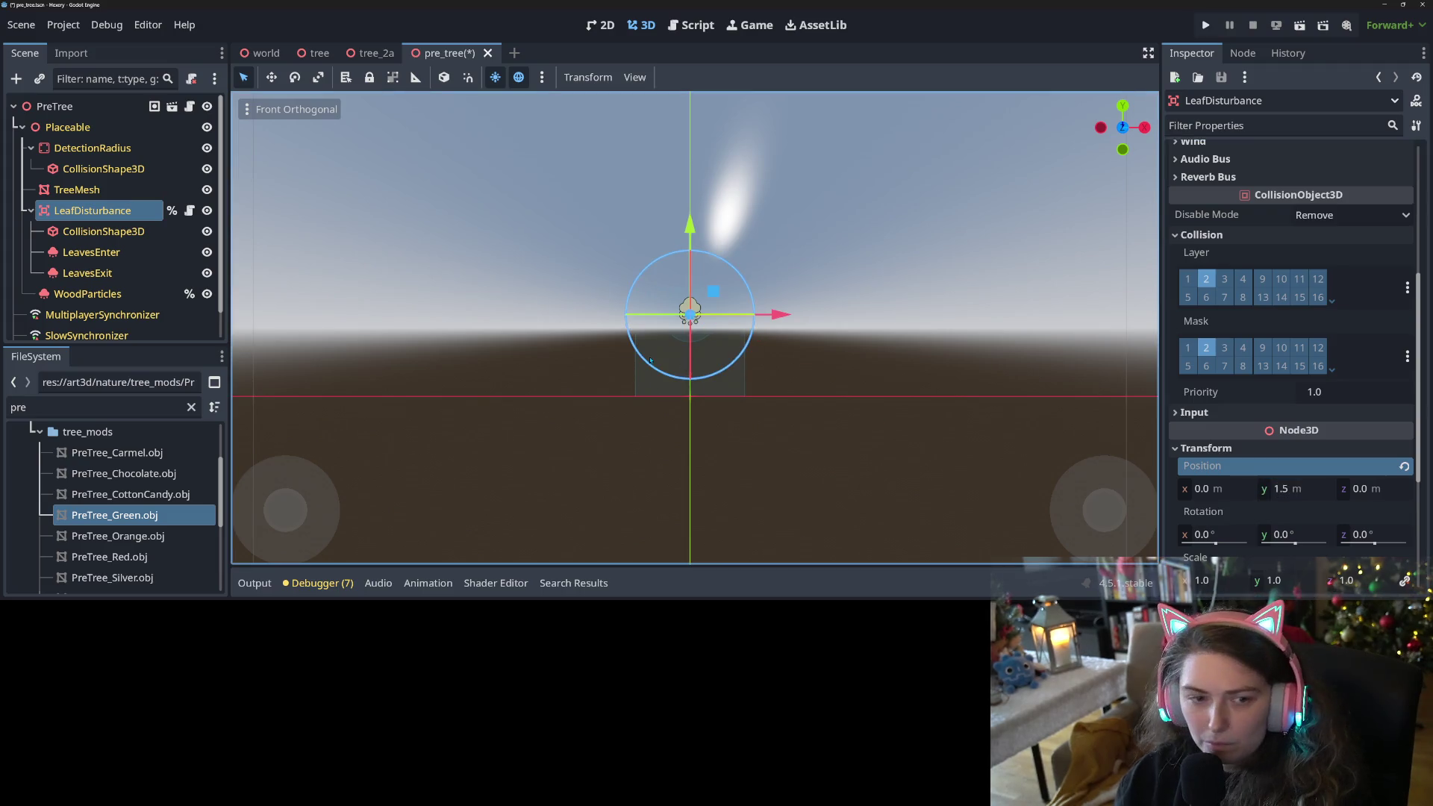
click(87, 293)
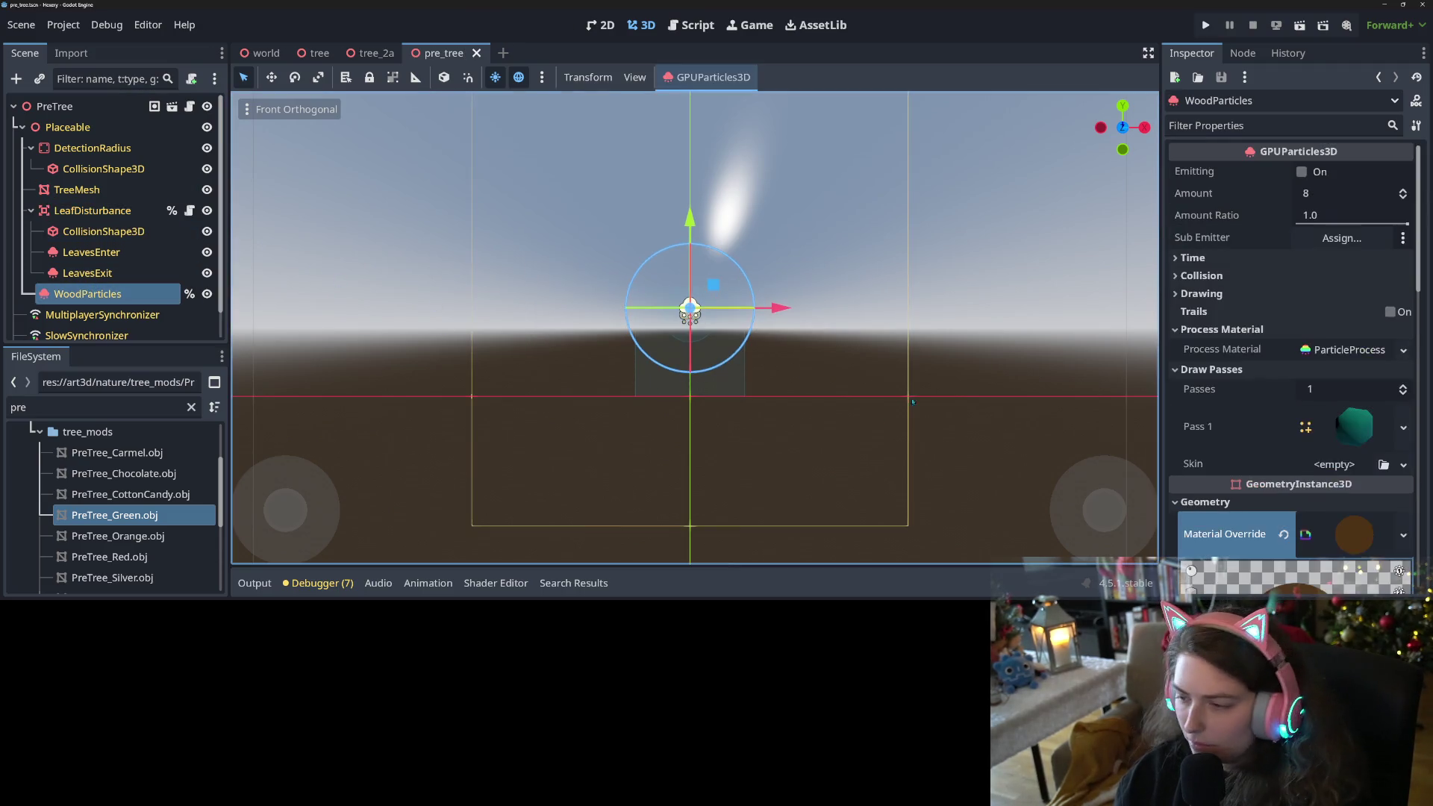
Set WoodParticles' Position y to 1.0 m, save the scene, and launch the game.
scroll(1352, 537, down, 5)
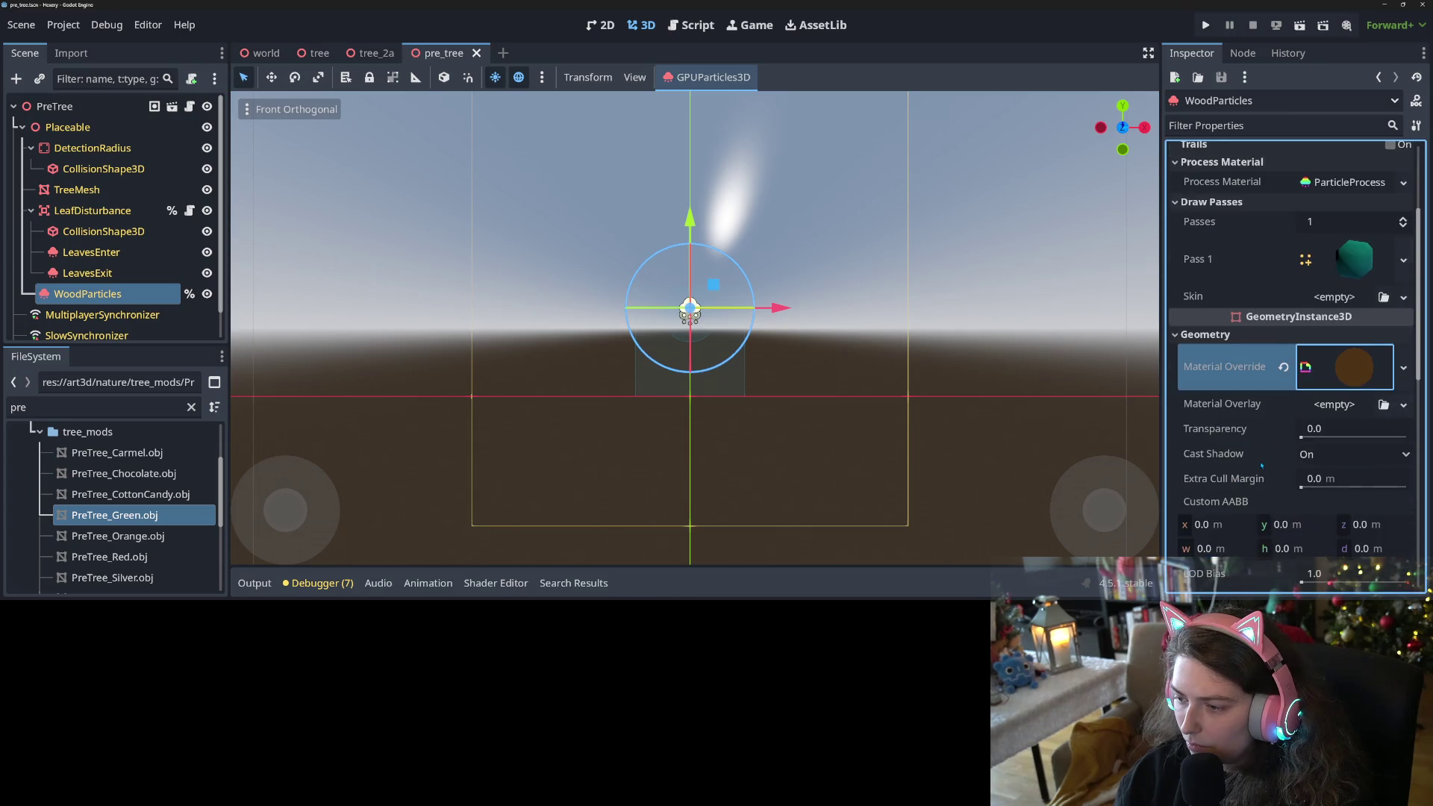
scroll(1266, 521, down, 3)
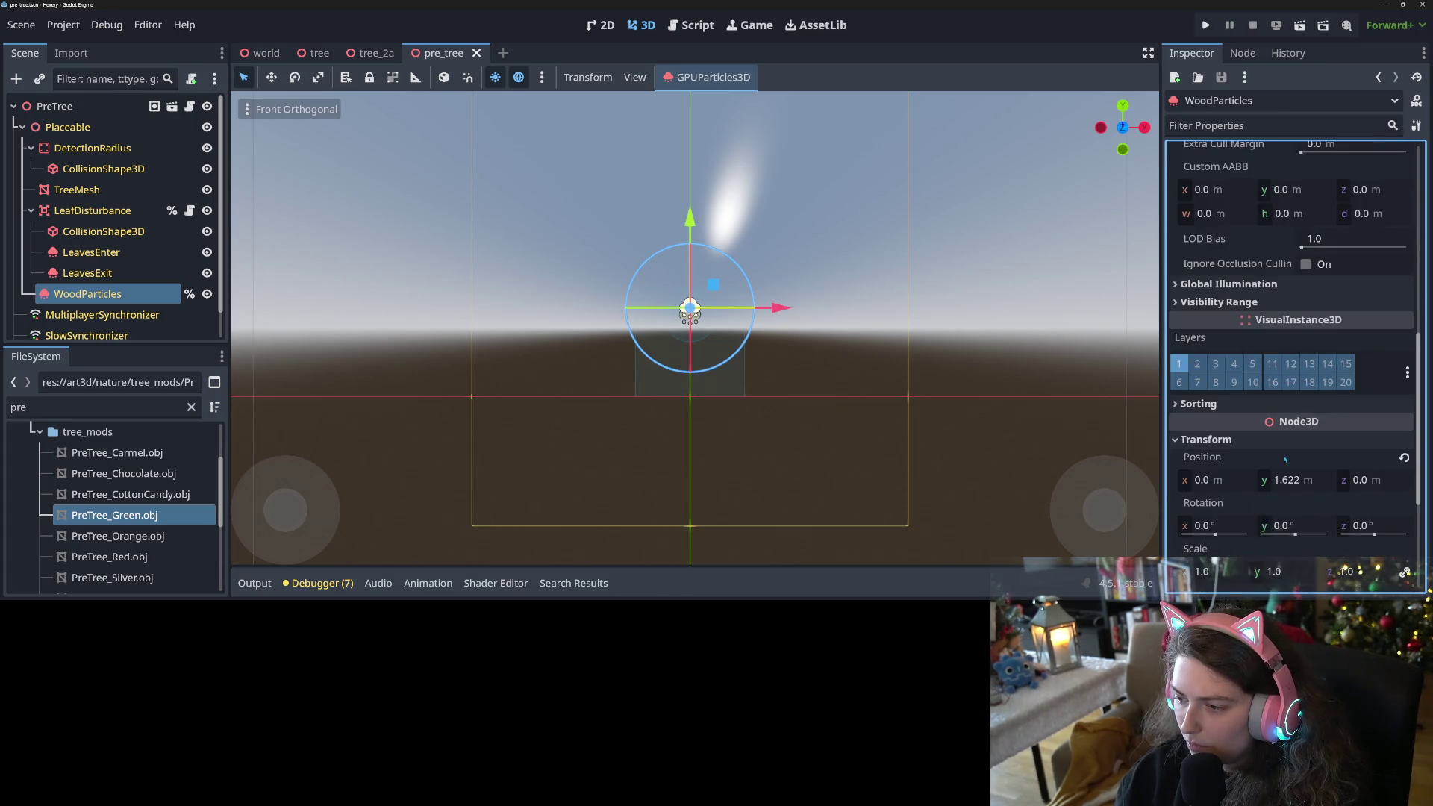
click(1305, 486)
text(1)
key(Return)
key(ctrl+s)
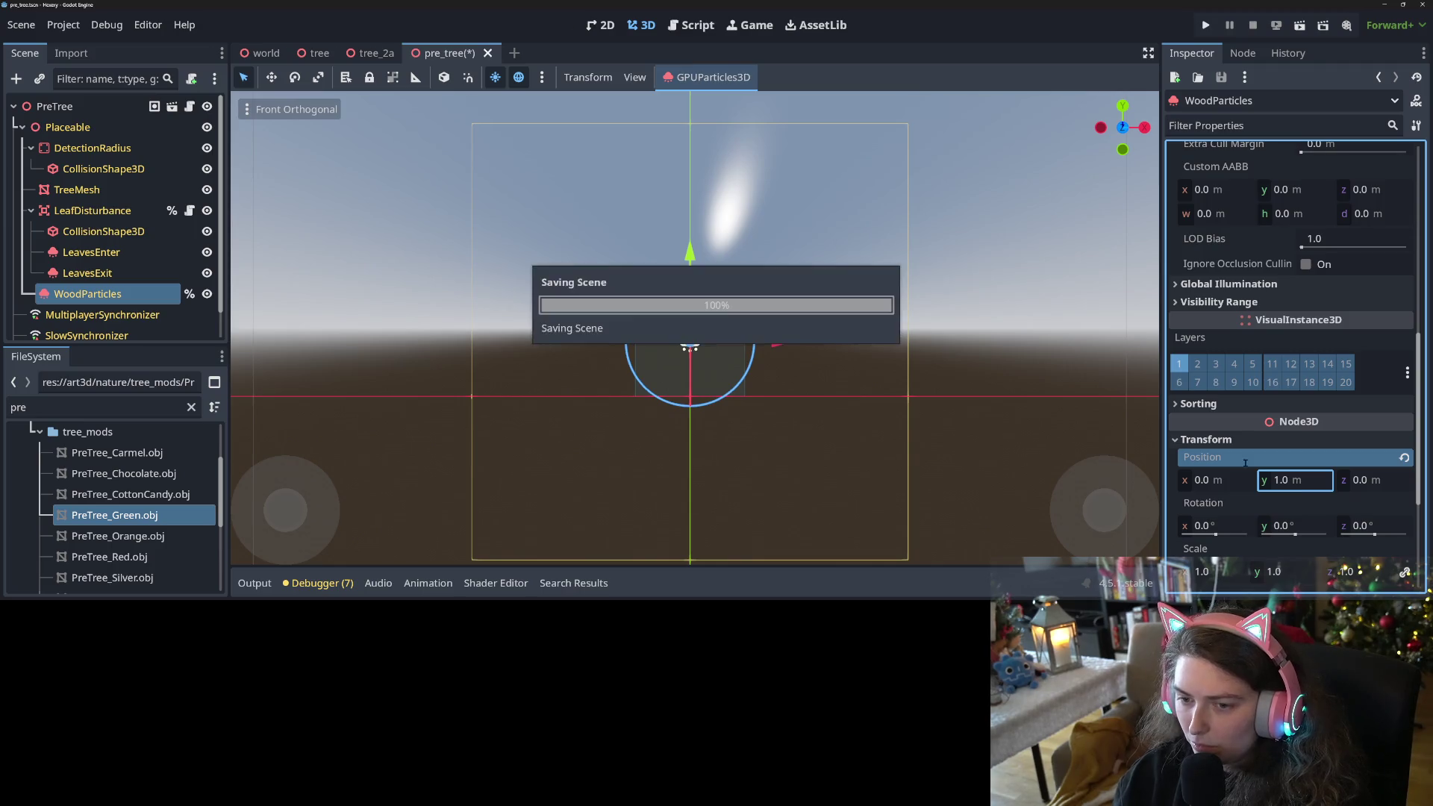
click(1205, 26)
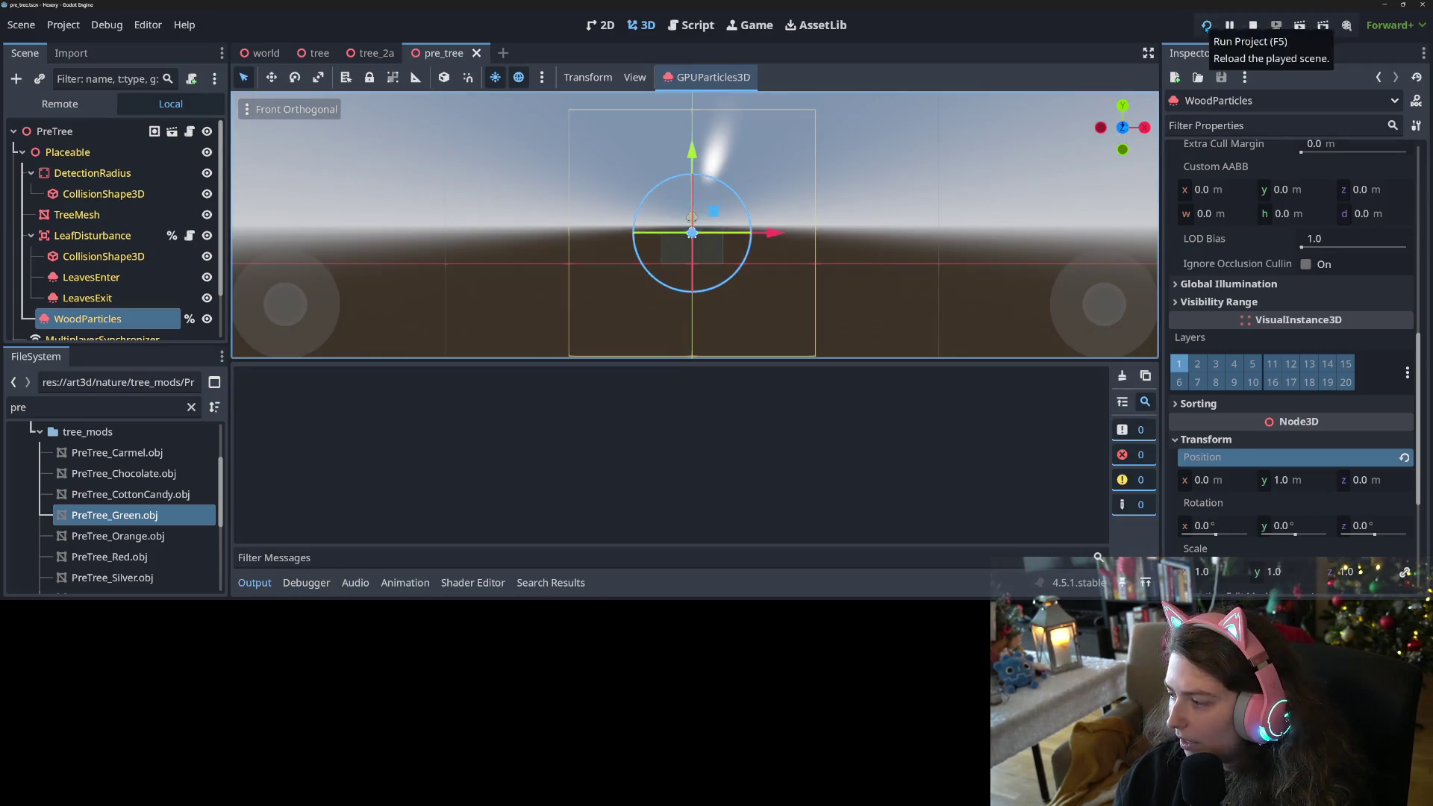
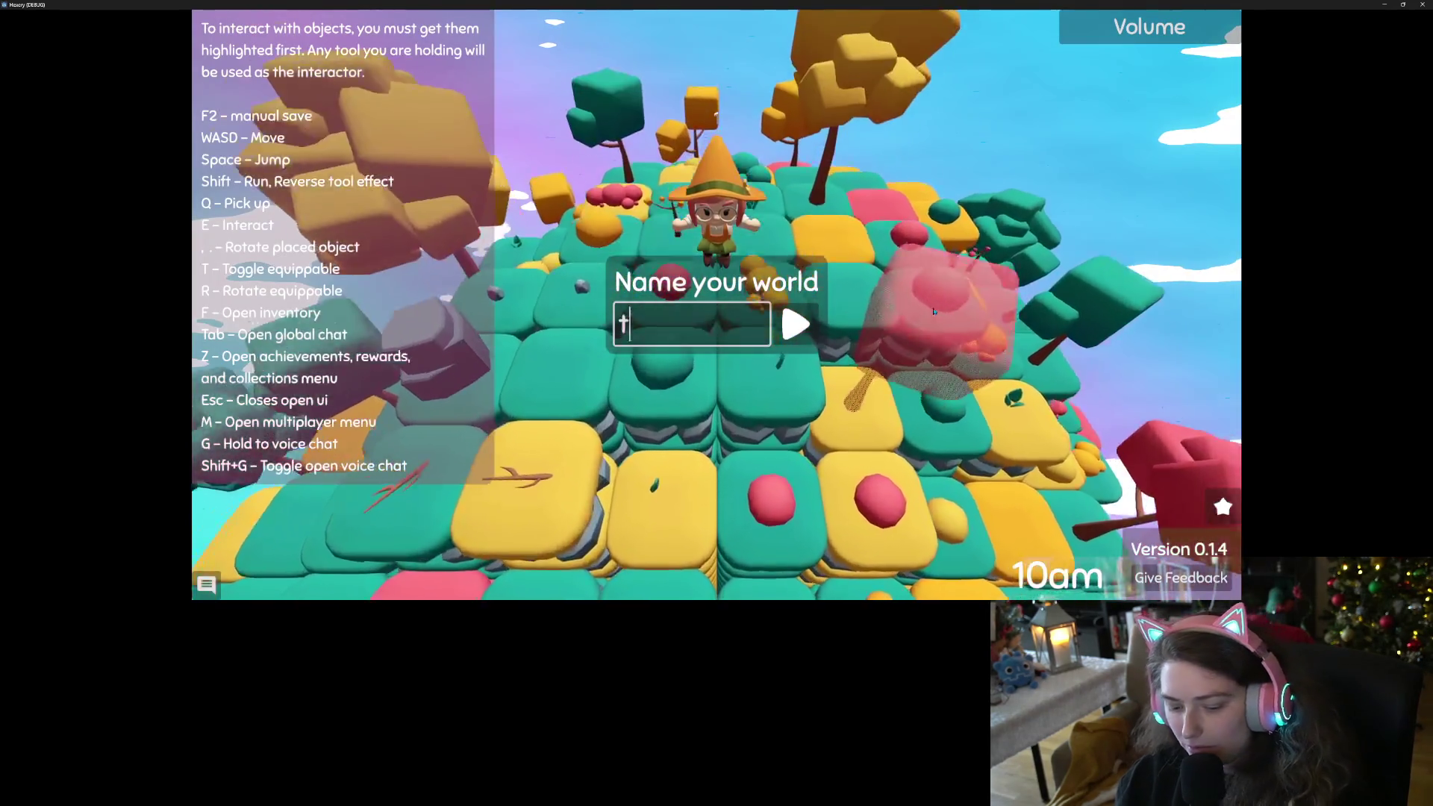
Create a new world named 'treees' and walk the character around its tiles.
text(treees)
key(Return)
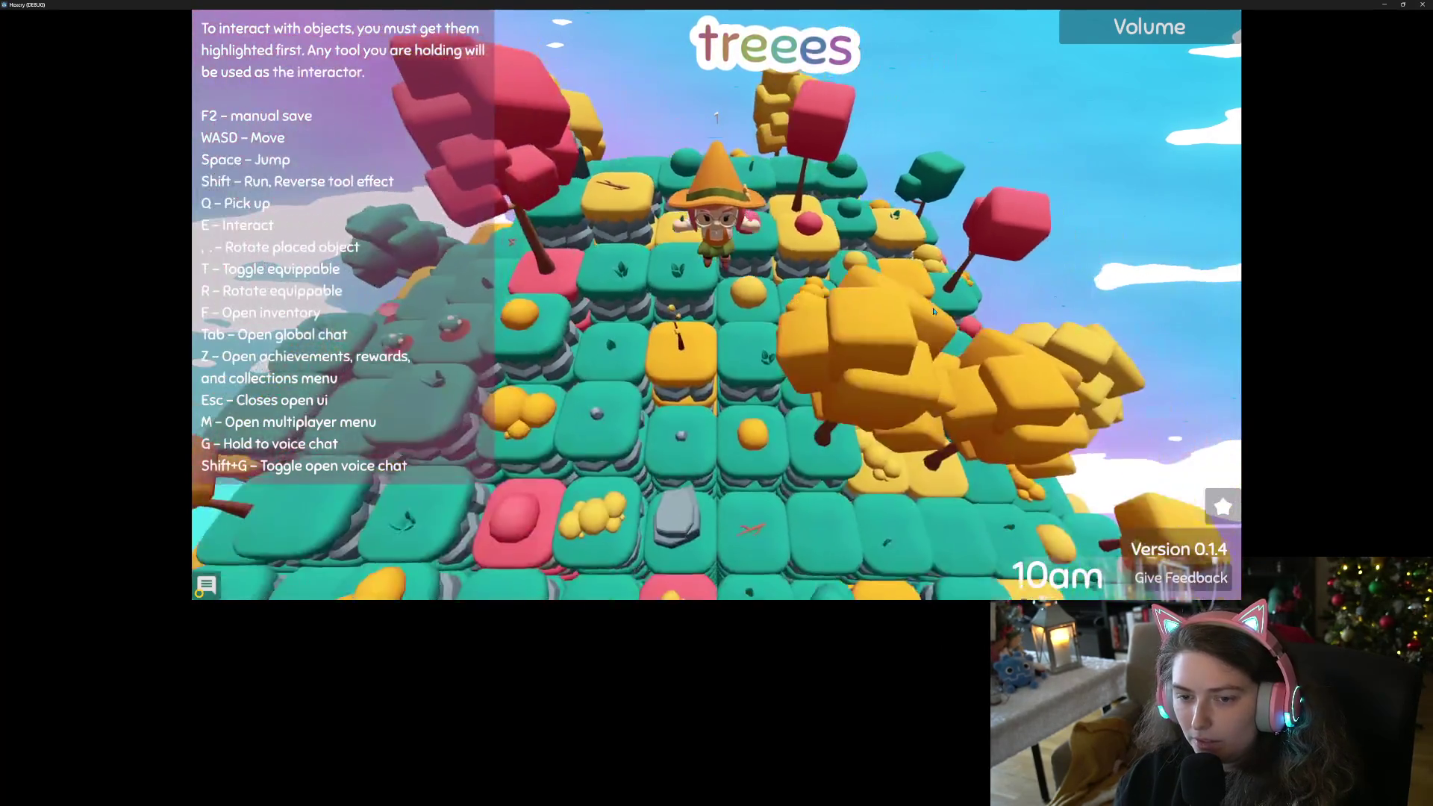
key(w)
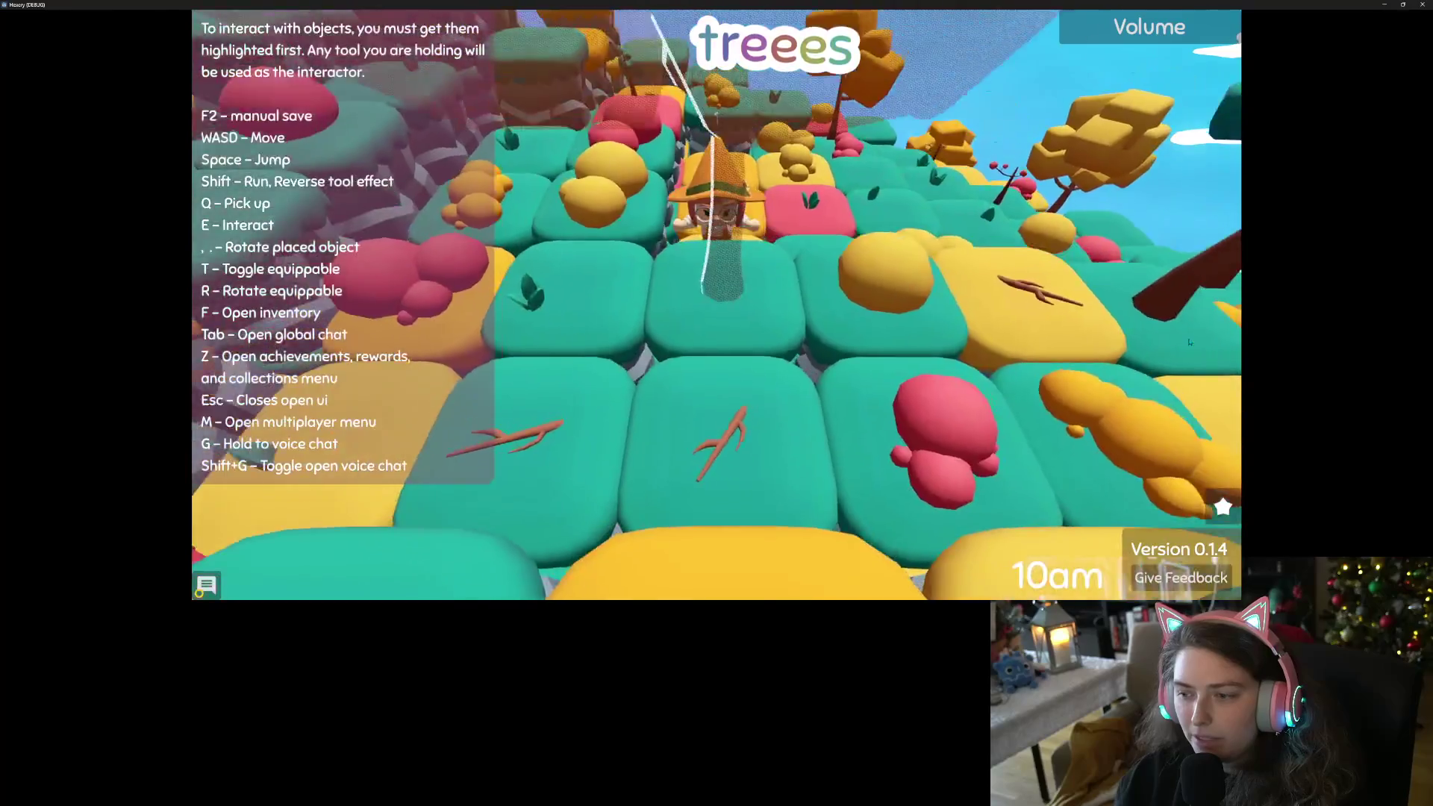
key(w)
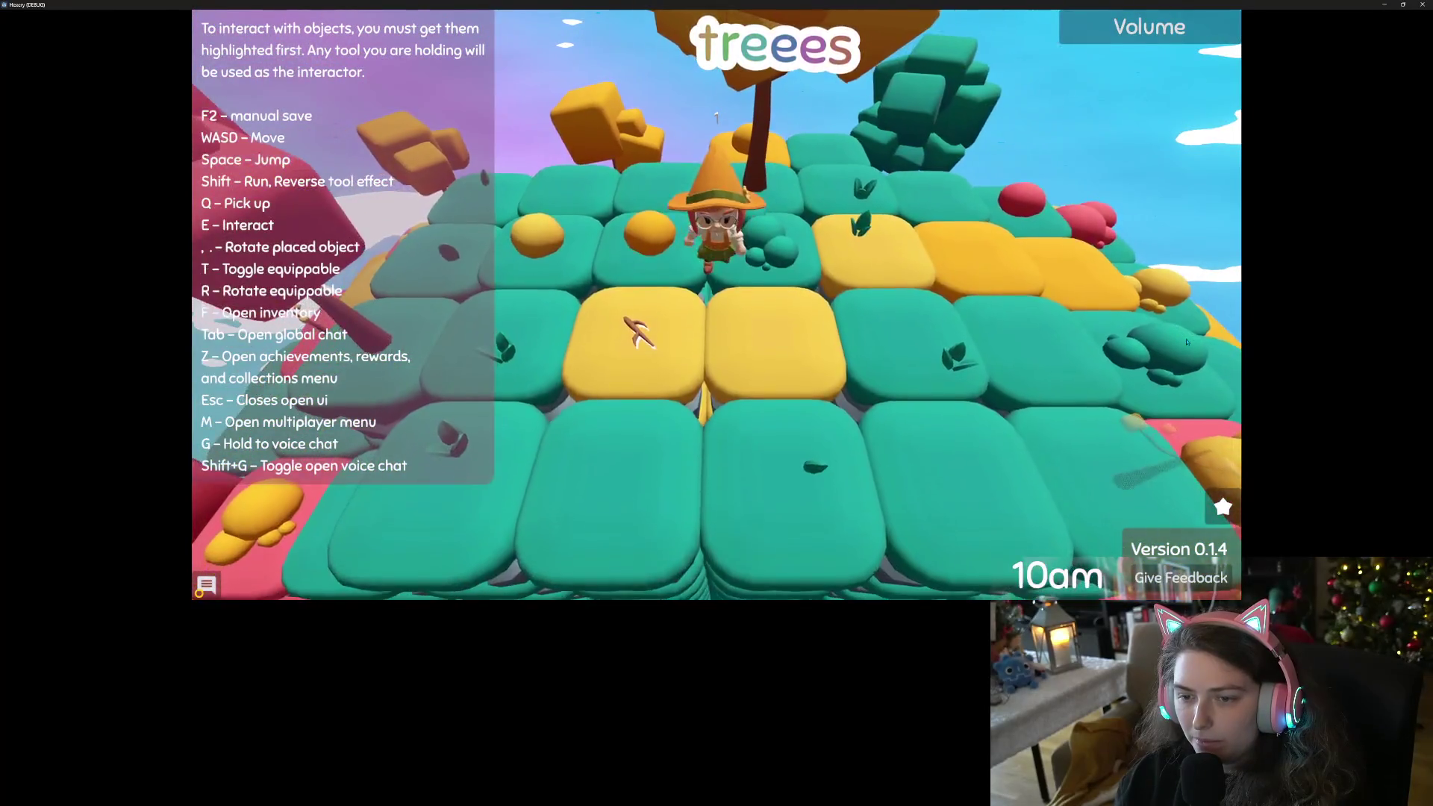
key(w)
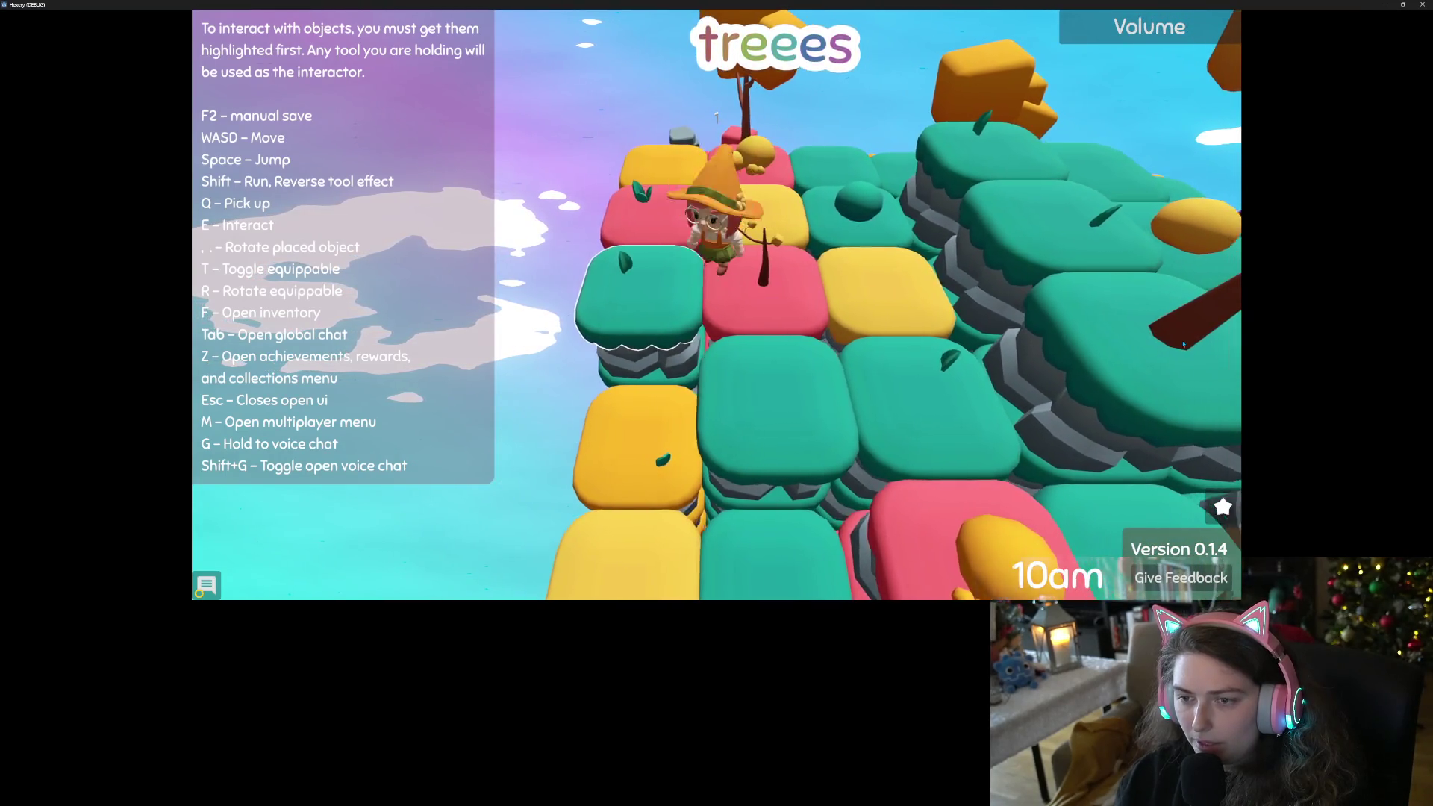
key(w)
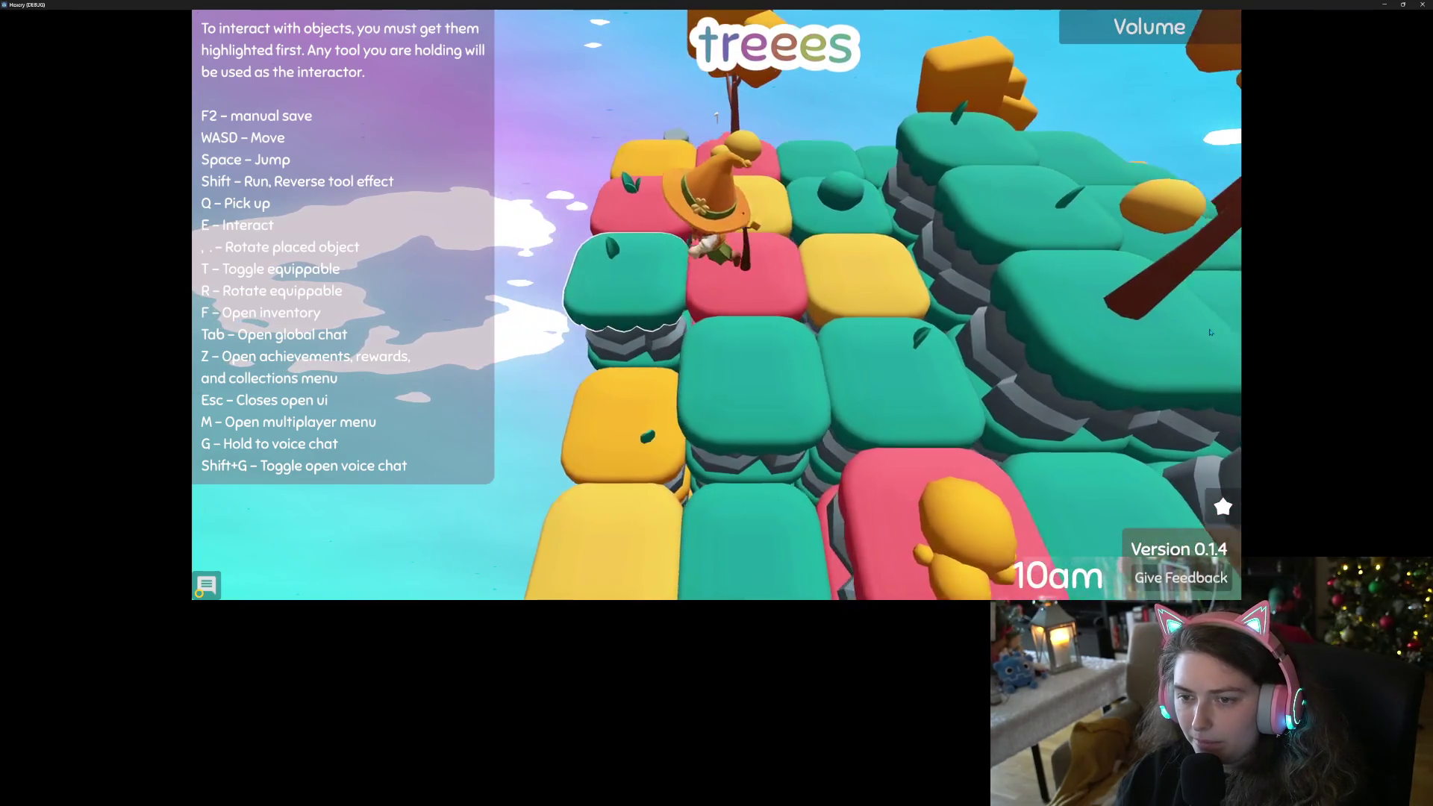
Plant the stick in the pink tile, then quit to the menu and close the game.
key(e)
key(d)
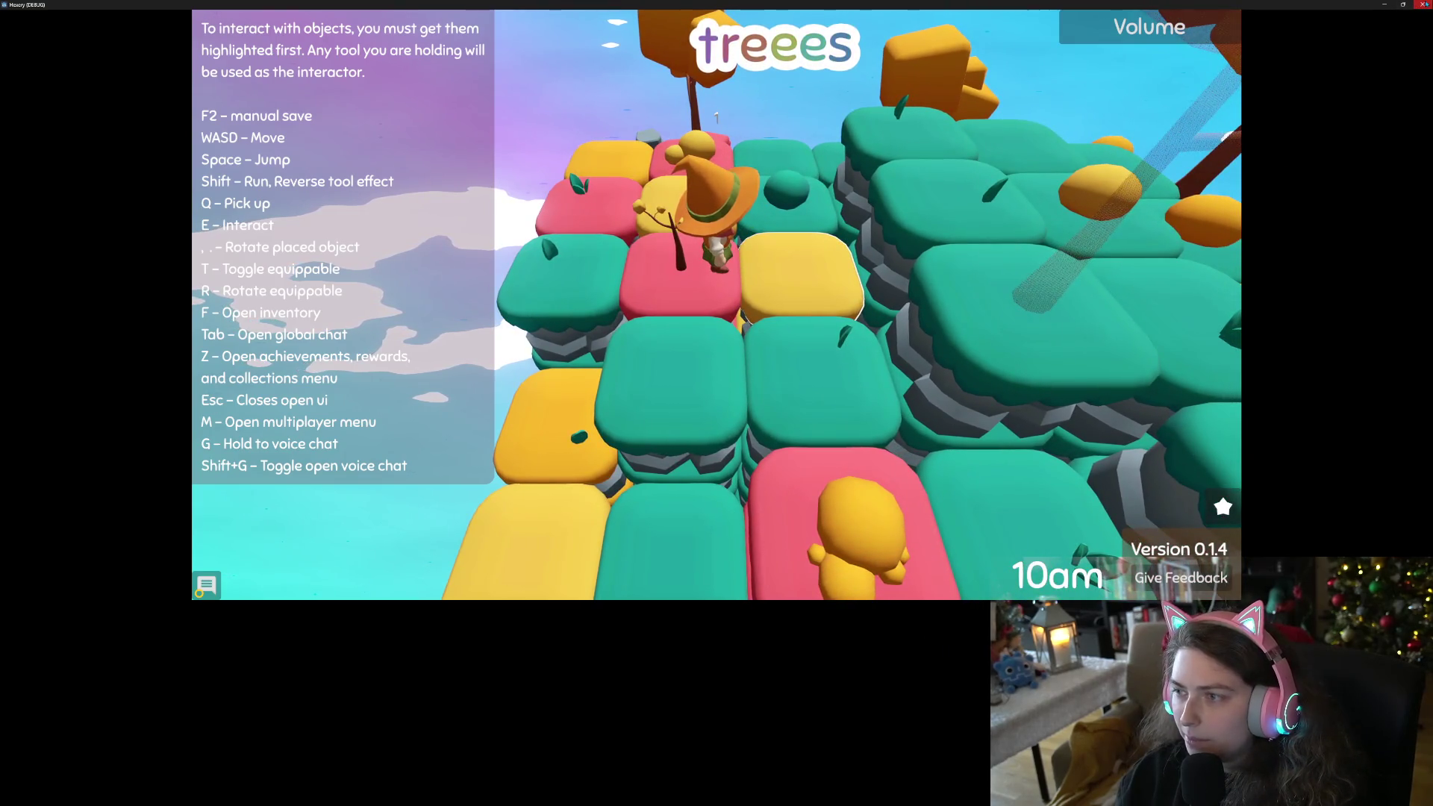
click(1422, 5)
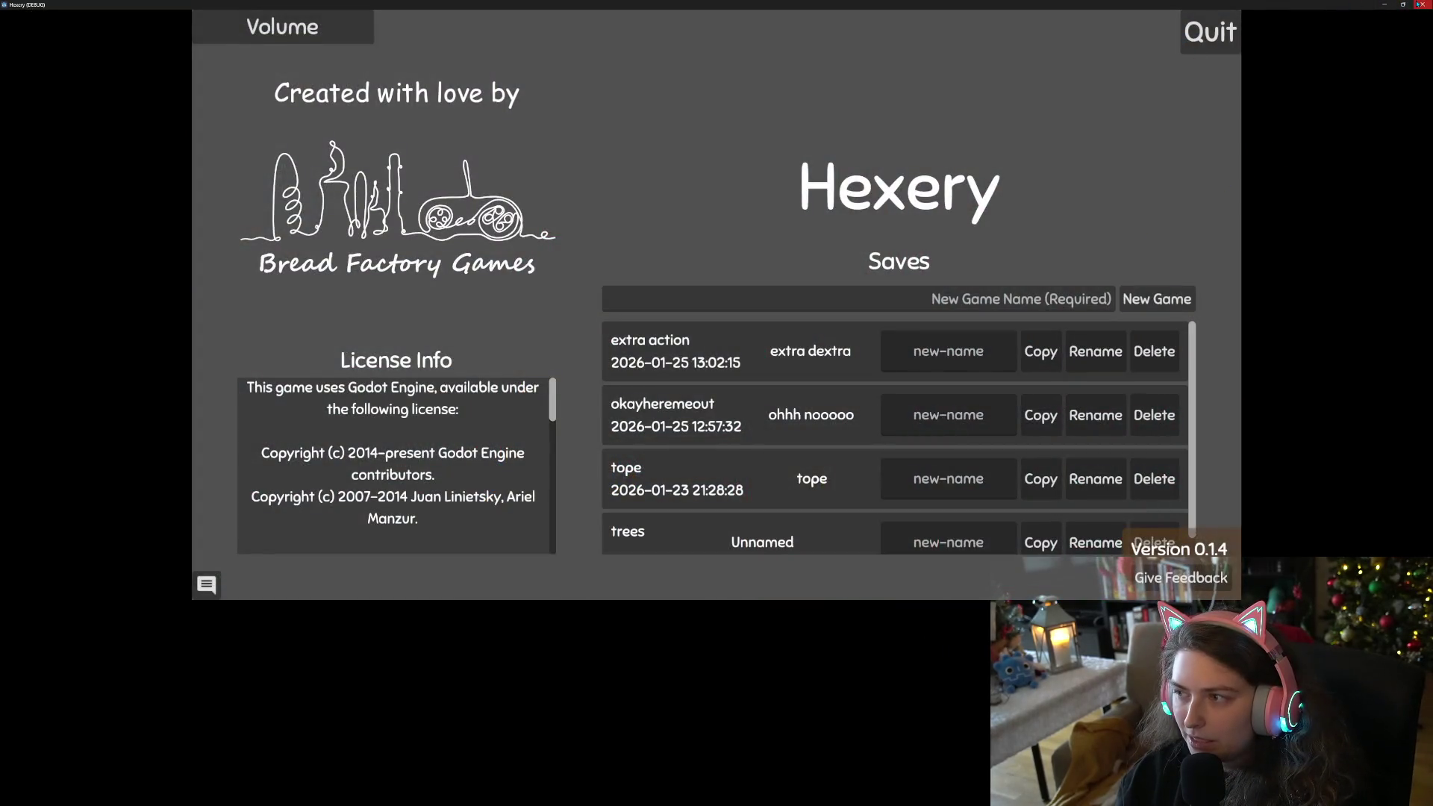
click(1422, 4)
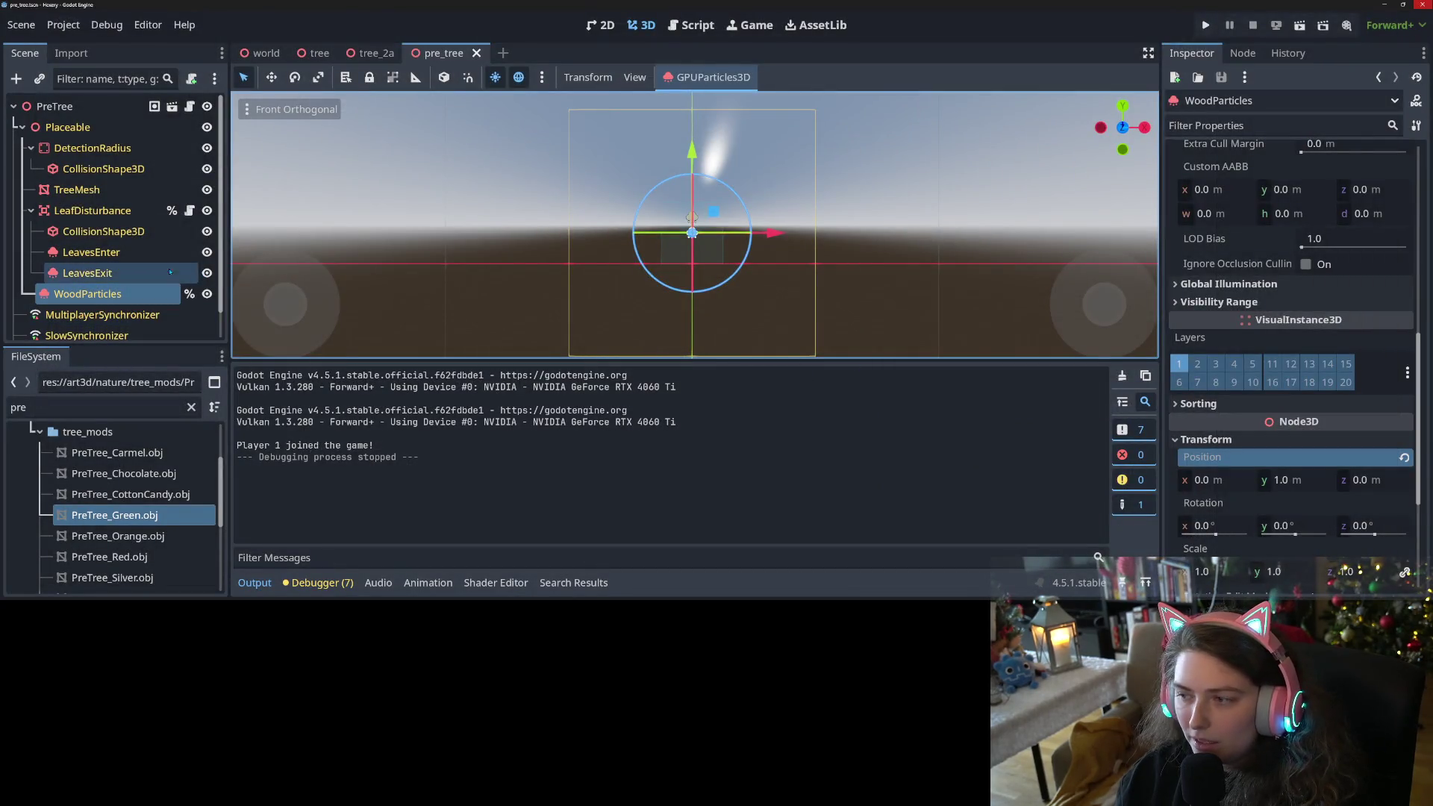
Set LeafDisturbance's Spawn Prob to 40 and save the scene.
click(90, 213)
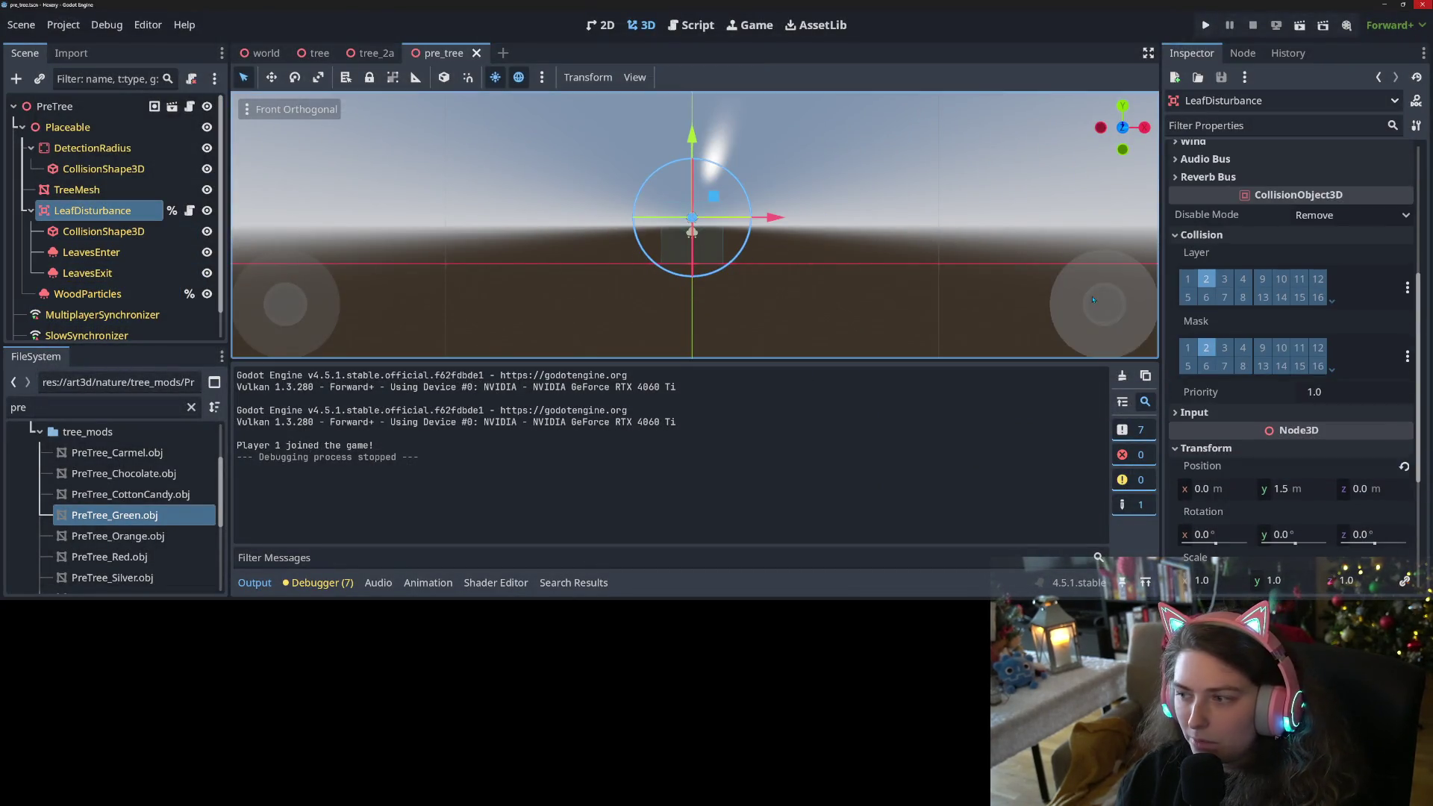
scroll(1292, 380, up, 5)
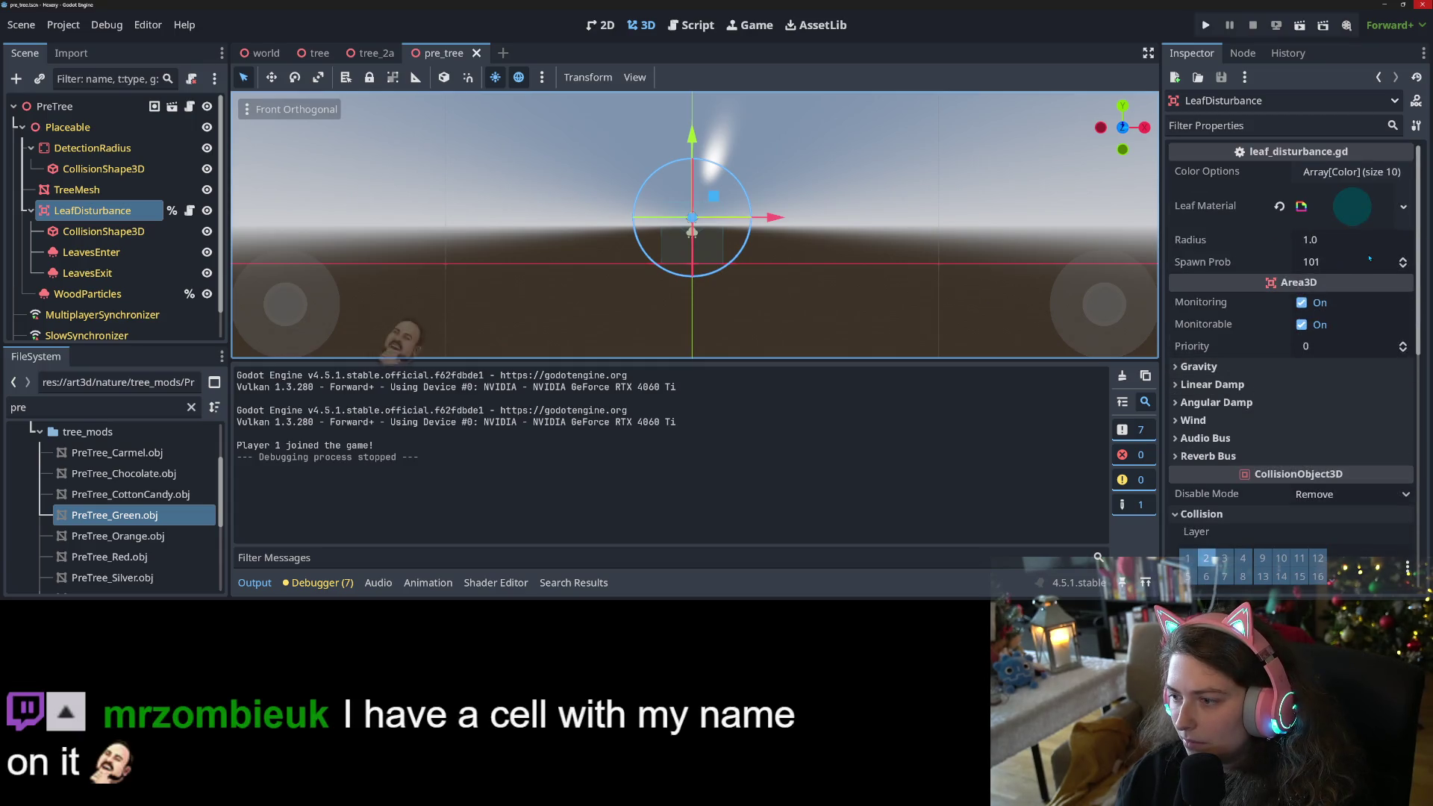
click(1363, 259)
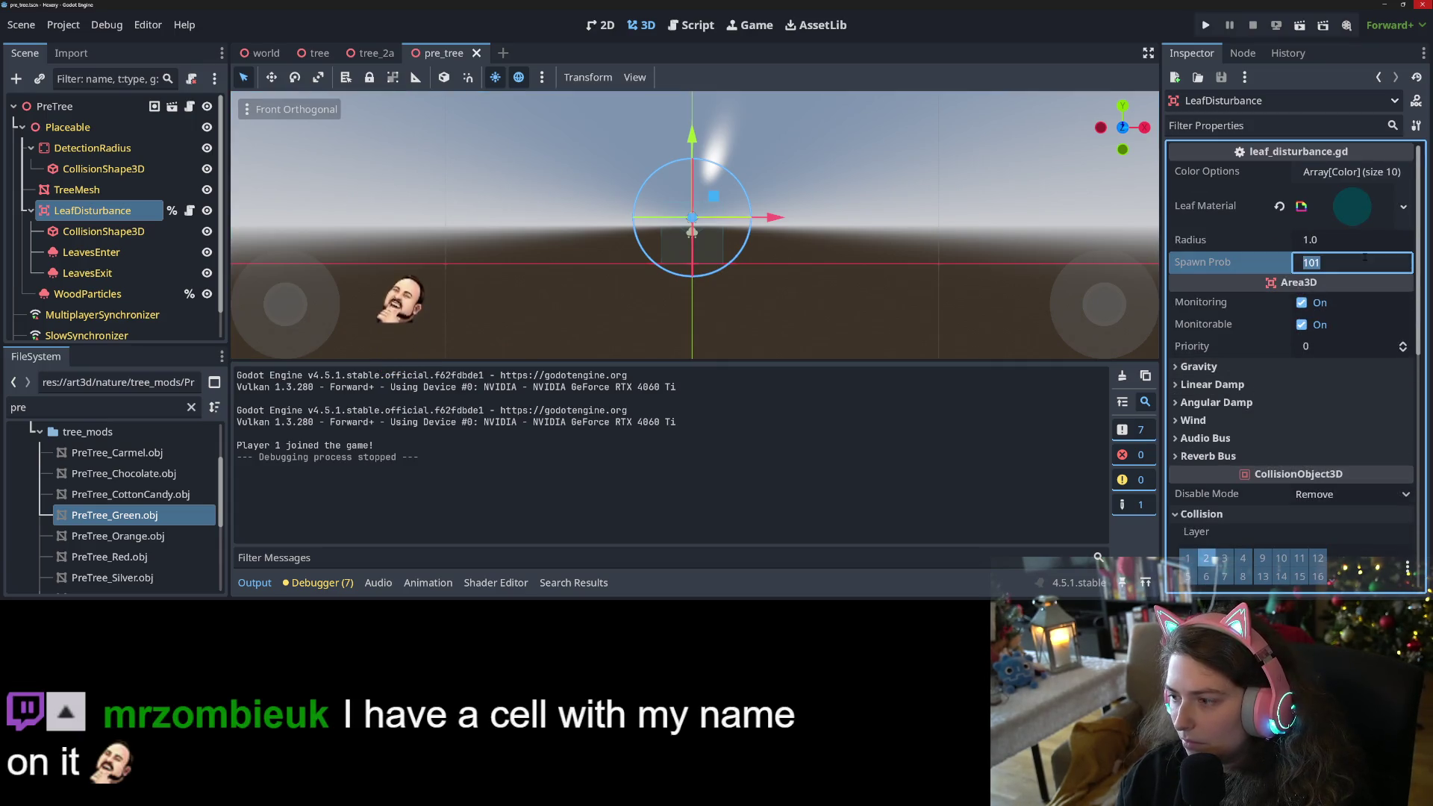
text(40)
key(Return)
key(ctrl+s)
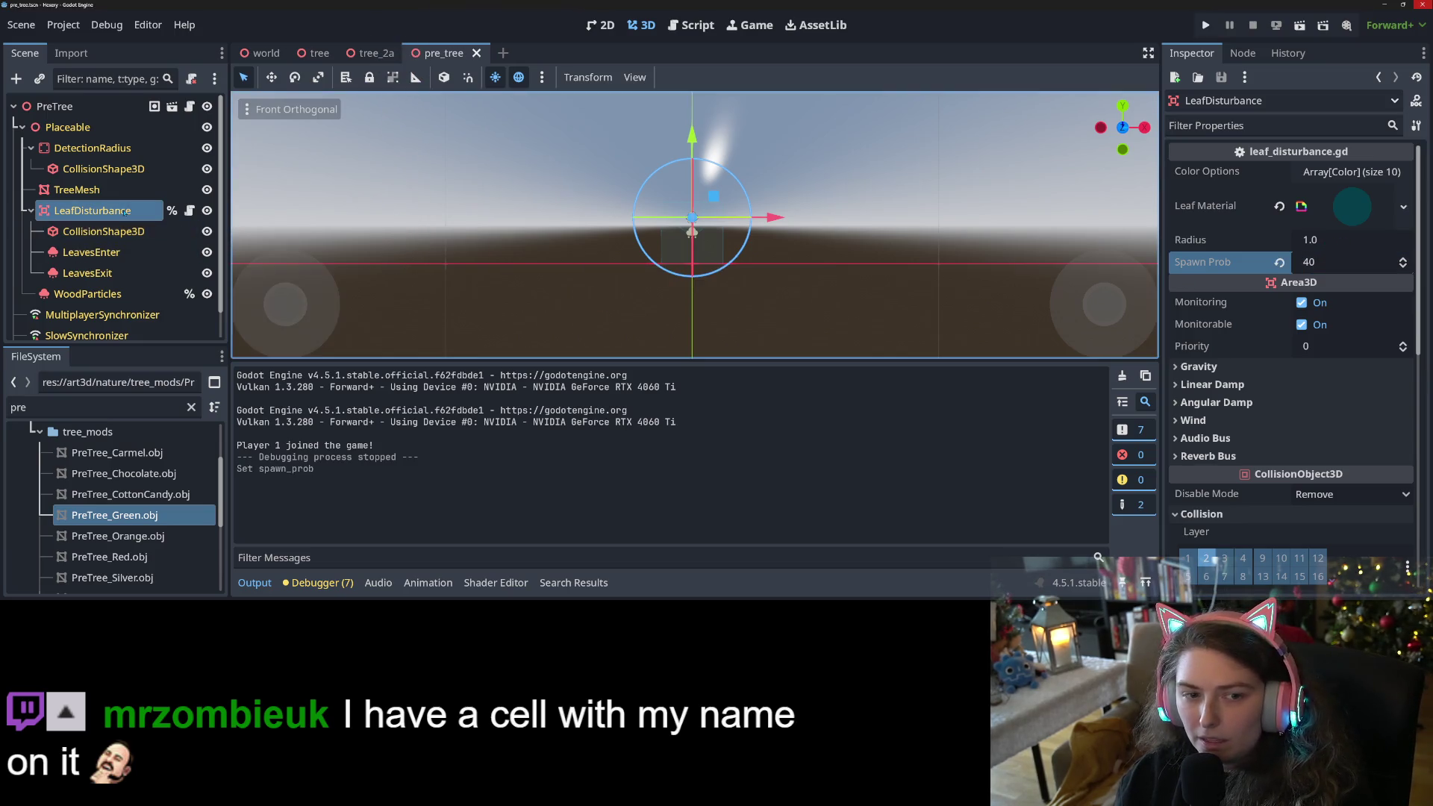
Set LeafDisturbance's collision sphere radius to 0.25 m, save, and run the project.
click(123, 233)
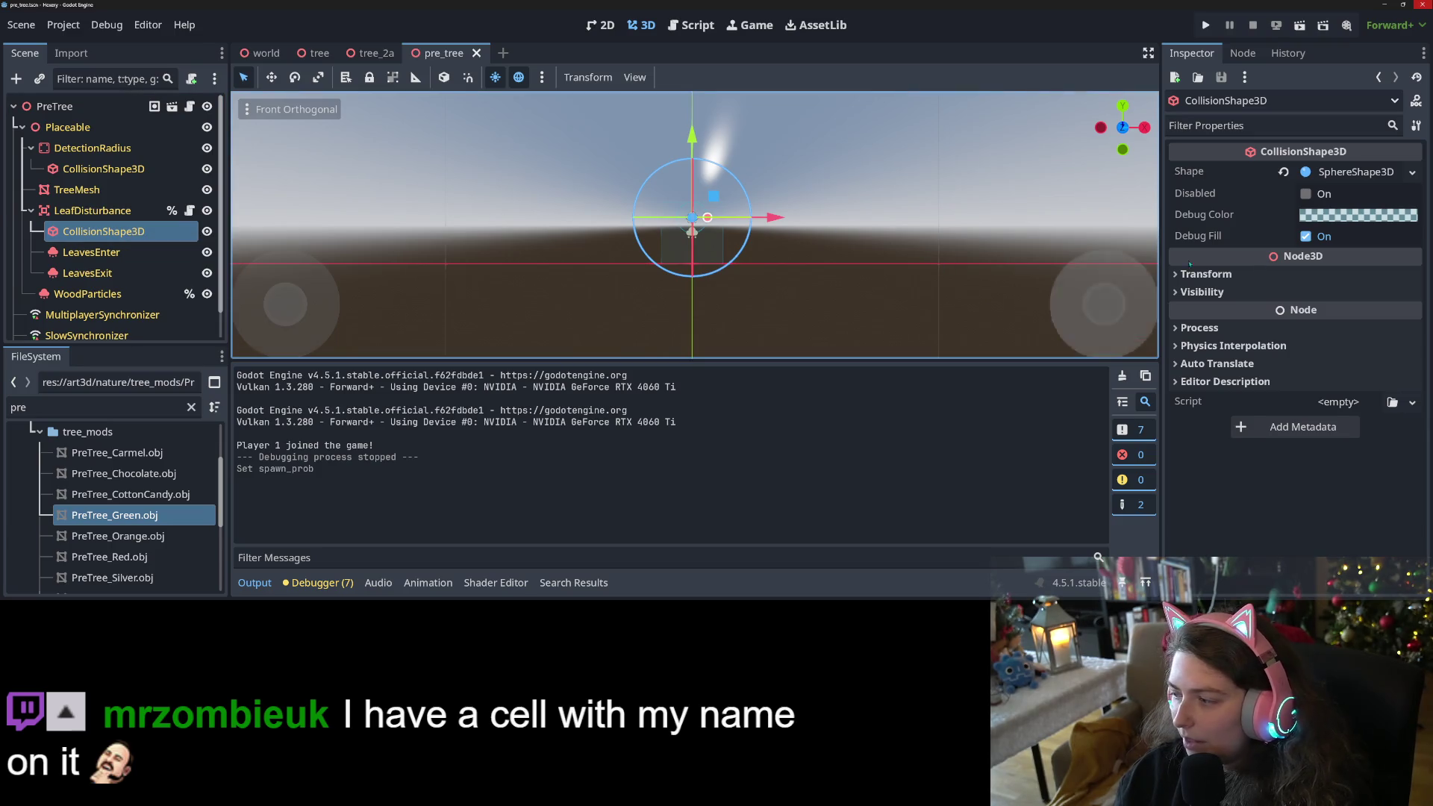
click(1352, 173)
mouse_move(1343, 197)
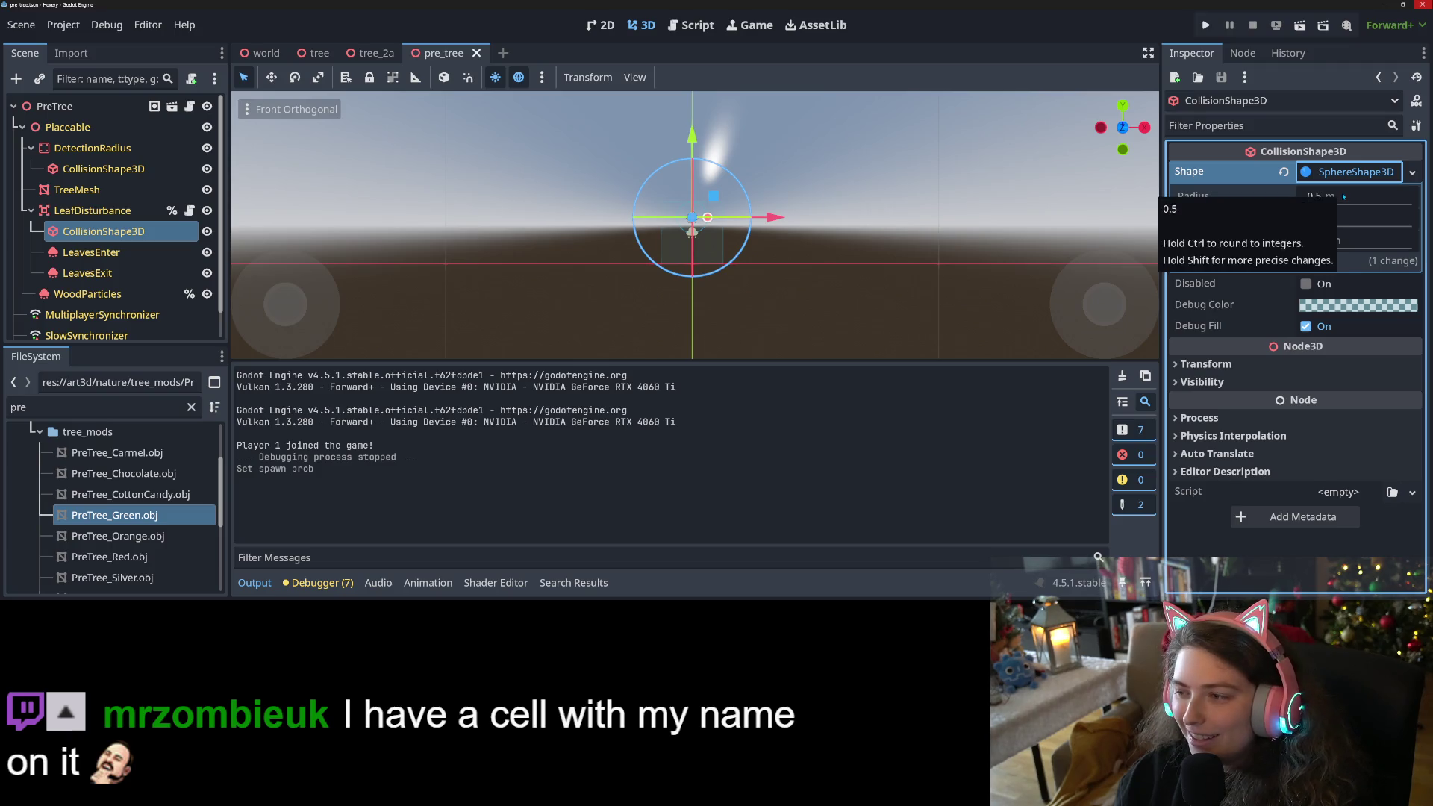
click(1343, 195)
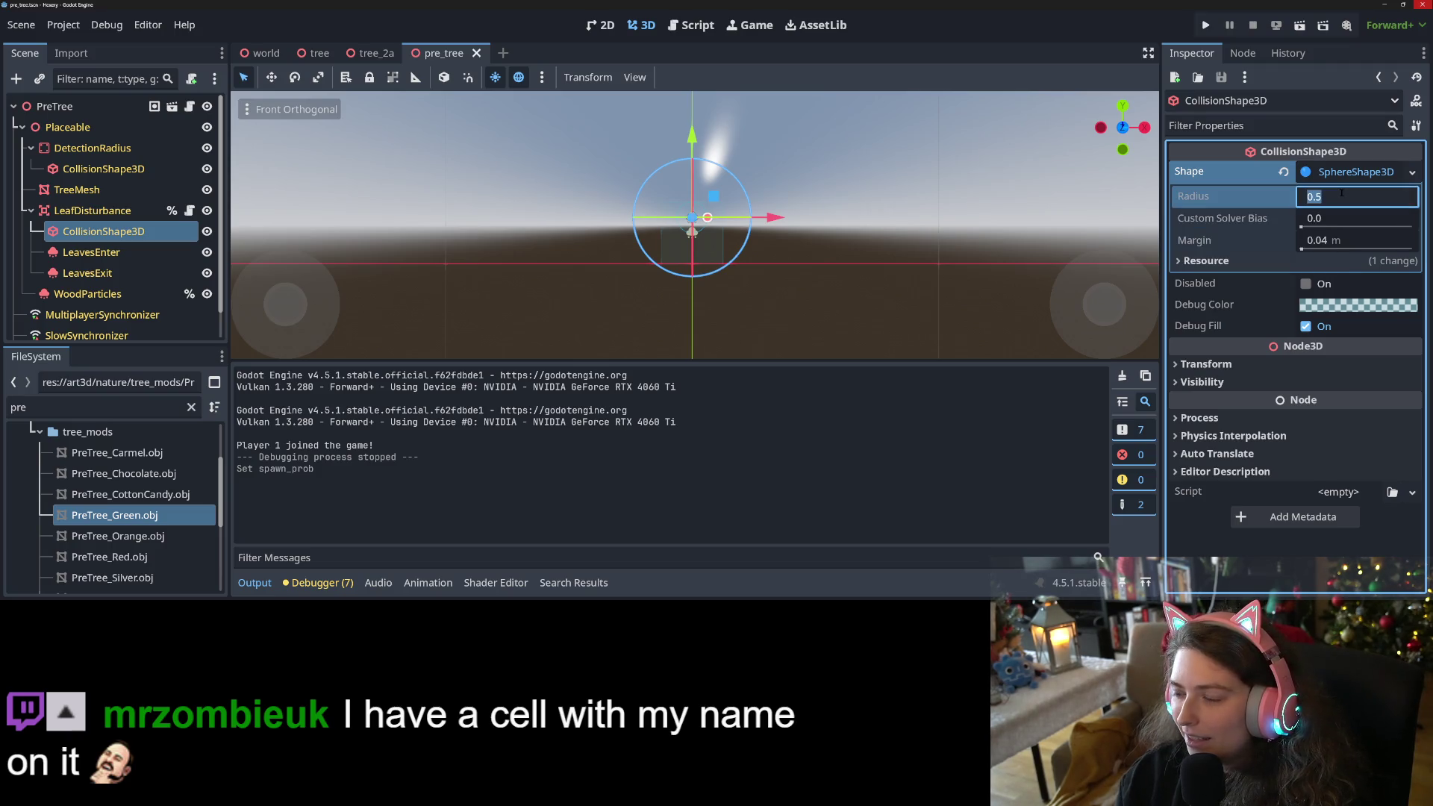
text(.25)
key(Return)
key(ctrl+s)
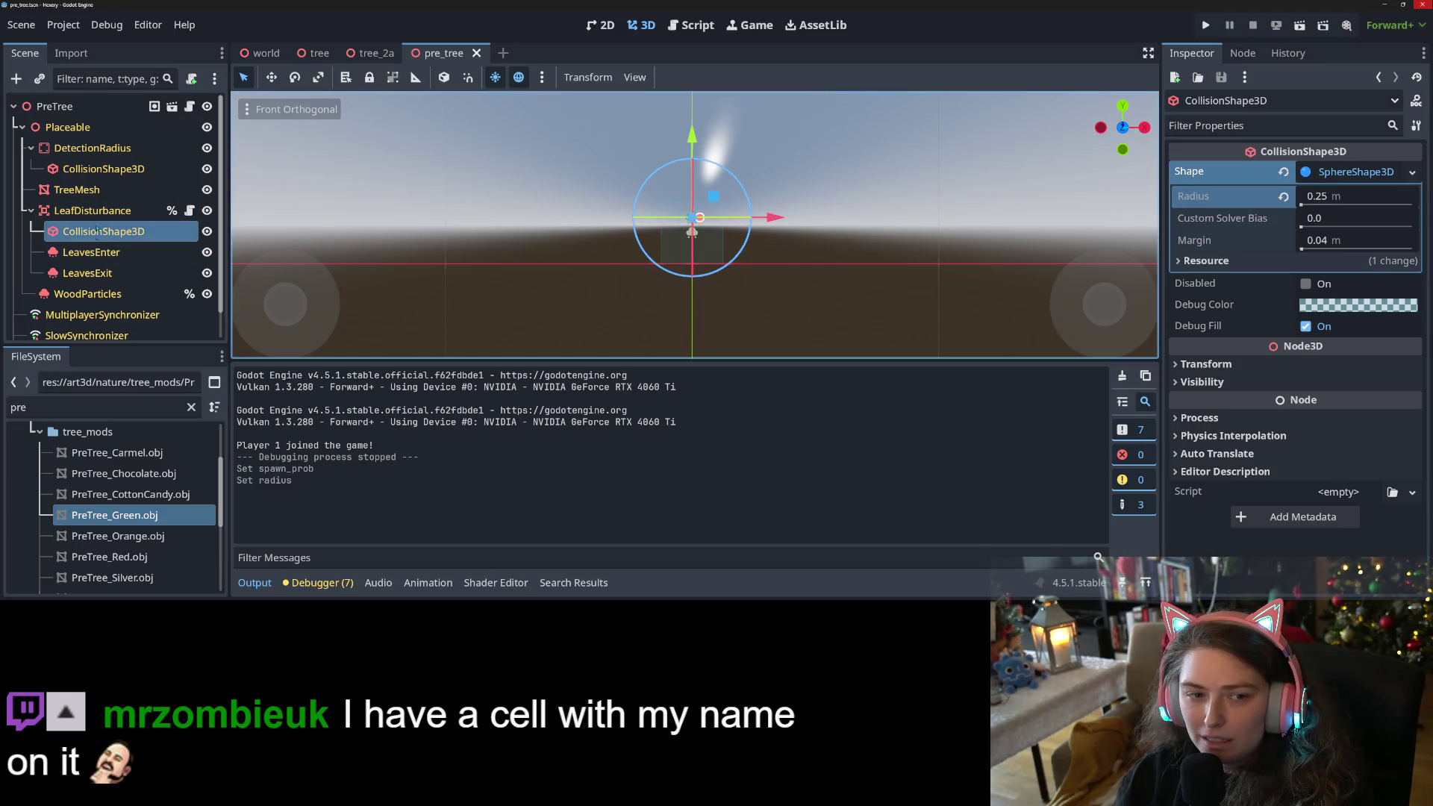
click(89, 211)
click(1207, 25)
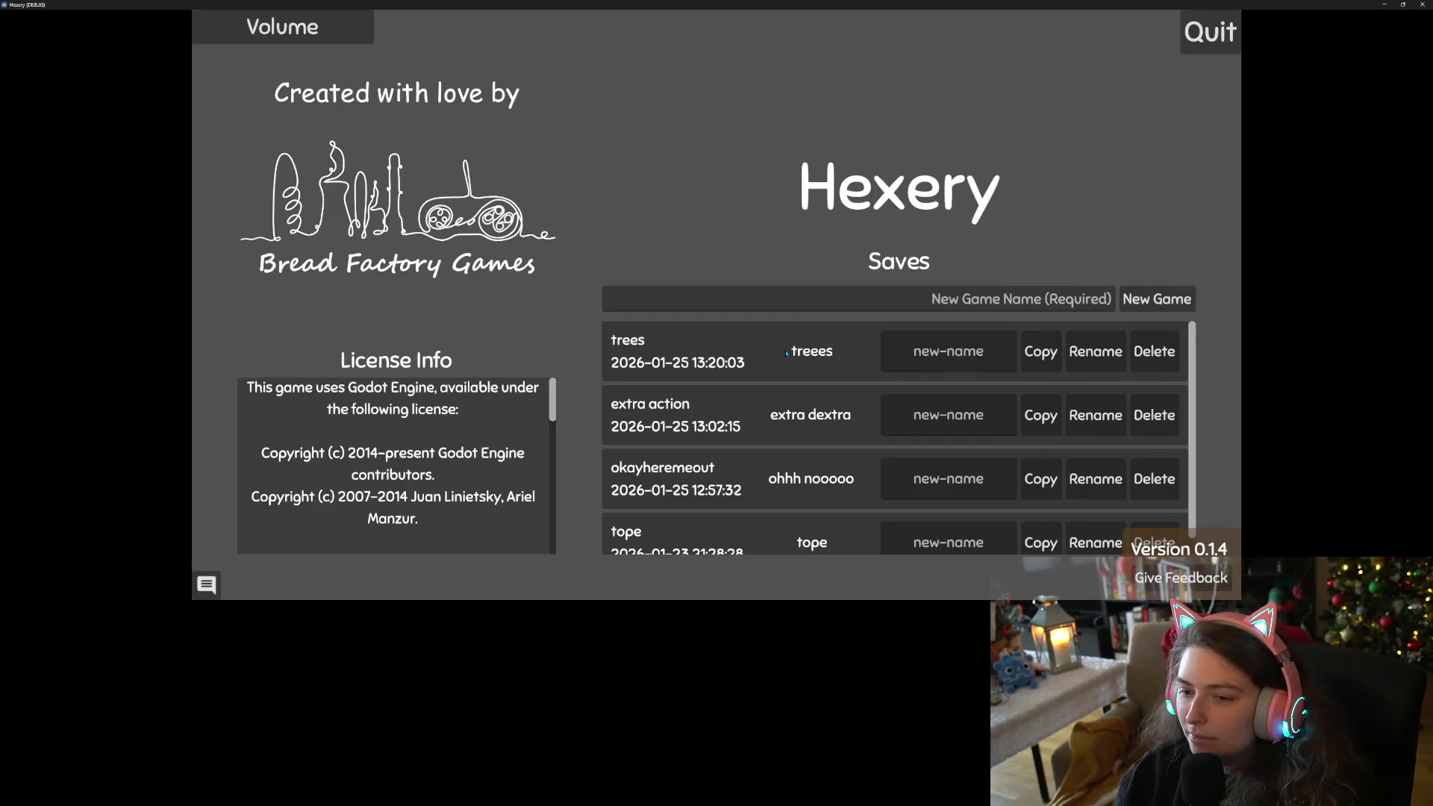
Load the trees save, walk around, then save, quit to menu and close the game.
click(1016, 370)
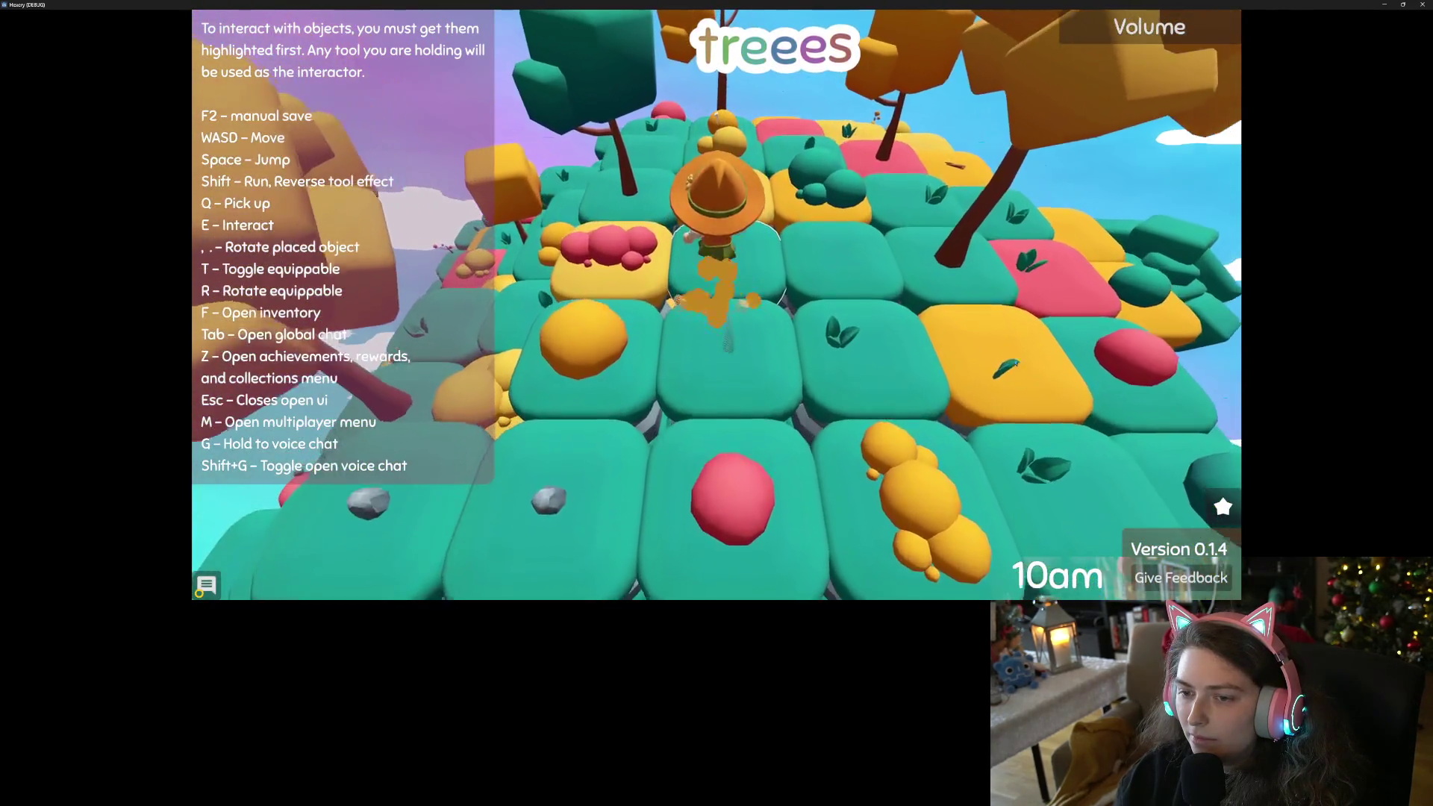
key(w)
key(a)
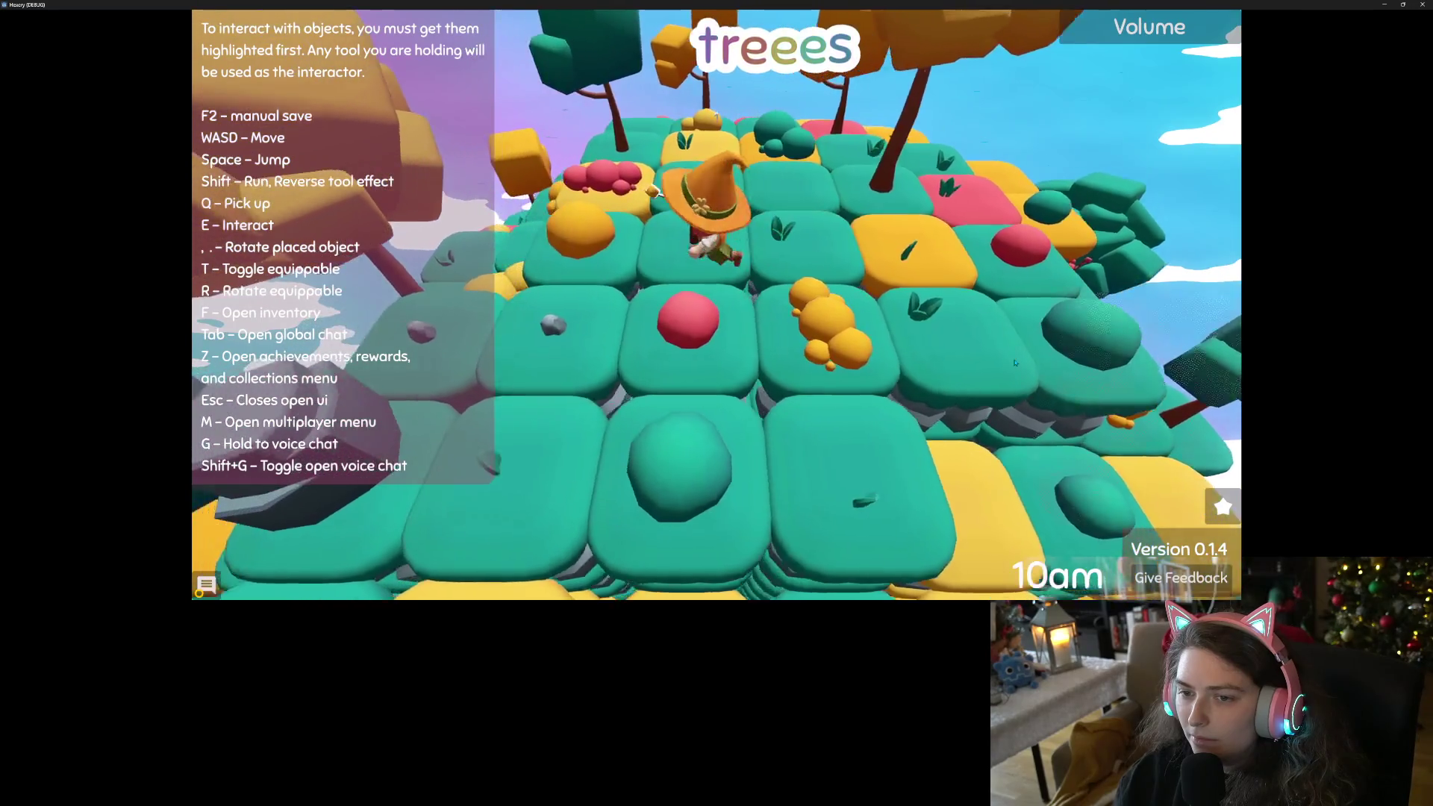
key(d)
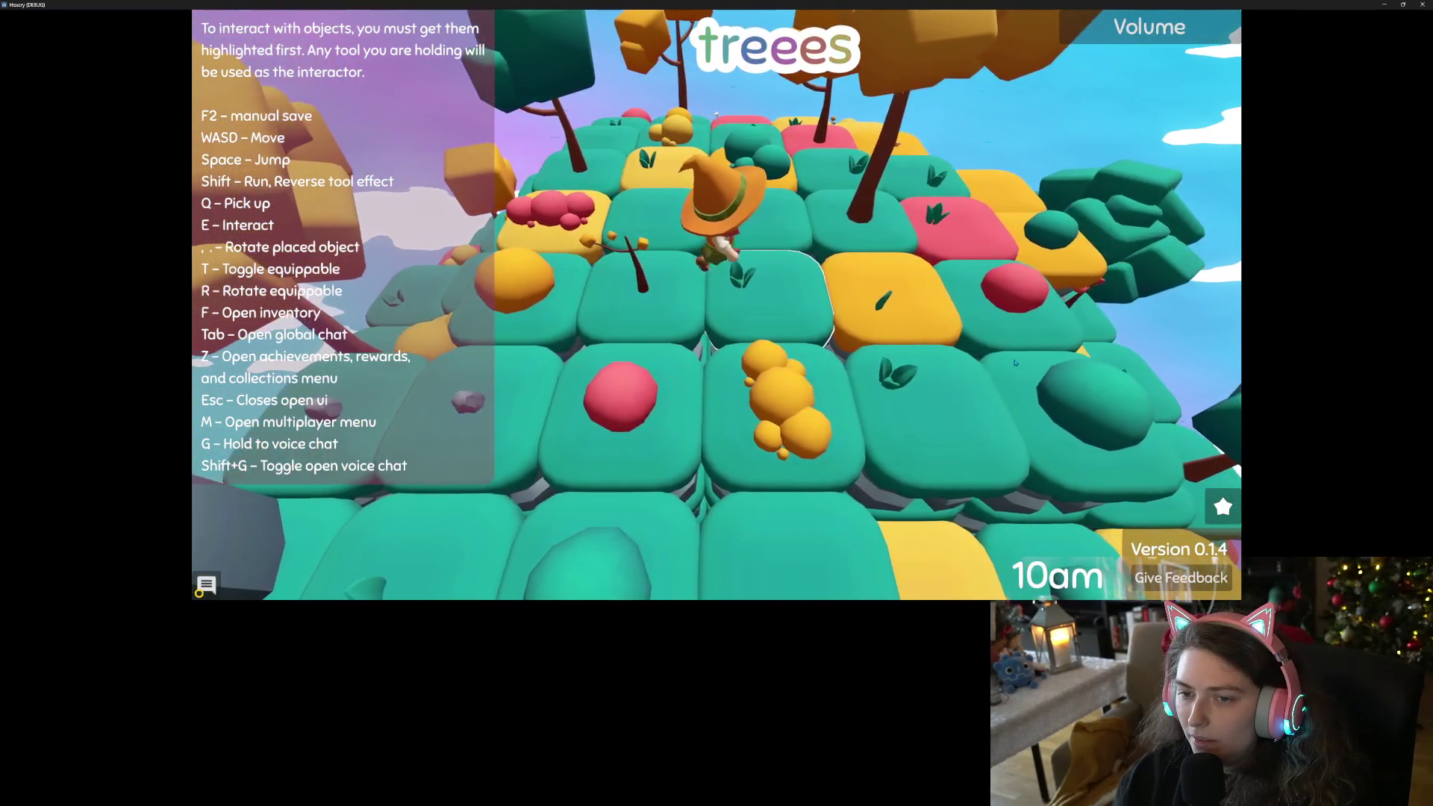
key(s)
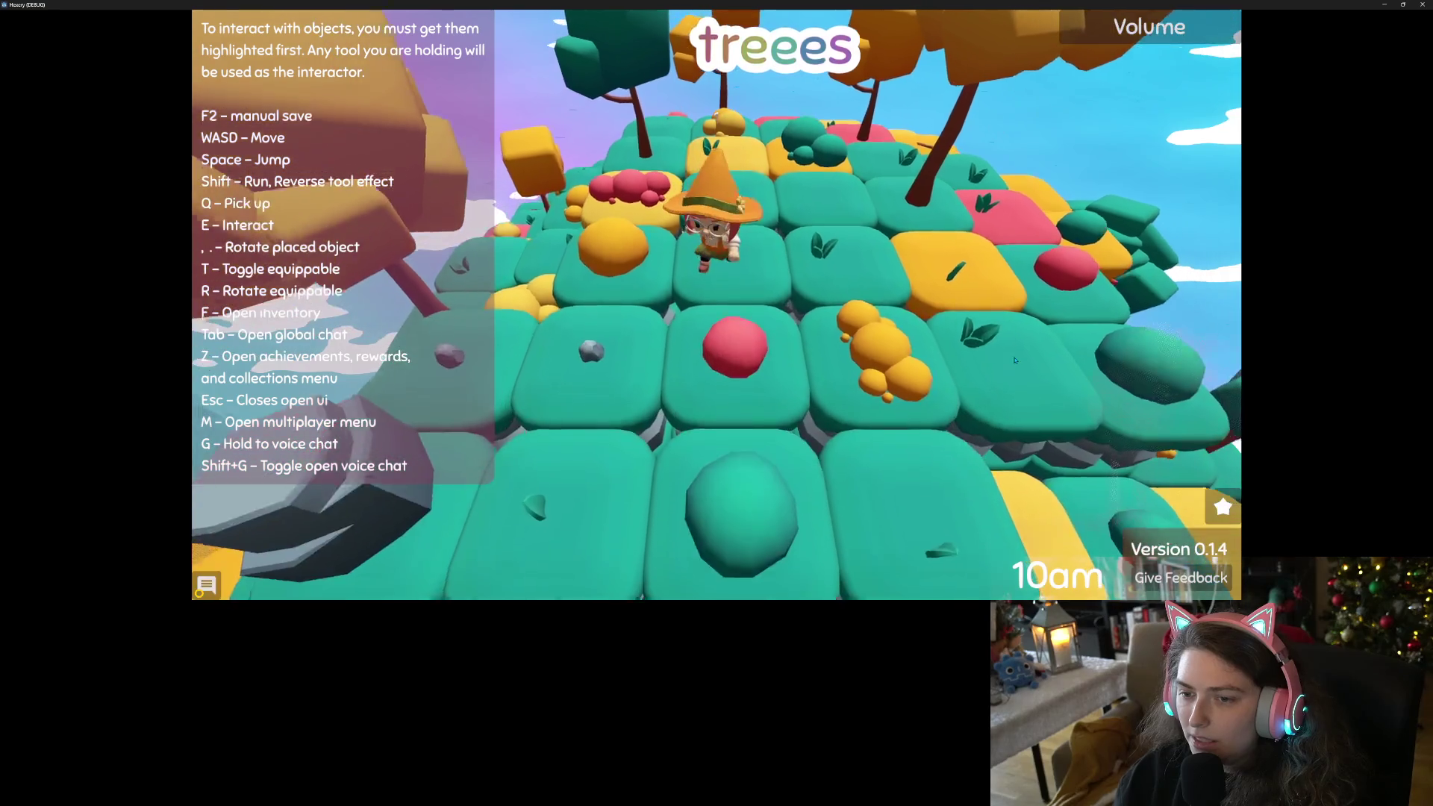
key(Escape)
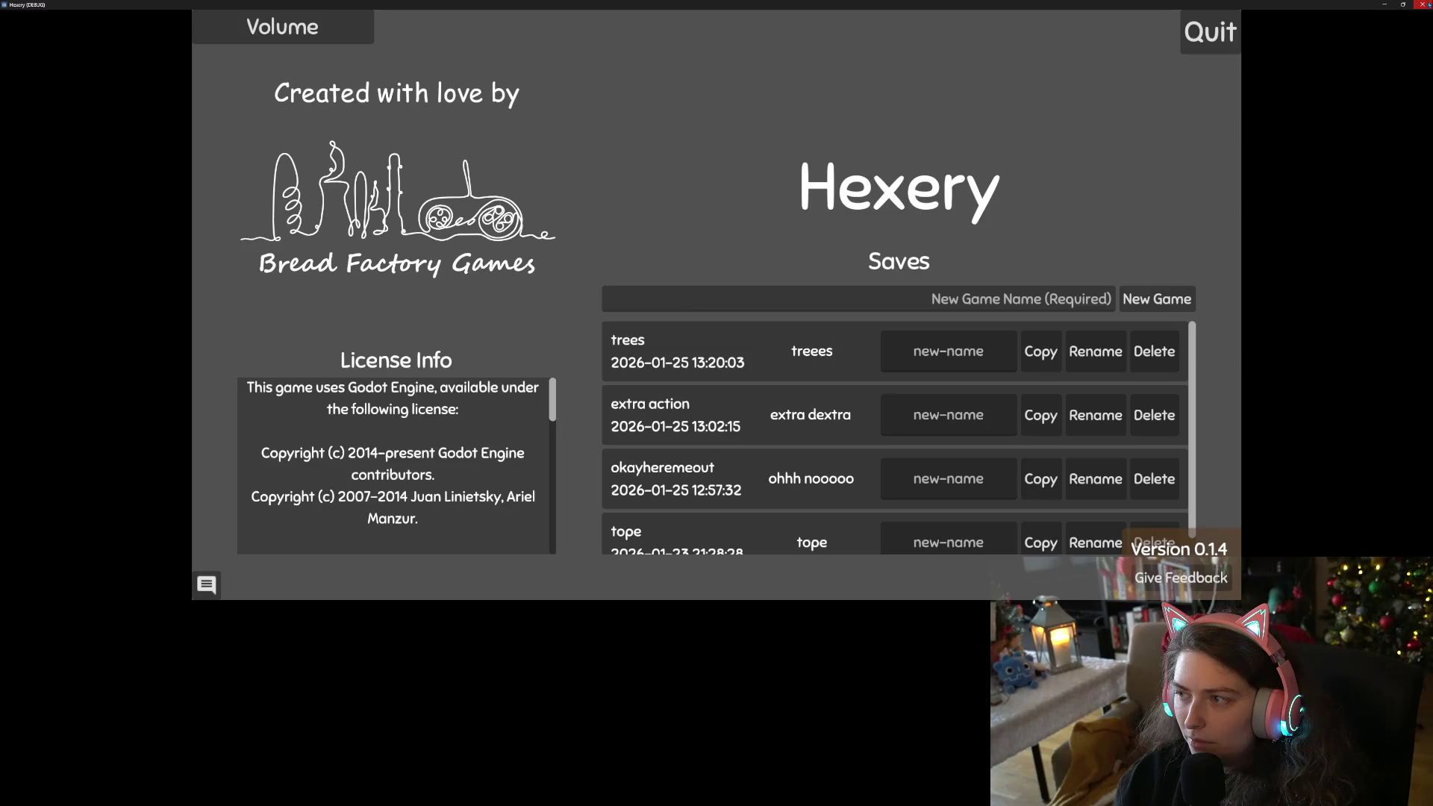
key(F8)
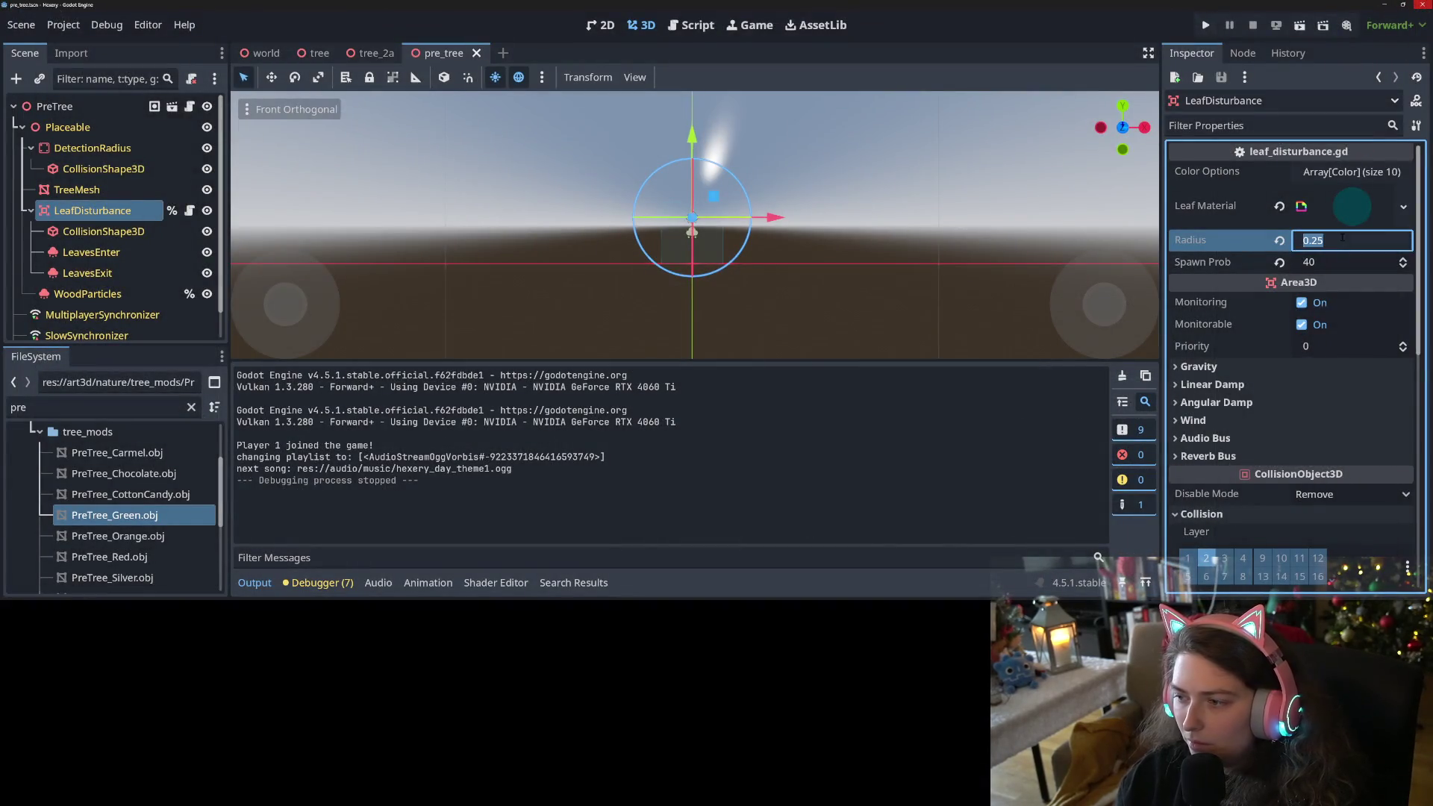
Undo the radius change and set LeafDisturbance's Spawn Prob to 10, saving the scene.
key(Return)
key(ctrl+z)
click(1340, 263)
text(10)
key(Return)
key(ctrl+s)
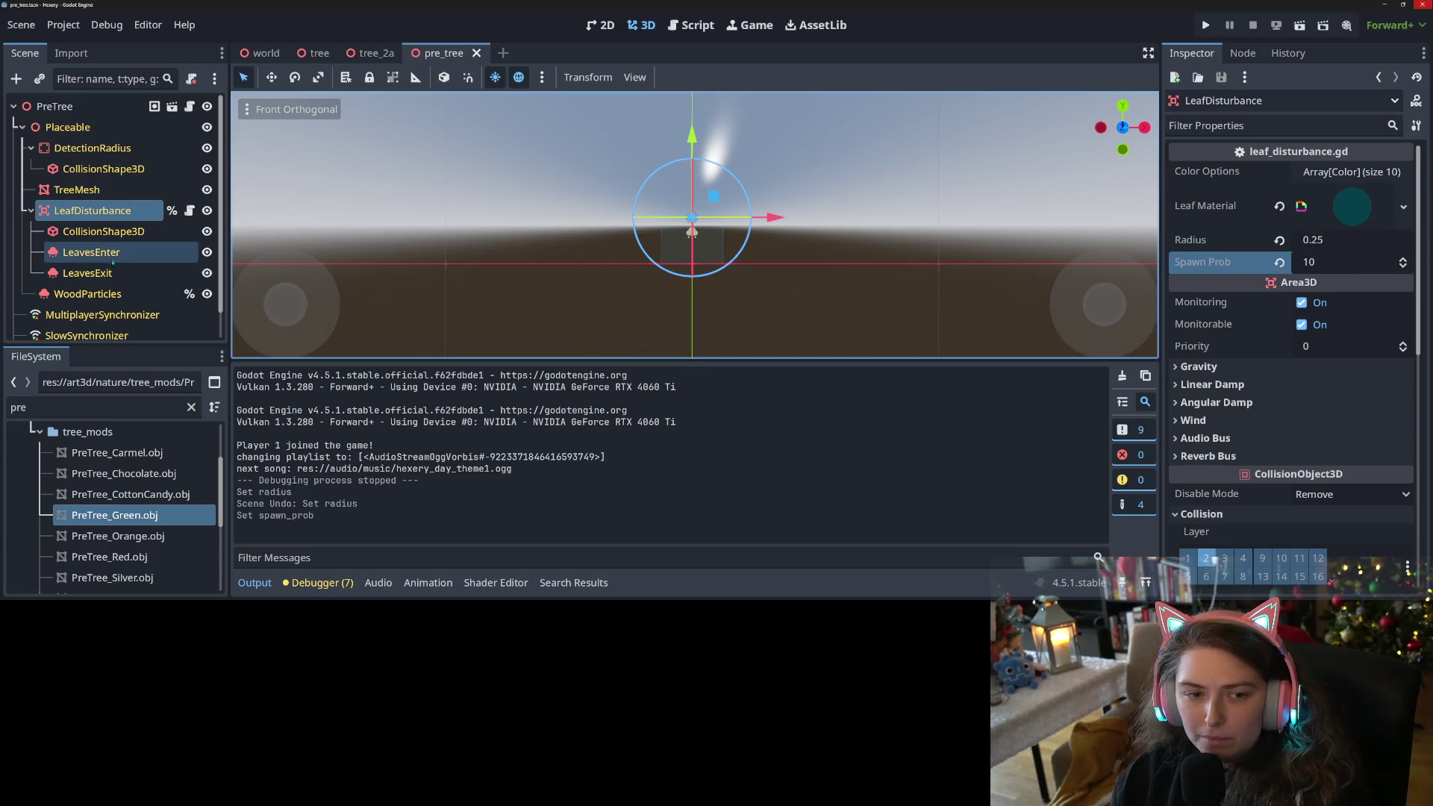
Set the particle Amount to 2 on both LeavesEnter and LeavesExit, saving after each.
click(154, 250)
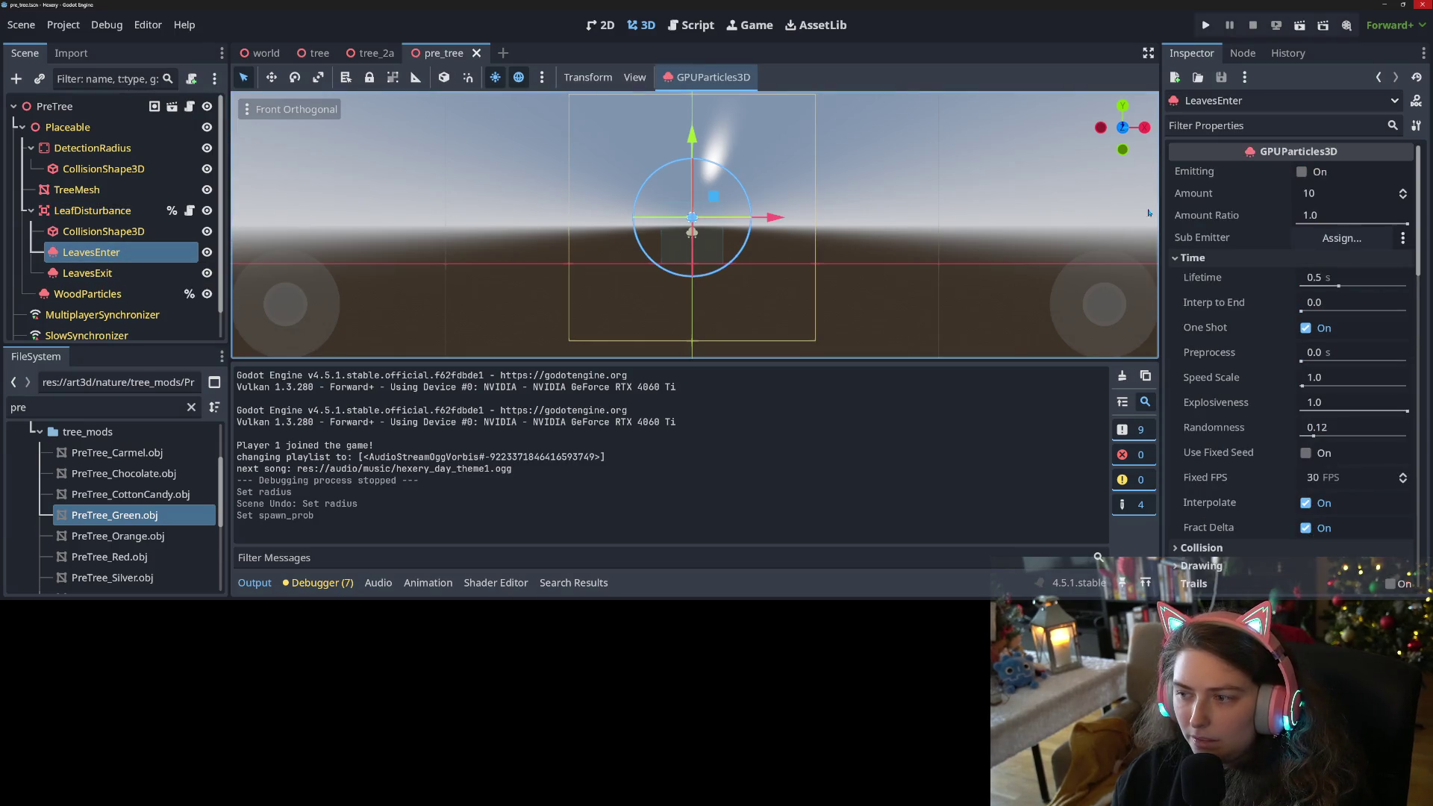
click(1319, 193)
text(2)
key(Return)
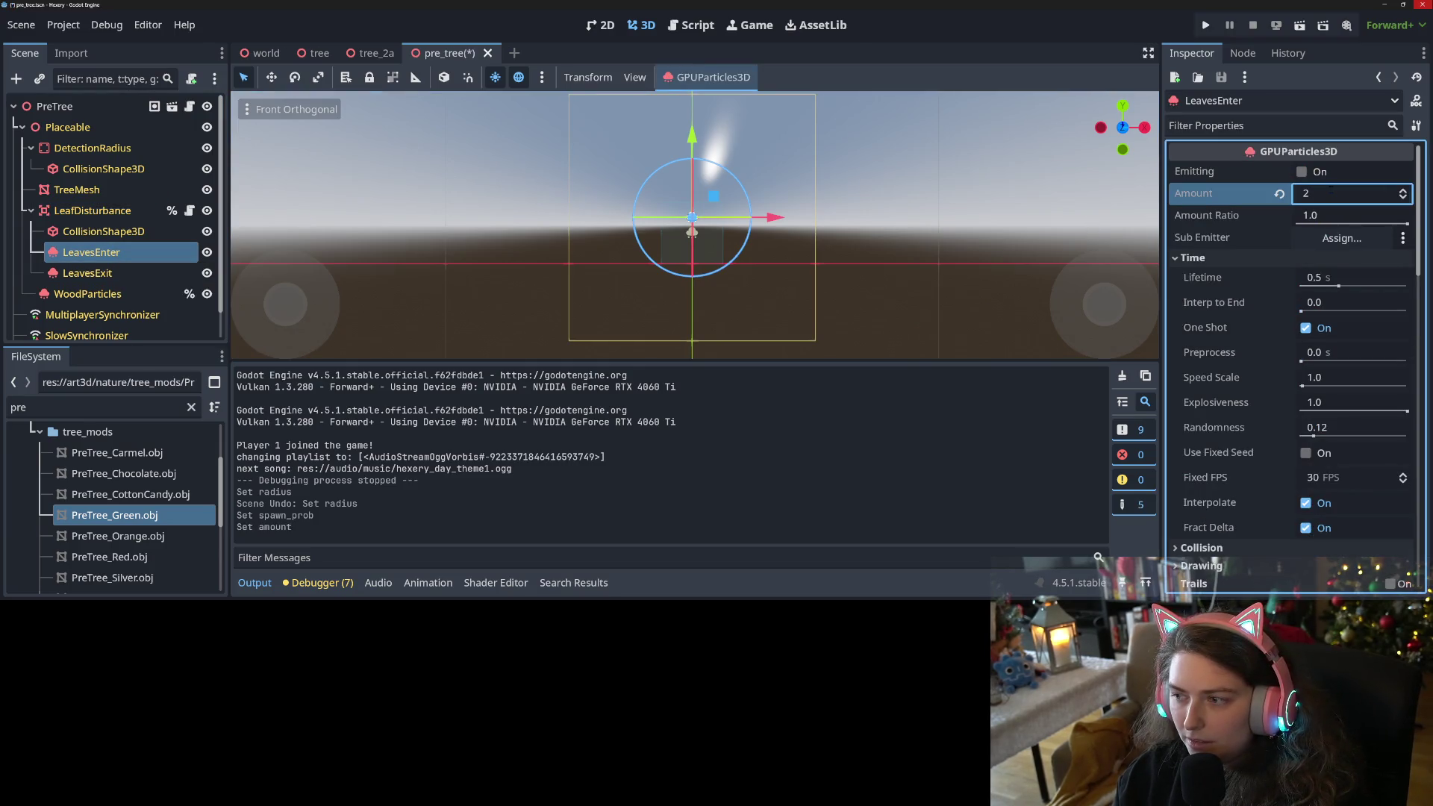
key(ctrl+s)
click(87, 273)
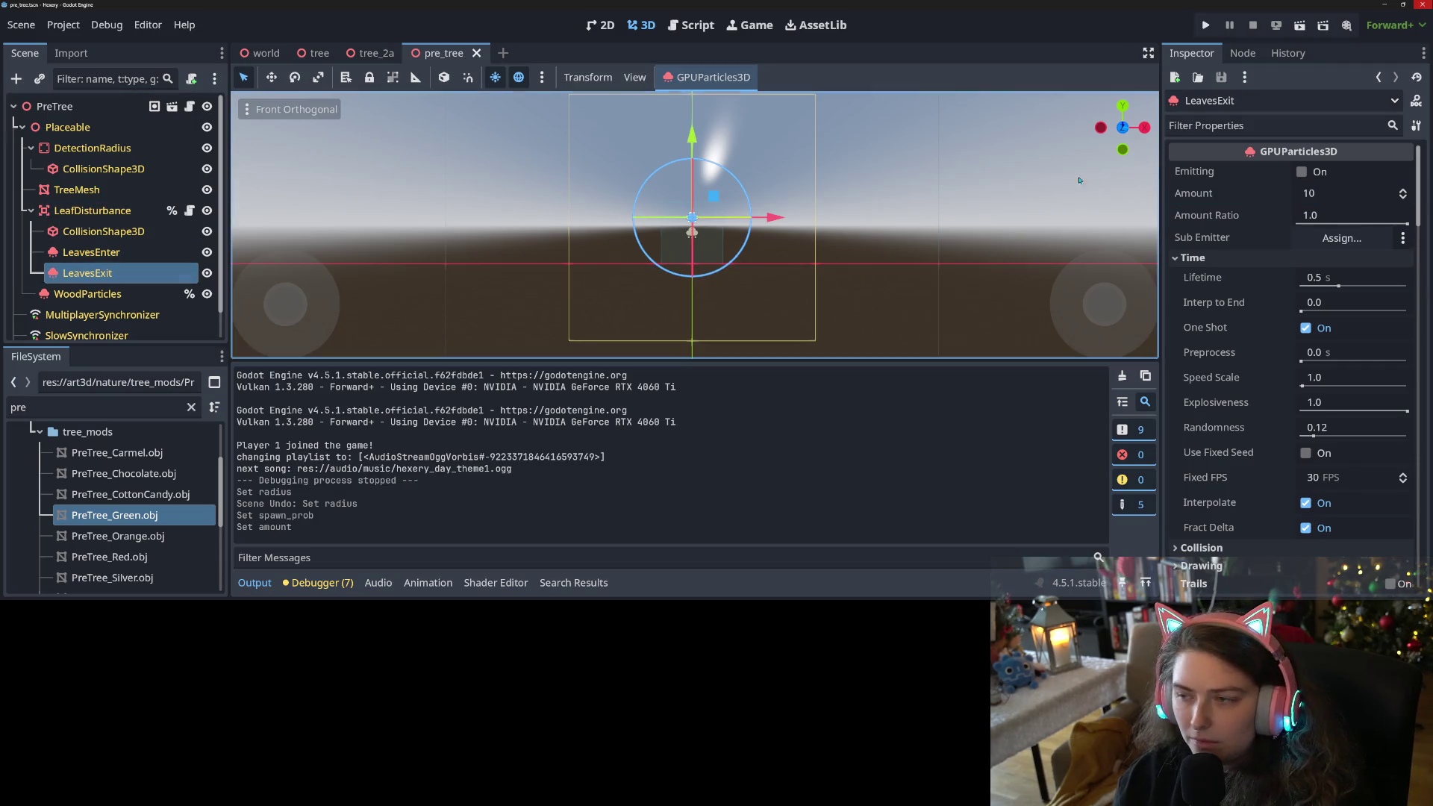
click(1314, 192)
text(2)
key(Return)
key(ctrl+s)
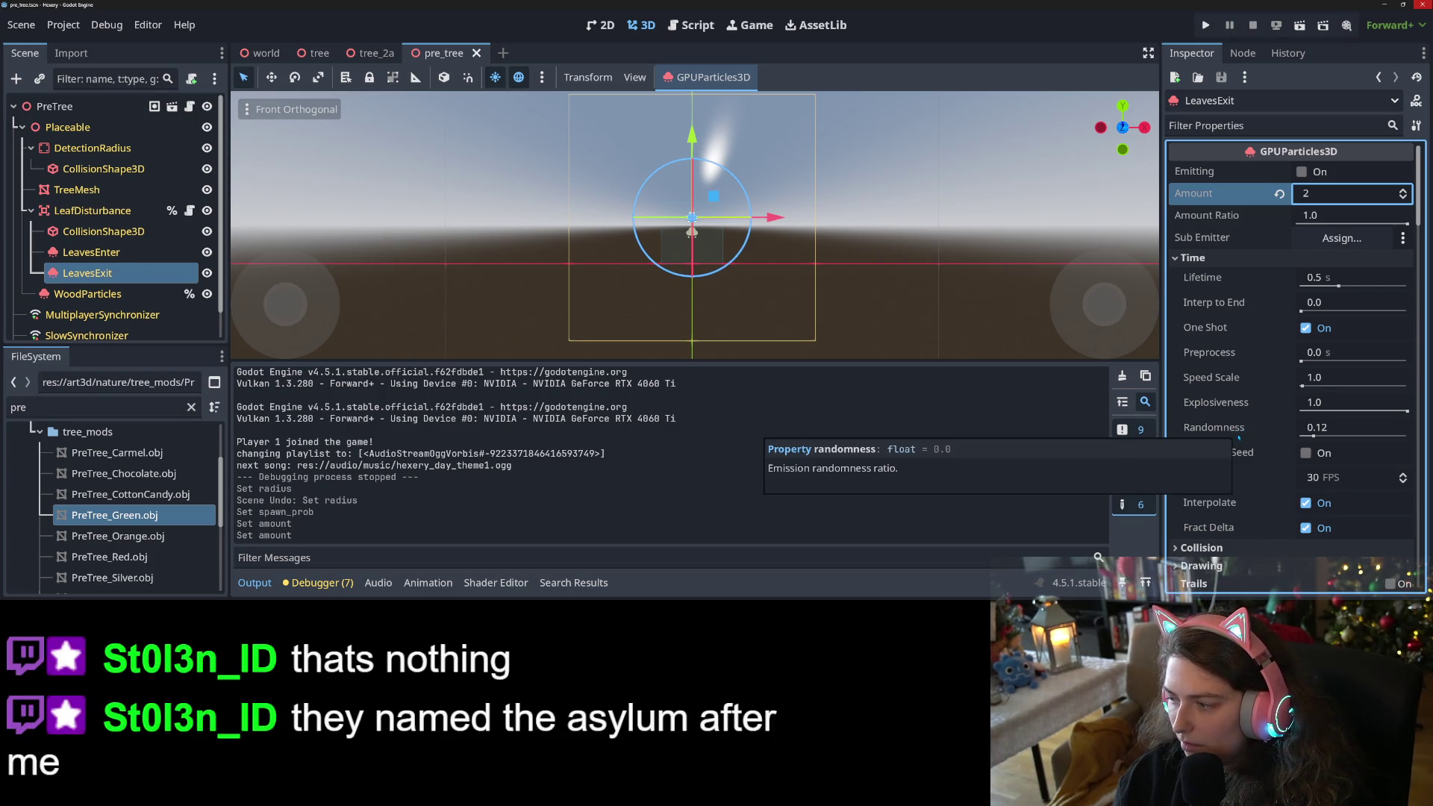
Collapse LeavesExit's process material, Pass 1 mesh preview and override material sections.
scroll(1238, 437, down, 3)
scroll(1238, 437, down, 3)
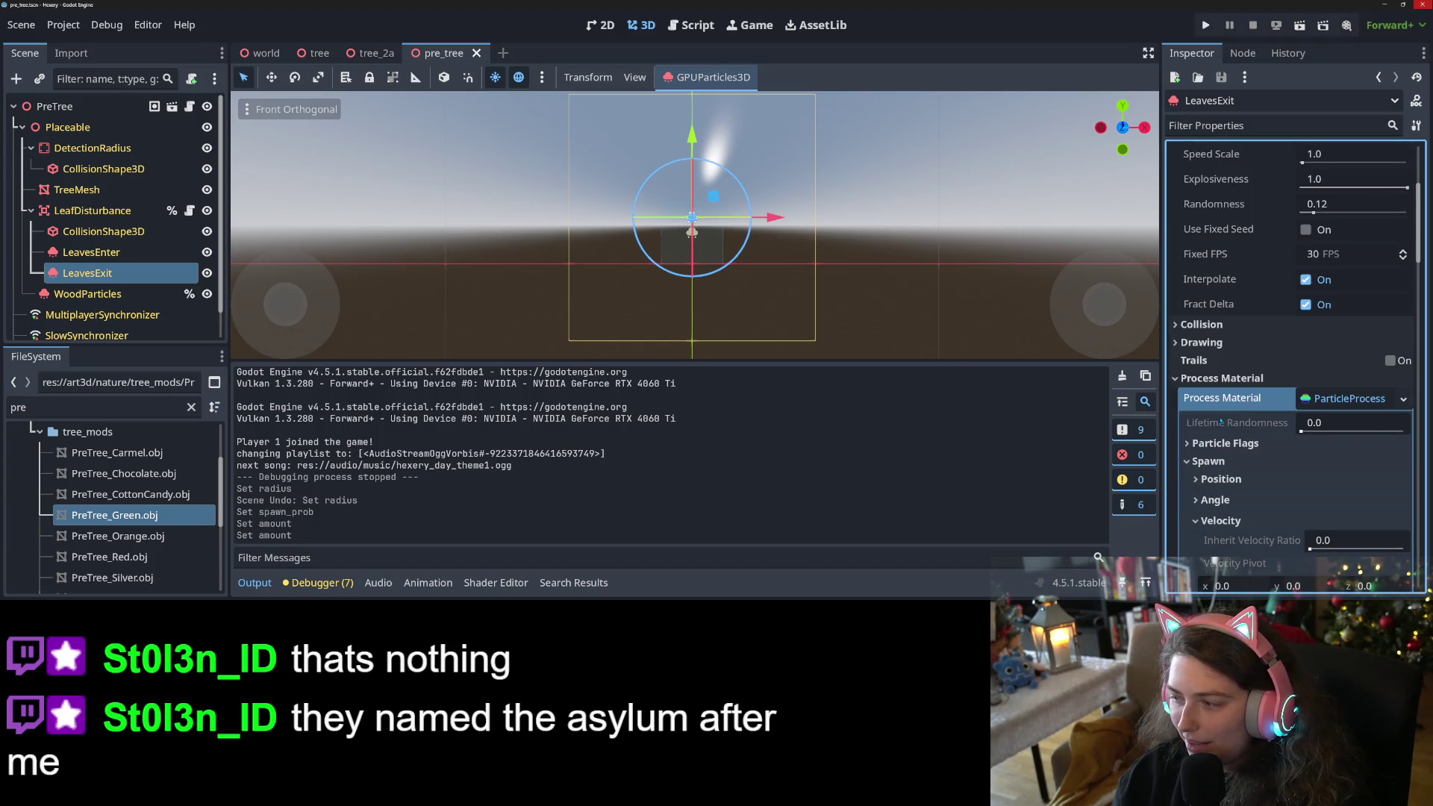
scroll(1220, 421, down, 3)
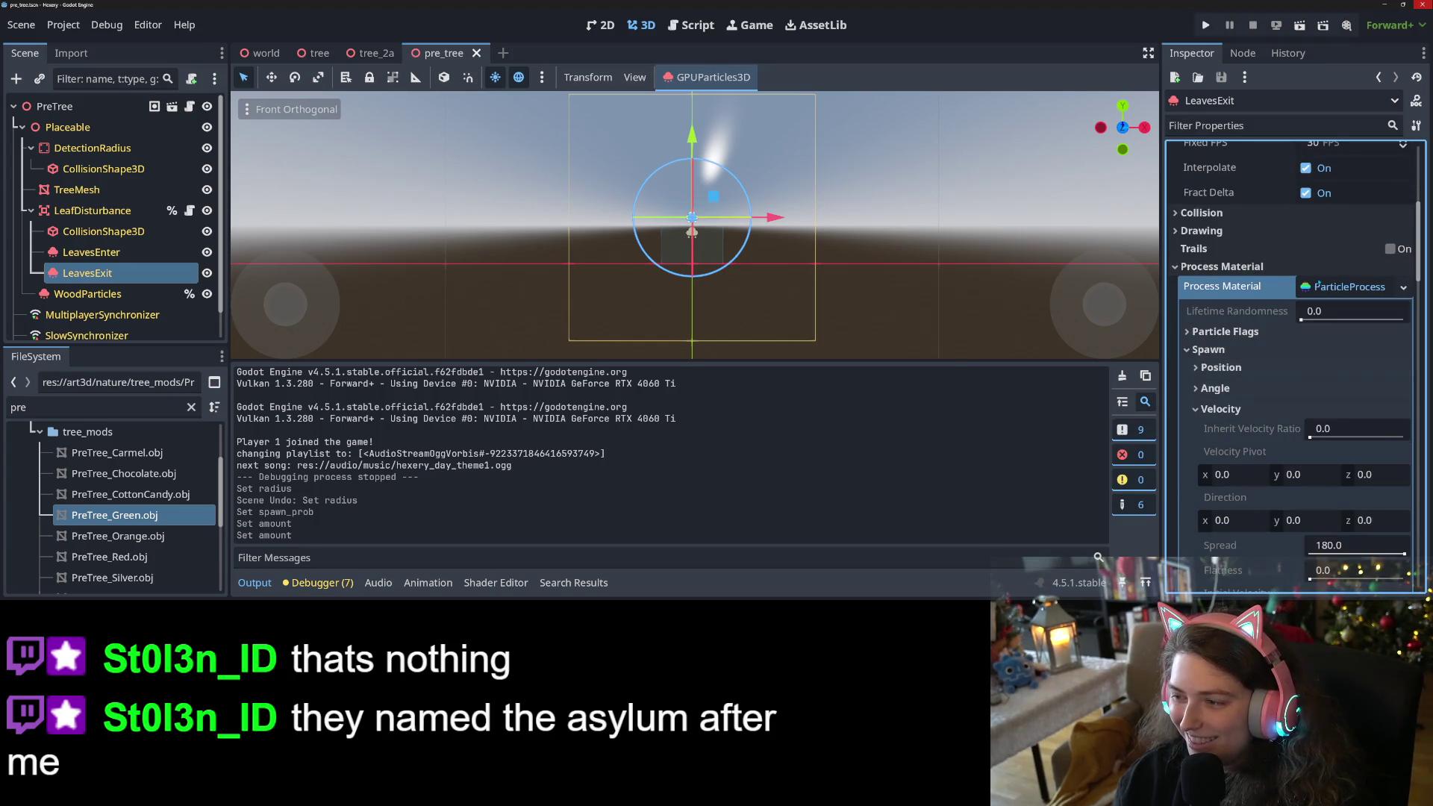
click(1315, 286)
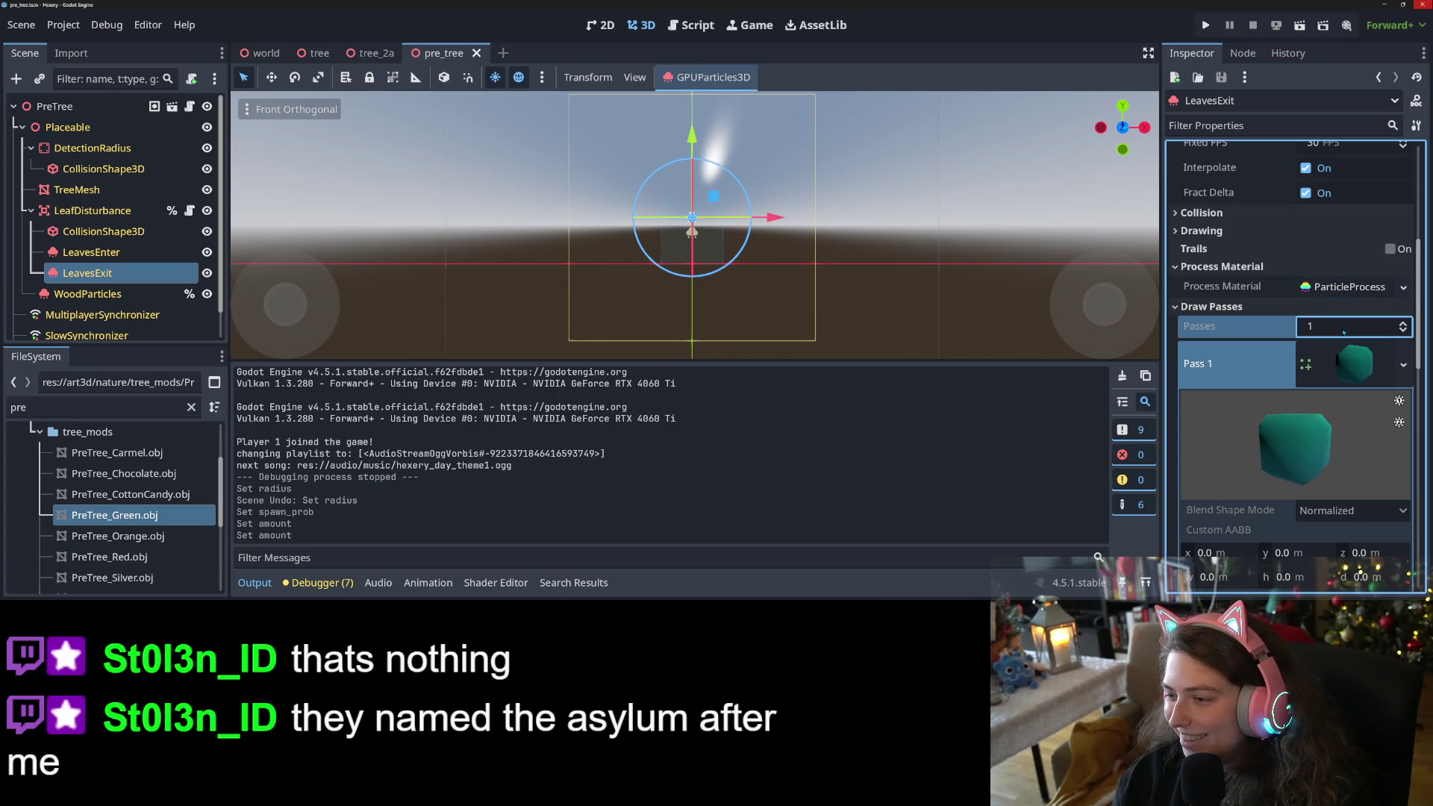
click(1352, 363)
scroll(1335, 369, down, 3)
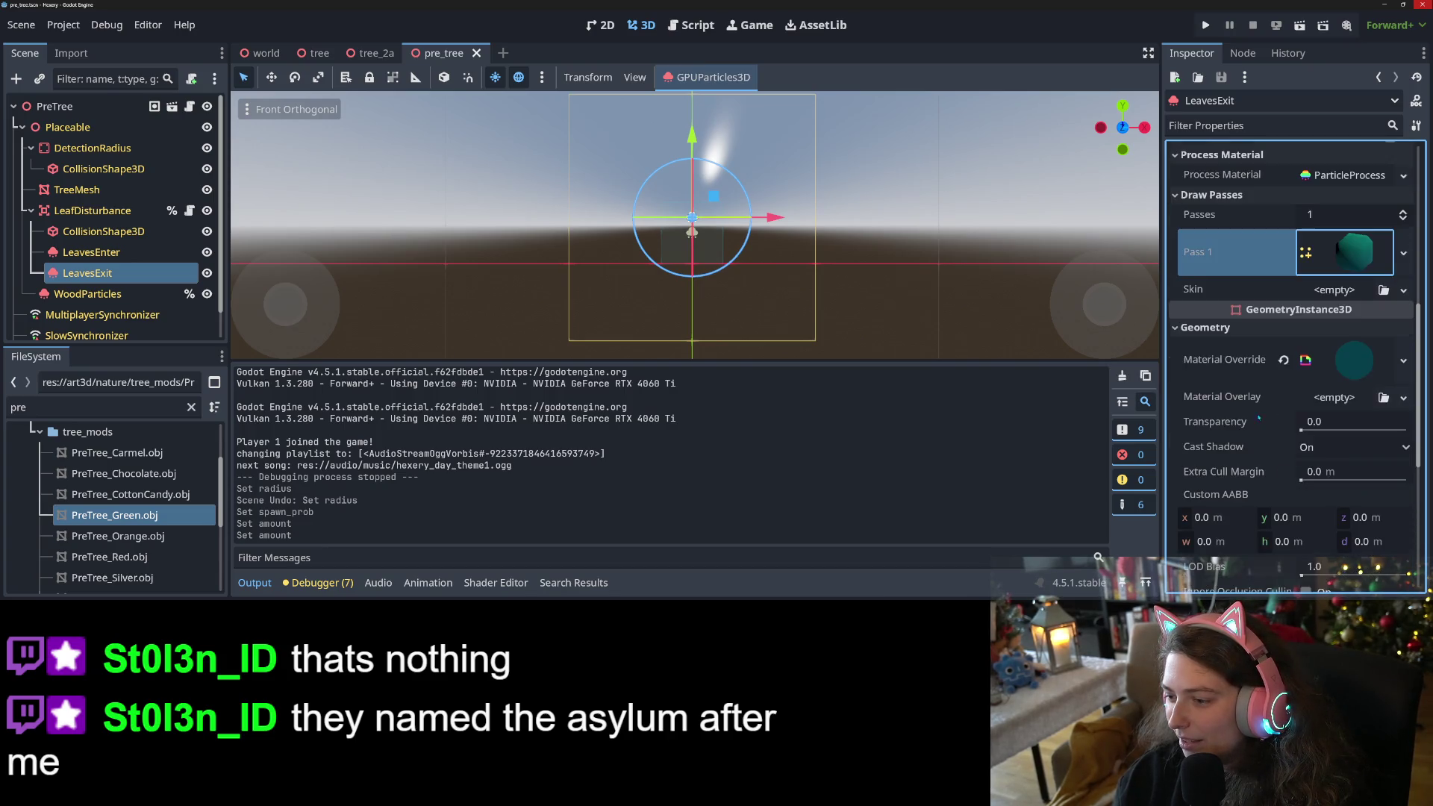
click(1340, 363)
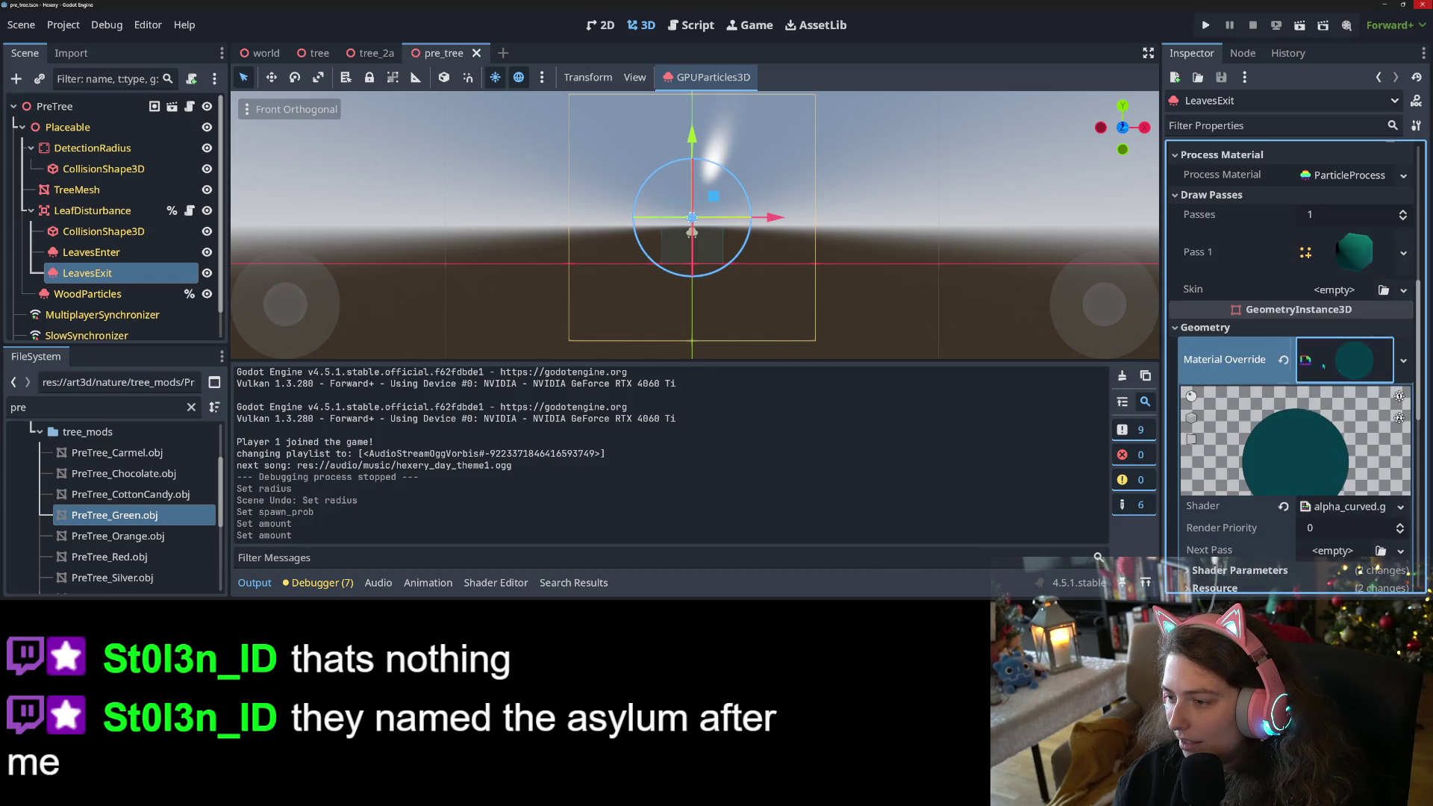
click(1323, 364)
scroll(1277, 409, down, 5)
scroll(1277, 410, up, 4)
scroll(1276, 410, up, 10)
Make LeavesExit's particle process material unique.
click(1306, 509)
scroll(1301, 506, down, 6)
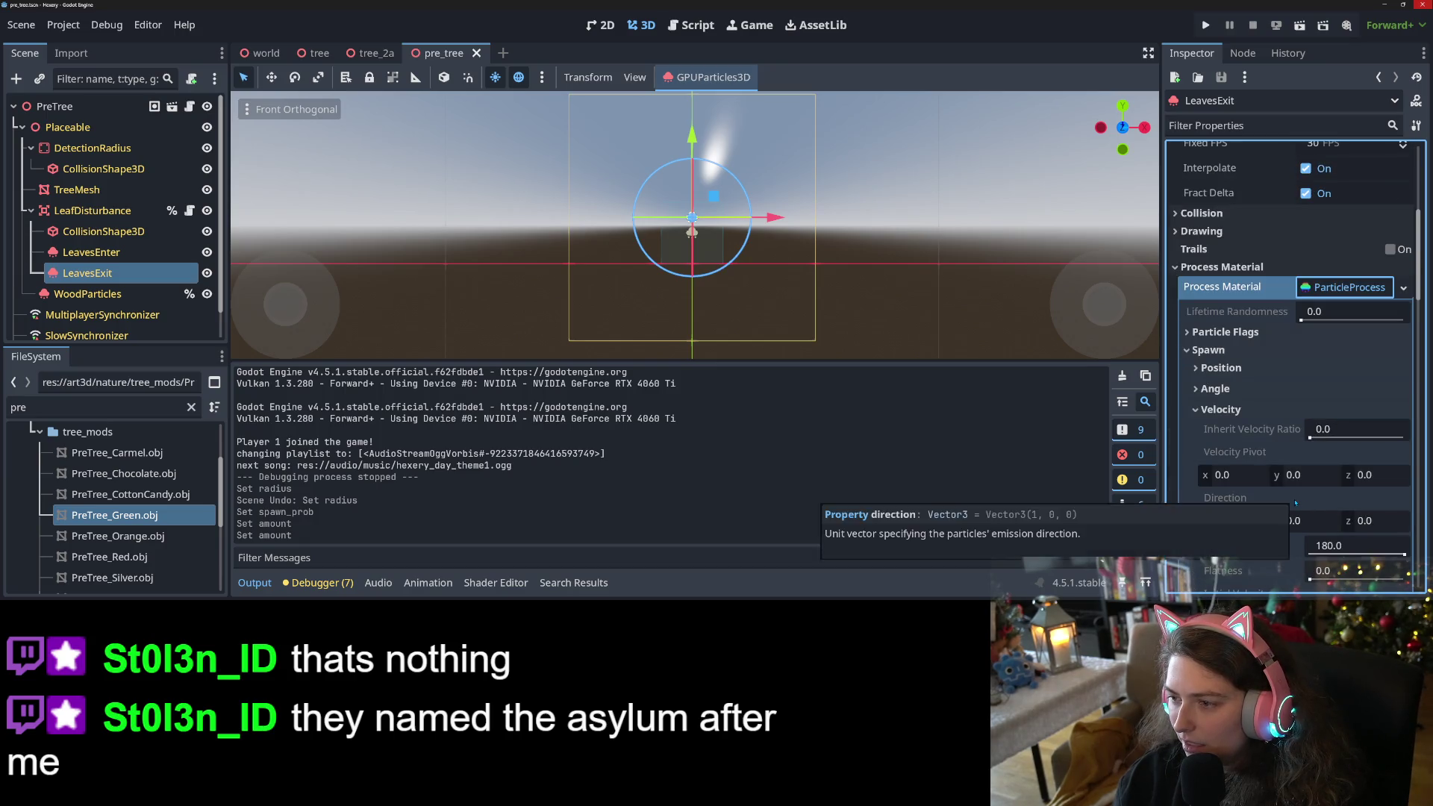
scroll(1296, 503, down, 5)
scroll(1295, 503, down, 12)
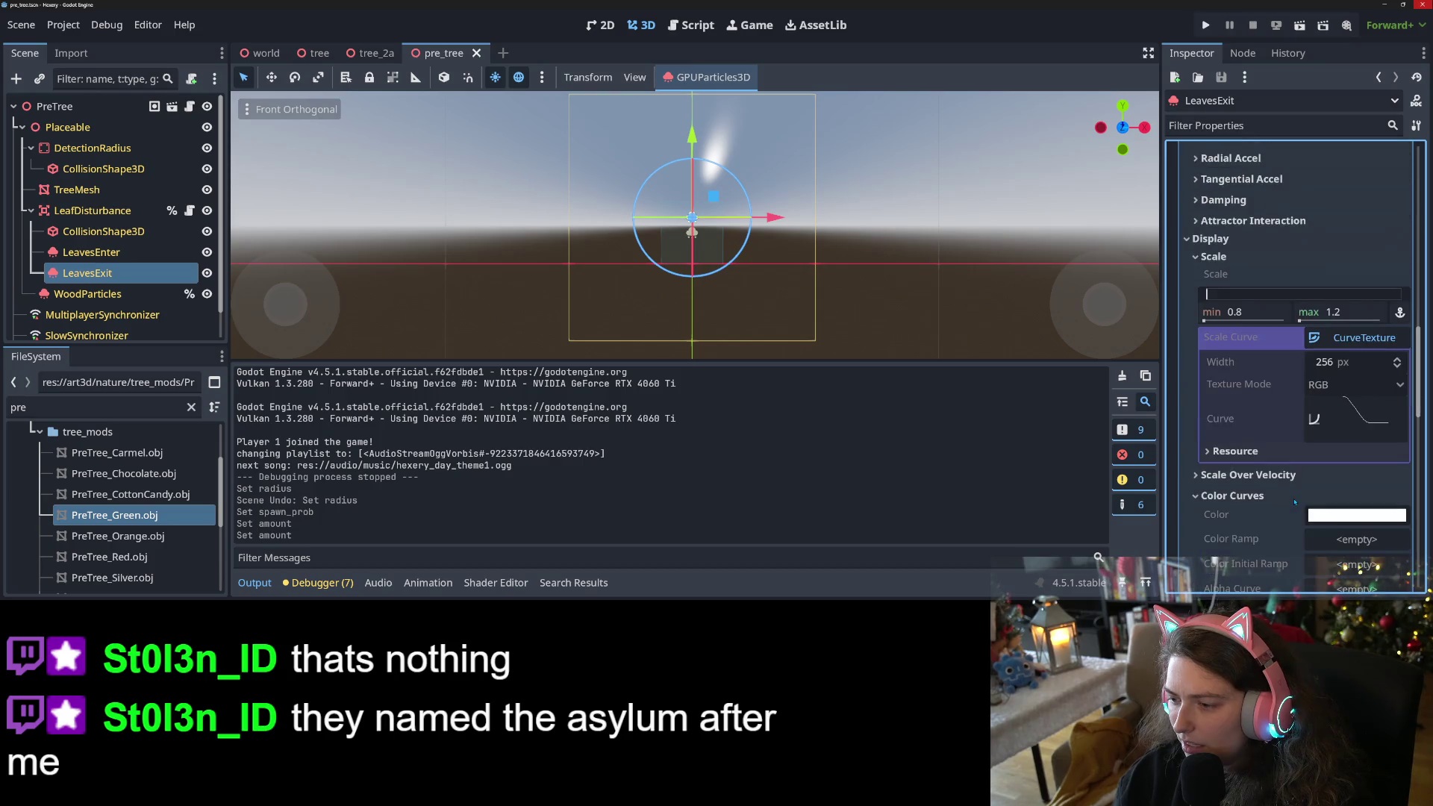
scroll(1294, 502, up, 3)
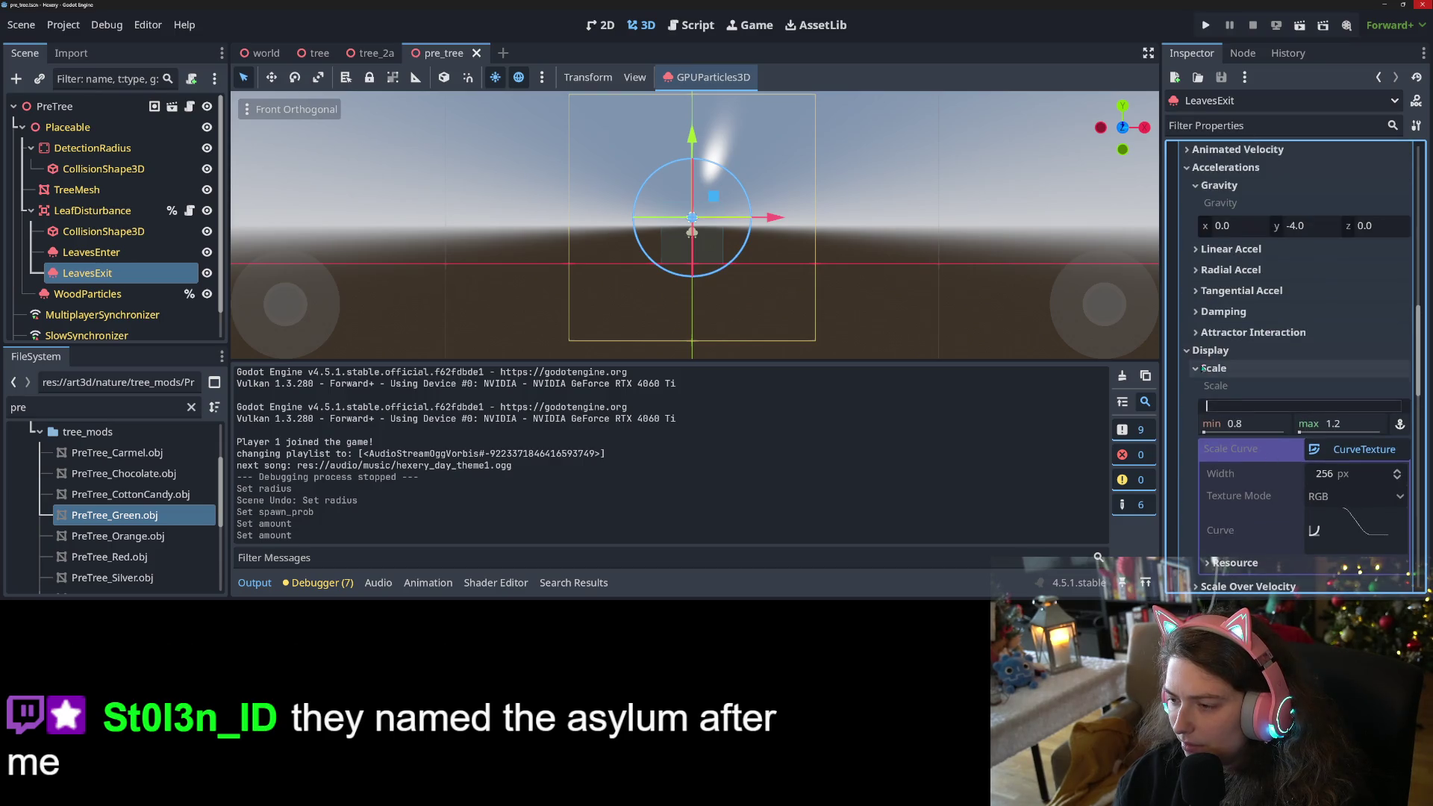
scroll(1332, 447, down, 12)
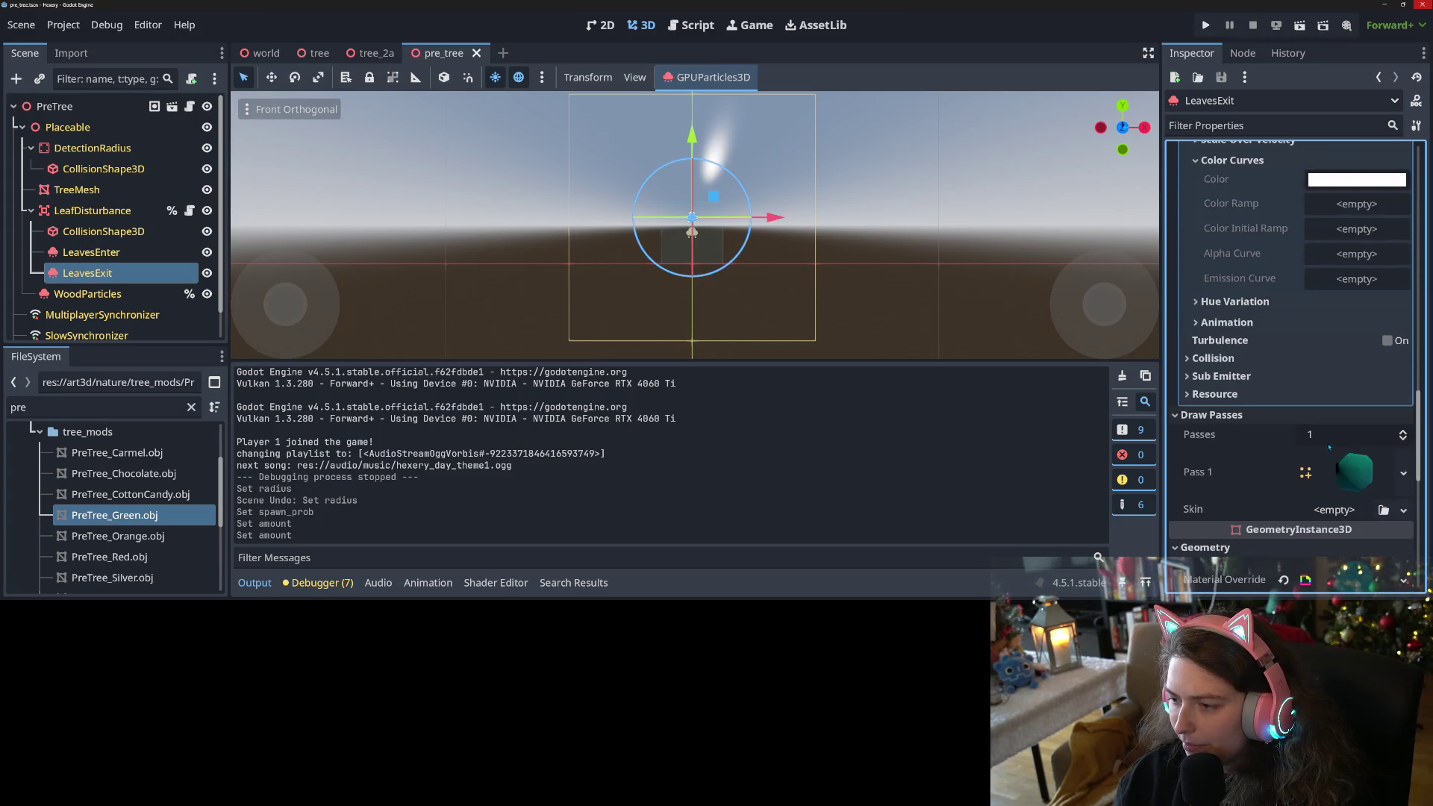
scroll(1329, 448, up, 20)
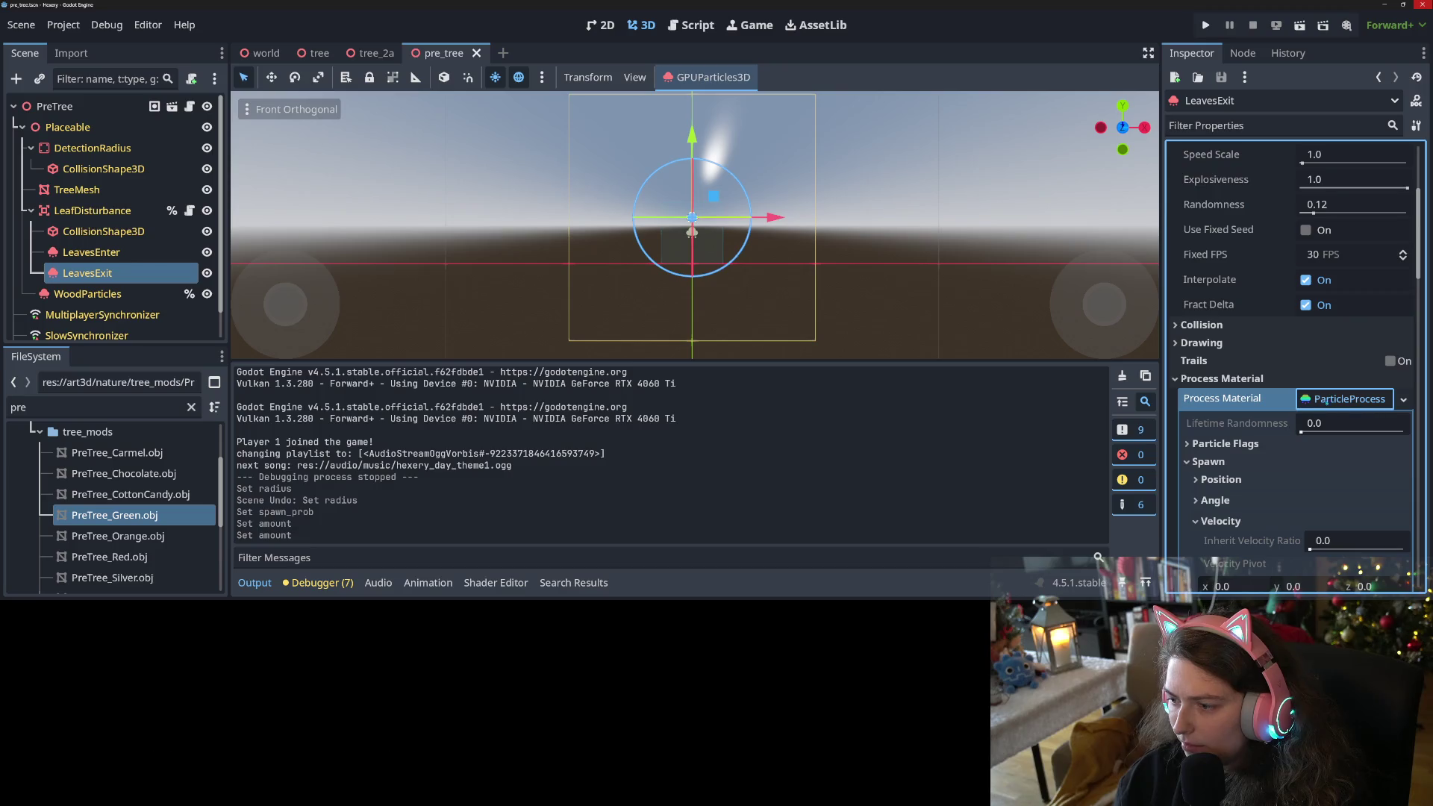
click(1402, 399)
click(1331, 466)
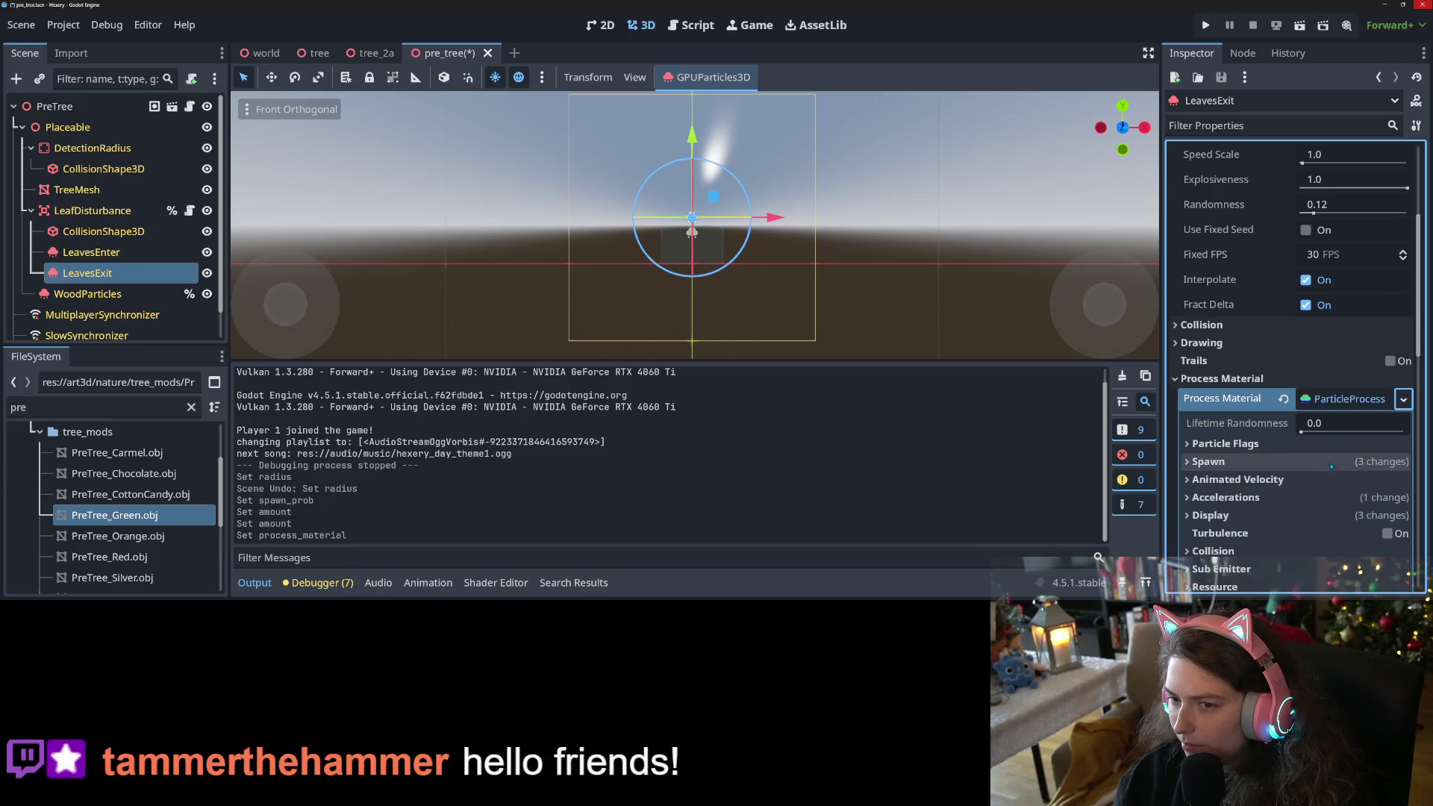
scroll(1331, 467, down, 12)
scroll(1296, 342, up, 8)
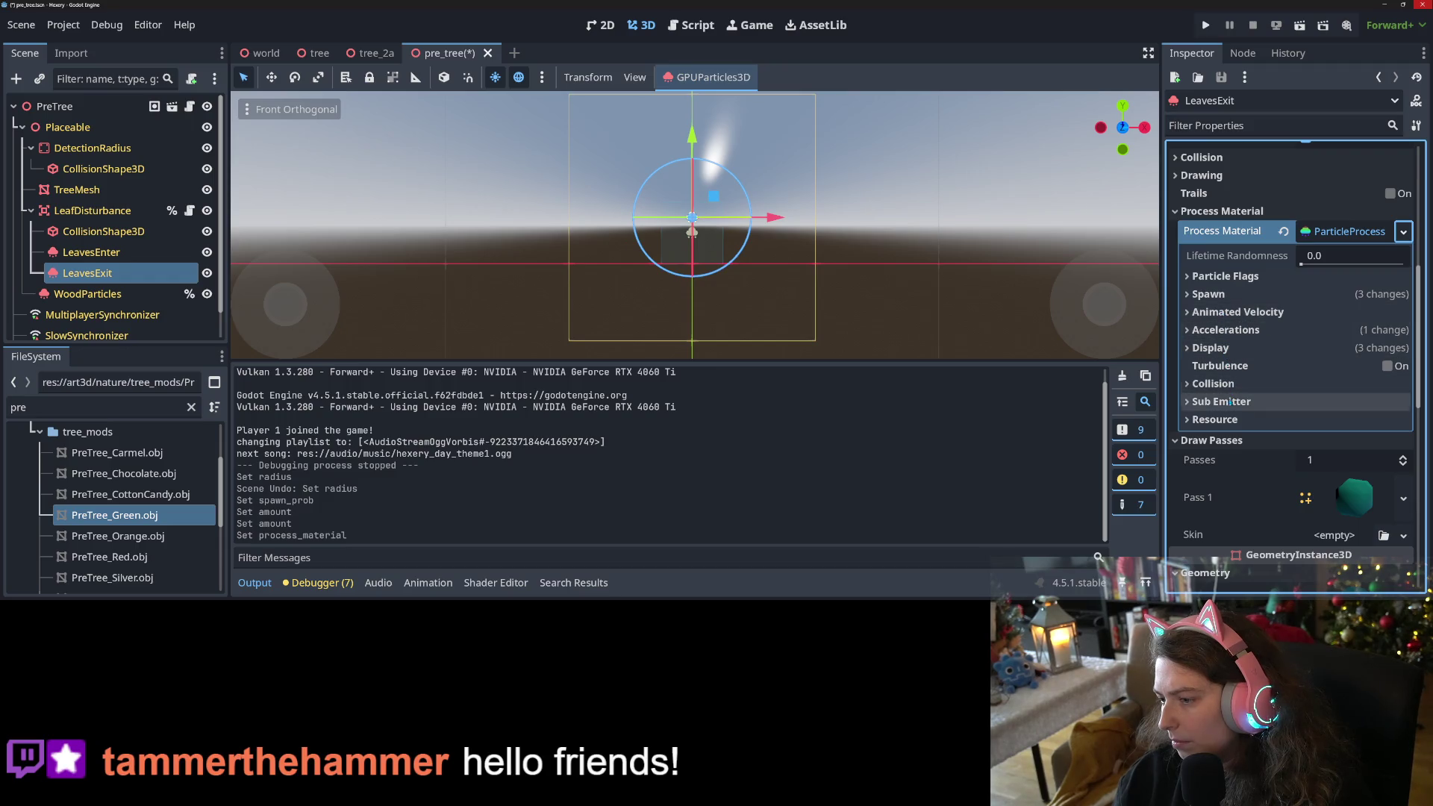
Set the leaf display scale to 0.5 with 0.1 randomness and save.
click(1223, 348)
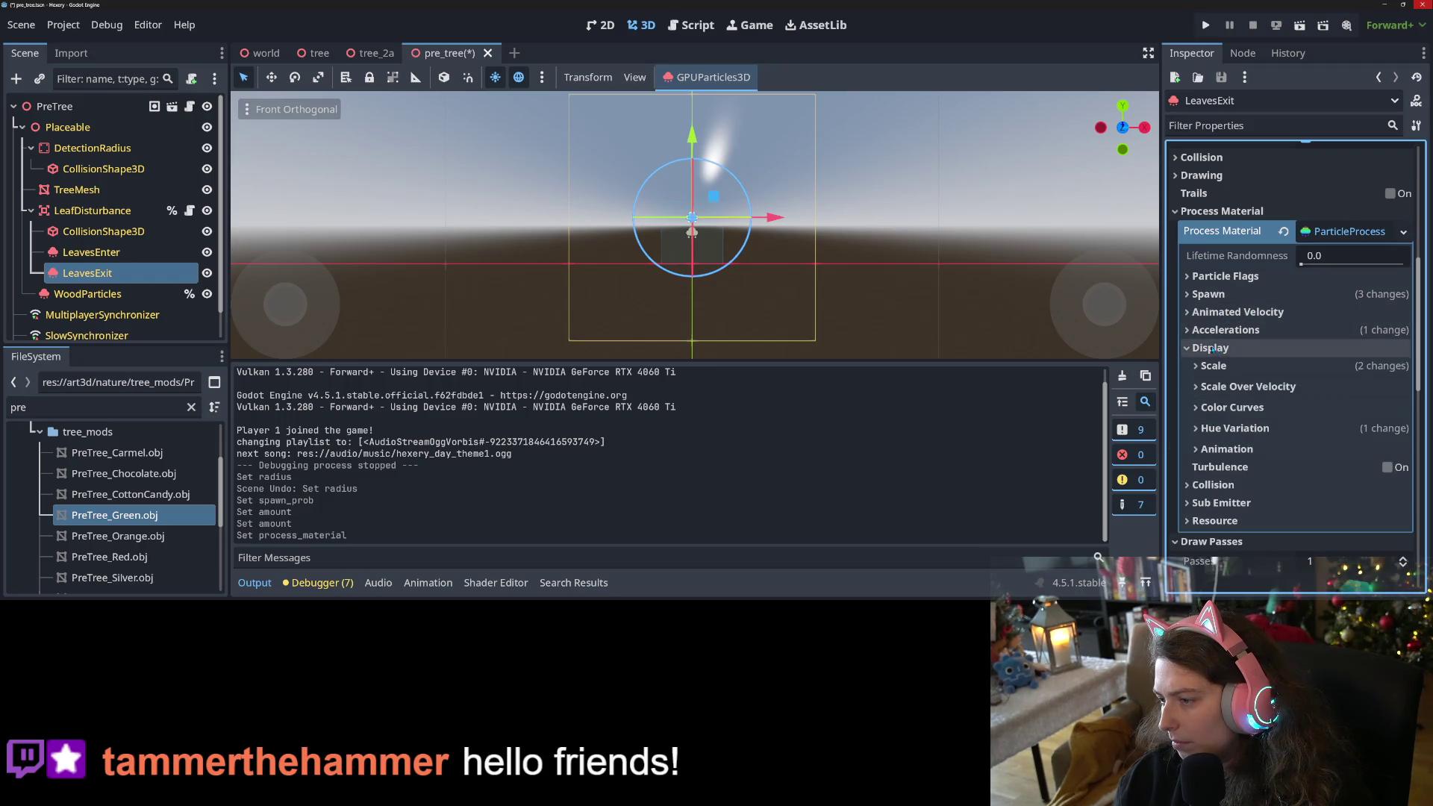
click(1214, 366)
text(.5)
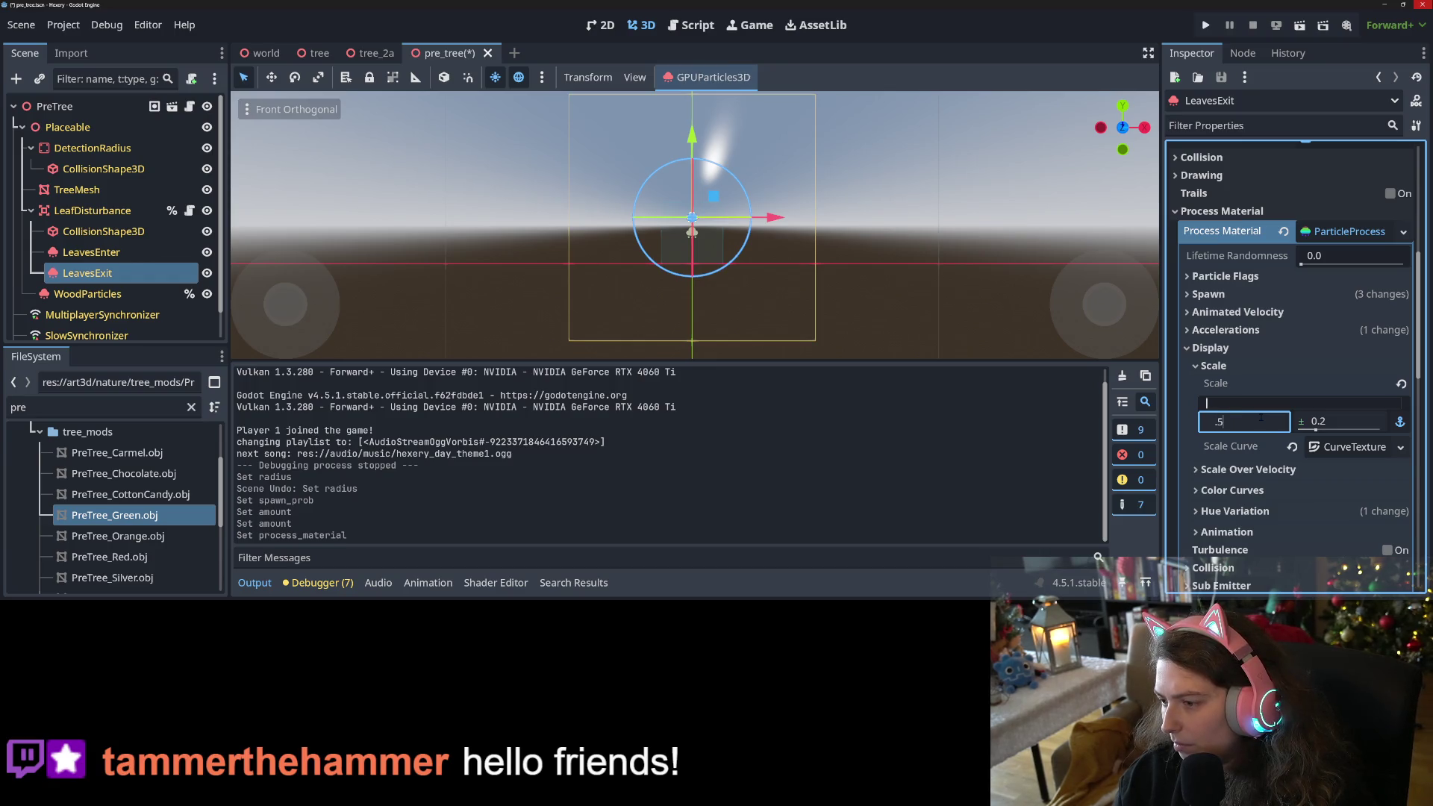
key(Return)
click(1340, 423)
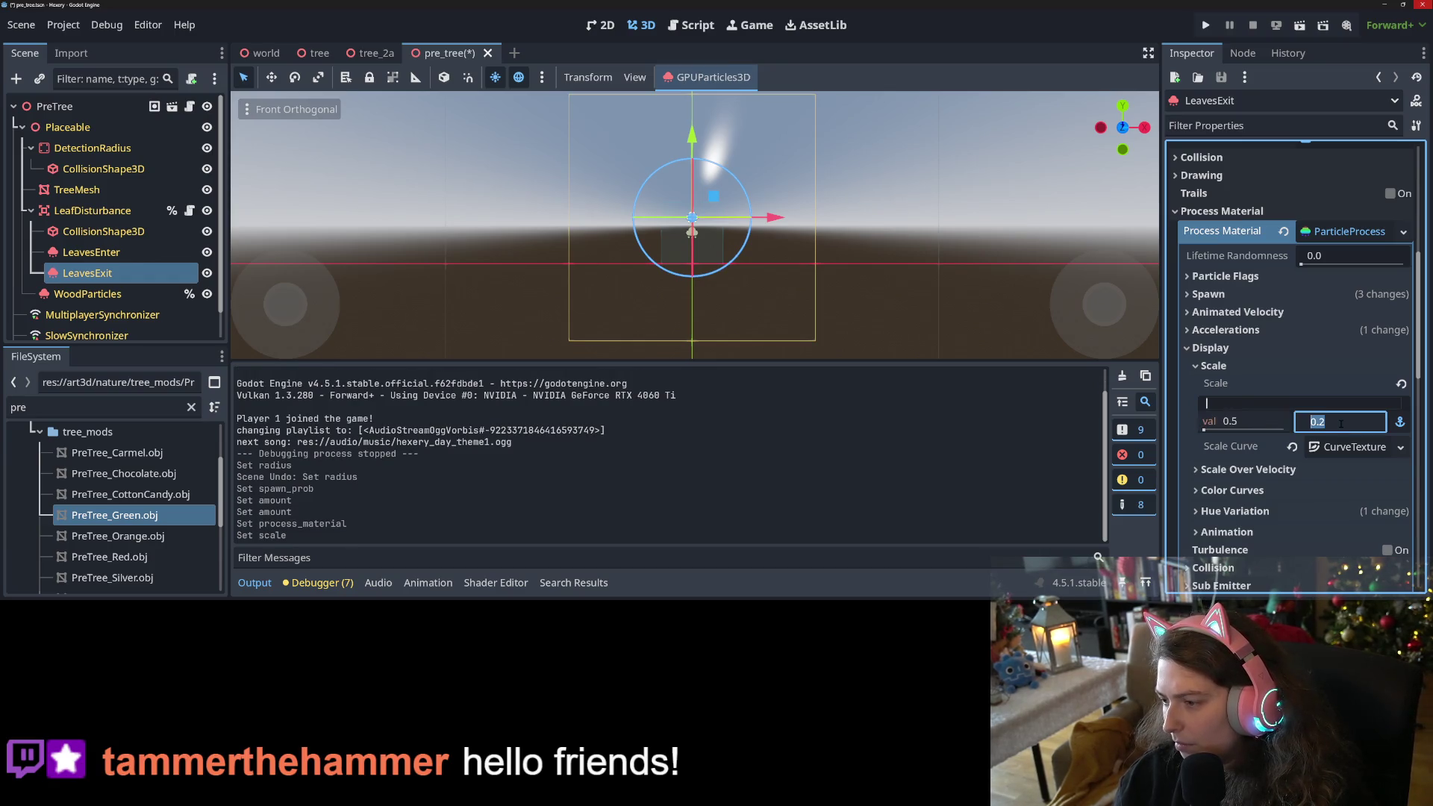
text(.)
key(Return)
key(ctrl+s)
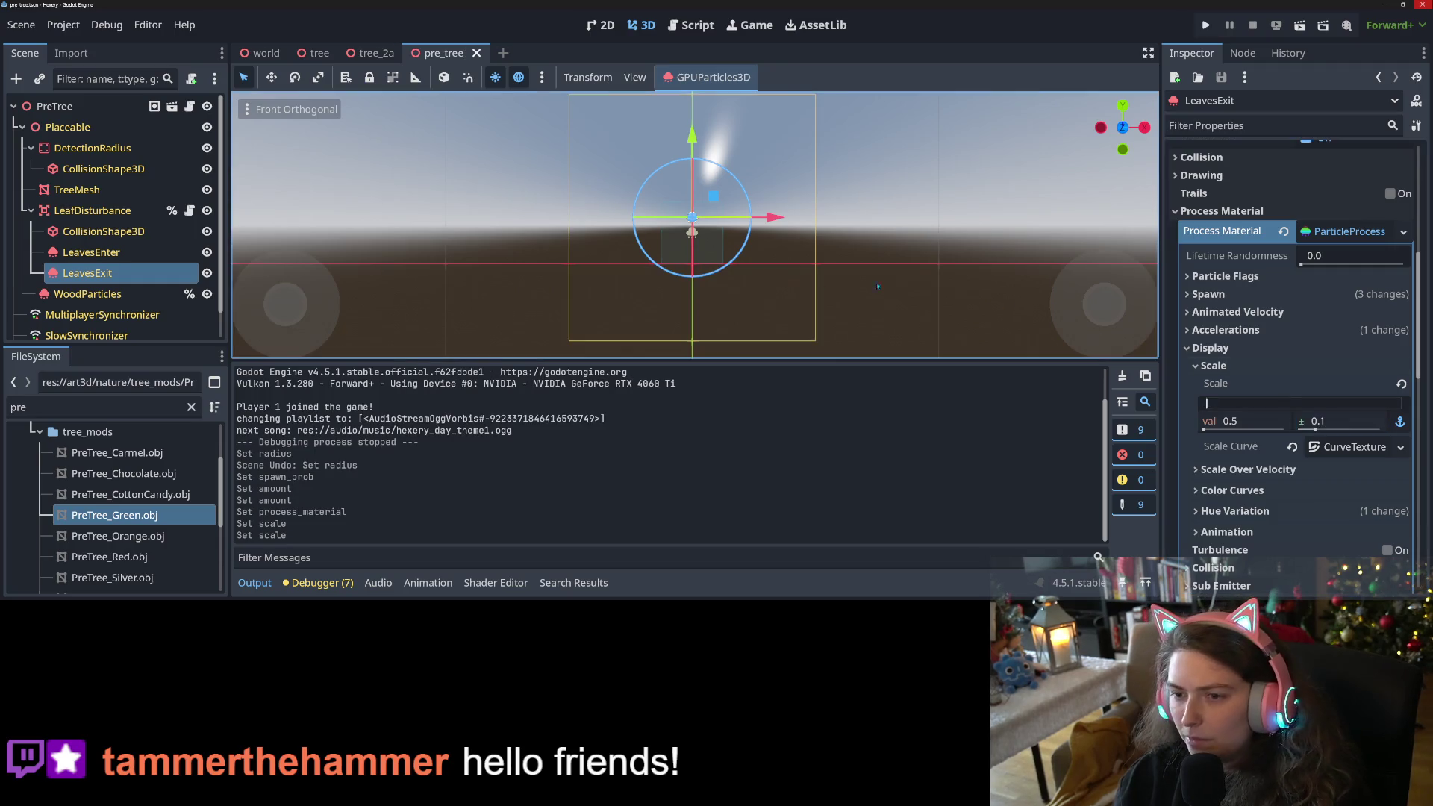
Preview the leaf burst, trying a particle Amount of 10.
scroll(1290, 293, up, 3)
scroll(1290, 293, up, 2)
click(1300, 172)
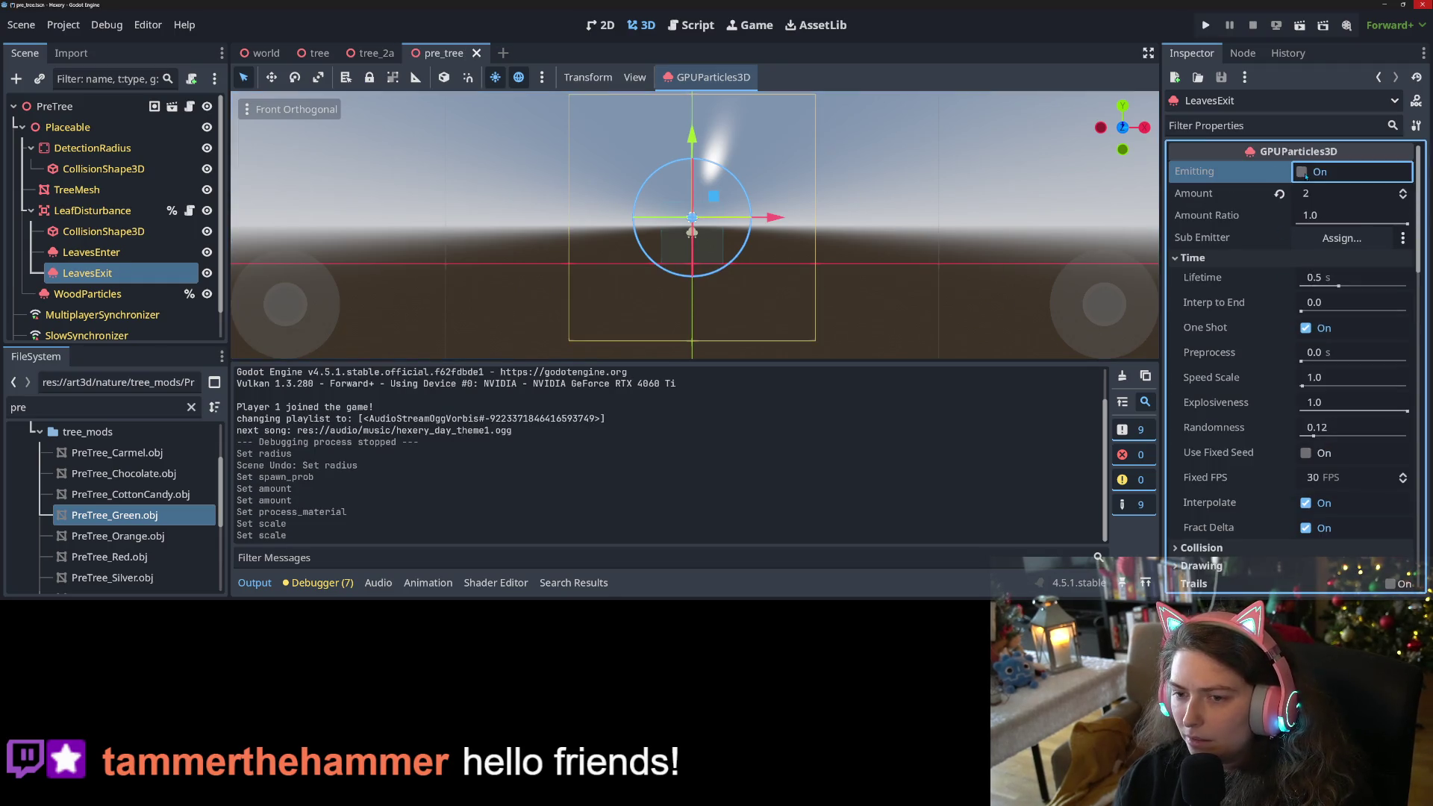
scroll(726, 202, up, 2)
scroll(725, 202, up, 3)
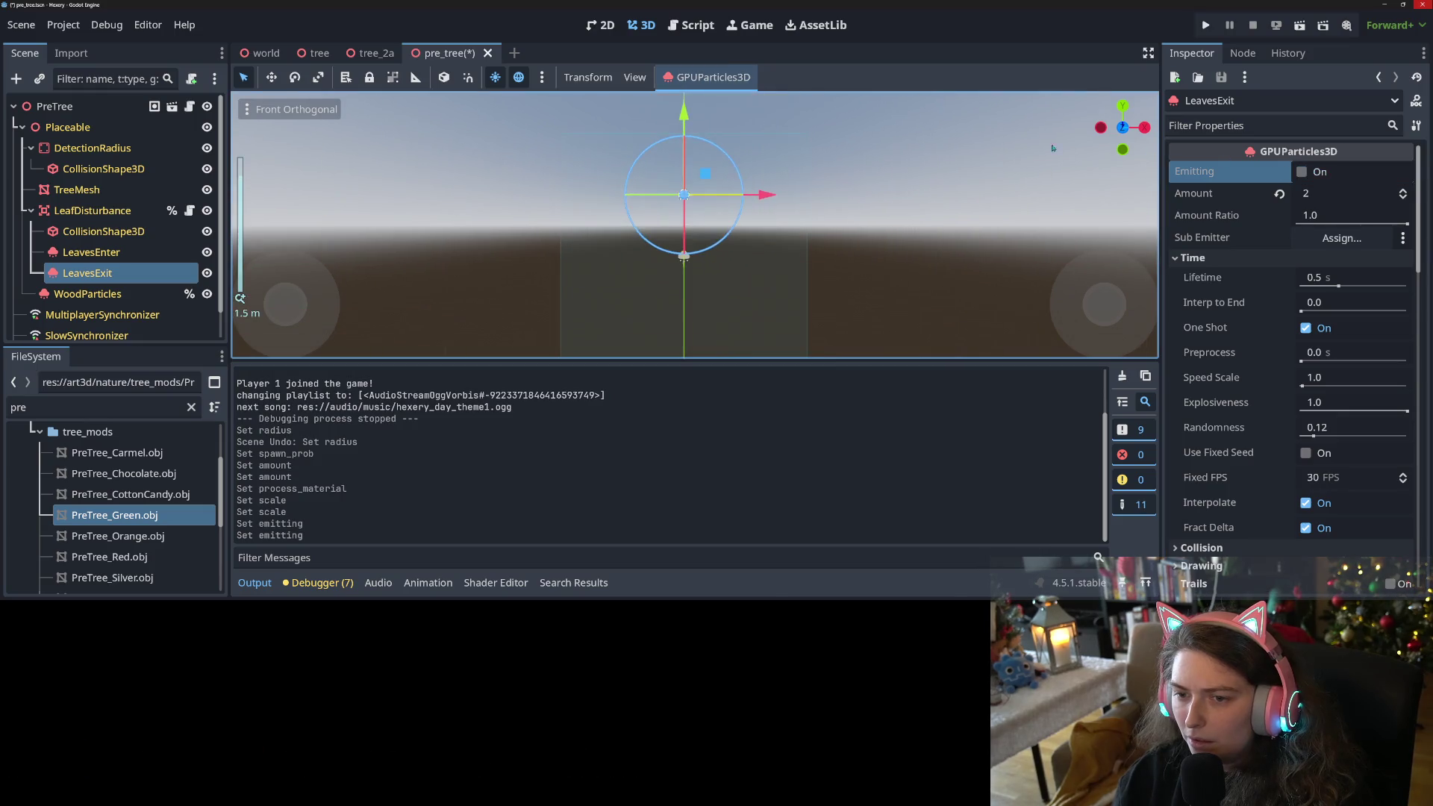
click(1301, 171)
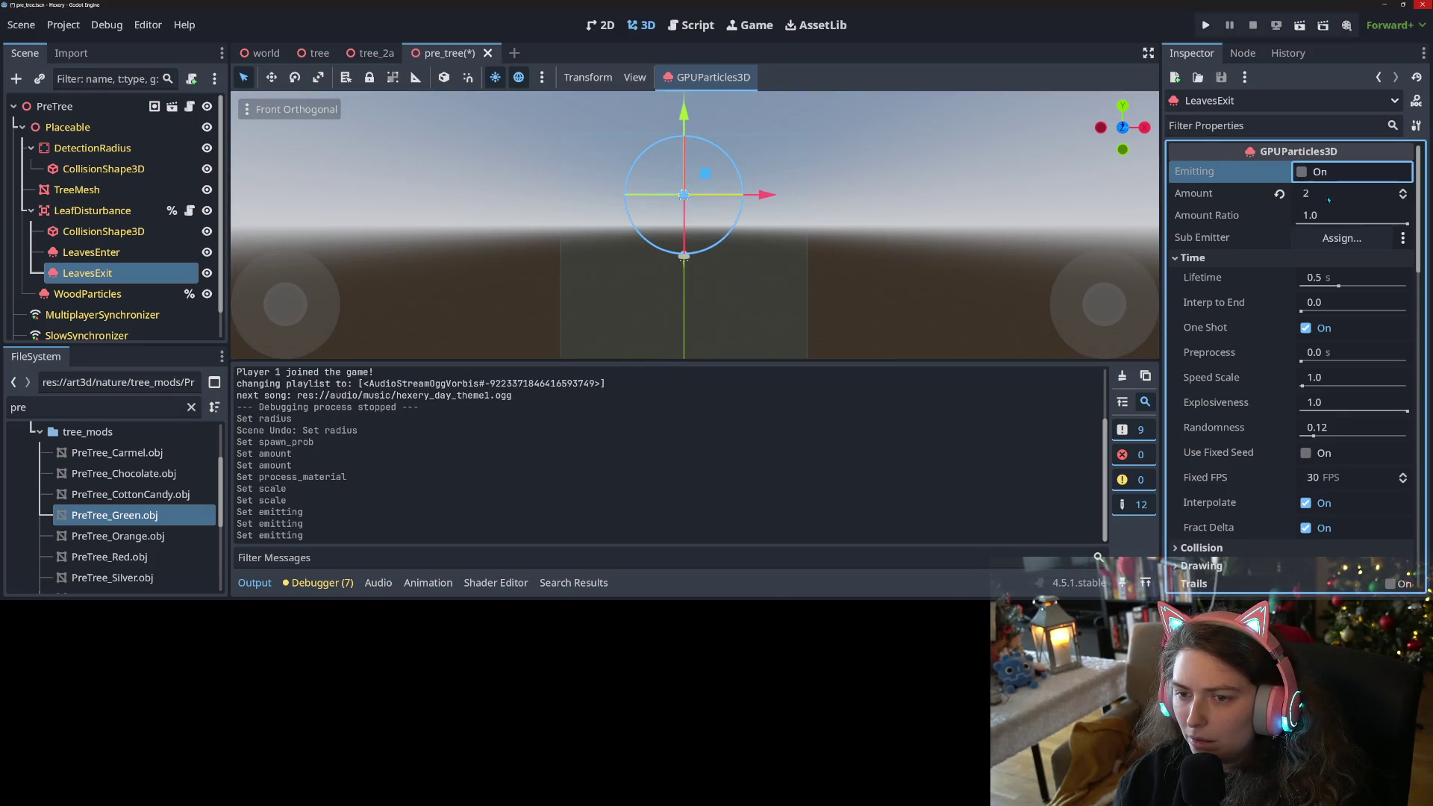
click(1327, 196)
text(10)
key(Return)
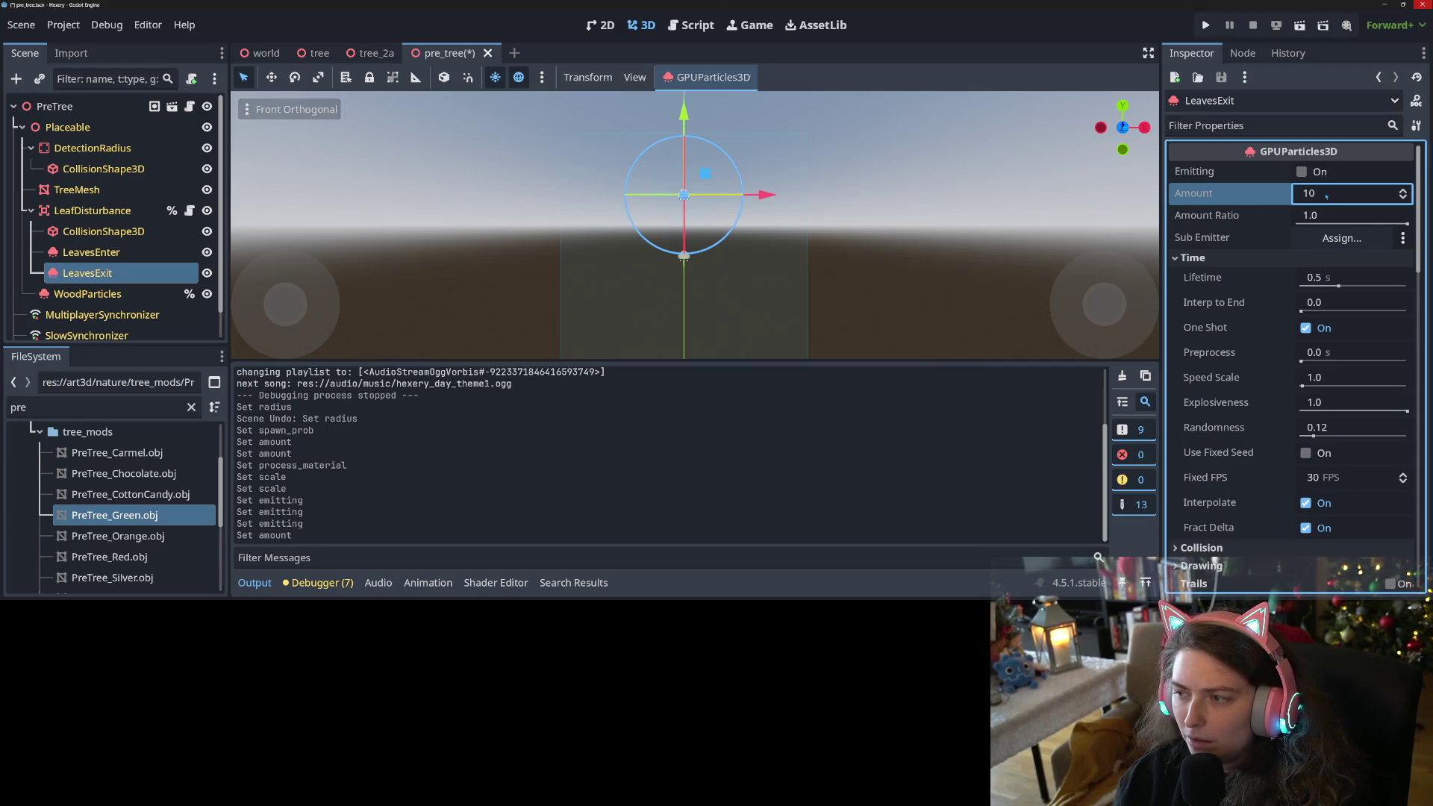
click(1301, 172)
Set the LeavesExit particle Amount to 4 and save the pre_tree scene.
scroll(759, 185, down, 1)
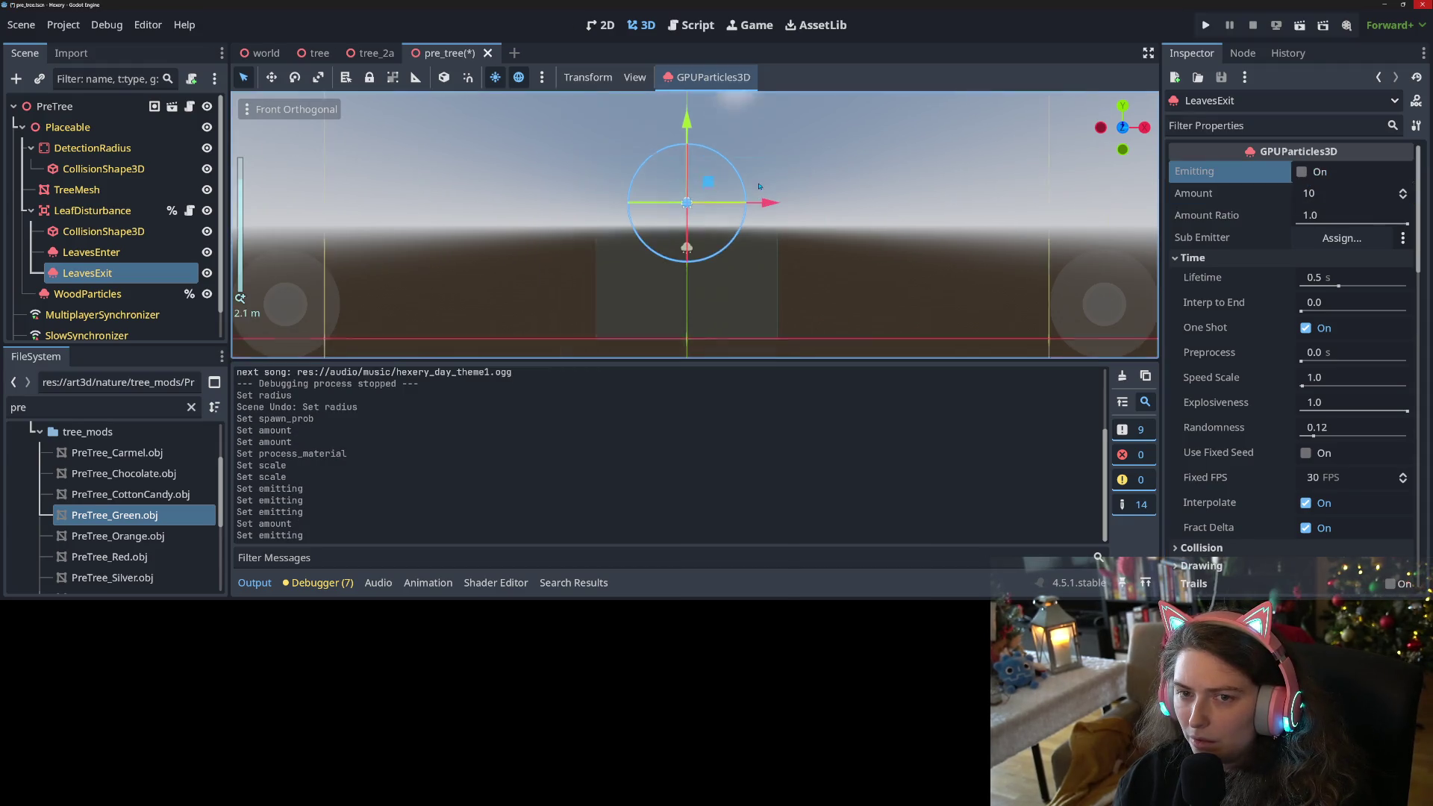
scroll(761, 187, down, 3)
click(1312, 195)
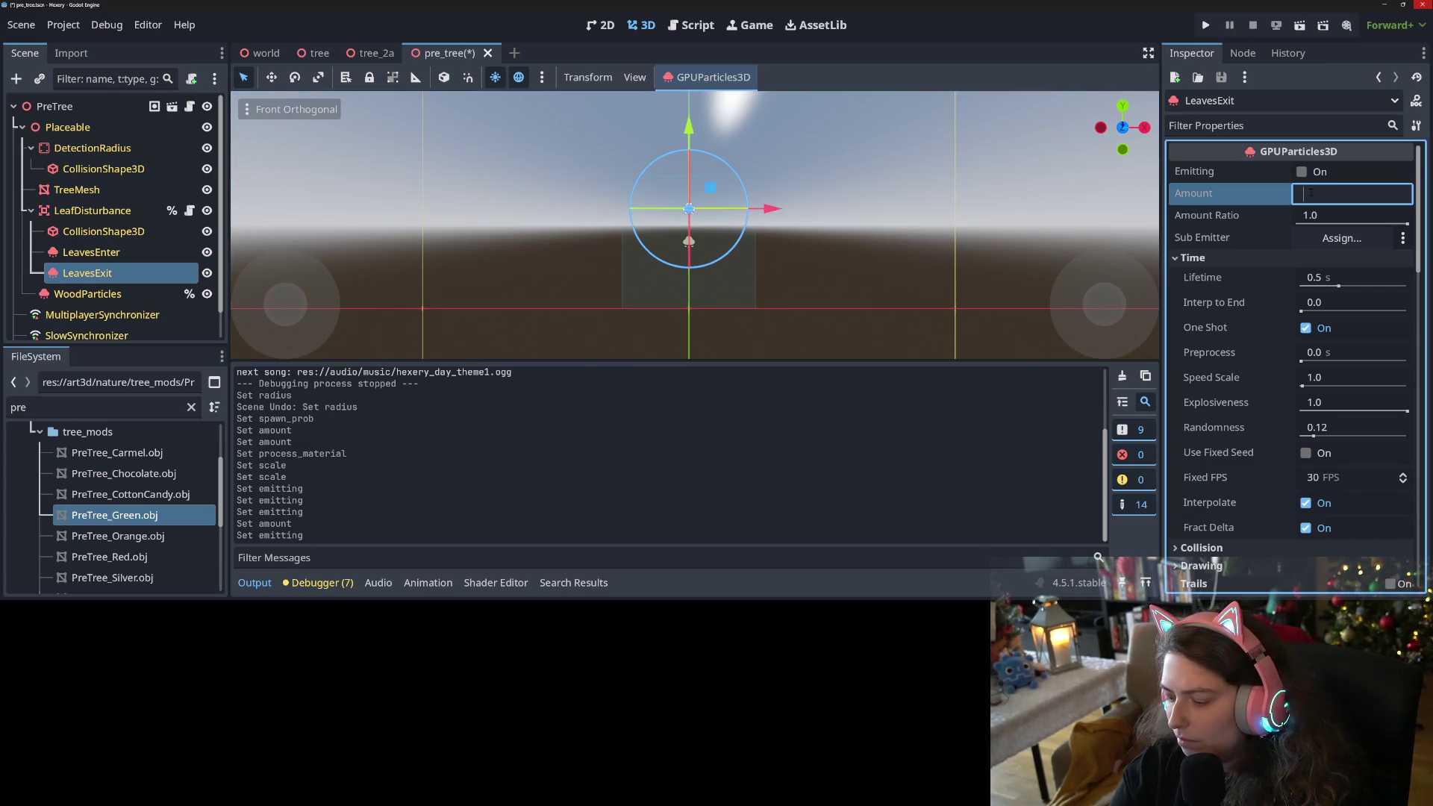
text(4)
key(Return)
key(ctrl+s)
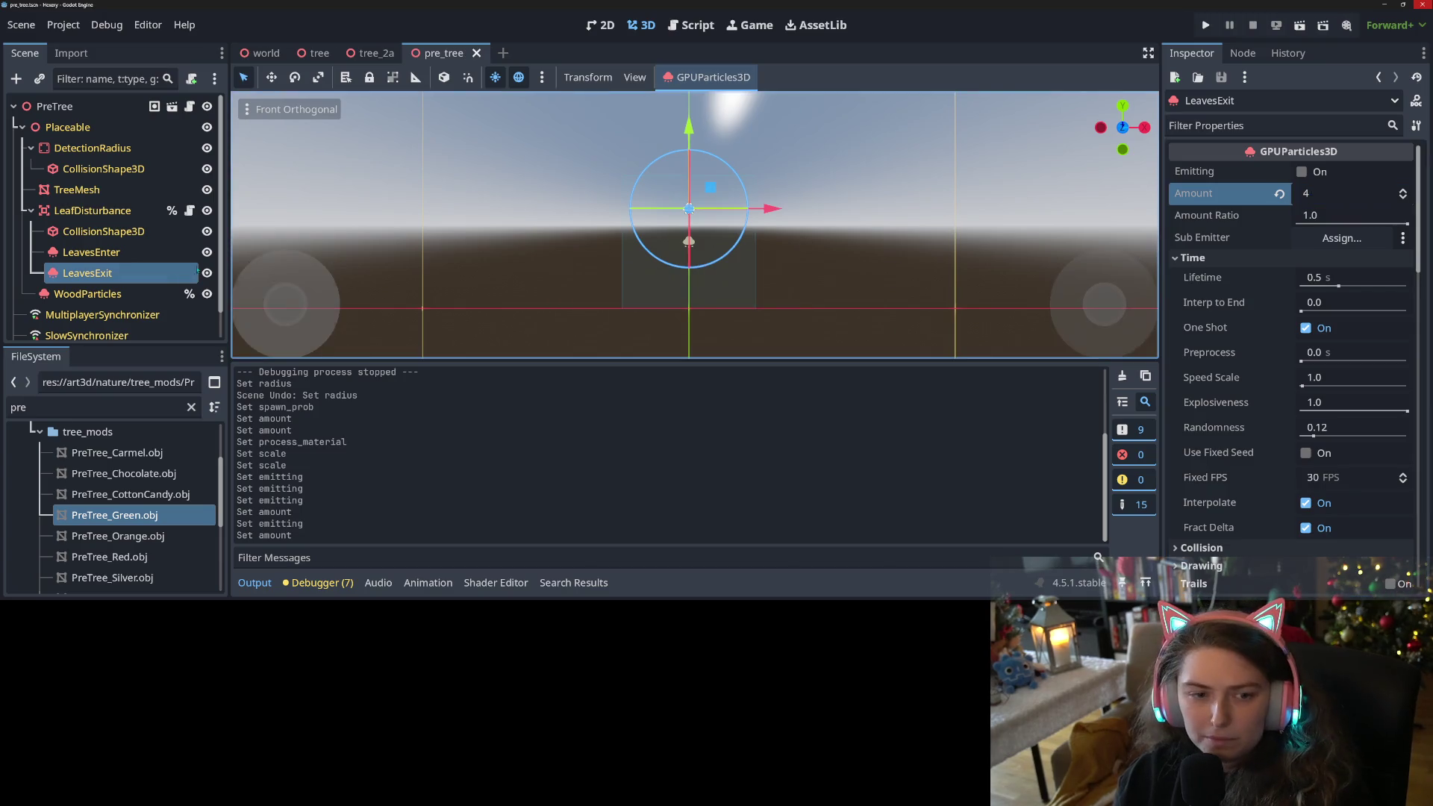
Copy LeavesExit's process material and select the LeavesEnter emitter.
scroll(1268, 299, down, 5)
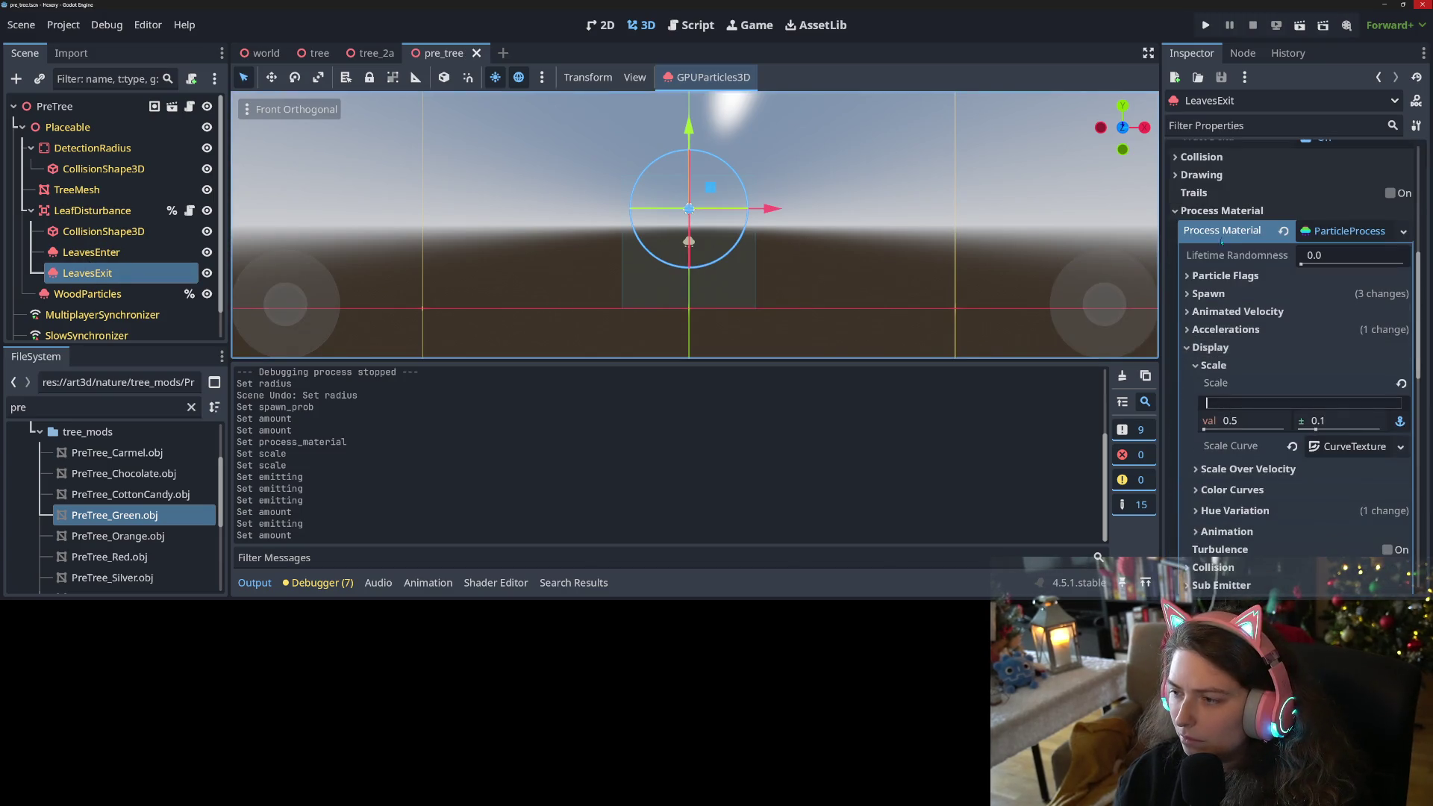
right_click(1222, 231)
click(1273, 240)
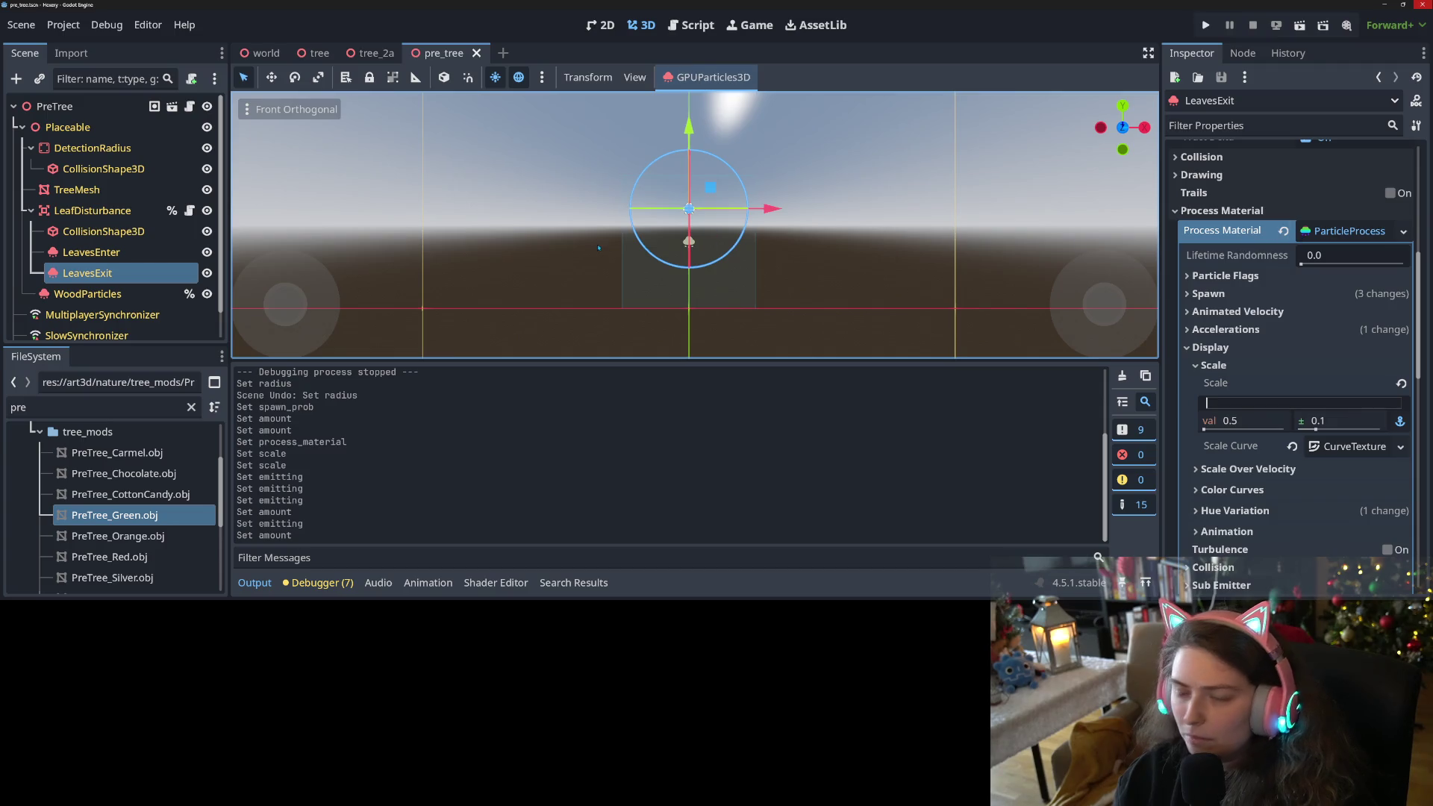
click(91, 252)
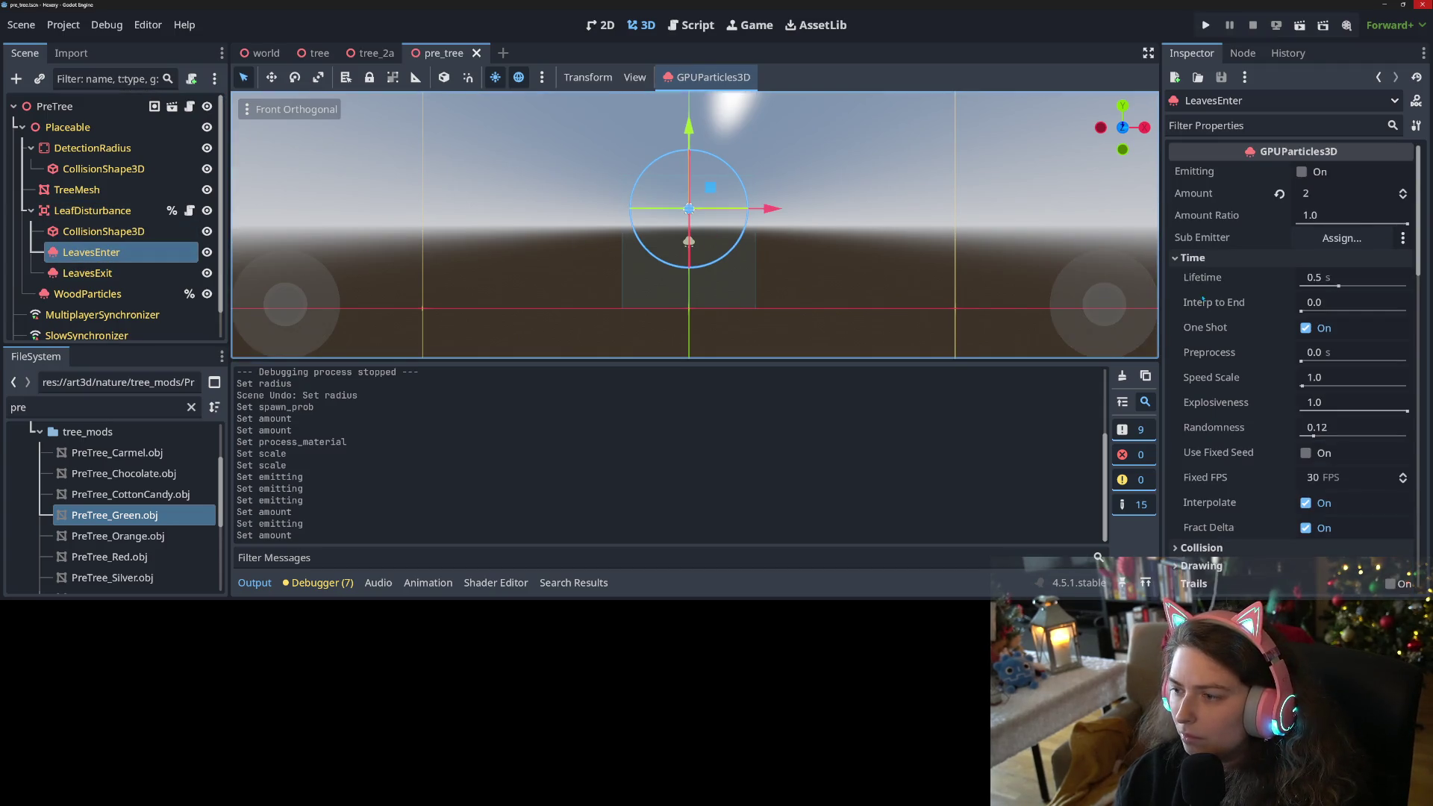
Set LeavesEnter's particle Amount to 4 and save the scene.
click(1336, 195)
text(4)
key(Return)
key(ctrl+s)
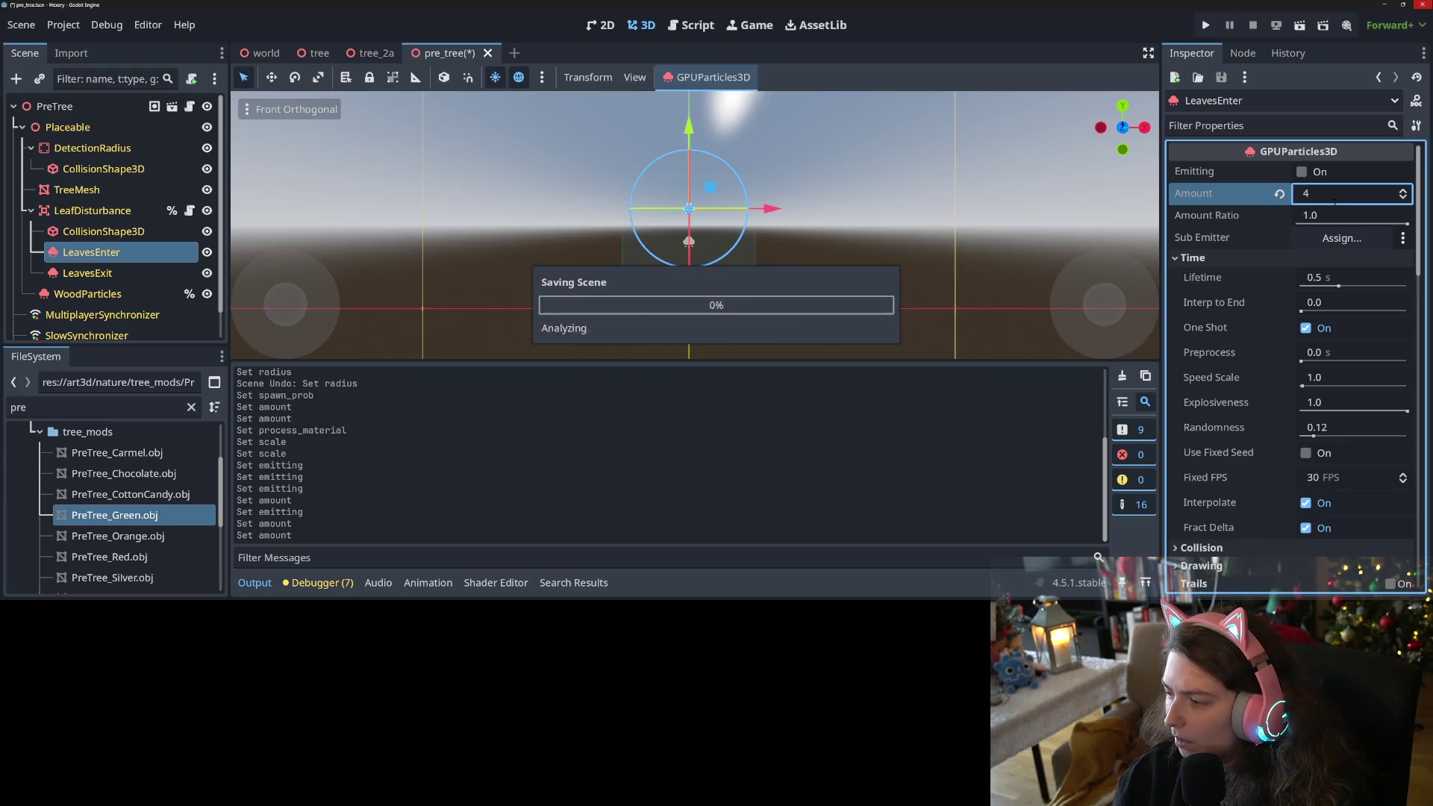
Paste LeavesExit's process material onto LeavesEnter and save the pre_tree scene.
scroll(1259, 291, down, 3)
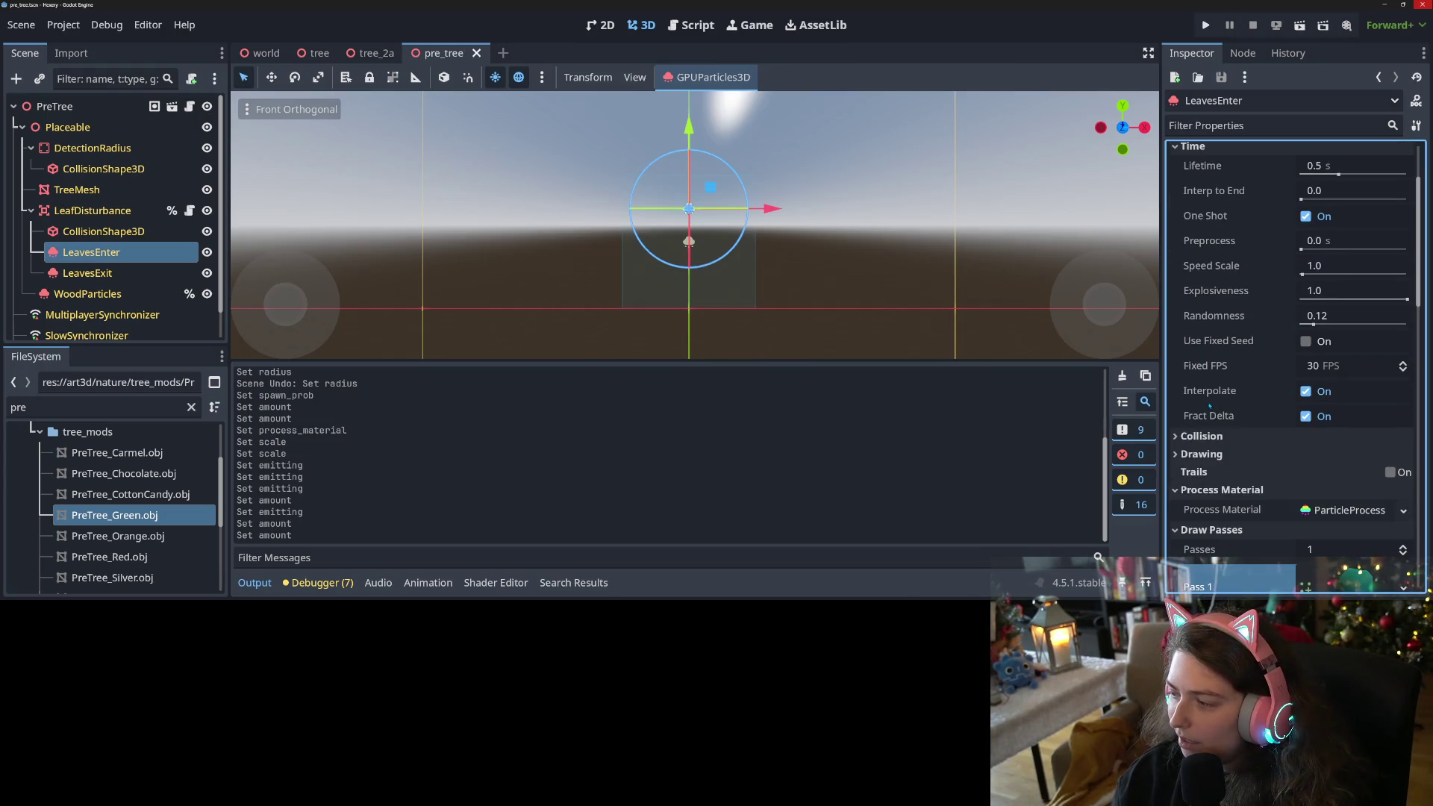
scroll(1210, 405, down, 4)
right_click(1255, 344)
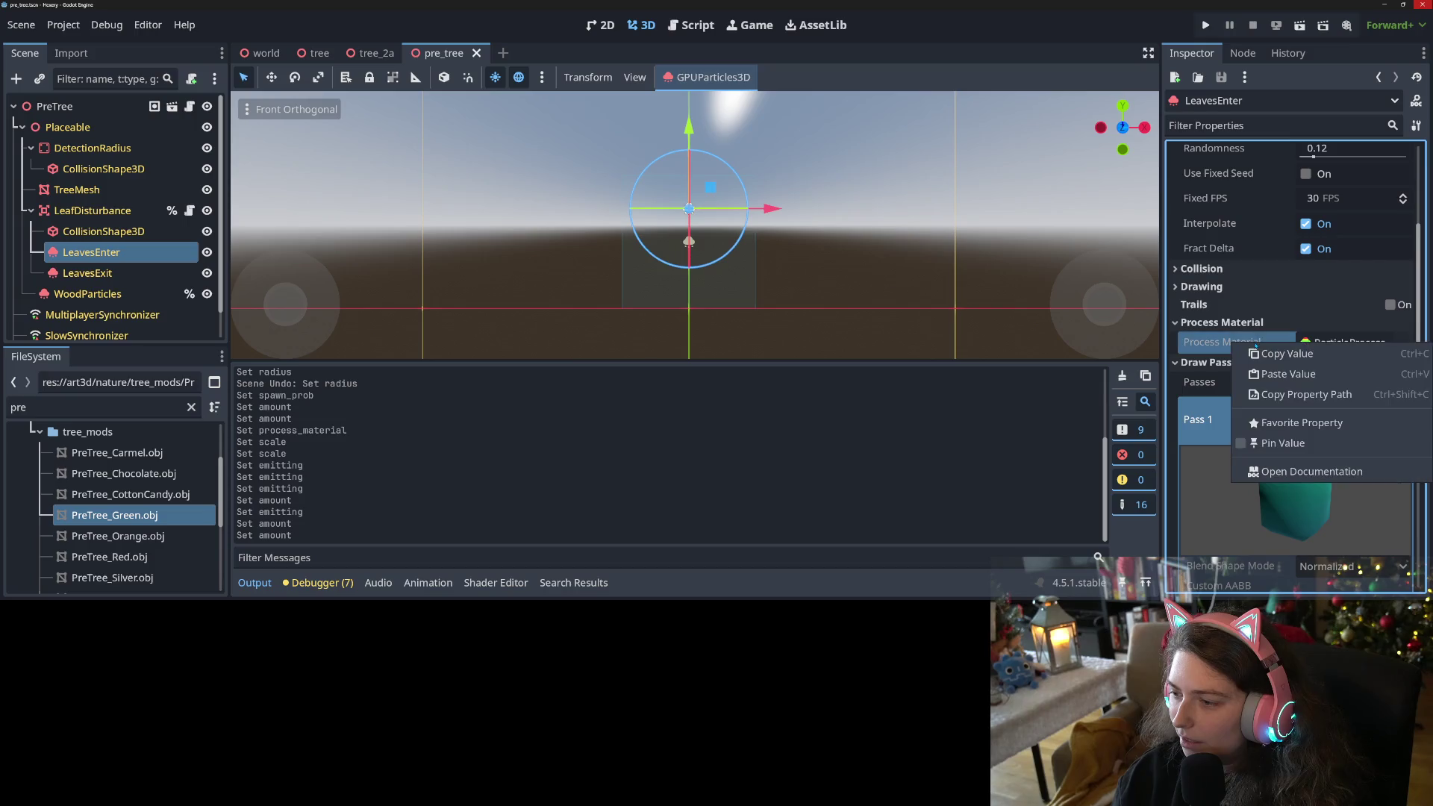
click(1287, 374)
key(ctrl+s)
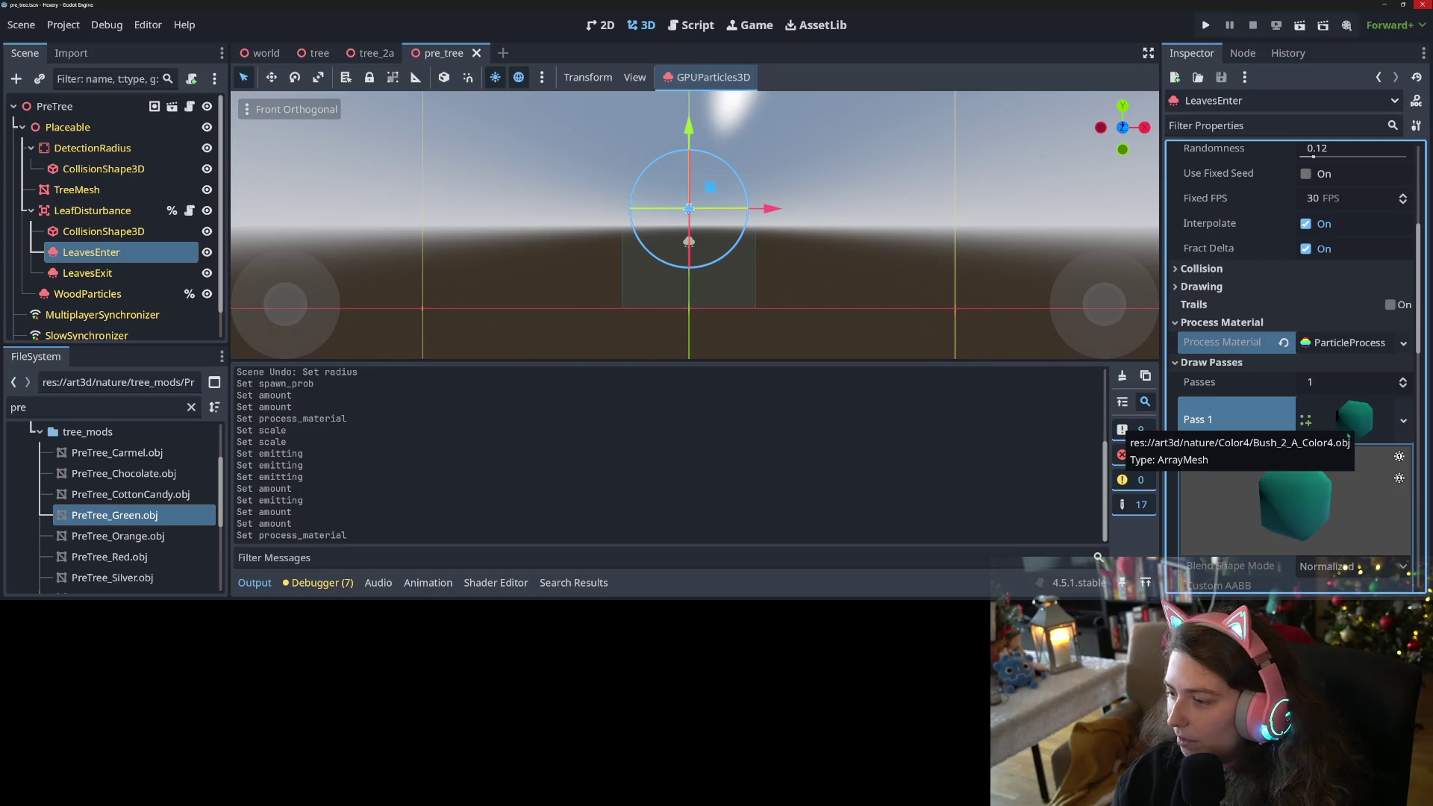
click(1347, 436)
drag(821, 194, 796, 126)
key(ctrl+s)
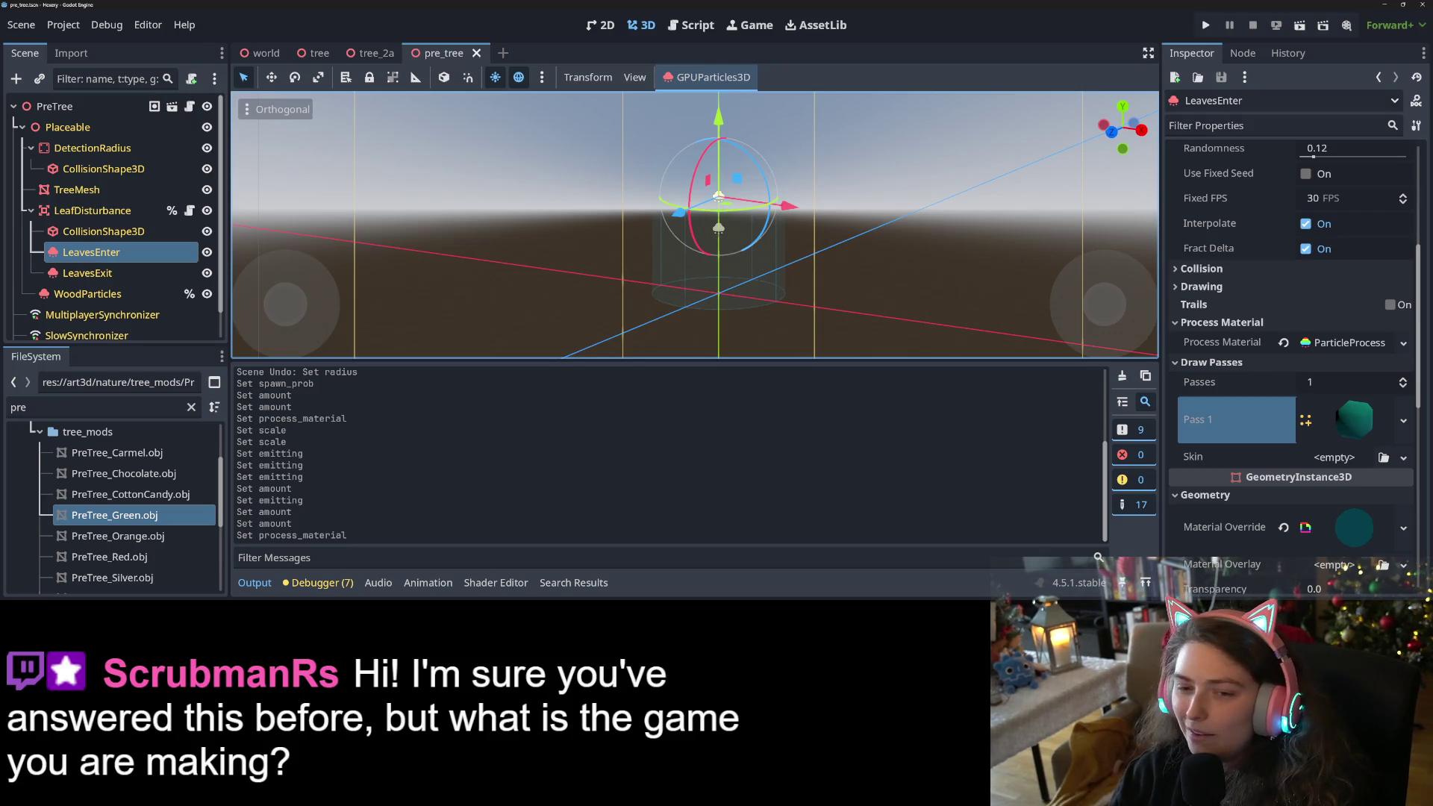
Hide the log output and orbit the 3D view around the leaf particle emitter.
click(256, 583)
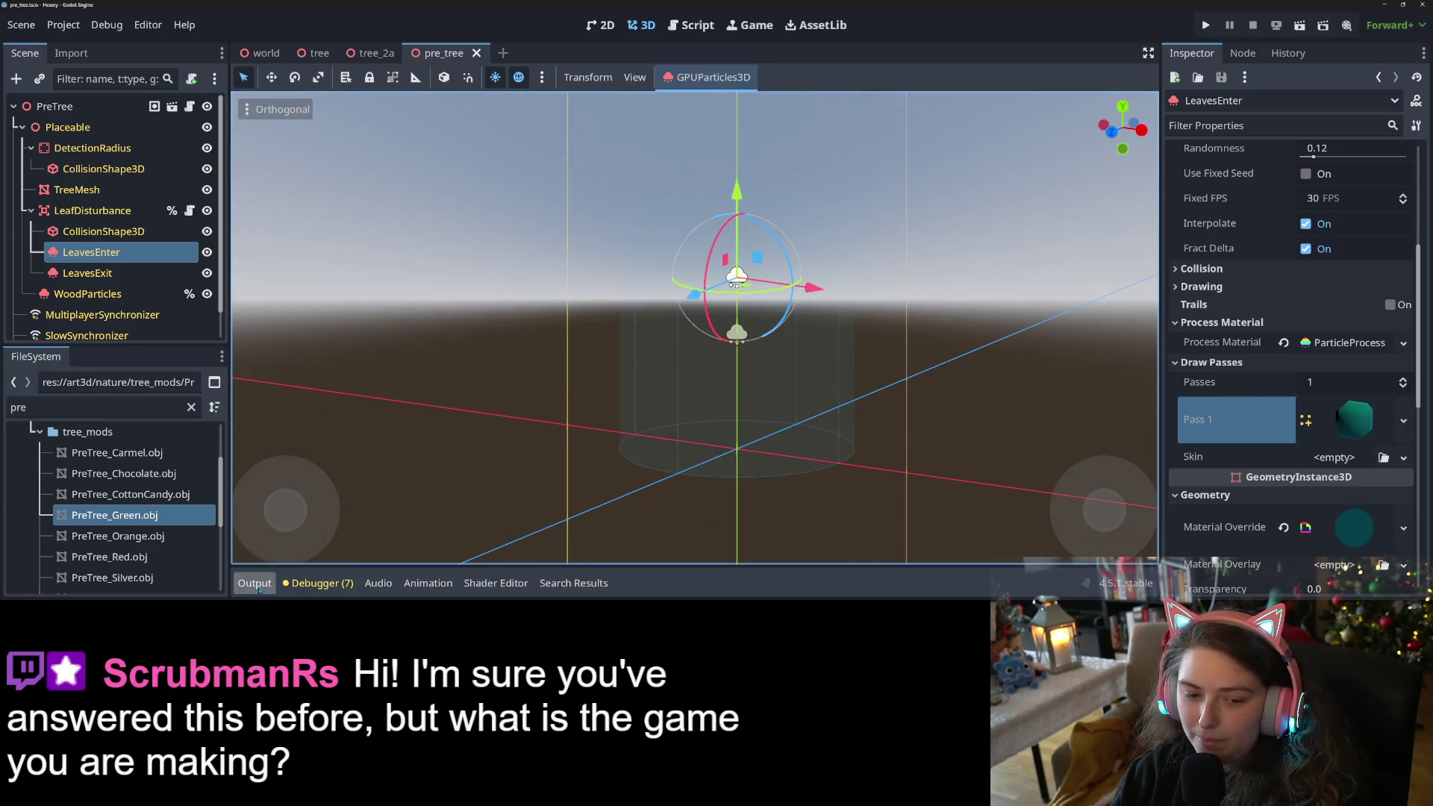
scroll(797, 473, down, 3)
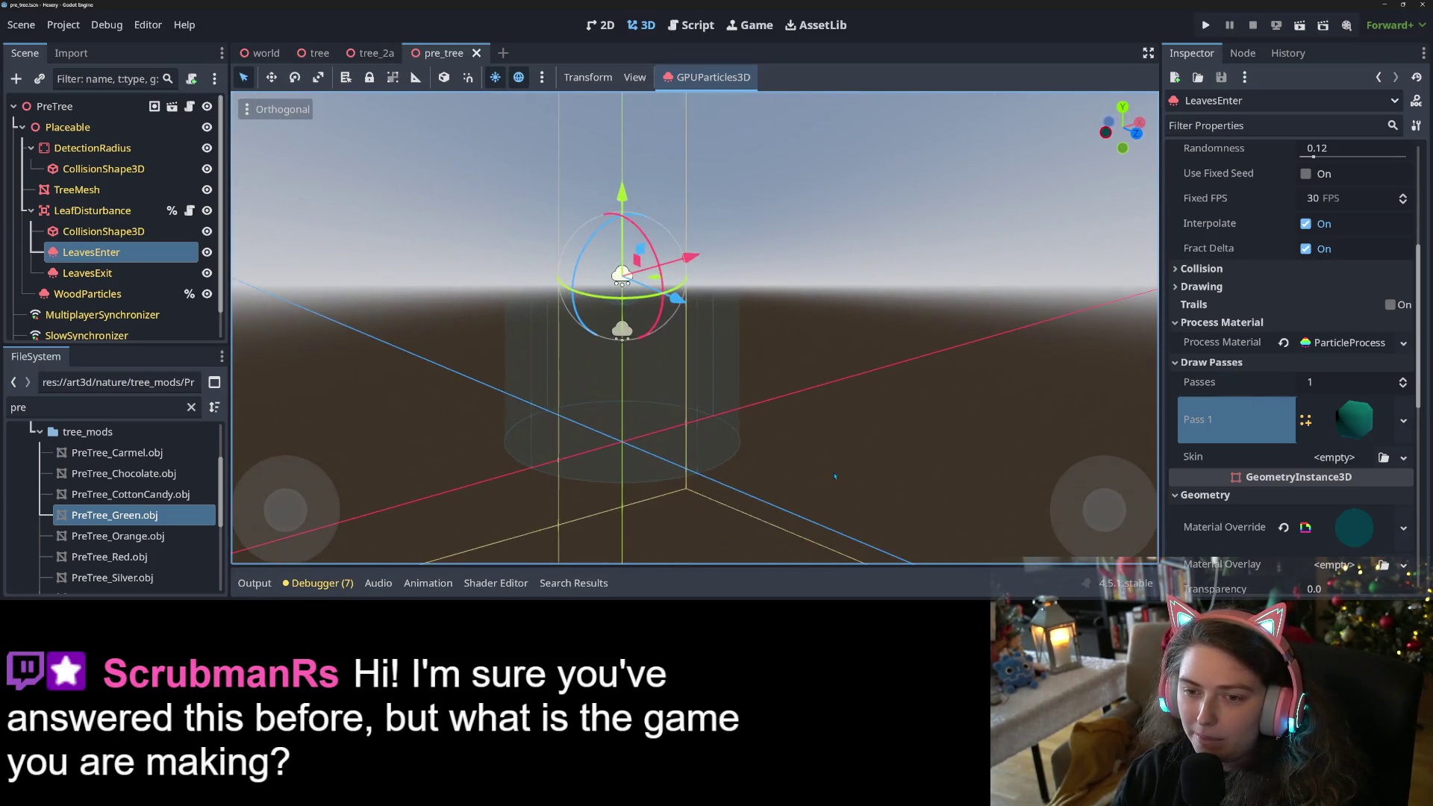
mouse_move(851, 459)
mouse_down()
mouse_move(910, 462)
mouse_move(853, 468)
mouse_up()
scroll(870, 462, down, 2)
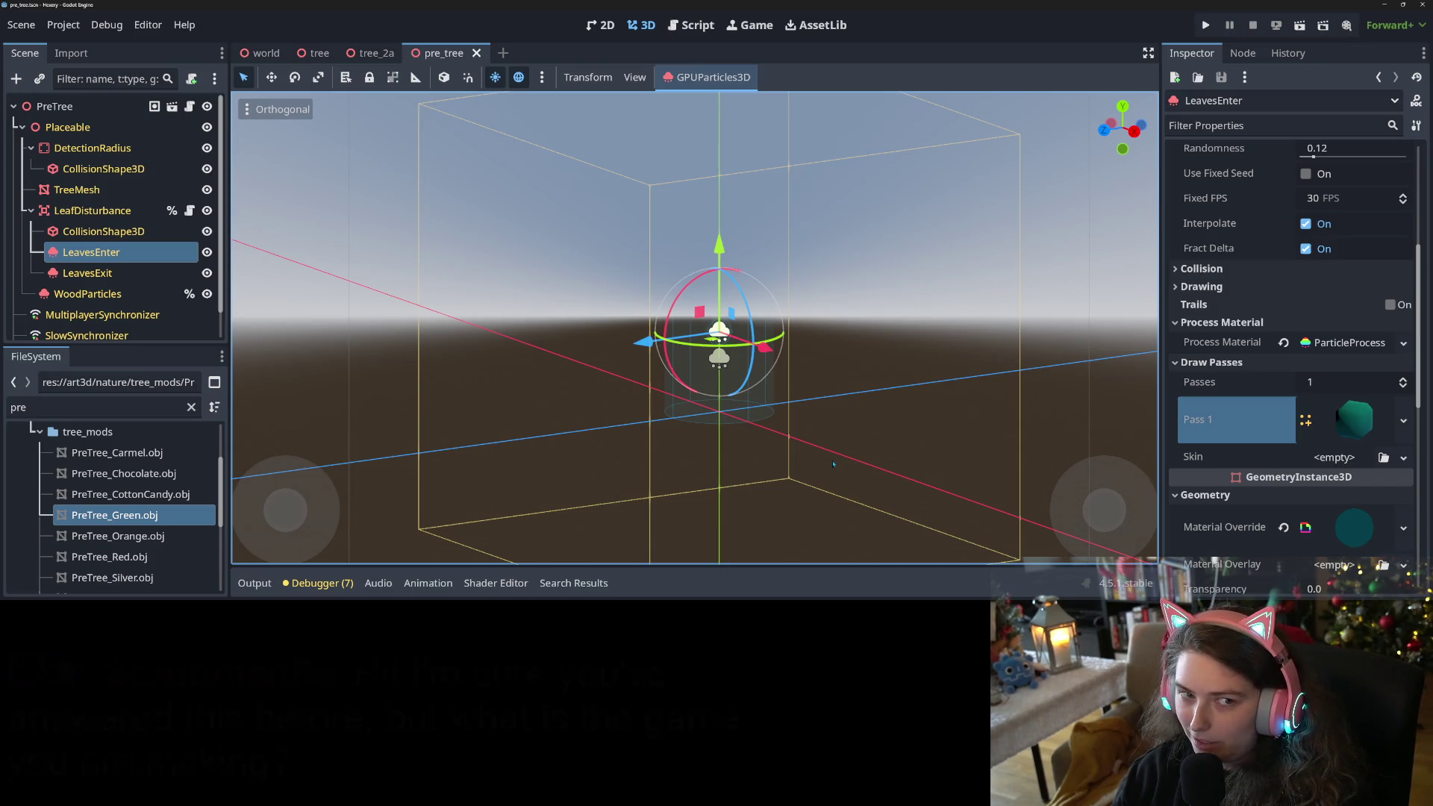
mouse_move(812, 455)
mouse_down()
mouse_move(823, 468)
mouse_move(782, 505)
mouse_move(793, 475)
mouse_up()
scroll(822, 468, up, 2)
scroll(796, 484, up, 2)
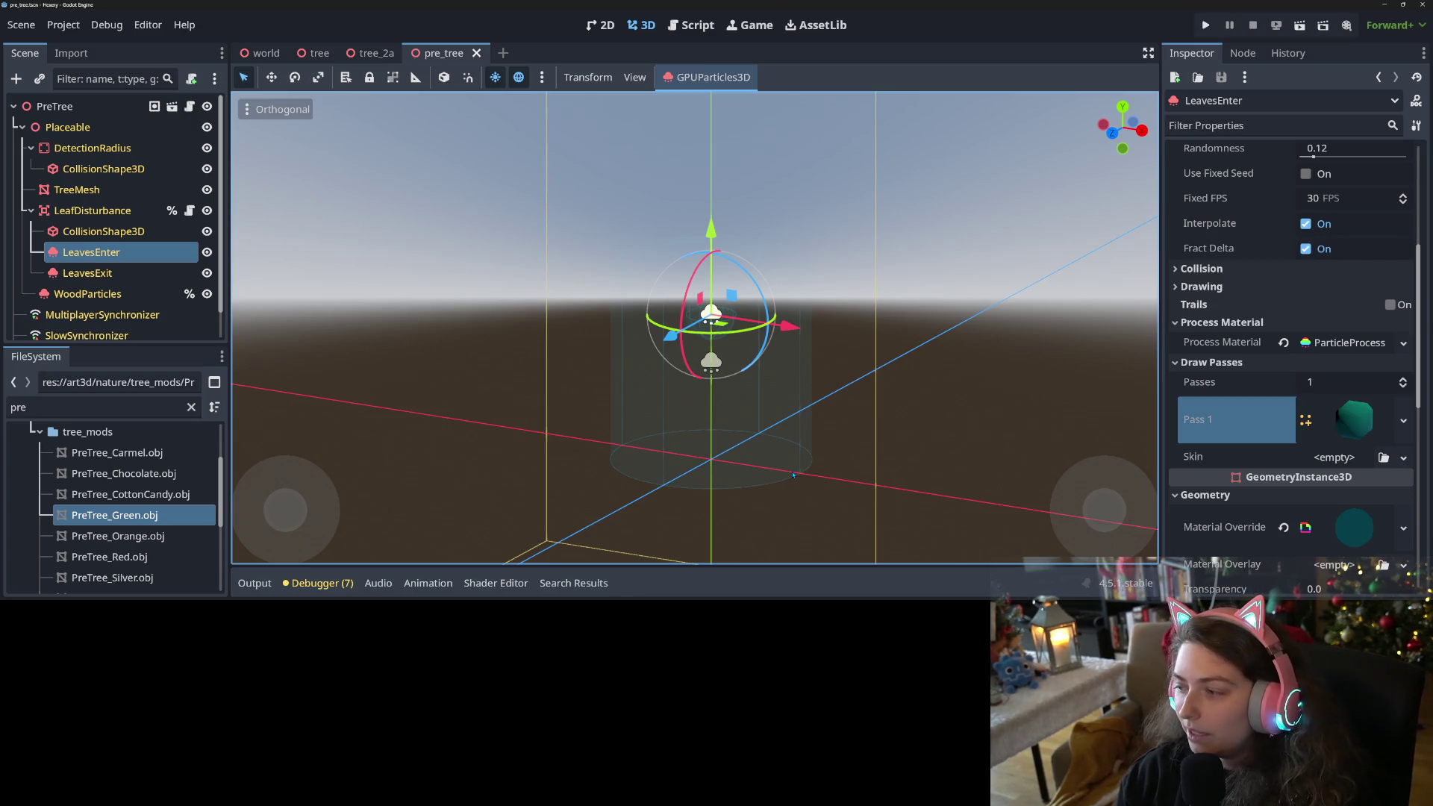
scroll(1276, 433, up, 5)
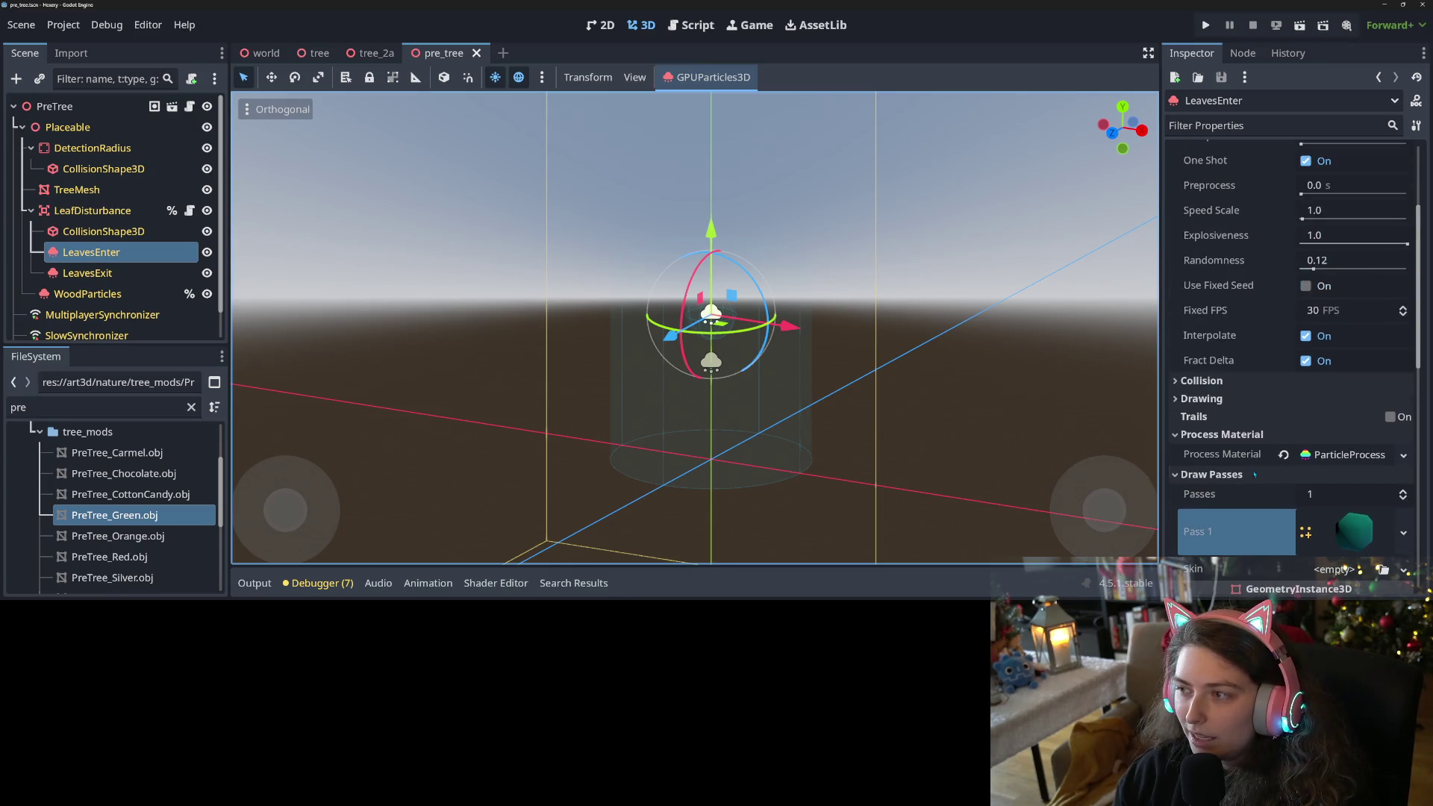
Save the pre_tree scene and bring up its pre_tree.gd script.
mouse_move(1270, 480)
key(ctrl+s)
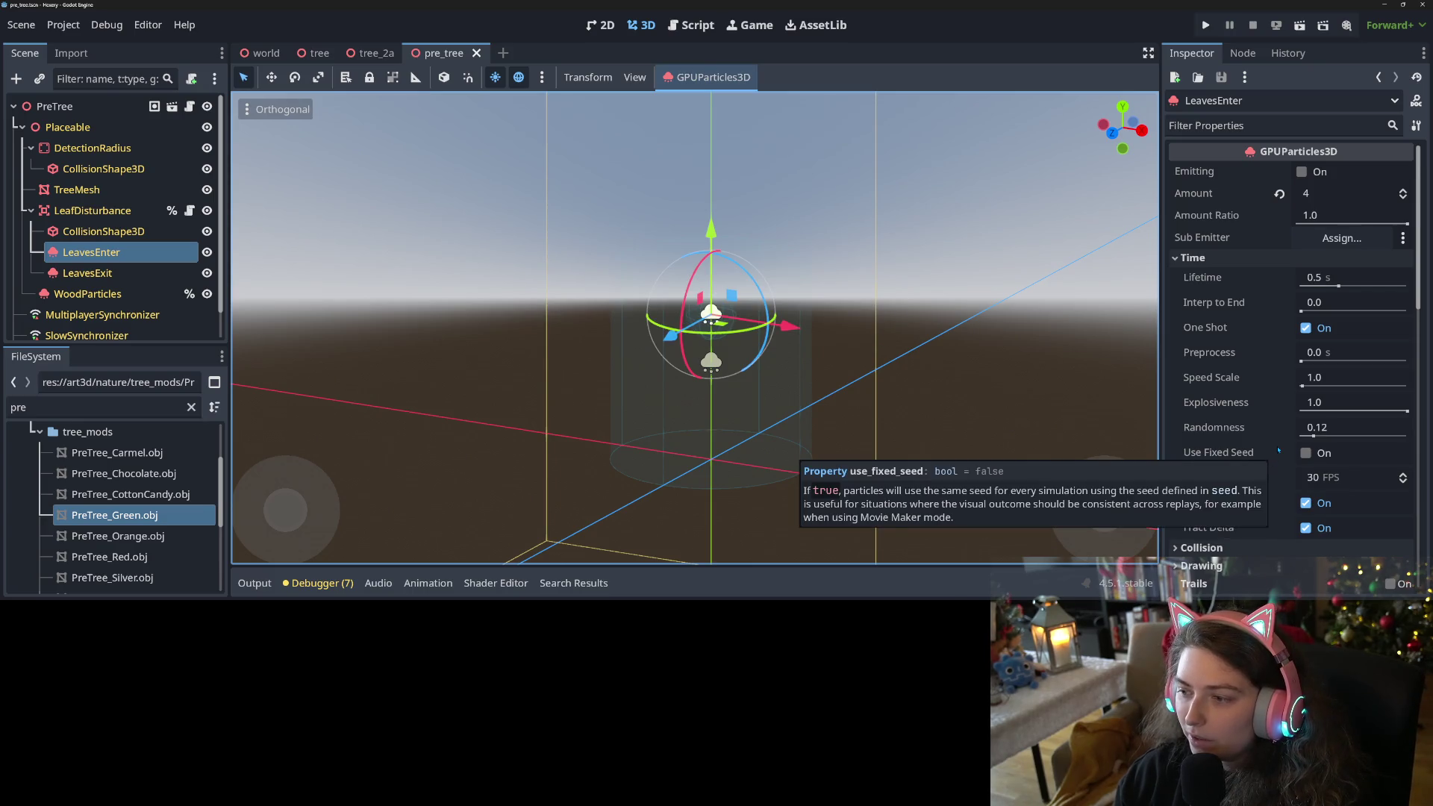
mouse_move(1243, 356)
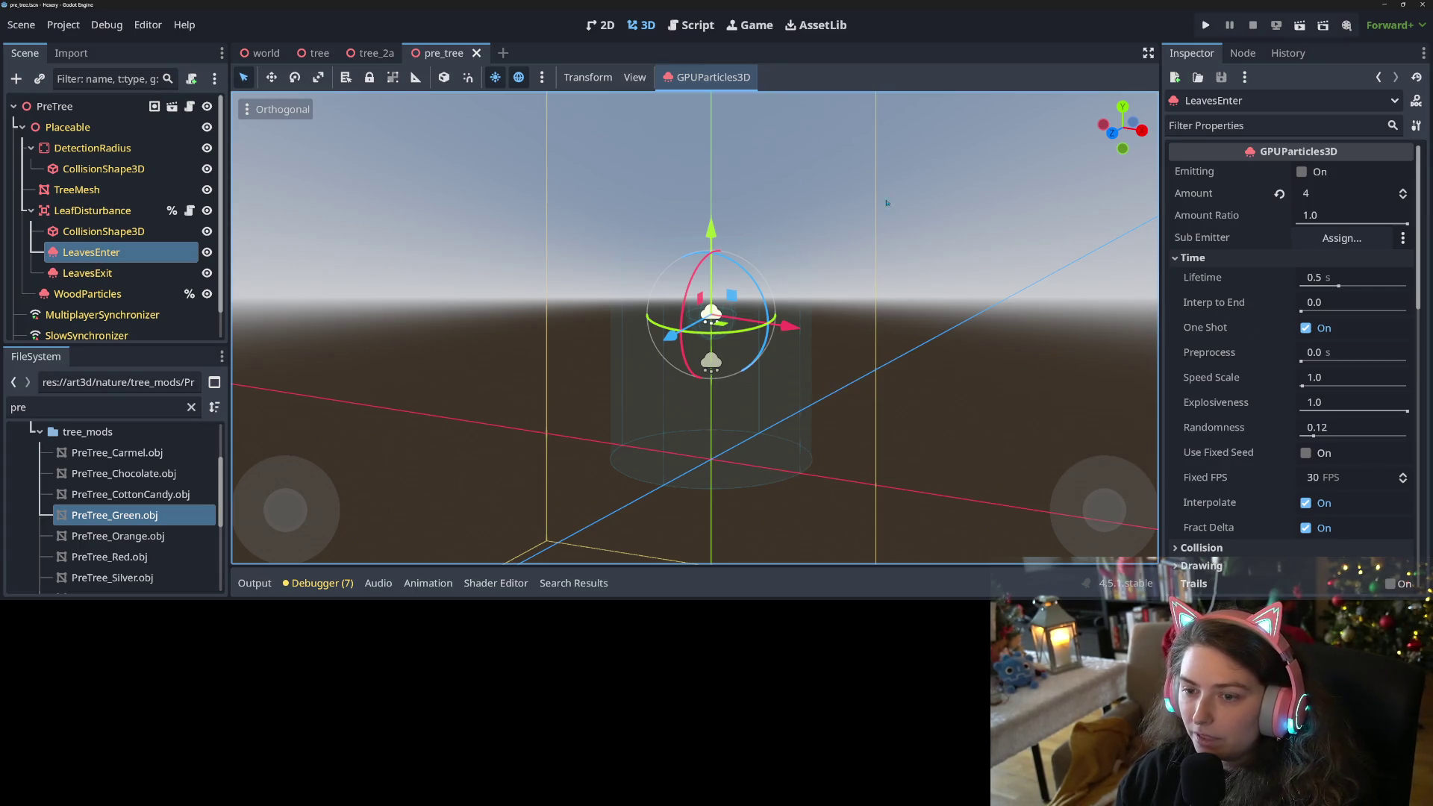
click(709, 26)
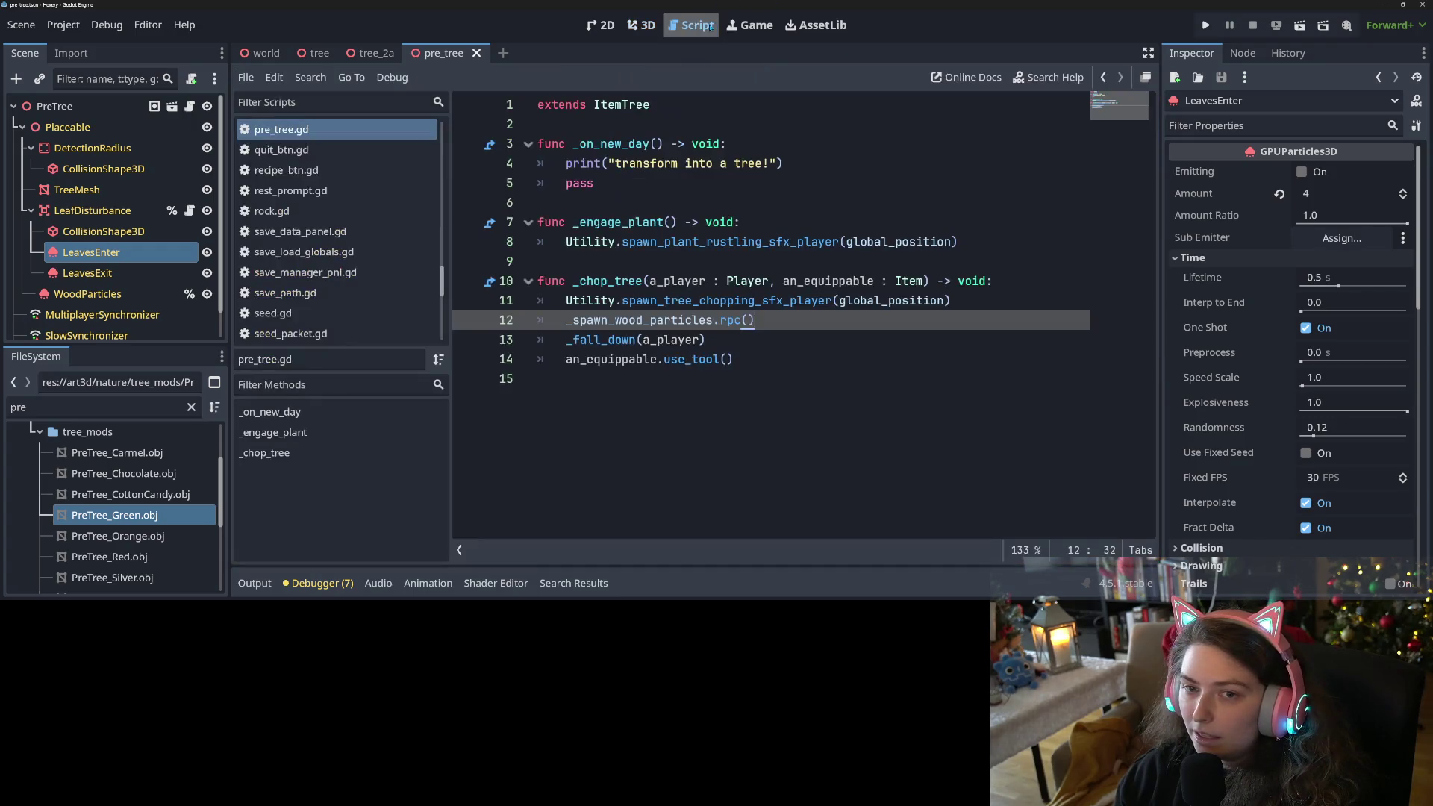
click(656, 183)
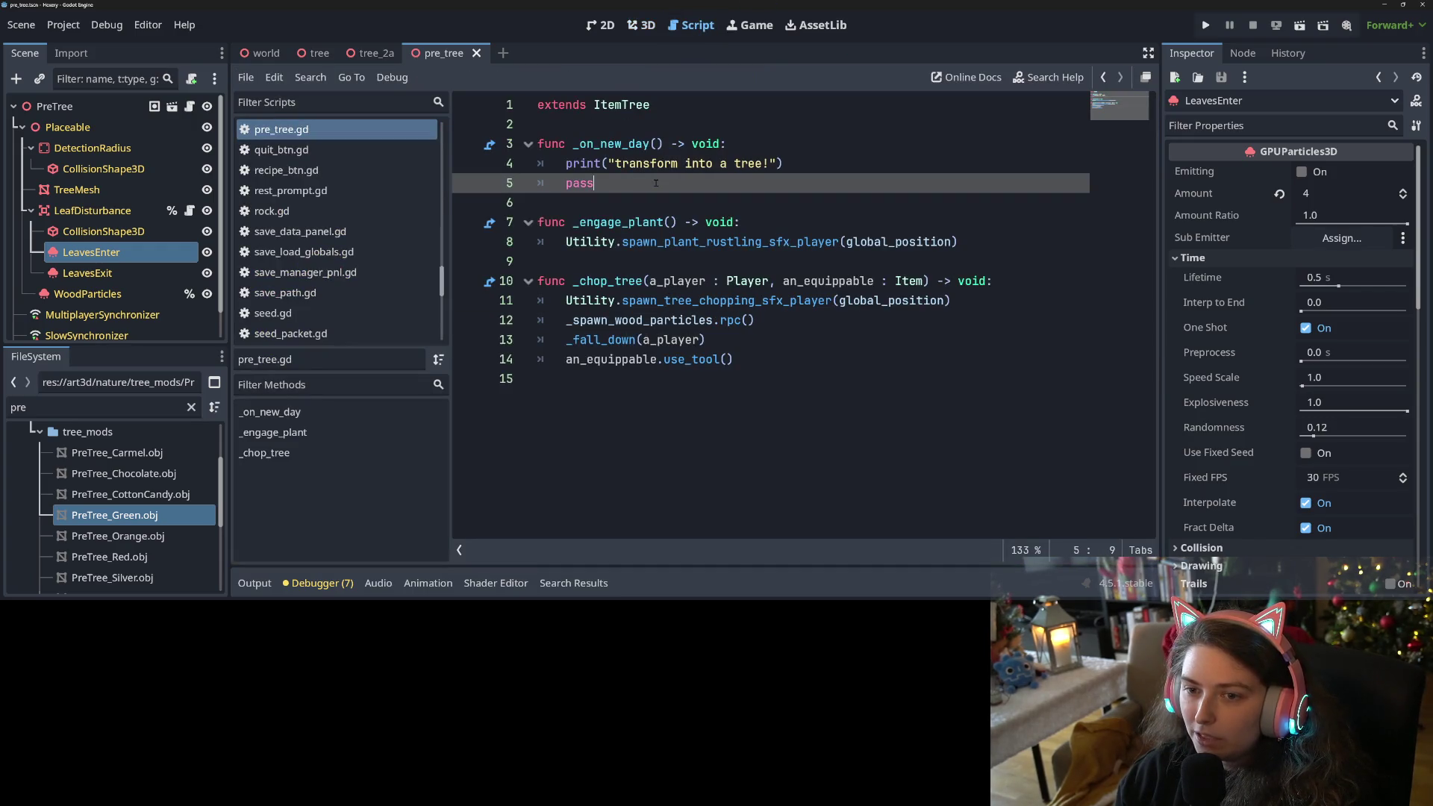
click(565, 163)
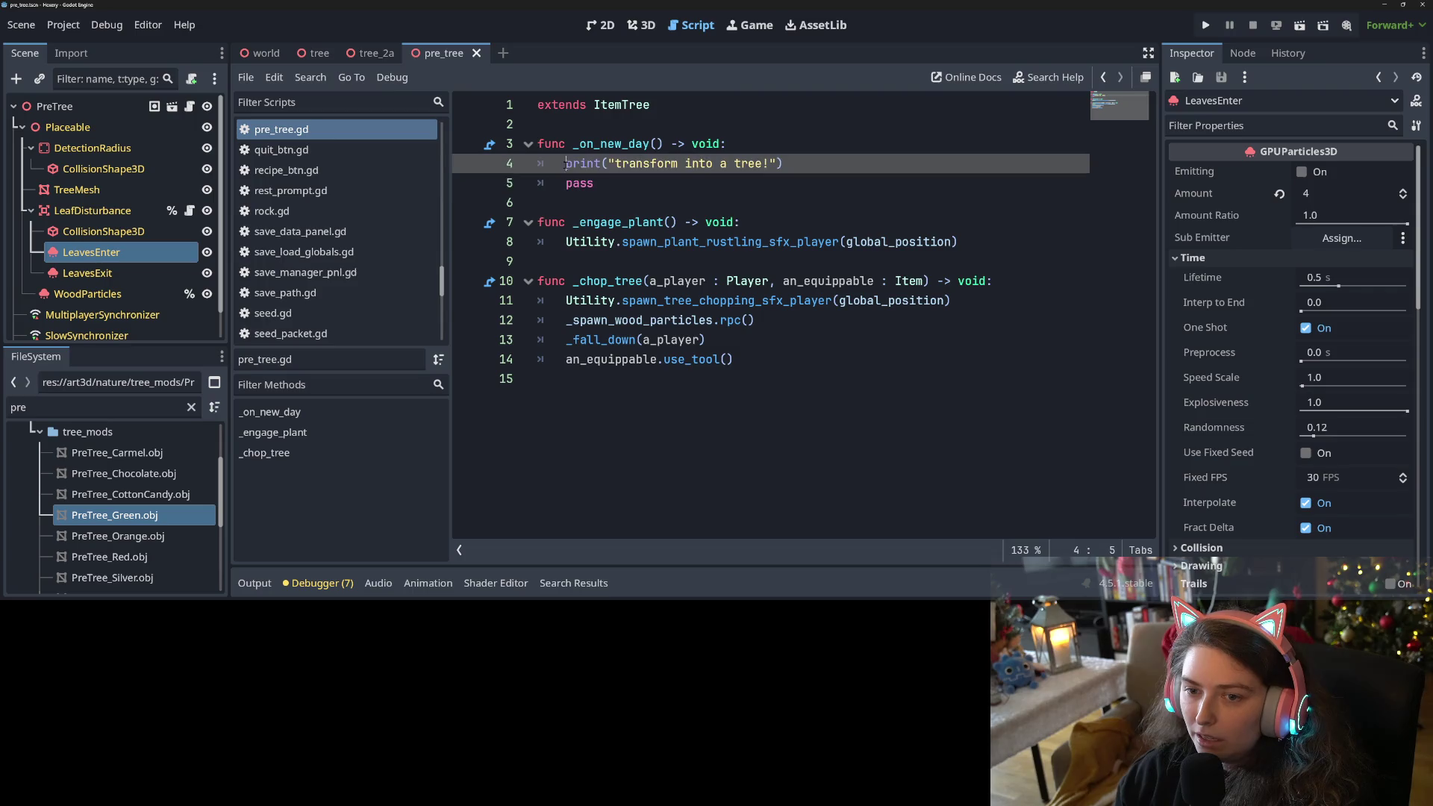
click(649, 192)
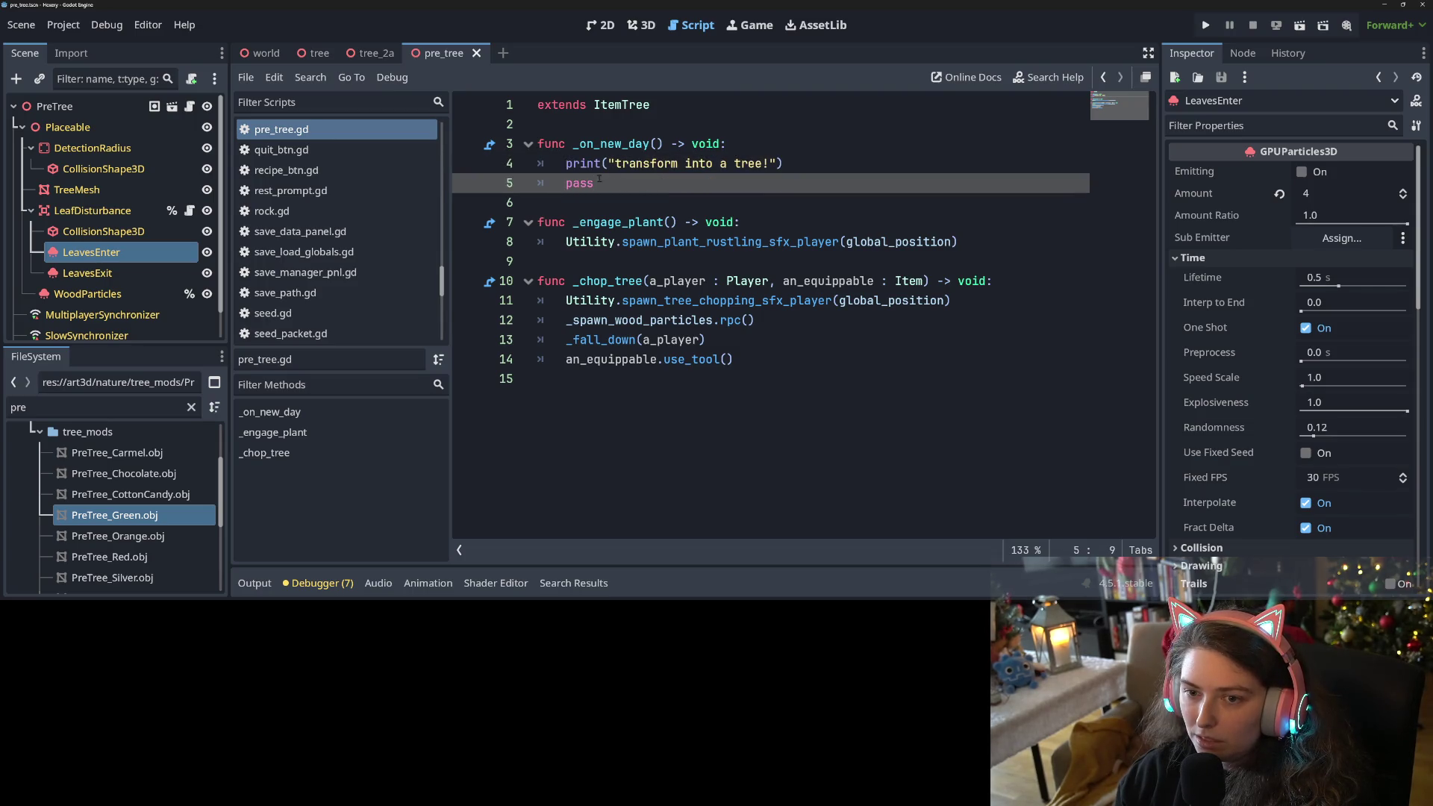
click(574, 172)
click(597, 185)
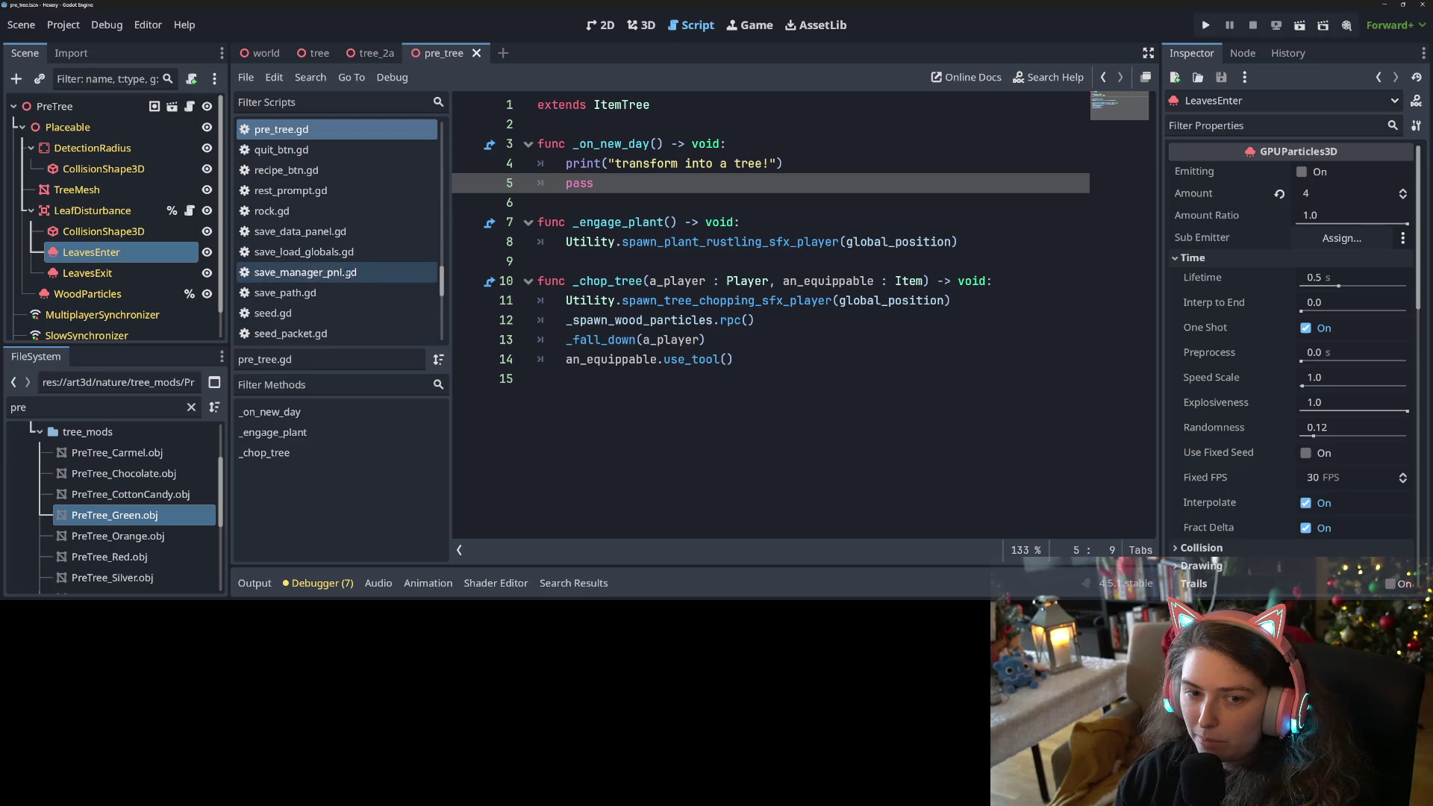
scroll(326, 290, up, 3)
scroll(326, 289, up, 10)
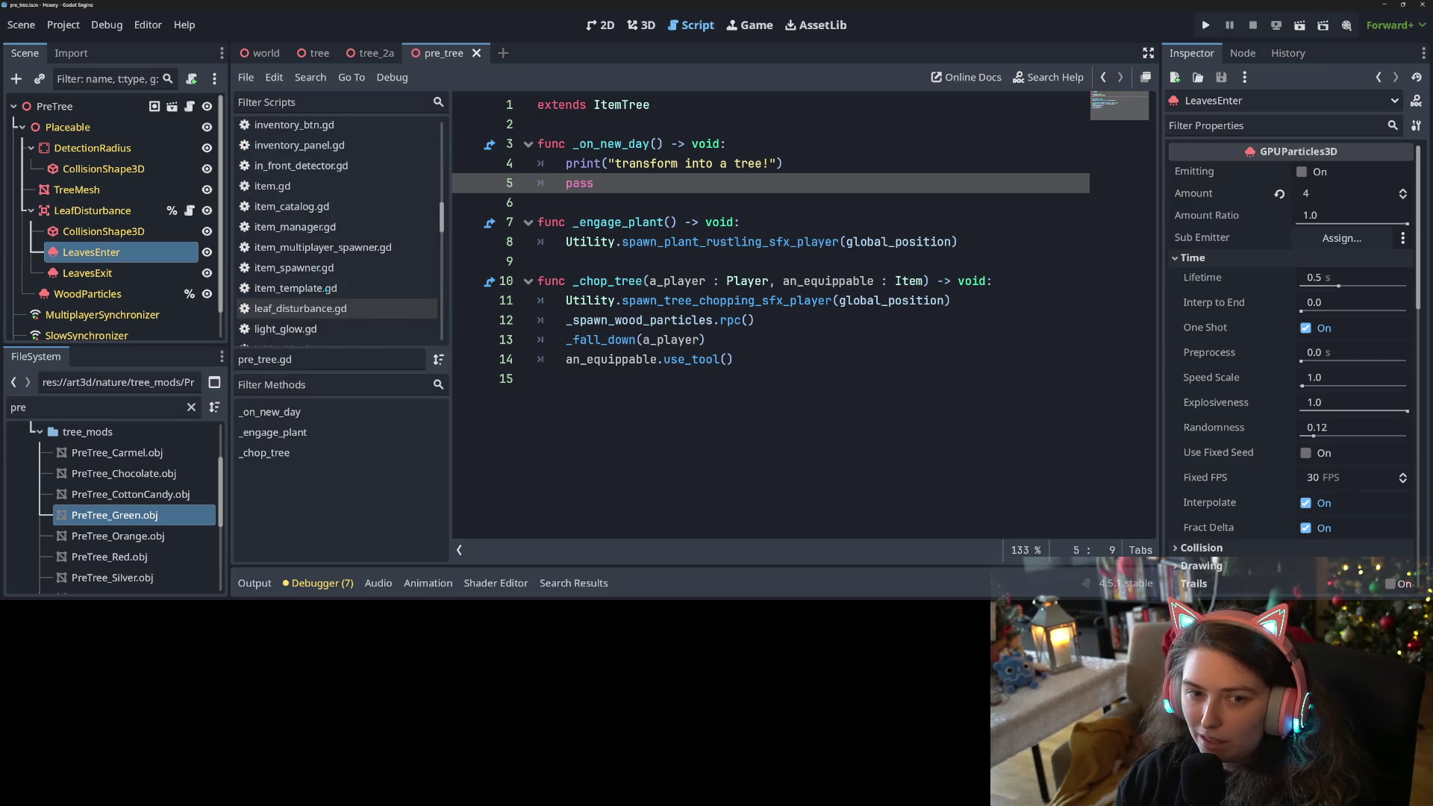
scroll(326, 290, up, 2)
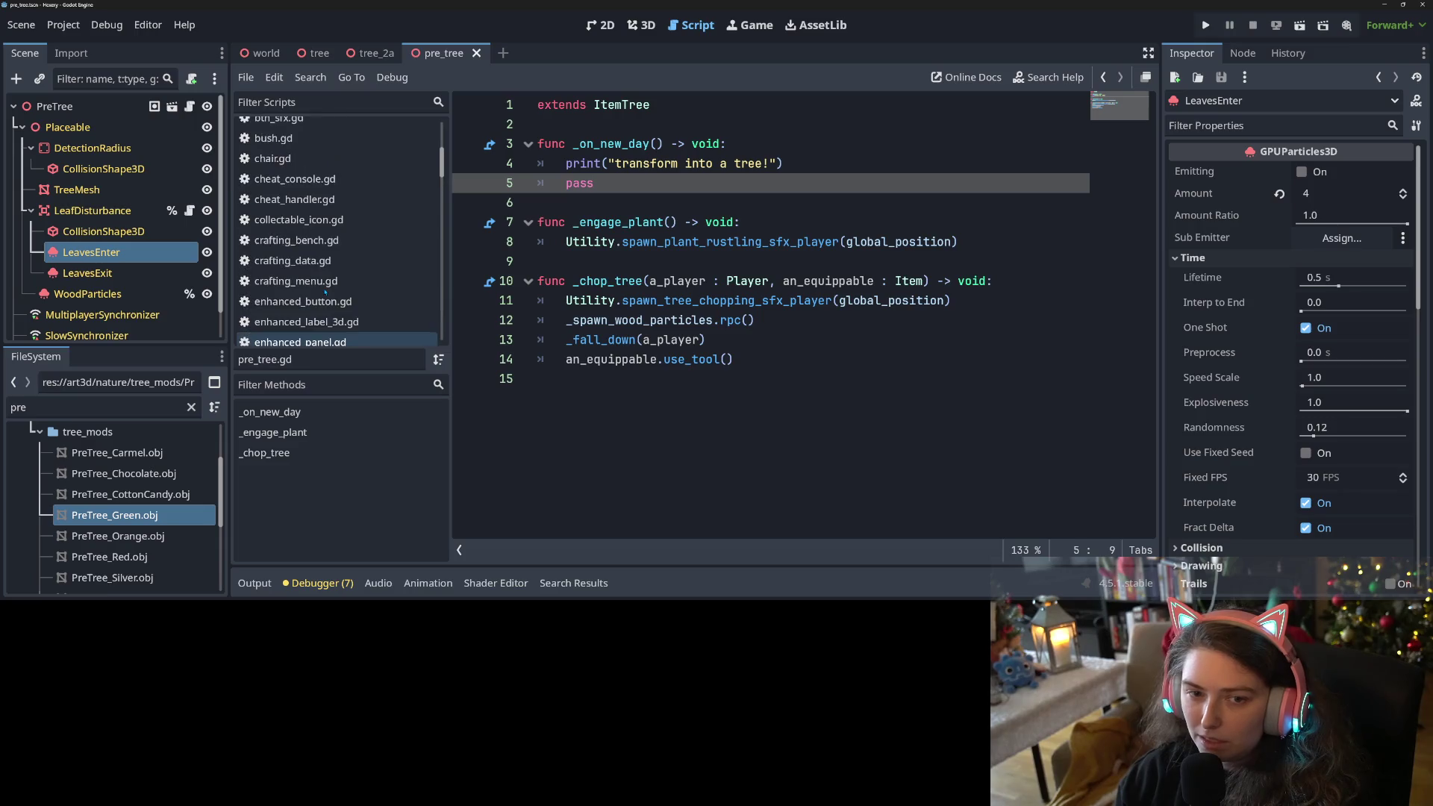
scroll(324, 293, down, 5)
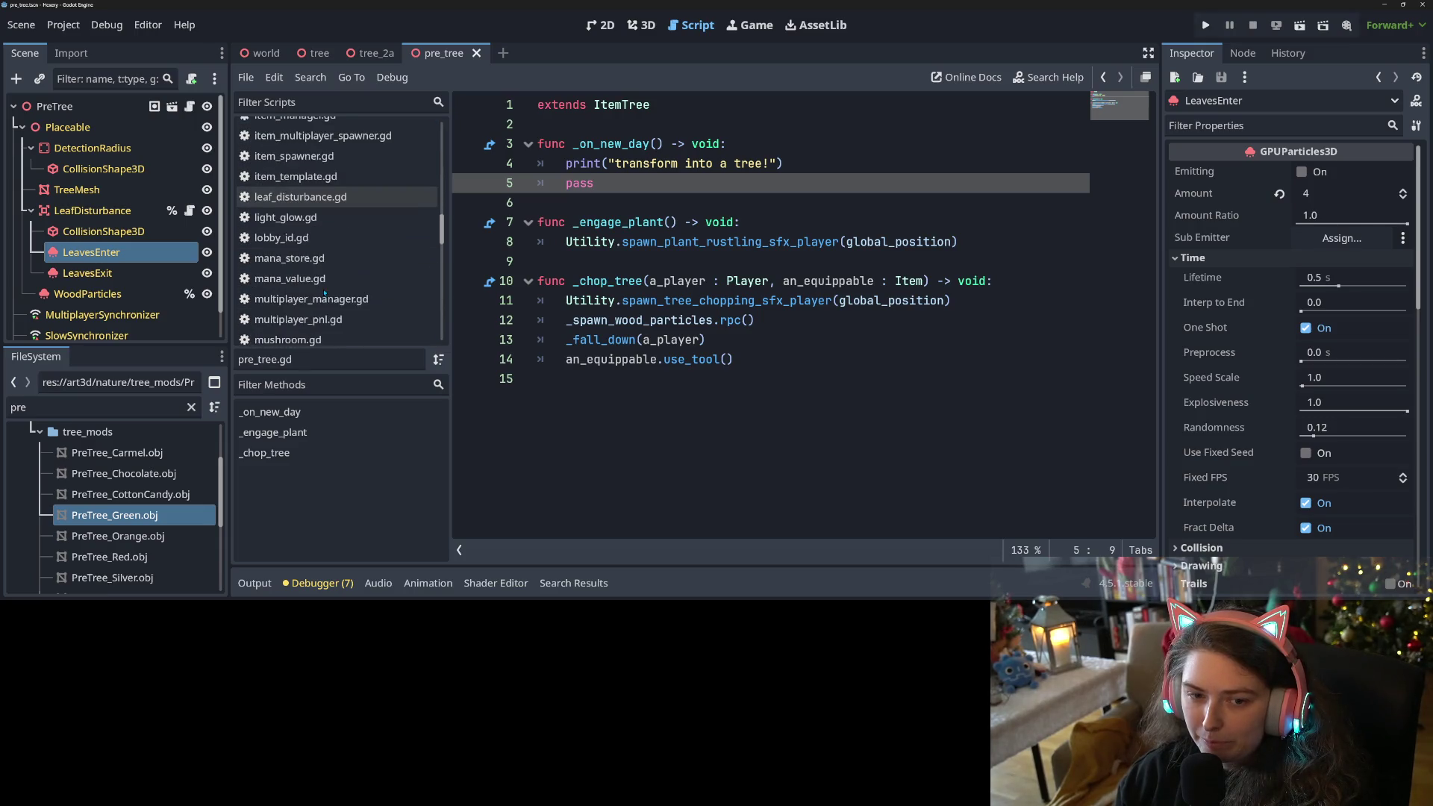
scroll(324, 293, down, 6)
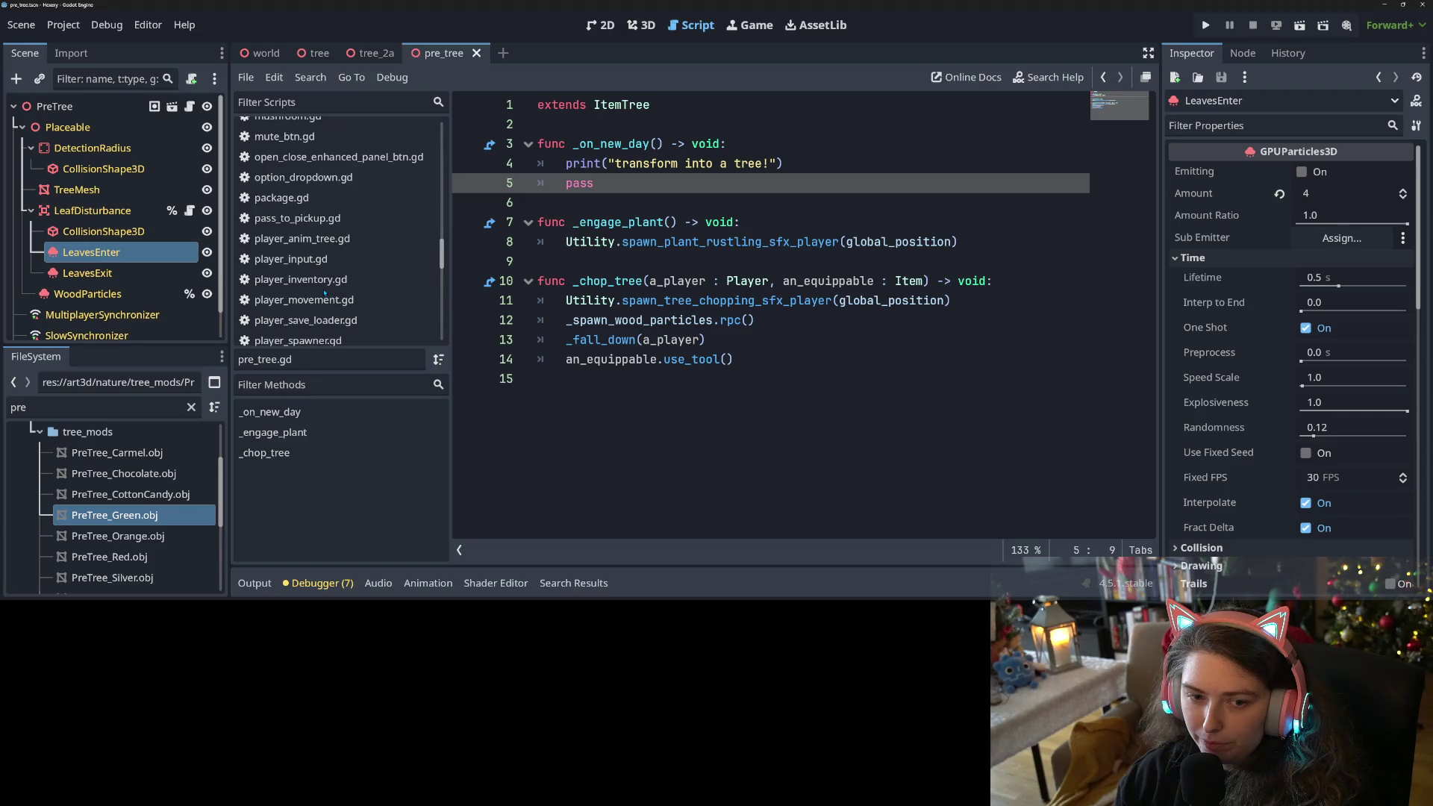
scroll(325, 292, down, 2)
scroll(325, 293, up, 7)
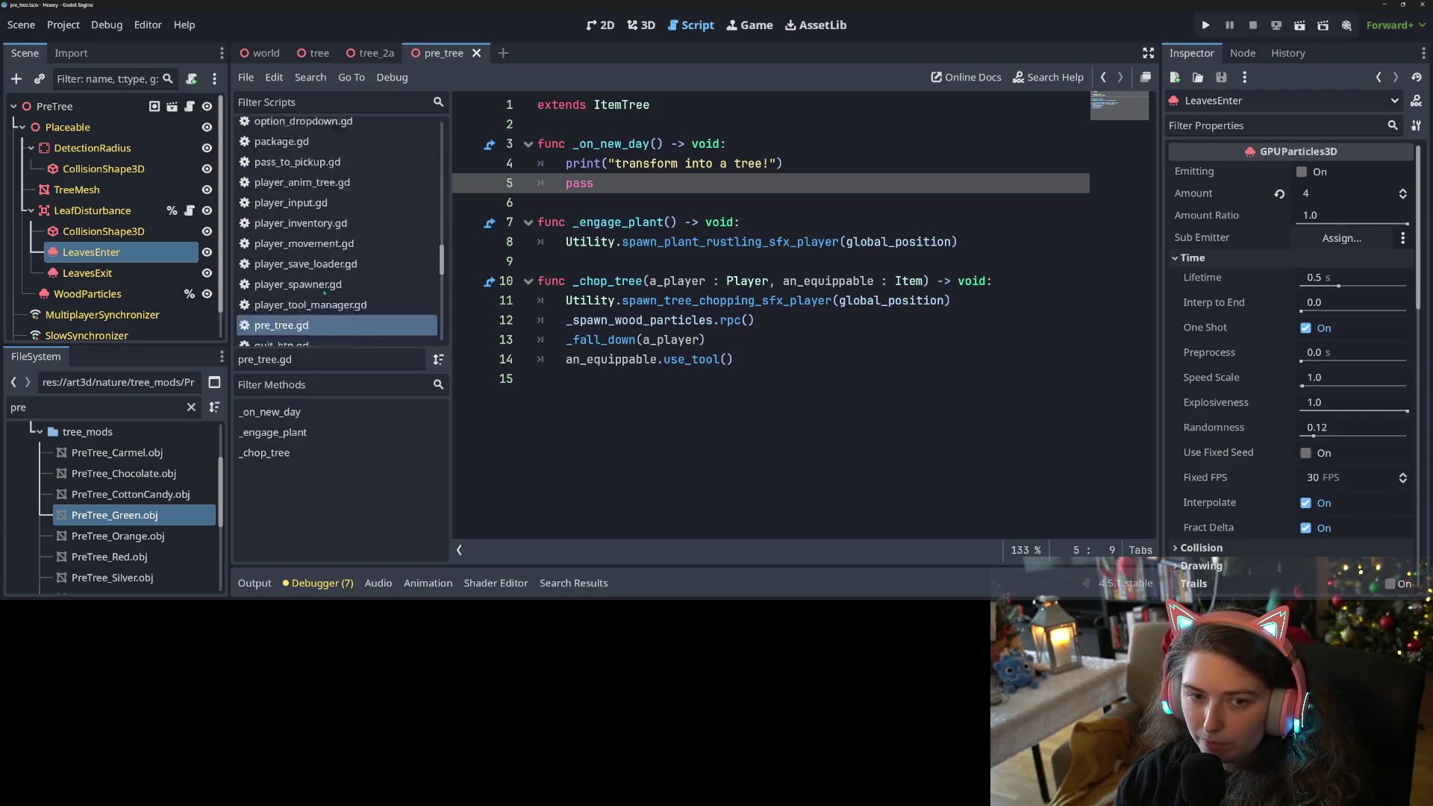
scroll(324, 293, up, 4)
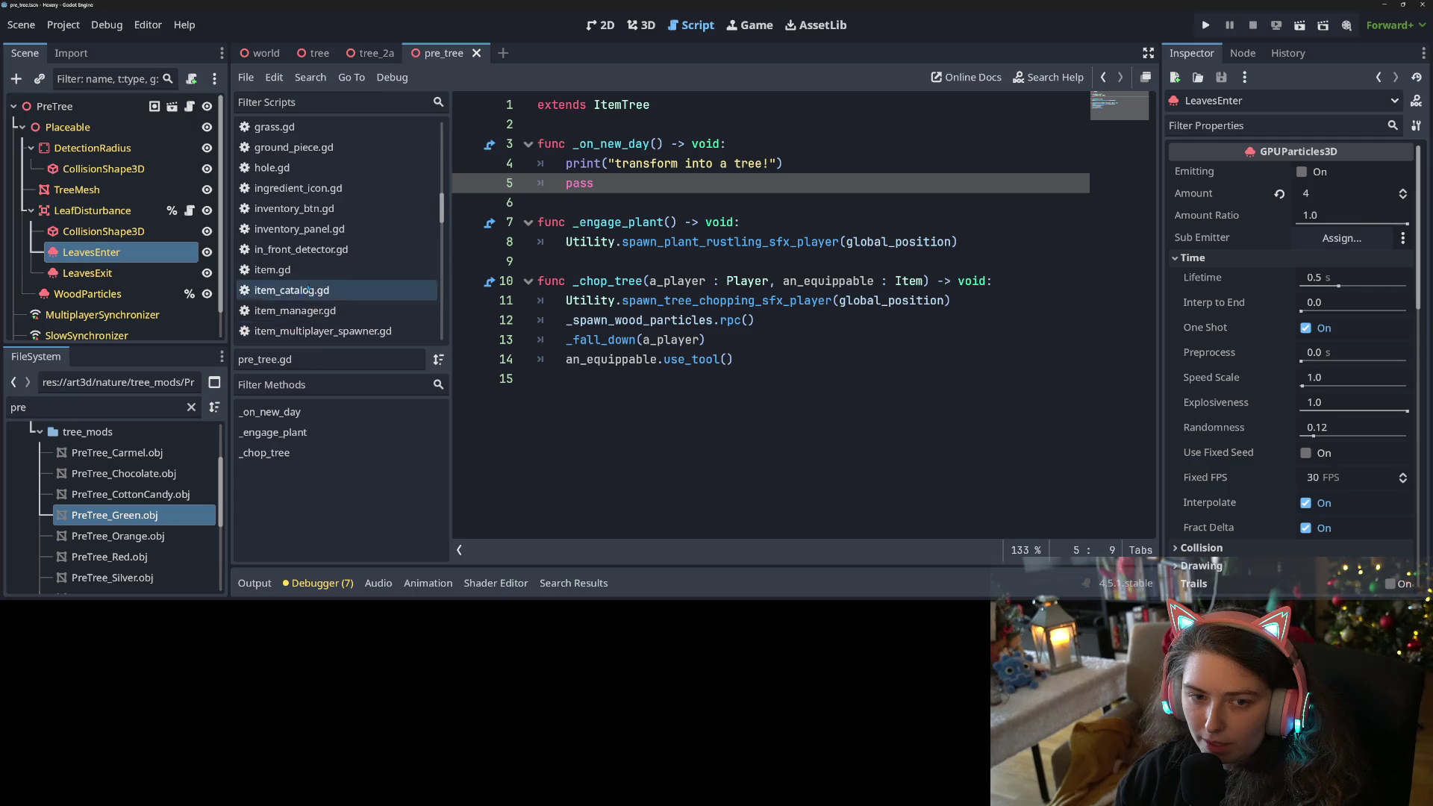
click(284, 169)
Inspect hole.gd's _fill_hole function and its hole-digging sound call.
scroll(746, 336, down, 3)
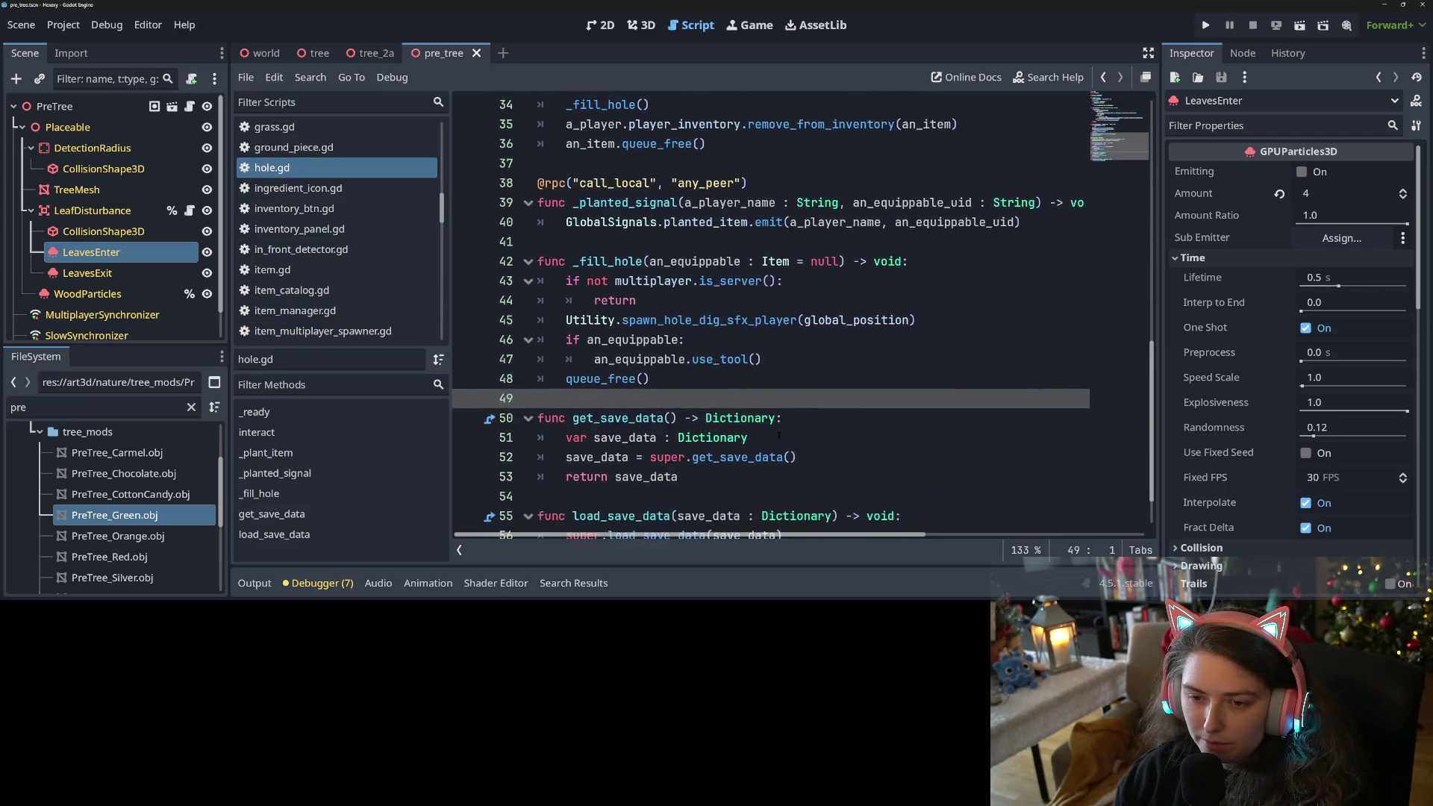
click(736, 261)
click(699, 262)
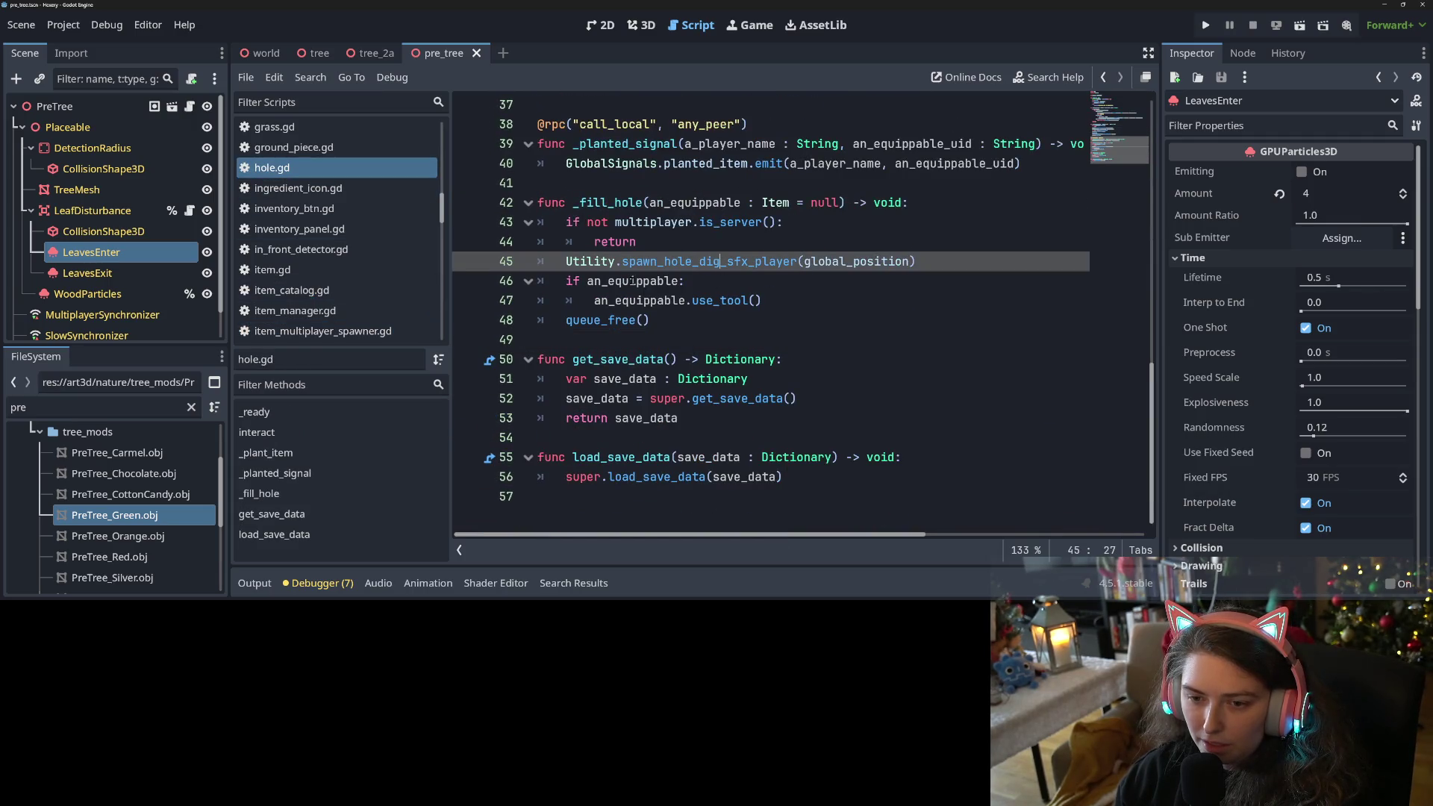
click(651, 199)
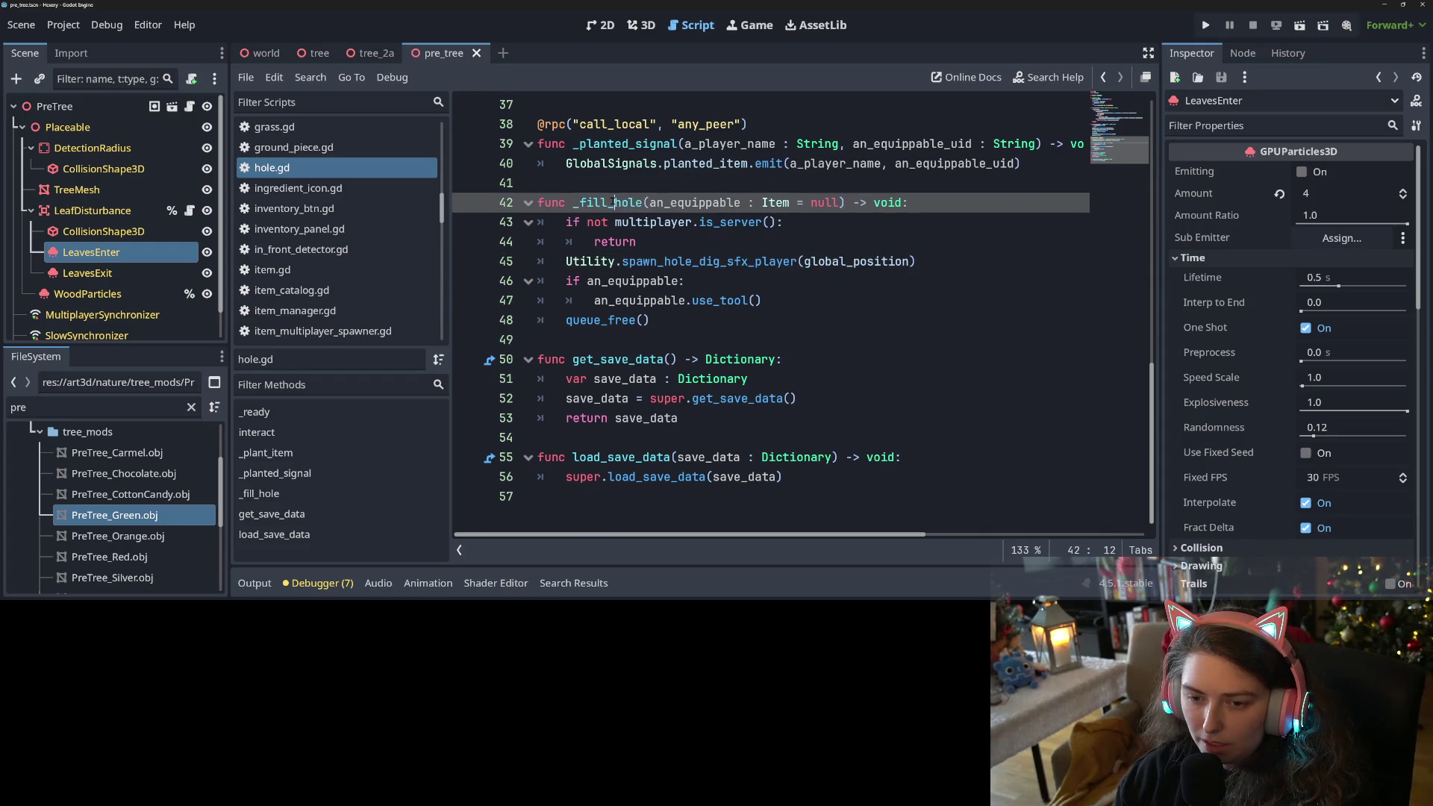
double_click(608, 202)
scroll(666, 357, up, 4)
scroll(666, 357, up, 2)
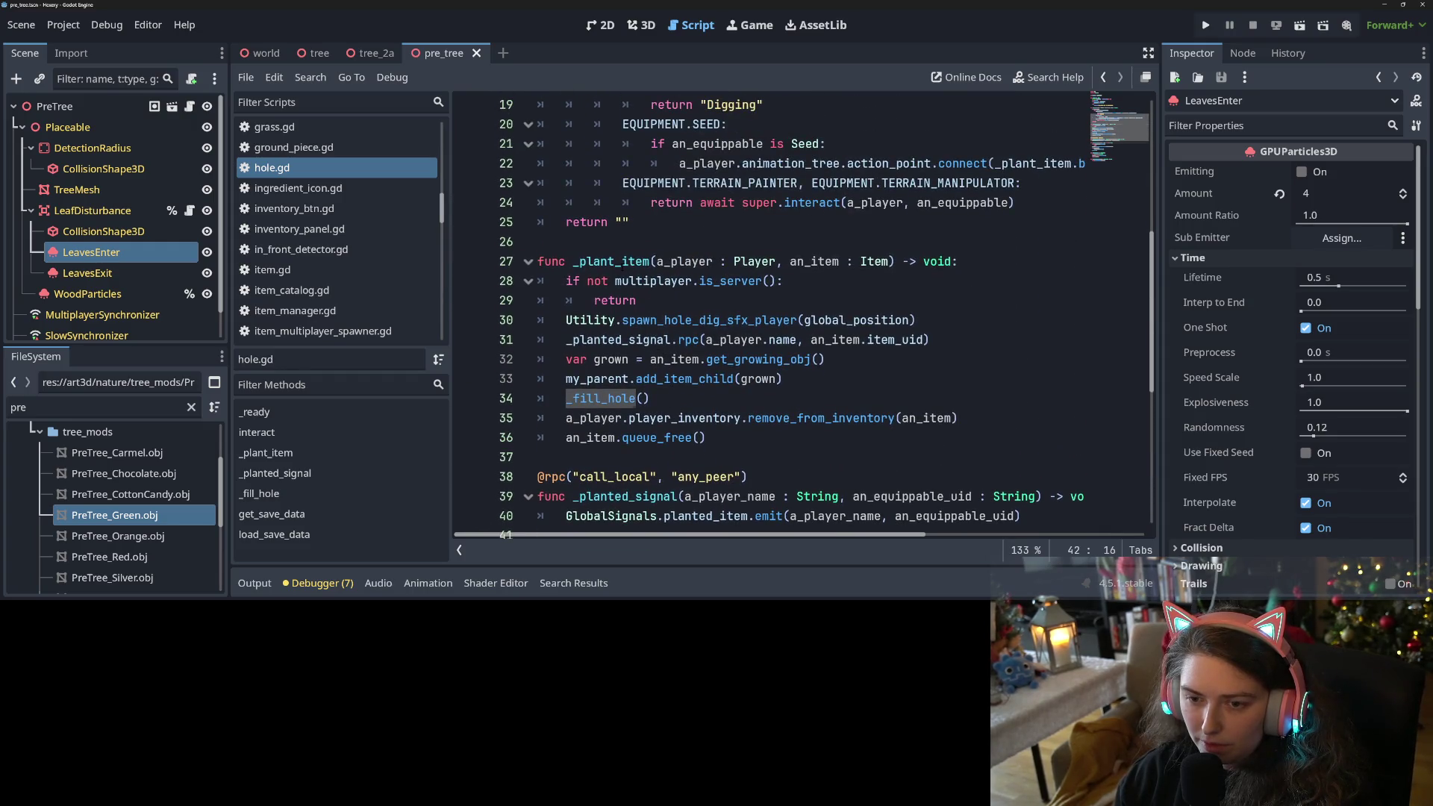
Highlight _plant_item, my_parent, the _fill_hole call and queue_free() in hole.gd.
double_click(648, 261)
double_click(597, 378)
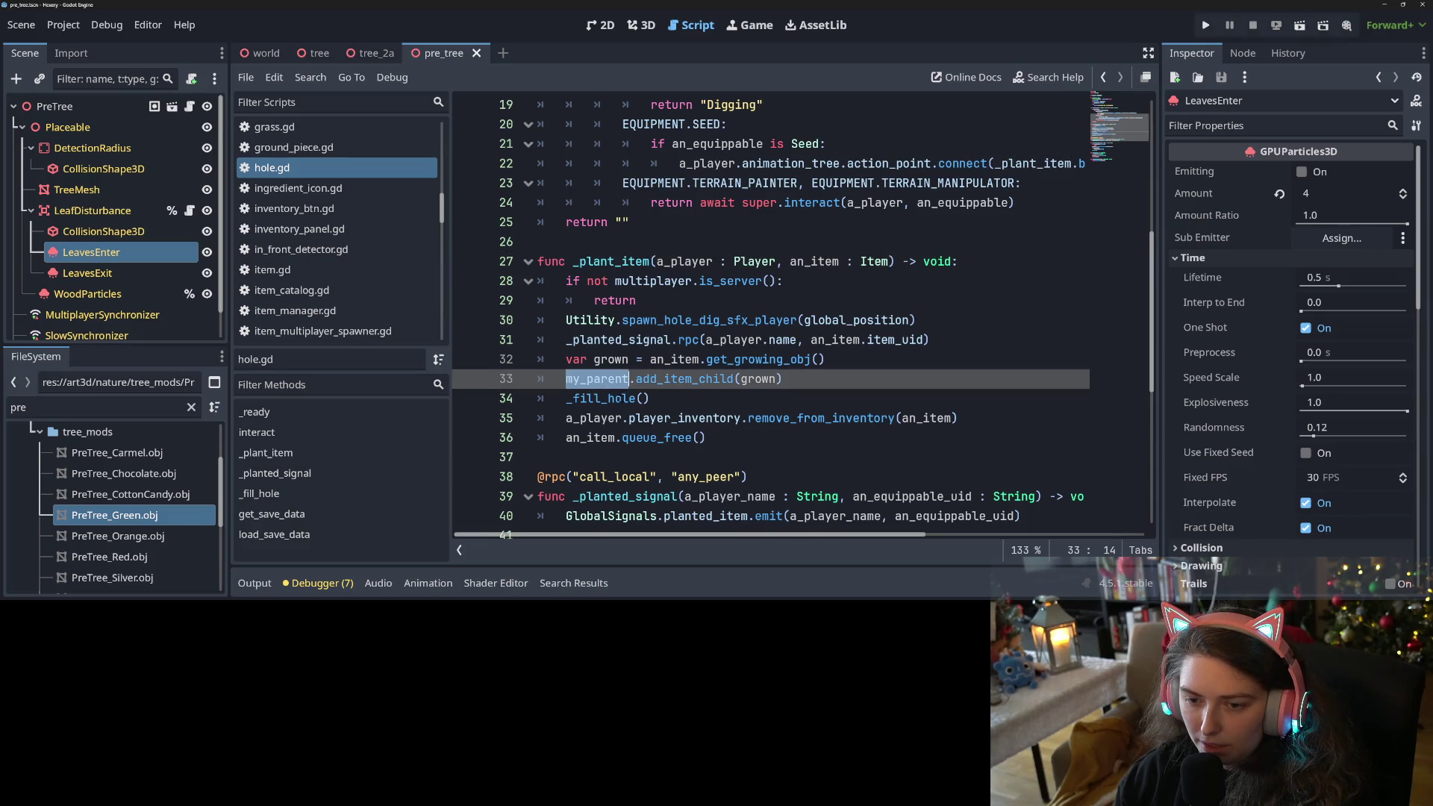
scroll(619, 358, down, 2)
click(619, 300)
double_click(608, 280)
scroll(619, 299, down, 3)
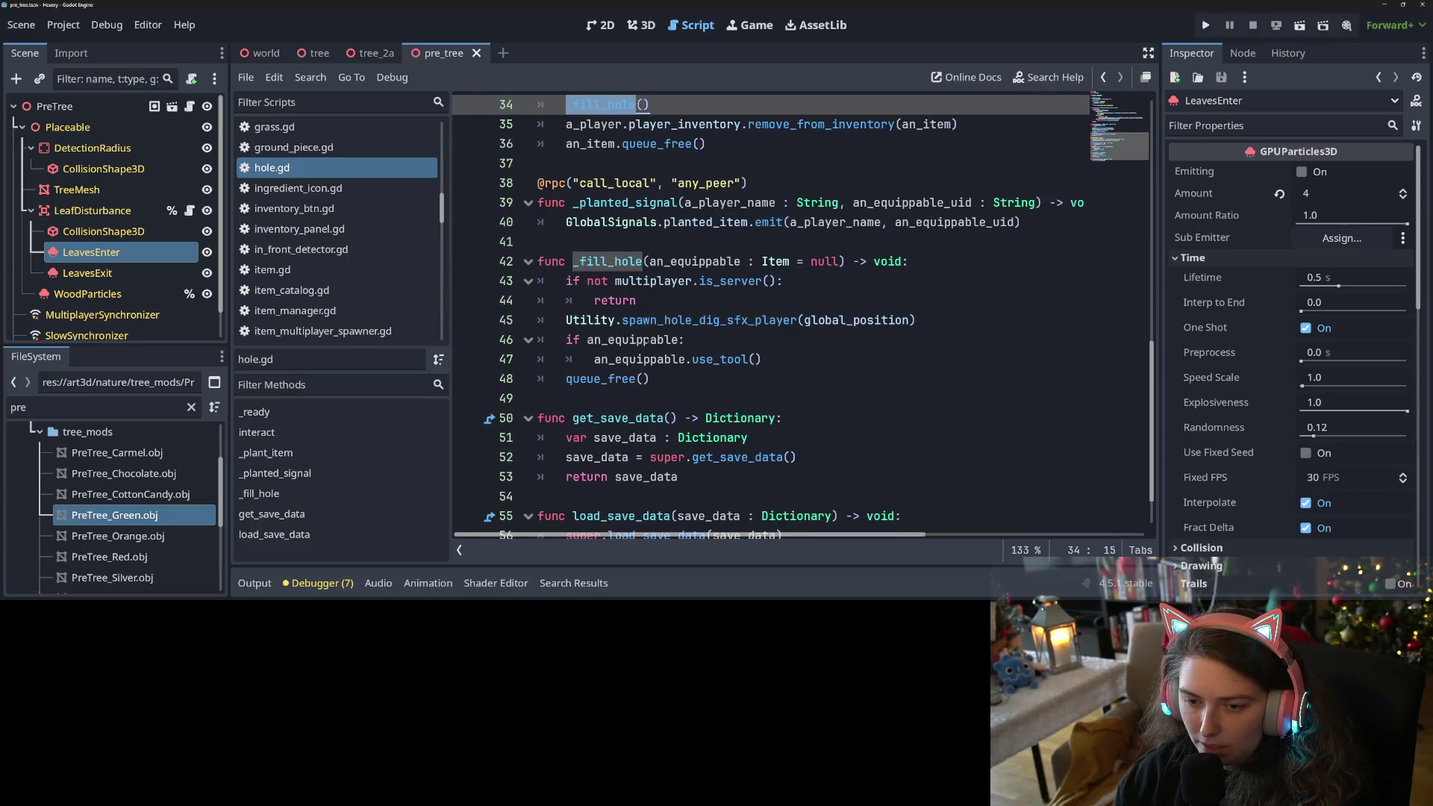
double_click(619, 379)
click(681, 381)
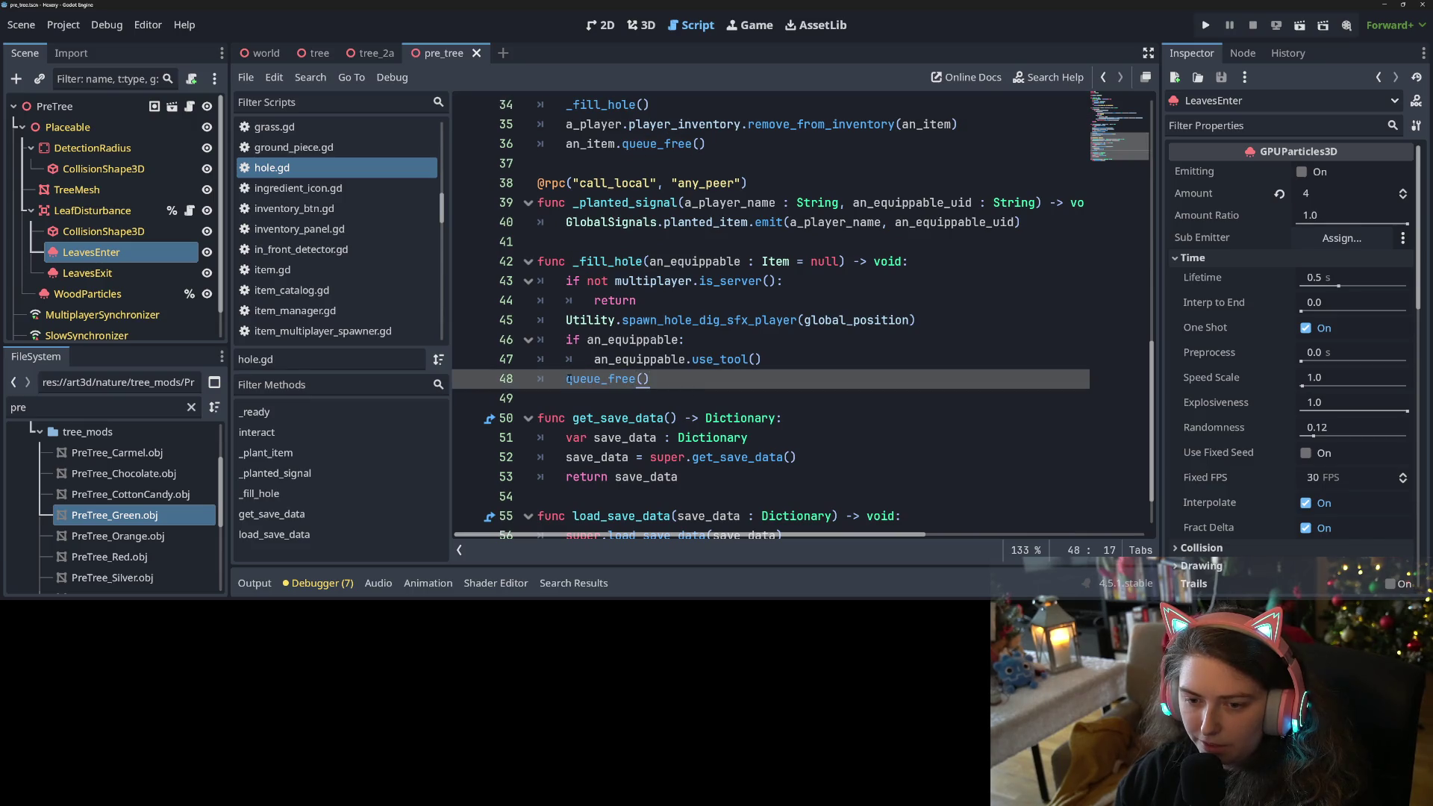
drag(567, 379, 688, 388)
scroll(688, 388, up, 1)
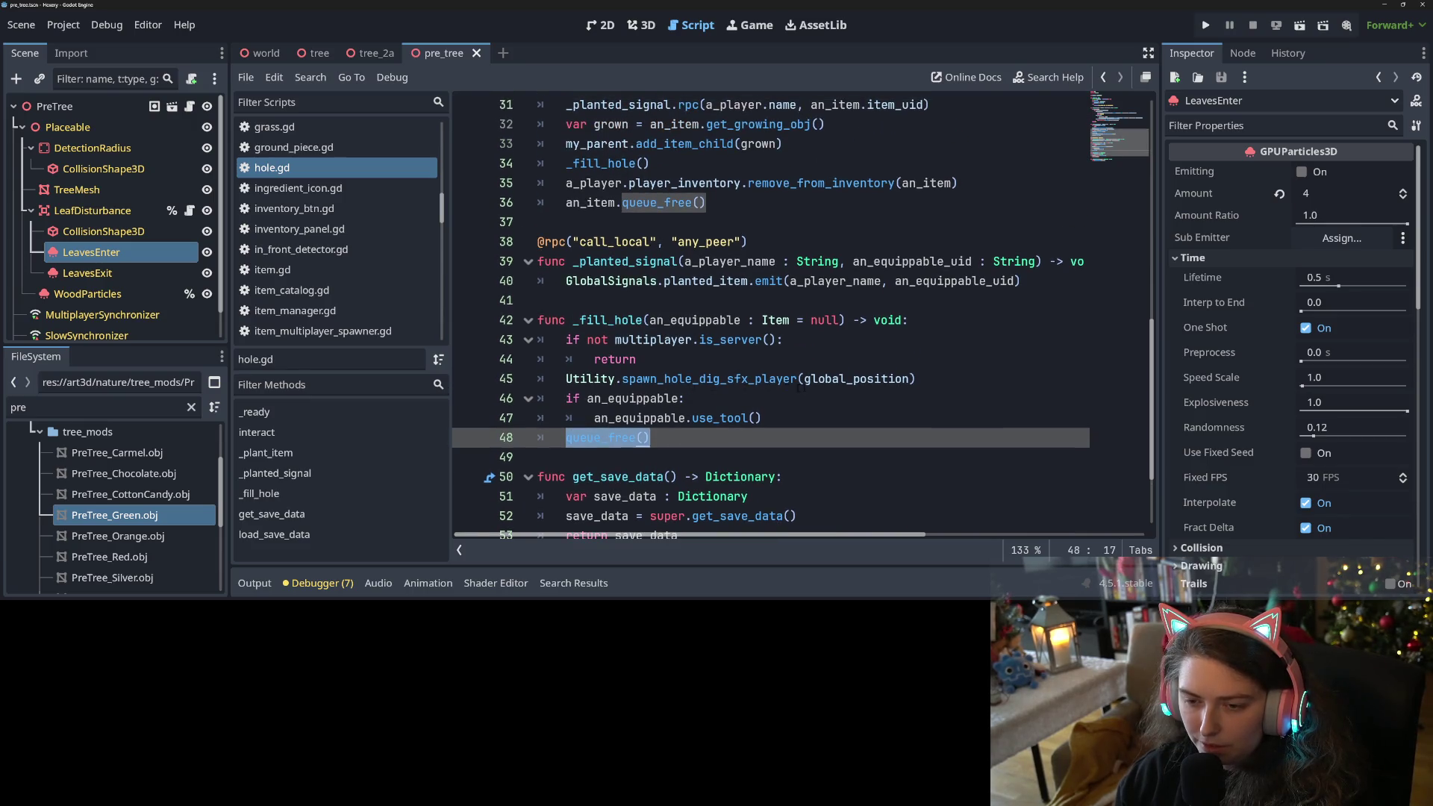
scroll(741, 413, up, 1)
scroll(741, 413, up, 1)
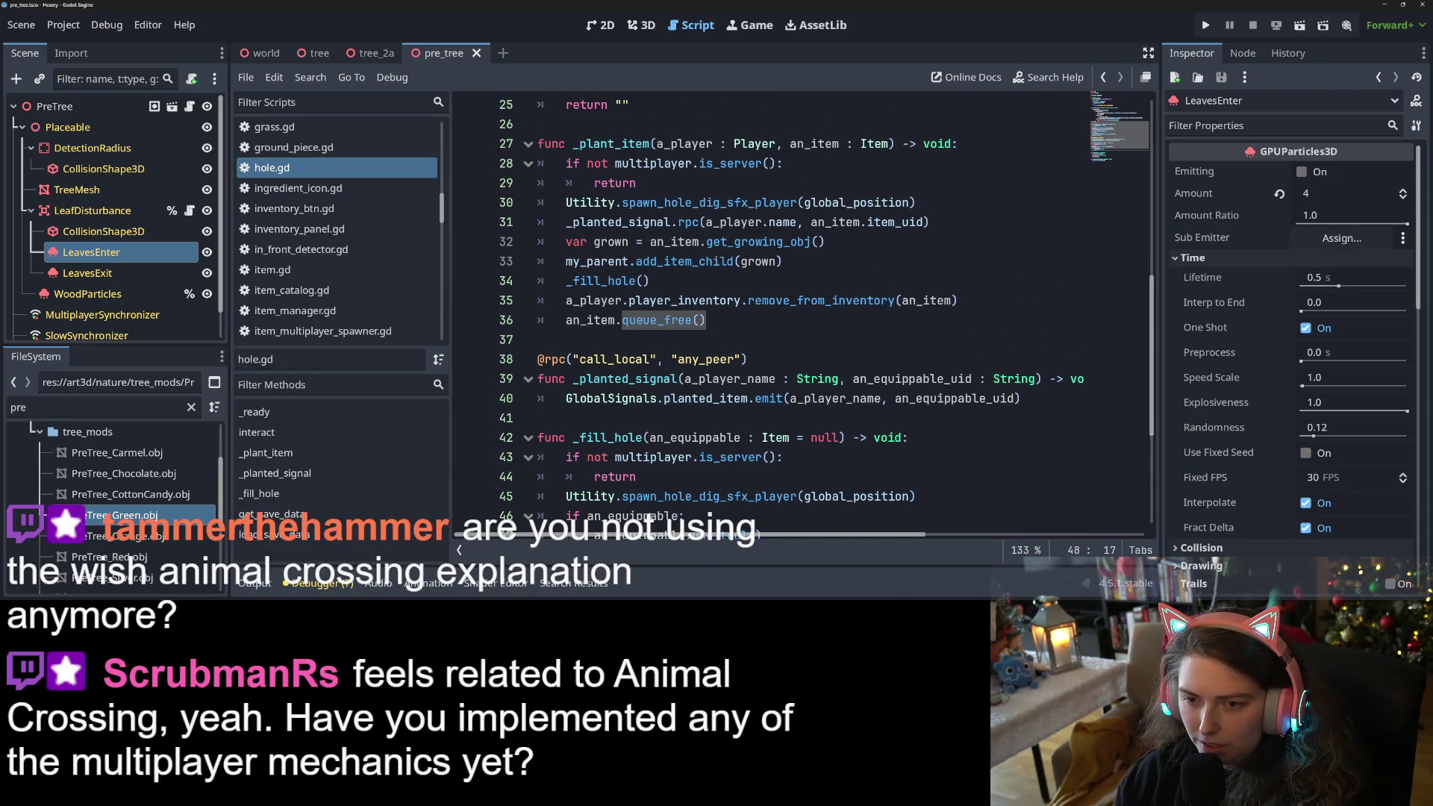
Select the planting code that creates and adds the grown plant, then return to pre_tree.gd.
double_click(608, 242)
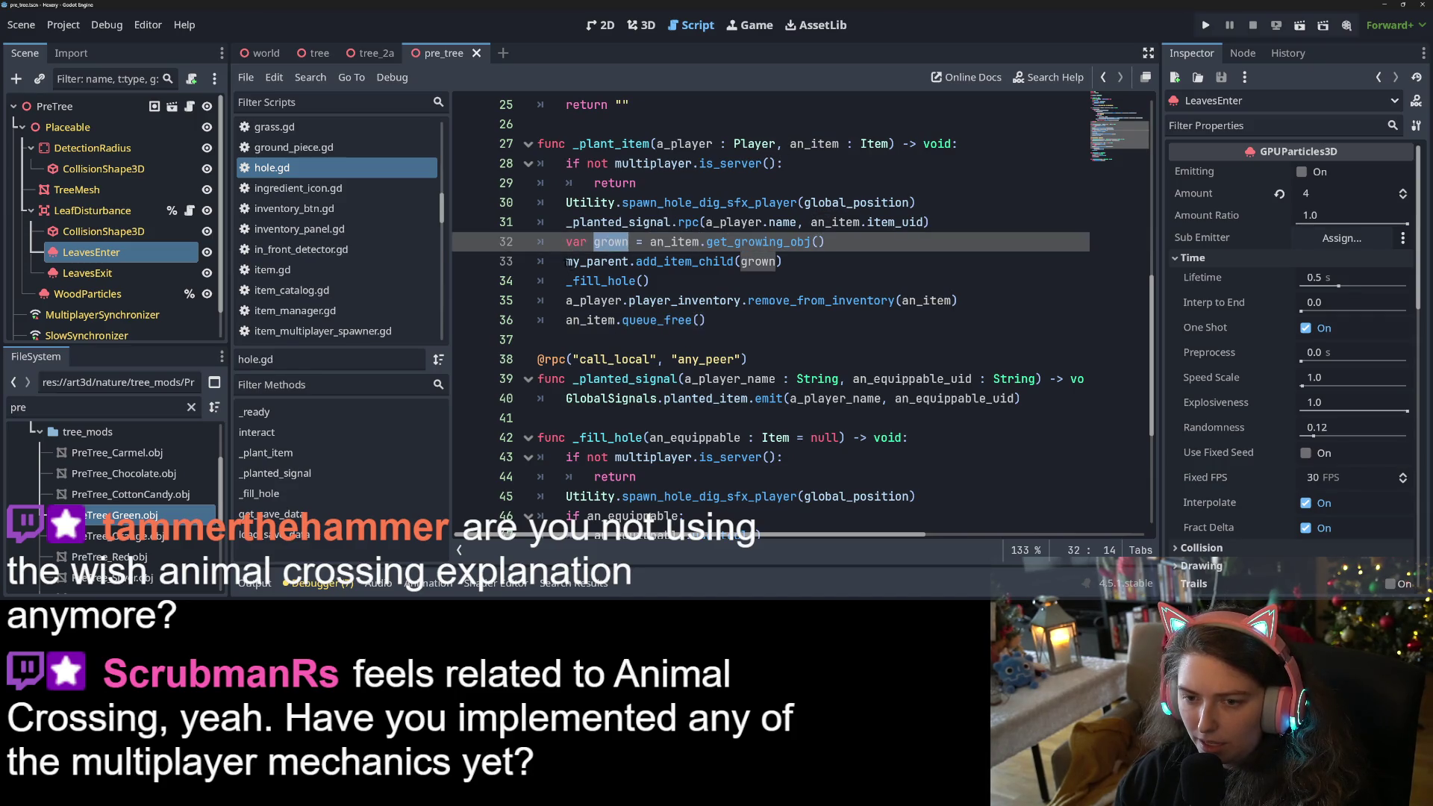
drag(566, 242, 799, 261)
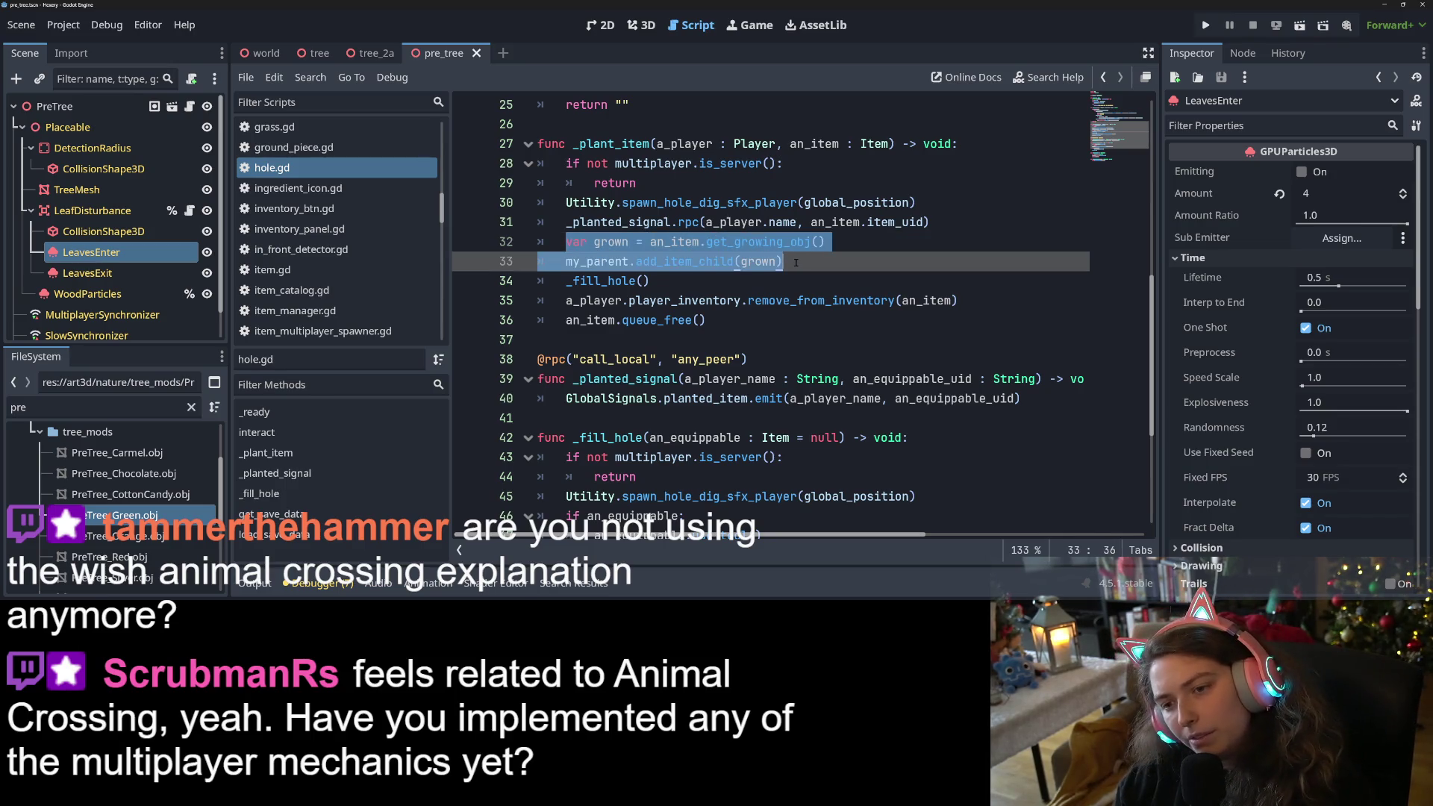
click(745, 319)
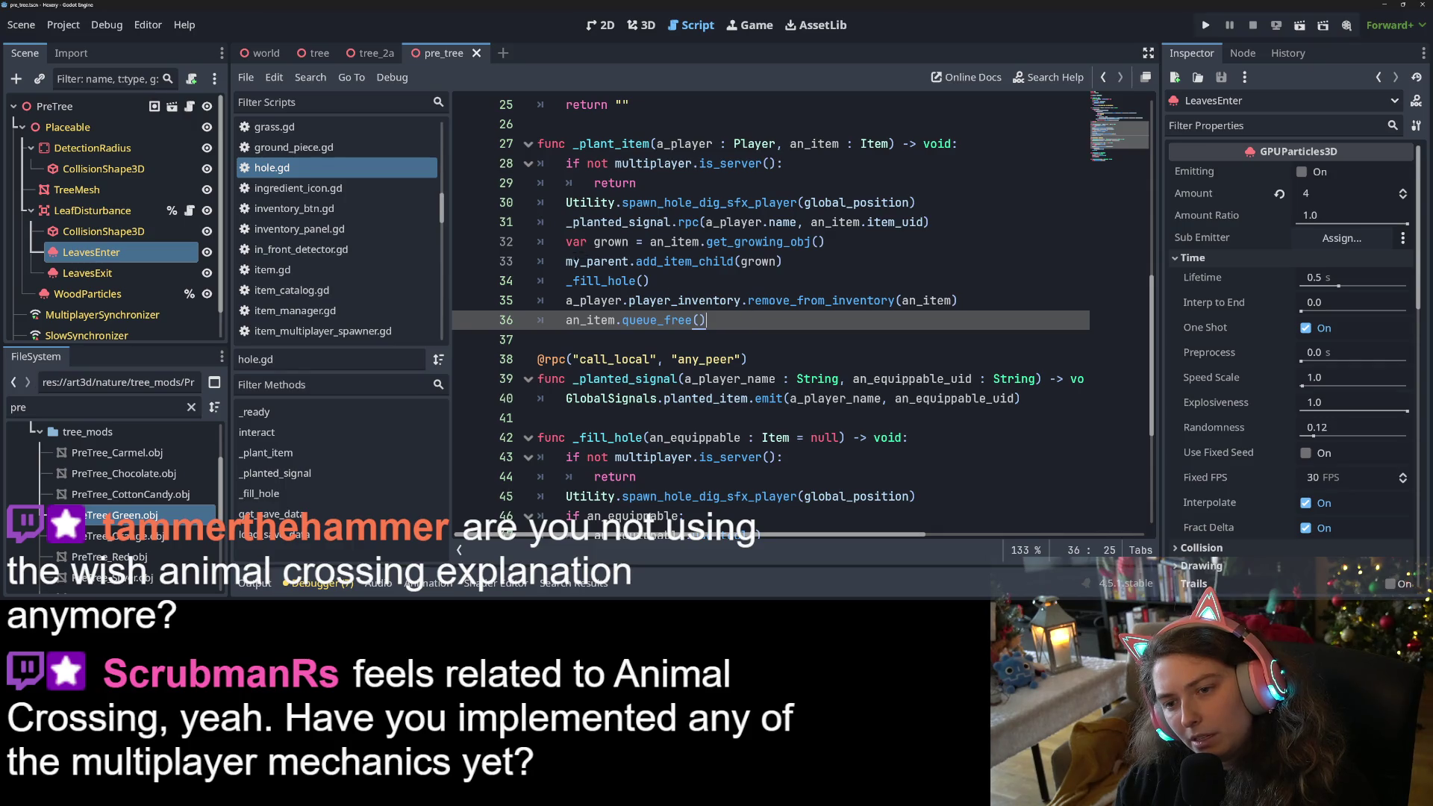
mouse_move(556, 240)
mouse_down()
mouse_move(667, 242)
mouse_move(795, 319)
mouse_up()
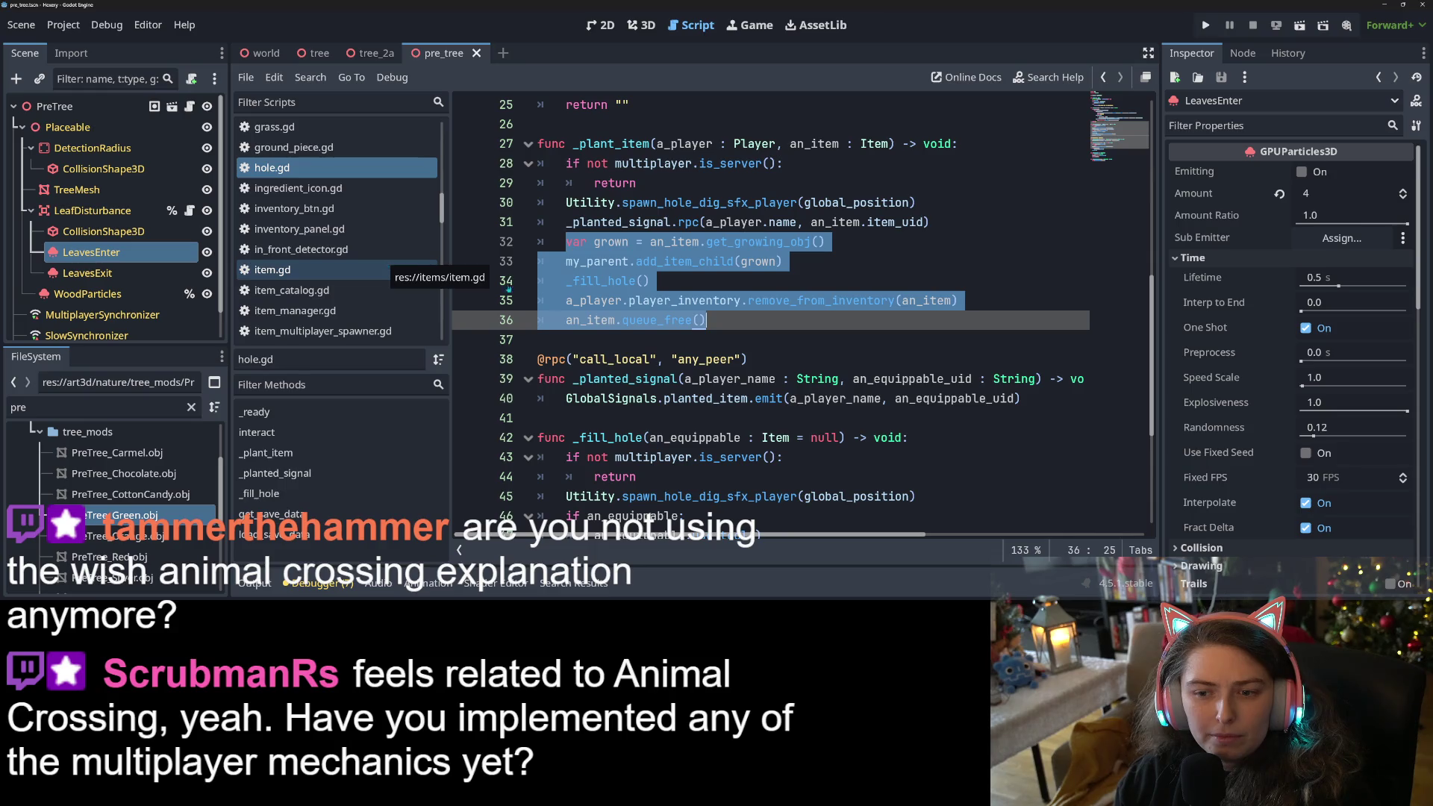
click(728, 300)
mouse_move(565, 241)
mouse_down()
mouse_move(824, 244)
mouse_move(768, 263)
mouse_move(789, 263)
mouse_up()
key(ctrl+c)
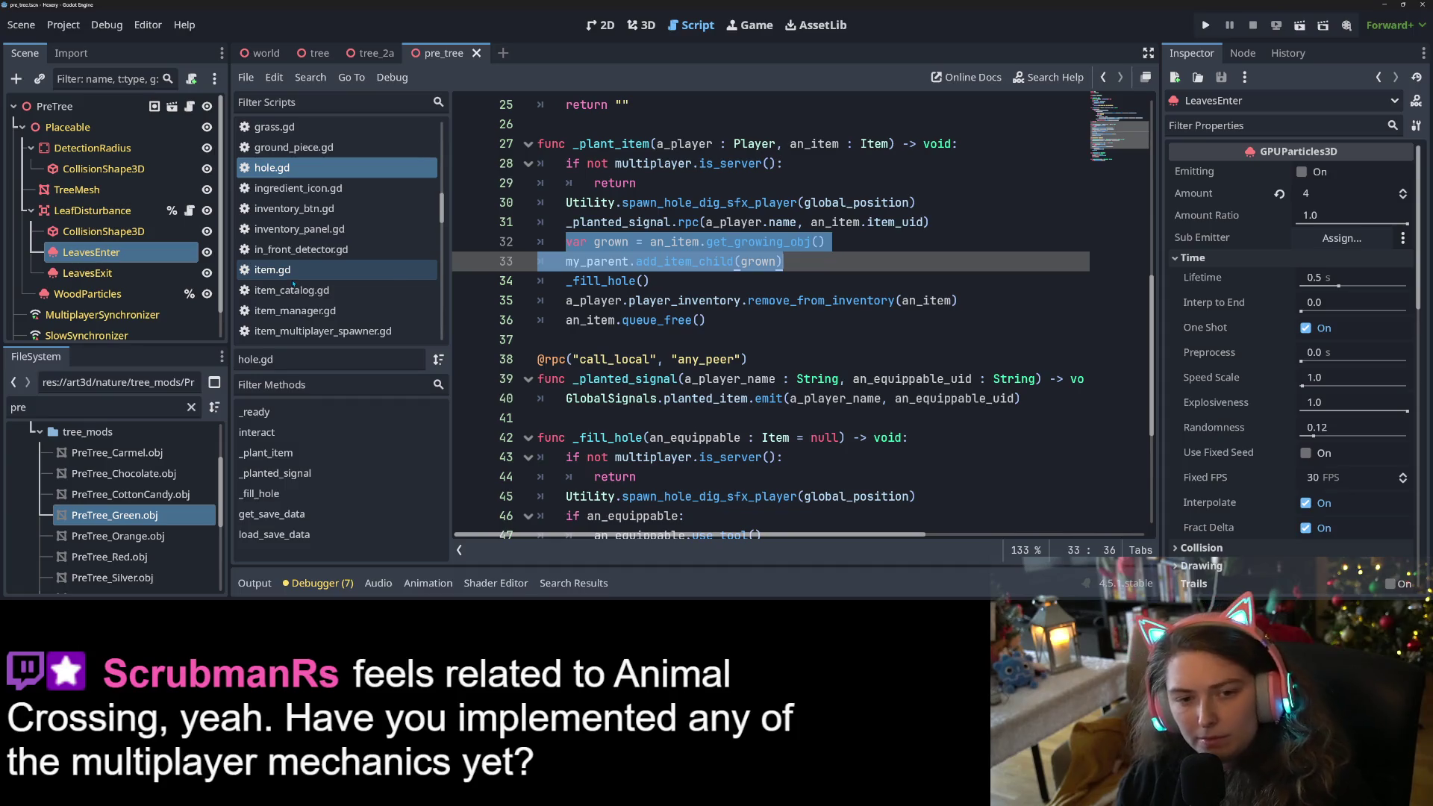
click(206, 126)
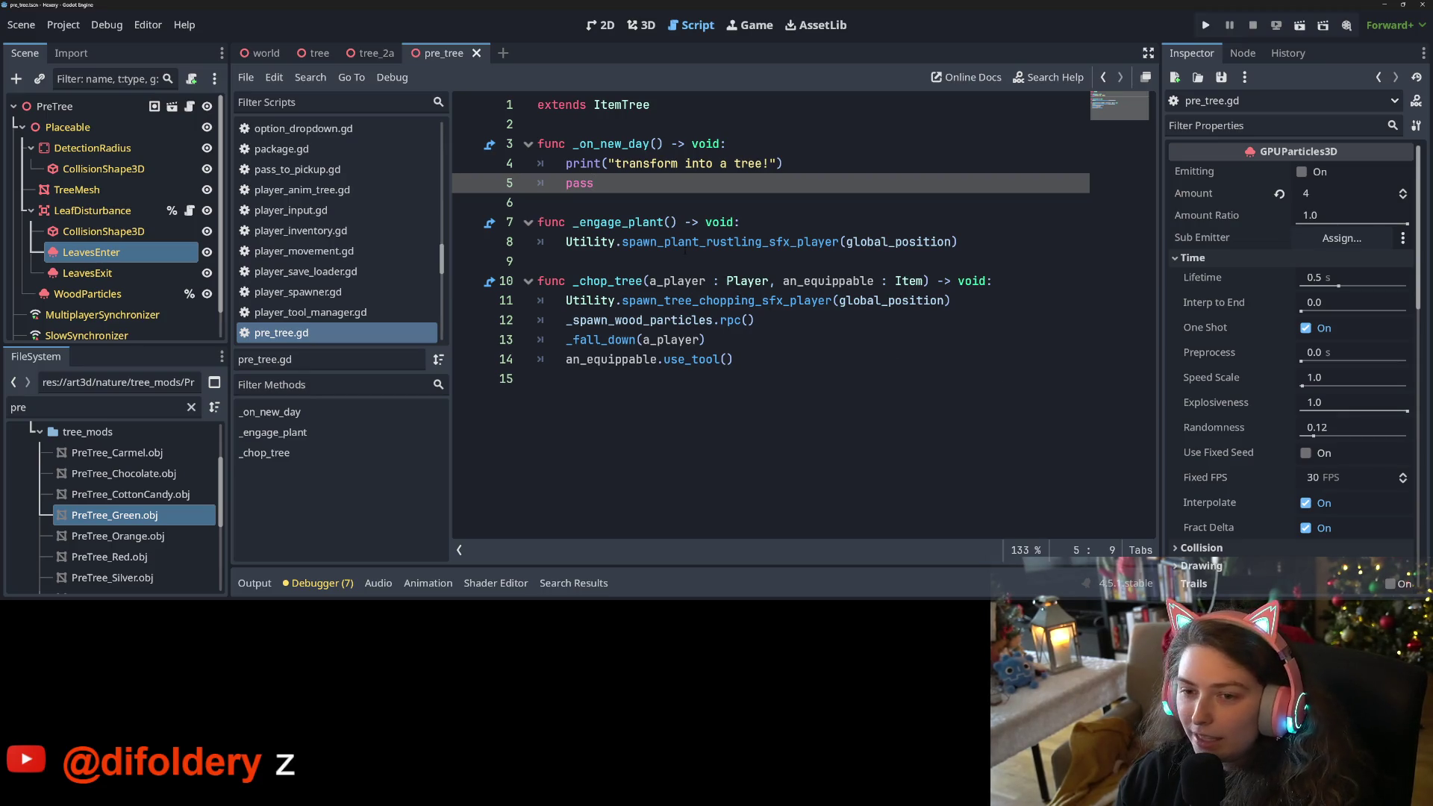
Add a blank line below _on_new_day, save, and begin 'func grow_into_tree() -> void:'.
click(735, 206)
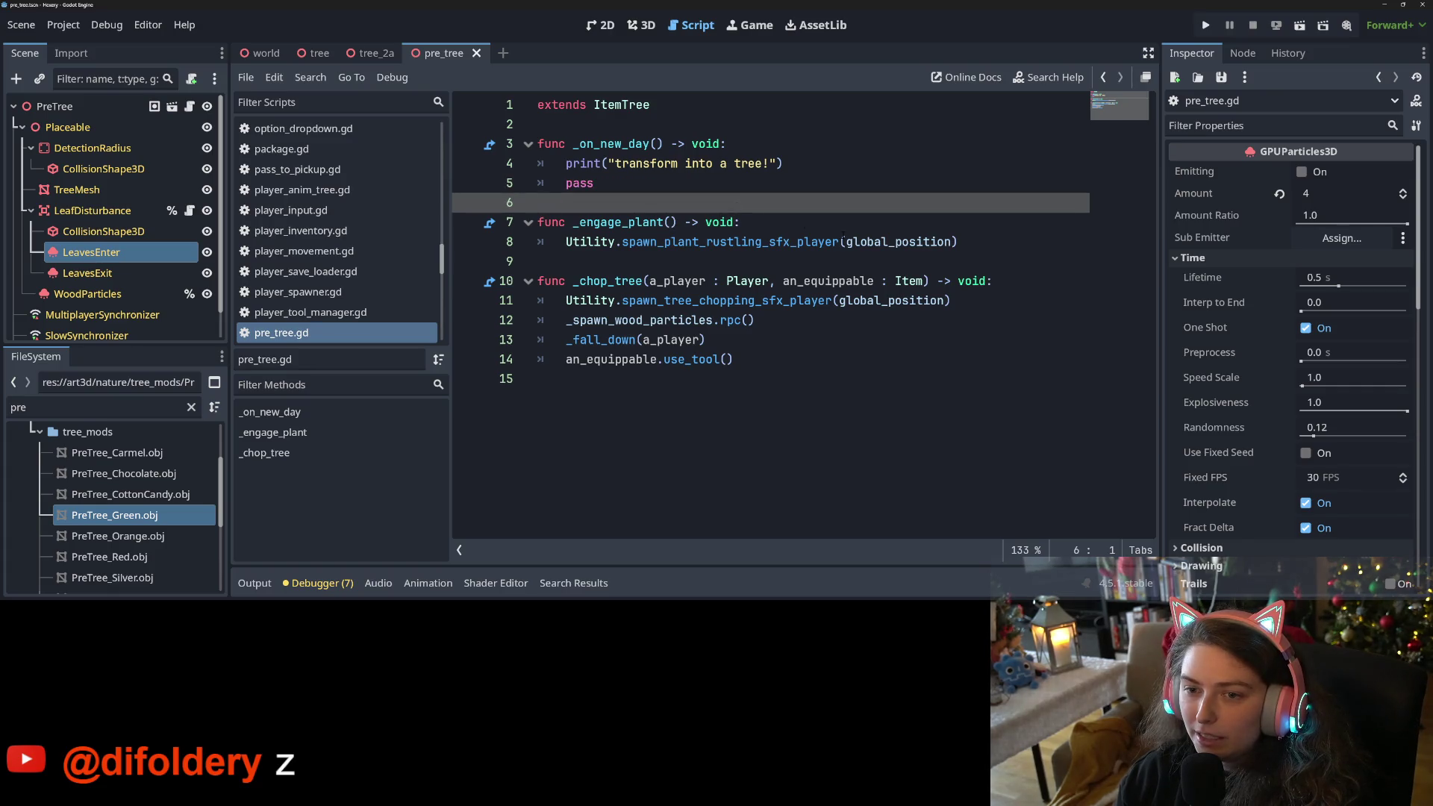
key(Return)
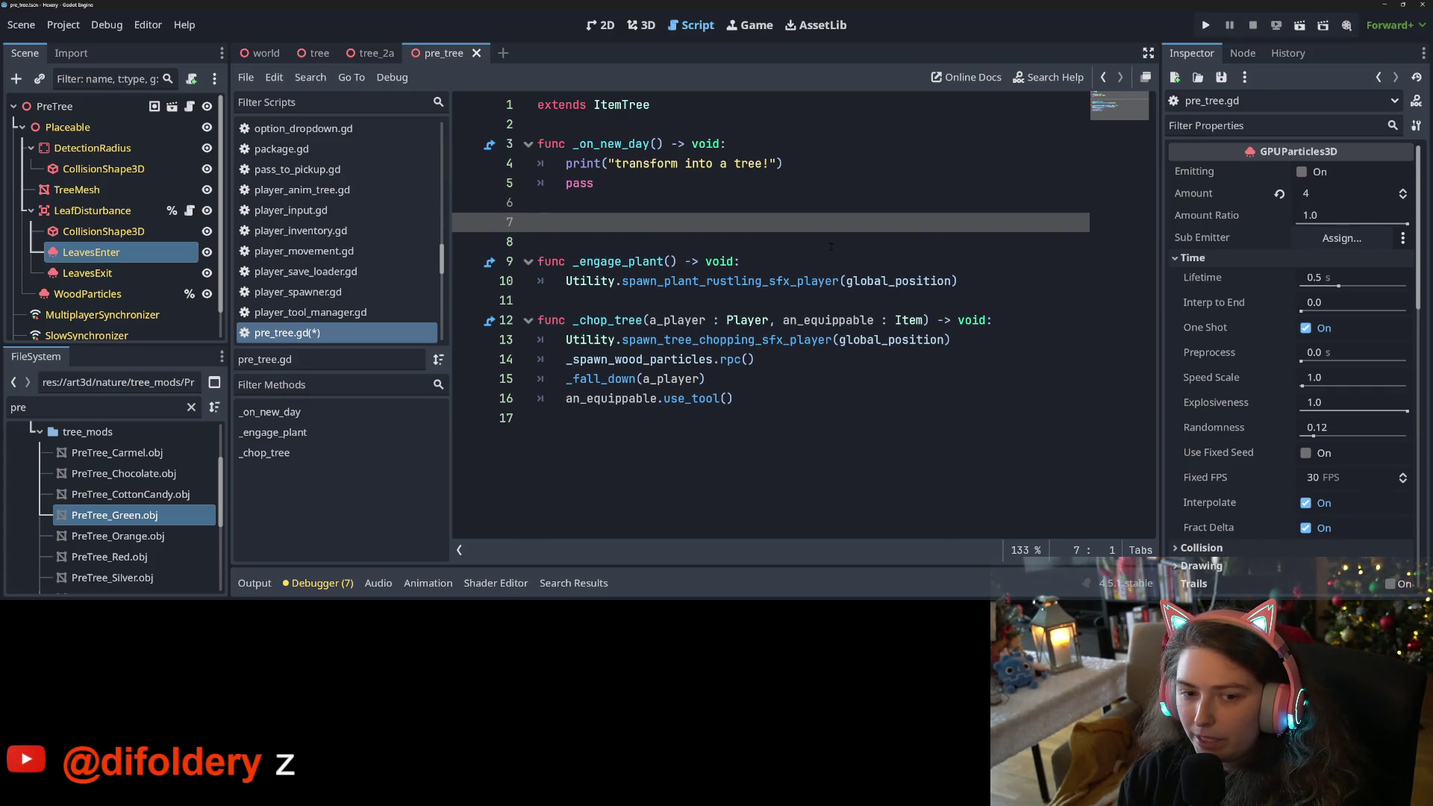
key(ctrl+s)
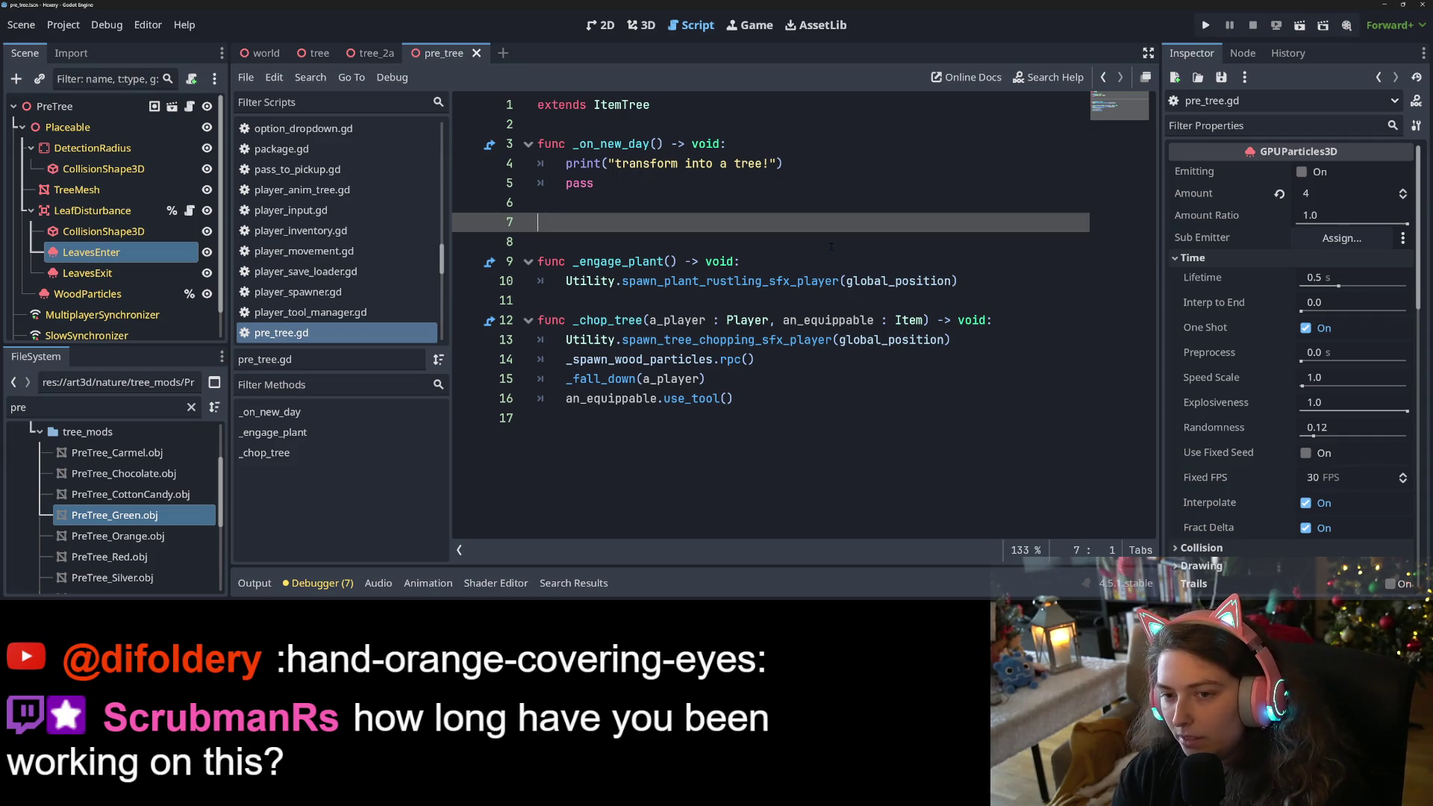
text(func grow_into_tree)
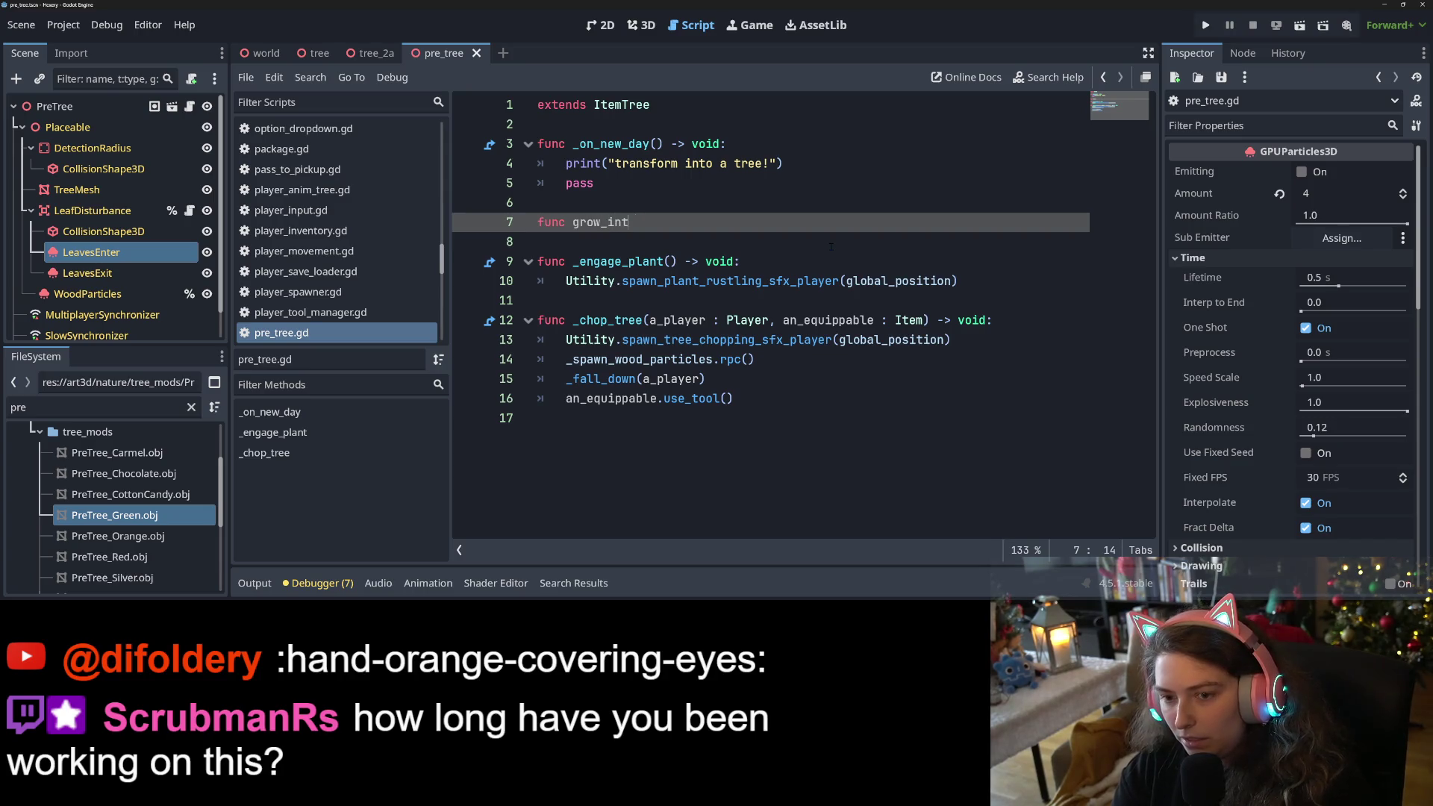
text(() -> void:)
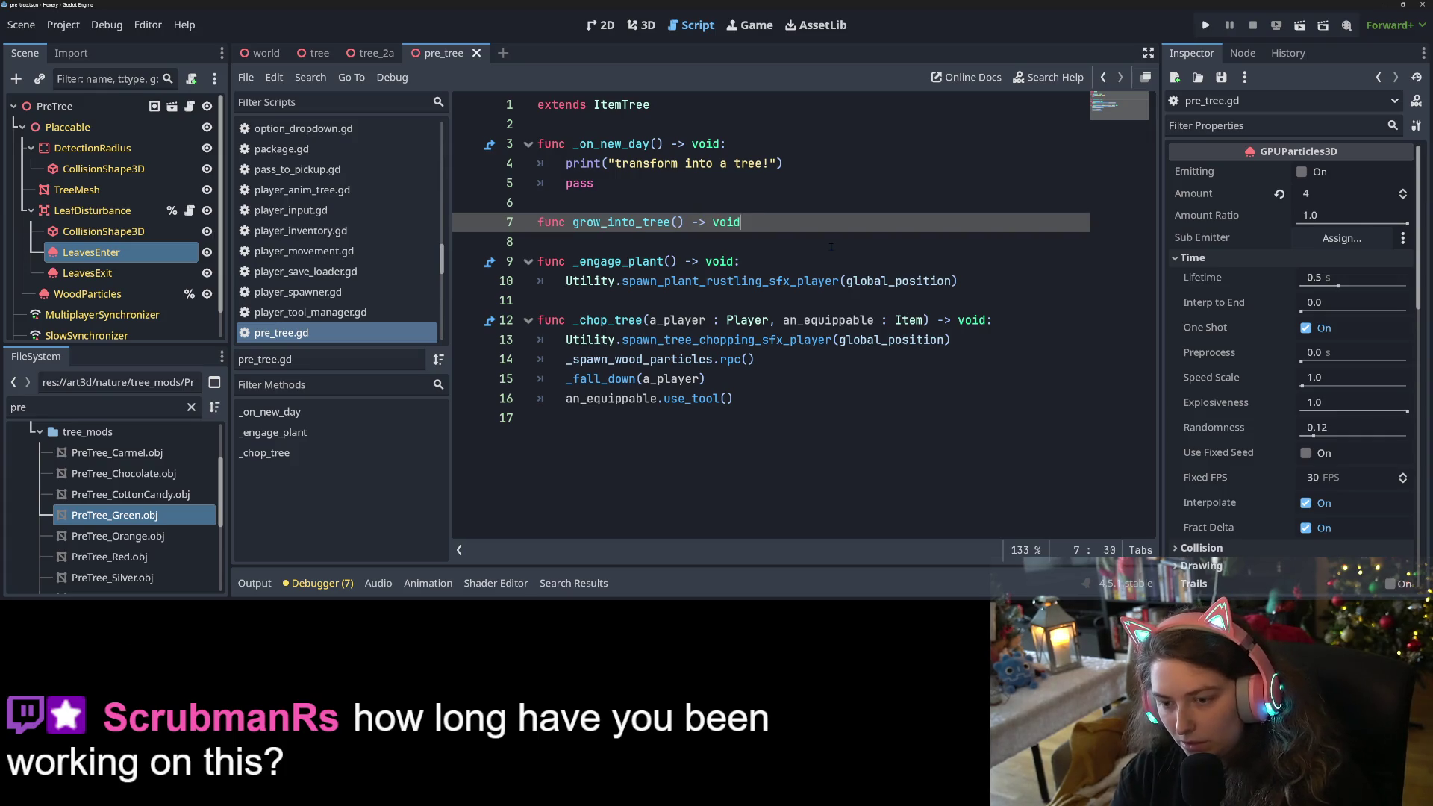
Paste grow_into_tree's body and make _on_new_day just call grow_into_tree(), then save.
key(Return)
key(ctrl+v)
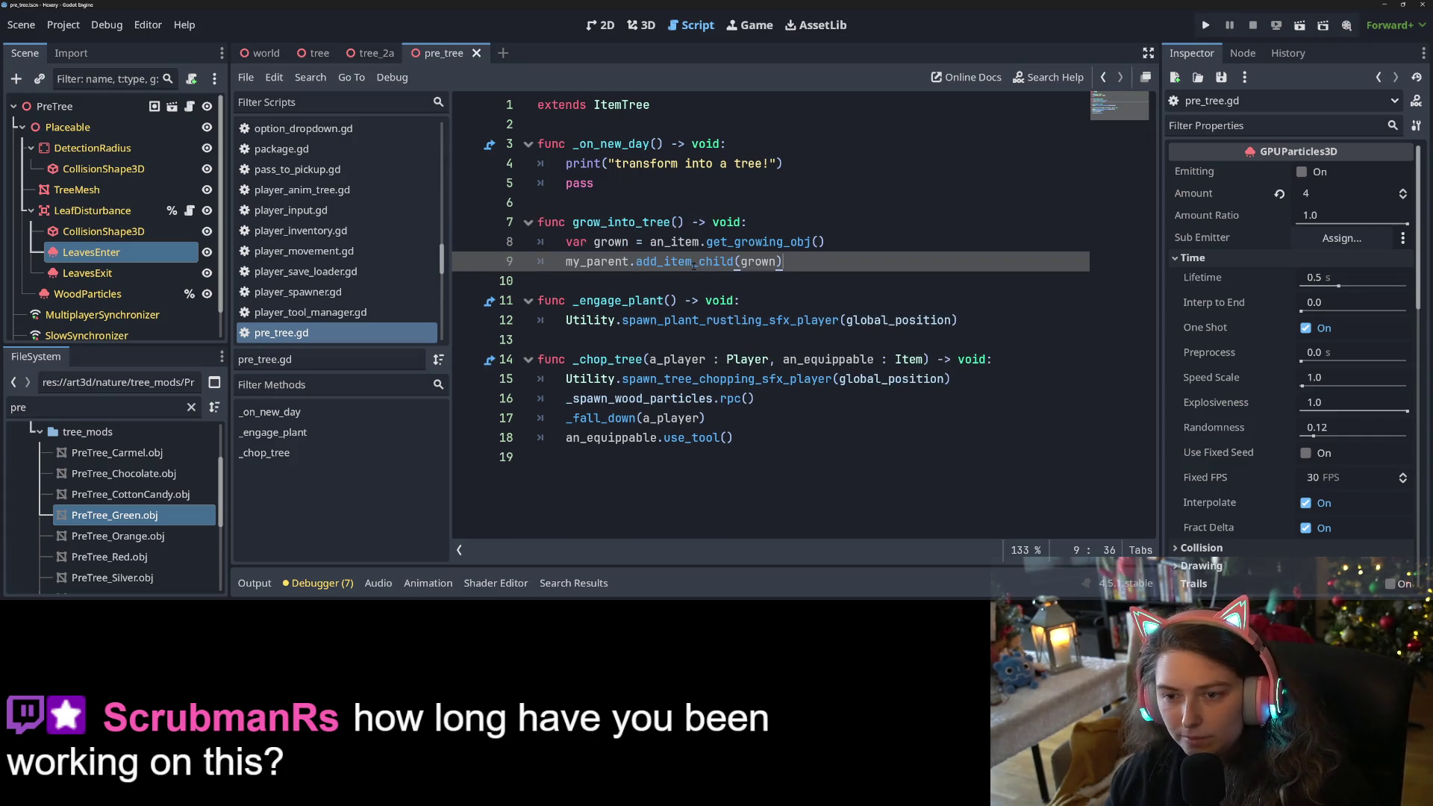
key(Up)
key(Up)
key(Up)
drag(572, 221, 685, 221)
drag(594, 182, 566, 163)
text(grow_into_tree())
key(ctrl+s)
Replace my_parent with get_parent() in grow_into_tree and save.
click(826, 223)
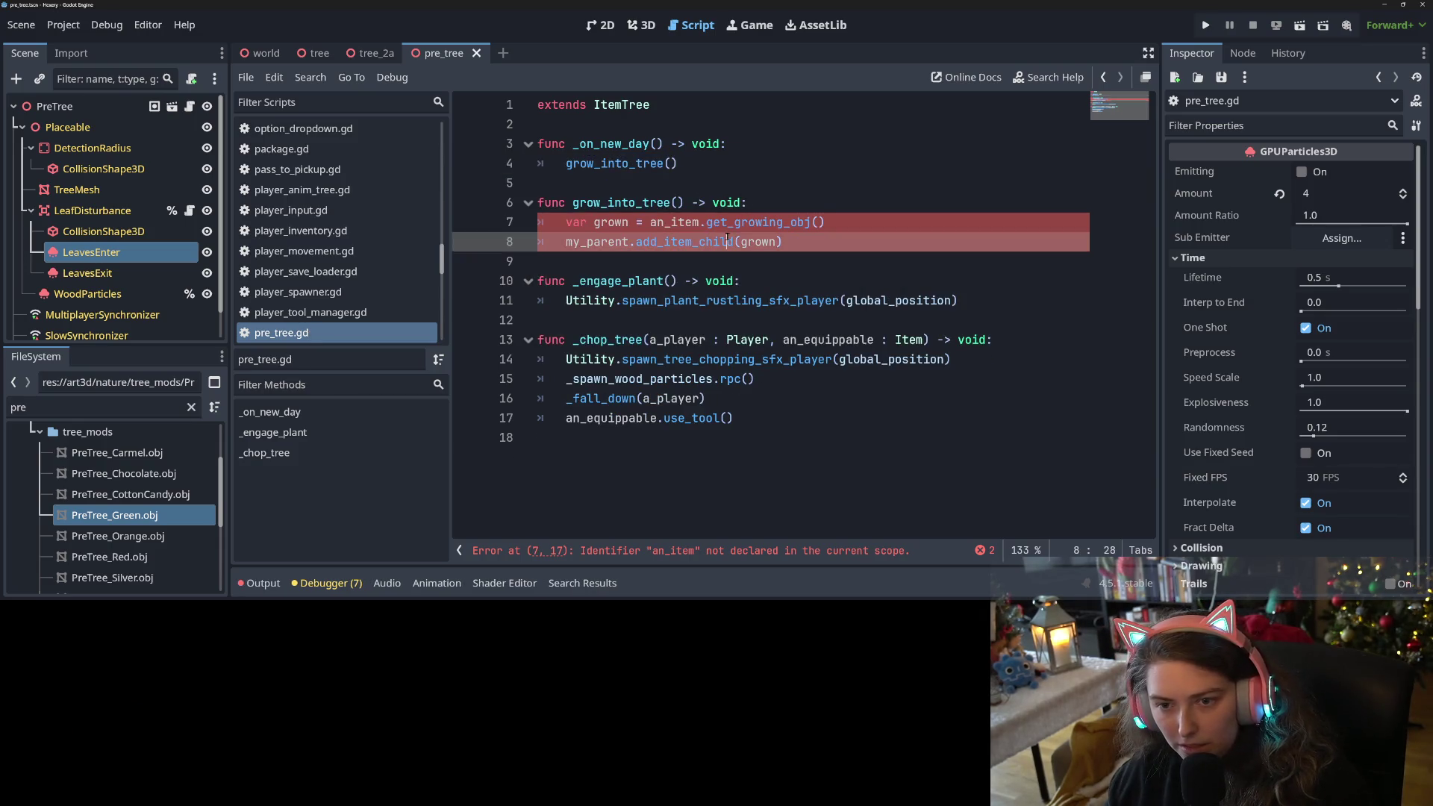
click(648, 223)
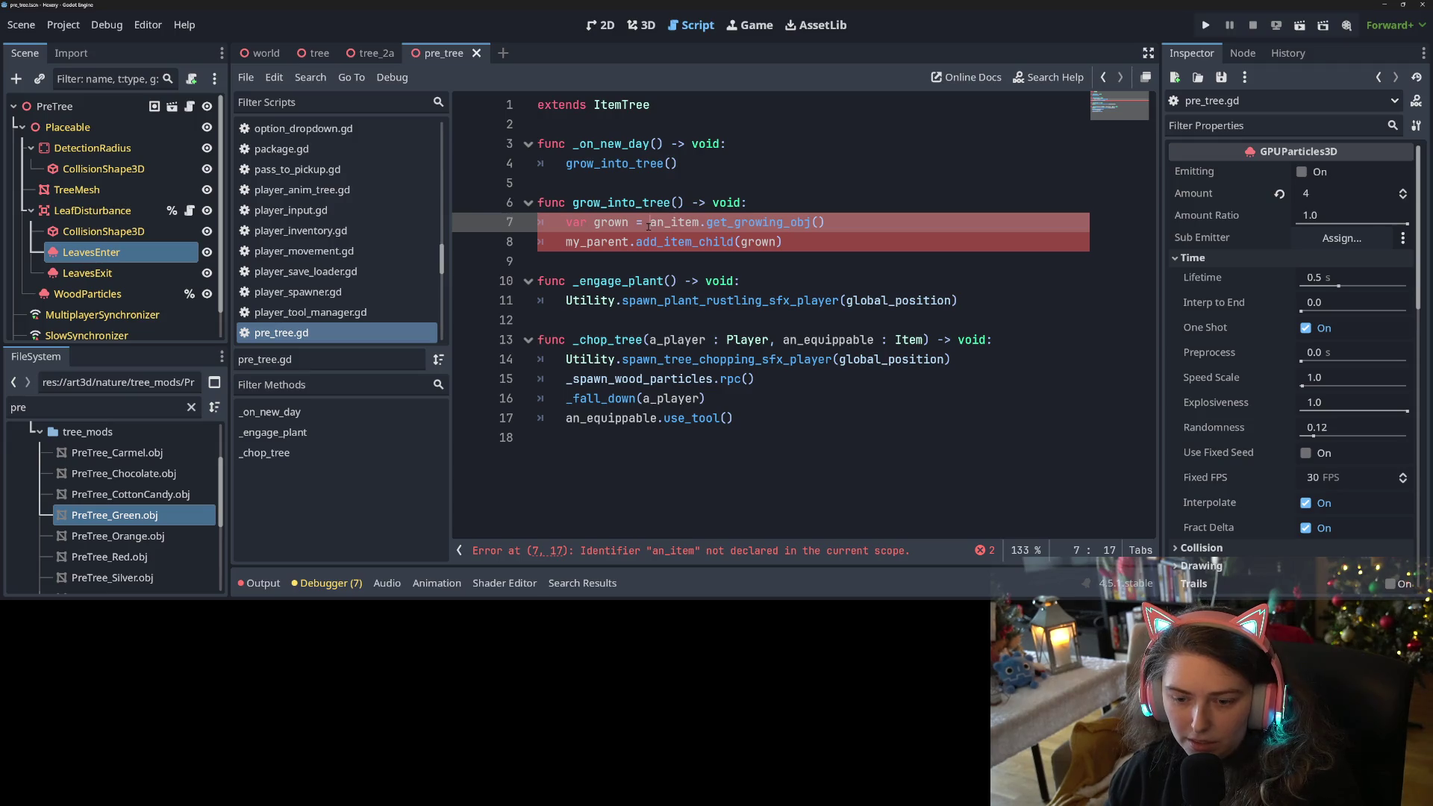
double_click(596, 243)
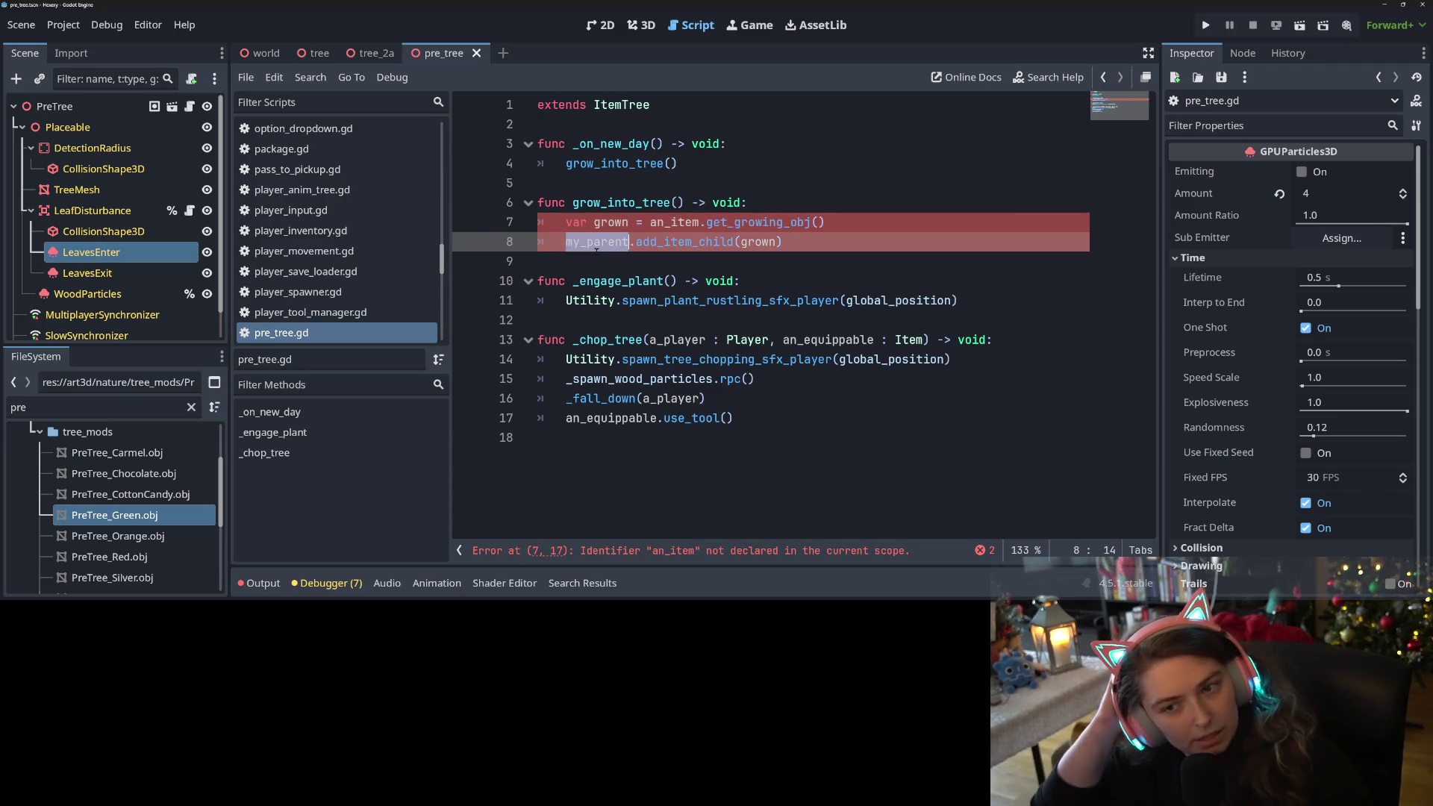
text(get_parent)
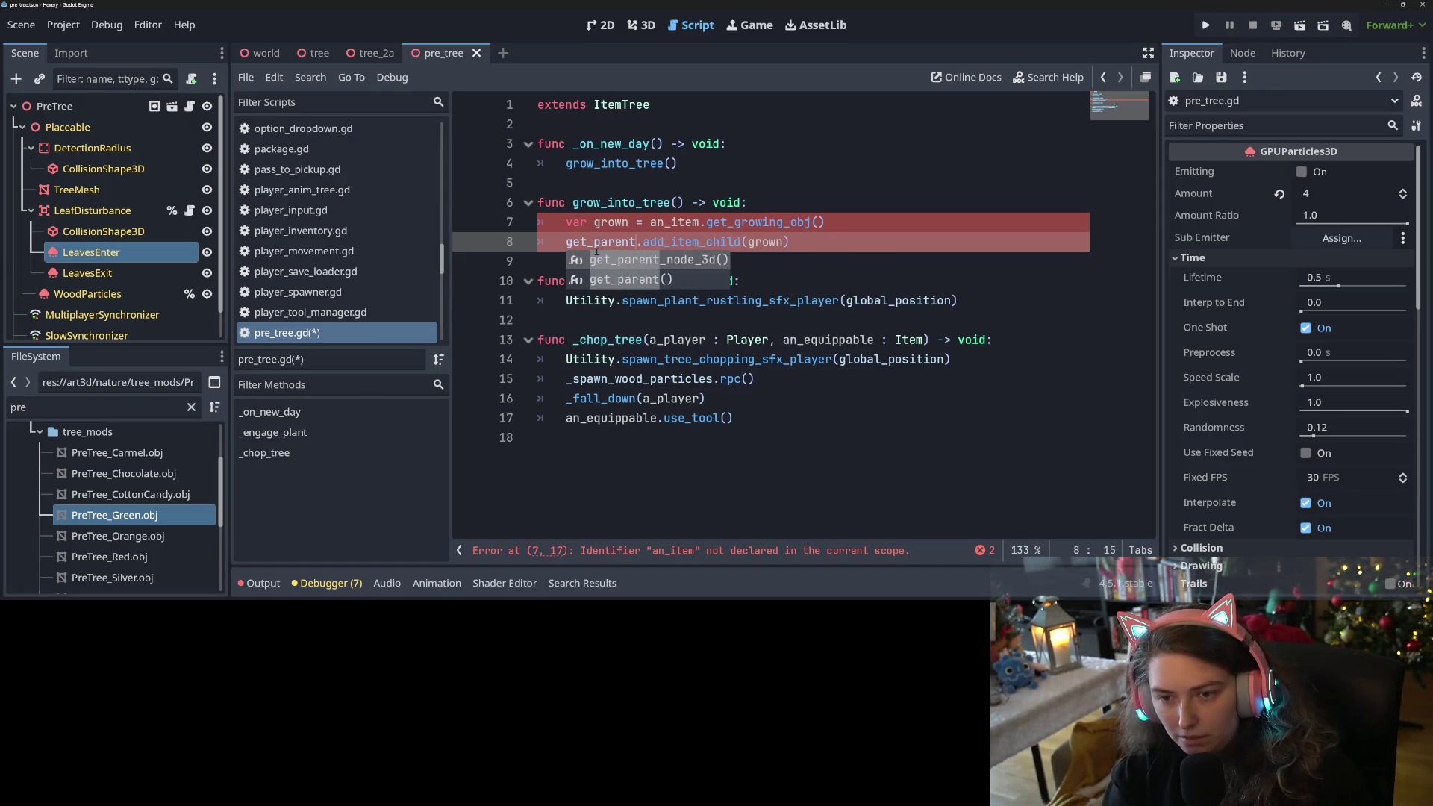
key(Return)
key(ctrl+s)
Nest add_item_child under 'if get_parent() is ItemSpawner:' and save.
click(607, 242)
key(Return)
text(if get)
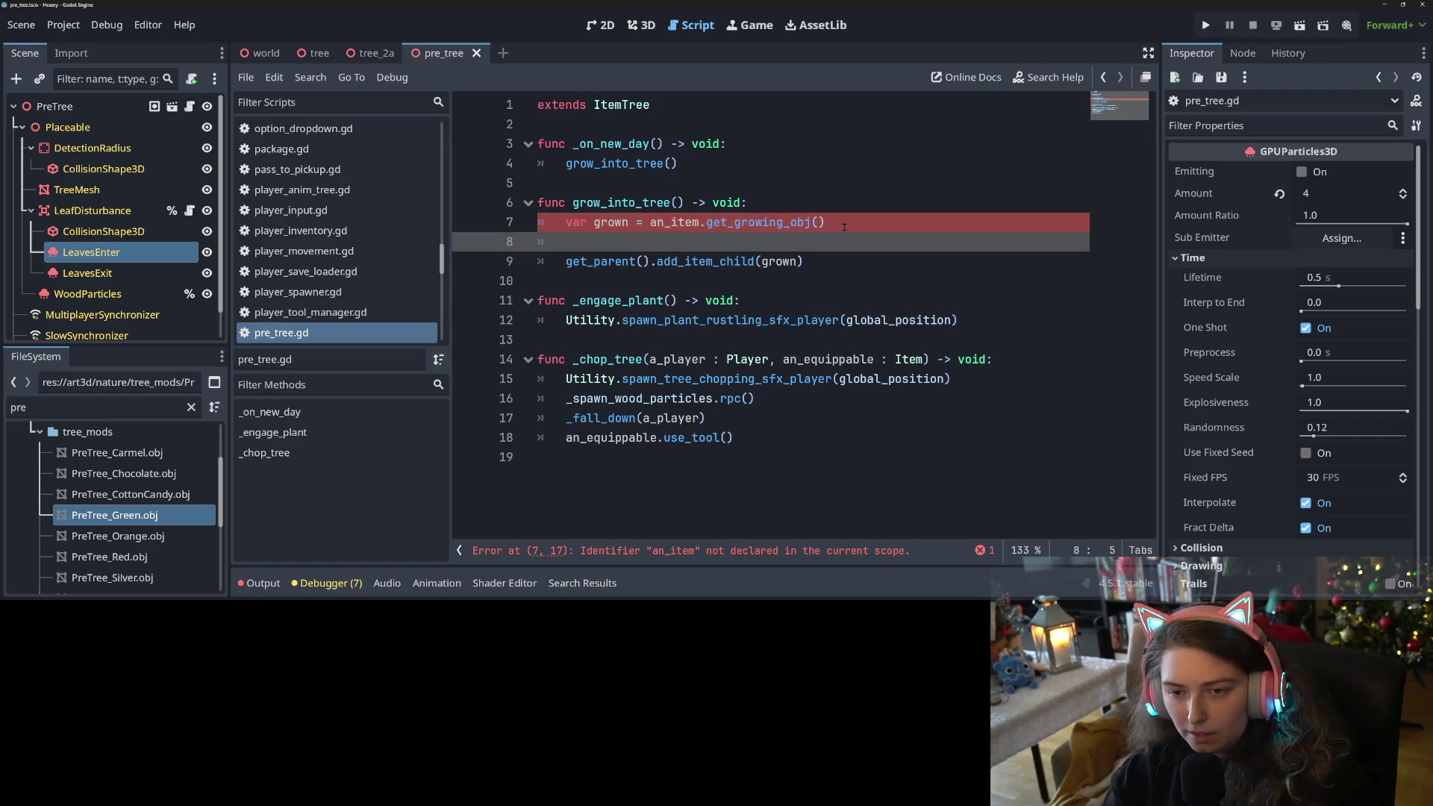
text(_)
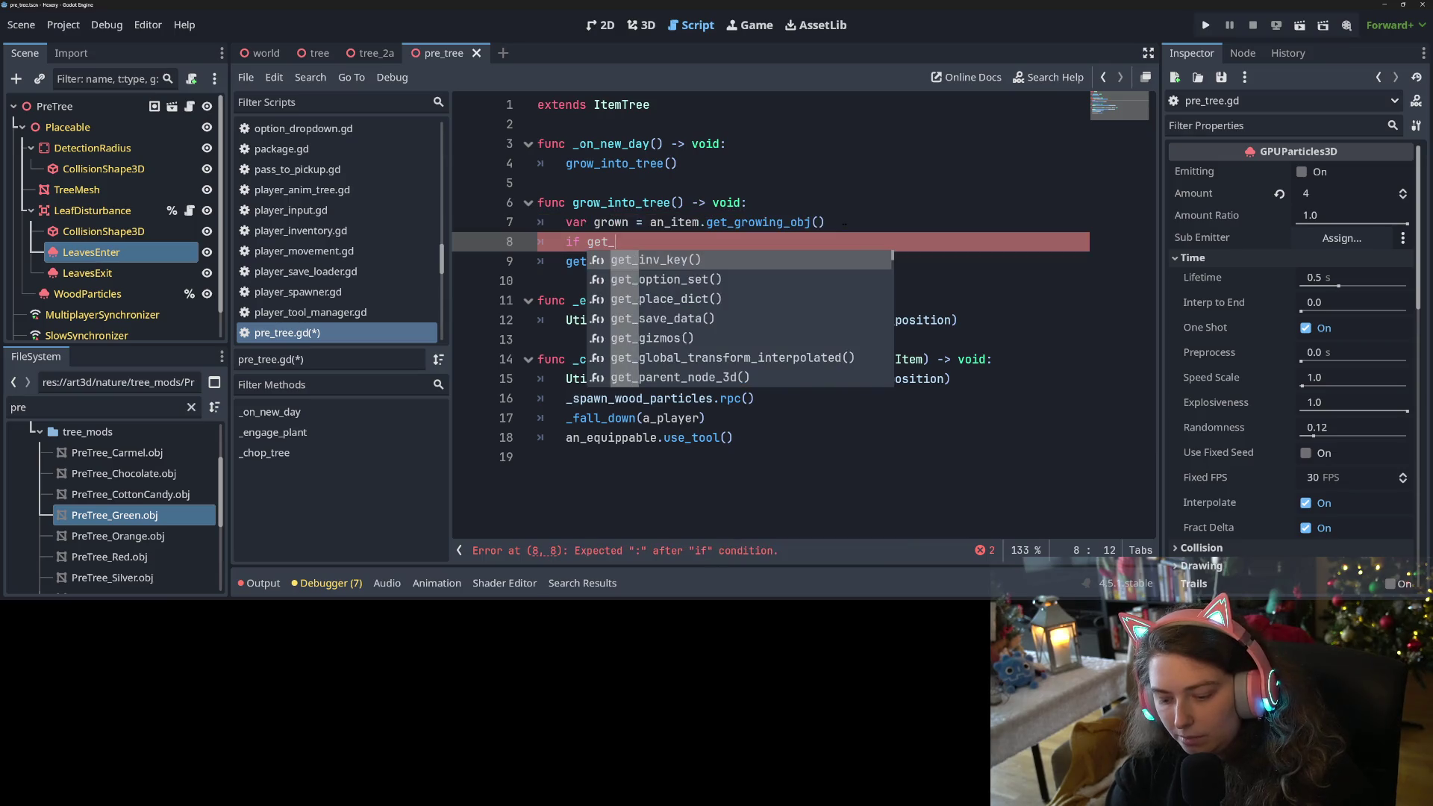
text(parent() is )
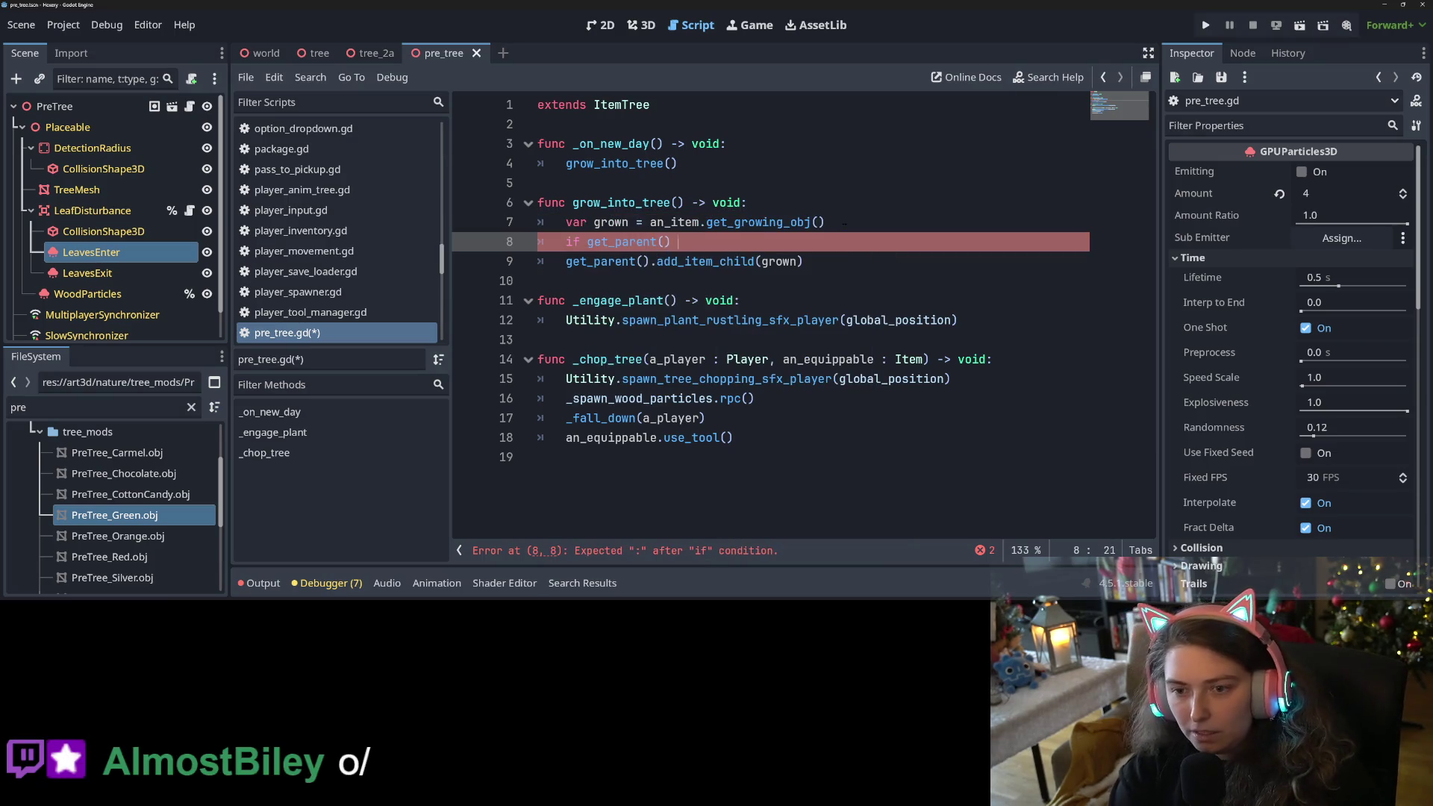
text(ItemS)
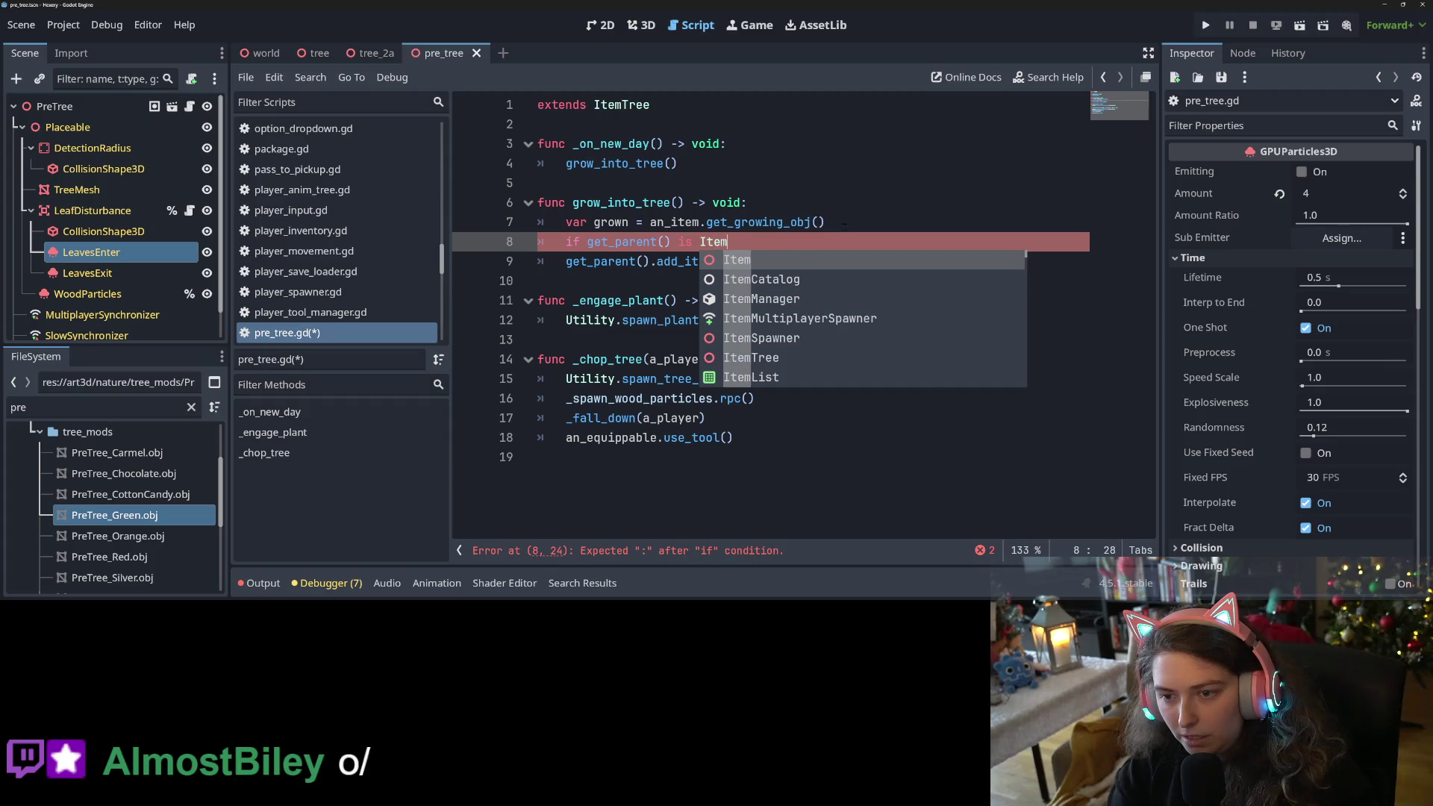
key(Return)
key(Down)
key(Home)
key(Tab)
key(ctrl+s)
click(845, 226)
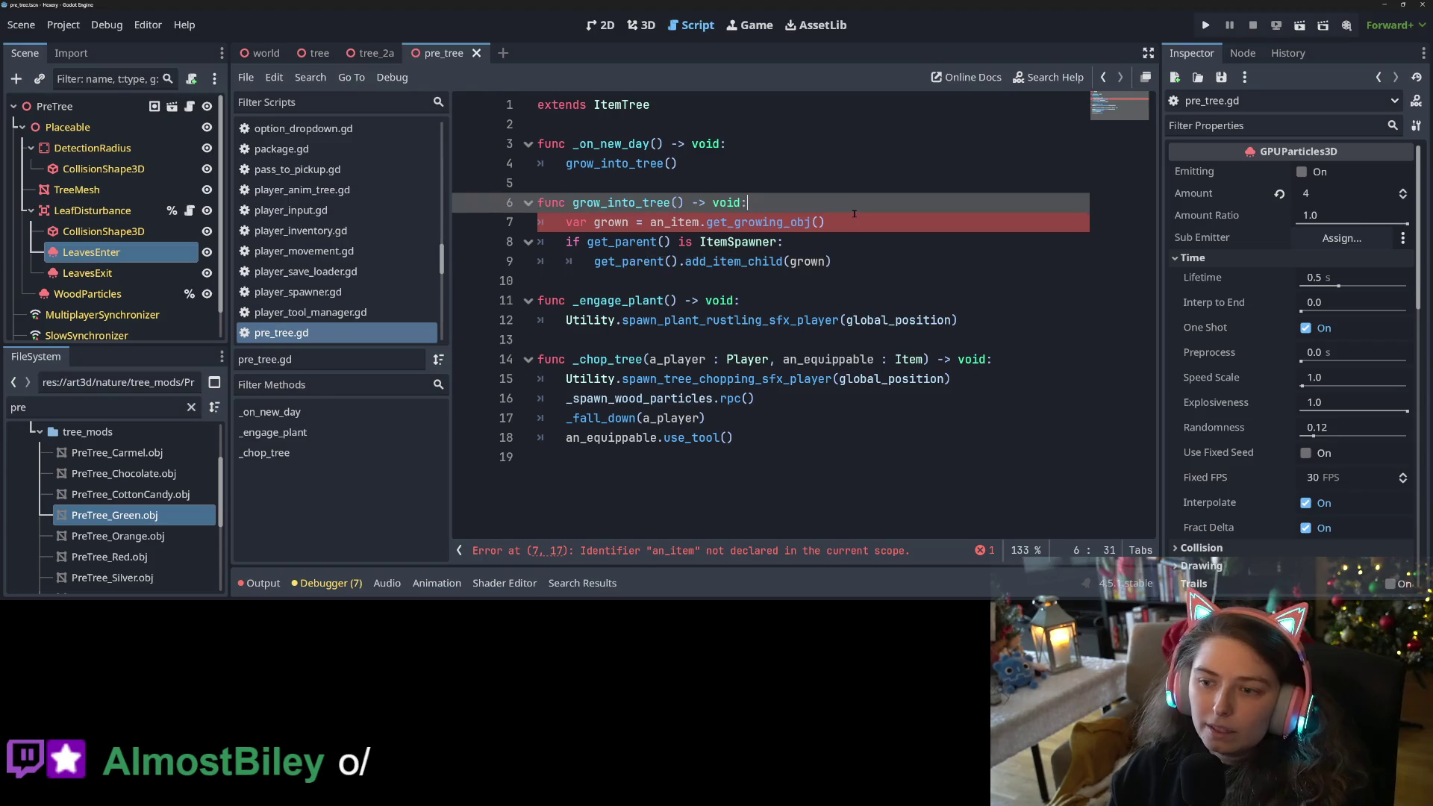
scroll(336, 281, down, 5)
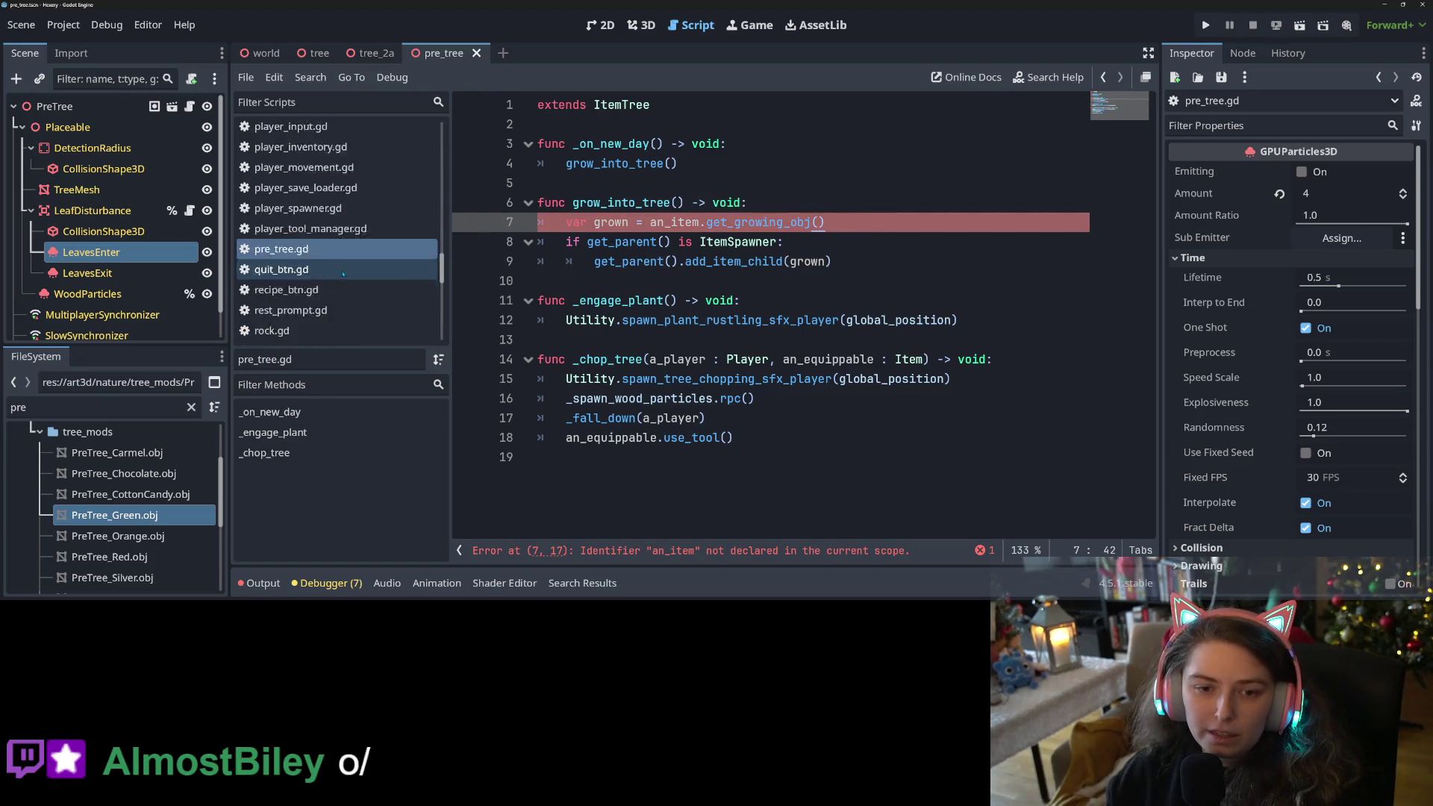
In seed.gd, copy ItemCatalog.trees.duplicate() and delete the commented call on line 32, then save.
scroll(343, 281, down, 2)
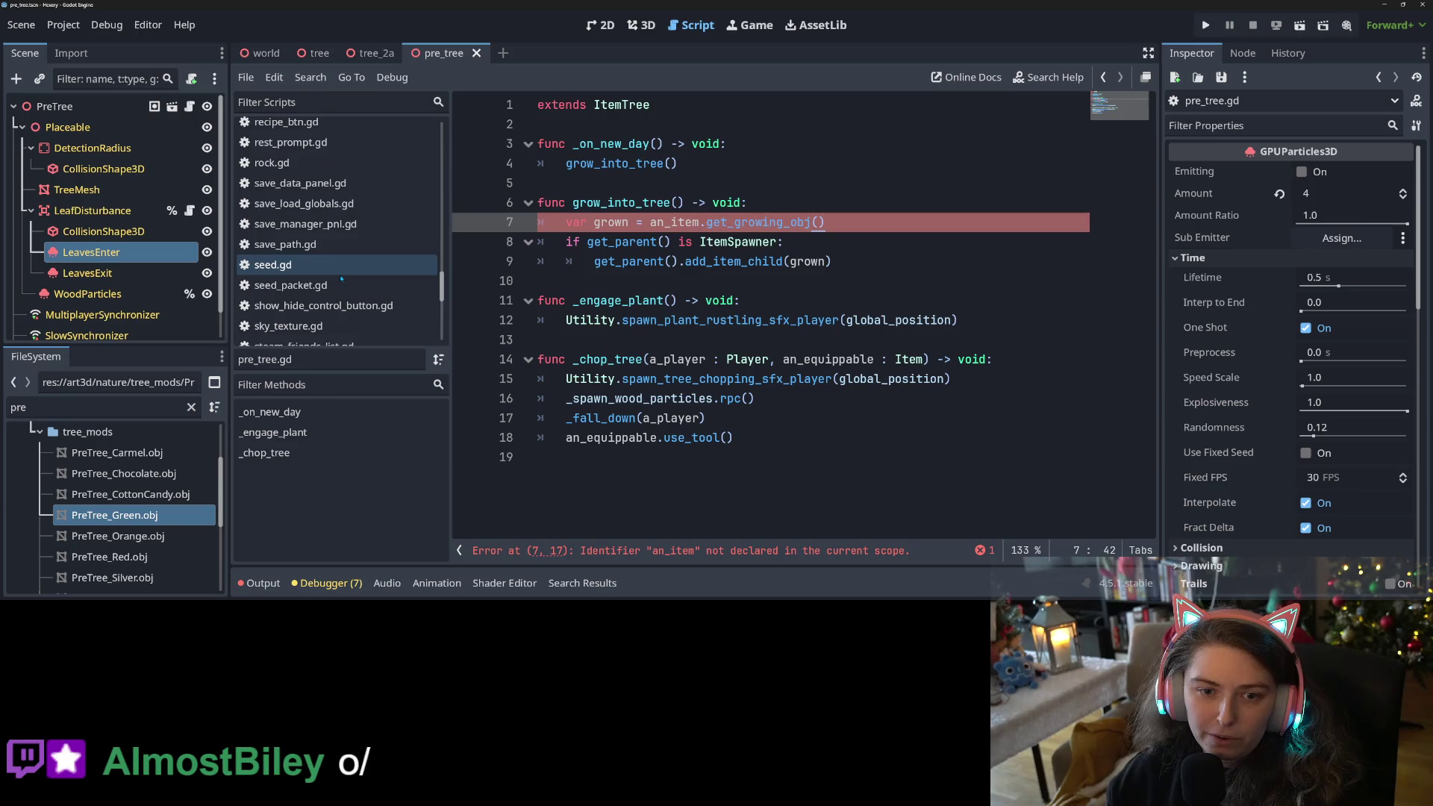
click(310, 267)
scroll(862, 282, down, 3)
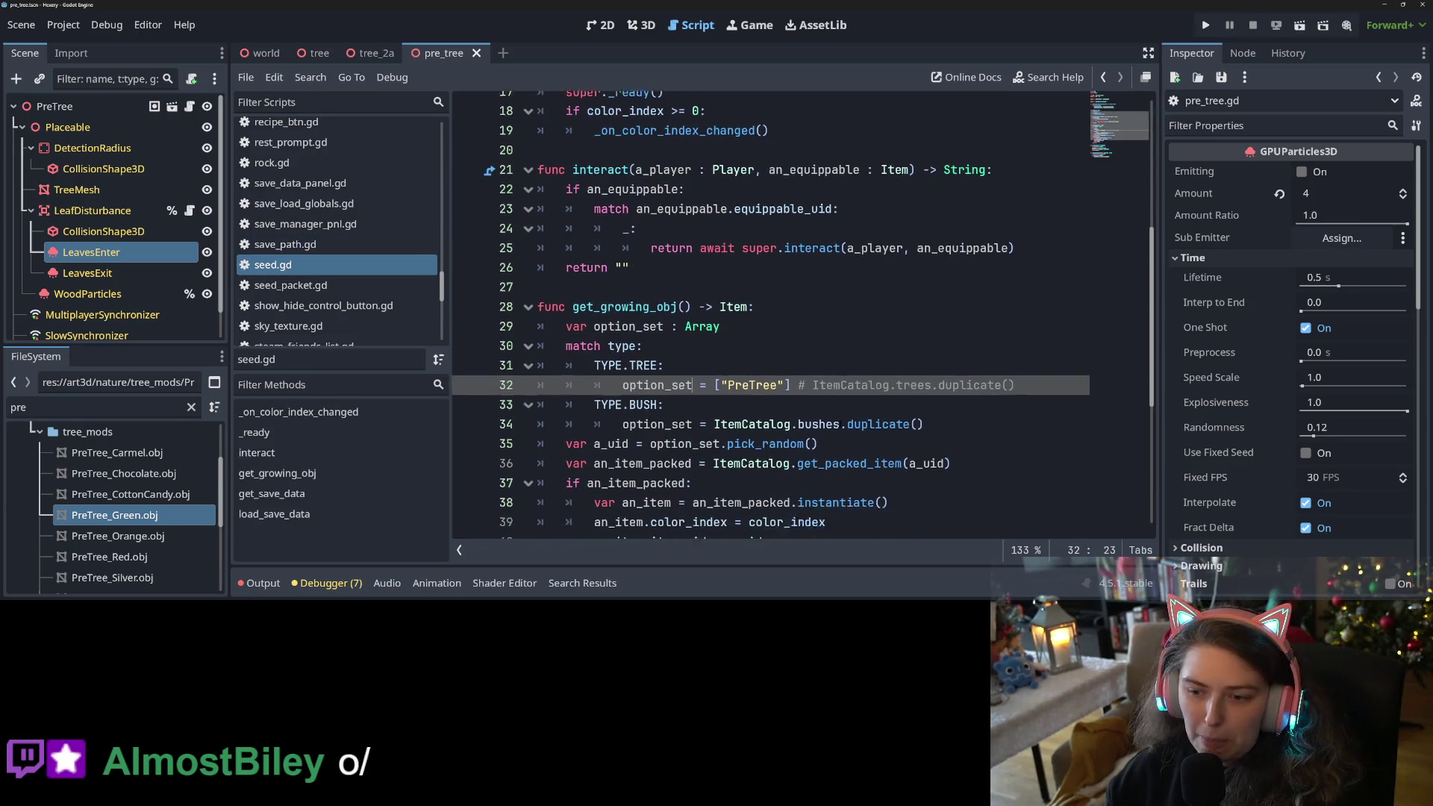
drag(1014, 360, 807, 361)
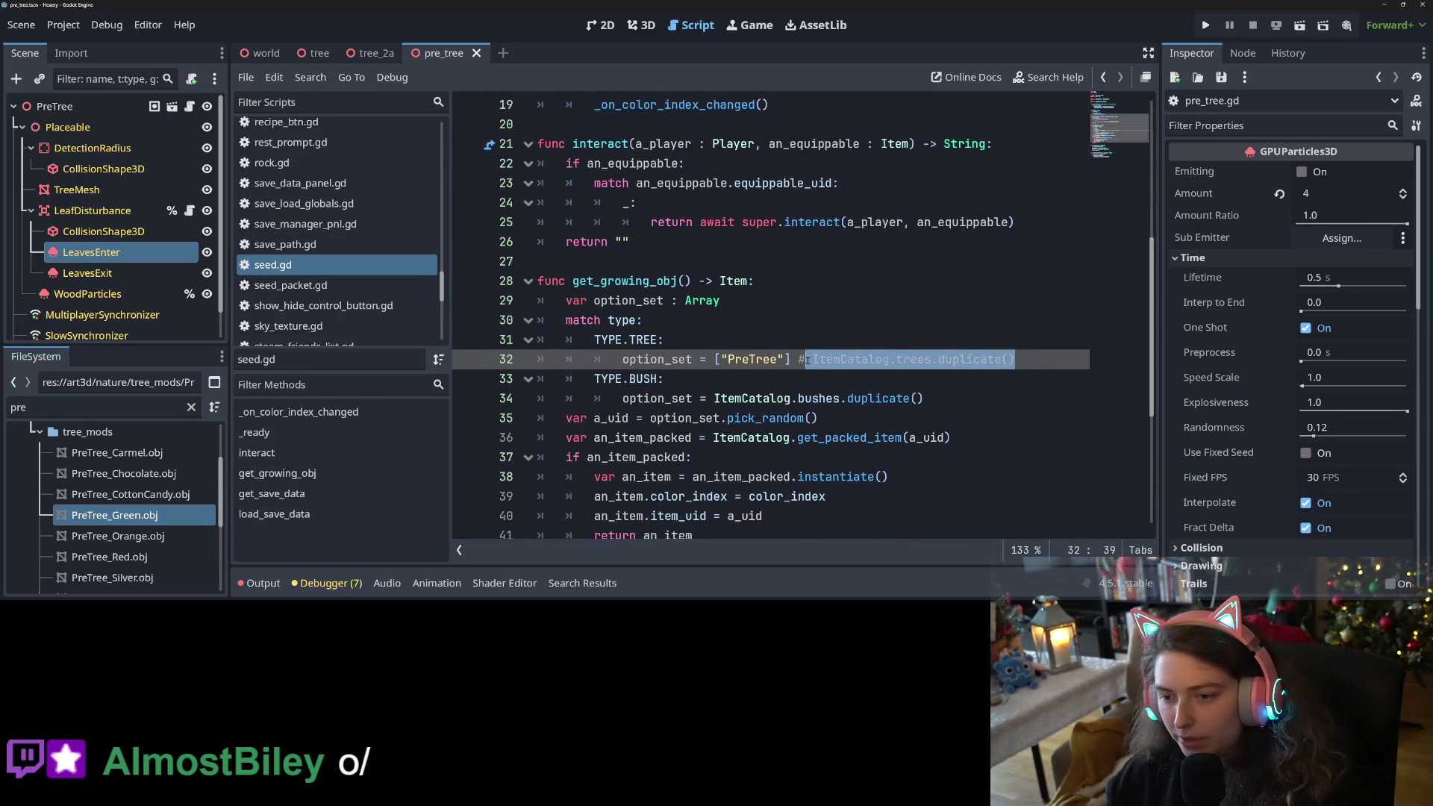
key(ctrl+c)
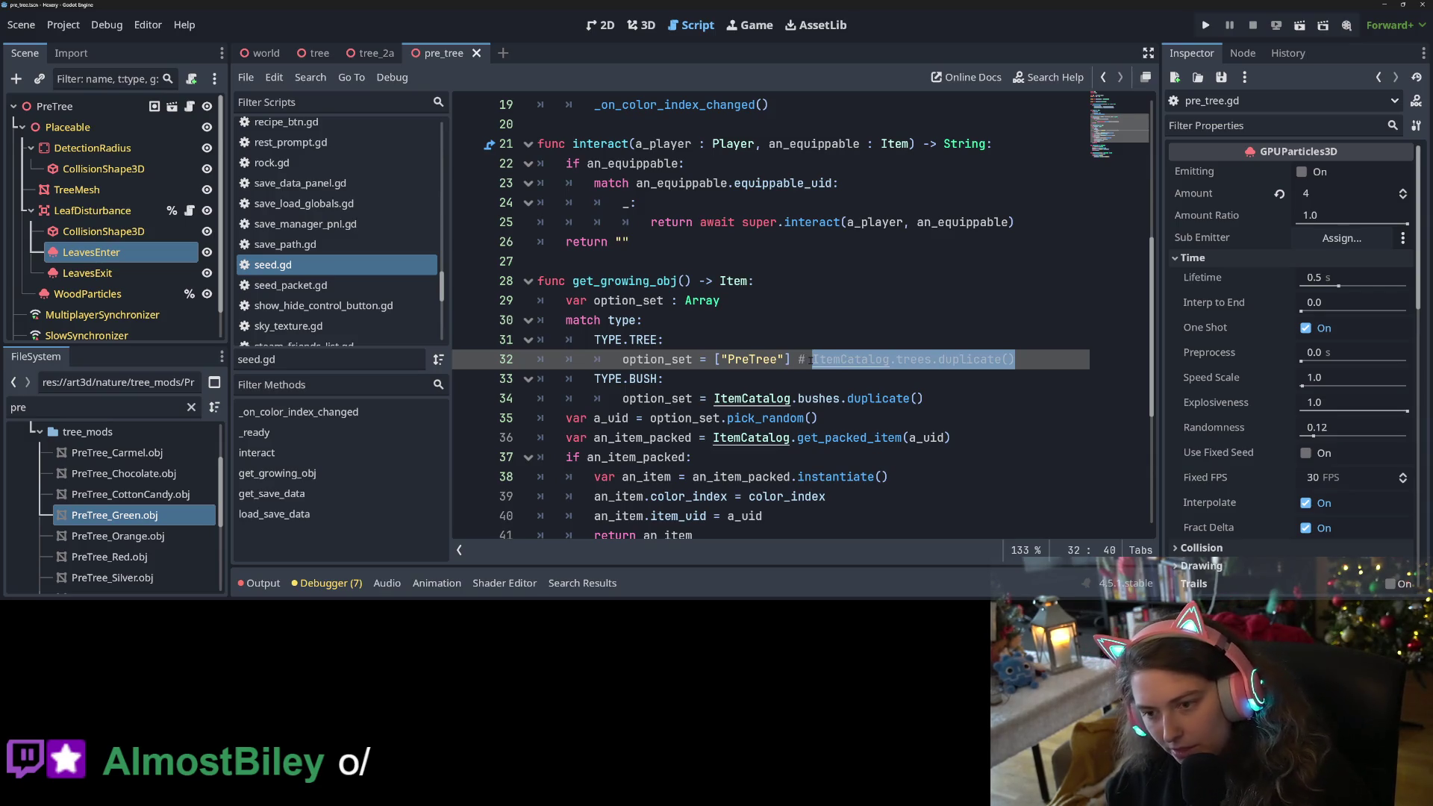
drag(799, 360, 1060, 359)
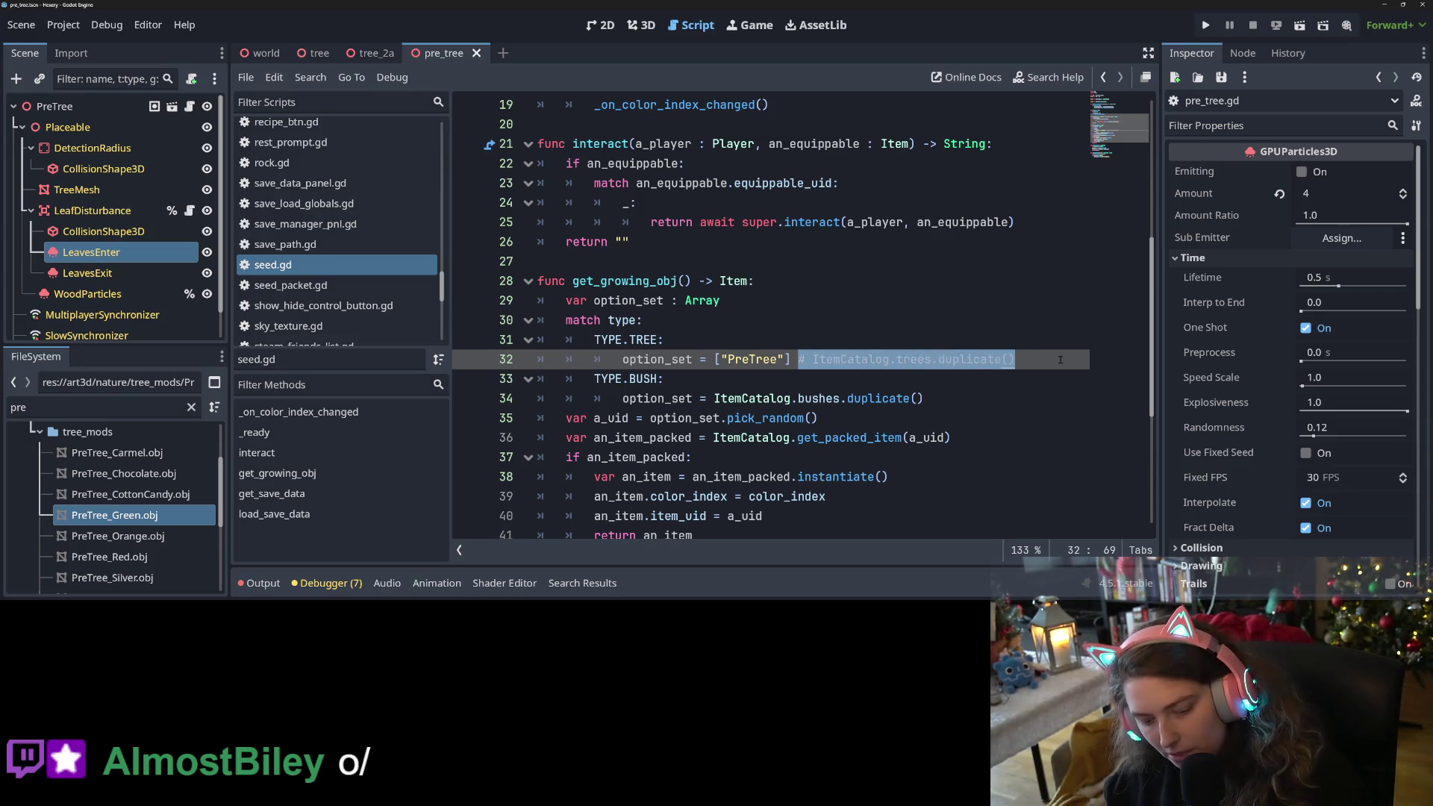
key(BackSpace)
key(BackSpace)
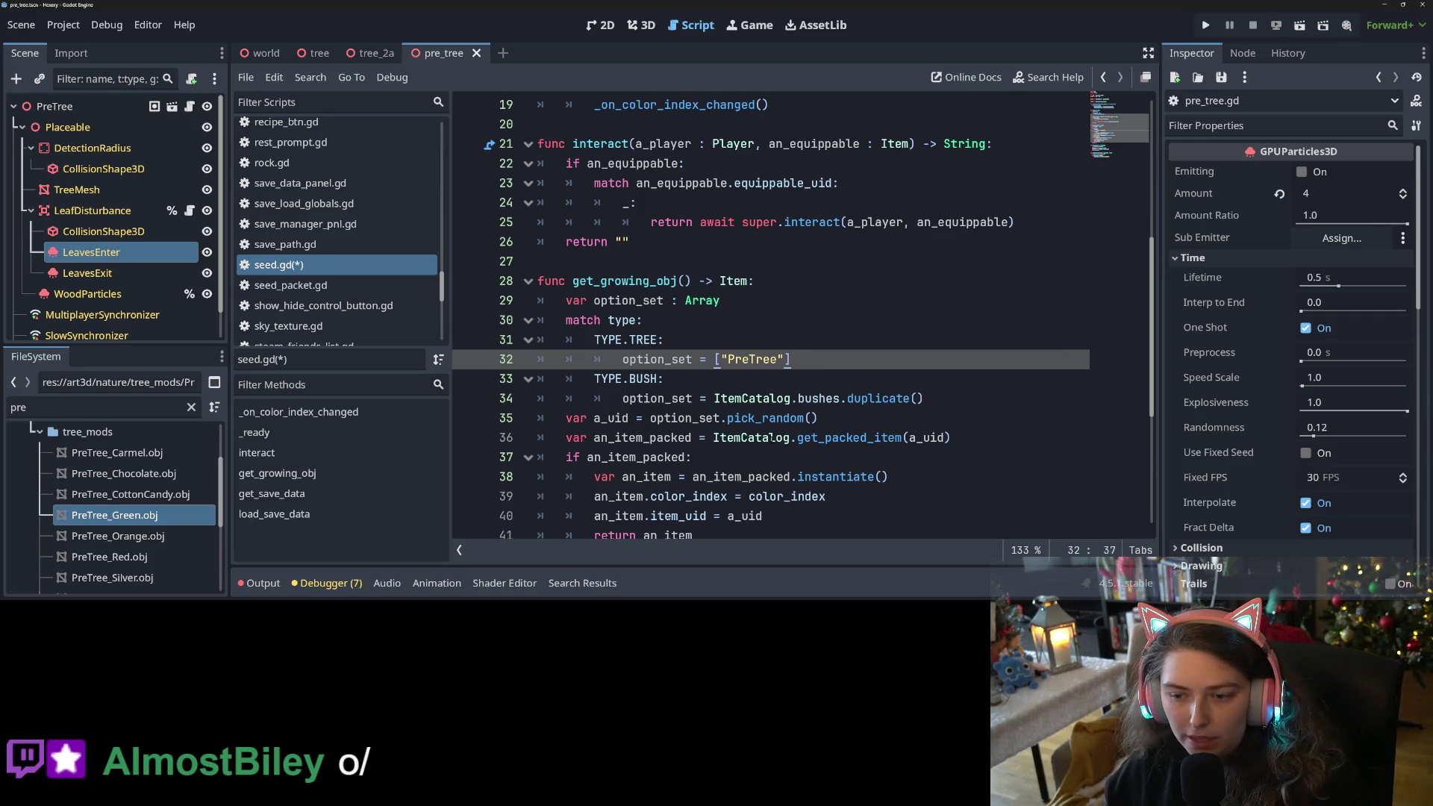
key(ctrl+s)
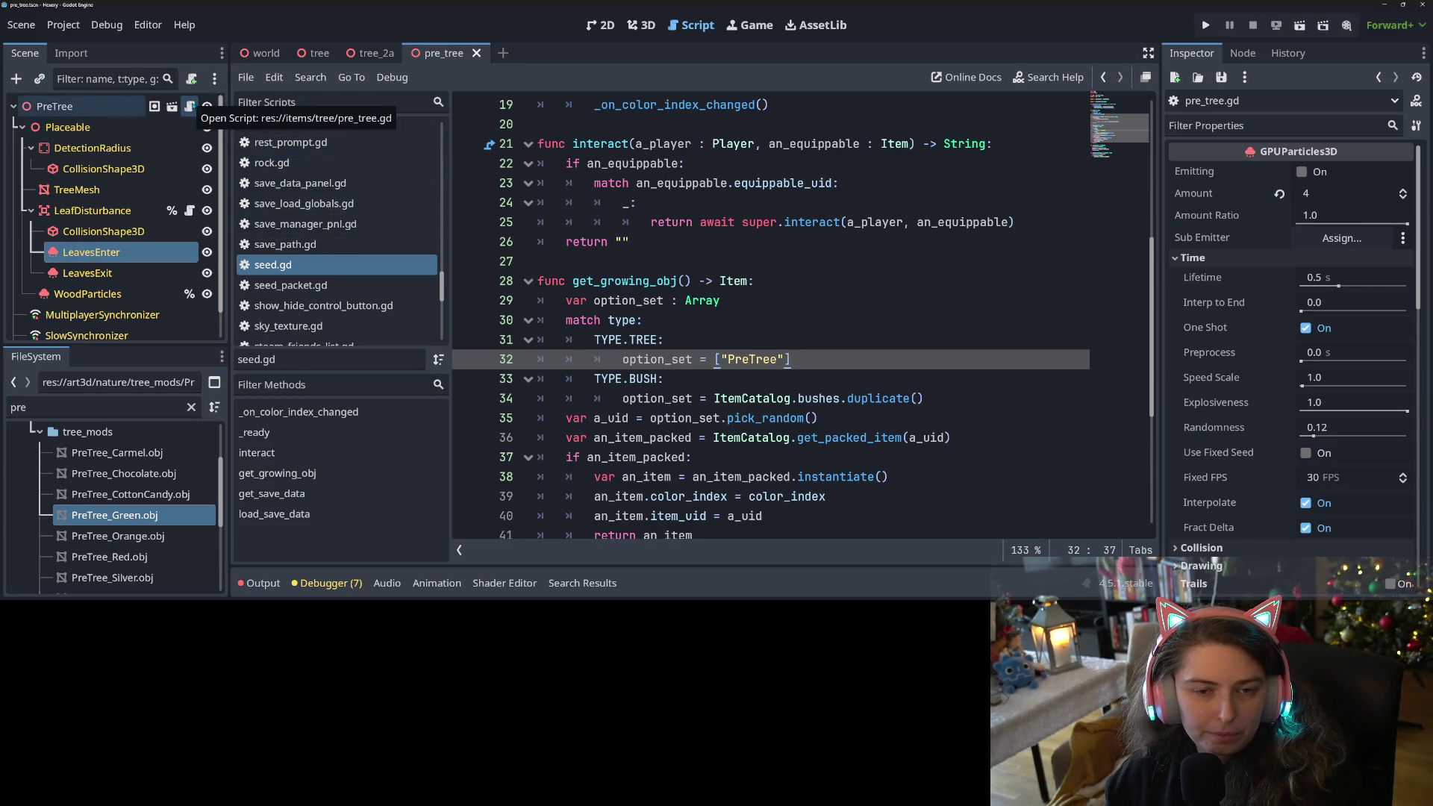
Return to pre_tree.gd at the end of the grow_into_tree header.
click(190, 106)
click(711, 299)
click(807, 202)
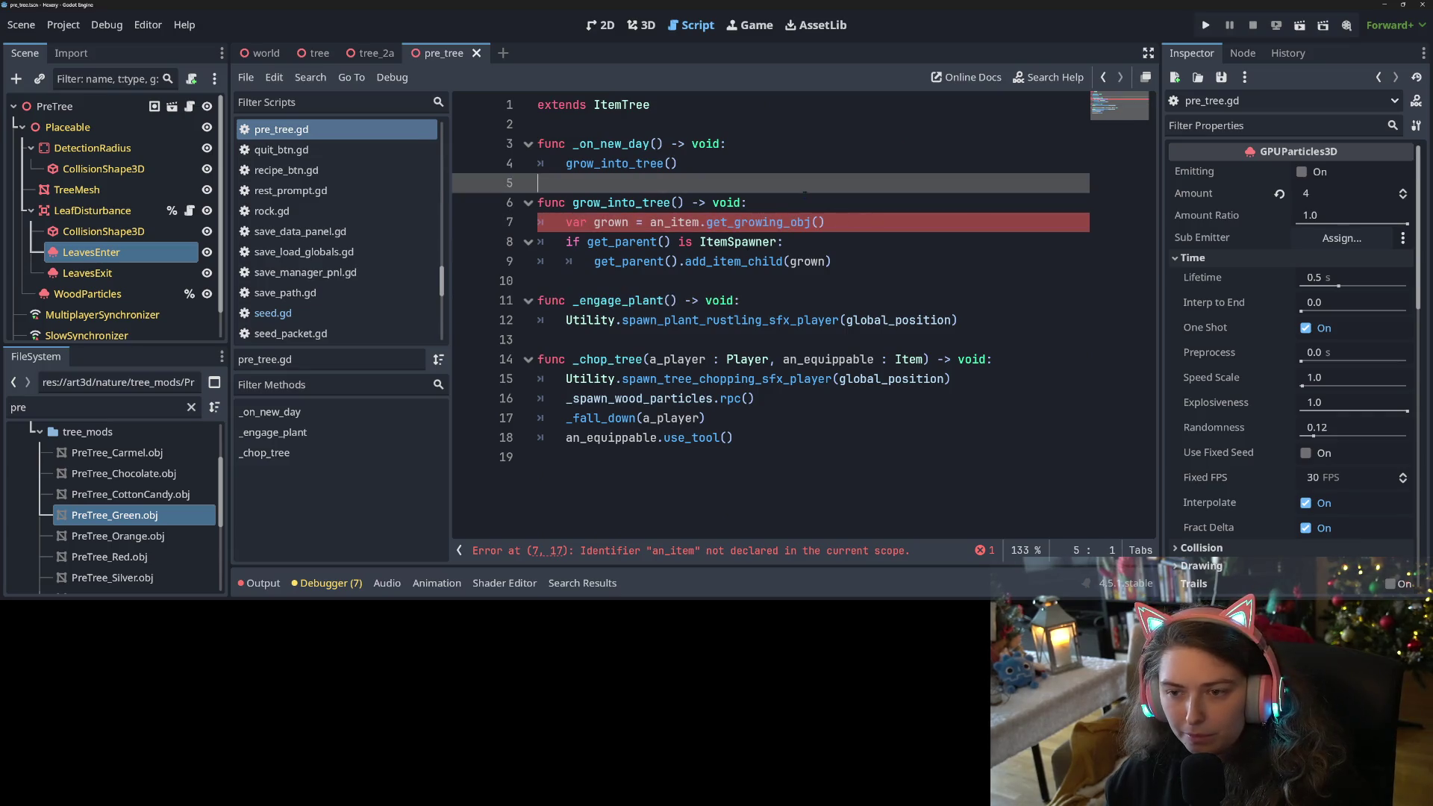
Add 'var tree_set = ItemCatalog.trees.duplicate()' and 'var tree_uid = tree_set.pick_random()'.
key(Return)
key(ctrl+v)
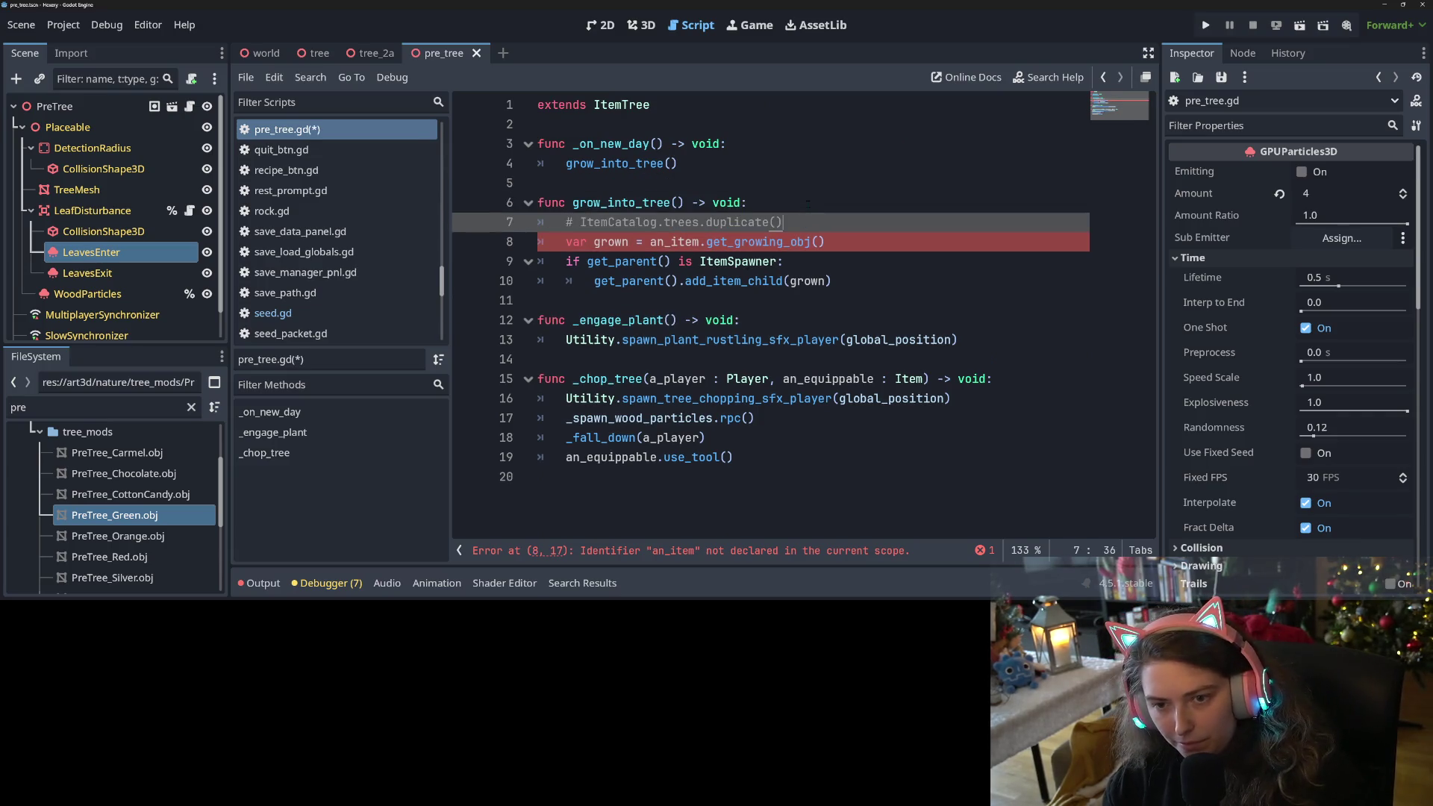
key(Delete)
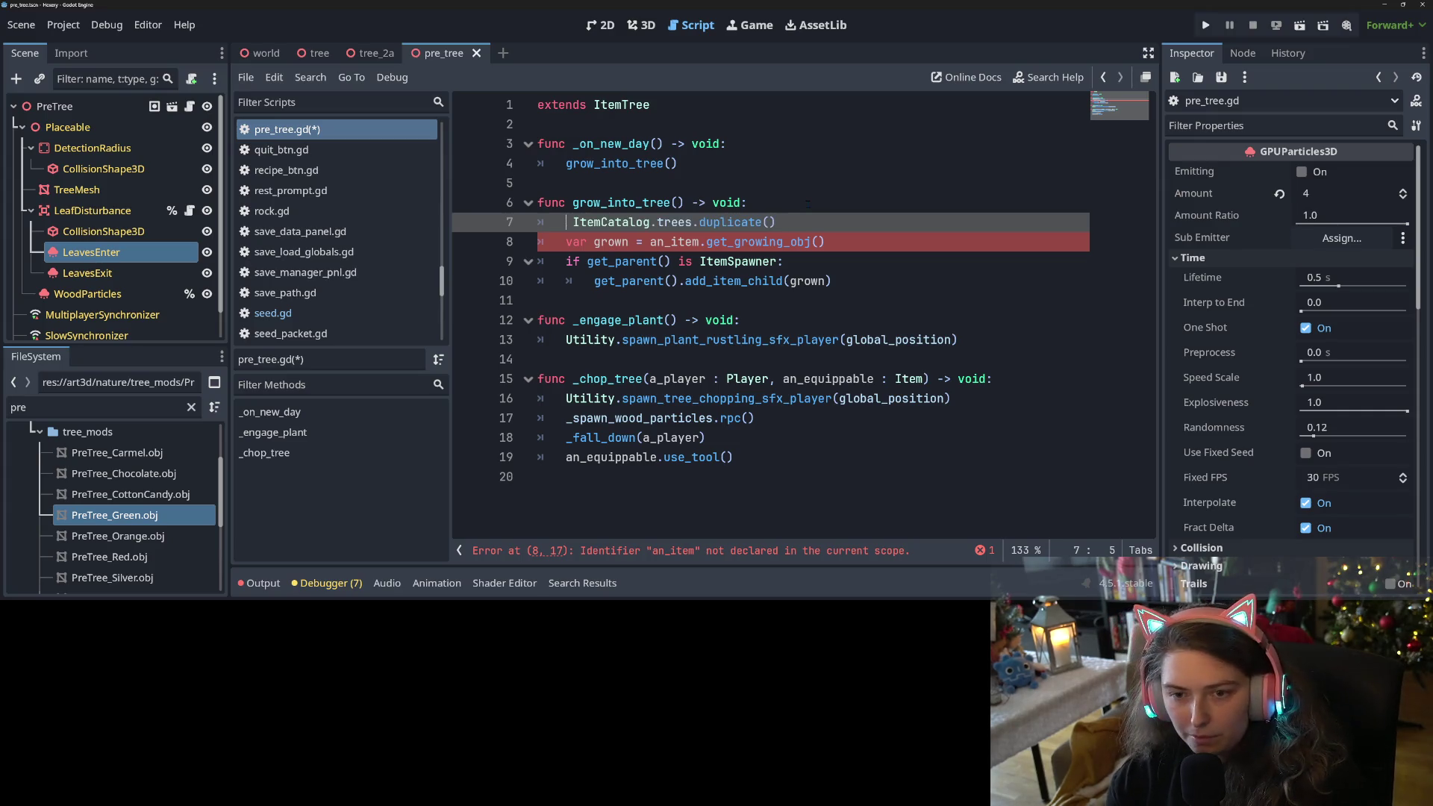
text(var )
text(tree_set )
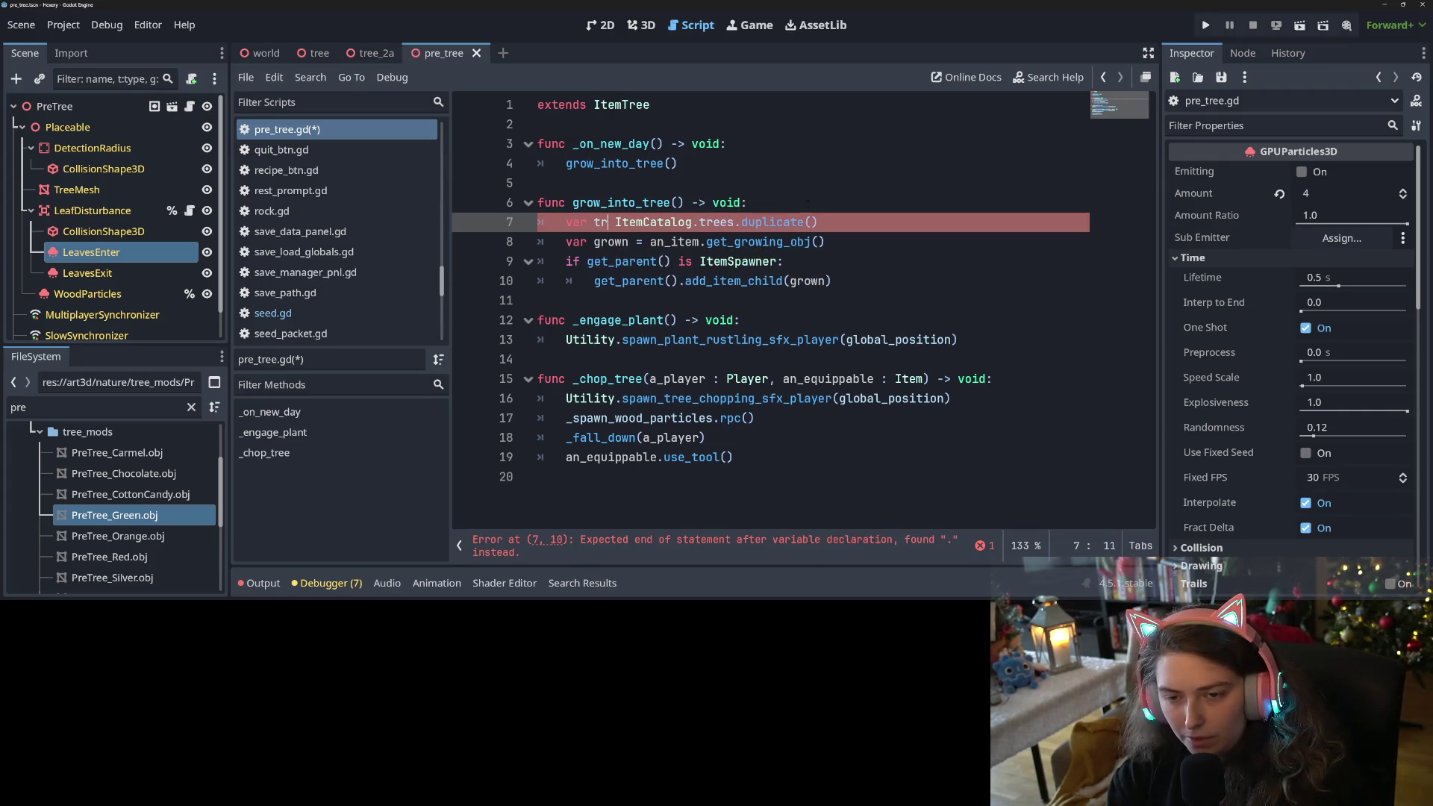
text(=)
key(End)
key(Return)
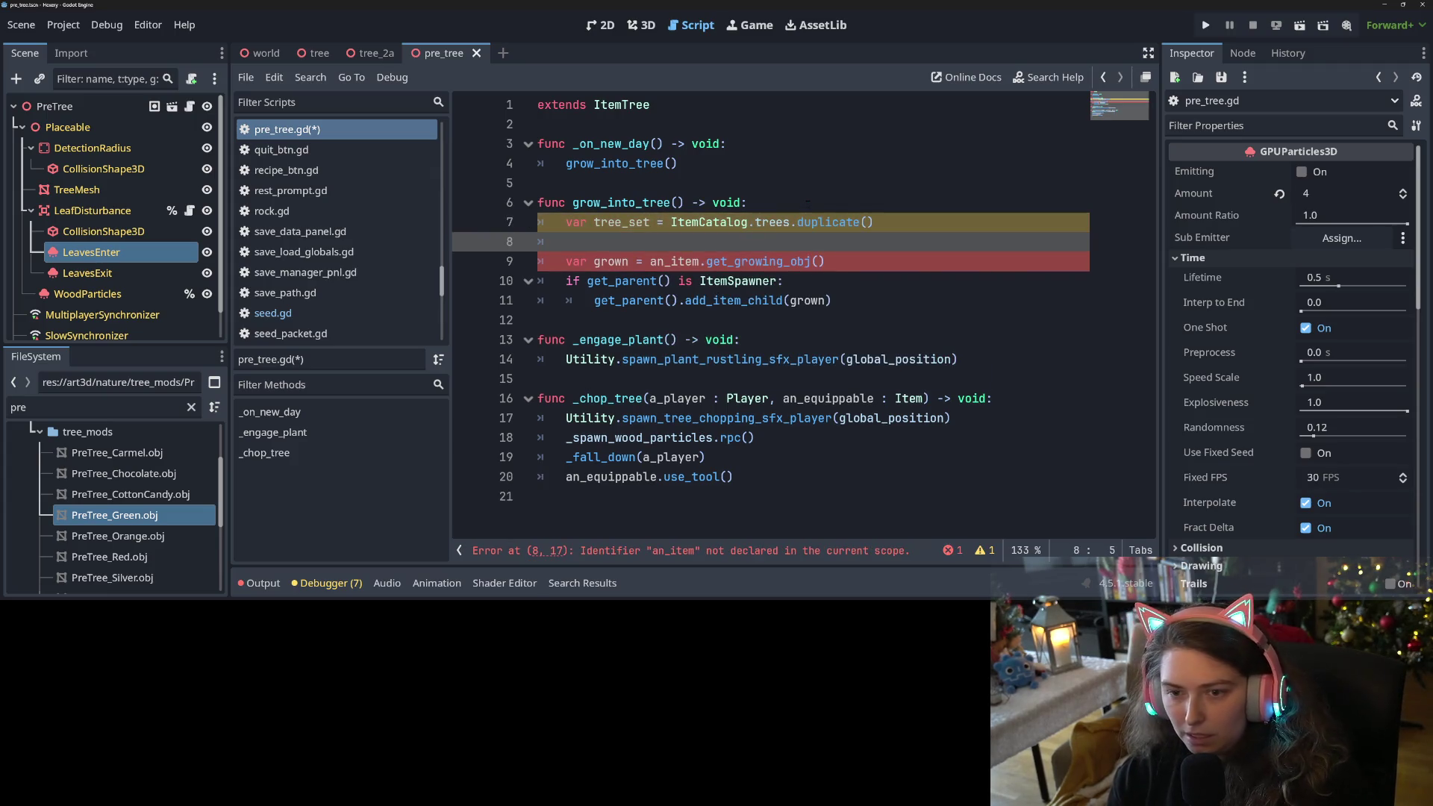
text(vare)
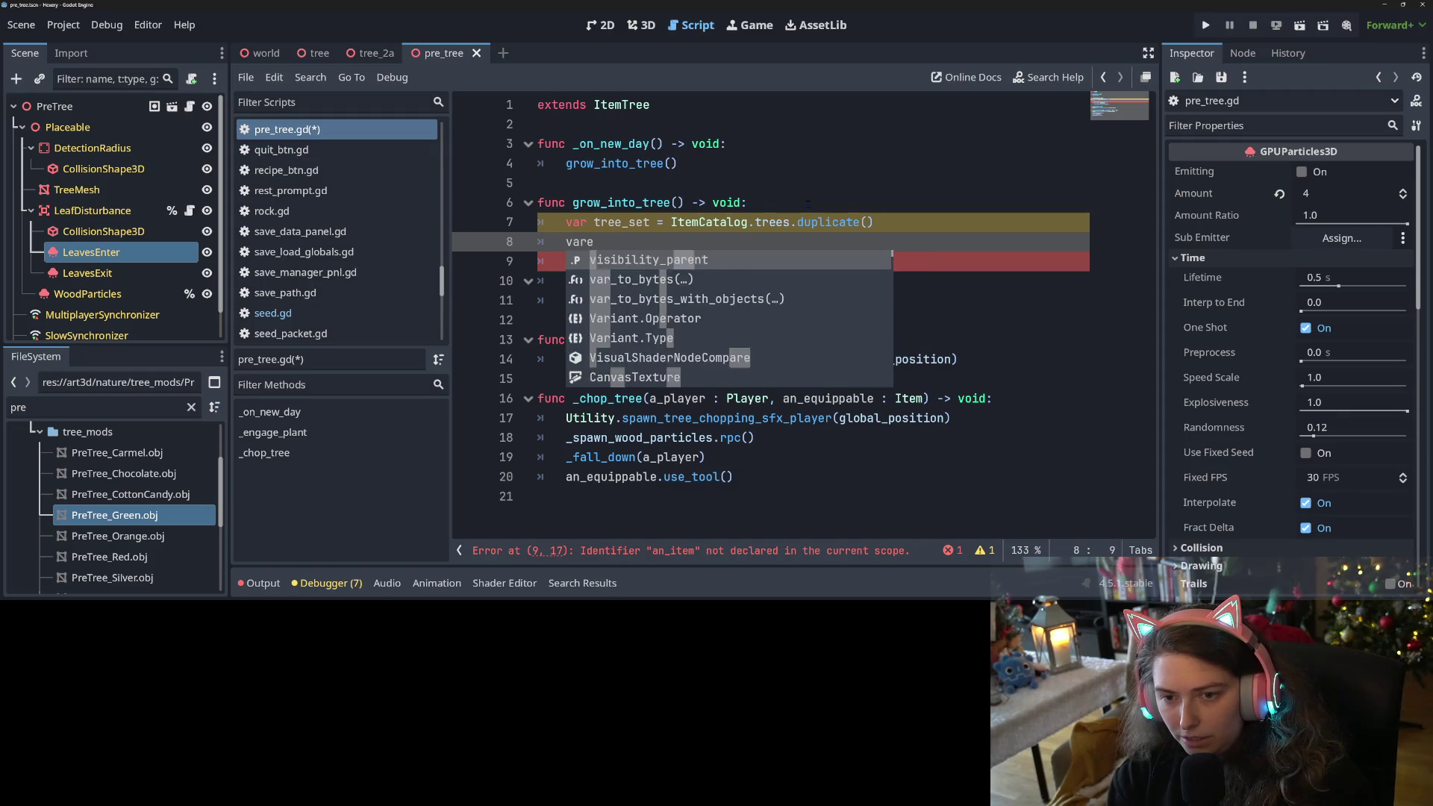
key(BackSpace)
text( tree_ui)
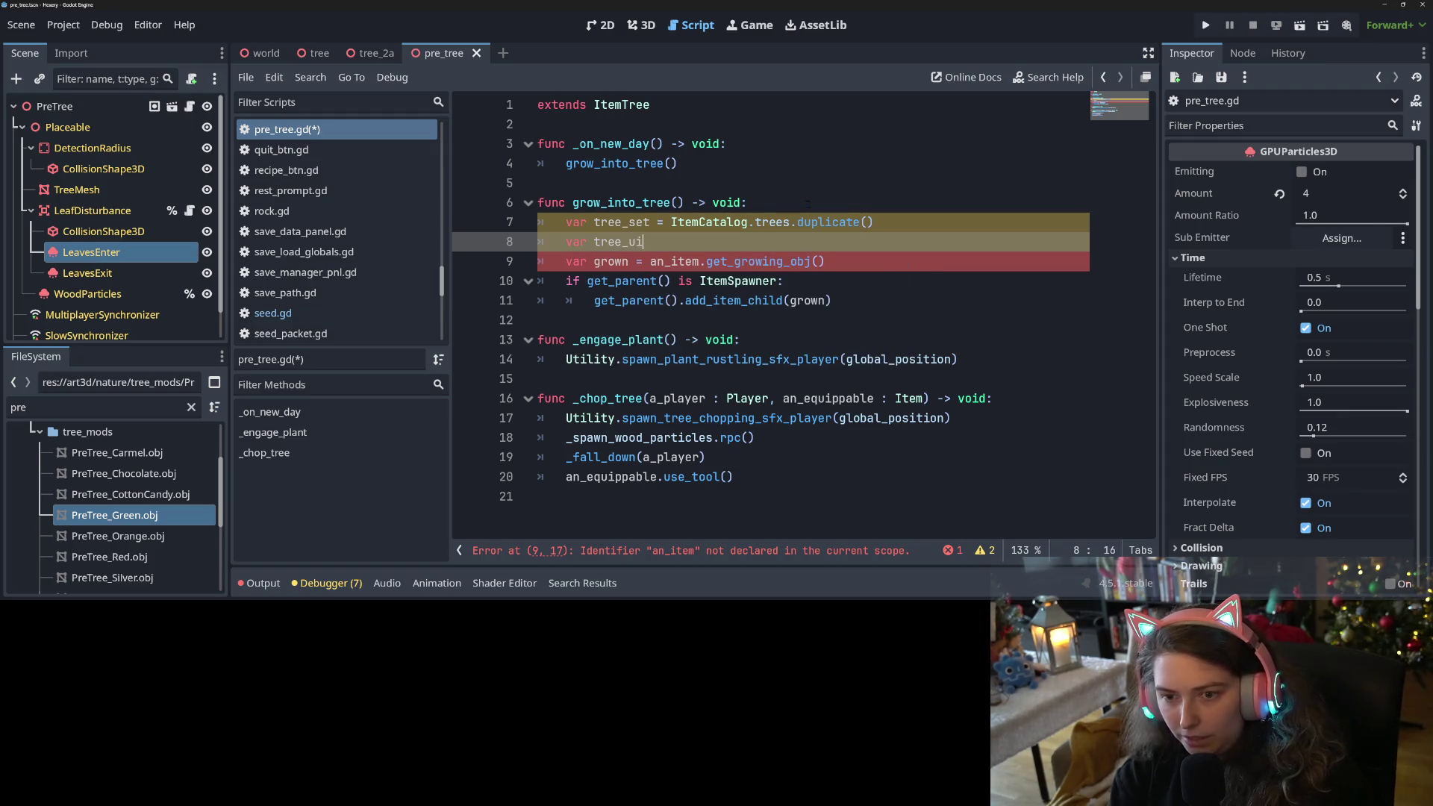
text(d = tree_set.pi)
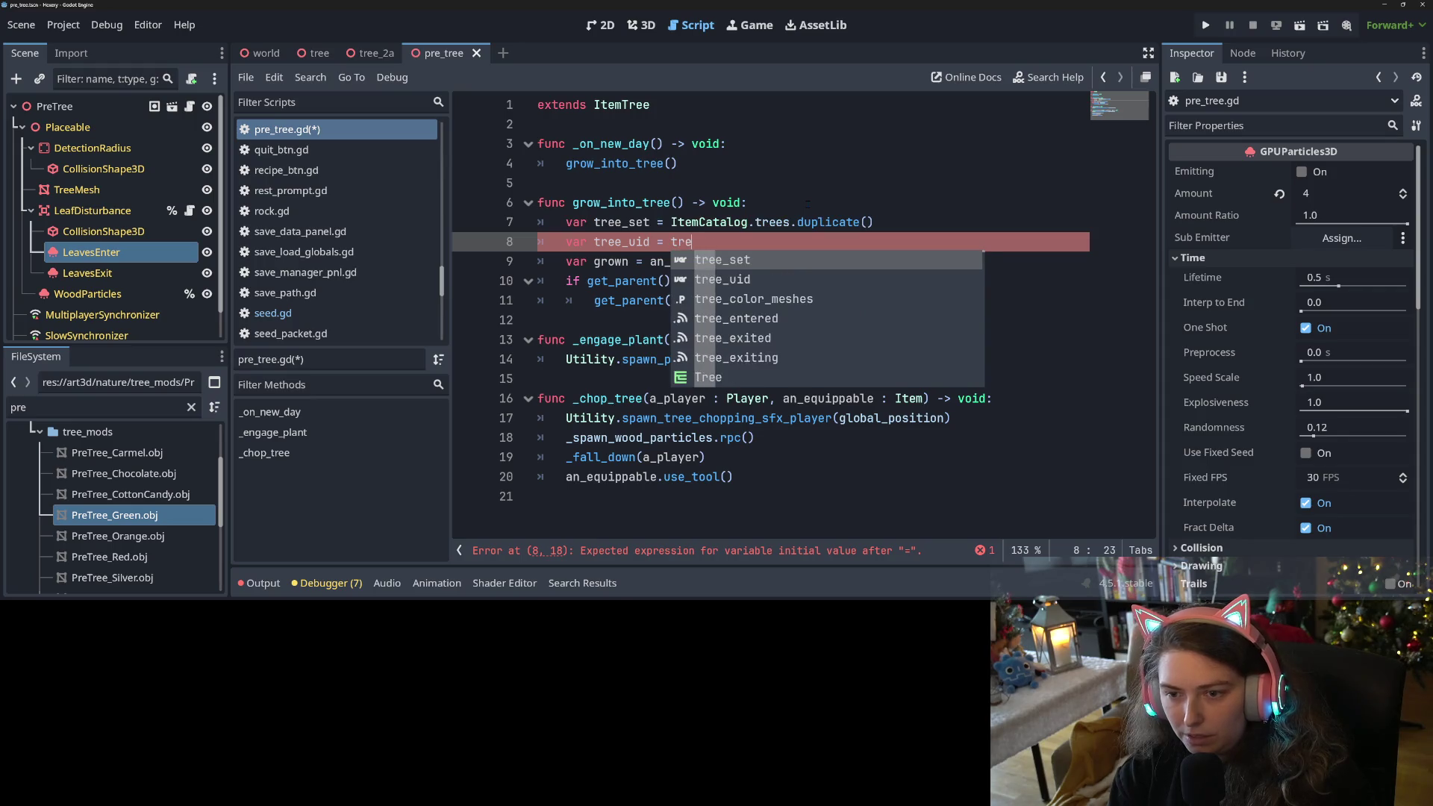
key(Return)
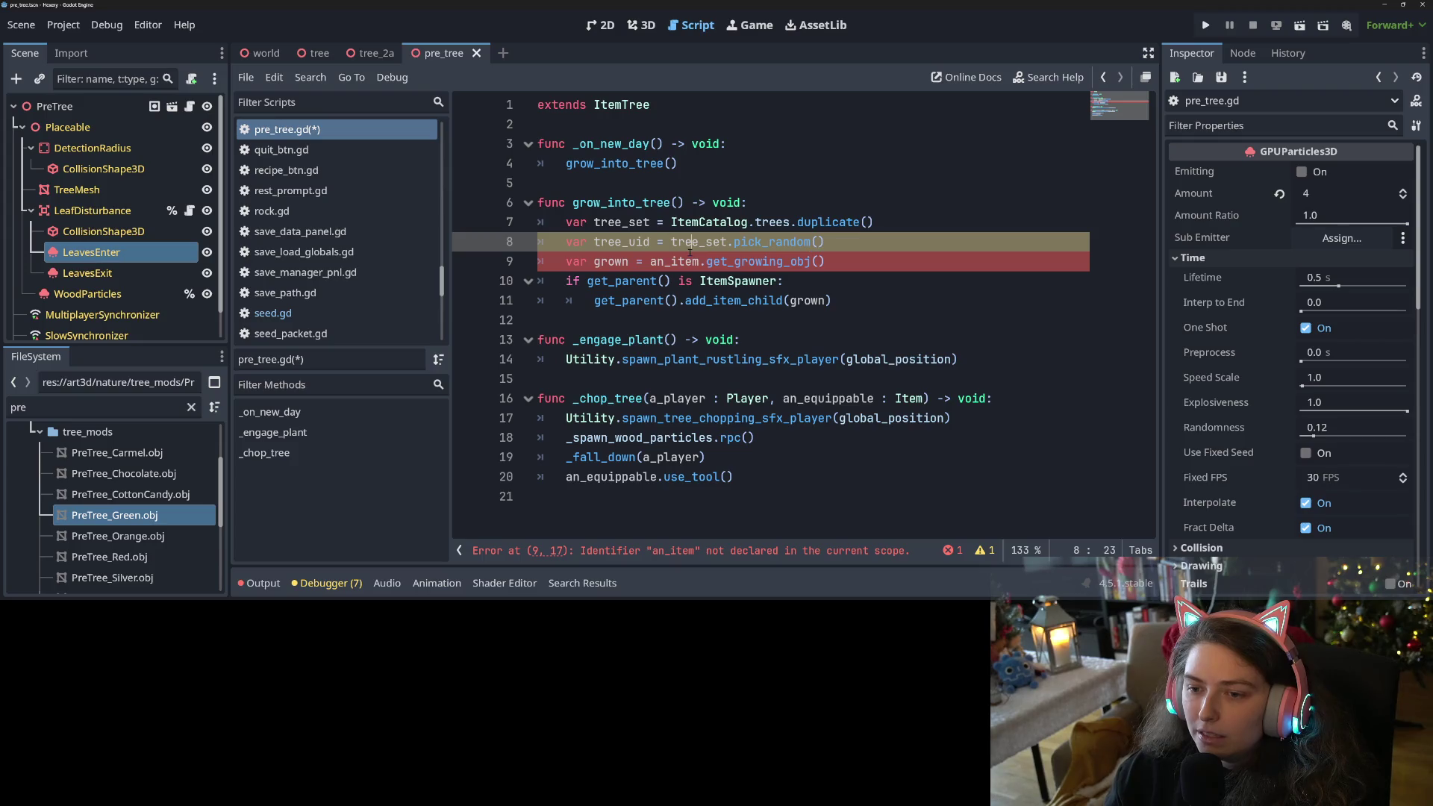
Replace an_item.get_growing_obj() with ItemManager.get_item_from_key(tree_uid) and save.
double_click(719, 263)
key(ctrl+Left)
key(shift+Right)
key(shift+Right)
key(shift+End)
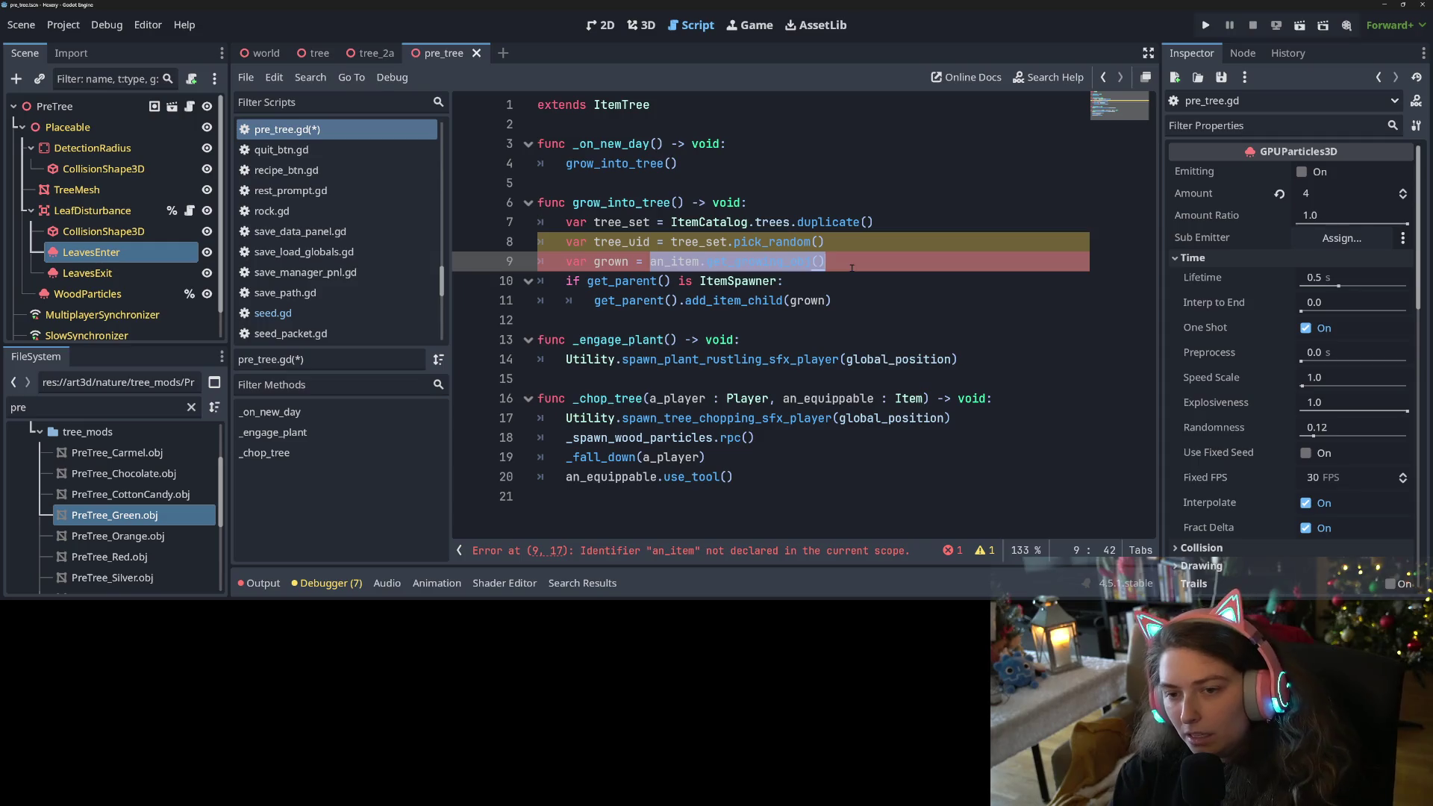
text(Item)
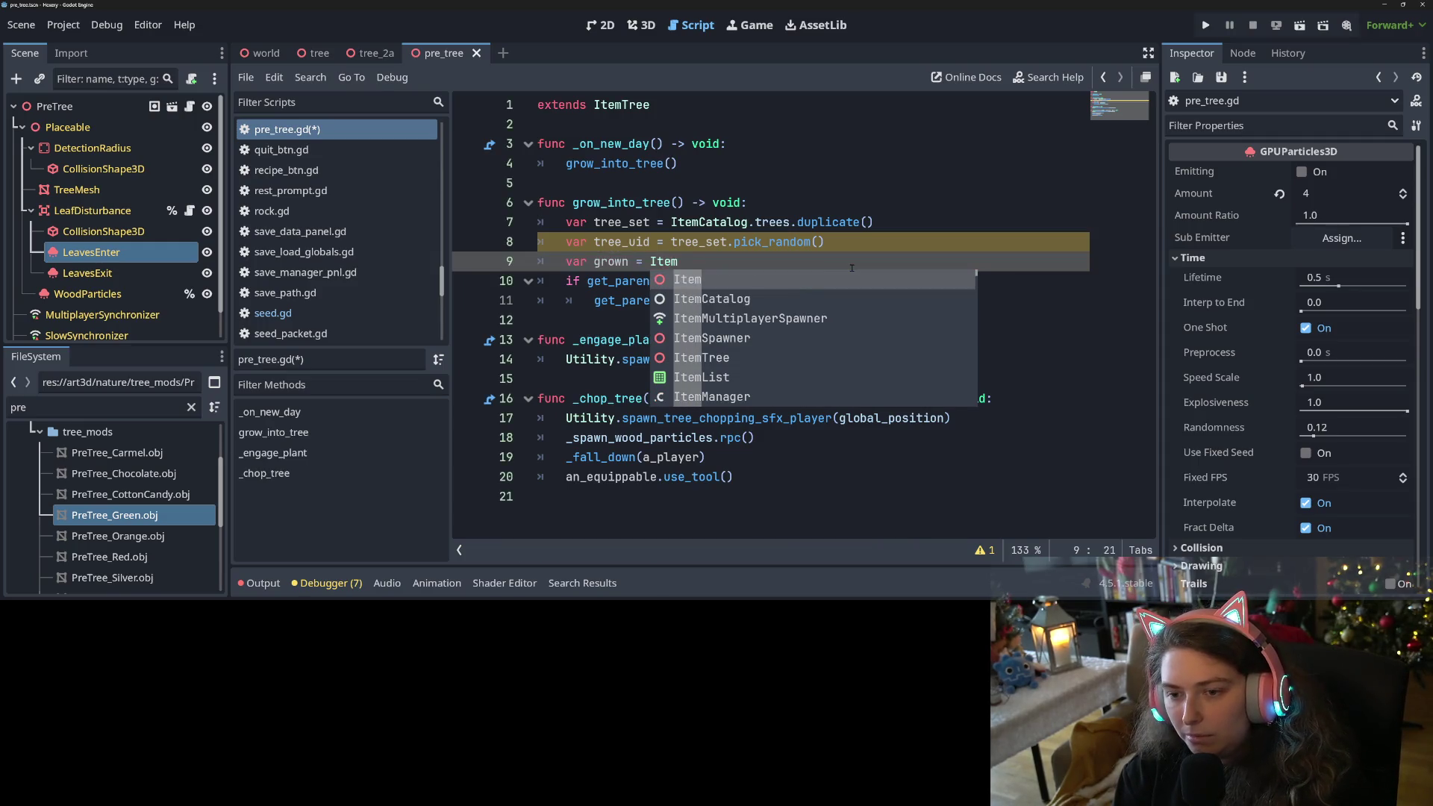
text(Catalog.)
key(BackSpace)
key(BackSpace)
key(BackSpace)
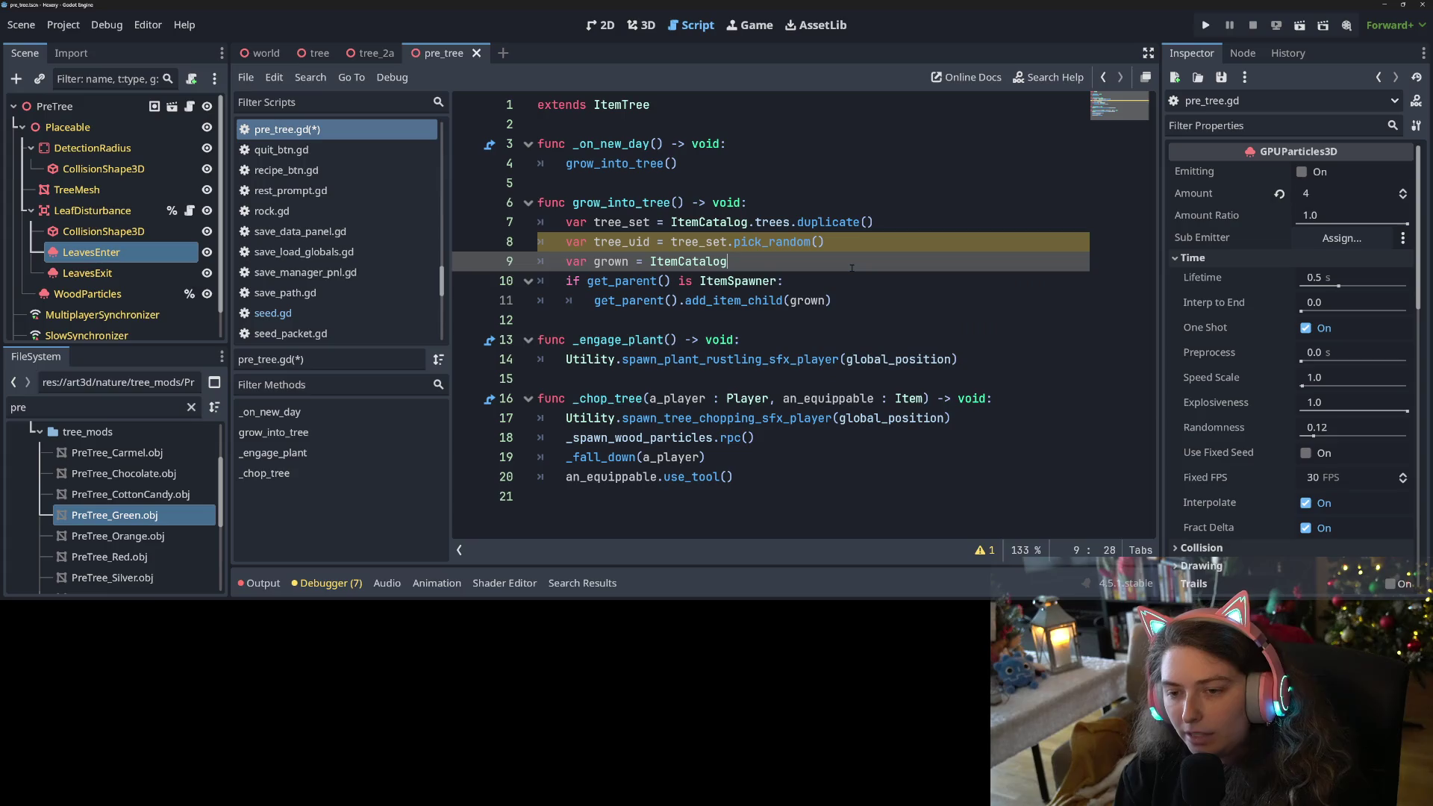
text(anager.g)
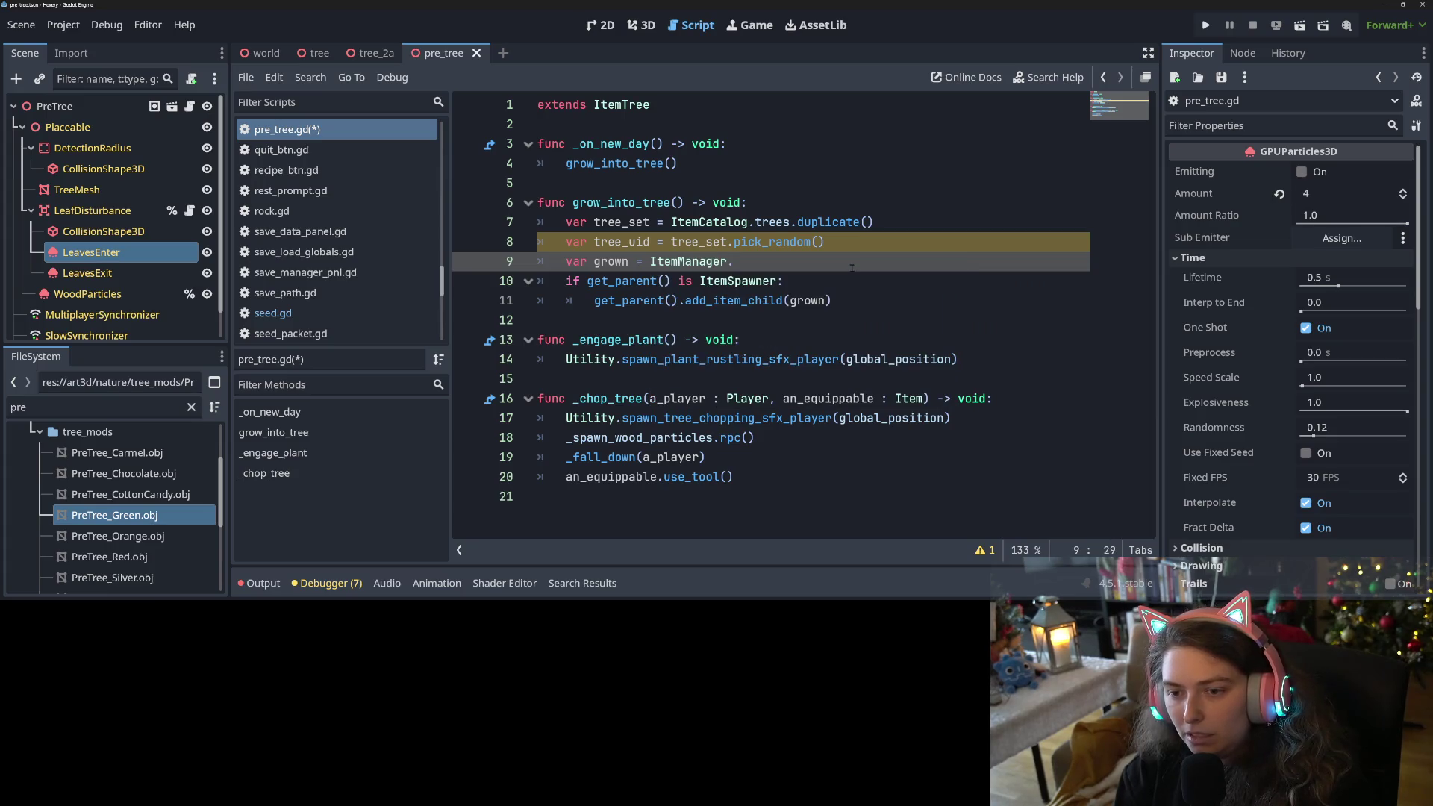
key(Return)
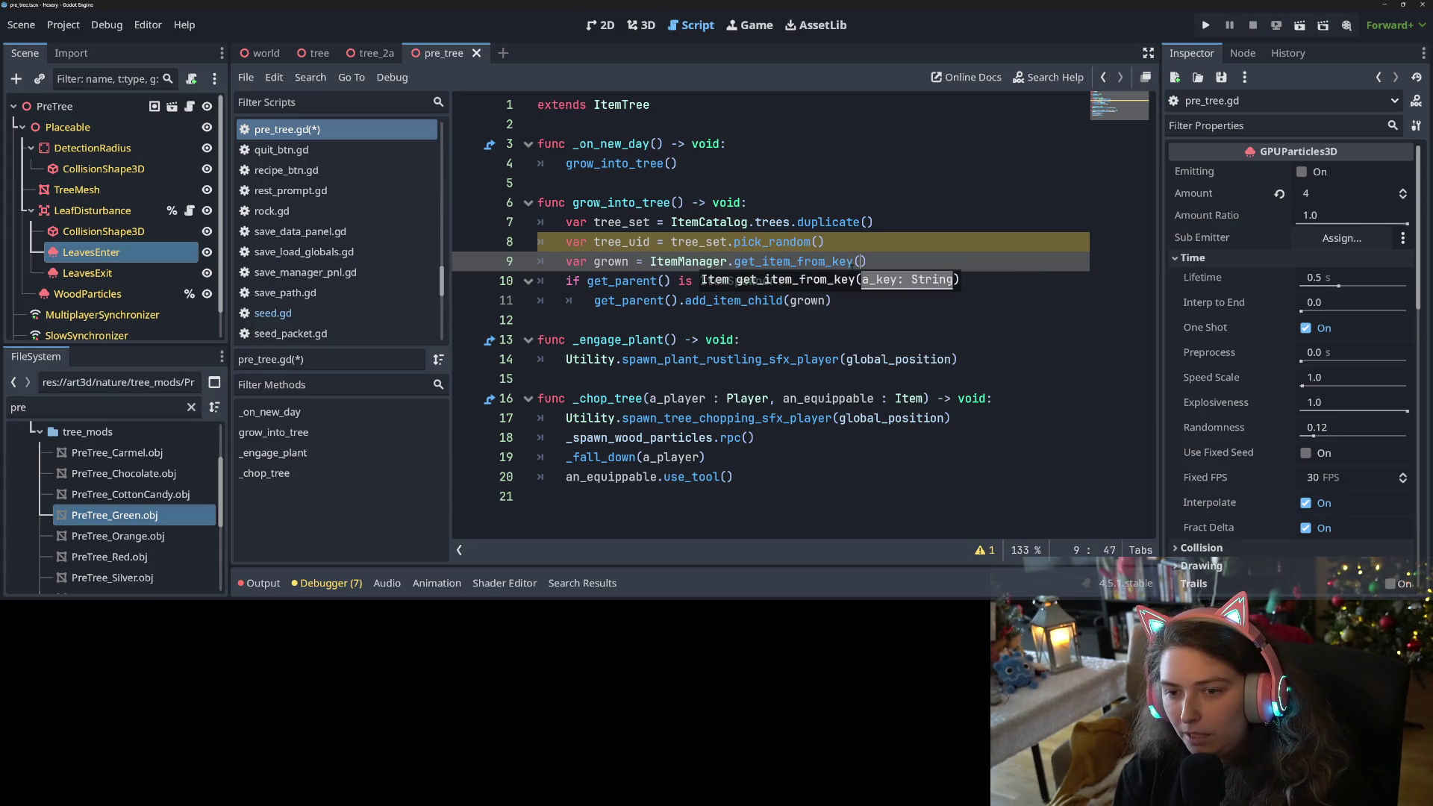
key(Down)
key(Return)
key(ctrl+s)
key(End)
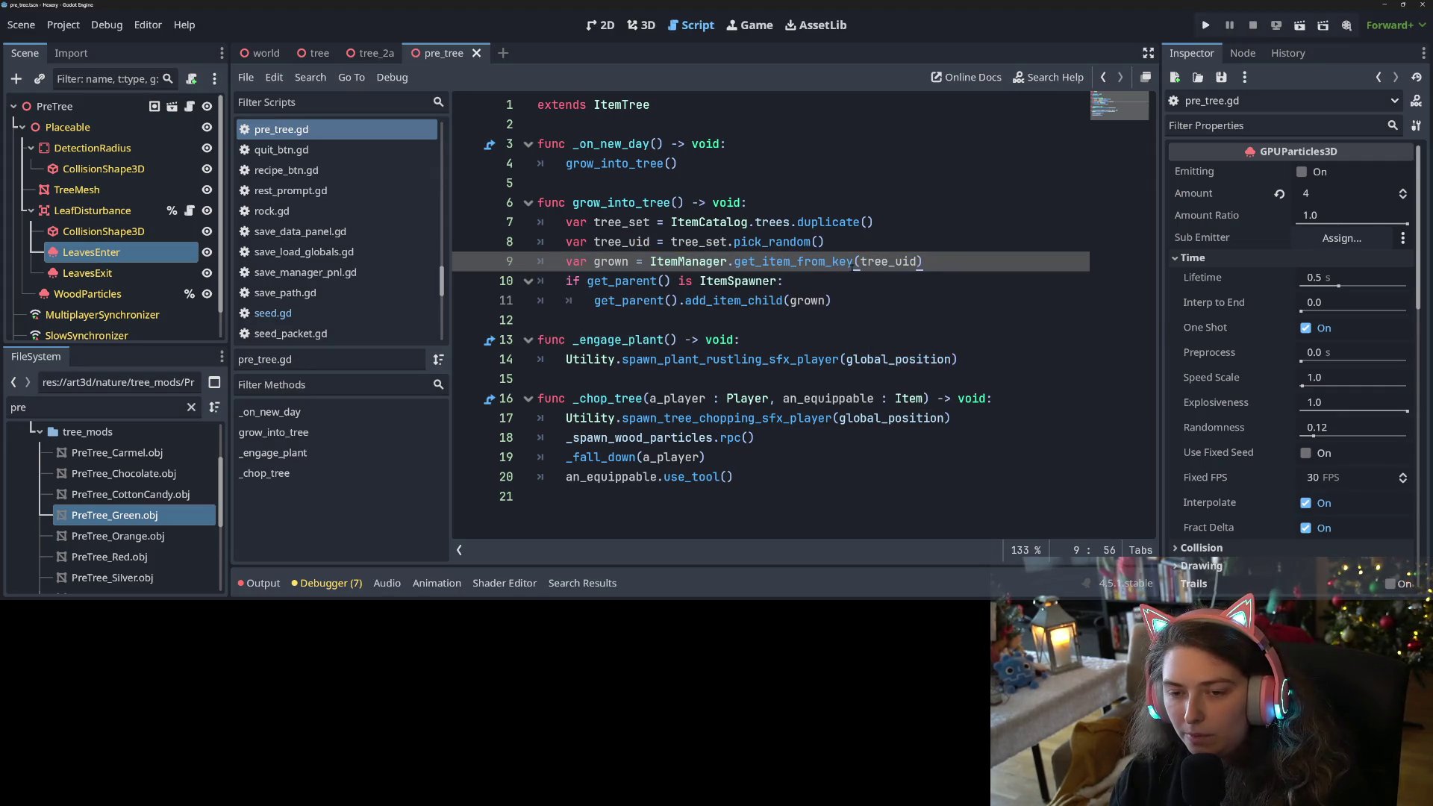
Wrap the spawn in 'if grown:' with queue_free(), add an else push_error '...wasn't treeing', and save.
key(Return)
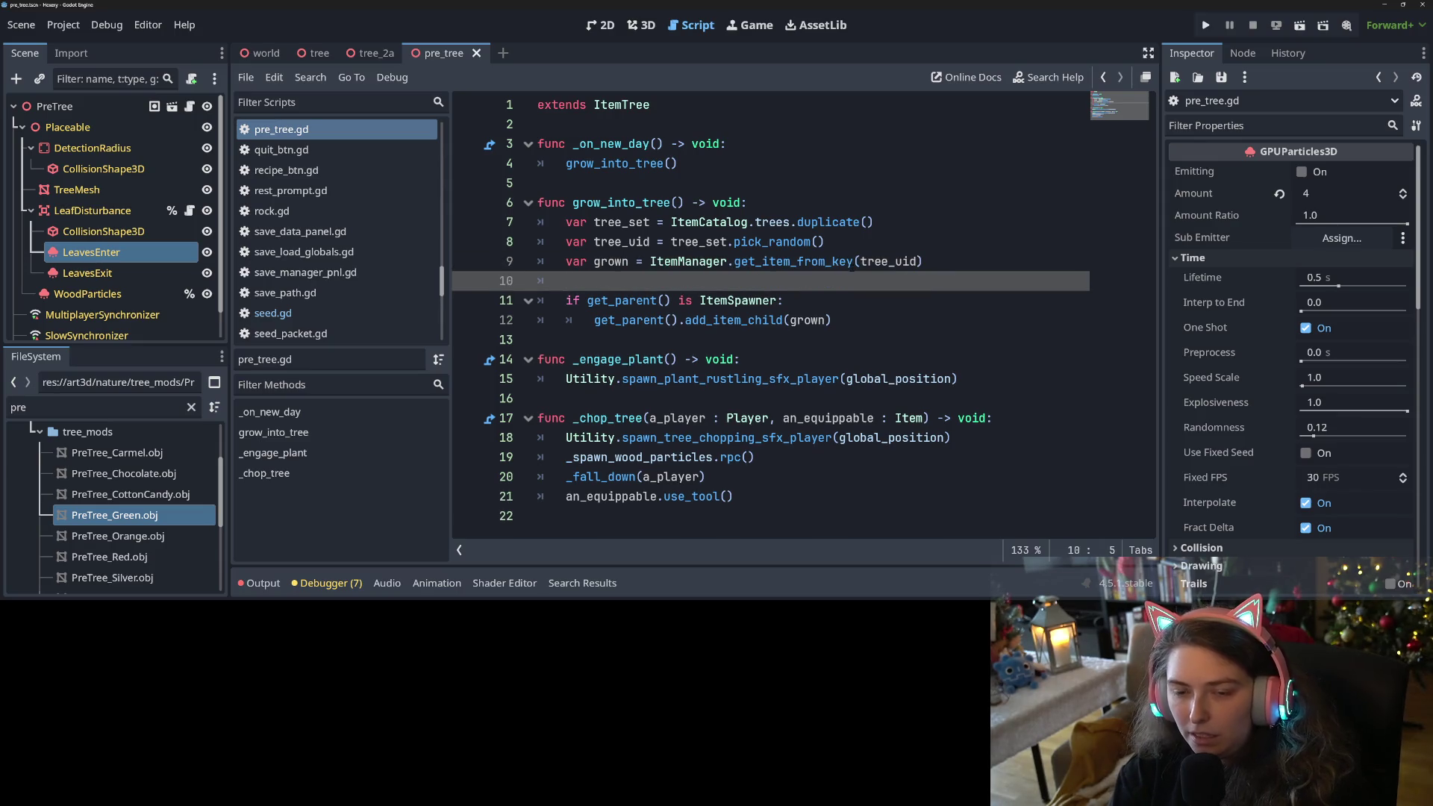
text(if grown:)
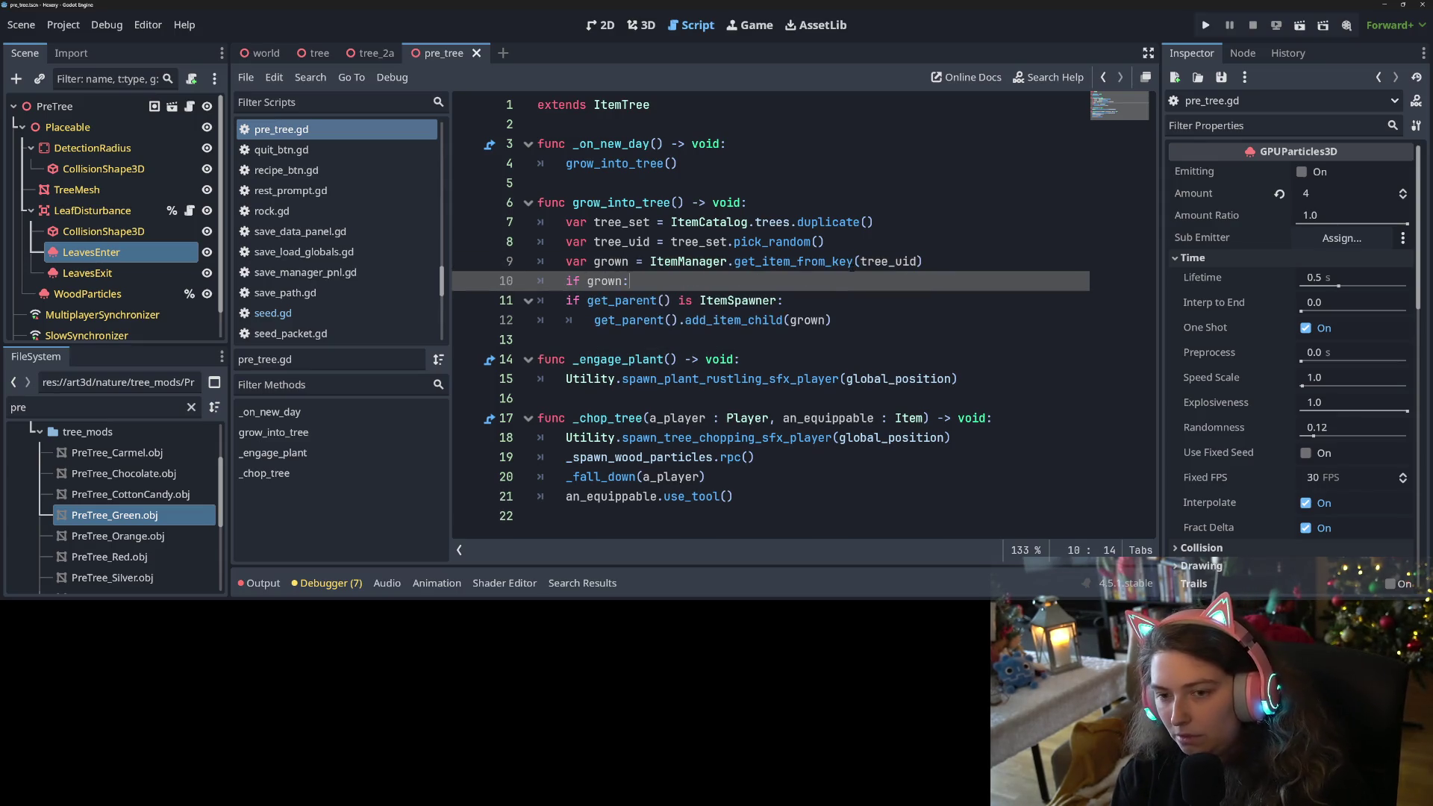
drag(552, 300, 900, 323)
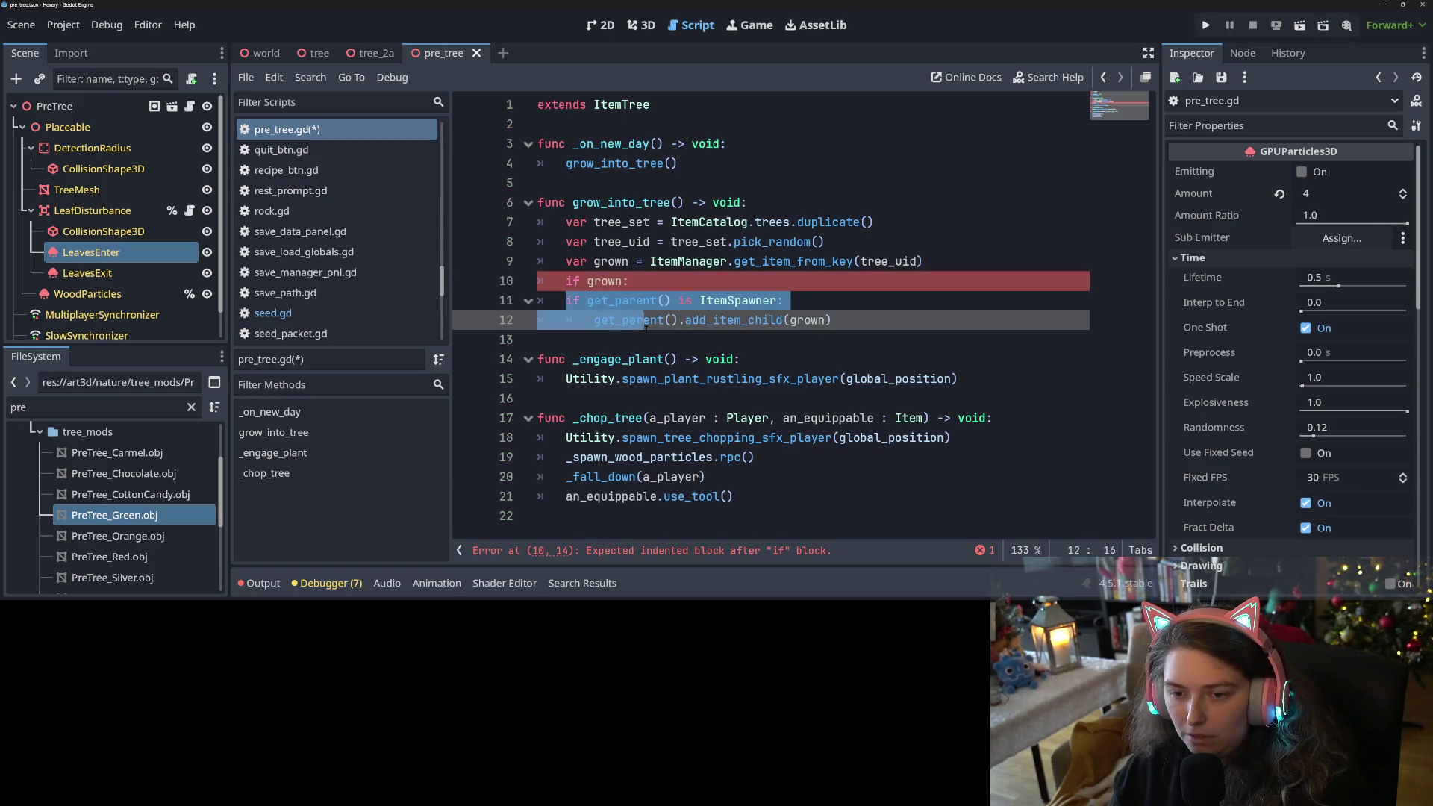
key(Tab)
key(Return)
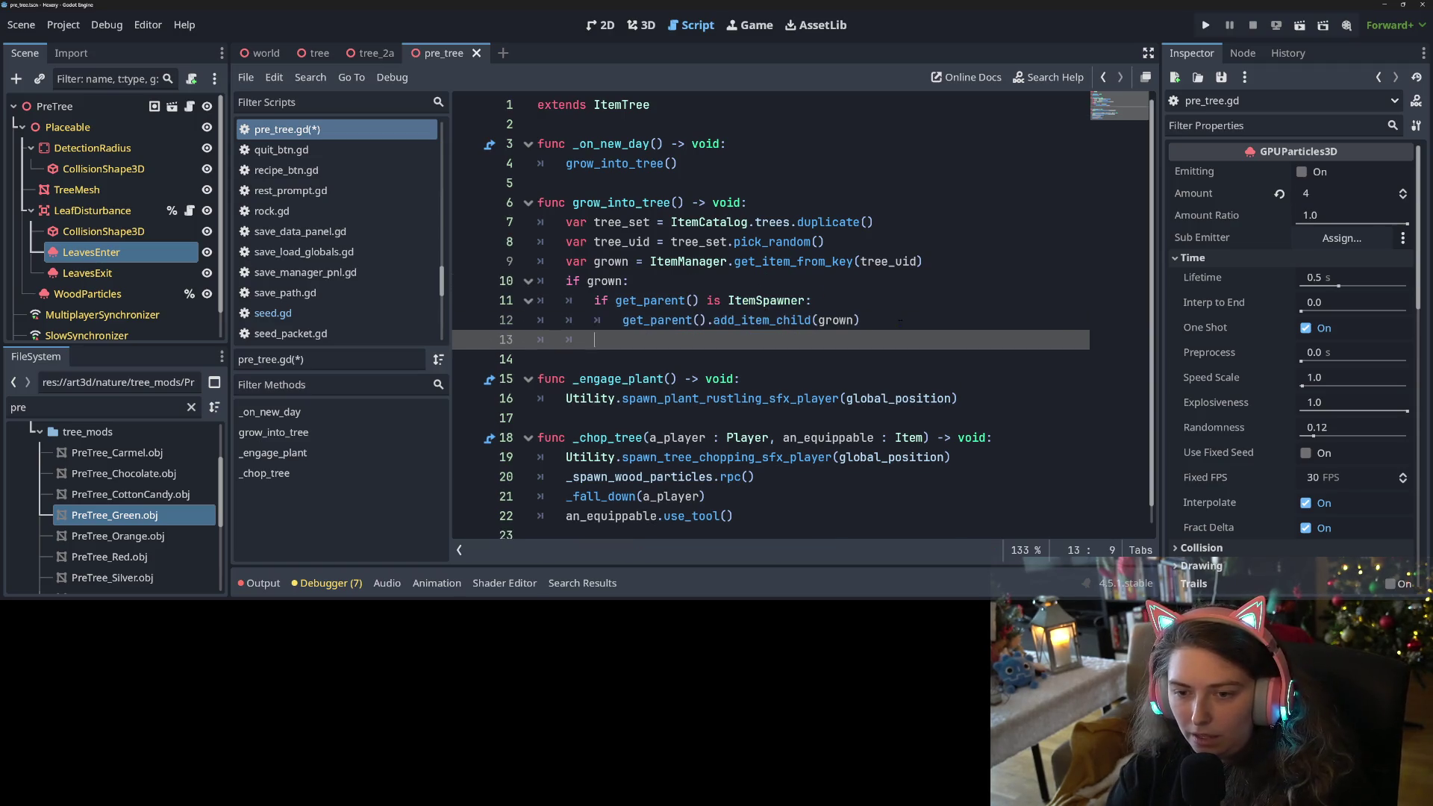
text(queu)
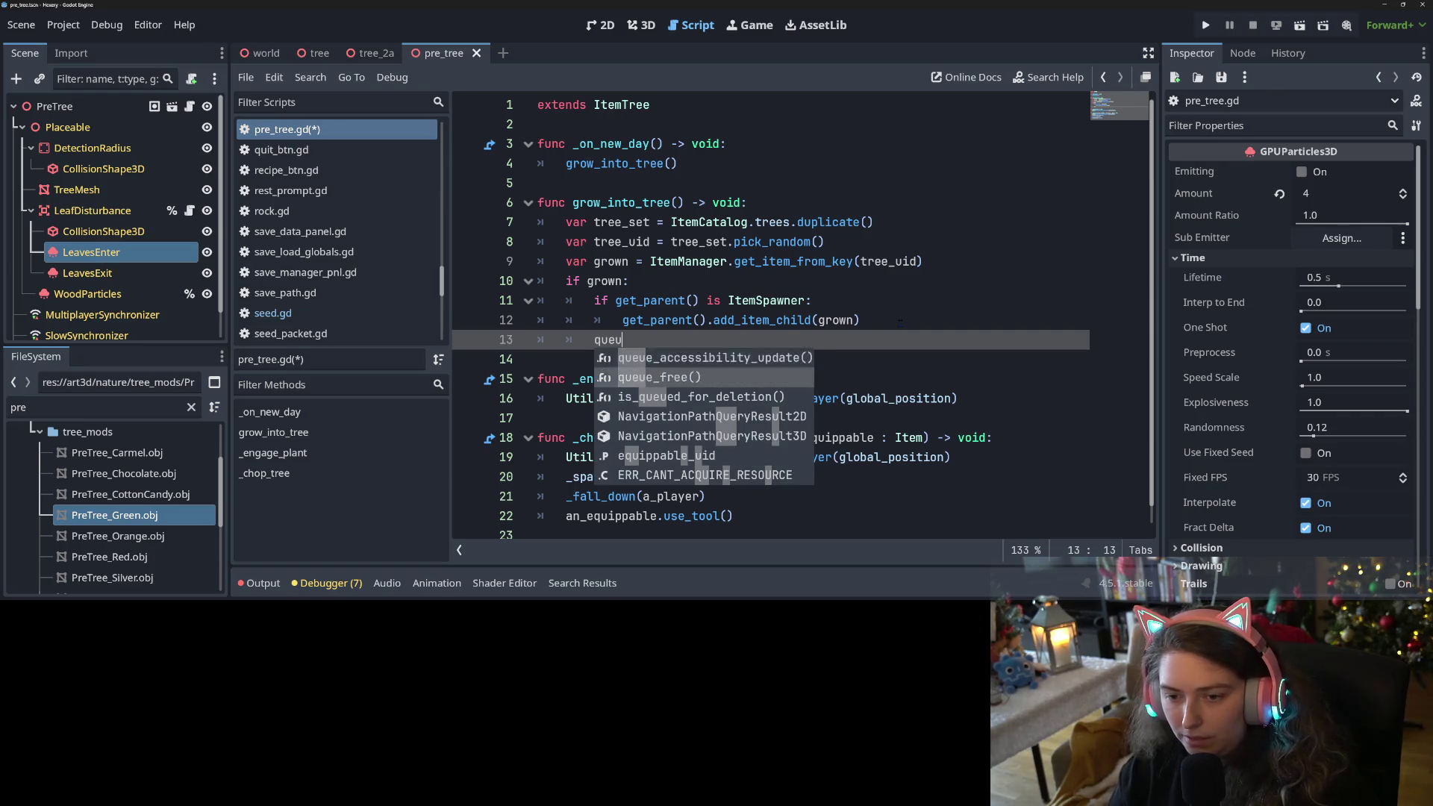
key(Return)
key(Return)
text(else)
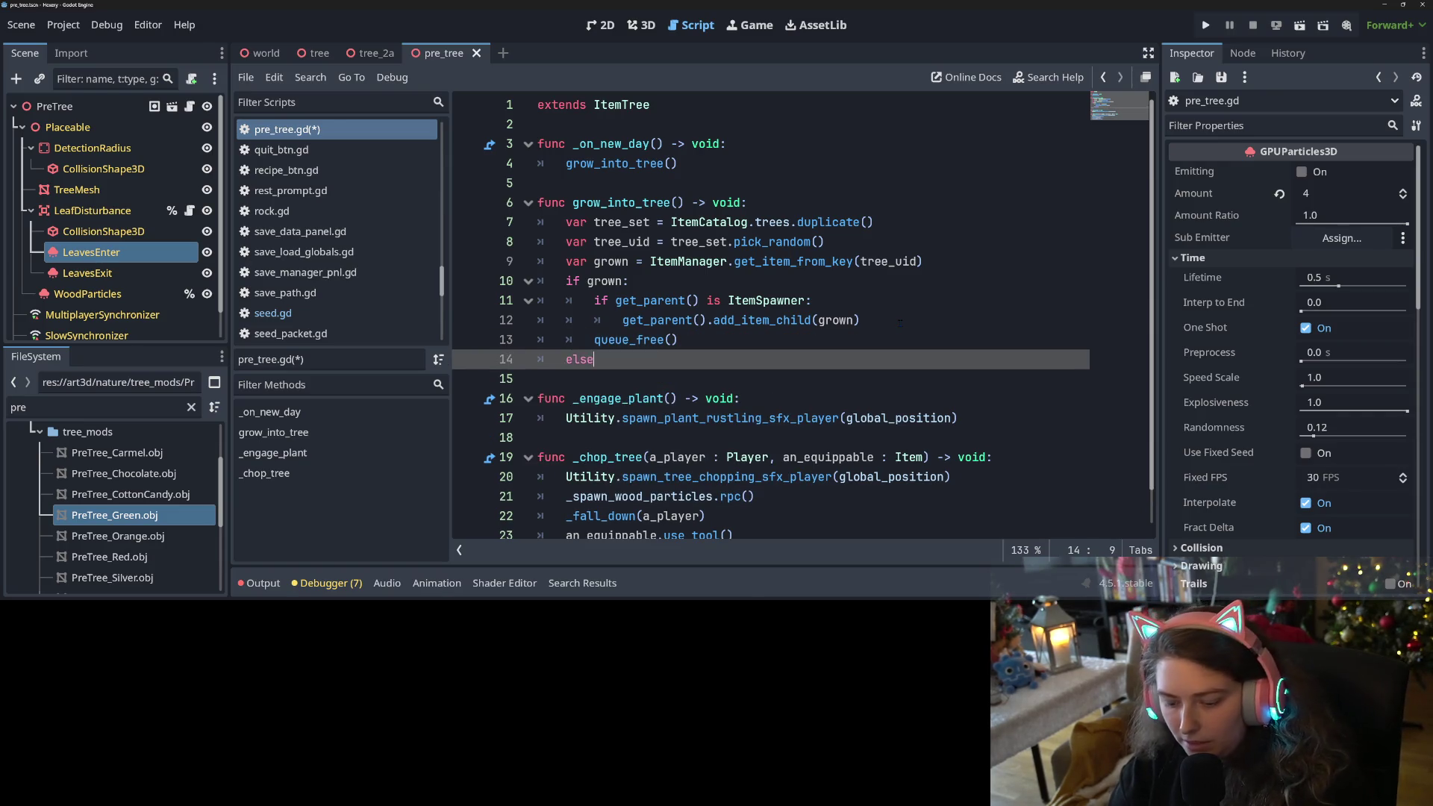
text(:)
key(Return)
text(ush)
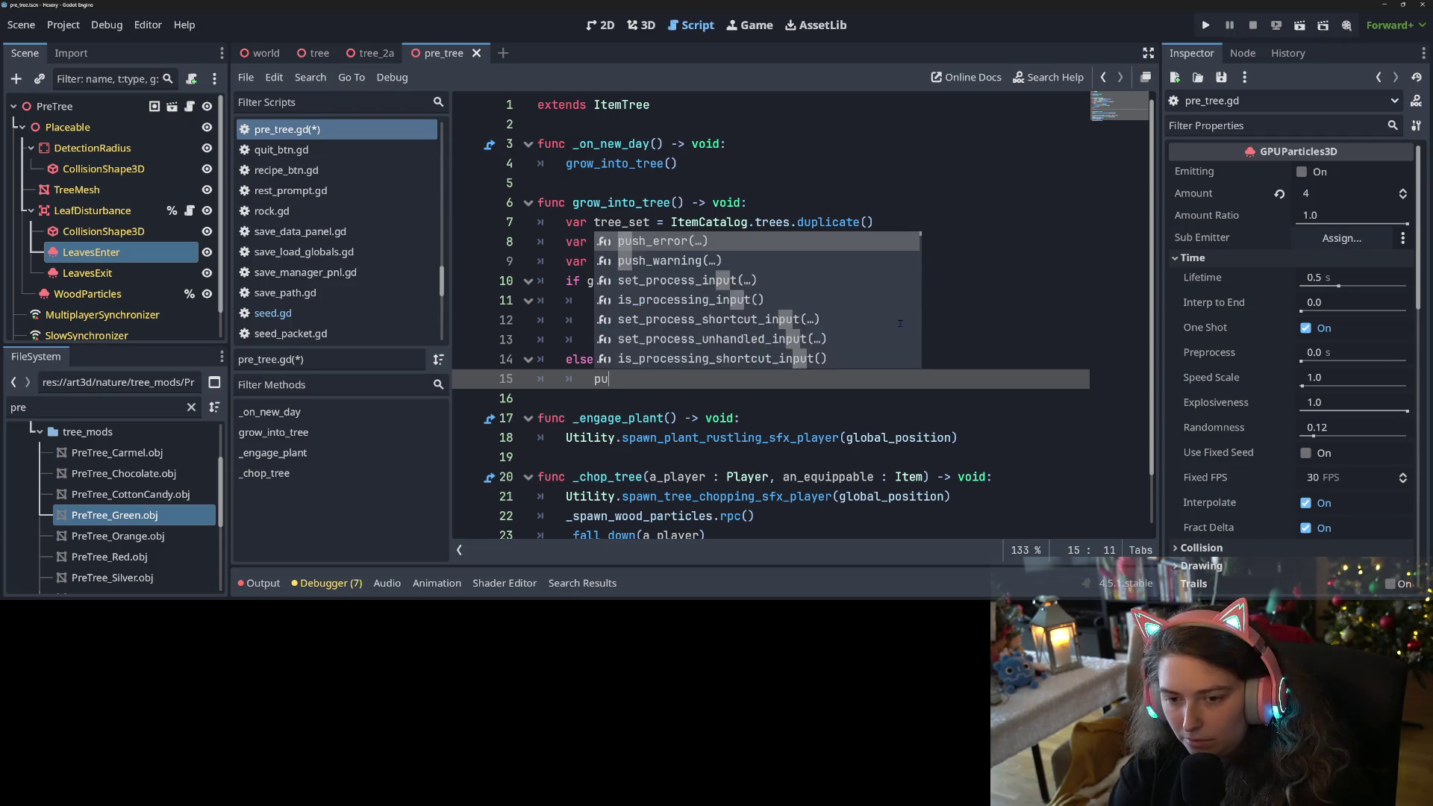
key(Return)
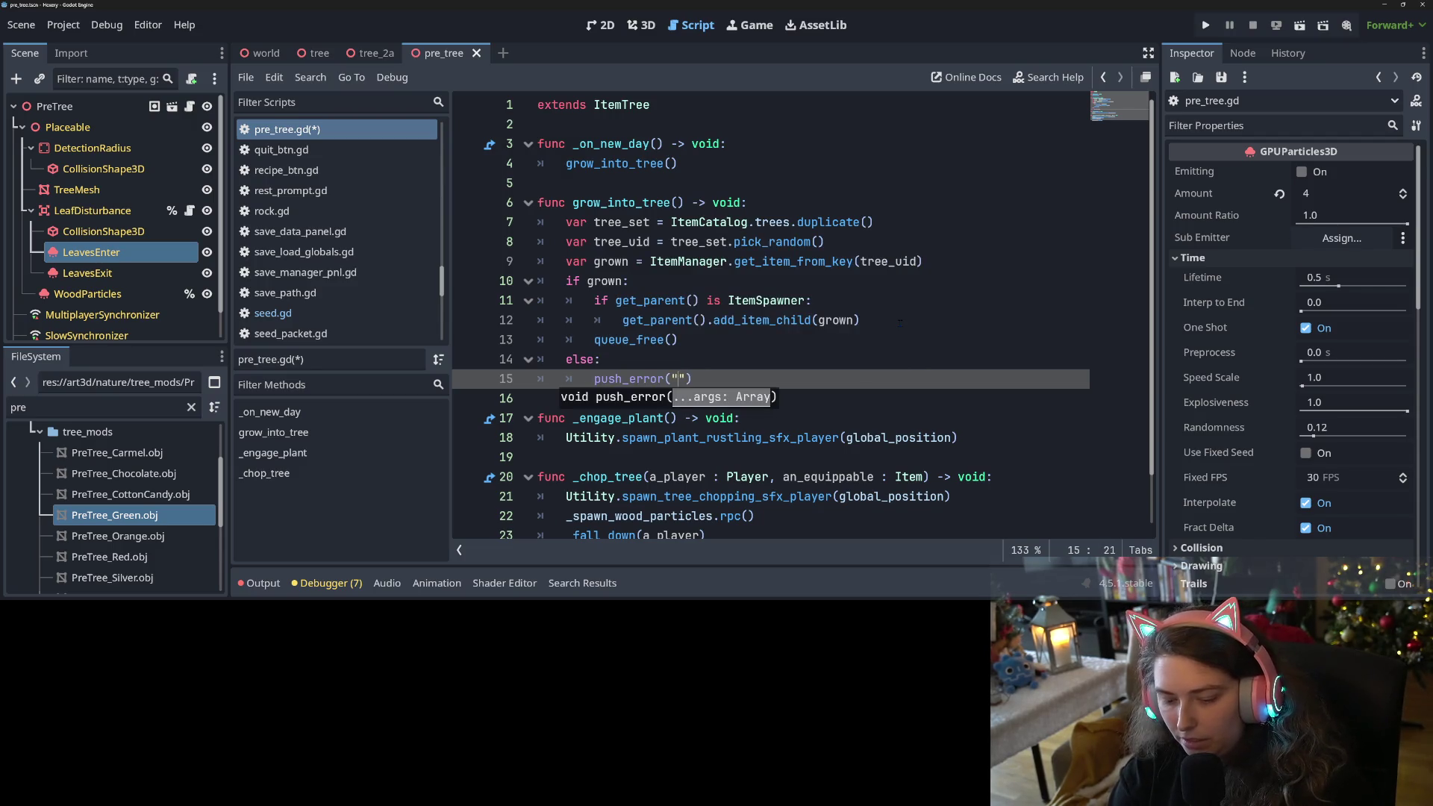
text(tree wasn't tr)
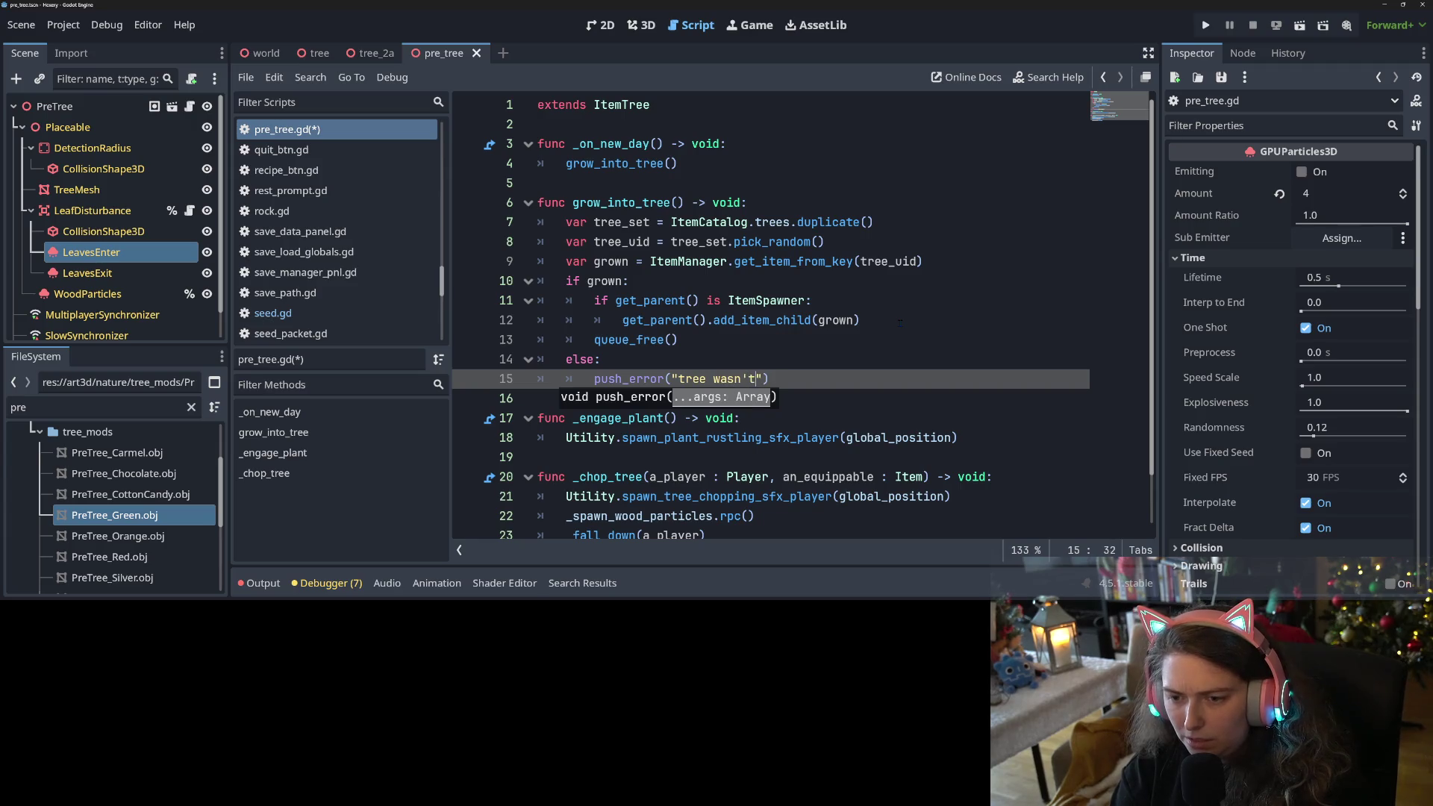
text(eeing)
key(ctrl+s)
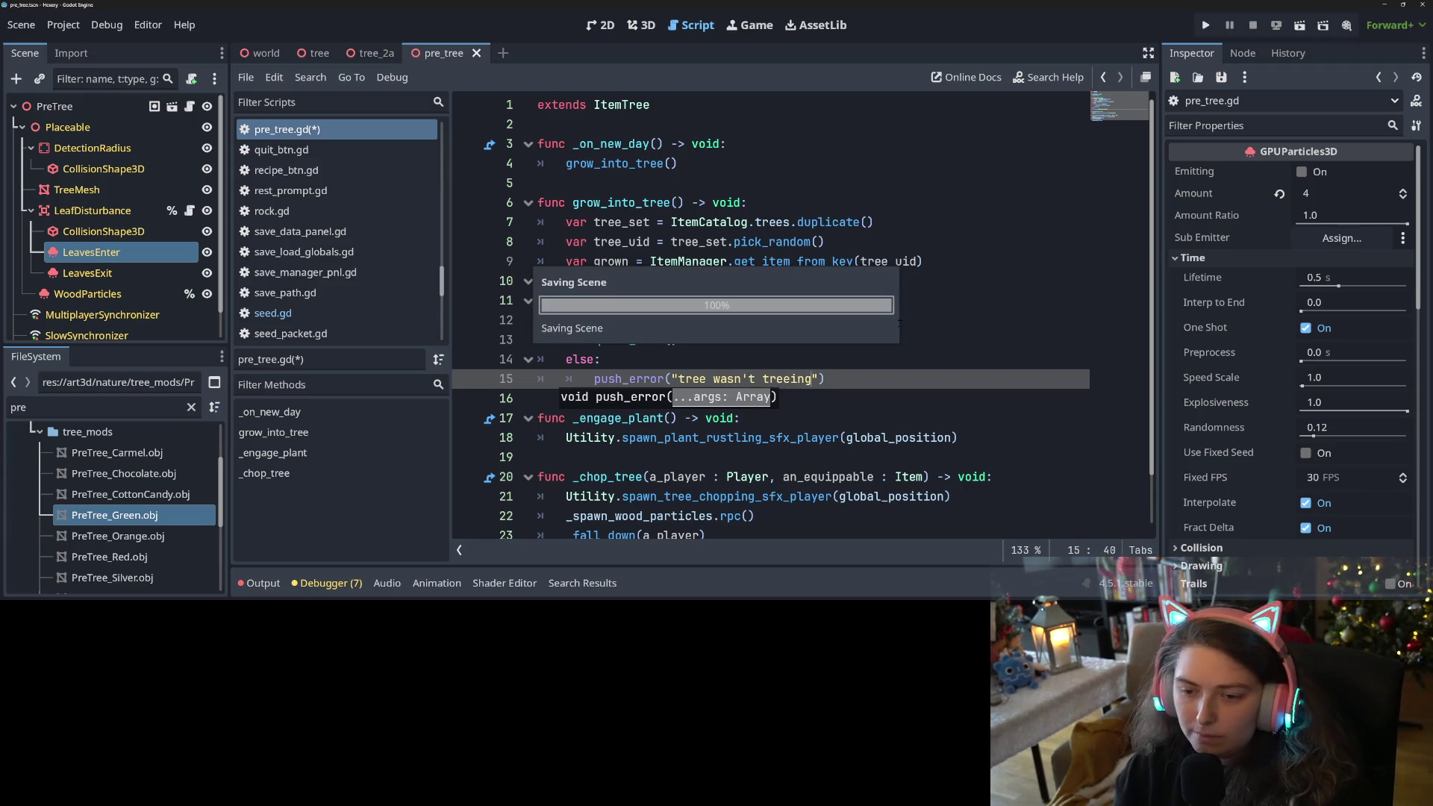
Highlight grow_into_tree's uses and run the project to test.
click(976, 235)
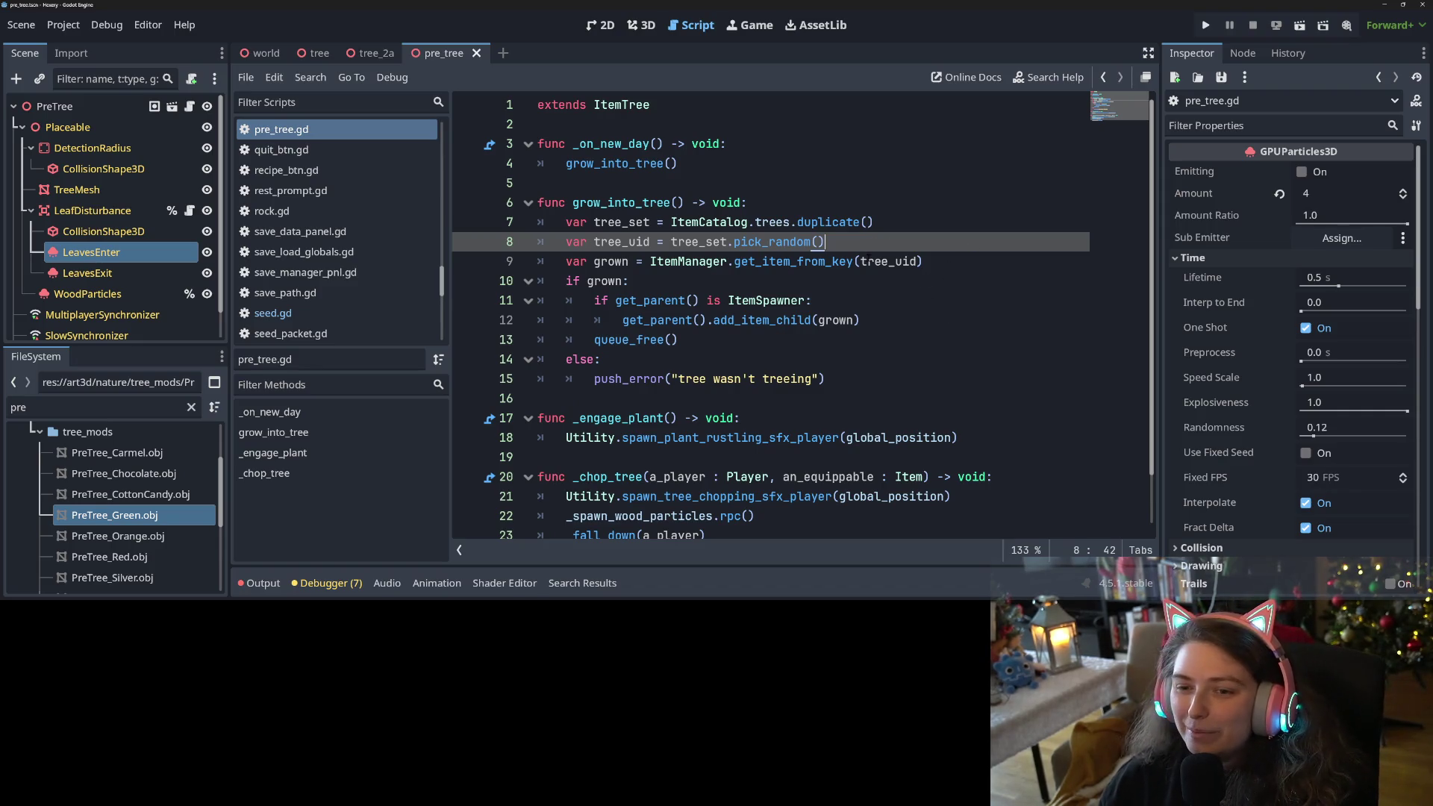
double_click(620, 202)
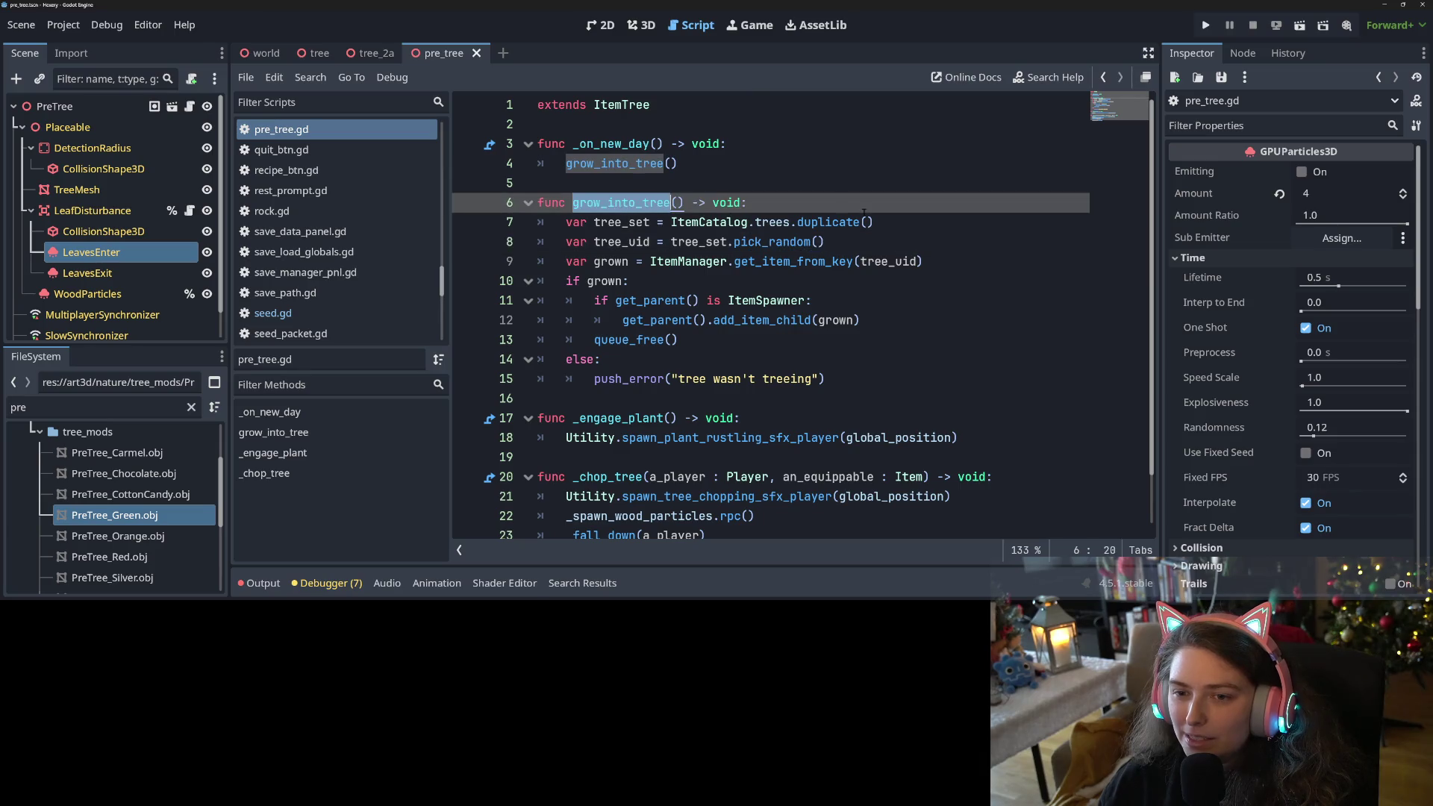
click(1205, 27)
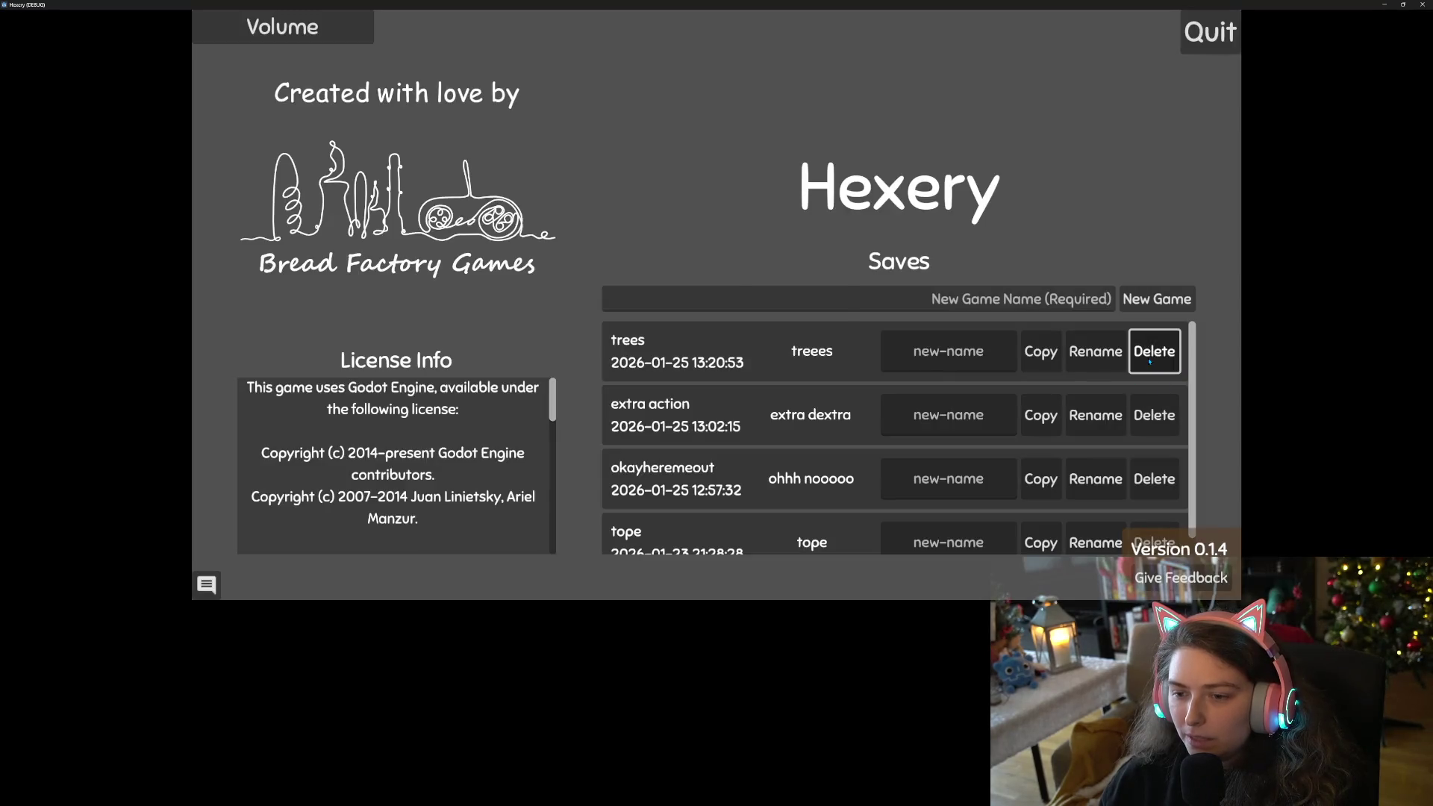
Delete the top save game and start a new game named 'newnew'.
click(1154, 351)
click(660, 326)
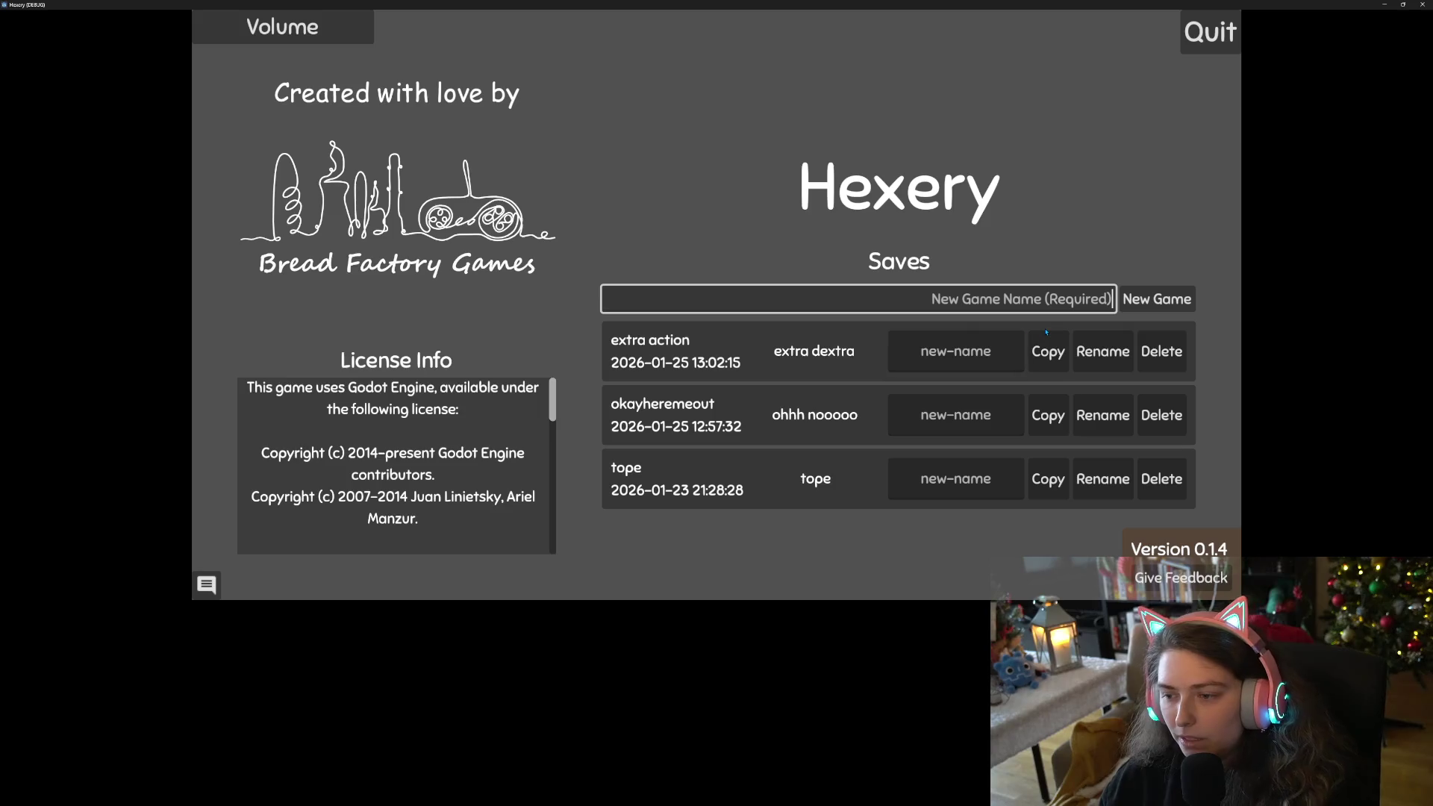
text(newnew)
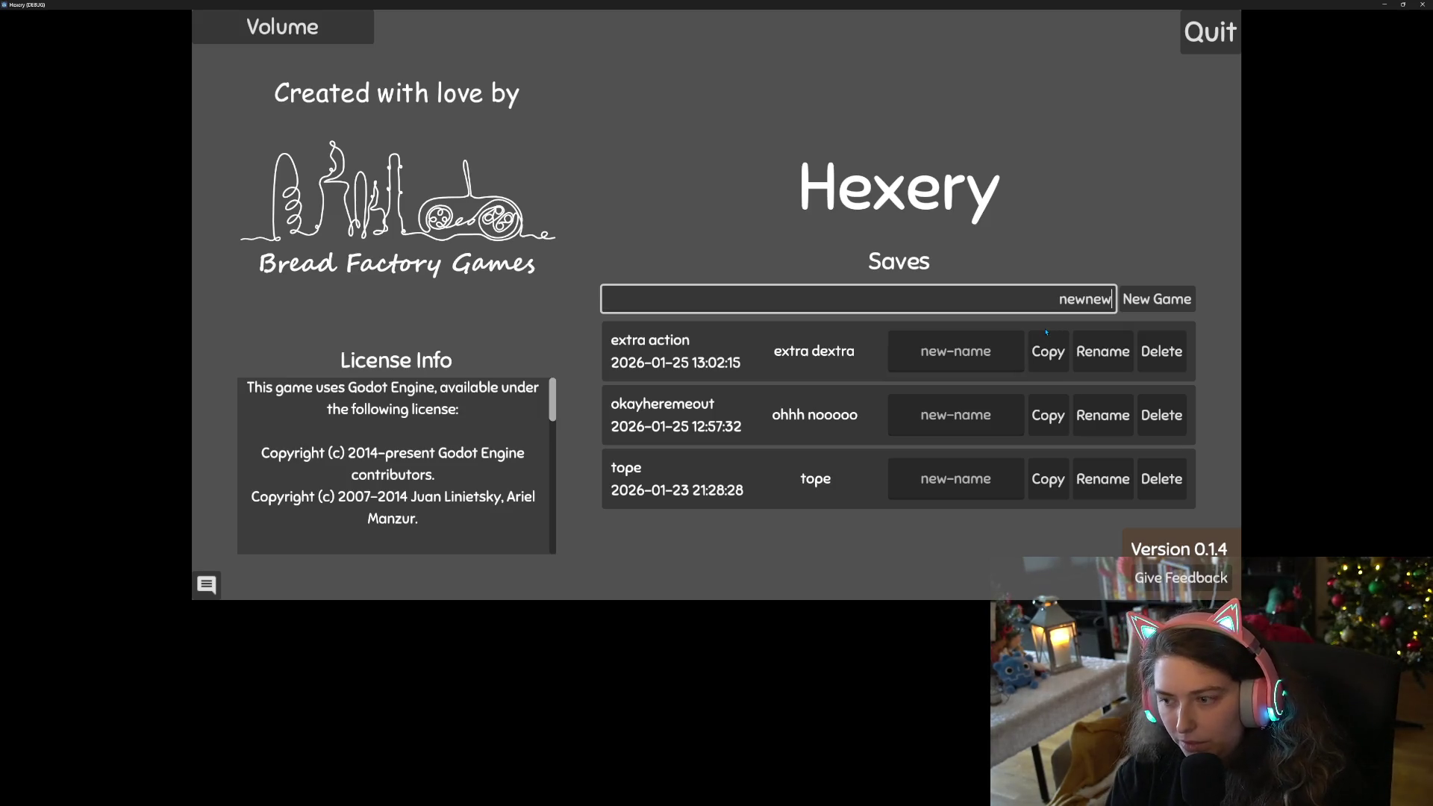
key(Return)
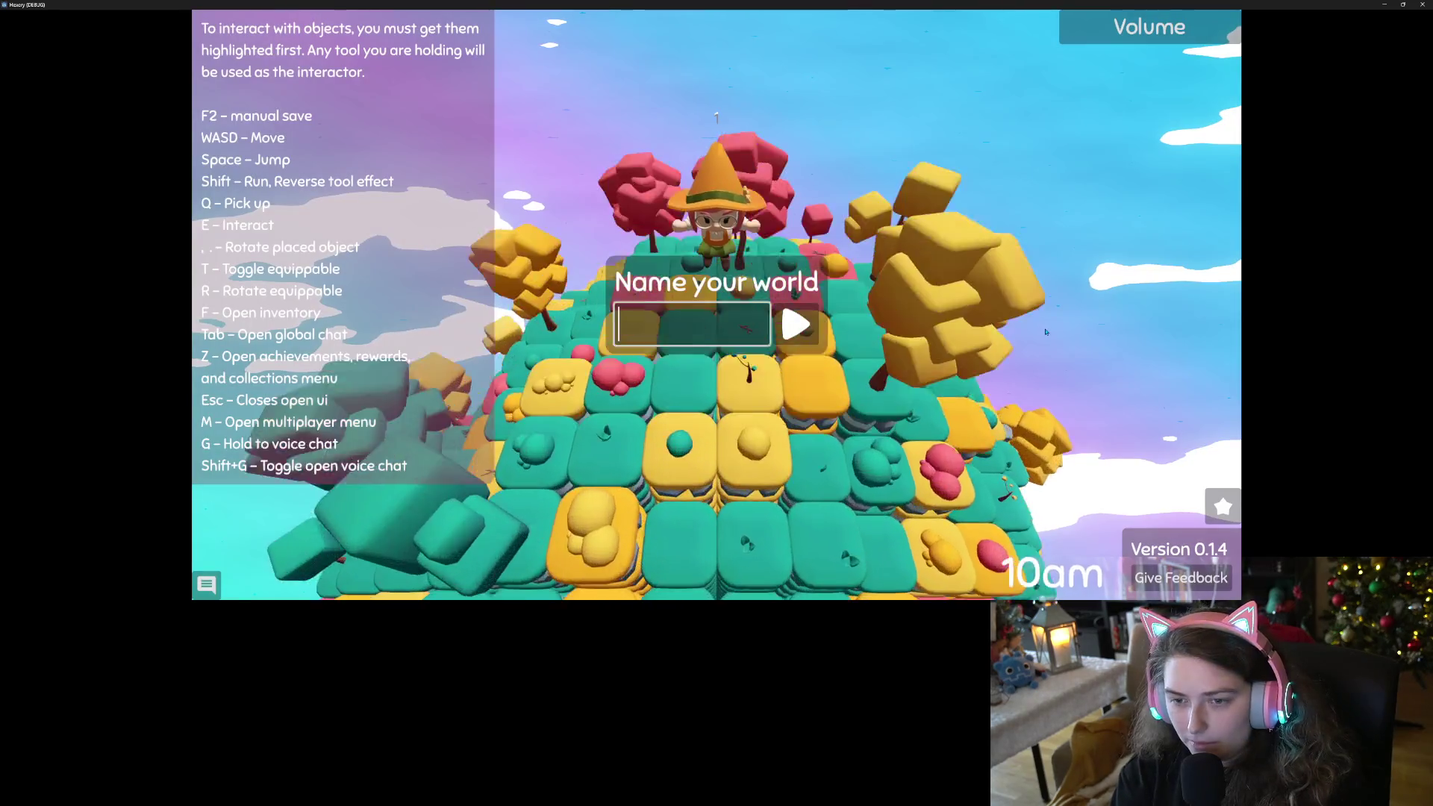
Name the world 'new new new' and walk the witch up and down nearby tiles.
text(new new)
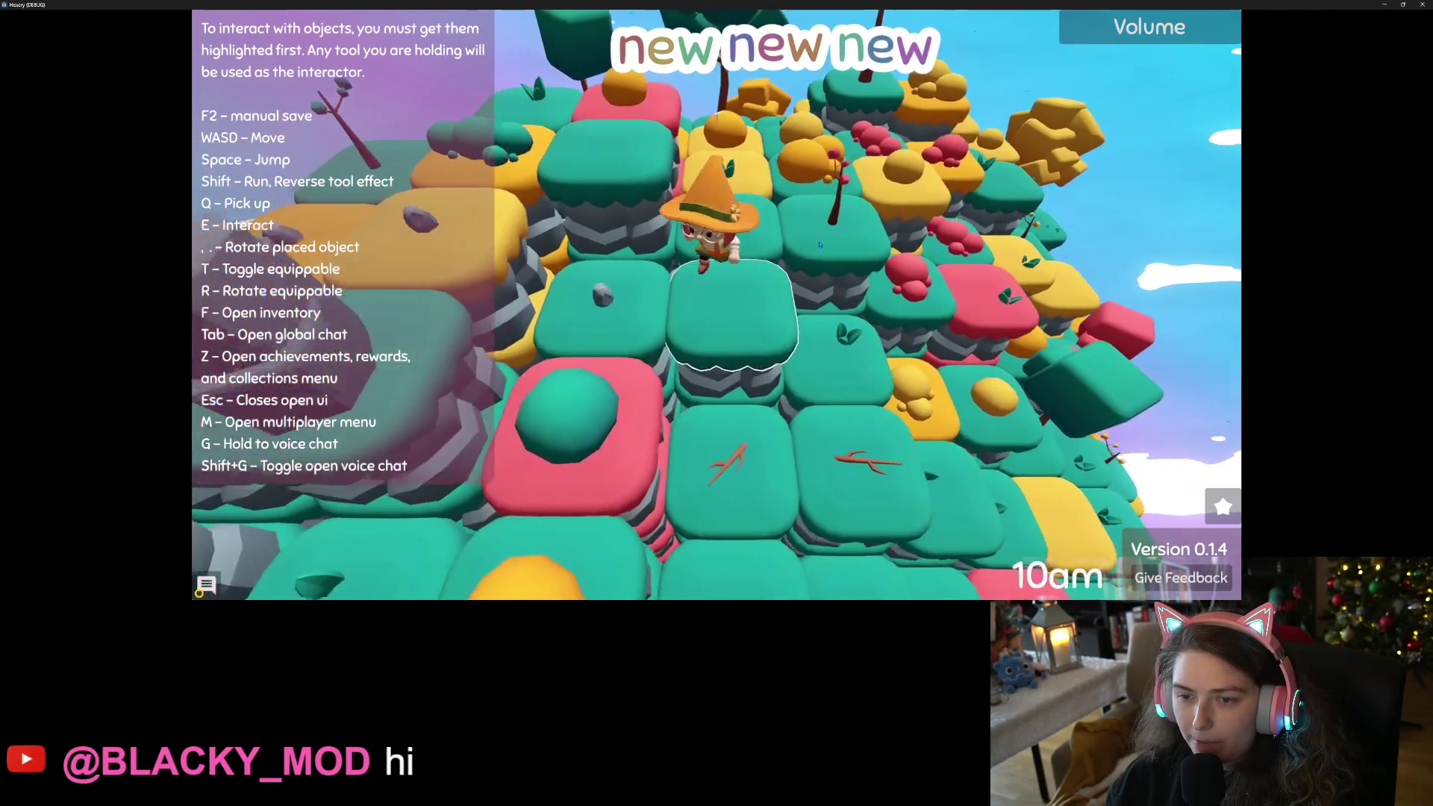
key(w)
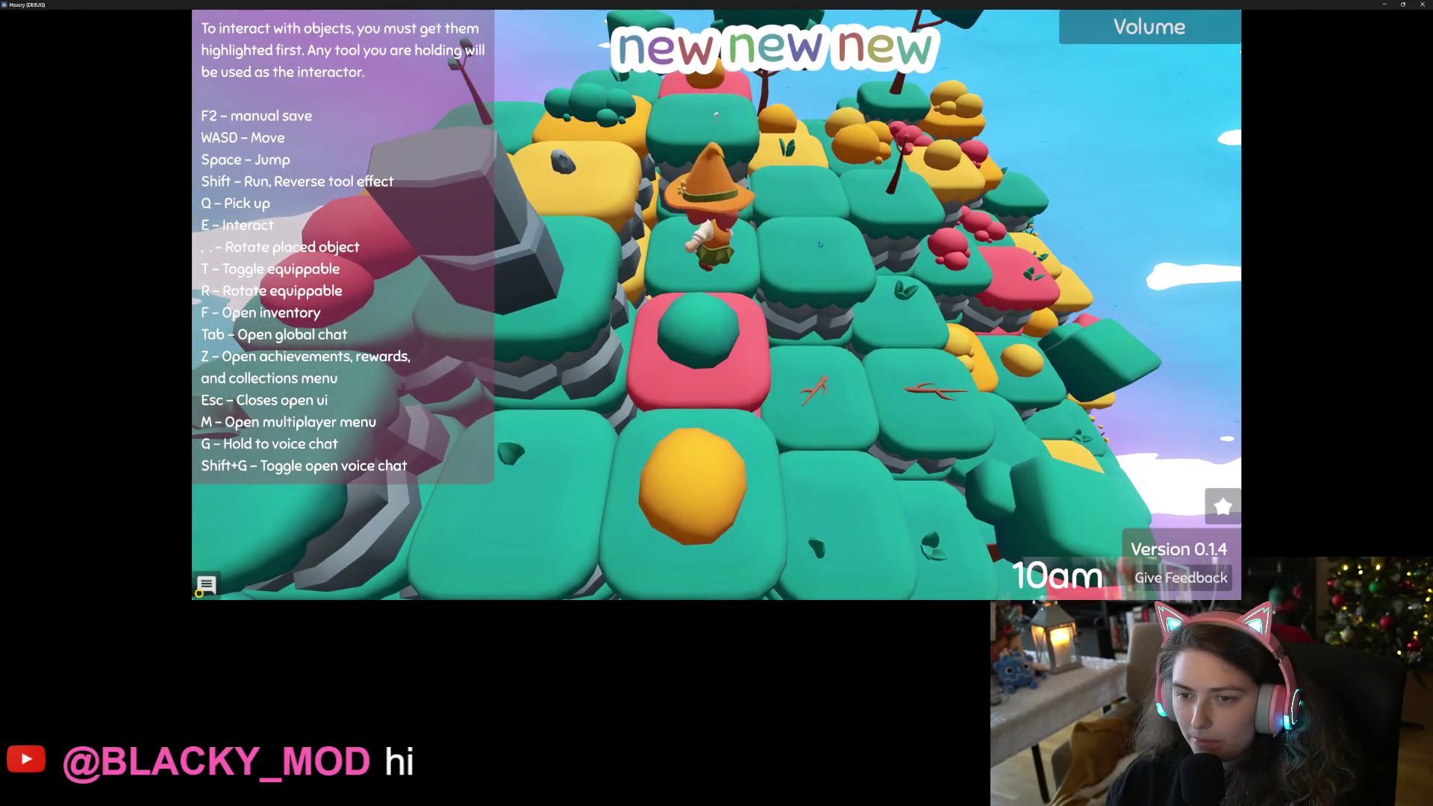
key(w)
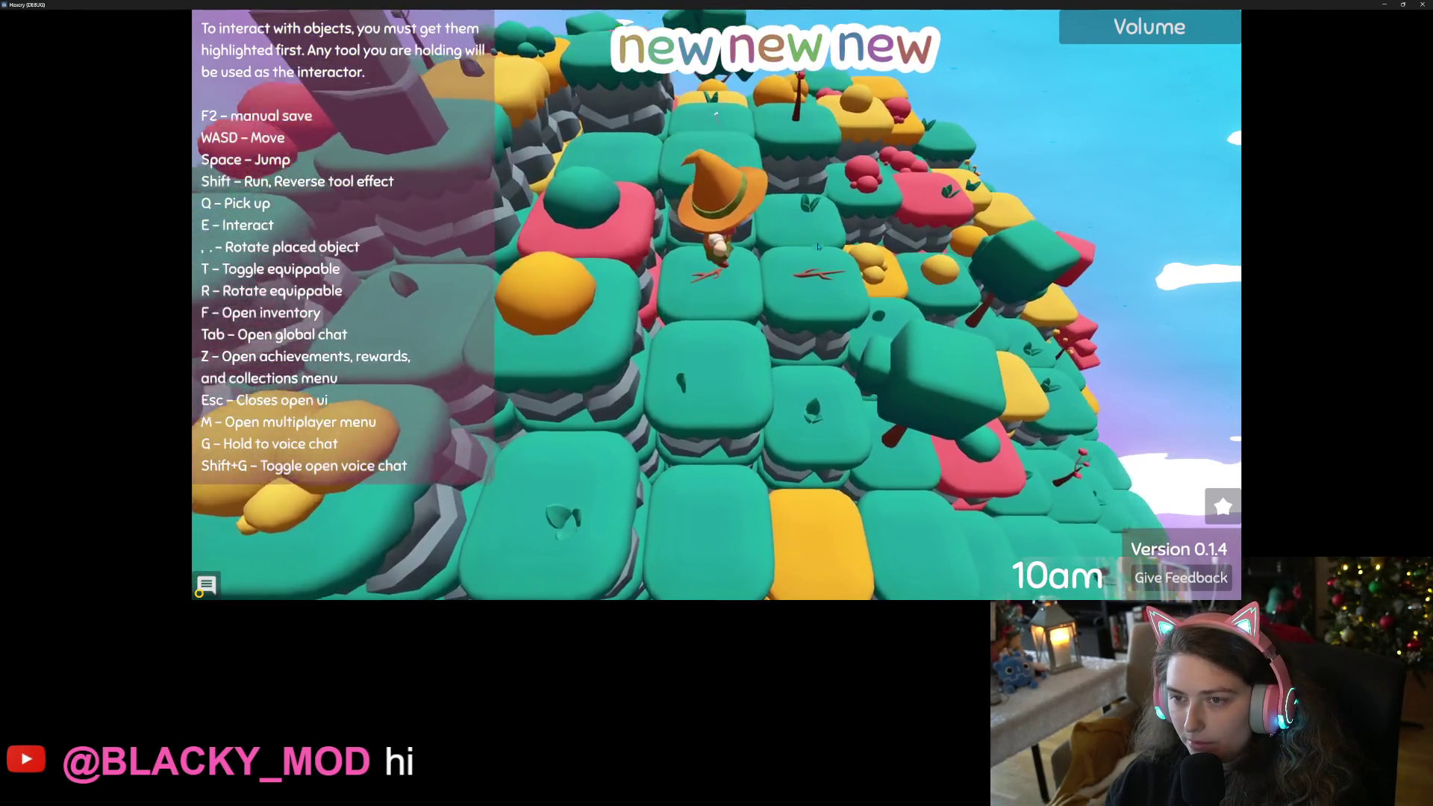
key(w)
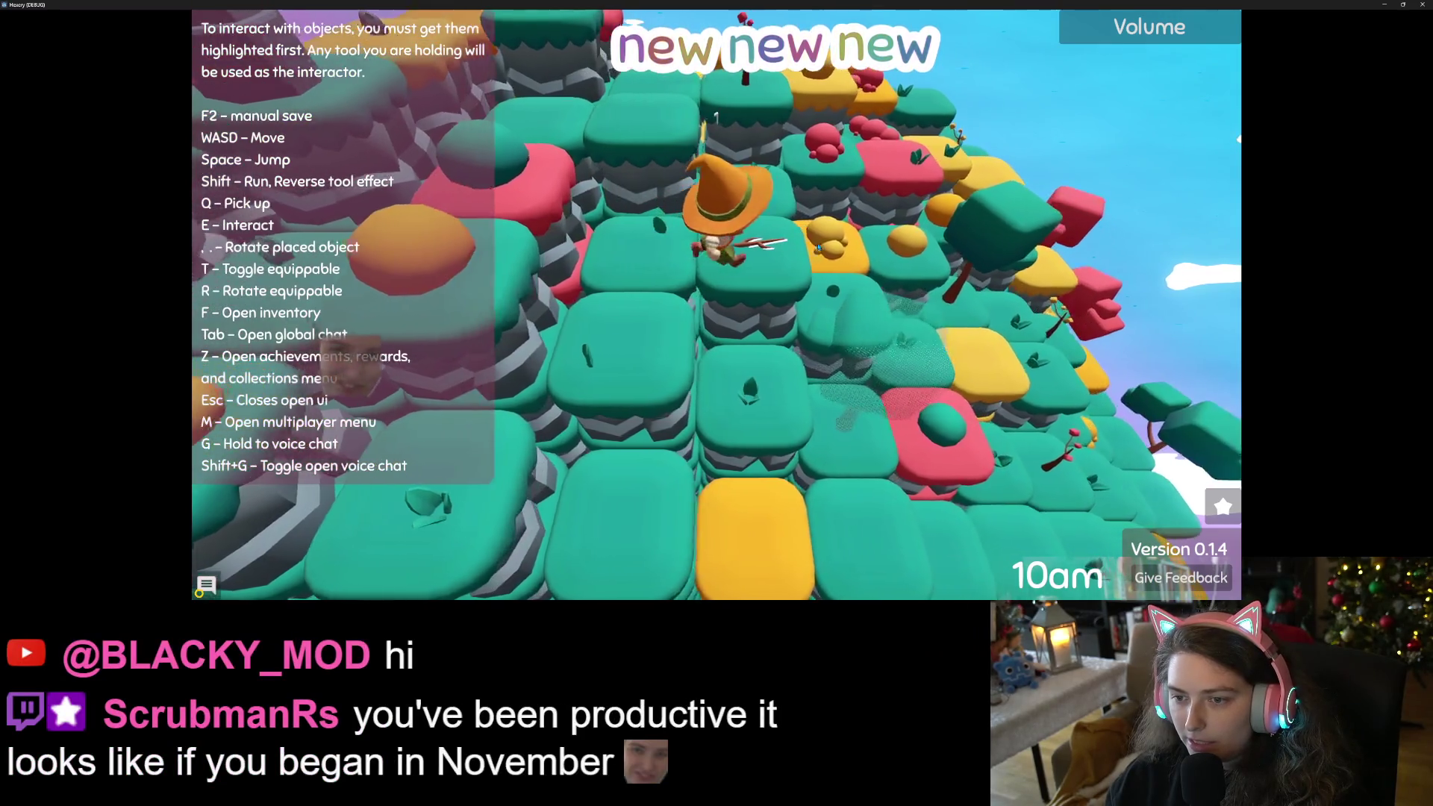
key(s)
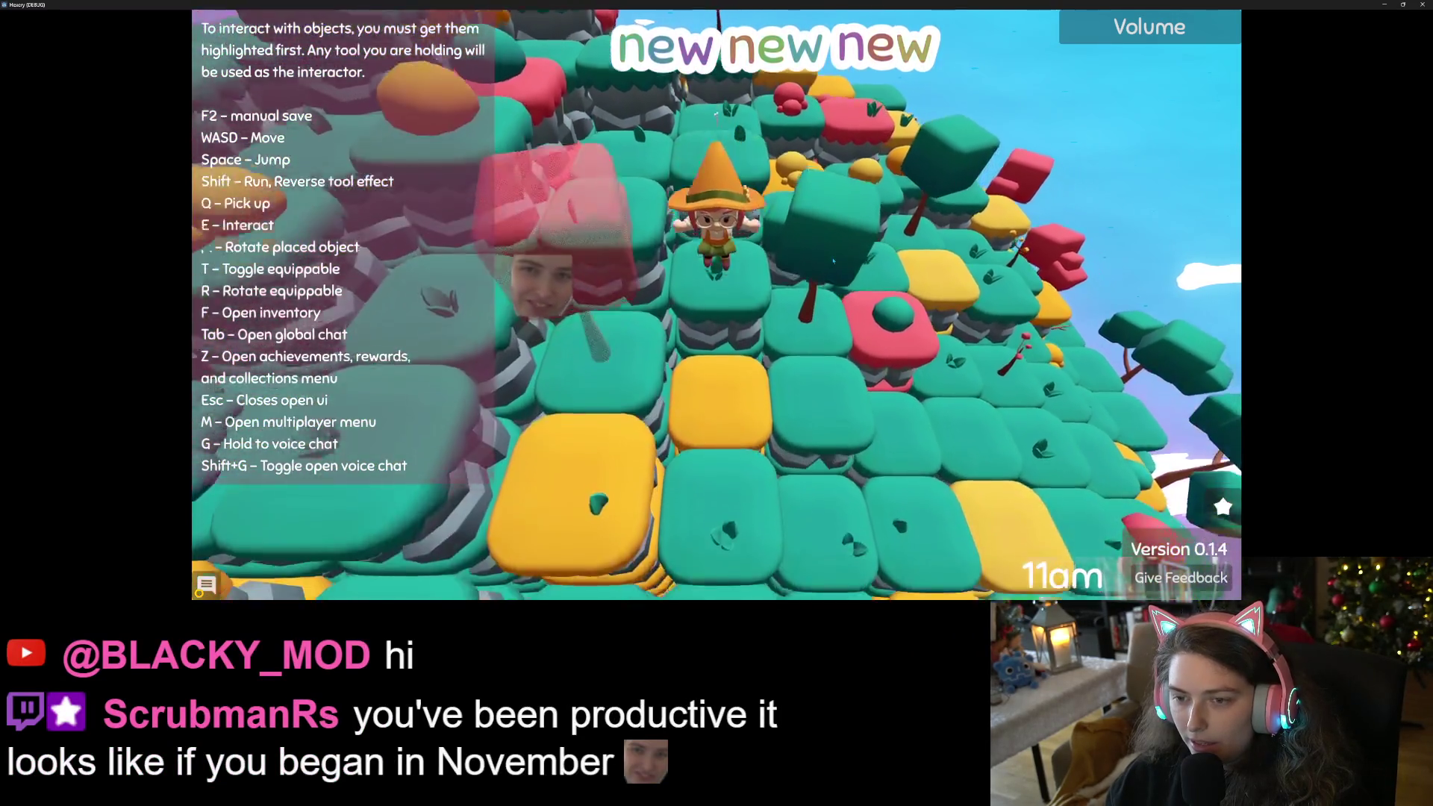
key(w)
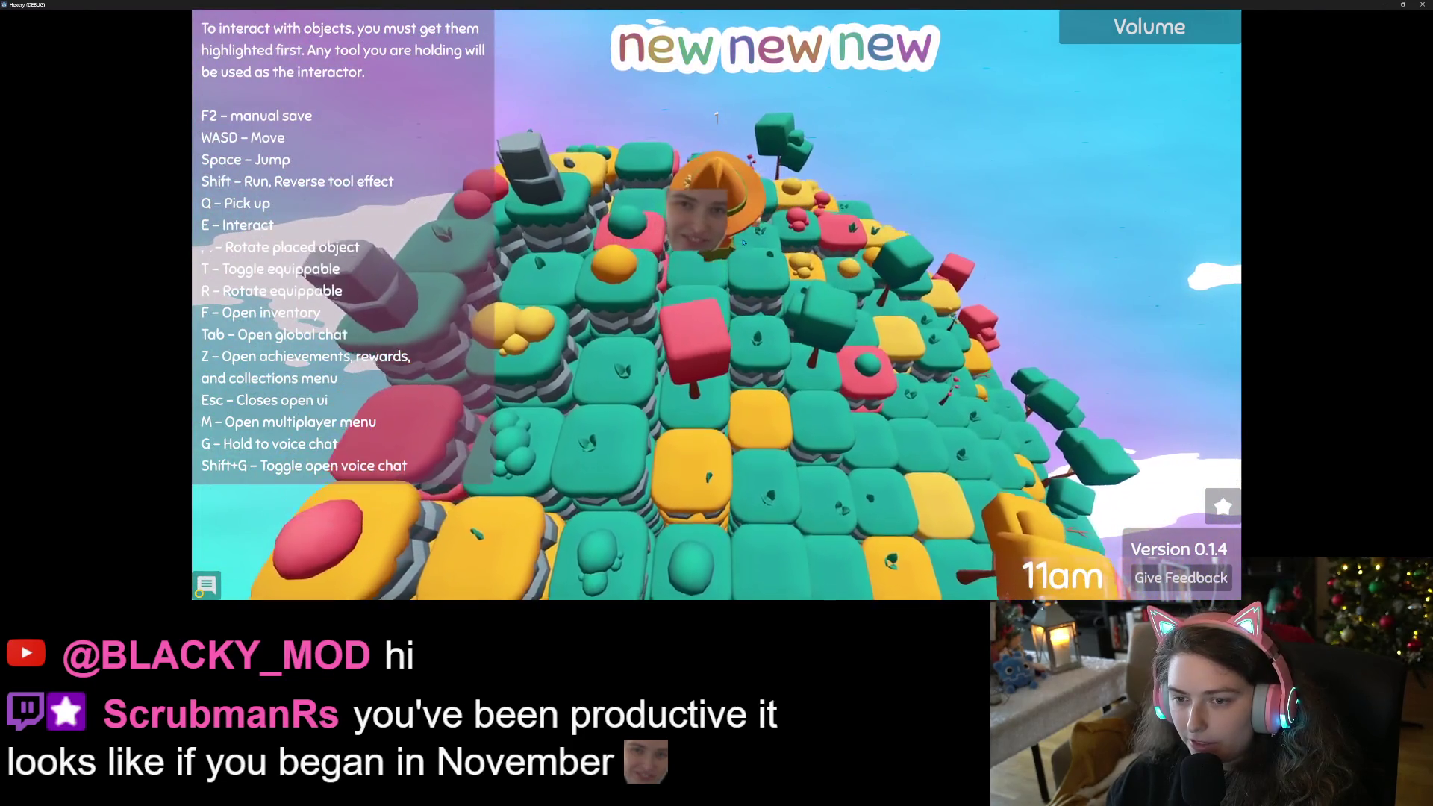
key(s)
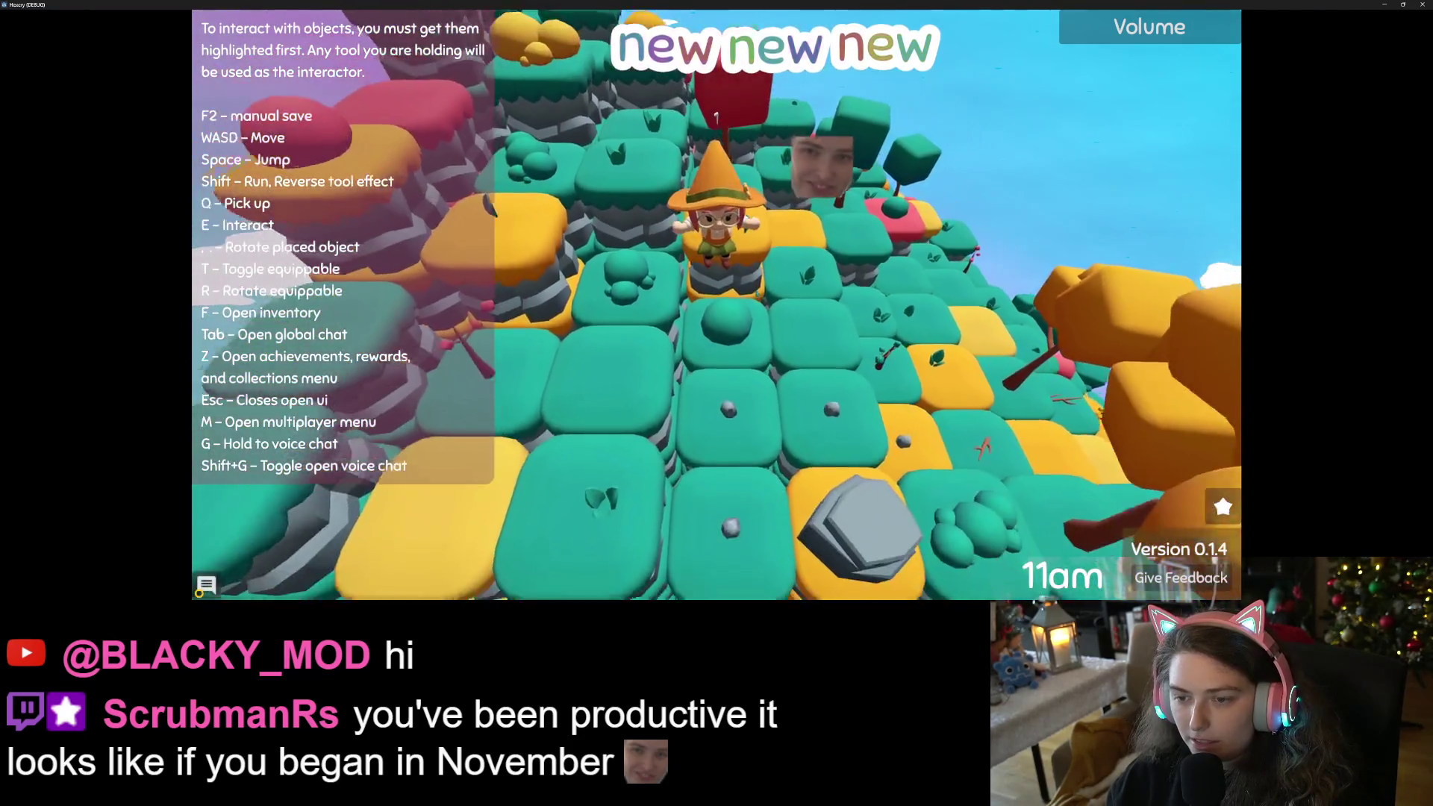
Walk the witch left past the grey rock to the island's other side until Noon.
scroll(756, 292, down, 5)
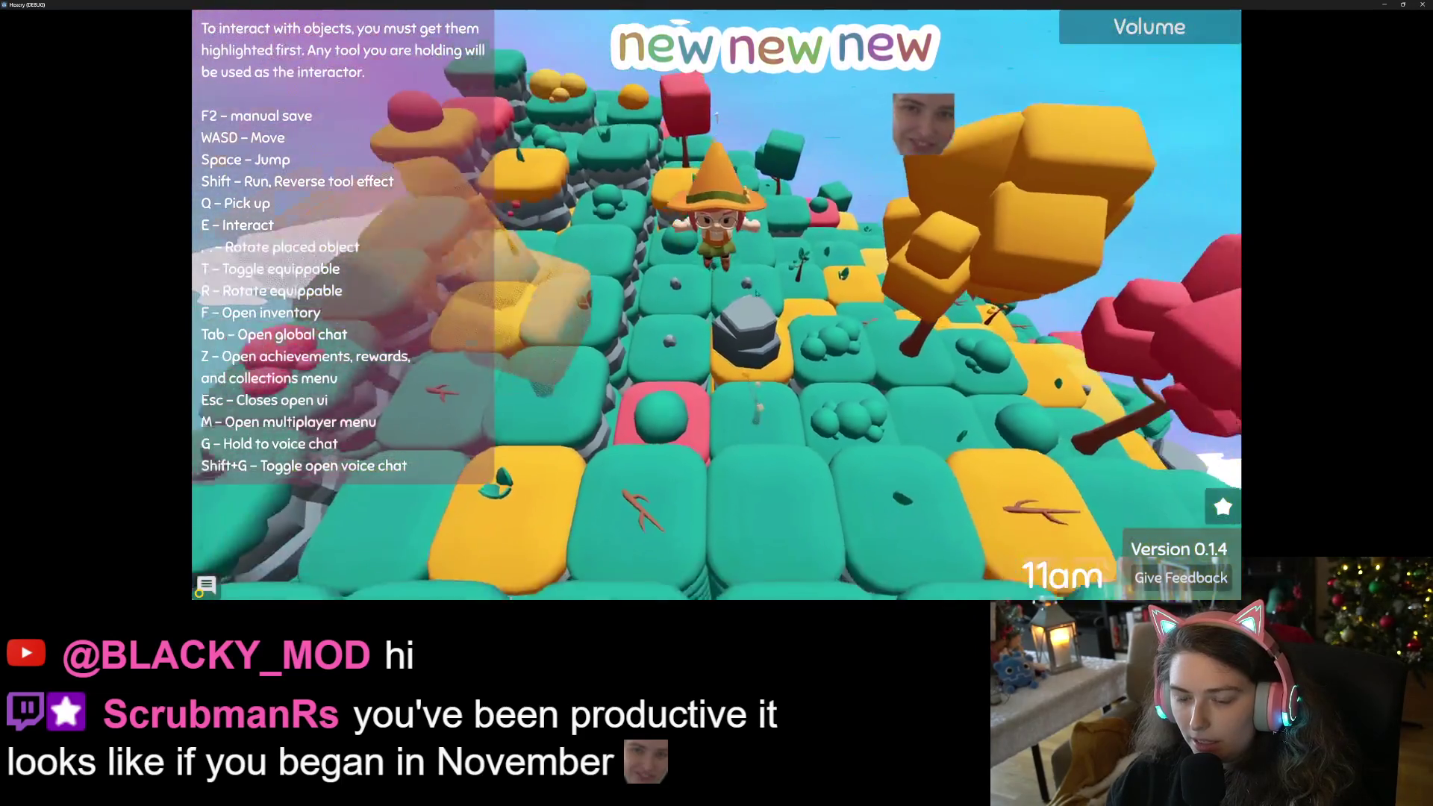
scroll(756, 293, up, 5)
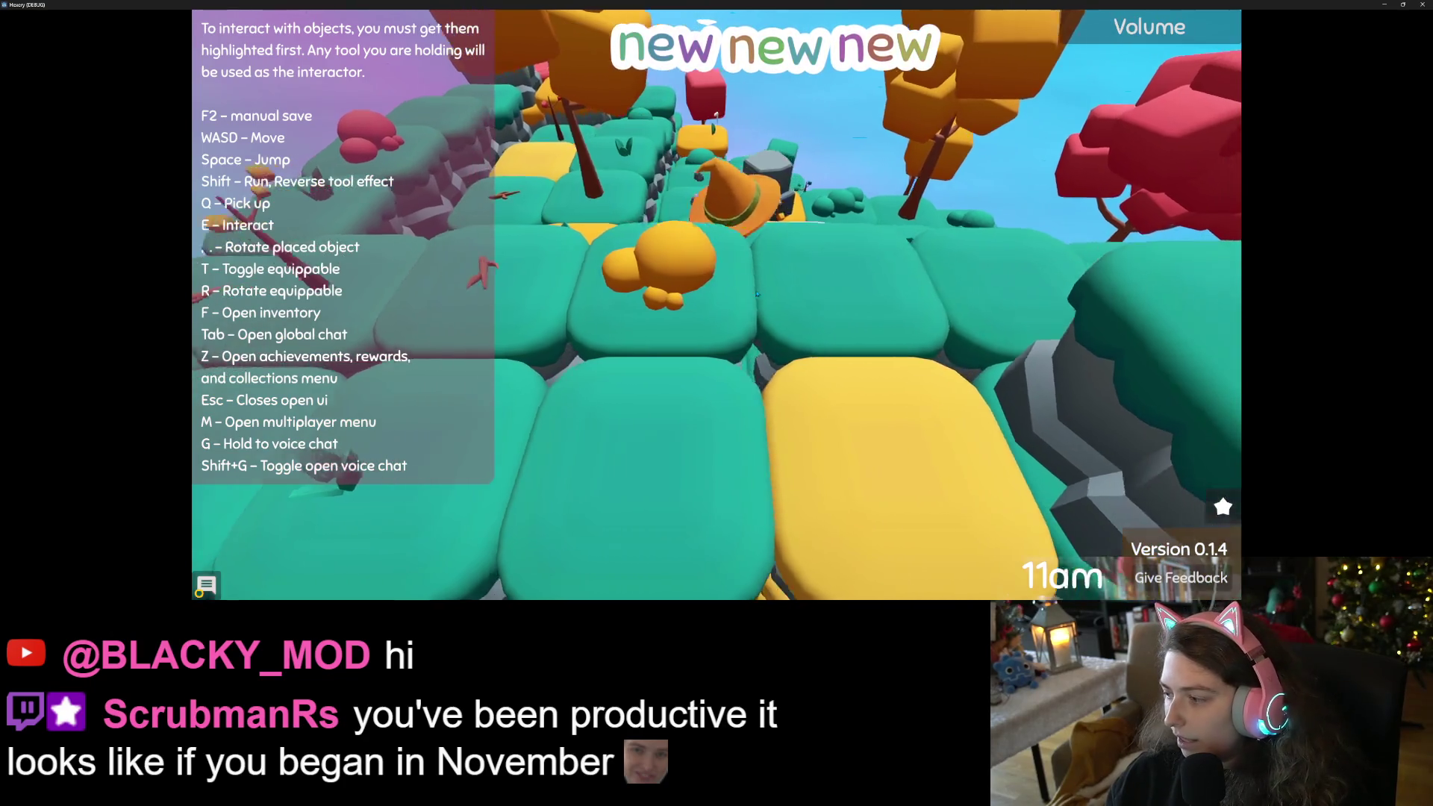
scroll(756, 293, down, 5)
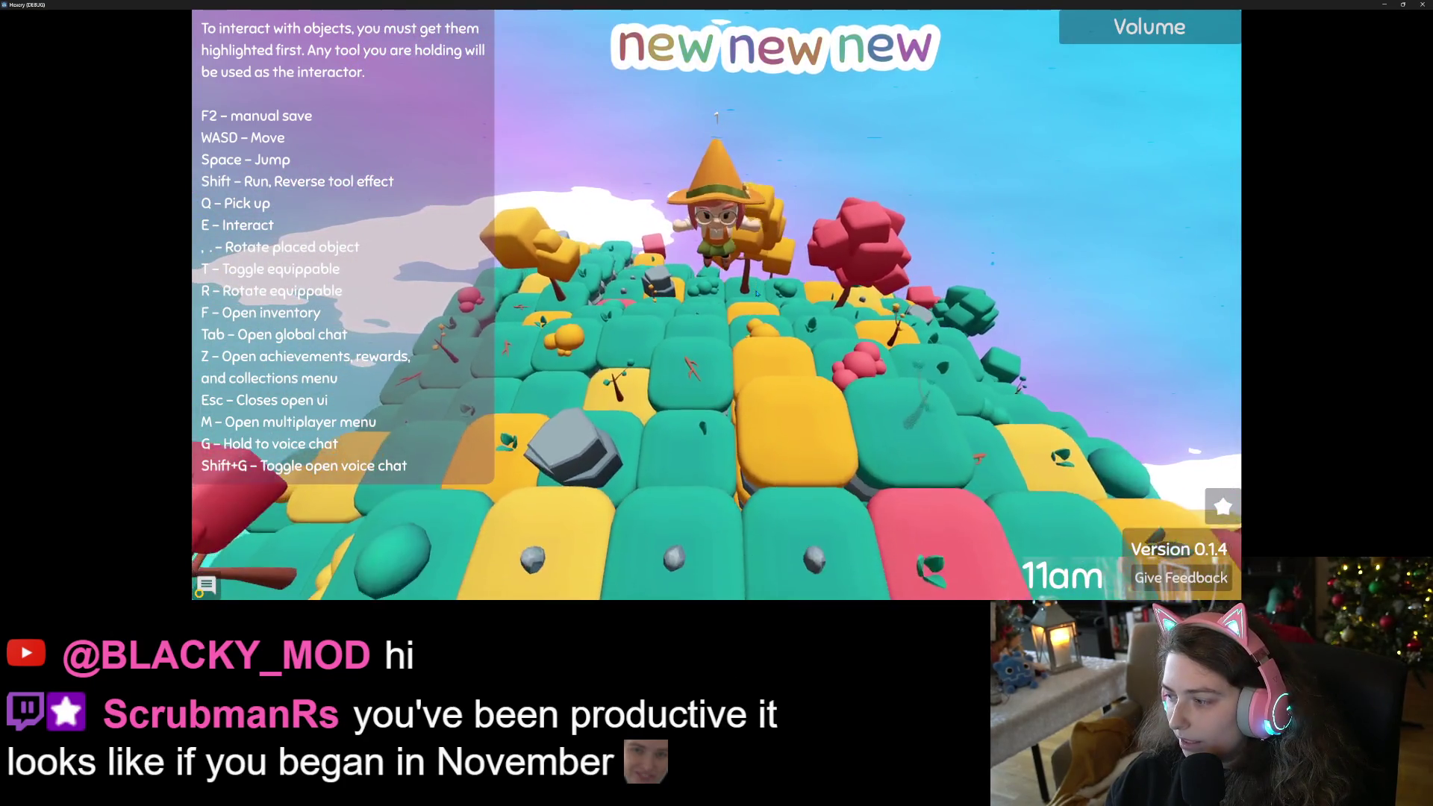
scroll(756, 292, up, 5)
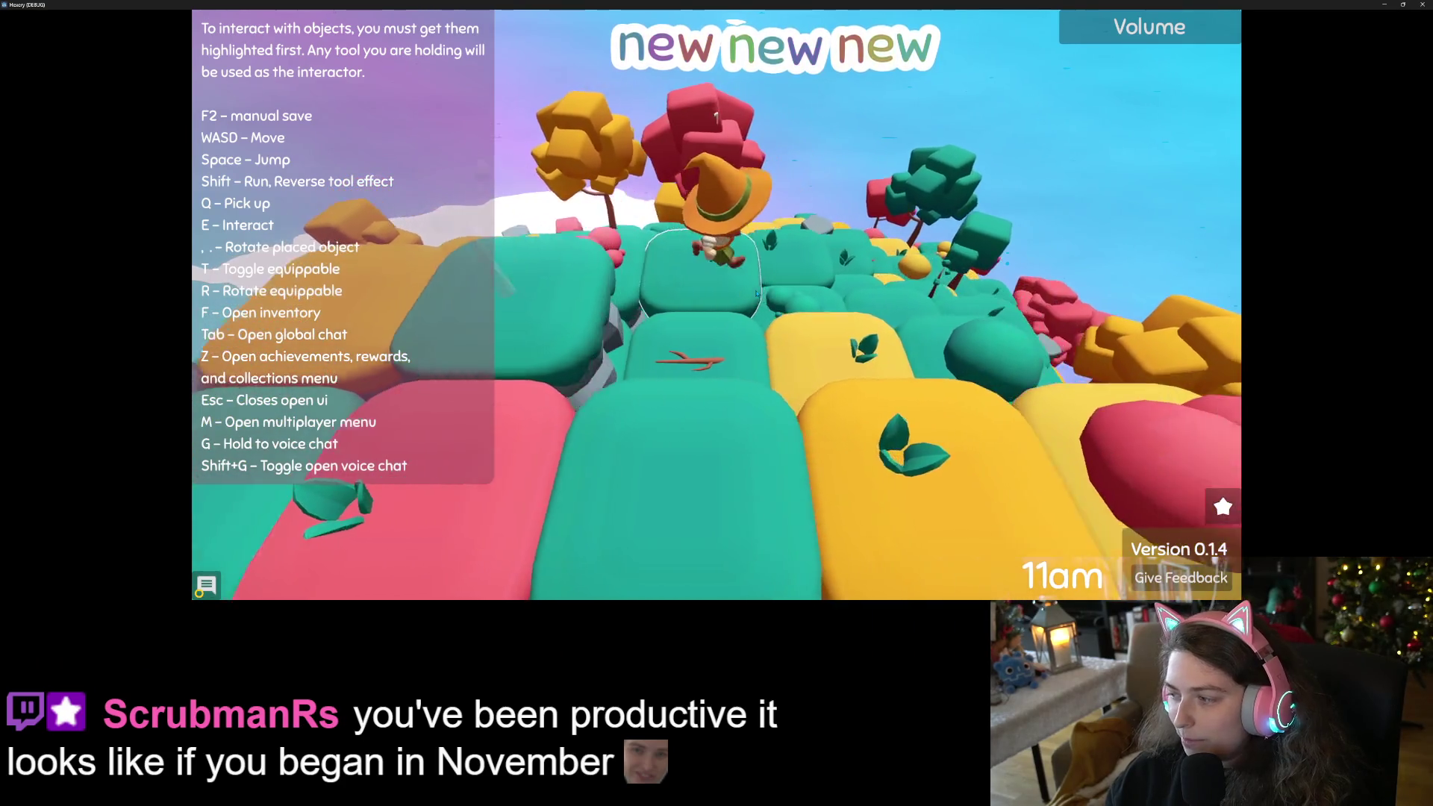
scroll(755, 292, down, 3)
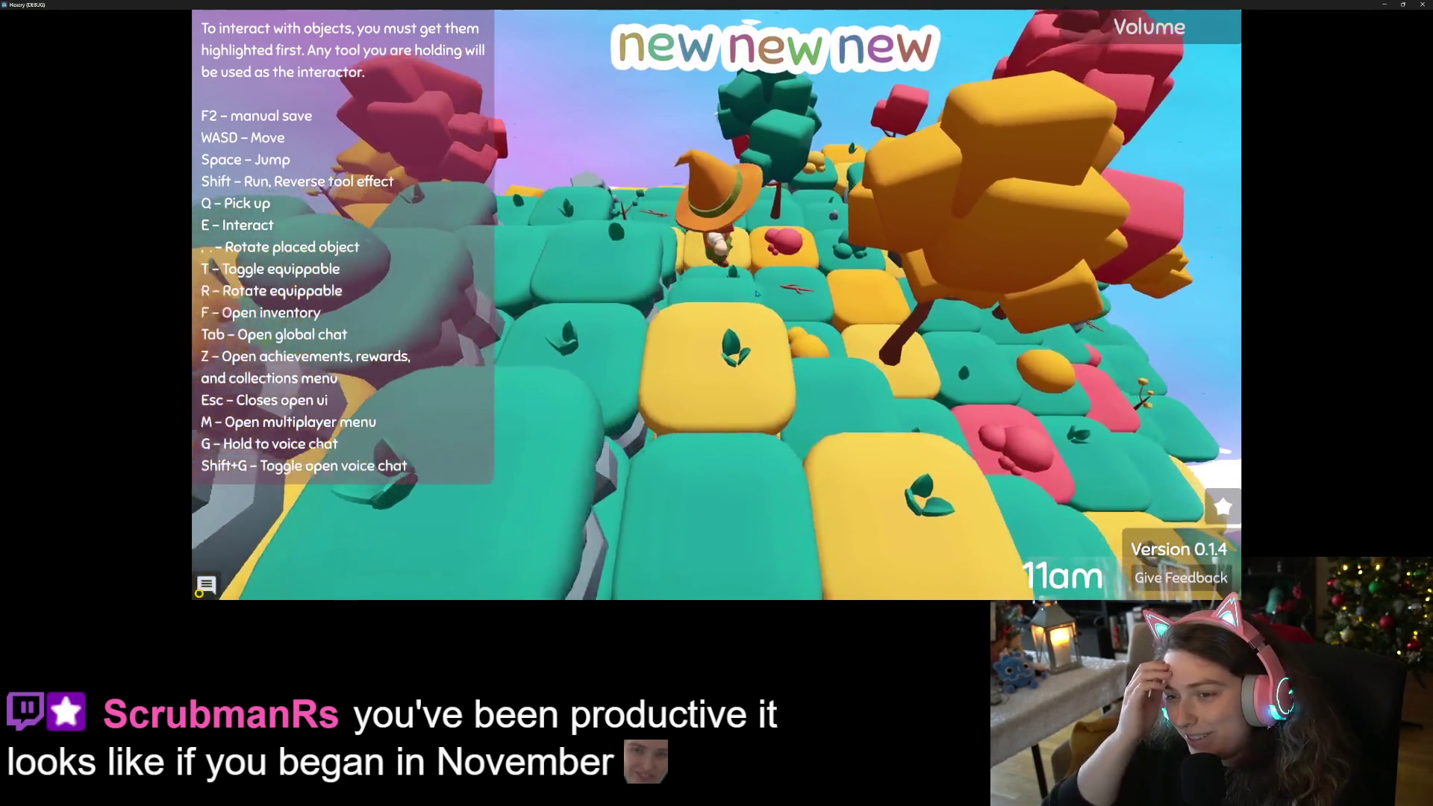
key(w)
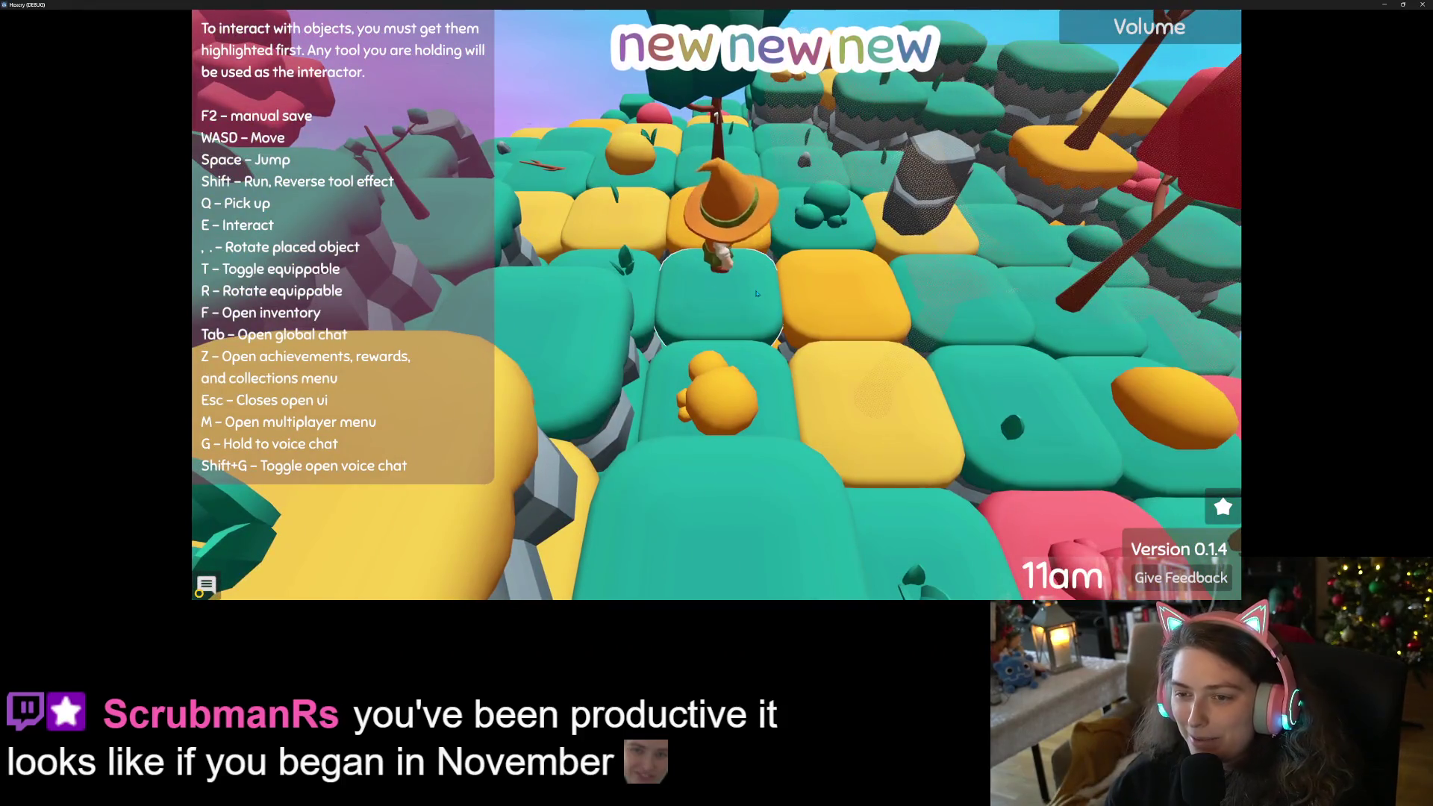
key(d)
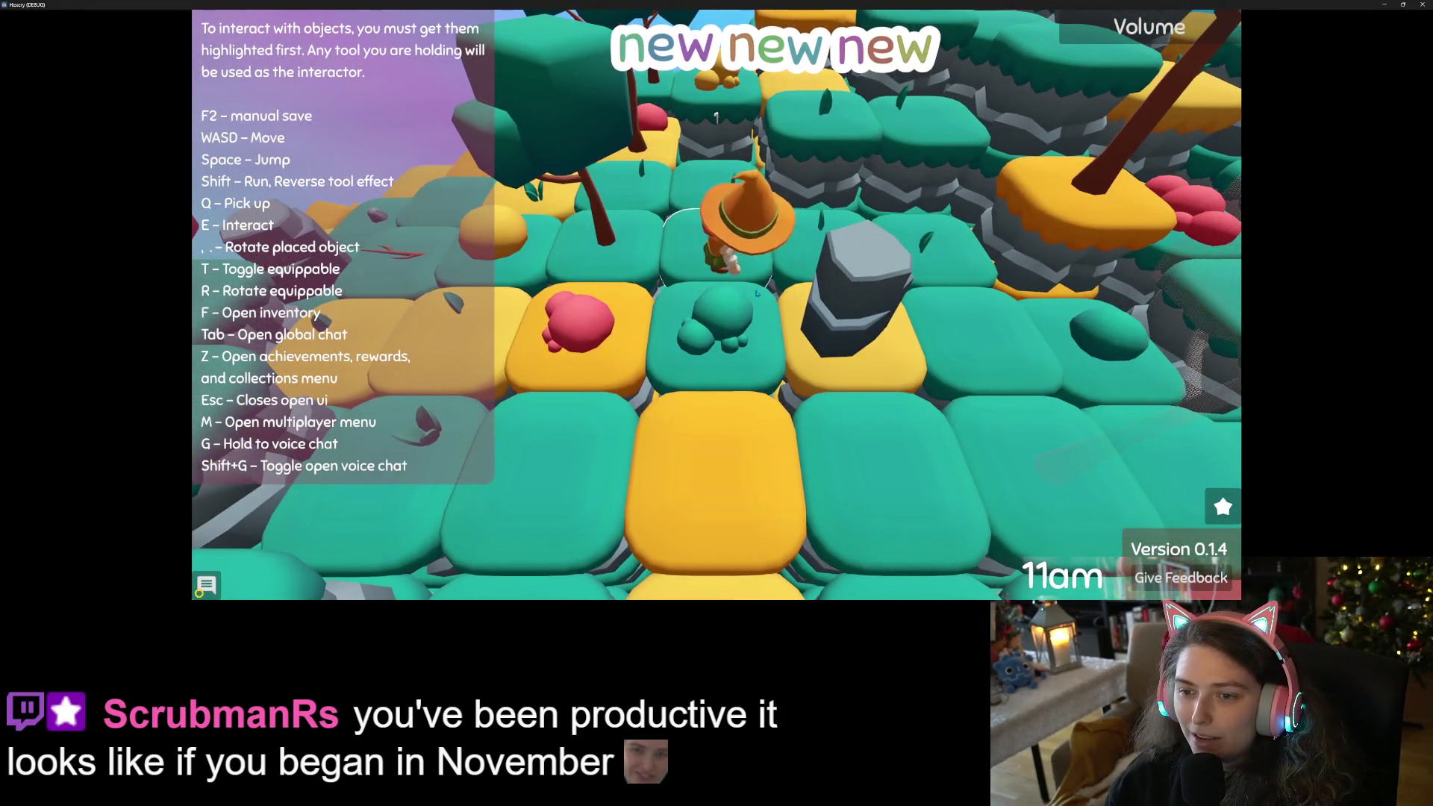
key(a)
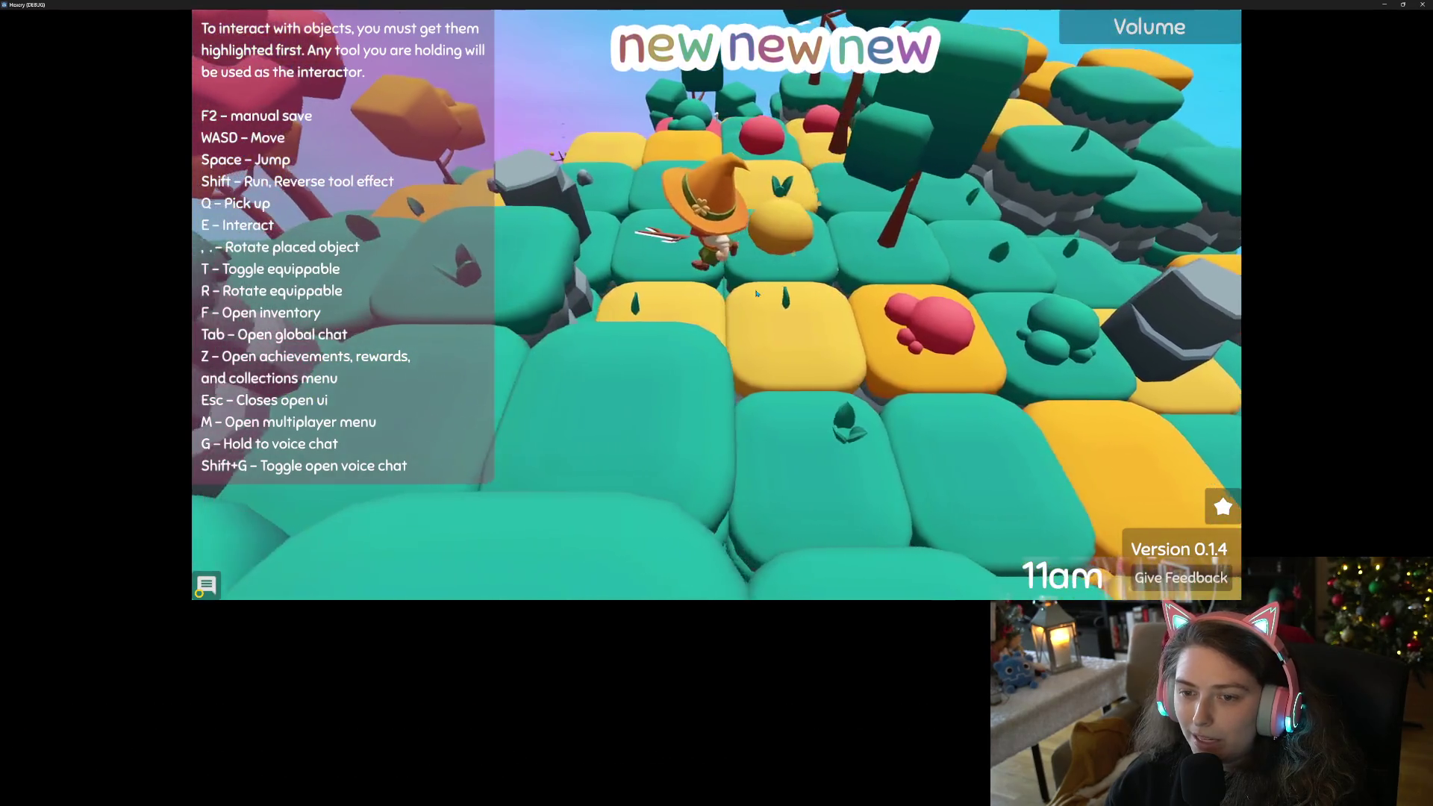
key(a)
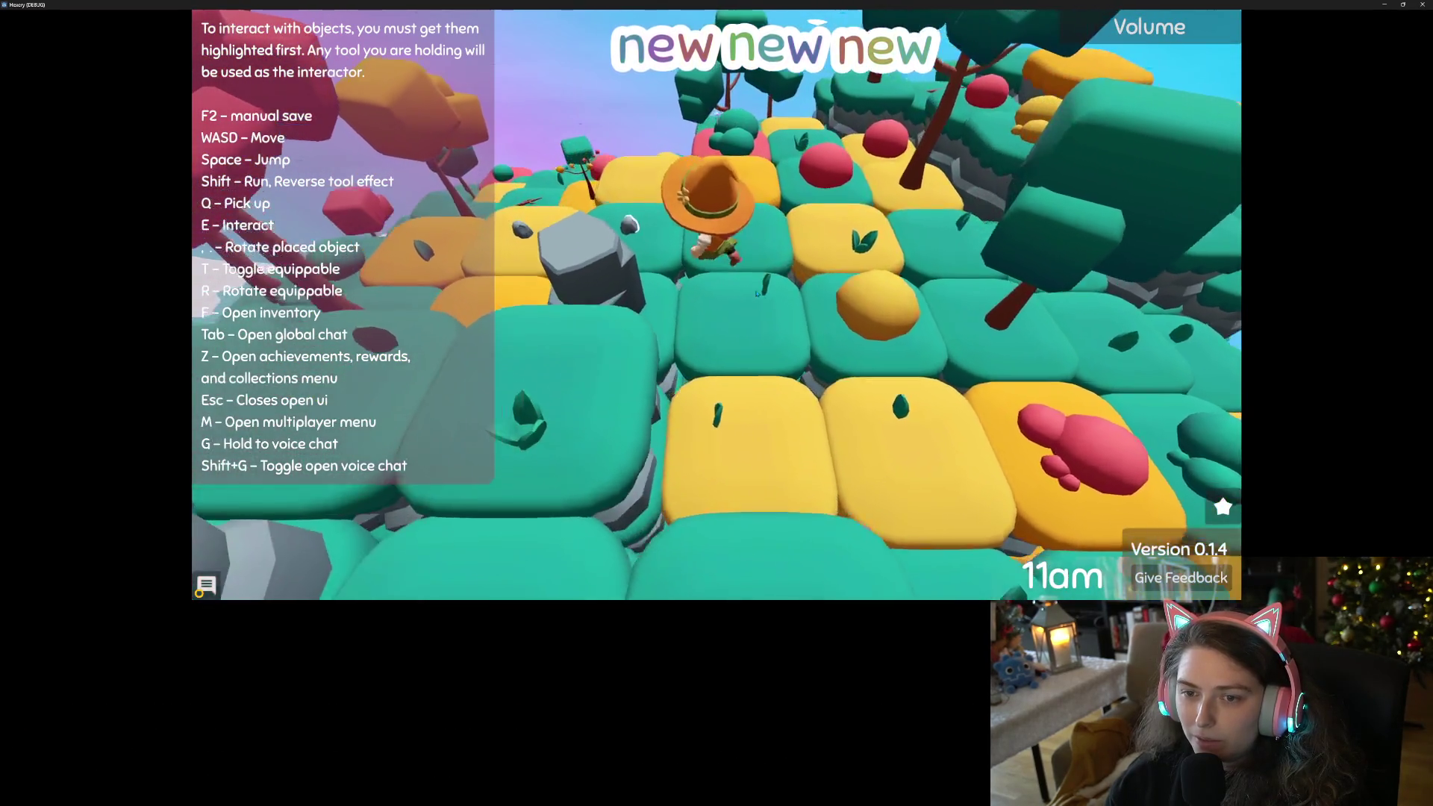
key(a)
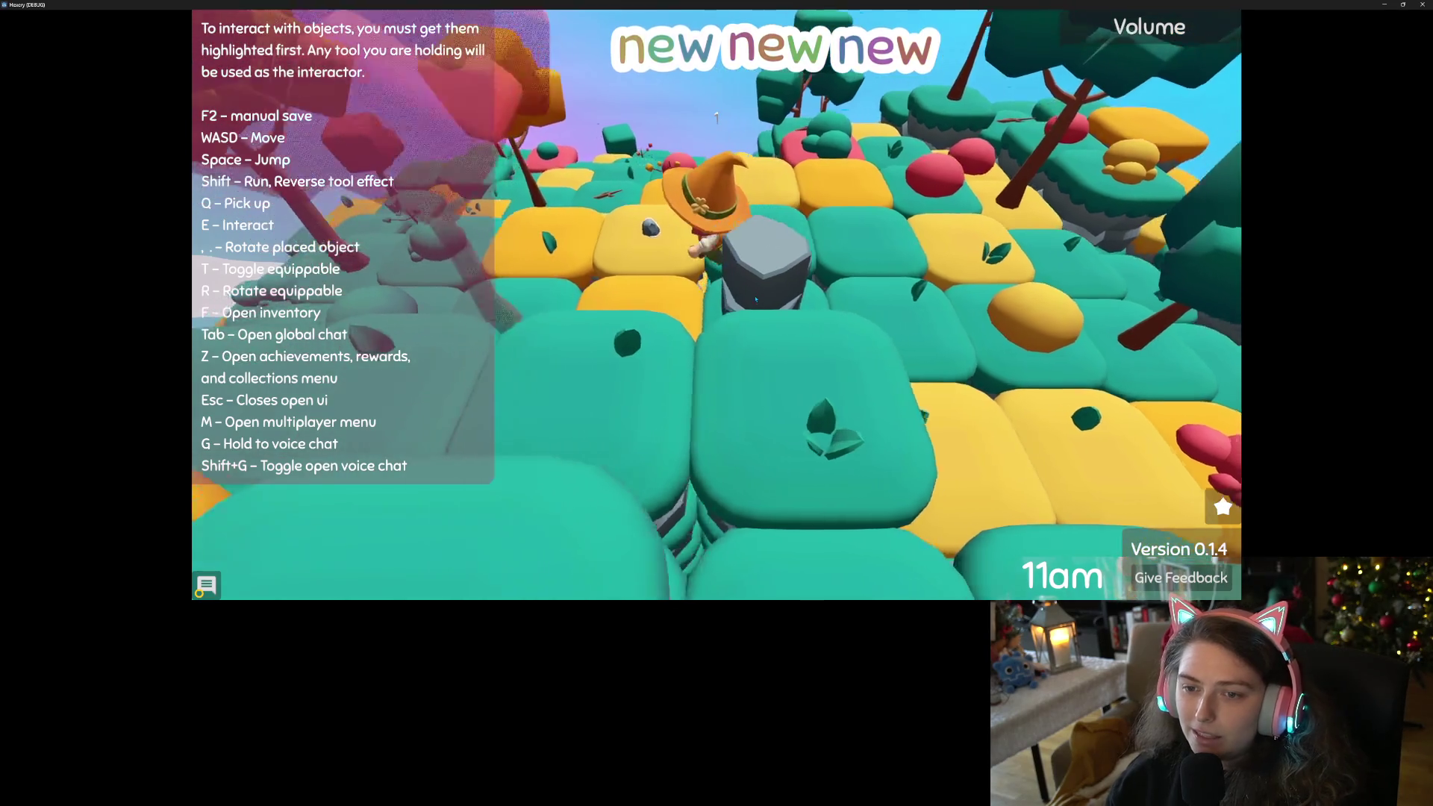
key(a)
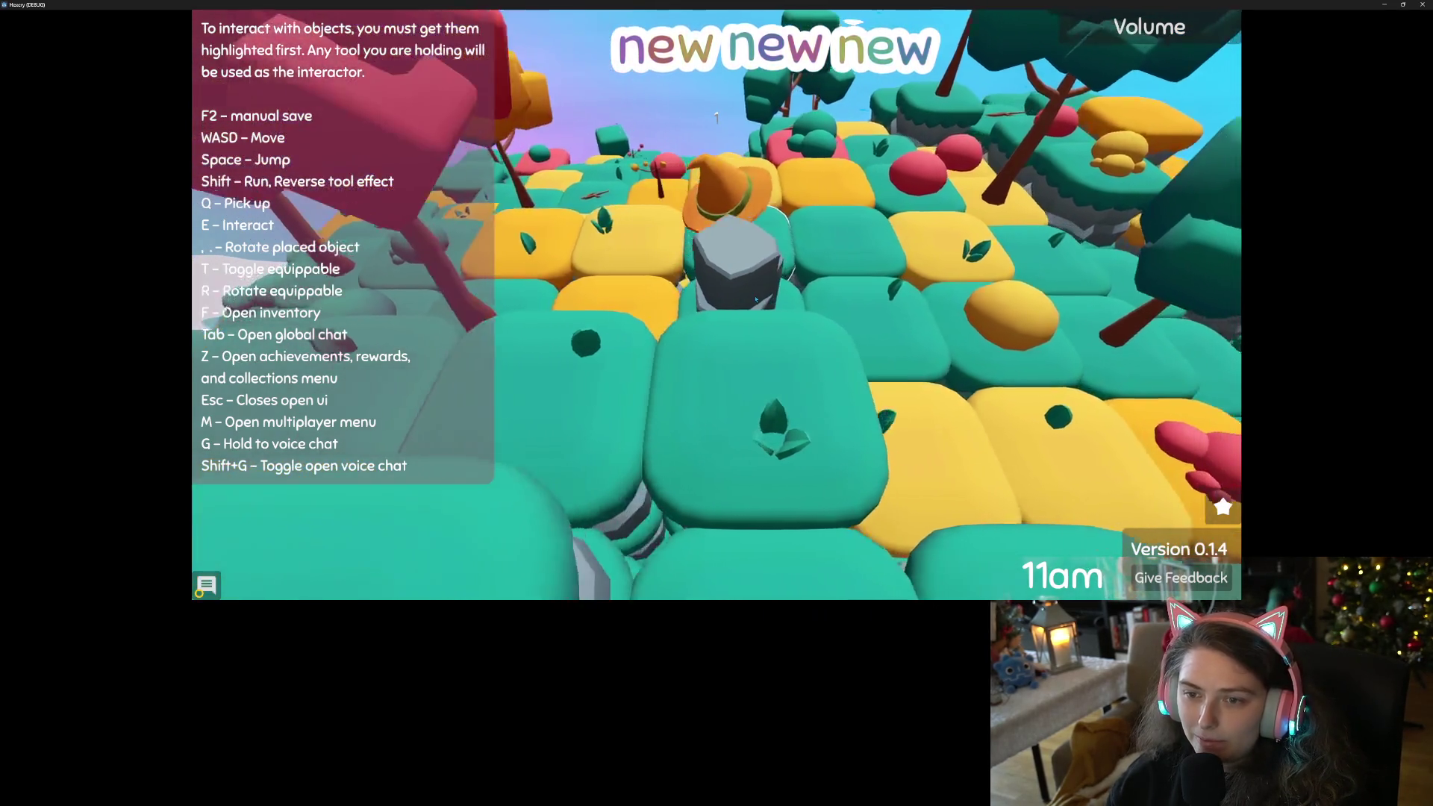
key(a)
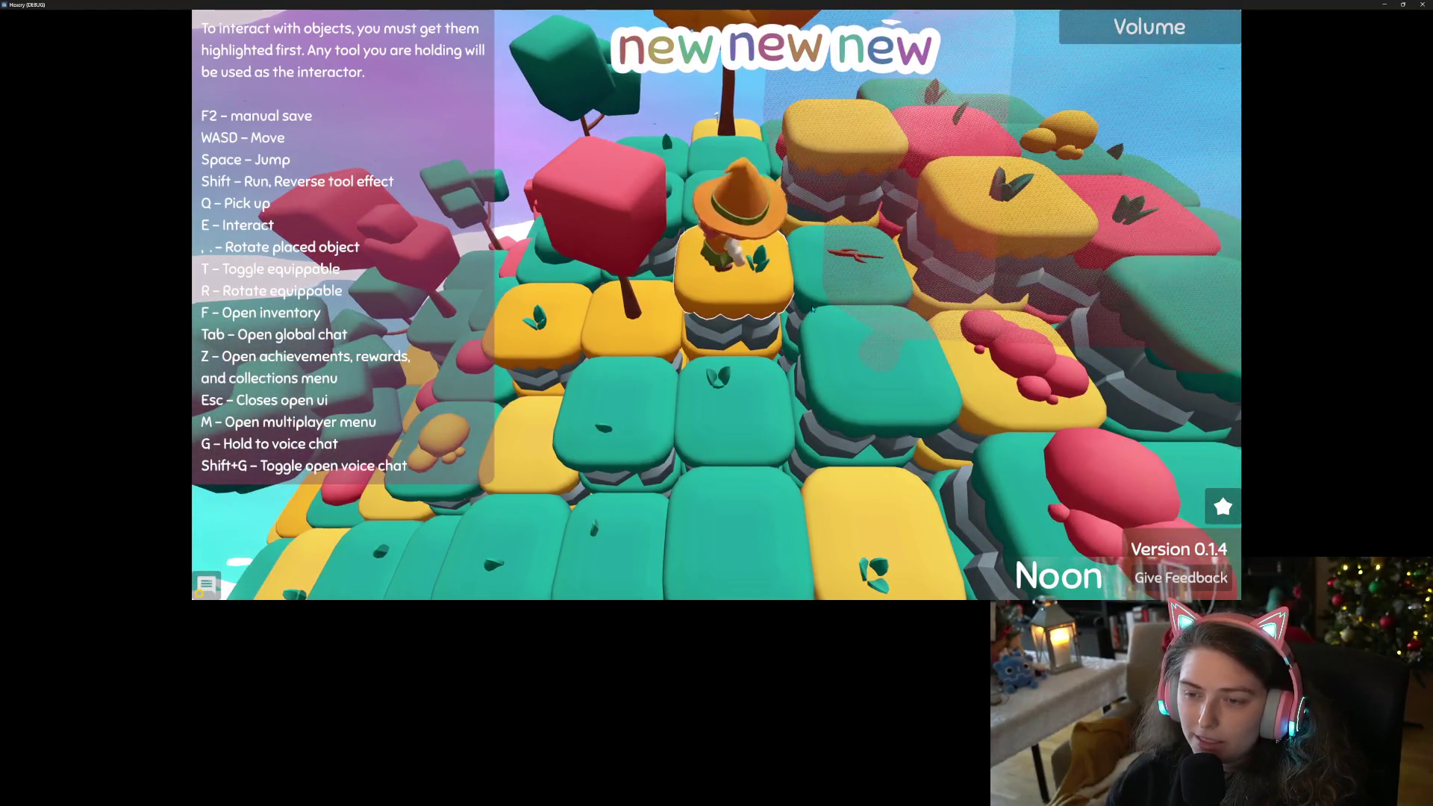
key(a)
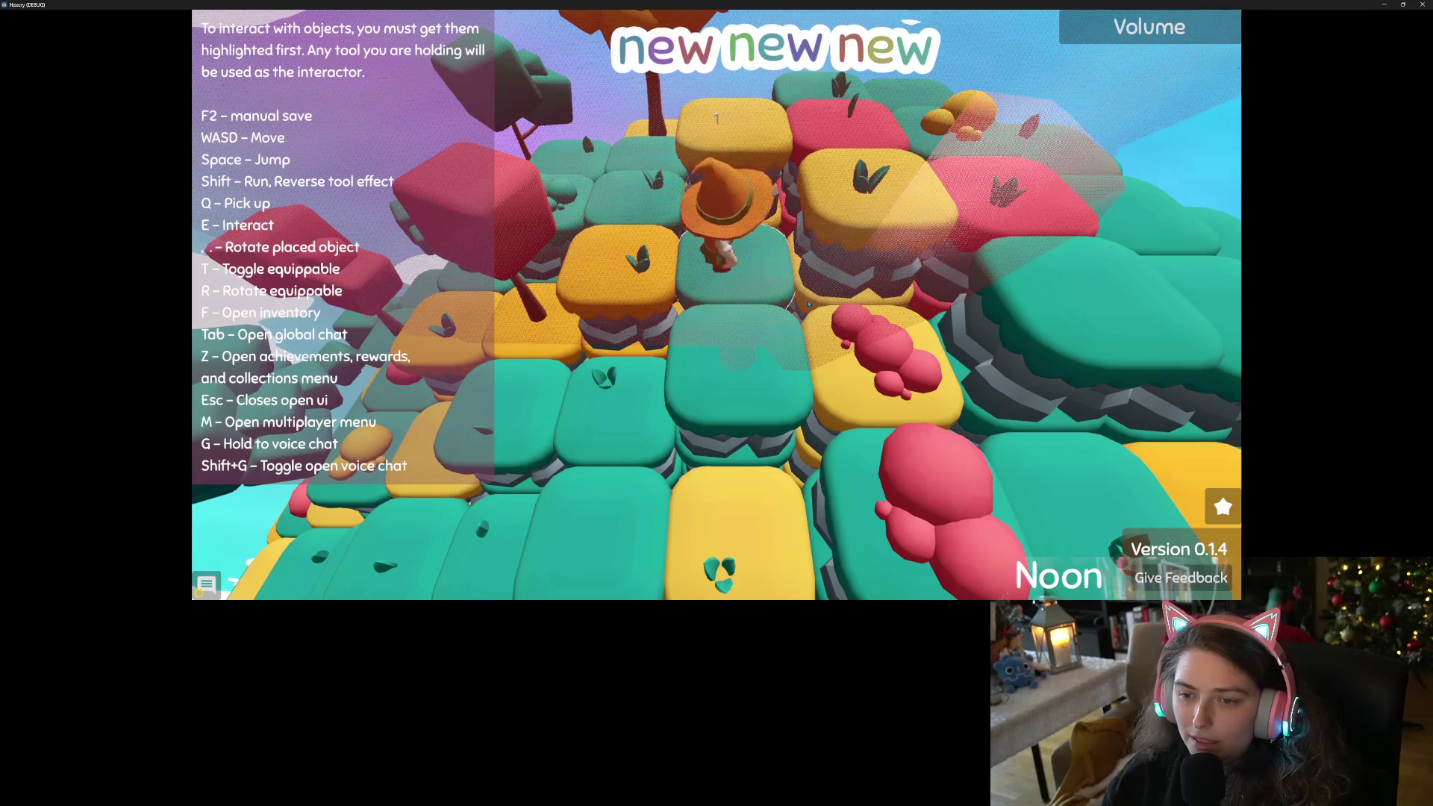
key(a)
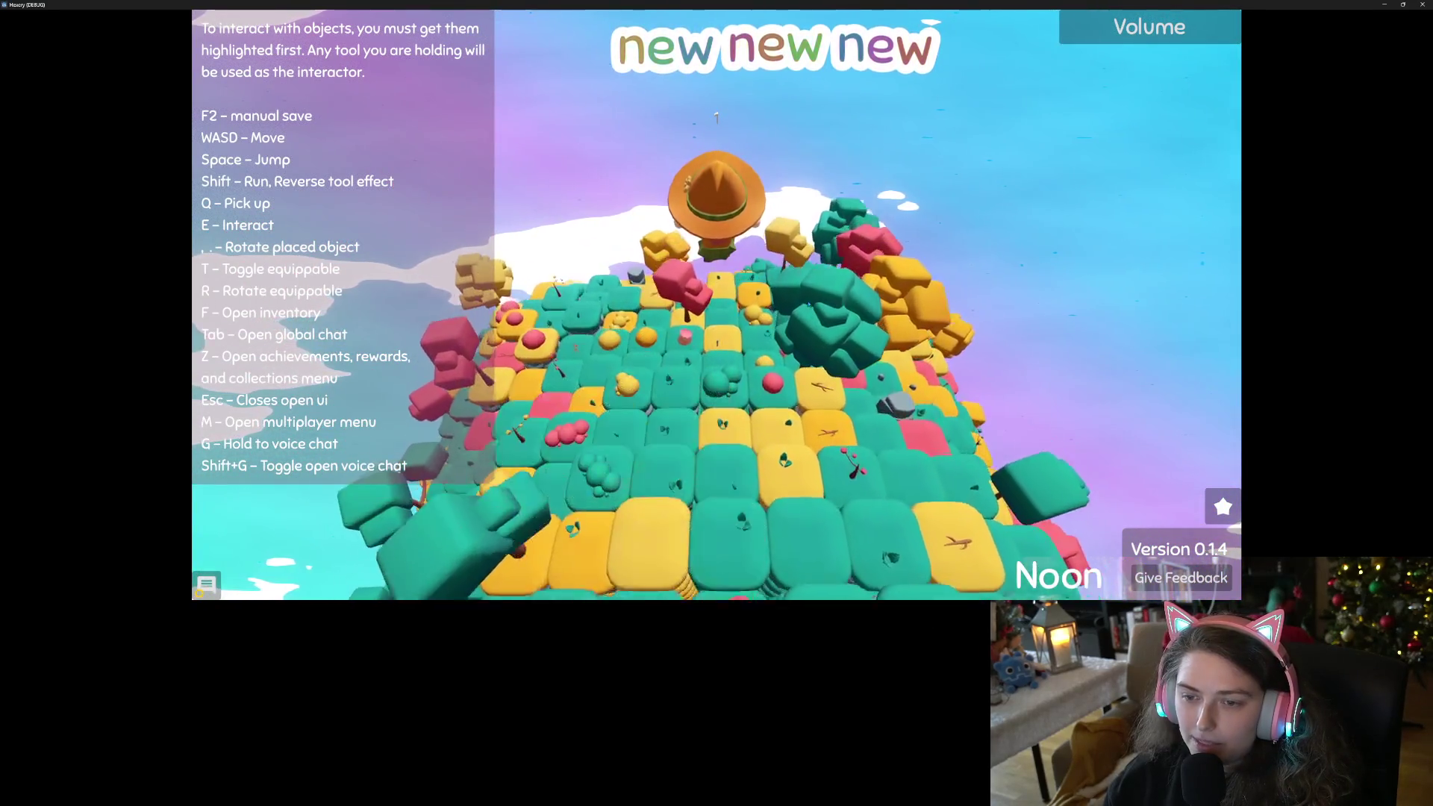
scroll(808, 303, up, 5)
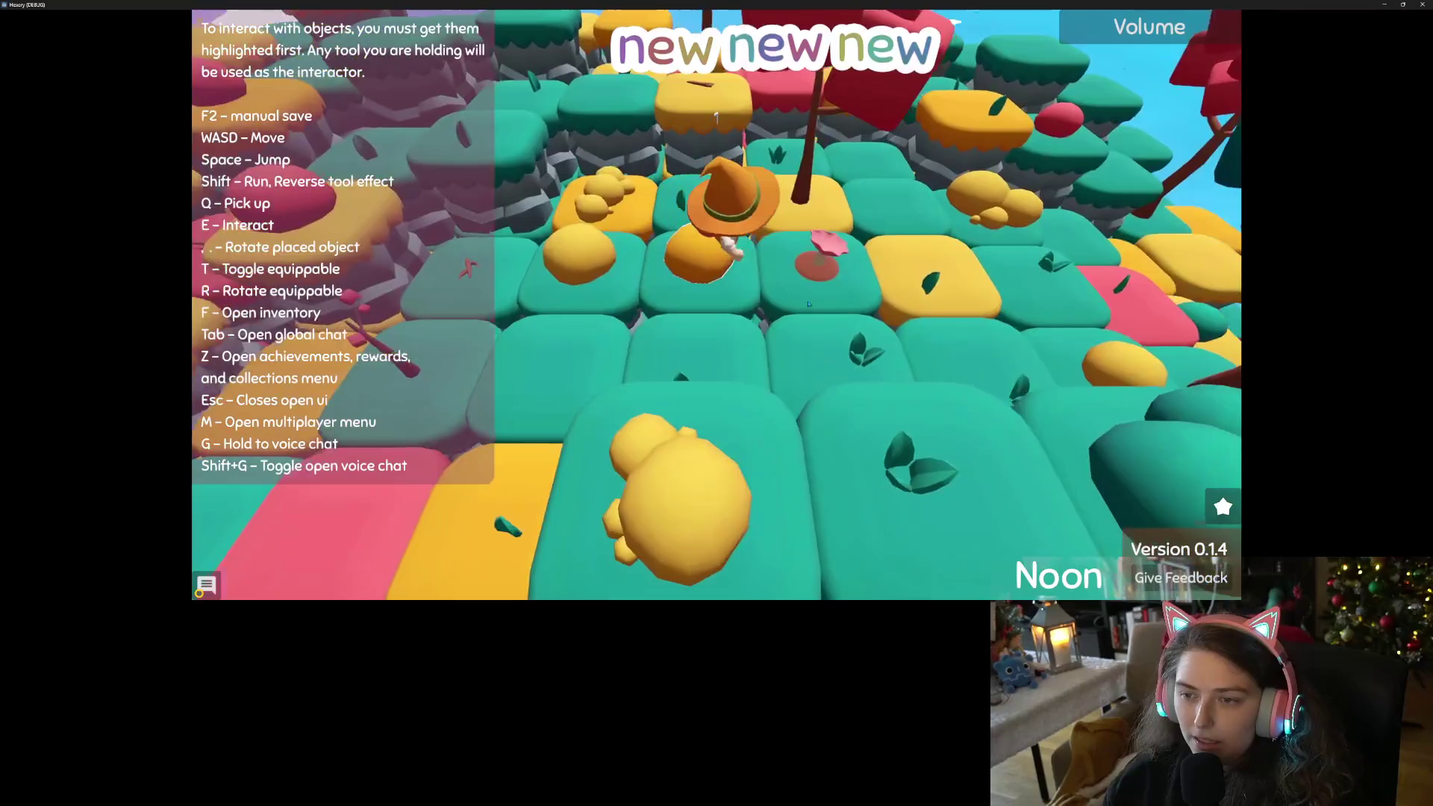
key(d)
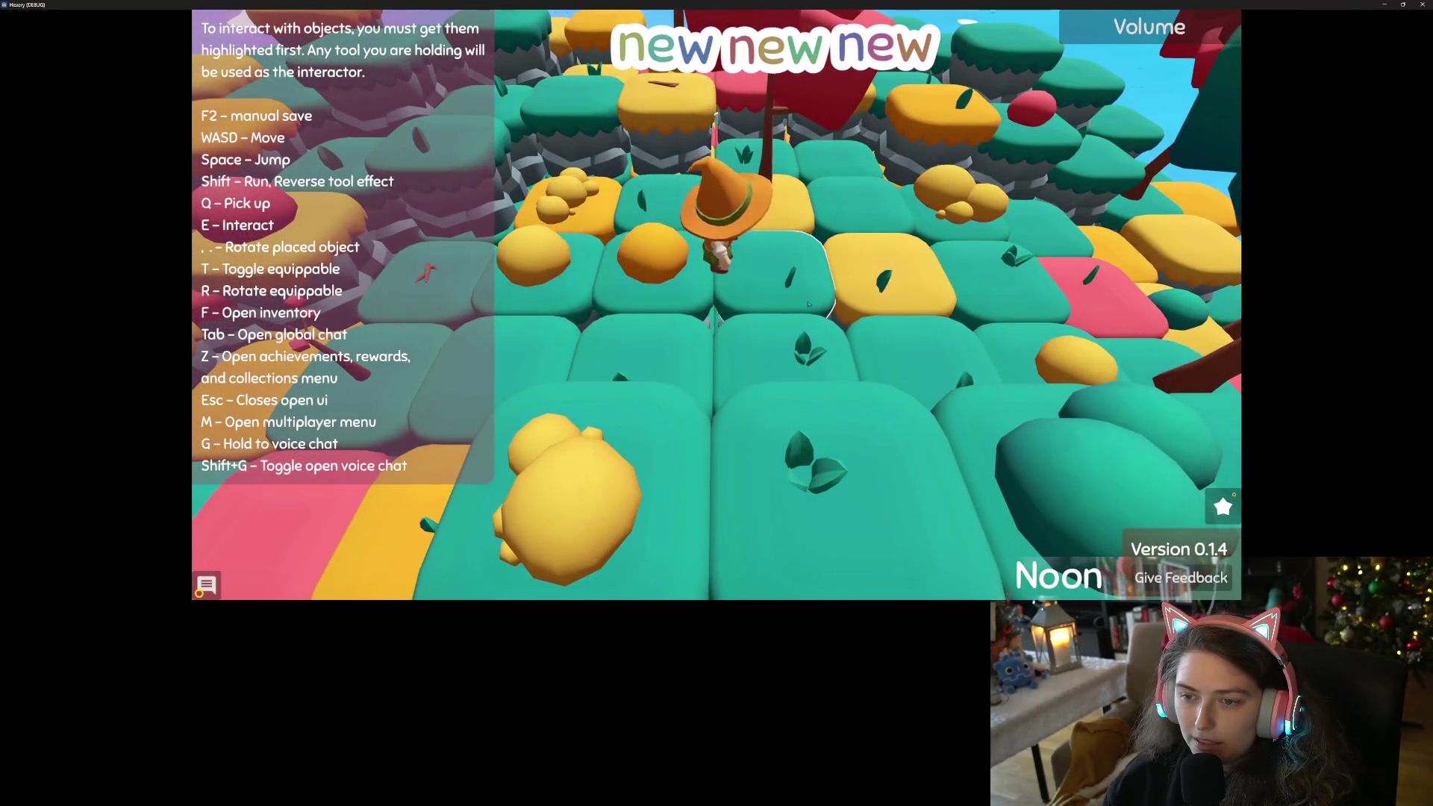
scroll(807, 304, down, 5)
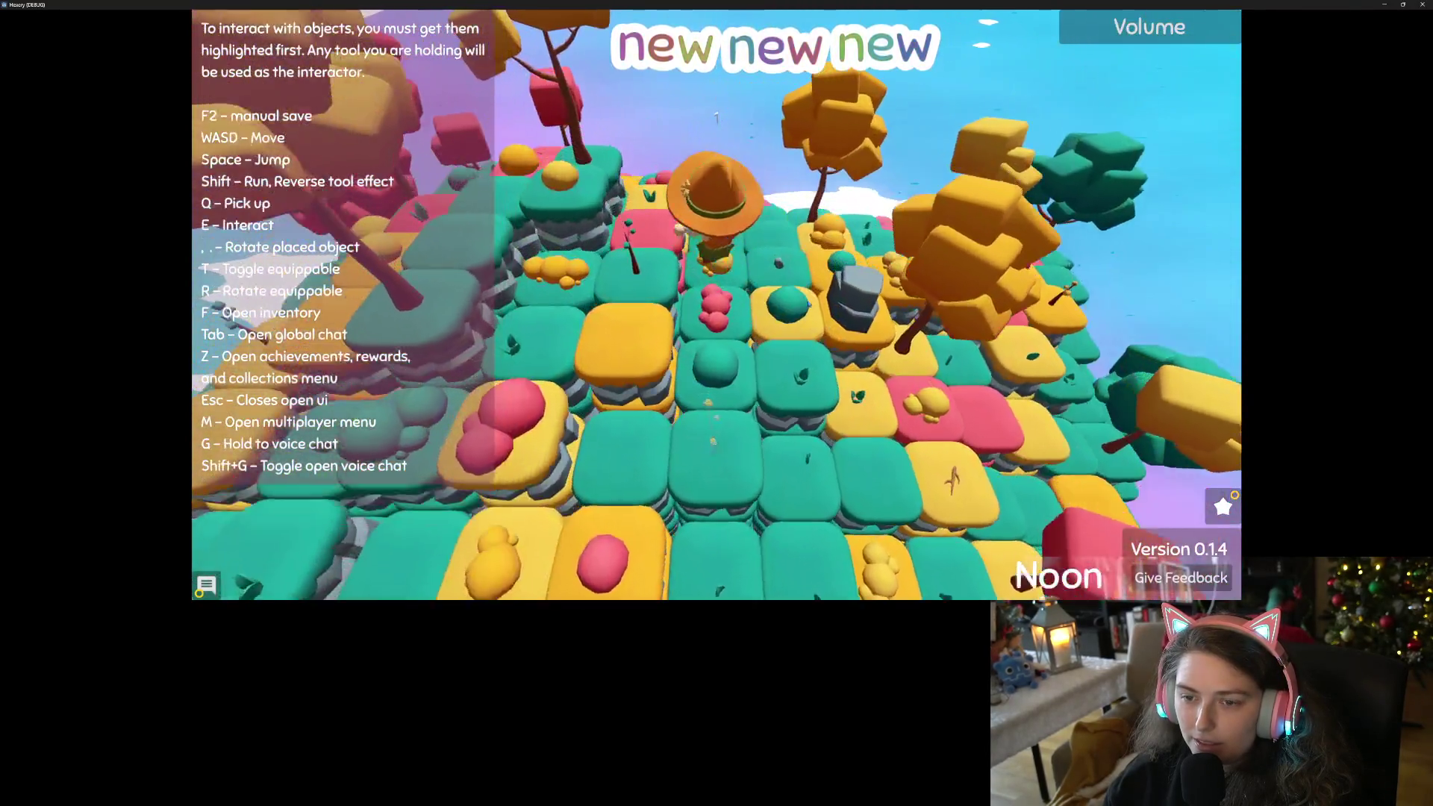
scroll(808, 304, up, 4)
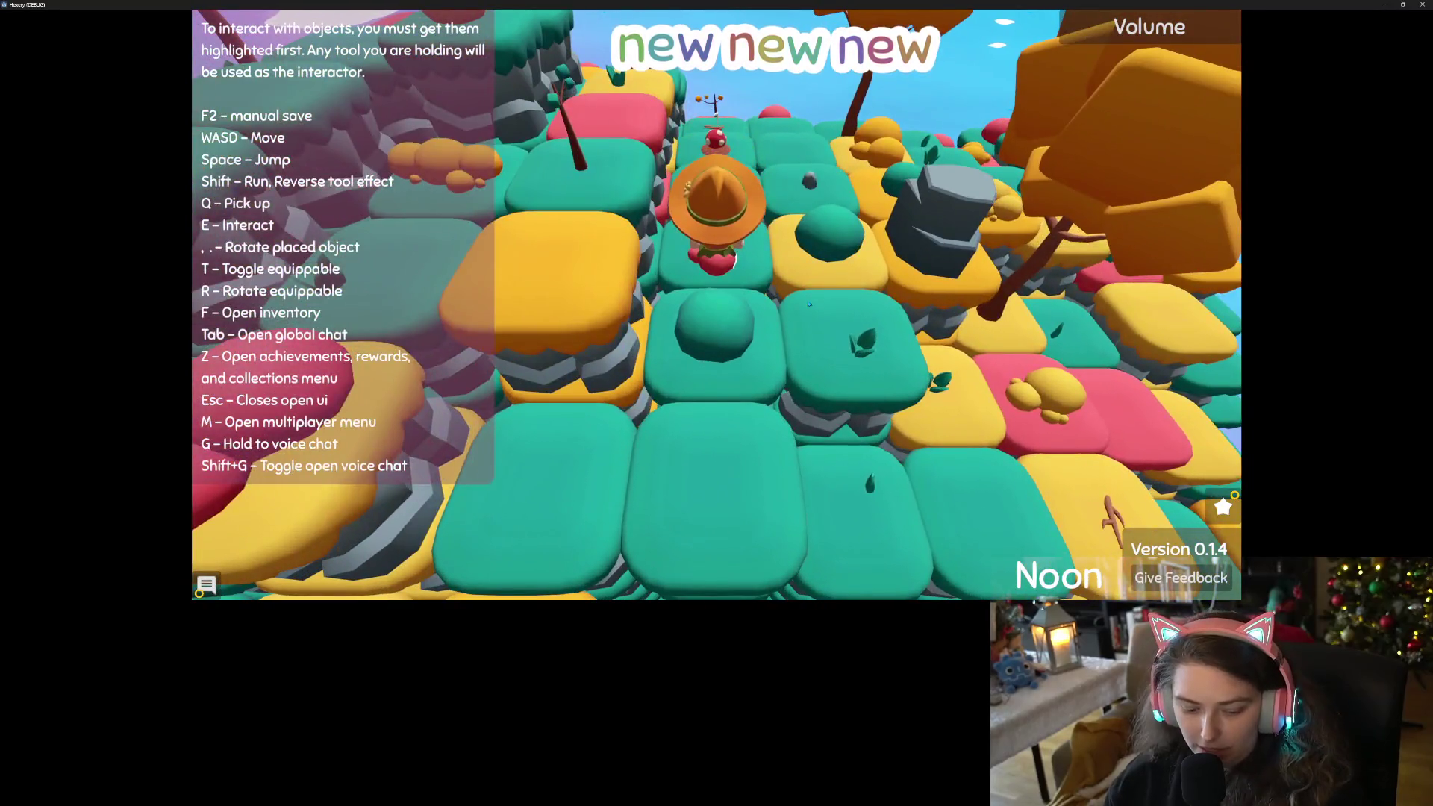
Claim the first Many Mushrooms tier, raising Points to 5, then close the Achievements menu.
key(z)
click(452, 215)
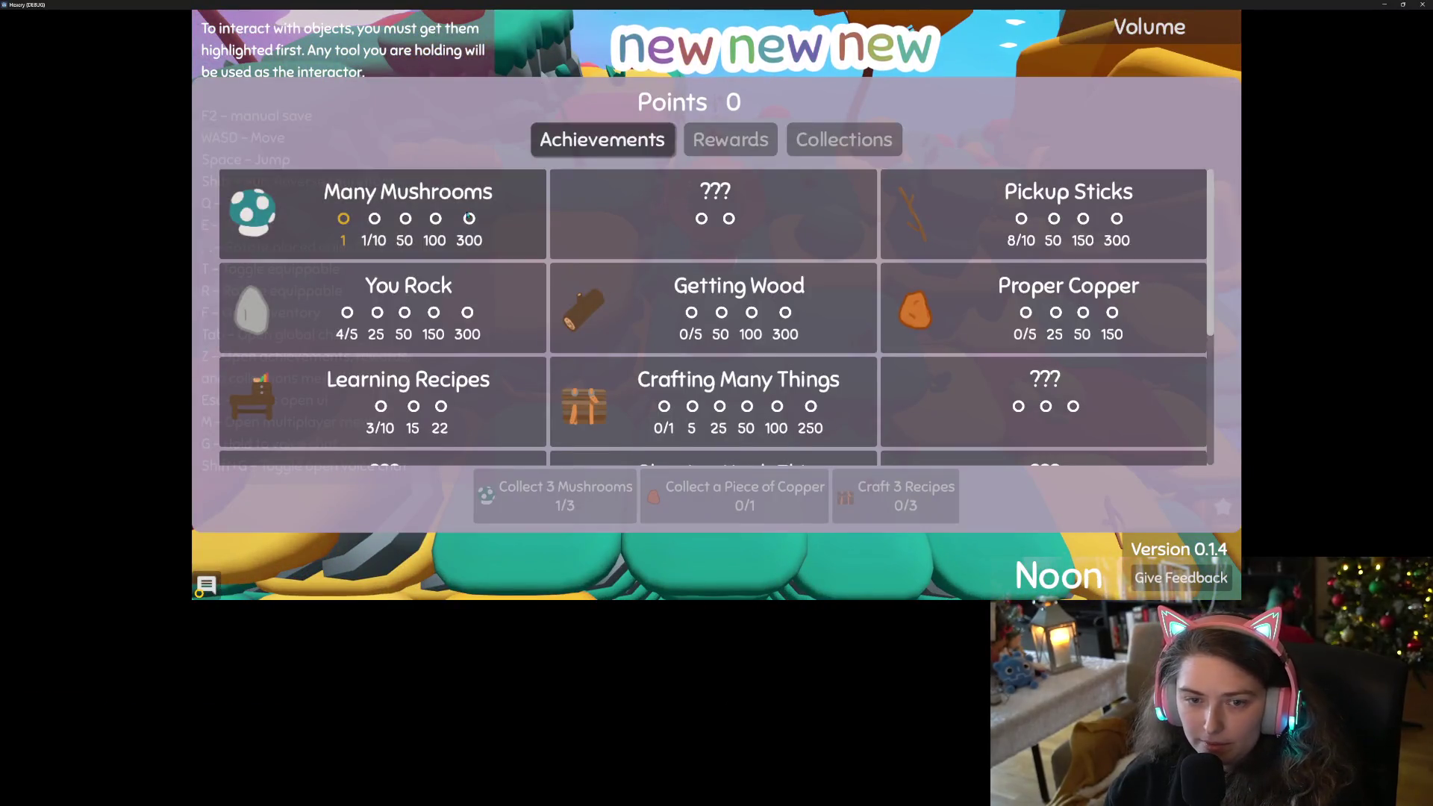
scroll(1019, 296, down, 5)
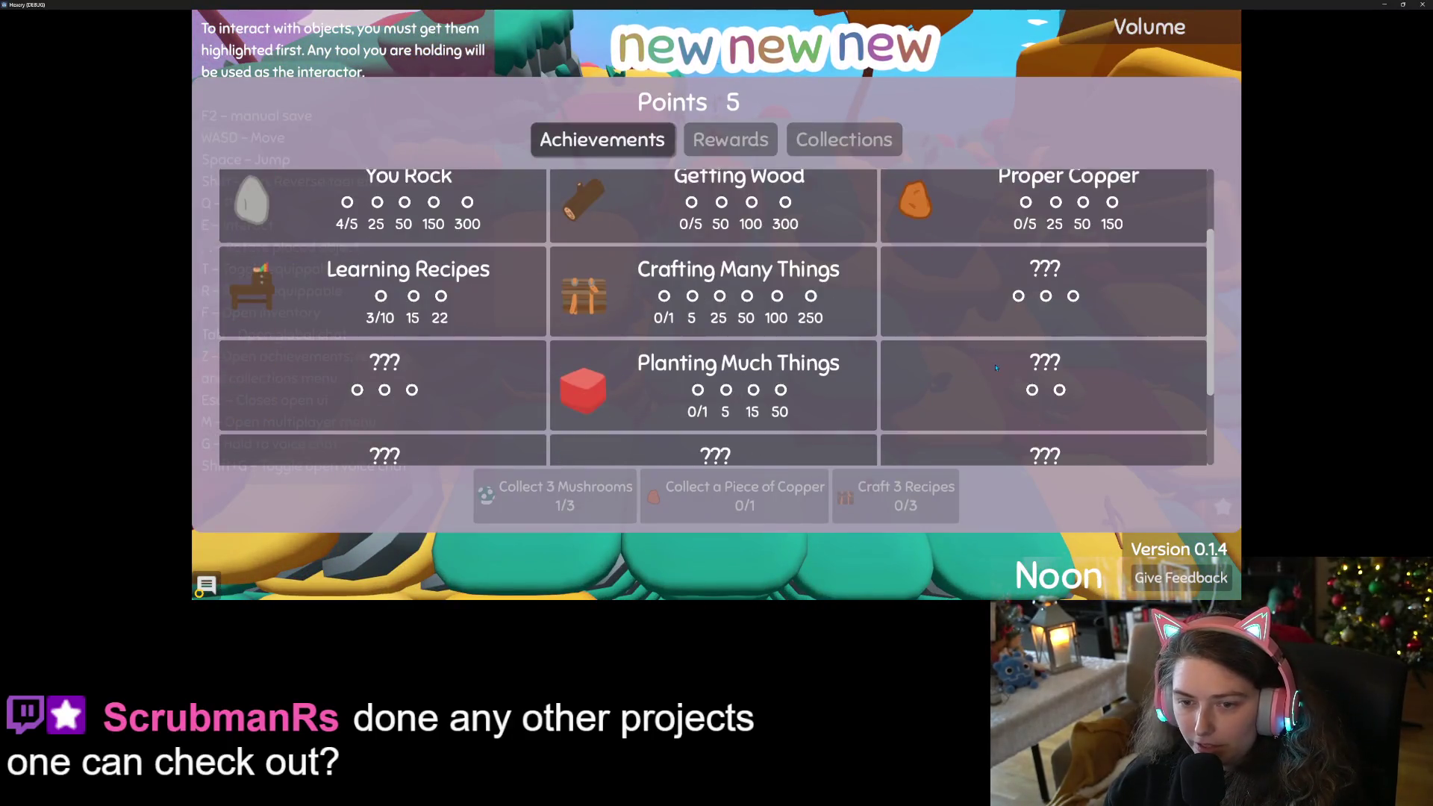
key(Escape)
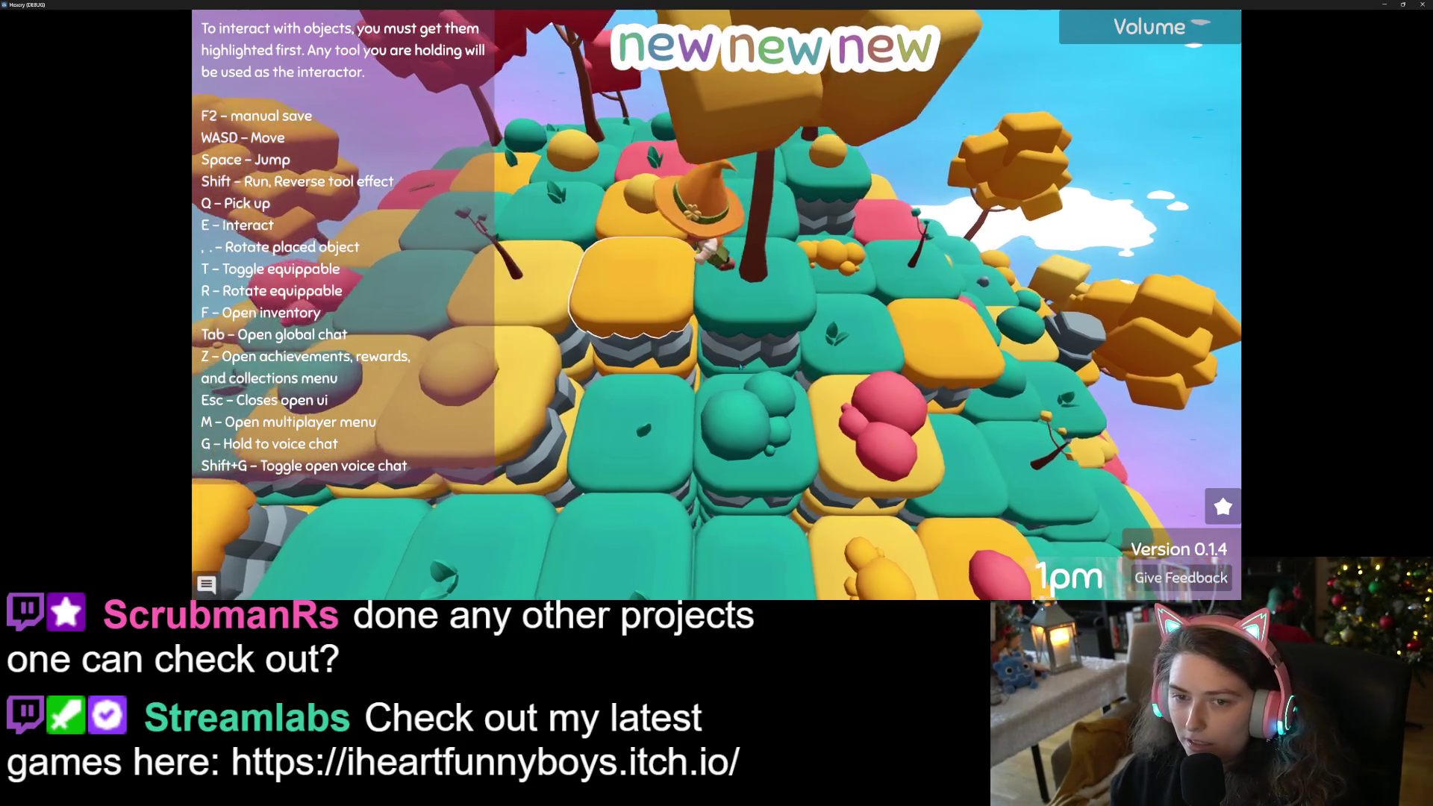
Walk the witch around the island's pink, yellow and teal tiles.
key(a)
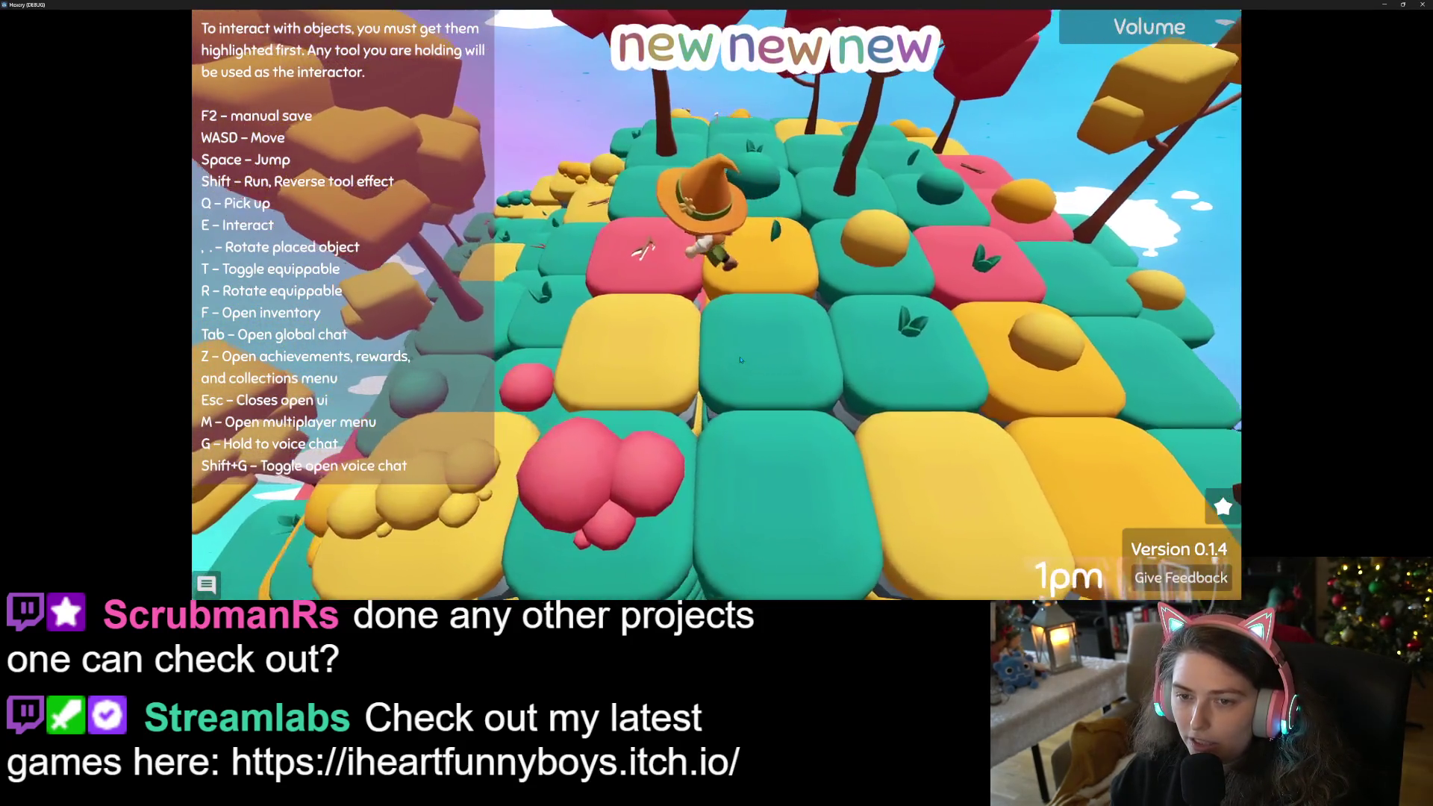
key(w)
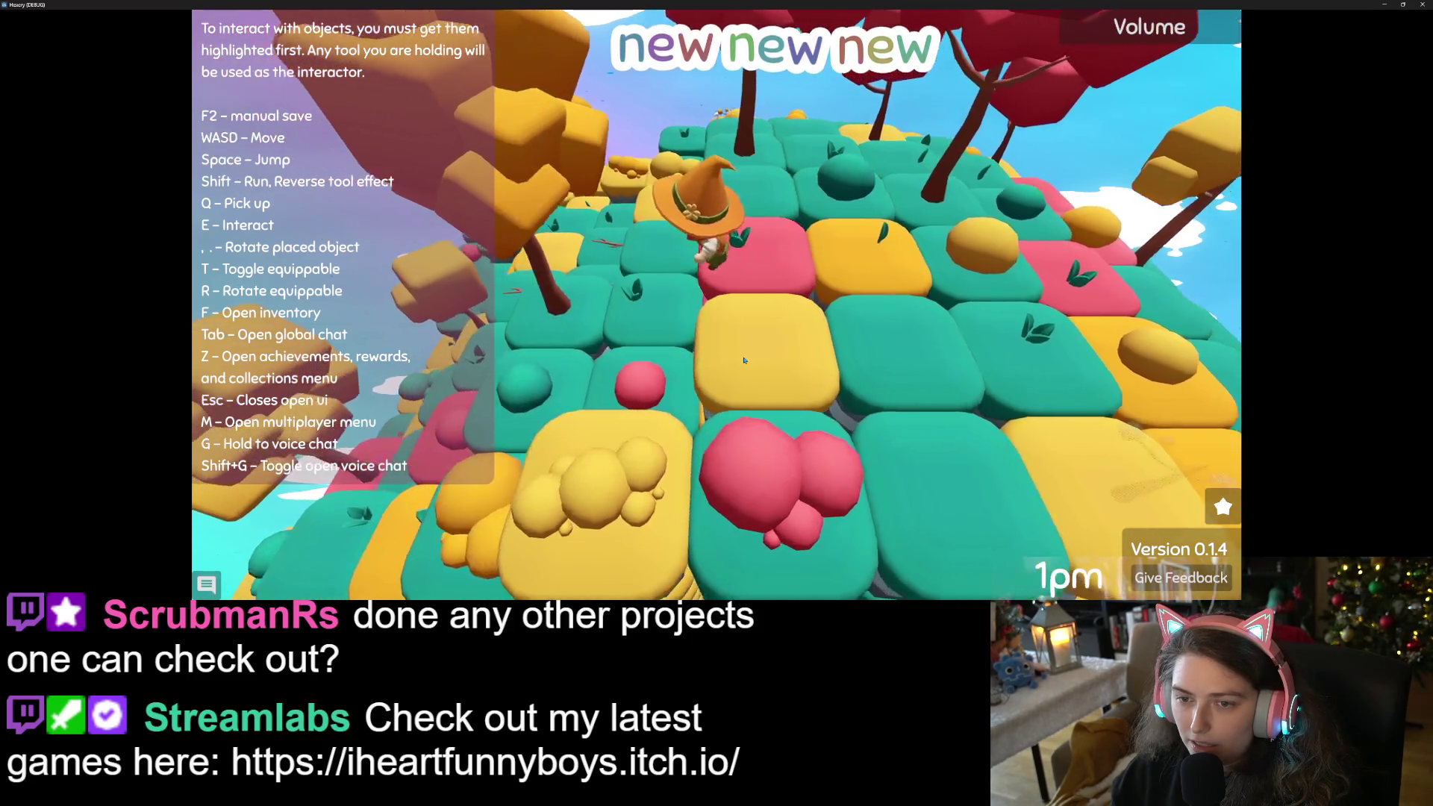
key(w)
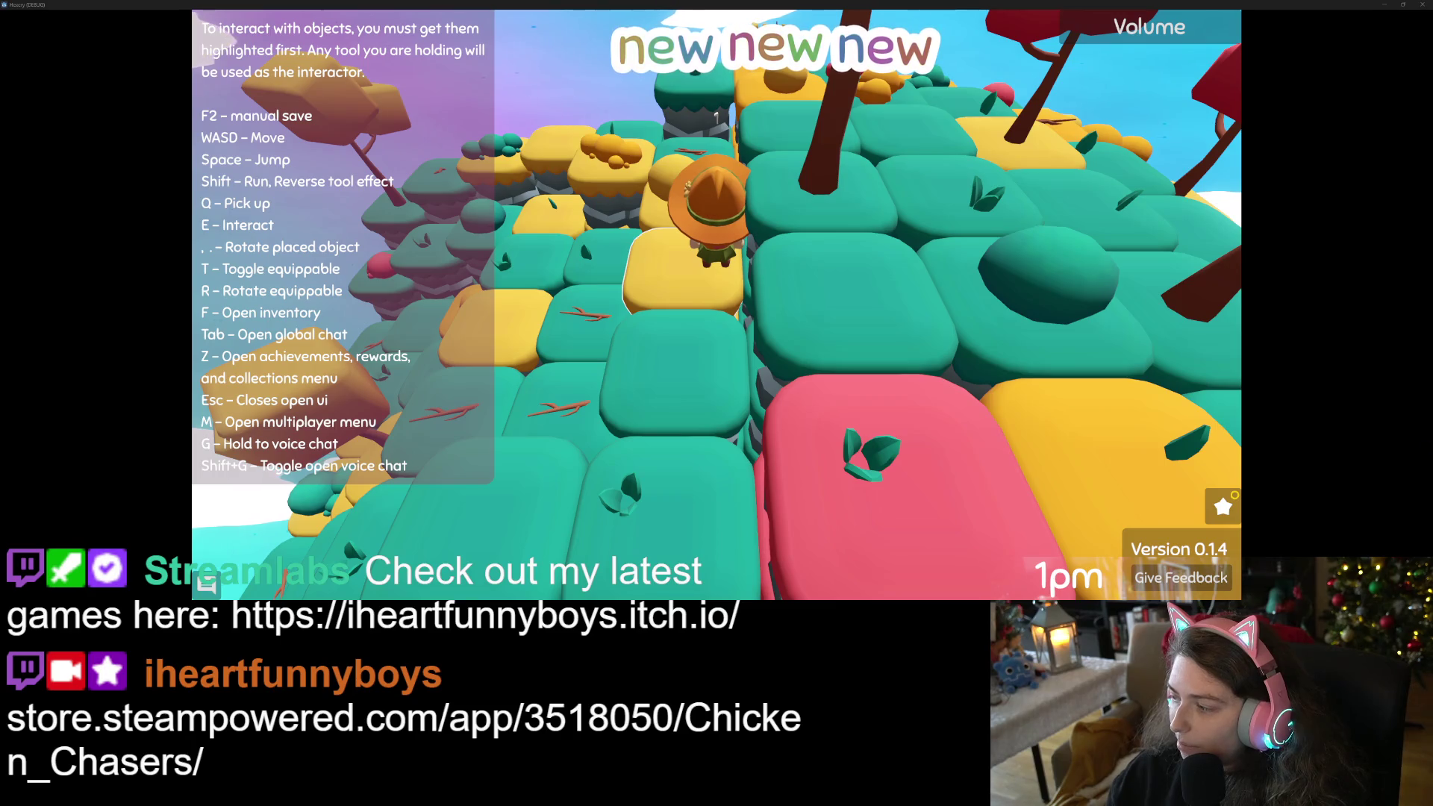
key(s)
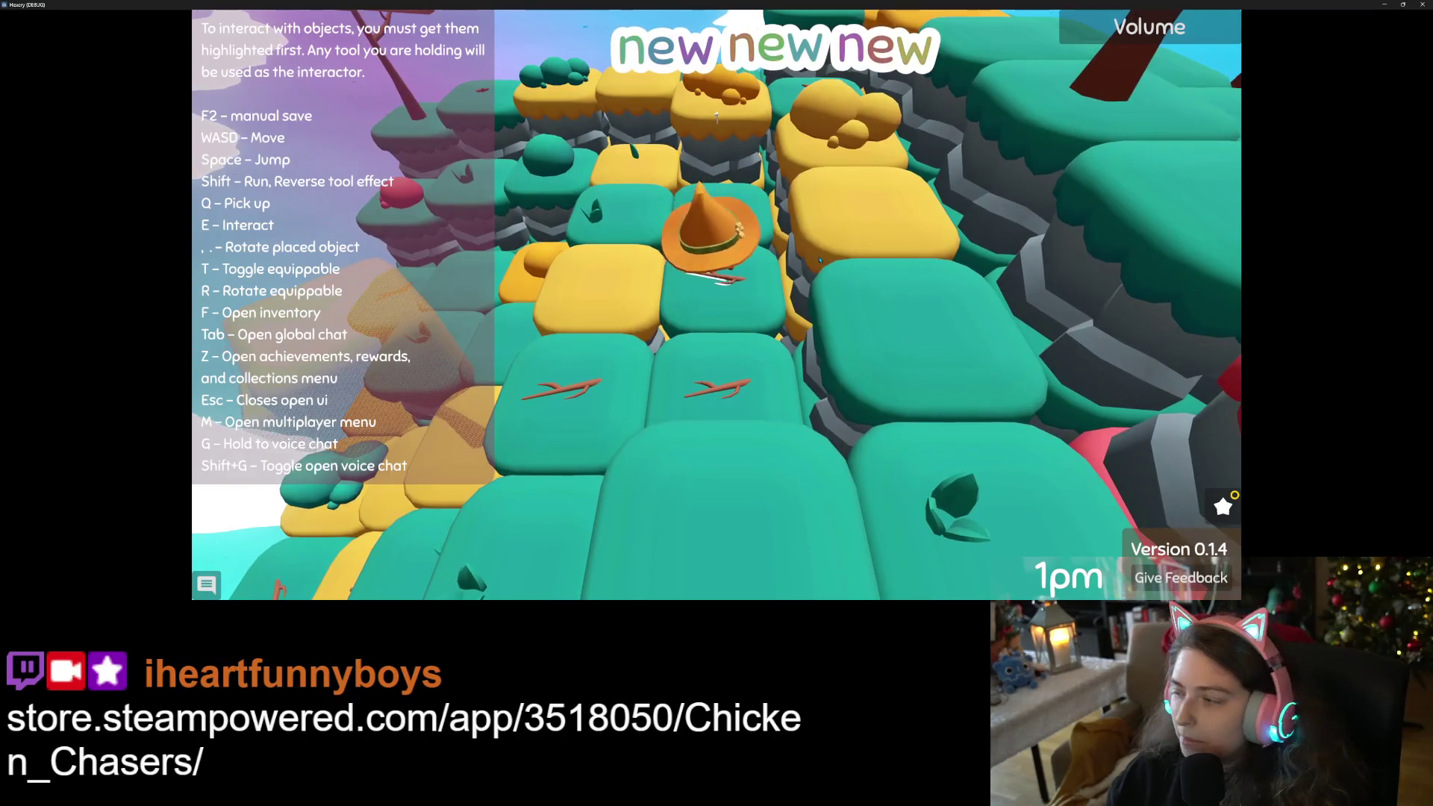
key(s)
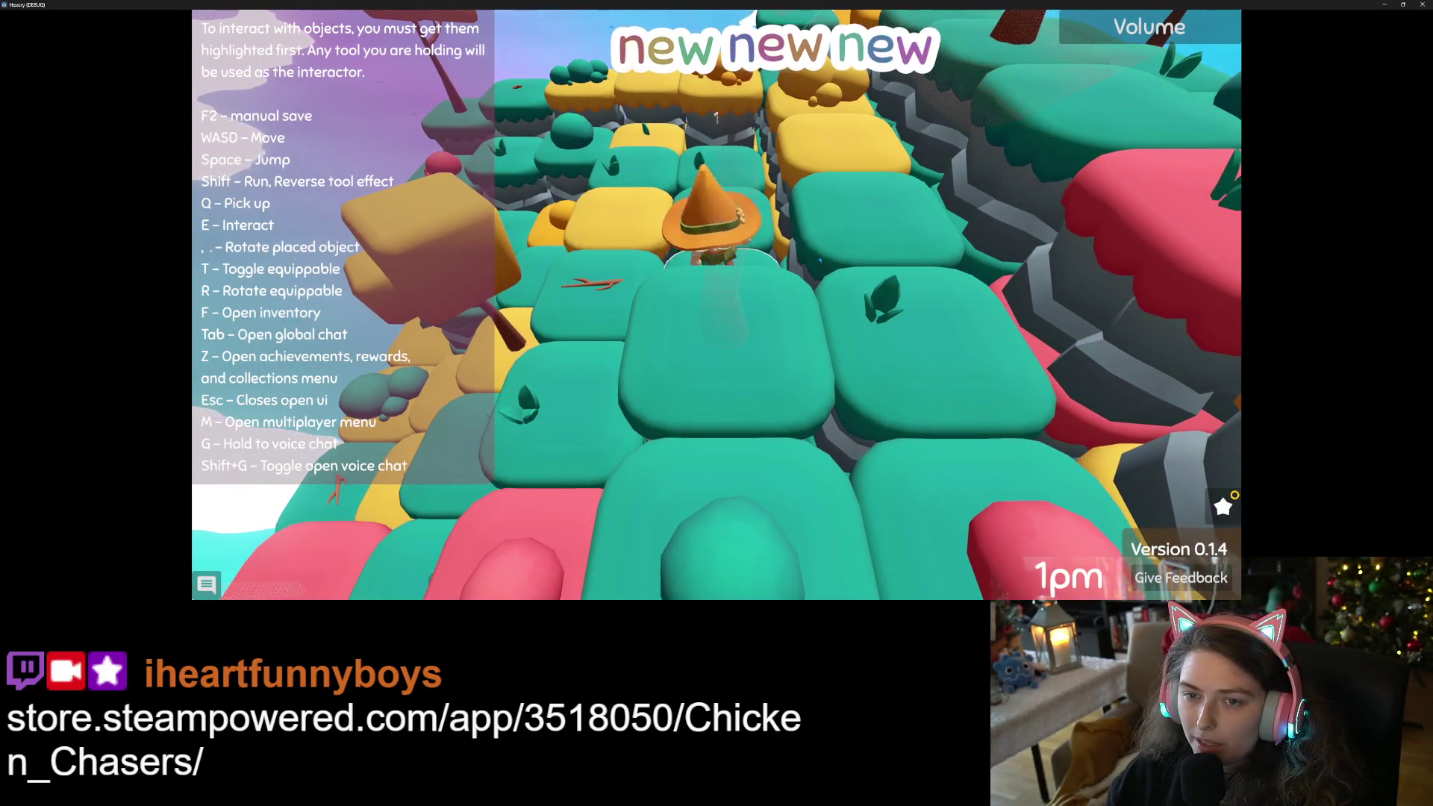
key(a)
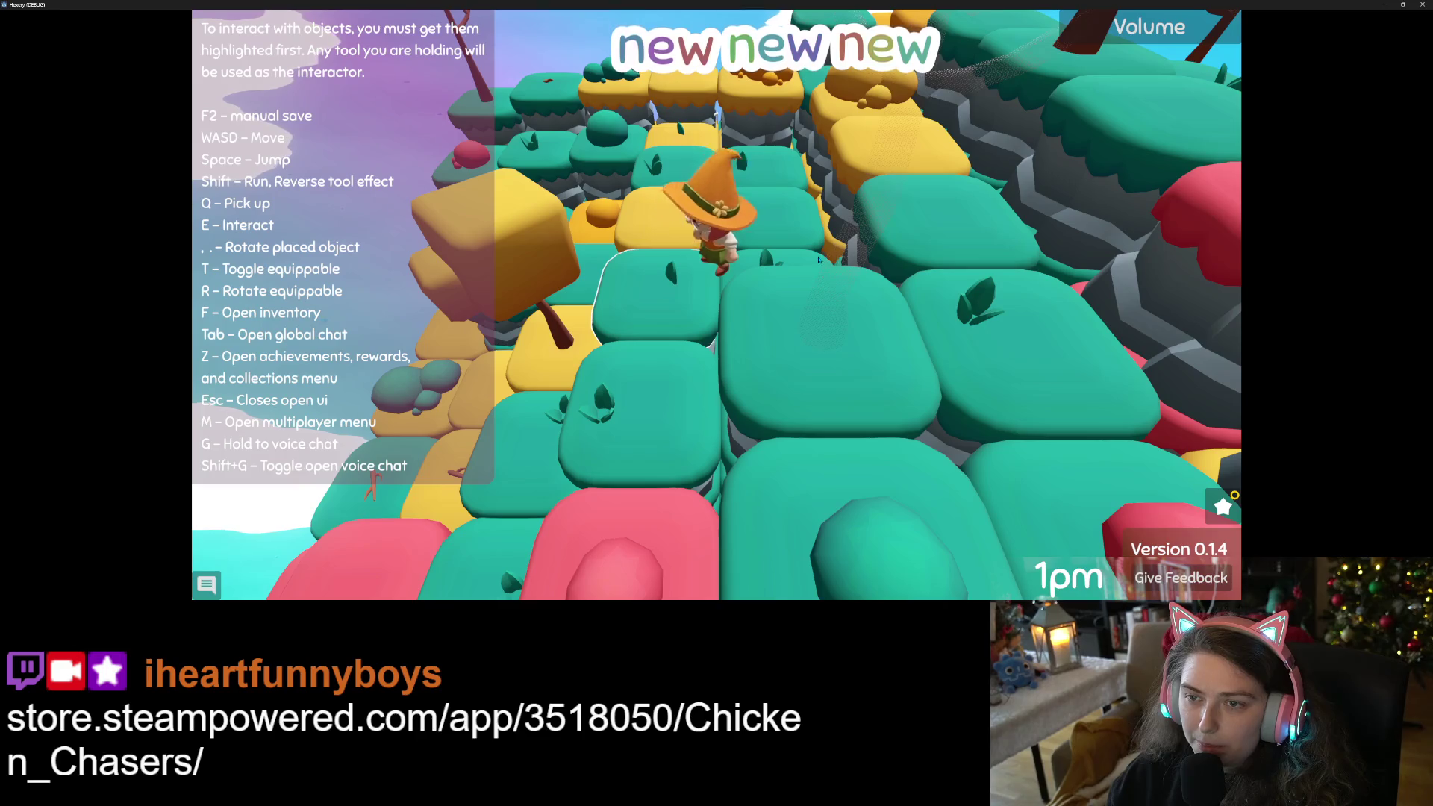
key(w)
key(w)
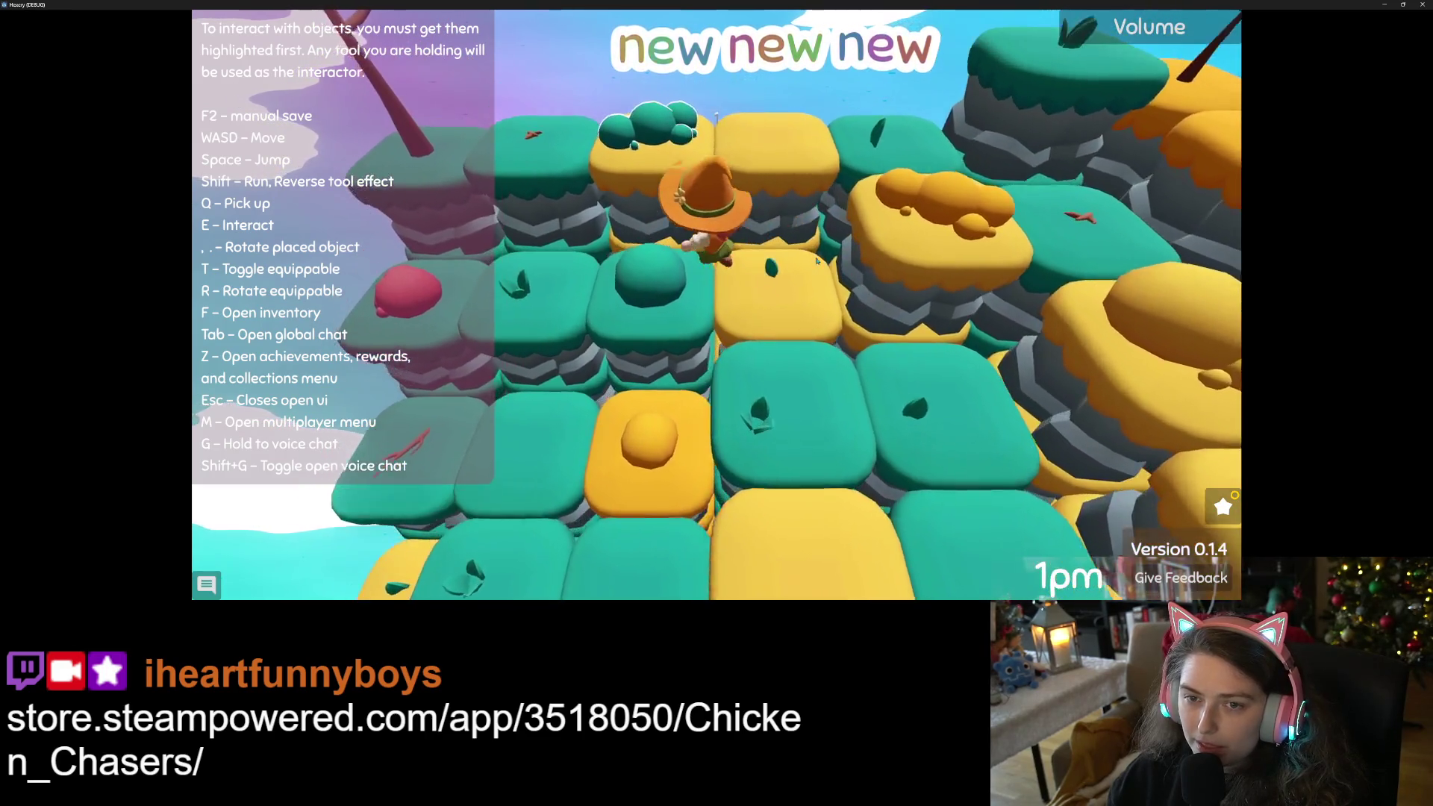
key(s)
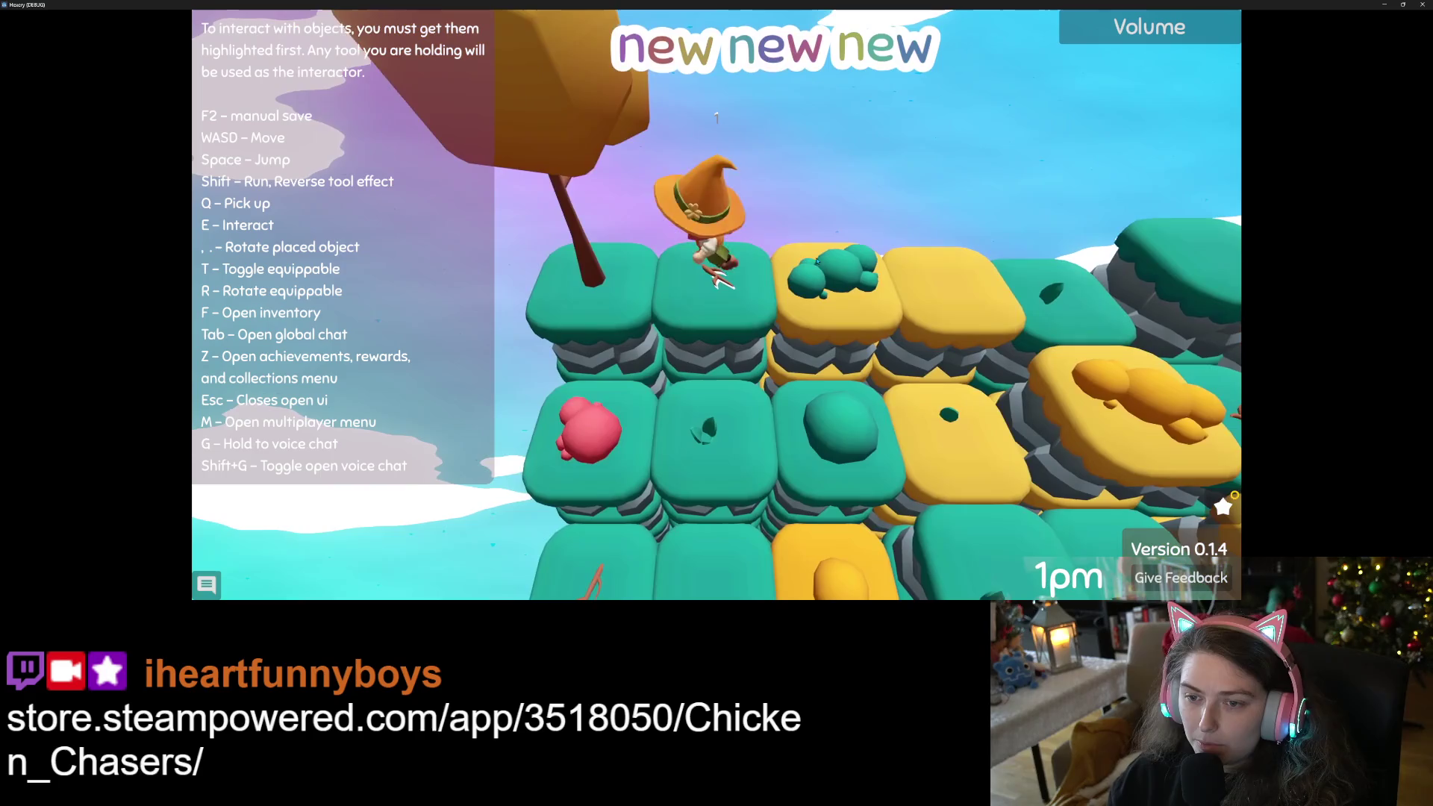
key(w)
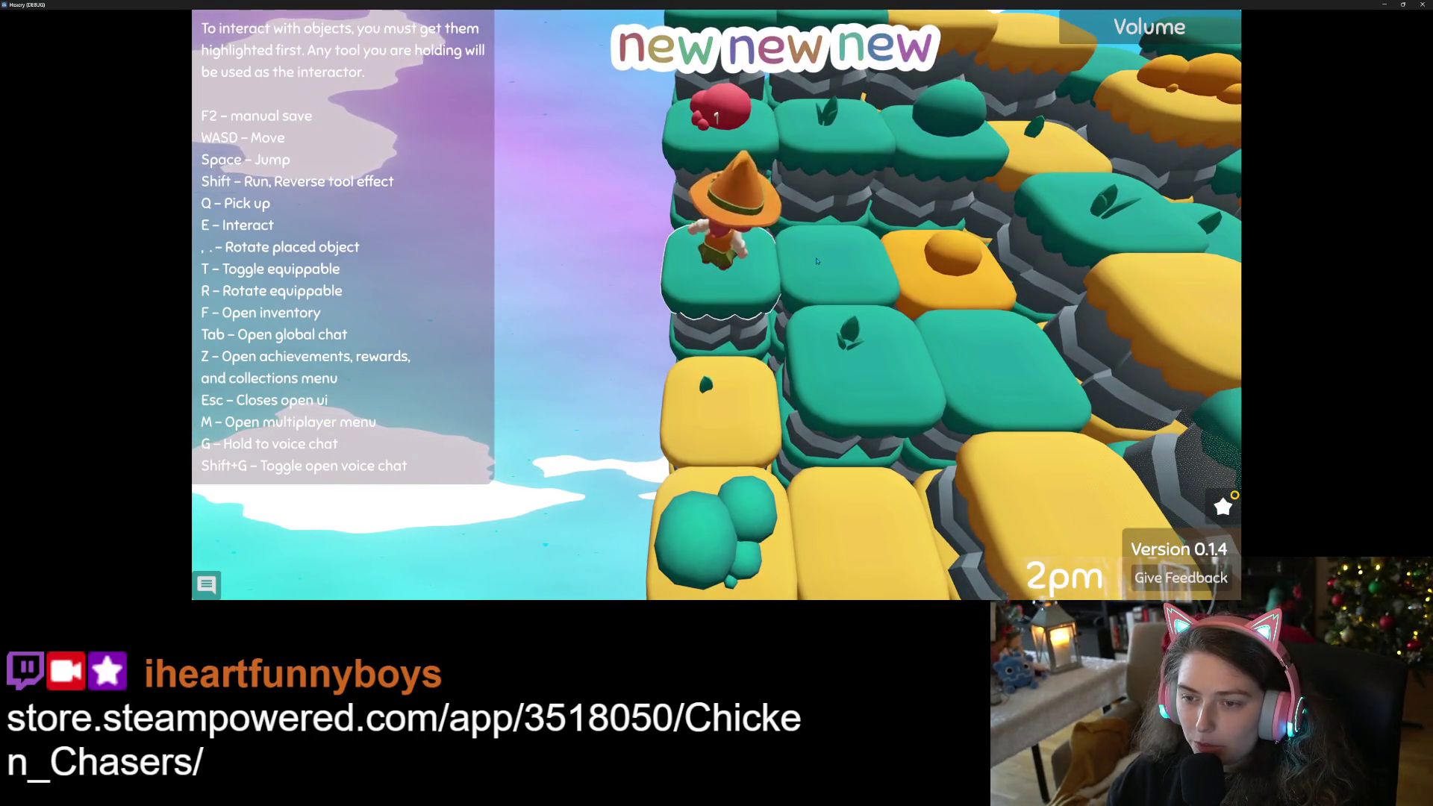
key(s)
key(w)
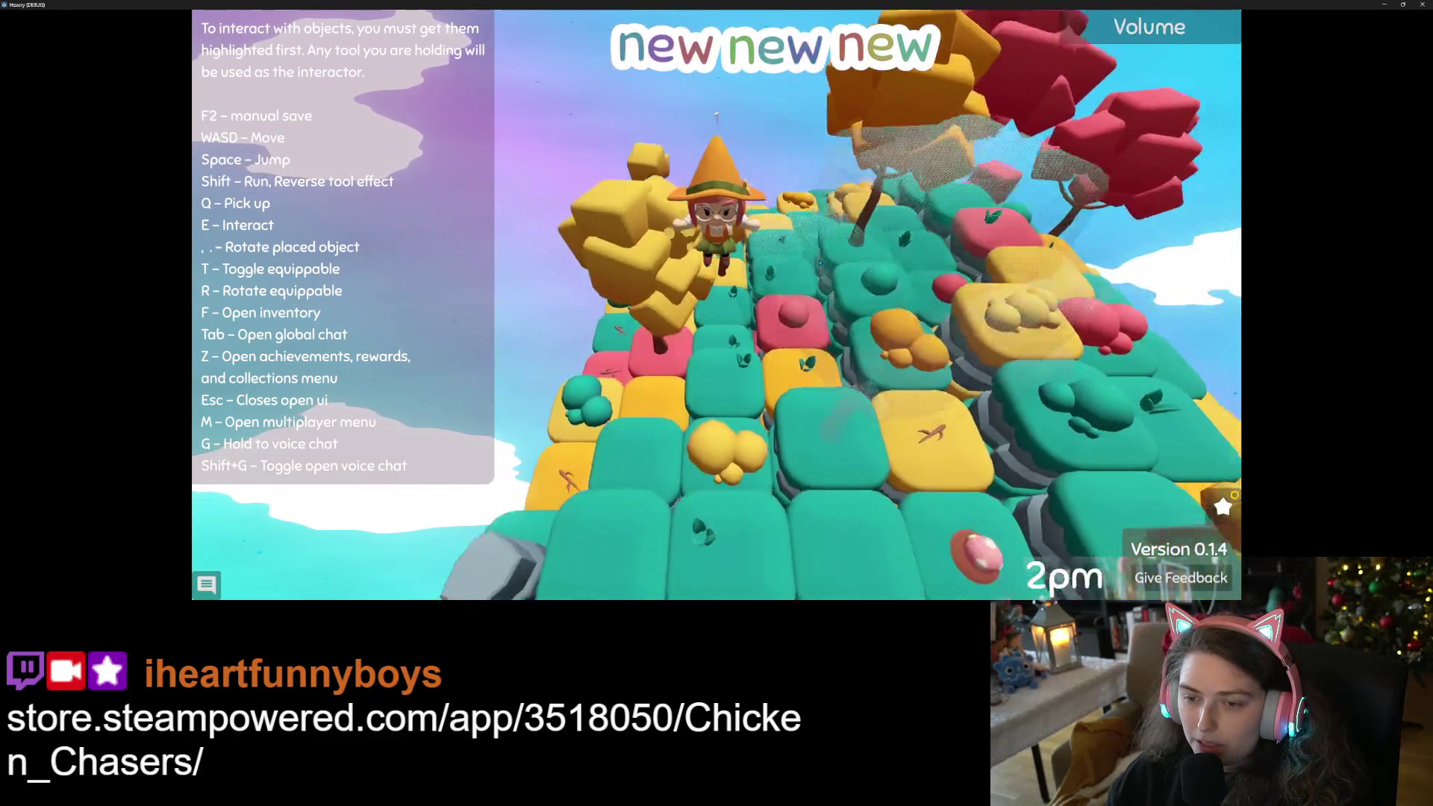
key(w)
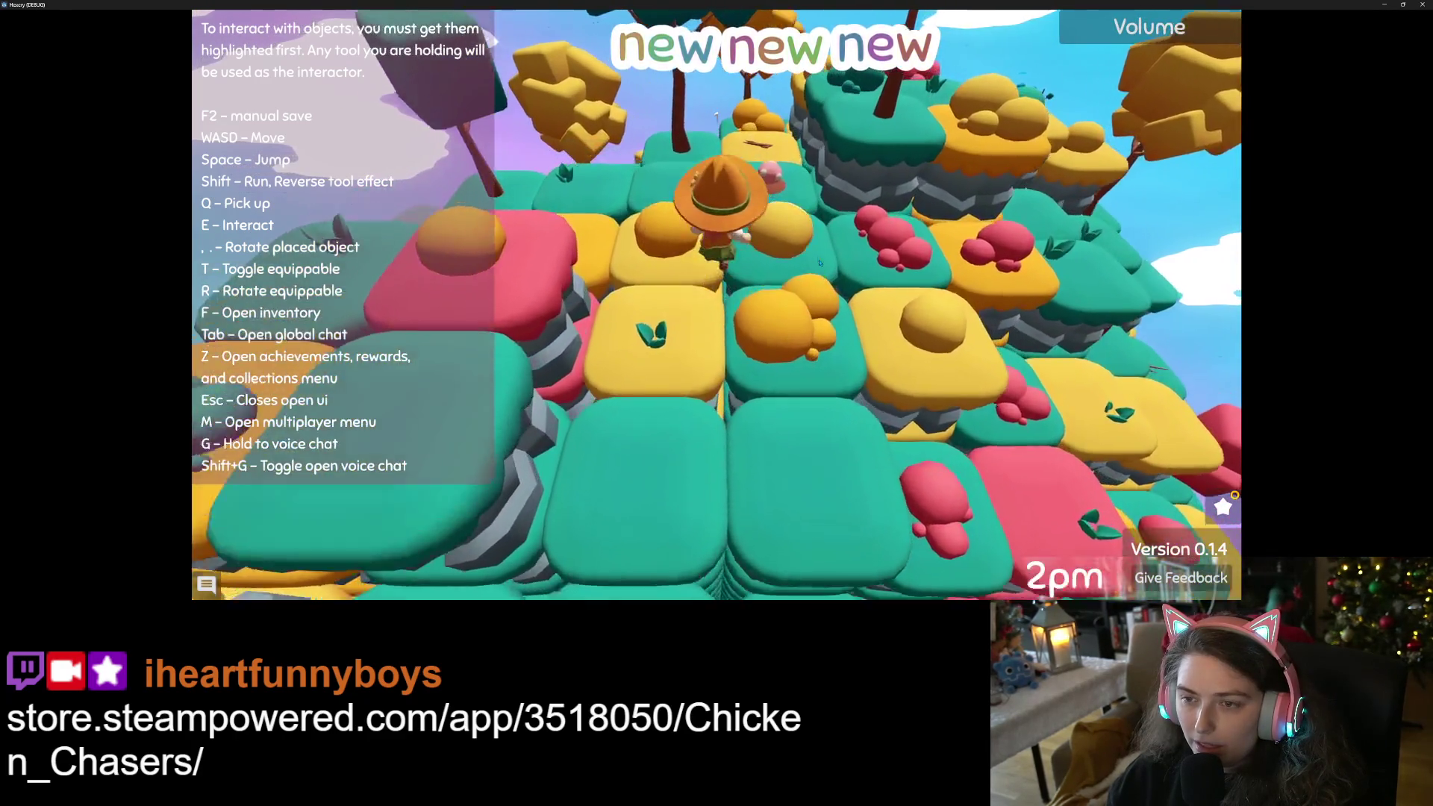
key(w)
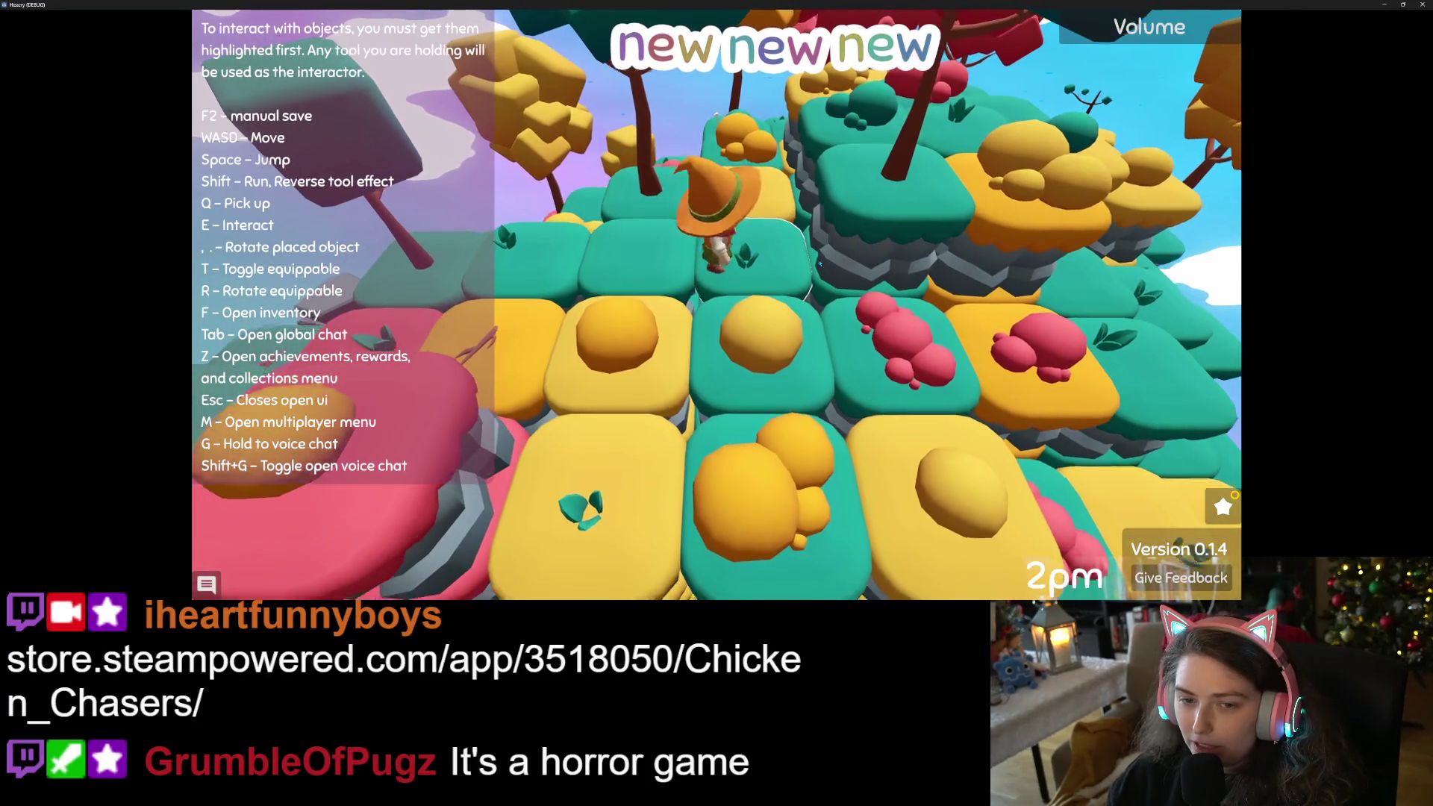
scroll(819, 263, down, 5)
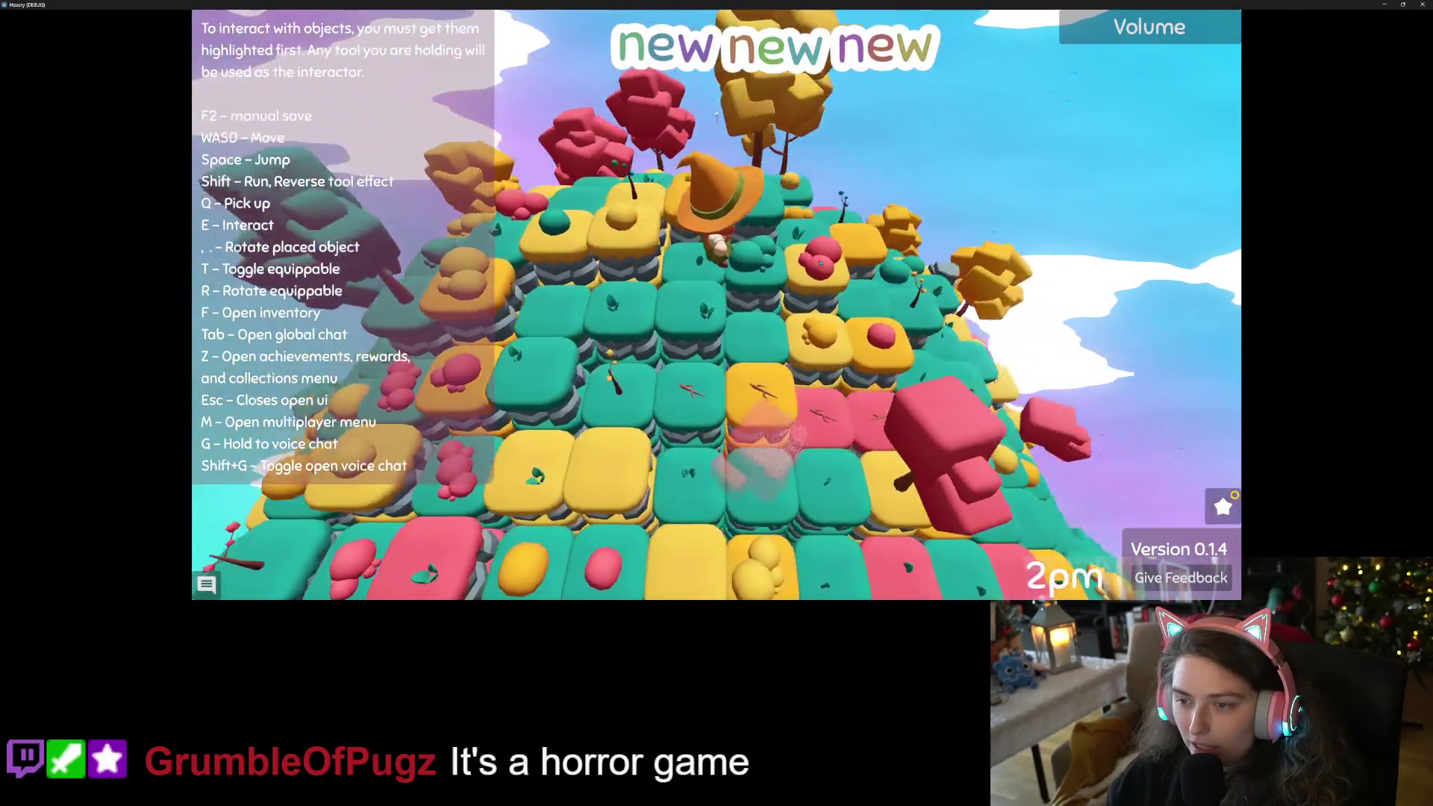
scroll(990, 324, up, 5)
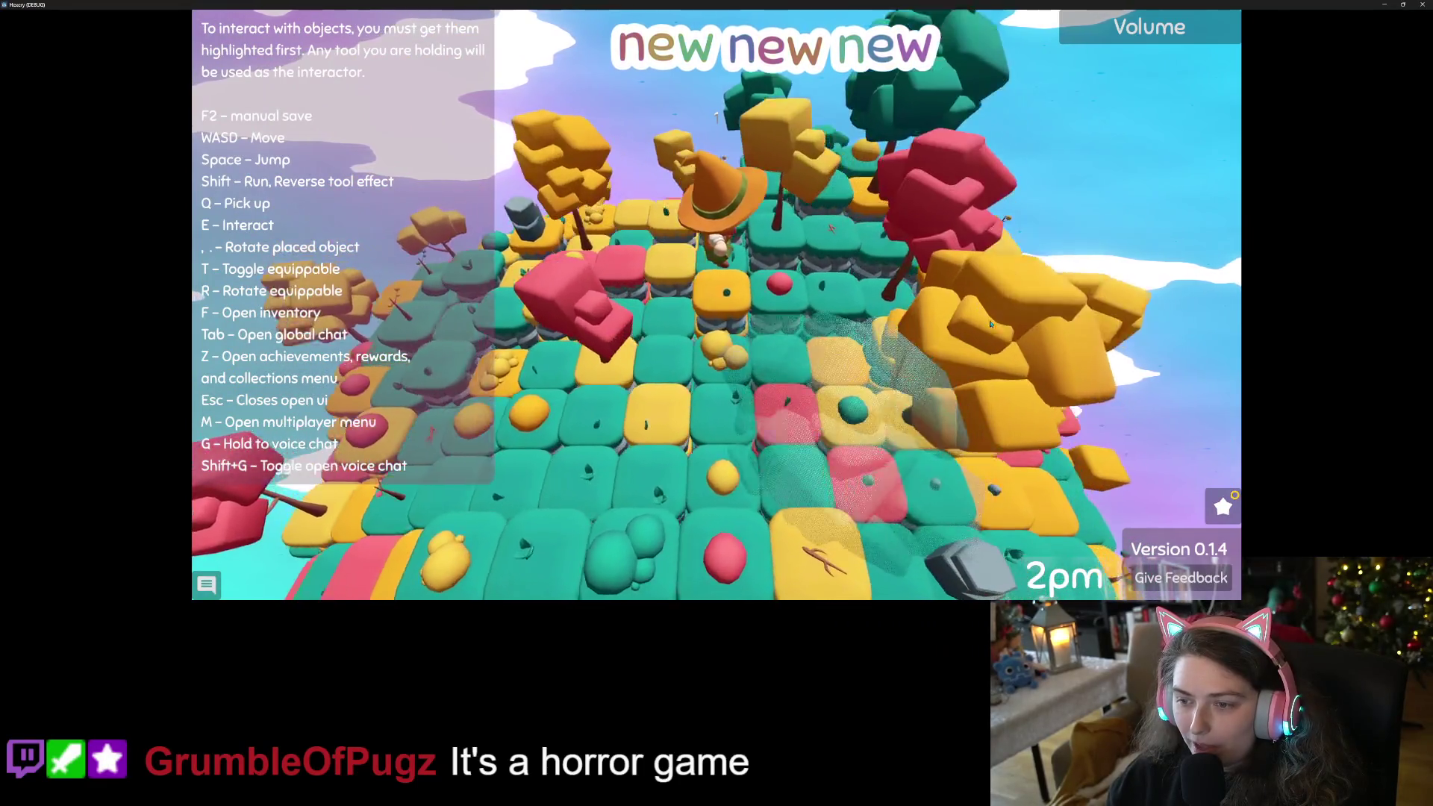
key(s)
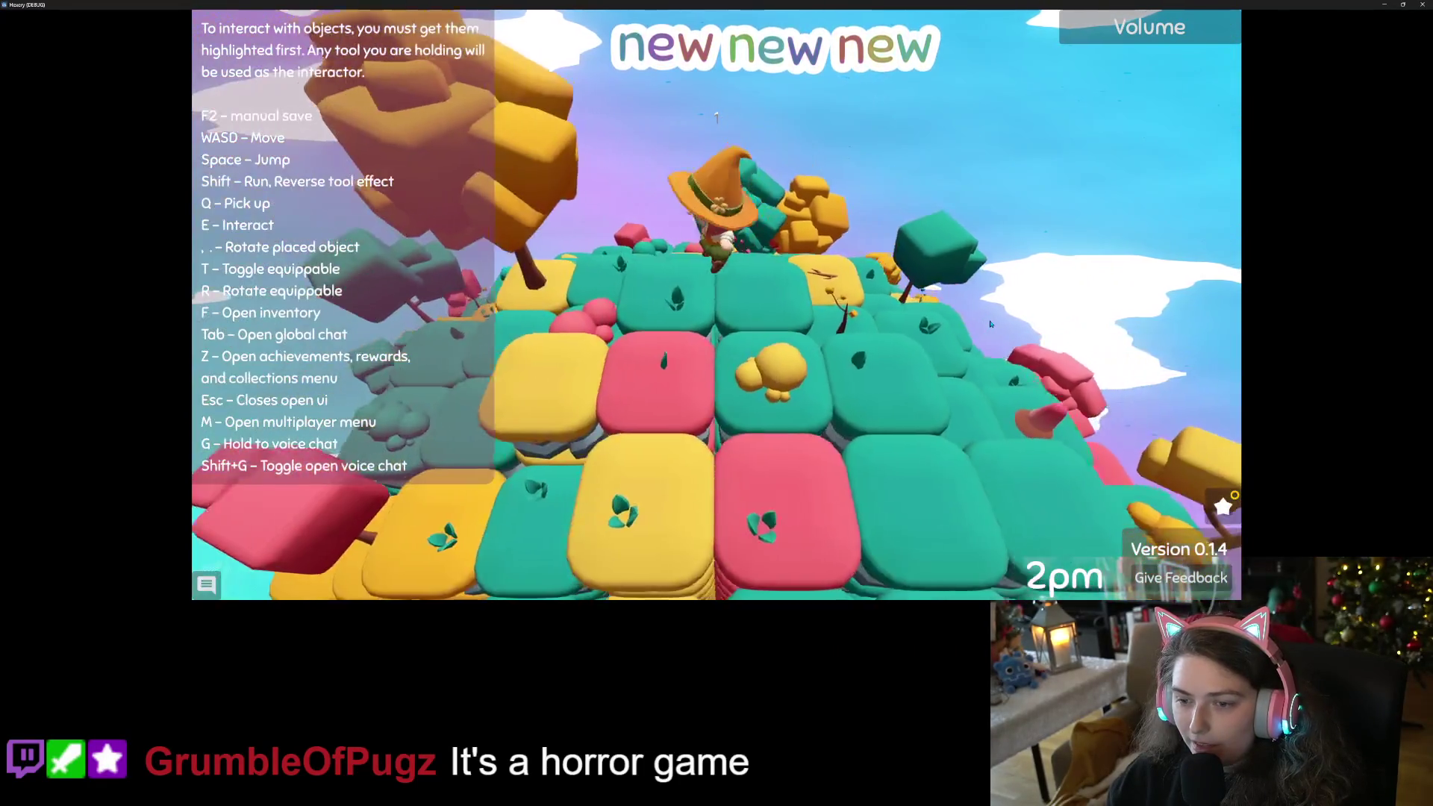
key(w)
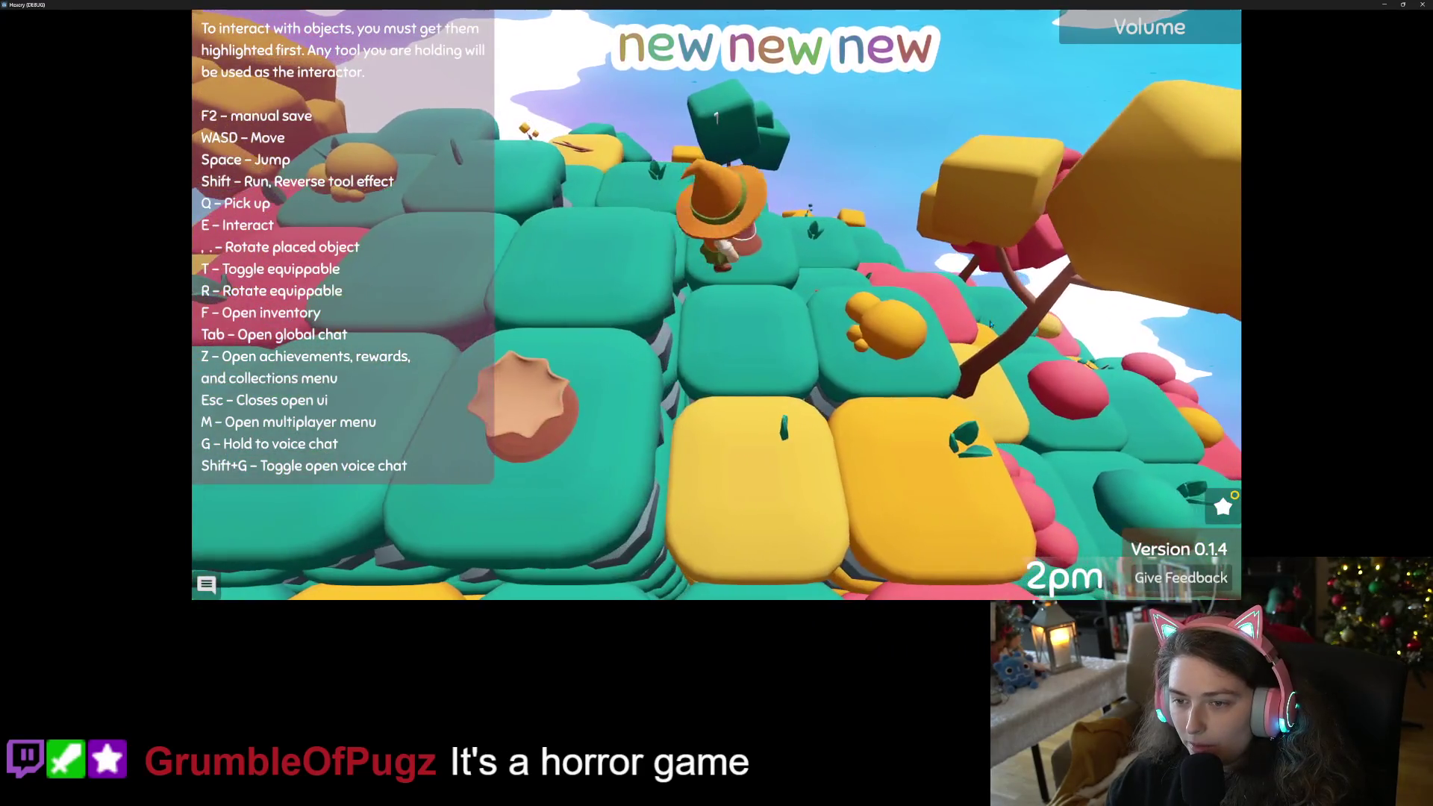
scroll(990, 324, down, 5)
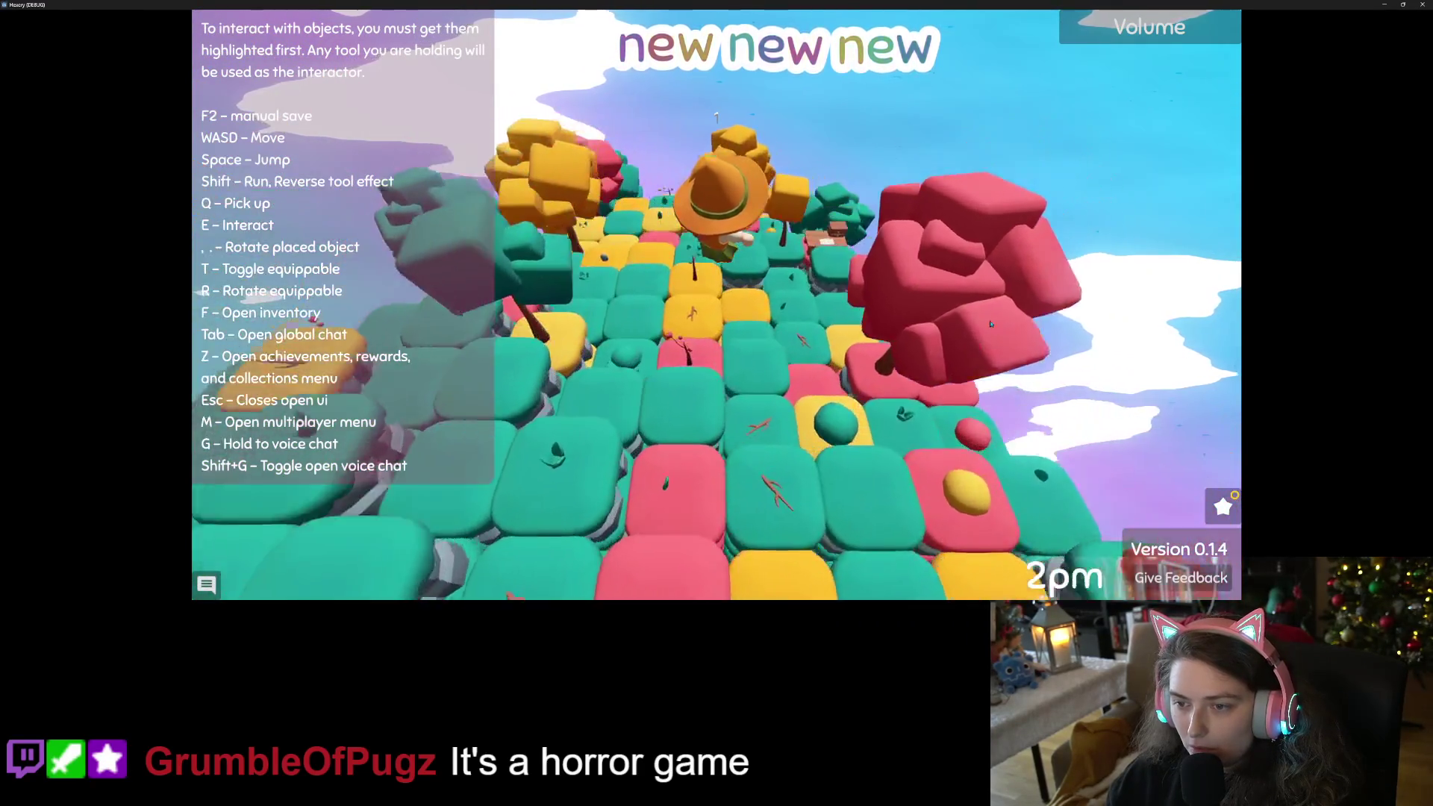
Open and close the crafting table, then take out the hammer, triggering the item_spawner break.
key(e)
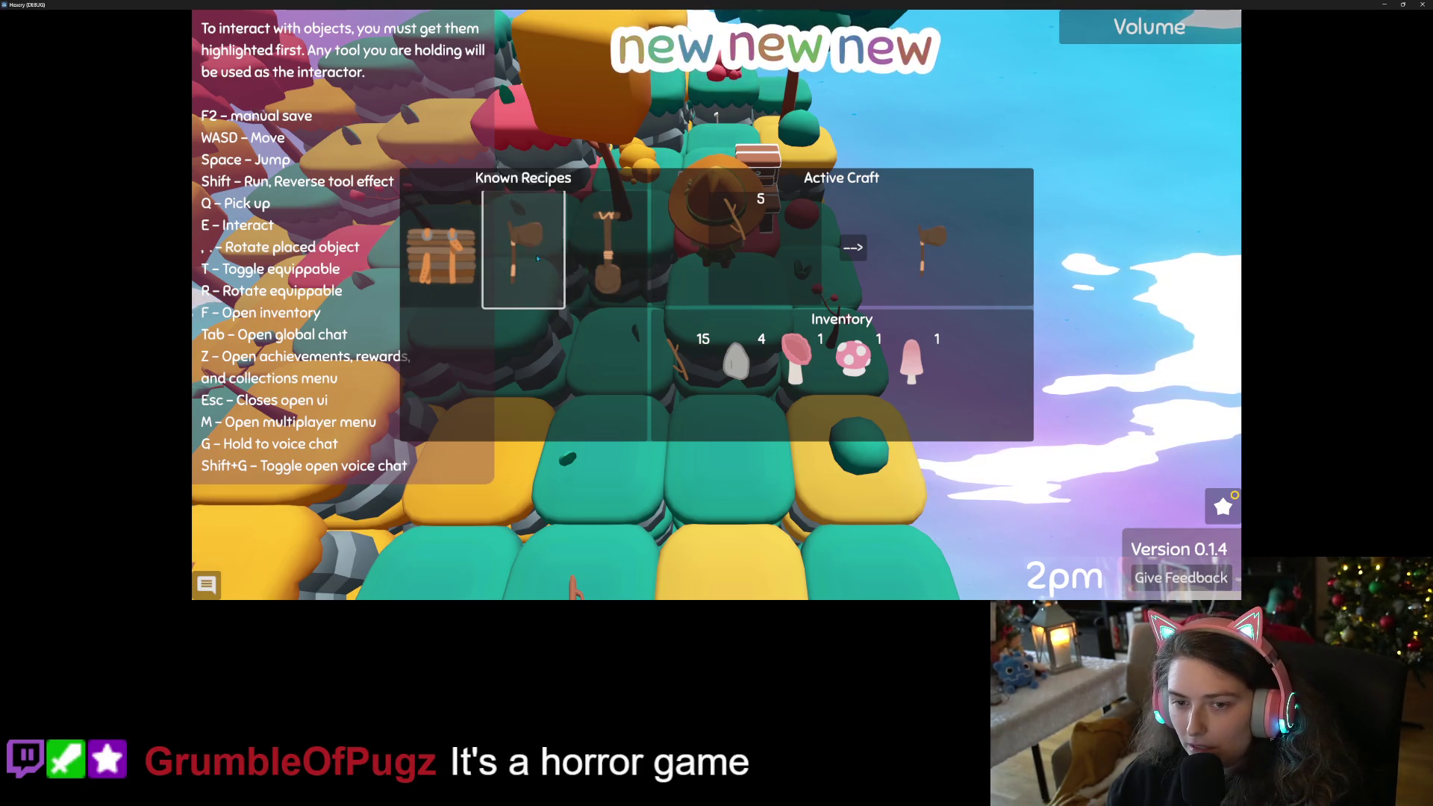
key(Escape)
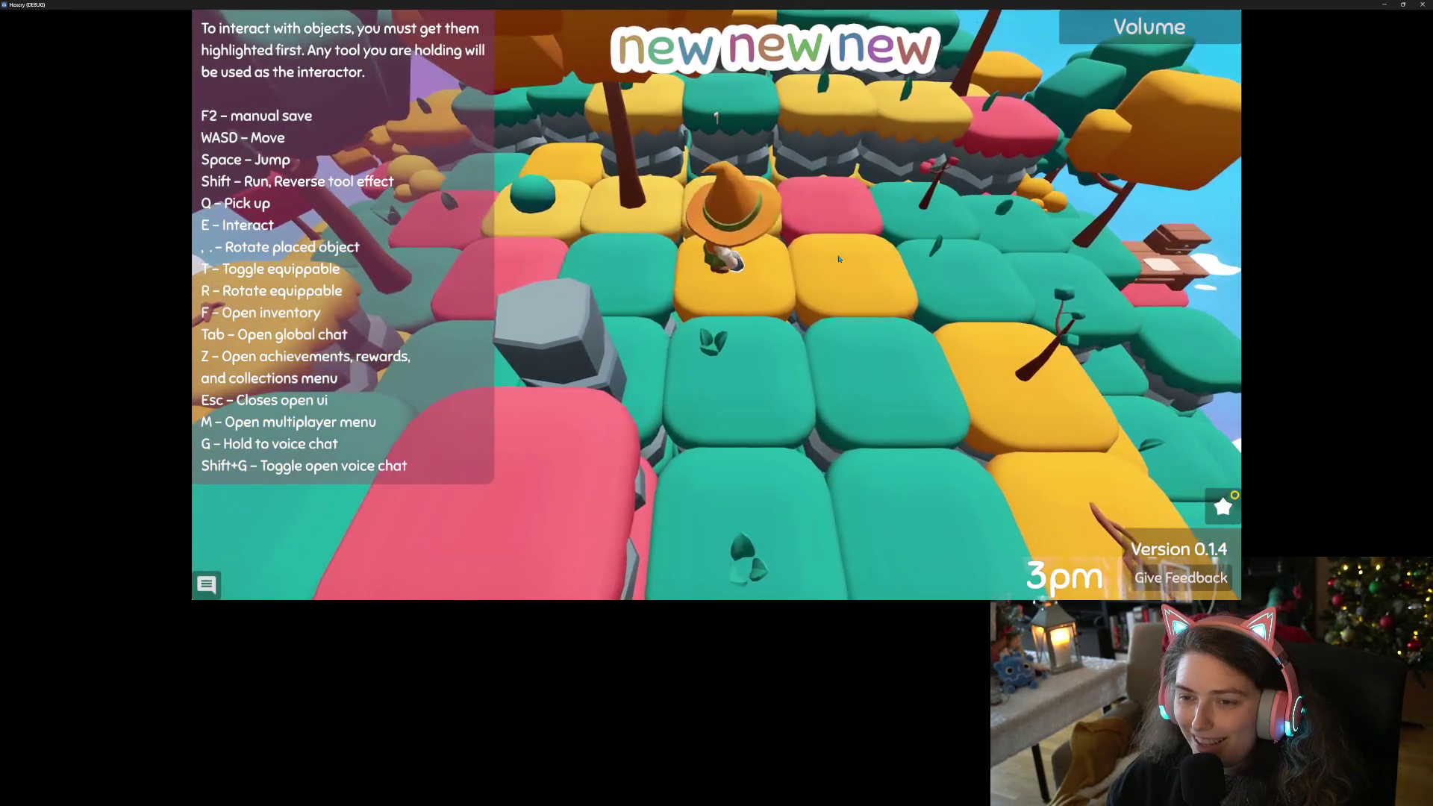
key(w)
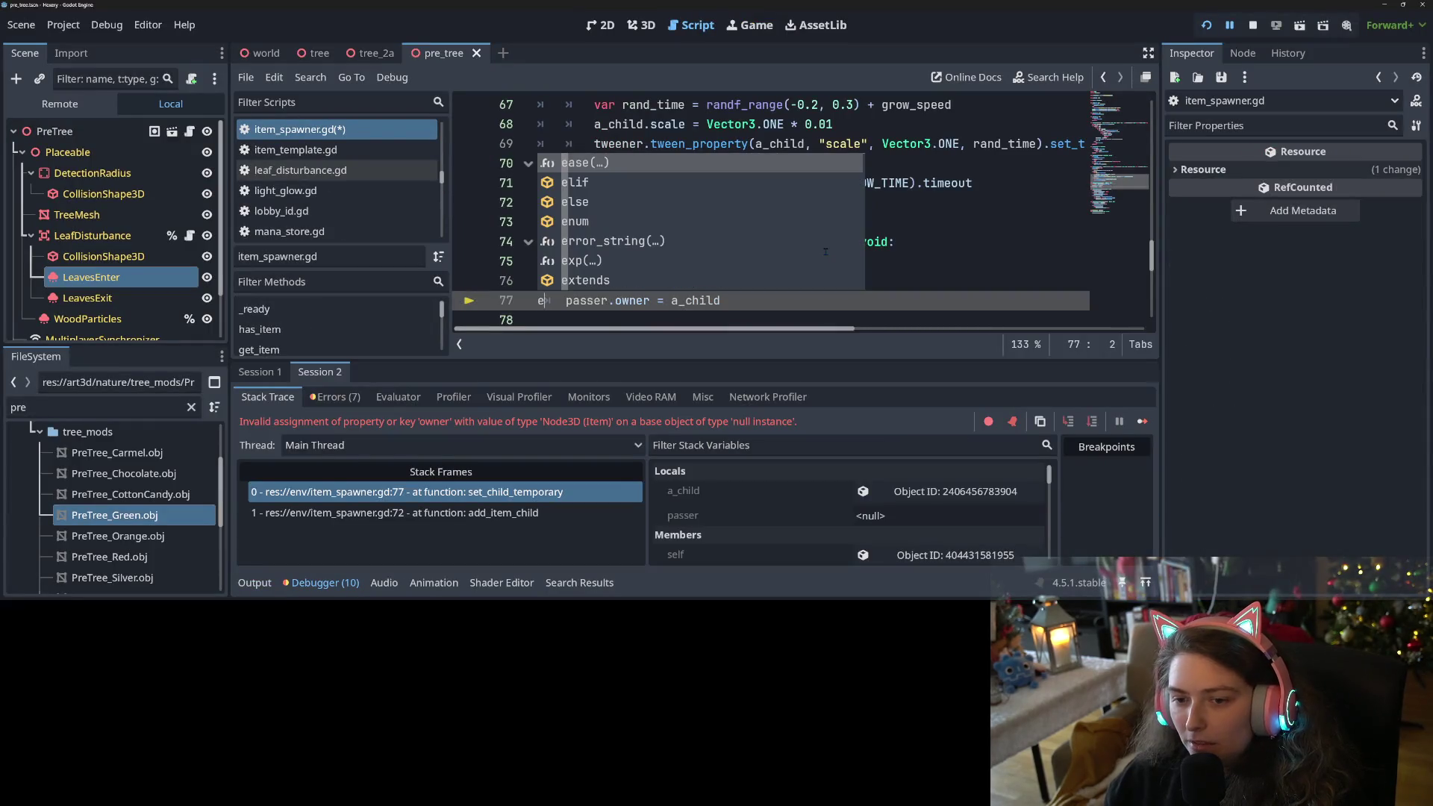
Delete the stray 'e' on line 77, save item_spawner.gd, and select PASS_TO_PICKUP on line 75.
key(BackSpace)
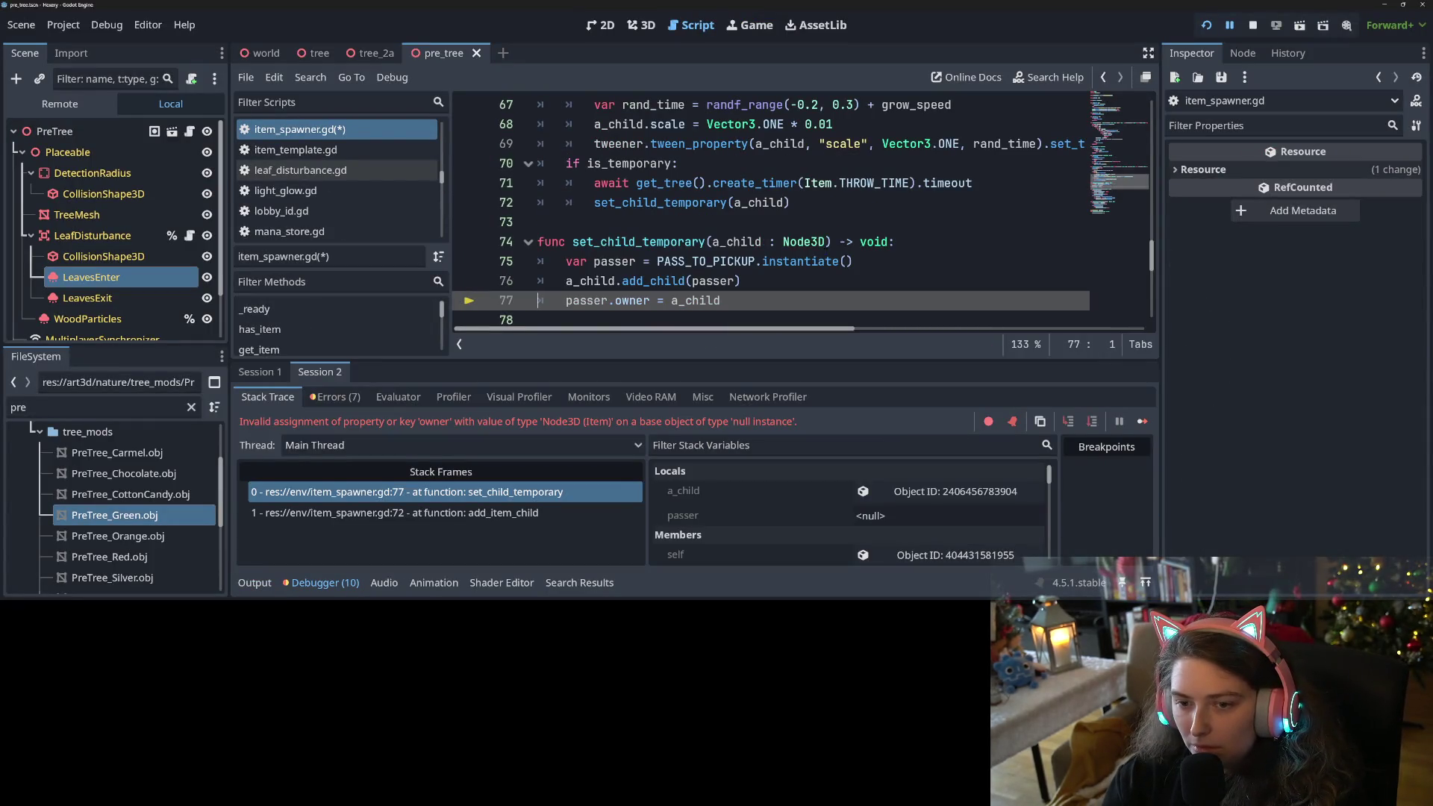
key(ctrl+s)
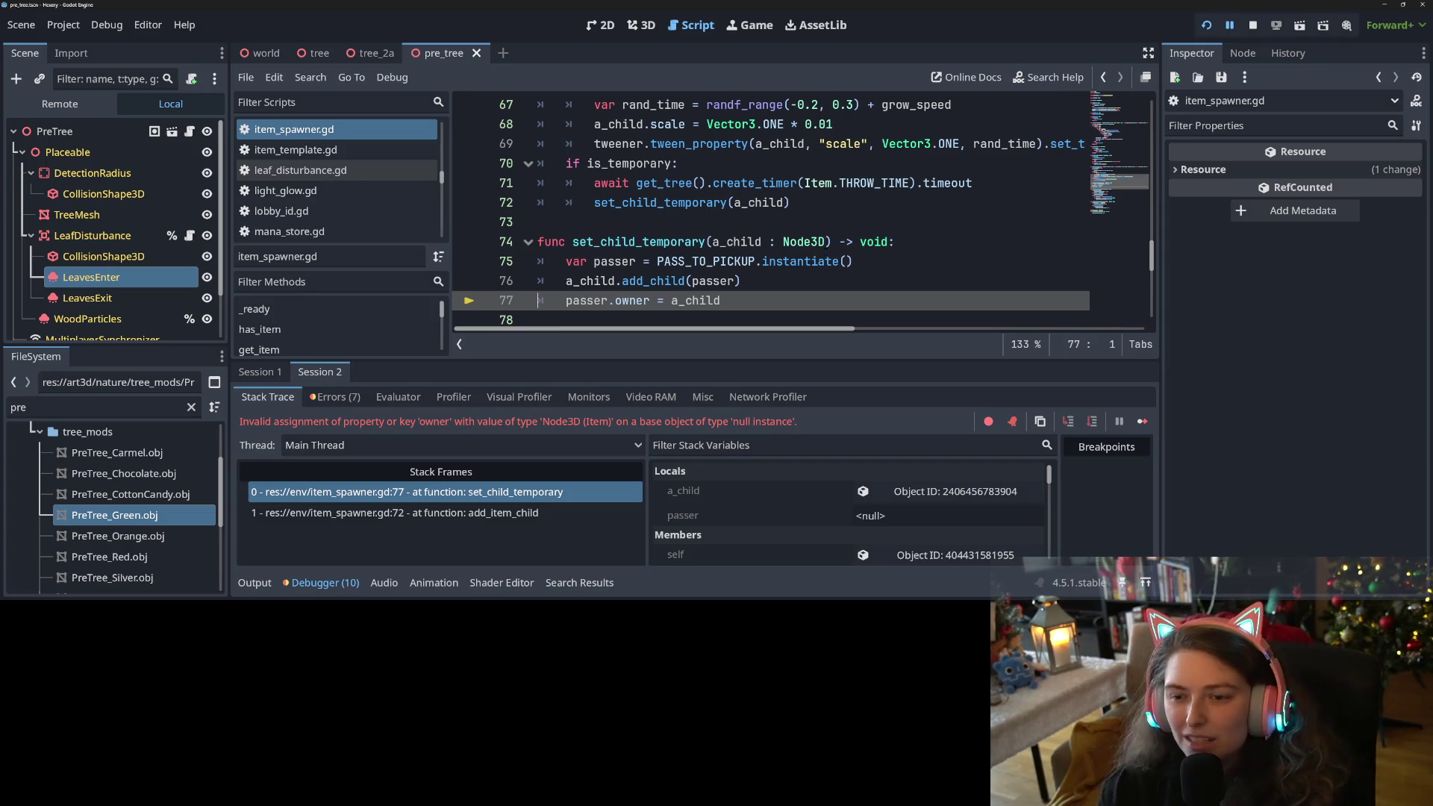
double_click(712, 257)
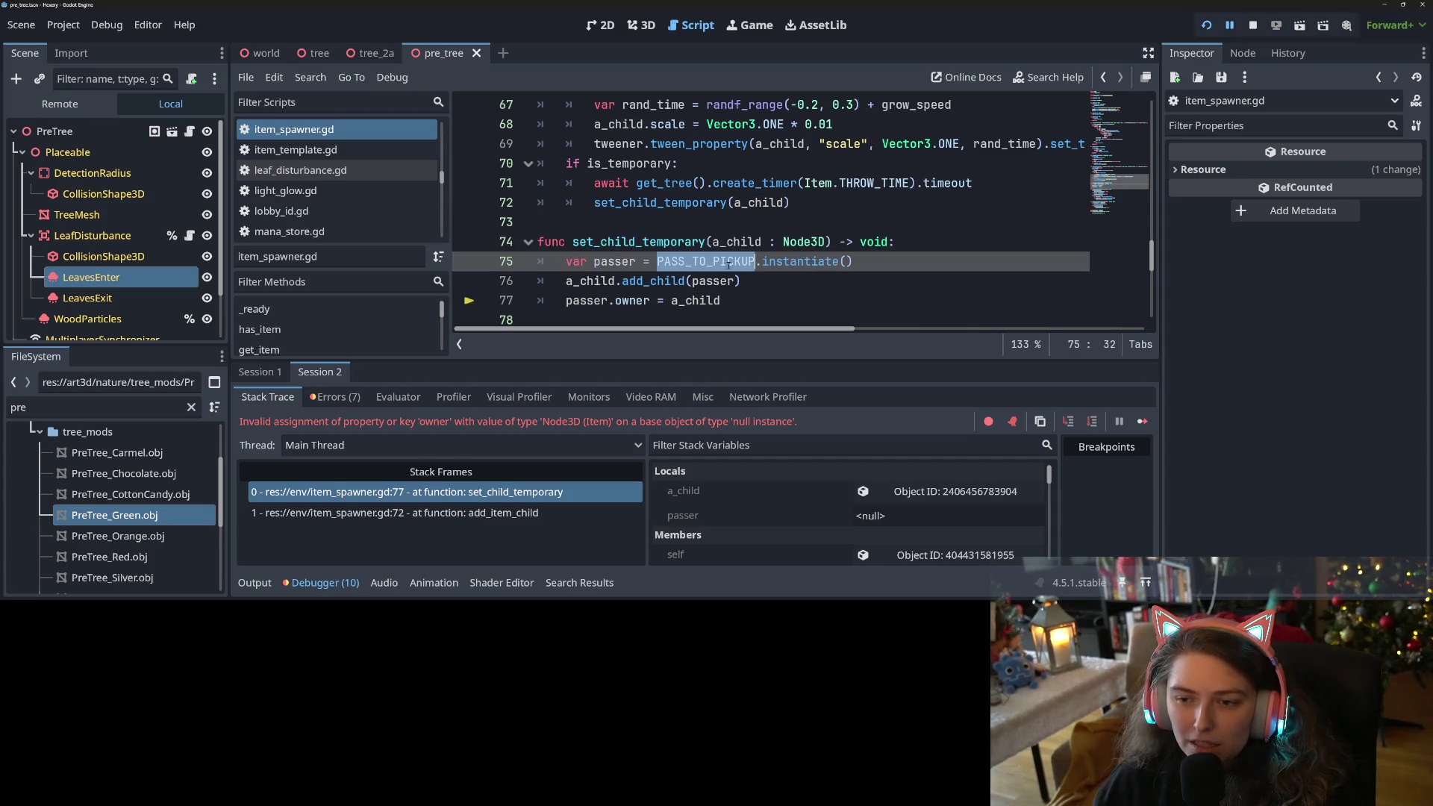
scroll(739, 268, down, 7)
Open the scene preloaded as PASS_TO_PICKUP and resume the paused game.
scroll(753, 294, up, 20)
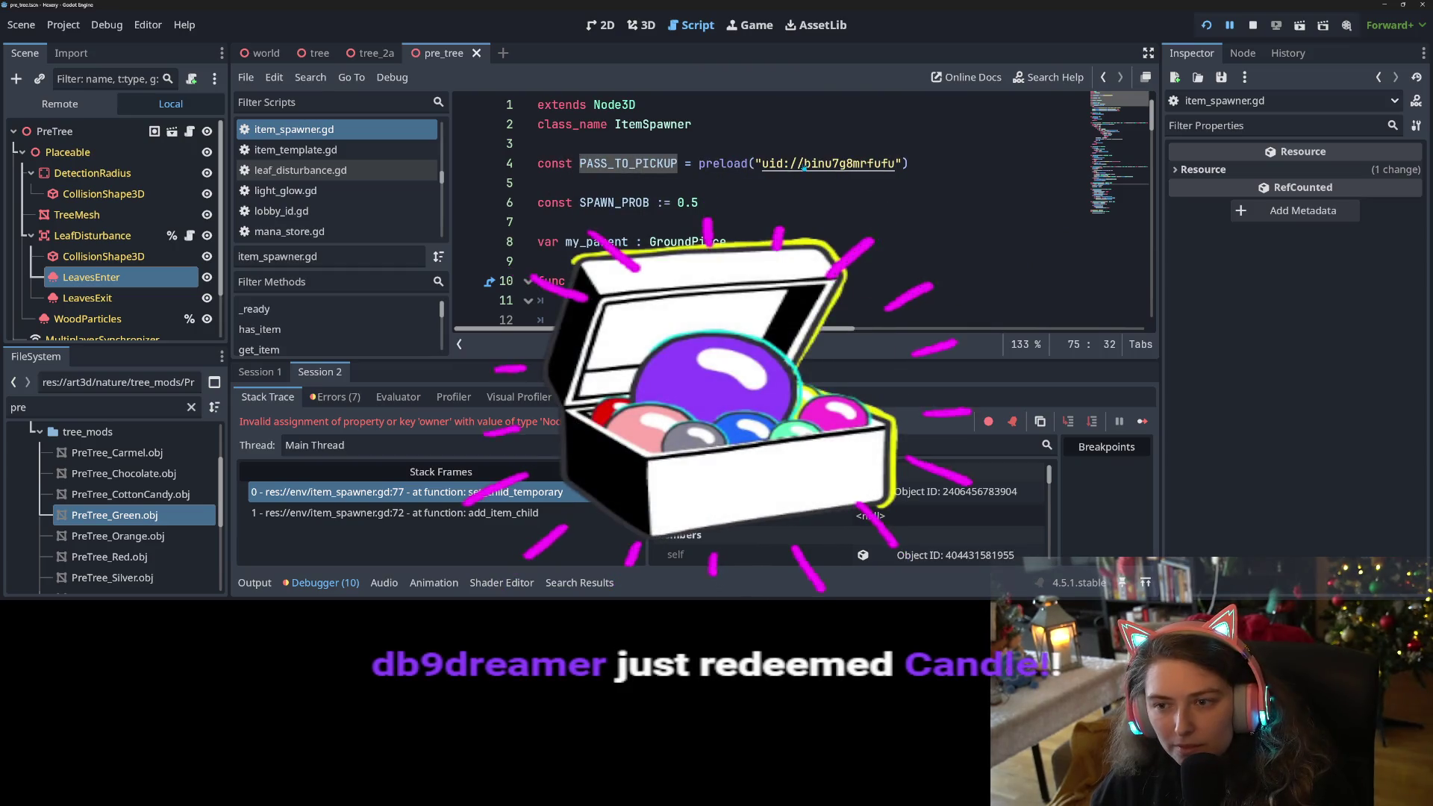
ctrl+click(805, 163)
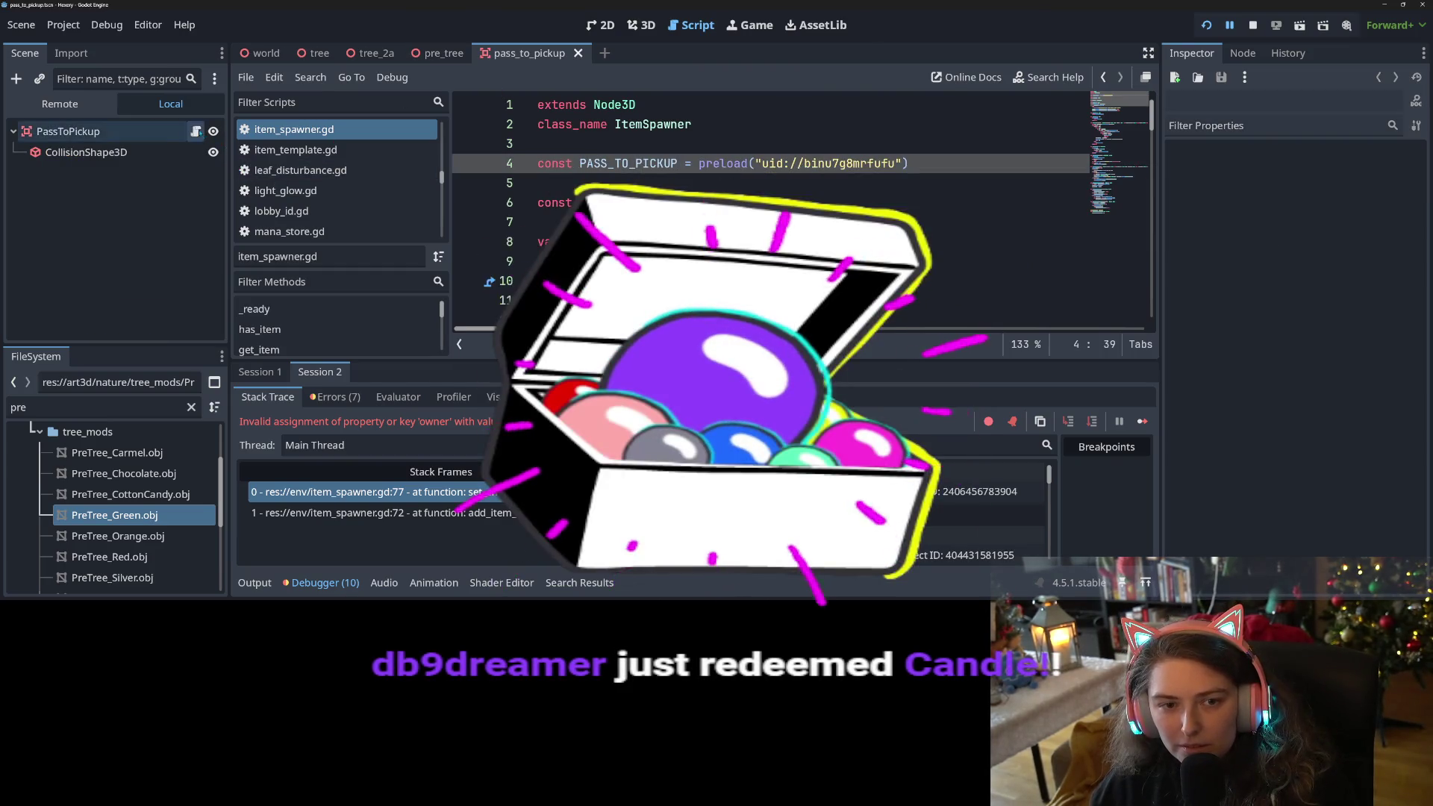
scroll(850, 281, down, 3)
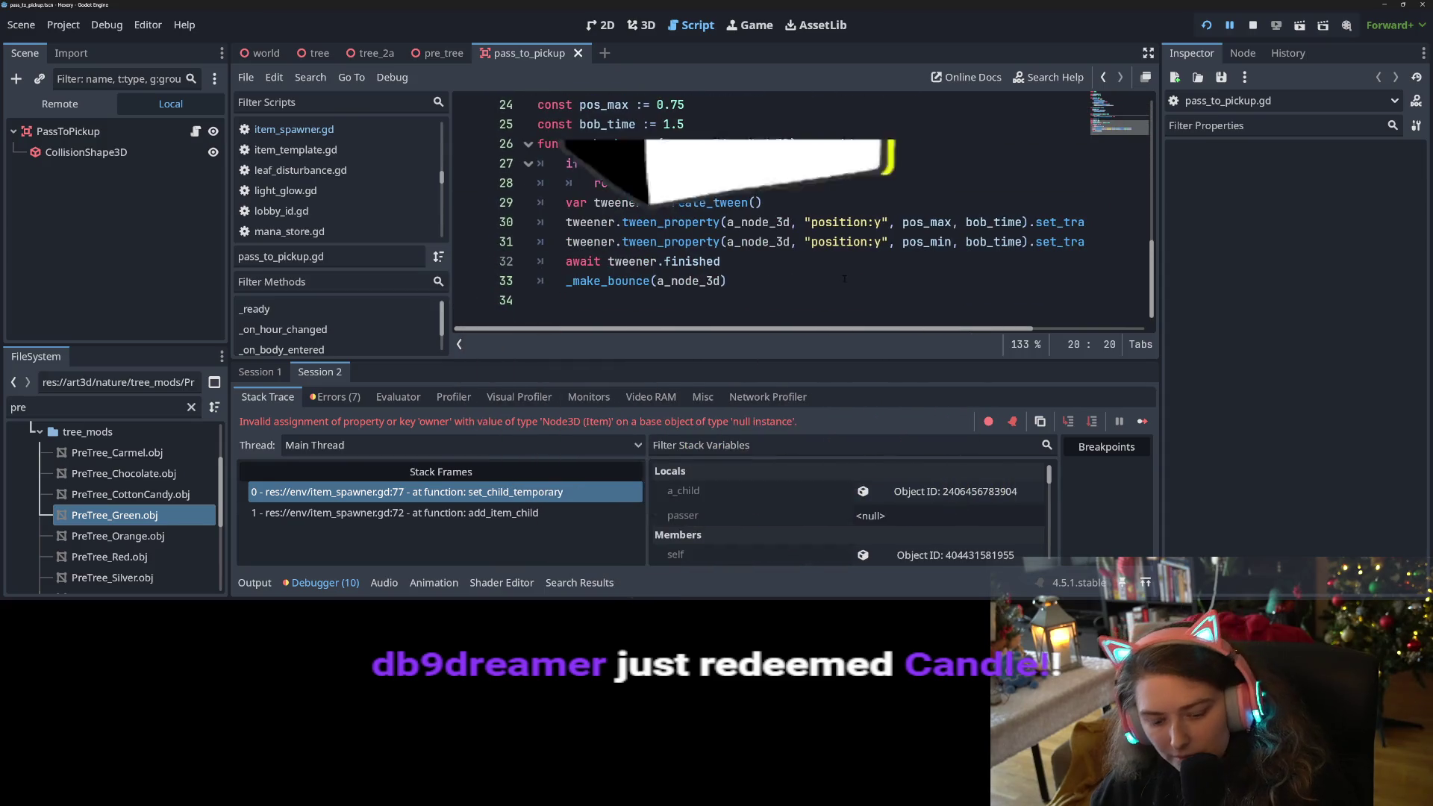
click(1149, 429)
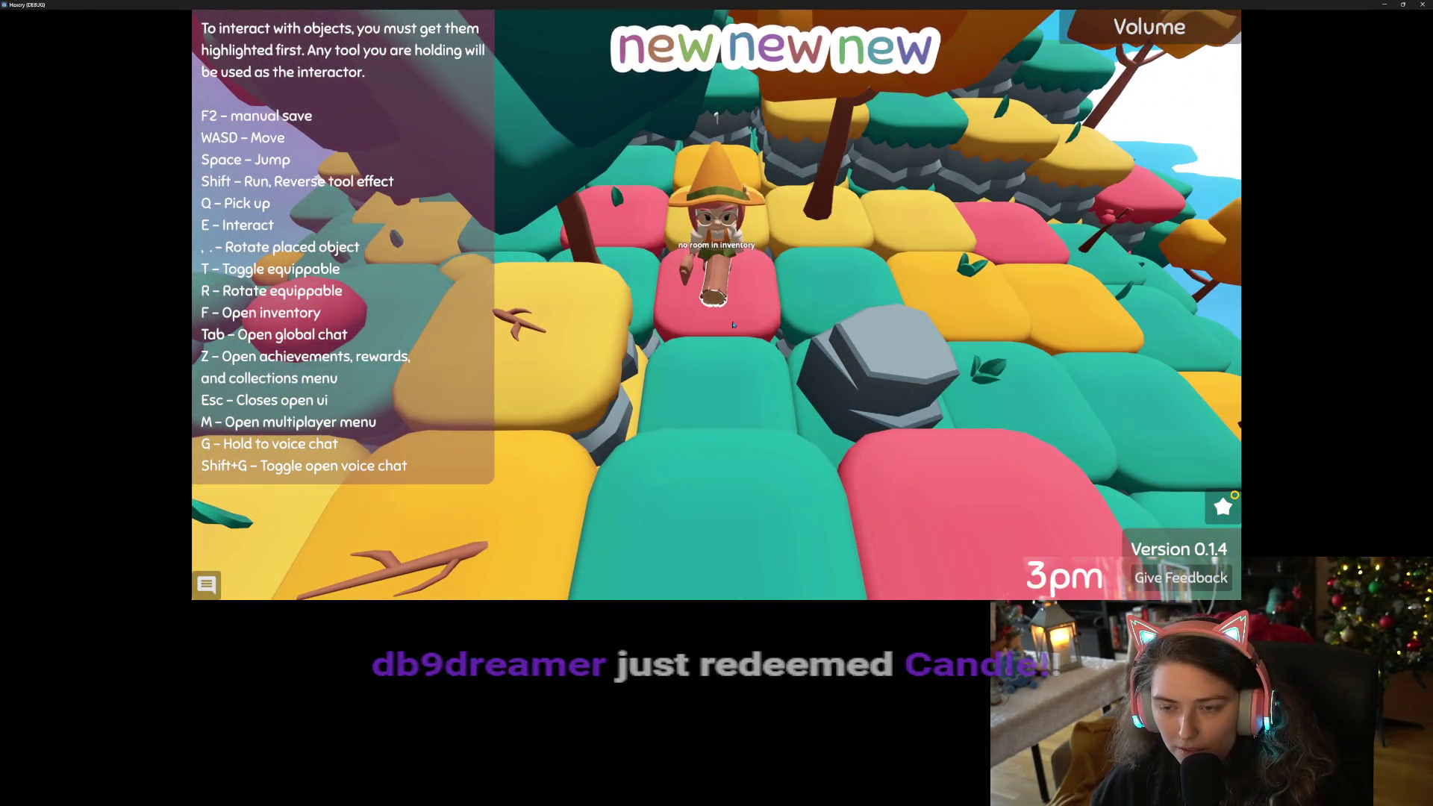
Claim the Collect 3 Mushrooms daily plus You Rock and Pickup Sticks achievements, reaching 22 Points.
key(f)
key(f)
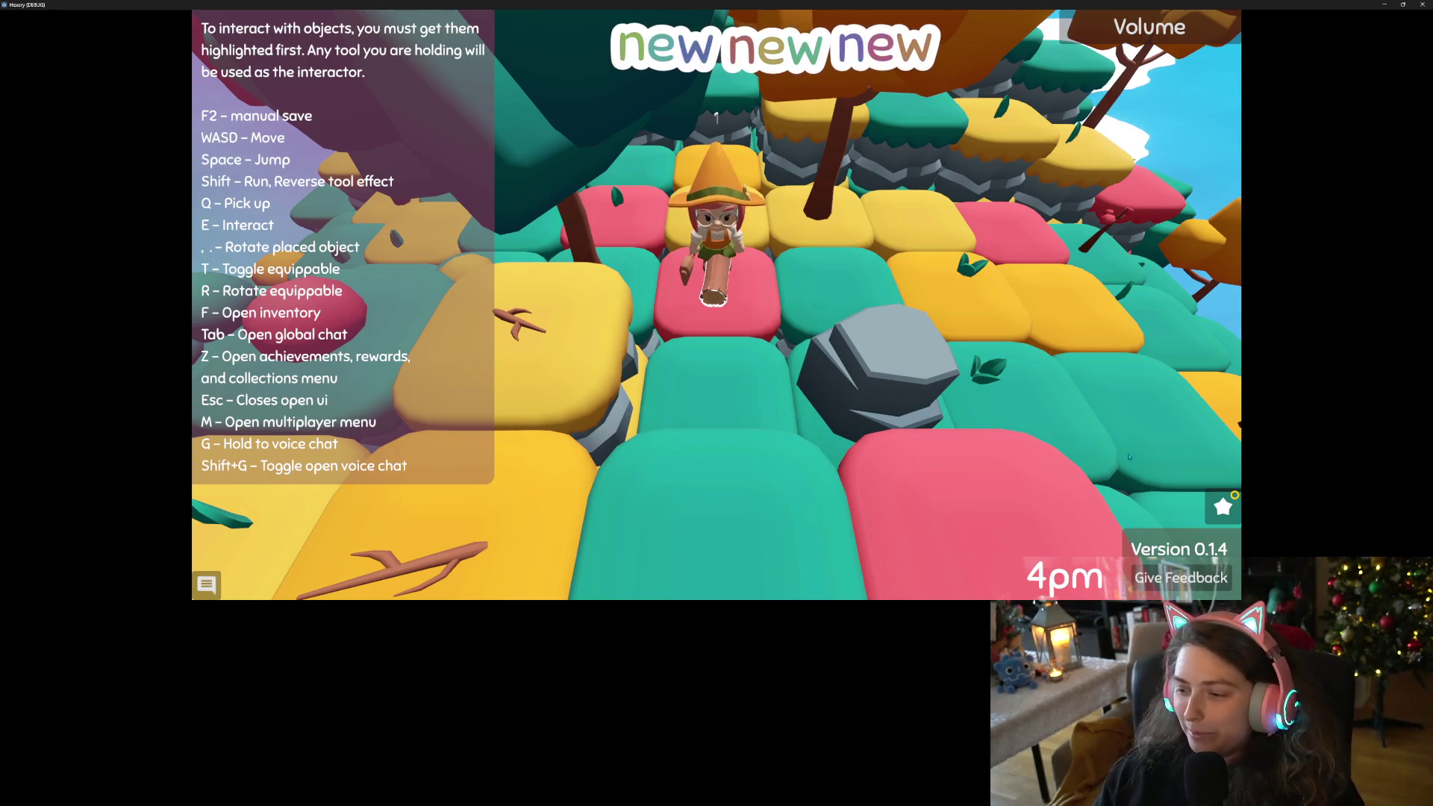
click(1222, 507)
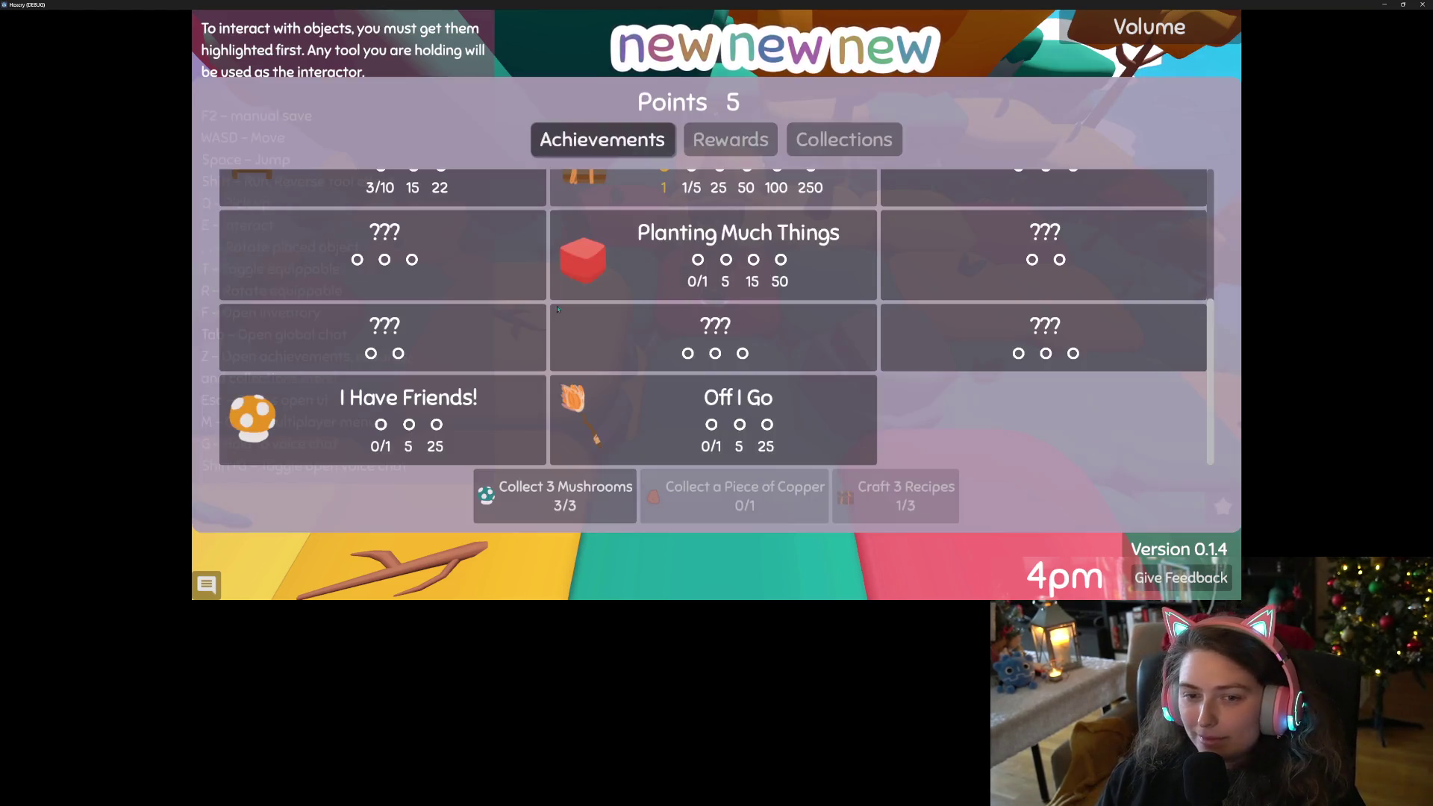
click(588, 489)
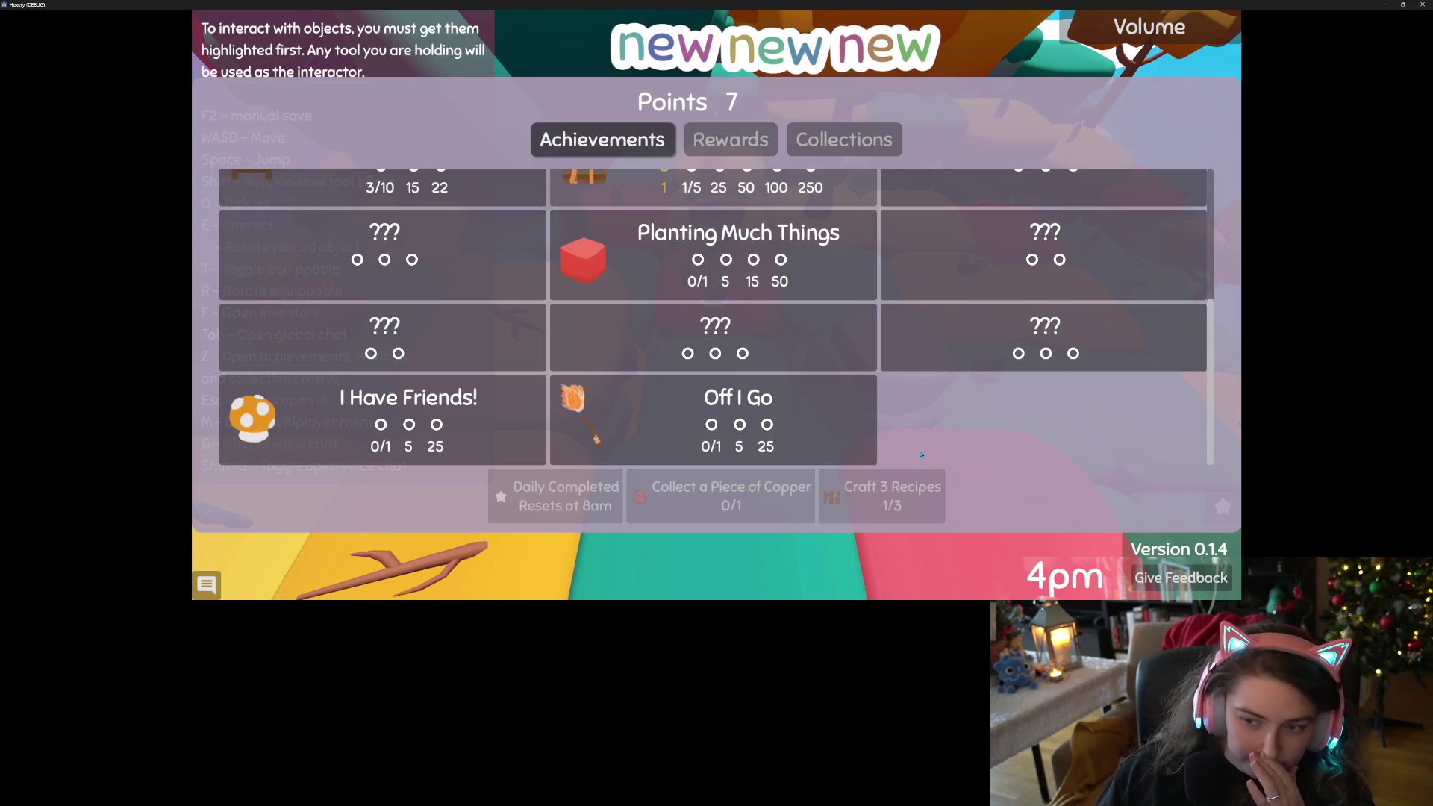
scroll(921, 453, up, 3)
click(601, 298)
scroll(601, 381, up, 1)
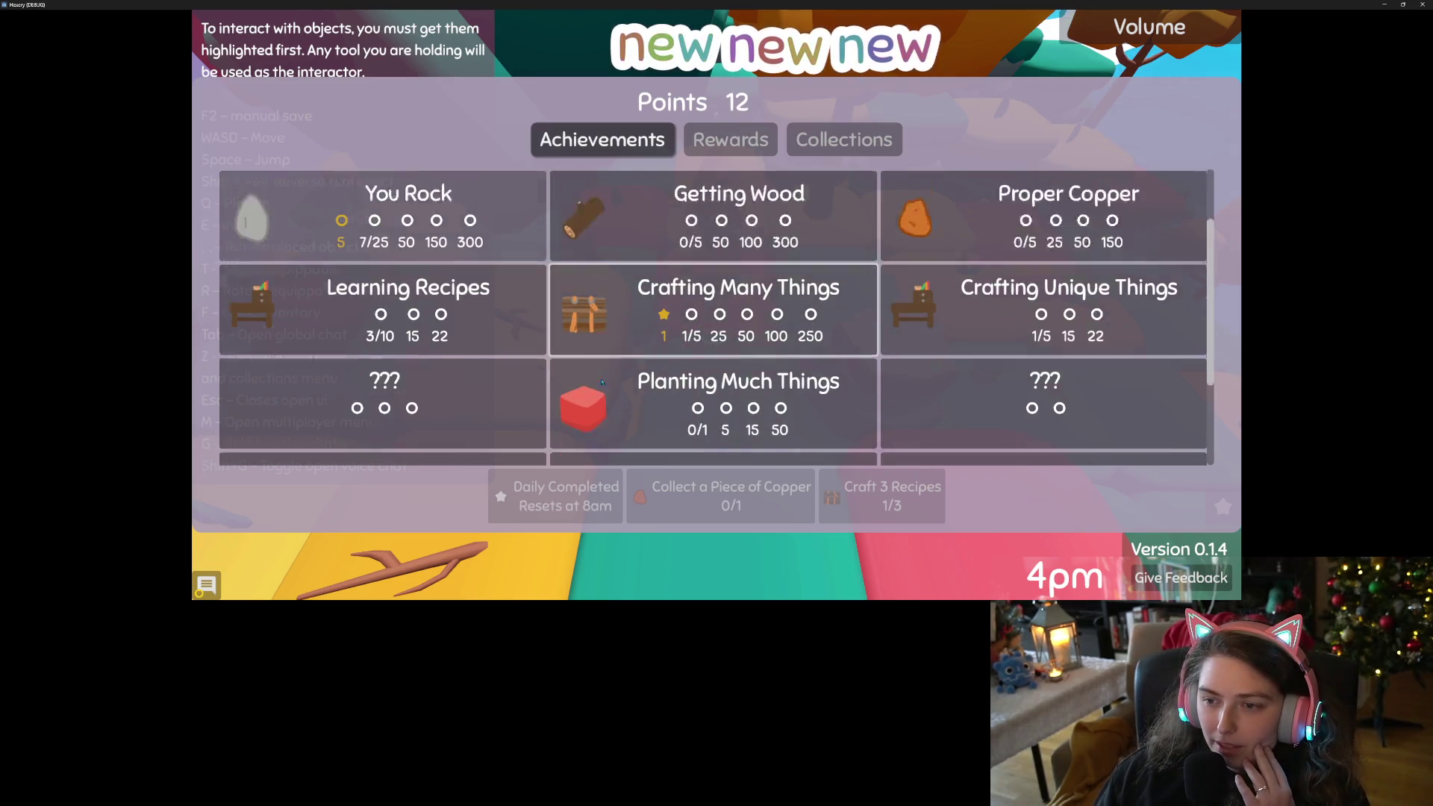
scroll(602, 381, up, 2)
click(388, 295)
click(1092, 199)
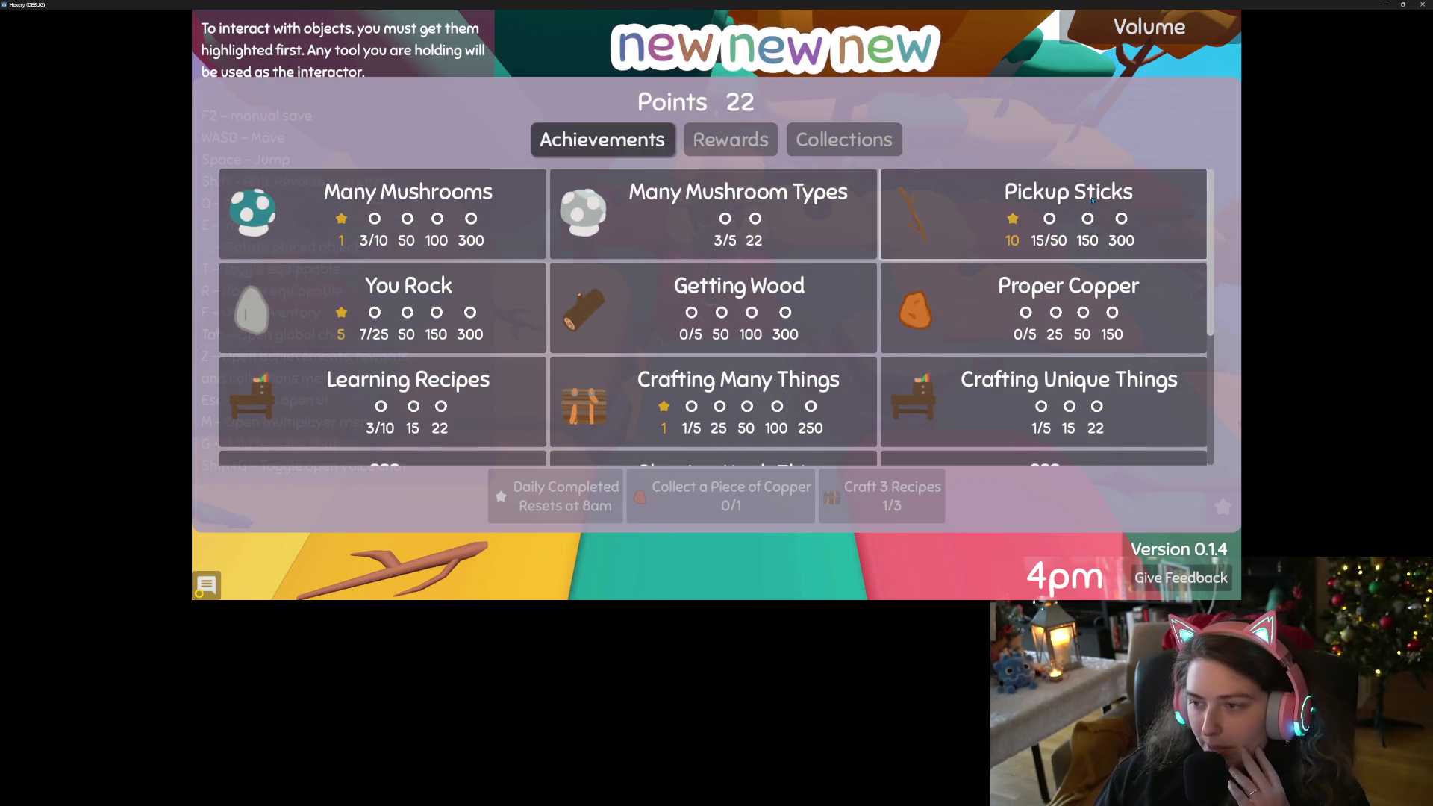
scroll(890, 412, down, 3)
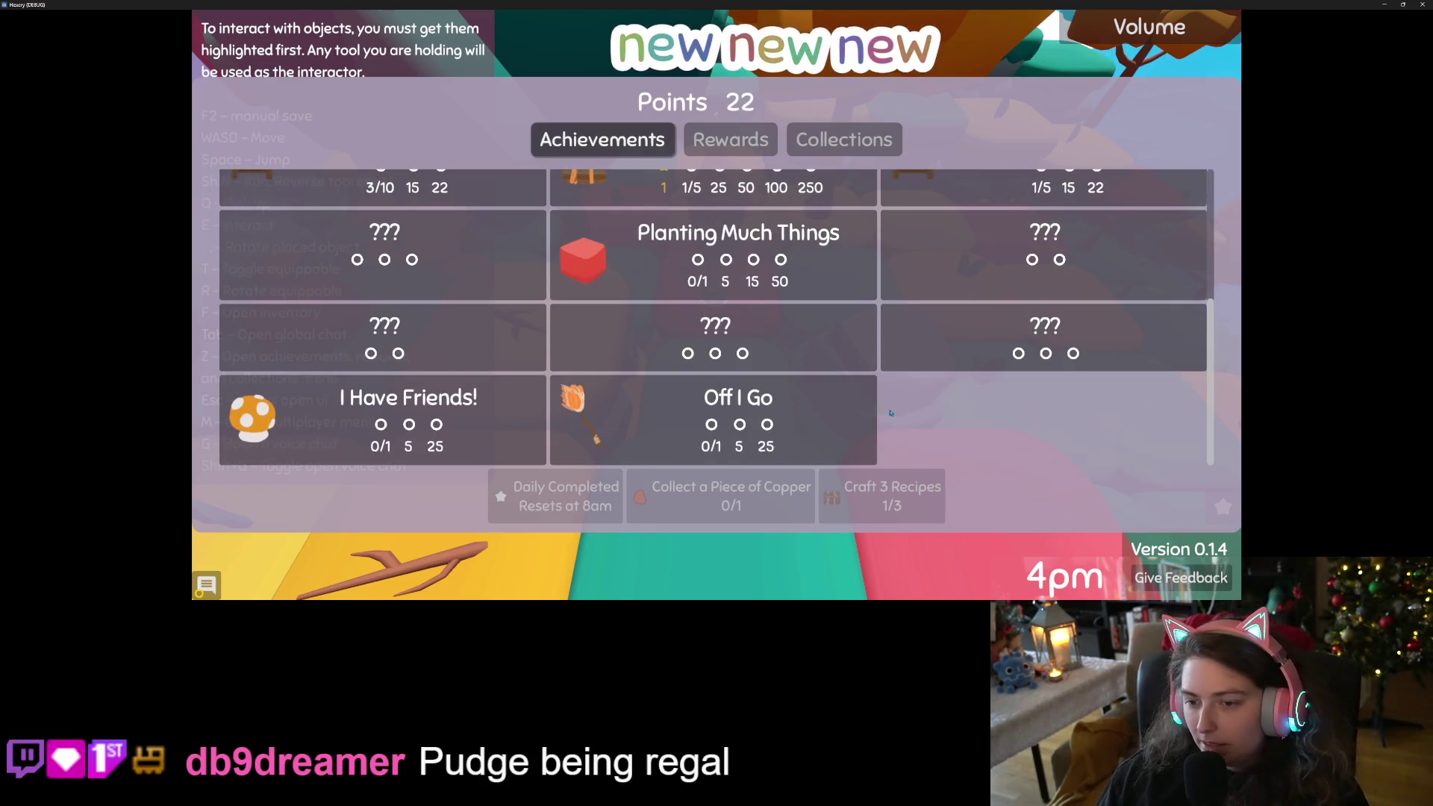
key(Escape)
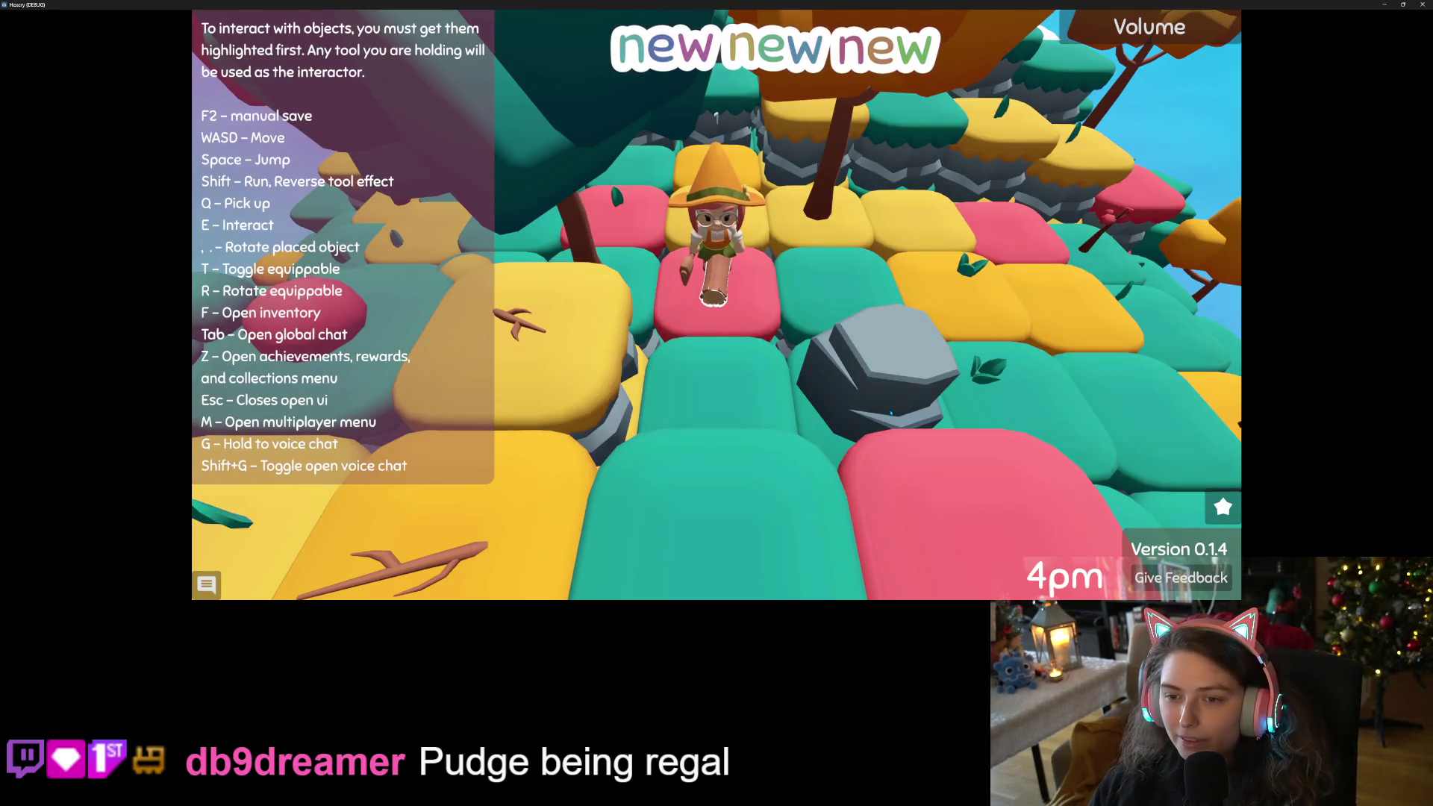
Consume the remaining pink and spotted mushrooms from the inventory into the Mana Store.
scroll(891, 413, down, 5)
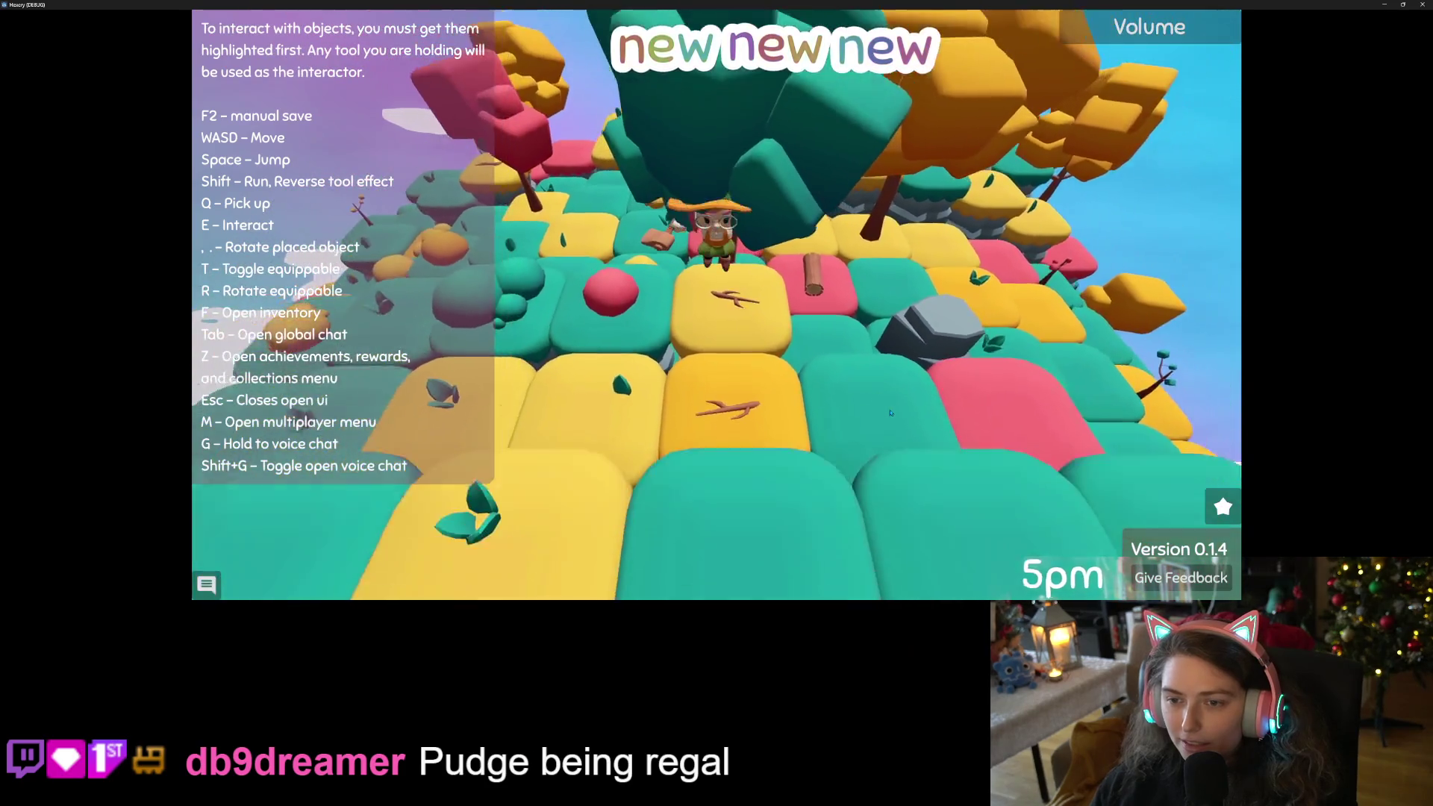
scroll(890, 413, up, 2)
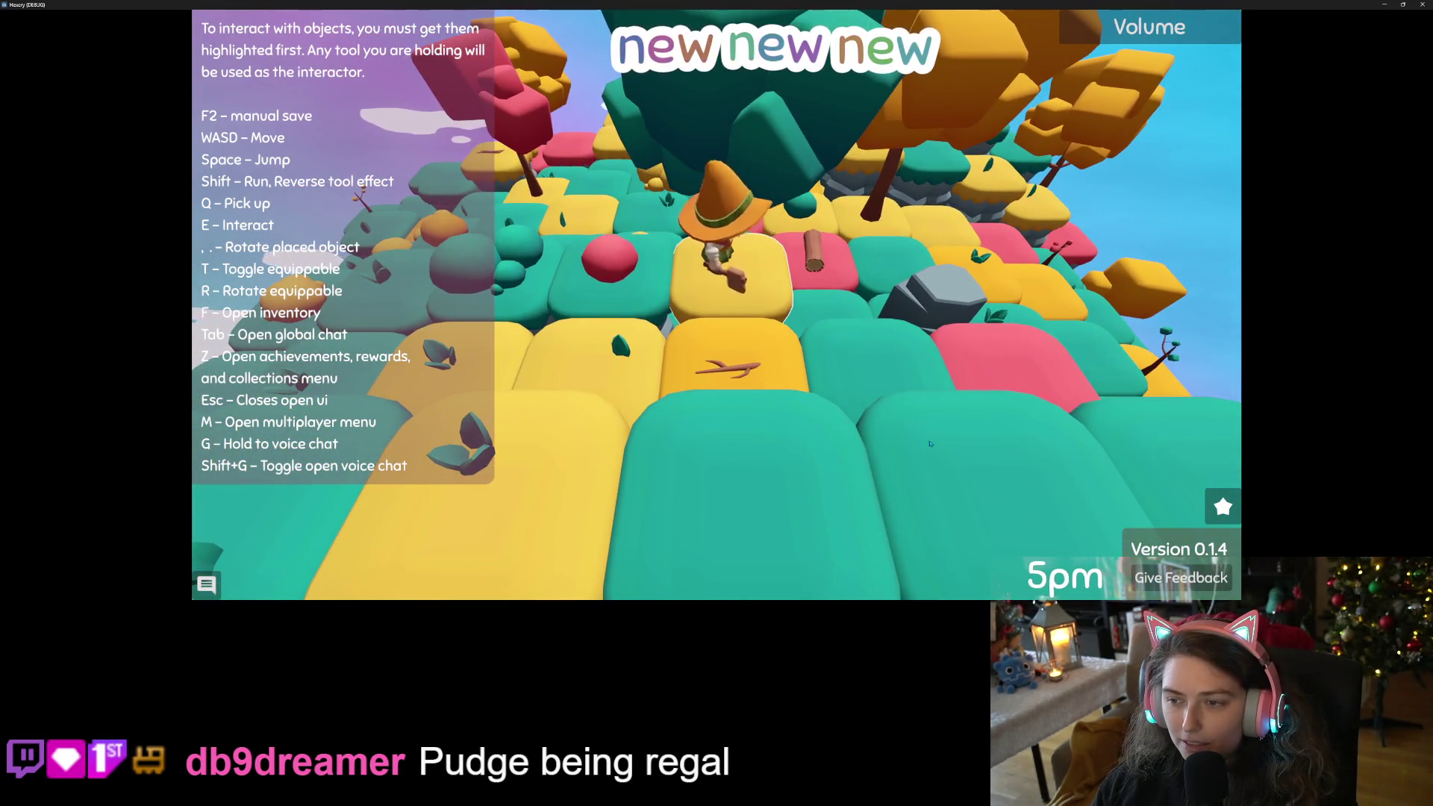
scroll(929, 443, down, 2)
key(f)
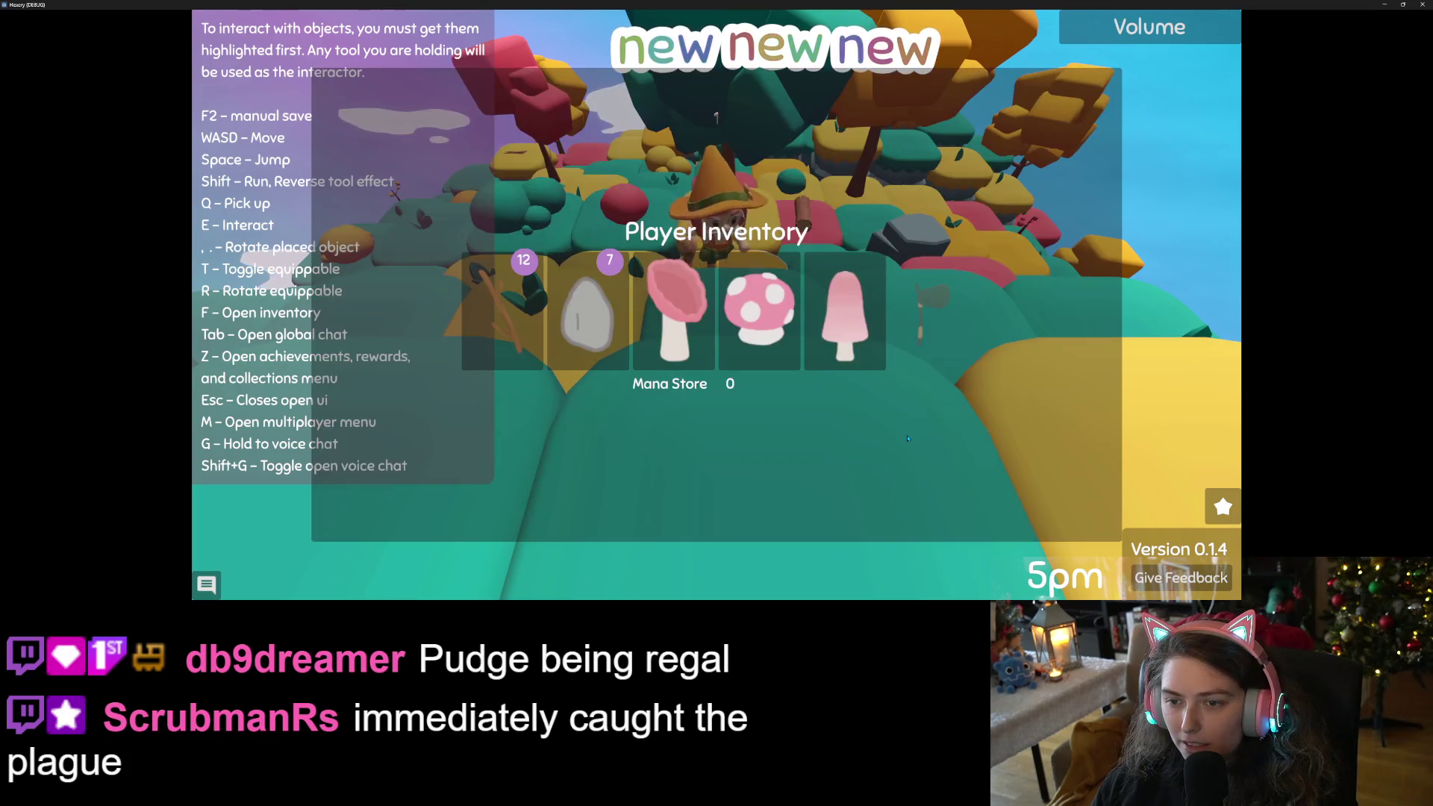
click(844, 314)
click(844, 293)
click(759, 313)
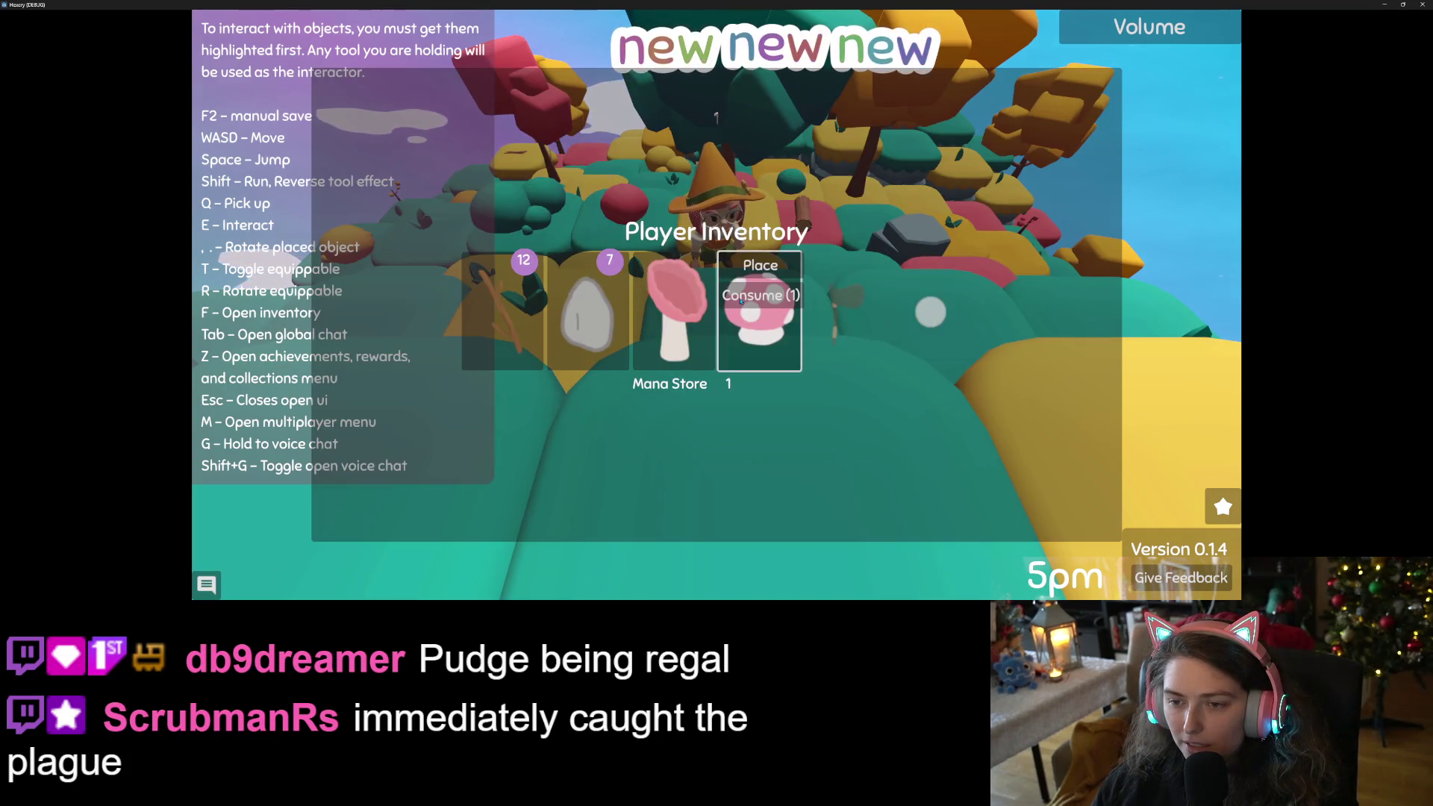
click(760, 295)
click(673, 313)
click(682, 295)
key(f)
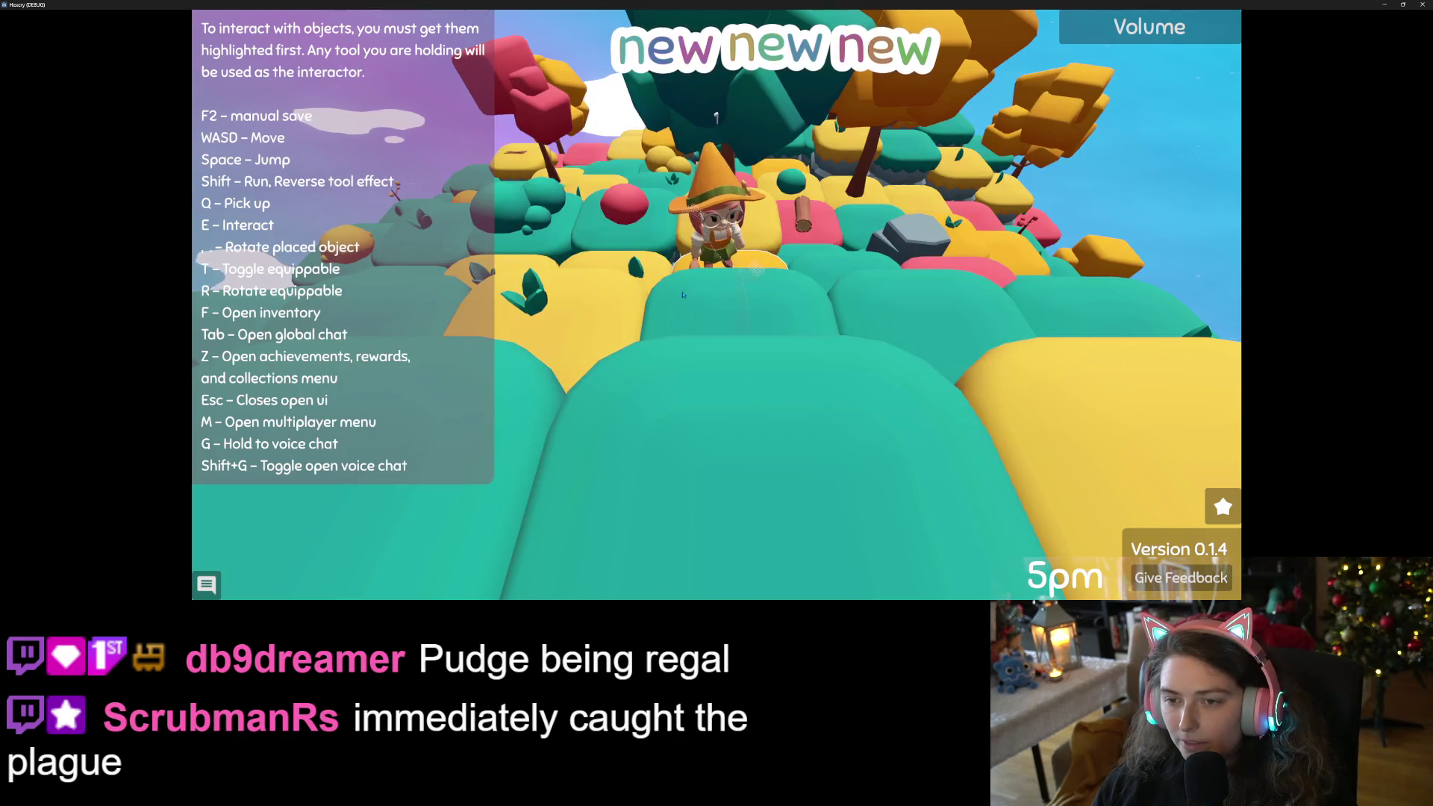
Pick up the log, set it on the red tile, then shrink the game window over Godot.
key(w)
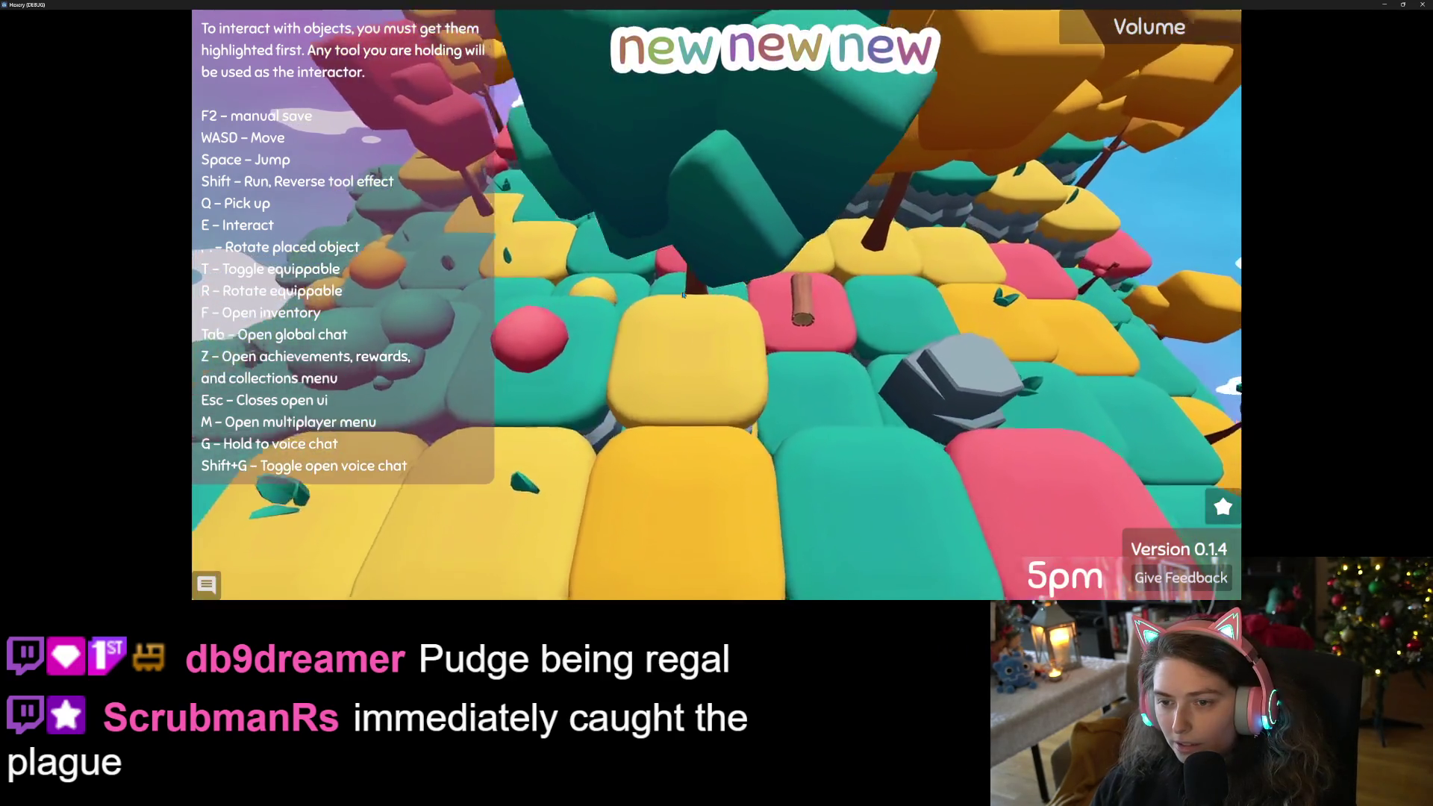
key(e)
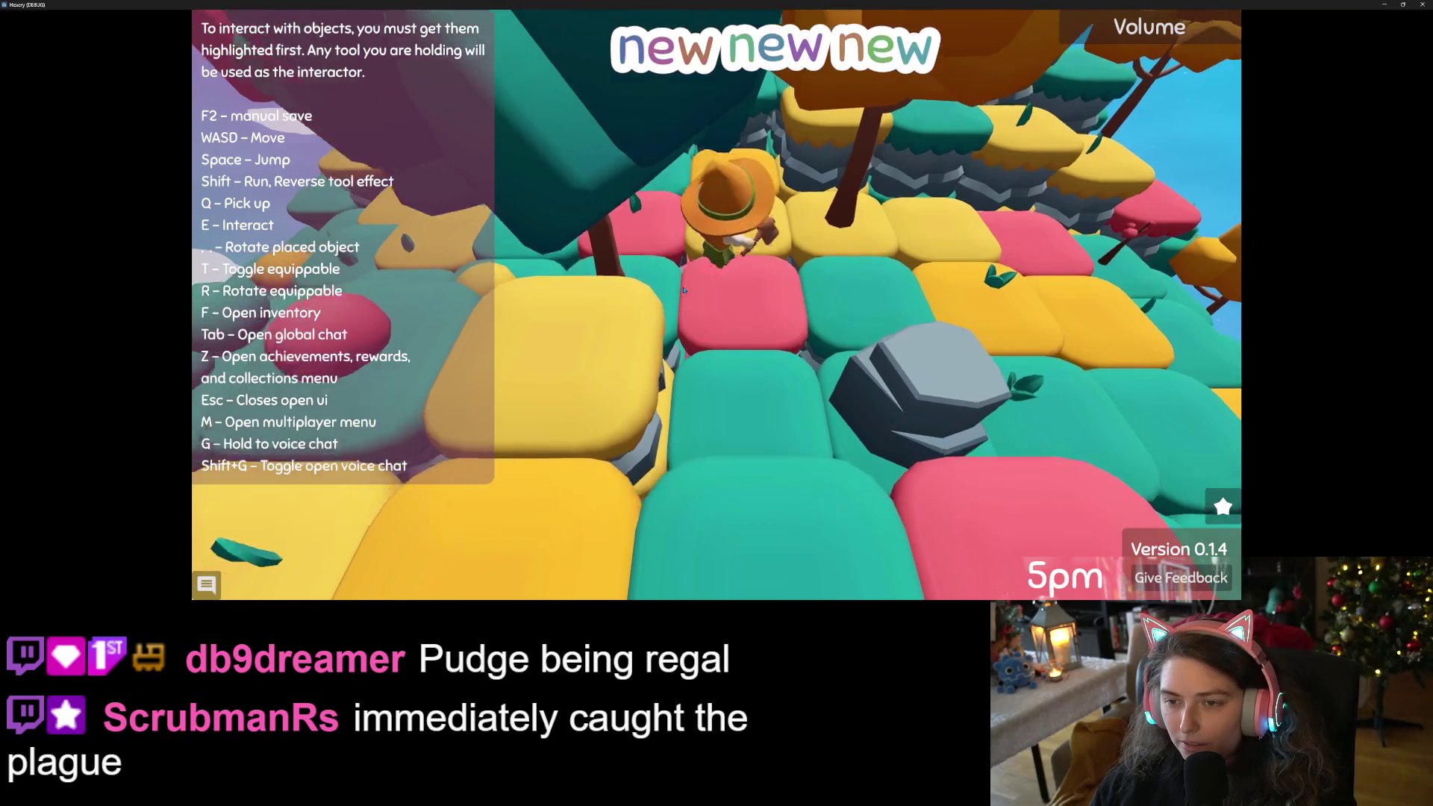
key(w)
key(d)
key(e)
key(a)
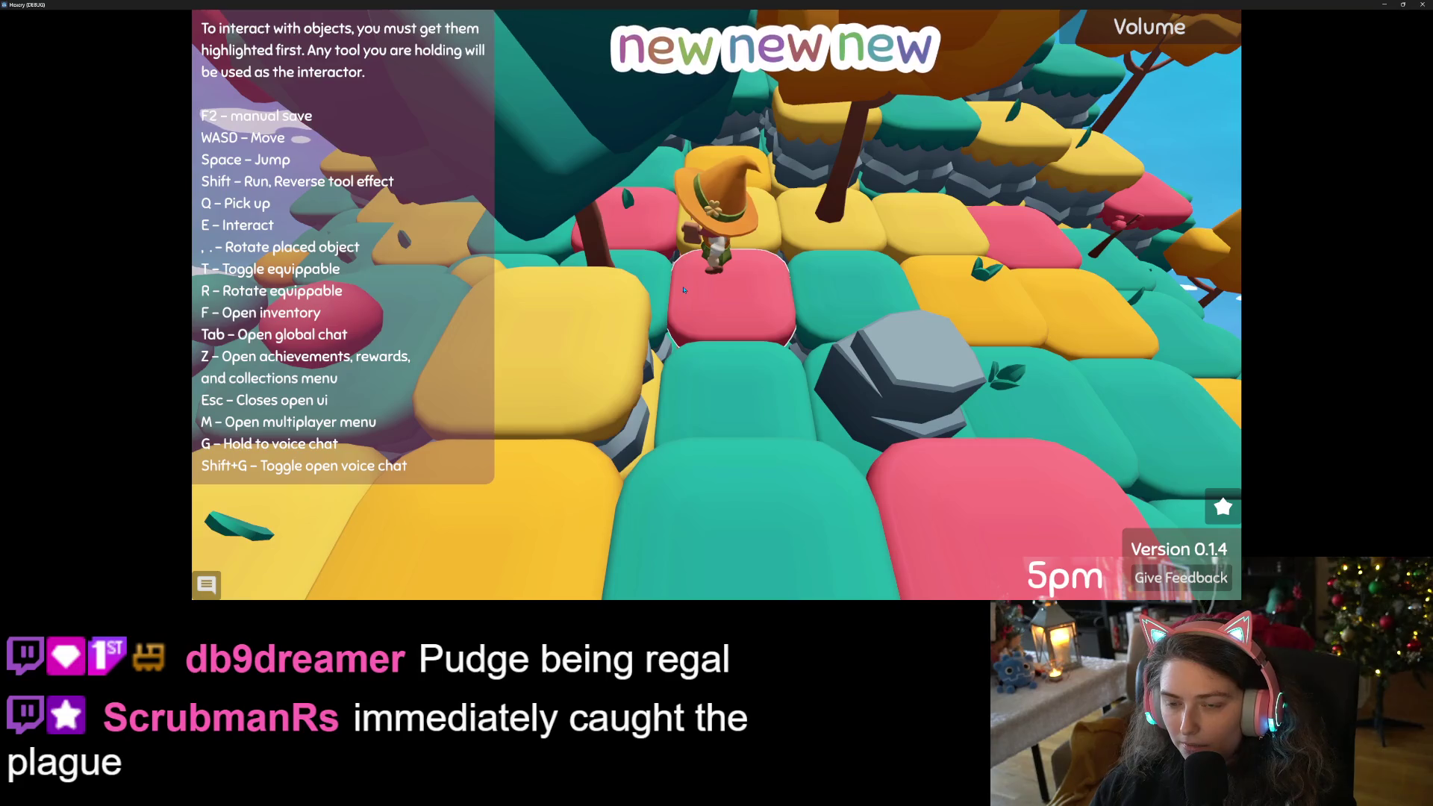
mouse_move(790, 4)
mouse_down()
mouse_move(791, 31)
mouse_move(1018, 245)
mouse_up()
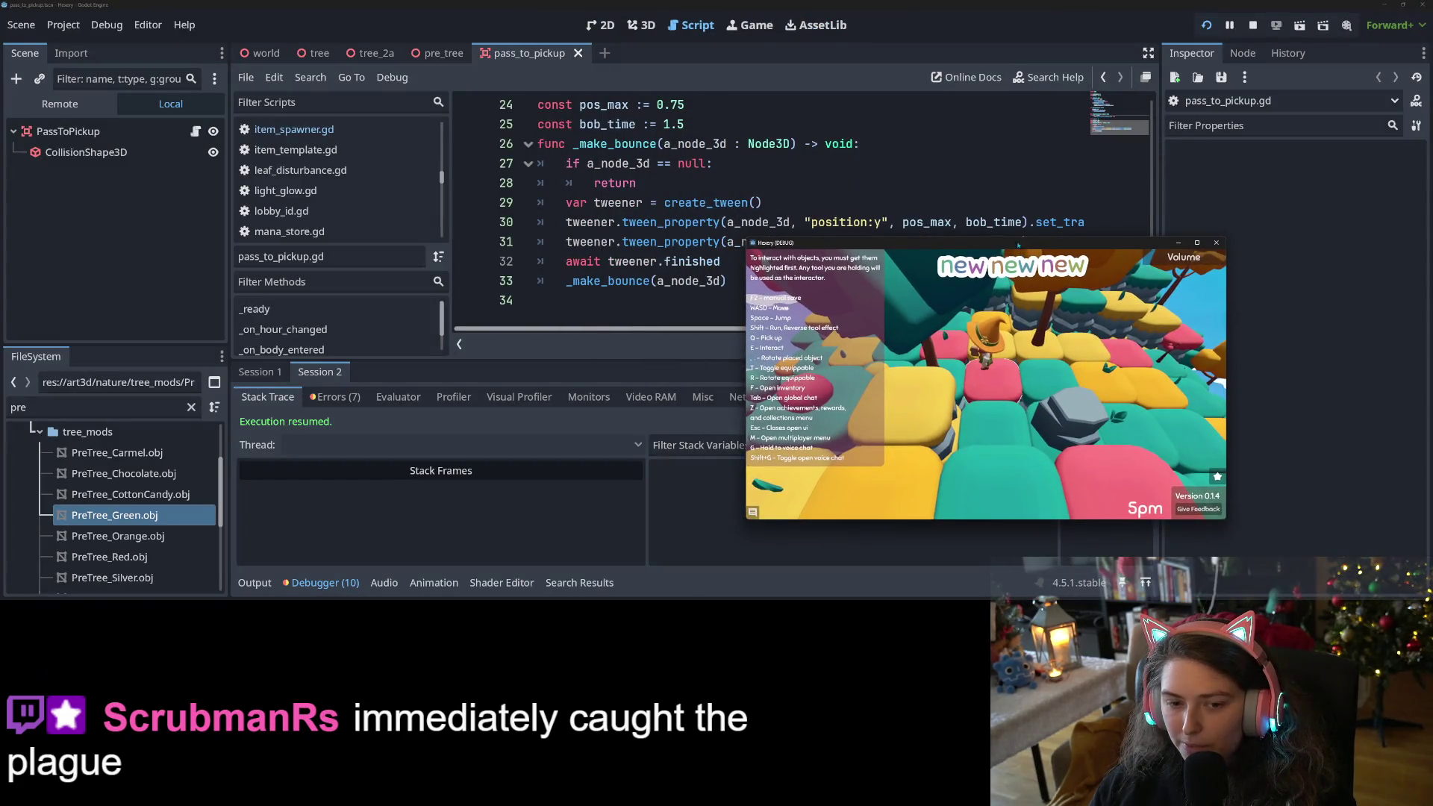
Review the item_spawner.gd:75 errors in Sessions 1 and 2, then maximize the Hexery (DEBUG) window.
click(335, 397)
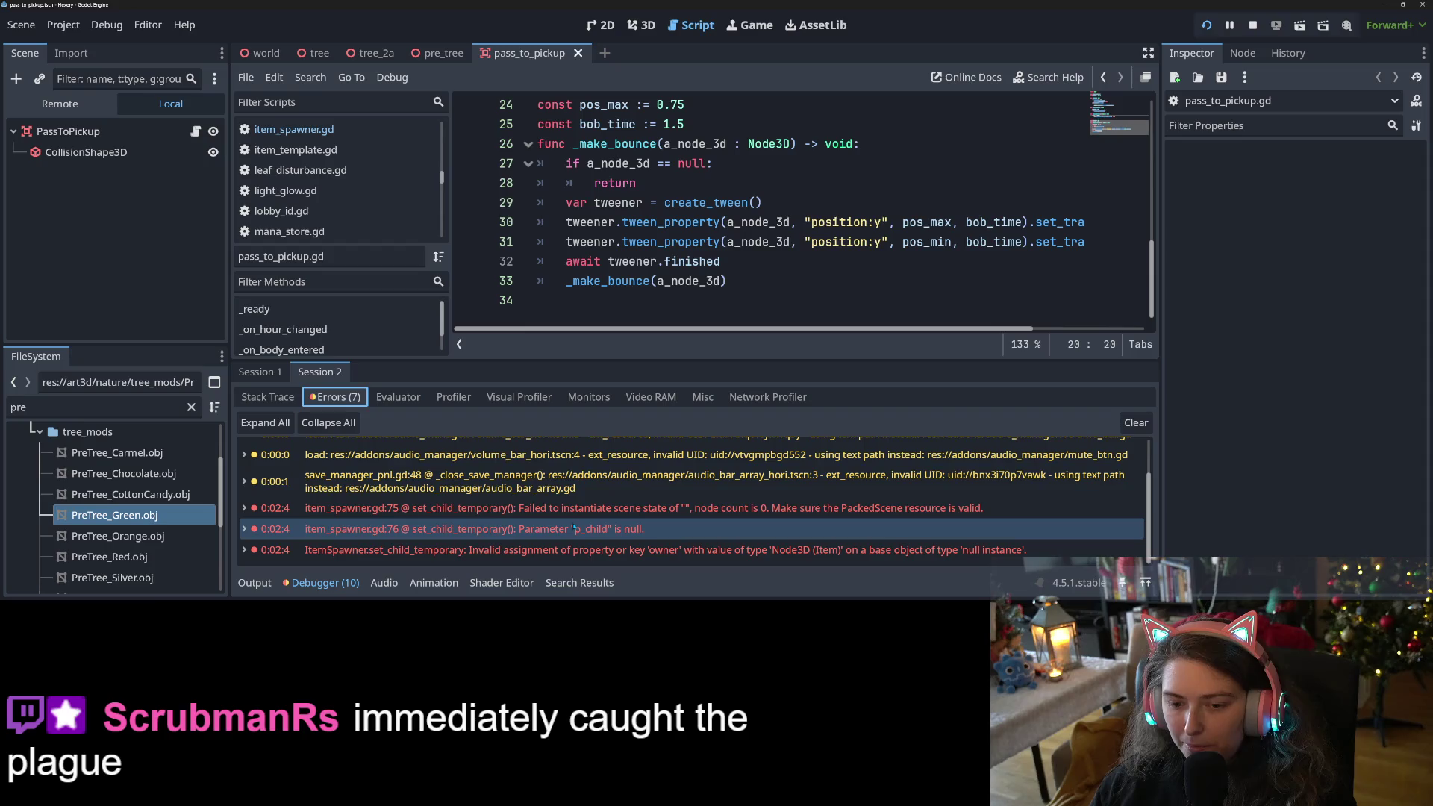
mouse_move(735, 515)
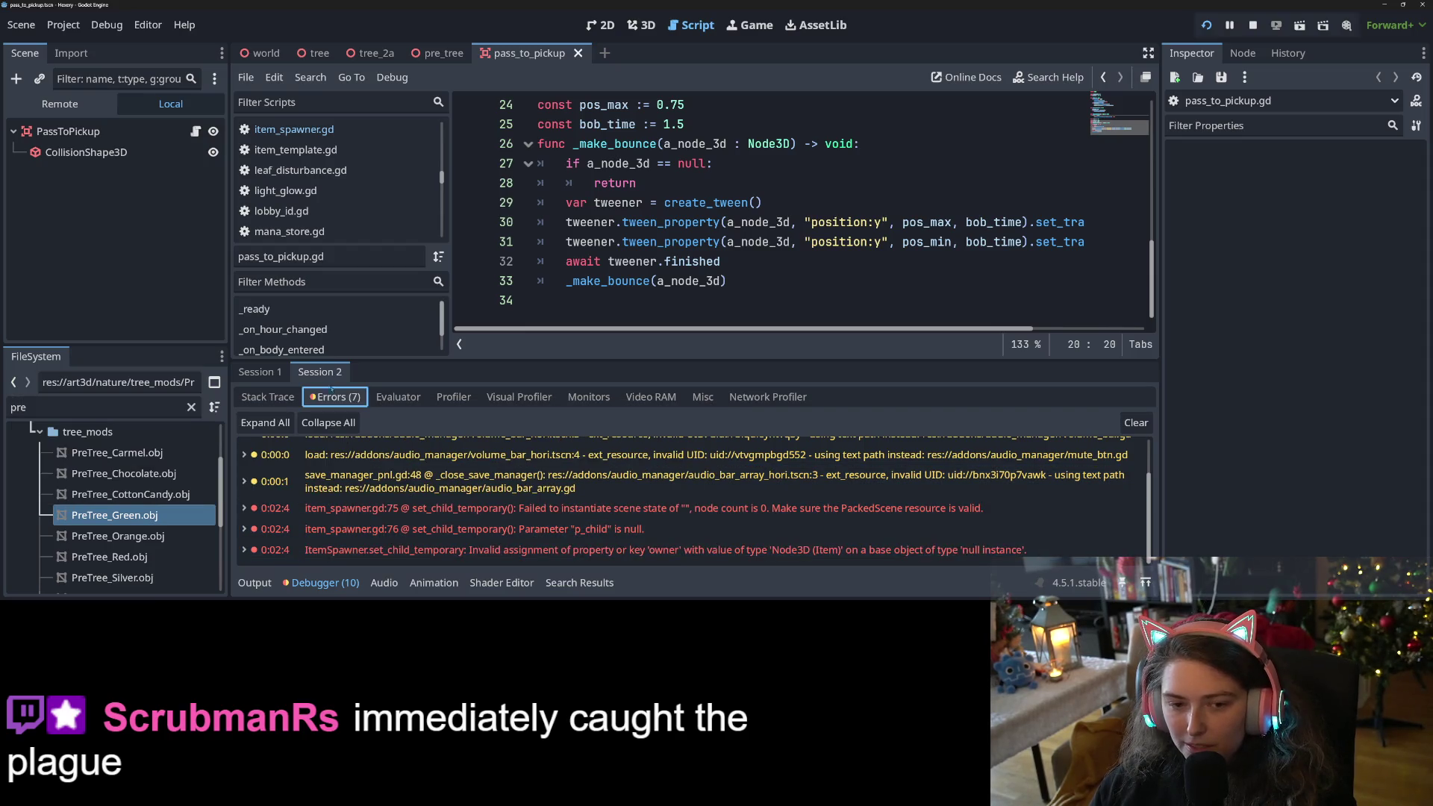
click(270, 373)
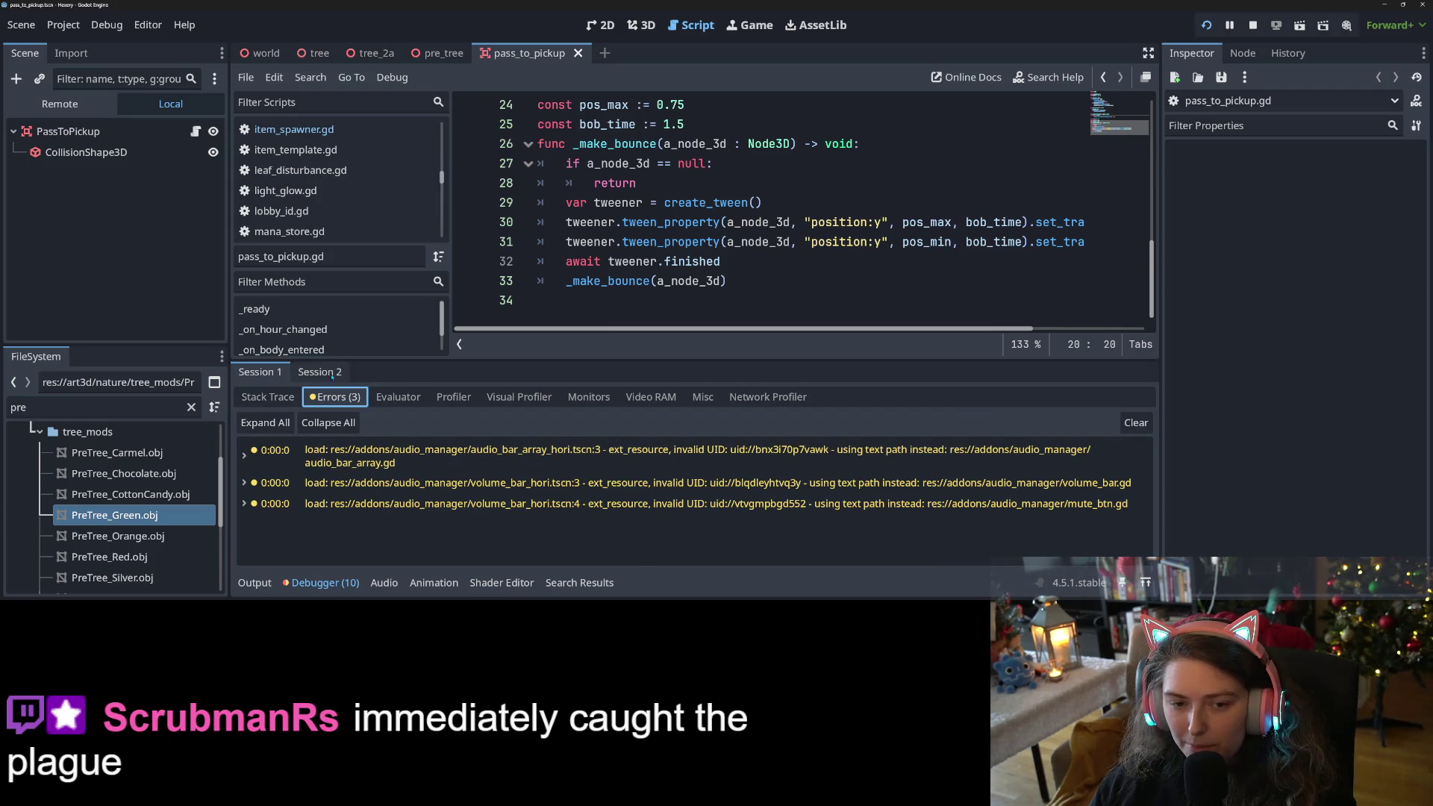
click(321, 372)
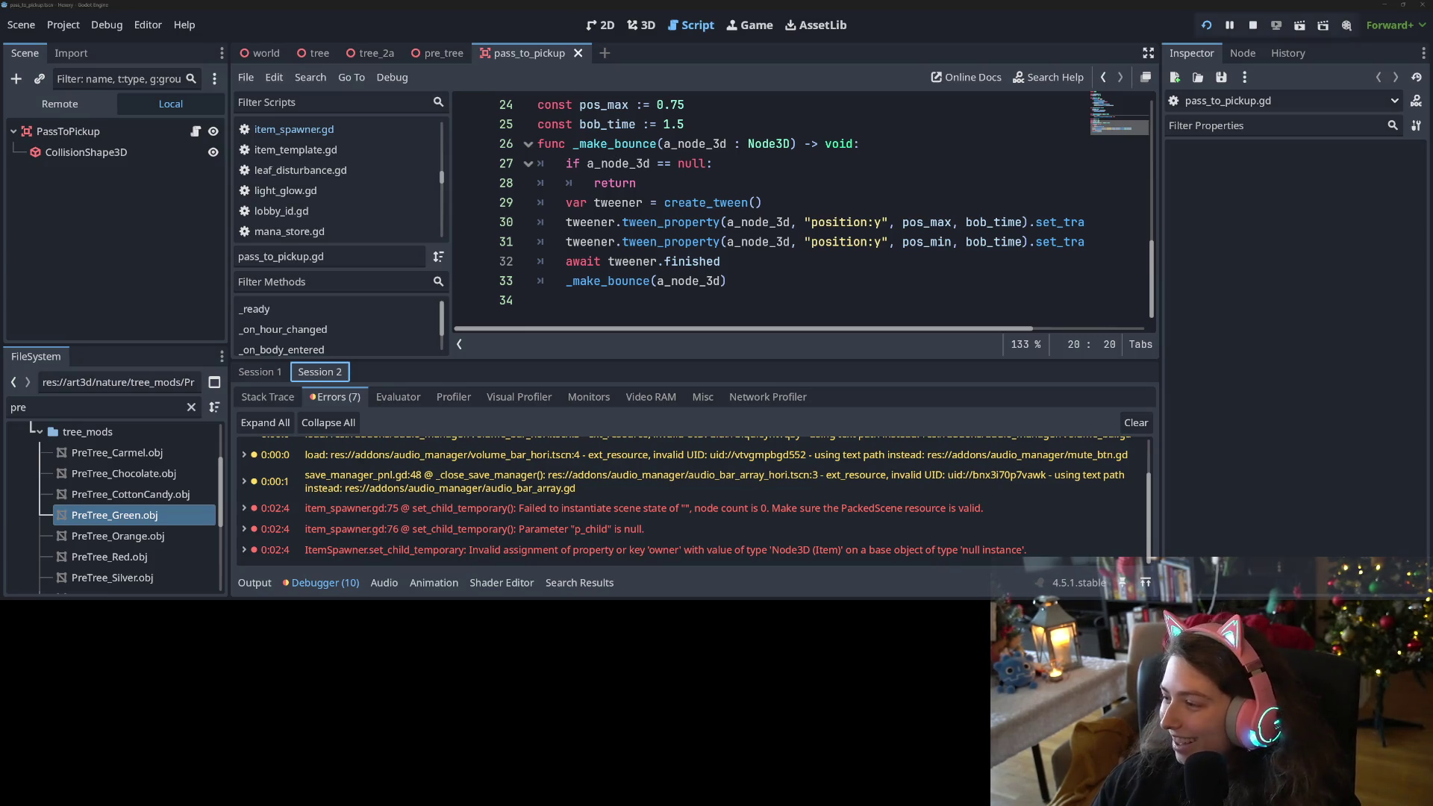
key(alt+Tab)
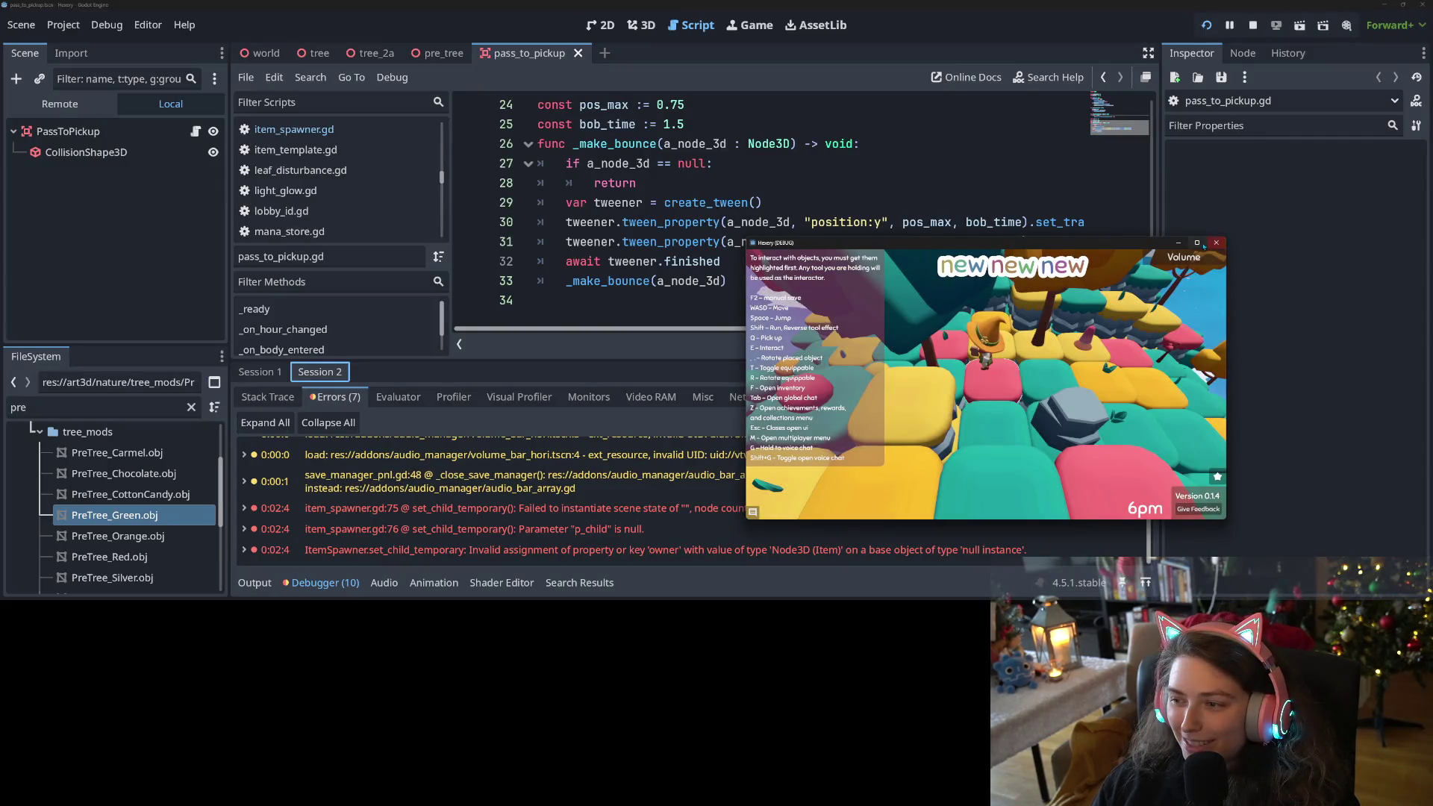
click(1197, 242)
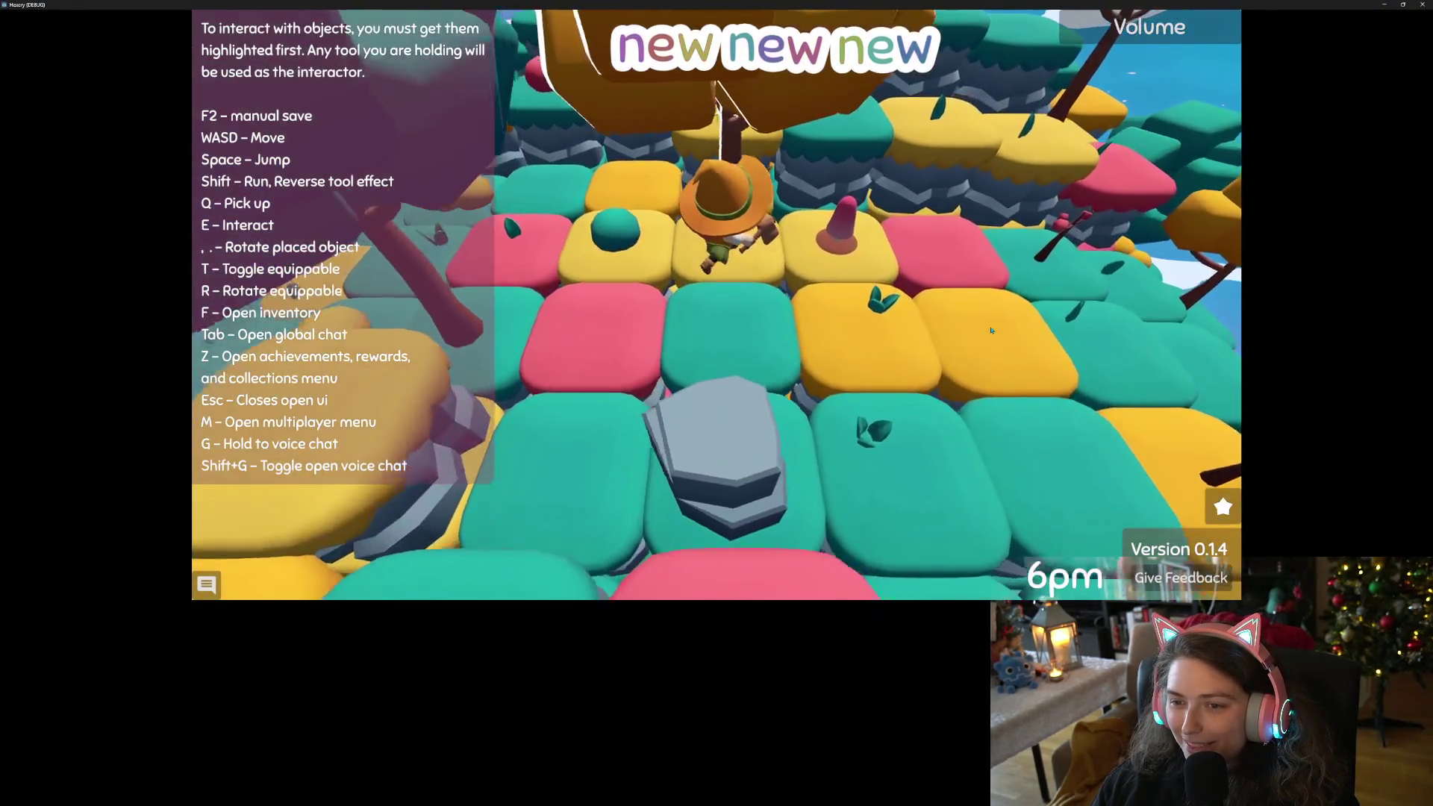
Check the inventory and achievements menu, then close them to resume play.
key(s)
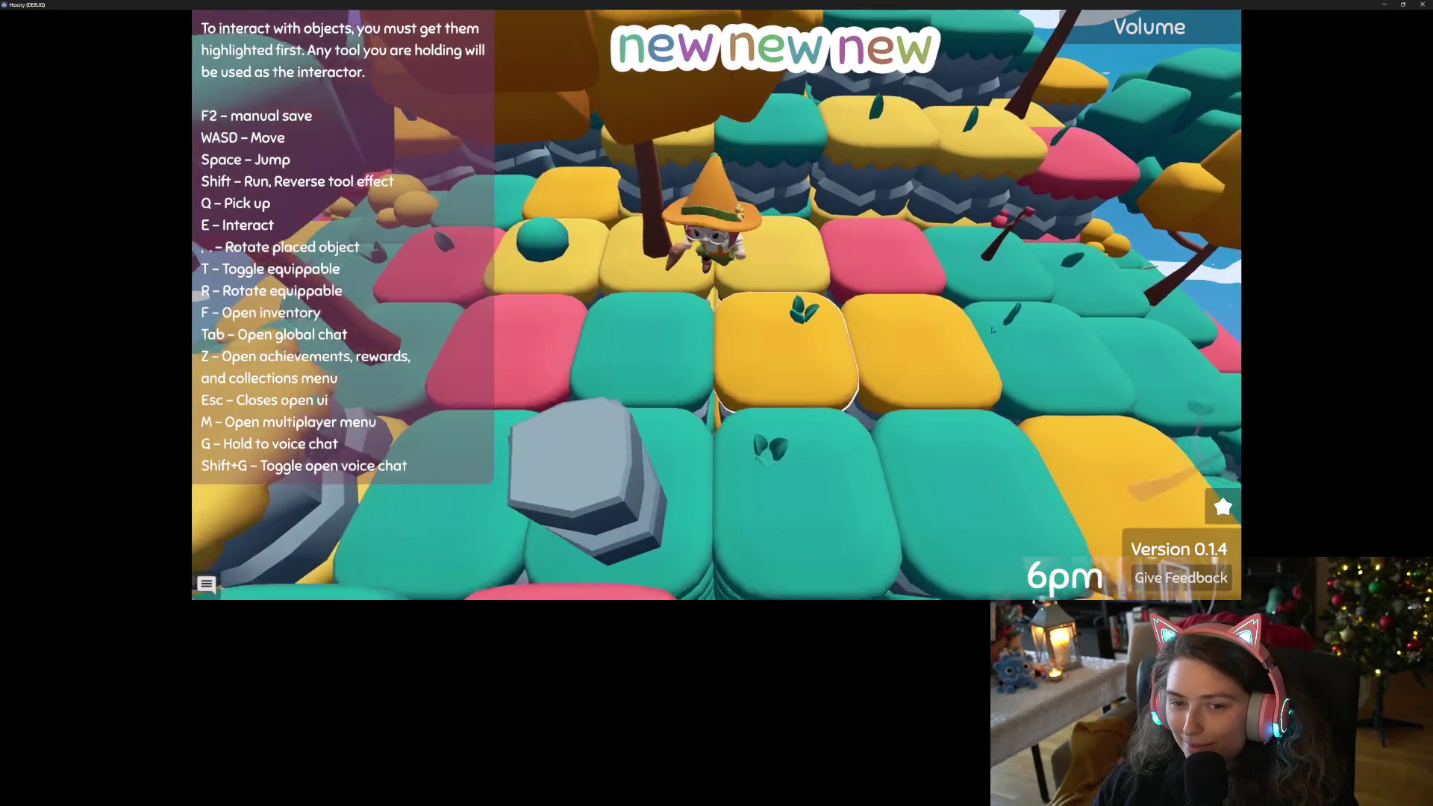
key(f)
key(z)
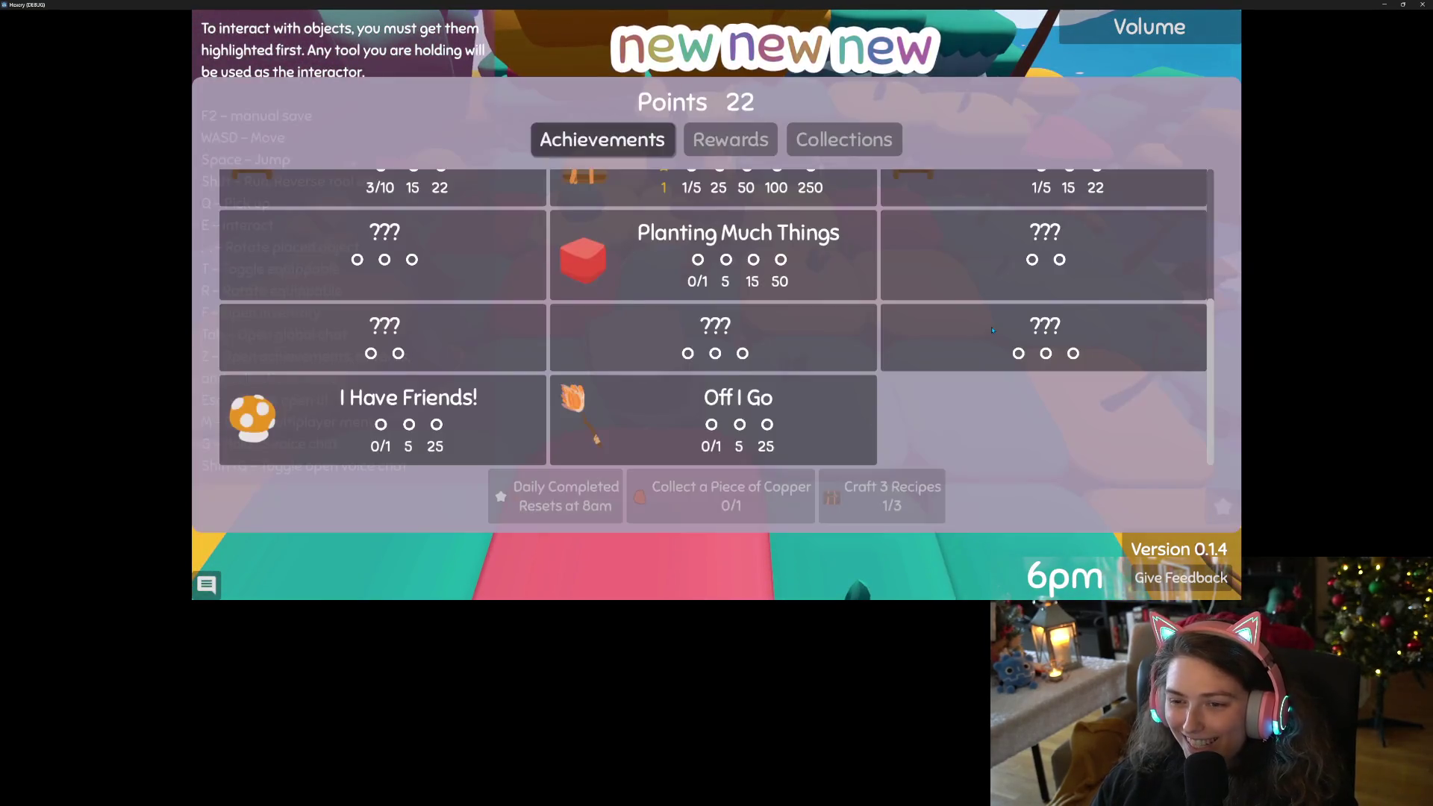
scroll(648, 324, up, 5)
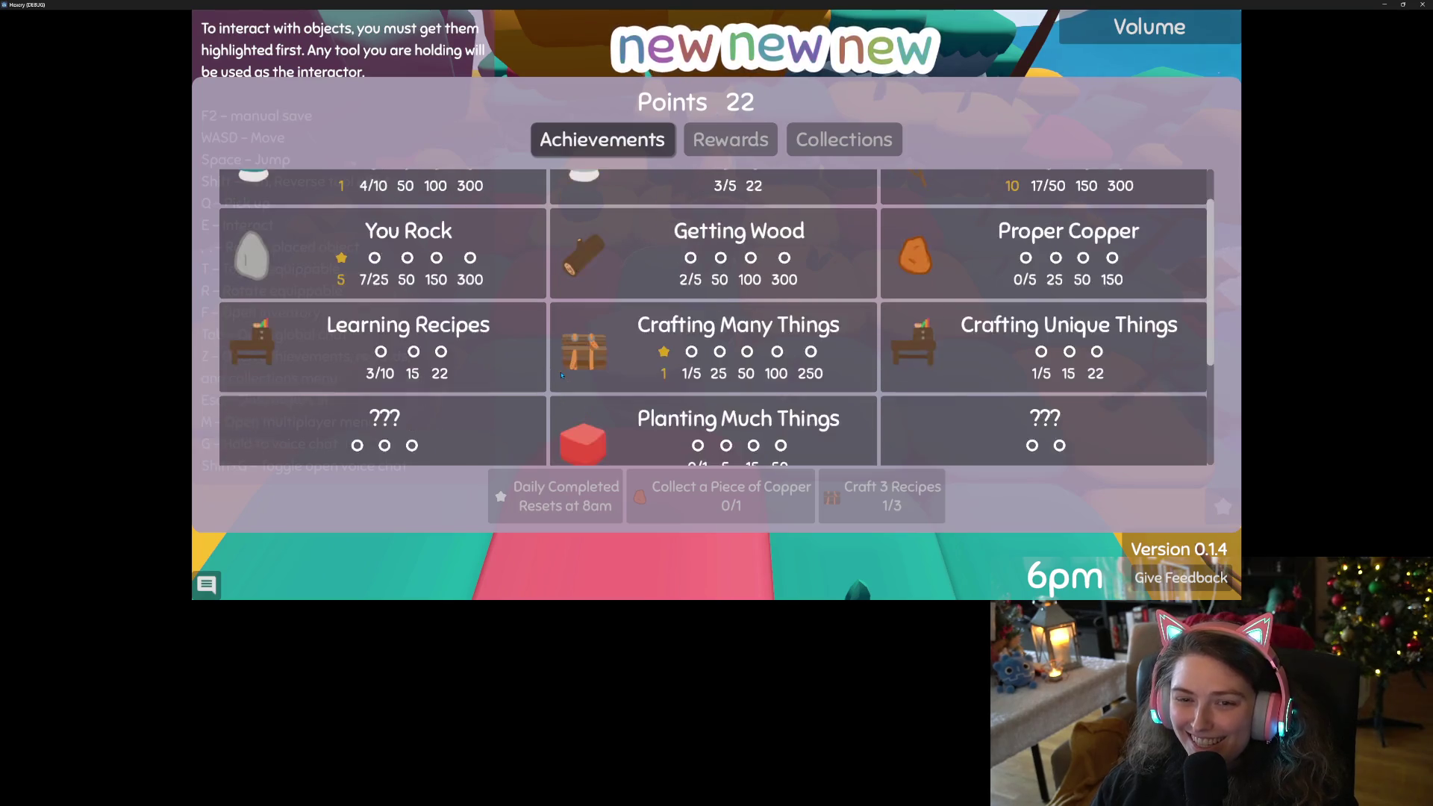
key(Escape)
key(f)
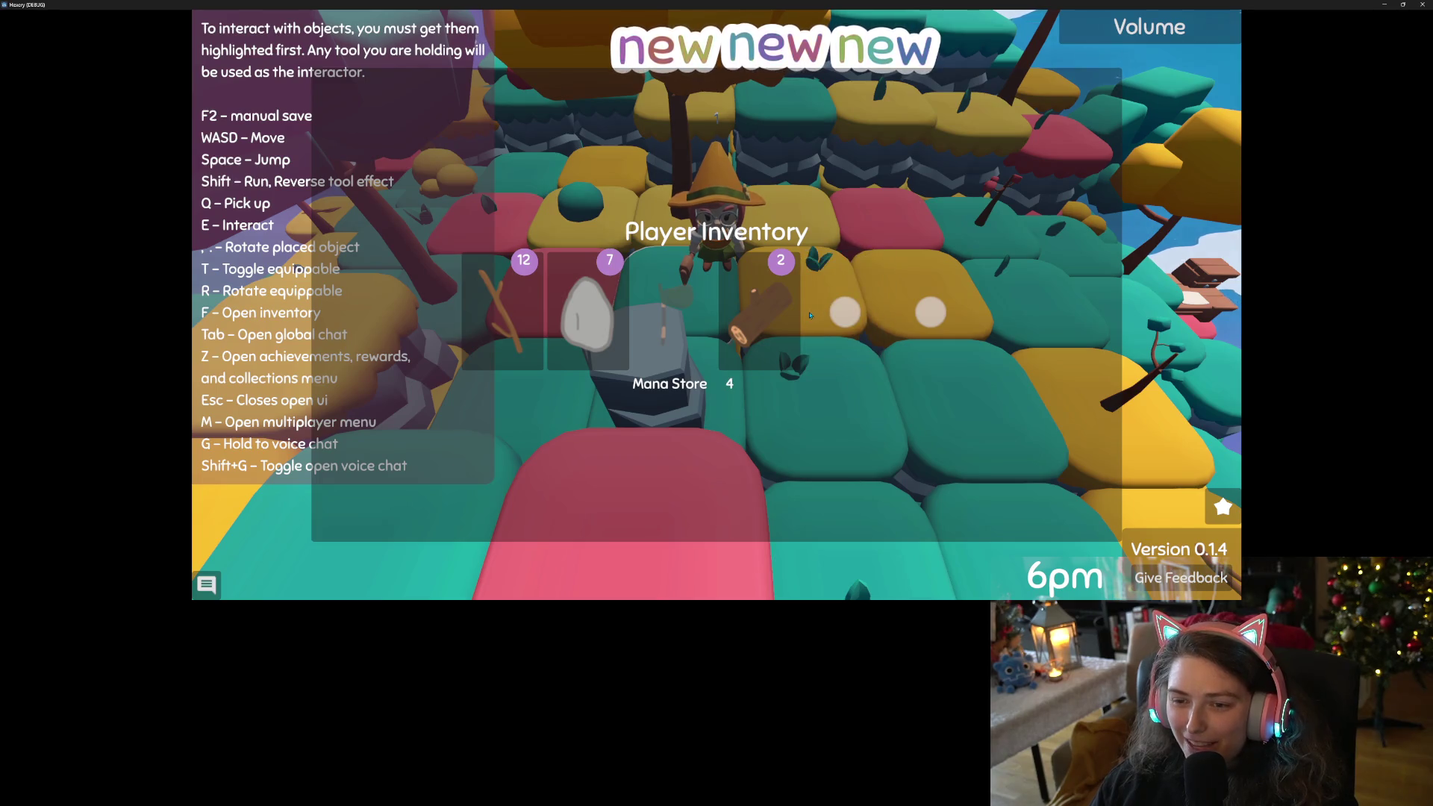
key(Escape)
Walk across the pink tiles toward the trees and chop down a small tree.
key(w)
key(s)
key(w)
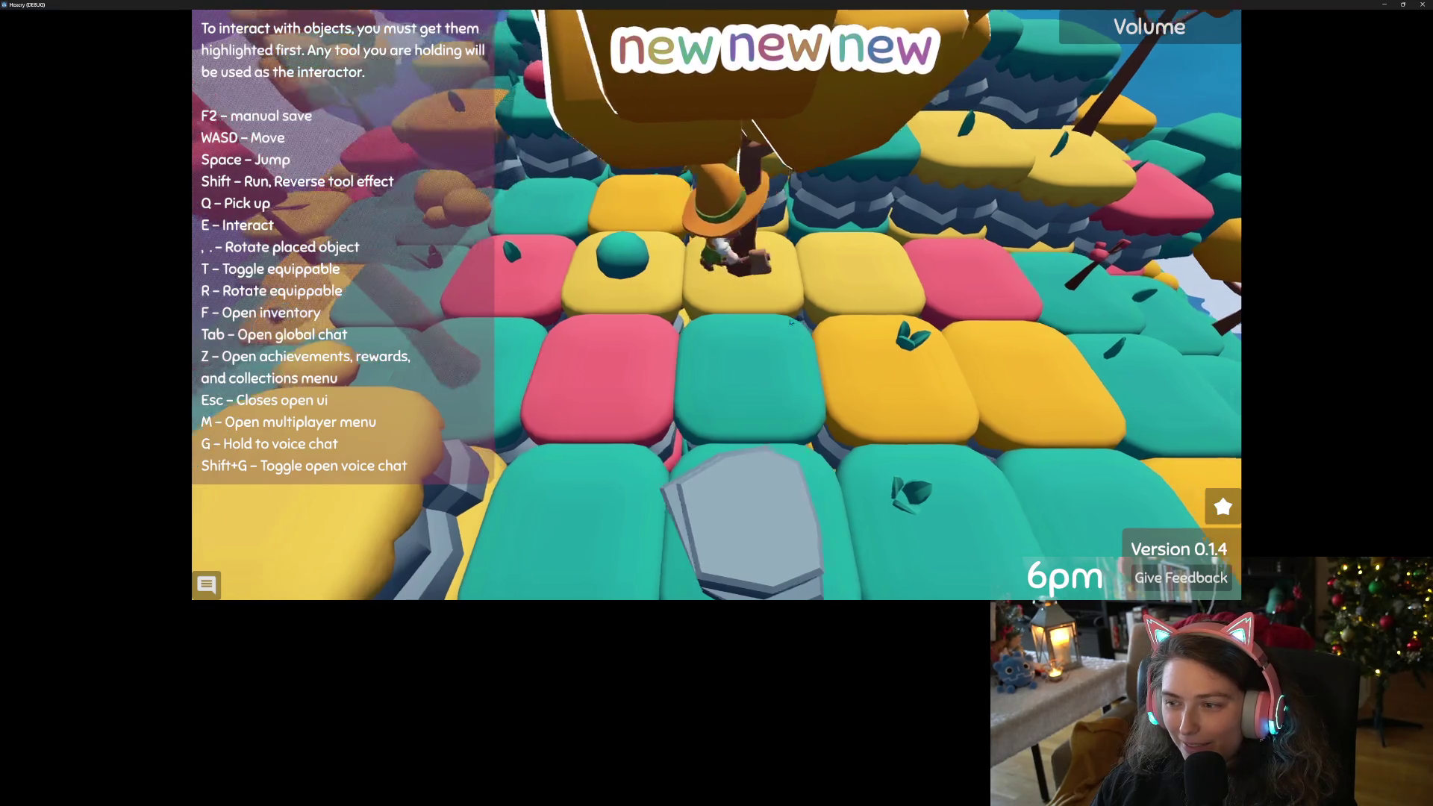
key(w)
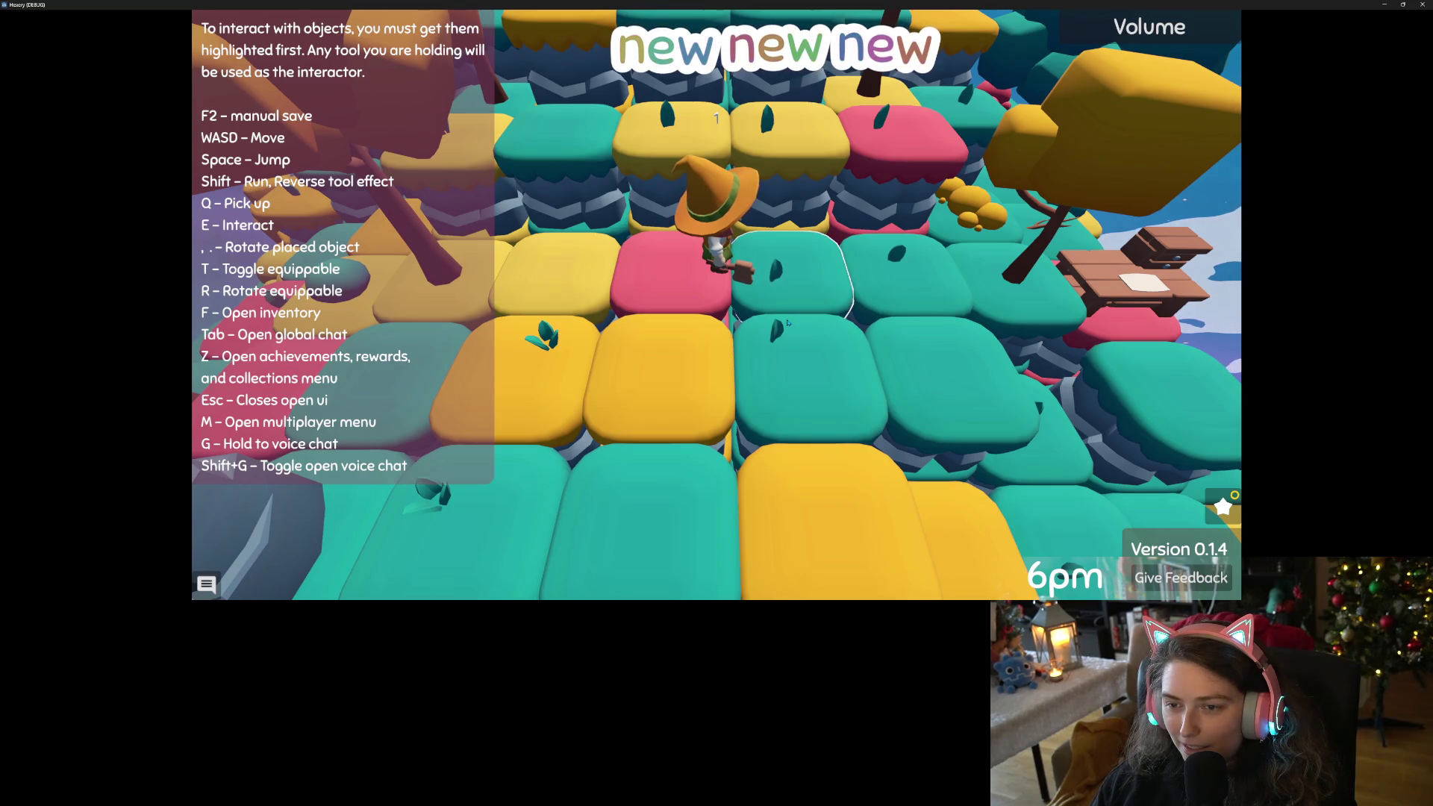
key(w)
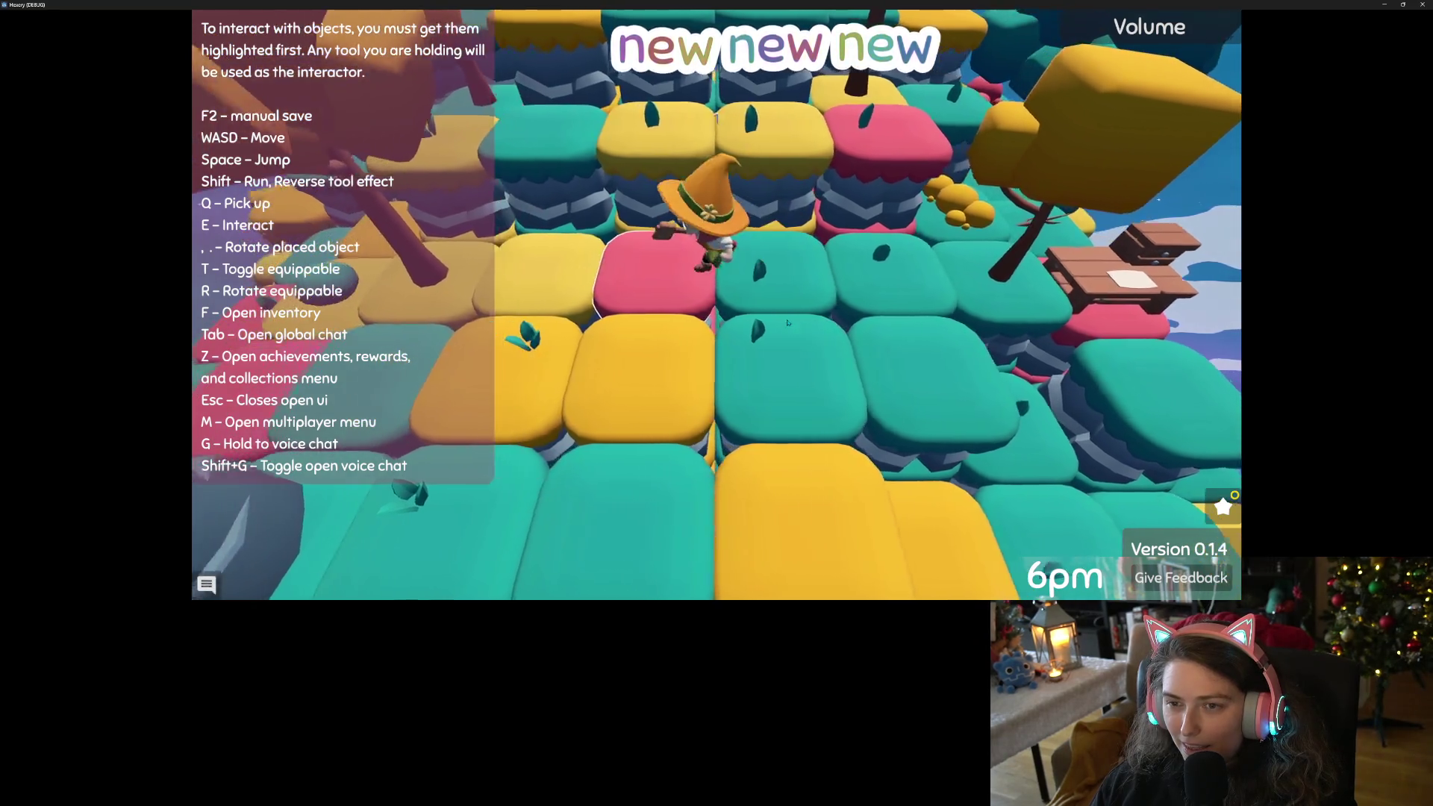
key(w)
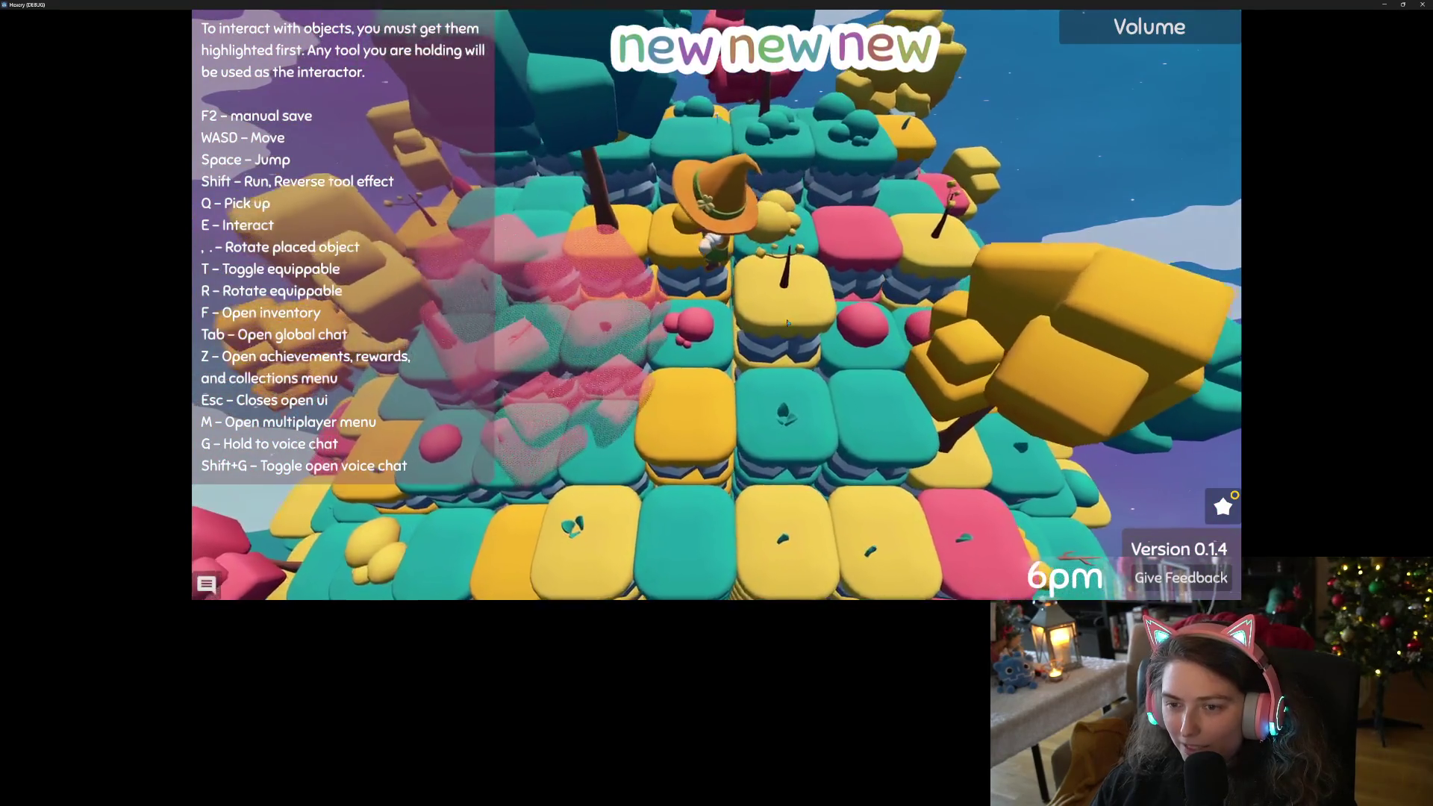
key(s)
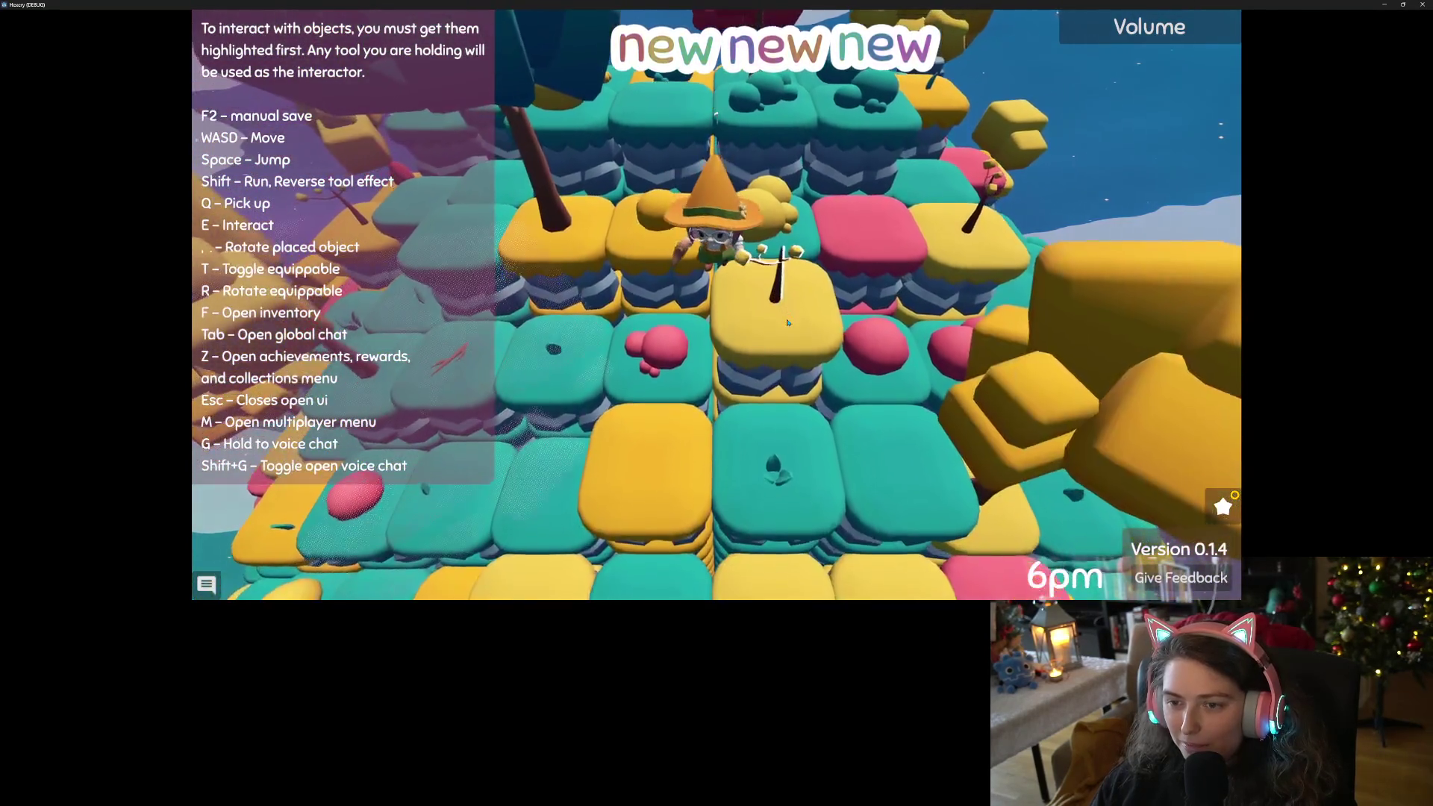
click(787, 323)
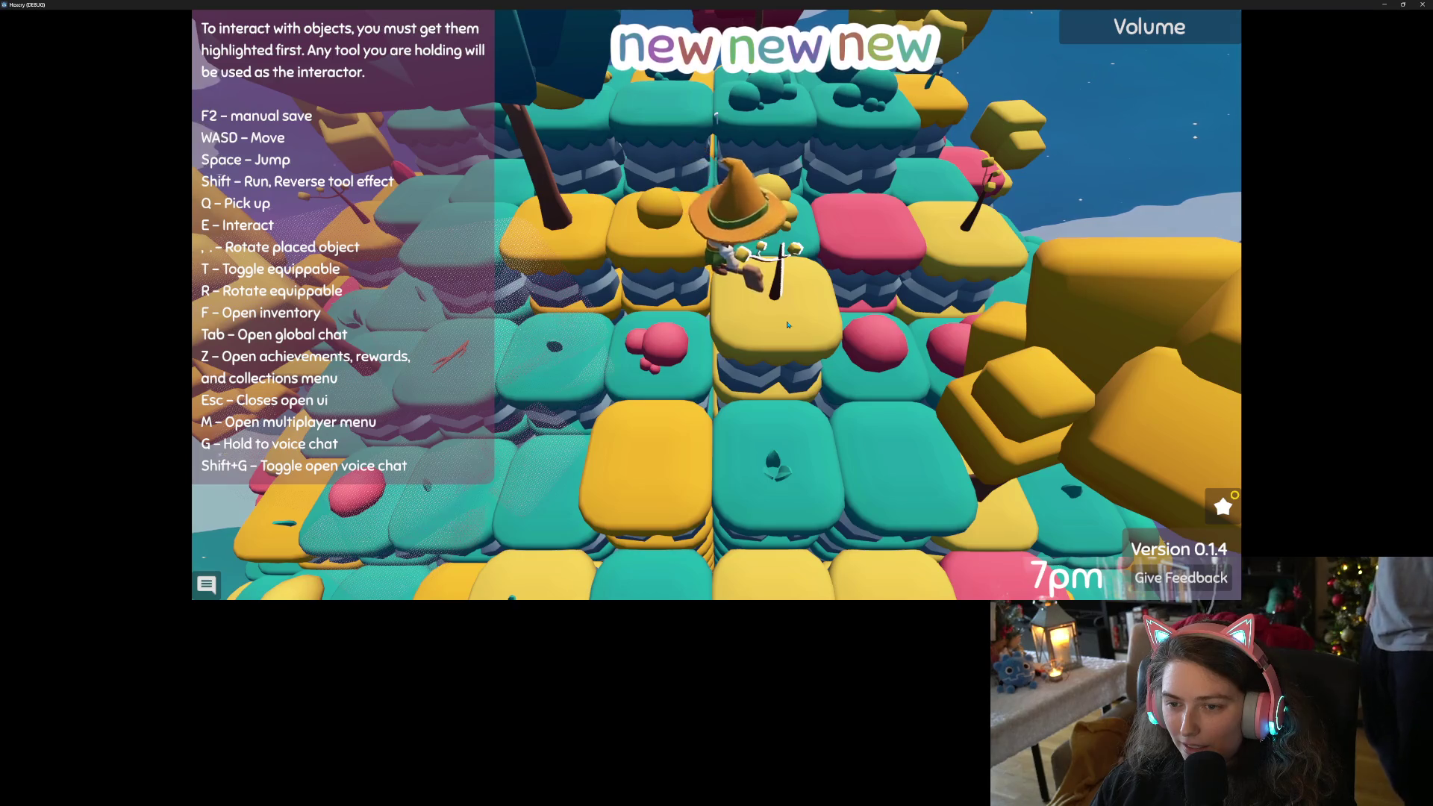
Walk on toward the island edge, swinging the camera around the witch.
key(w)
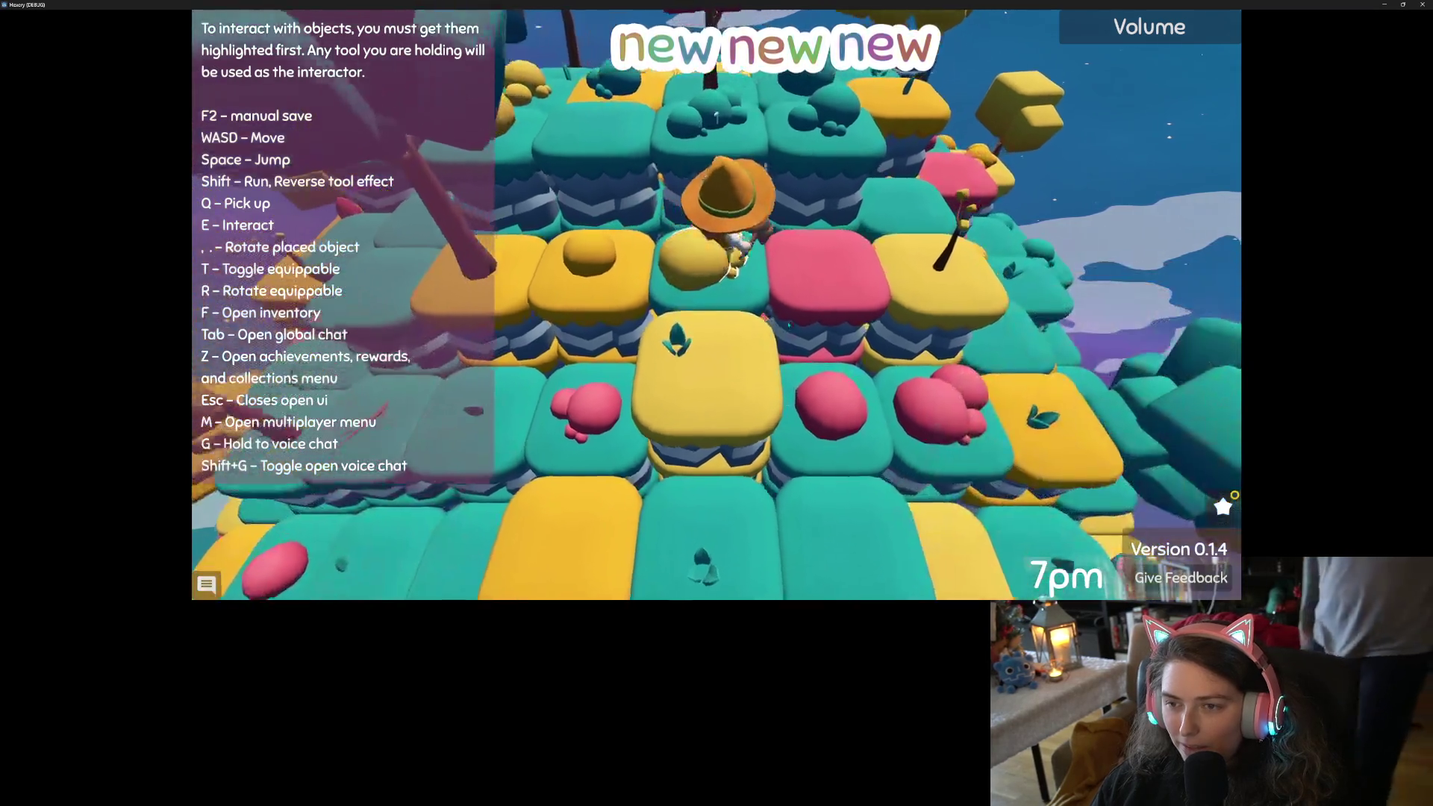
key(a)
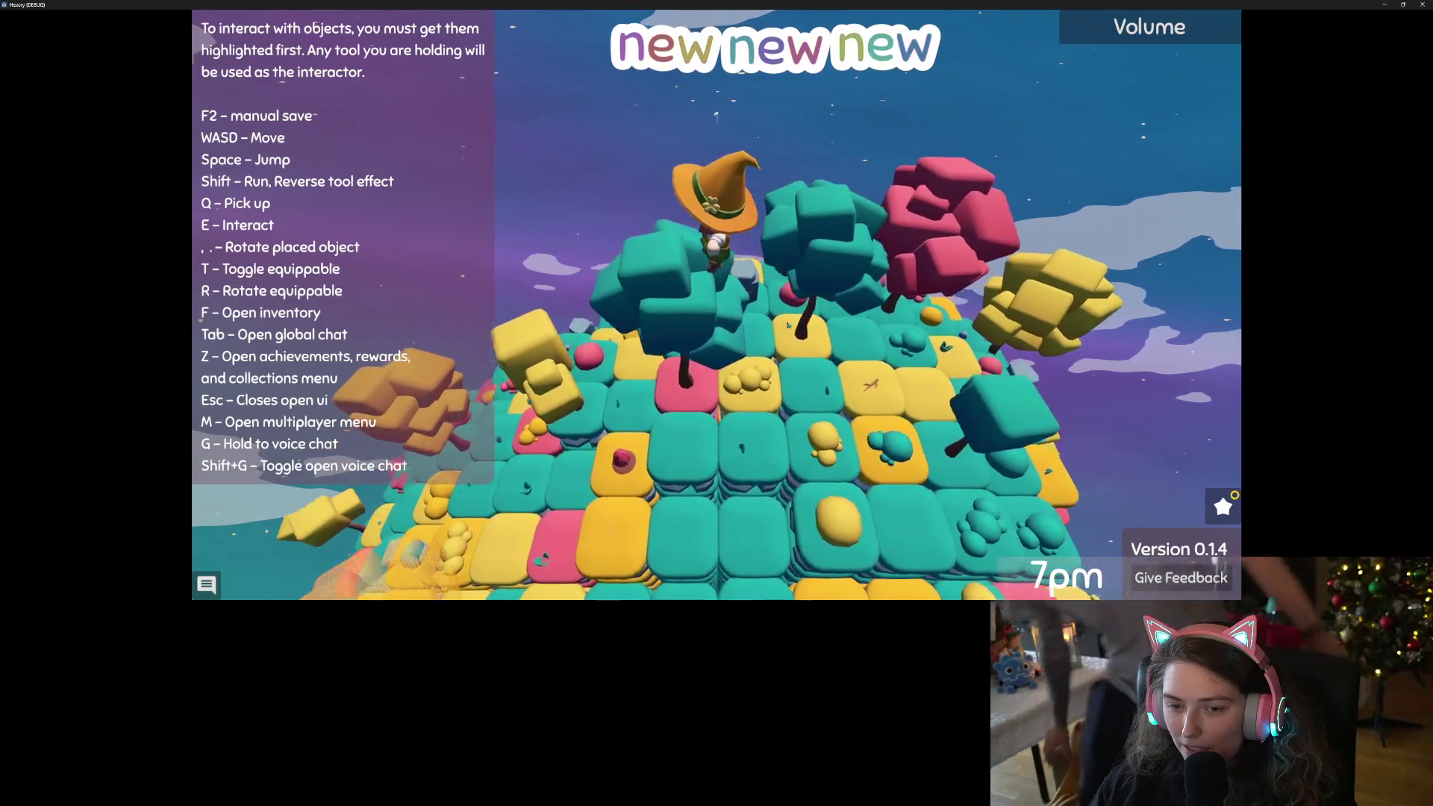
key(s)
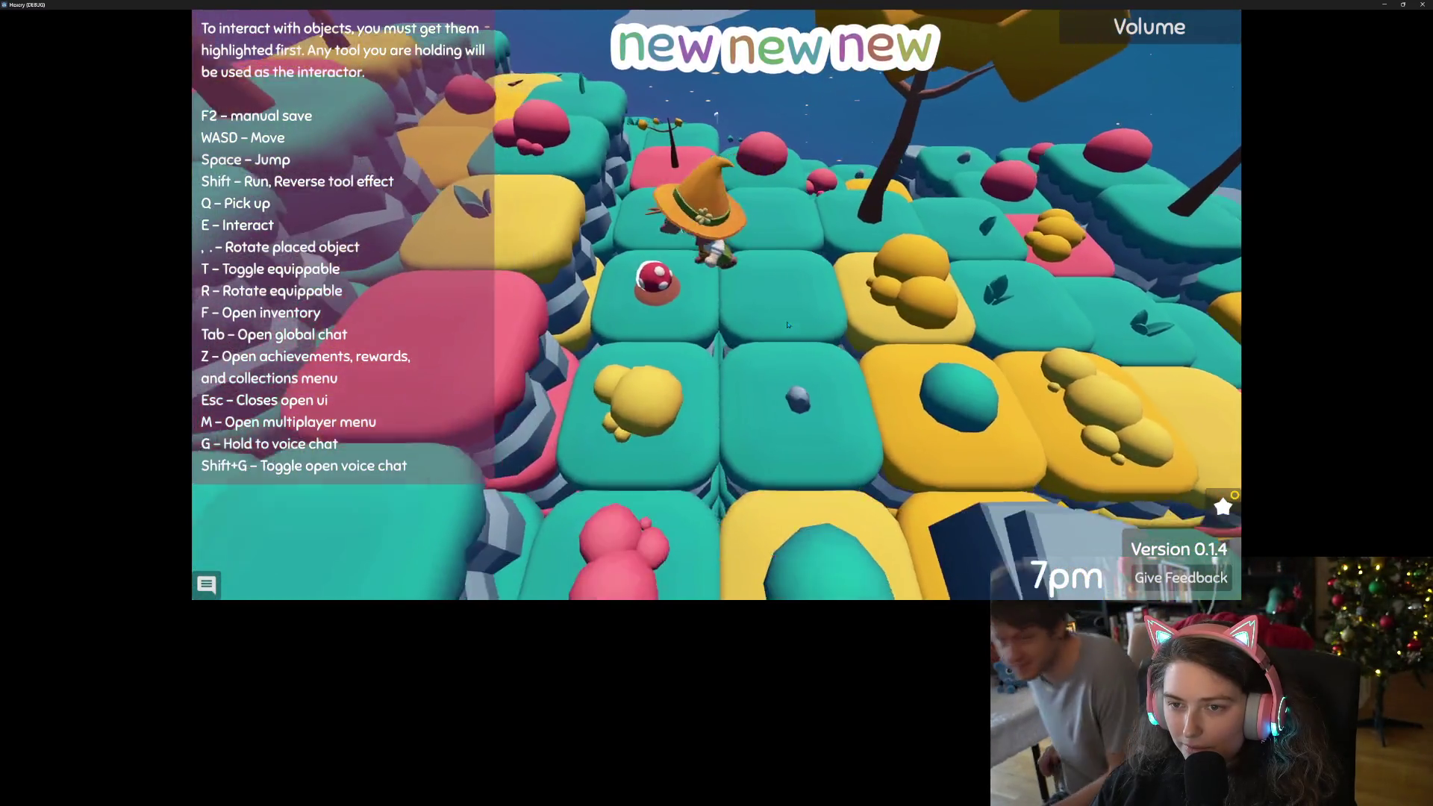
key(w)
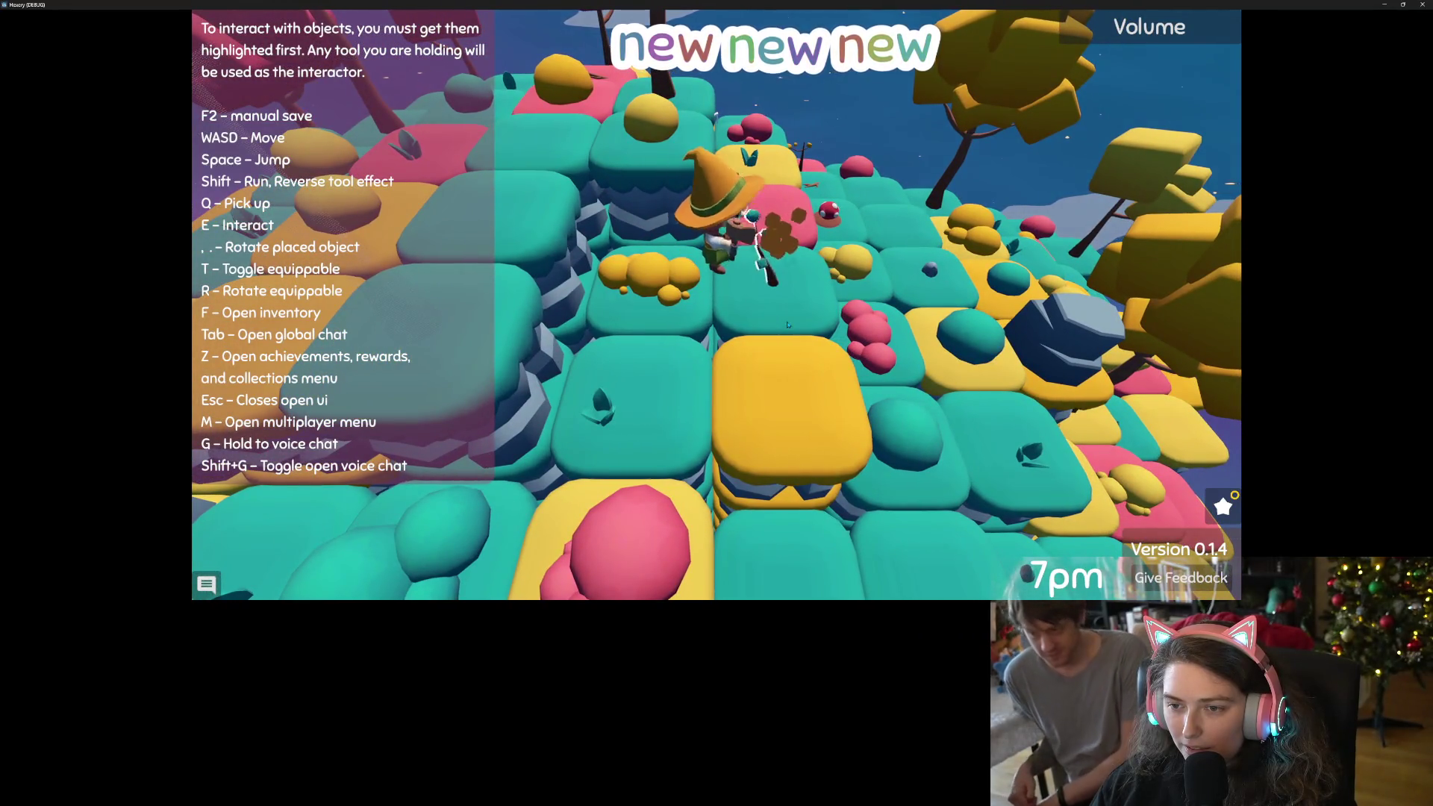
key(a)
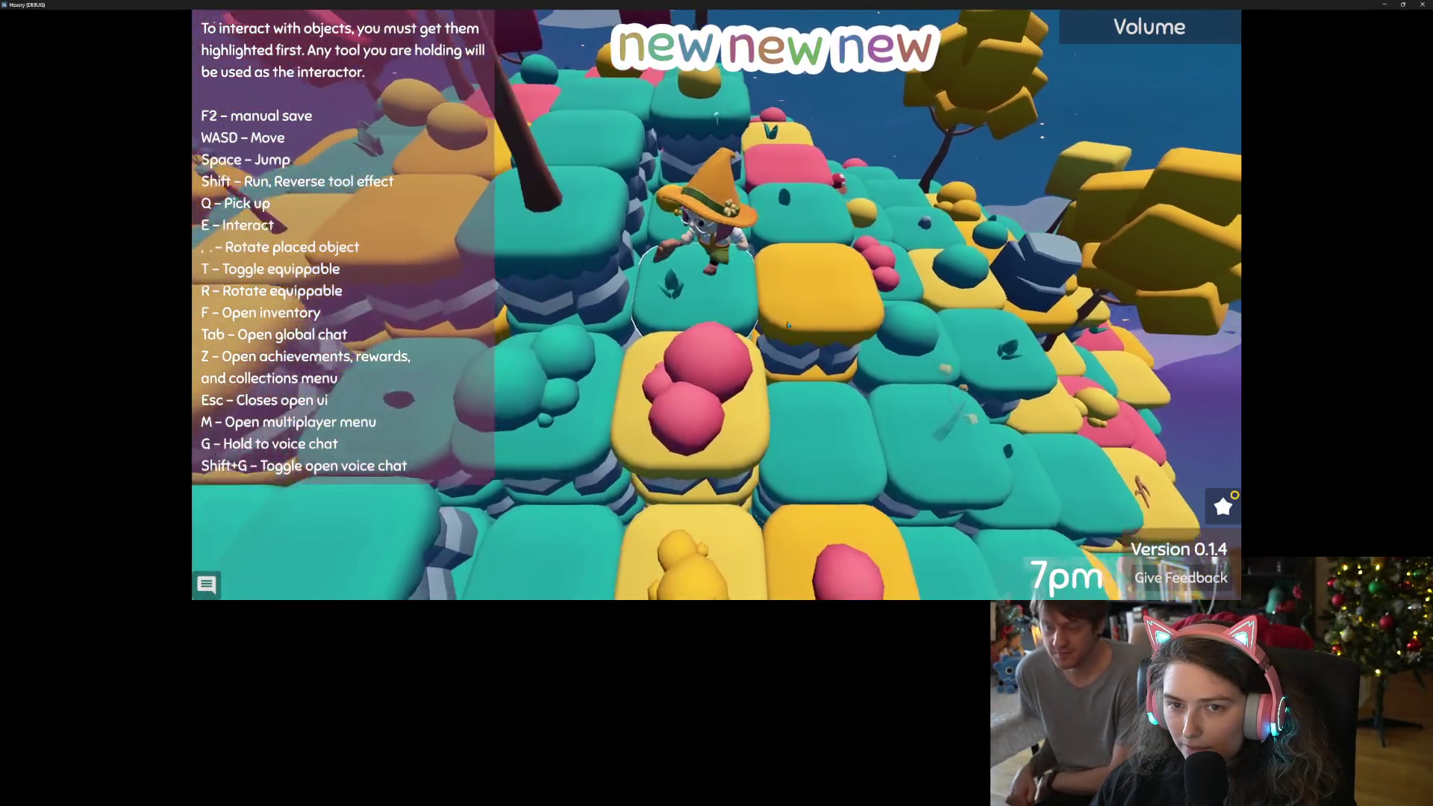
key(w)
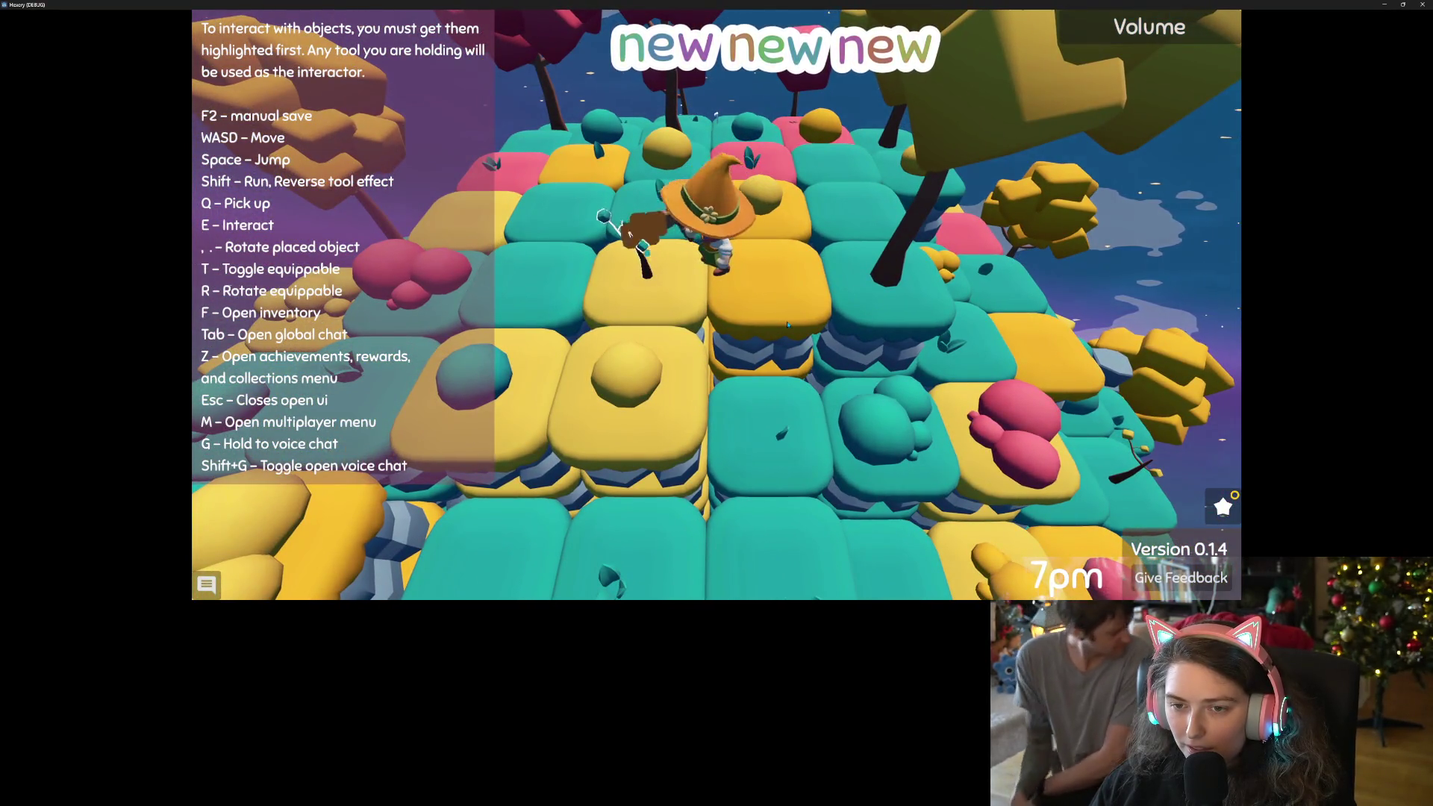
scroll(787, 325, down, 5)
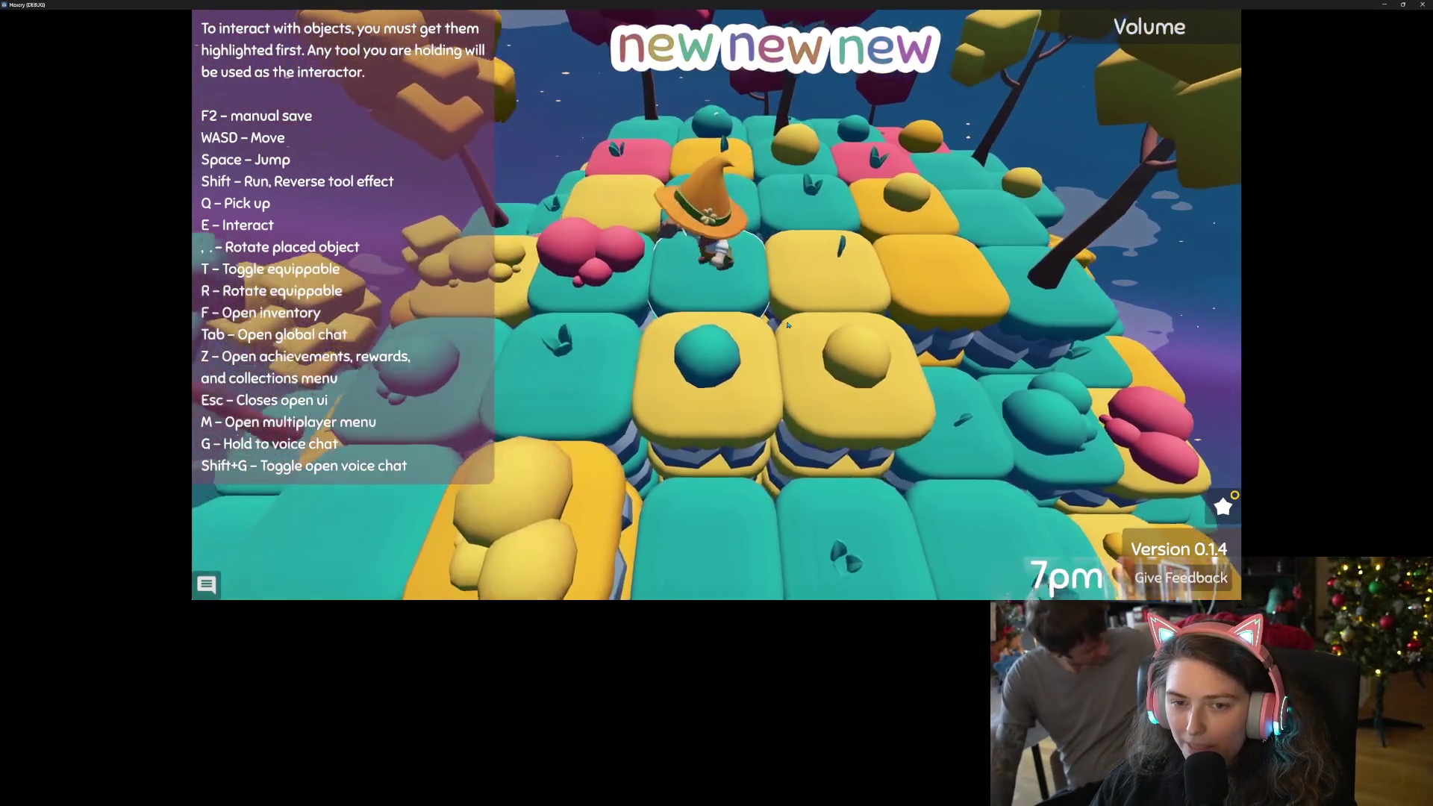
key(a)
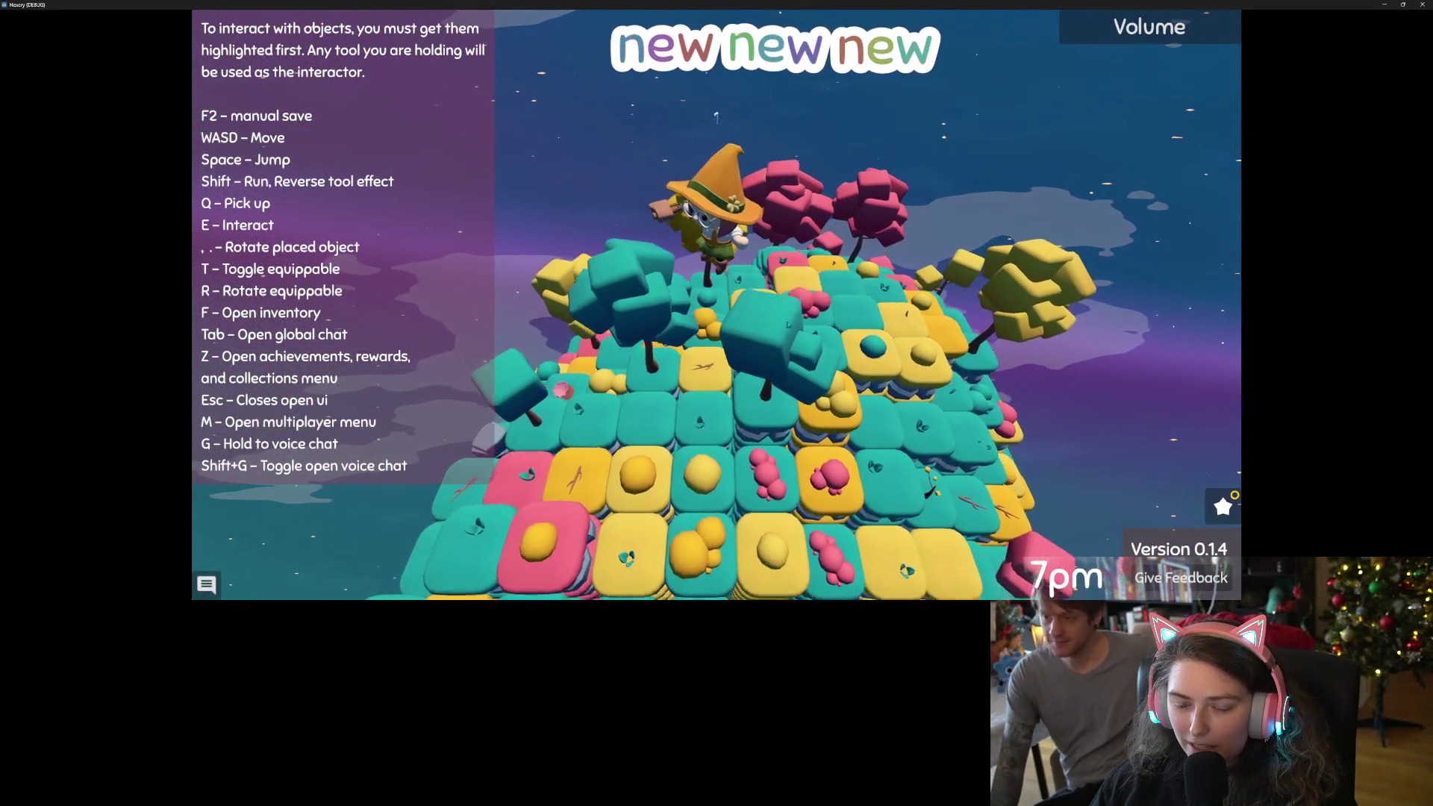
Glance at the achievements menu and close it again.
key(z)
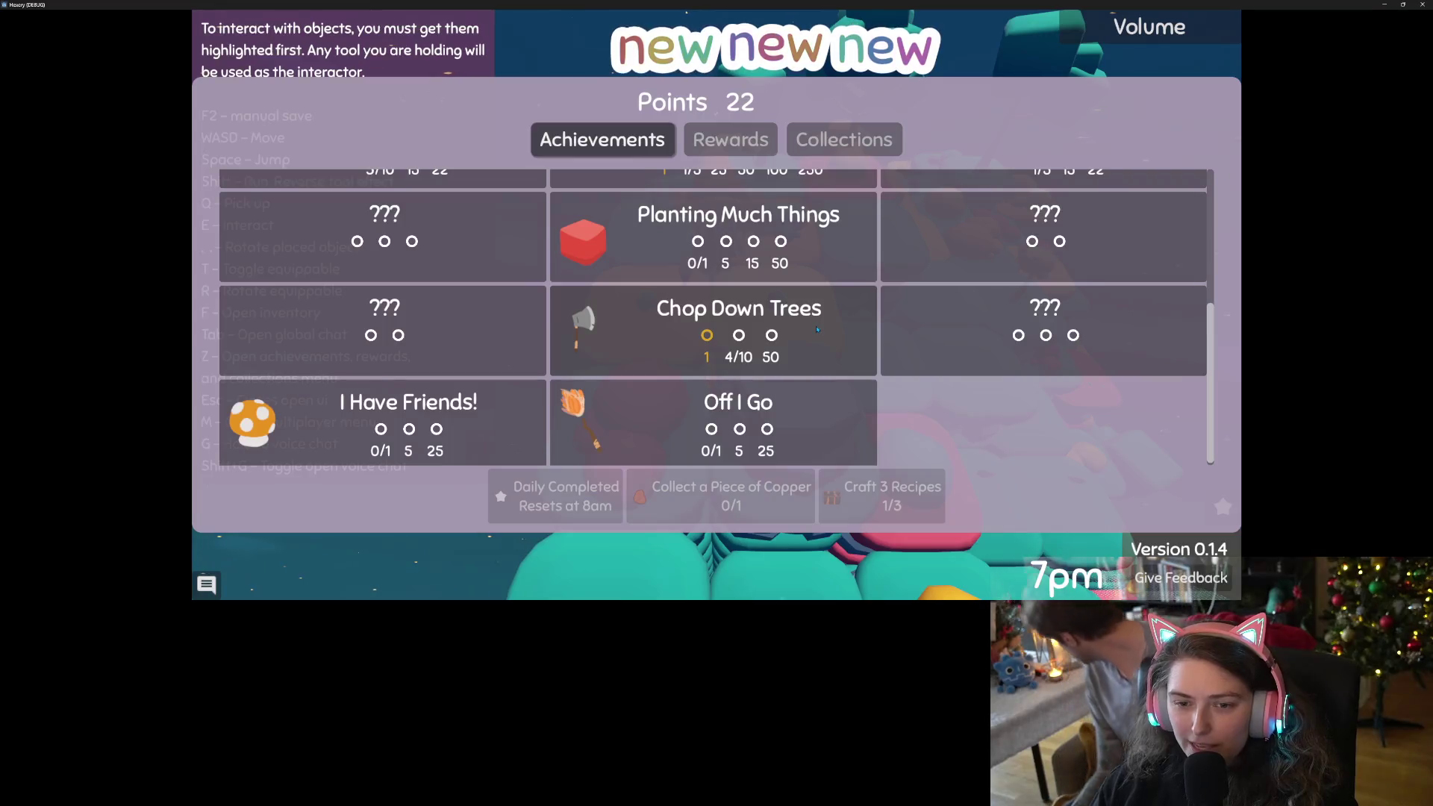
scroll(809, 328, up, 7)
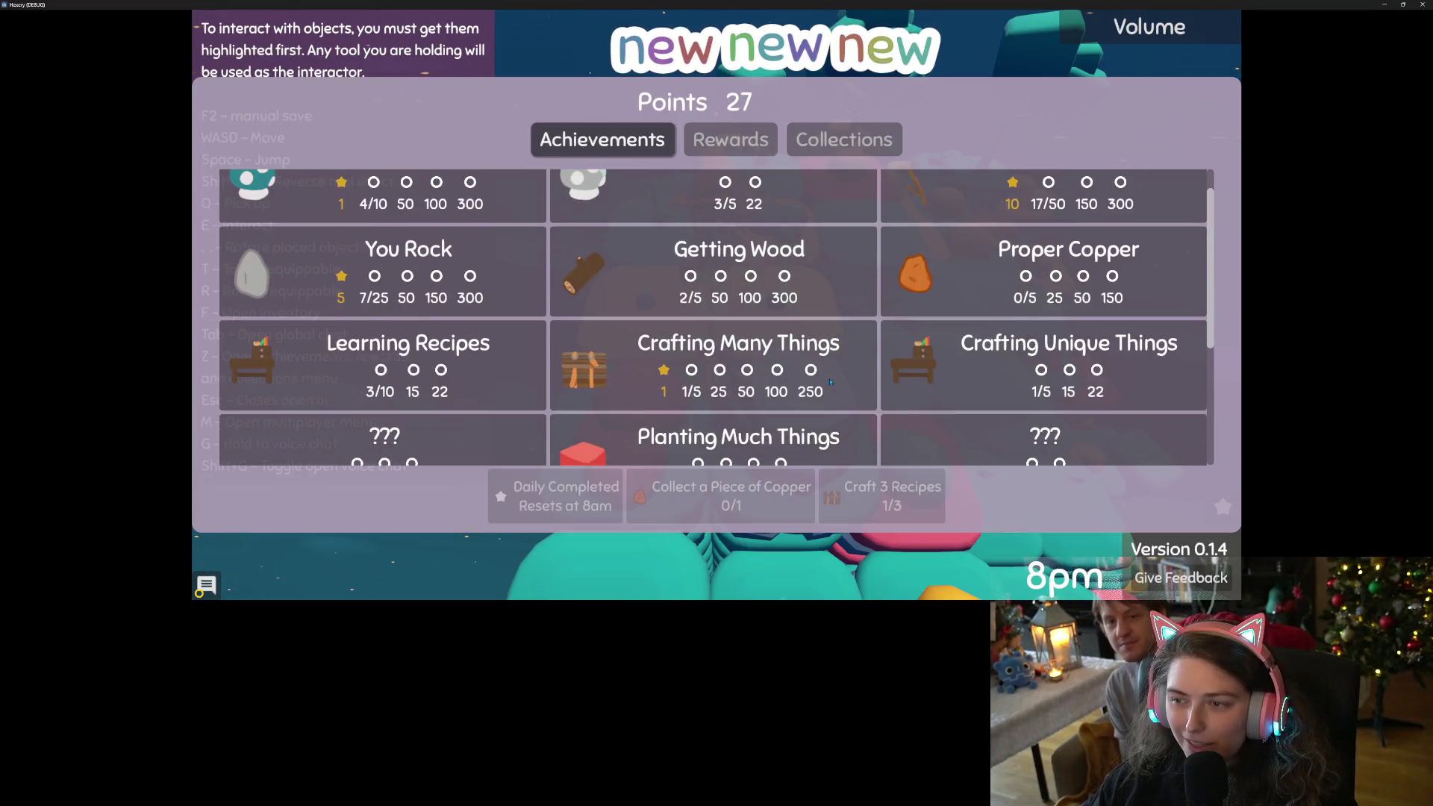
key(Escape)
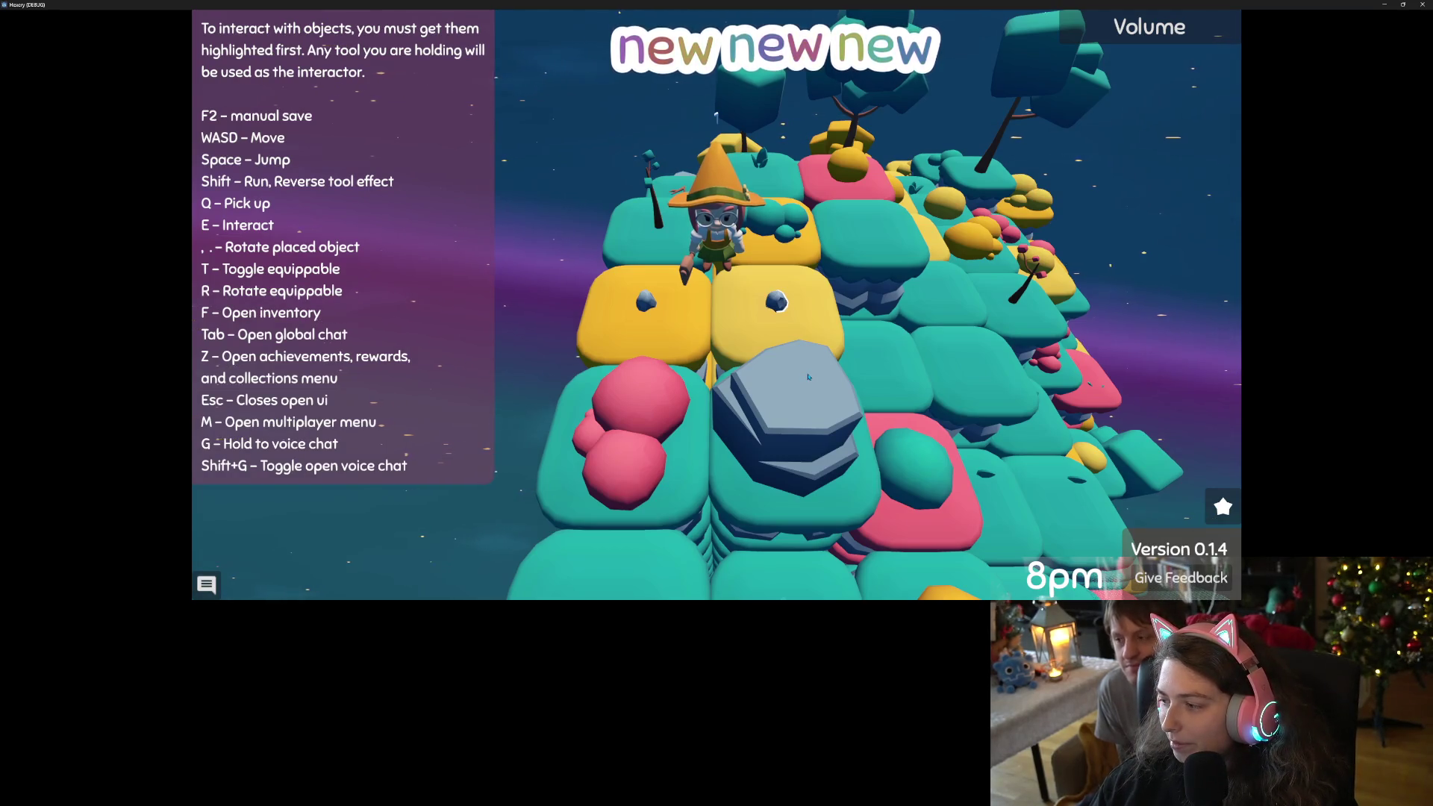
Walk up the island, try to grab a nearby stick, and equip the hammer.
key(w)
key(d)
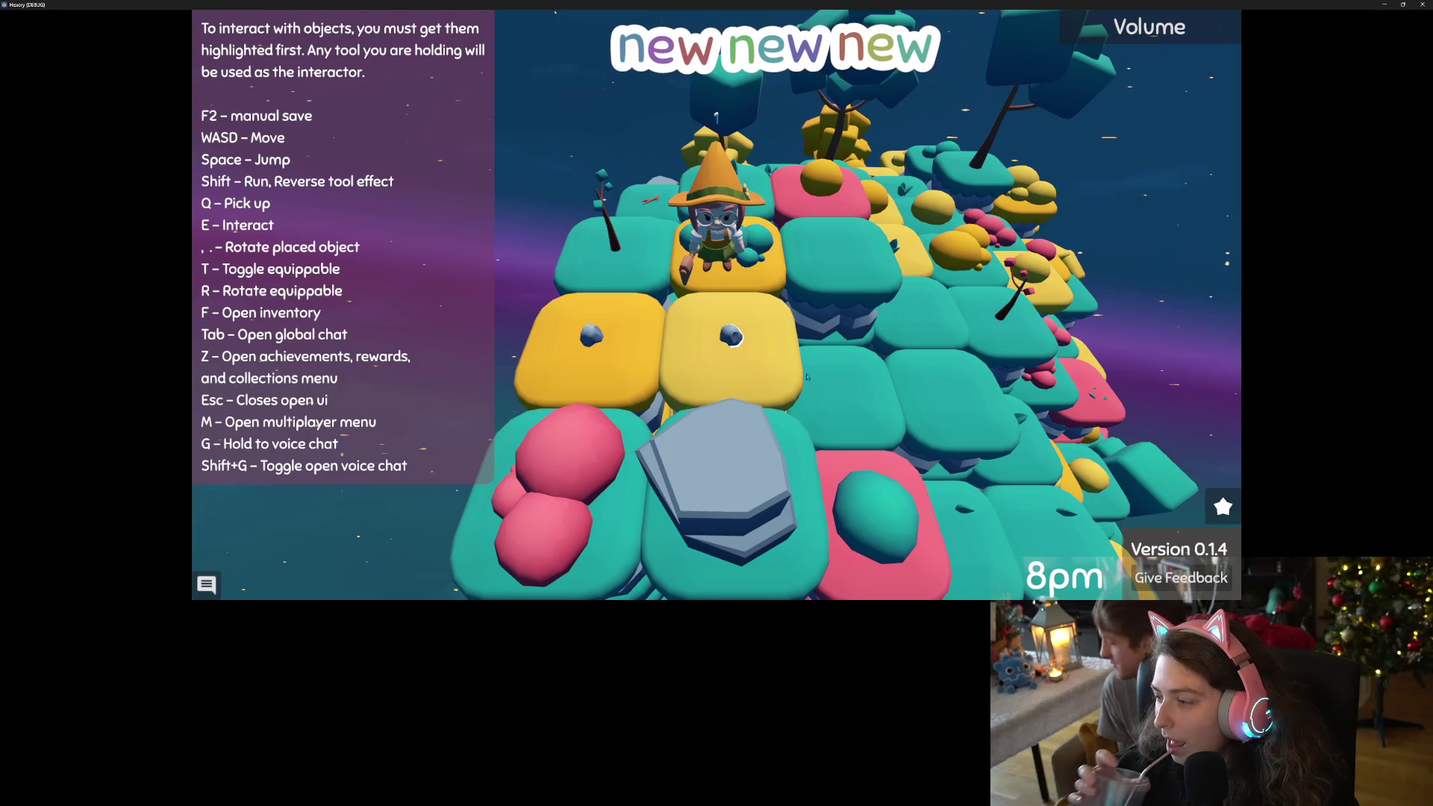
key(w)
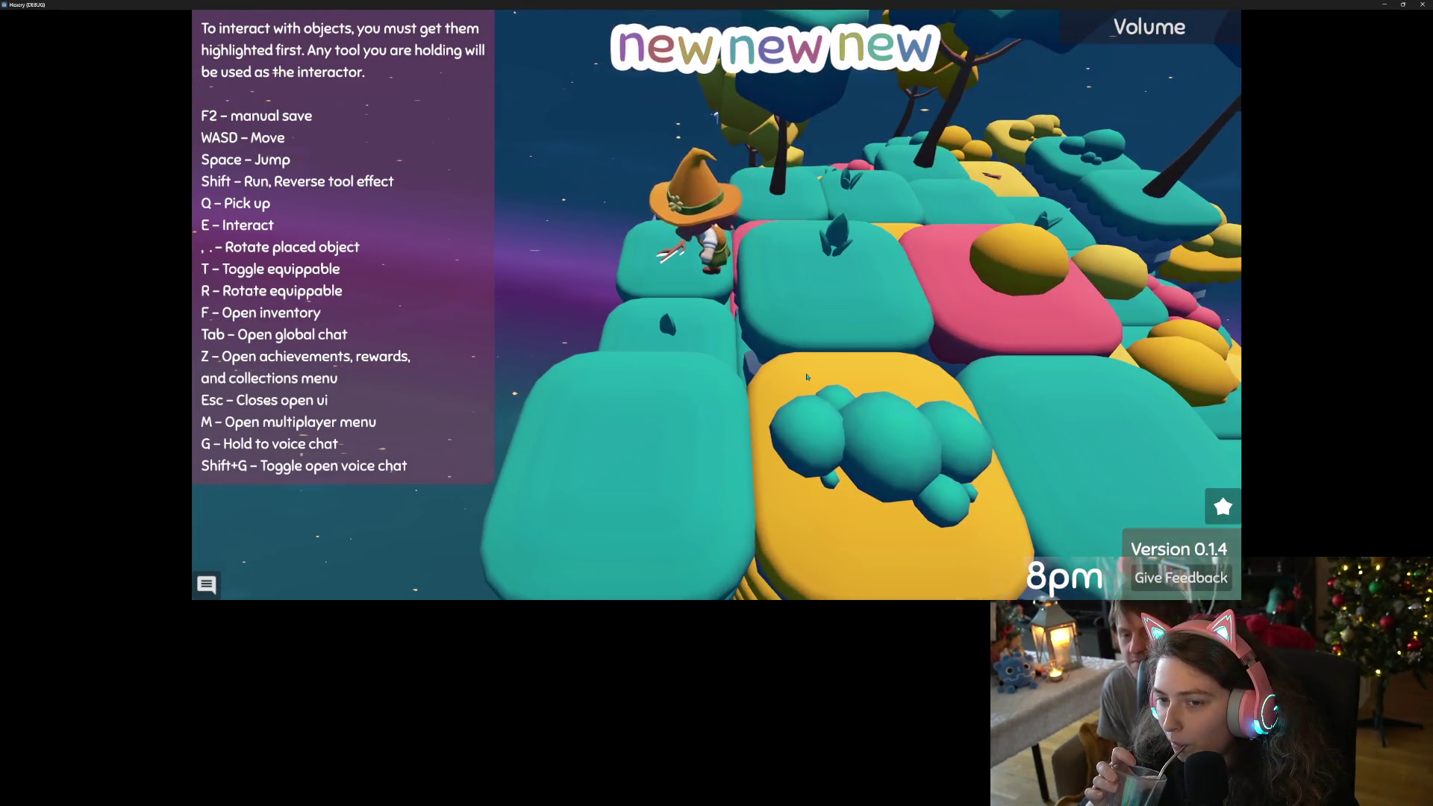
key(w)
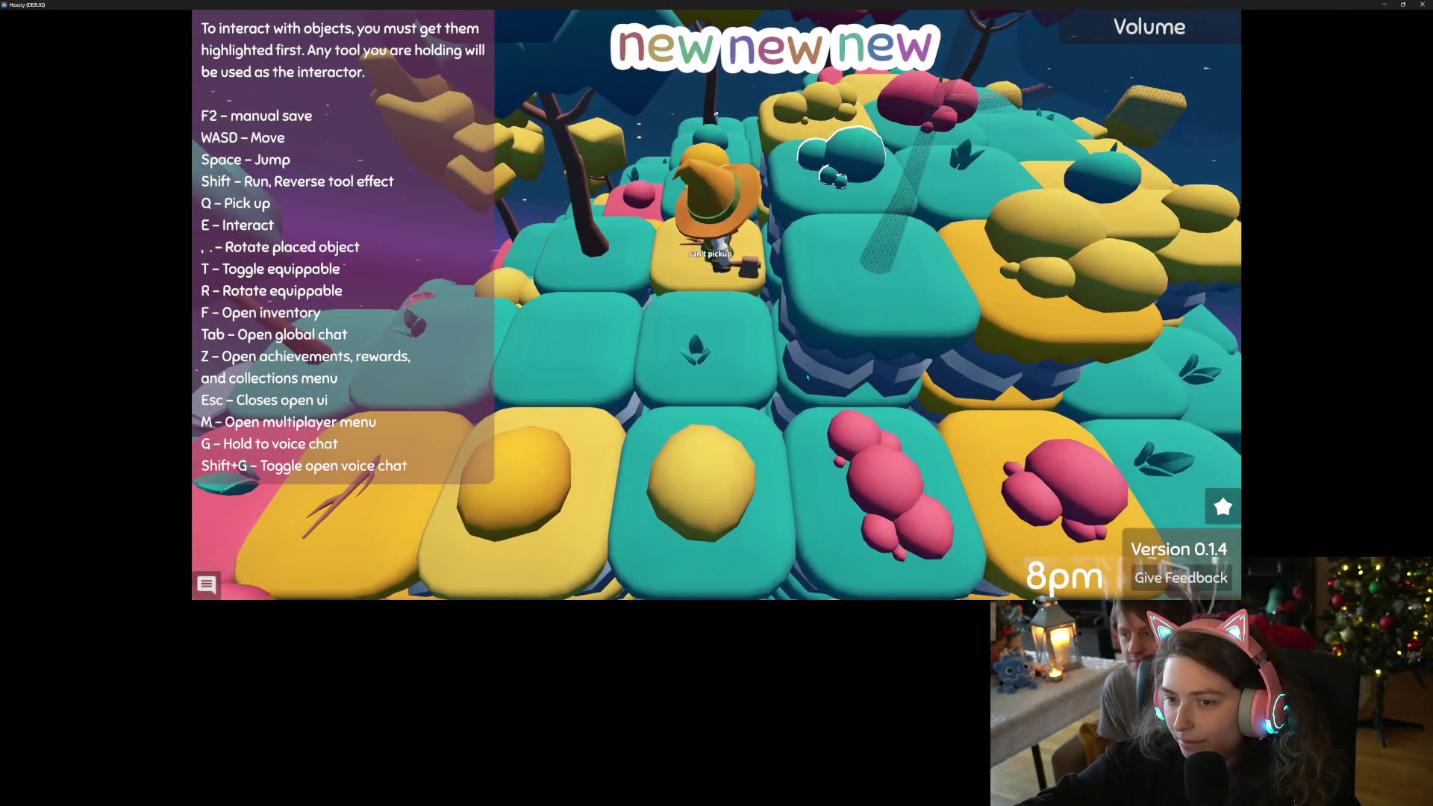
key(w)
key(s)
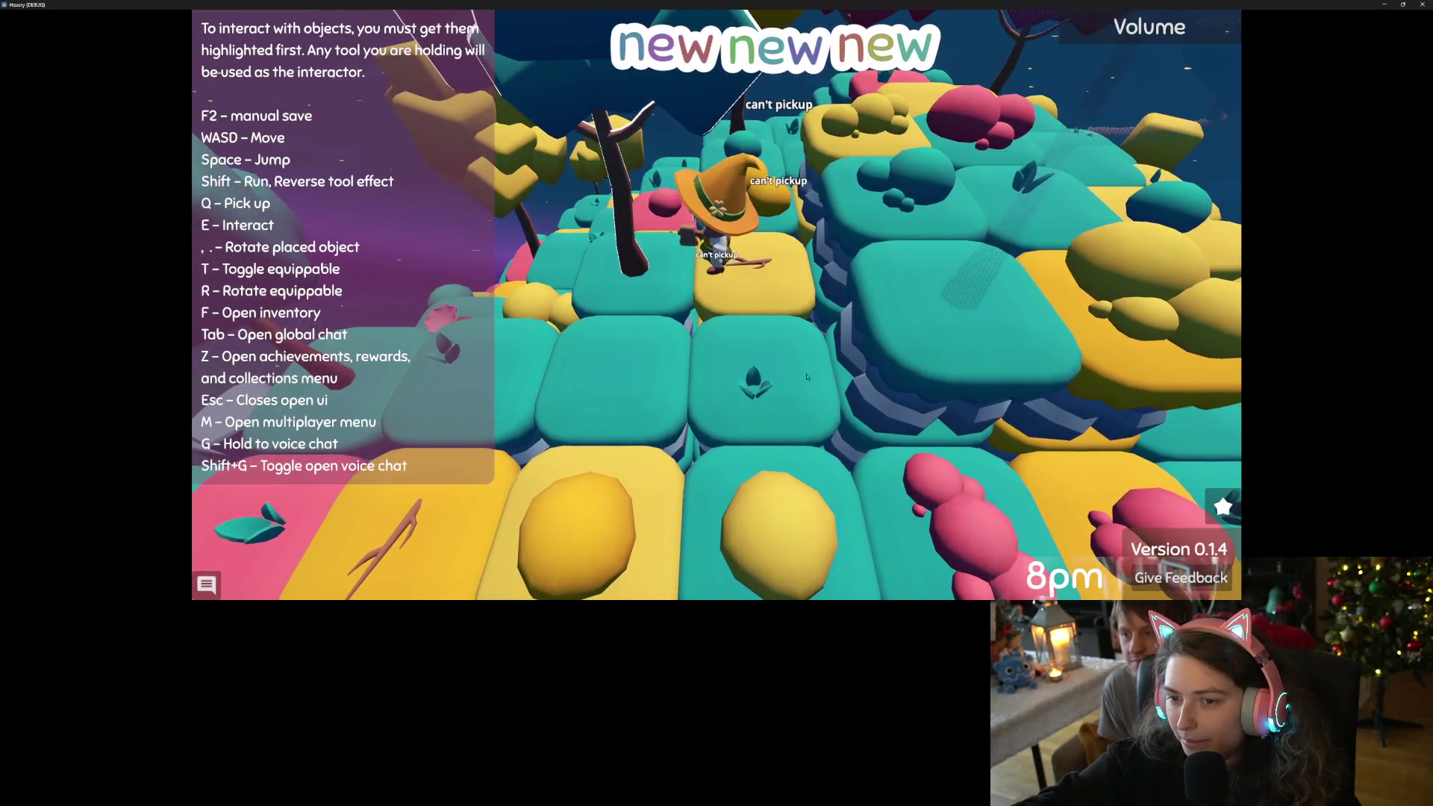
key(w)
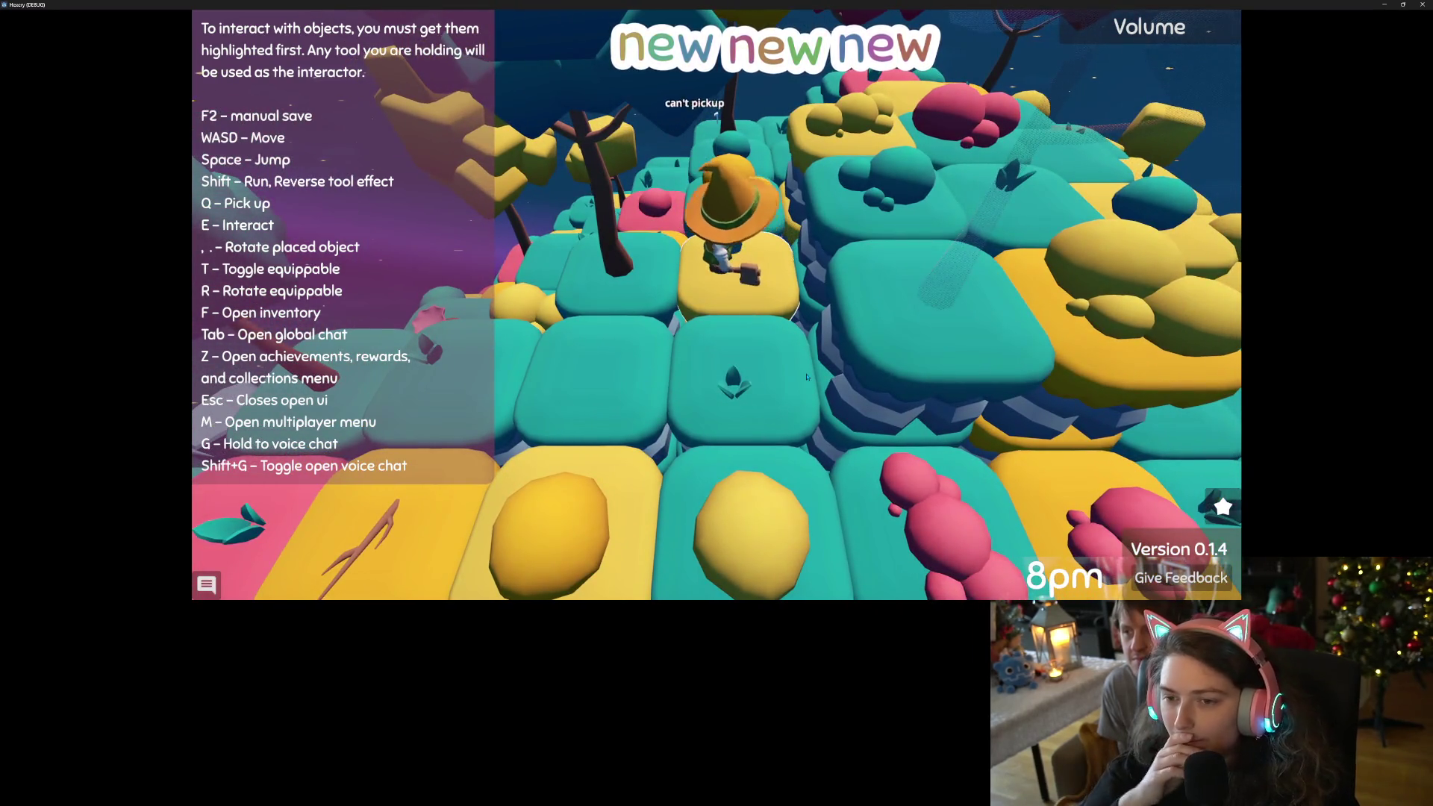
key(s)
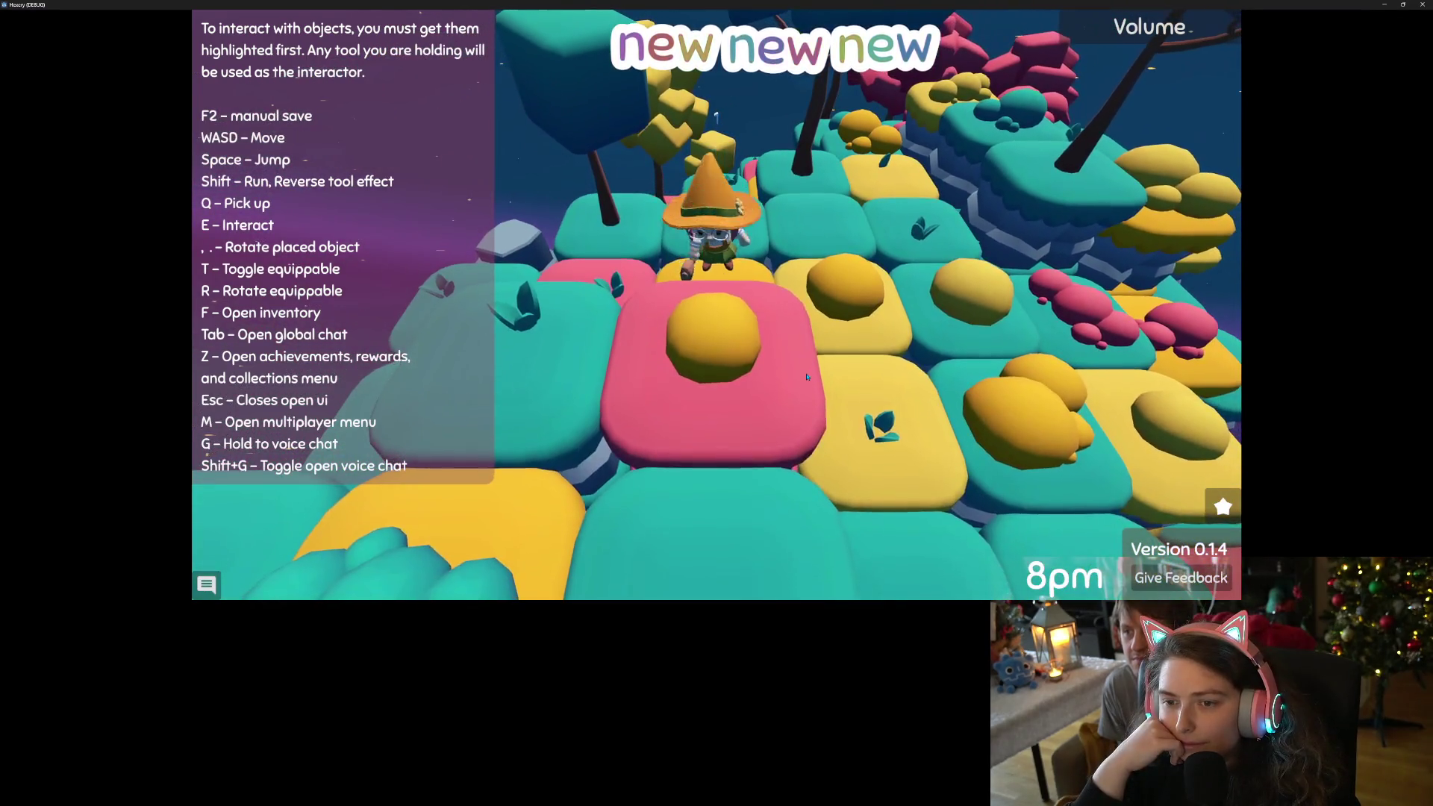
scroll(806, 377, down, 2)
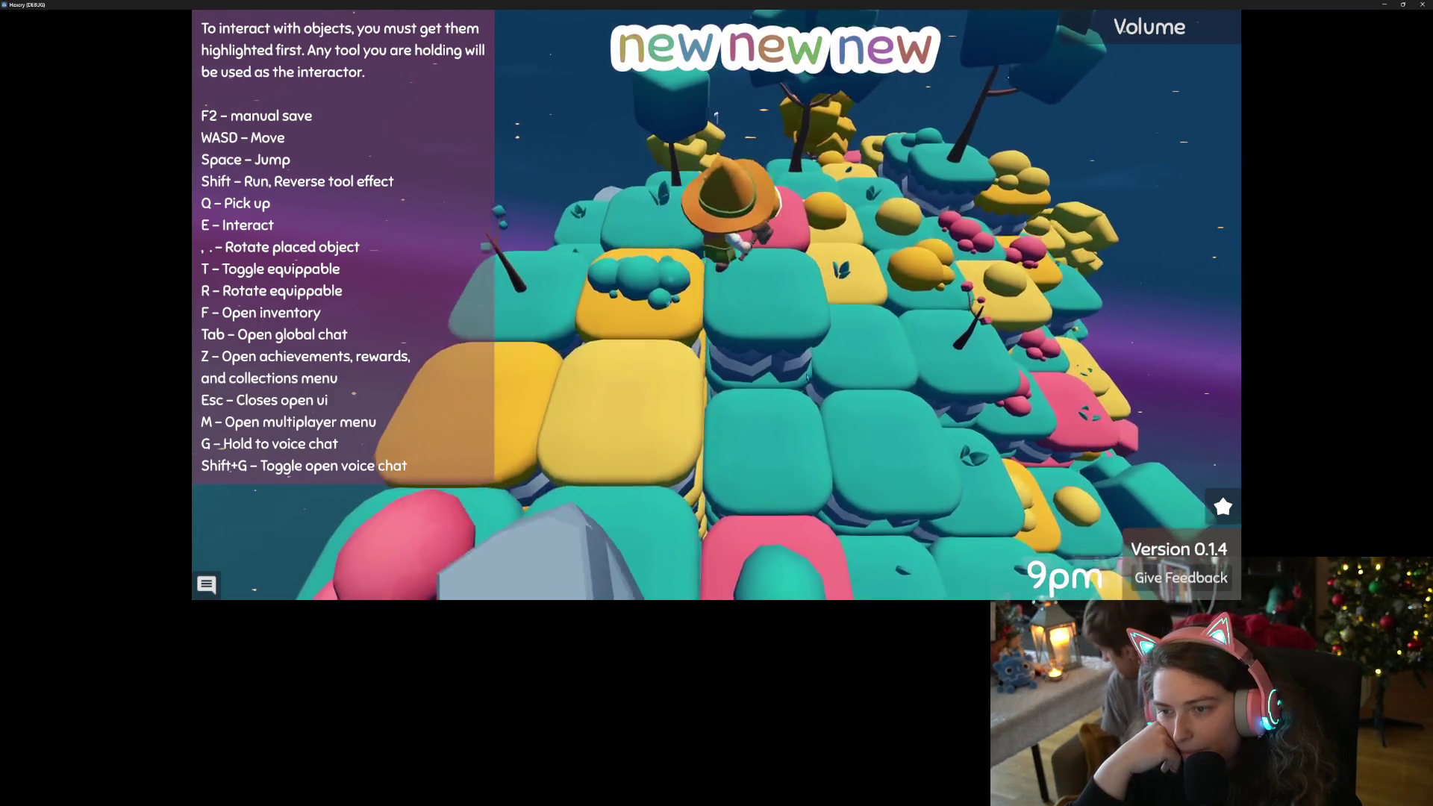
Walk right across the pink and teal tiles, then reopen the achievements showing 32 Points.
key(w)
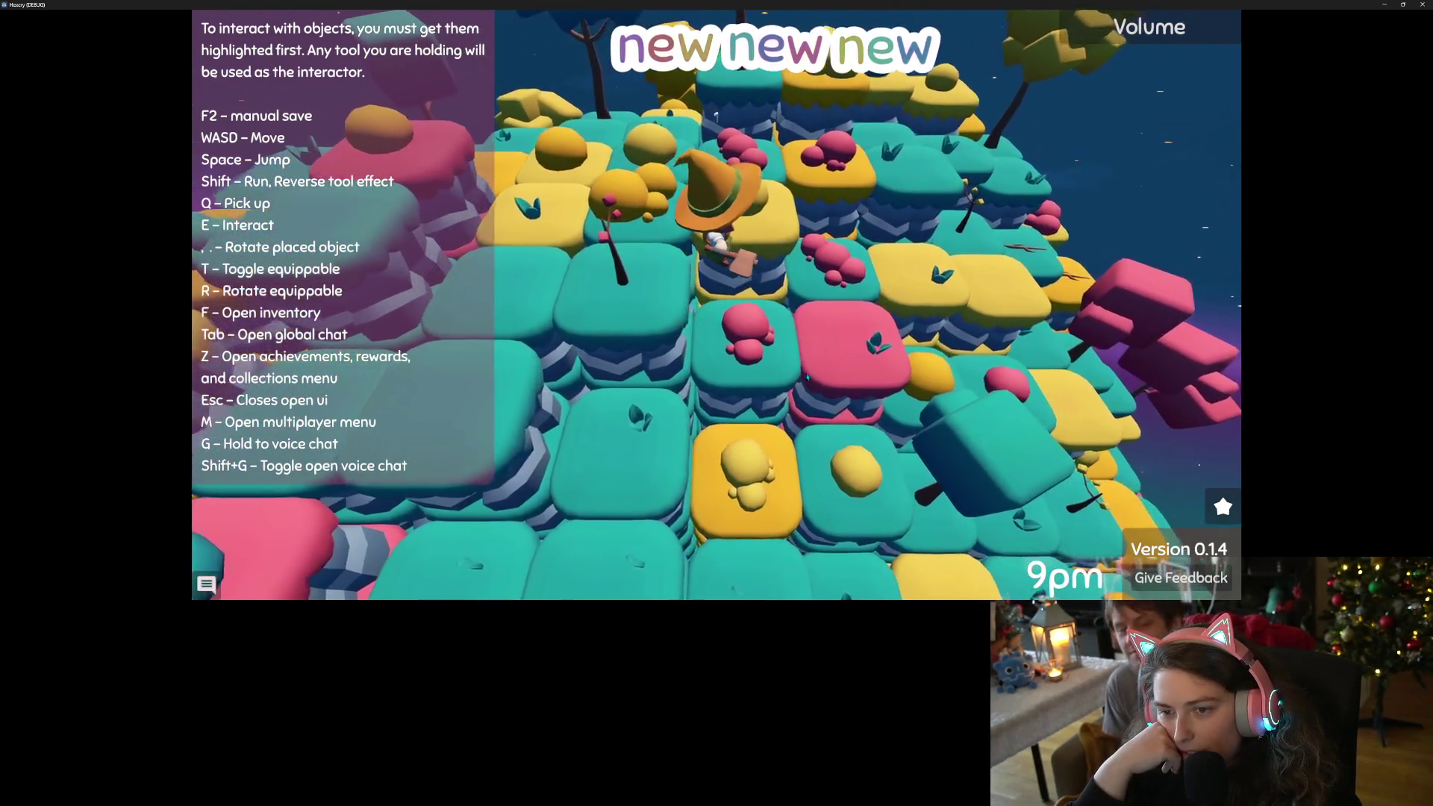
key(w)
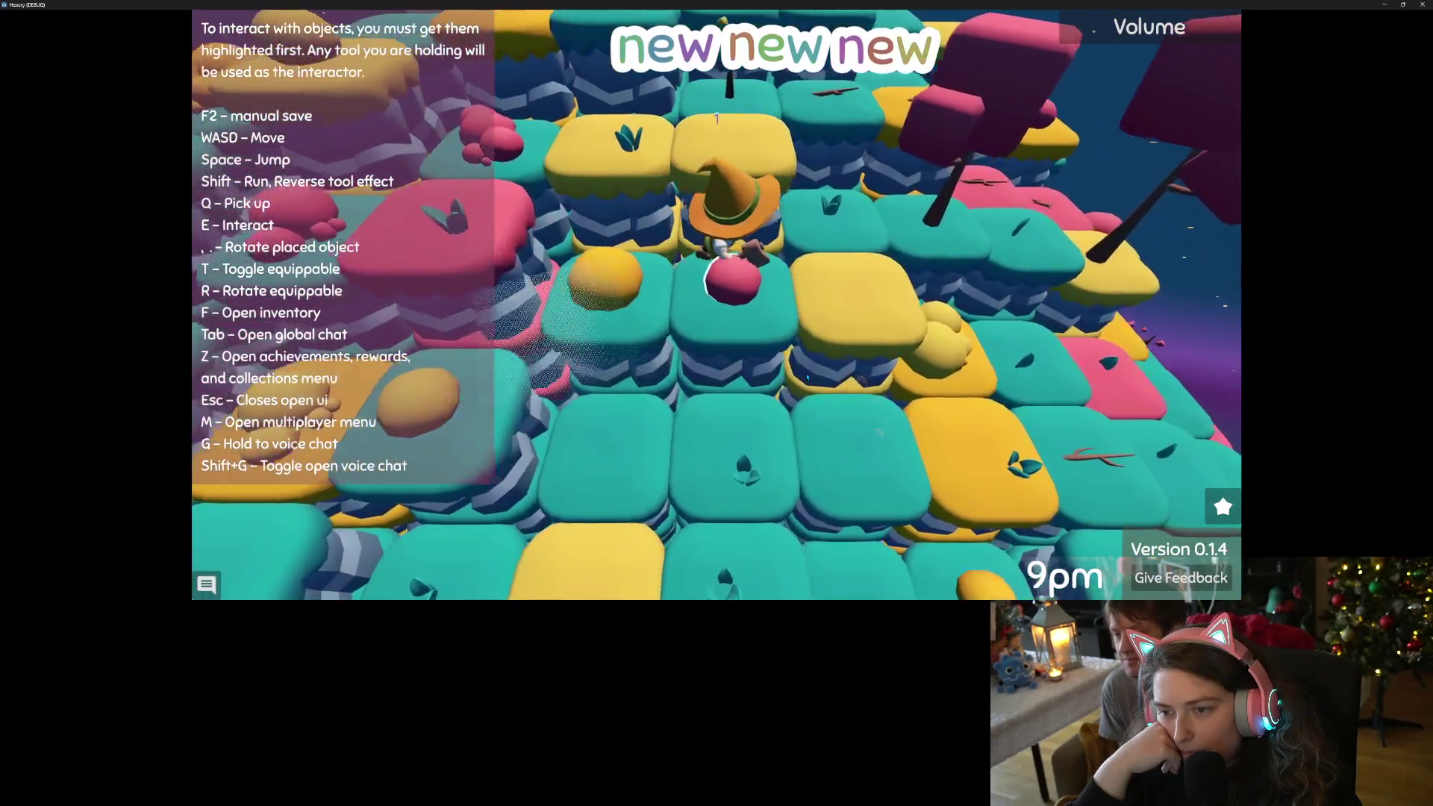
key(d)
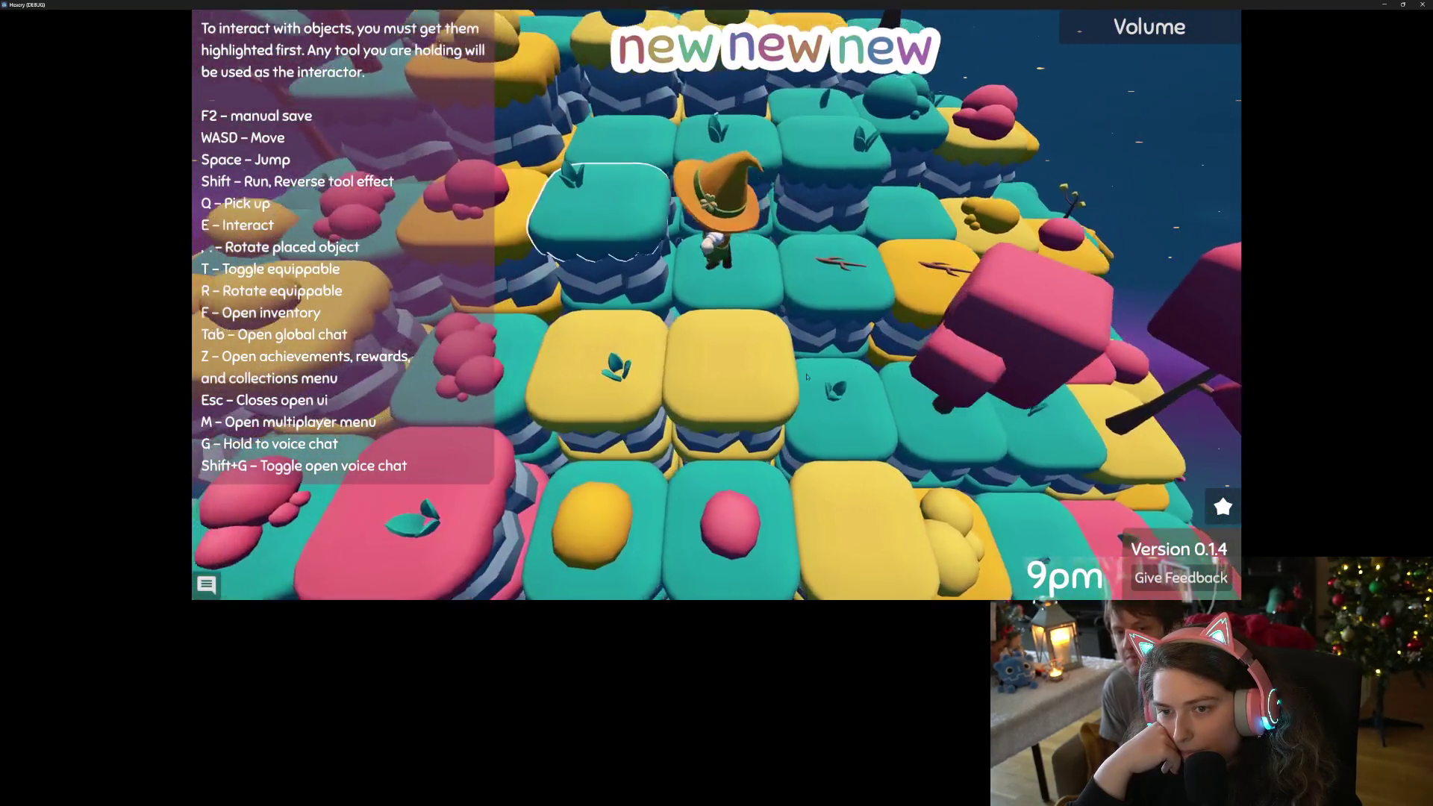
key(d)
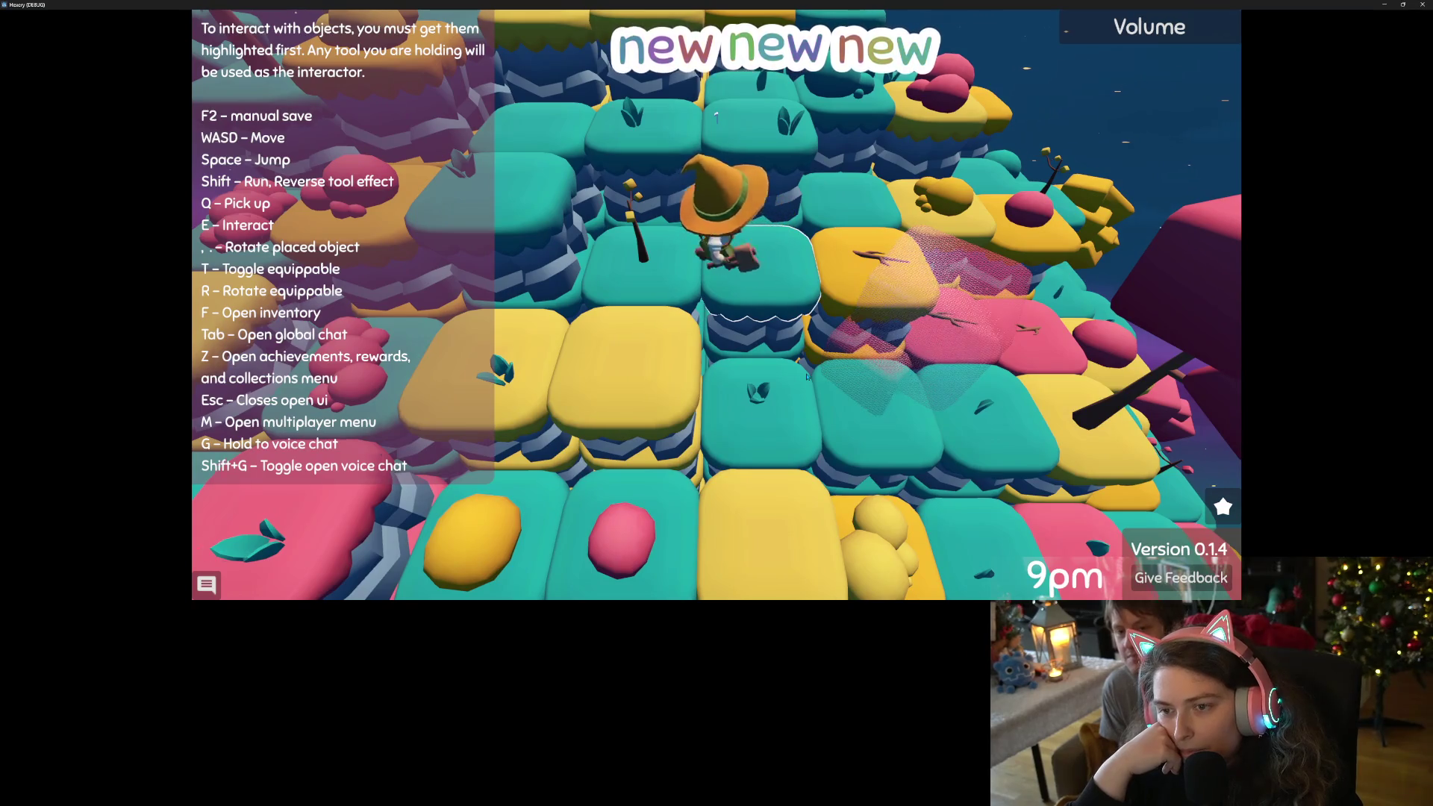
key(d)
key(d)
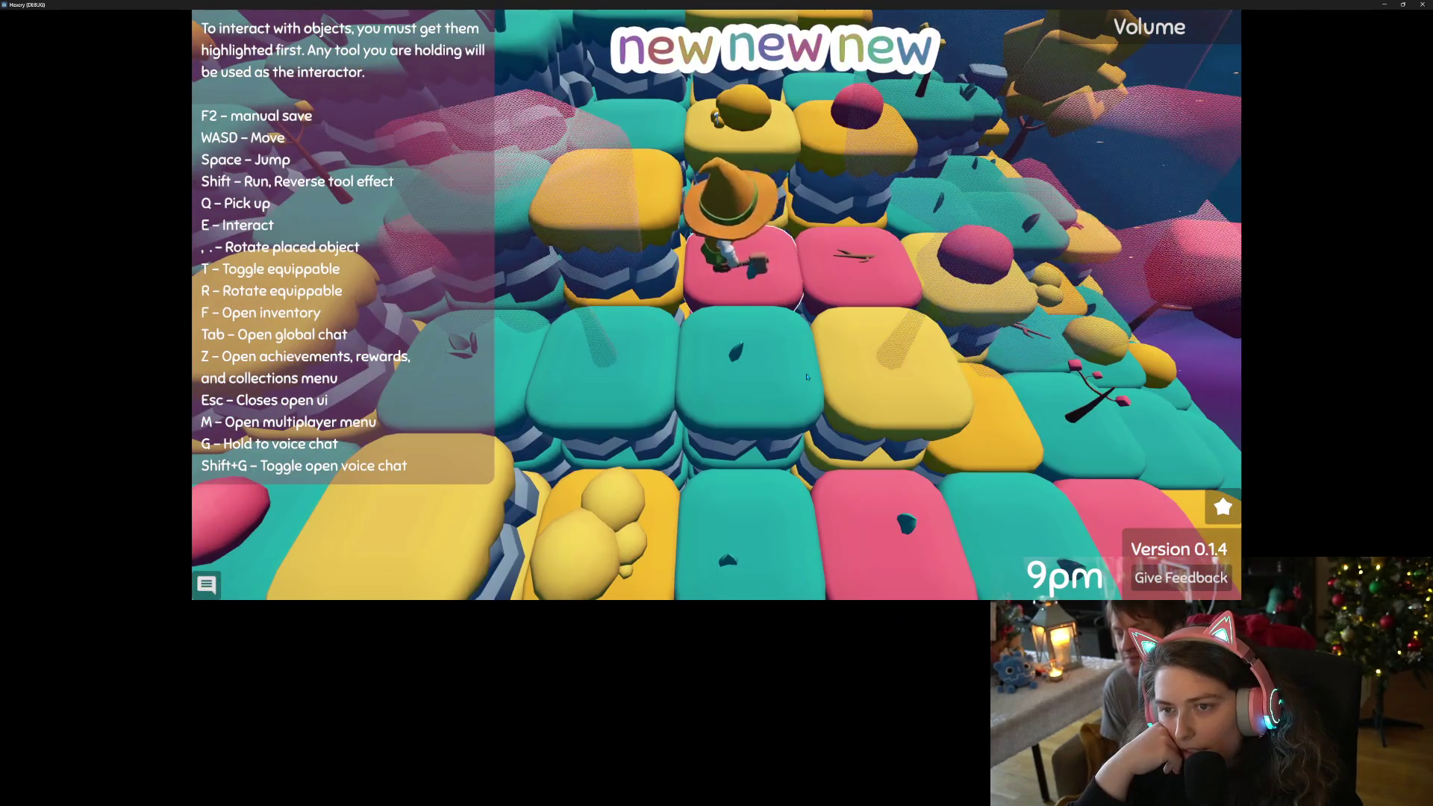
key(d)
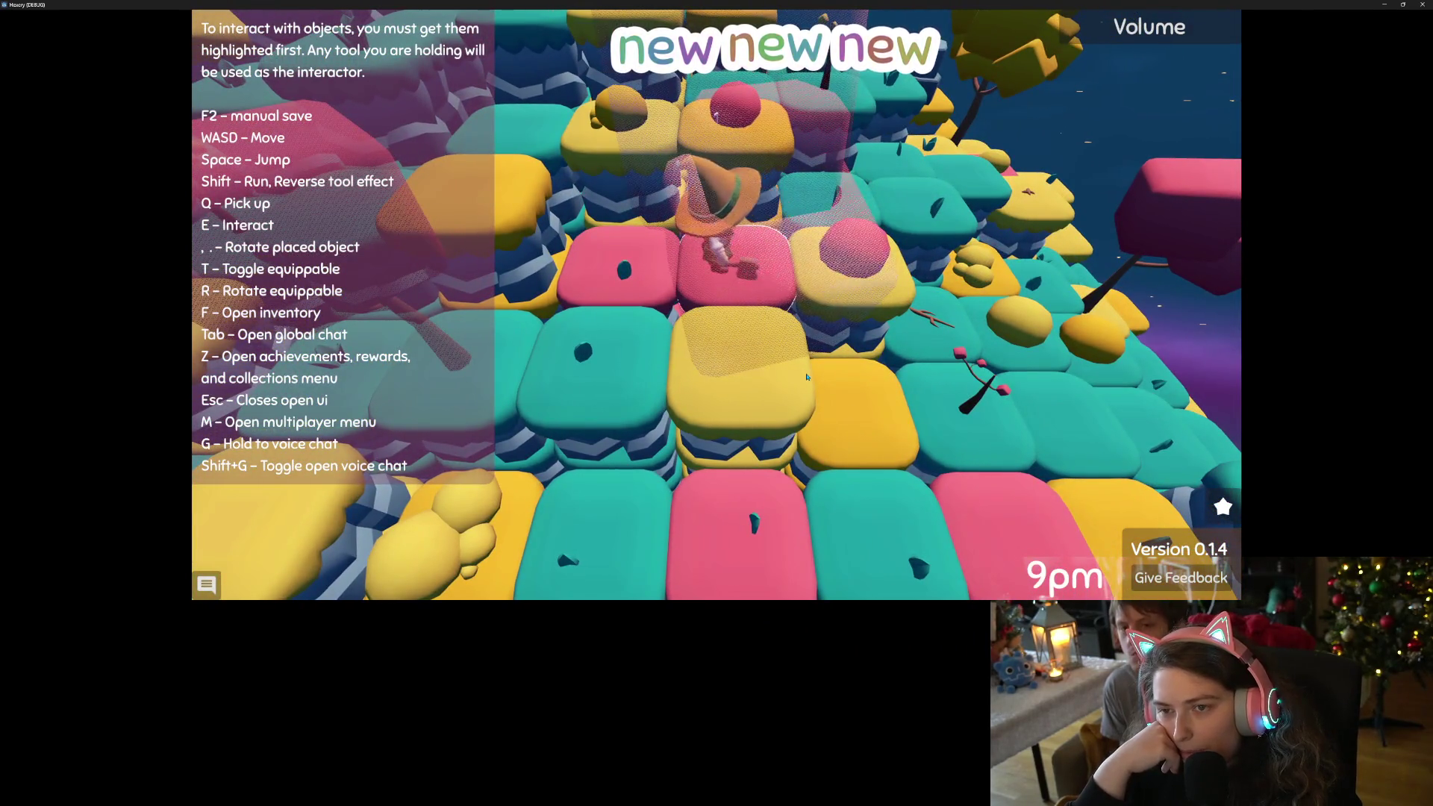
key(d)
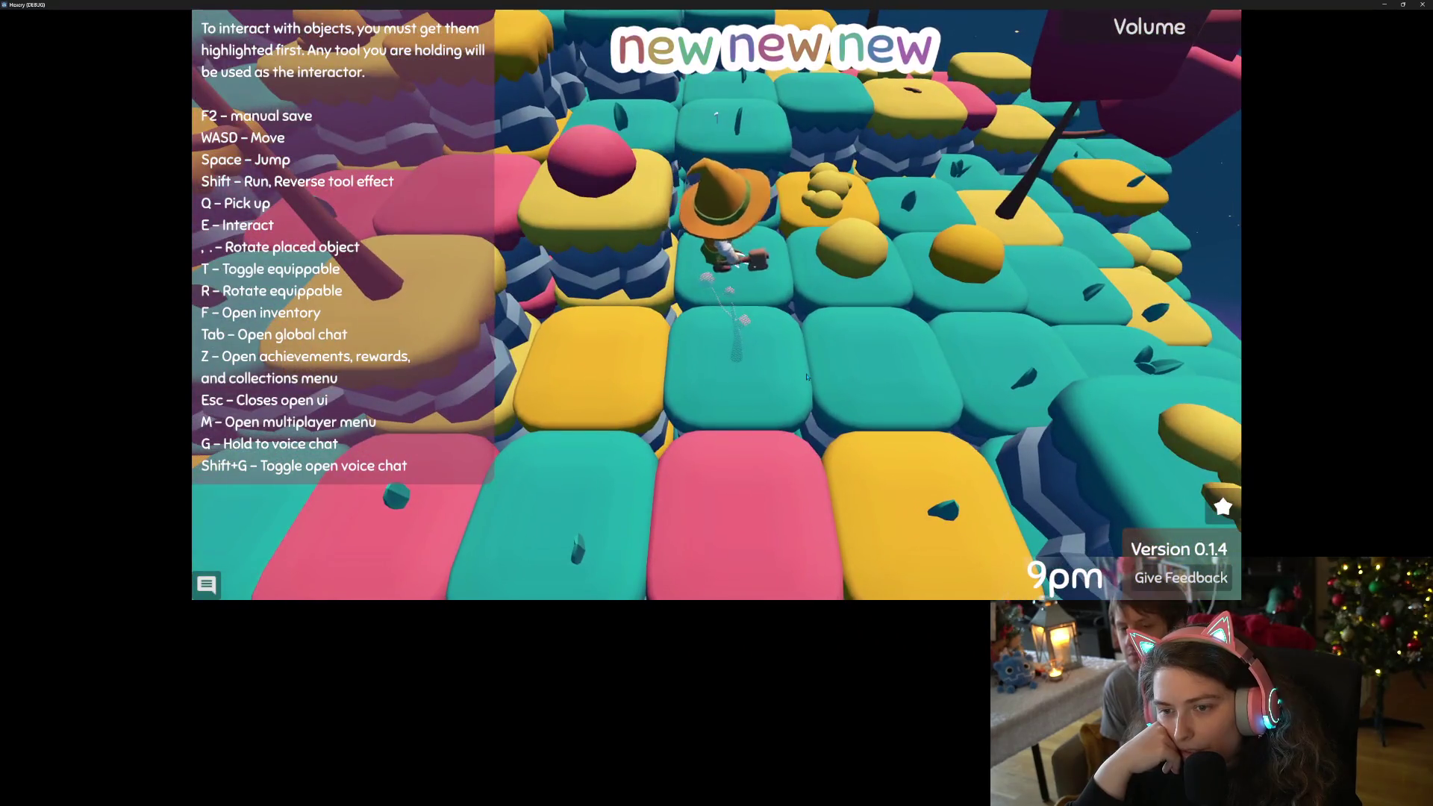
key(d)
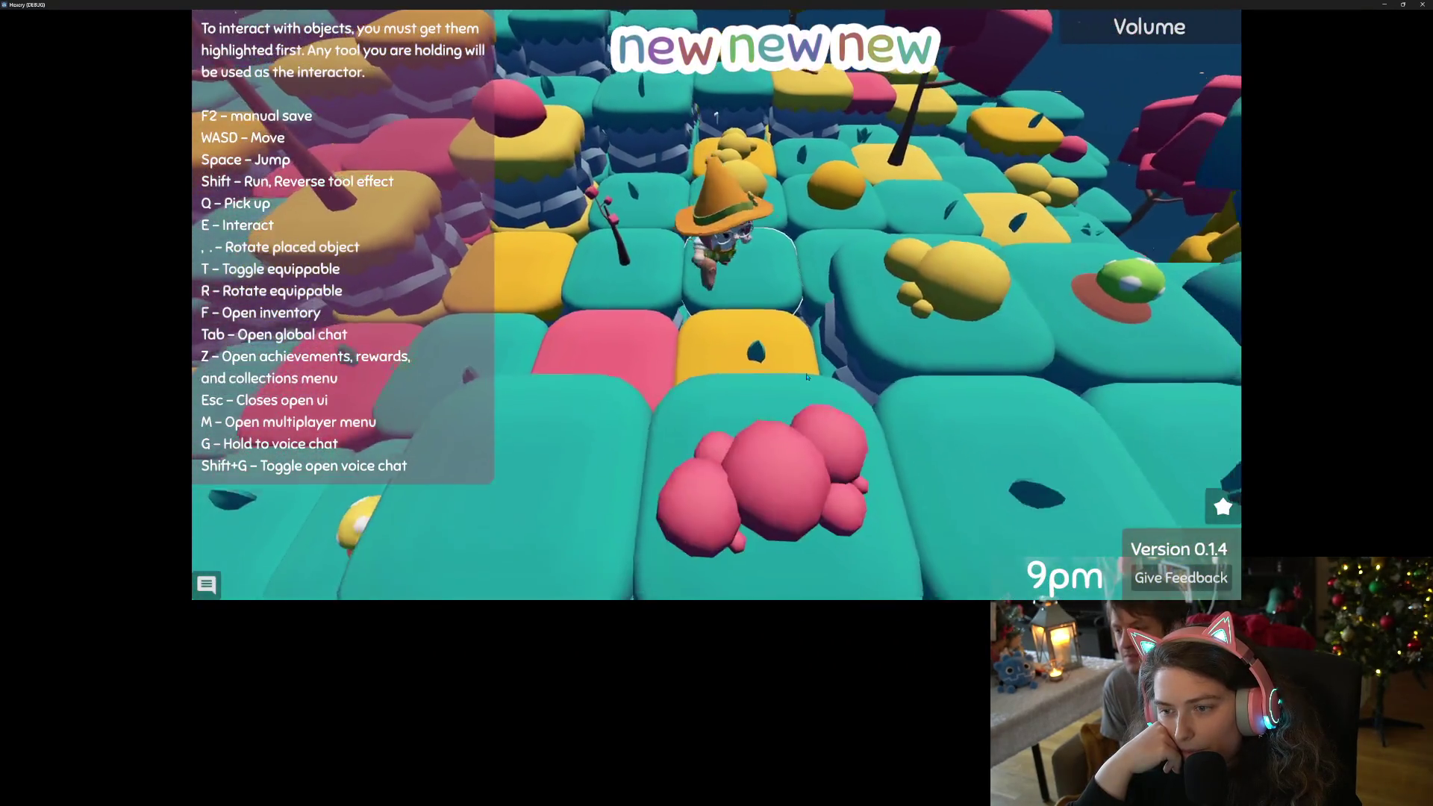
key(s)
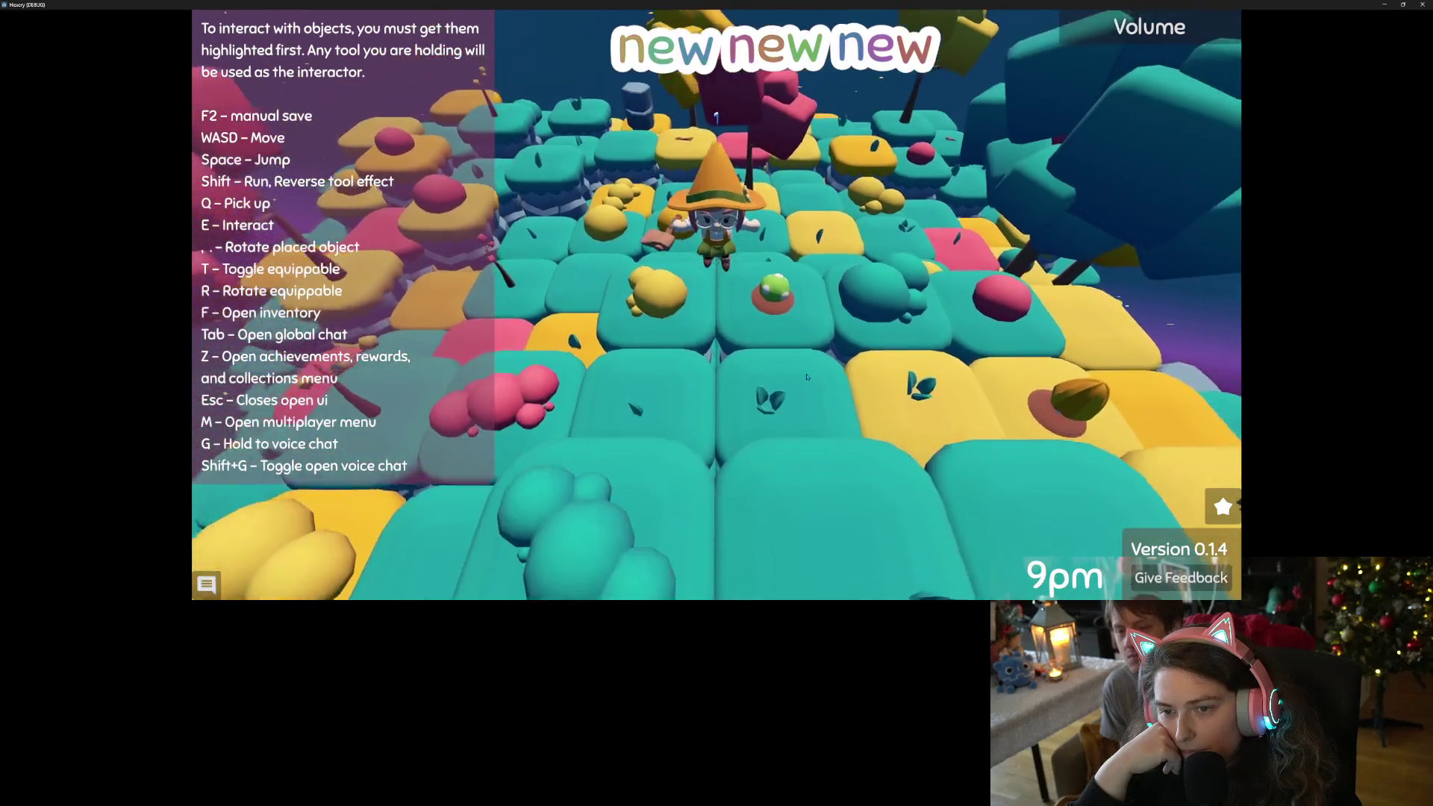
key(w)
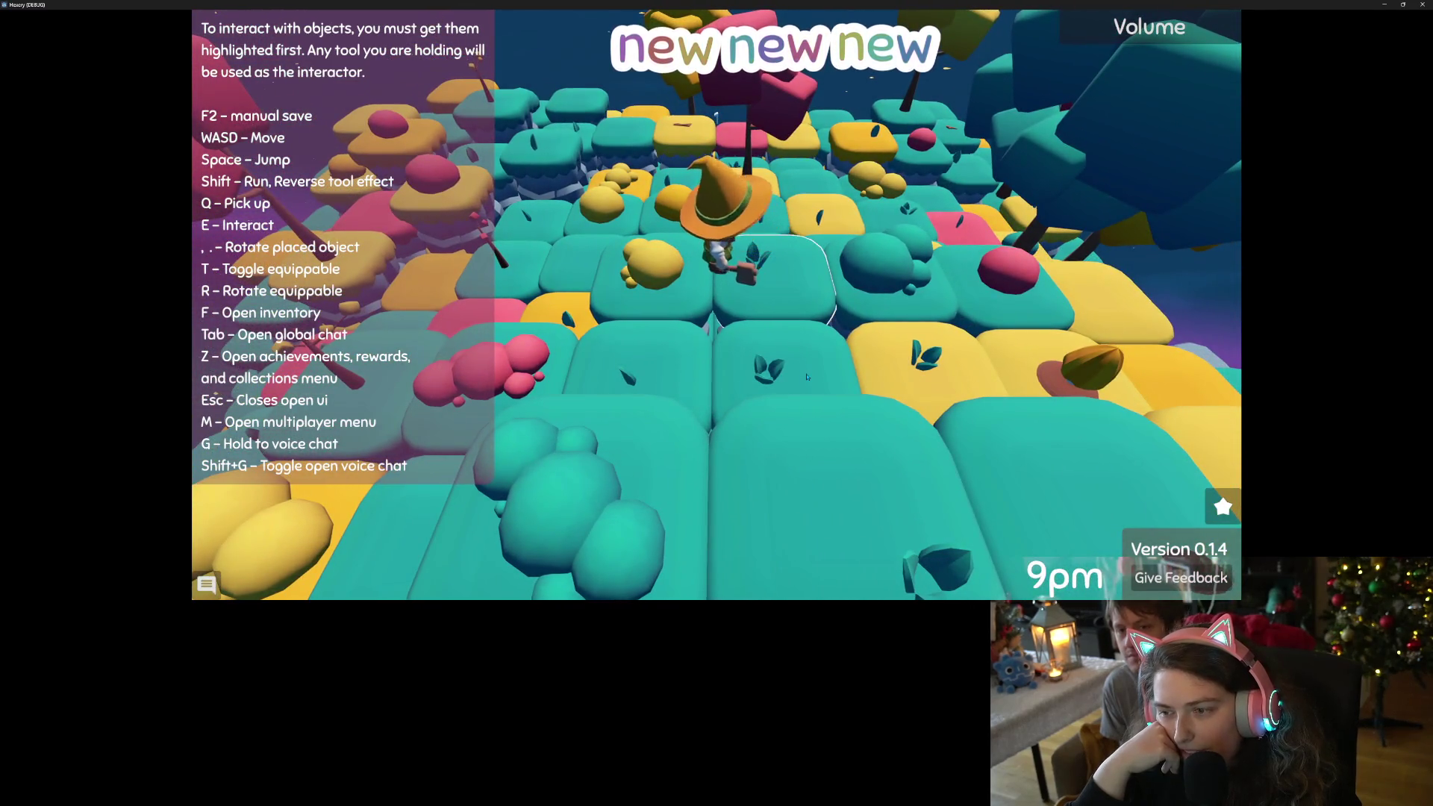
key(w)
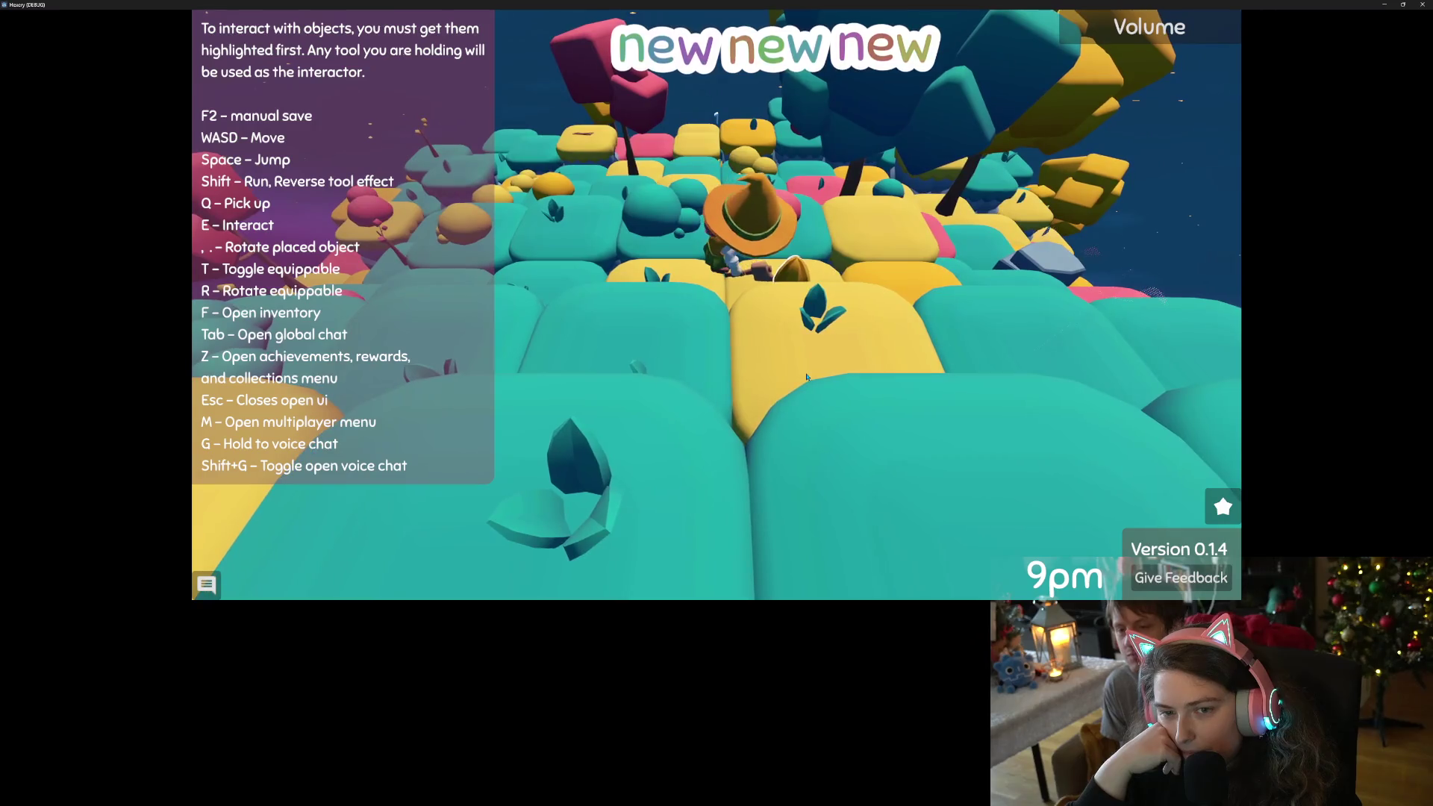
key(z)
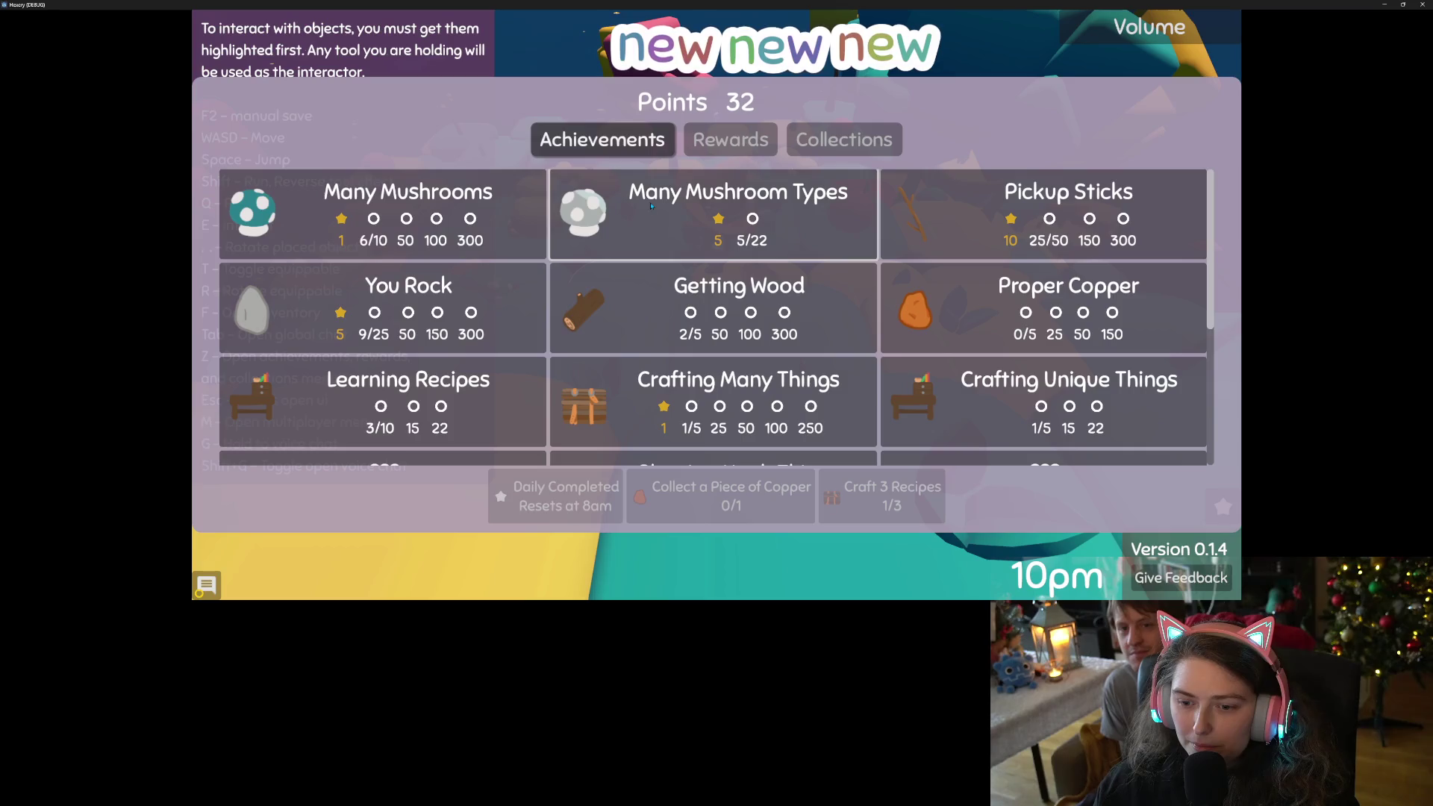
Close the achievements and eat the green mushroom, raising the Mana Store to 5.
scroll(679, 261, down, 5)
key(Escape)
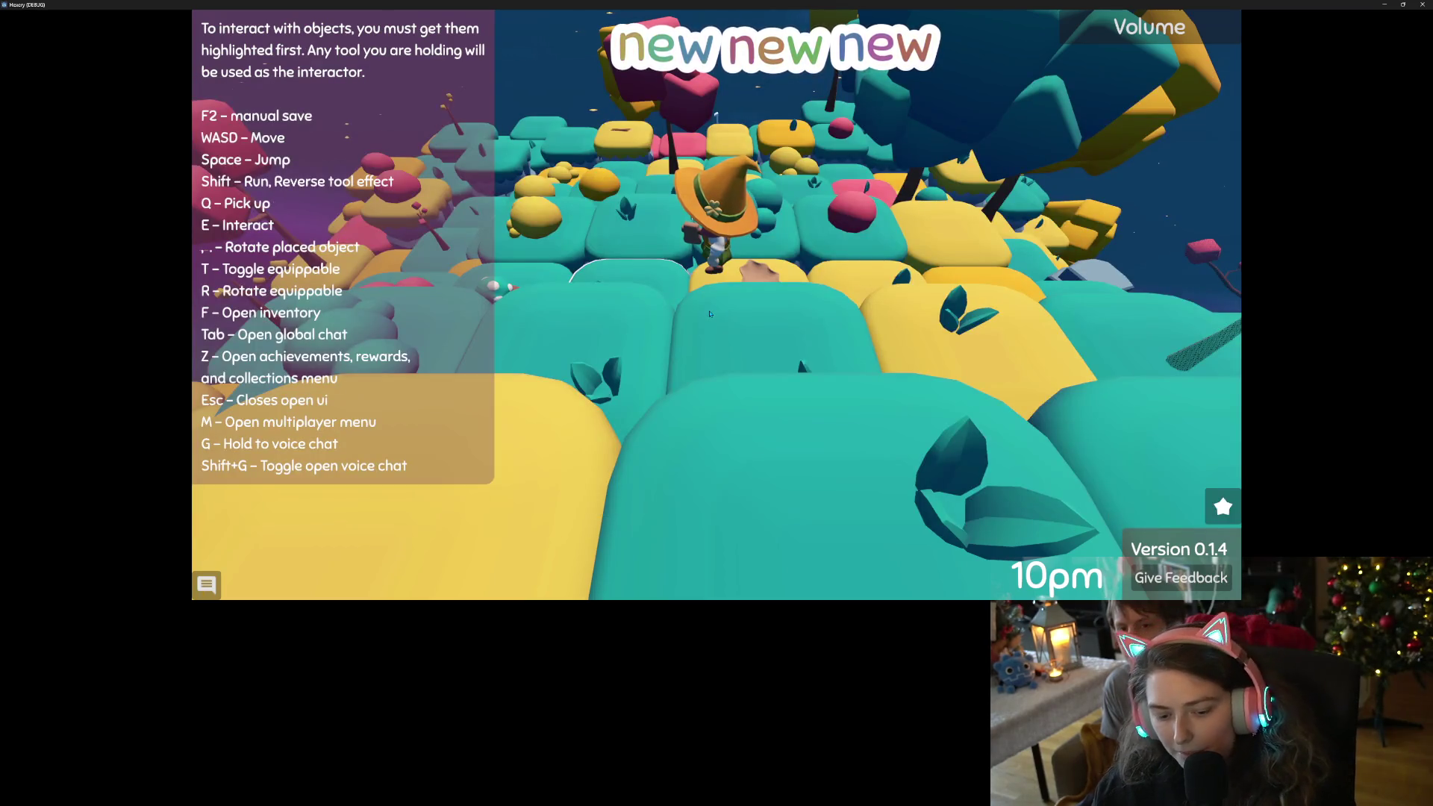
key(s)
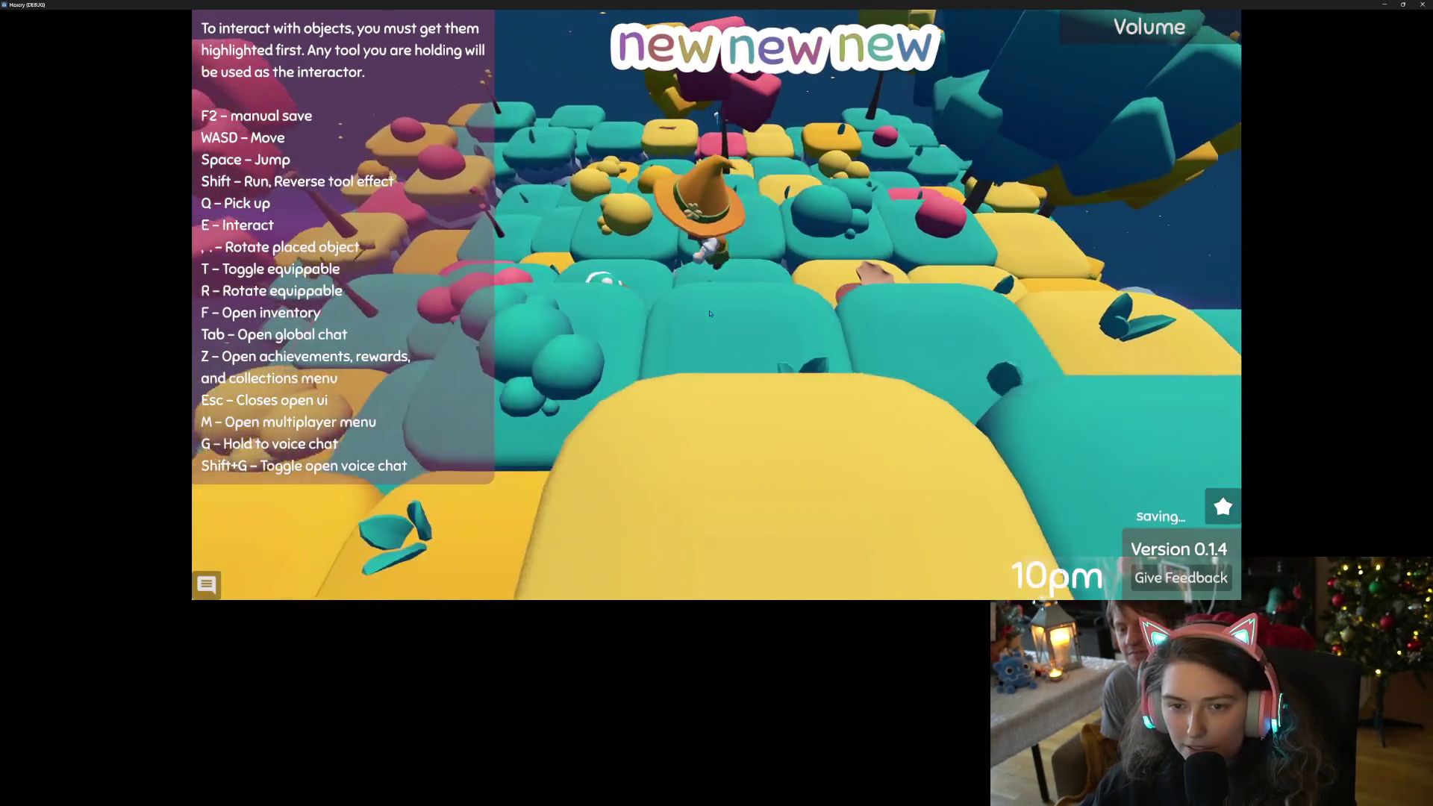
key(q)
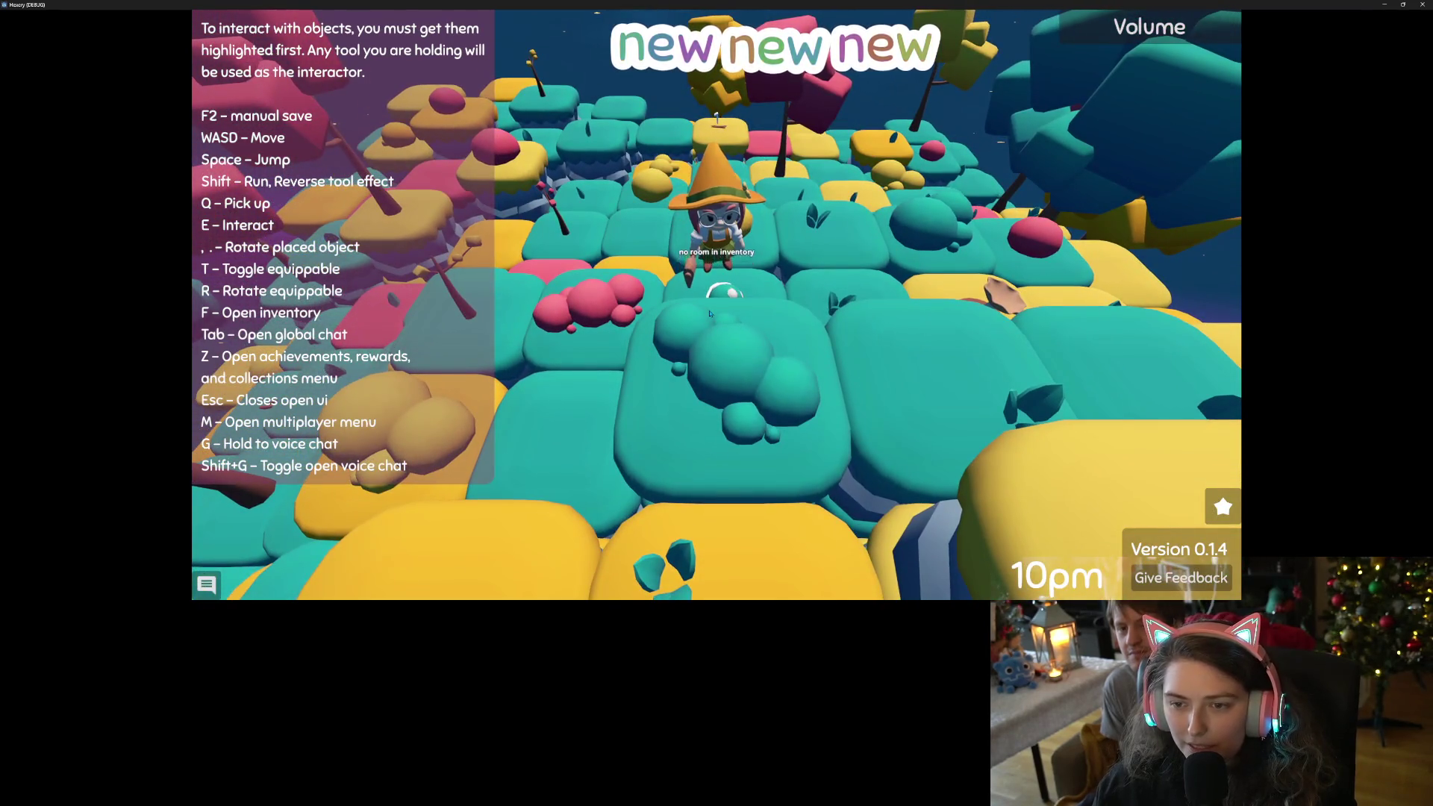
key(f)
click(843, 290)
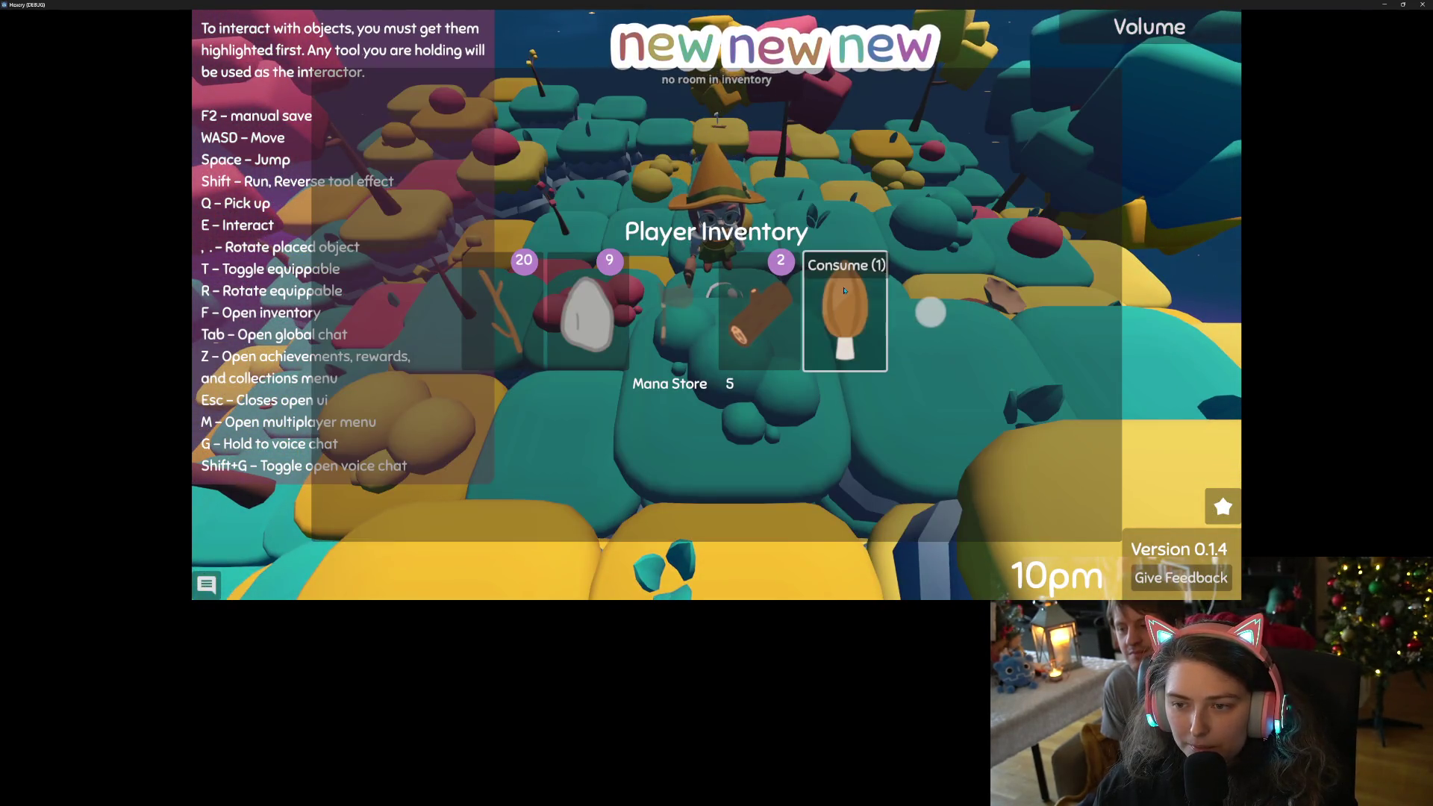
key(Escape)
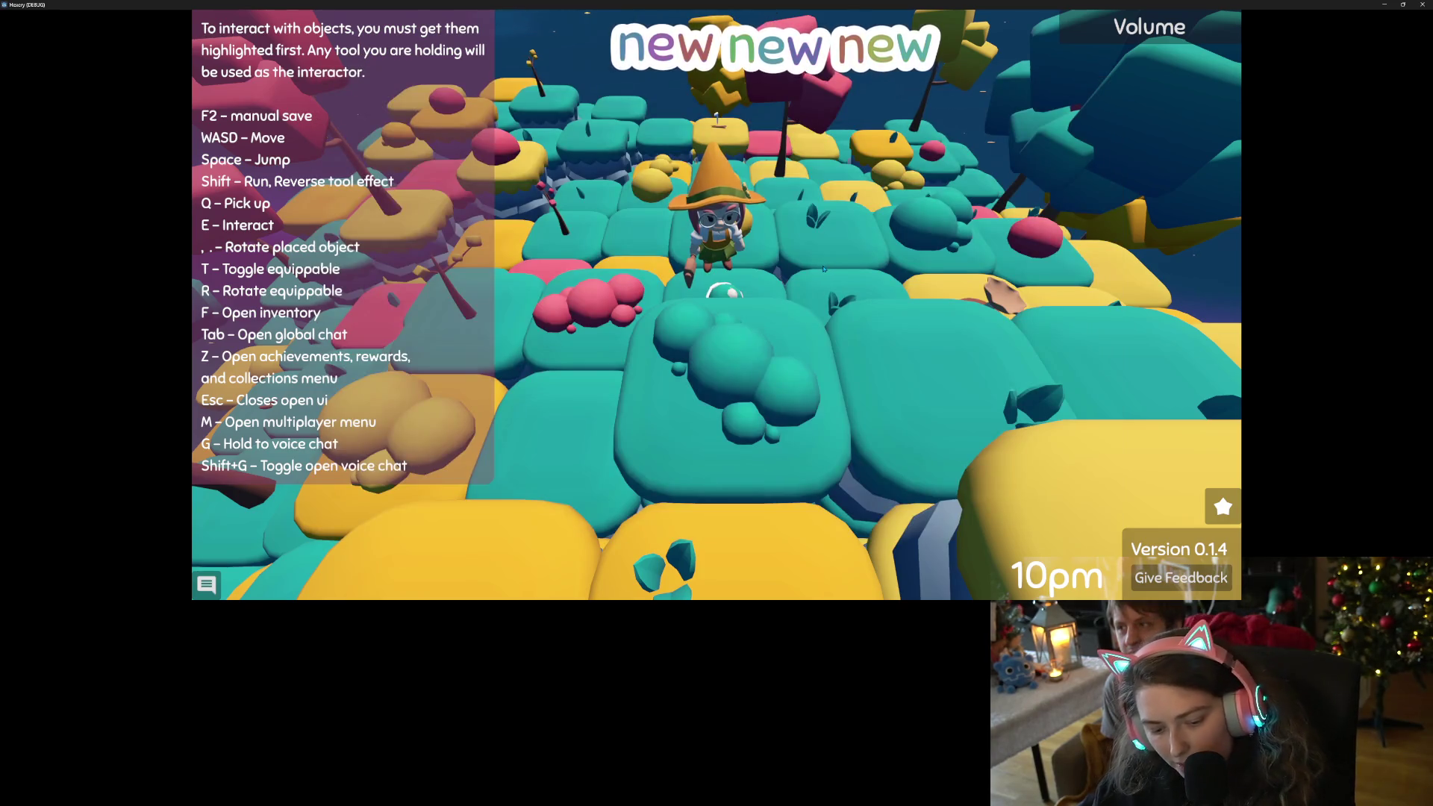
Buy the Flying Broomstick from the Rewards list, leaving 7 points.
key(z)
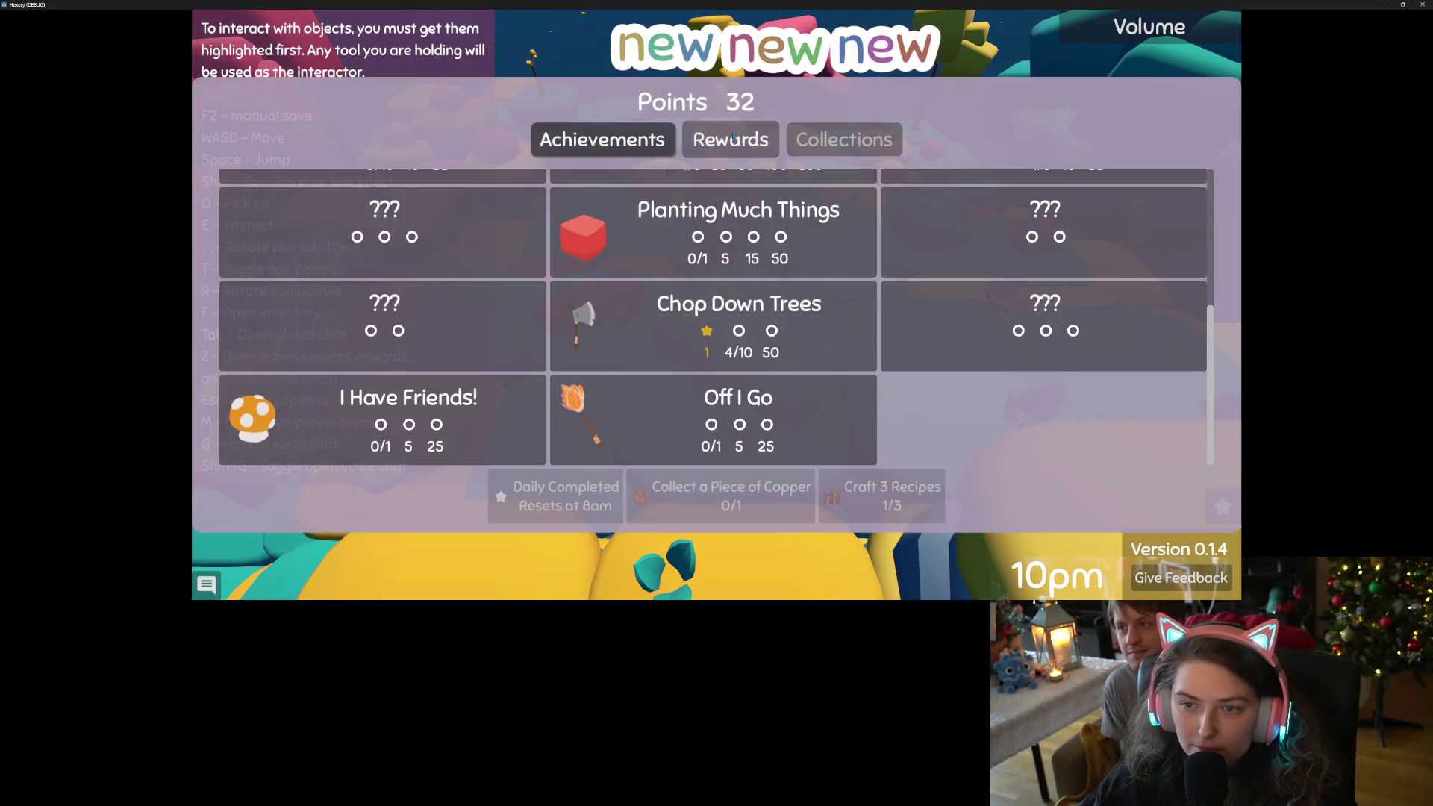
click(733, 138)
click(677, 200)
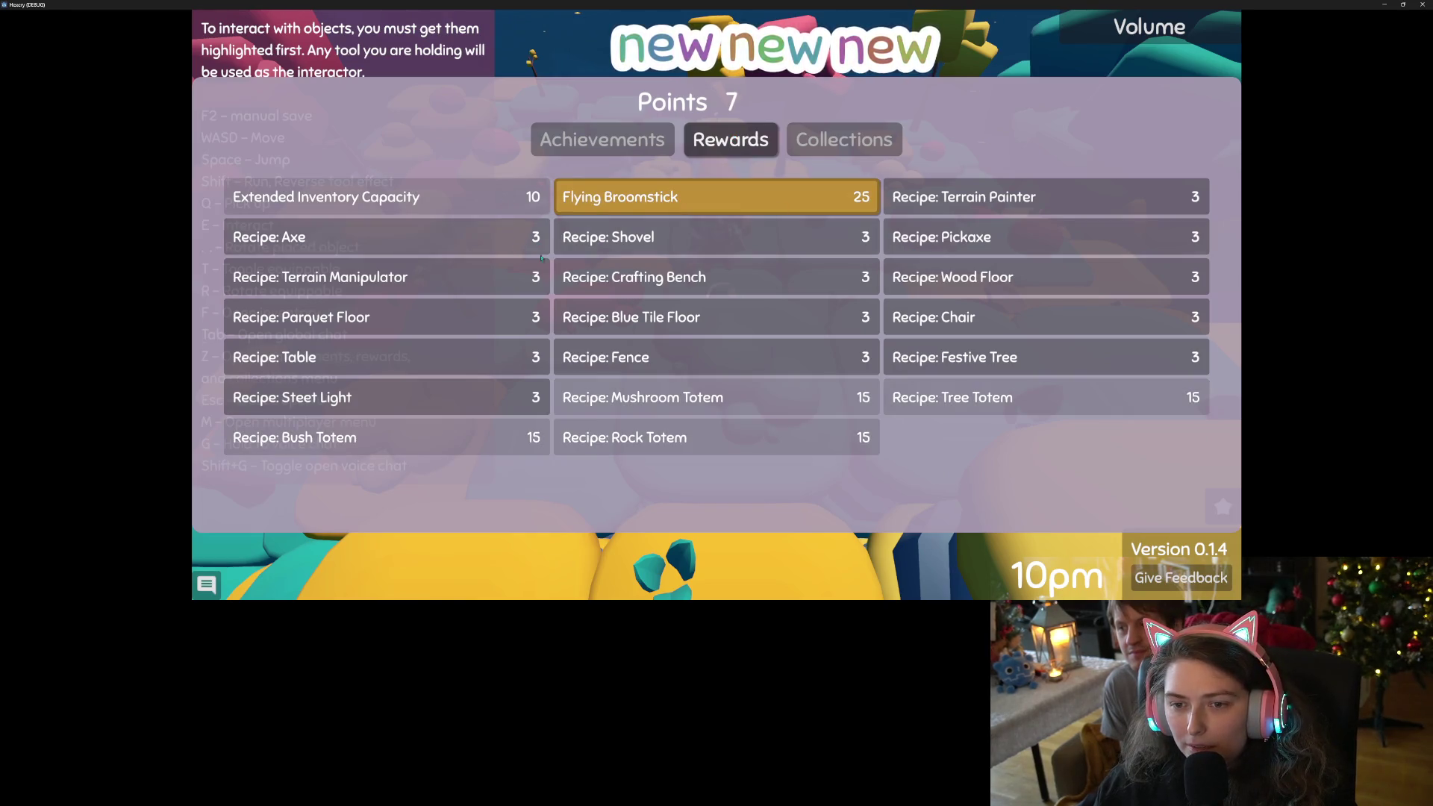
key(Escape)
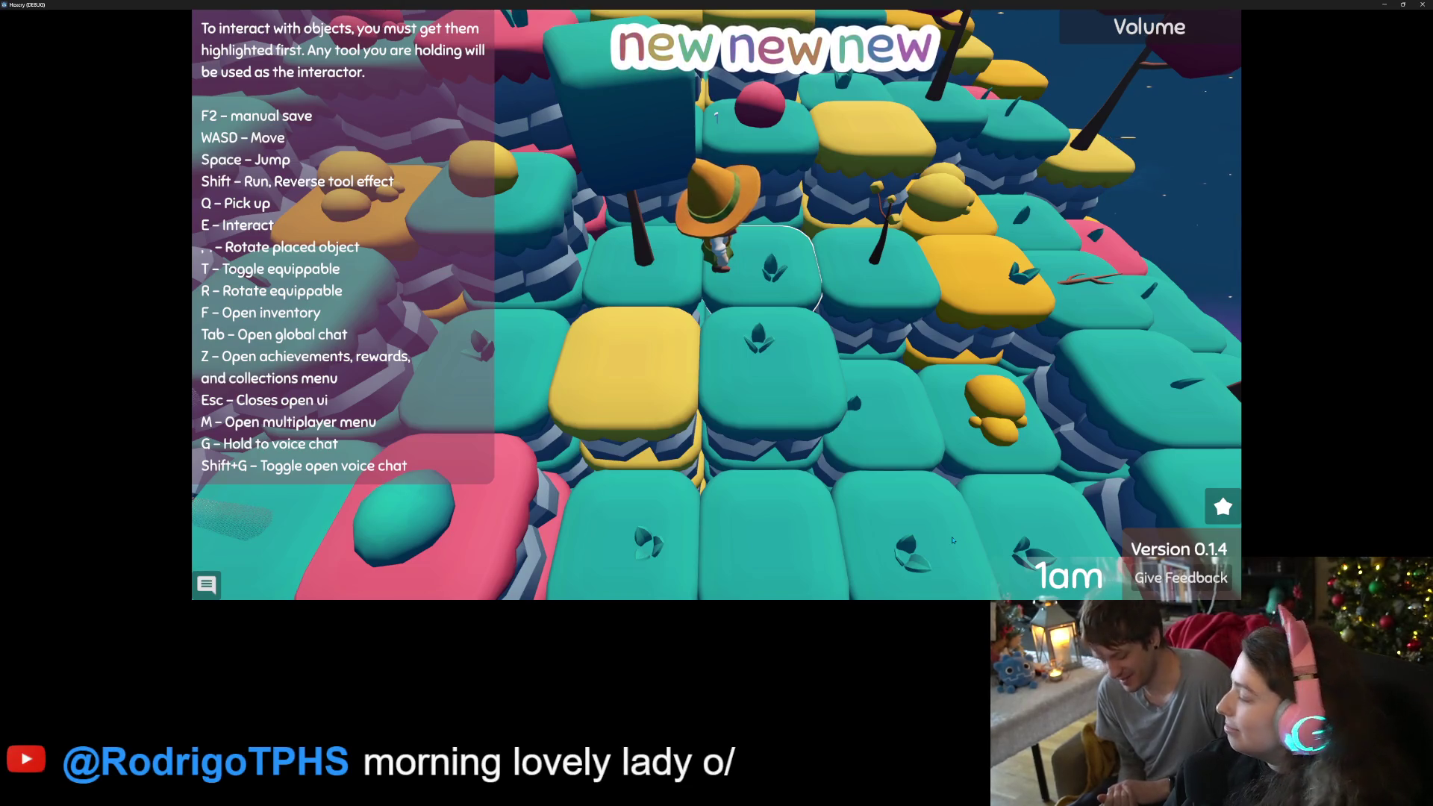
Zoom the camera out over the witch exploring the island at 1am.
scroll(952, 539, down, 5)
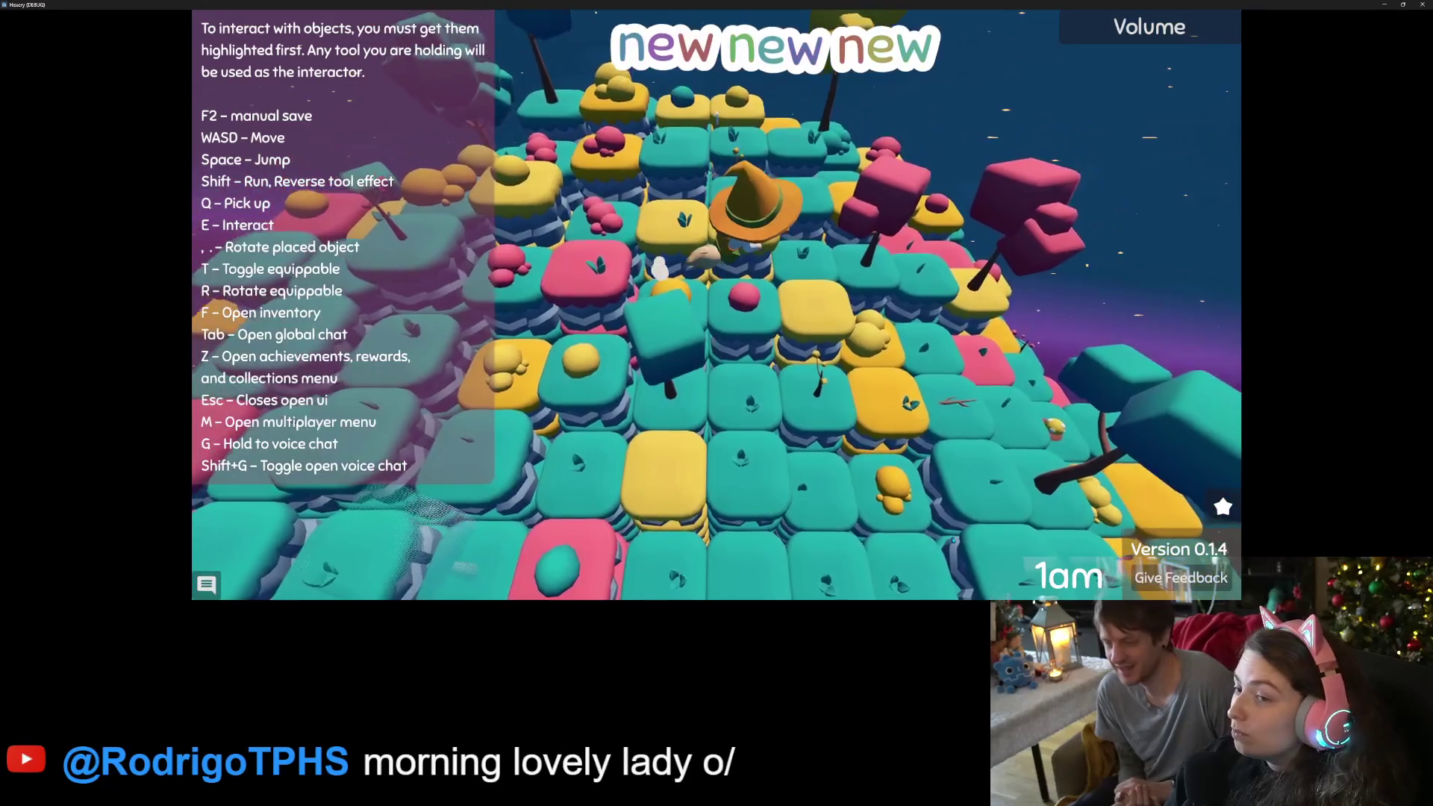
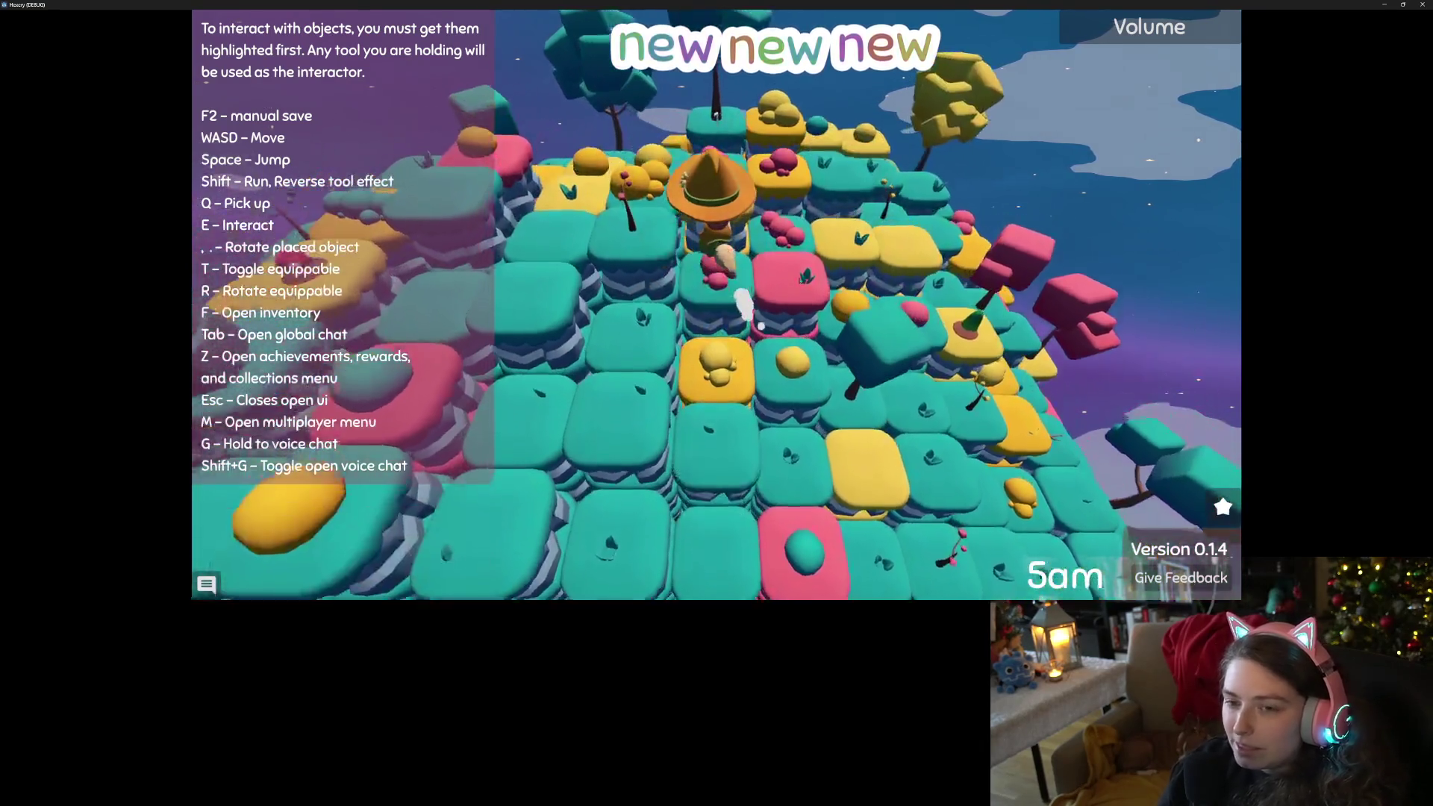
Walk the witch one tile forward and orbit the camera left around the island.
key(w)
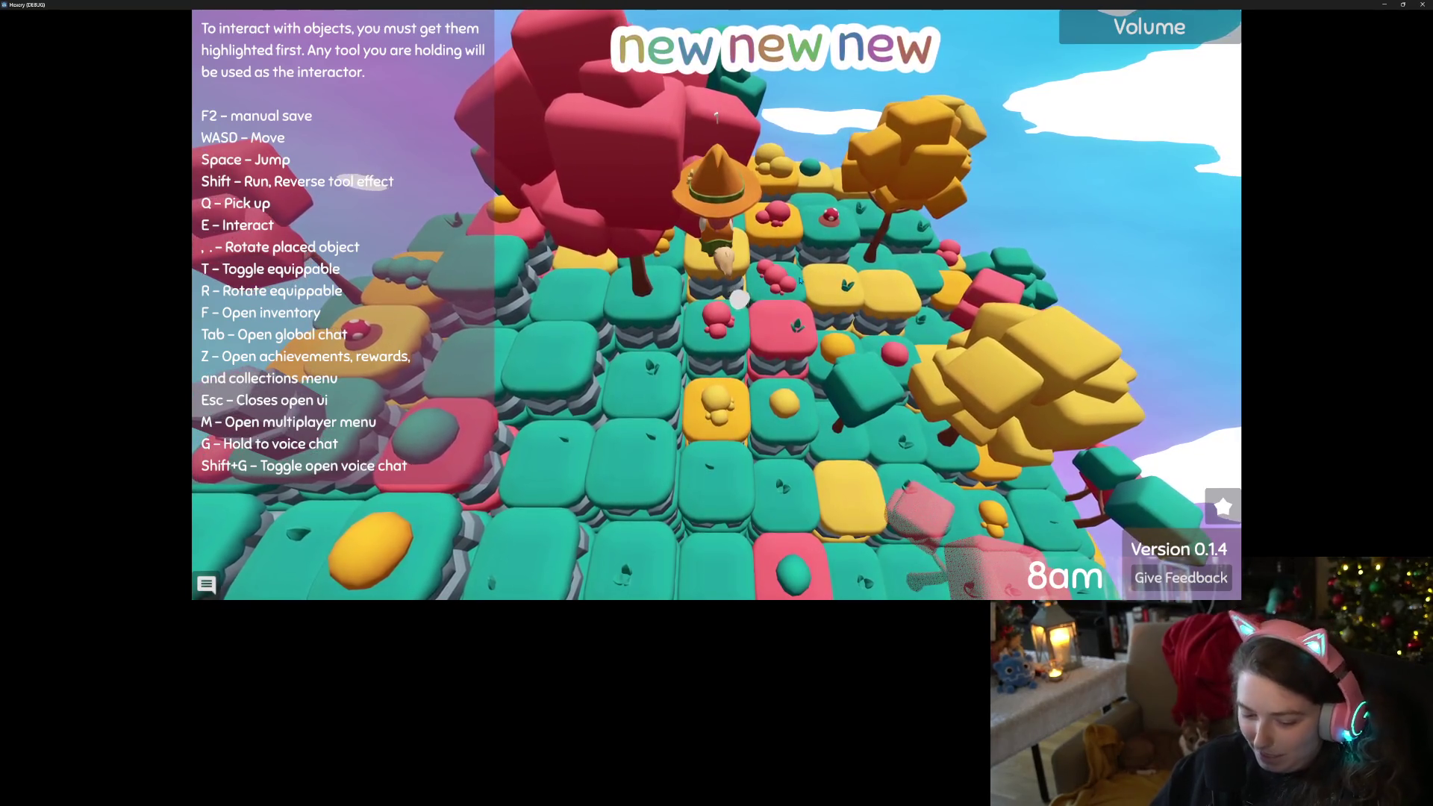
key(Left)
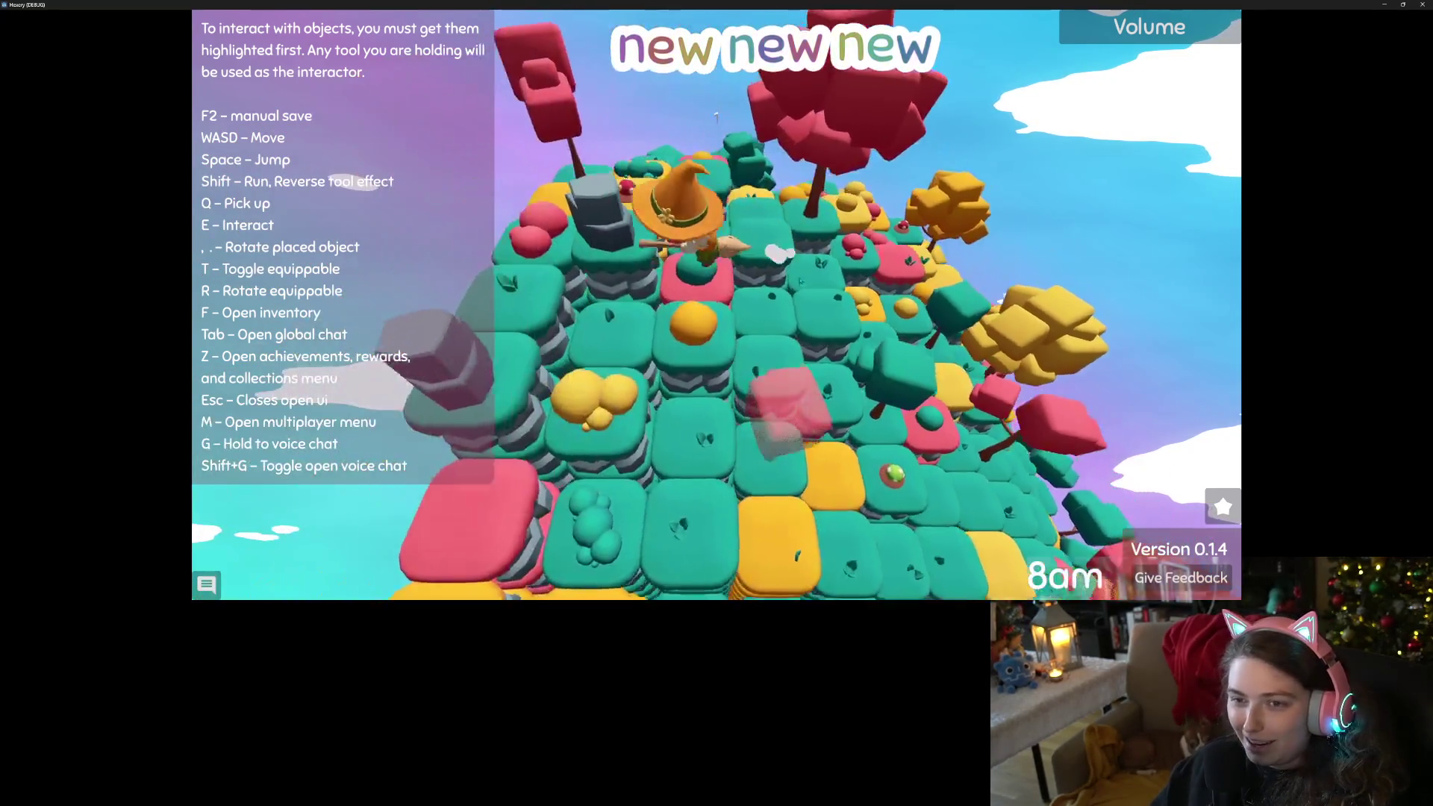
key(Left)
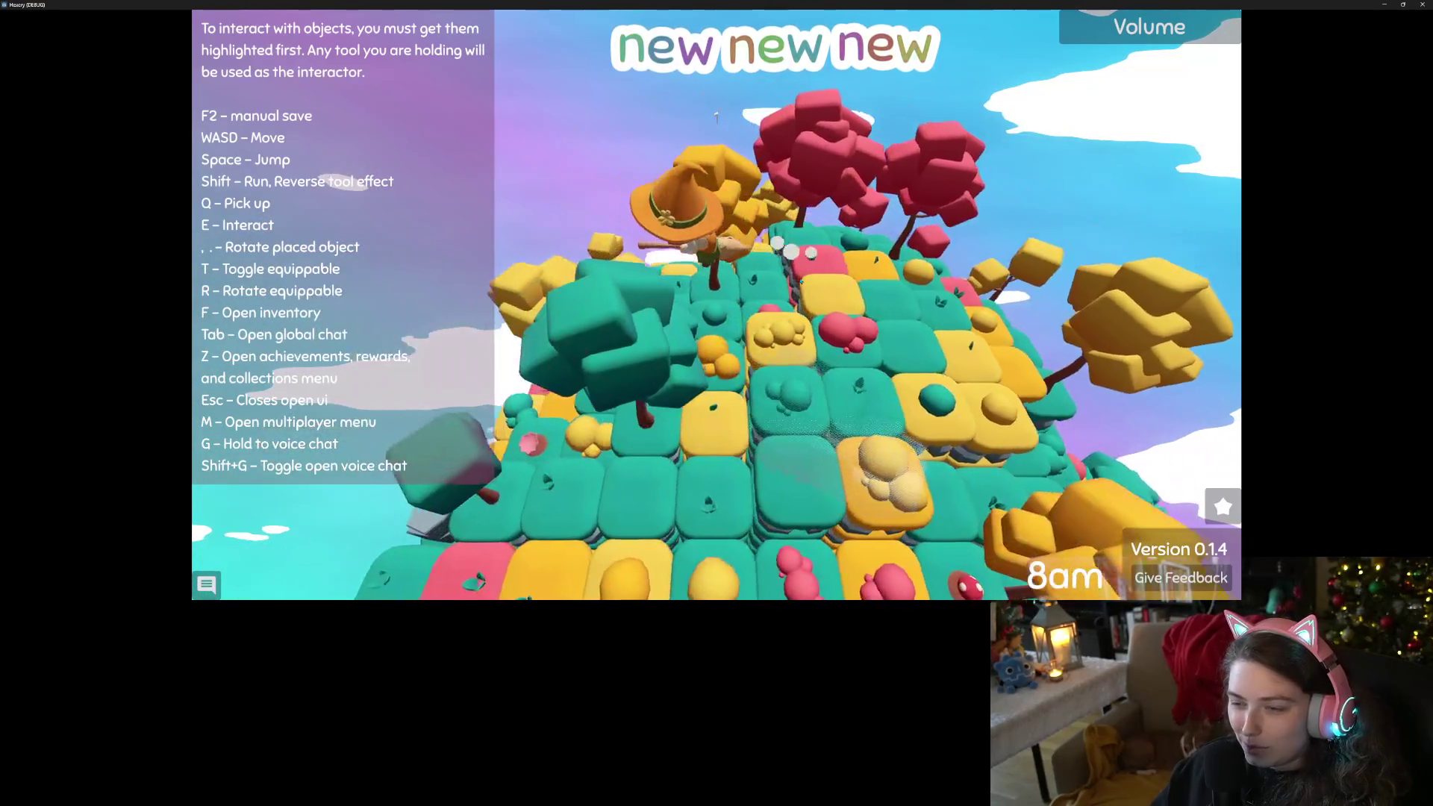
key(Left)
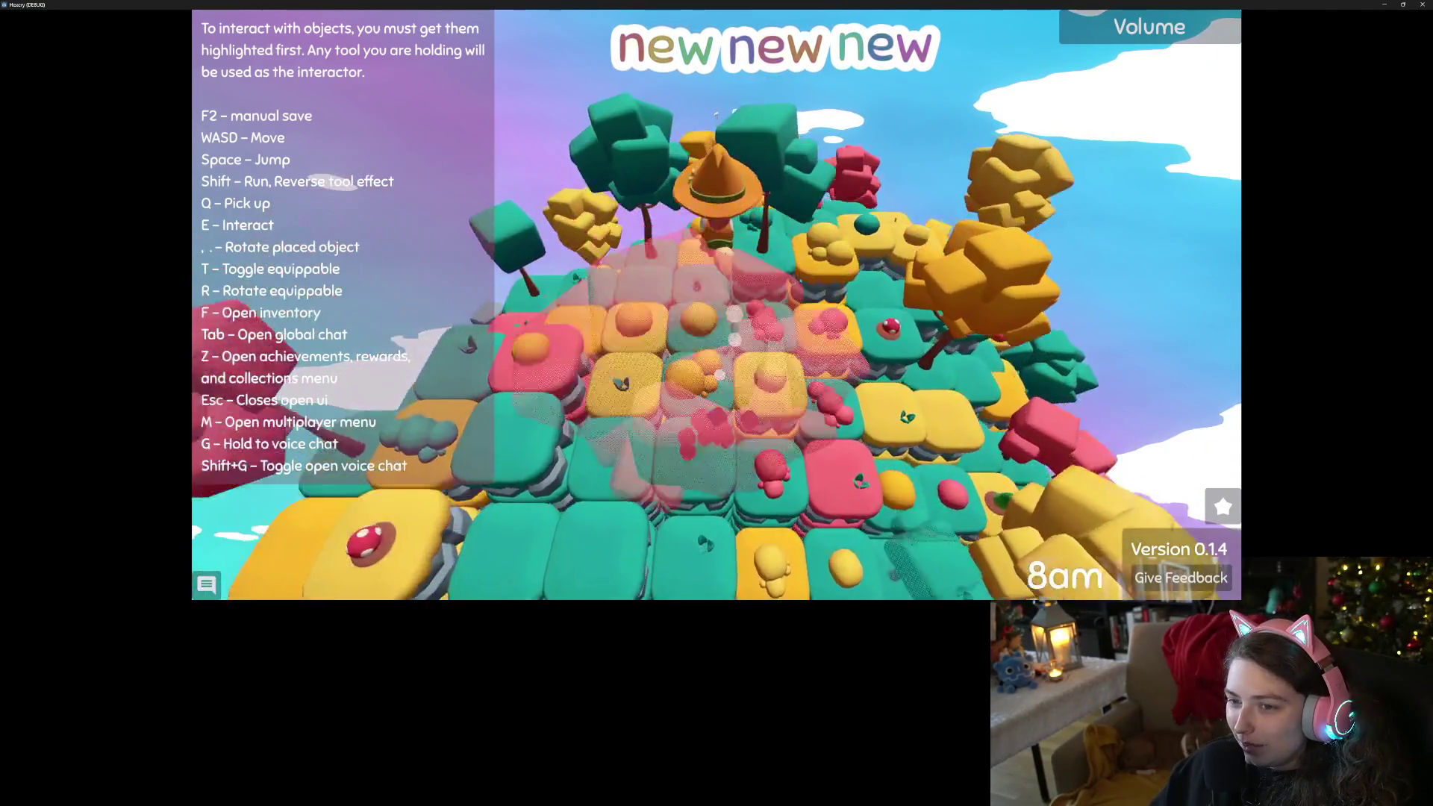
key(Left)
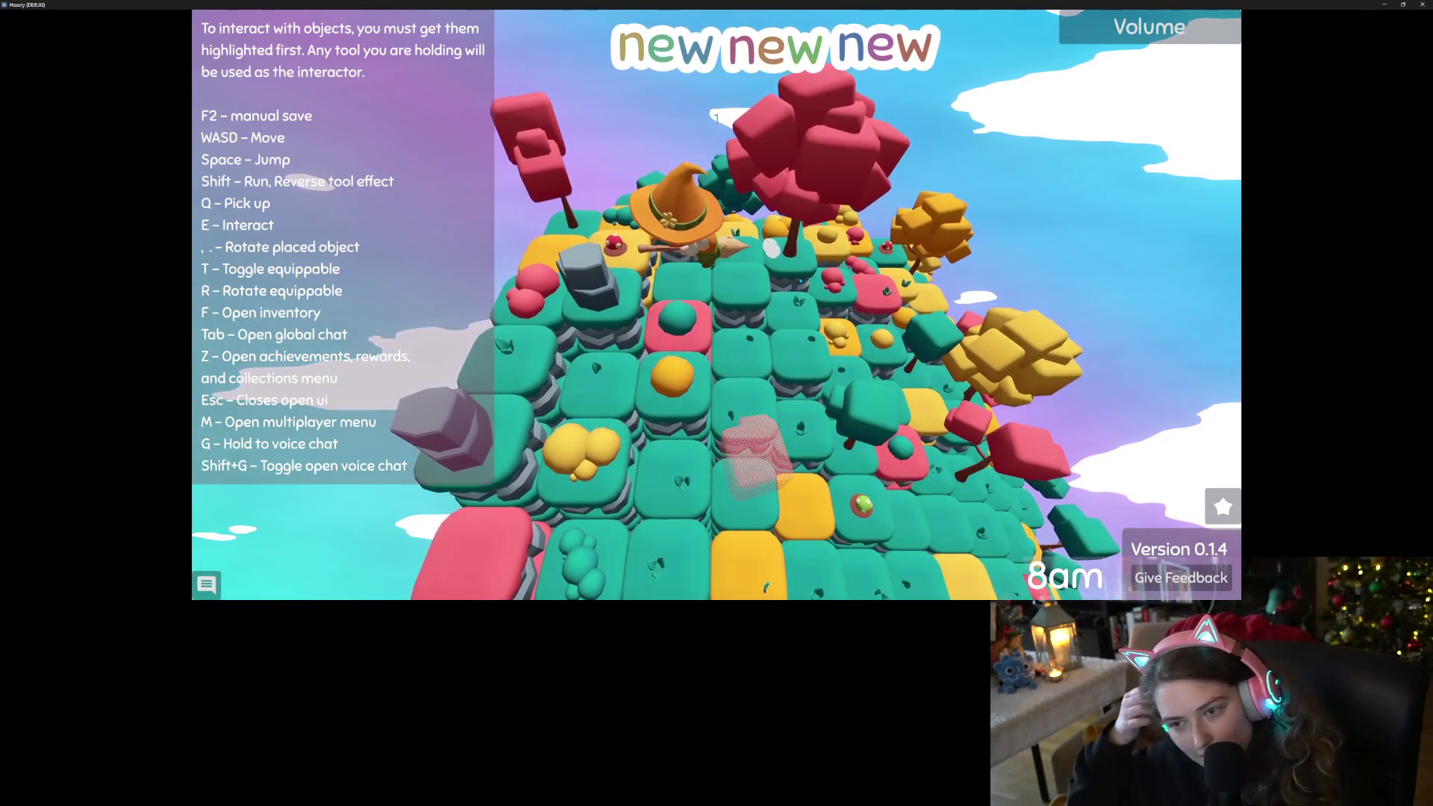
Buy Recipe: Terrain Painter from the Rewards list, dropping points from 7 to 4.
key(z)
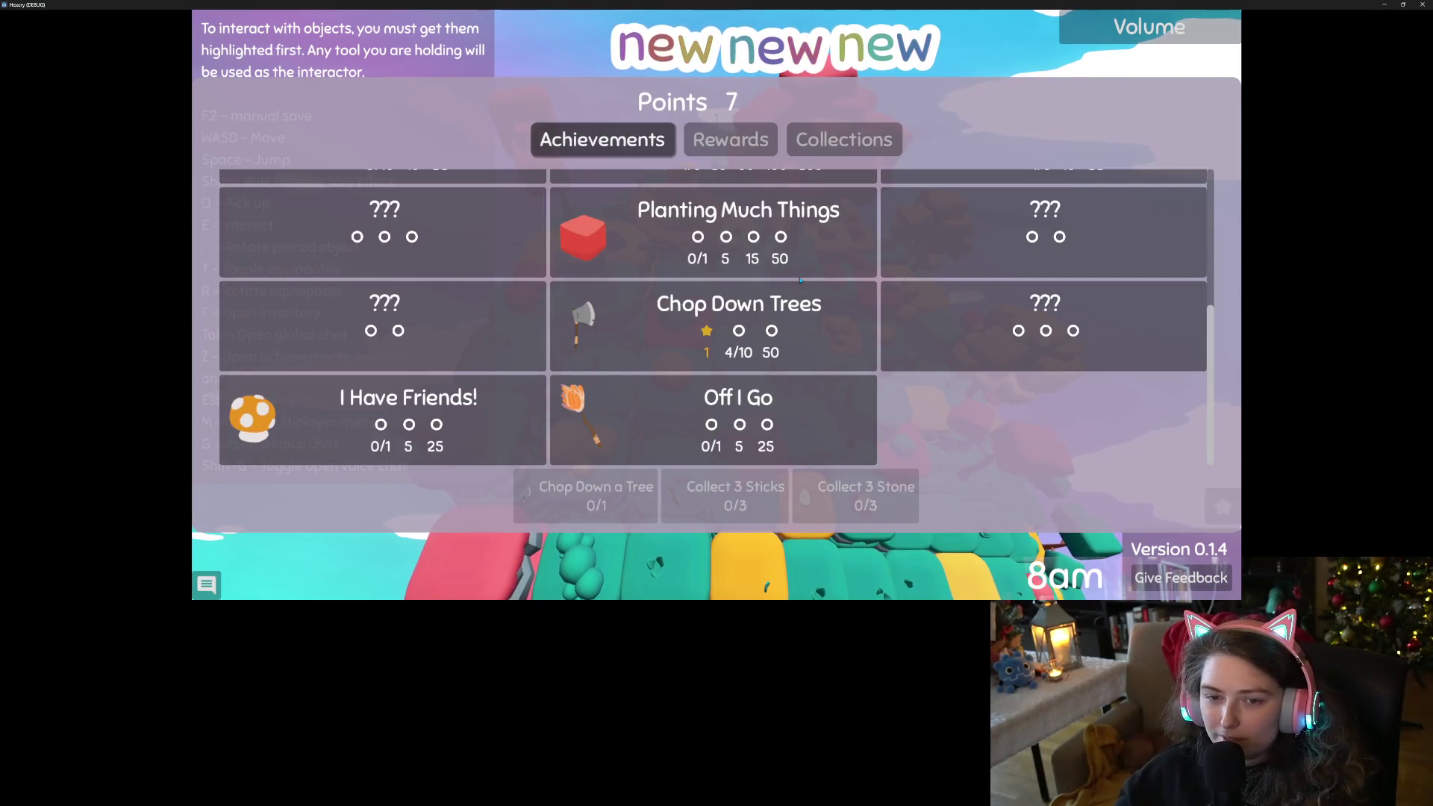
click(728, 136)
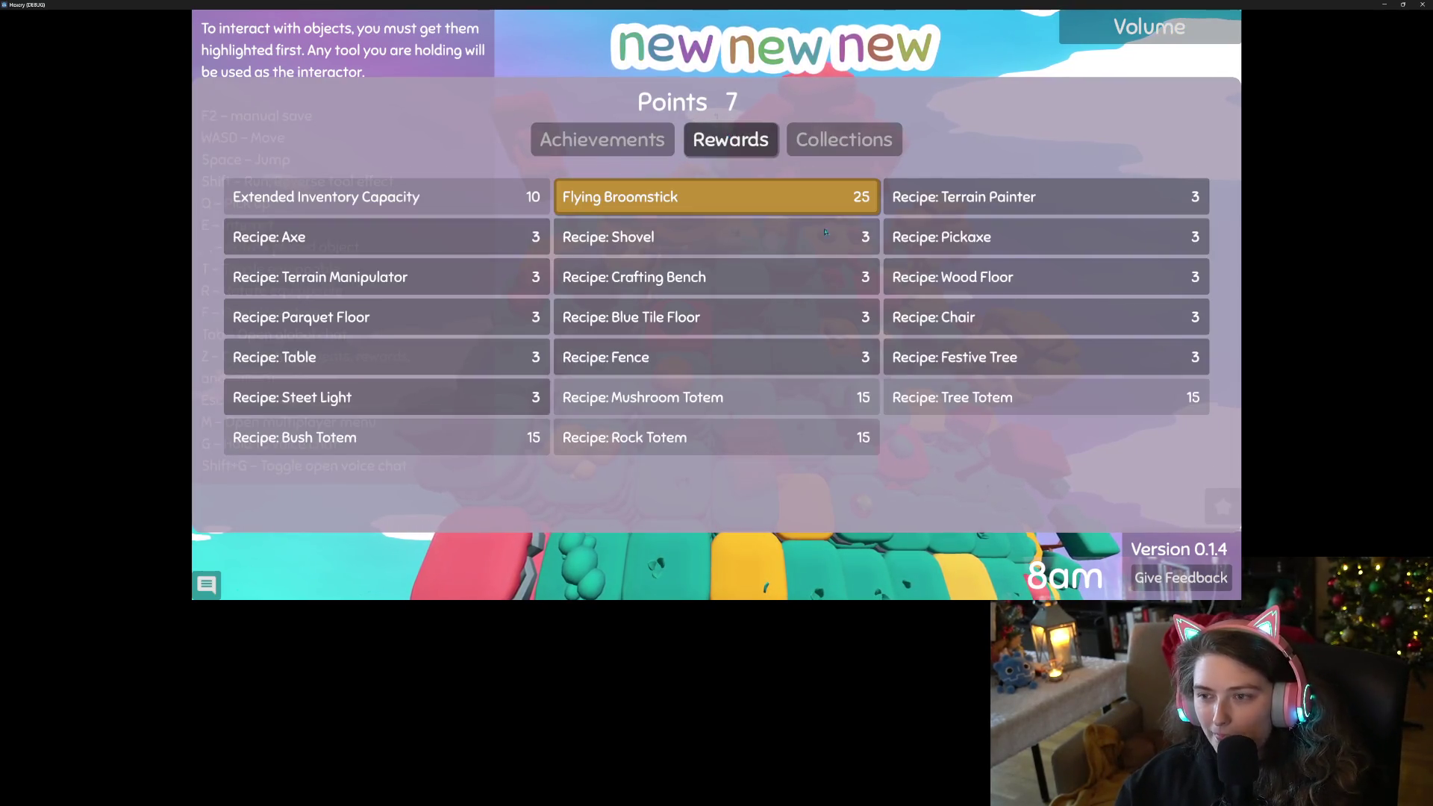
click(1022, 205)
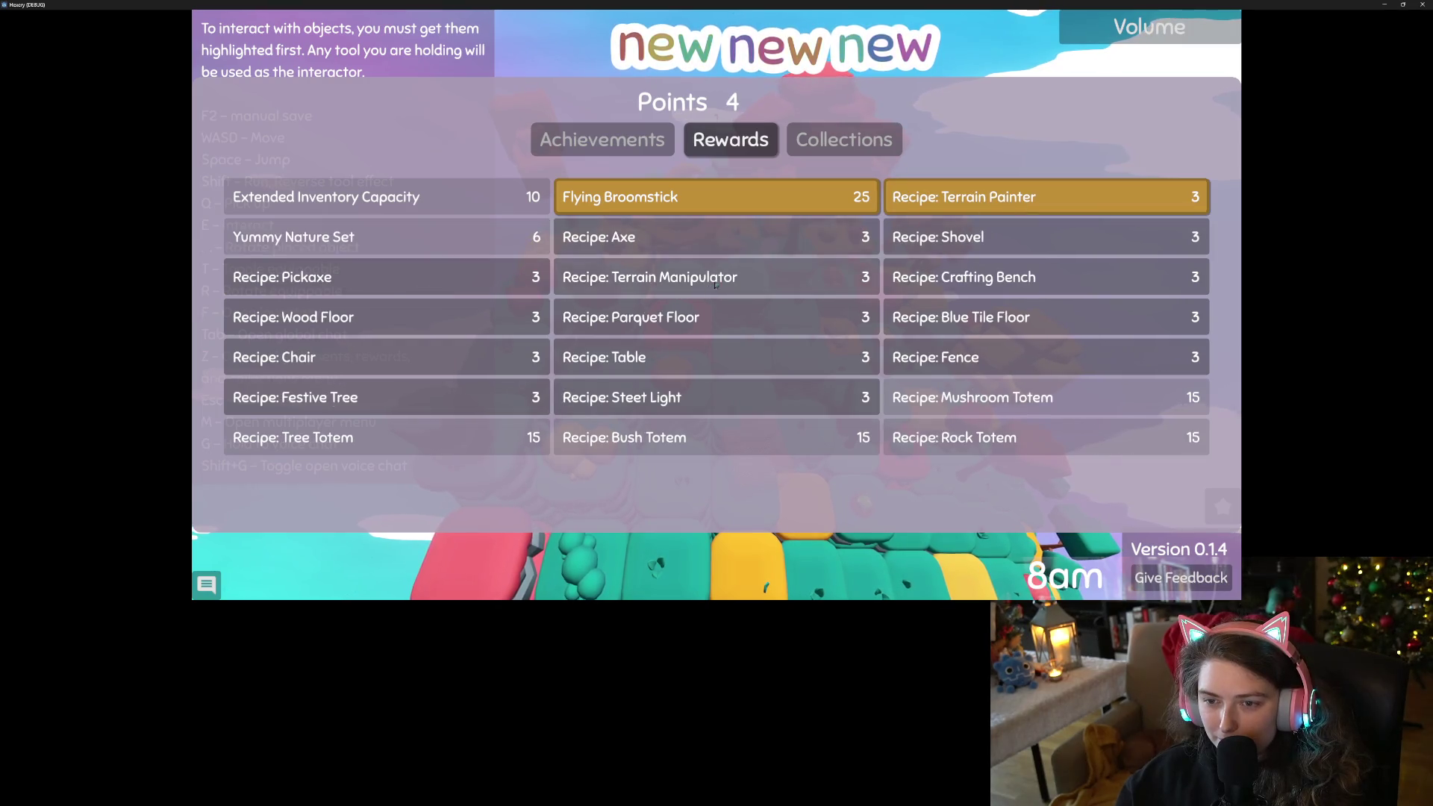
key(Escape)
Consume the logs, stones and remaining items in the inventory for mana, reaching a Mana Store of 38.
key(f)
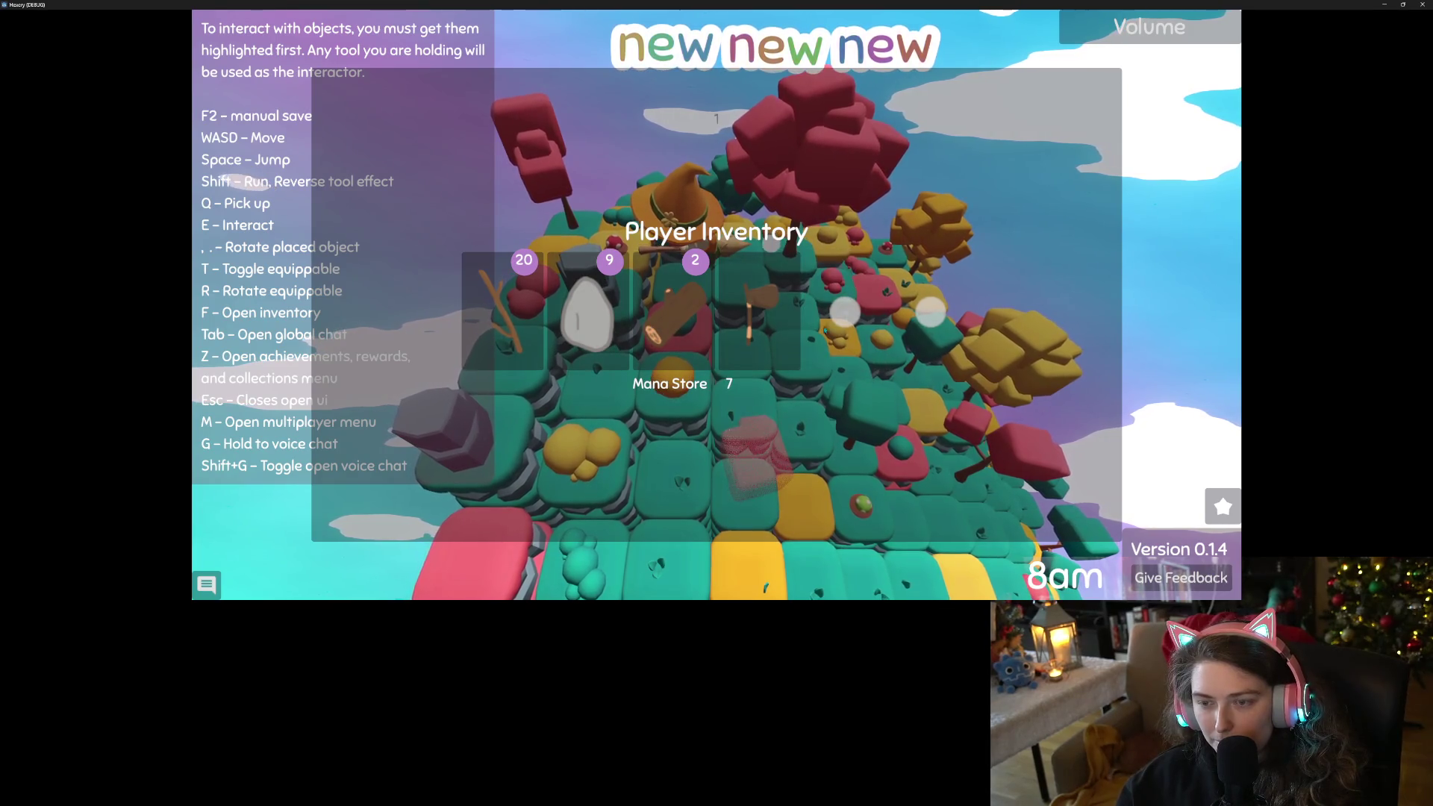
click(672, 296)
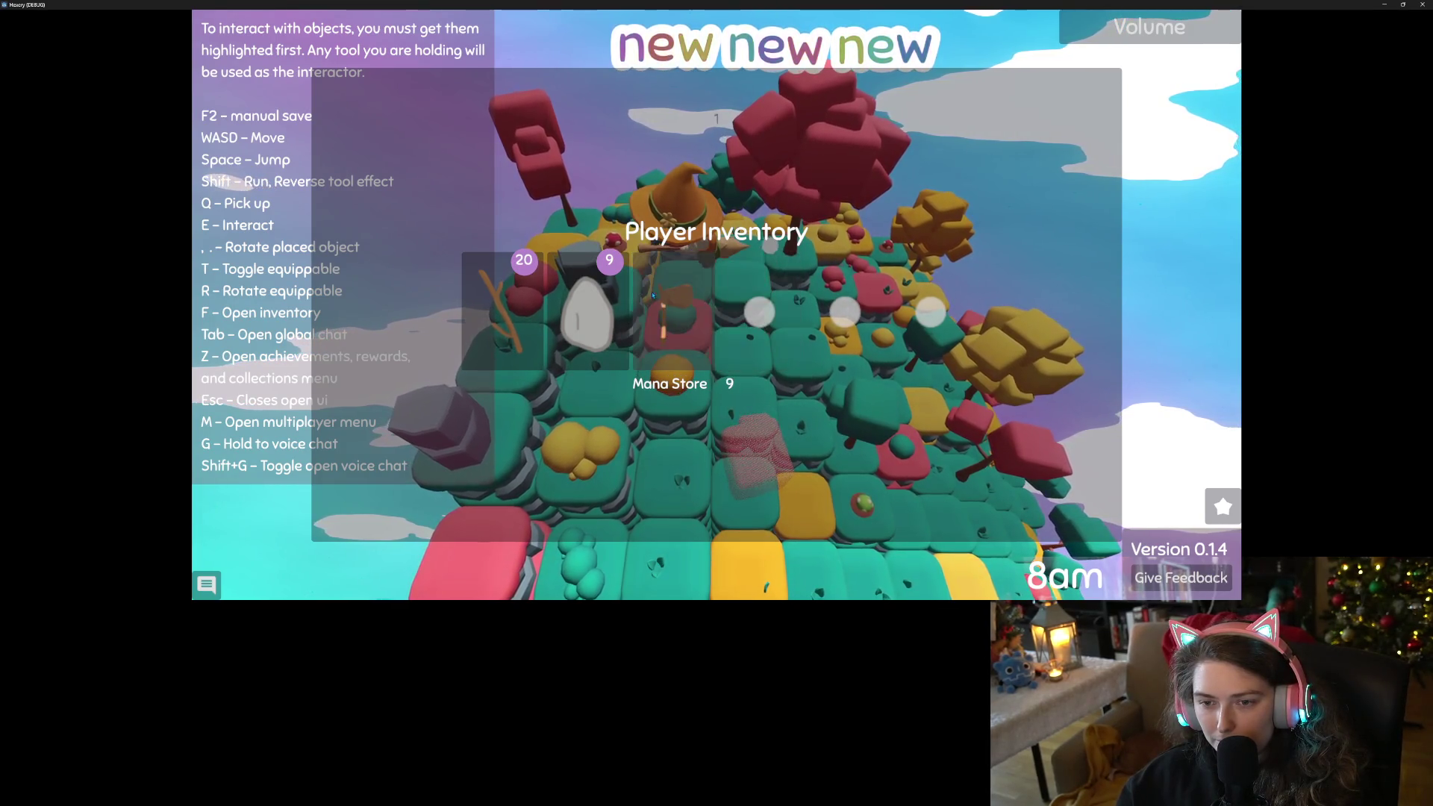
click(613, 295)
click(515, 295)
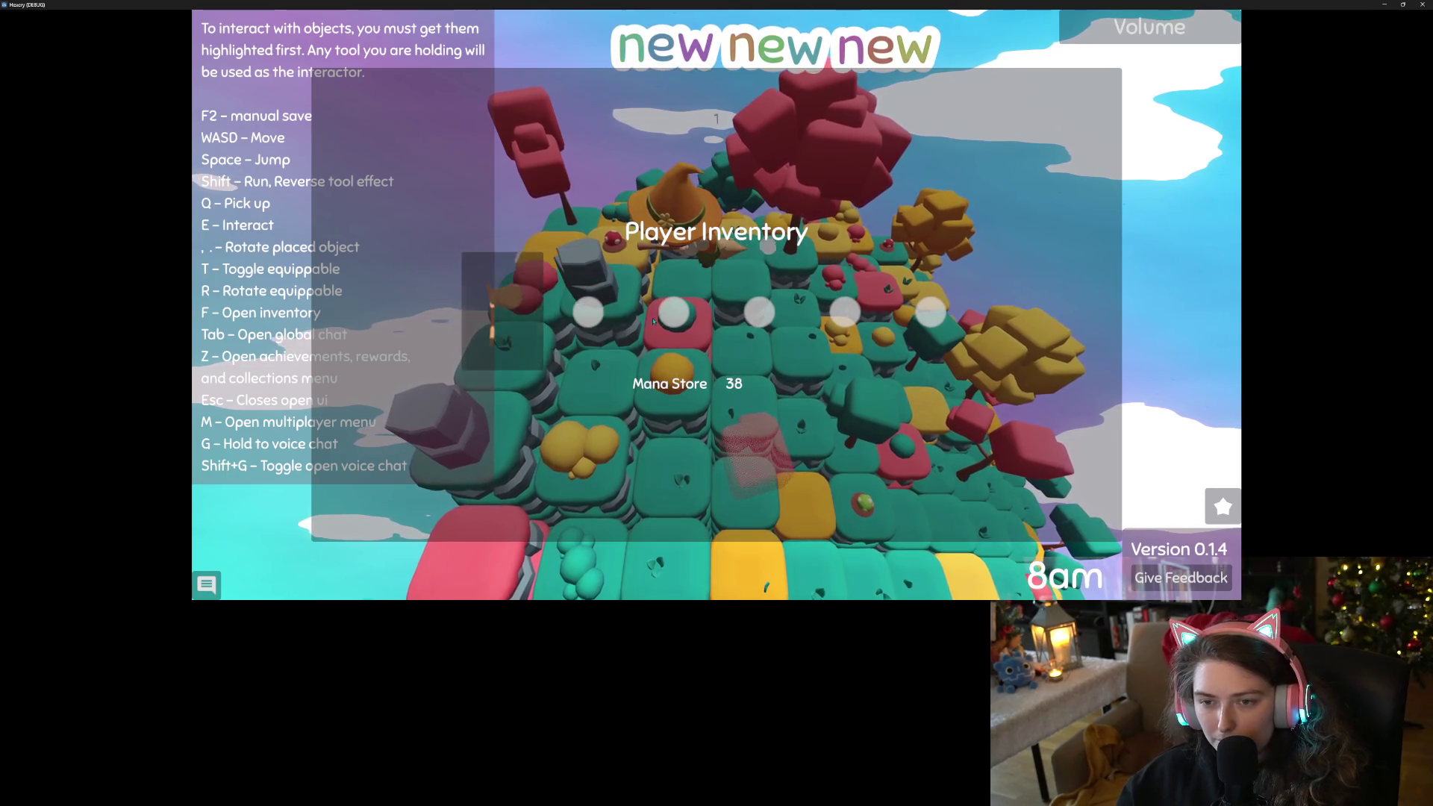
key(f)
key(f)
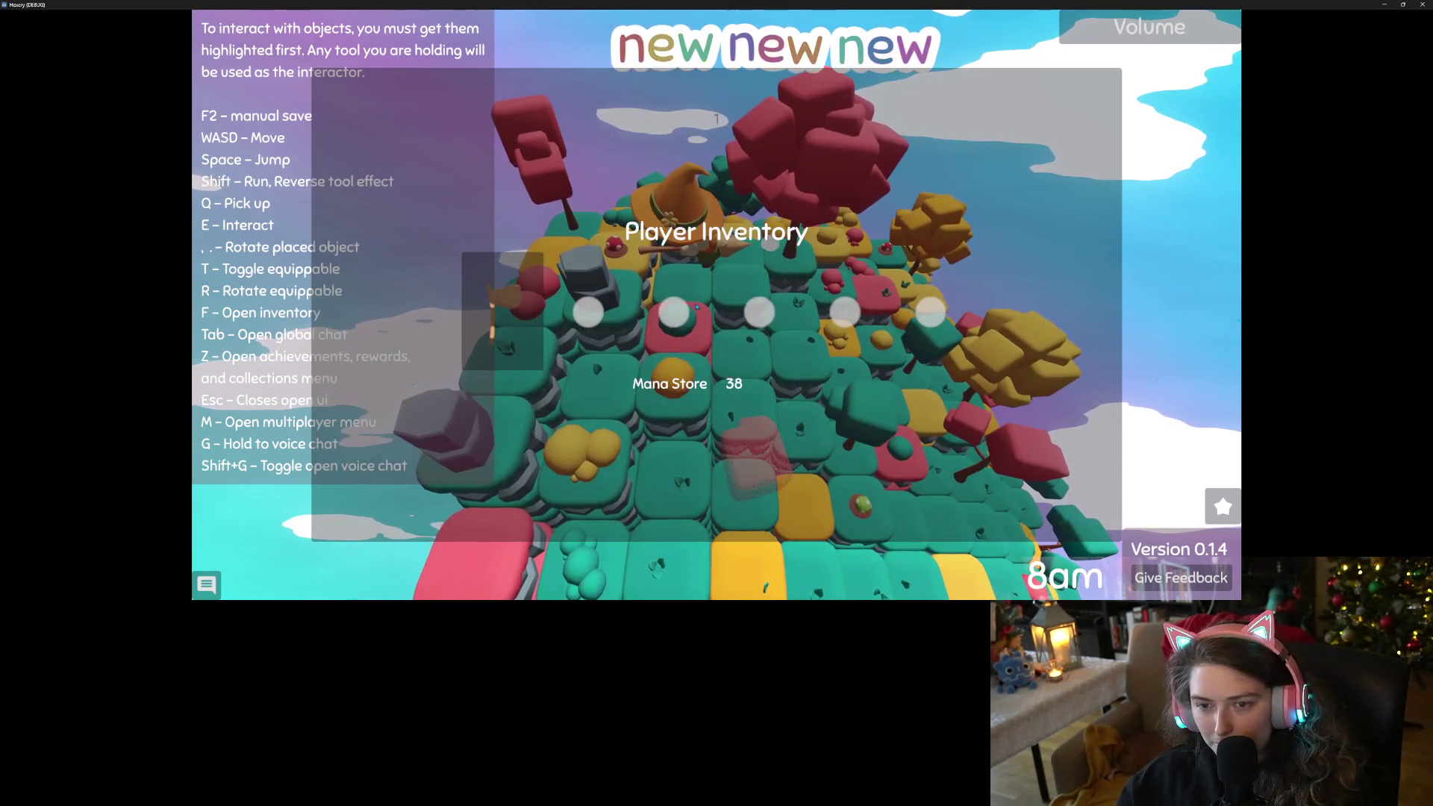
key(f)
Review the rewards and achievements lists, then close the menu.
key(z)
click(751, 141)
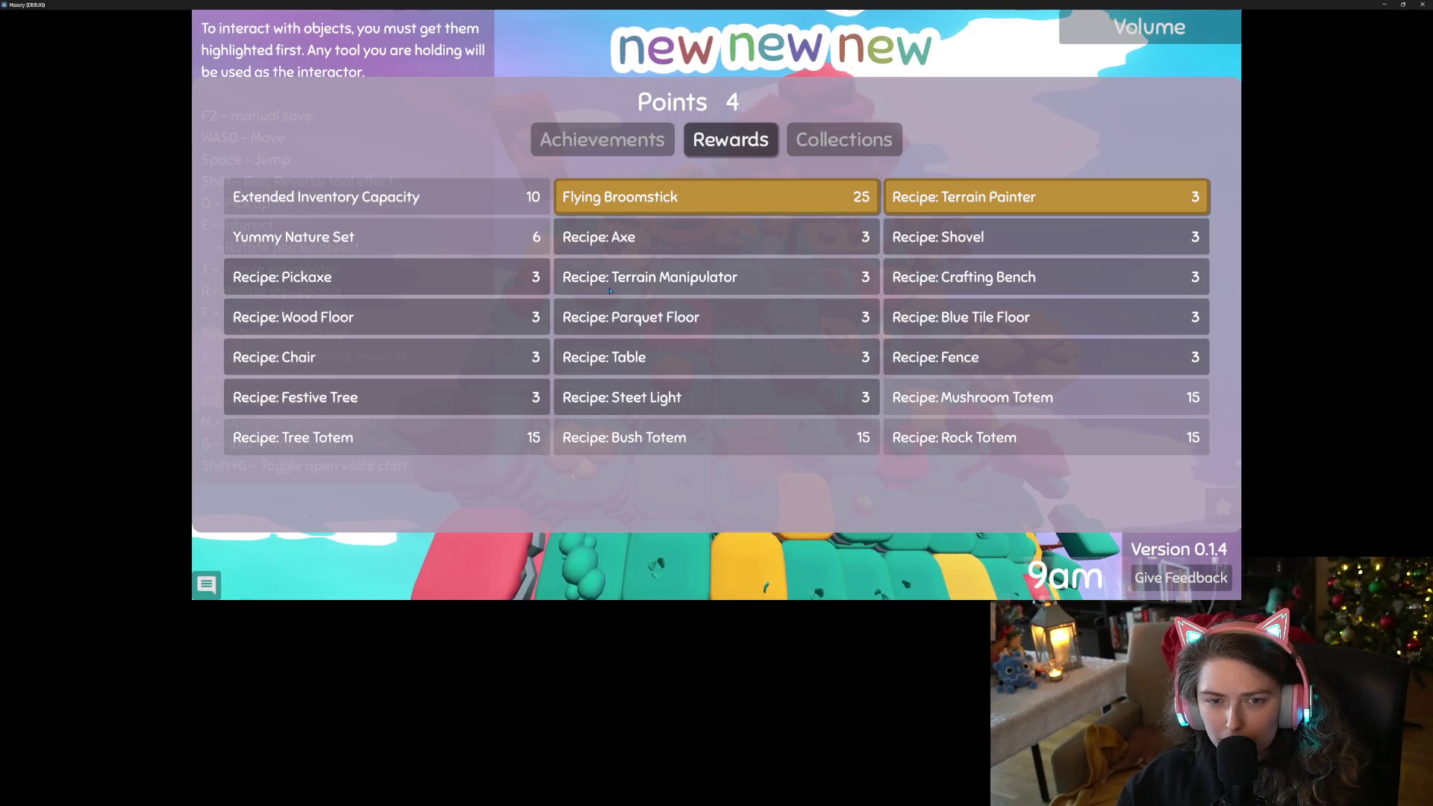
click(609, 145)
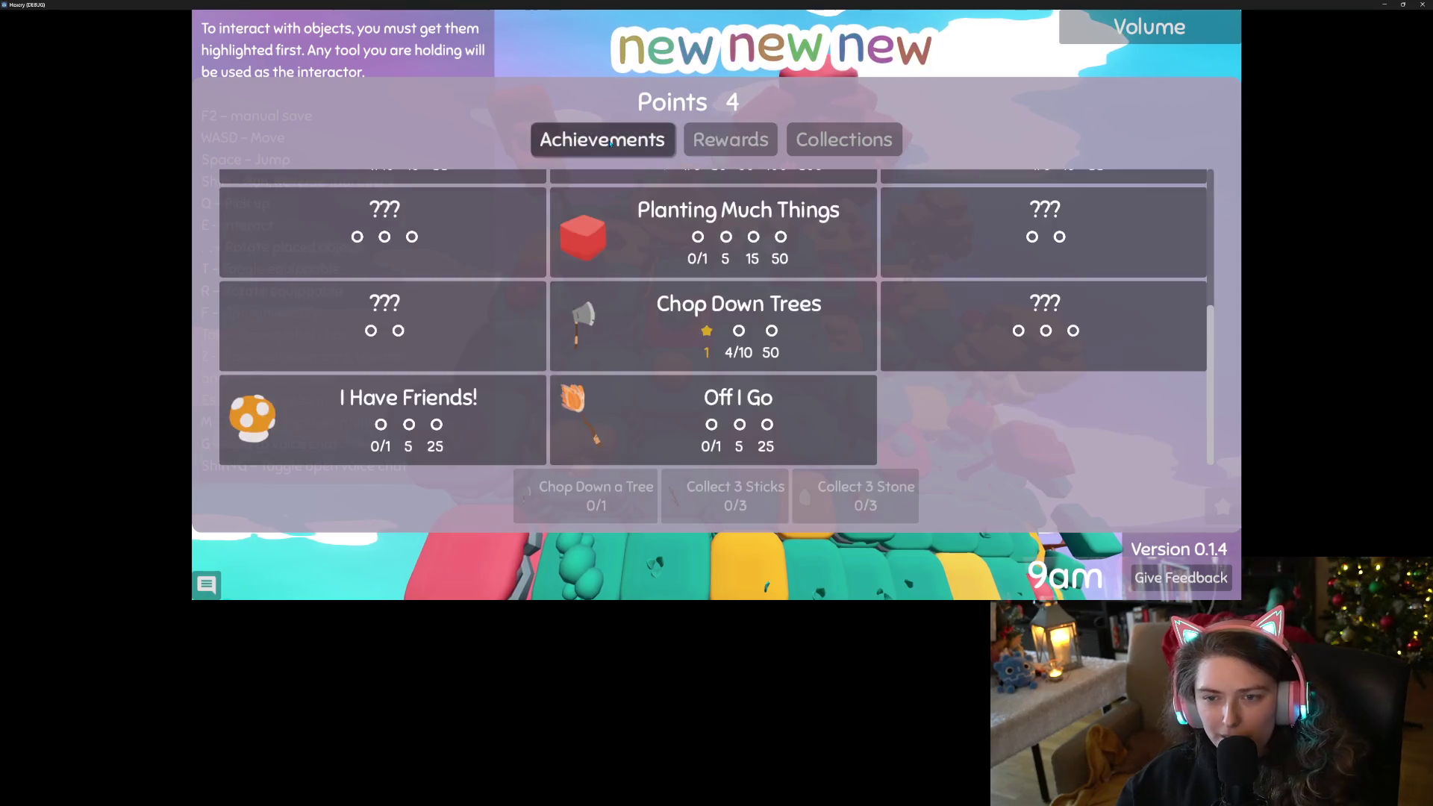
scroll(629, 224, up, 5)
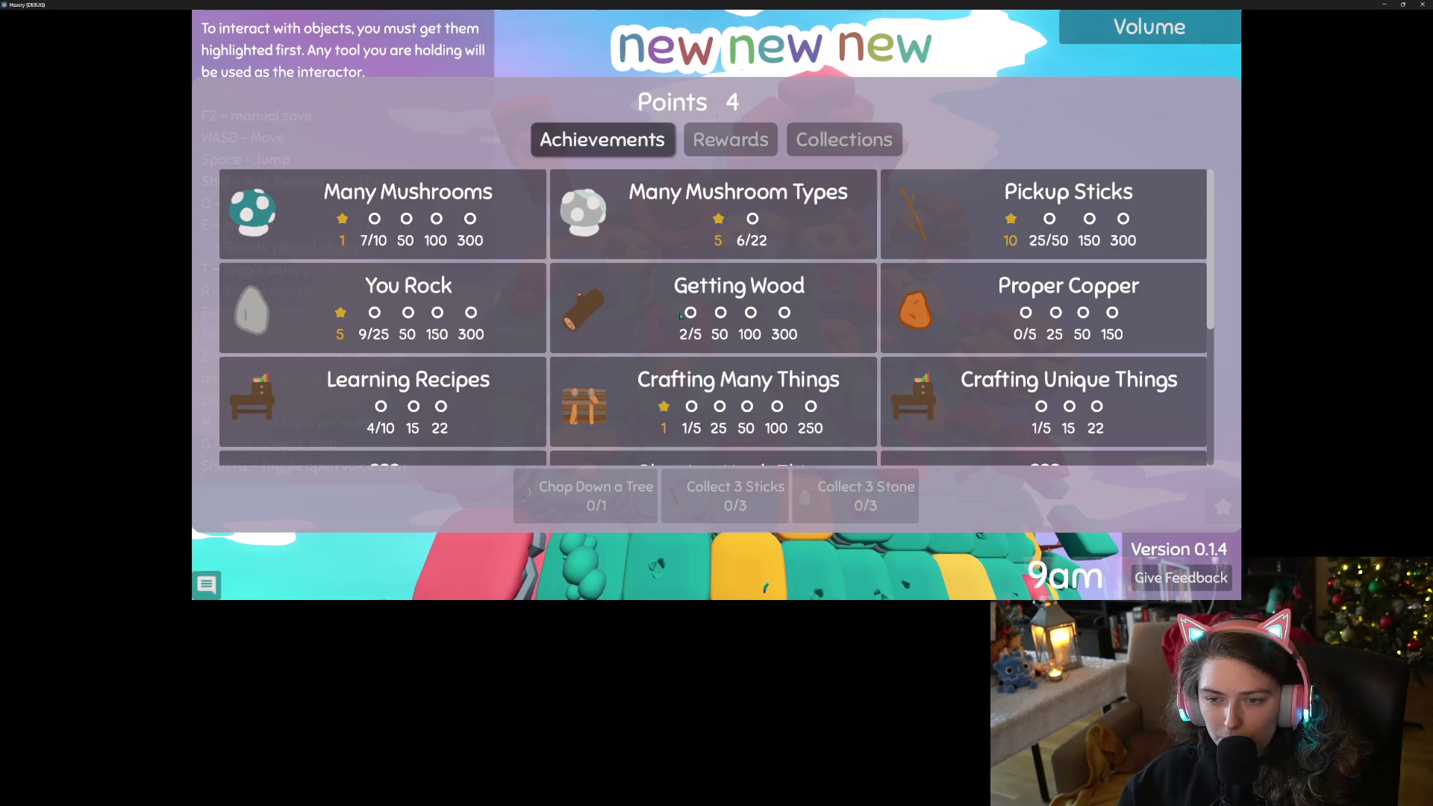
key(Escape)
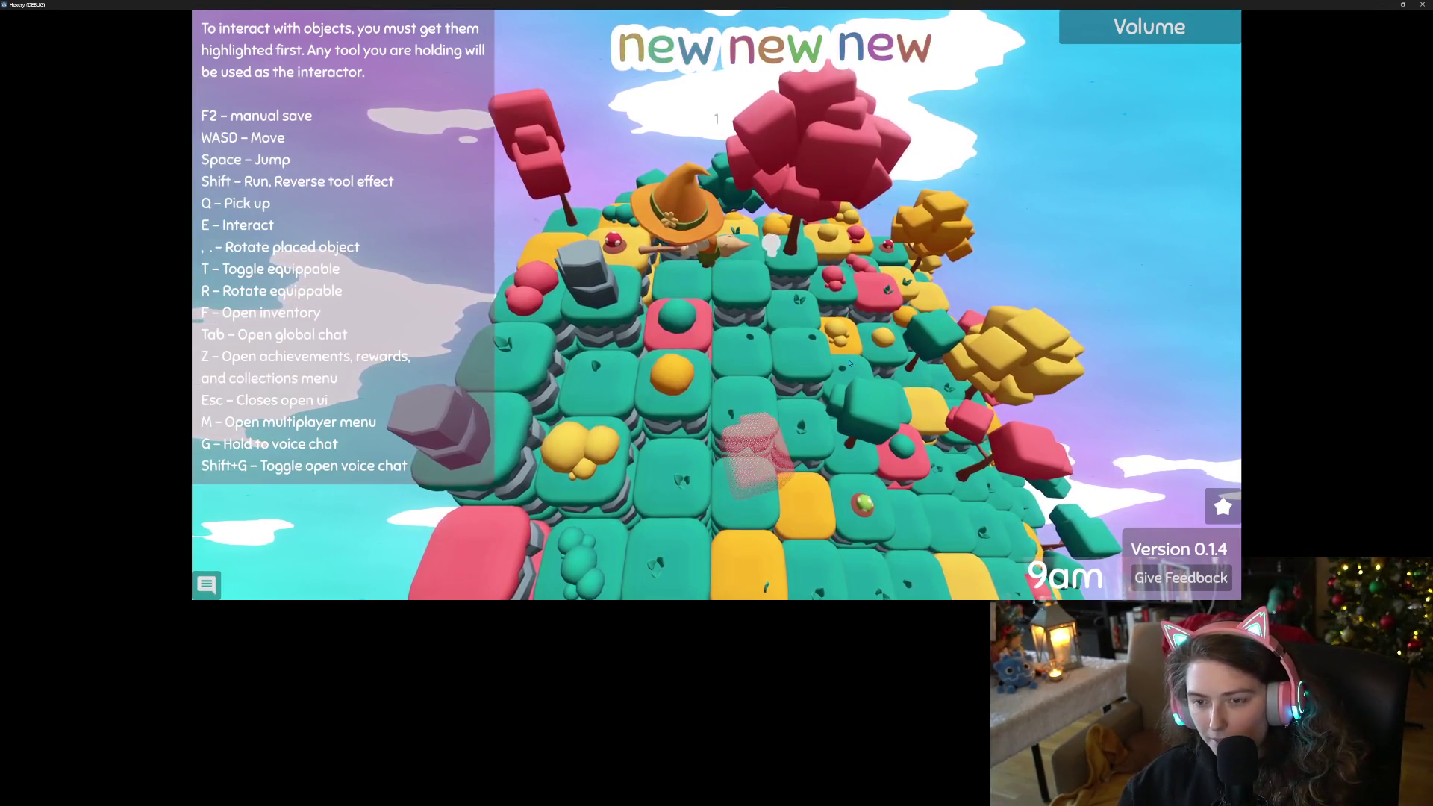
Walk past the rock, drop a log onto the yellow tile, and move above the bush.
key(s)
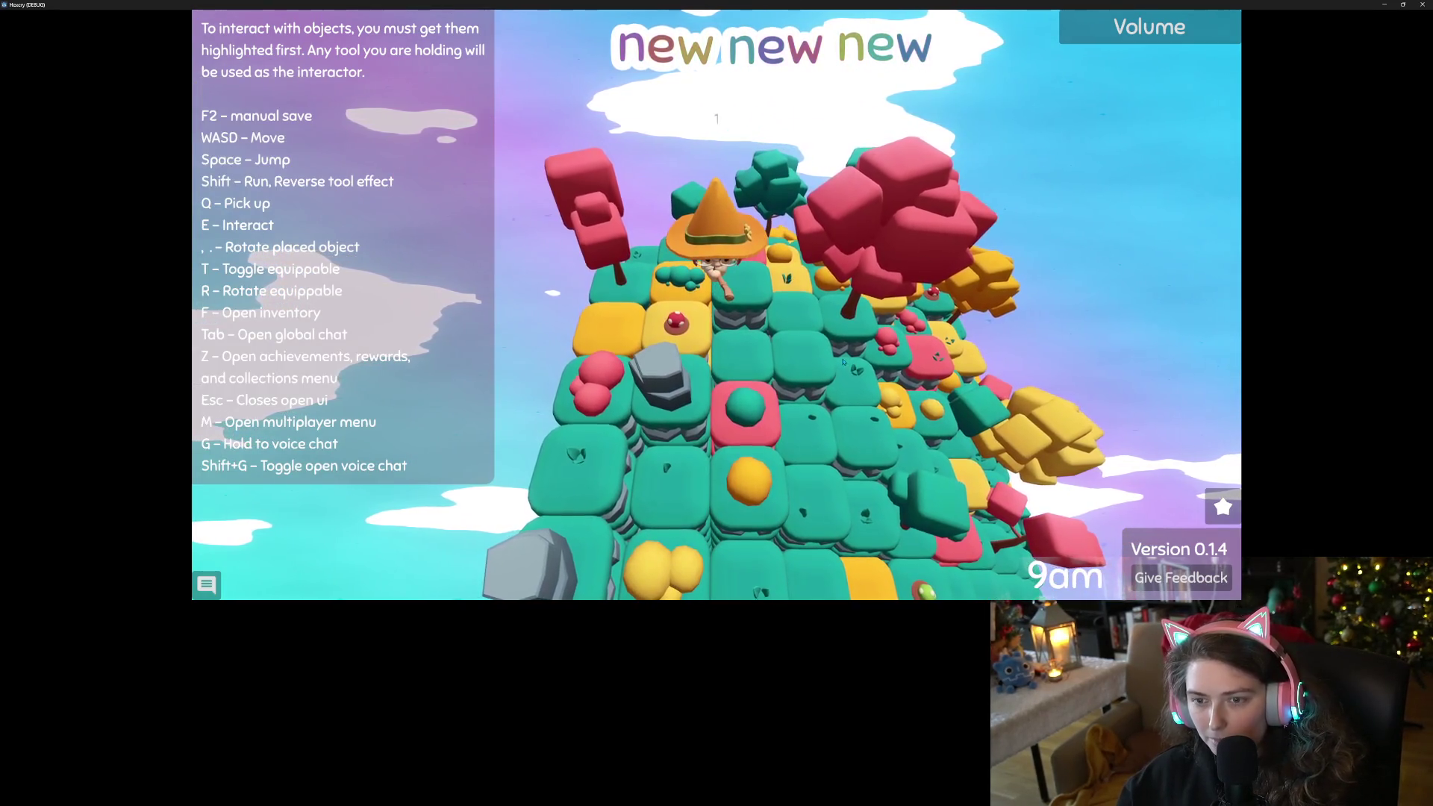
key(a)
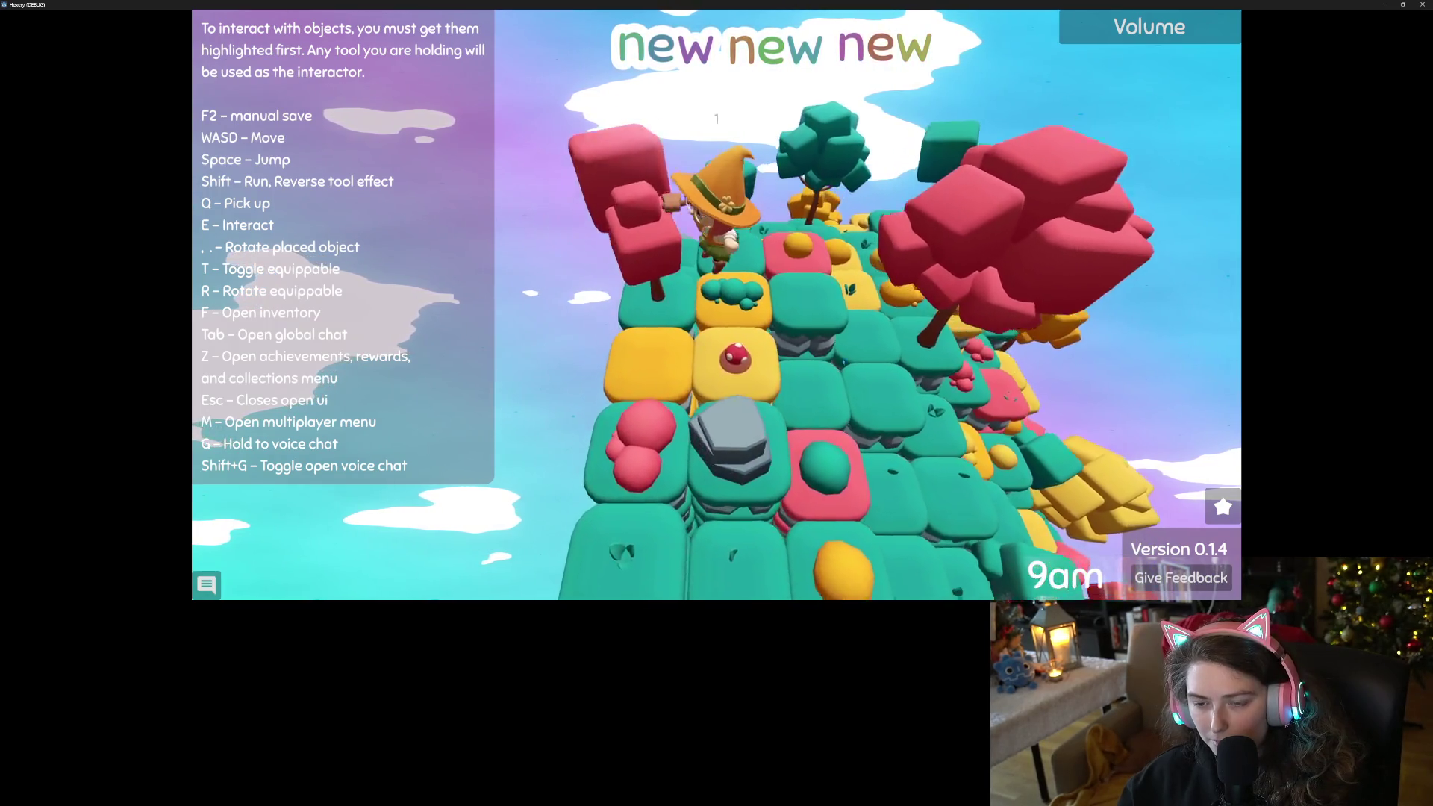
key(s)
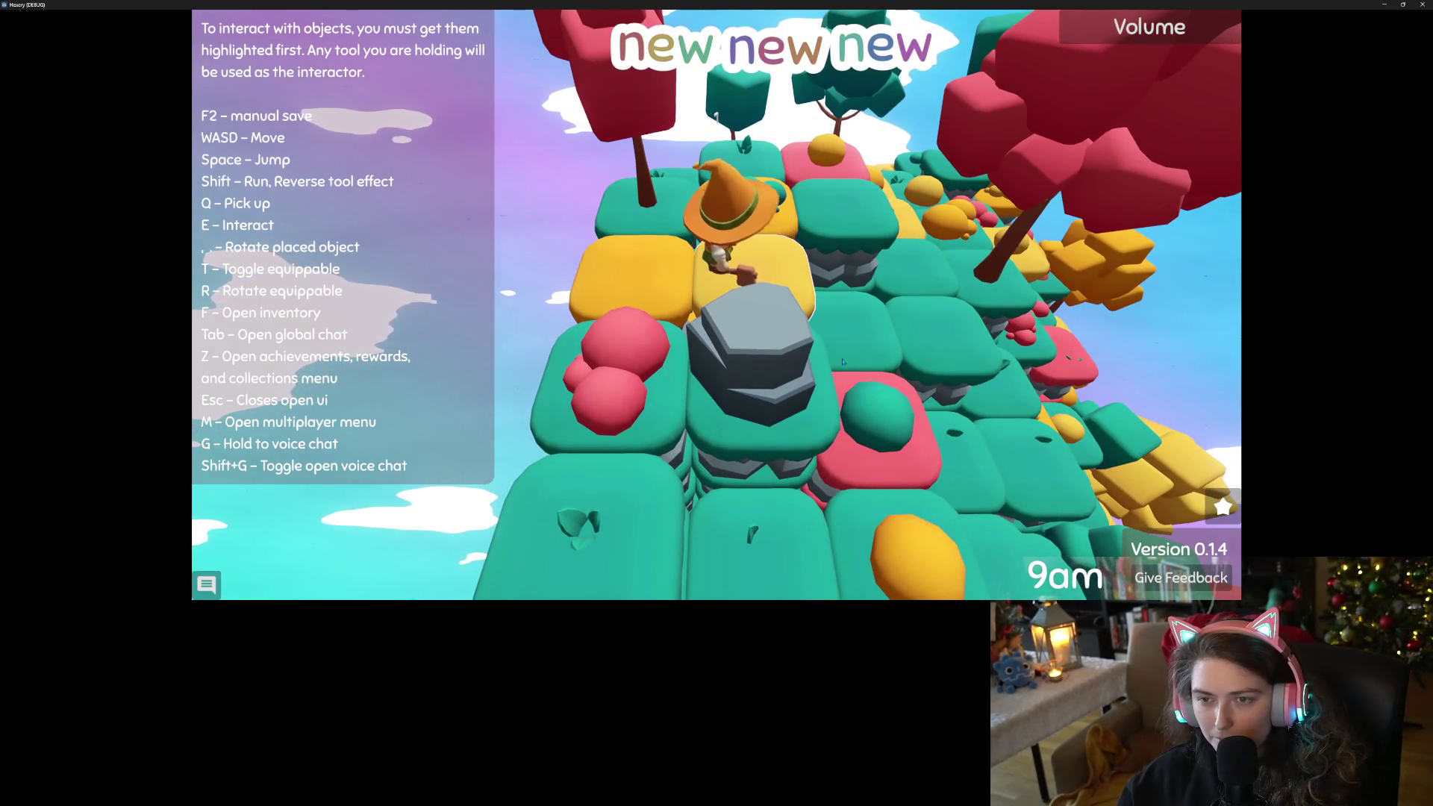
key(w)
key(q)
key(a)
key(d)
key(a)
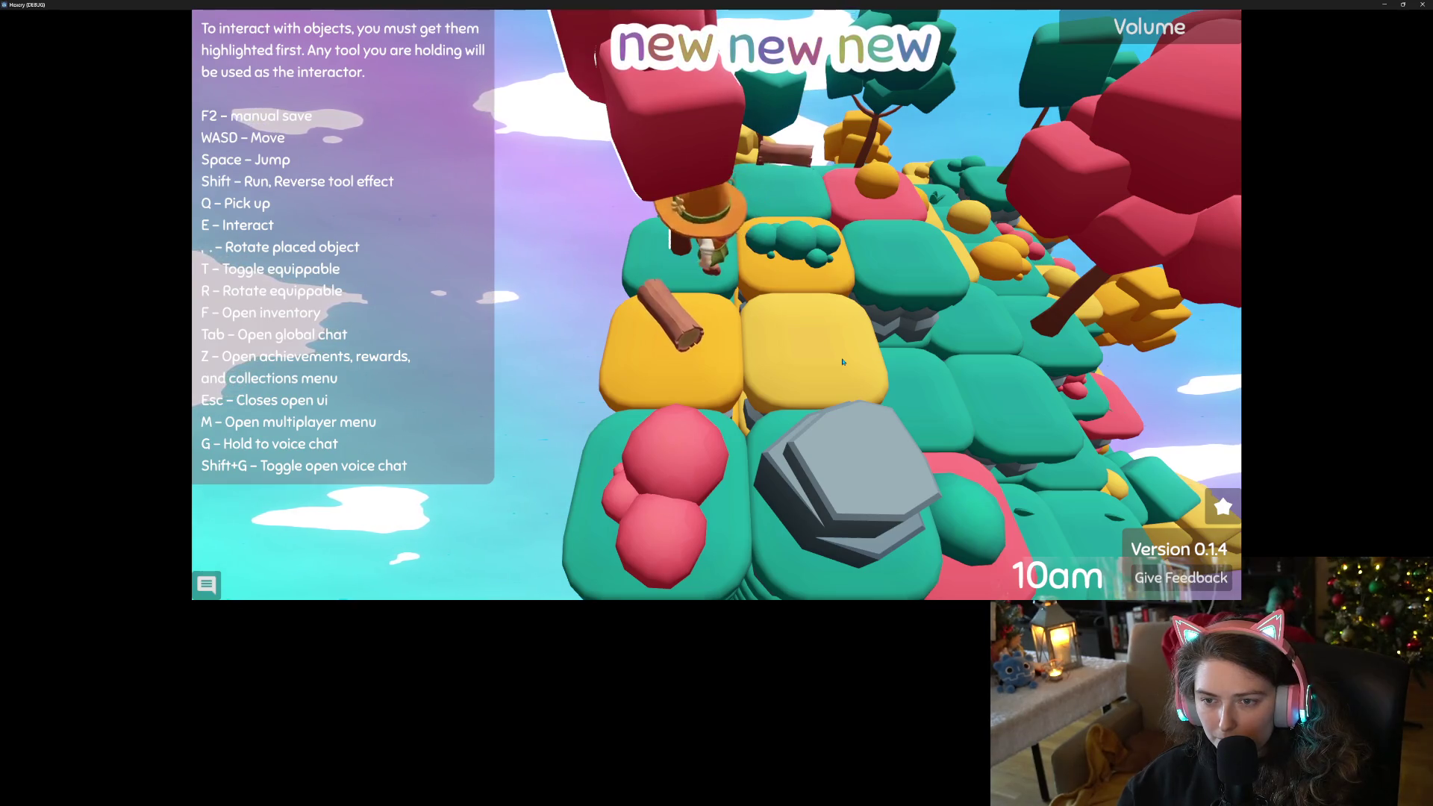
key(w)
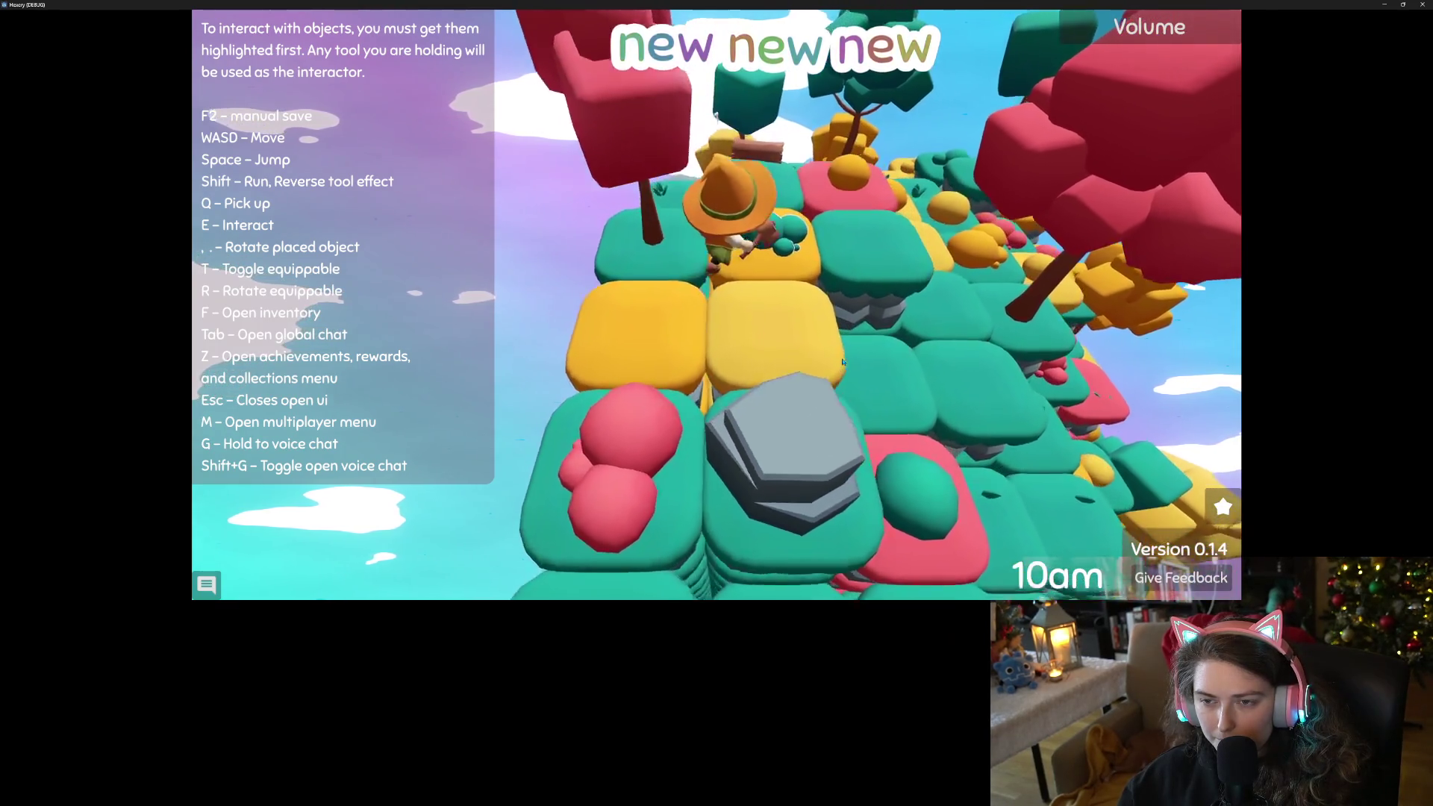
Bring the camera behind the witch, walk toward the tree and set another log on the yellow tile.
key(a)
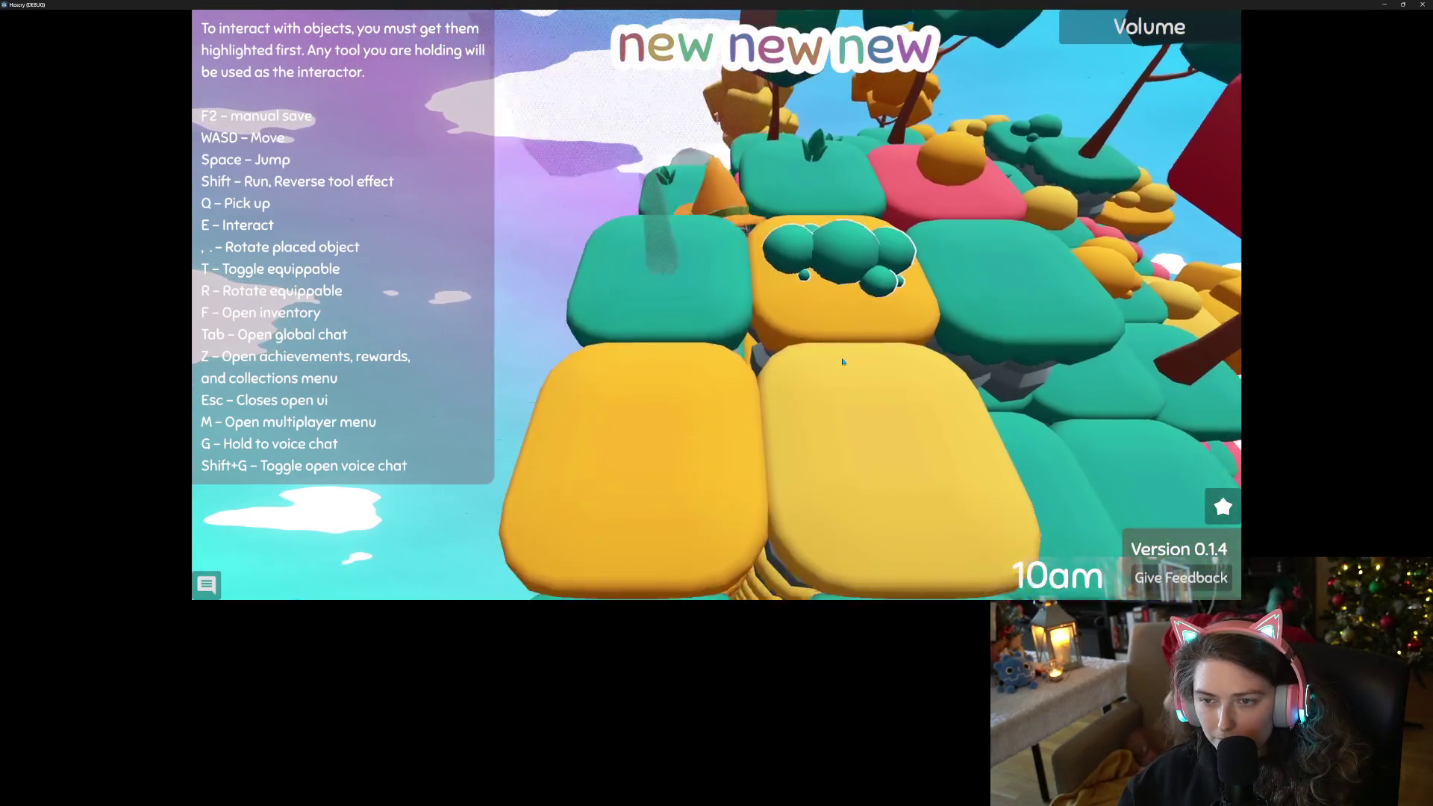
key(a)
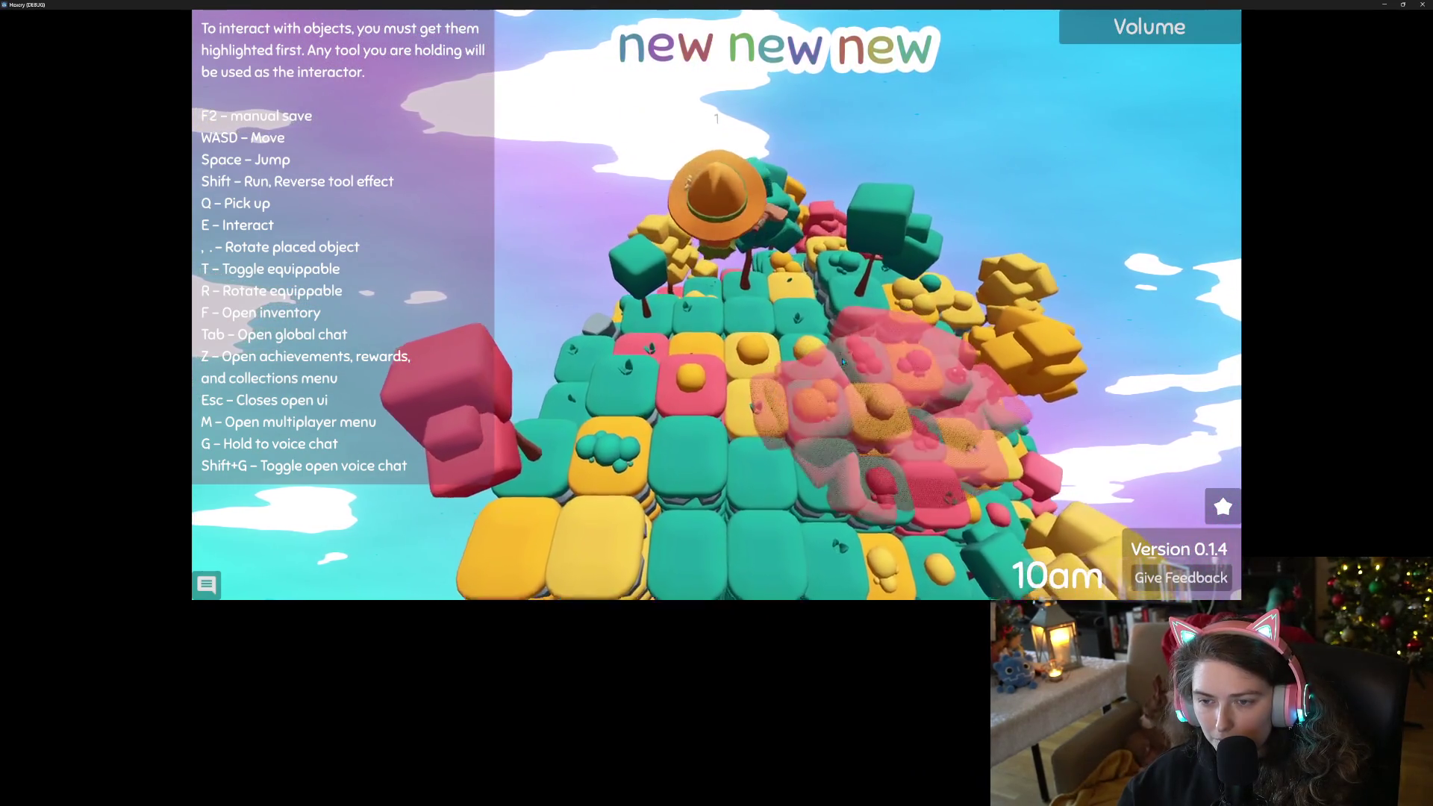
key(w)
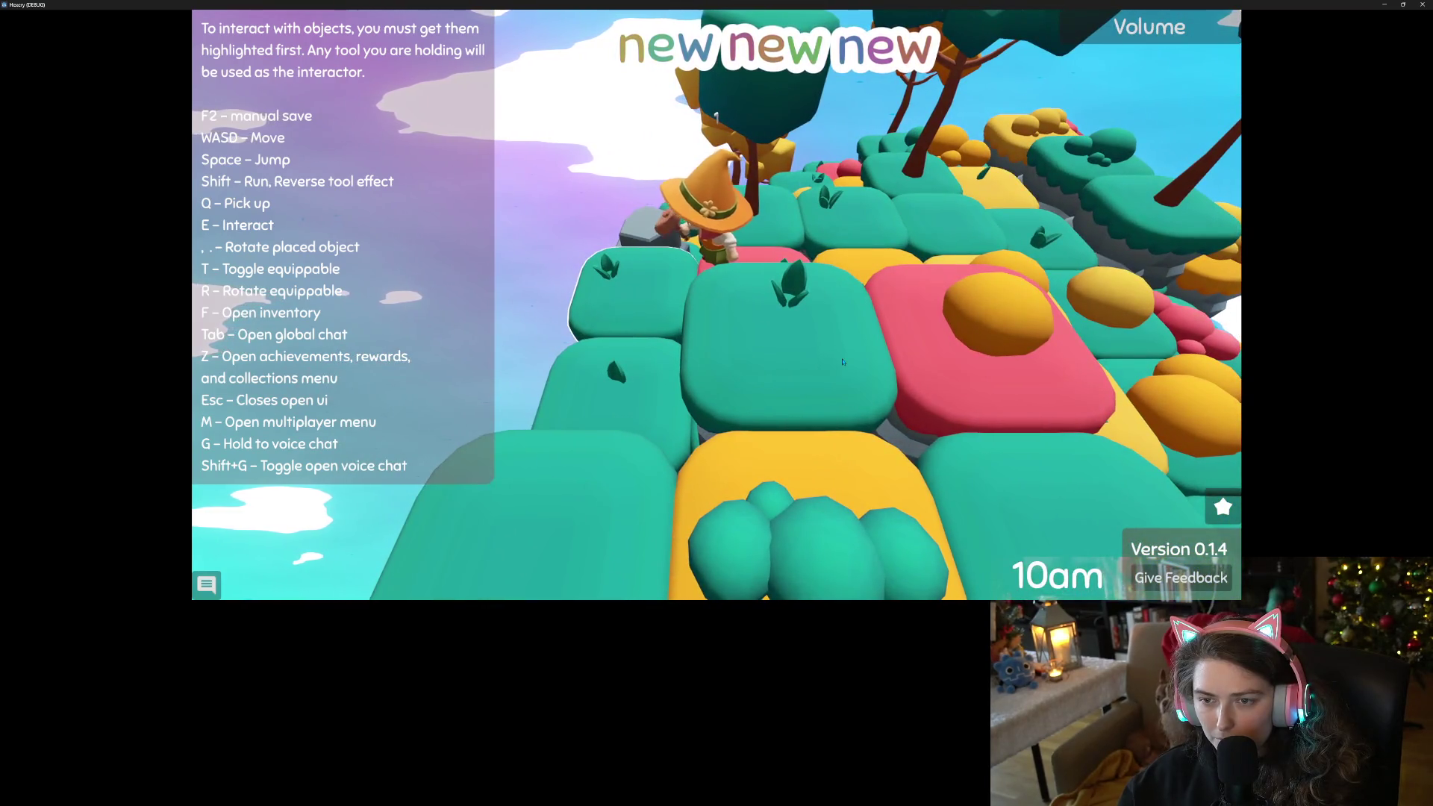
key(w)
key(q)
Walk forward across the tiles, check the inventory, and view achievement progress.
key(d)
key(d)
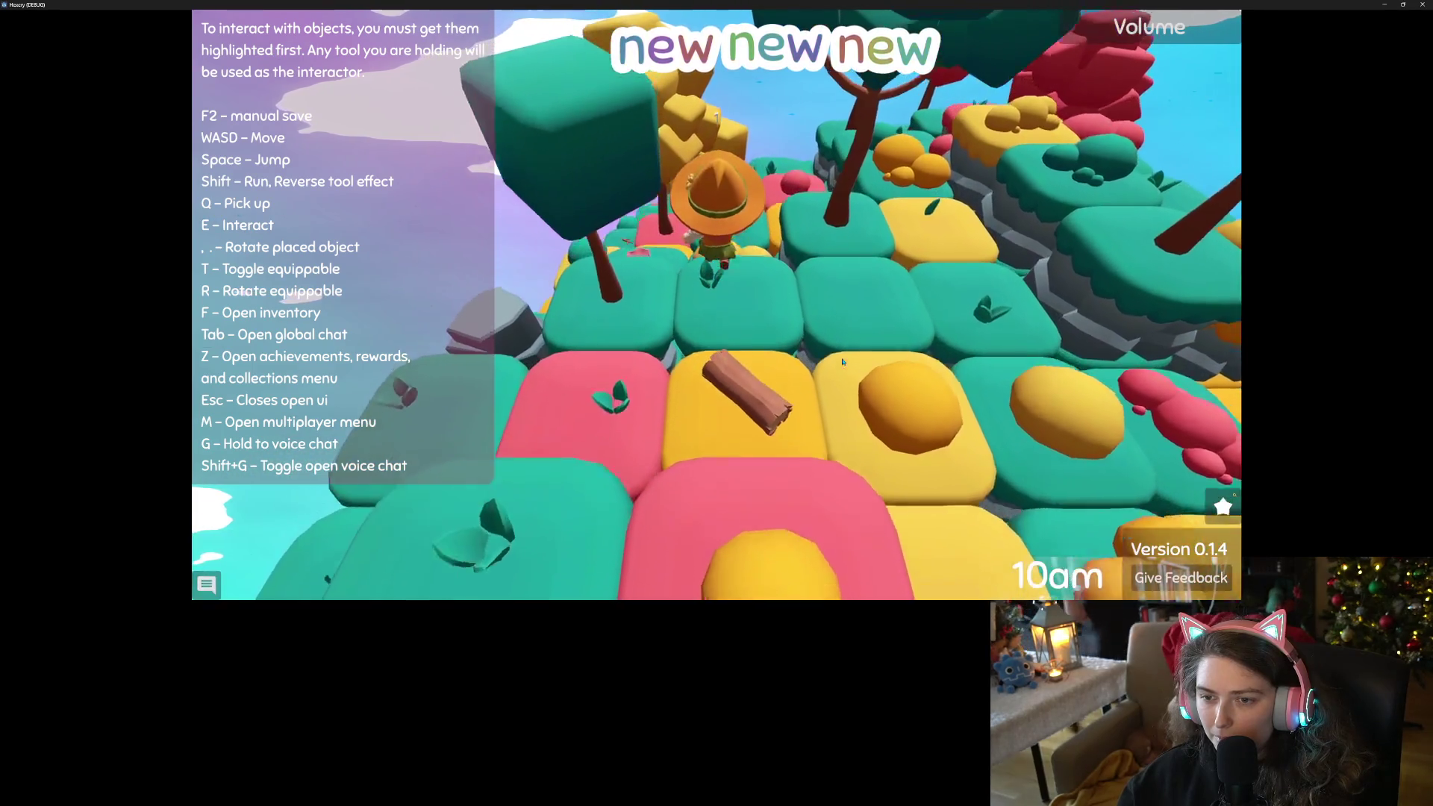
key(s)
key(w)
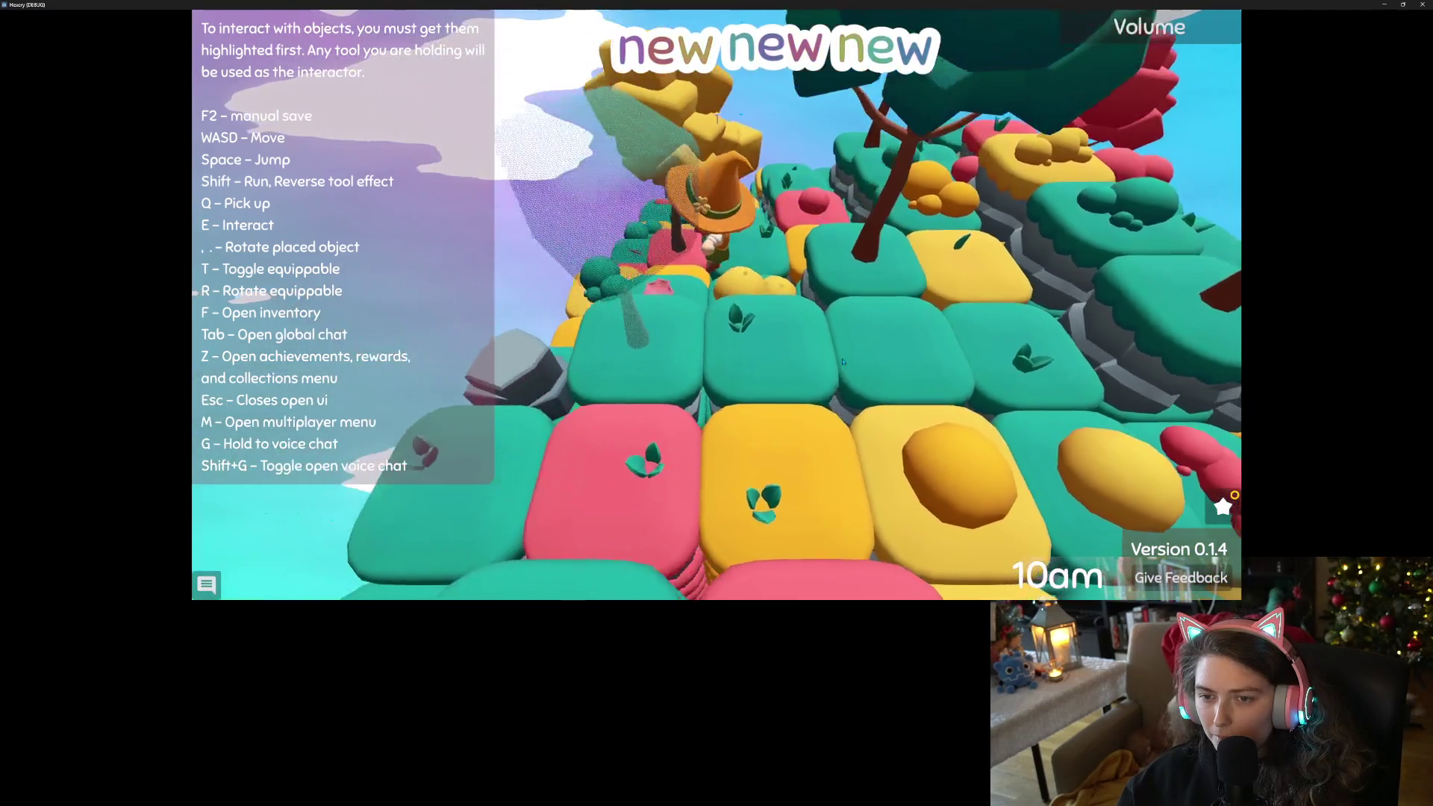
key(w)
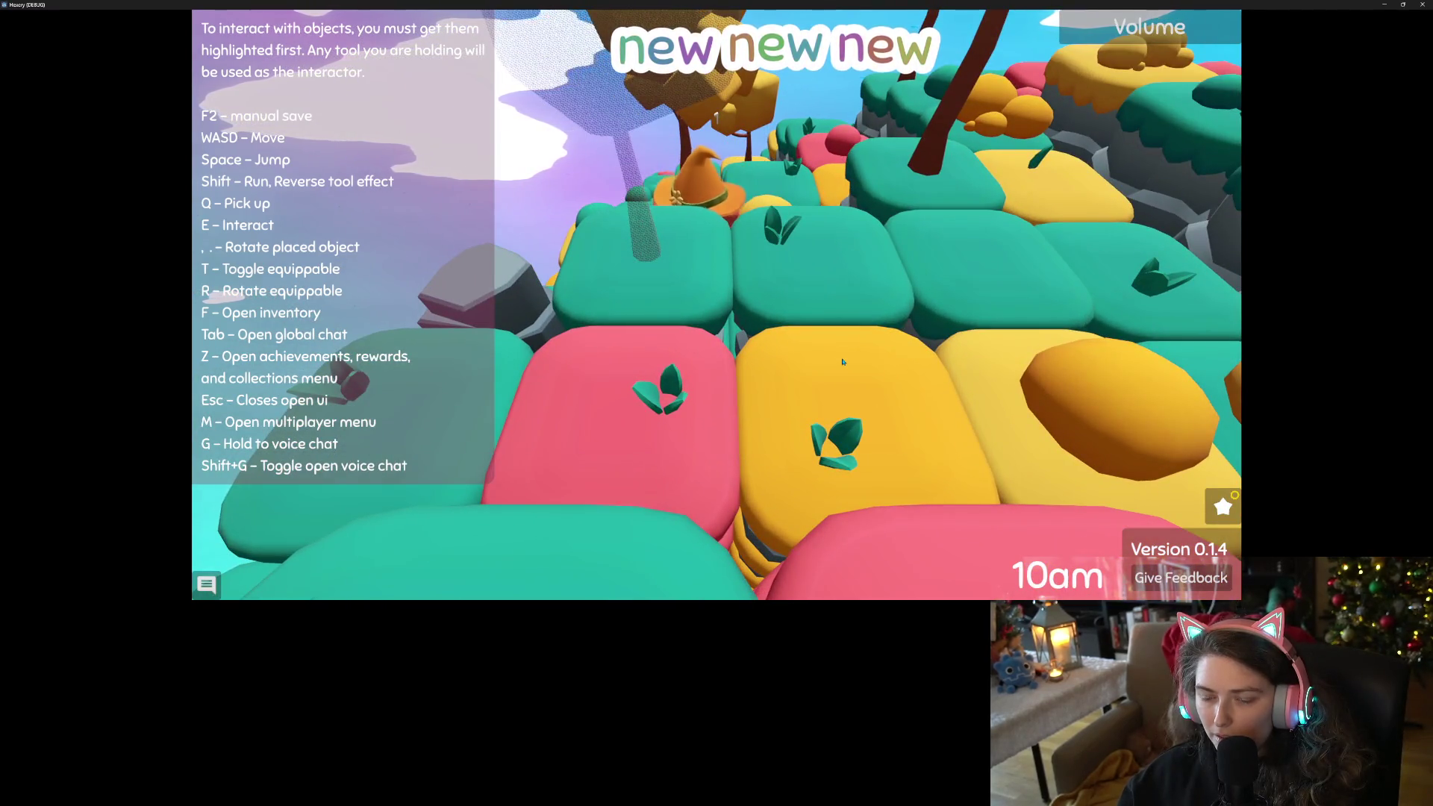
key(f)
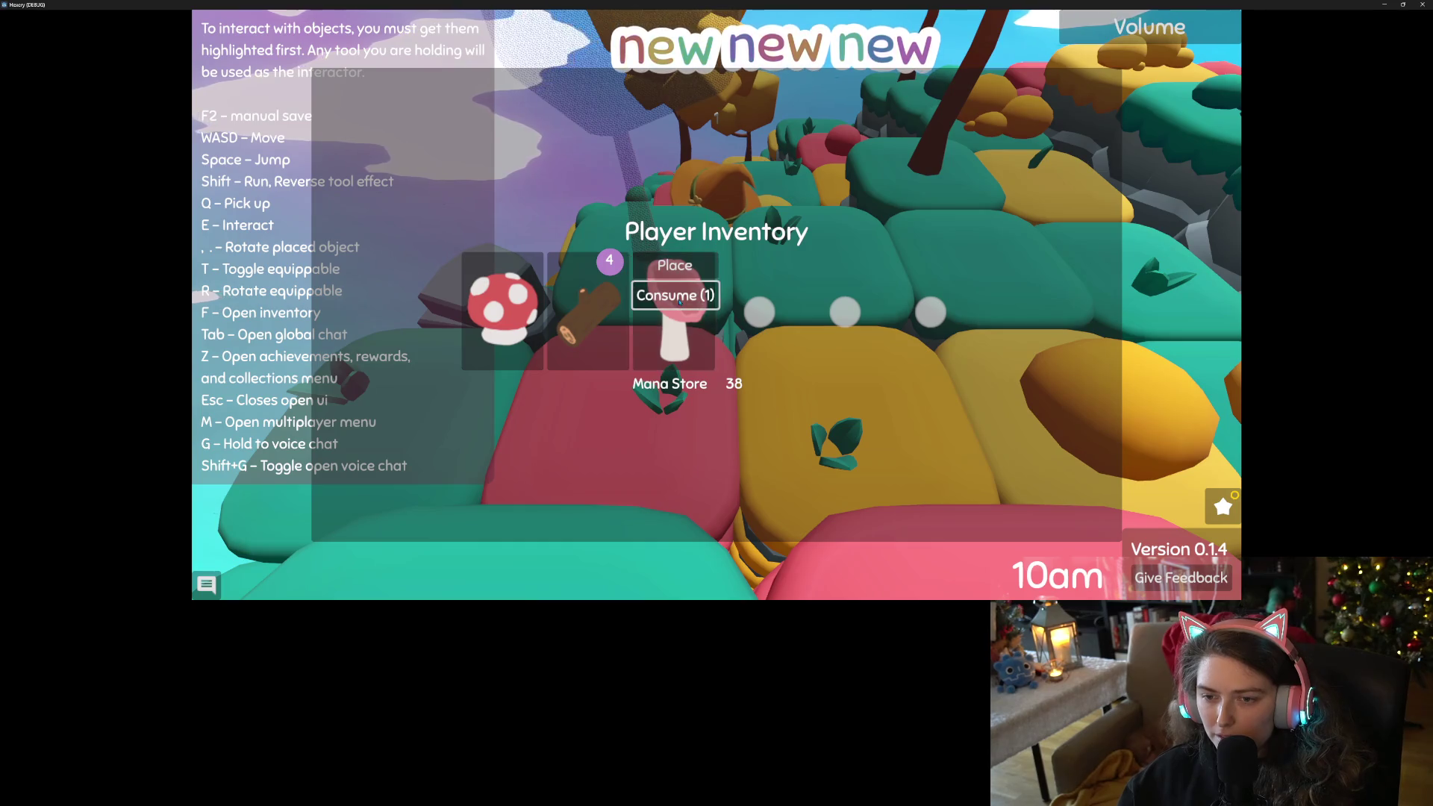
key(Escape)
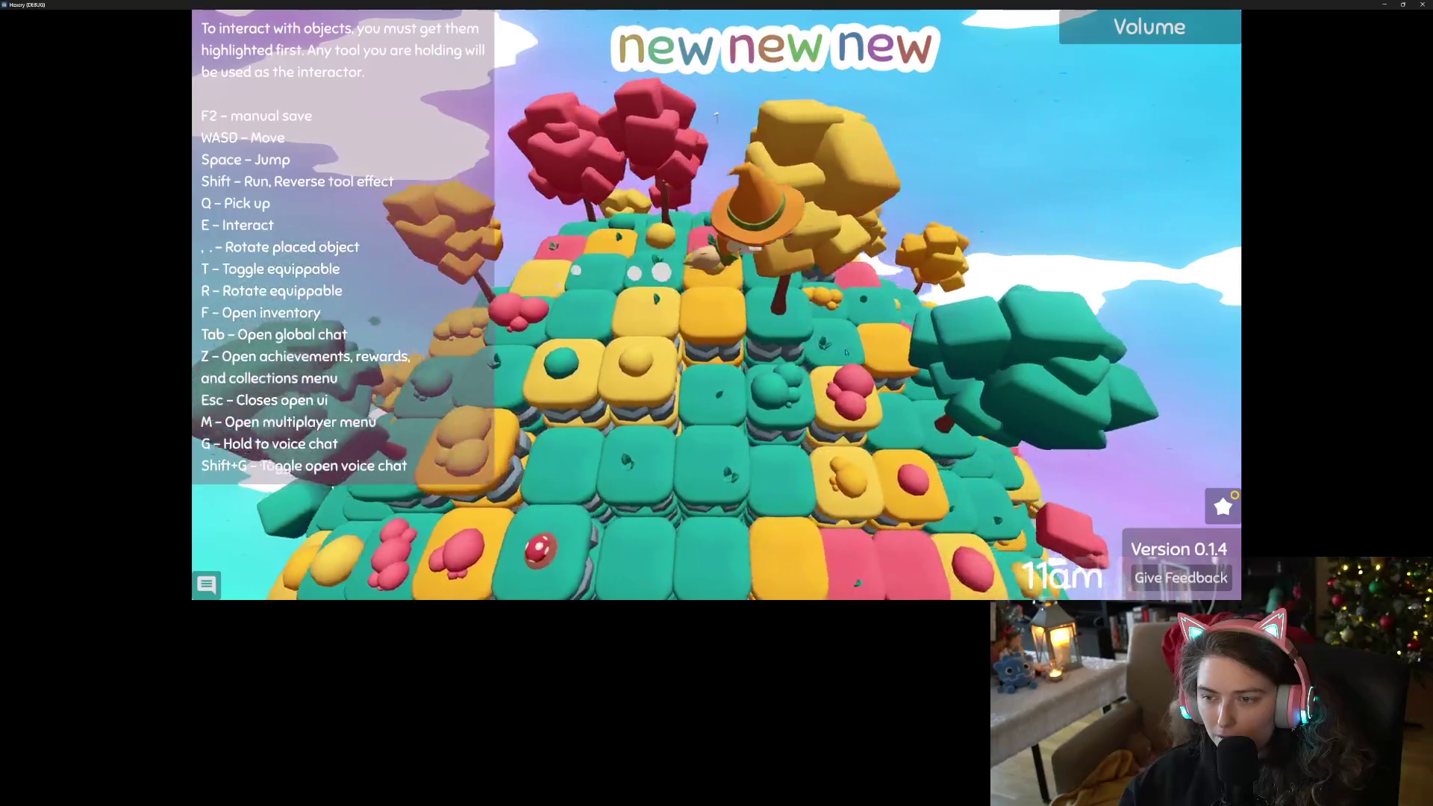
key(z)
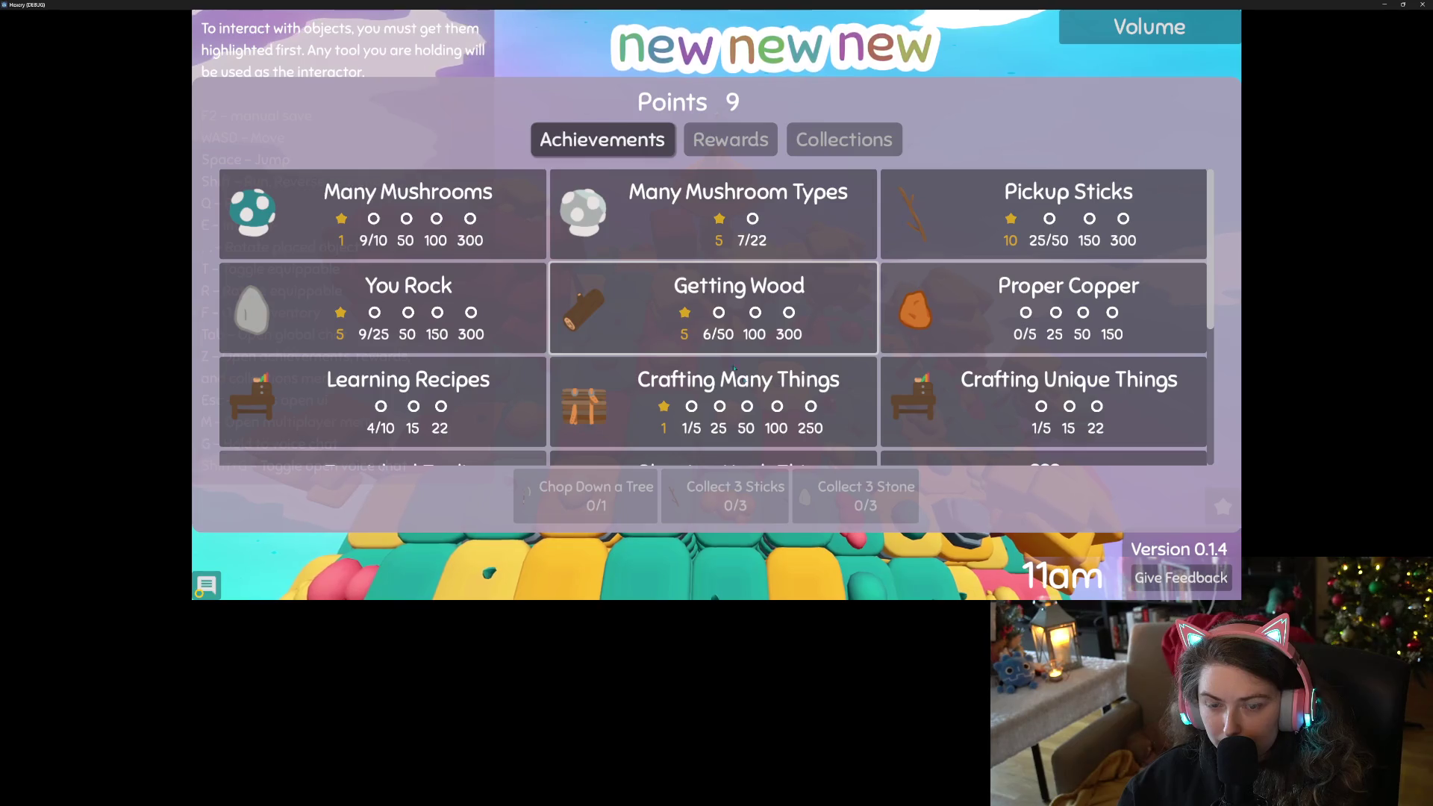
Scroll through the achievements, close them, and try picking up the item near the witch.
scroll(733, 368, down, 3)
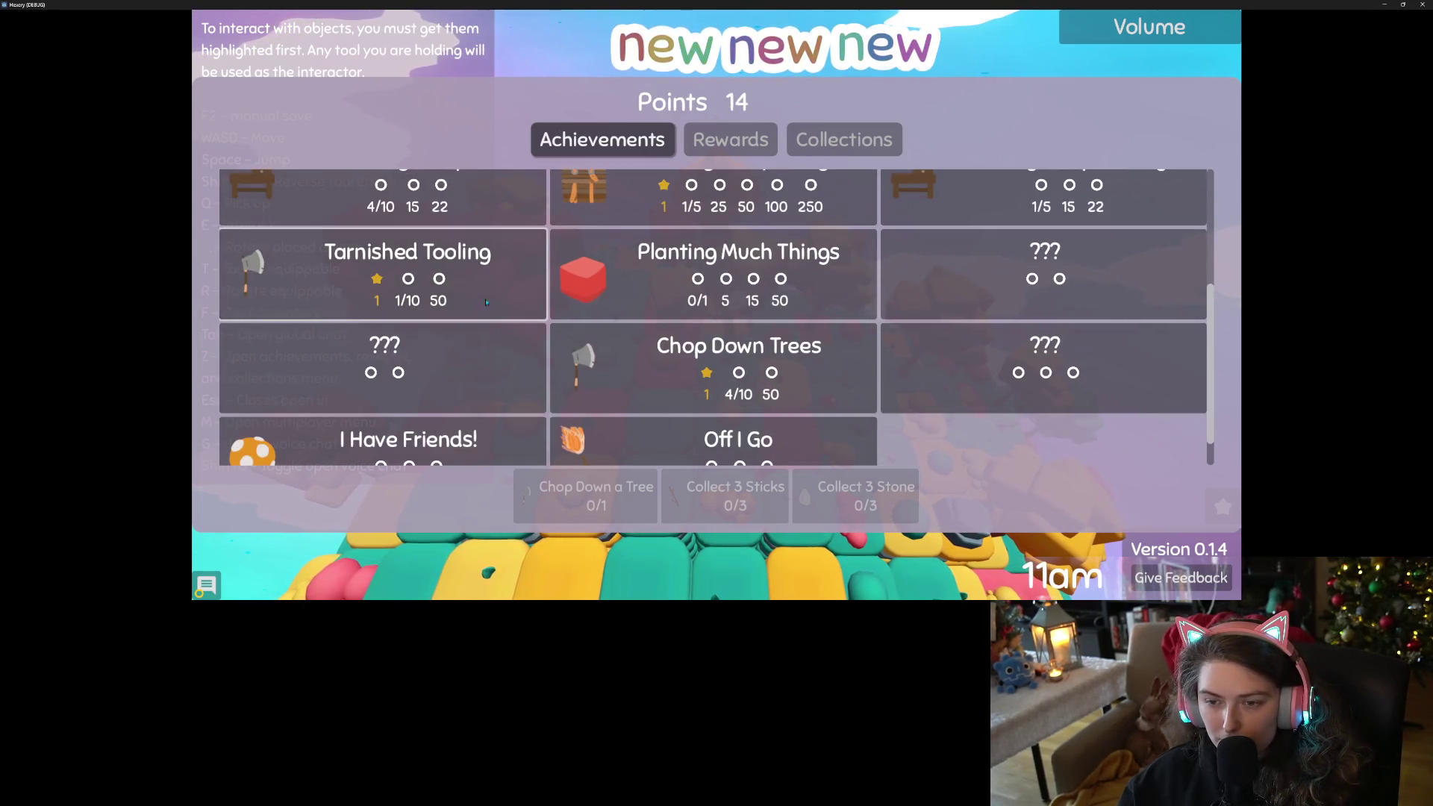
scroll(509, 296, down, 1)
scroll(679, 367, up, 5)
key(Escape)
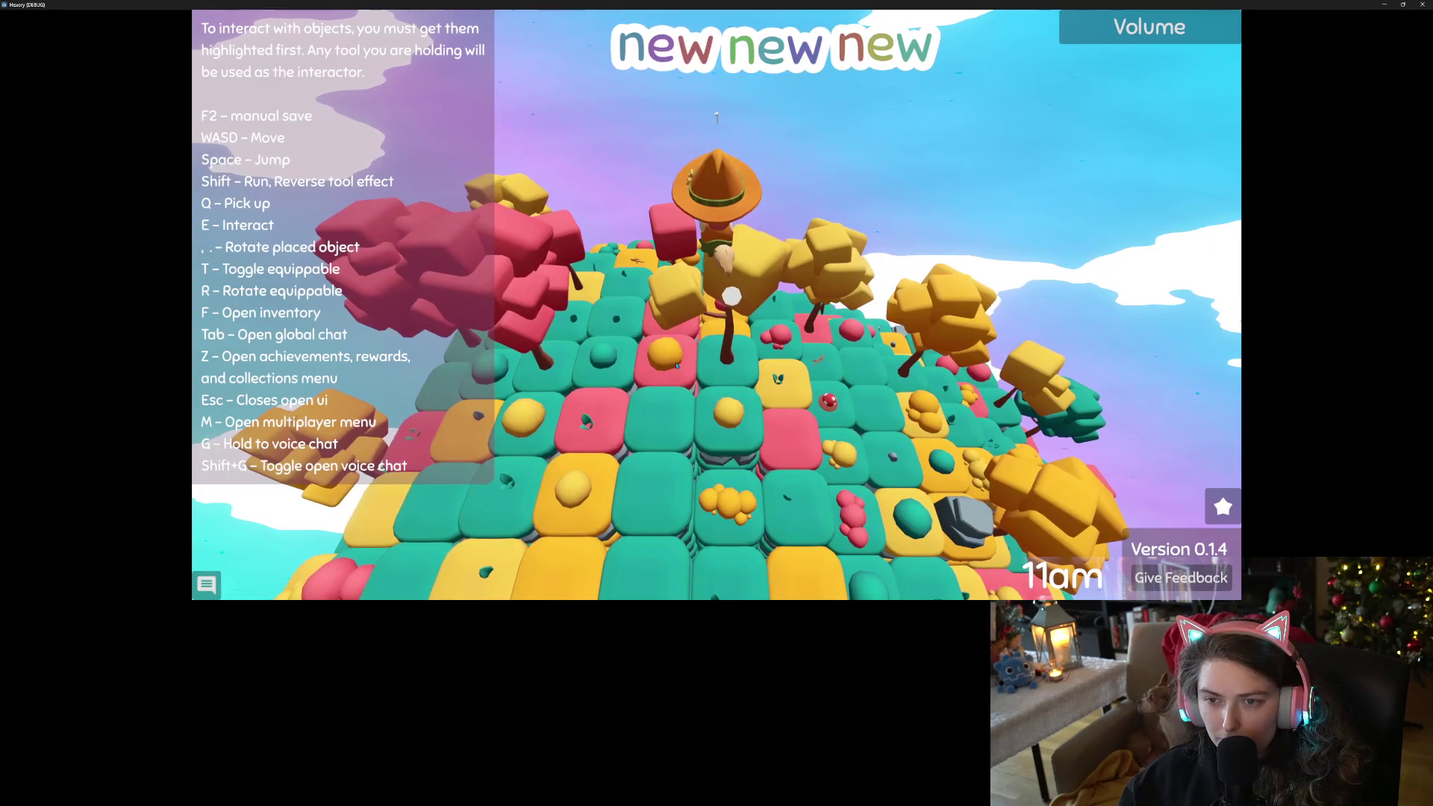
scroll(676, 365, up, 5)
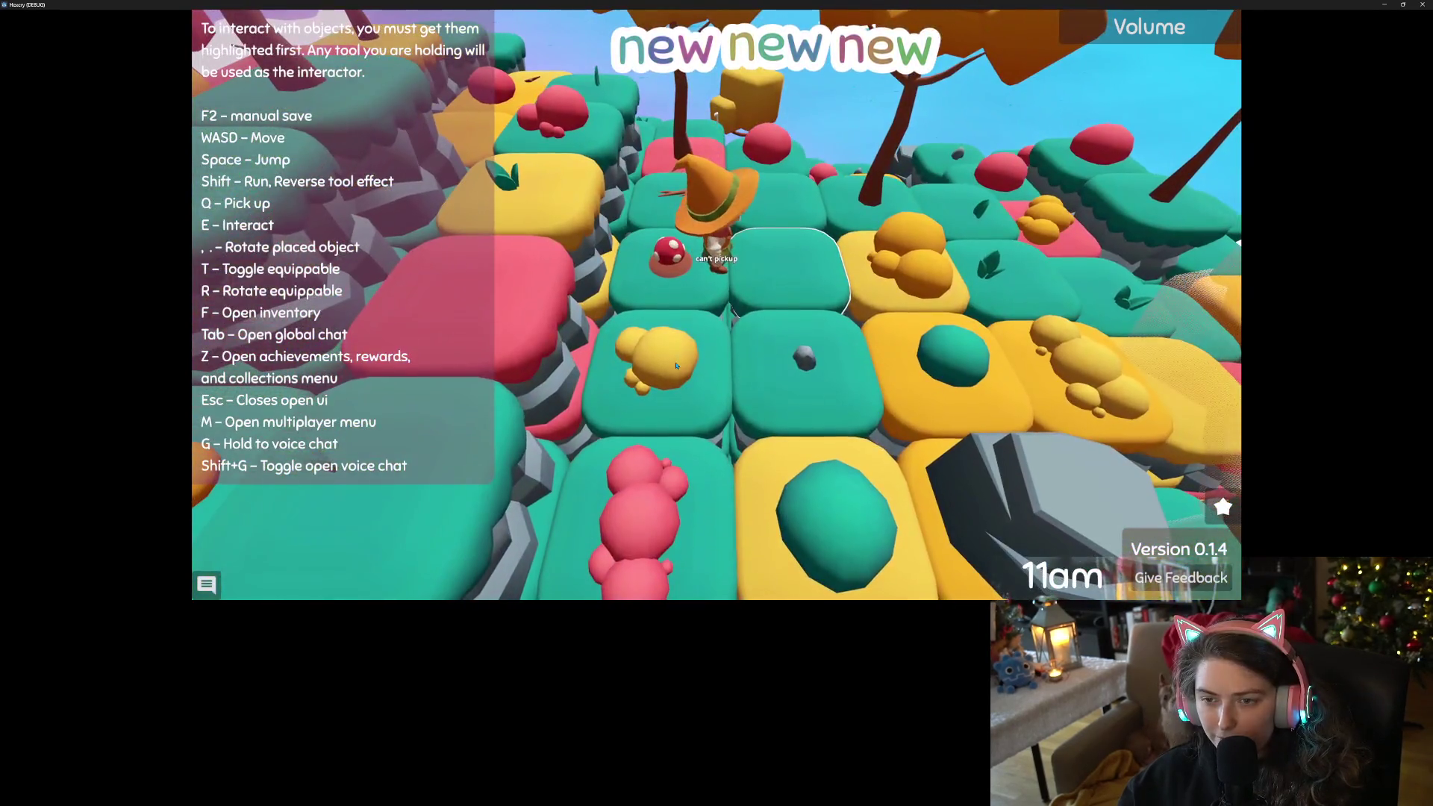
key(q)
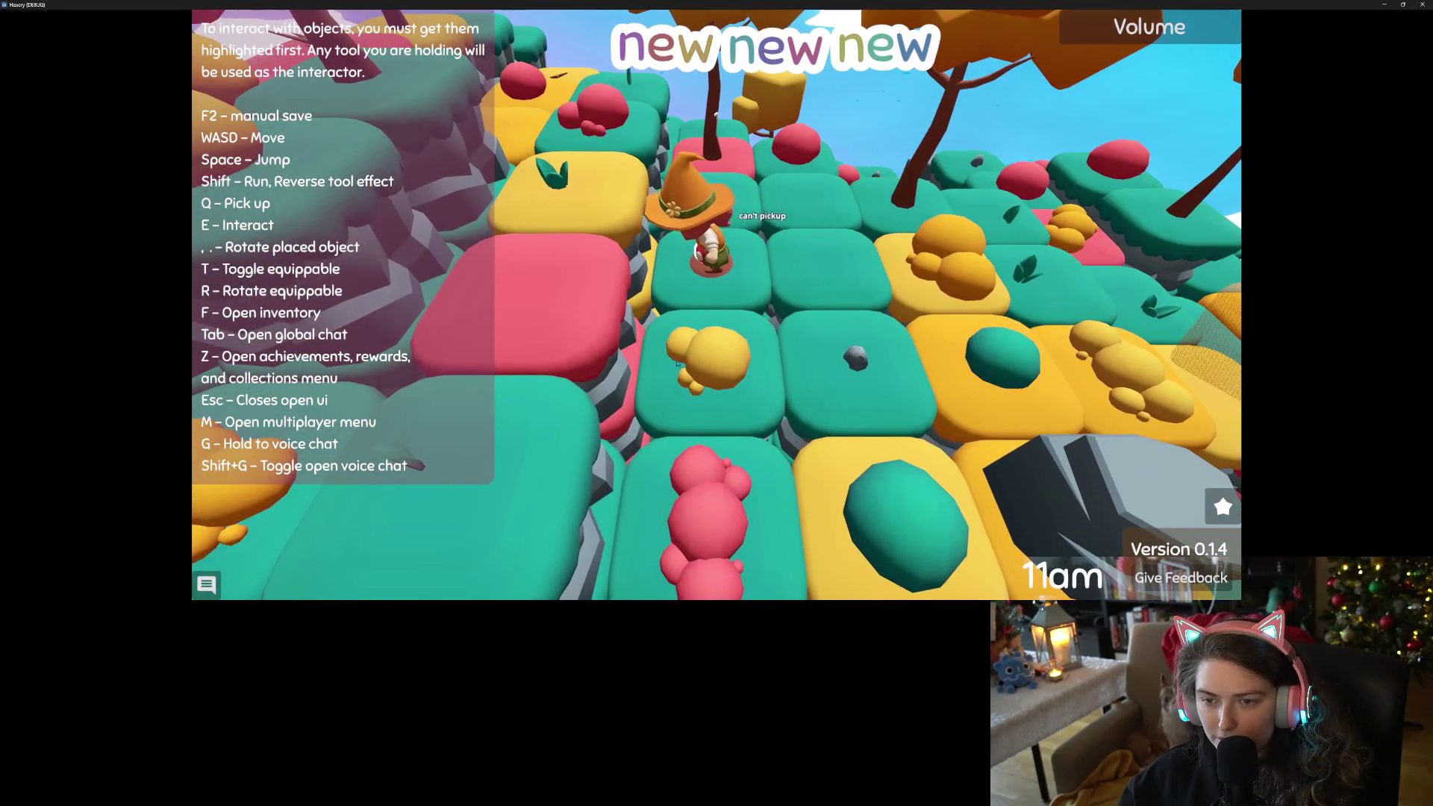
Claim the next Many Mushrooms tier and buy the Yummy Nature Set.
key(z)
click(364, 218)
click(734, 141)
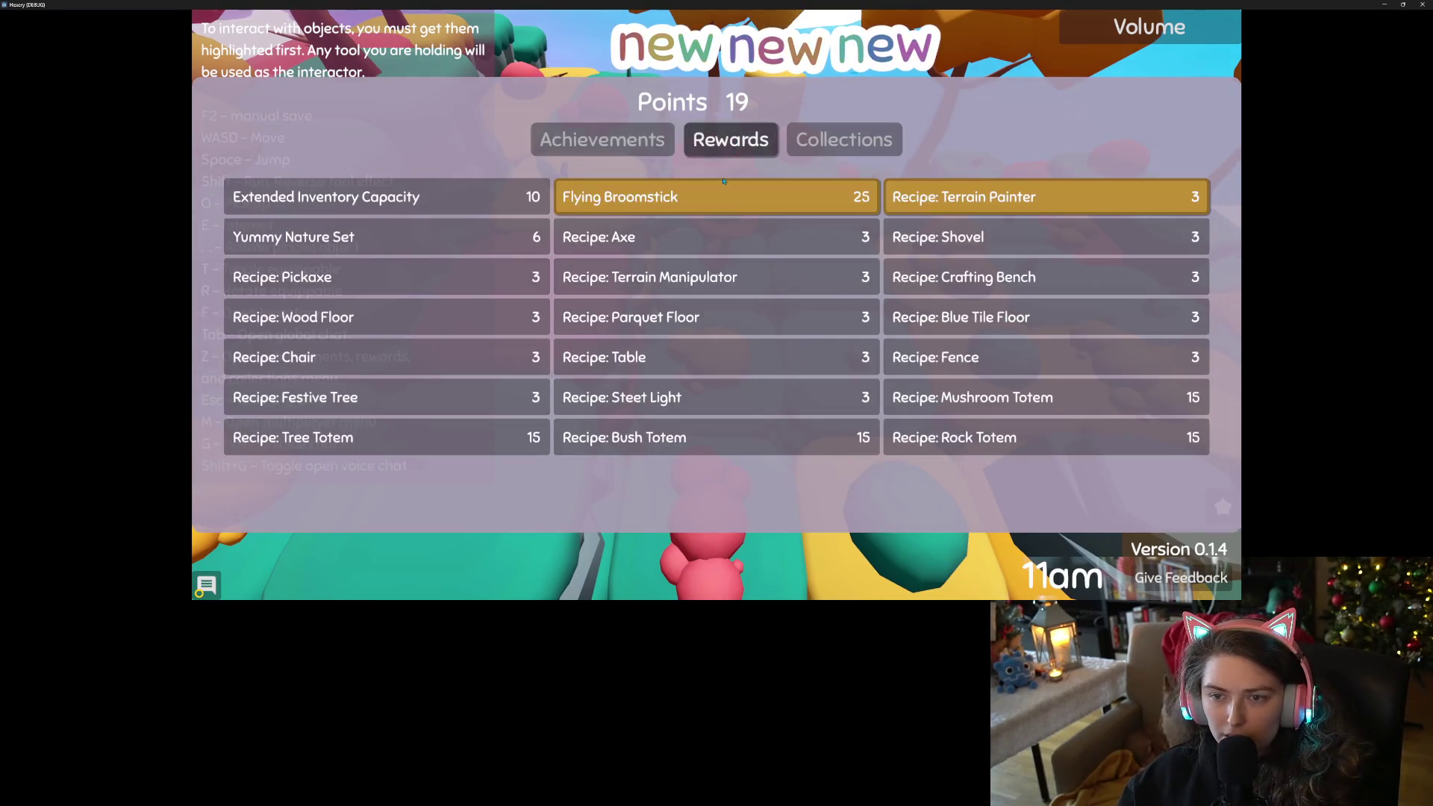
click(433, 238)
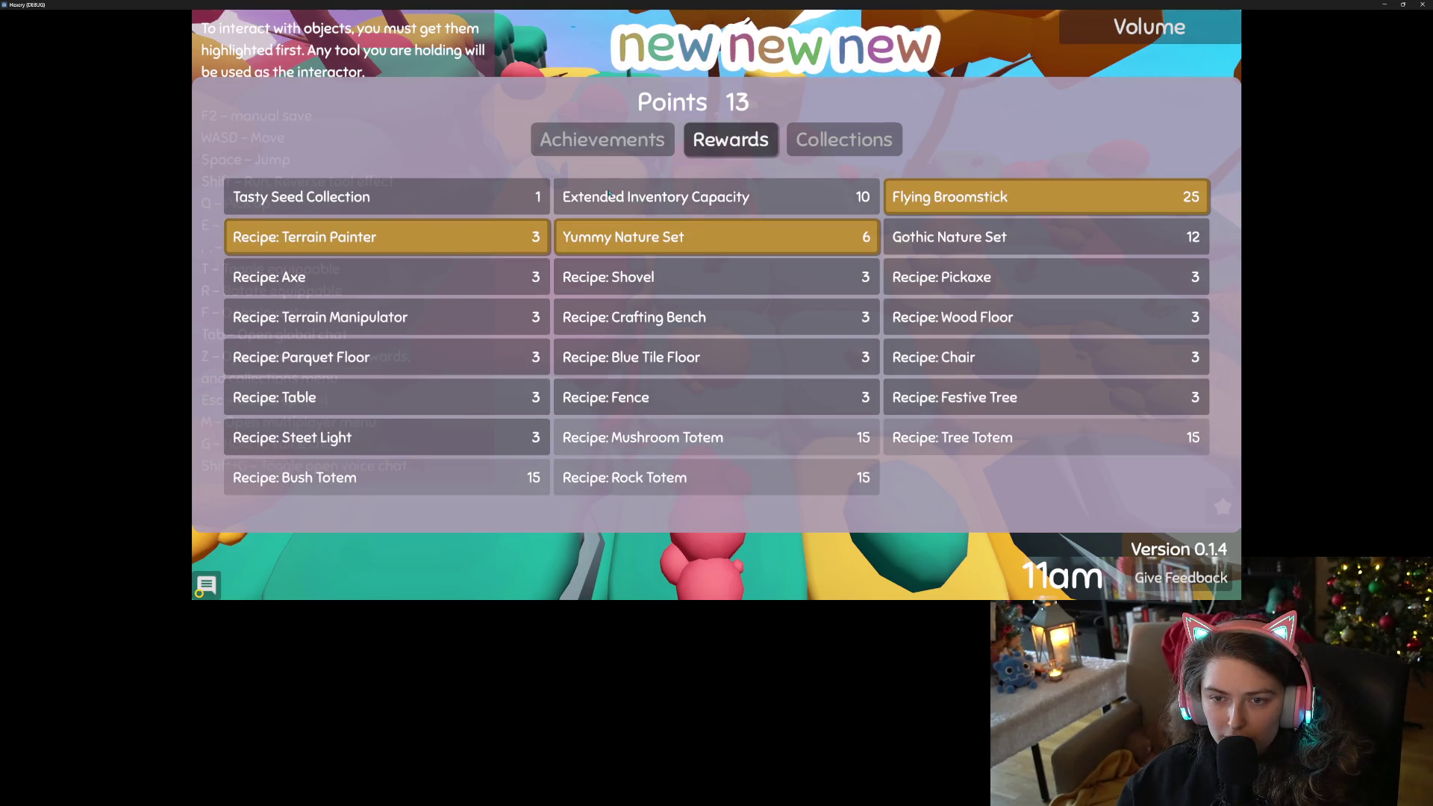
key(Escape)
Eat the red mushroom and consume all the logs for mana.
key(f)
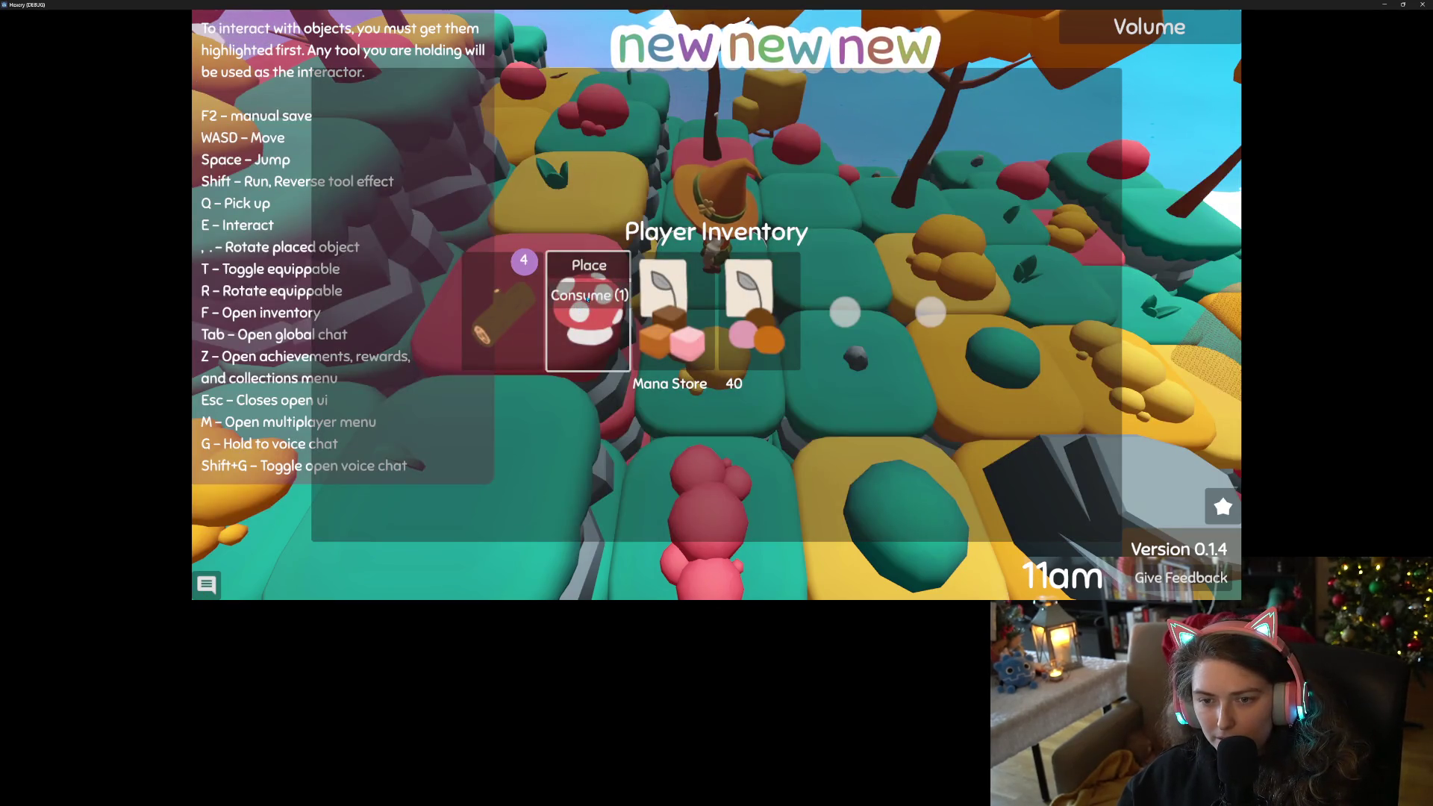
click(587, 306)
click(507, 303)
click(499, 328)
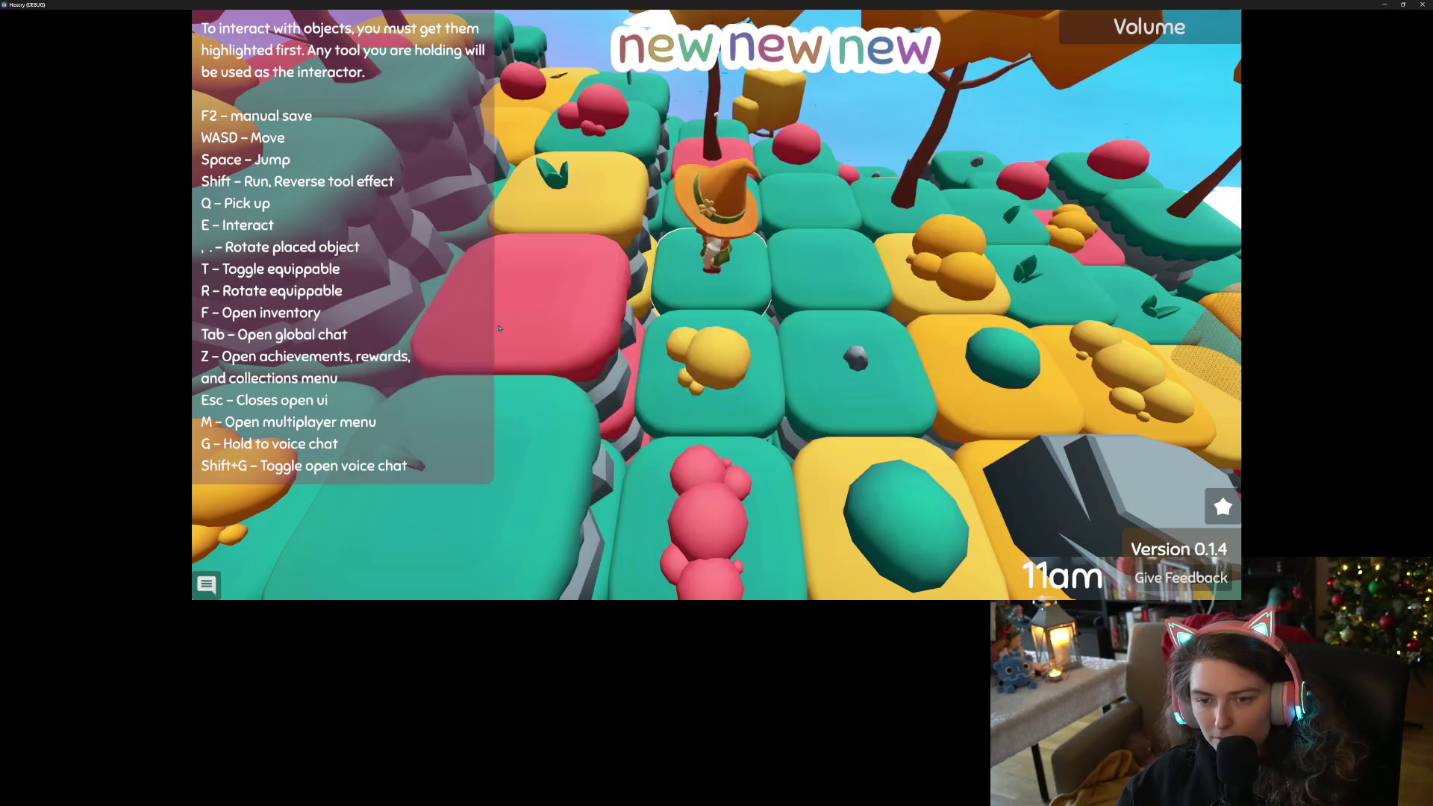
key(f)
key(f)
Buy Recipe: Shovel and the Wood Shovel from the rewards list.
key(z)
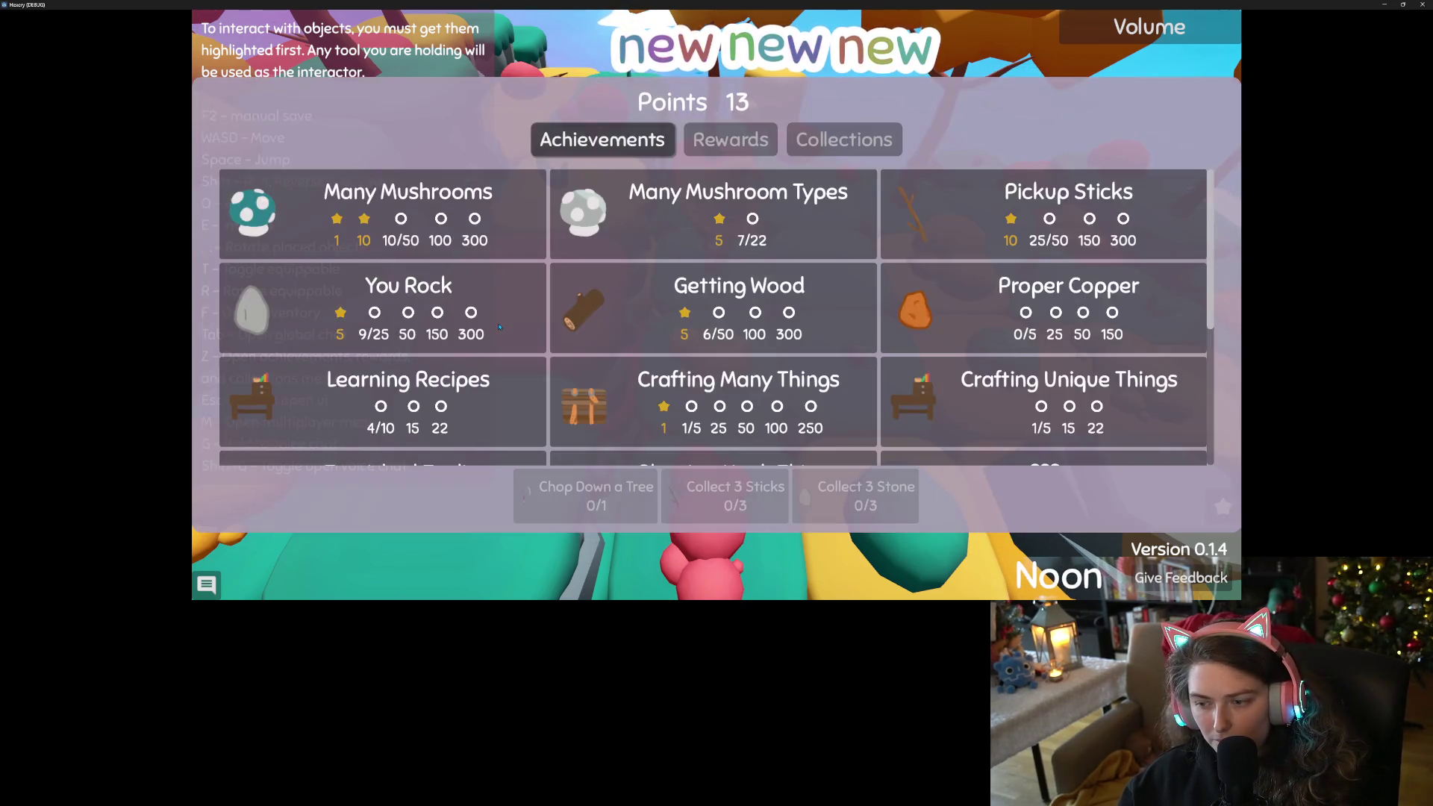
click(739, 134)
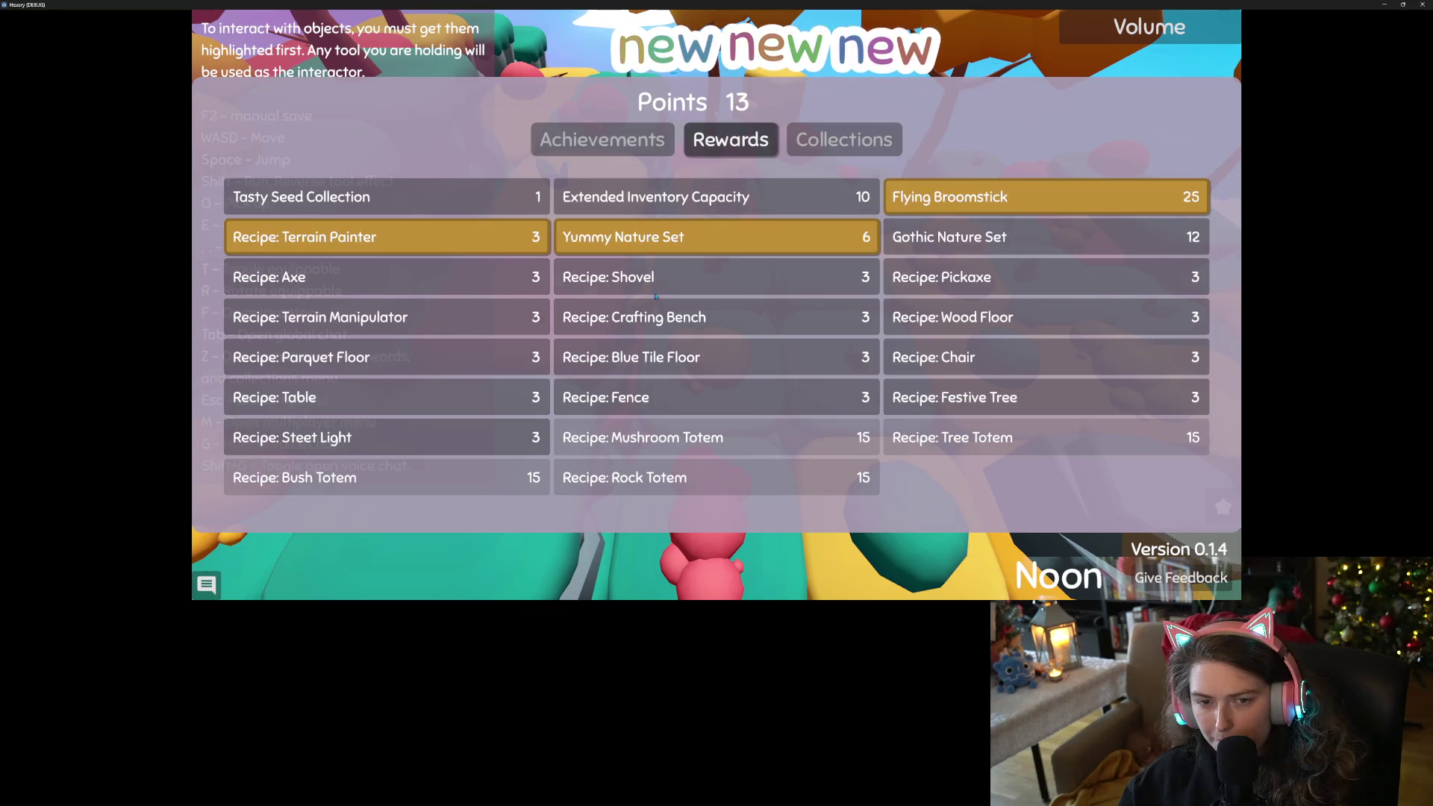
click(593, 286)
click(468, 208)
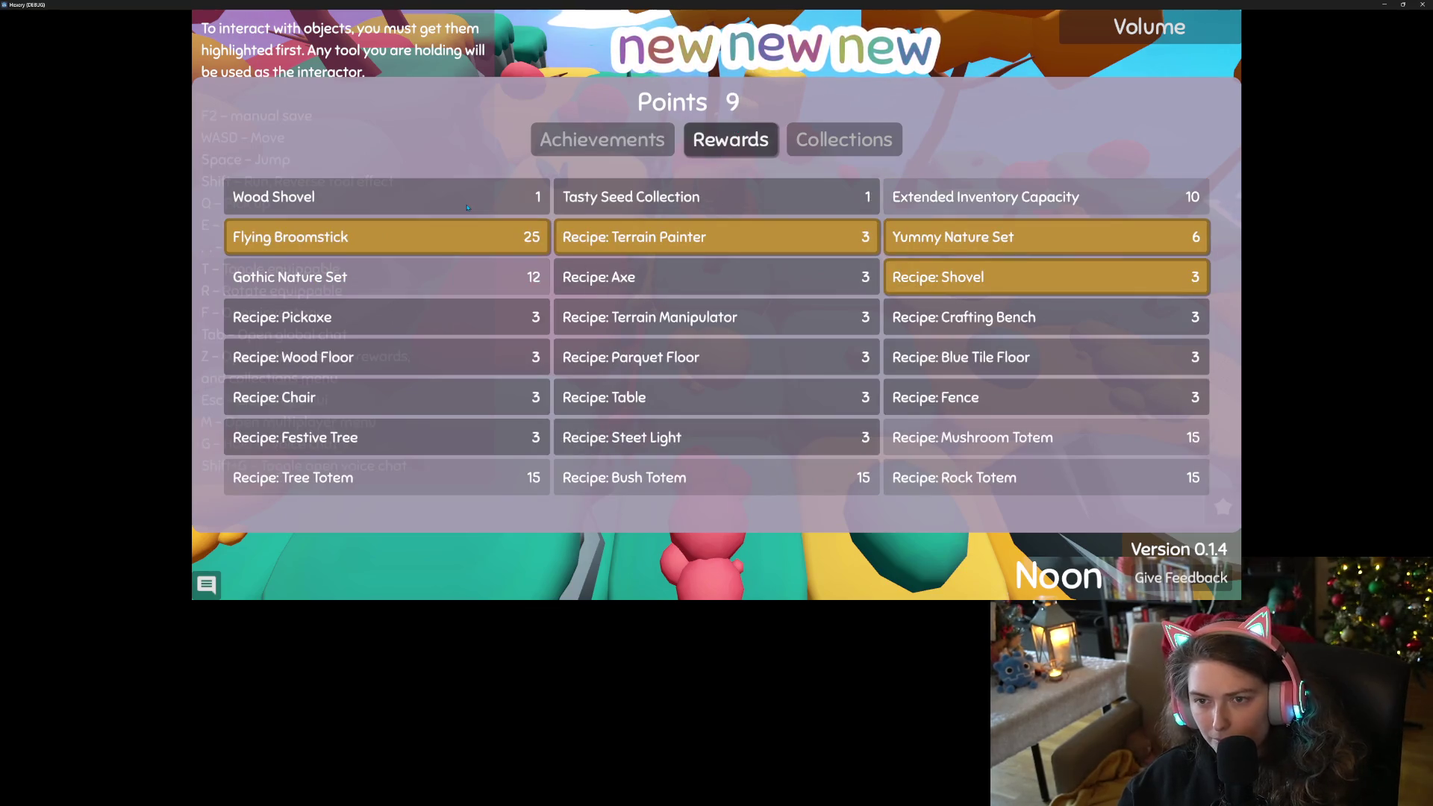
key(Escape)
Equip the Wood Shovel from the inventory.
key(f)
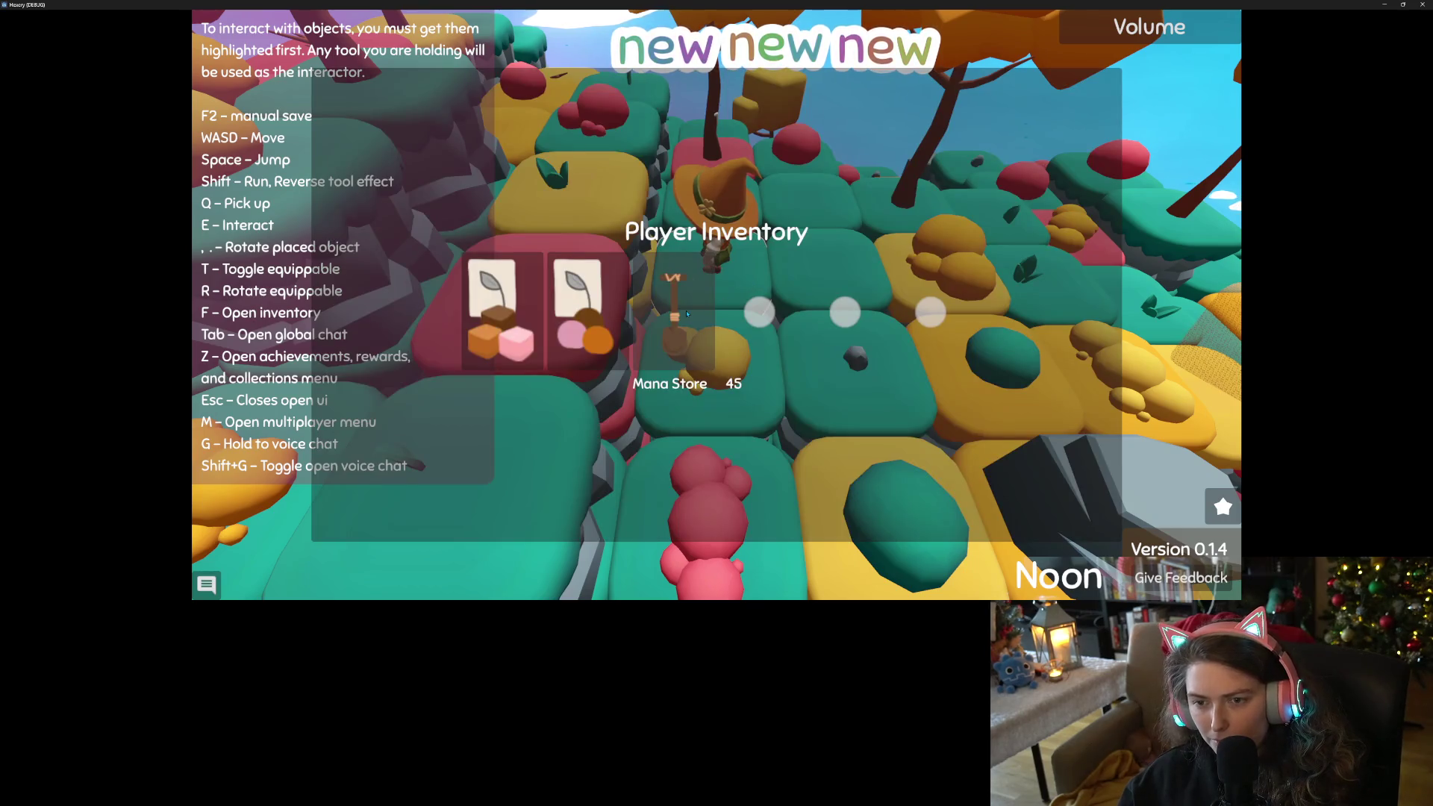
click(687, 311)
click(679, 326)
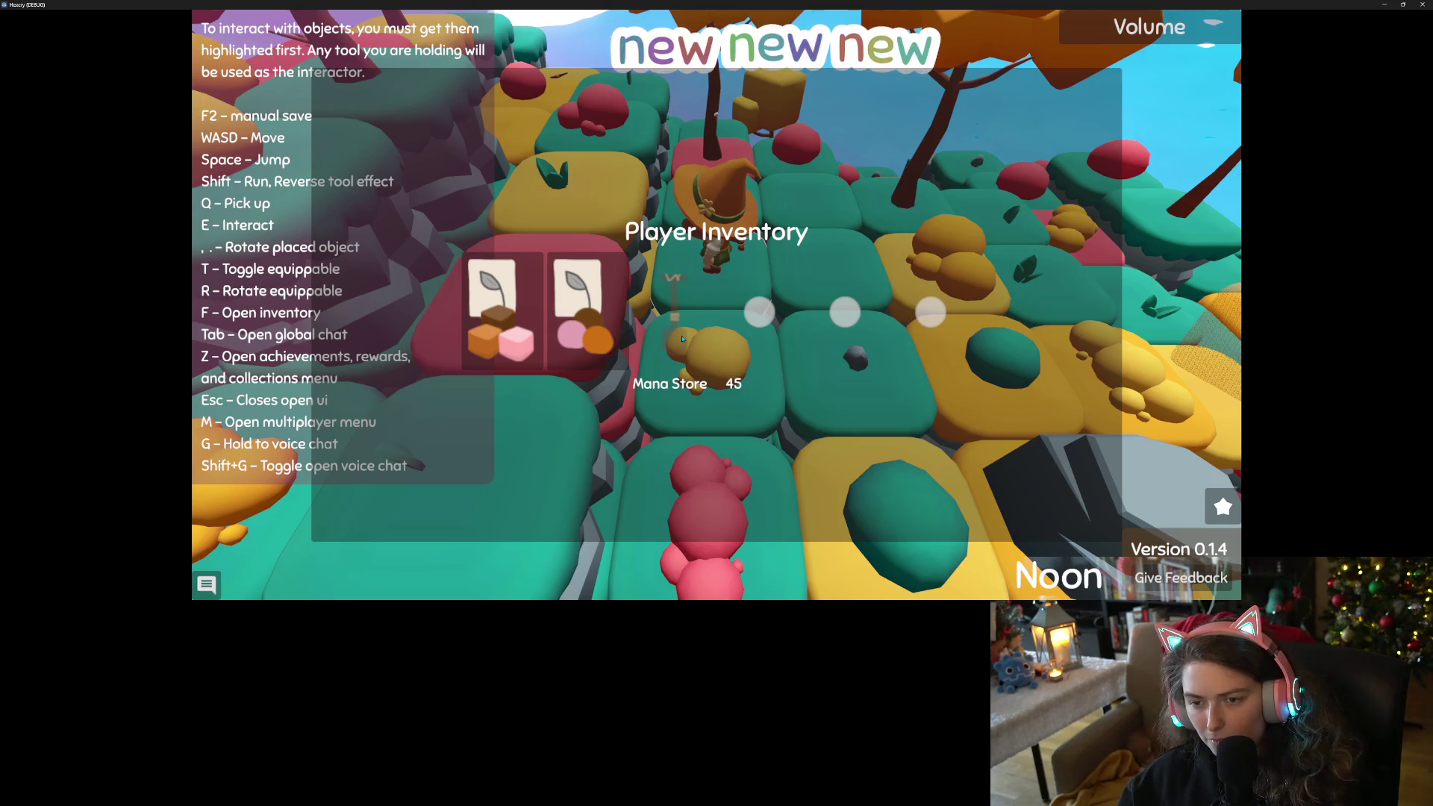
key(Escape)
Dig a hole beside the character with the shovel and eat the orange item for mana.
key(d)
key(e)
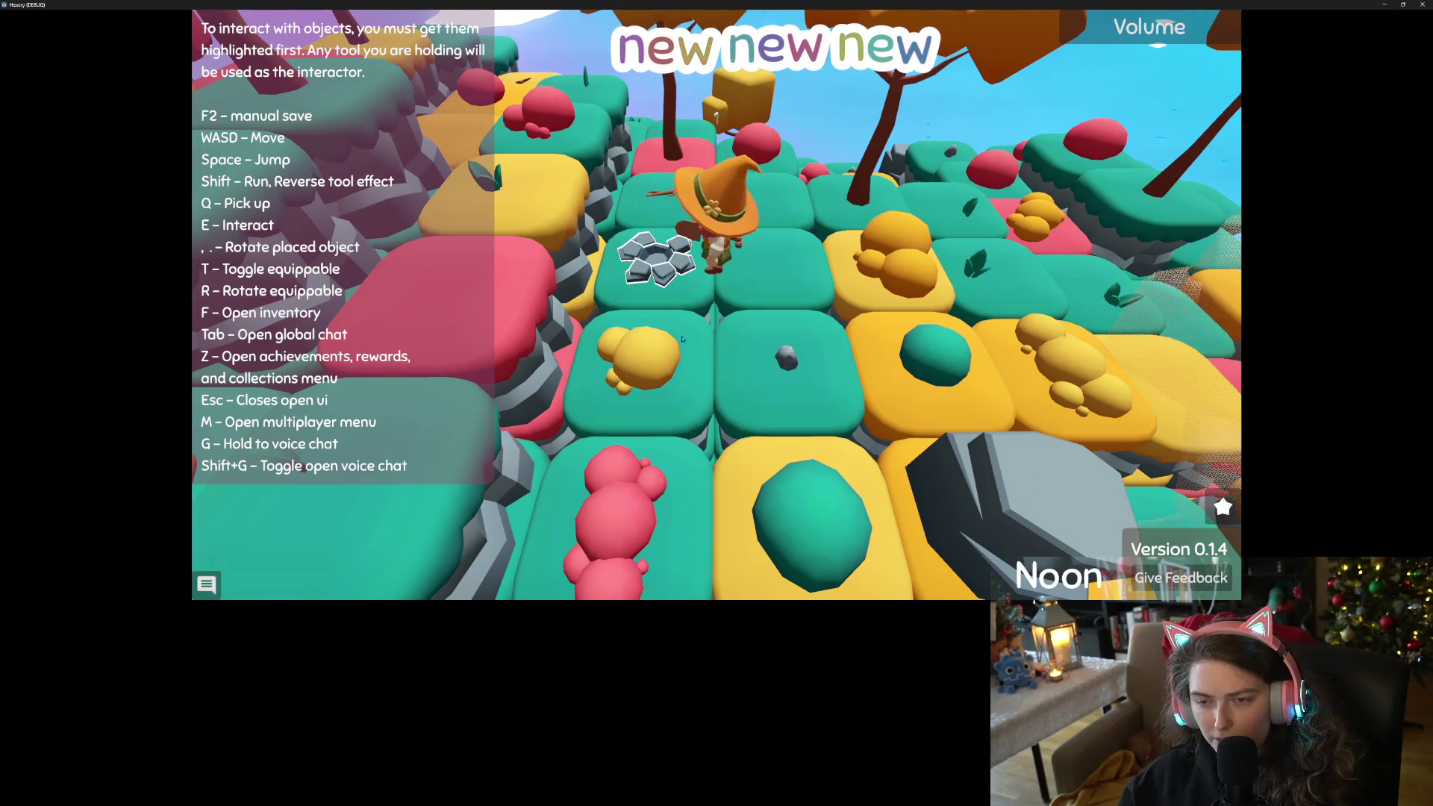
key(f)
click(772, 312)
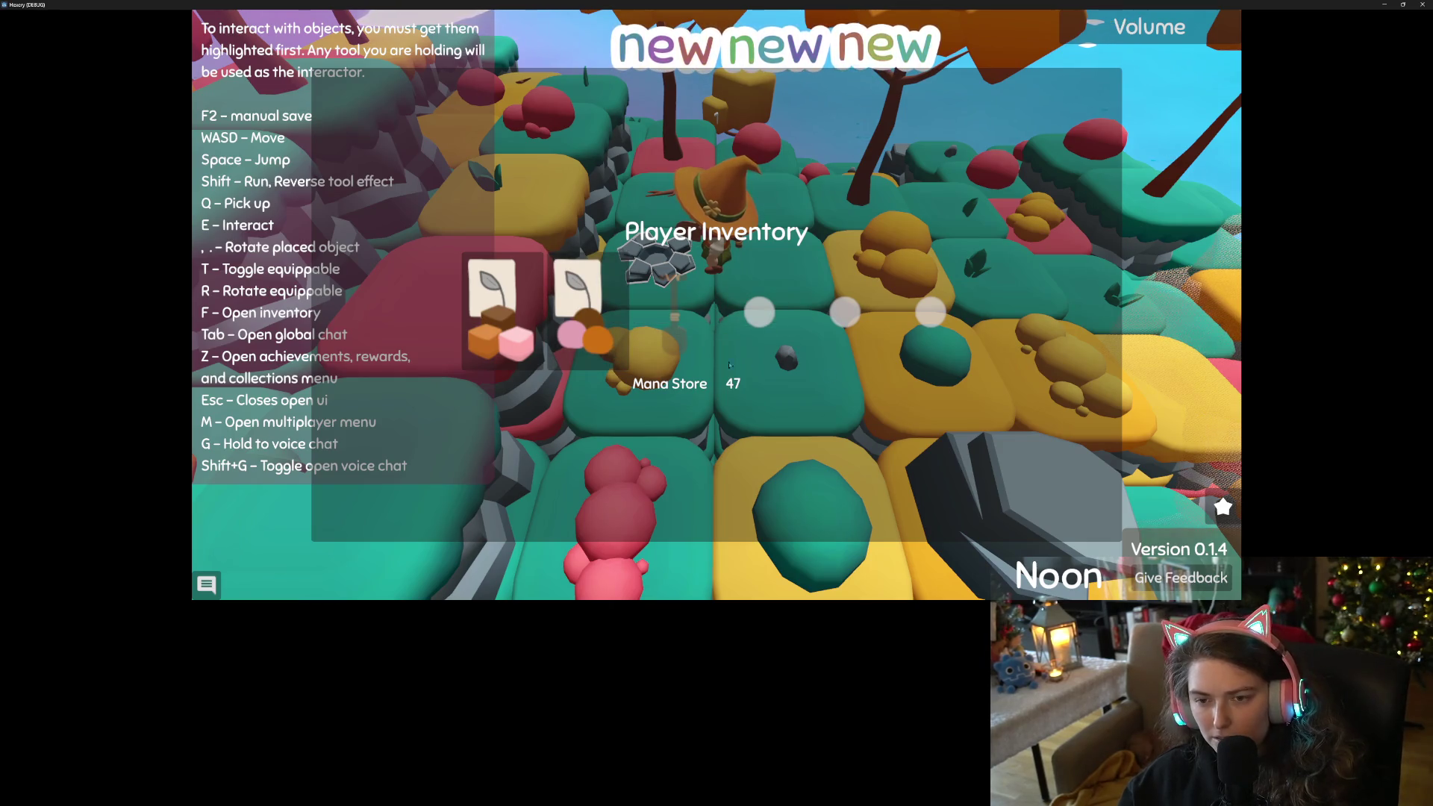
mouse_move(624, 329)
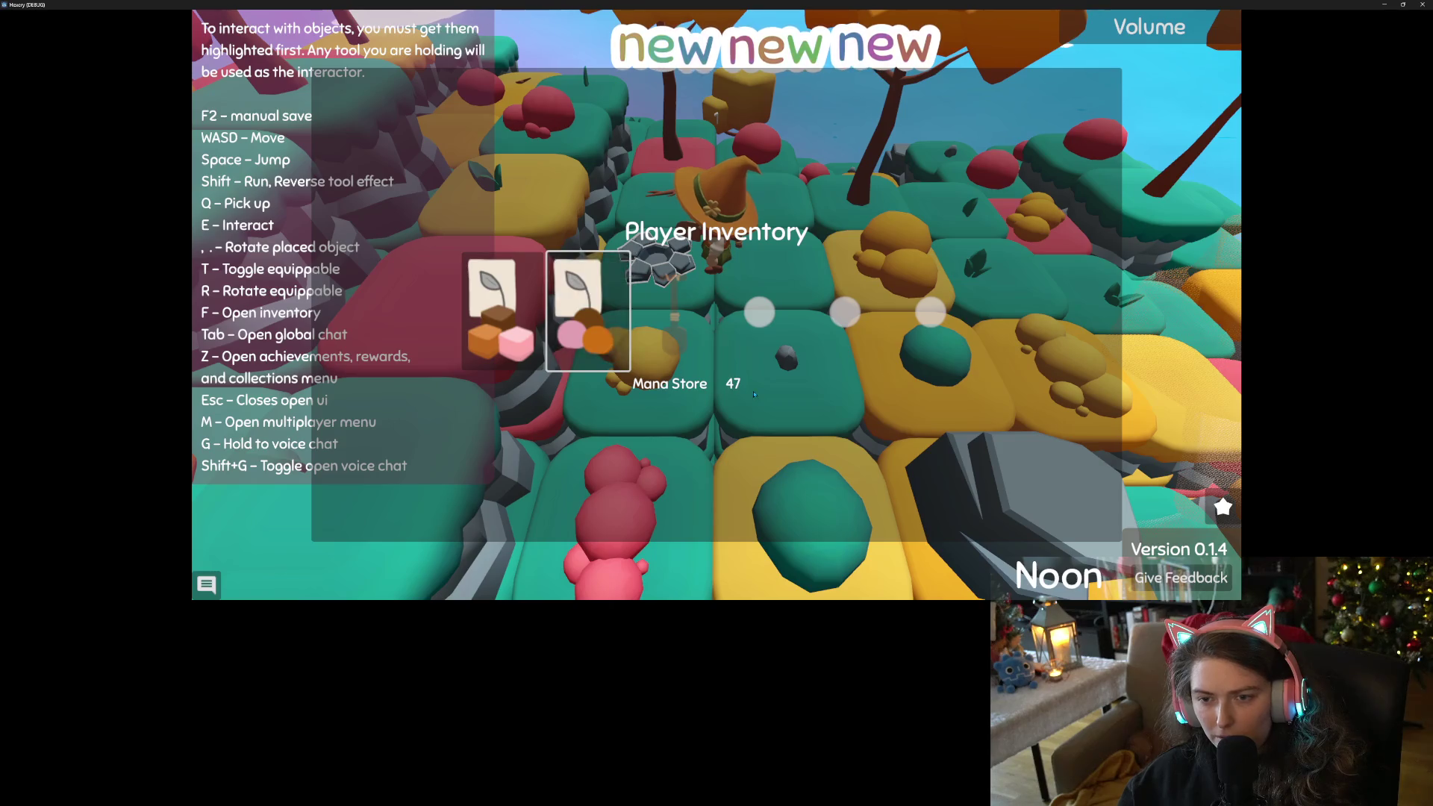
key(w)
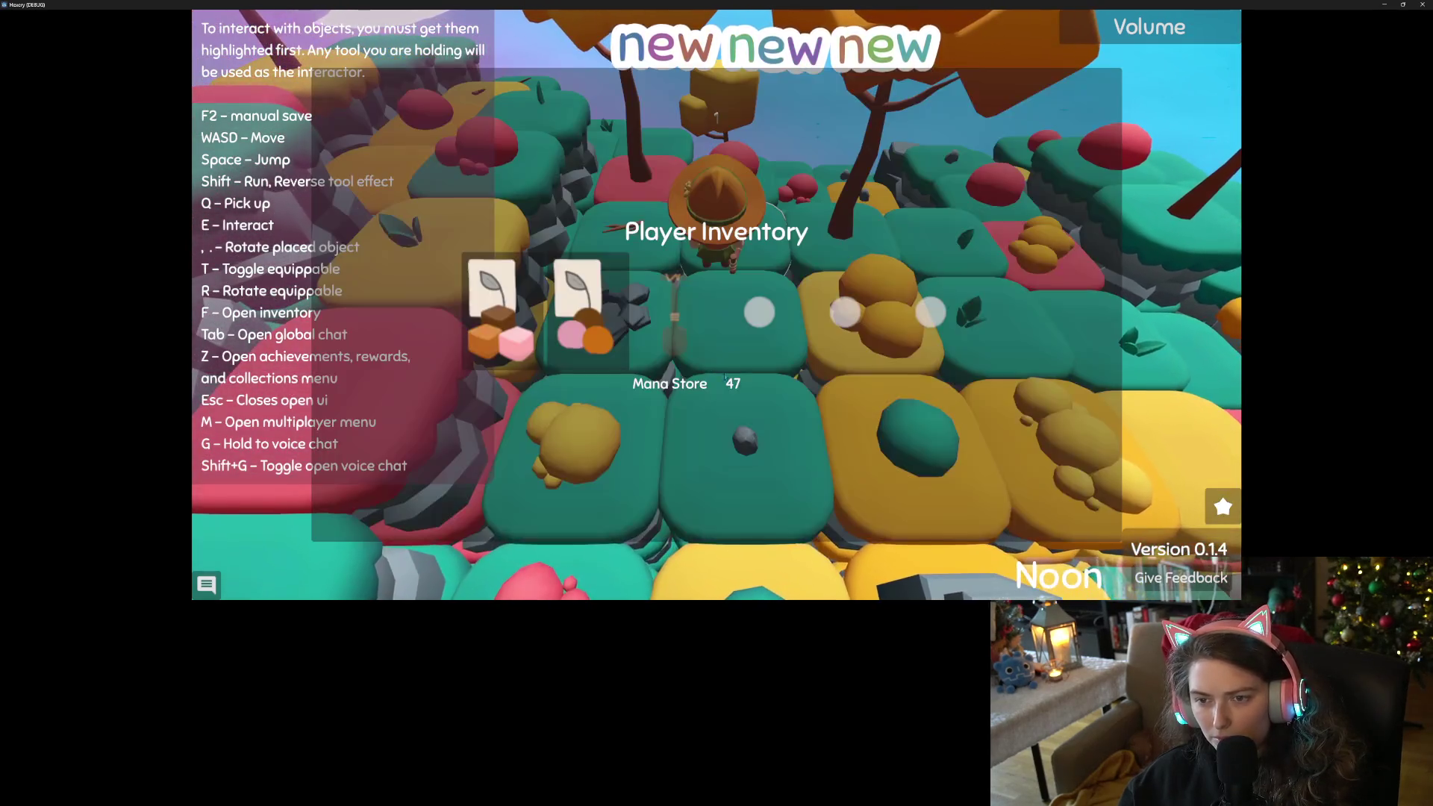
mouse_move(545, 341)
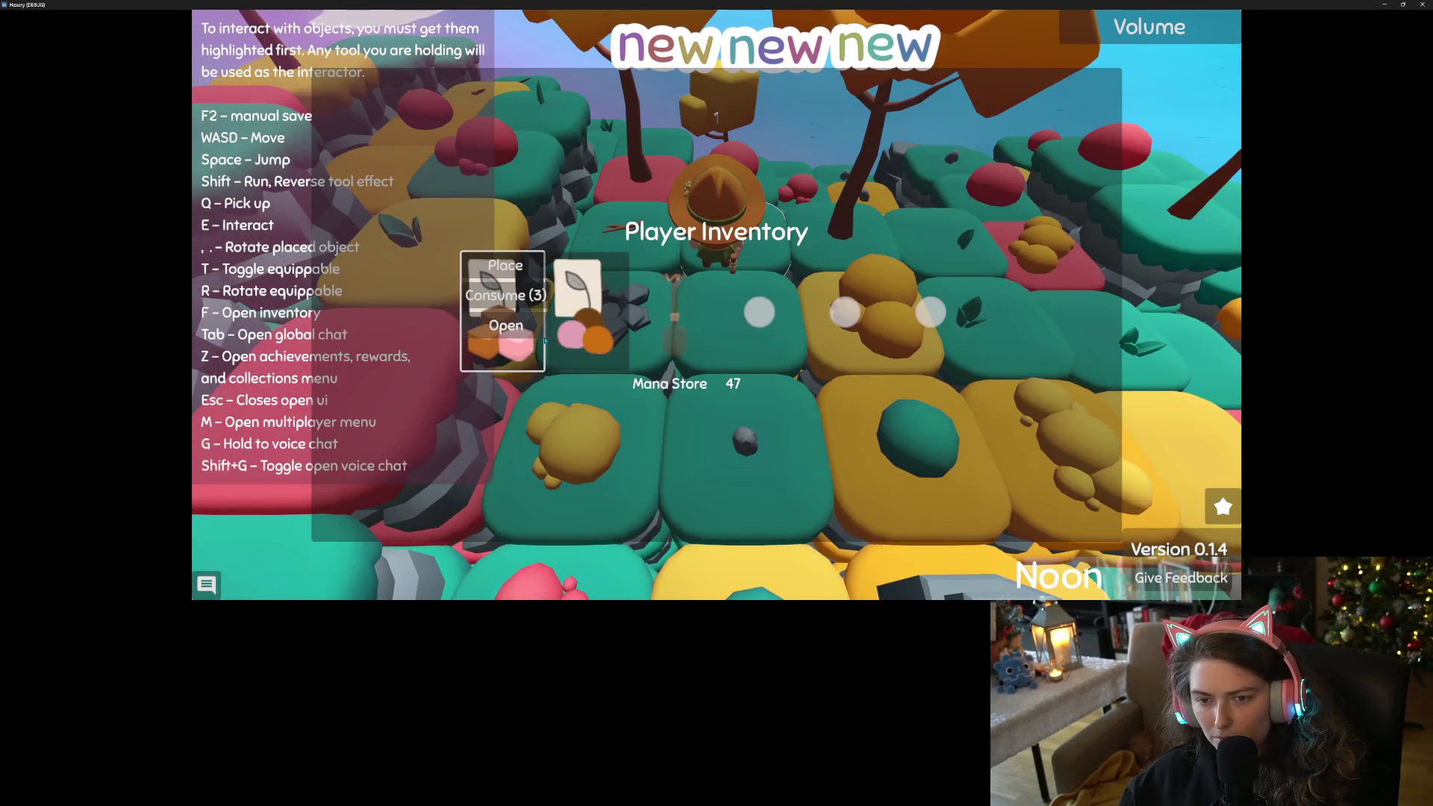
key(Escape)
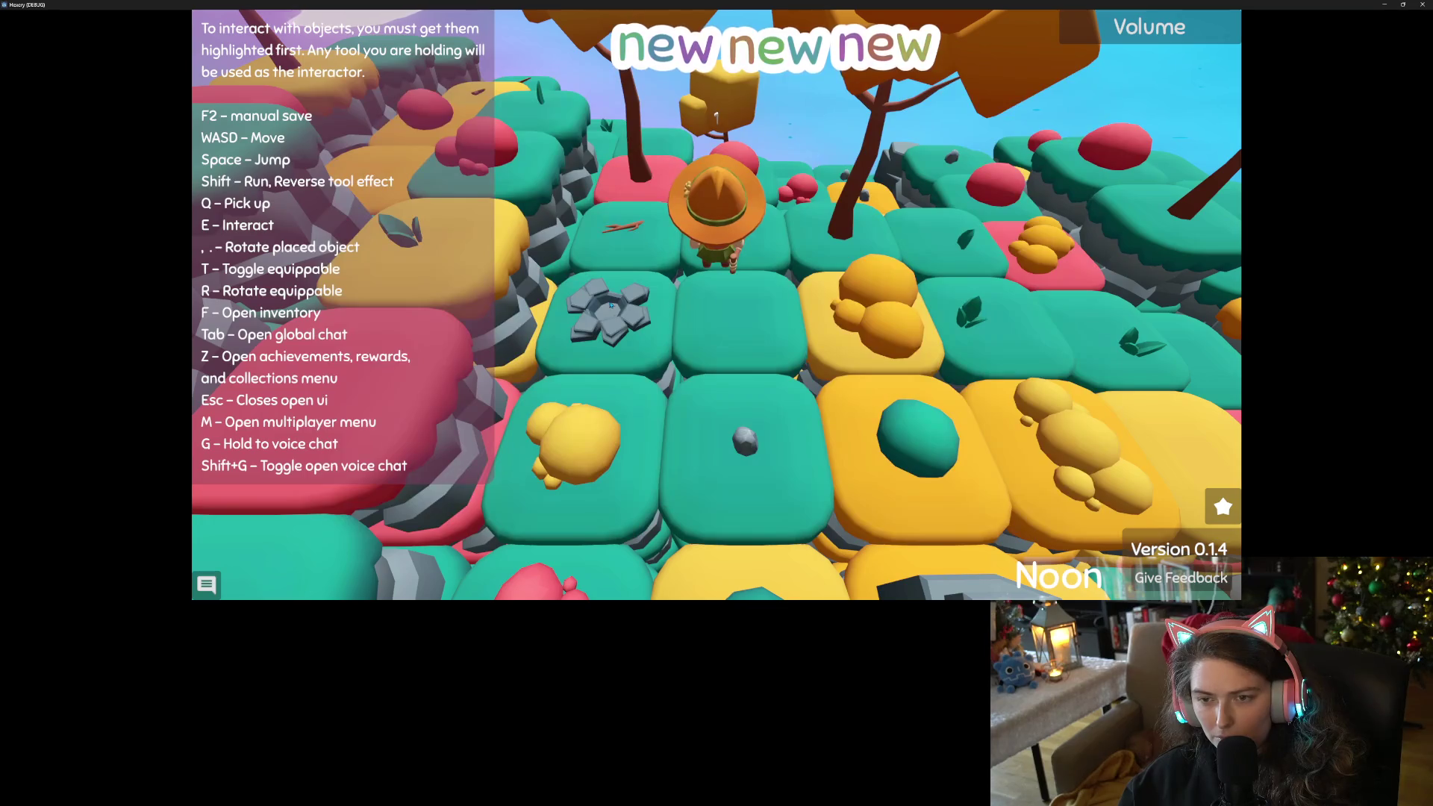
Walk around, check the inventory, and swing the shovel at the ground again.
key(s)
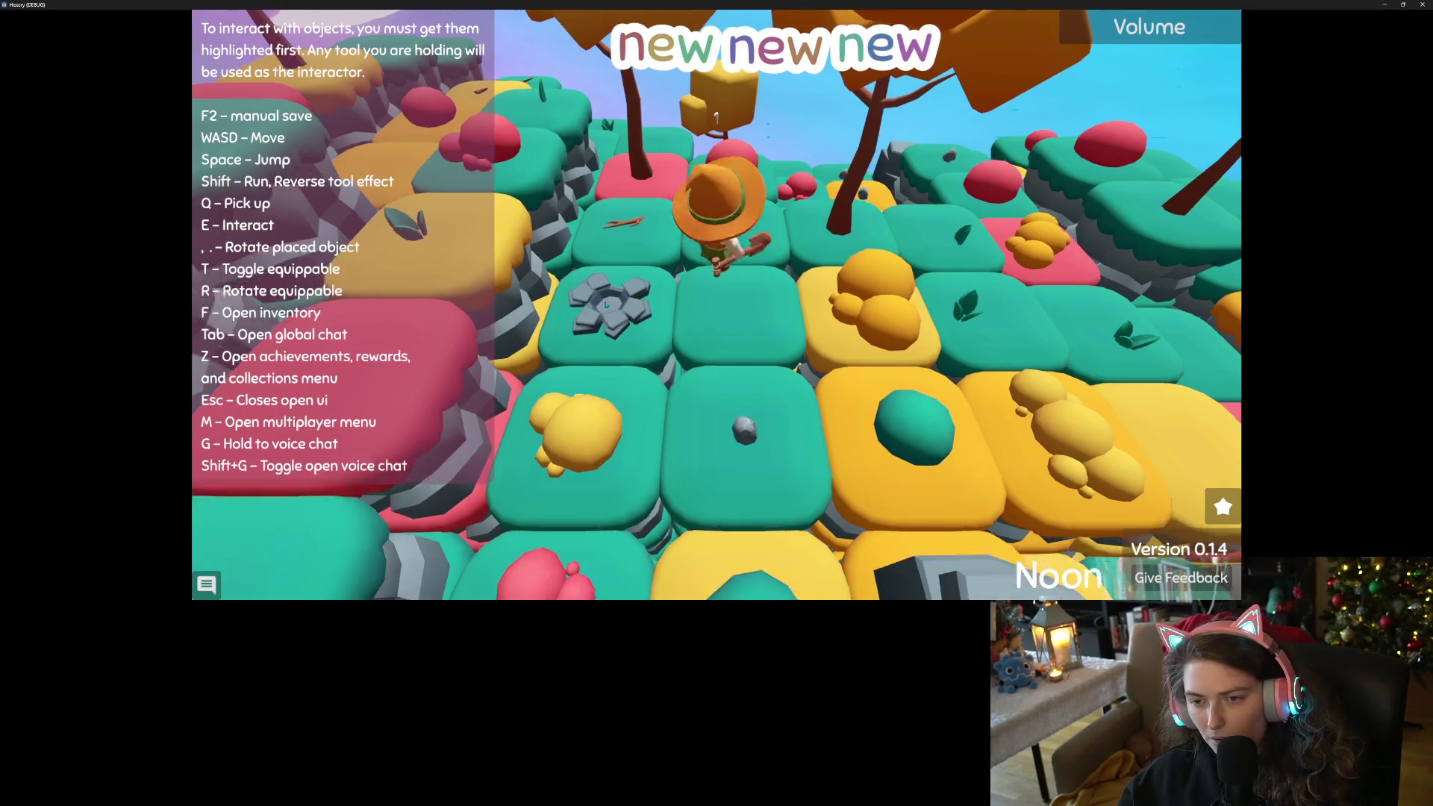
key(f)
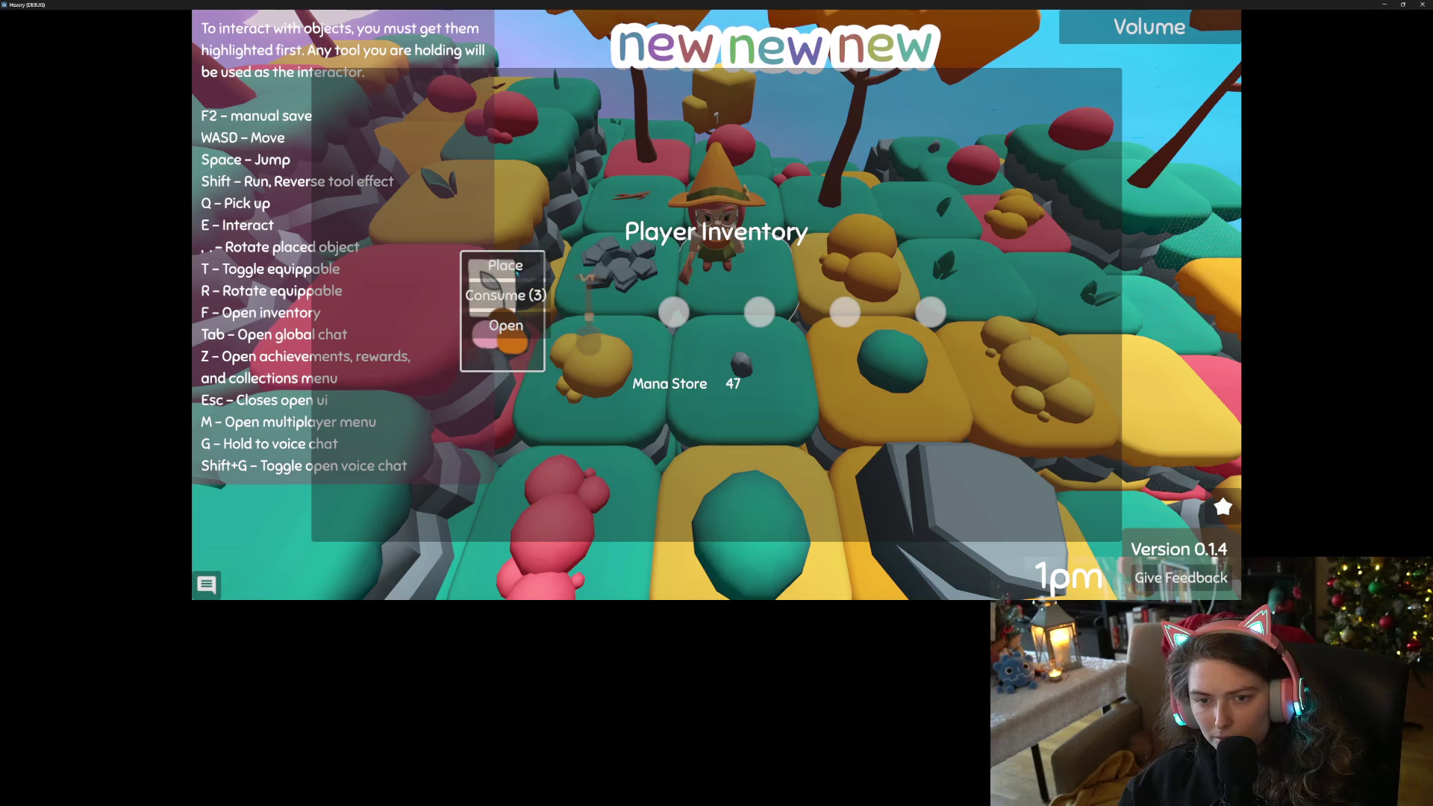
key(Escape)
key(w)
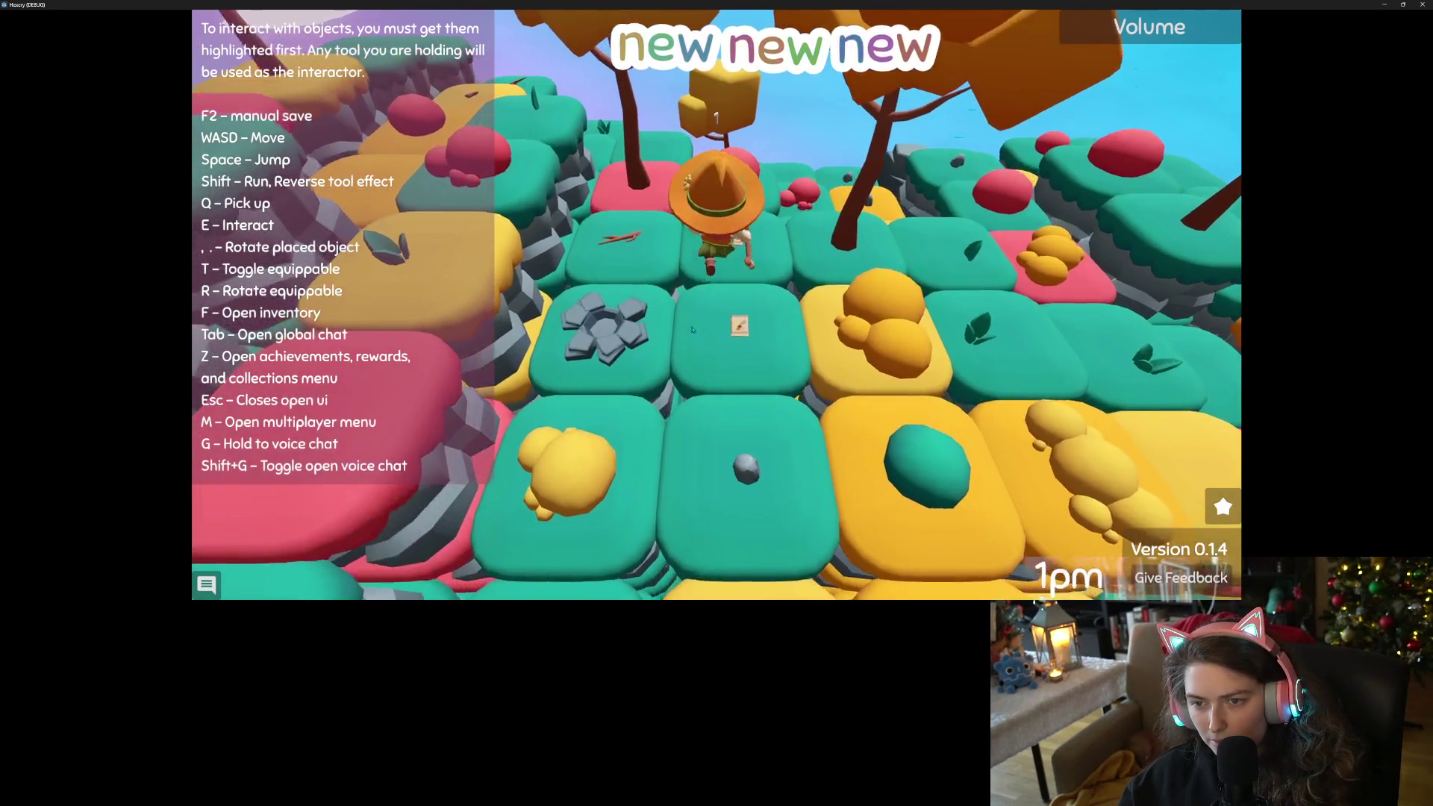
key(e)
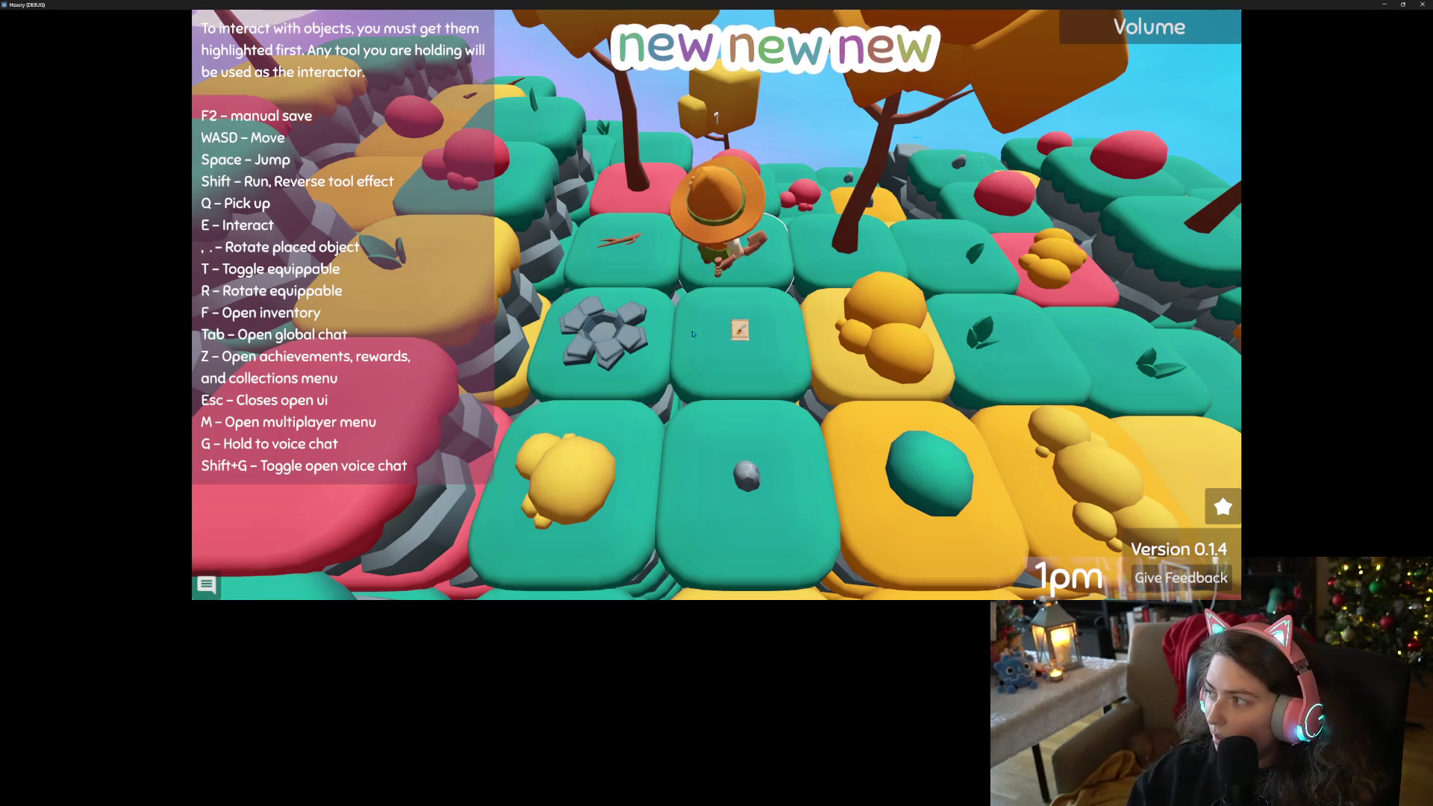
Open the Yummy Nature Set seed packet into three seeds, then inspect the orange seed's options.
key(f)
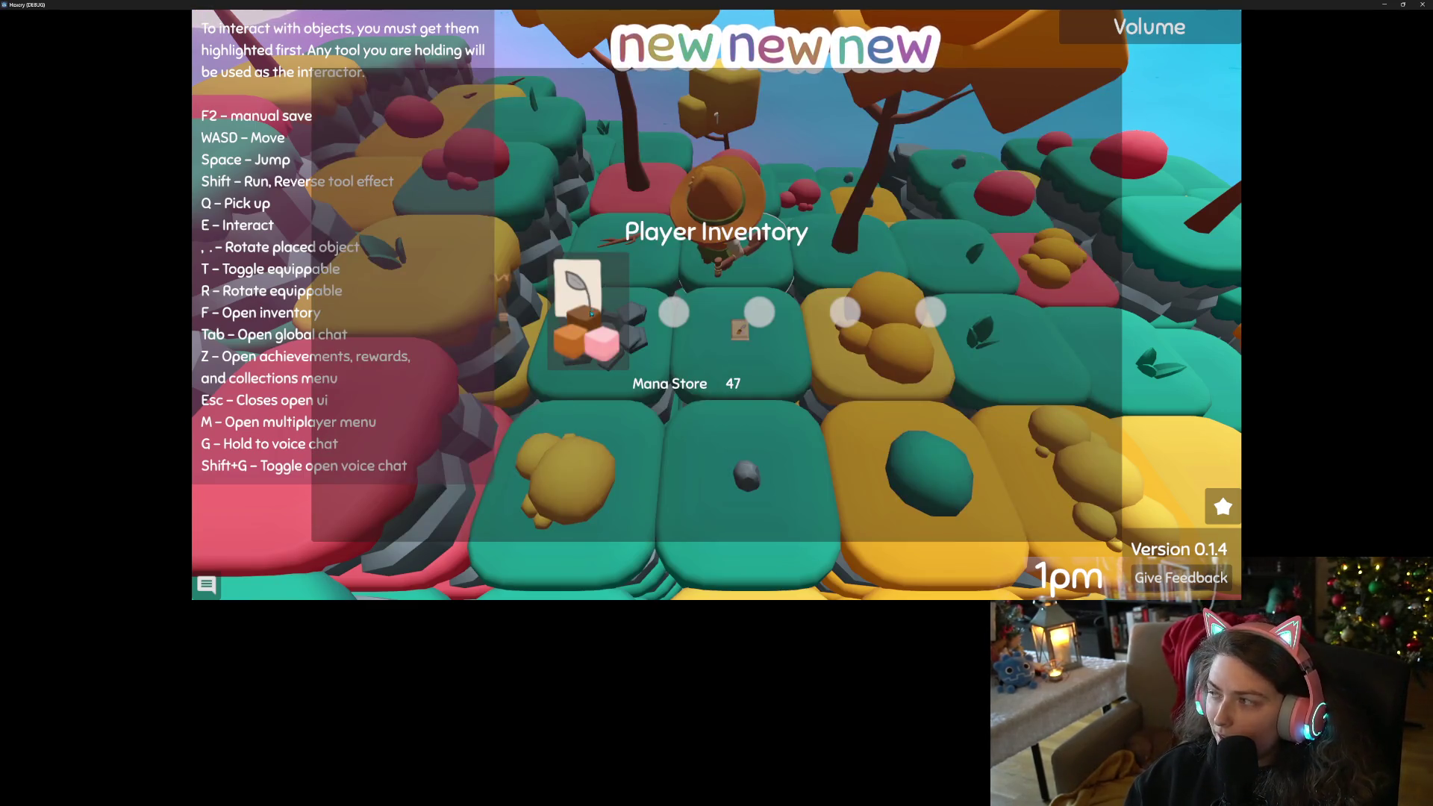
right_click(556, 342)
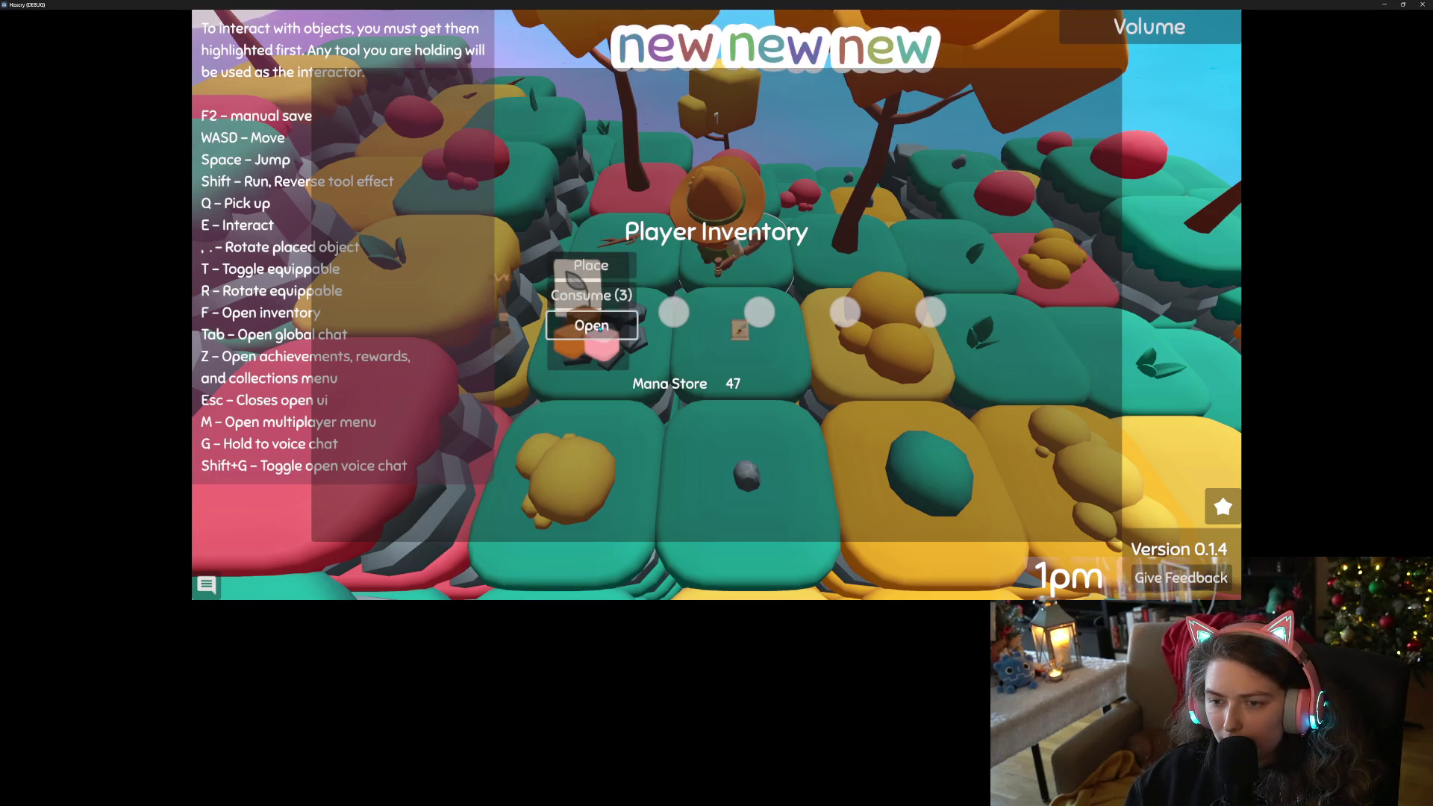
click(589, 323)
key(Escape)
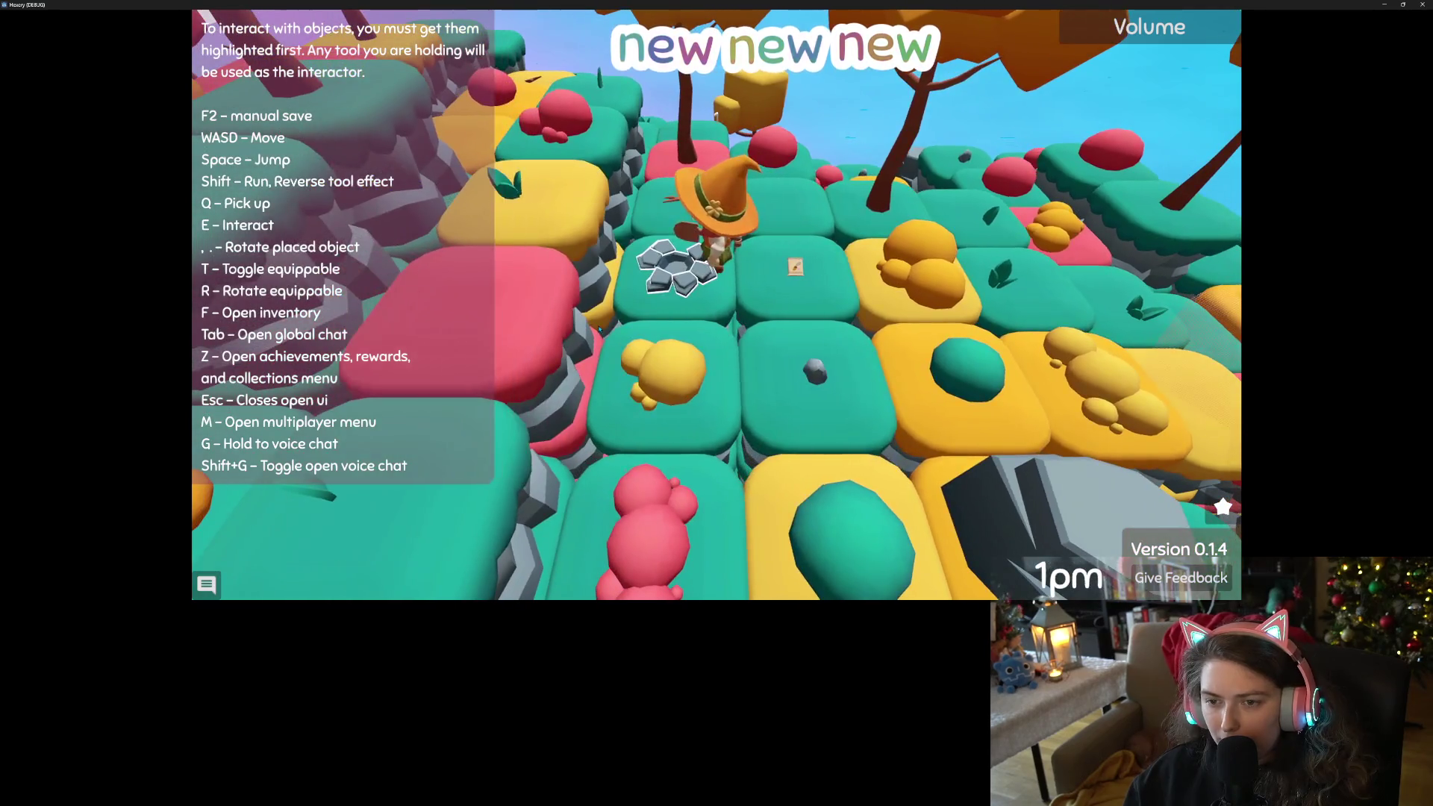
key(f)
right_click(610, 318)
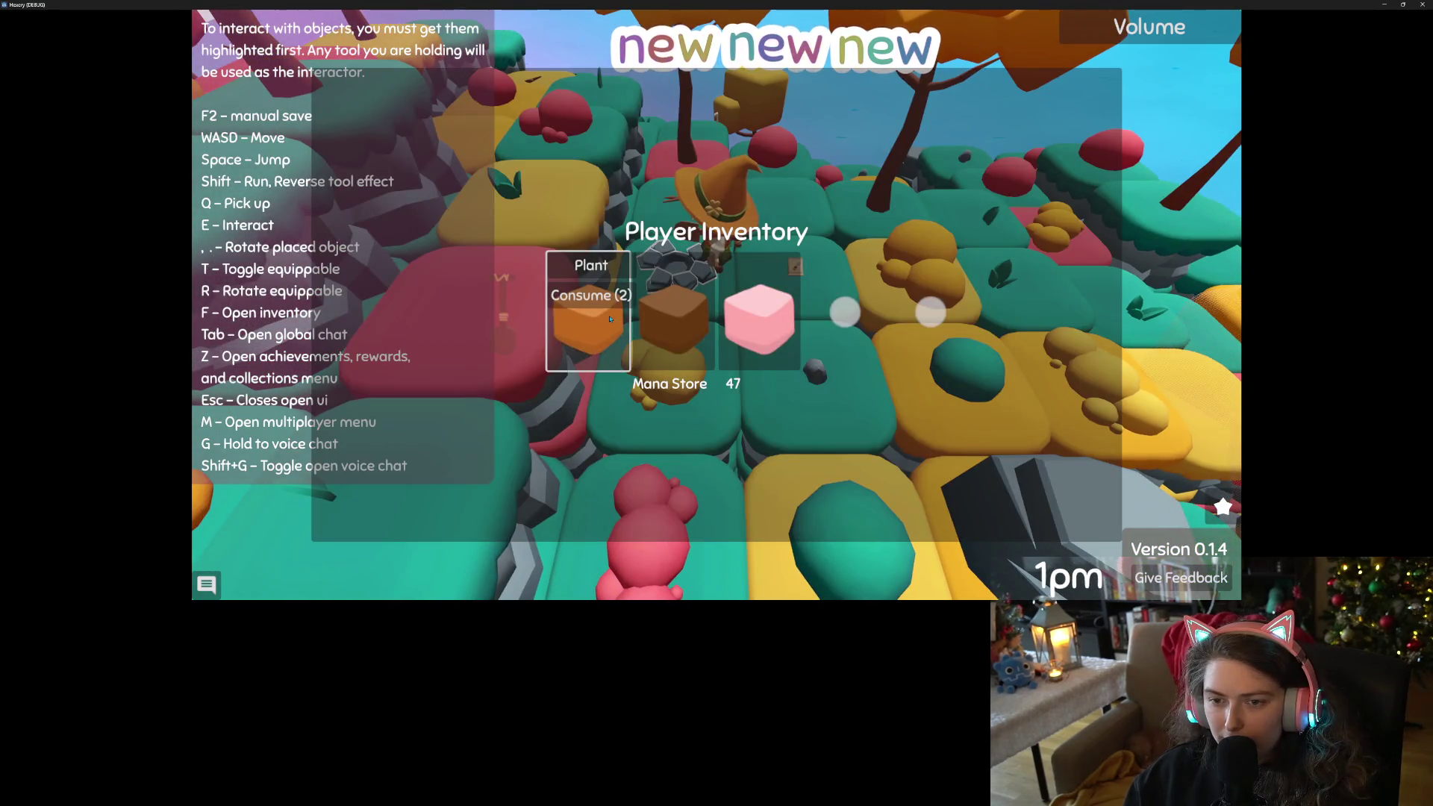
Plant the orange seed, walk forward, and consume the pink item for mana.
click(601, 270)
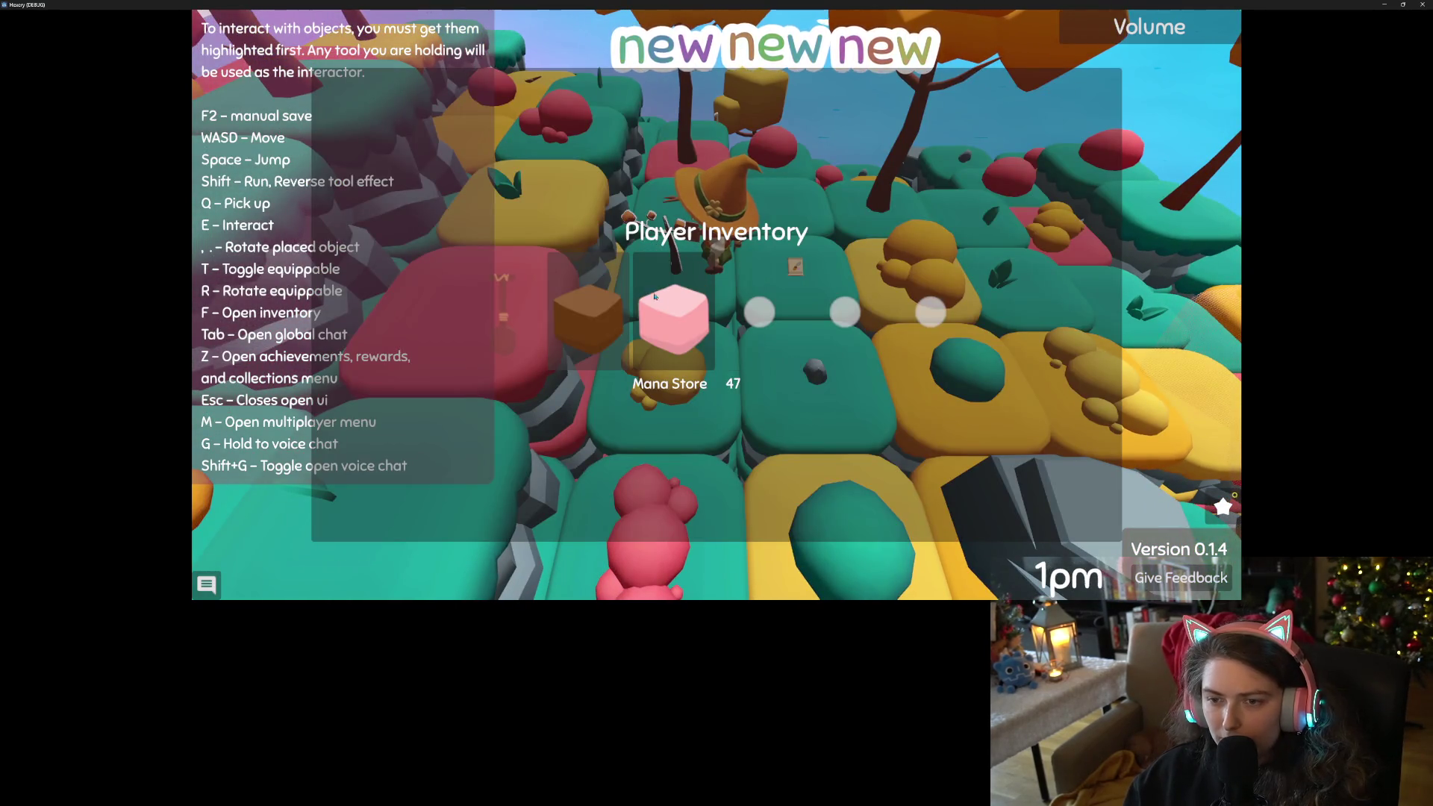
key(Escape)
key(w)
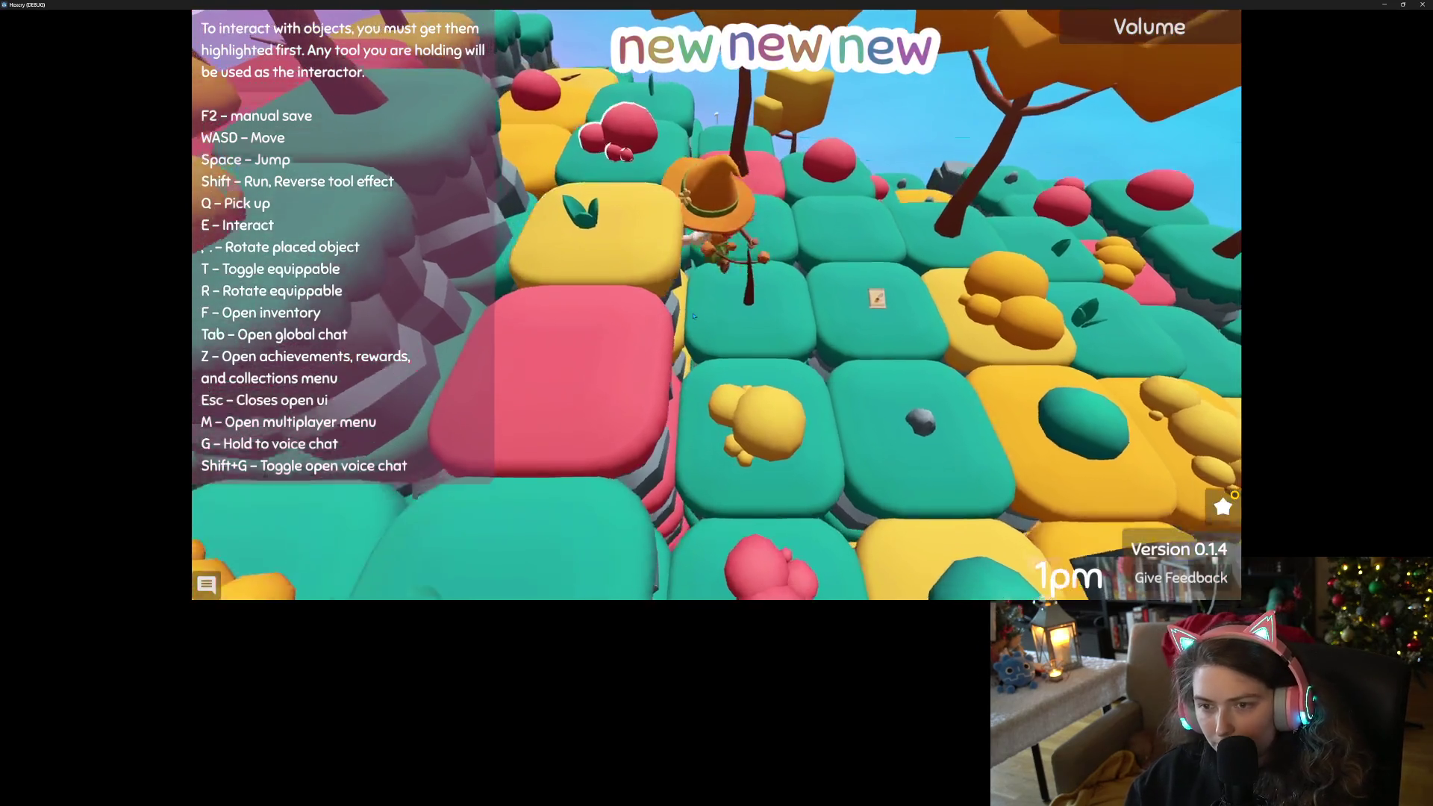
key(f)
click(674, 312)
click(672, 270)
key(Escape)
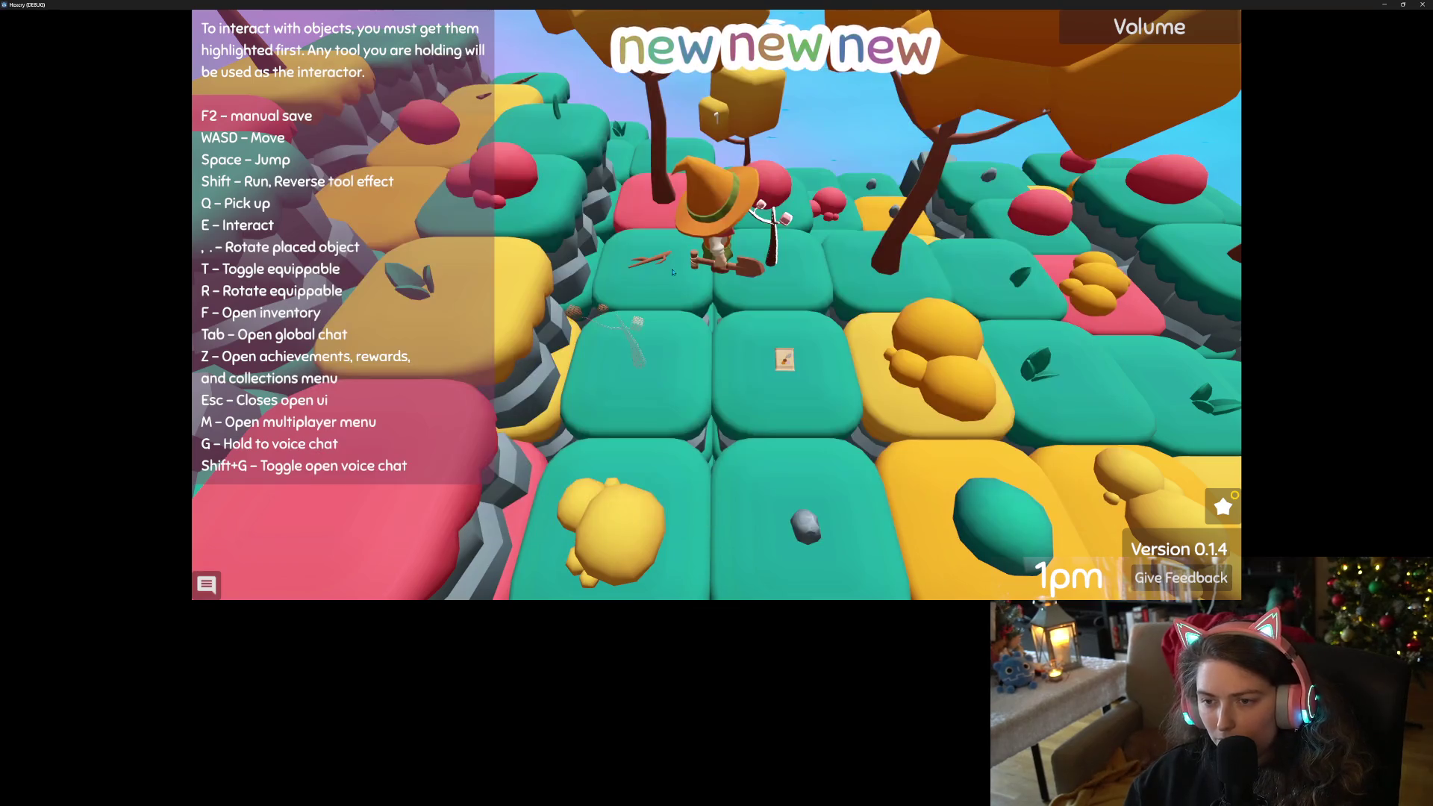
Walk the witch to the twig, check the inventory, and keep walking left across the island.
key(d)
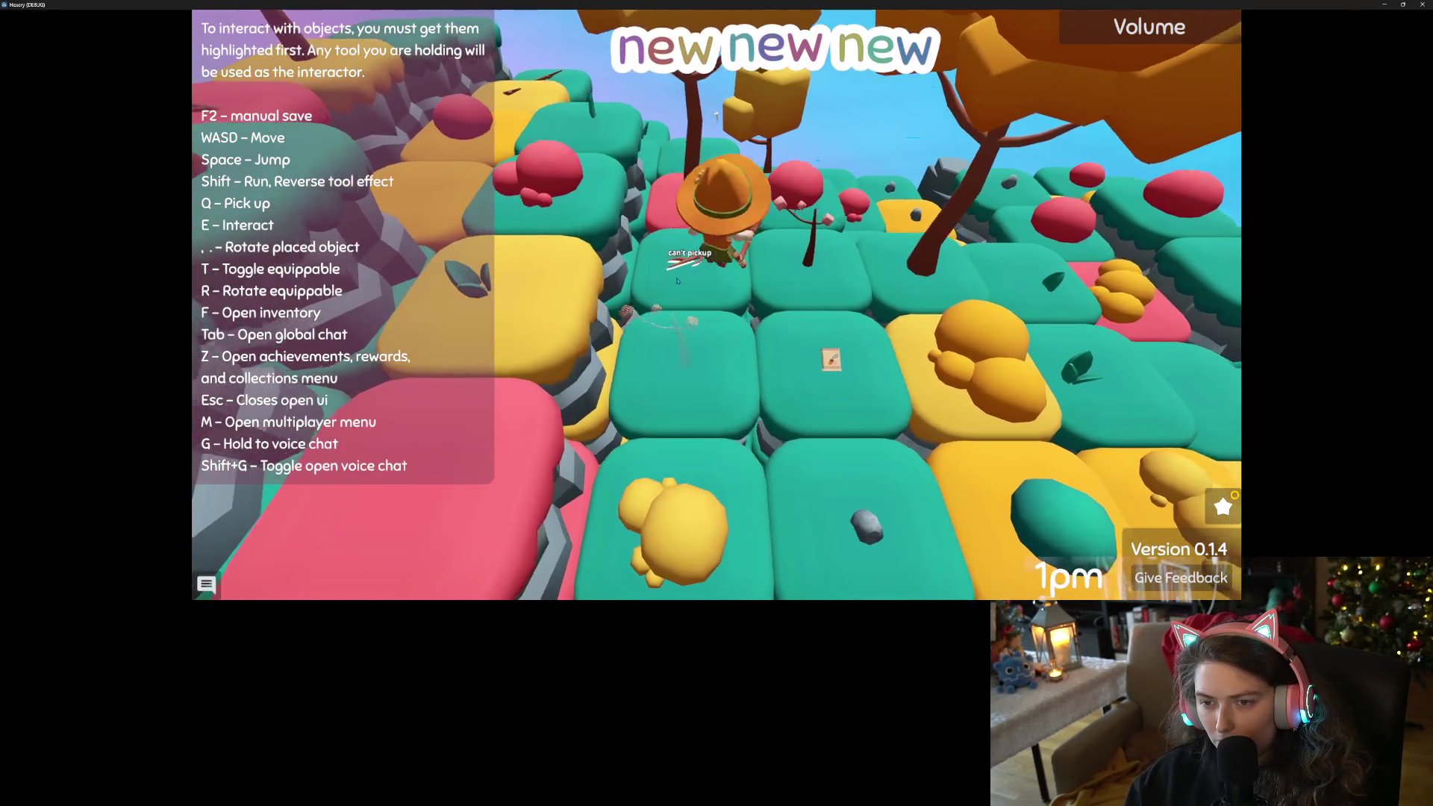
key(q)
key(a)
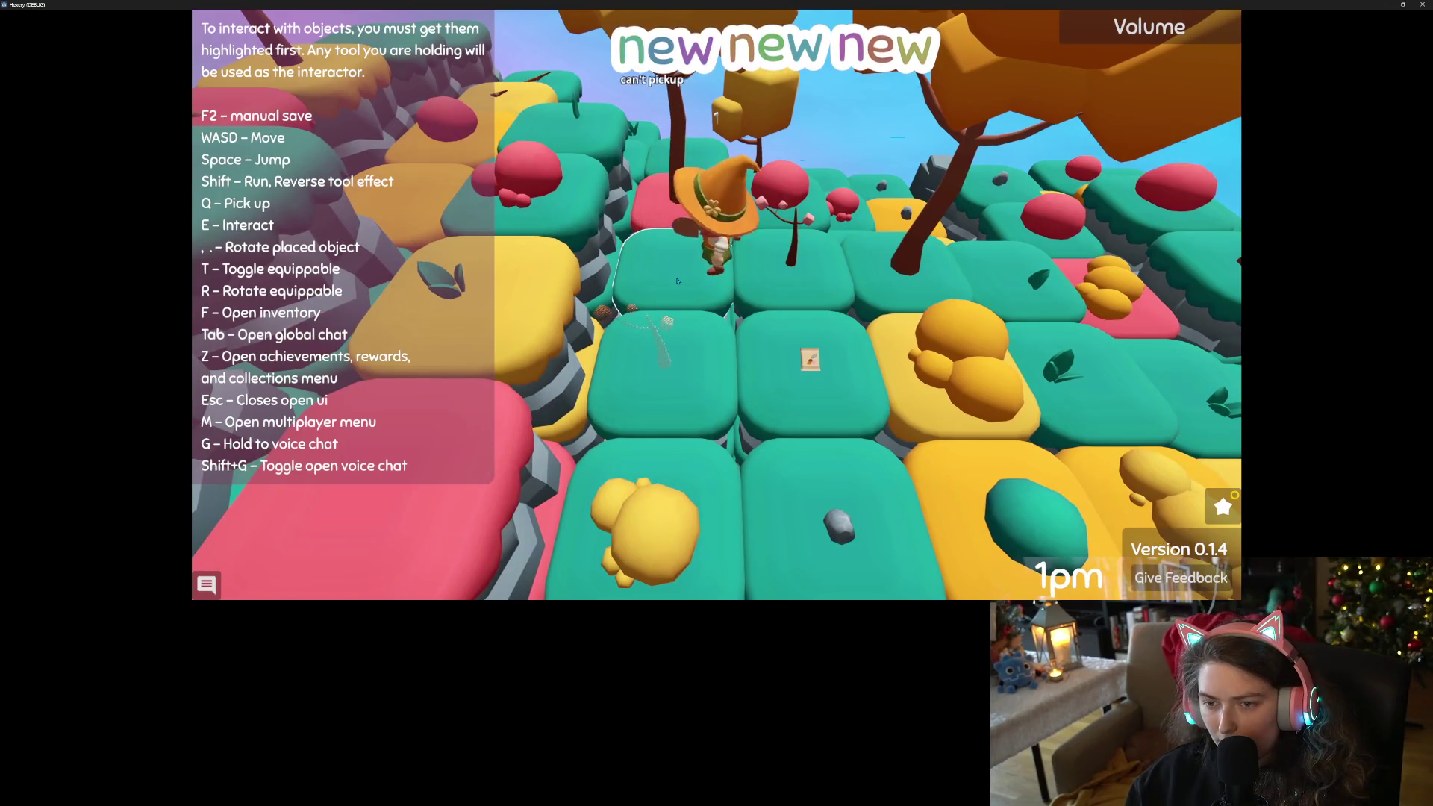
key(f)
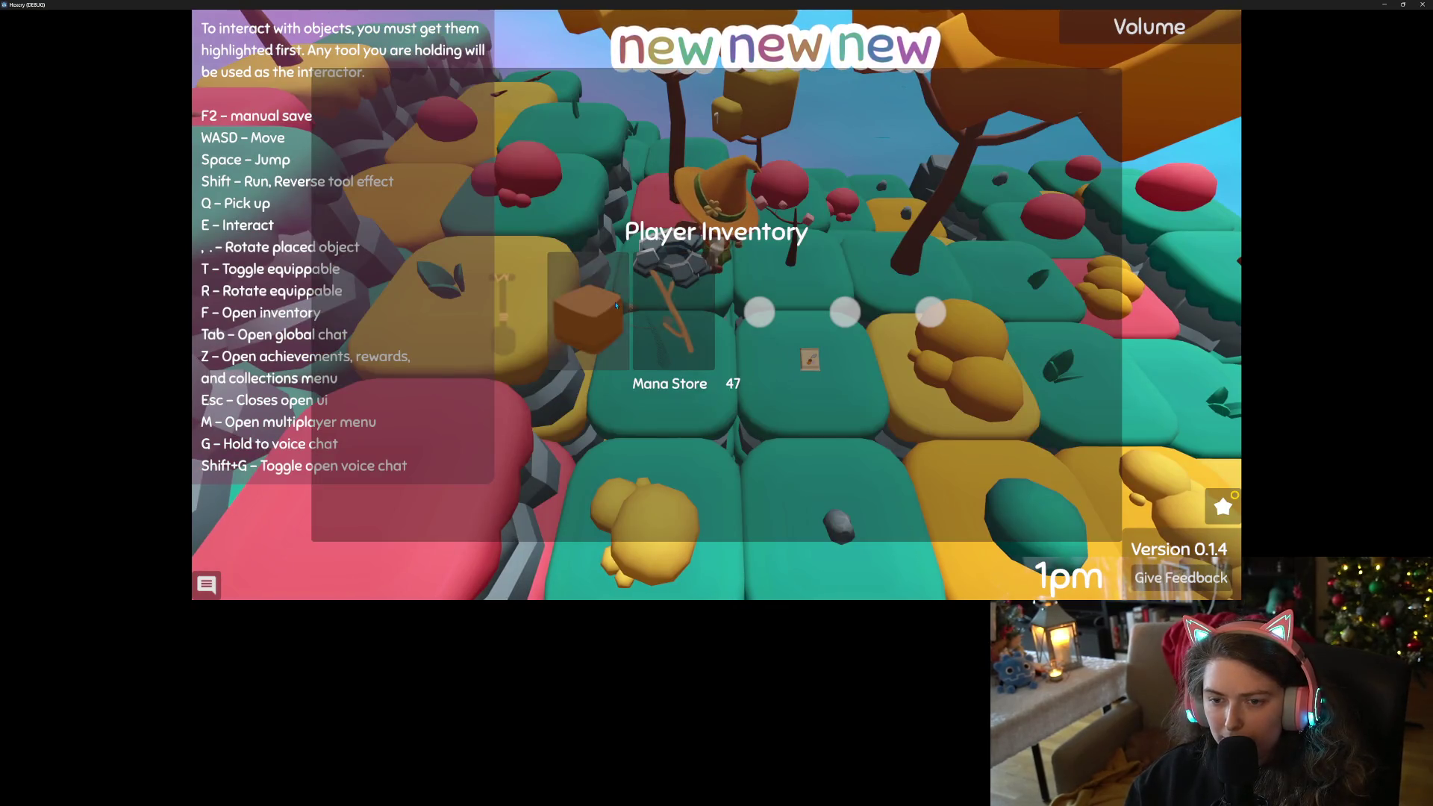
click(605, 265)
key(Escape)
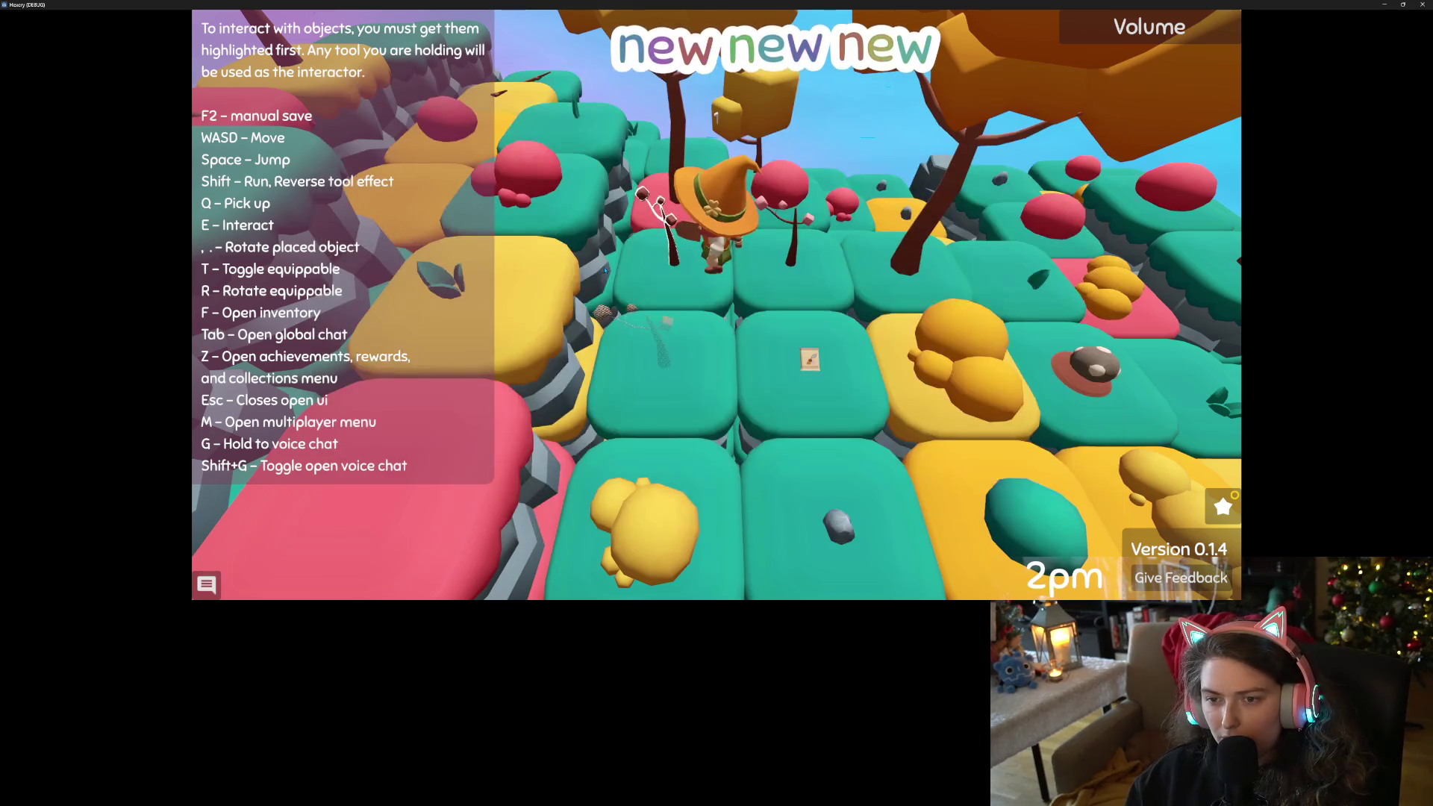
key(w)
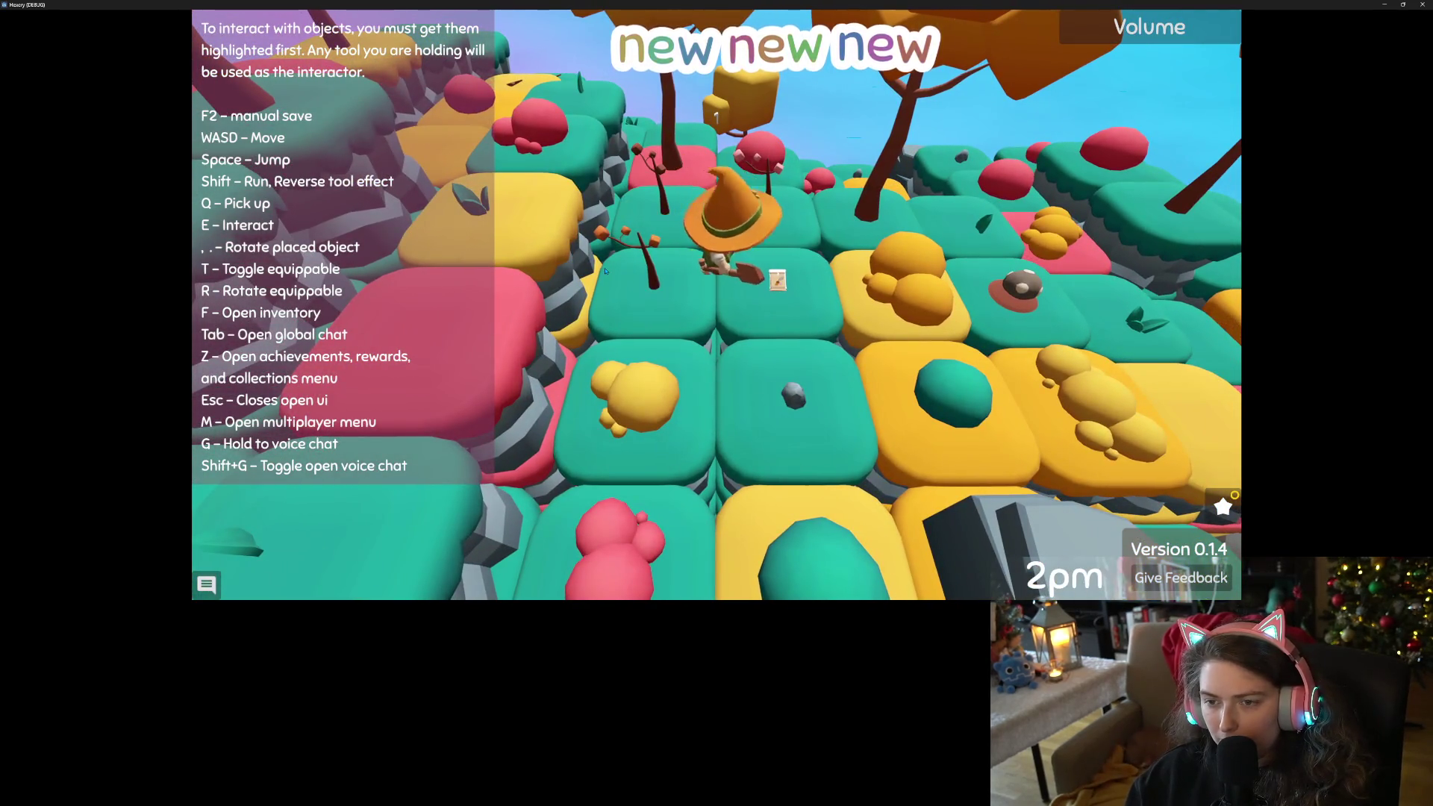
key(a)
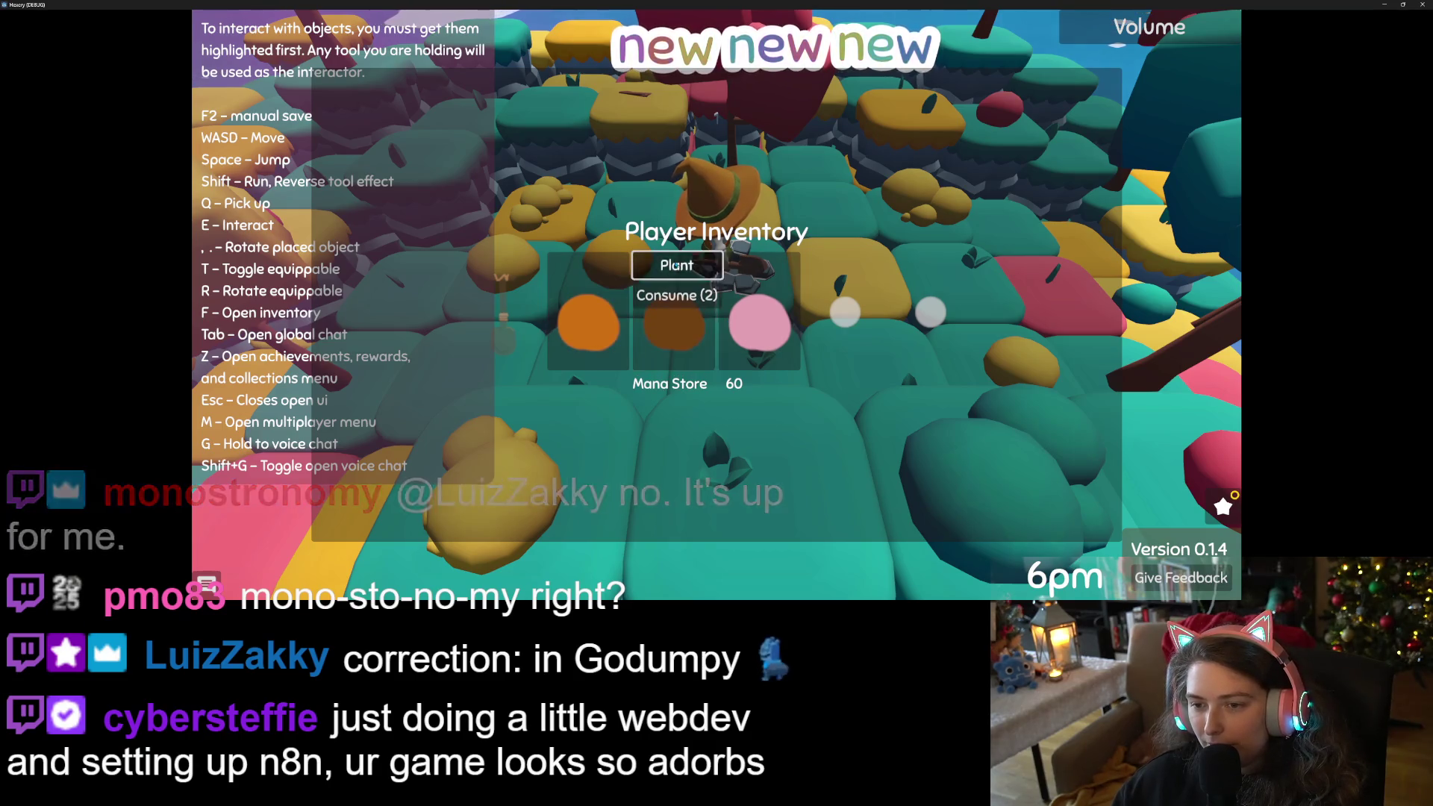
Plant a seed from the inventory and close it.
click(675, 265)
key(Escape)
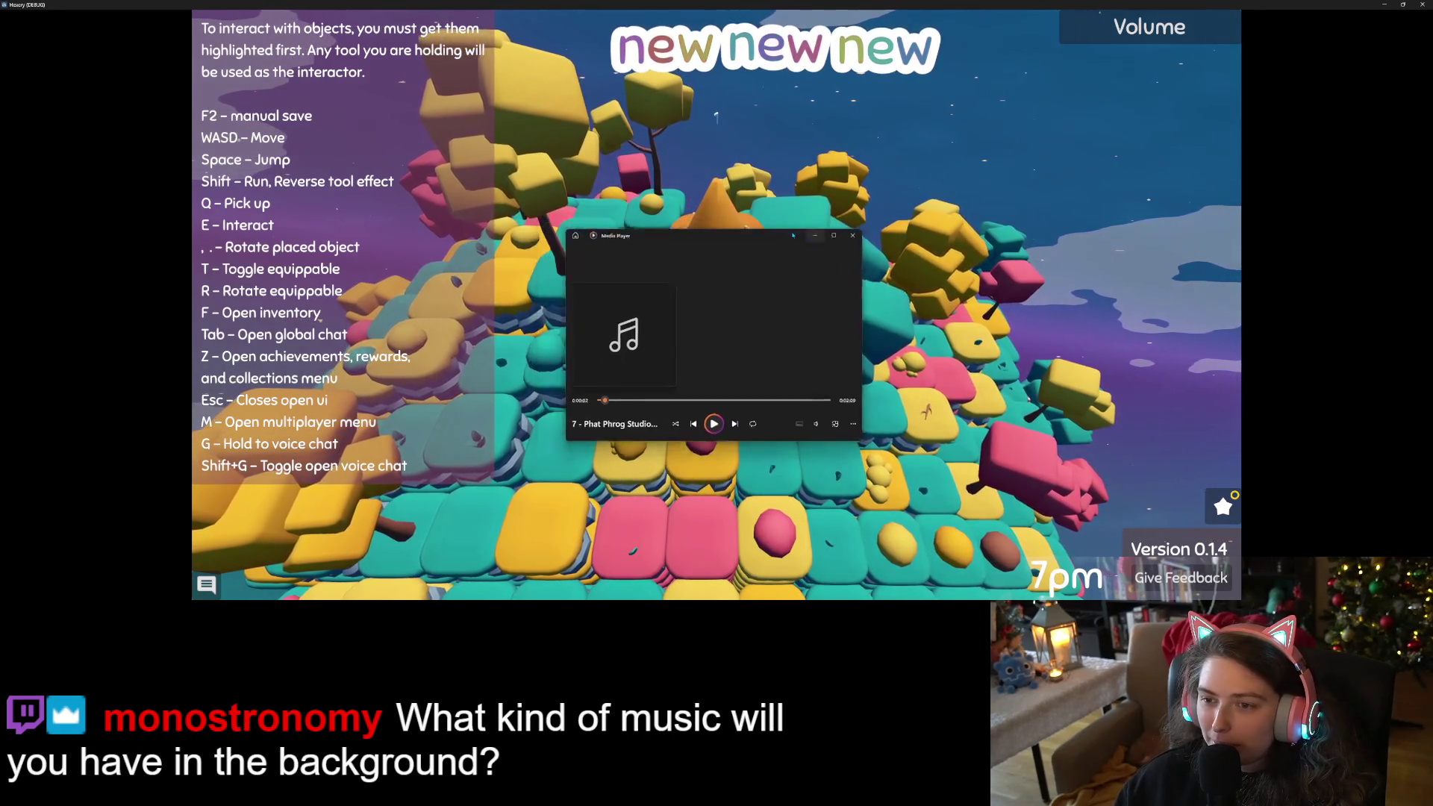
Expand the game's Volume sliders to check them, then collapse them unchanged.
click(1172, 27)
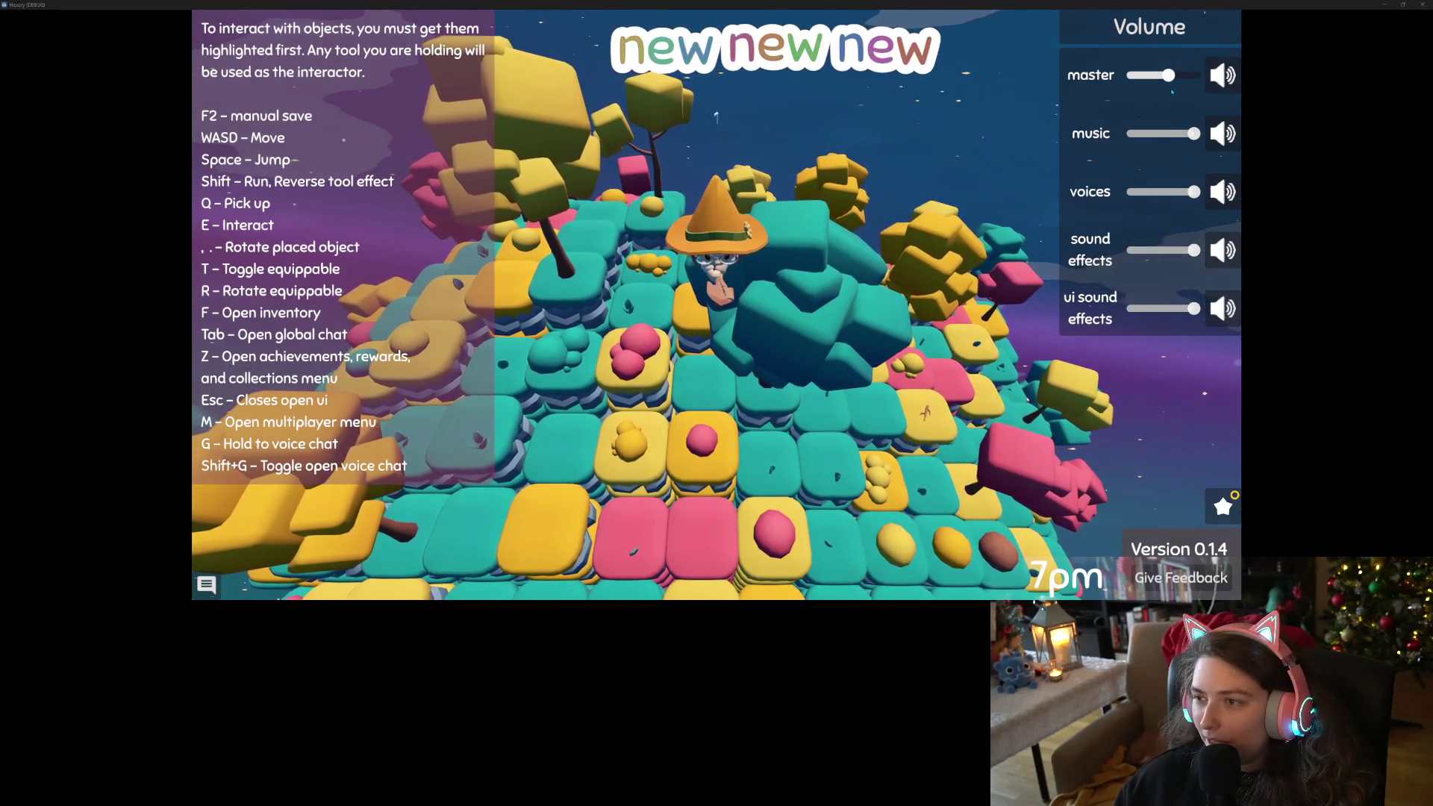
click(1129, 23)
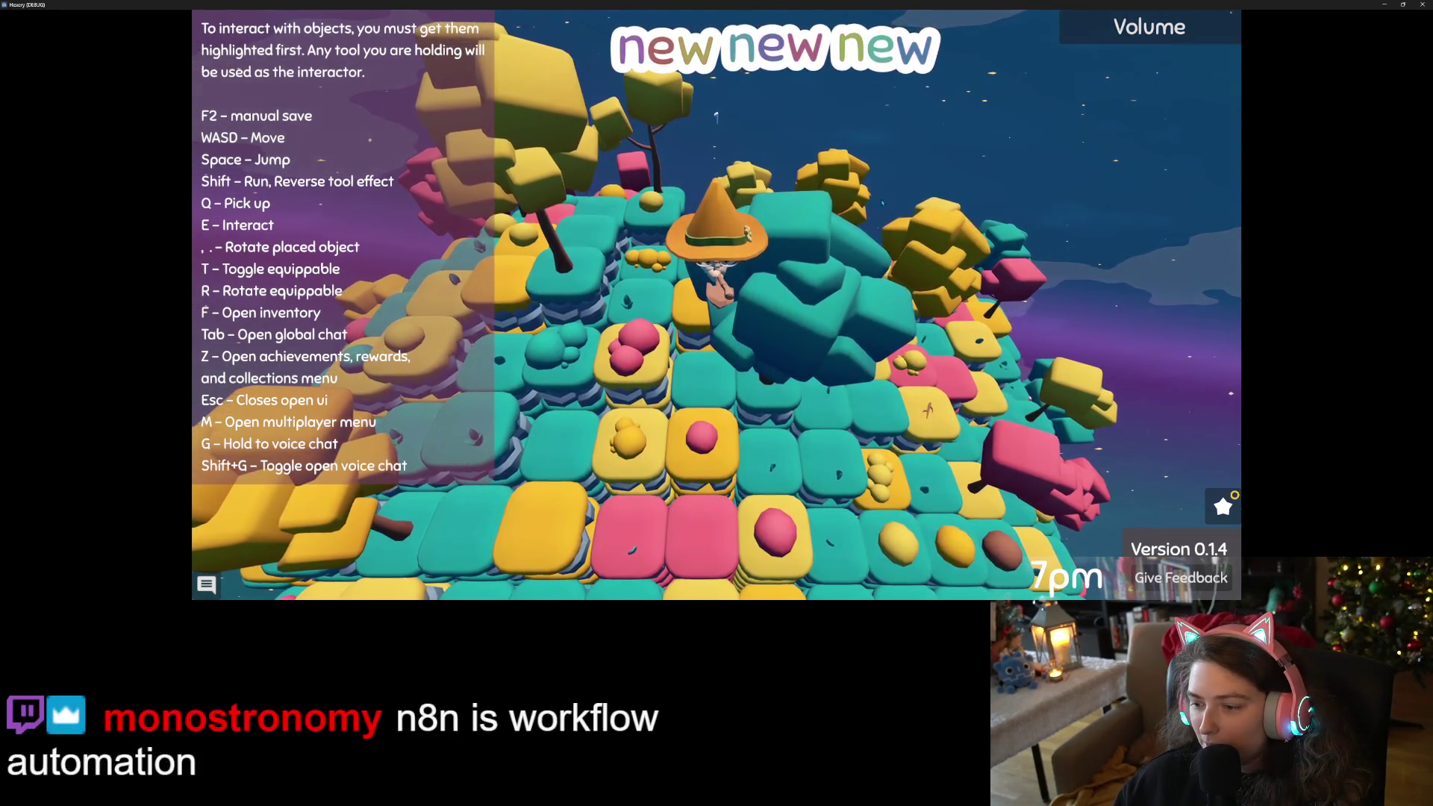
Orbit the view fully around the island and bring it in close to the witch.
key(d)
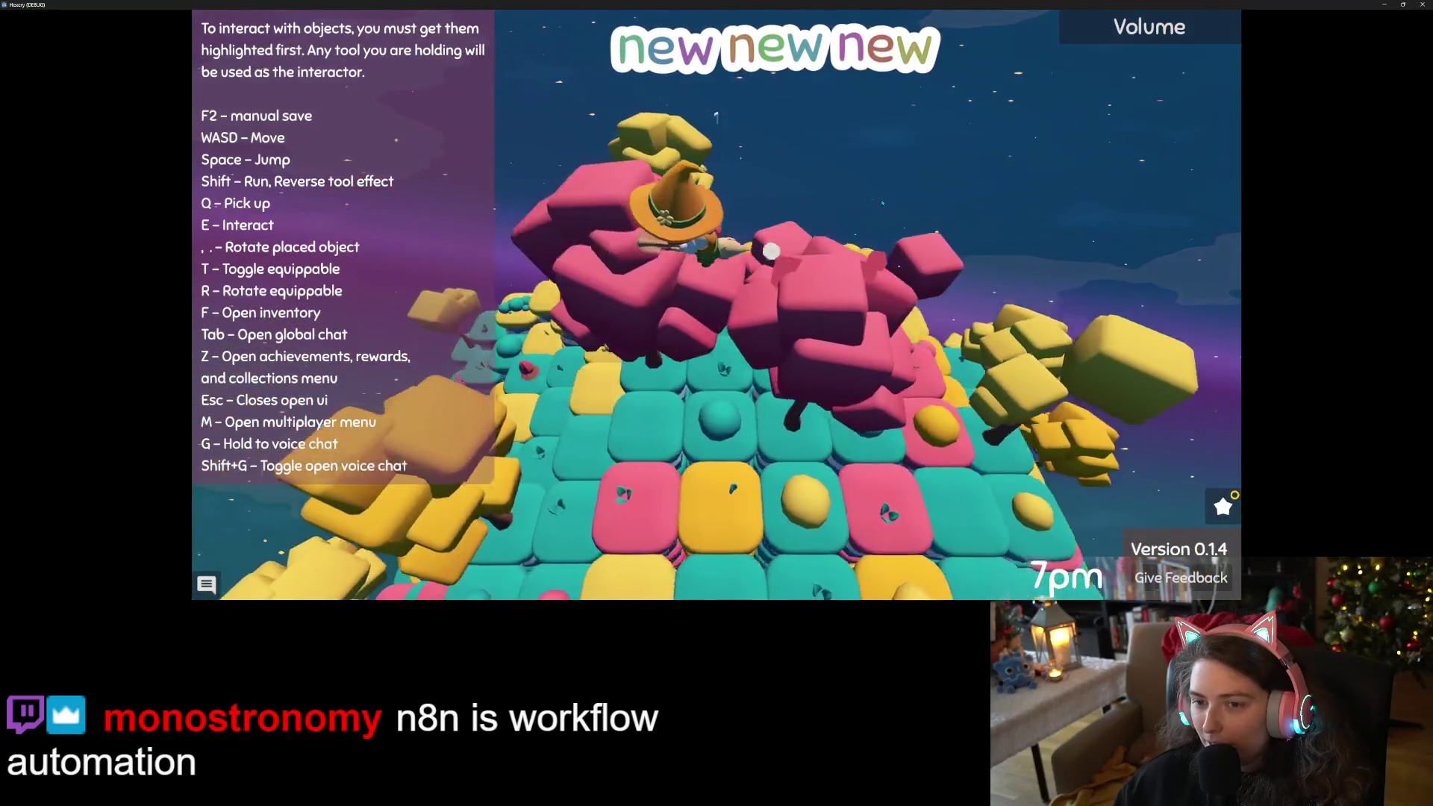
key(d)
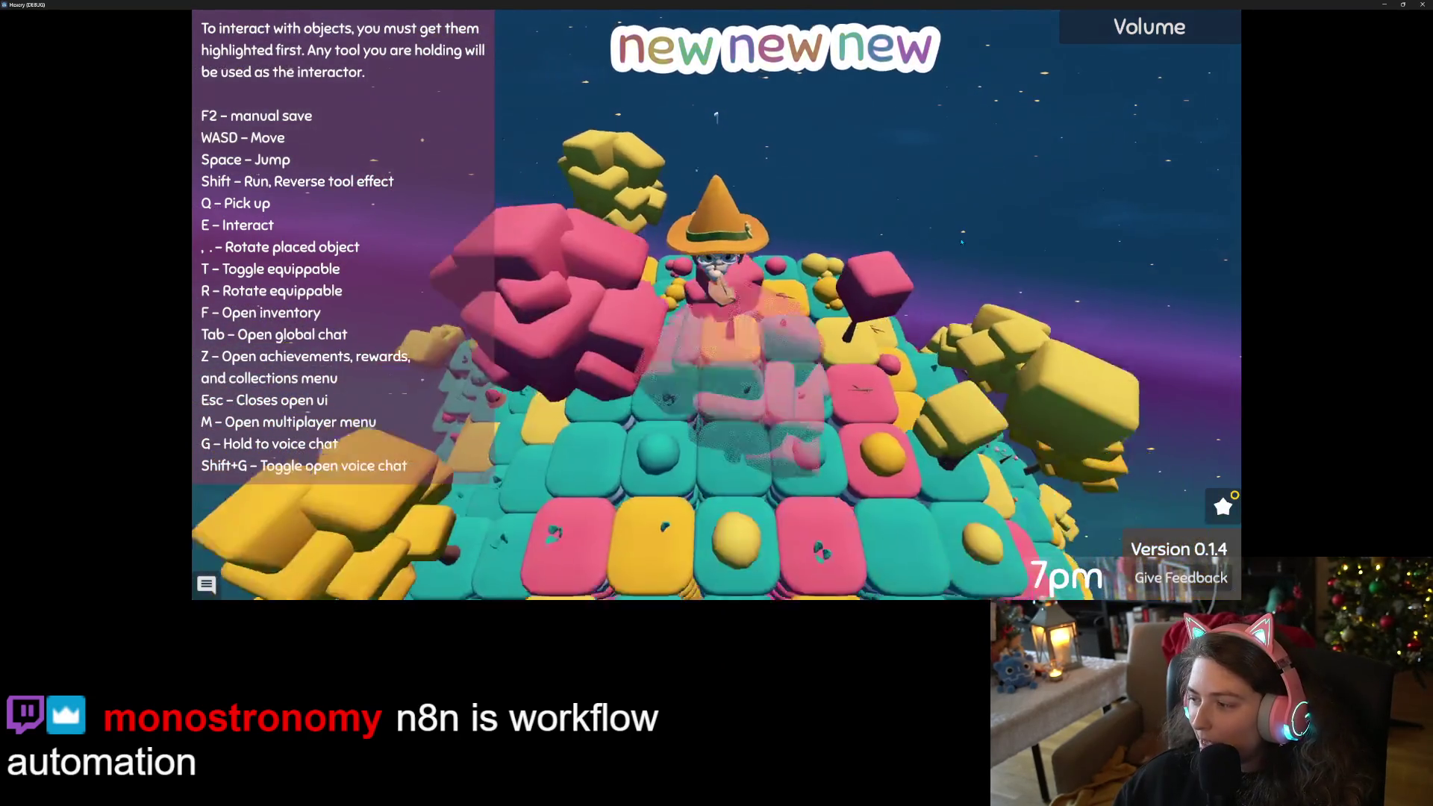
key(d)
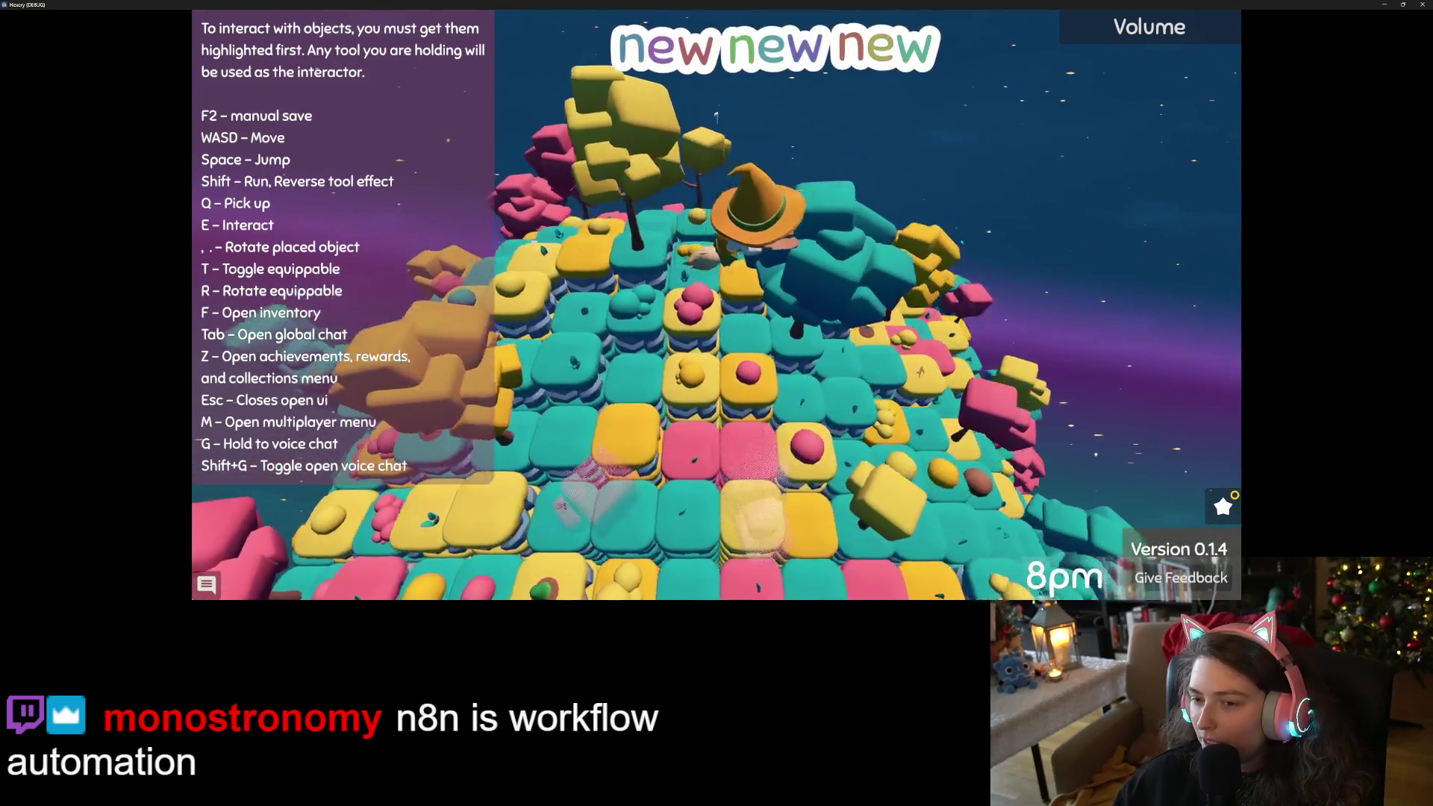
key(d)
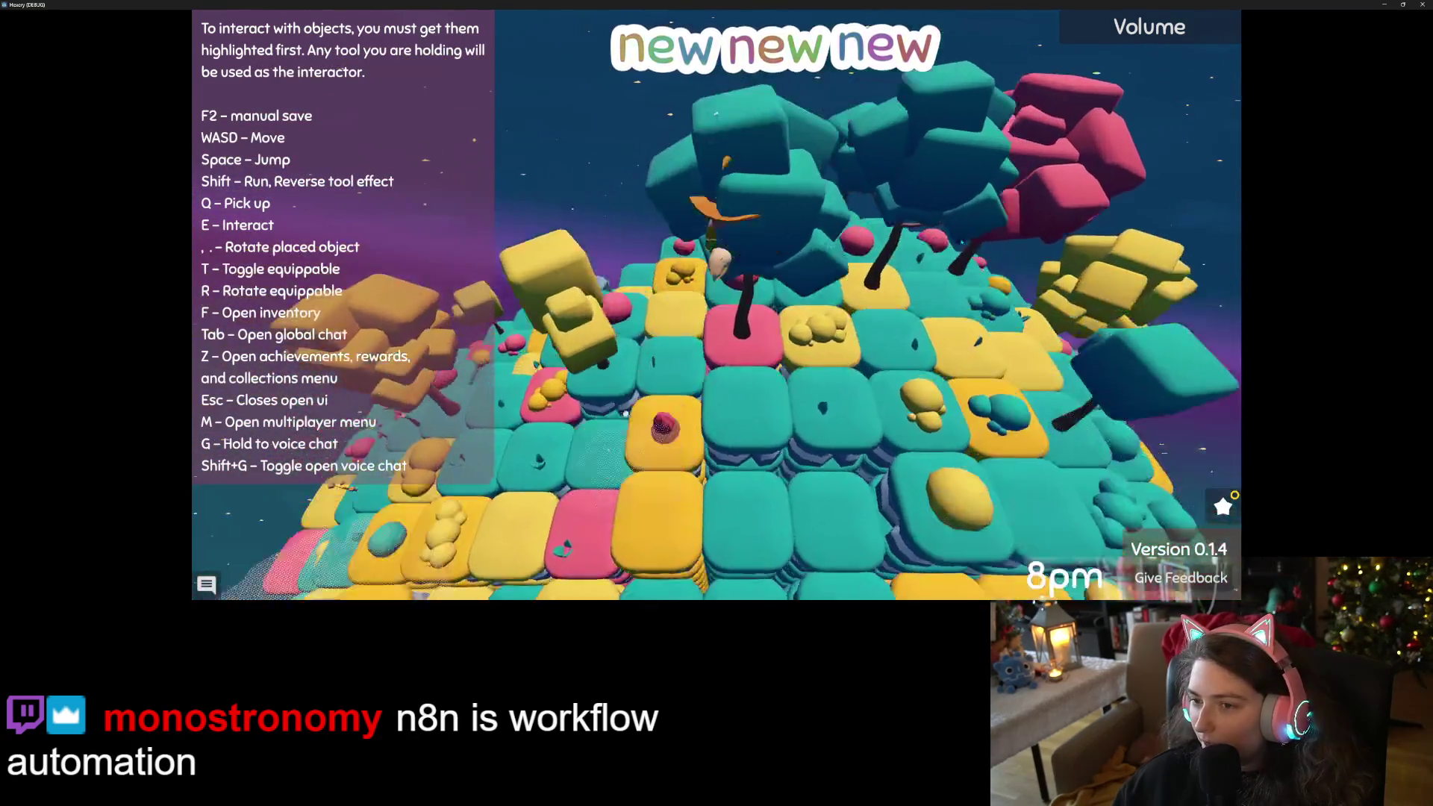
key(d)
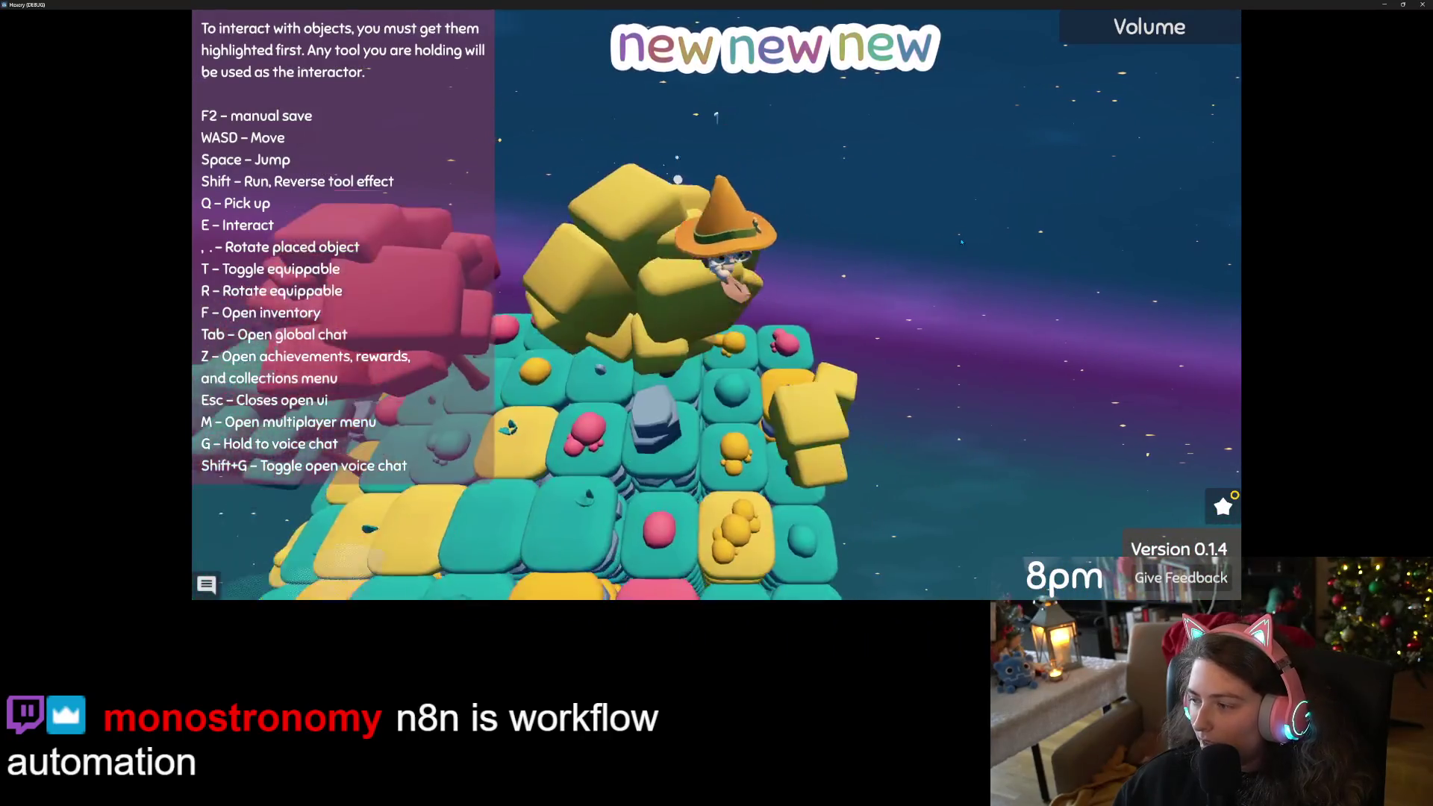
key(d)
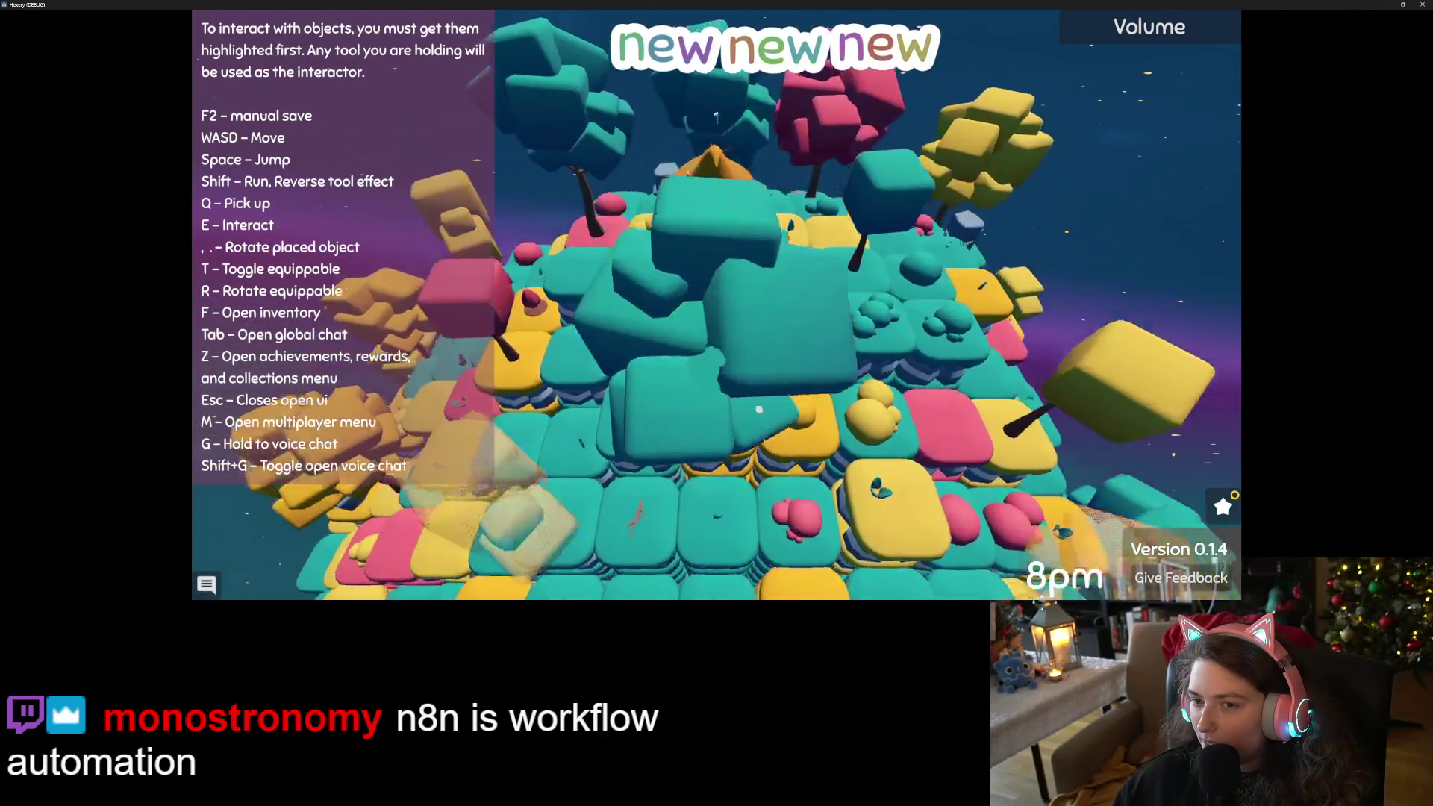
key(s)
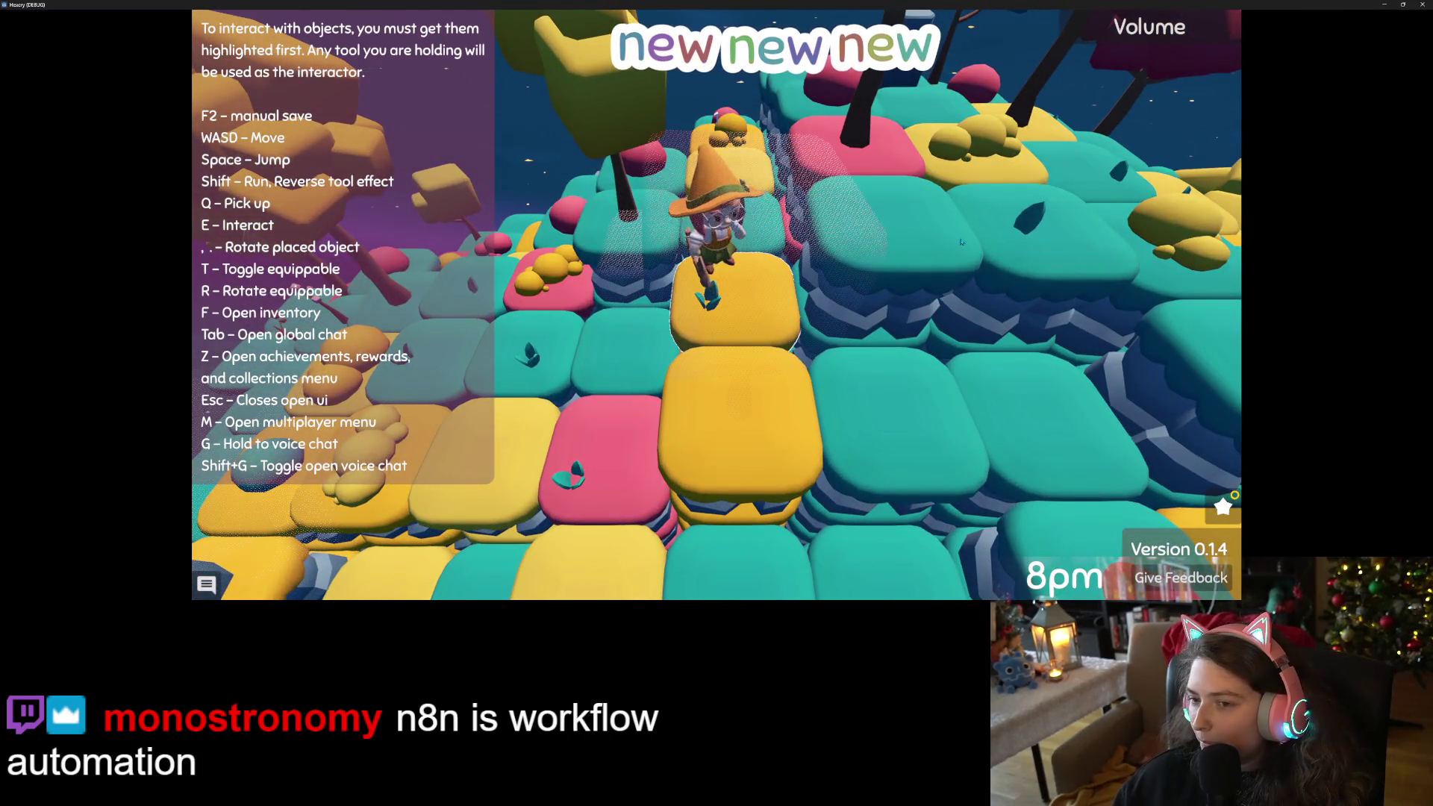
Walk the witch across the teal blocks onto the mushroom tiles near the pink trees.
key(w)
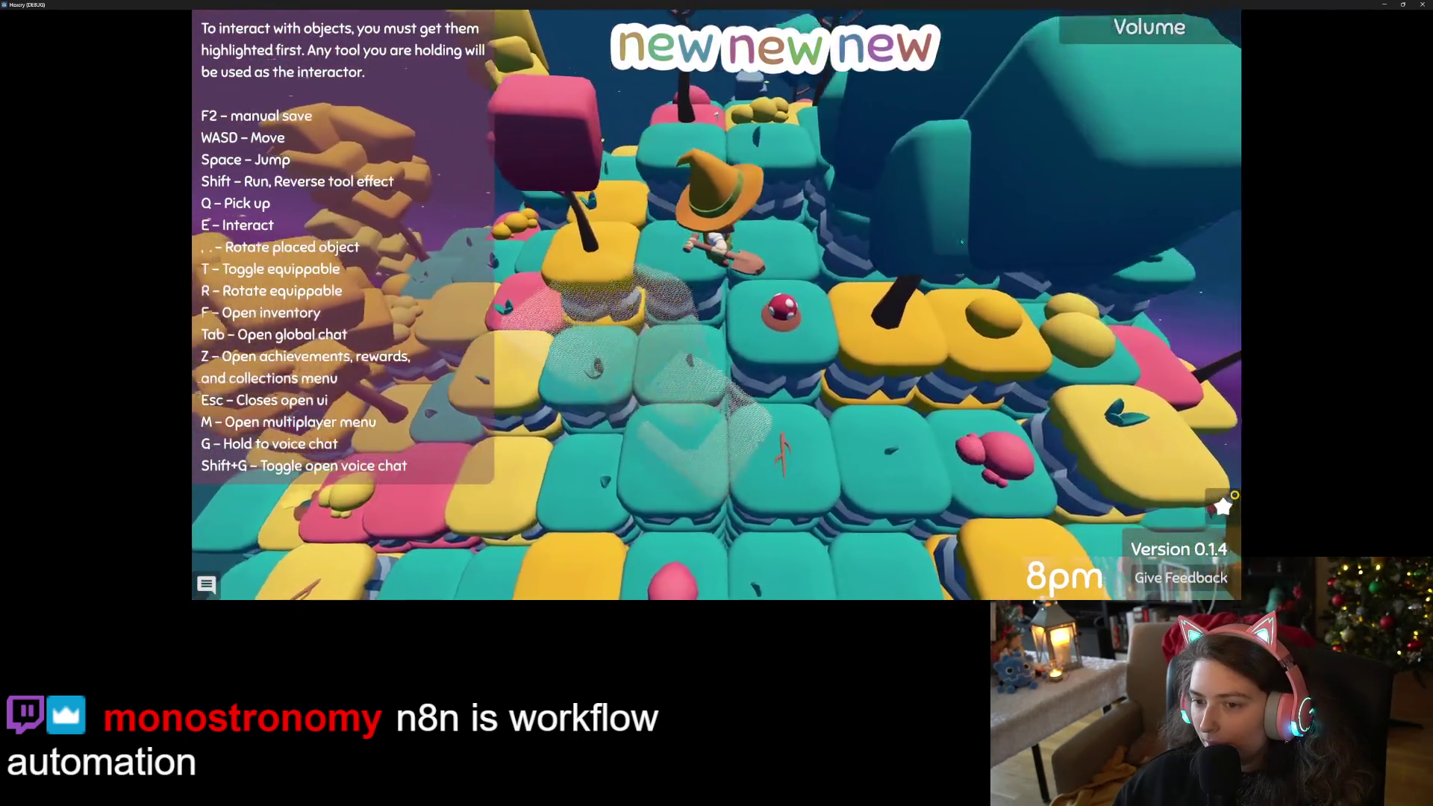
key(w)
key(s)
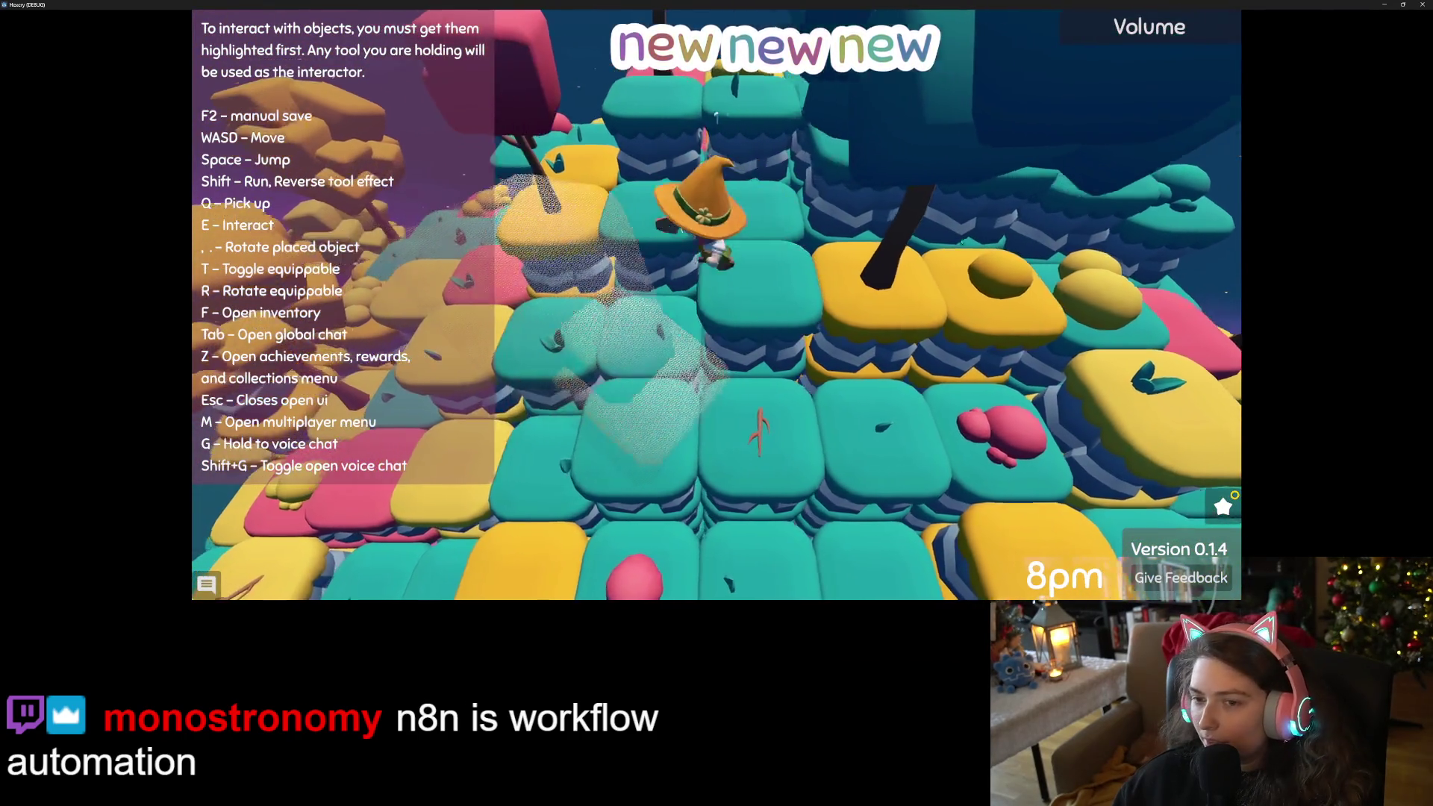
key(s)
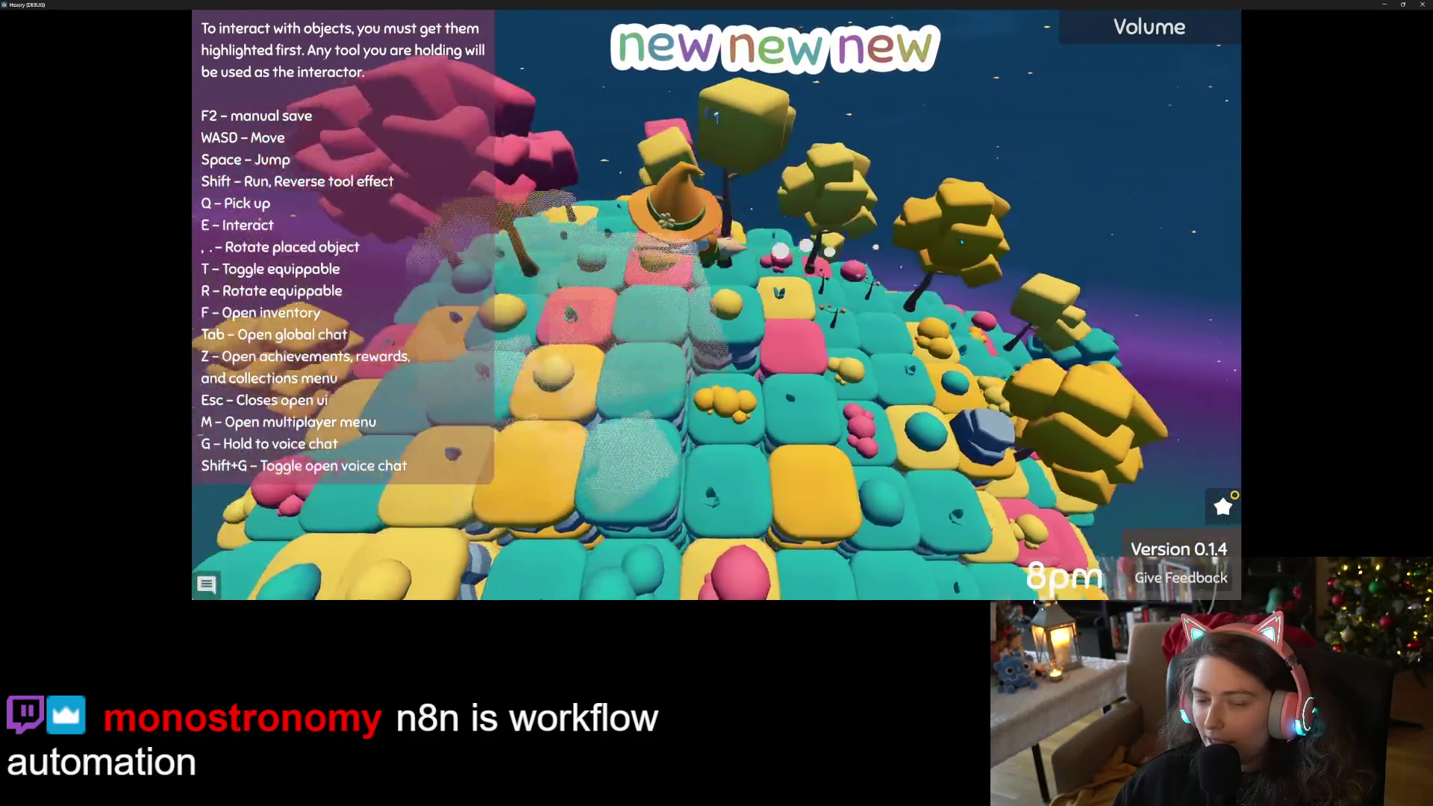
key(w)
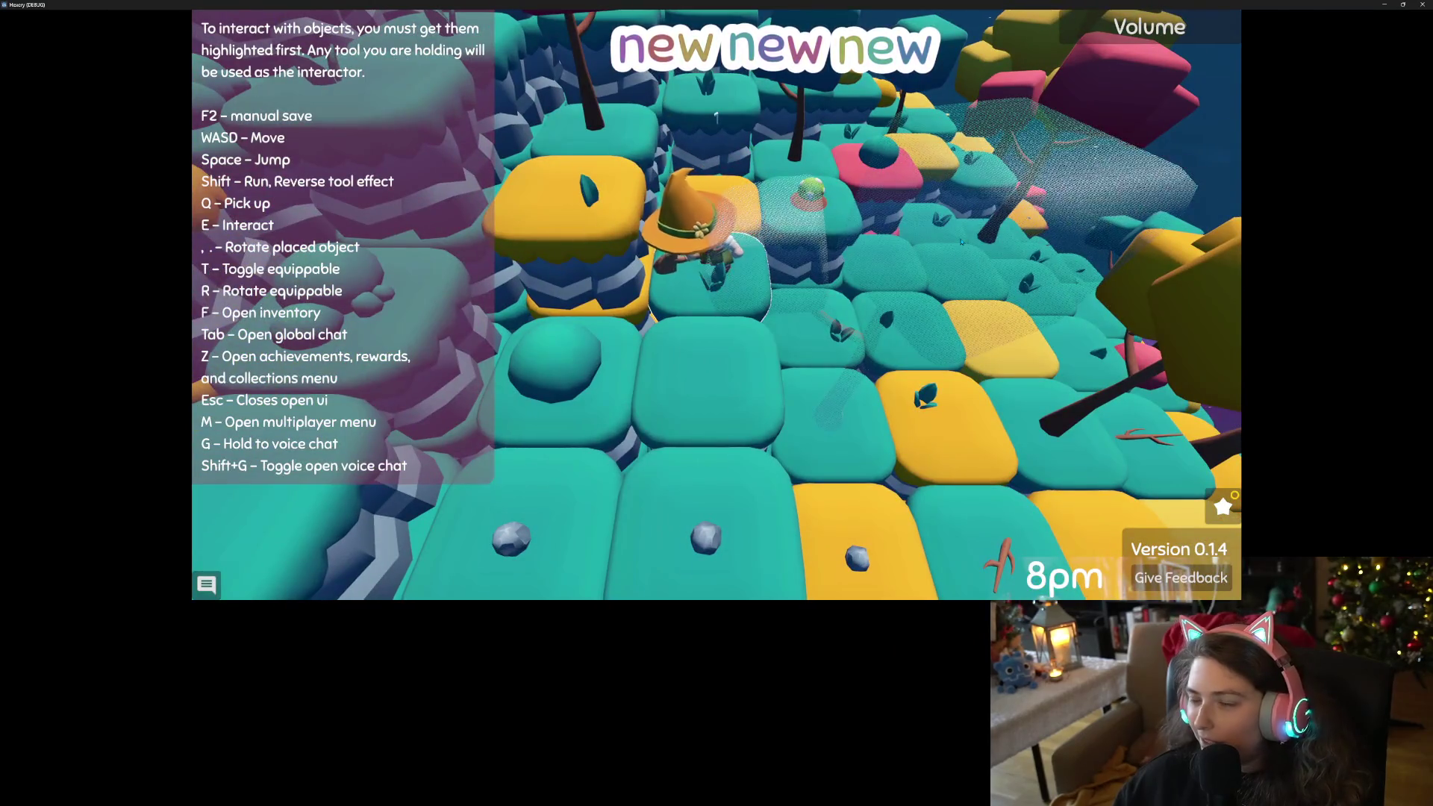
Try to pick up the green ball, then eat two red mushrooms, raising Mana Store to 63.
key(d)
key(q)
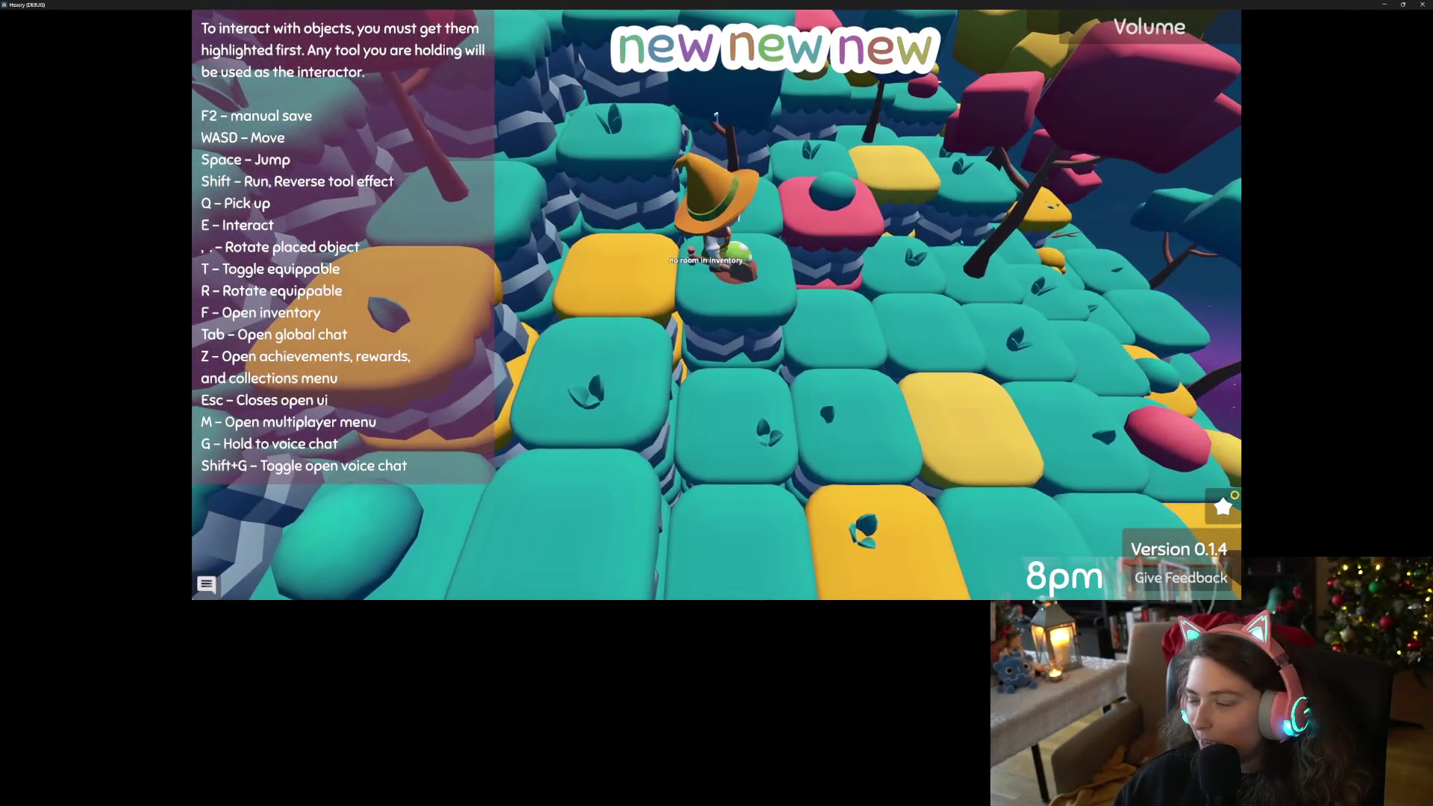
key(f)
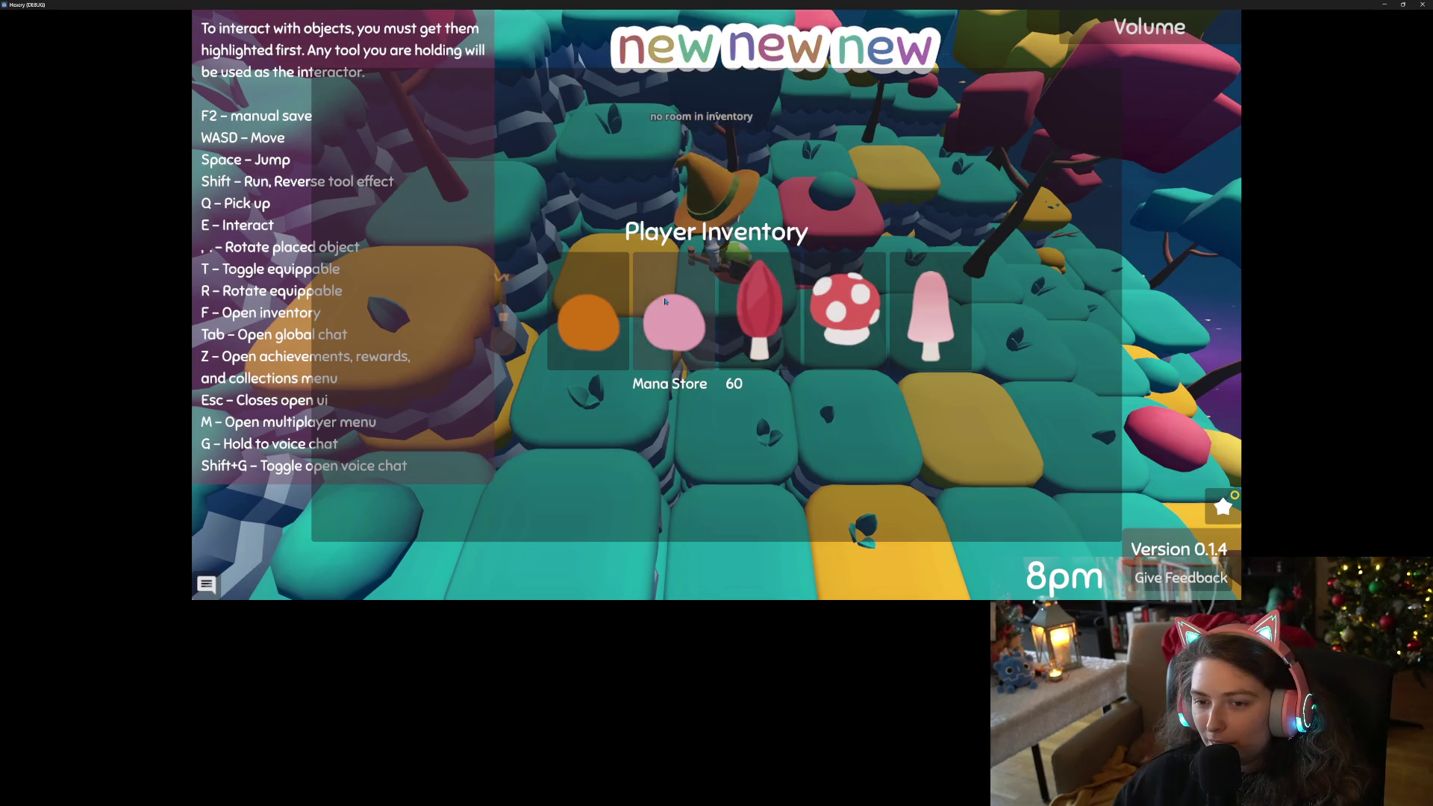
click(778, 281)
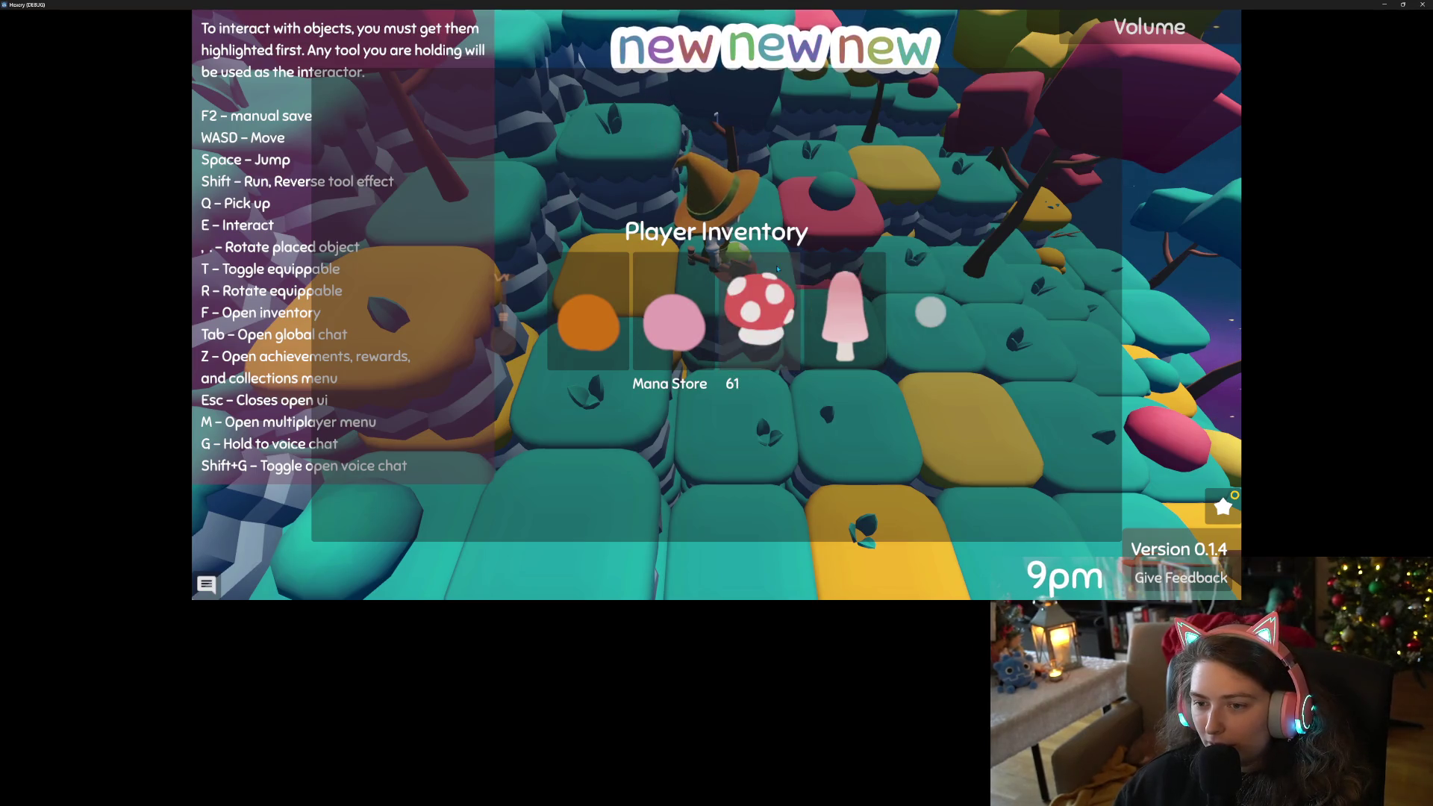
click(777, 274)
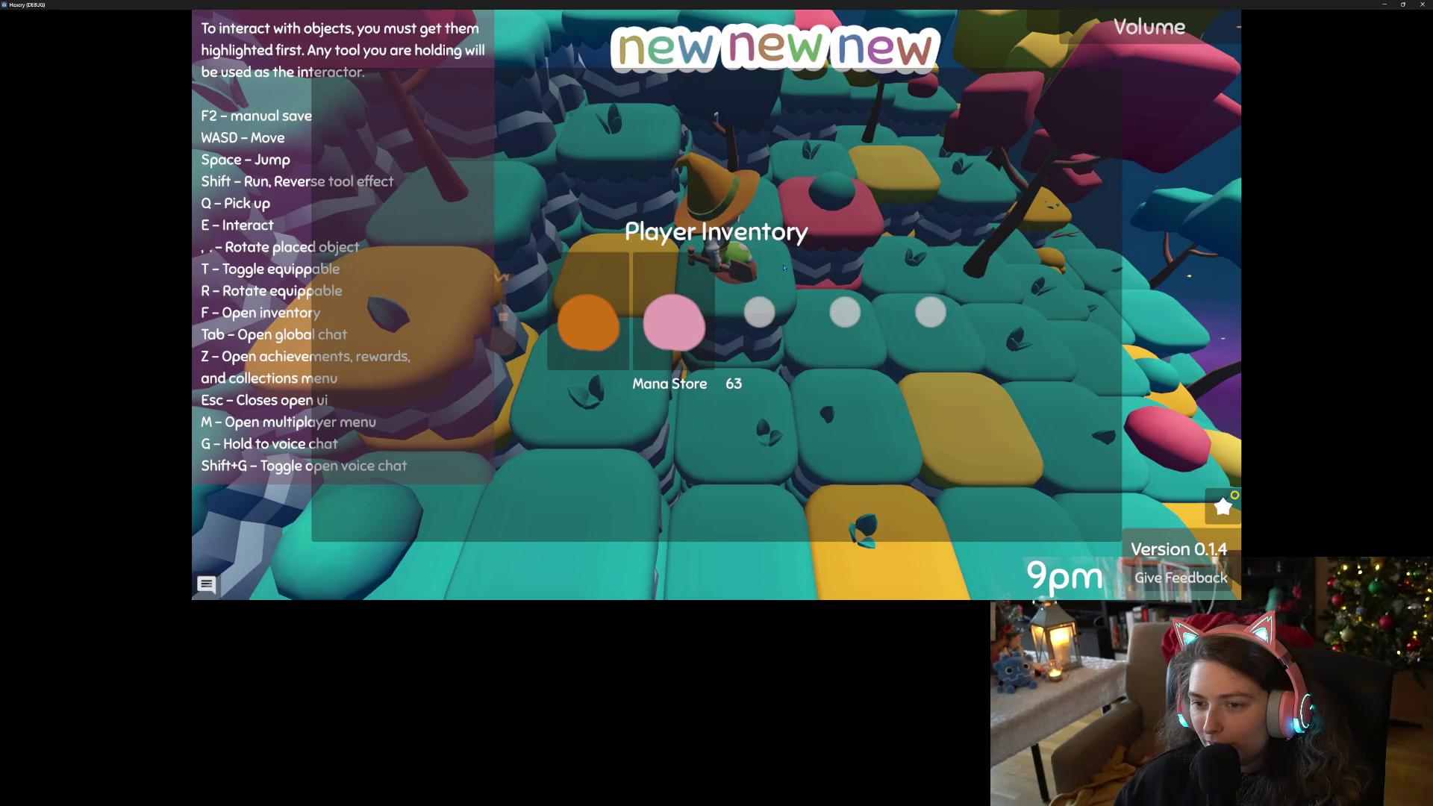
key(Escape)
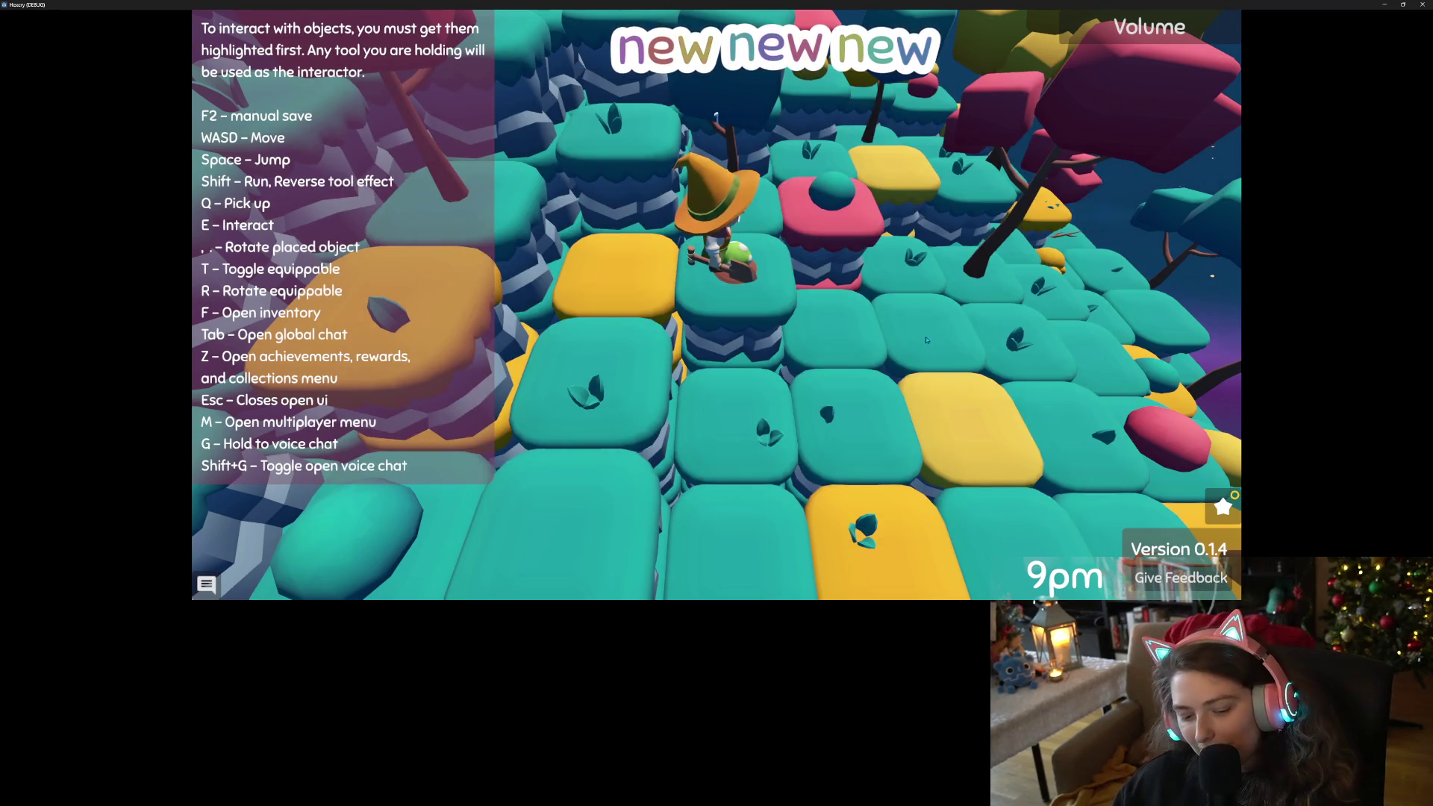
Claim the three Planting achievement tiers plus the Collect 3 Sticks and Collect 3 Stone dailies.
key(z)
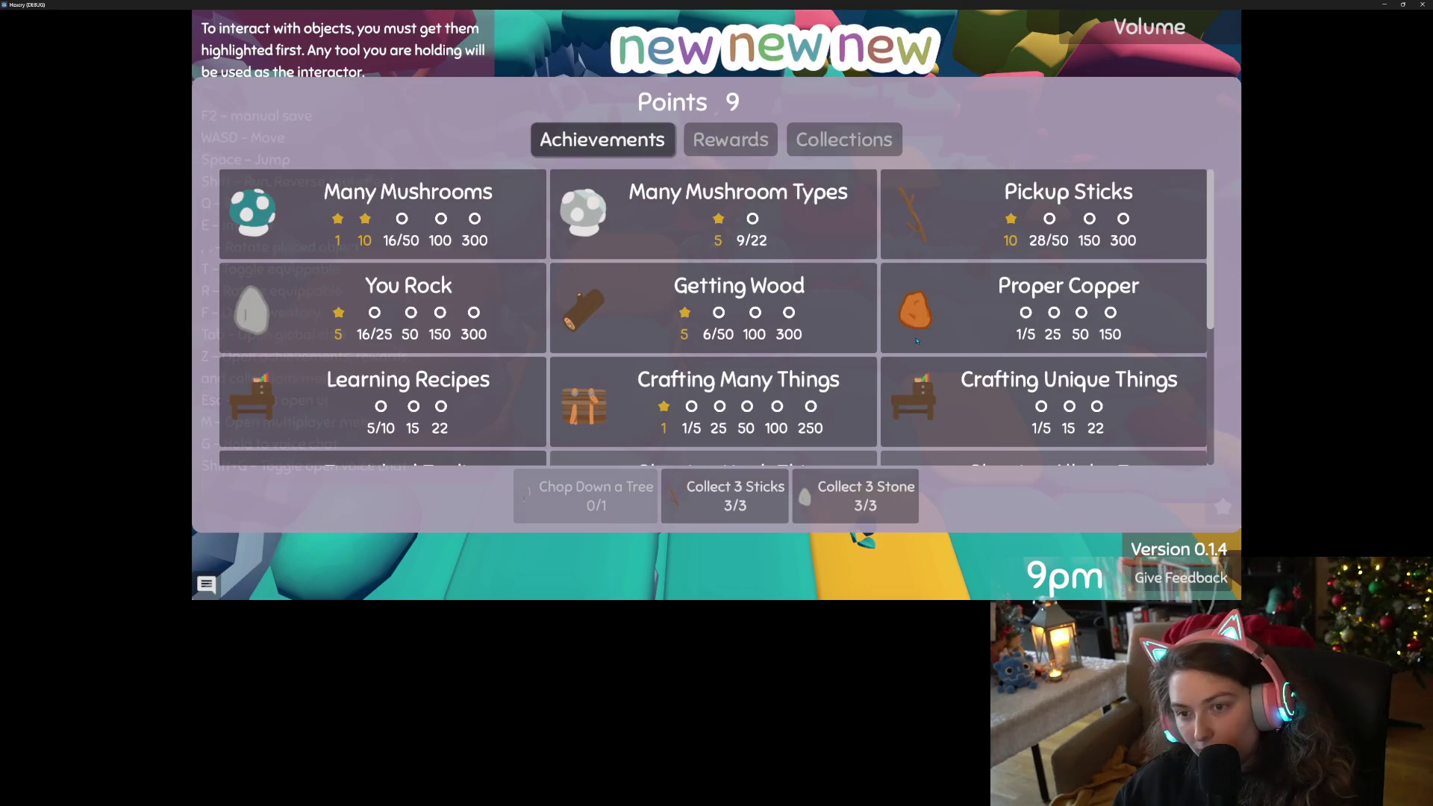
scroll(558, 354, down, 2)
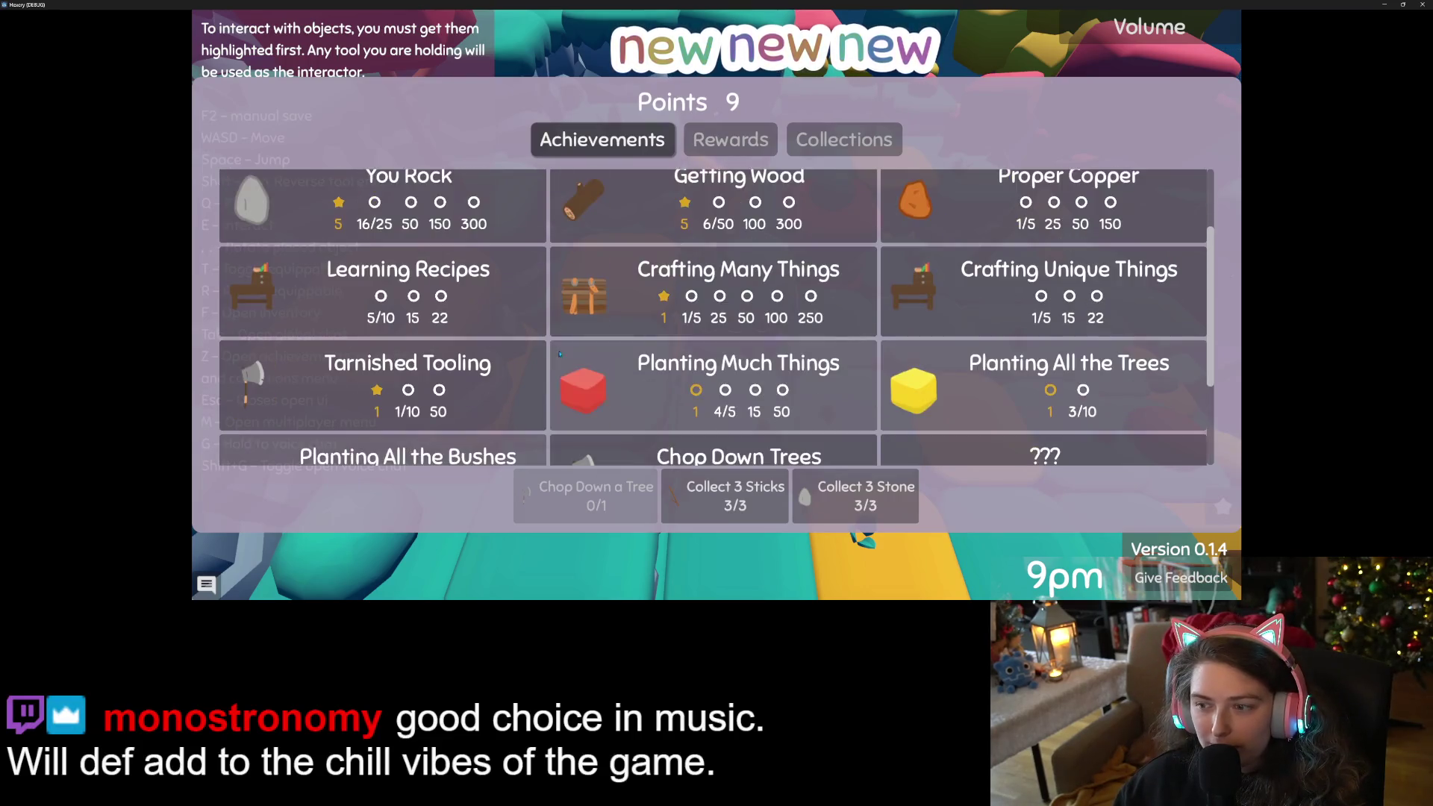
click(1105, 307)
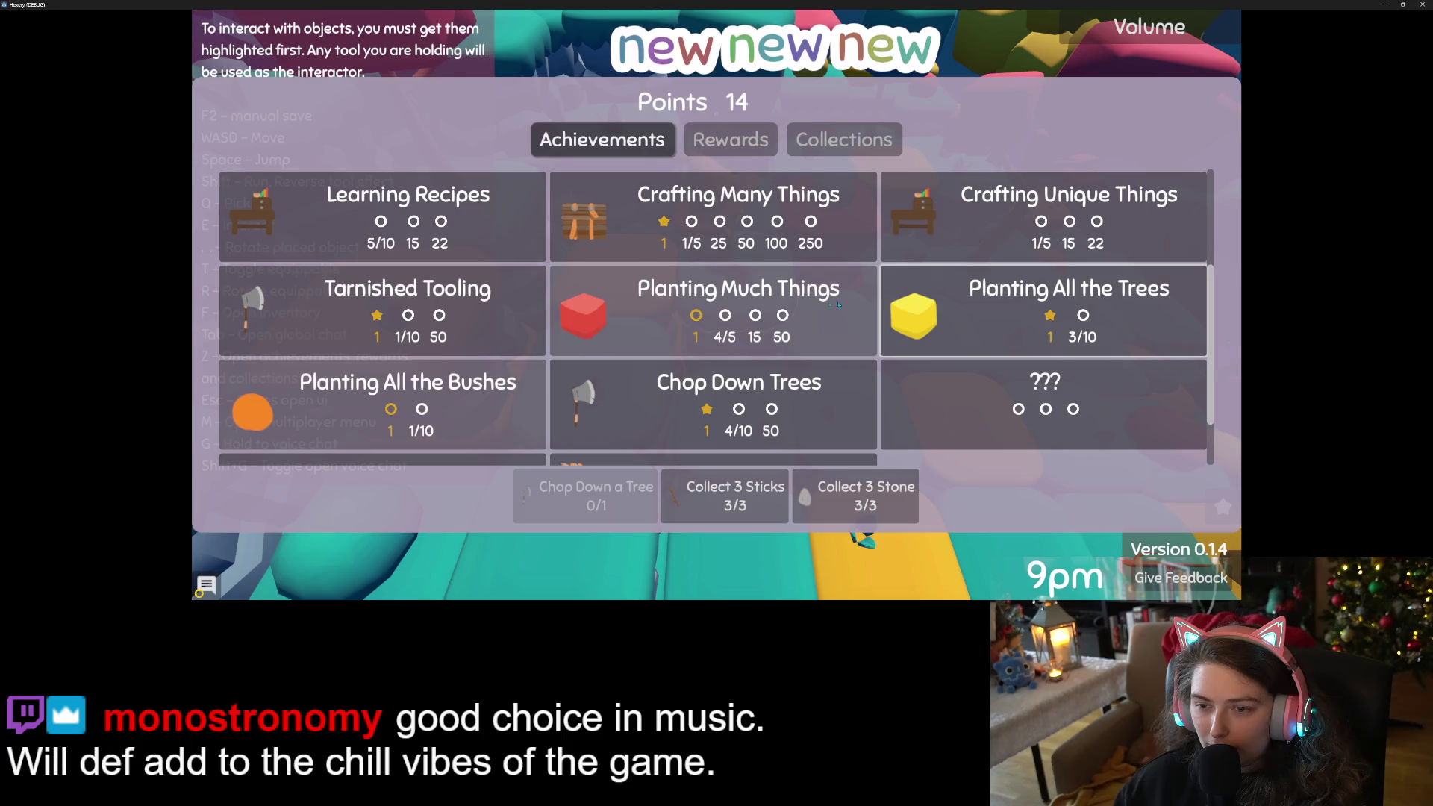
click(786, 308)
click(406, 432)
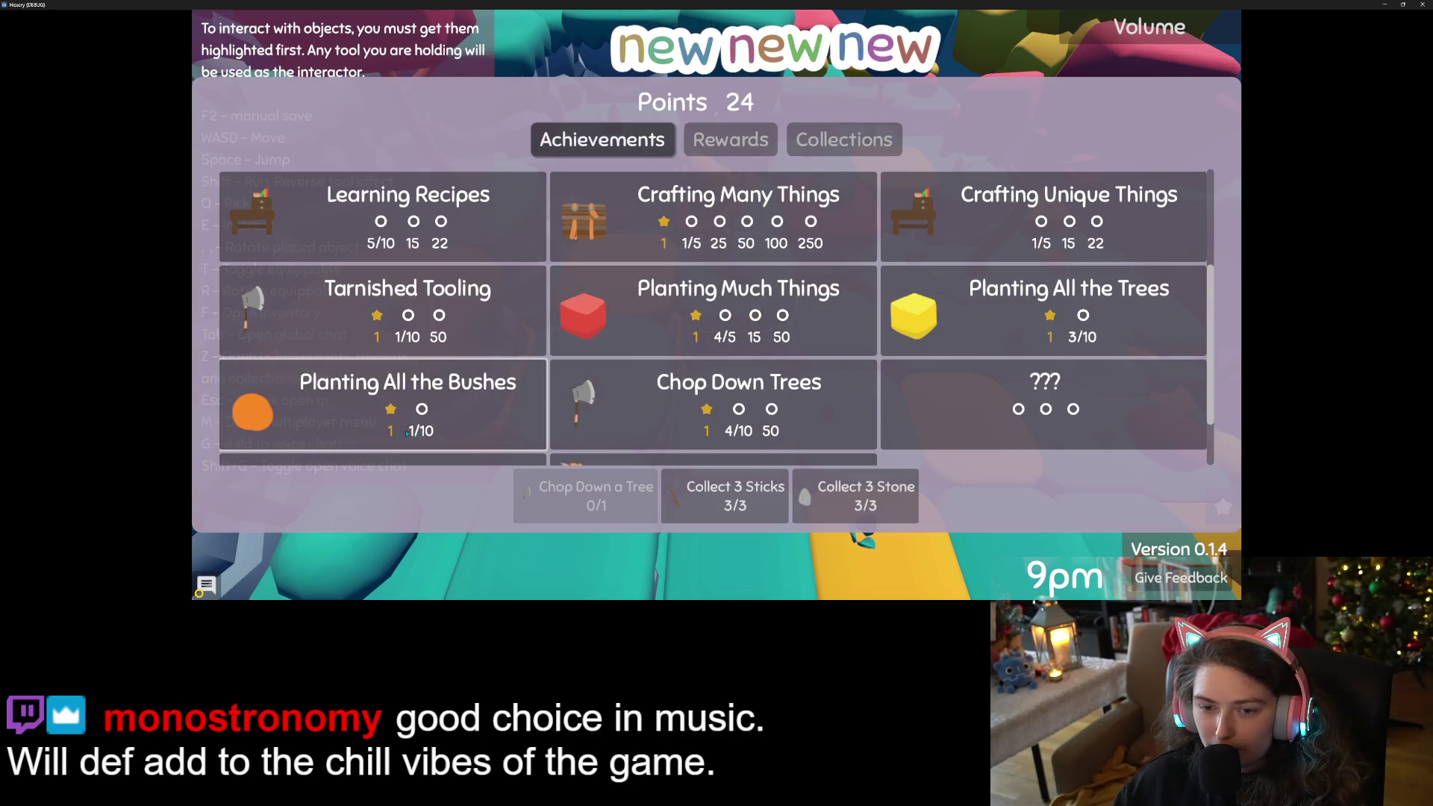
click(743, 507)
click(865, 510)
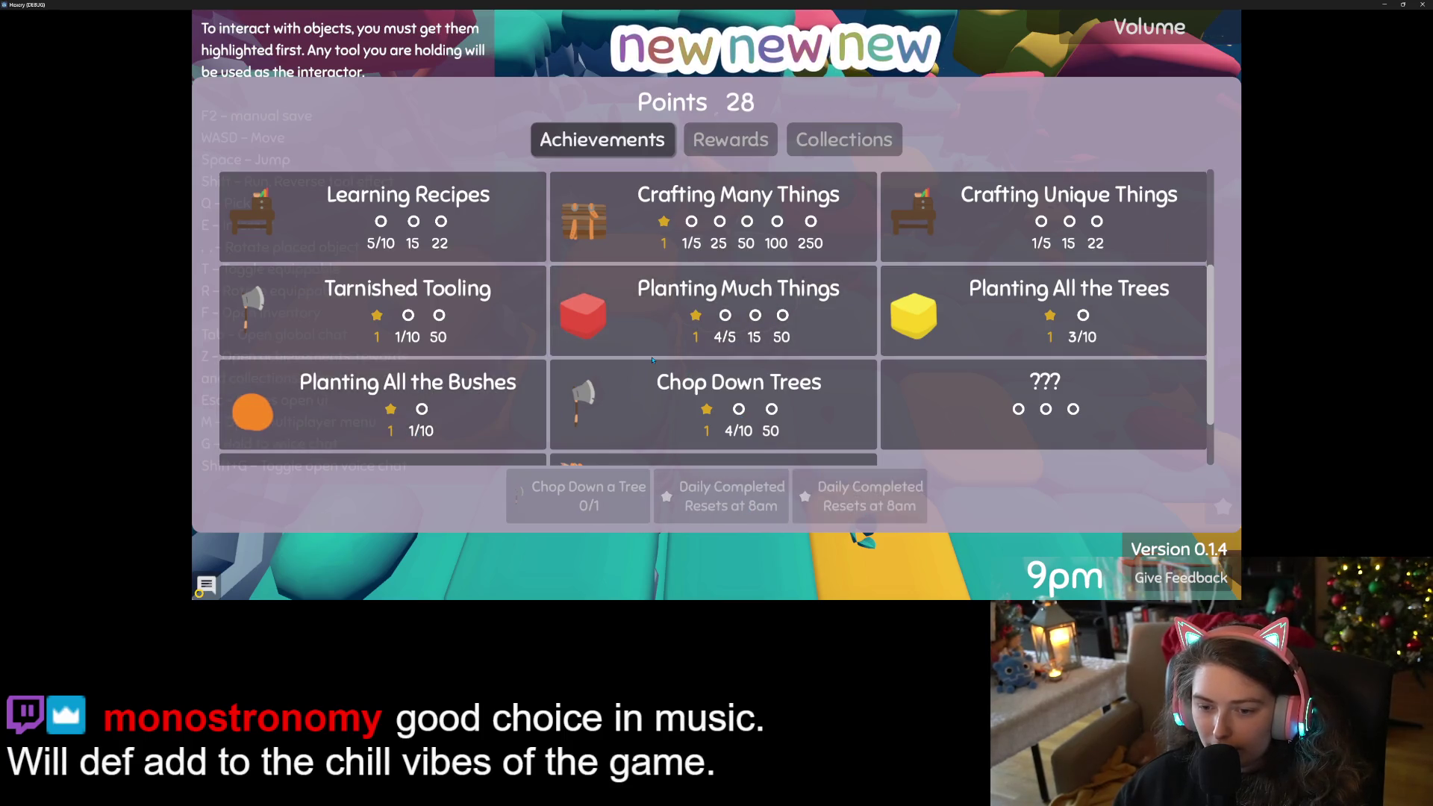
scroll(659, 357, down, 2)
key(Escape)
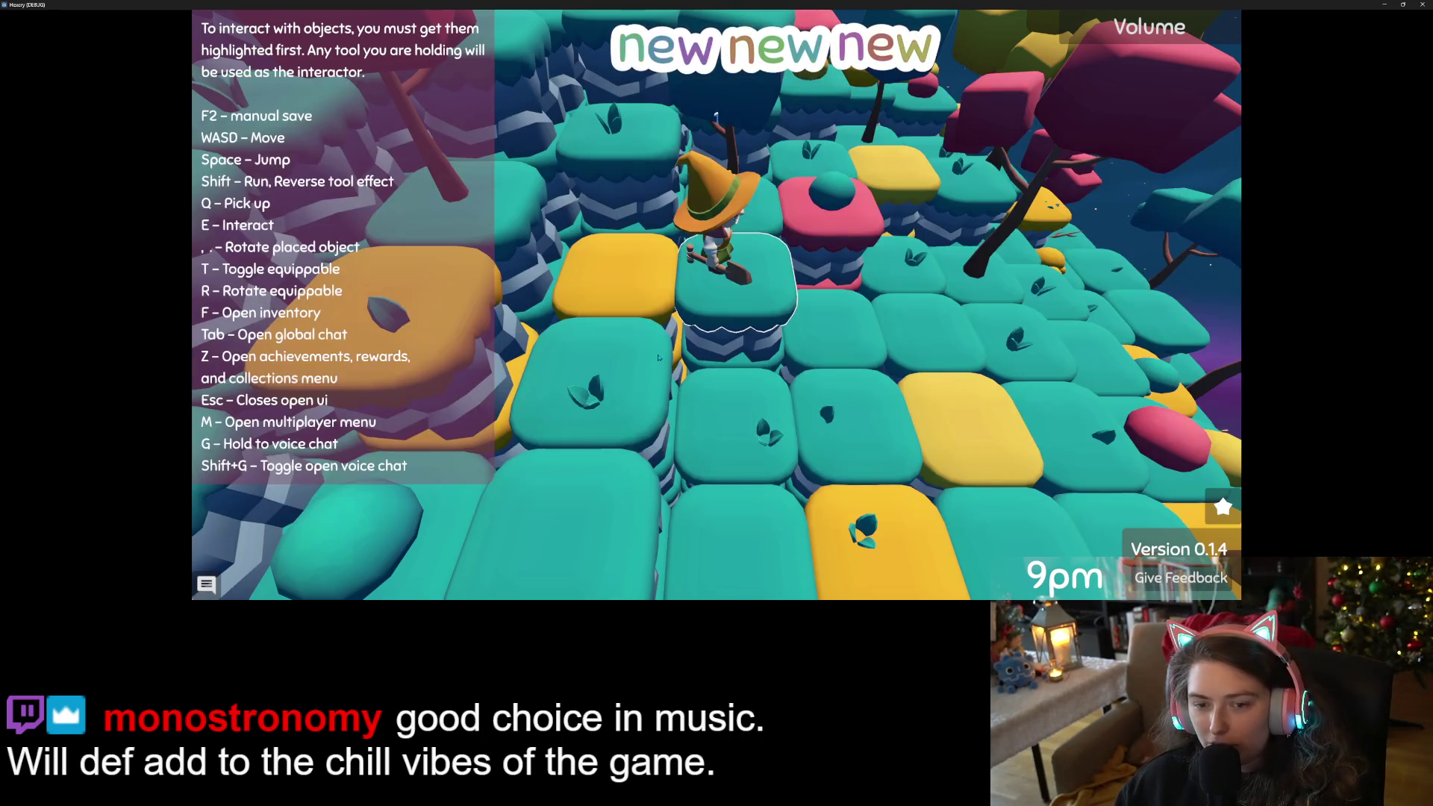
Walk the witch across the island, then one tile back toward the camera.
key(w)
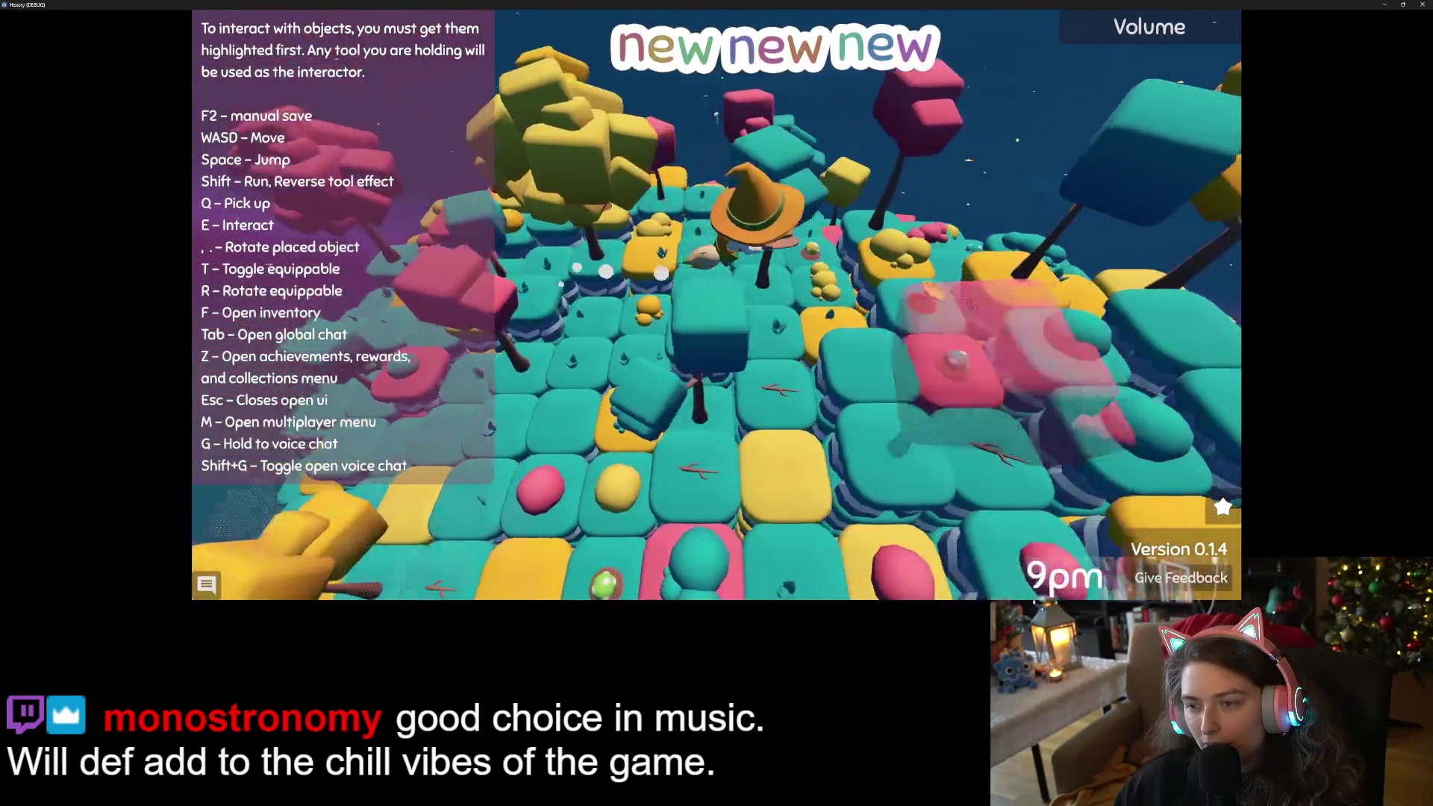
scroll(656, 356, up, 3)
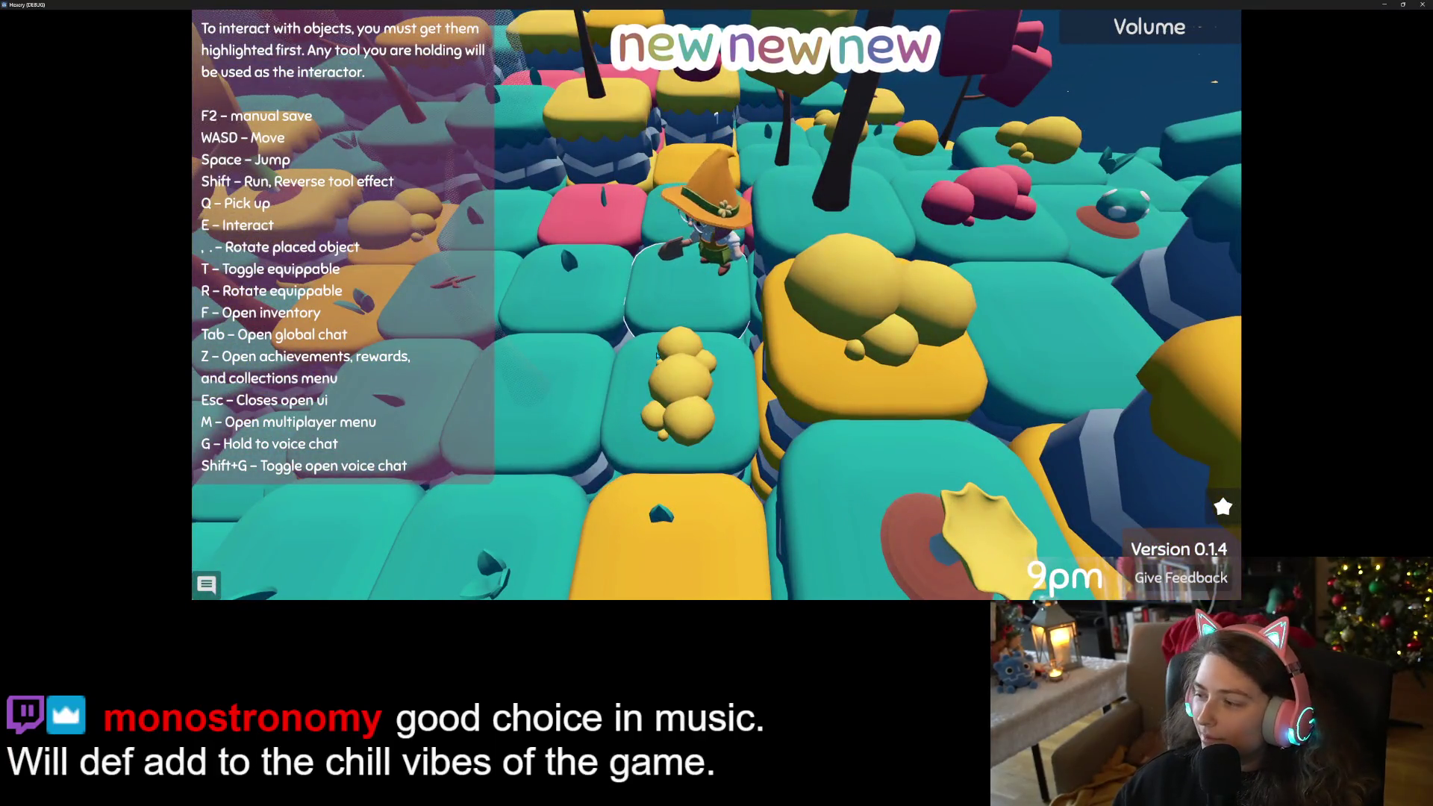
scroll(656, 356, down, 3)
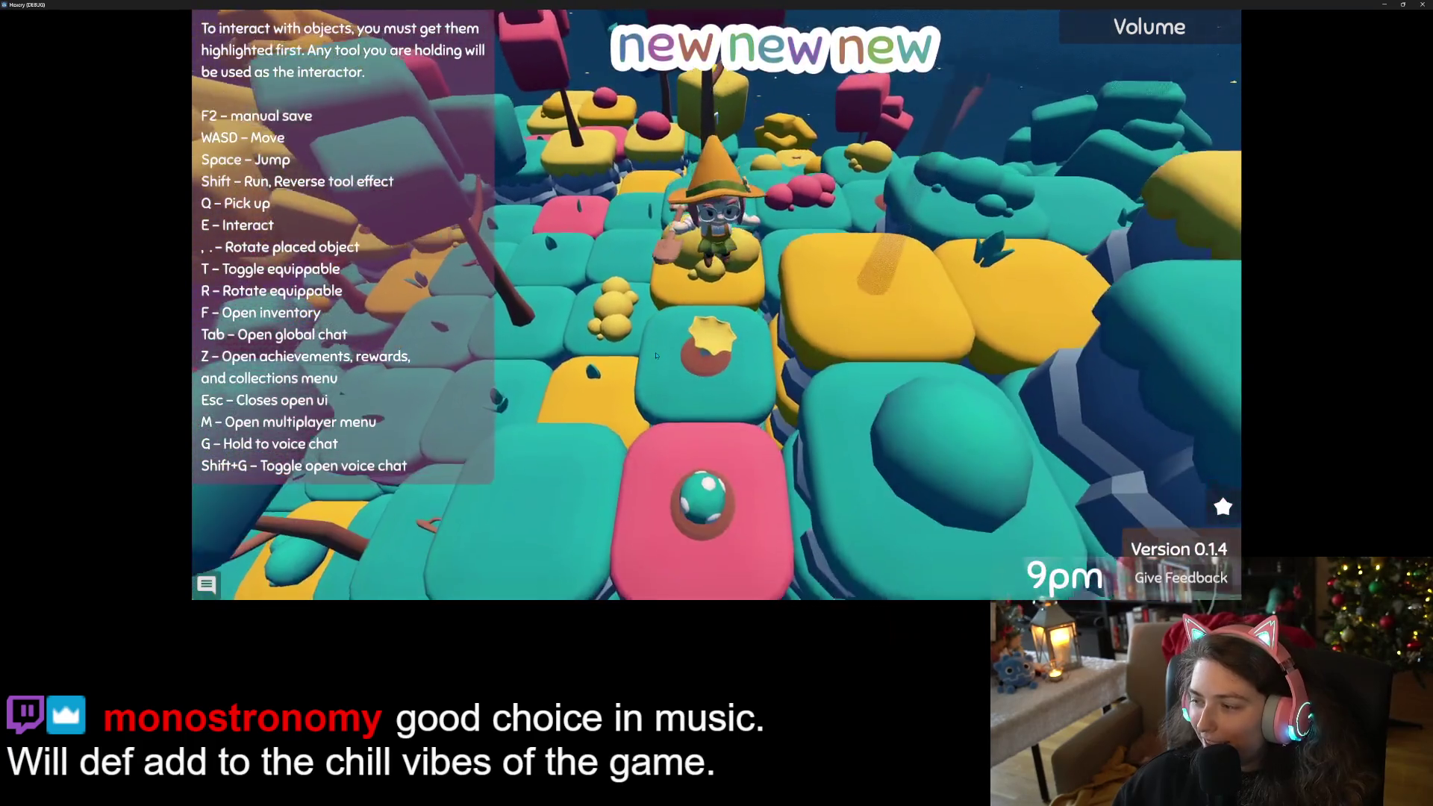
key(s)
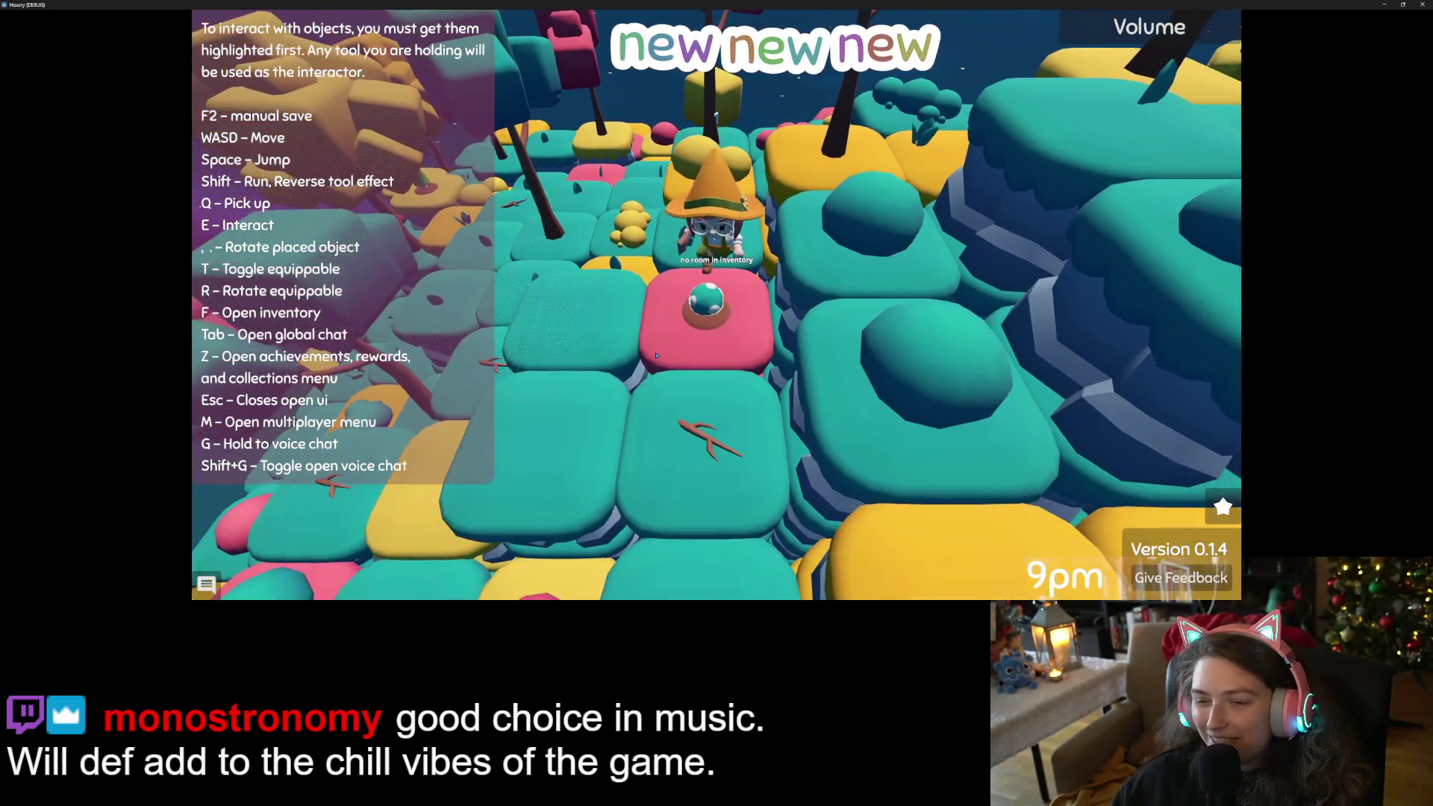
Eat two mushrooms from the inventory to raise the Mana Store.
key(f)
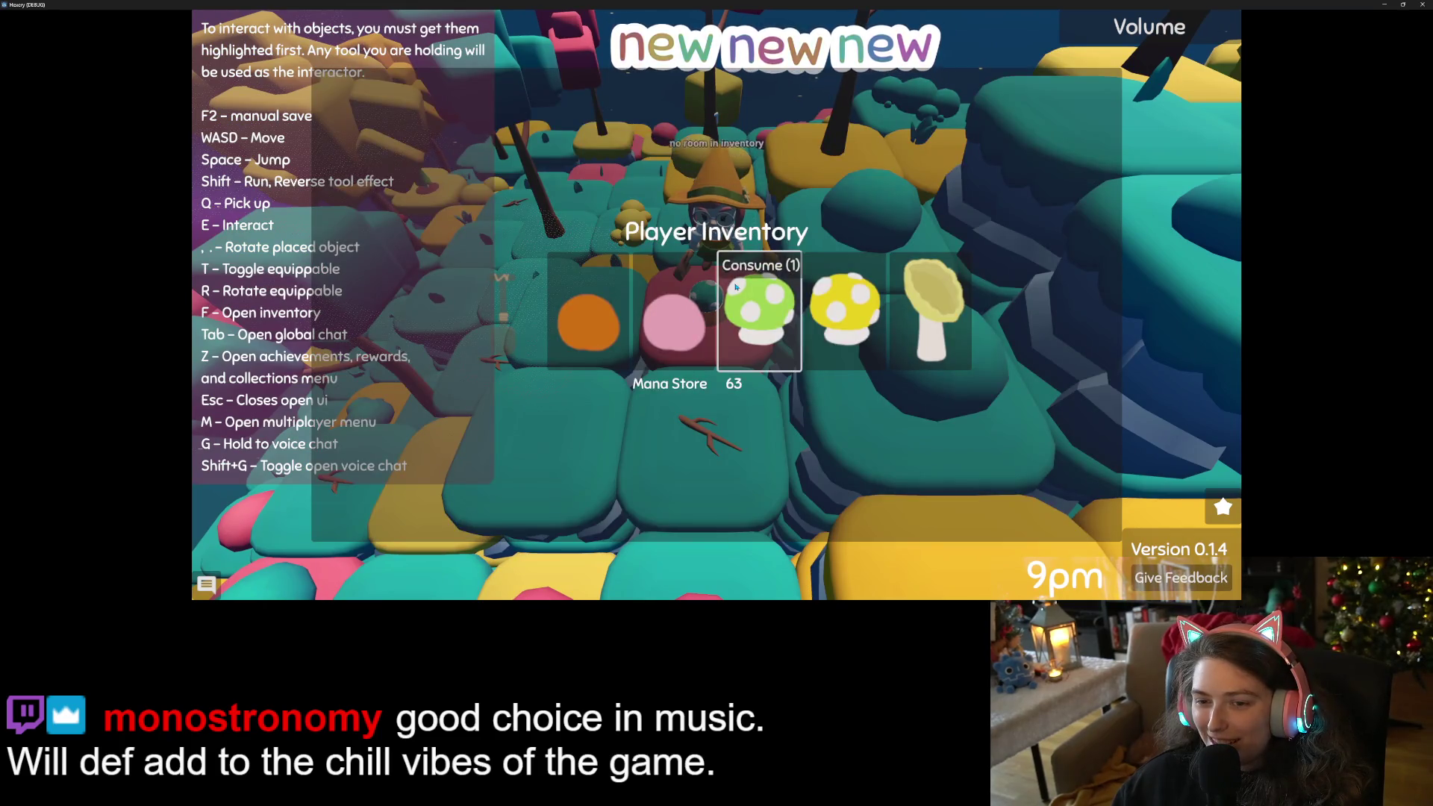
click(743, 266)
click(759, 276)
key(Escape)
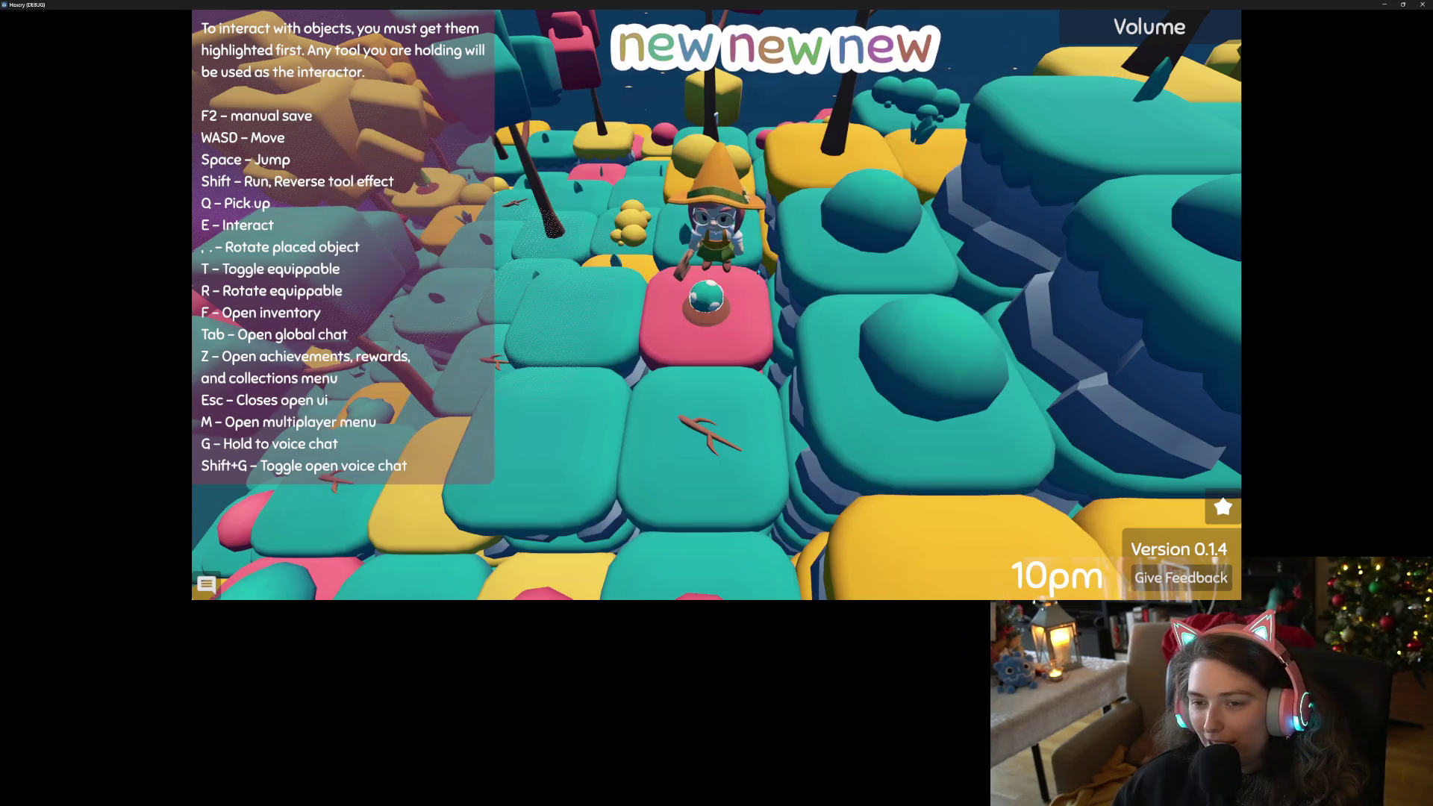
Step the witch off the pink tile and check the inventory twice.
key(a)
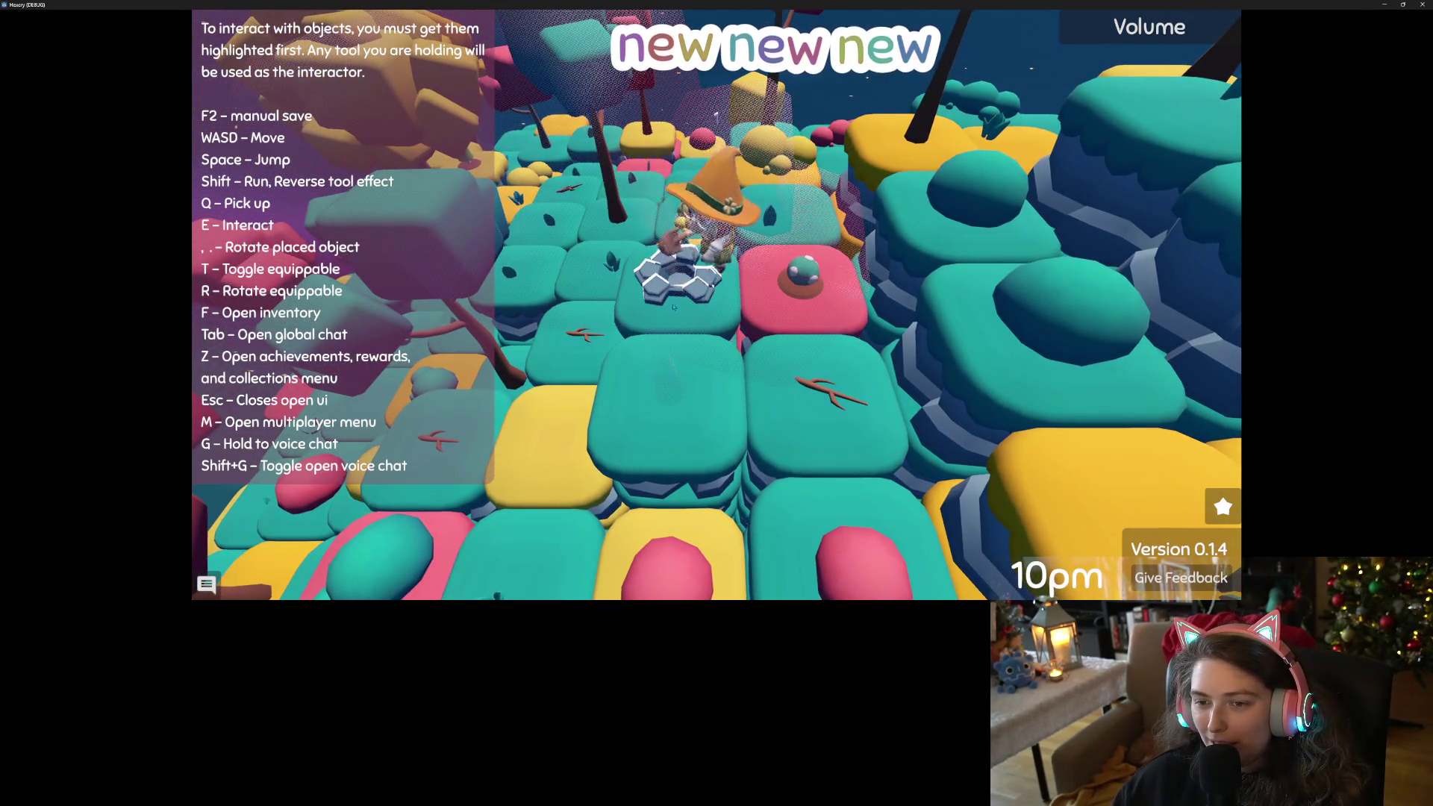
key(f)
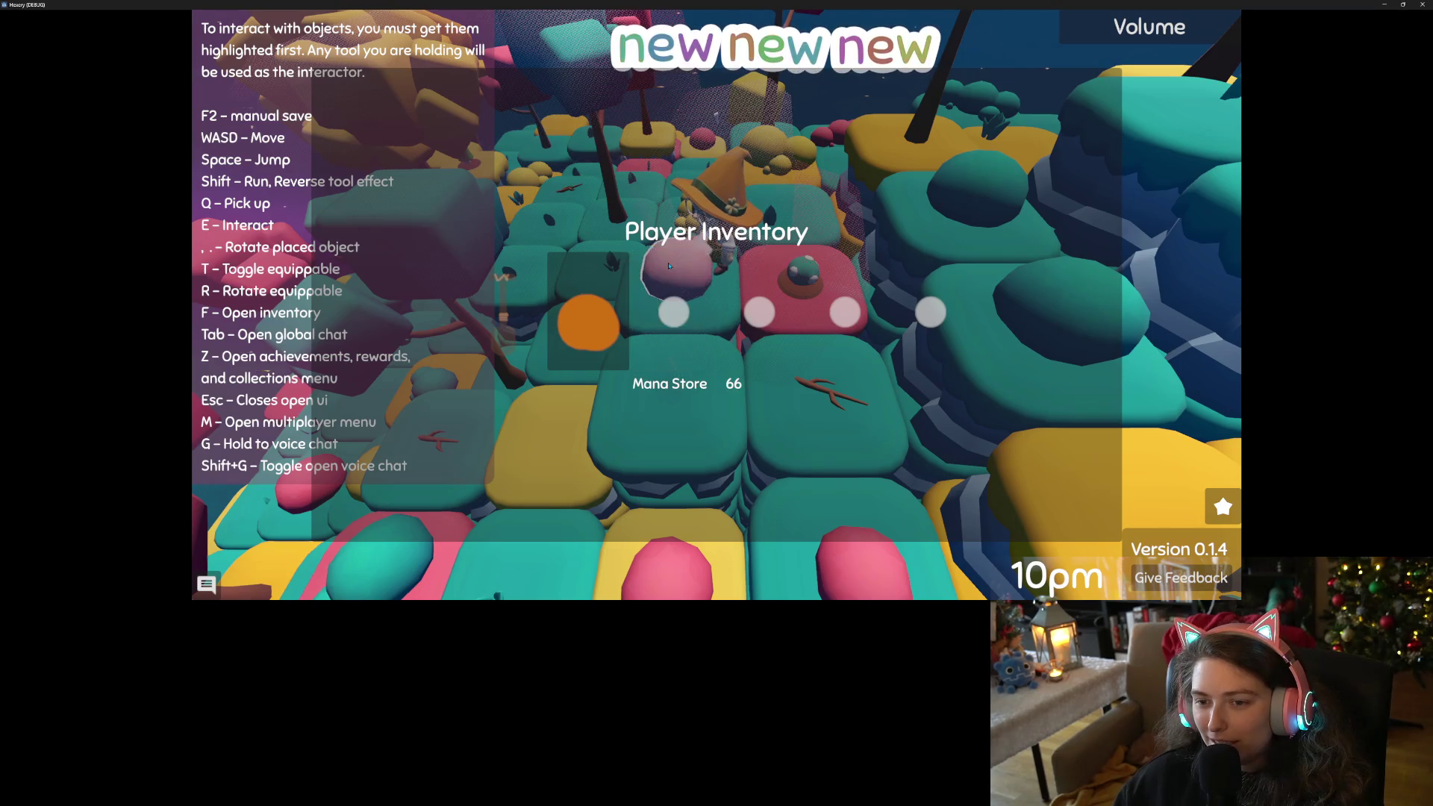
key(Escape)
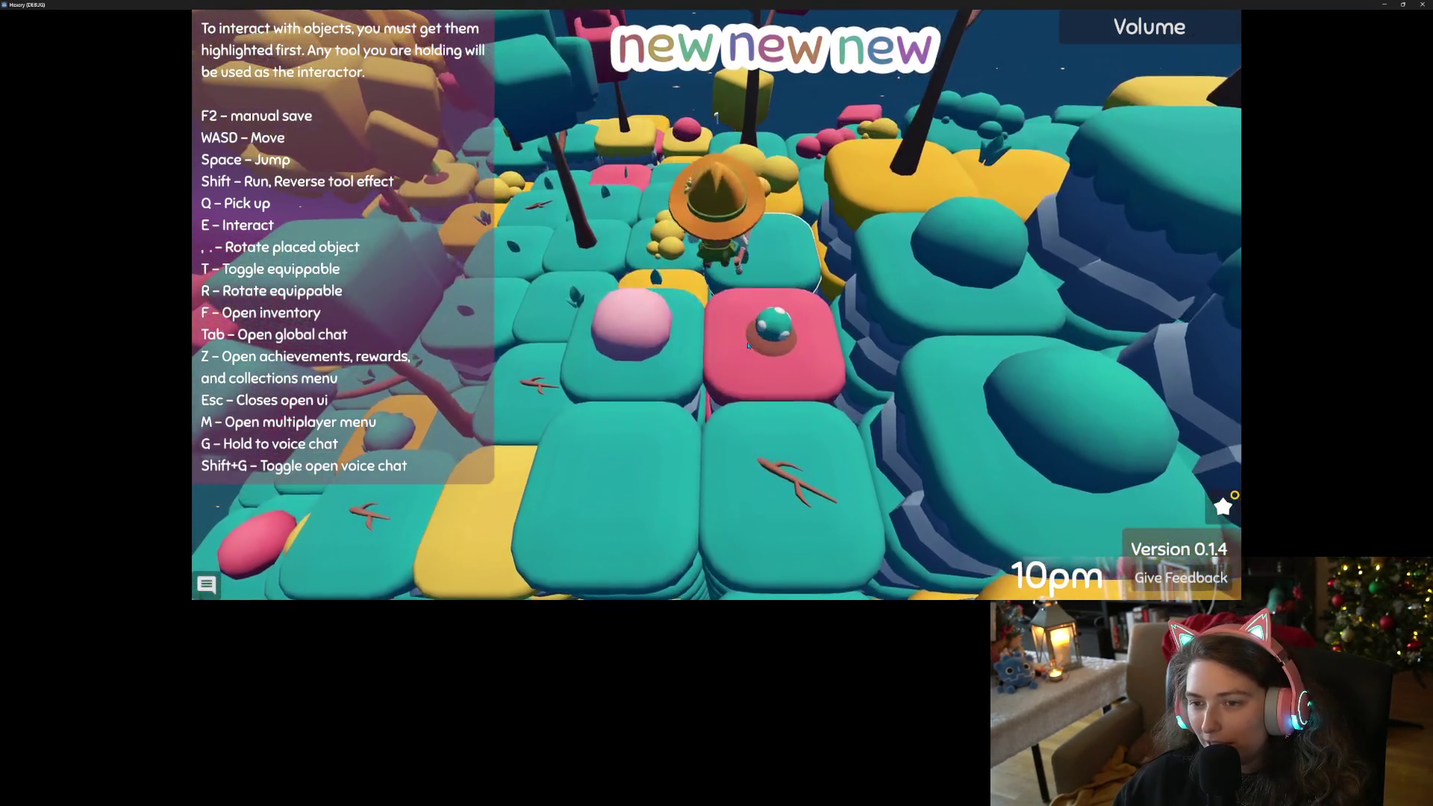
key(f)
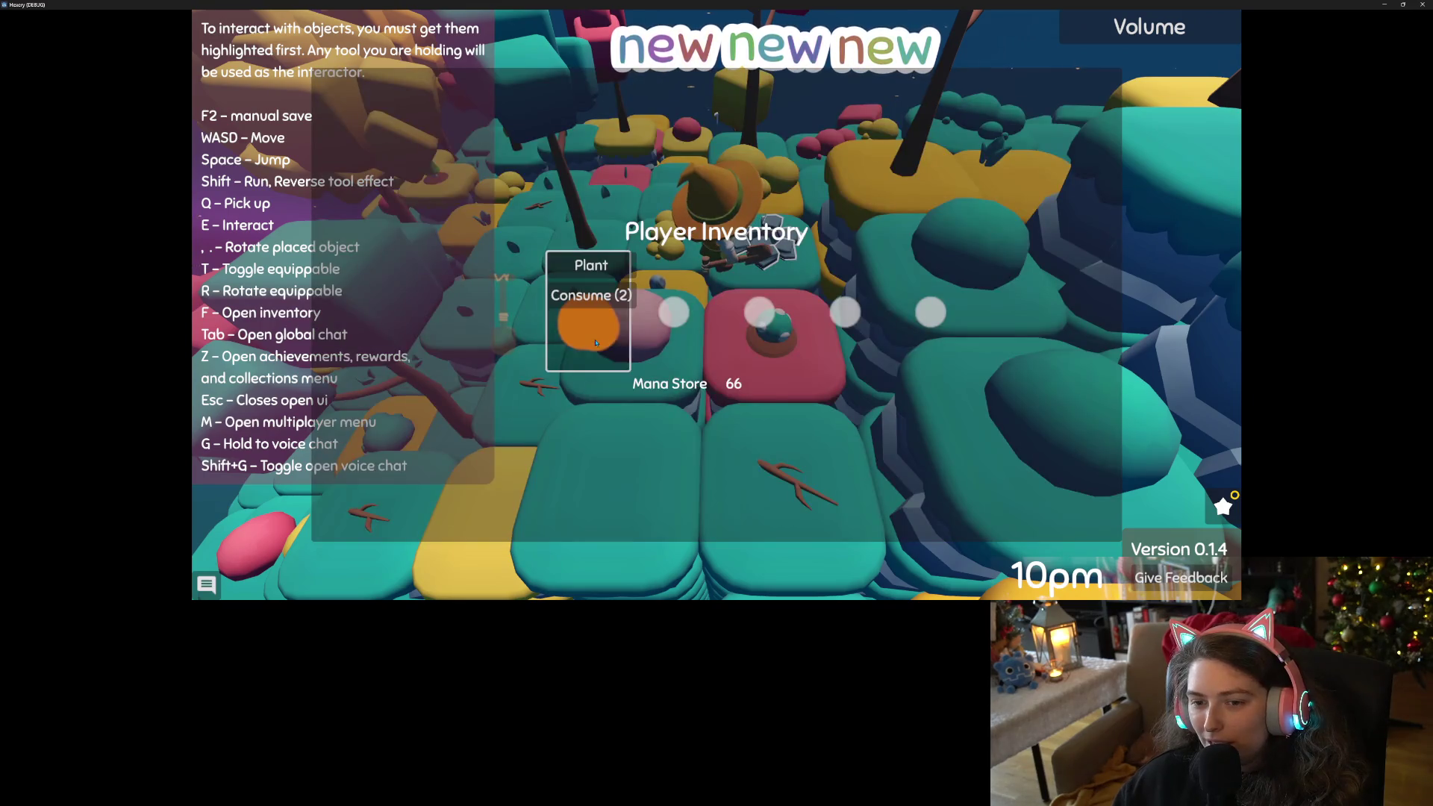
key(Escape)
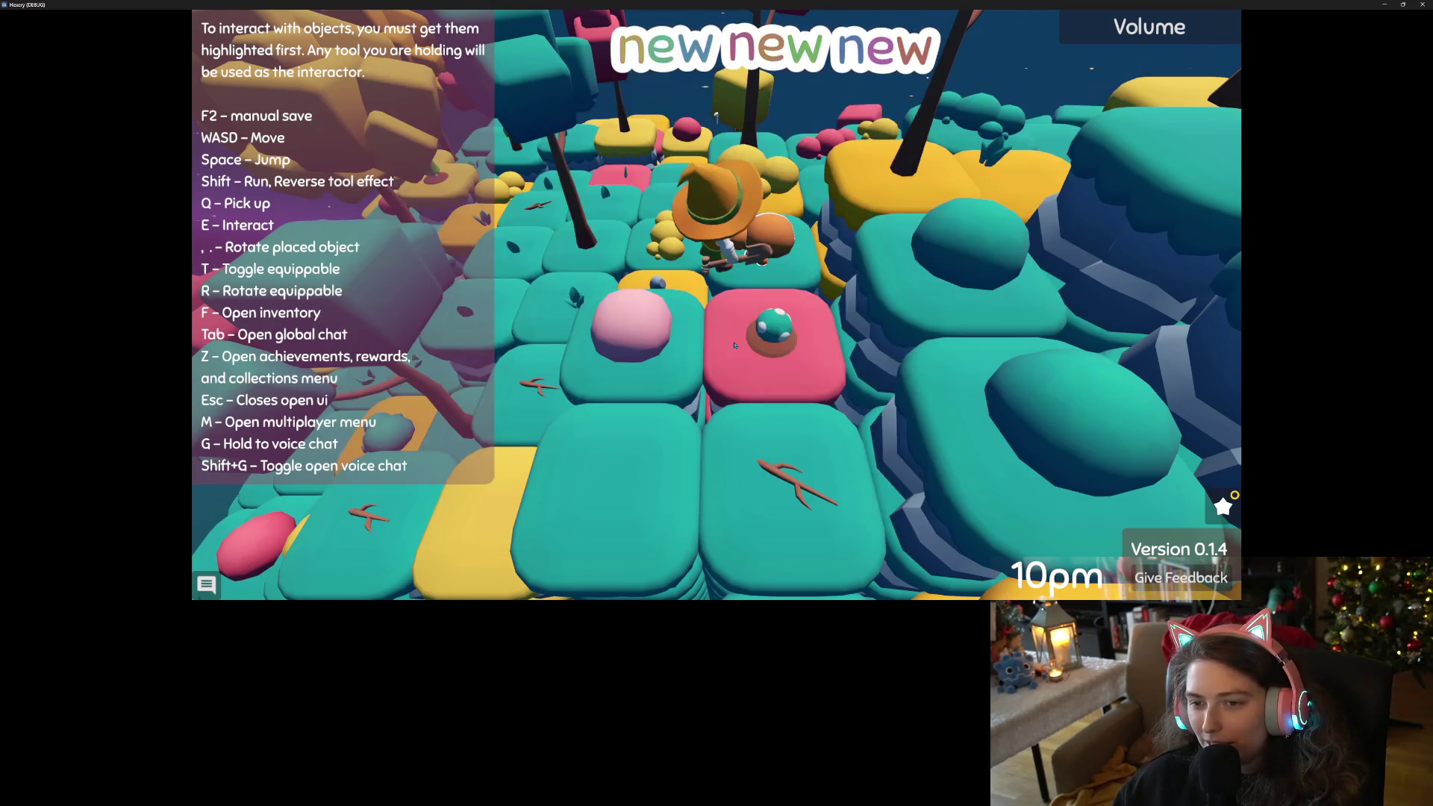
scroll(731, 346, down, 5)
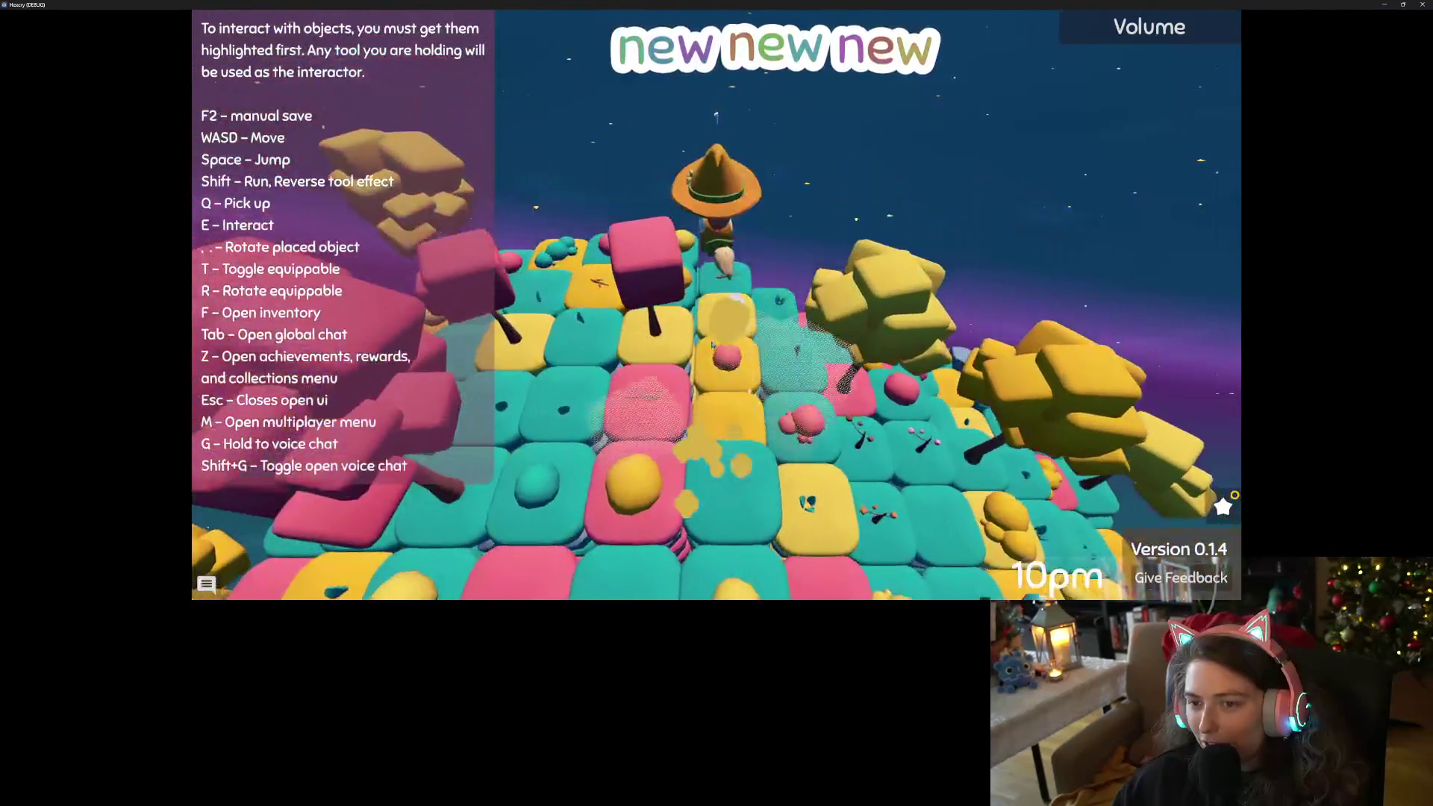
Fly the witch across the island, then show and hide the volume sliders.
key(w)
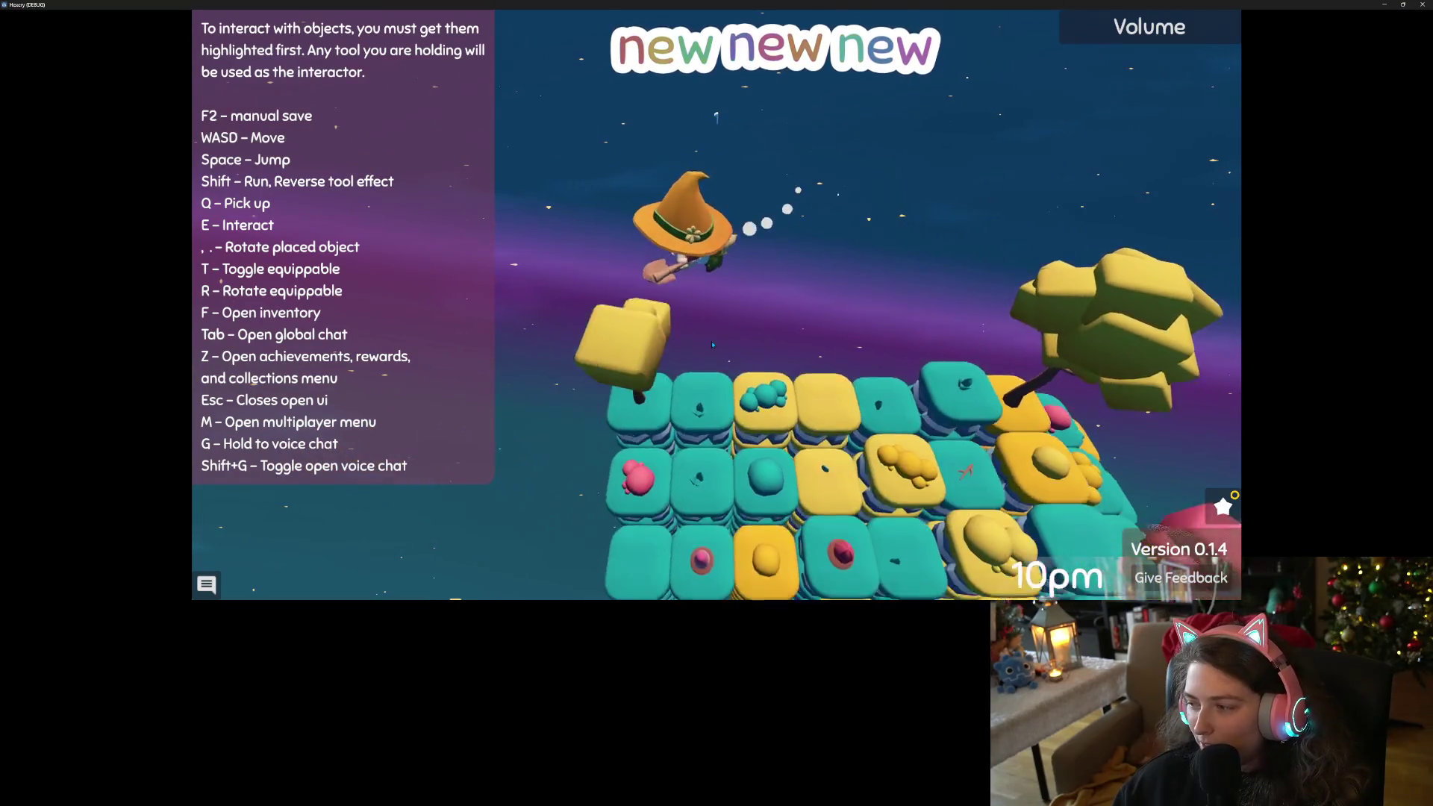
key(w)
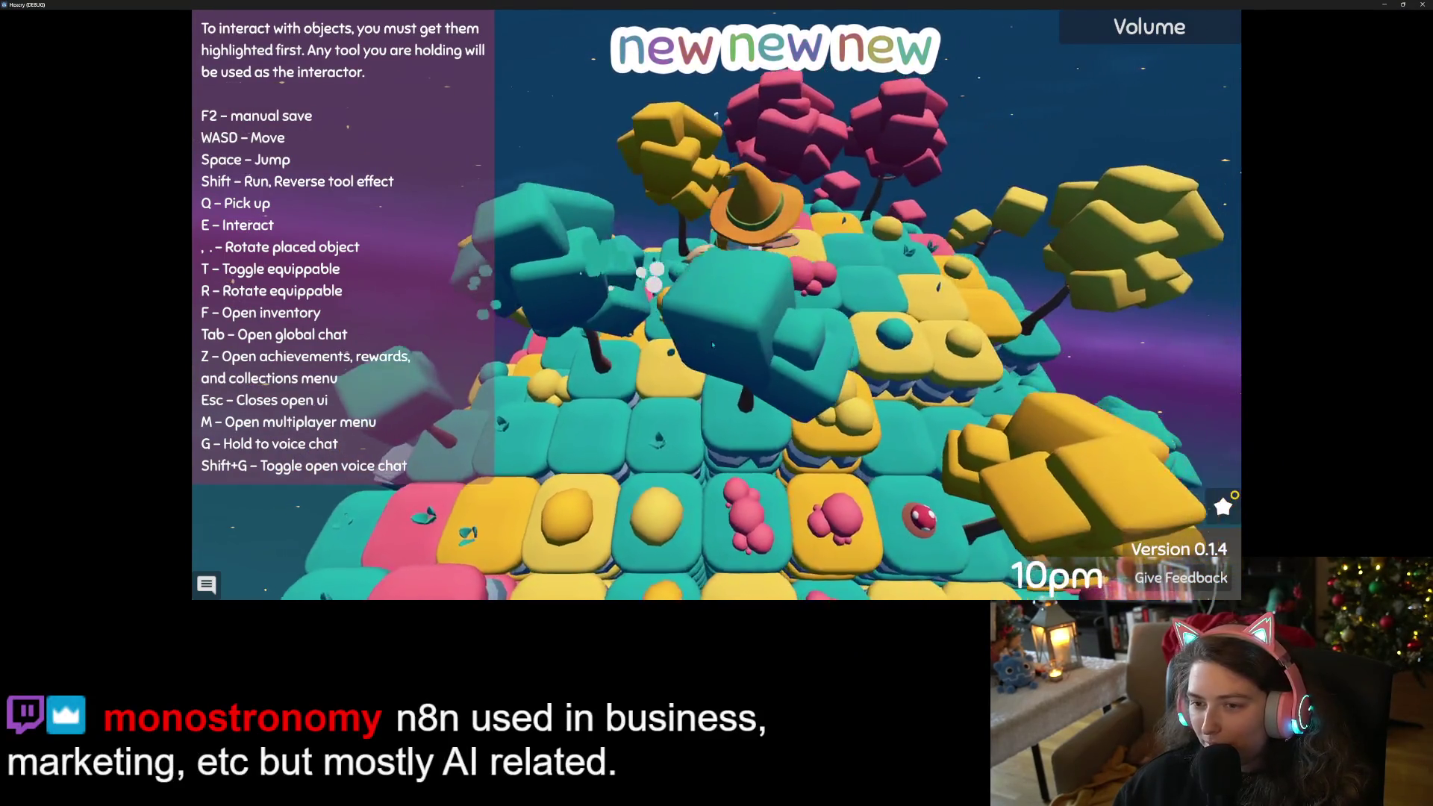
key(w)
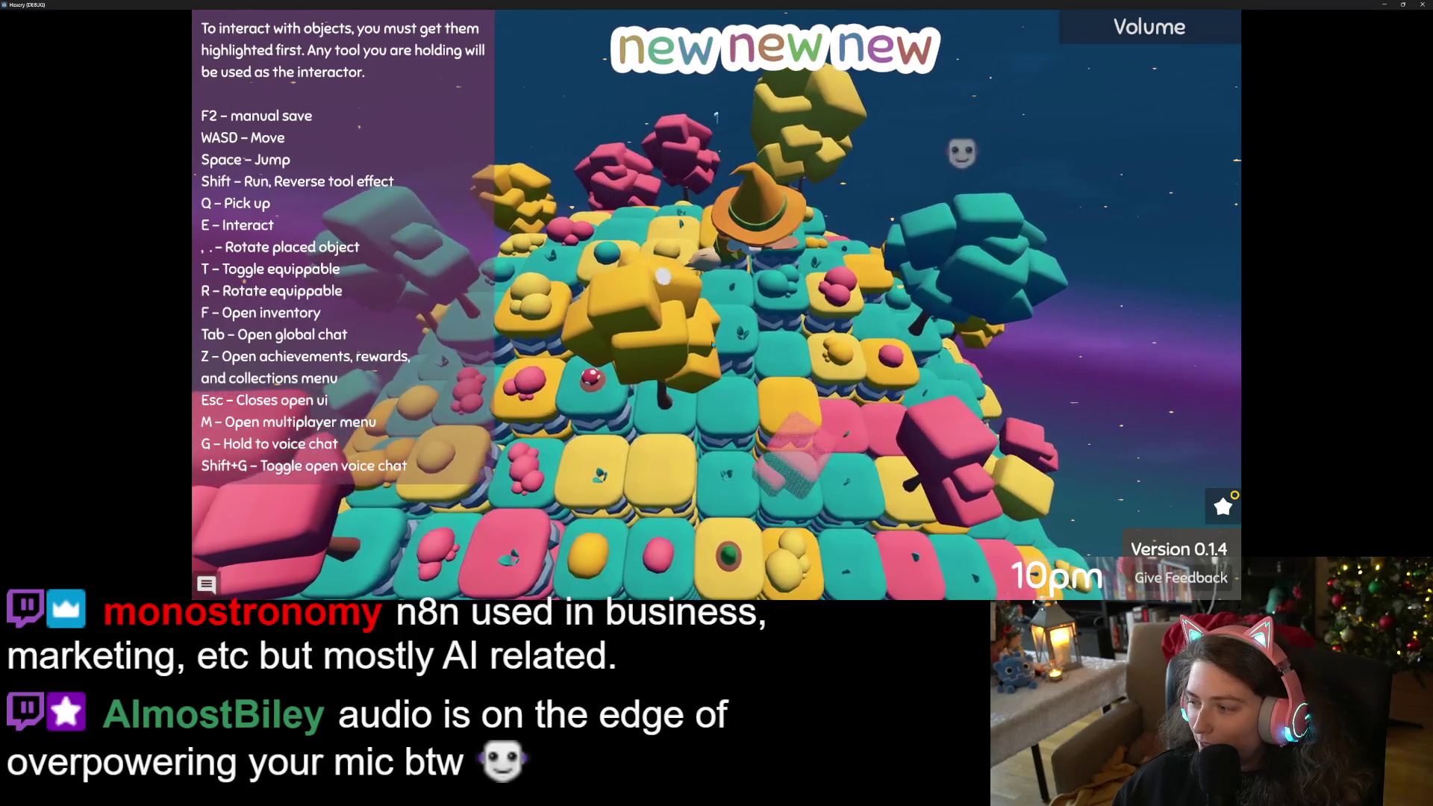
key(w)
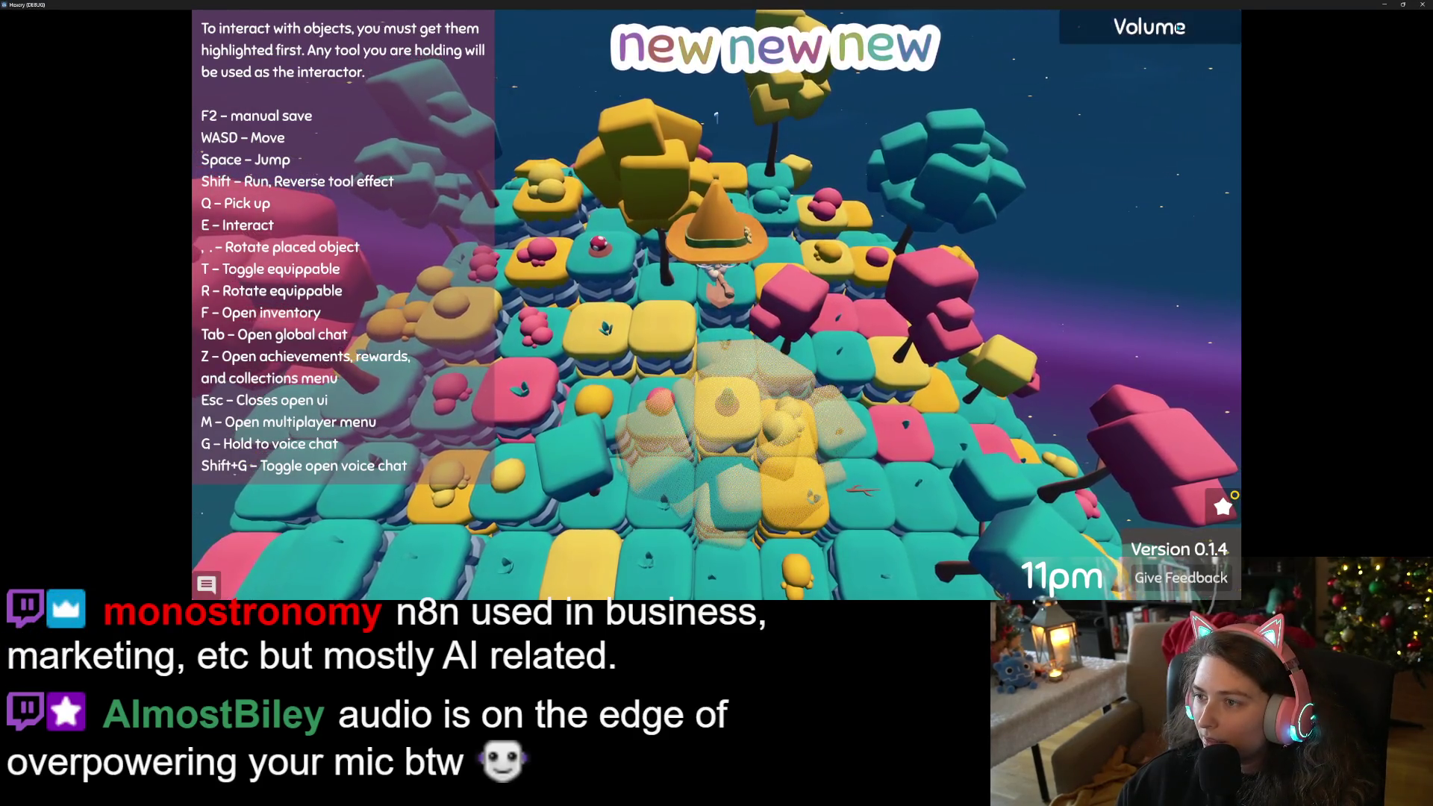
click(1171, 28)
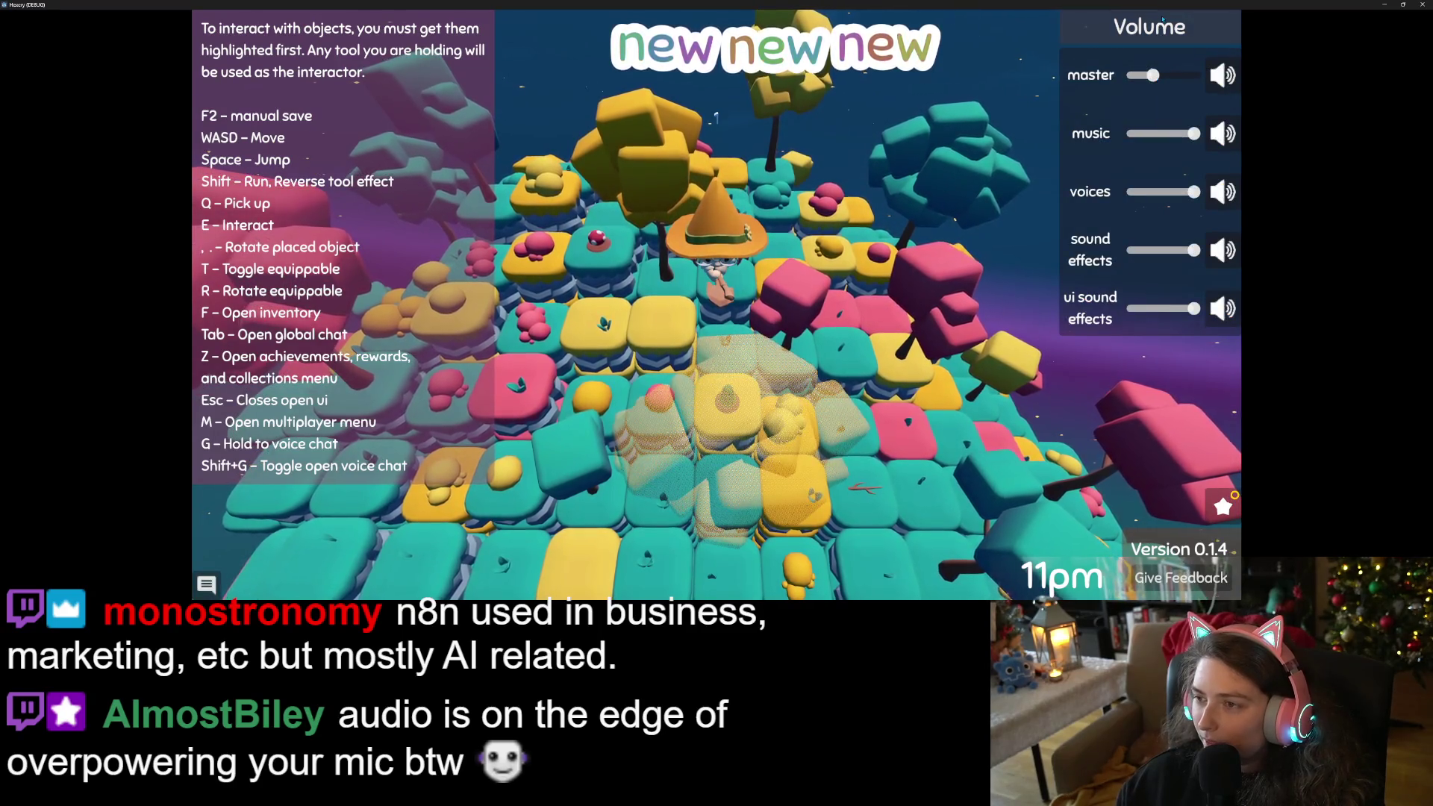
click(1153, 28)
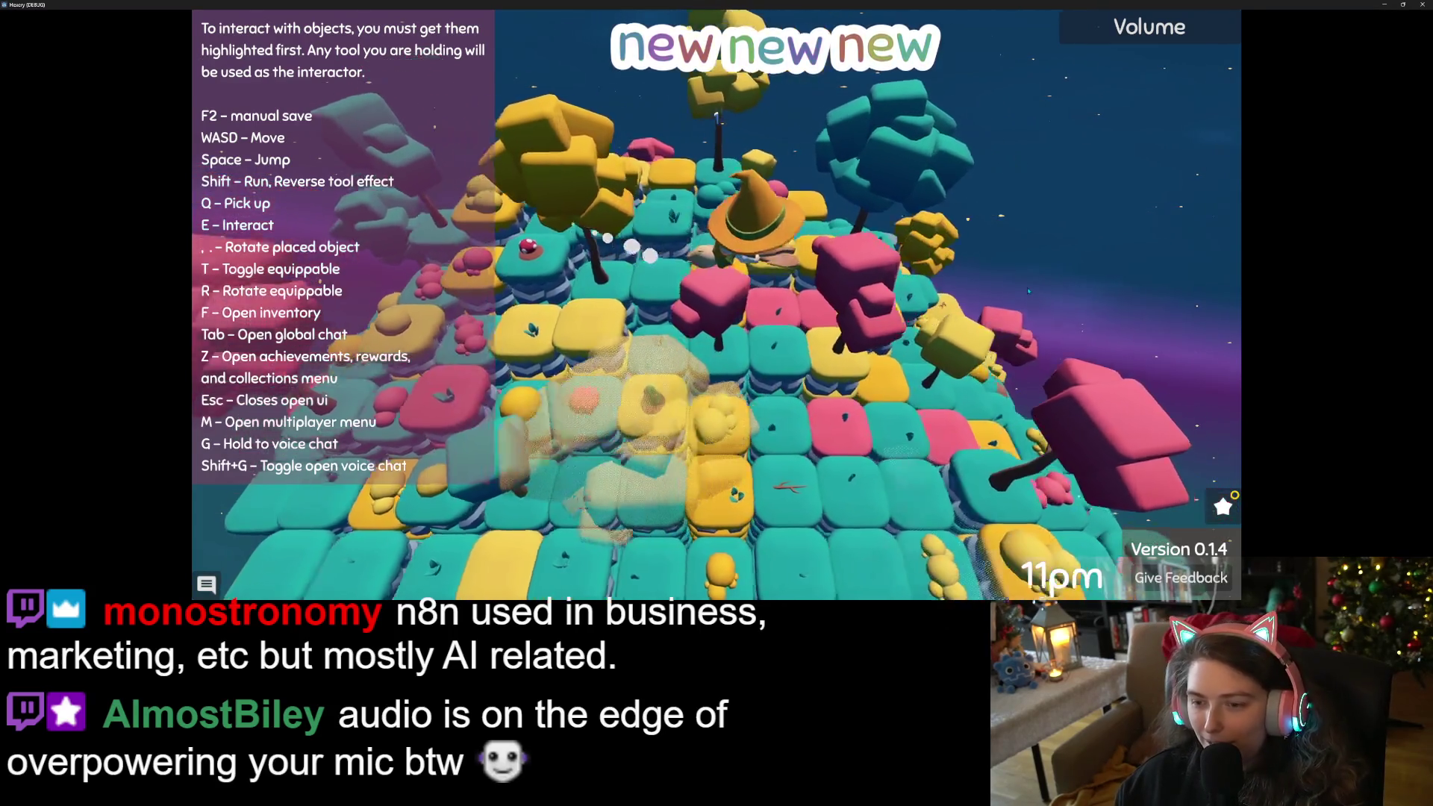
Open the achievements menu to view the Rewards list at 30 points.
scroll(716, 299, up, 5)
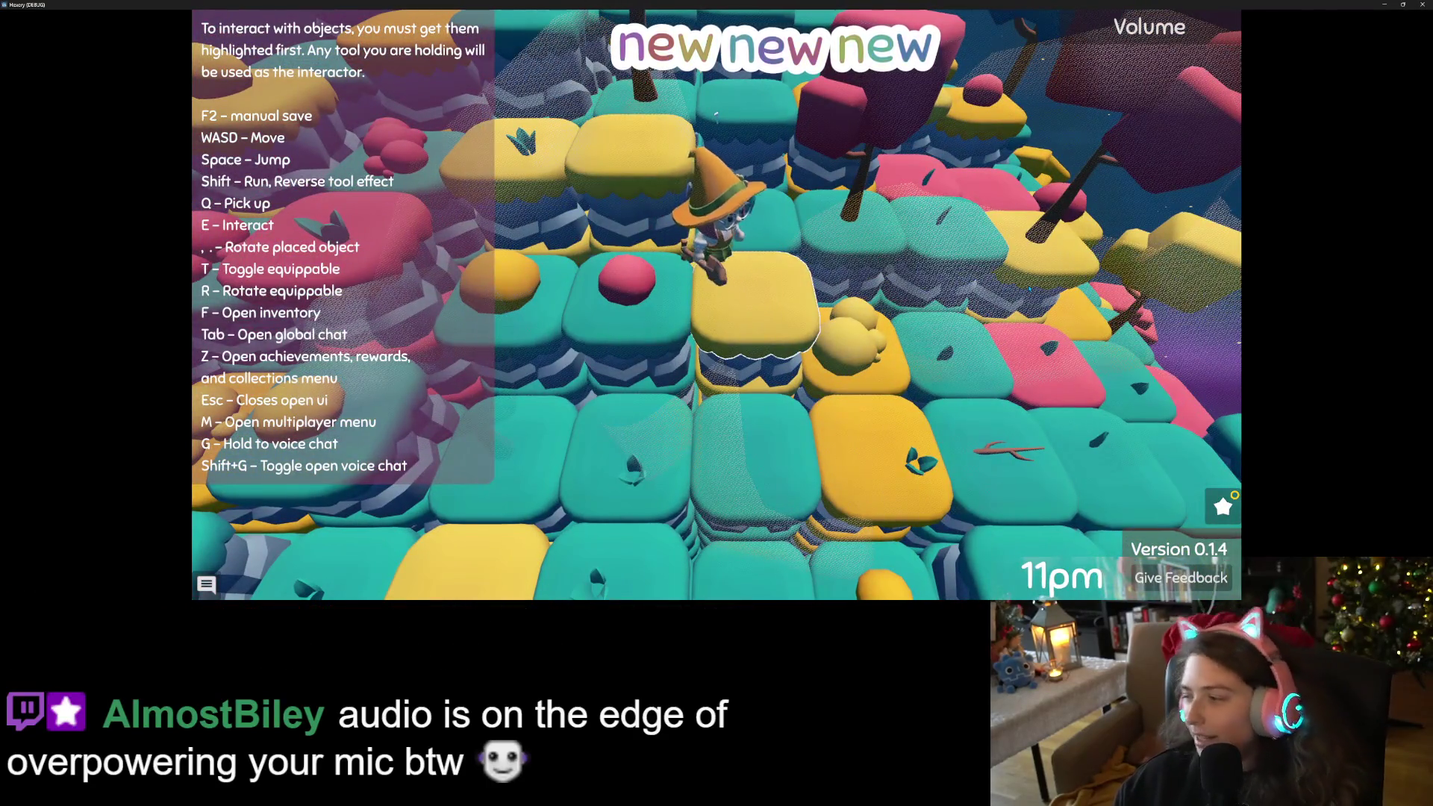
scroll(716, 298, down, 5)
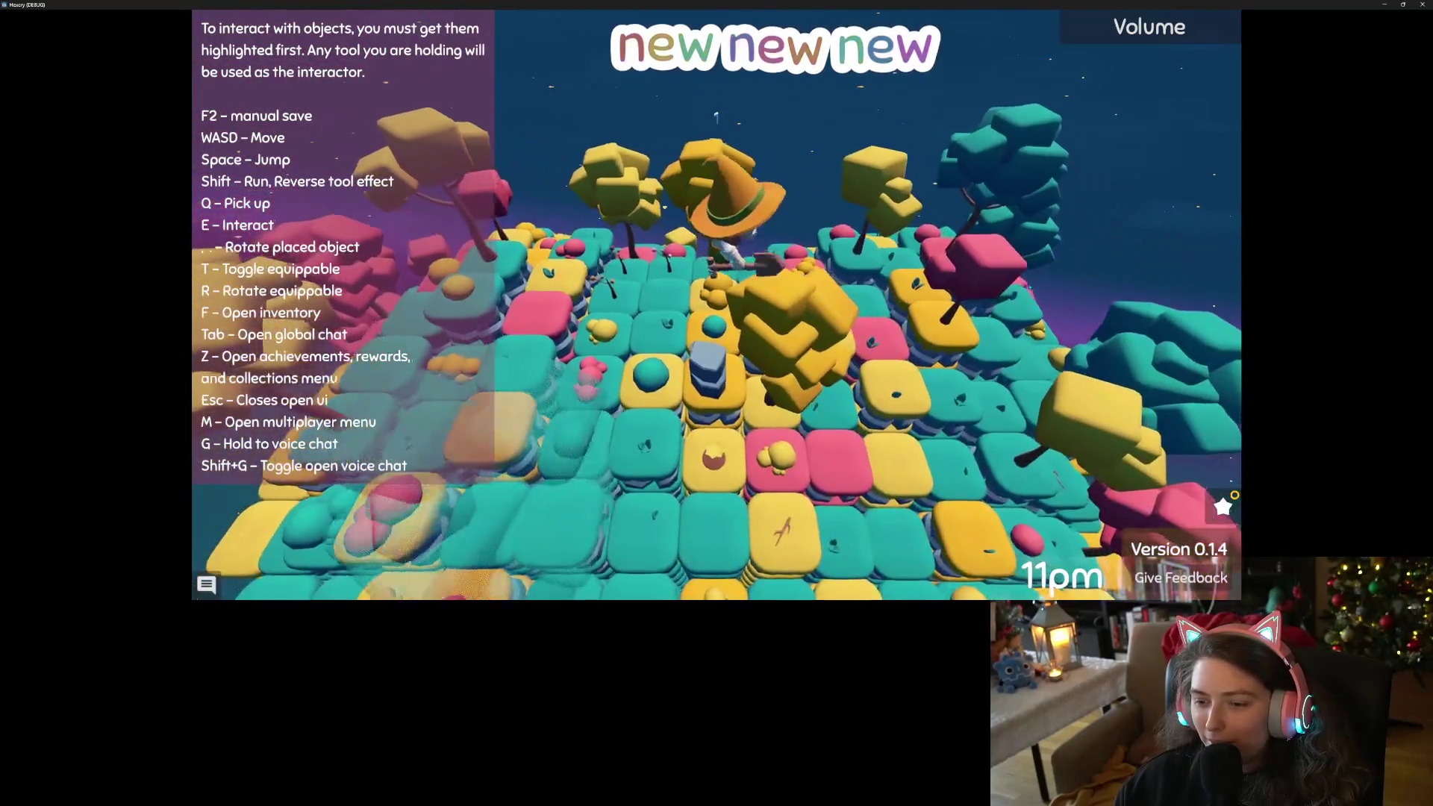
scroll(1028, 287, up, 5)
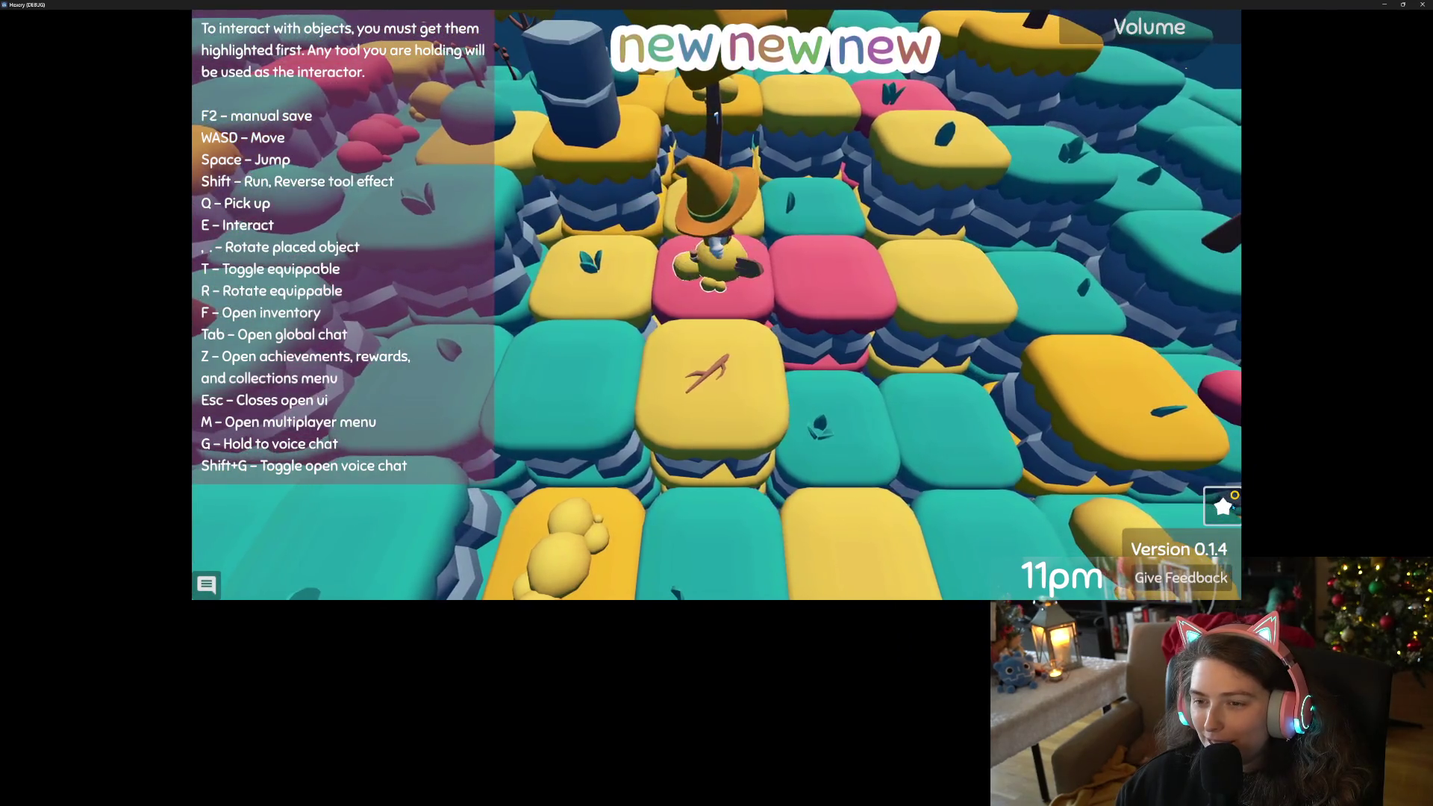
key(z)
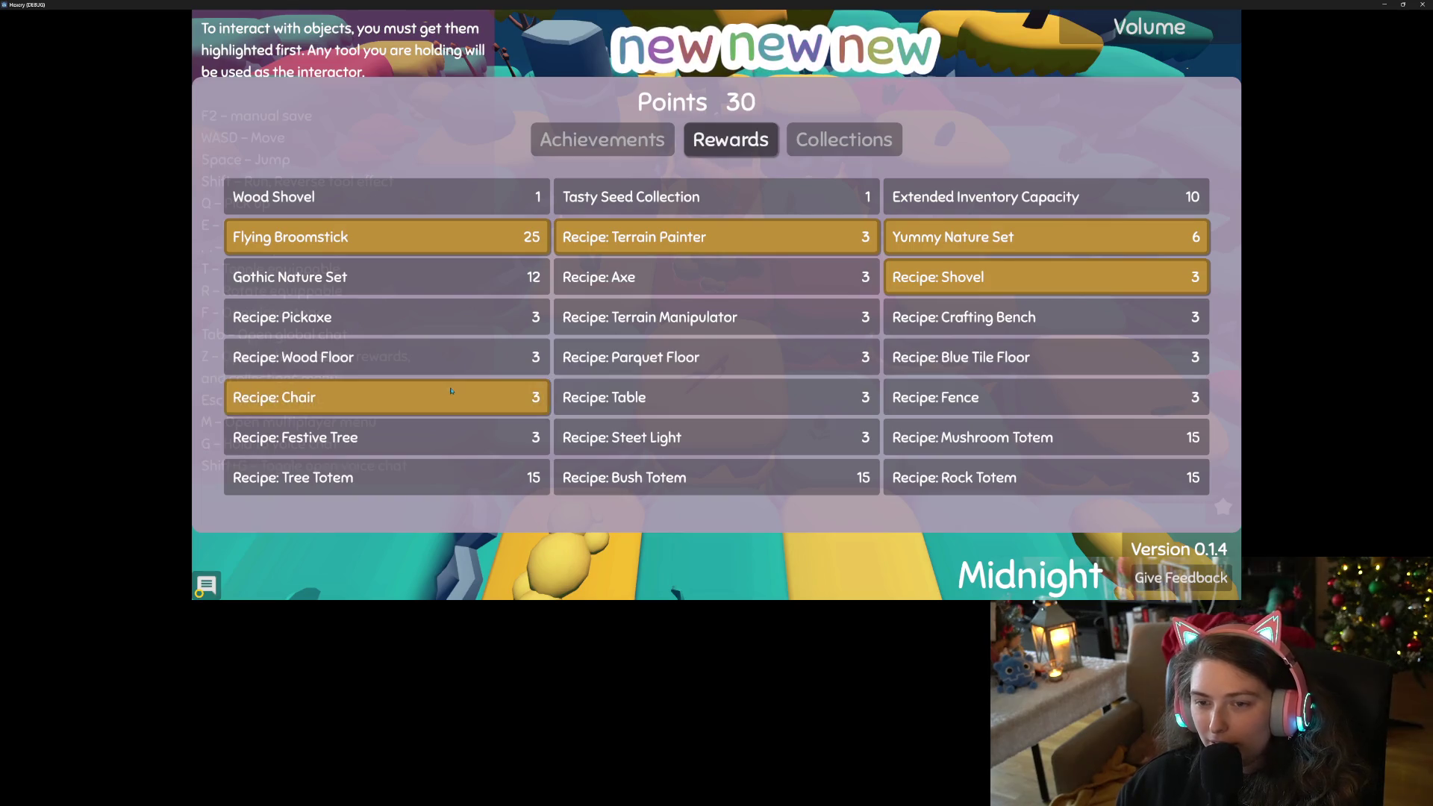
Leave the rewards menu, step onto the pink tile and glance at the inventory.
key(Escape)
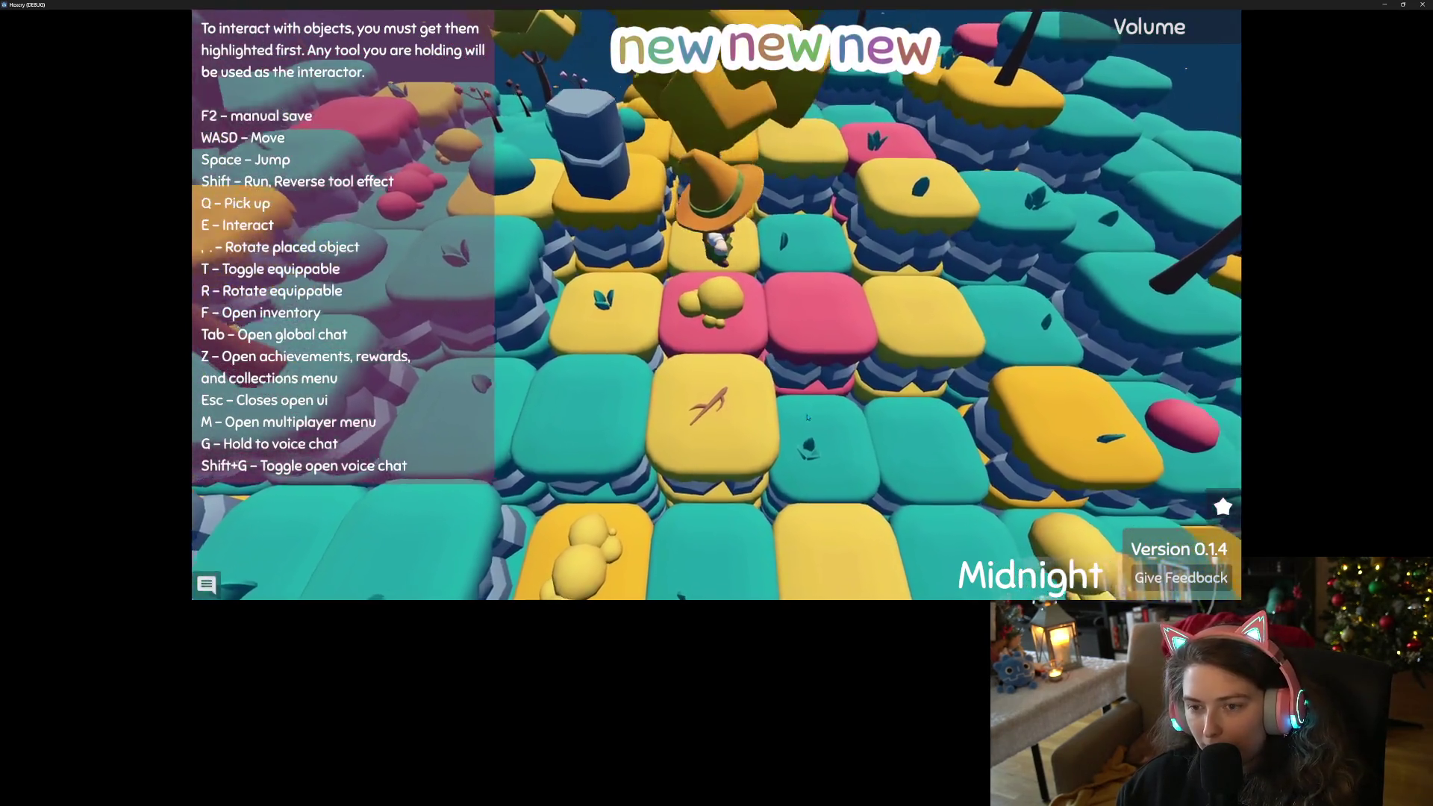
key(s)
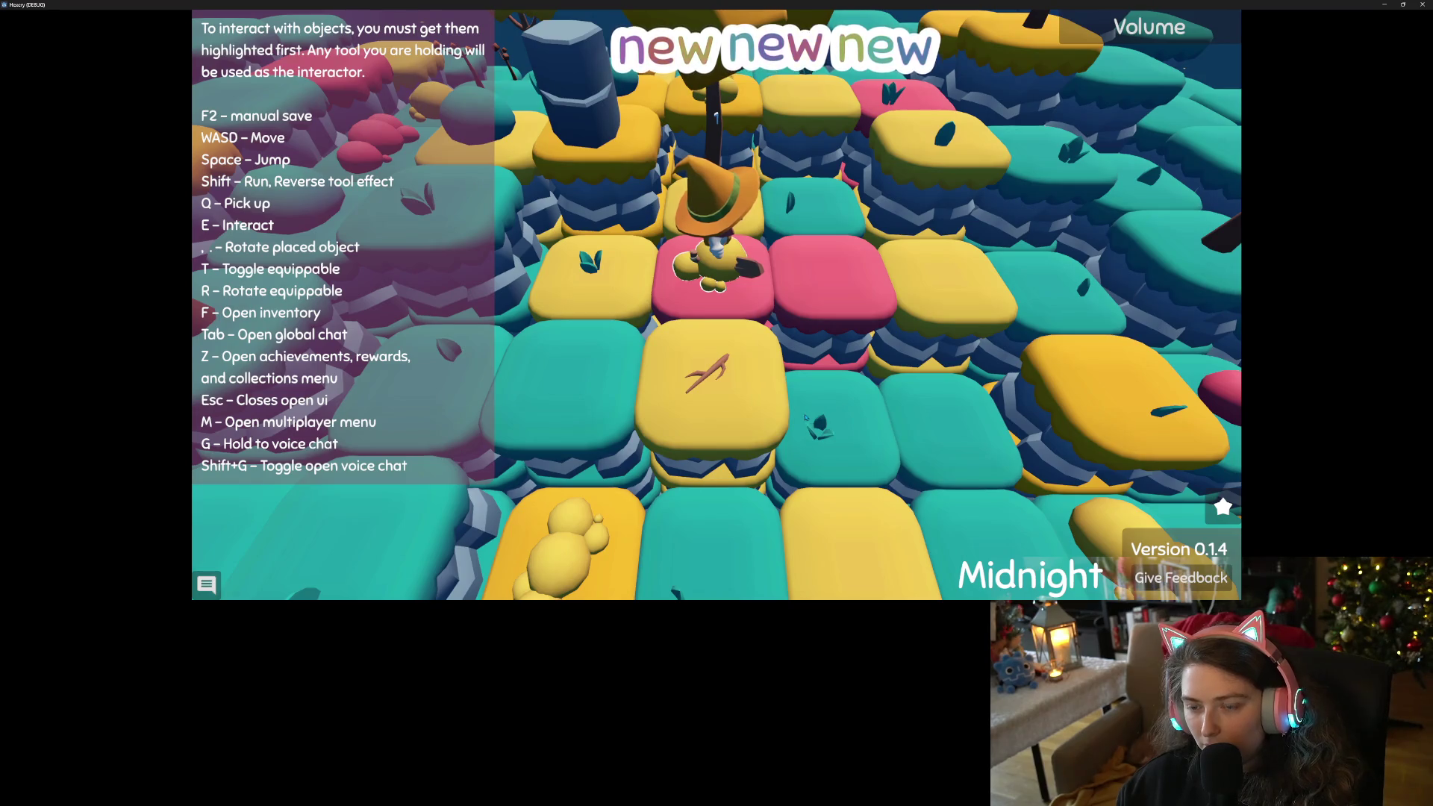
key(f)
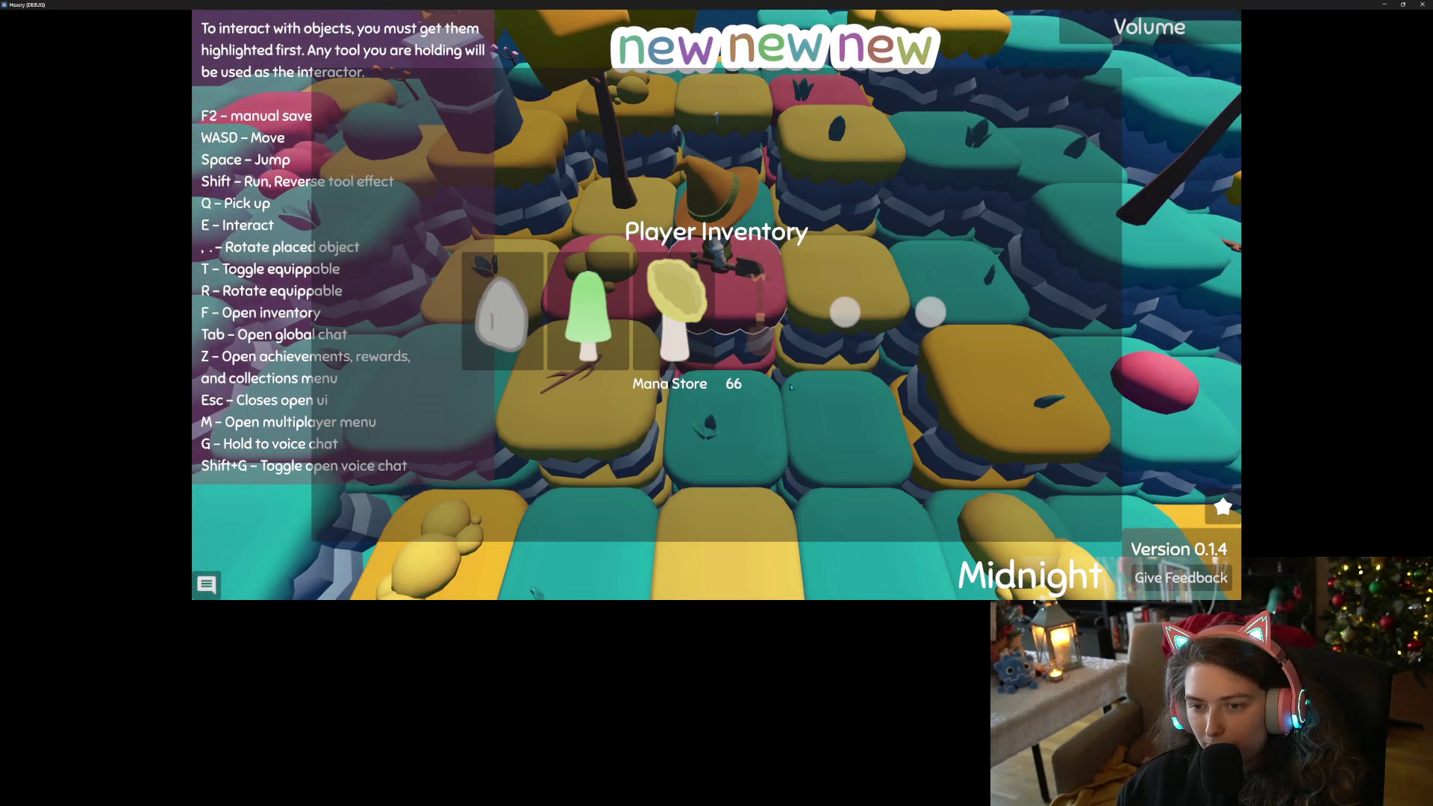
key(Escape)
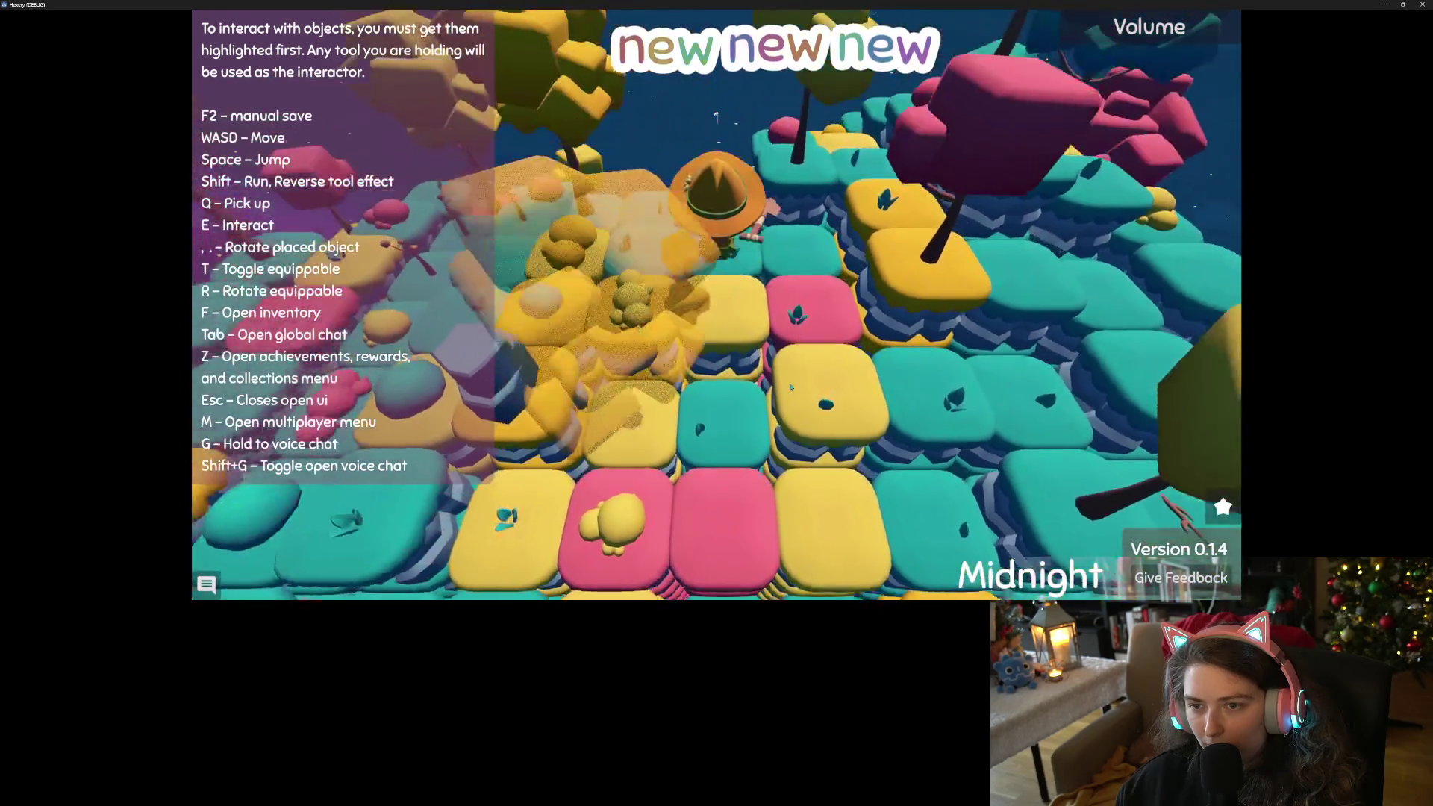
Walk the witch back and forth across the island tiles.
key(s)
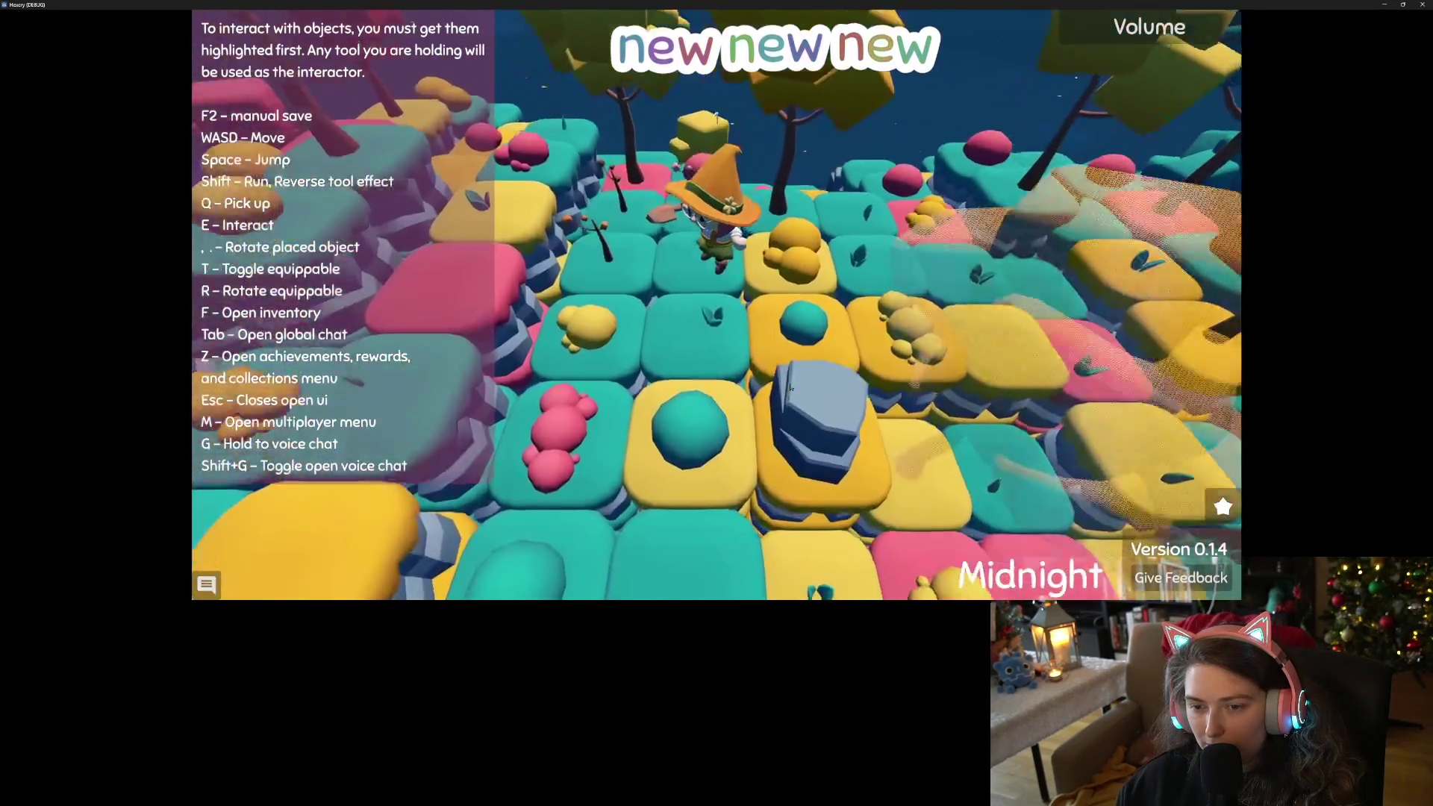
key(w)
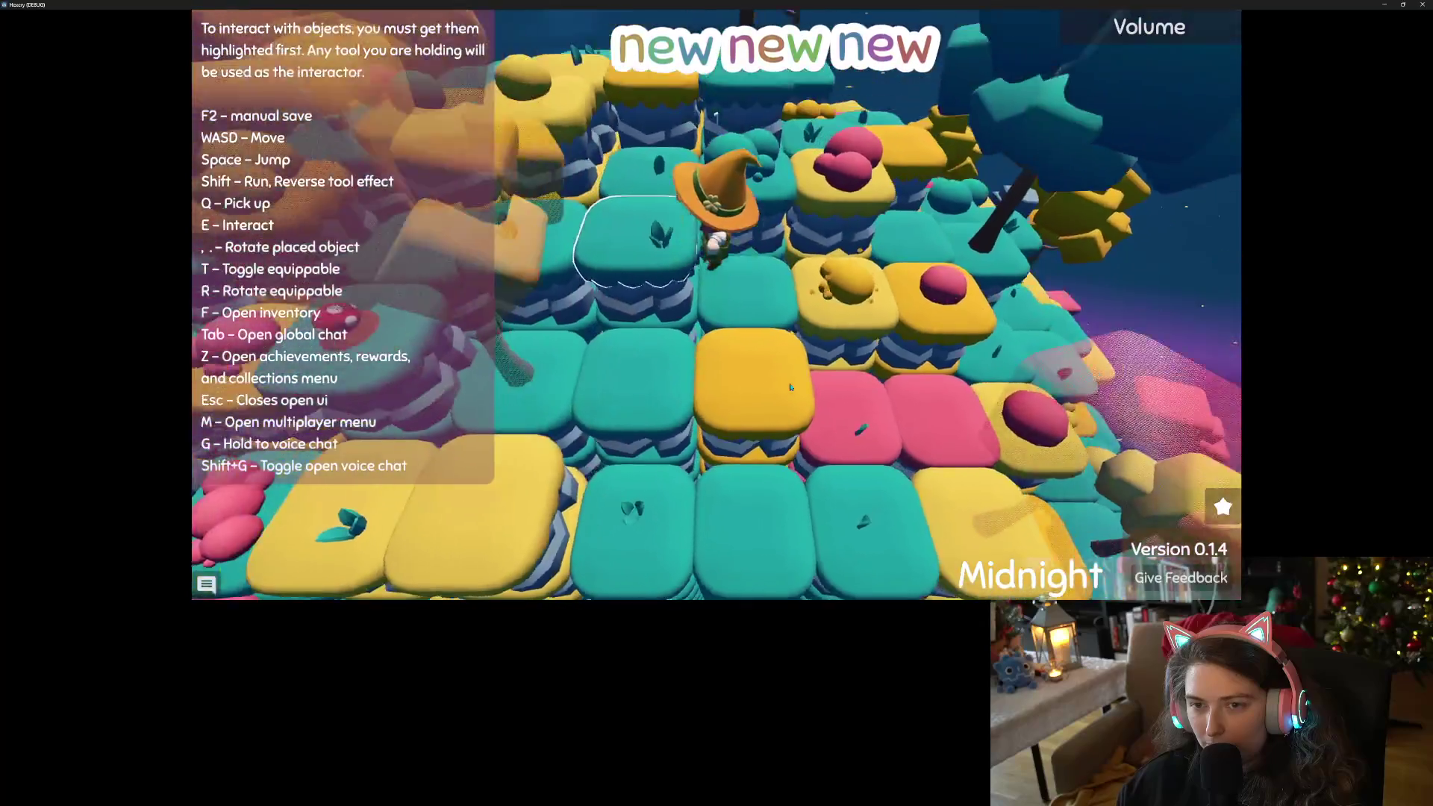
key(w)
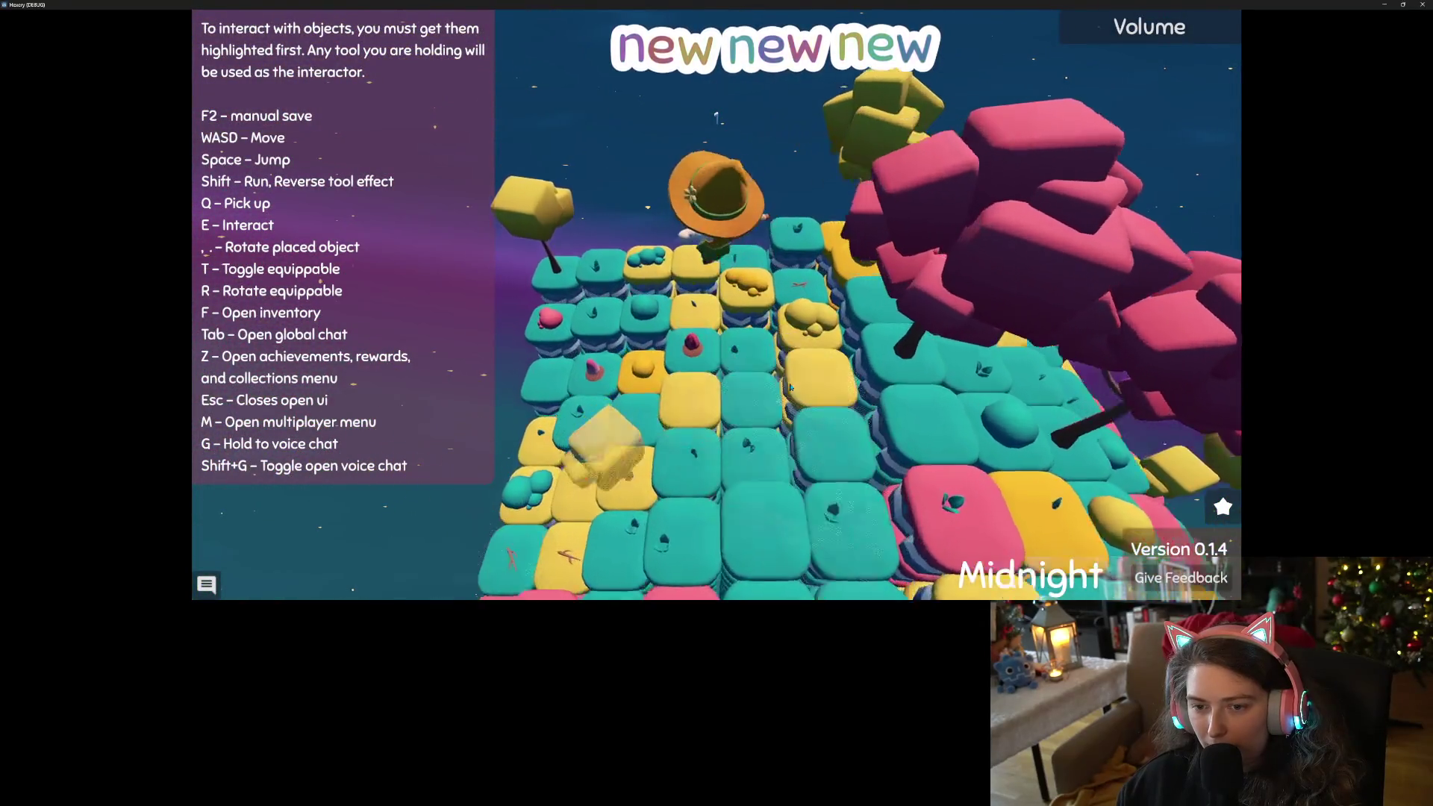
key(w)
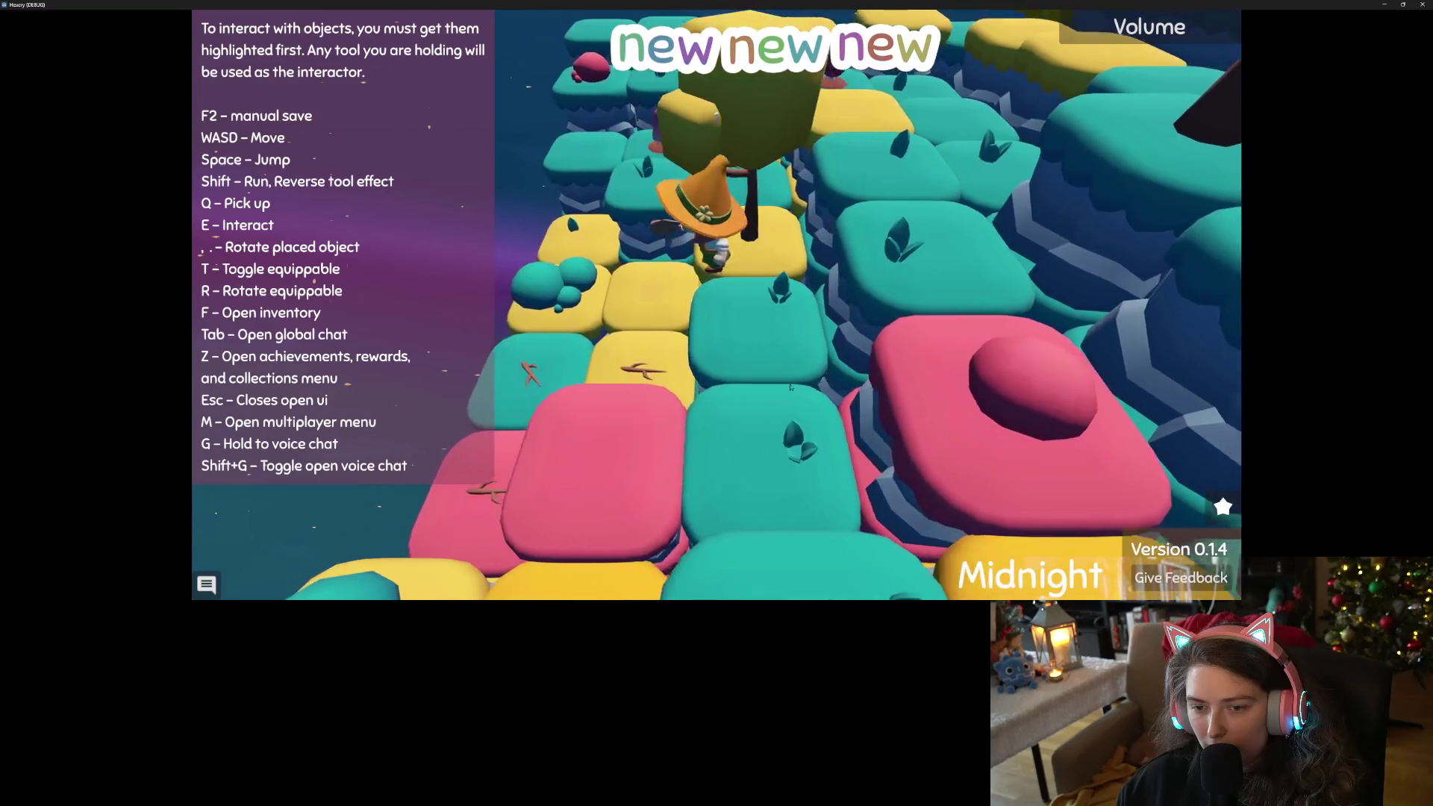
key(s)
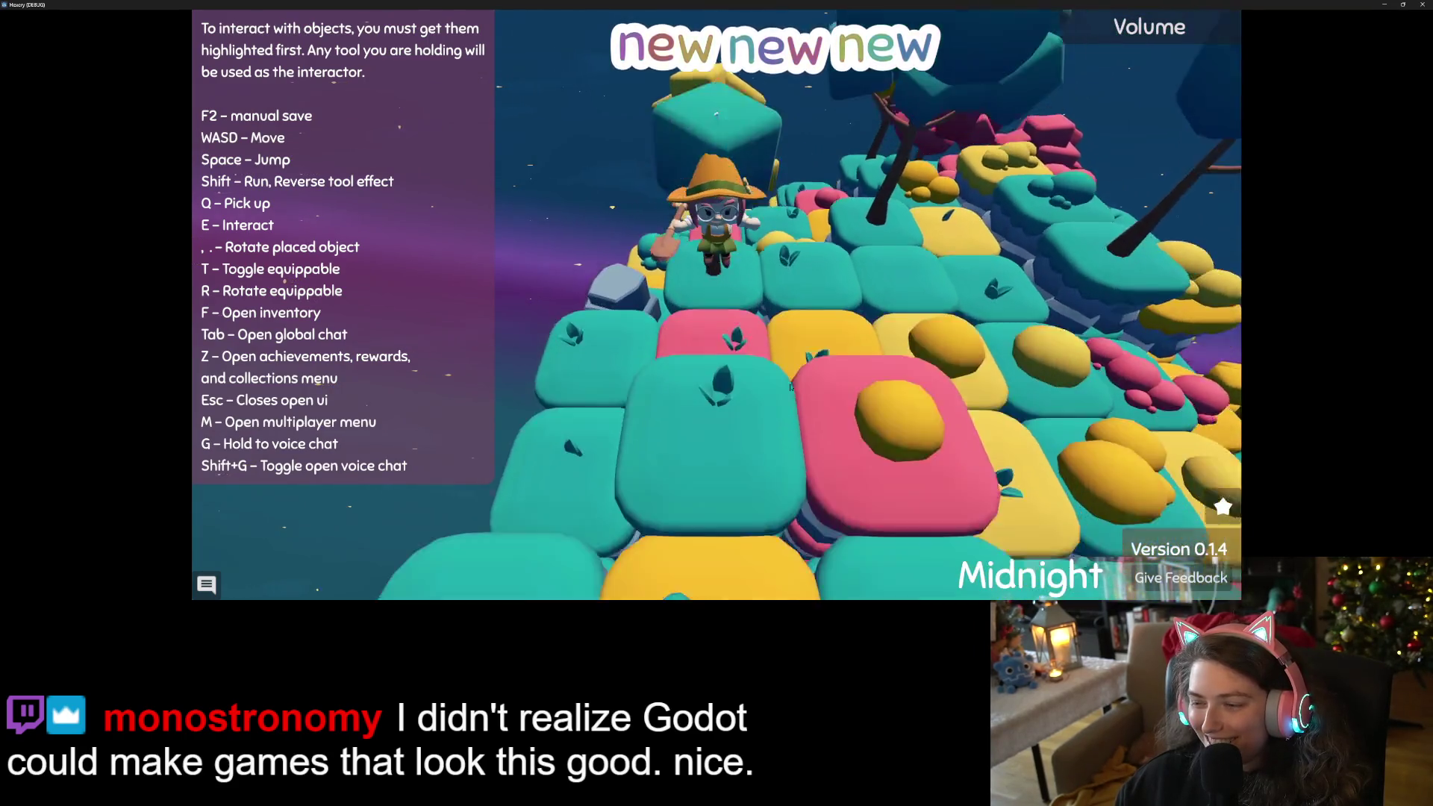
key(s)
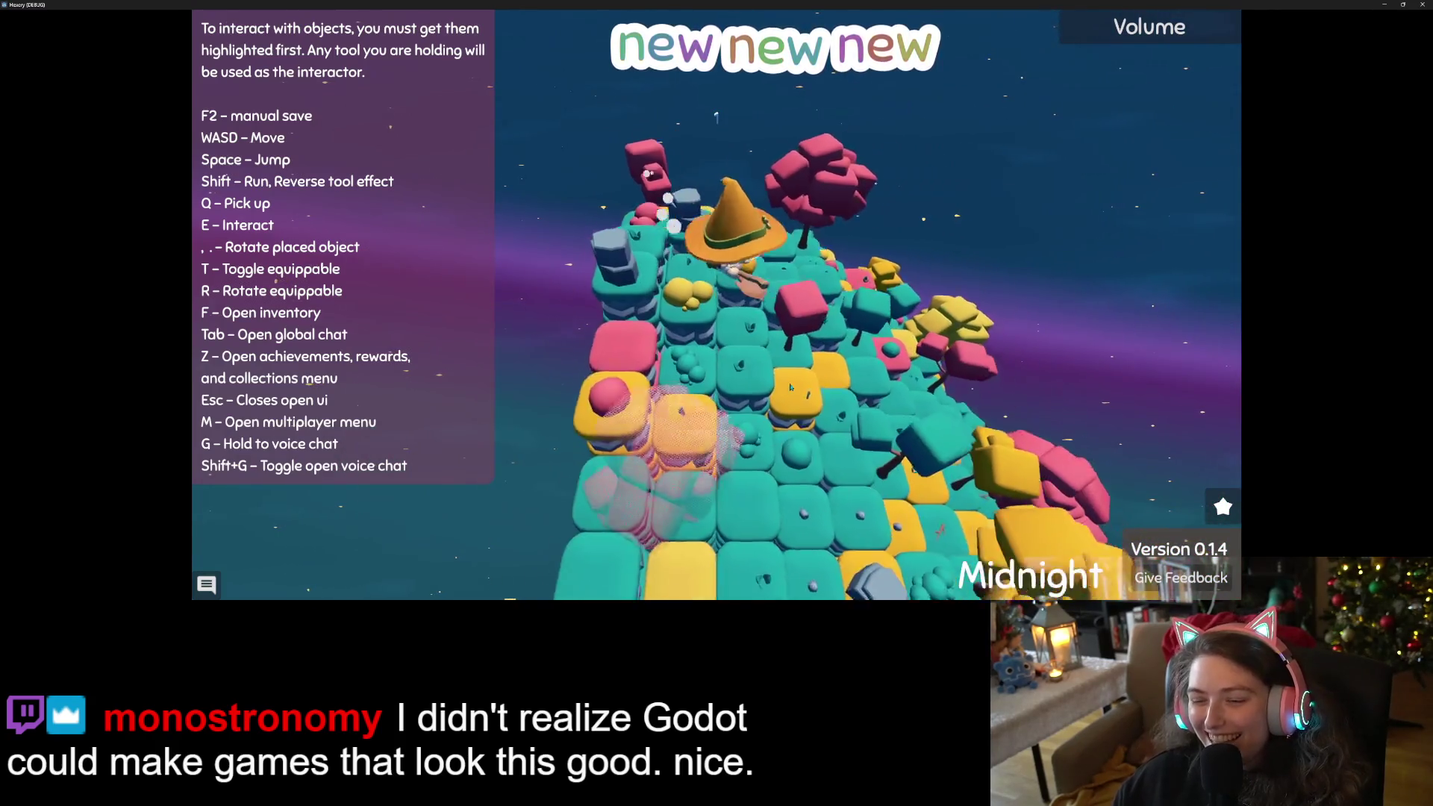
key(s)
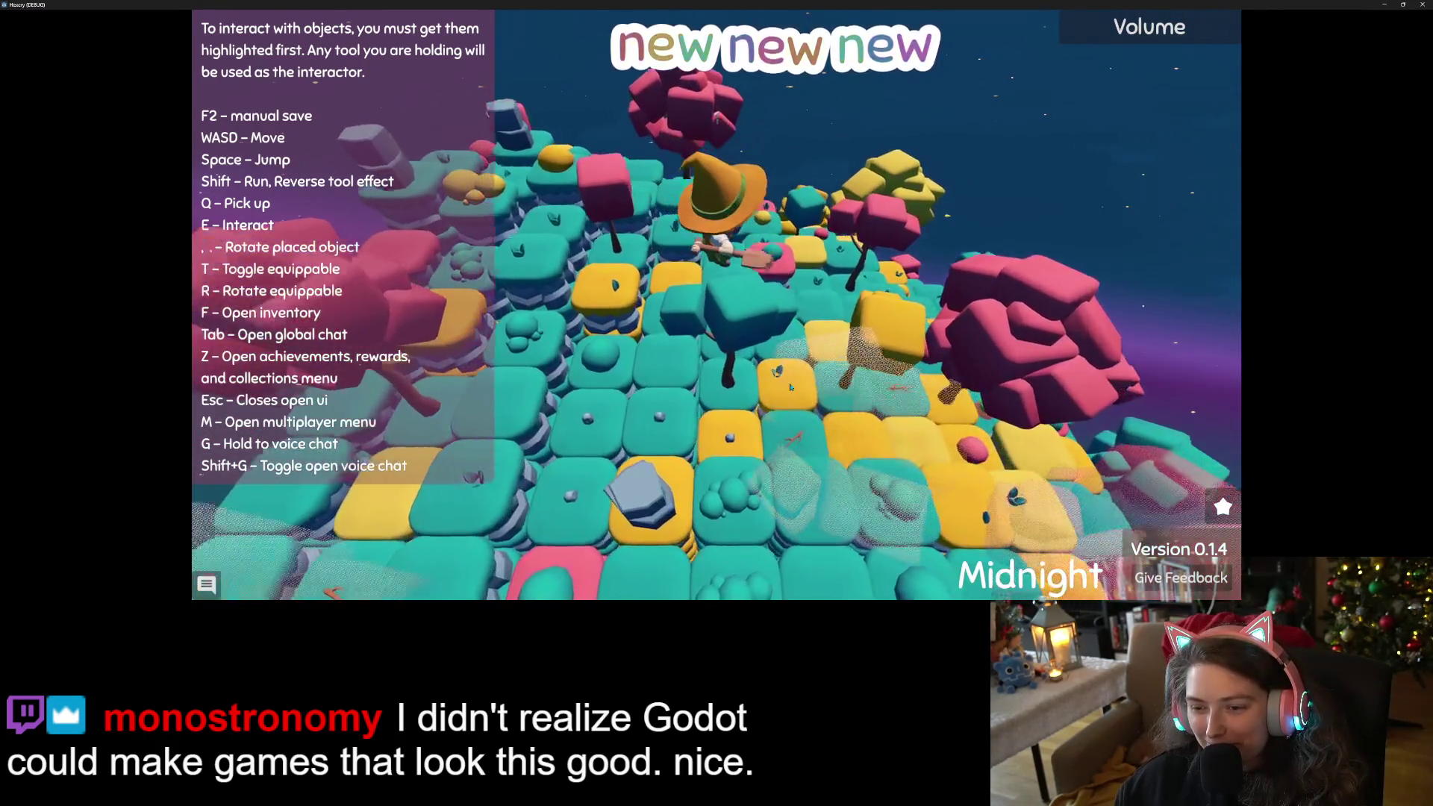
Zoom in and keep walking over the pink and teal tiles.
scroll(790, 386, up, 3)
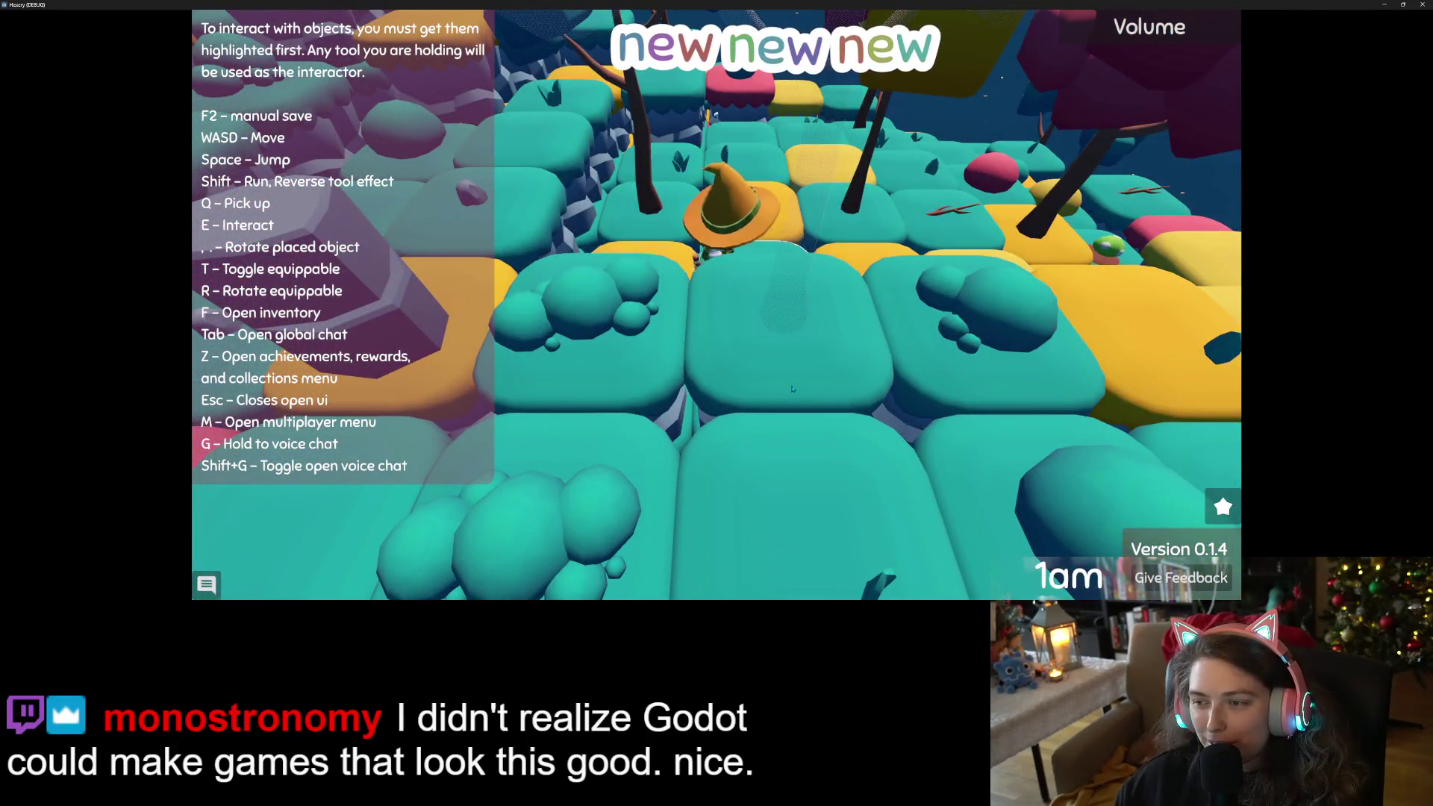
key(s)
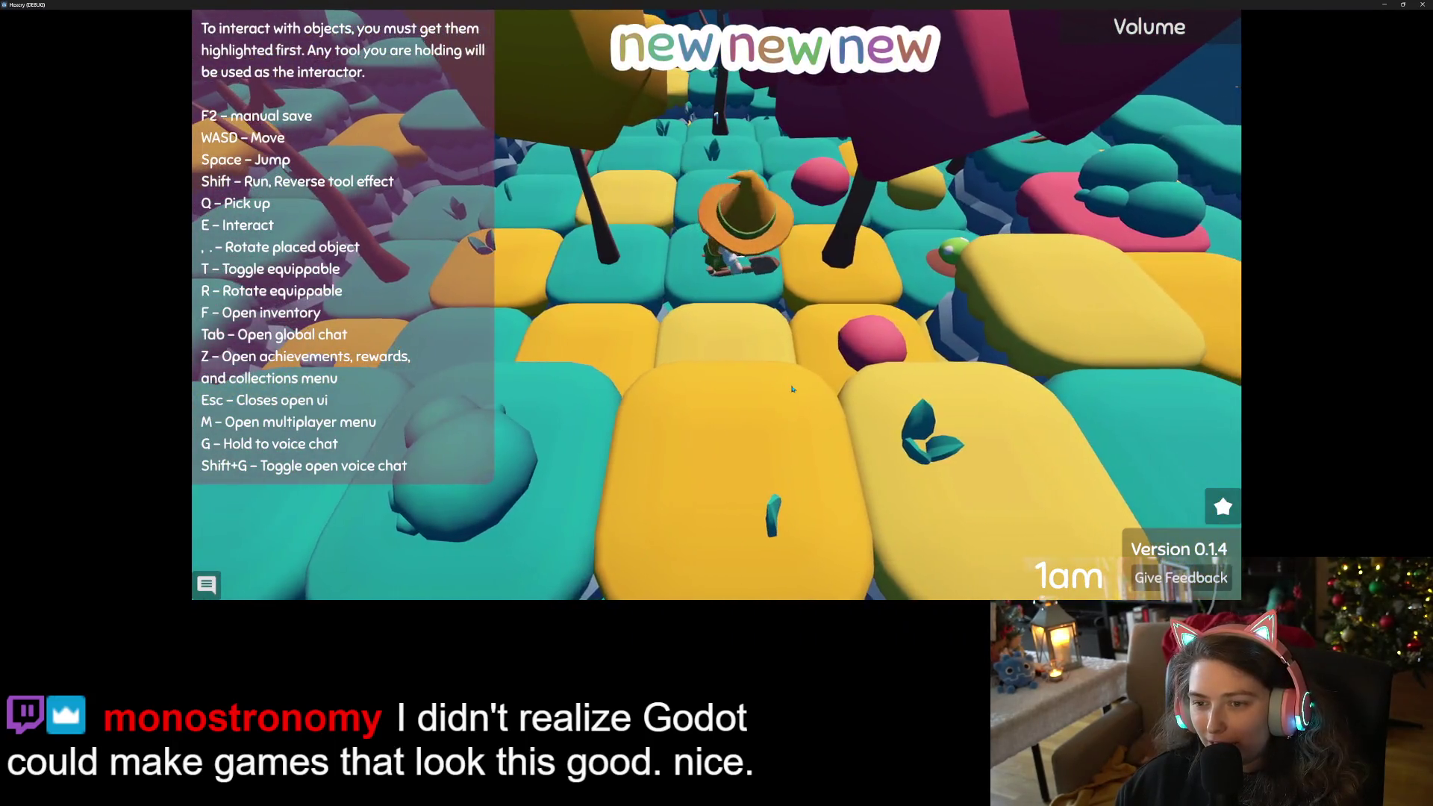
key(s)
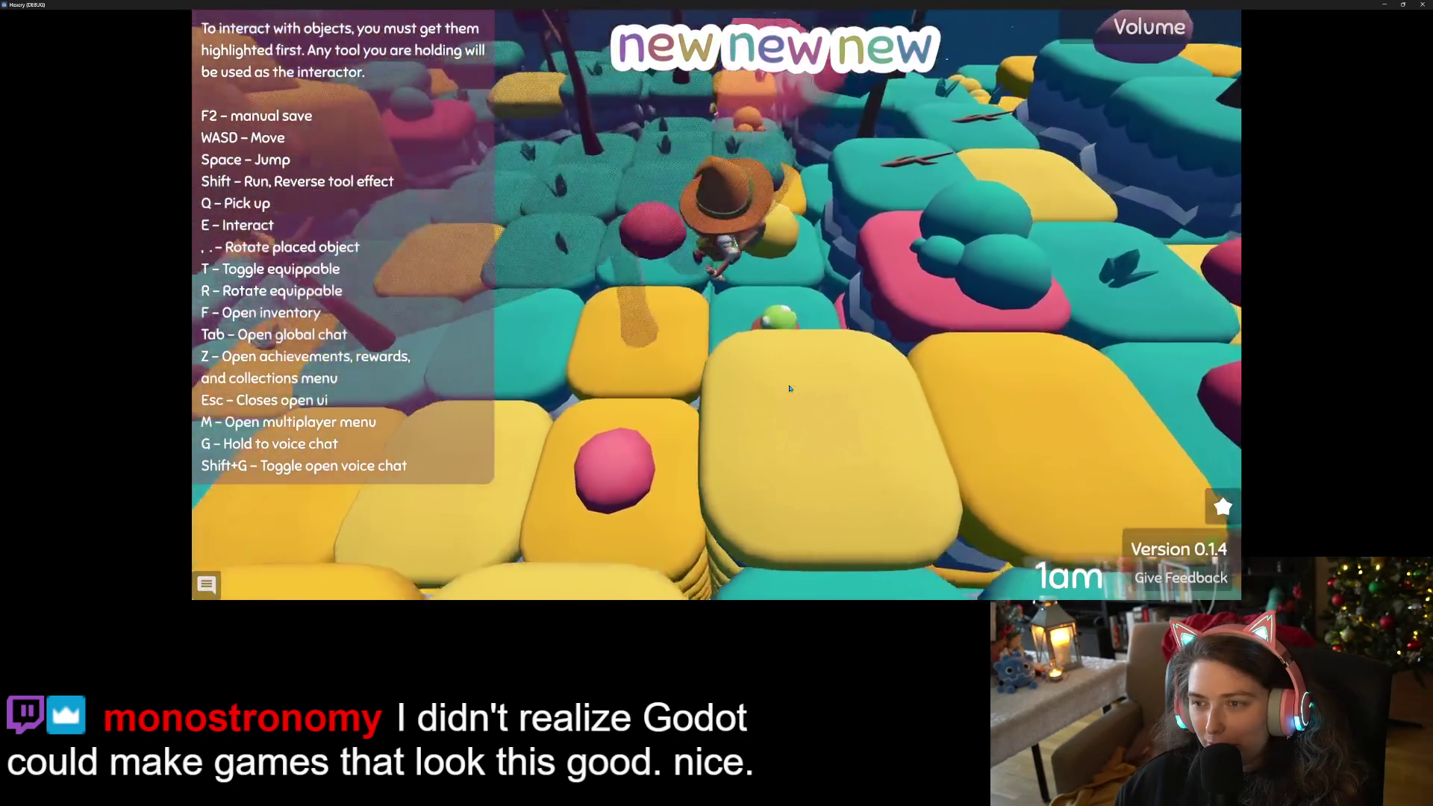
key(w)
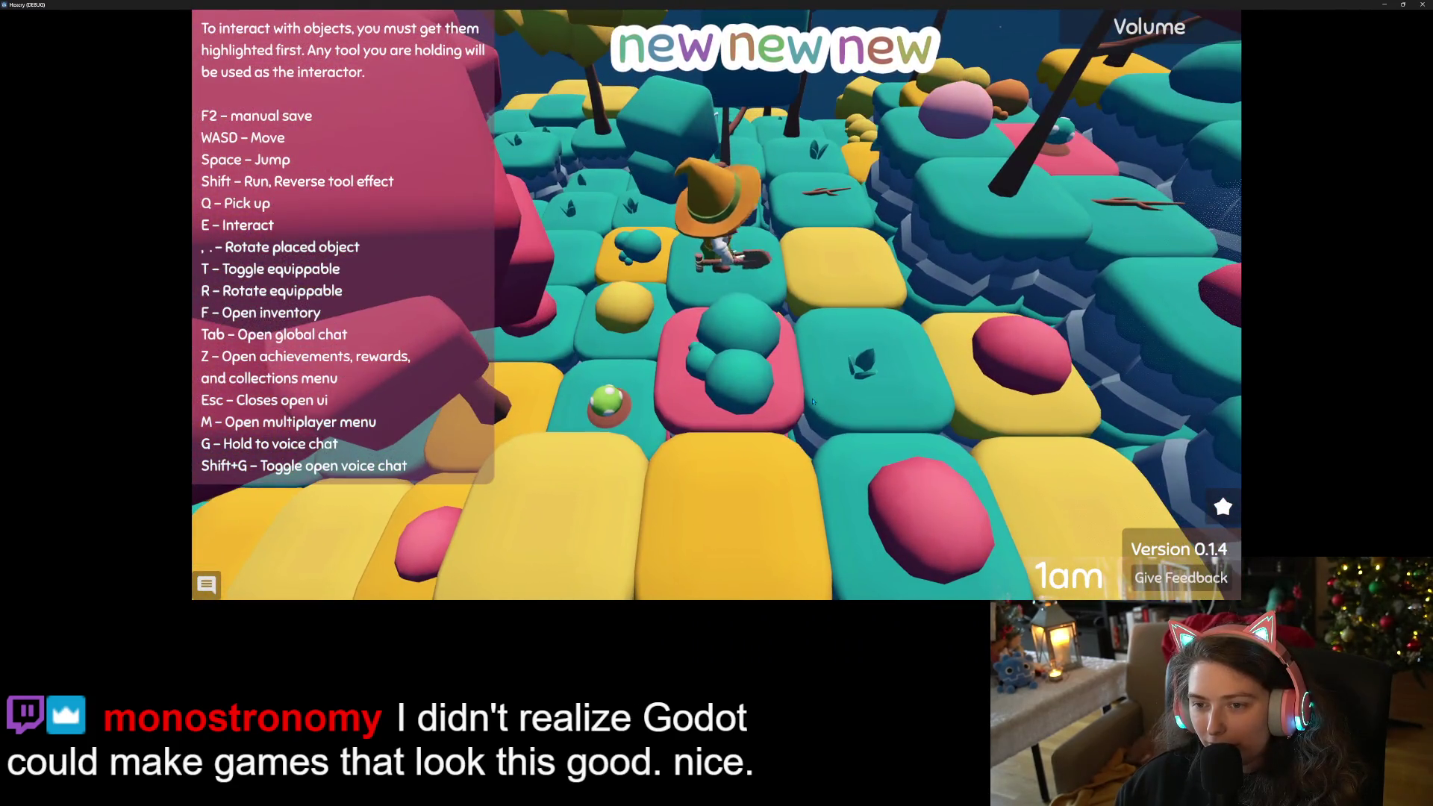
key(w)
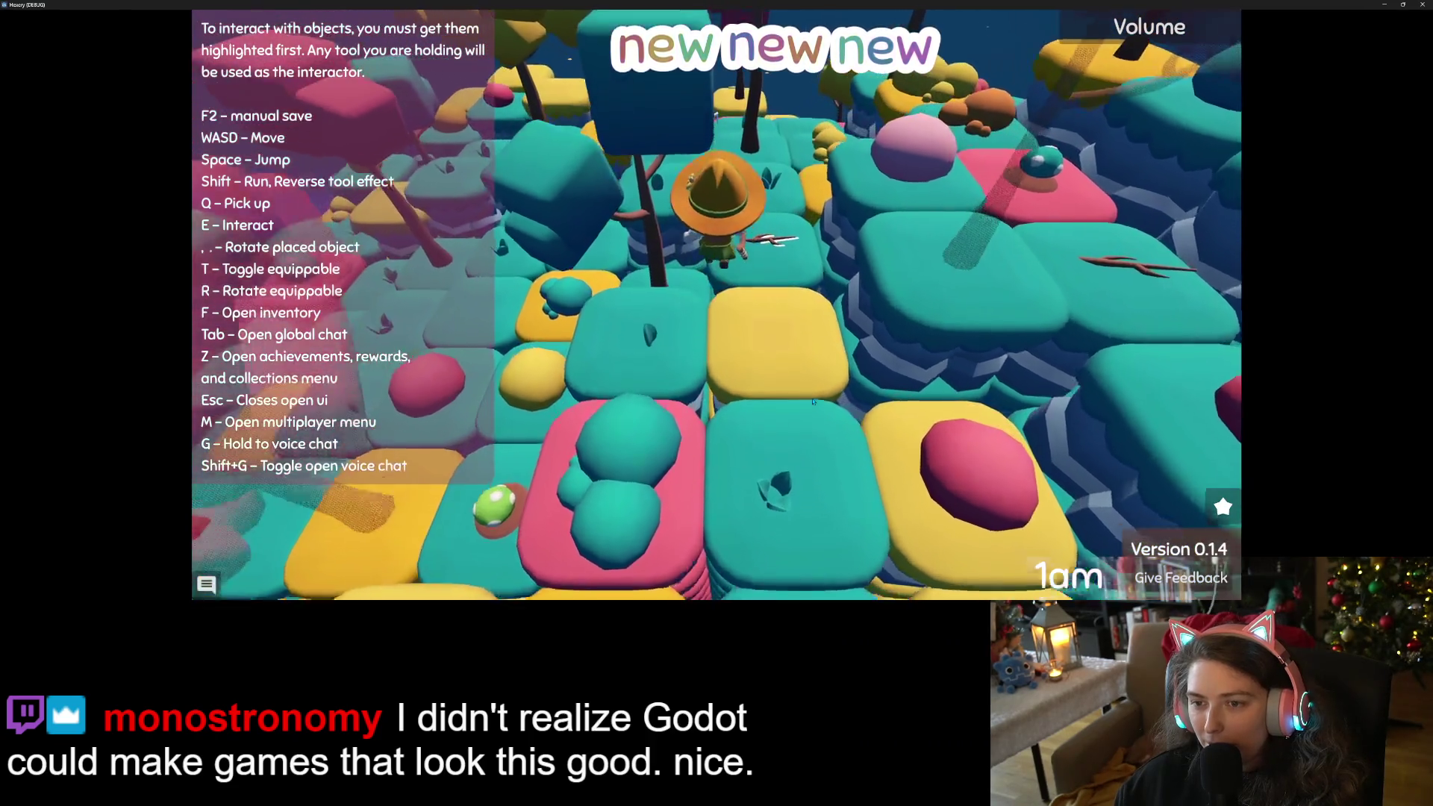
key(s)
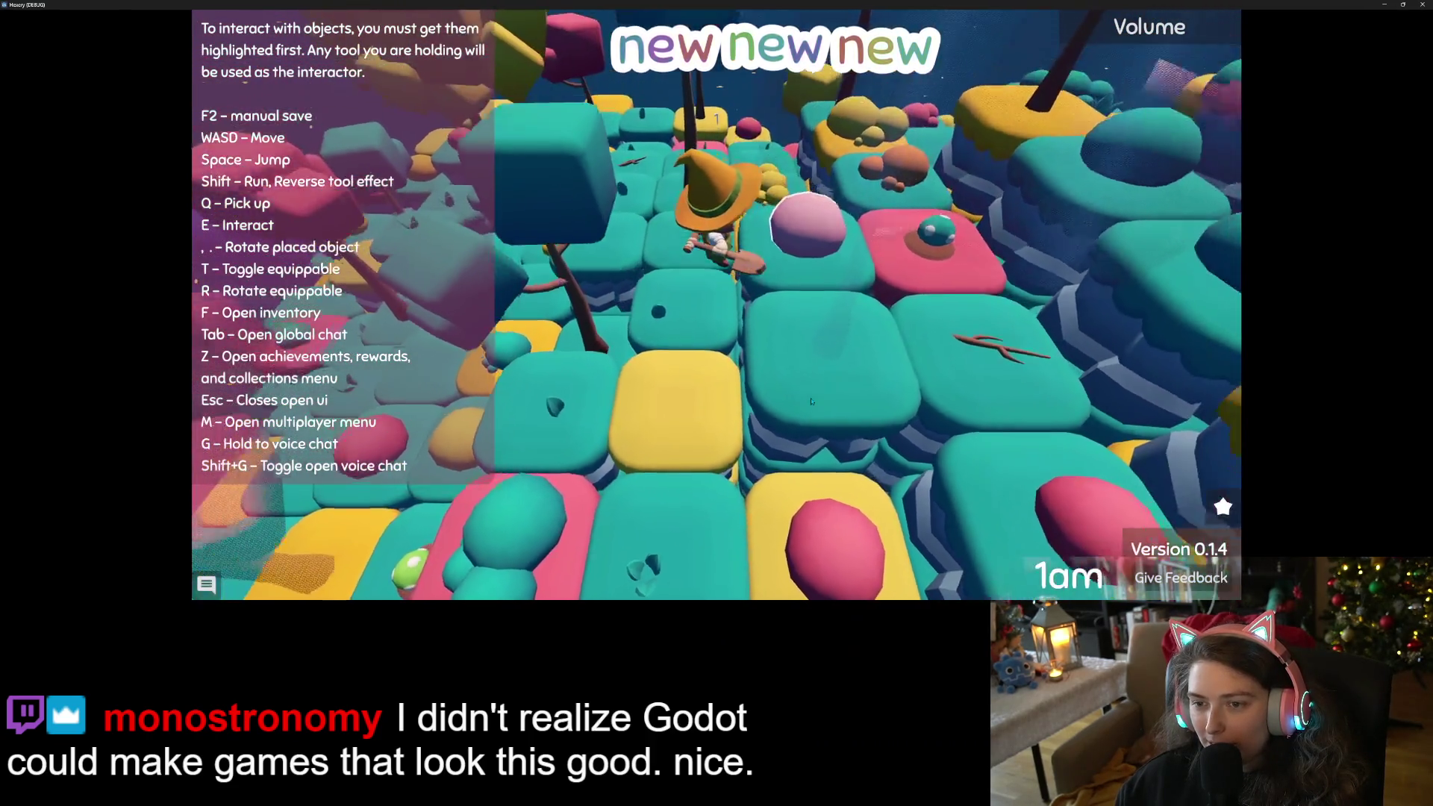
key(s)
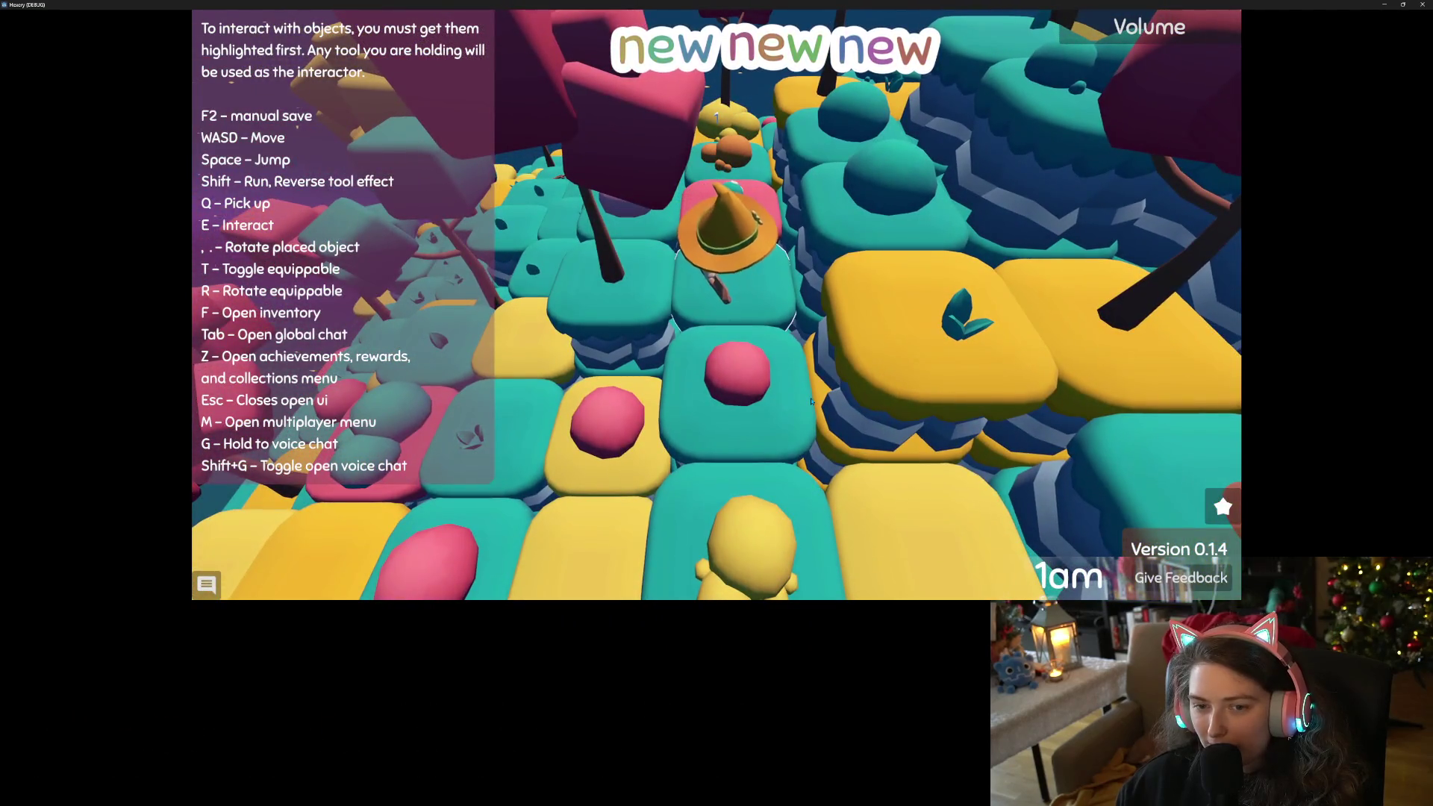
scroll(811, 400, down, 5)
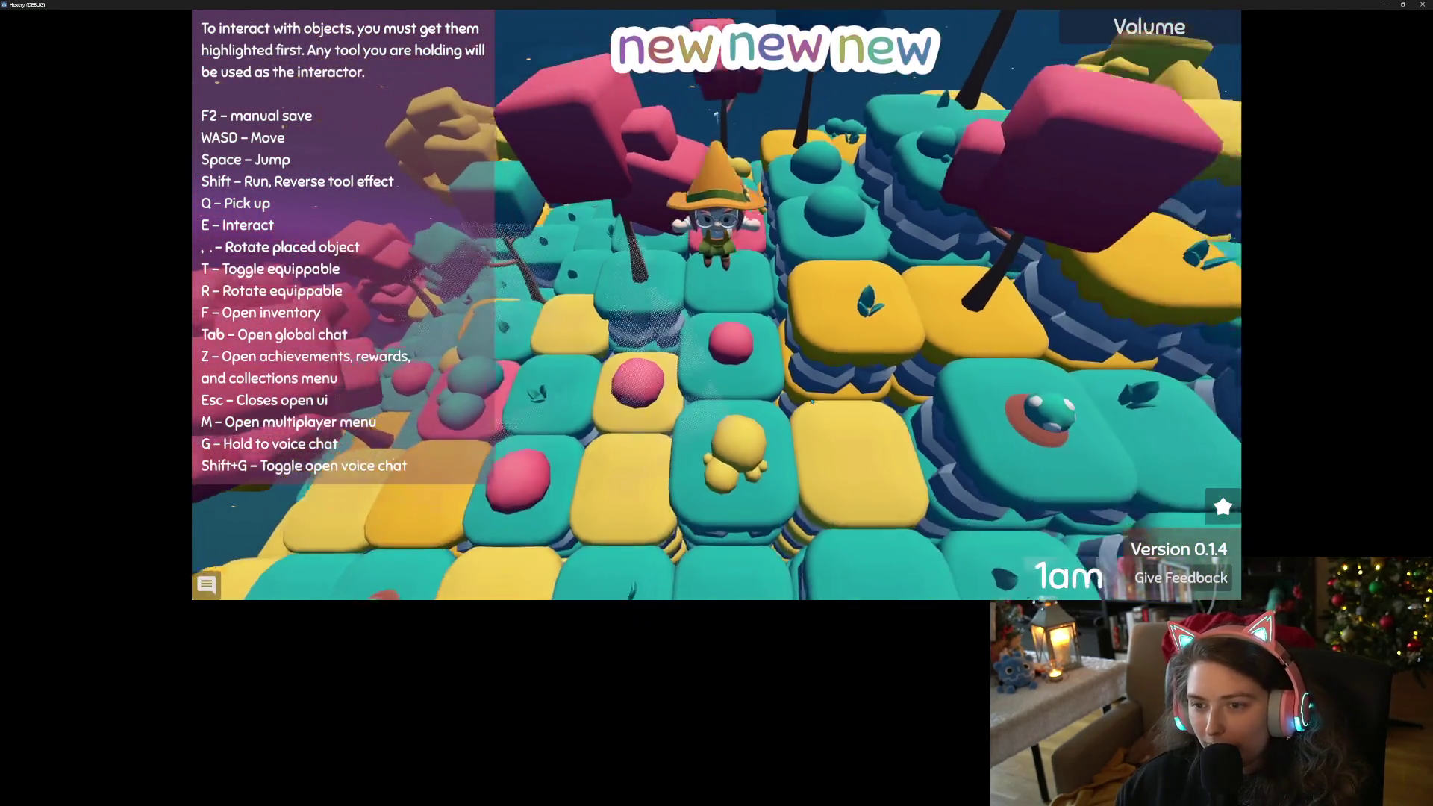
Walk forward over the yellow and teal tiles until reaching the crafting table.
key(a)
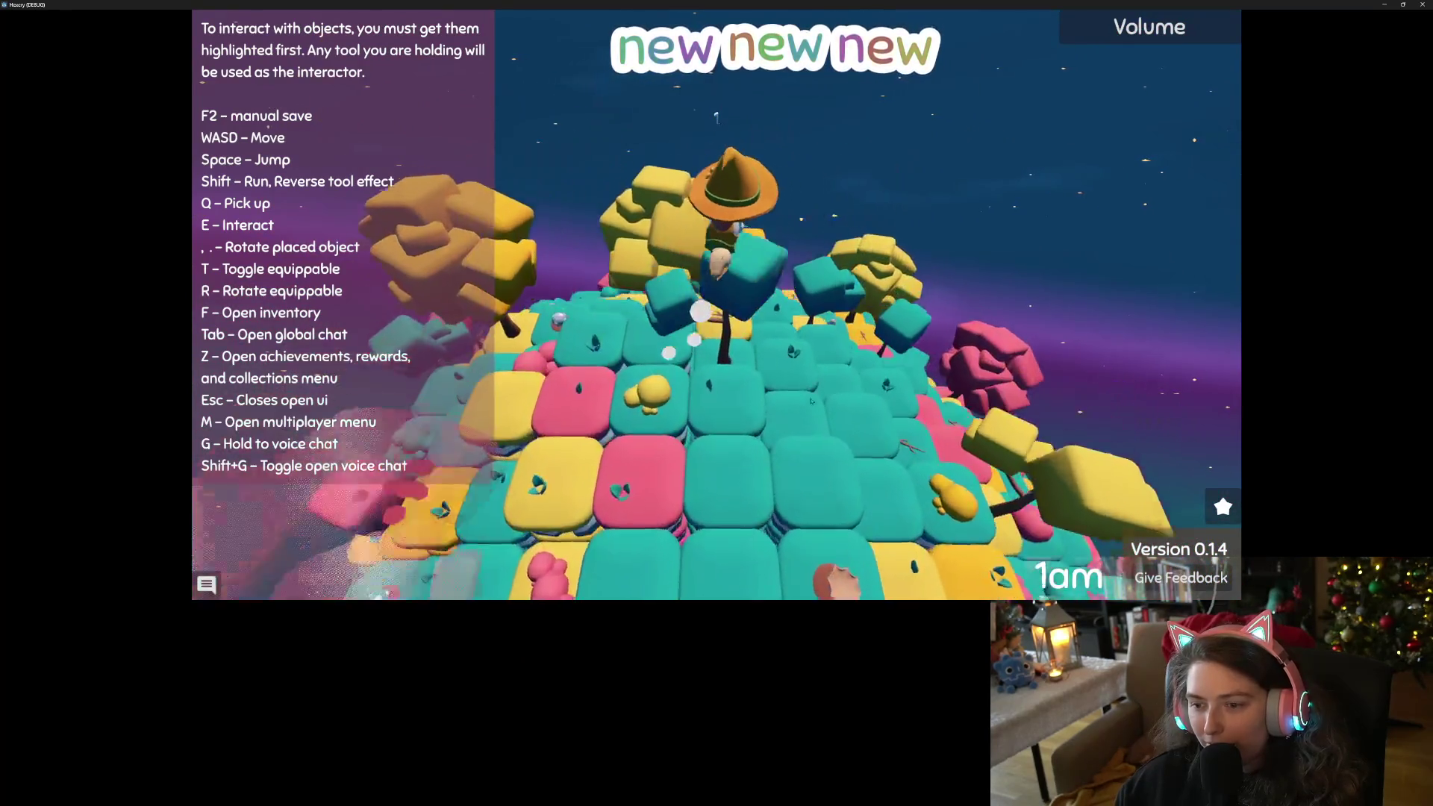
scroll(808, 400, up, 5)
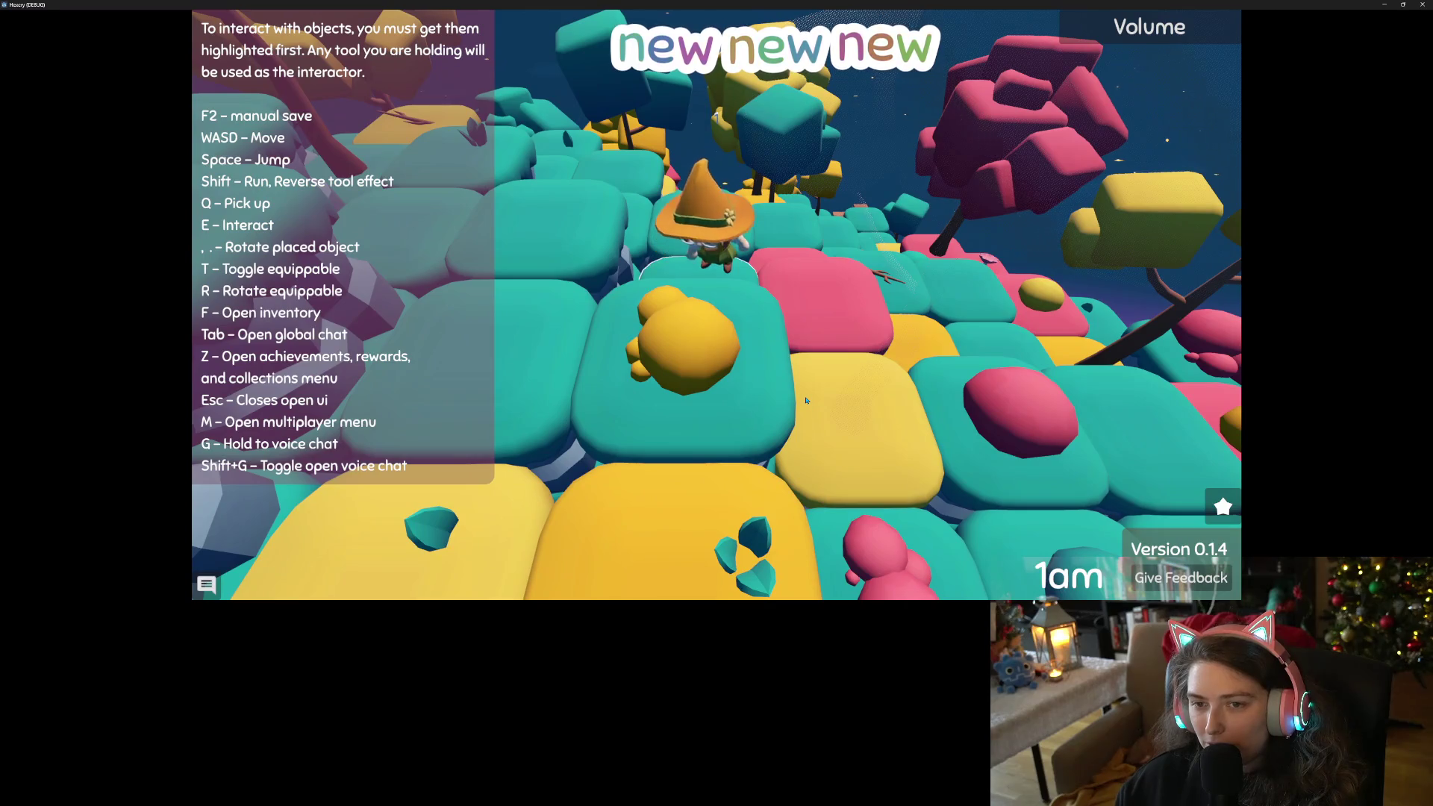
key(w)
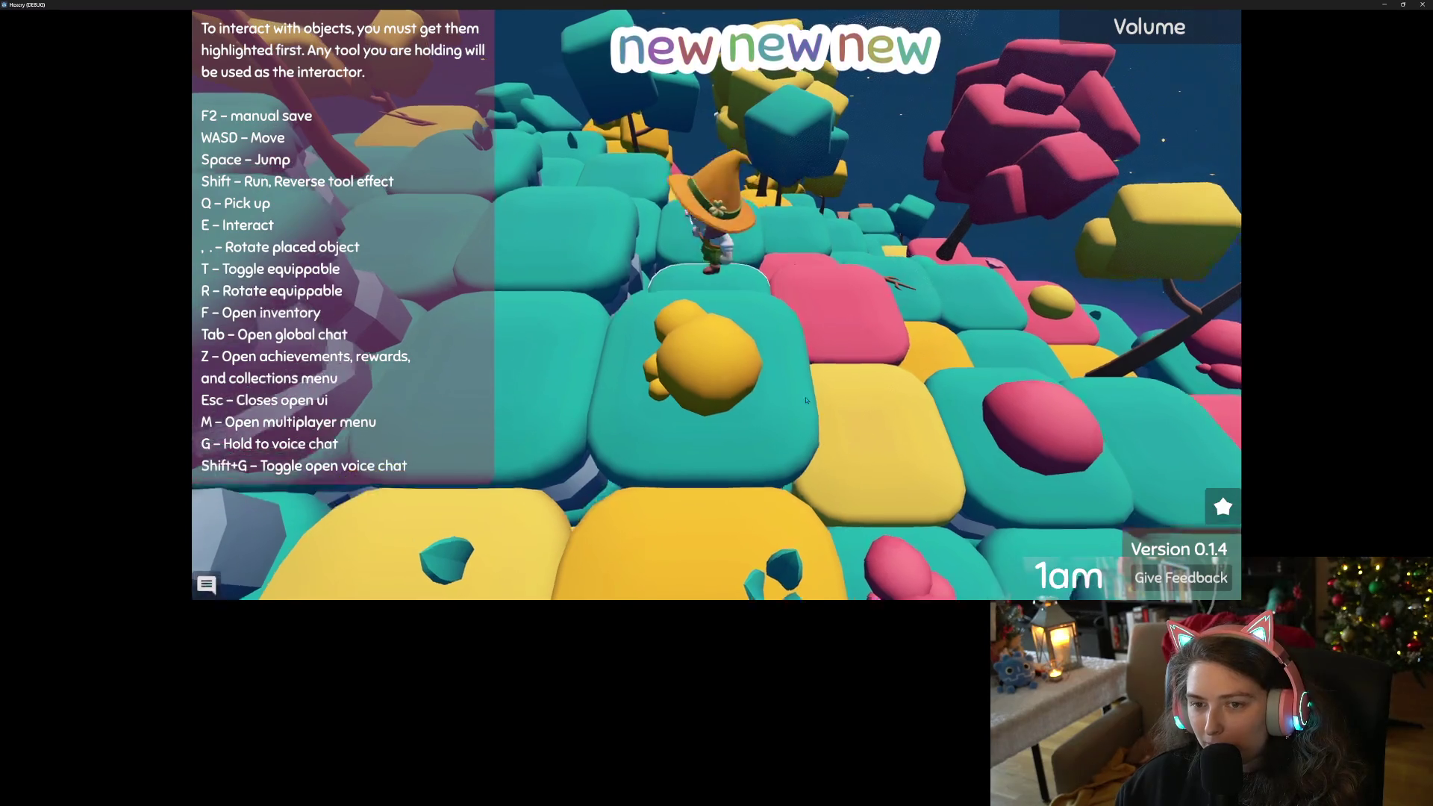
key(w)
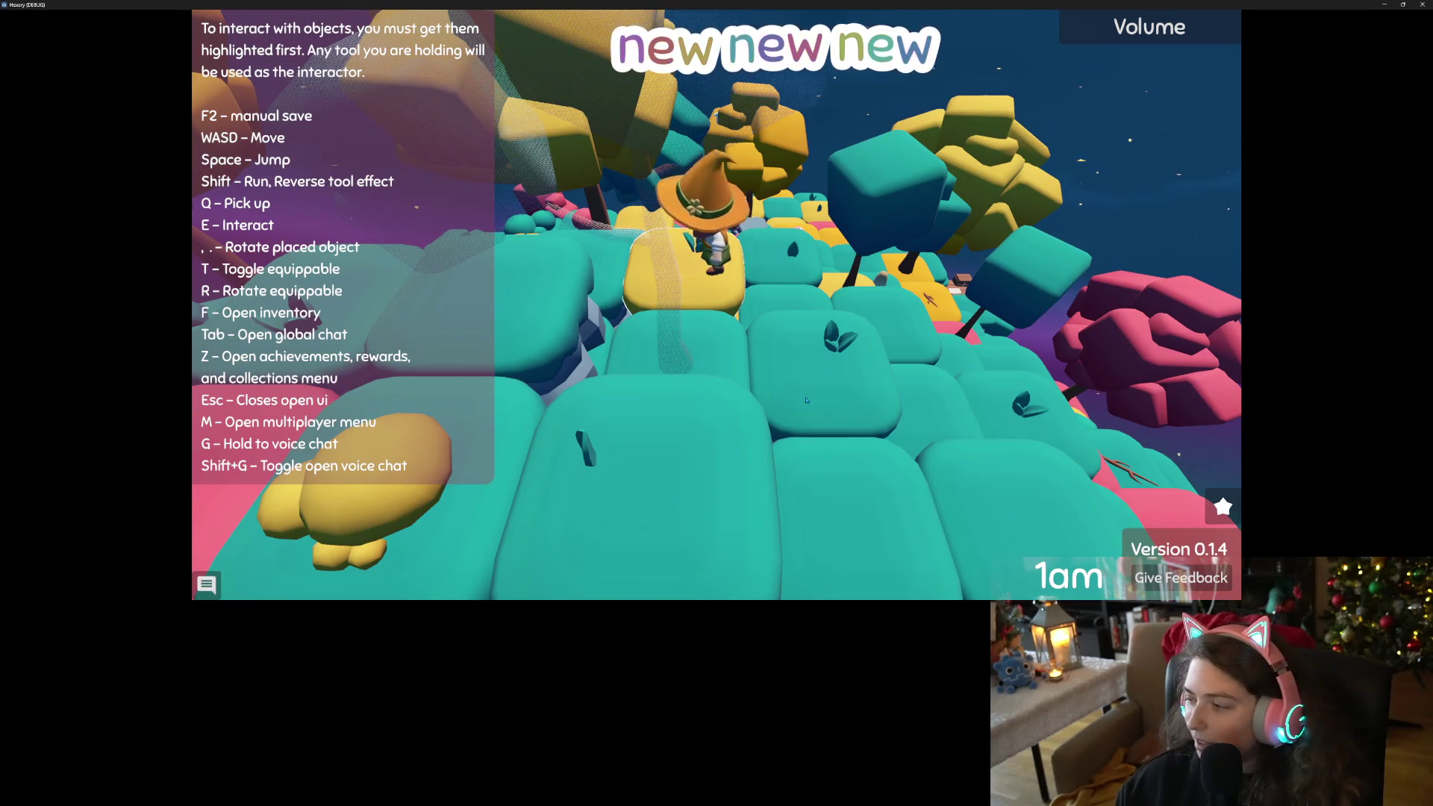
key(w)
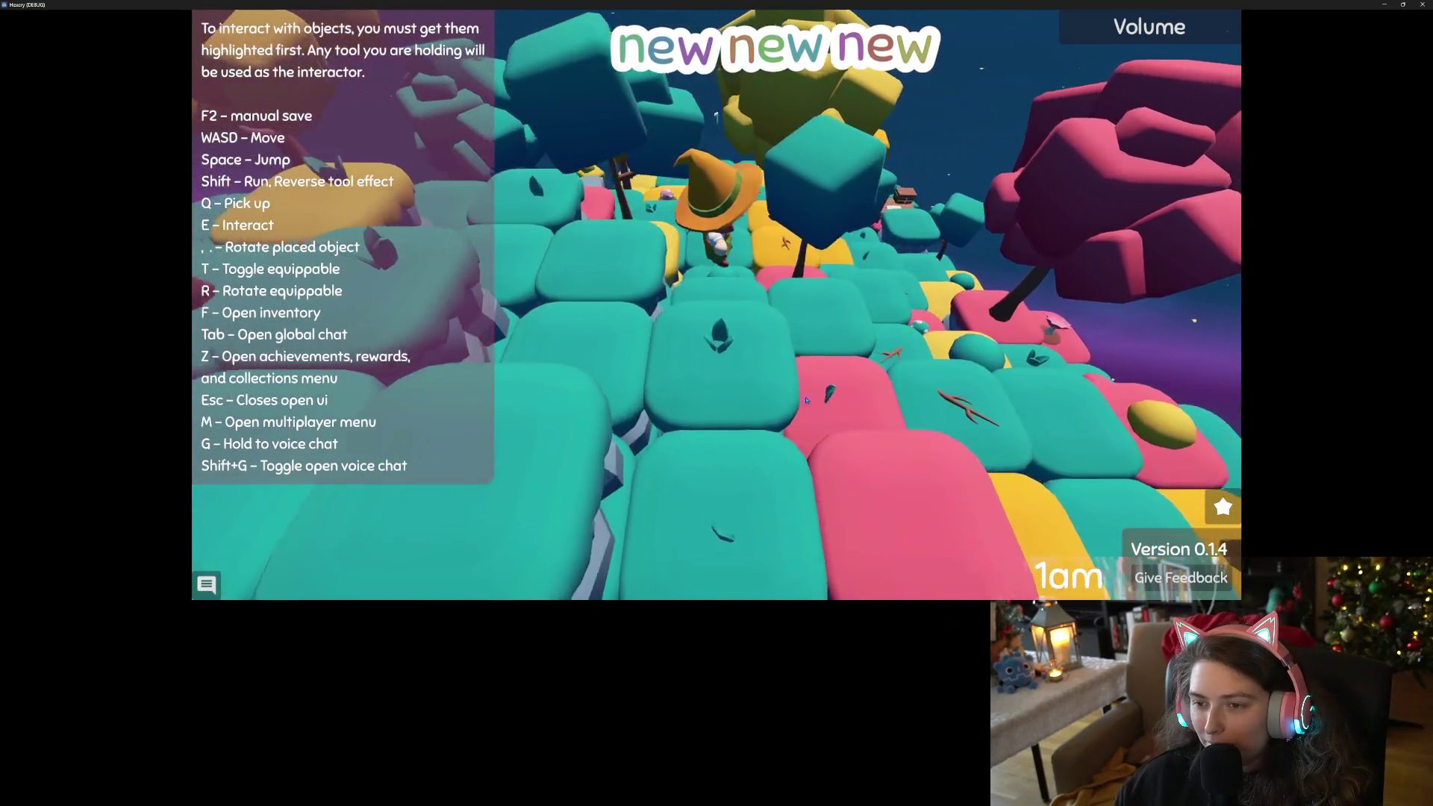
key(w)
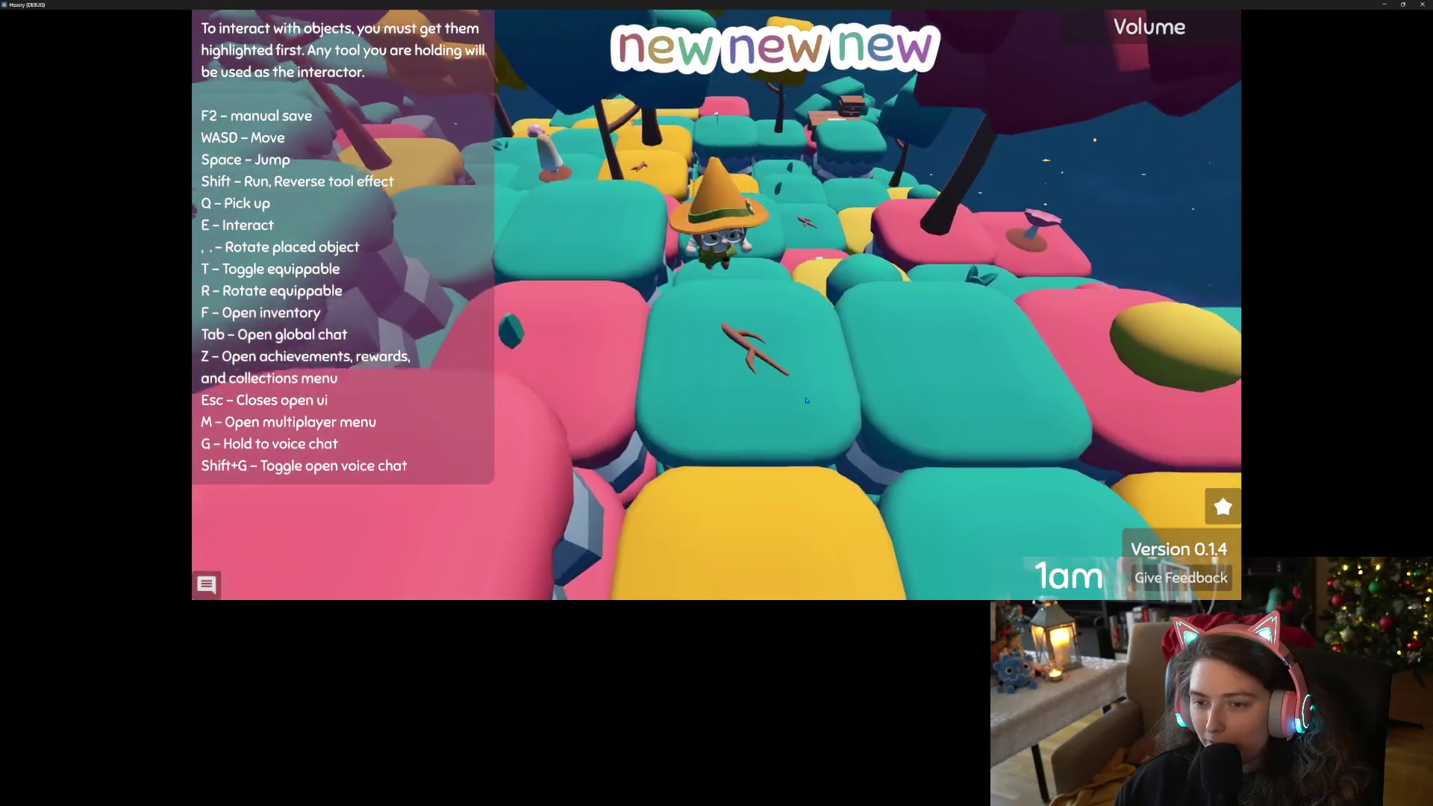
scroll(806, 401, down, 5)
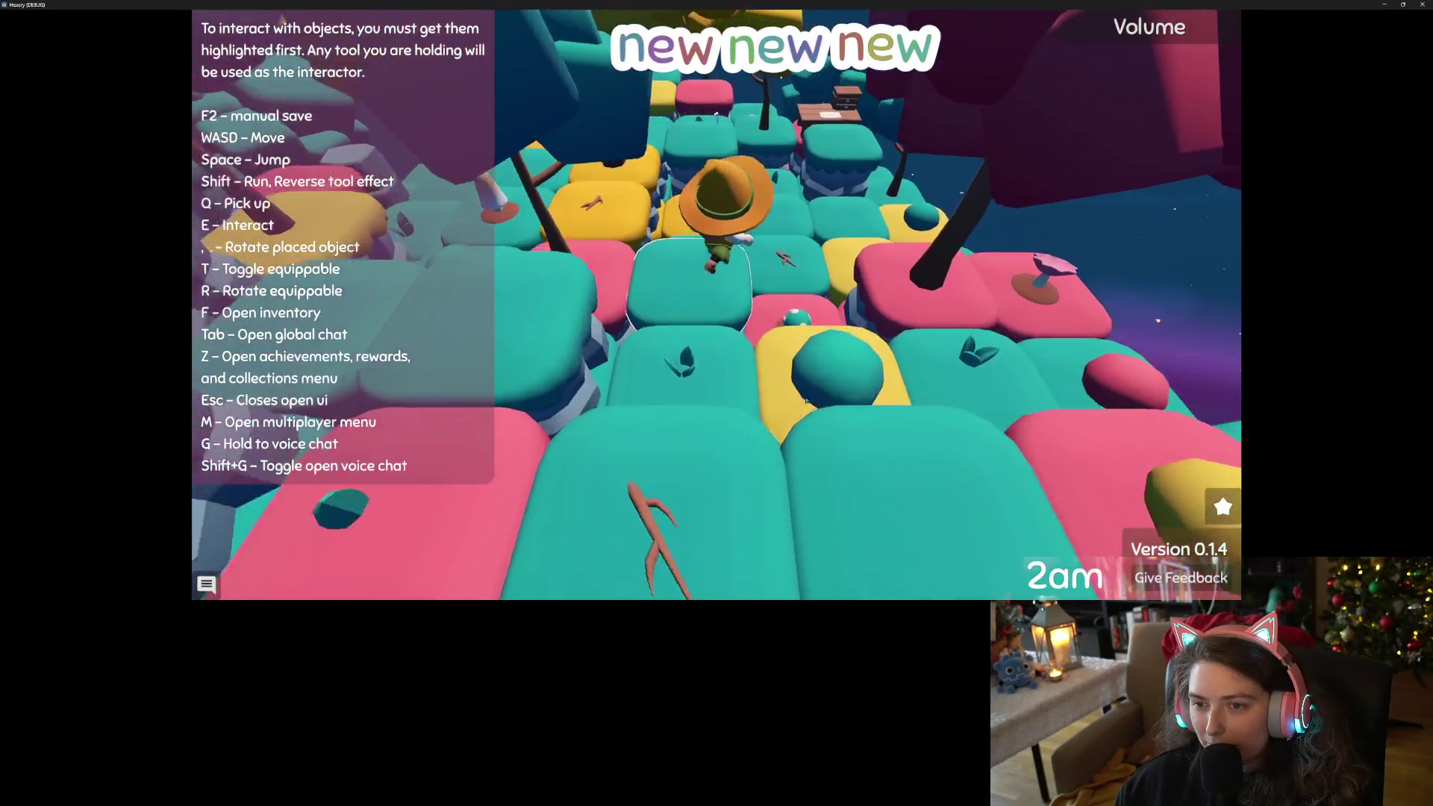
scroll(806, 400, up, 5)
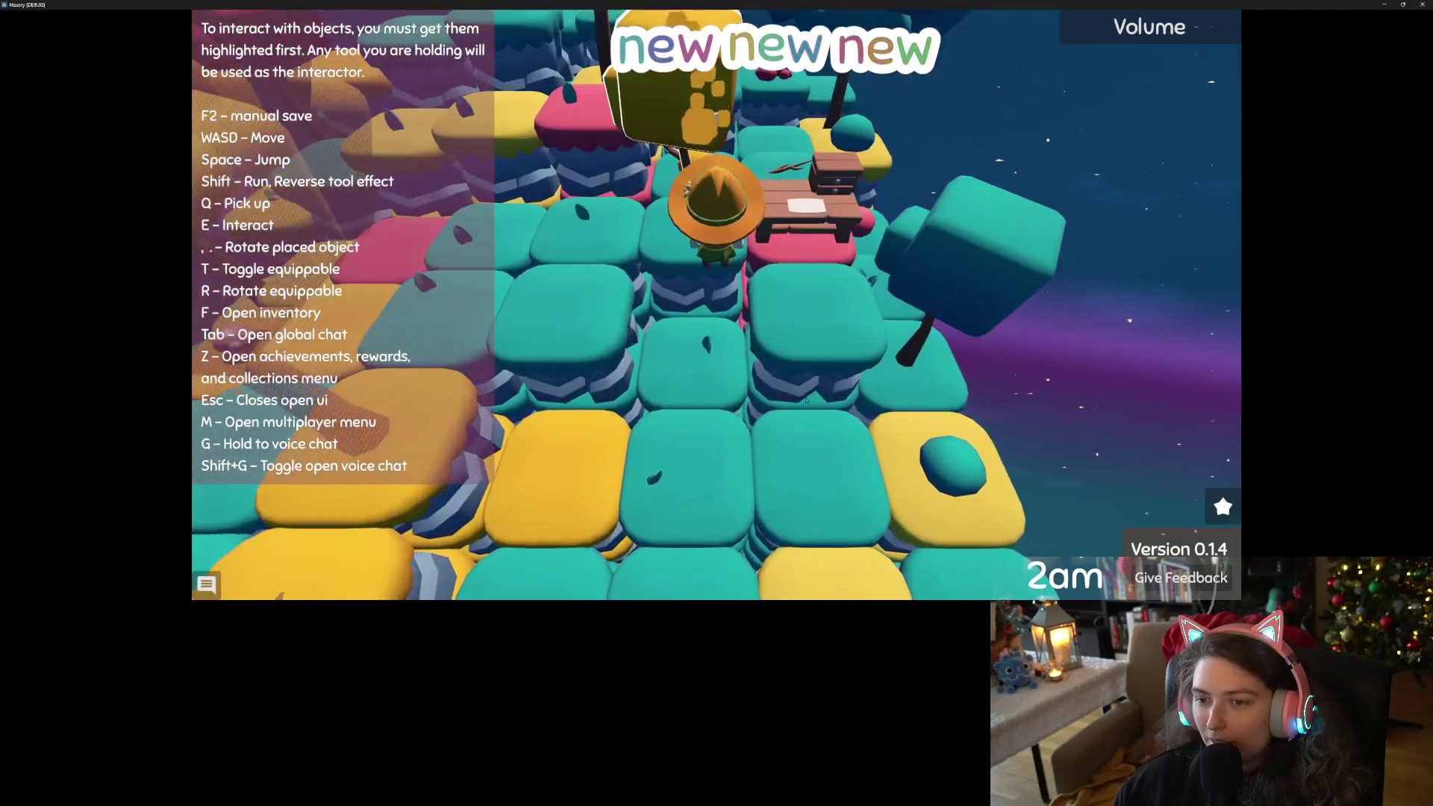
Walk up to the crafting table and look over its recipes.
key(d)
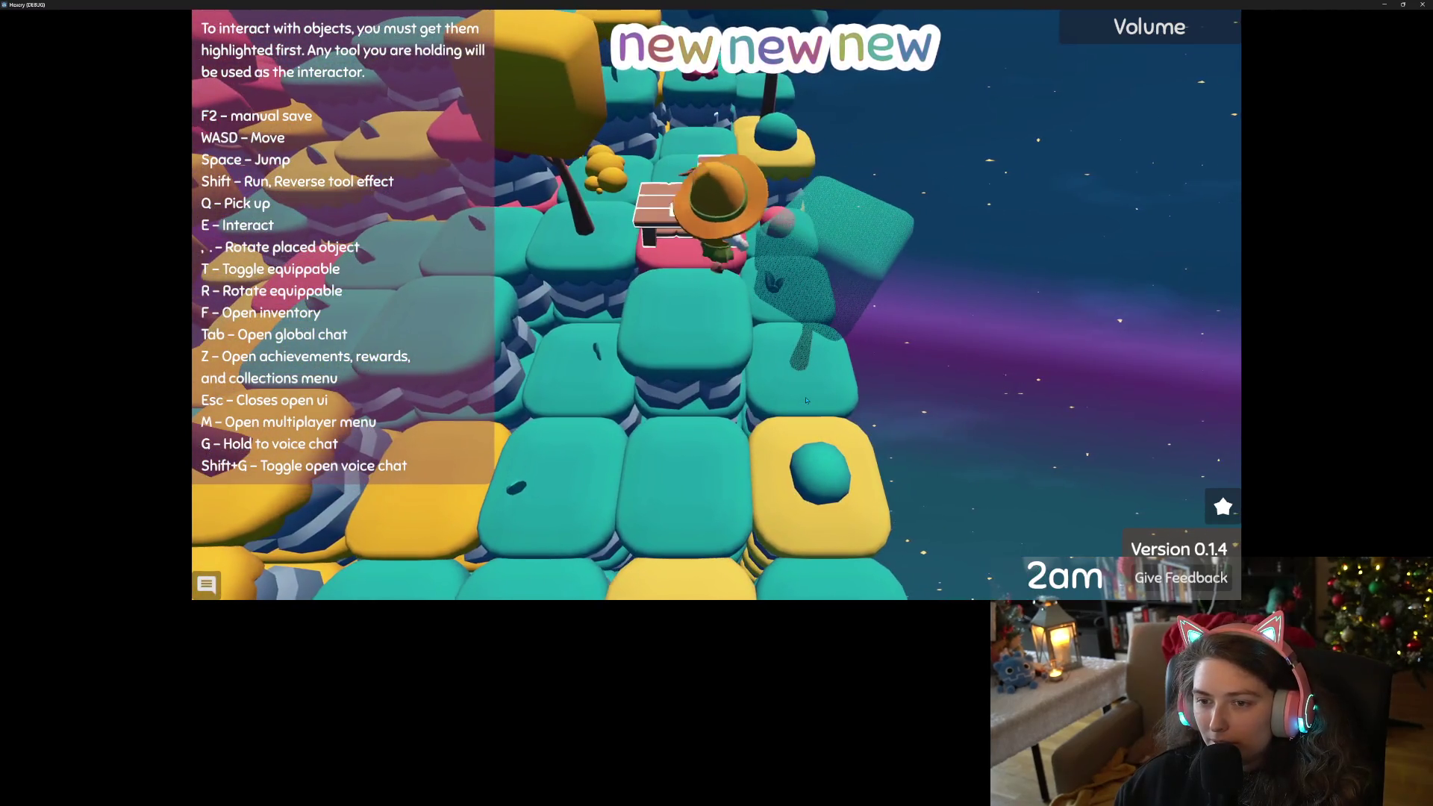
key(e)
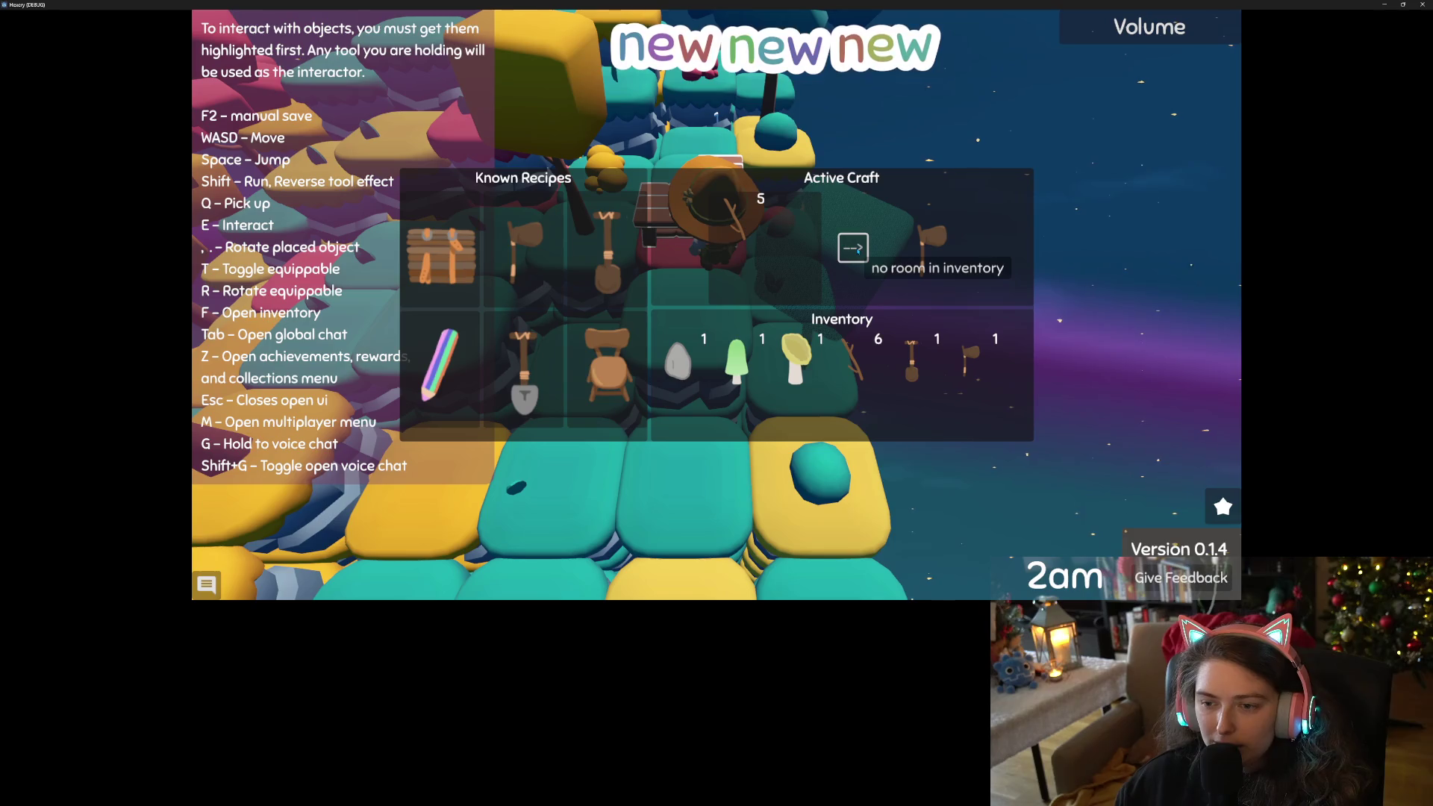
key(Escape)
Consume the green mushroom and the stone from the inventory for mana.
key(s)
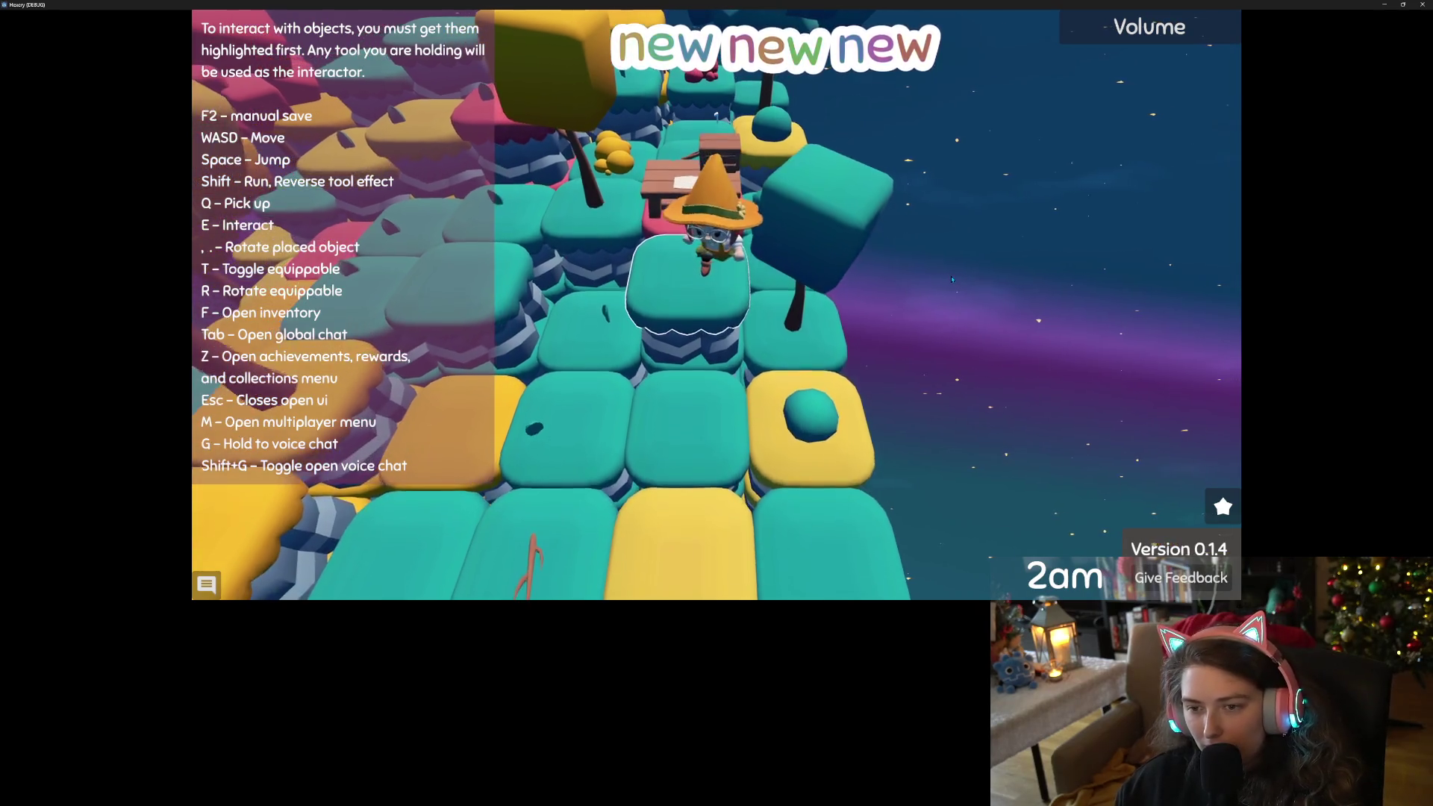
key(f)
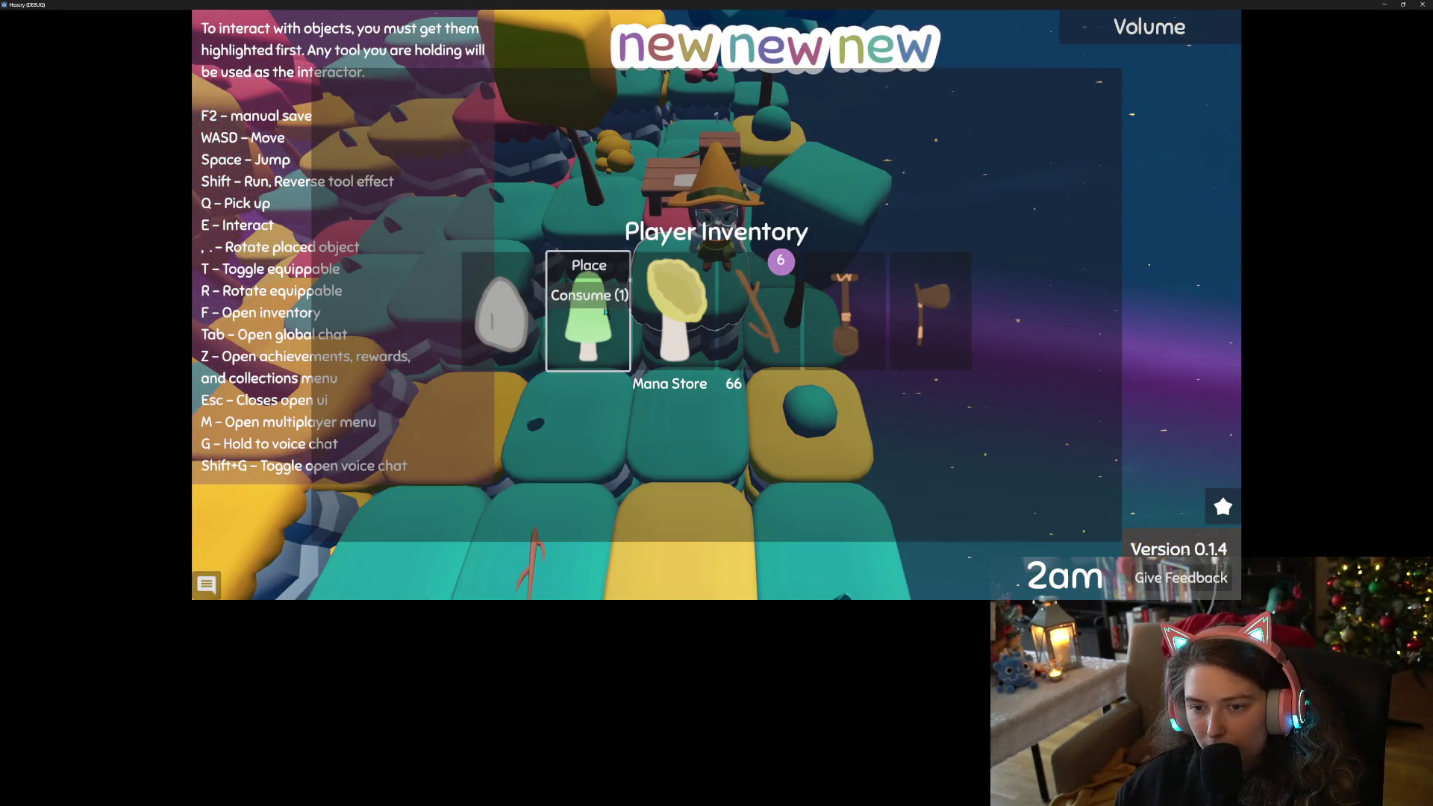
click(608, 297)
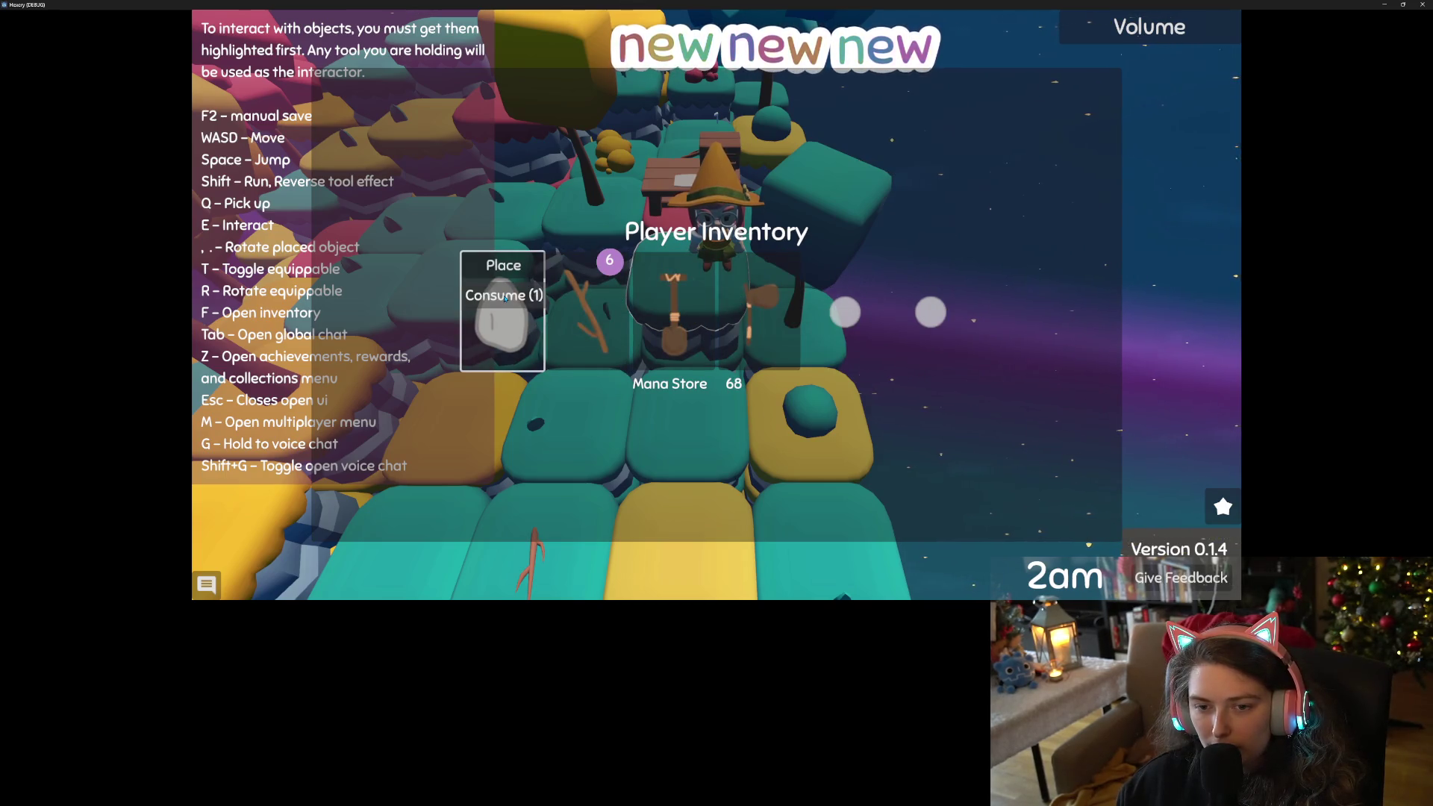
click(515, 298)
Walk past the crafting table and drop a wooden log on the yellow tile.
key(f)
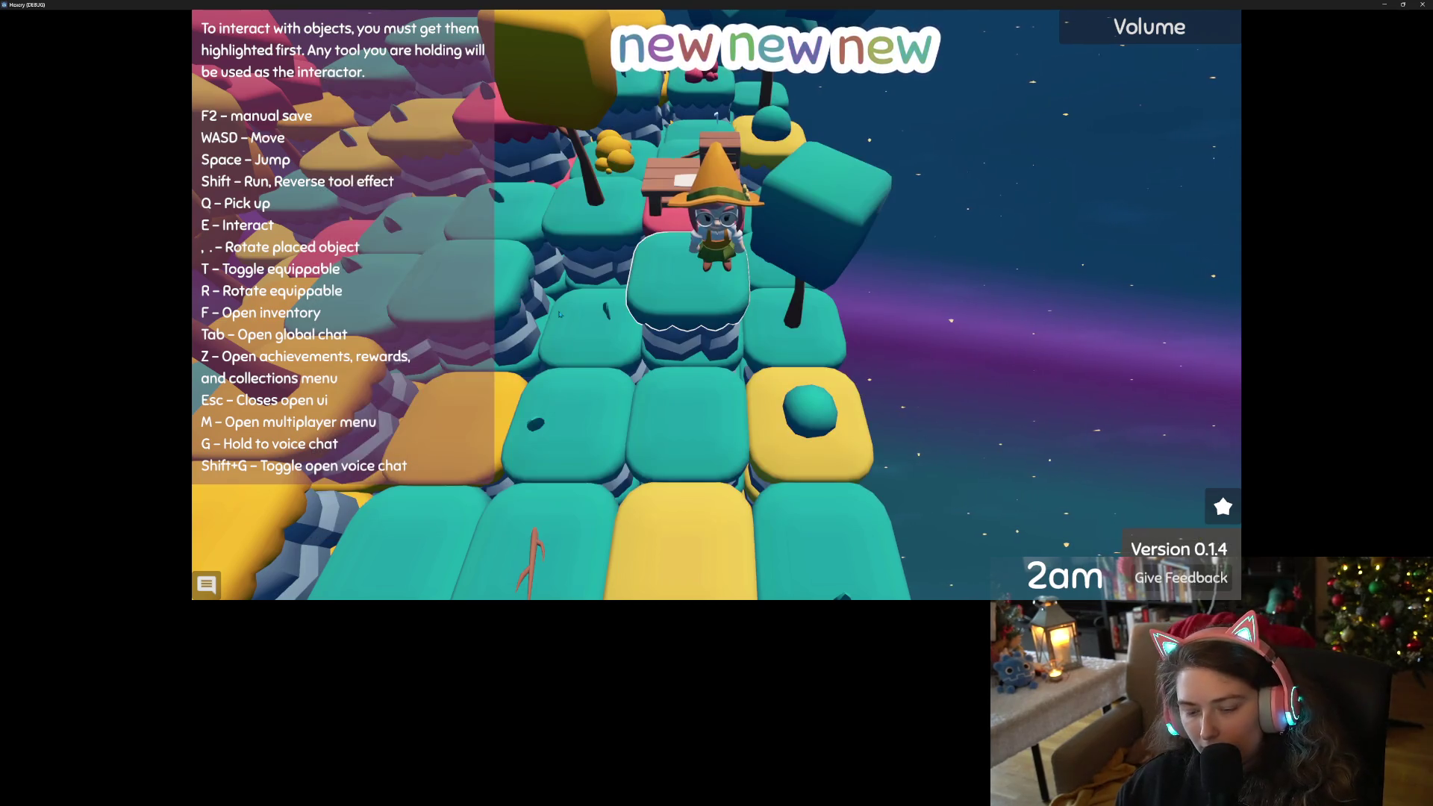
key(w)
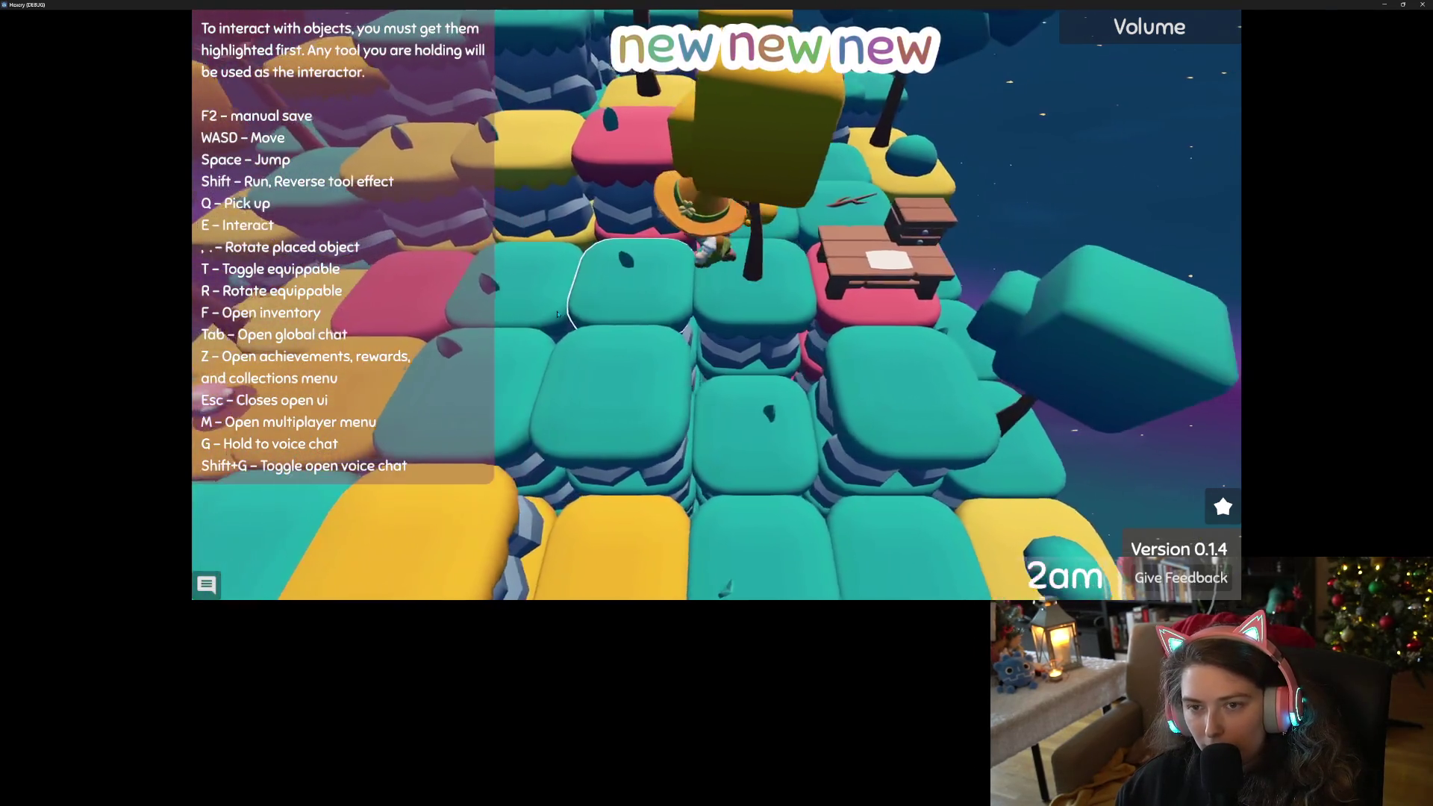
key(w)
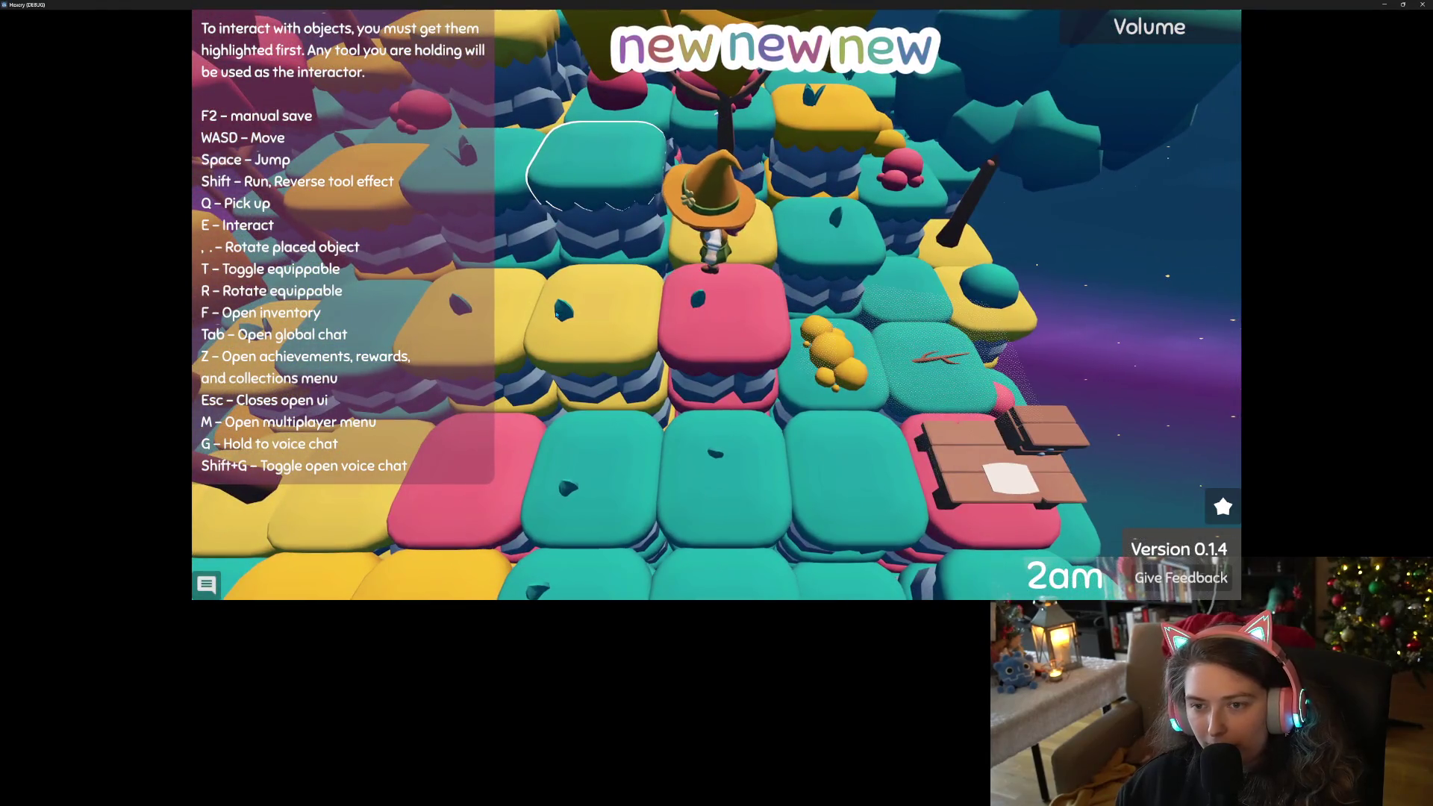
scroll(555, 314, up, 2)
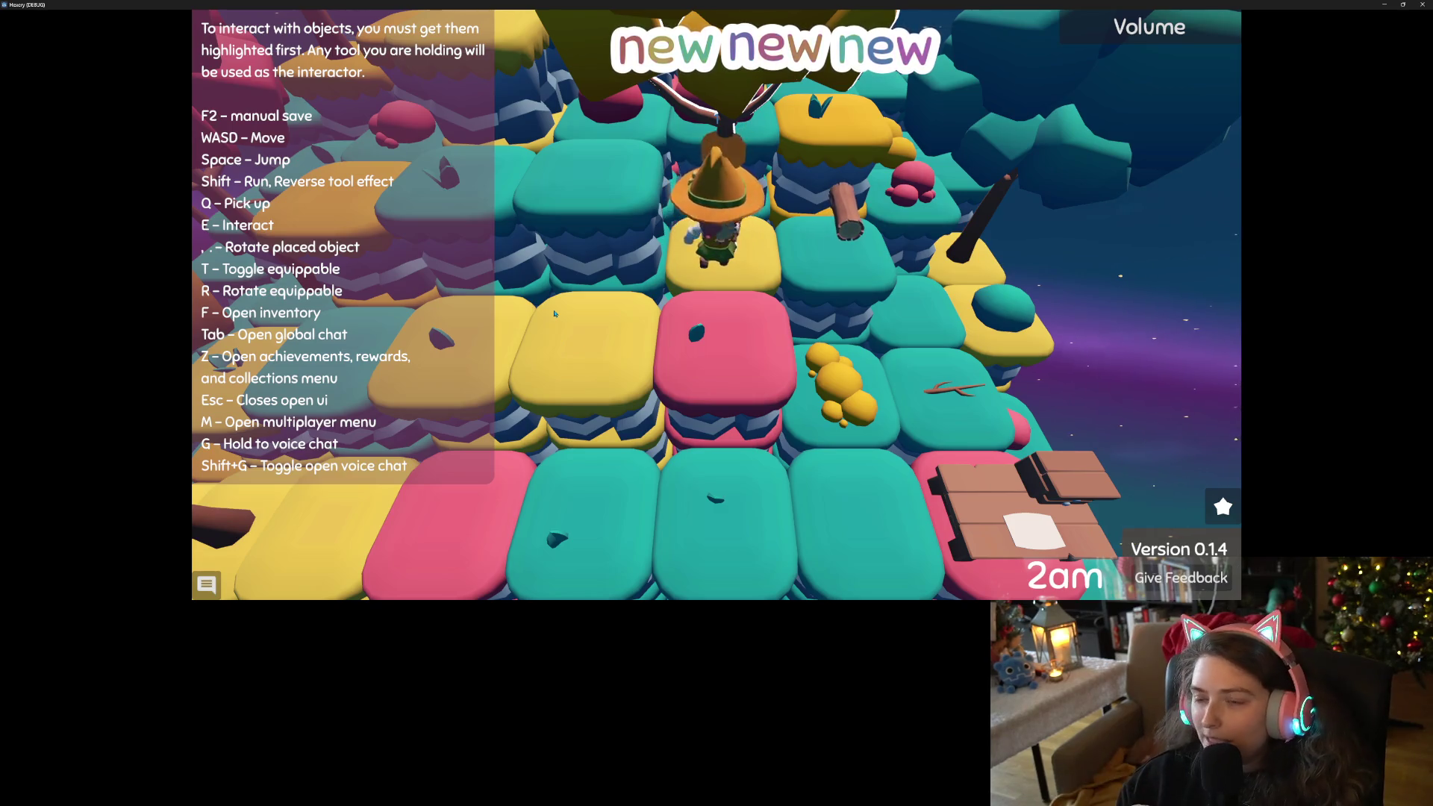
click(555, 314)
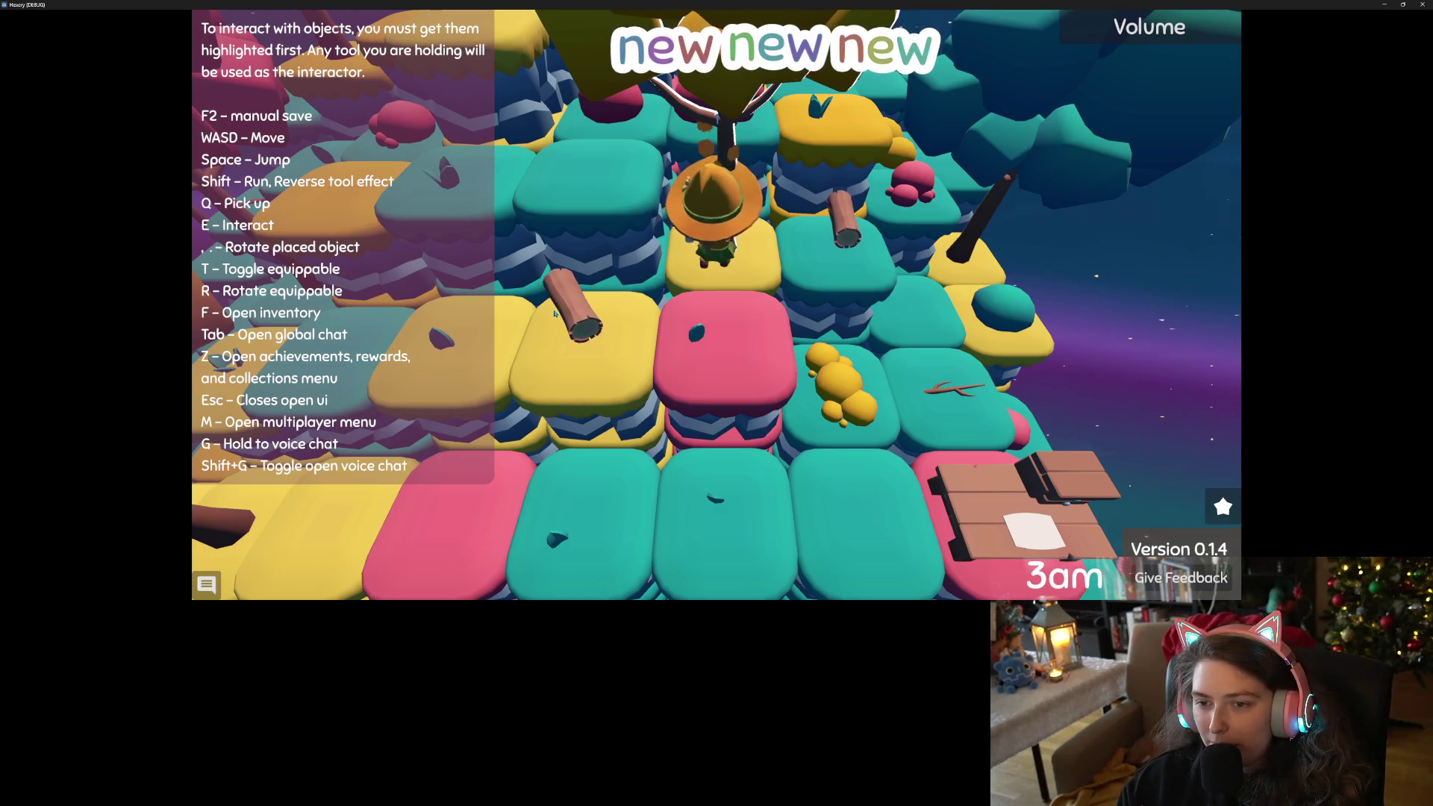
Walk right across the tiles and pick up two nearby logs with Q.
key(s)
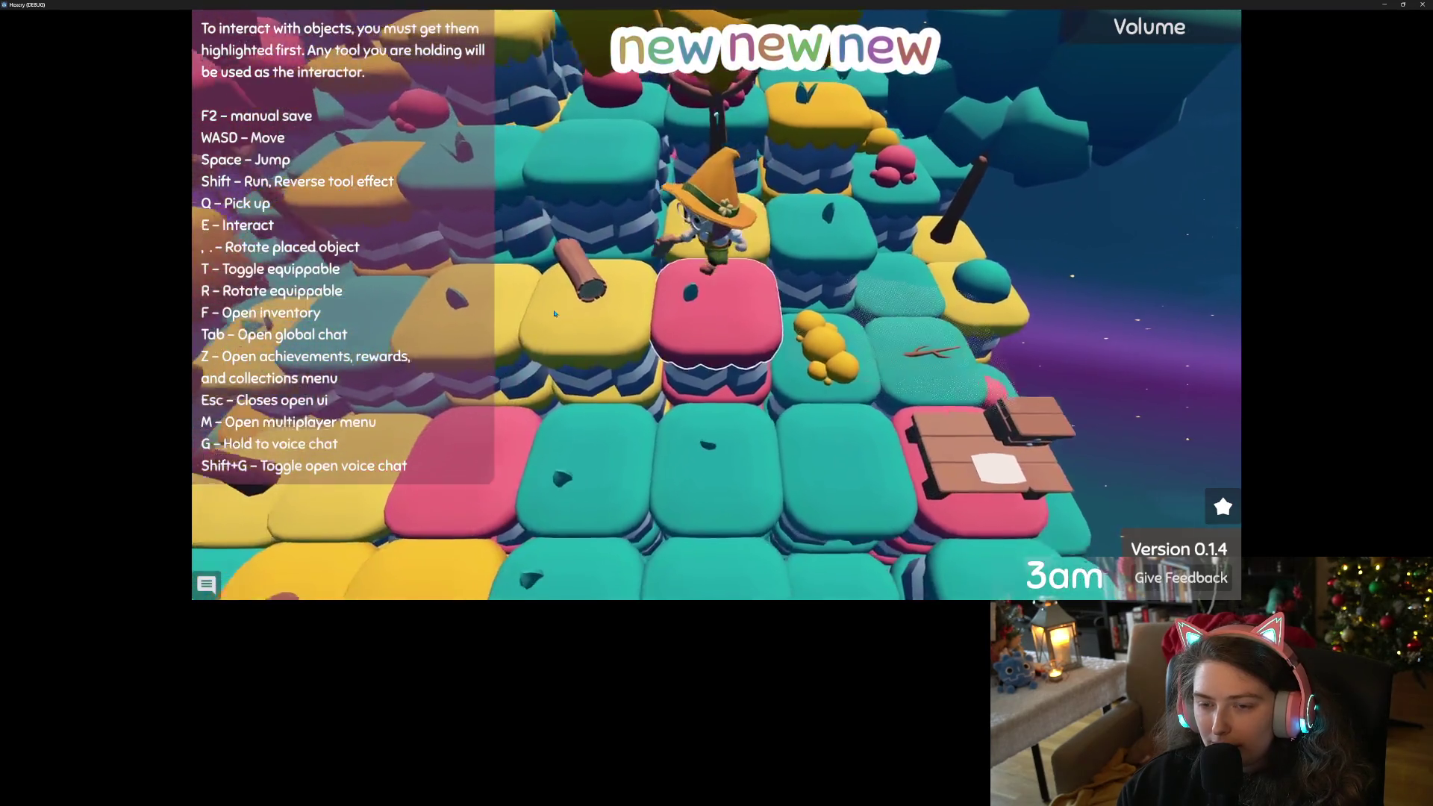
key(w)
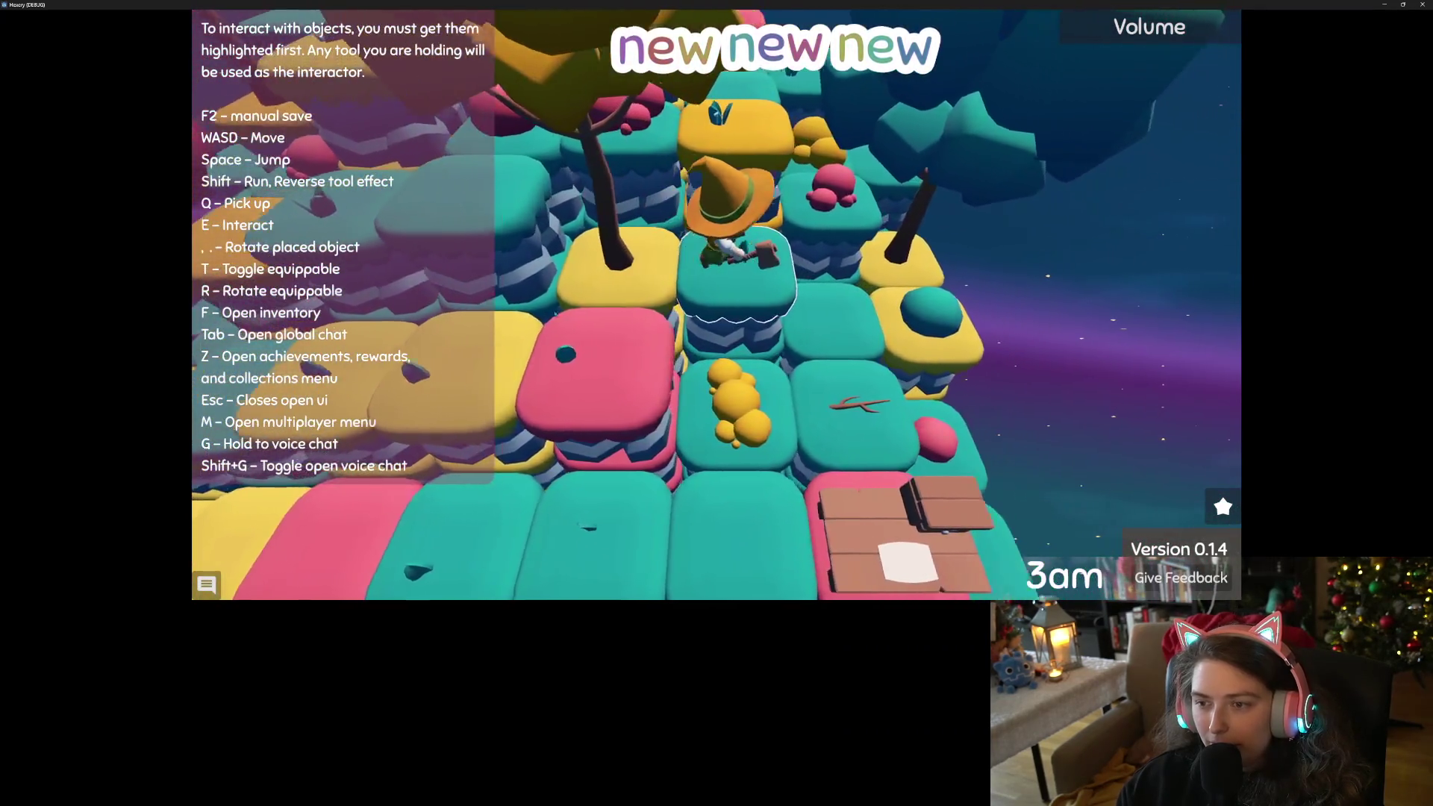
key(d)
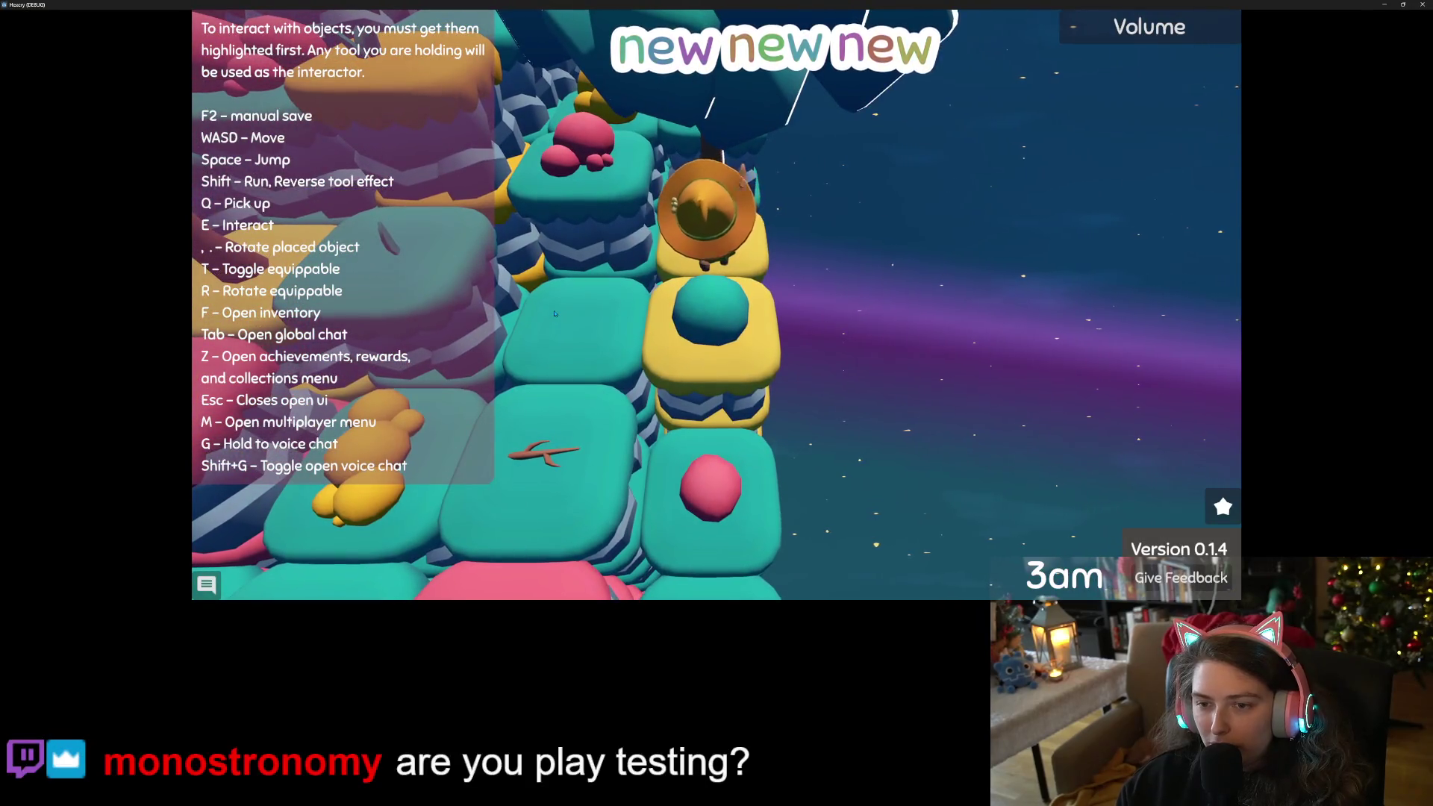
key(s)
key(q)
key(w)
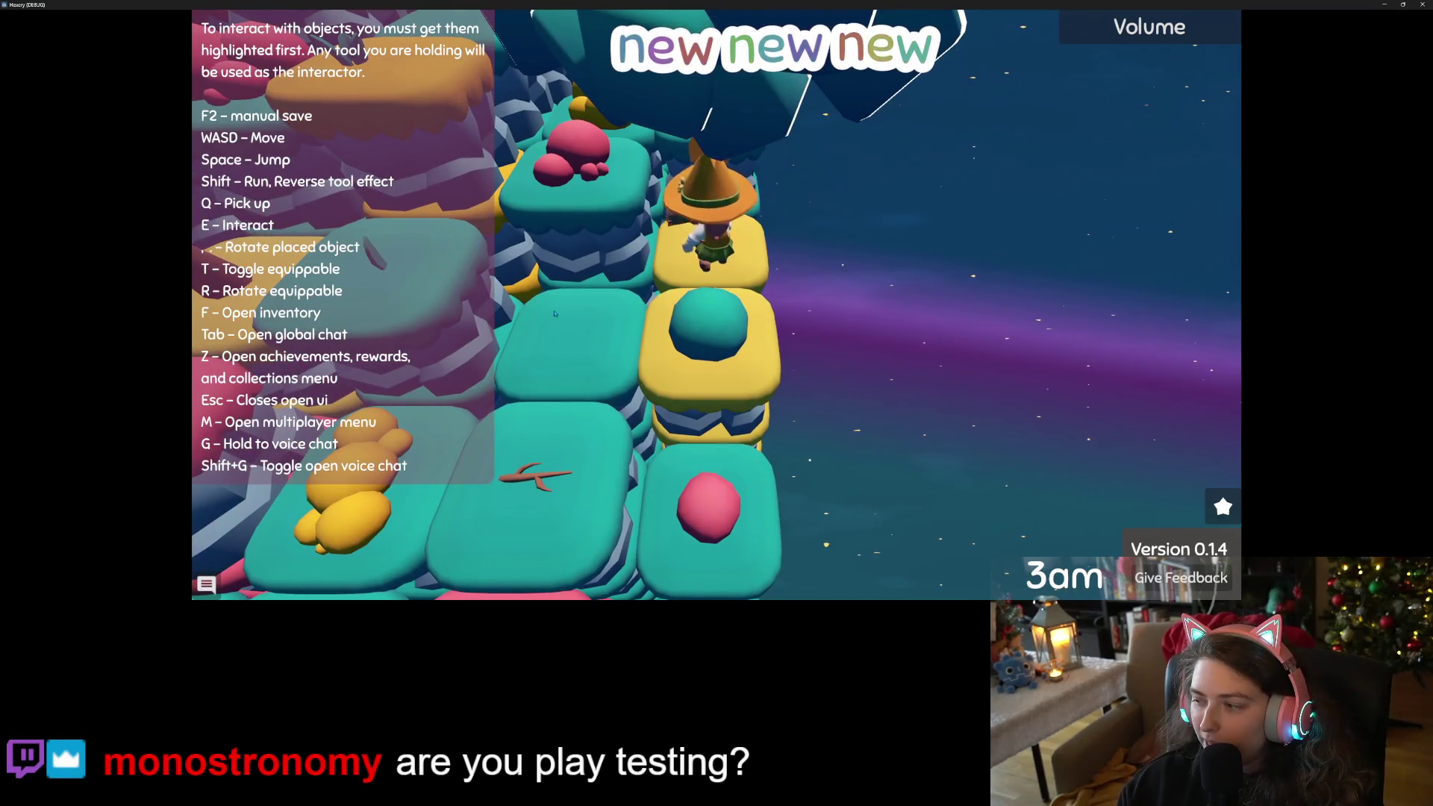
key(s)
key(q)
key(w)
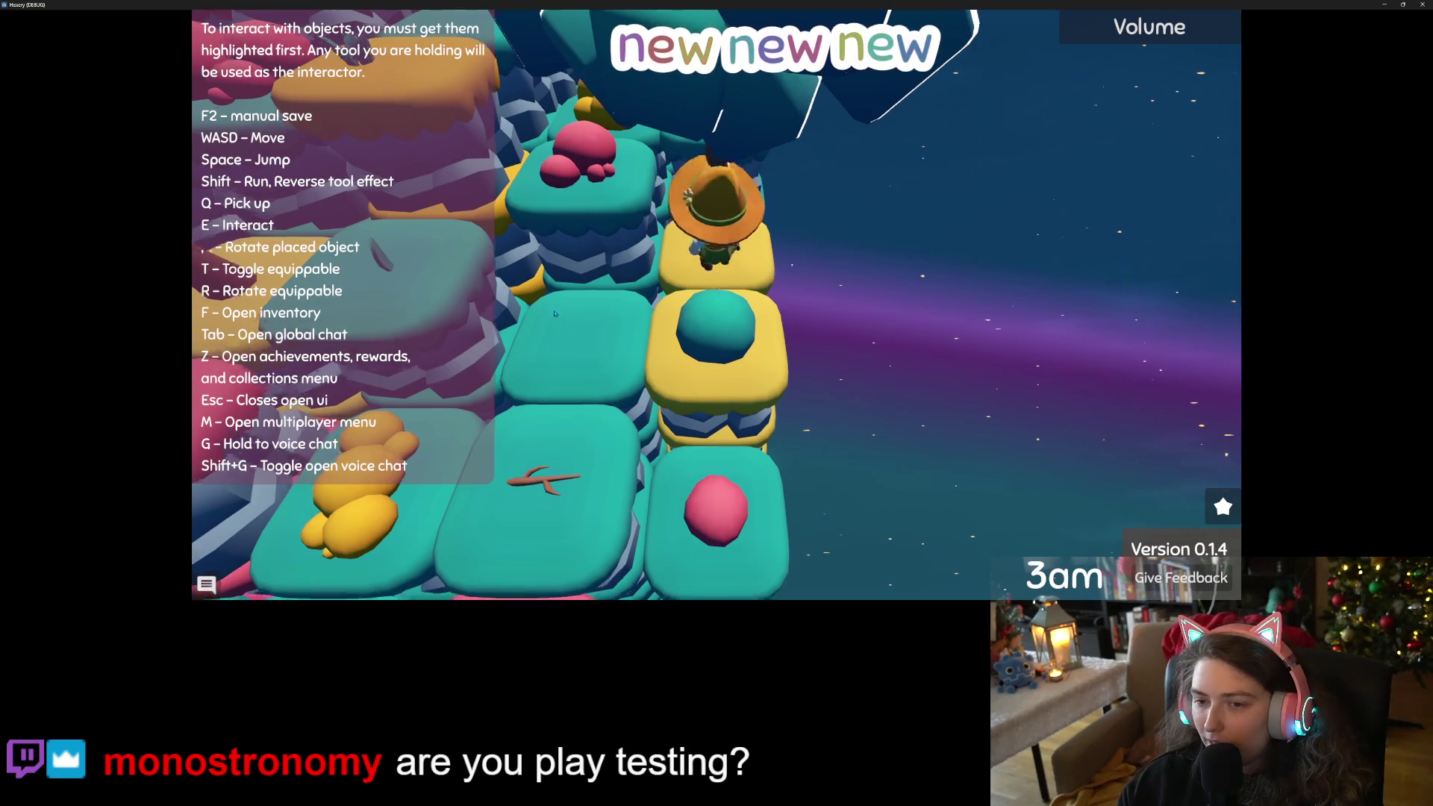
Walk past the pink mushroom tile up onto the tree-covered plateau.
key(w)
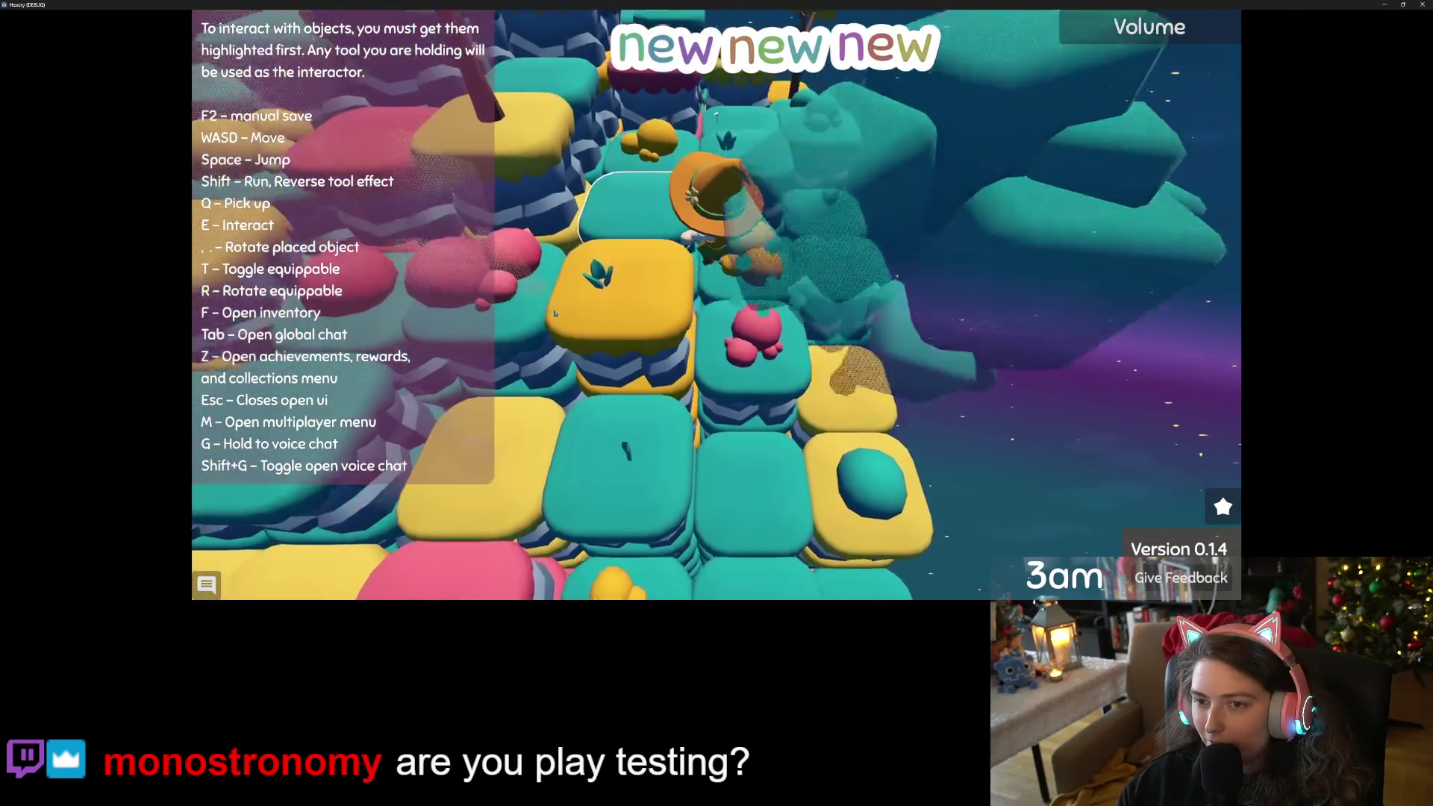
key(w)
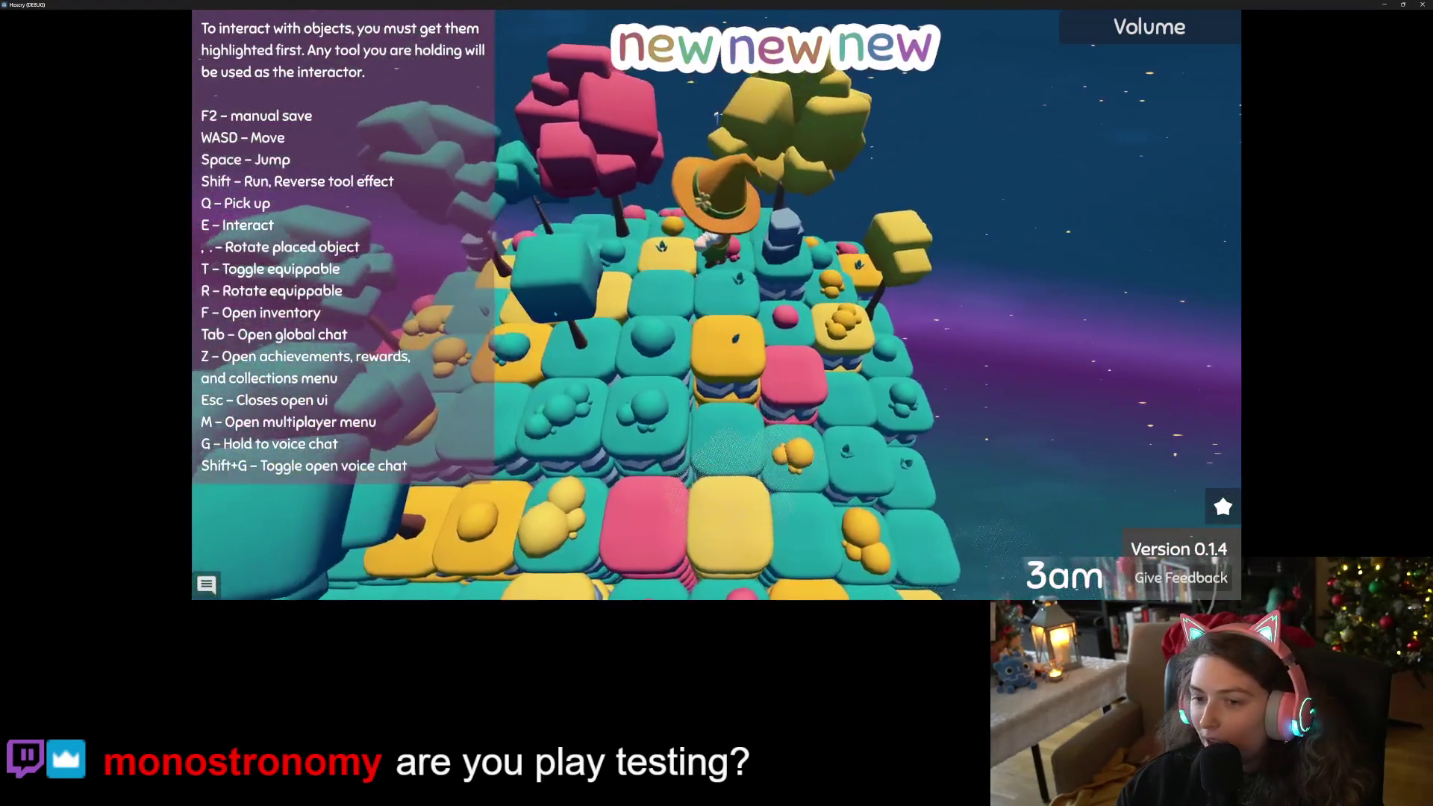
key(s)
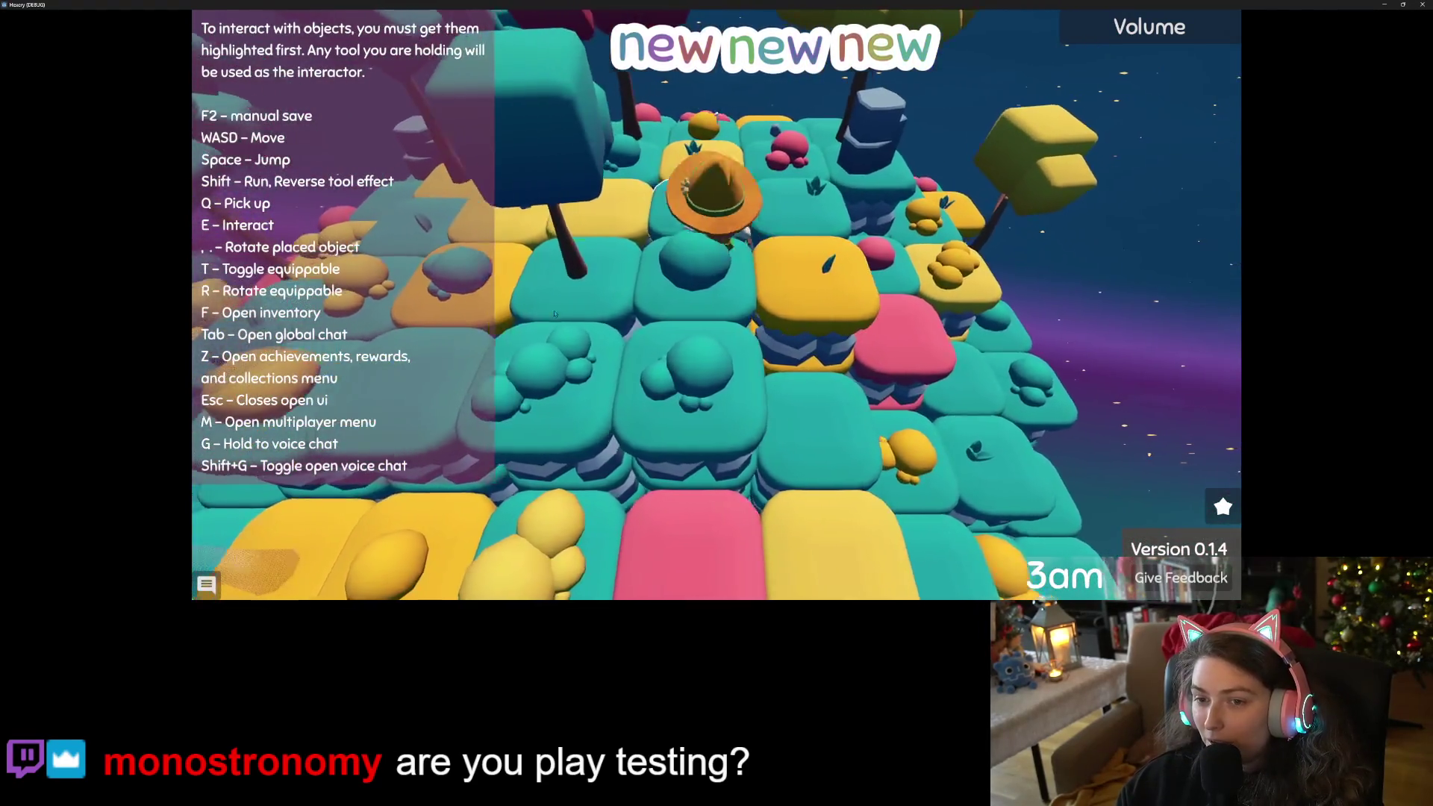
key(a)
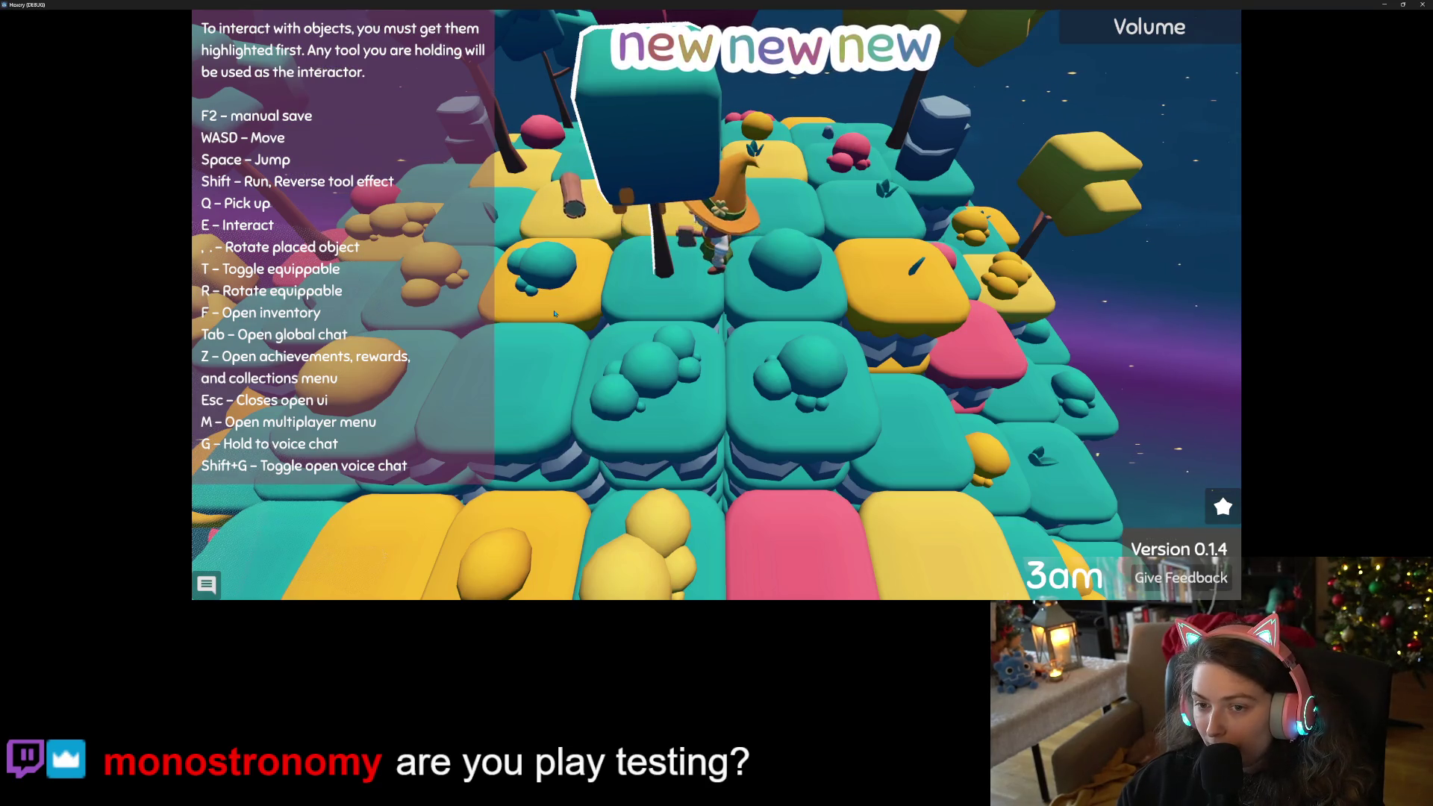
key(w)
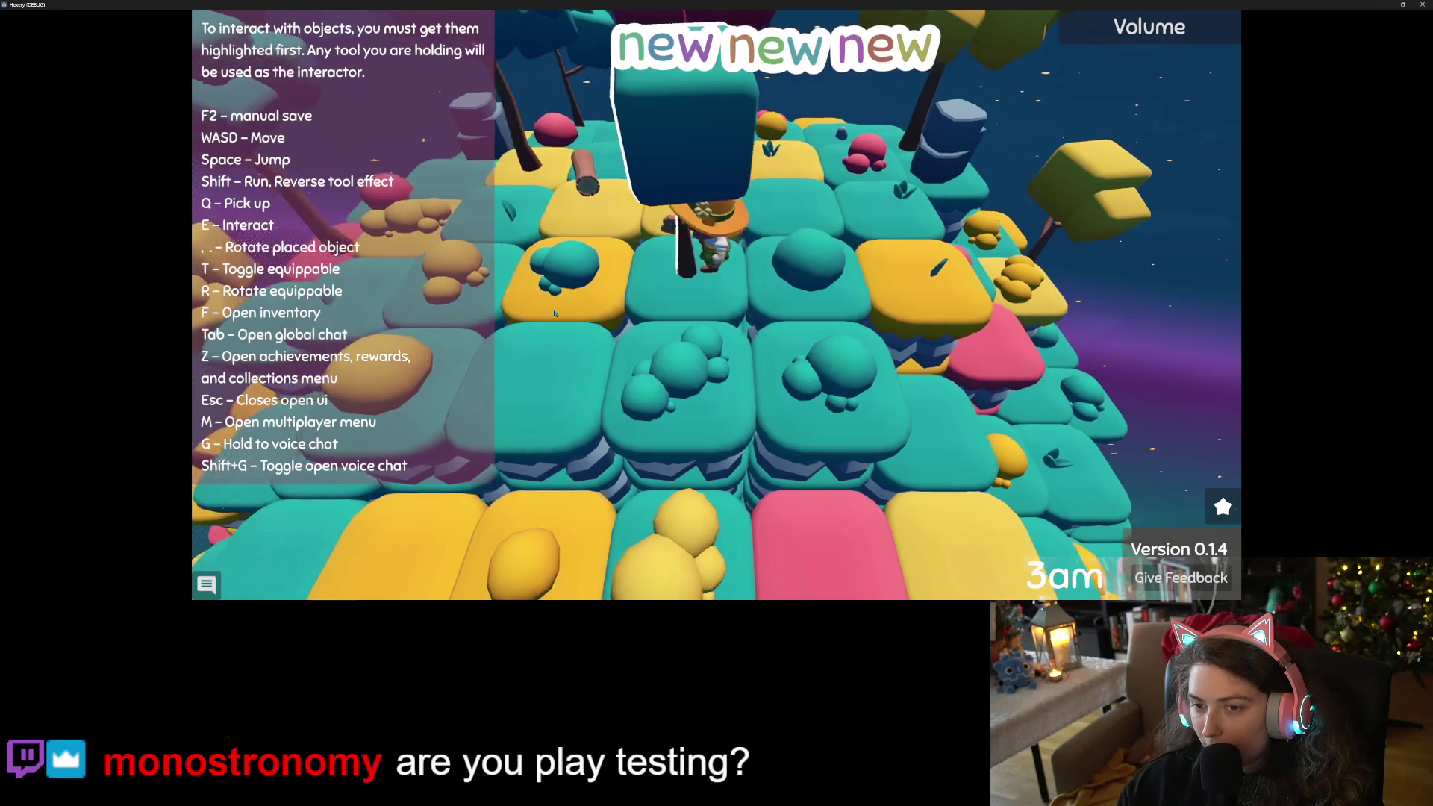
key(s)
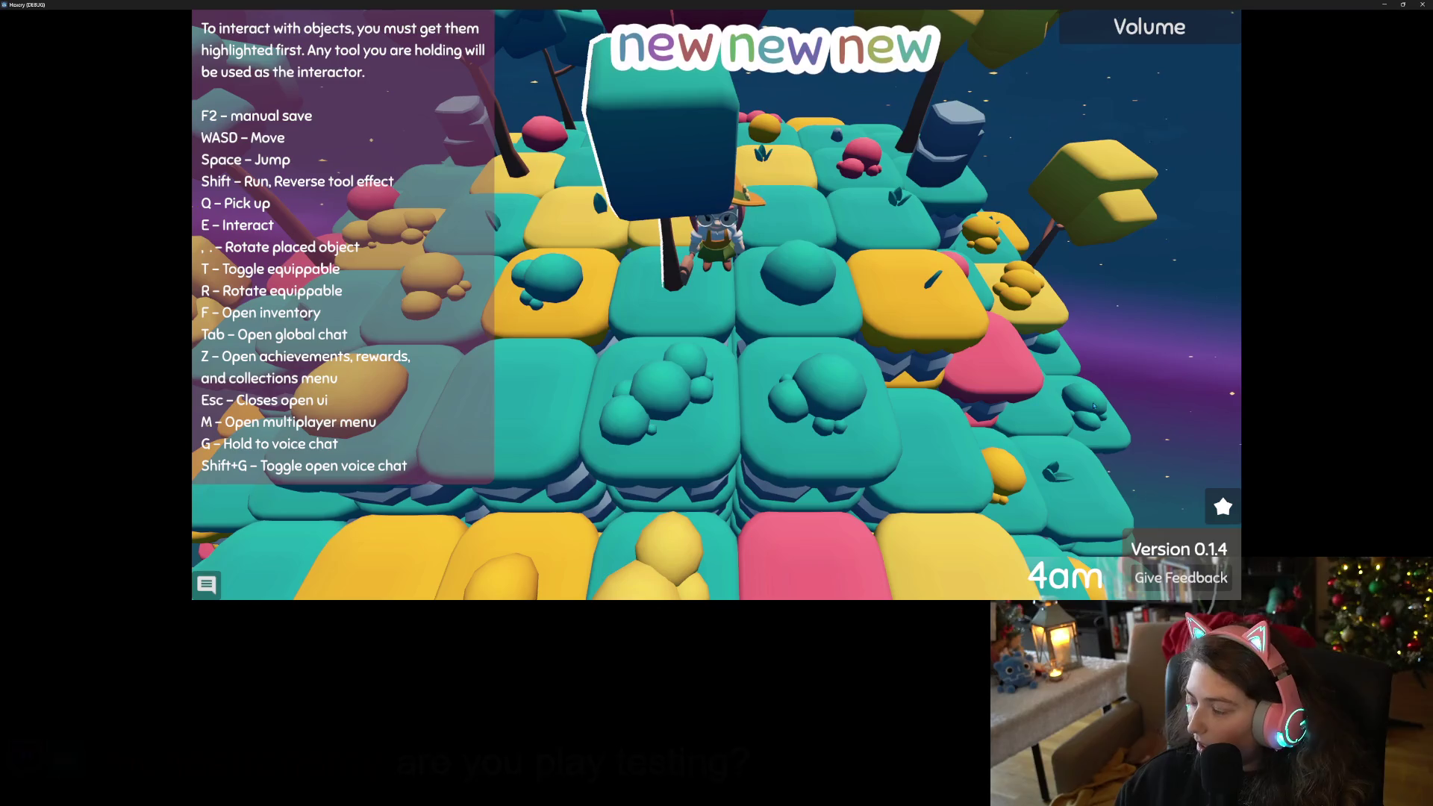
Circle the yellow tree back to the crafting bench, open its recipes, and switch to Discord.
key(w)
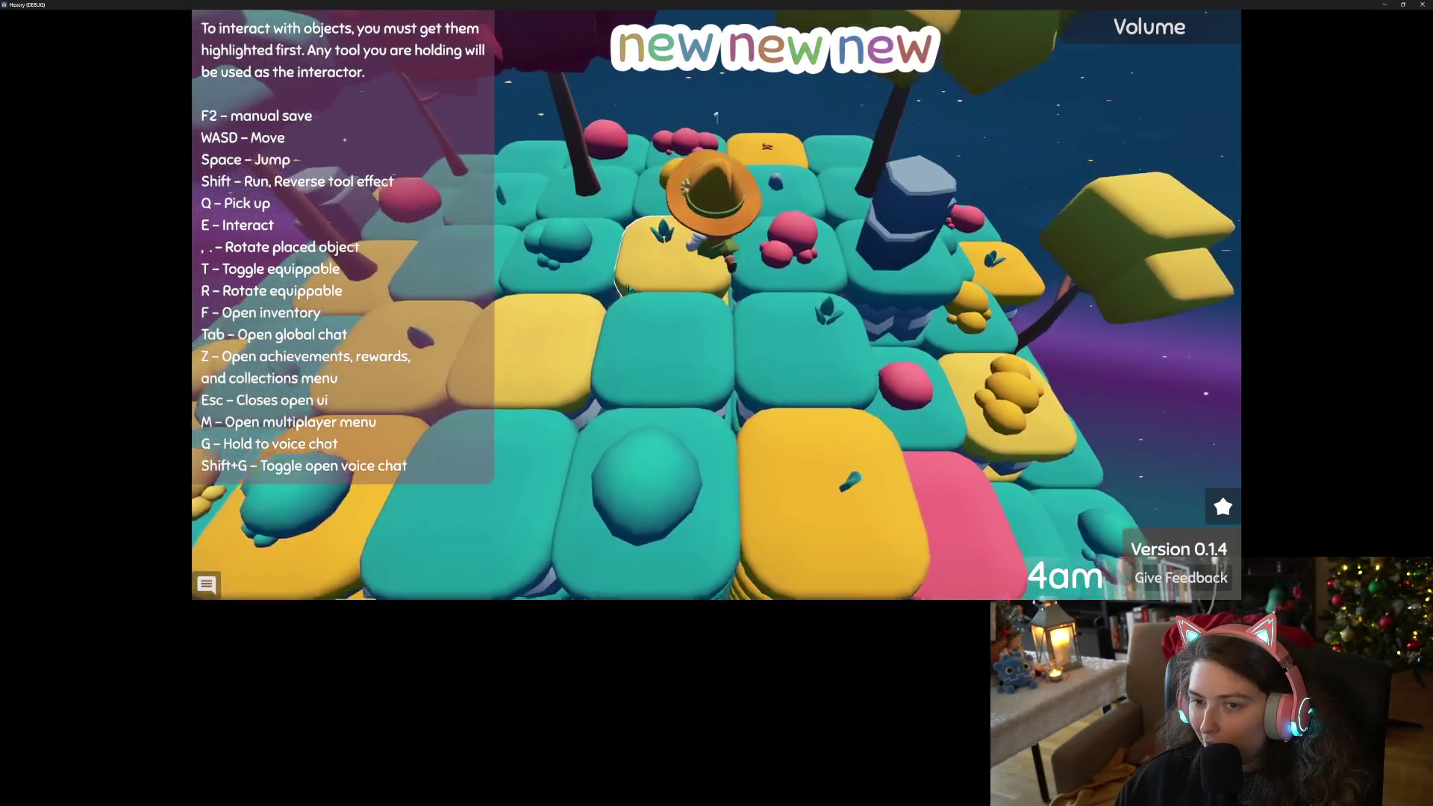
key(a)
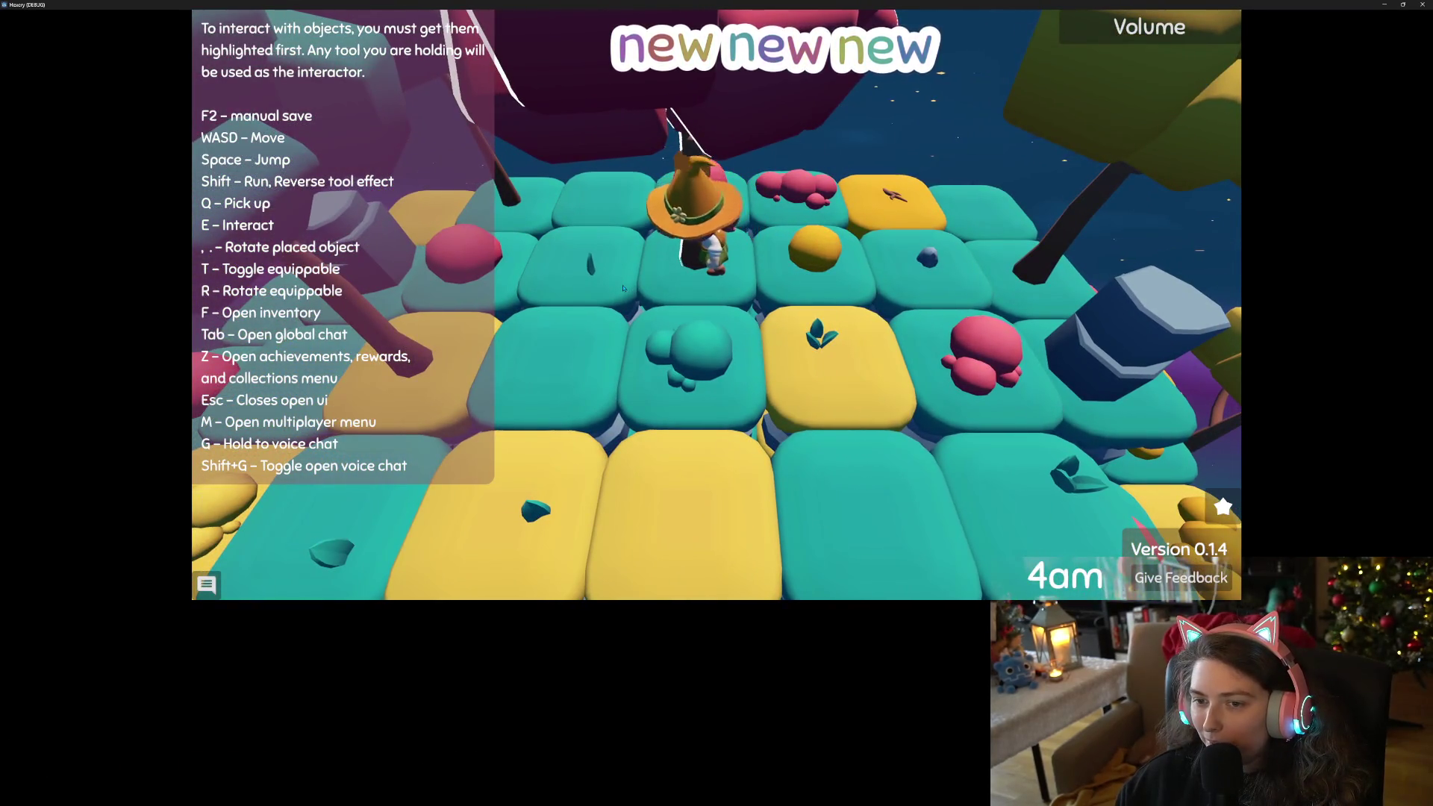
key(s)
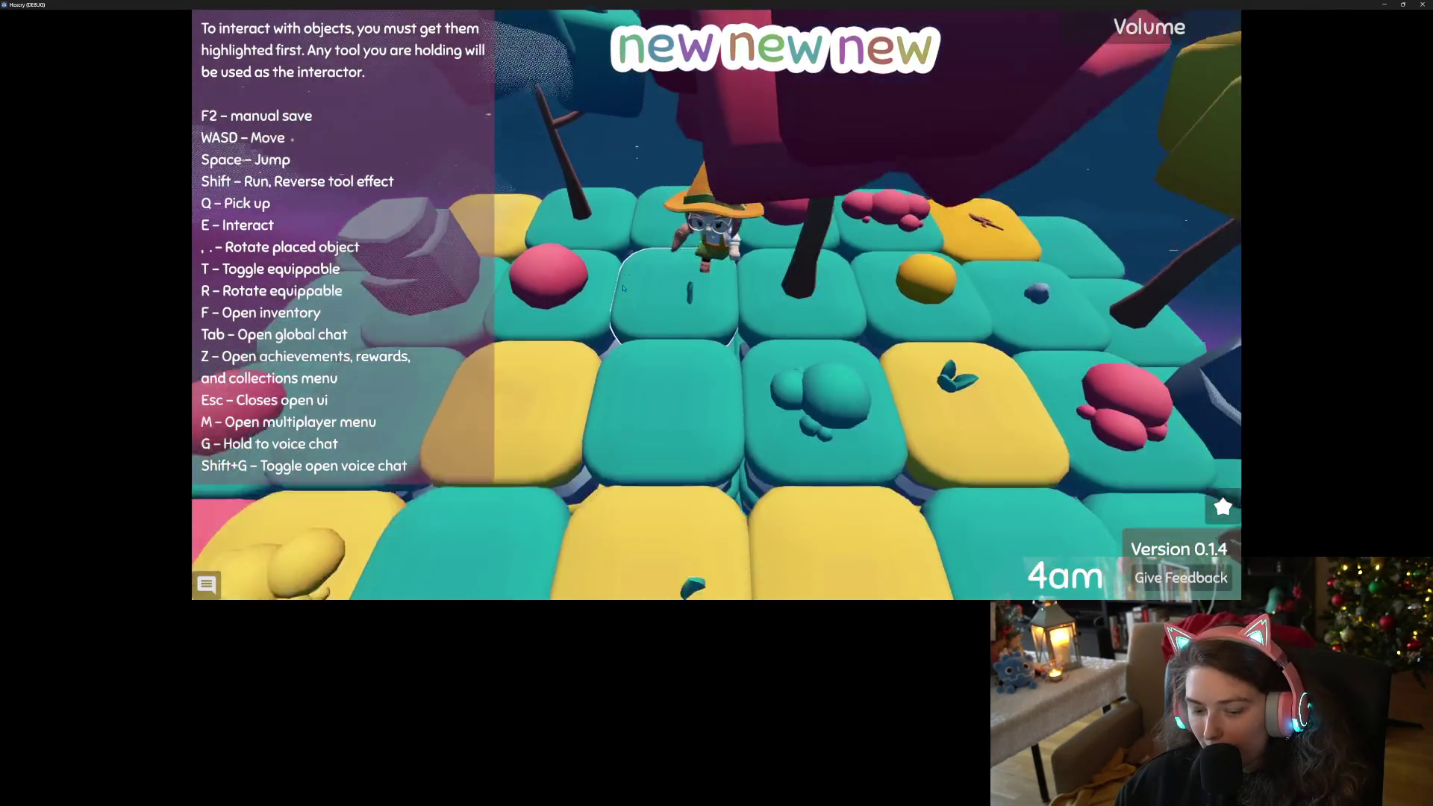
key(w)
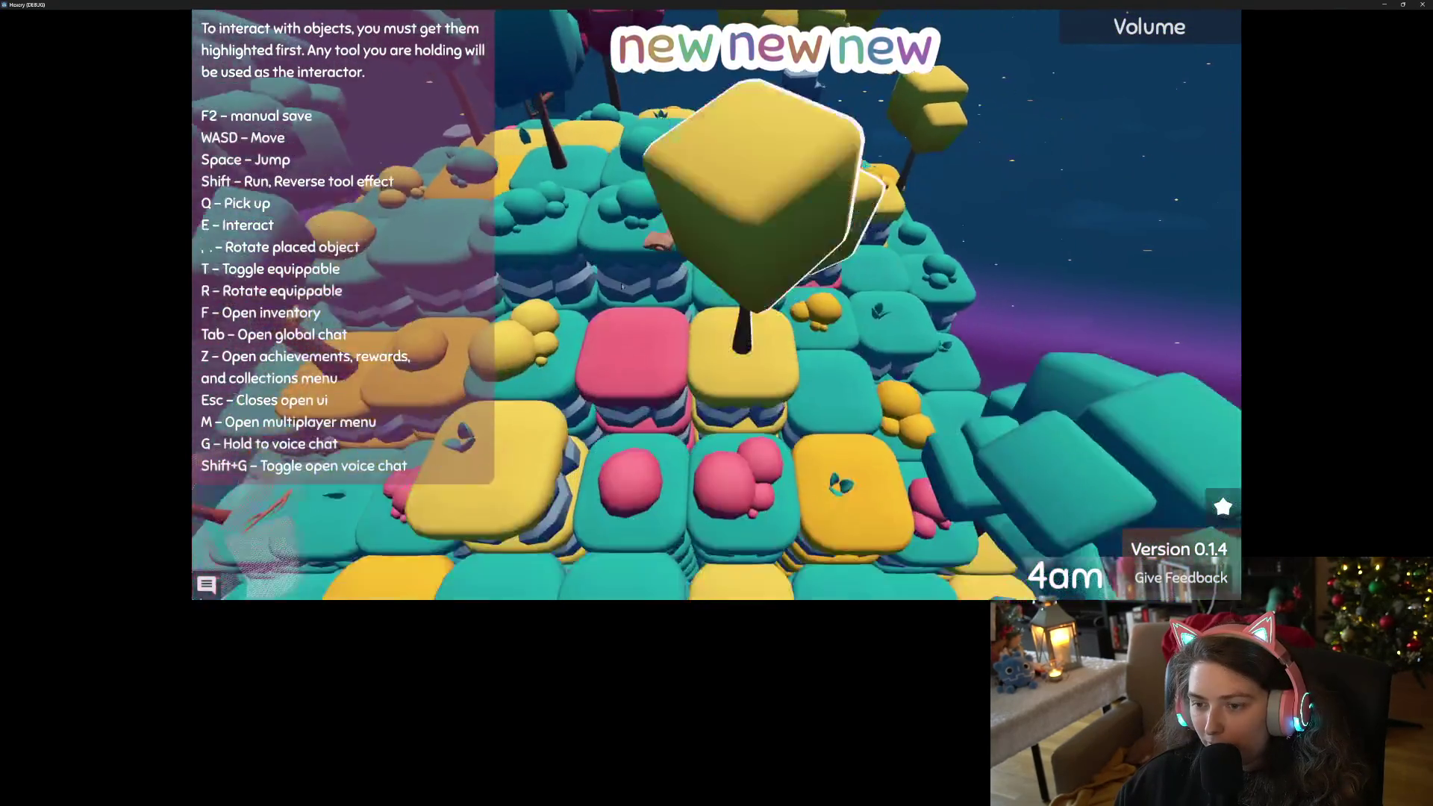
key(w)
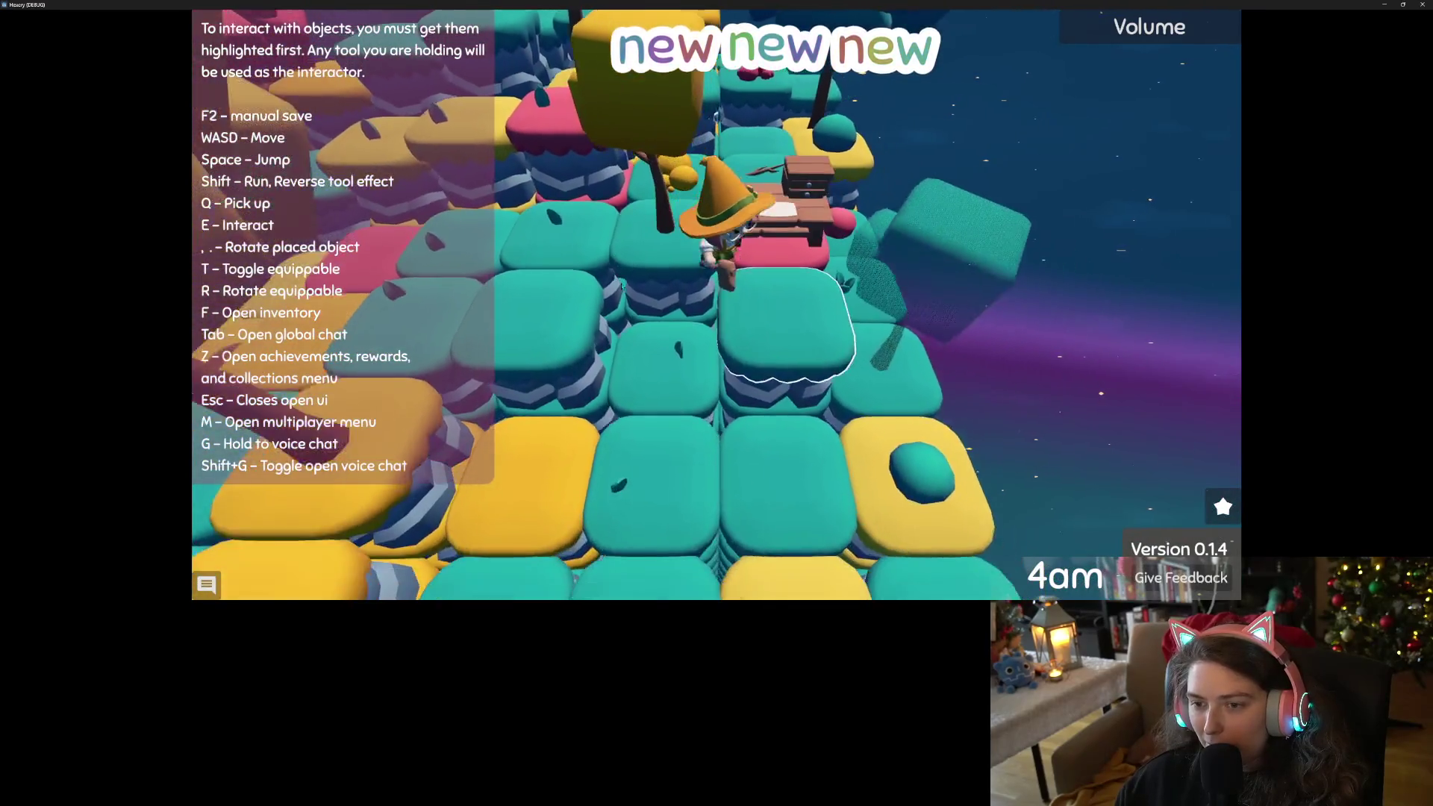
key(e)
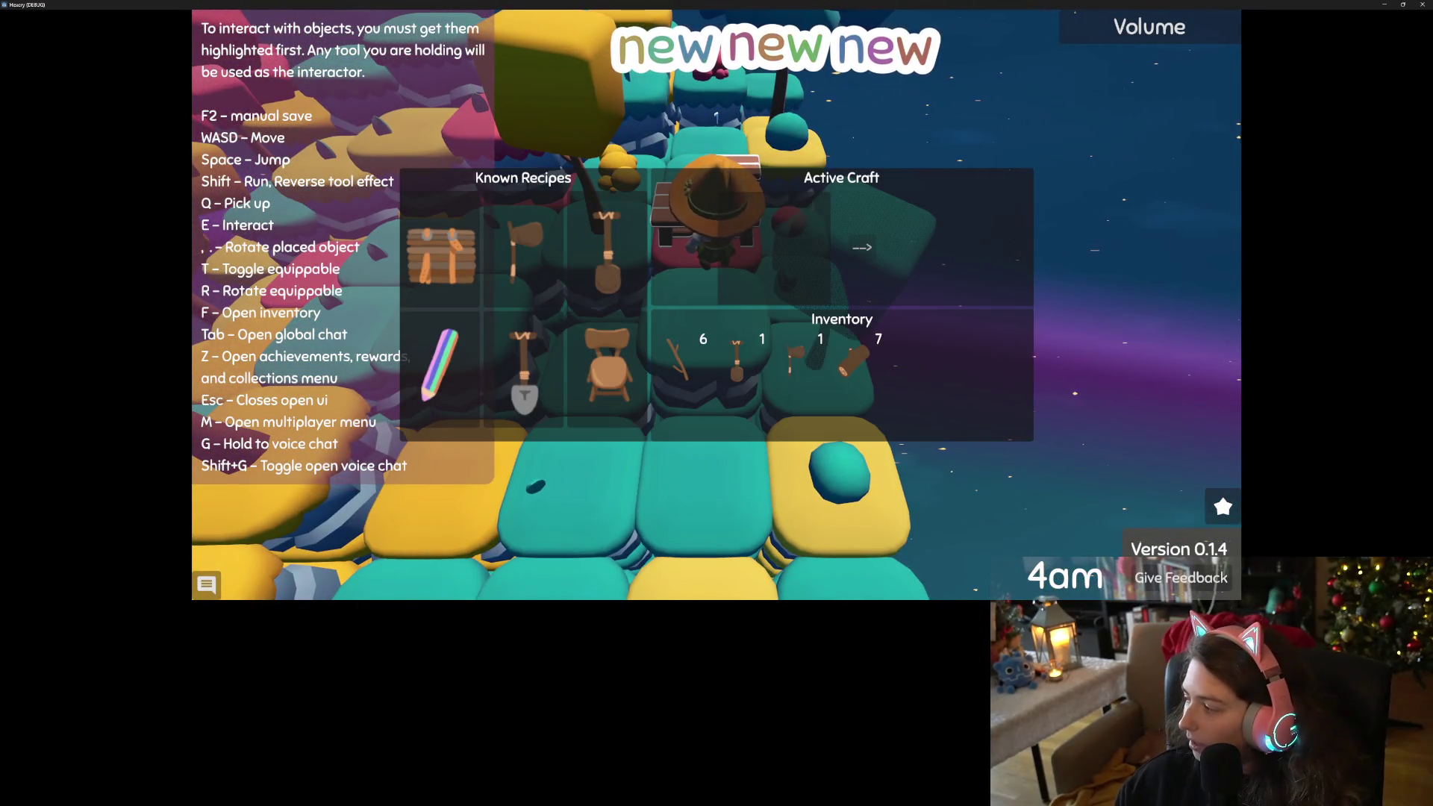
key(alt+Tab)
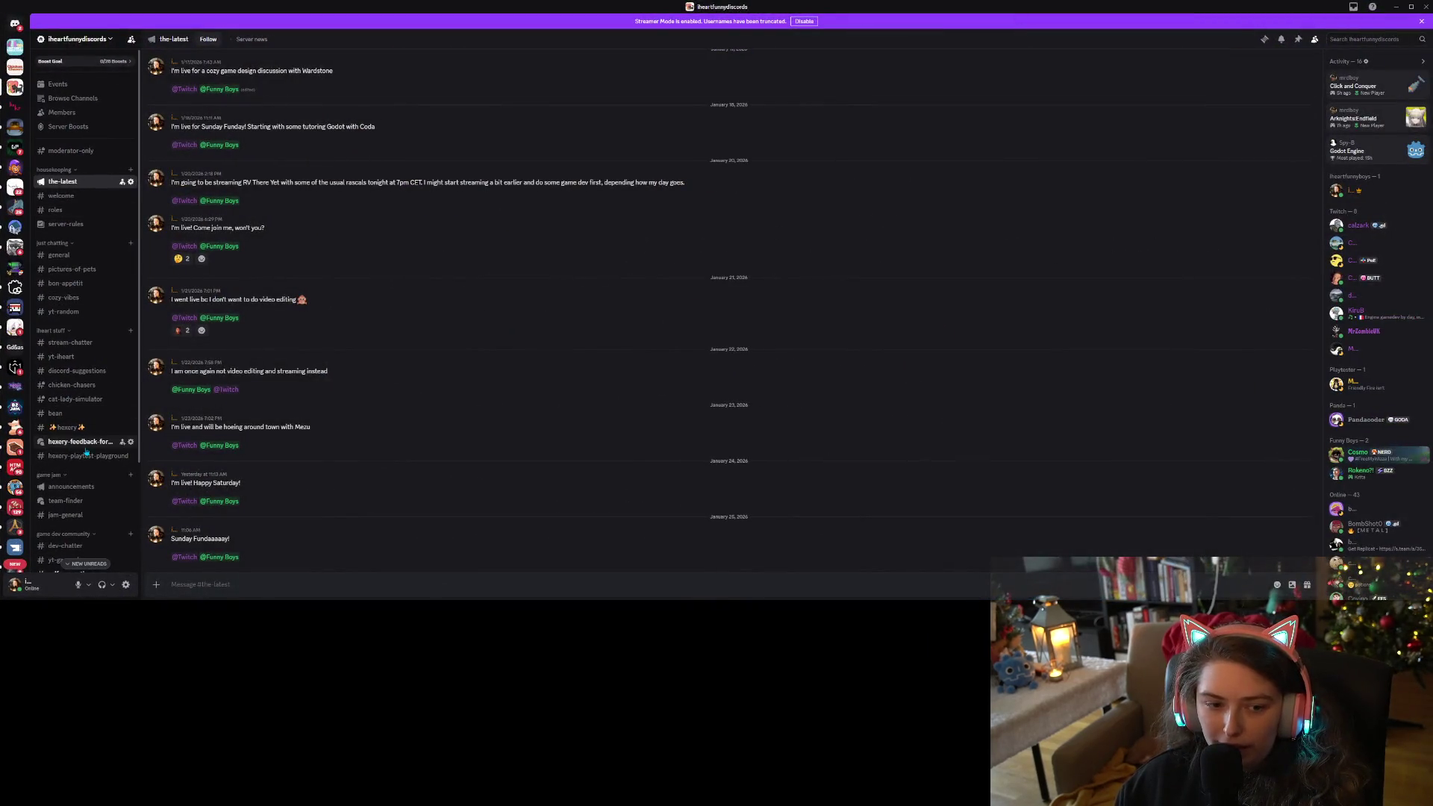
Read back through older messages in Discord's hexery channel, then minimize Discord.
click(67, 427)
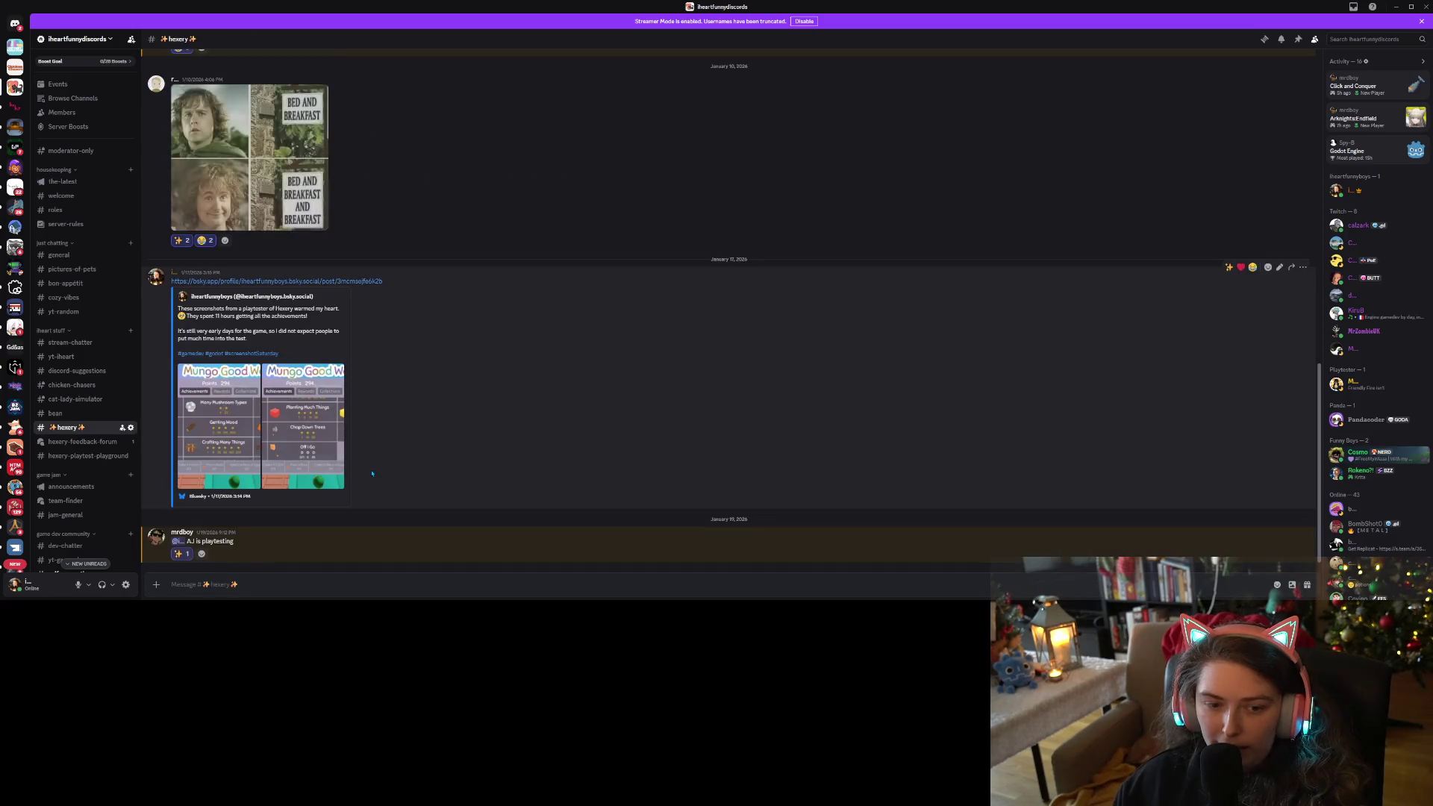
scroll(371, 473, up, 15)
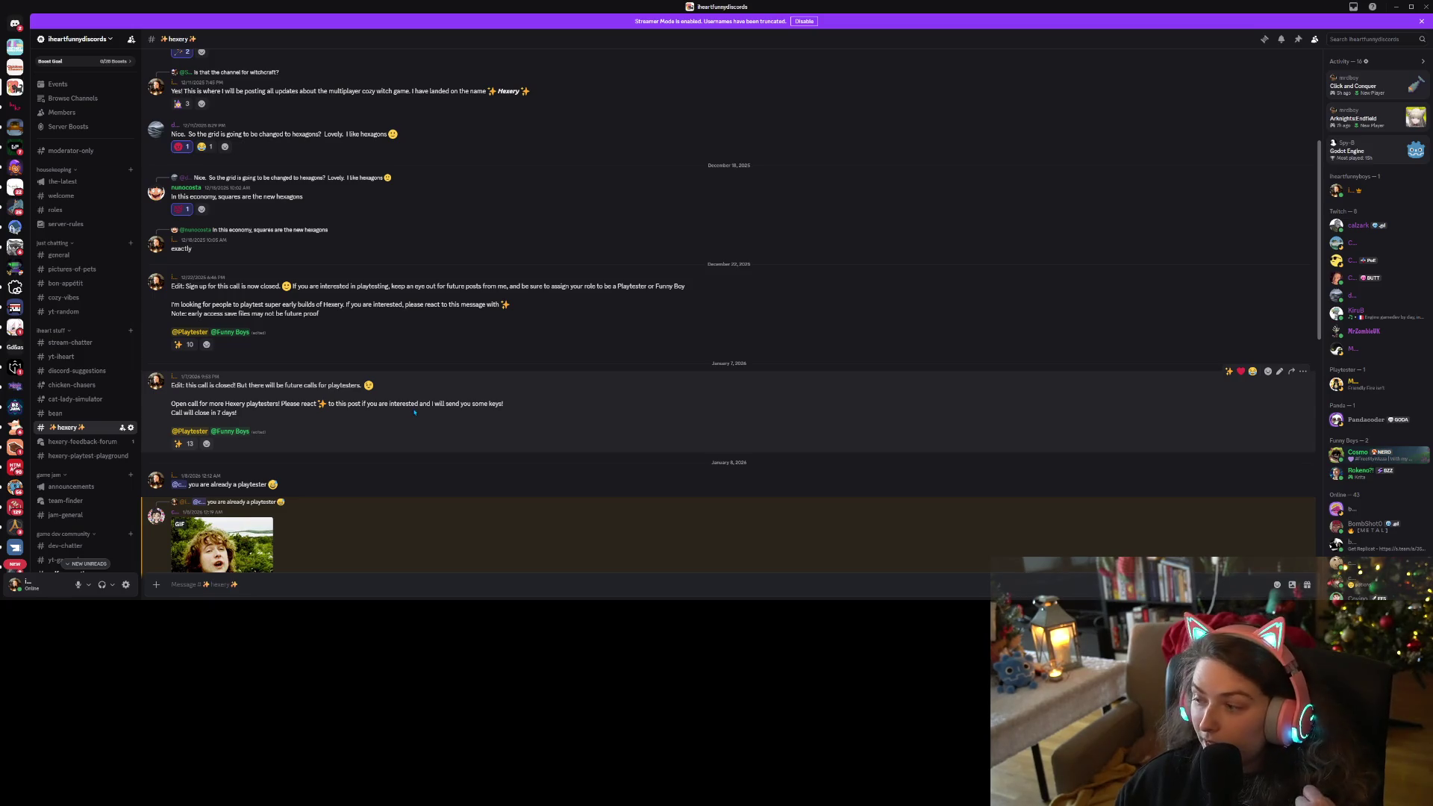
click(1394, 9)
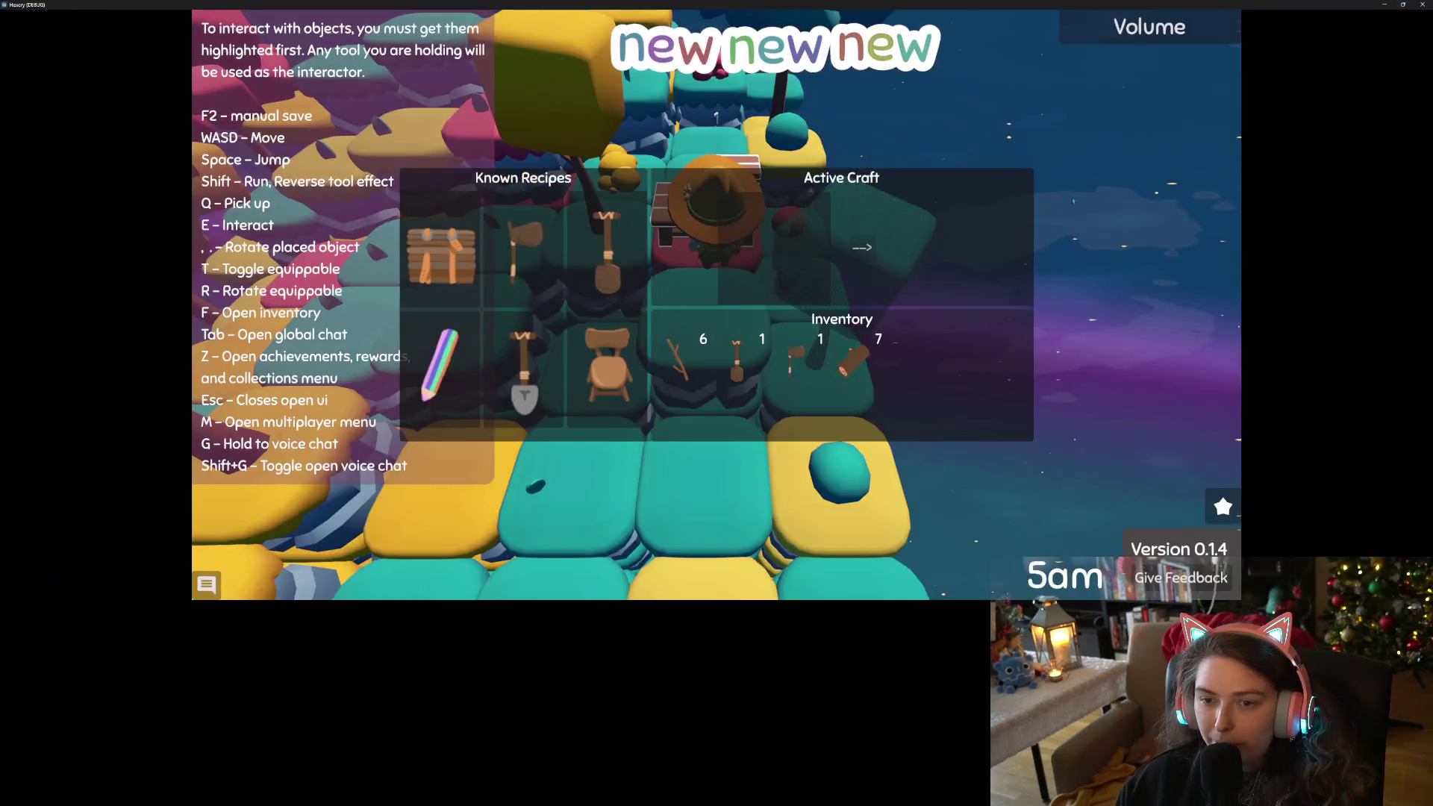
Craft a wooden chair from logs at the table, then view it in the inventory.
click(607, 370)
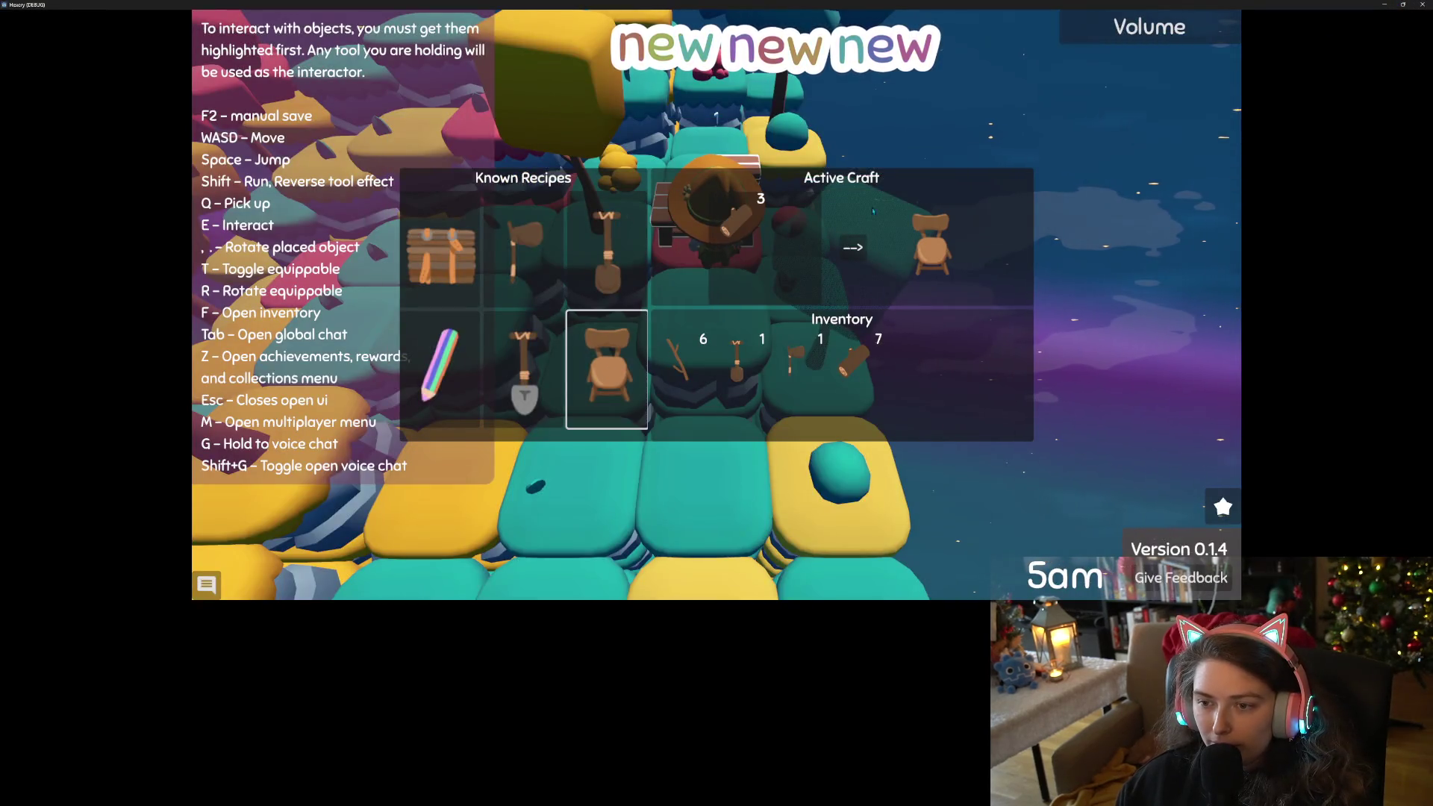
click(858, 248)
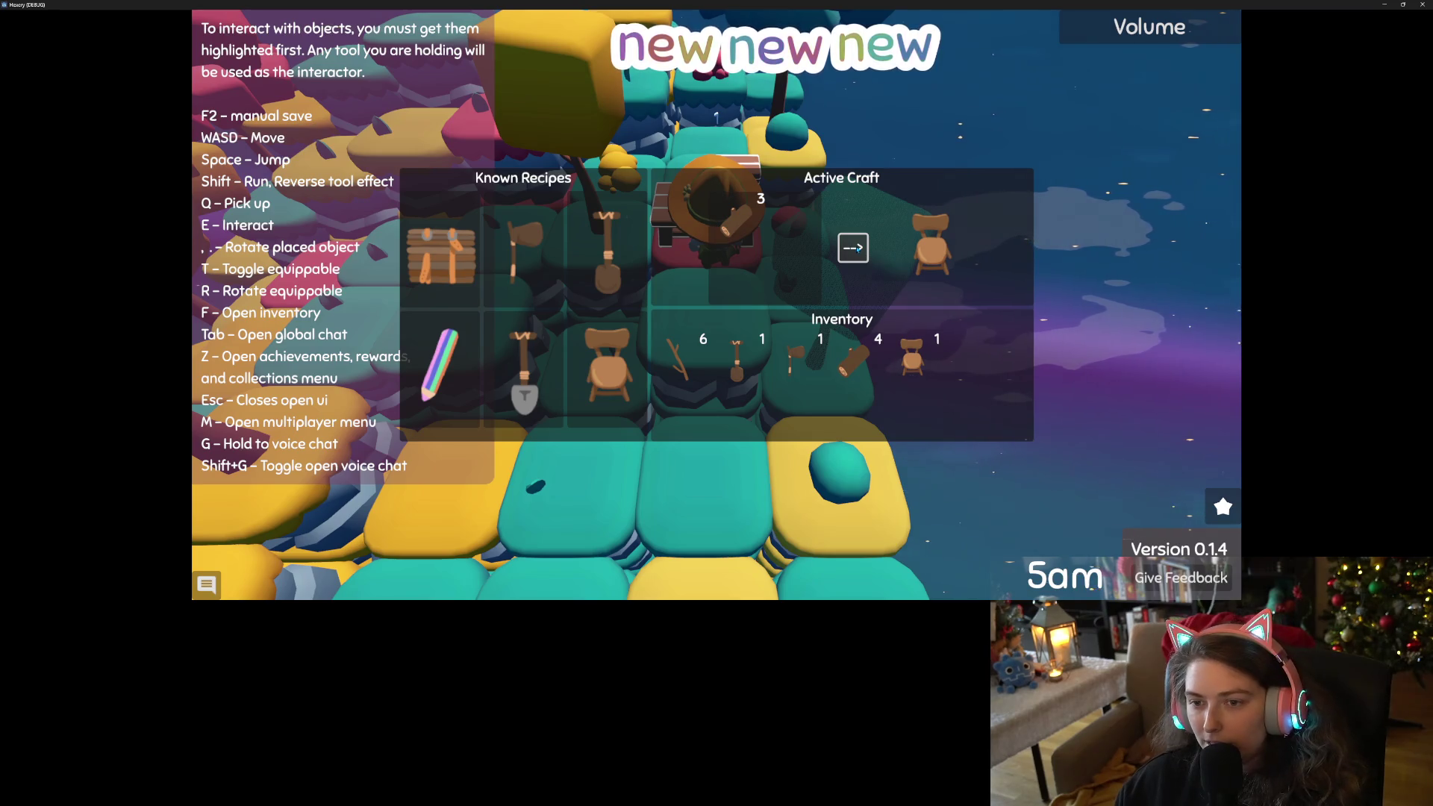
key(Escape)
key(a)
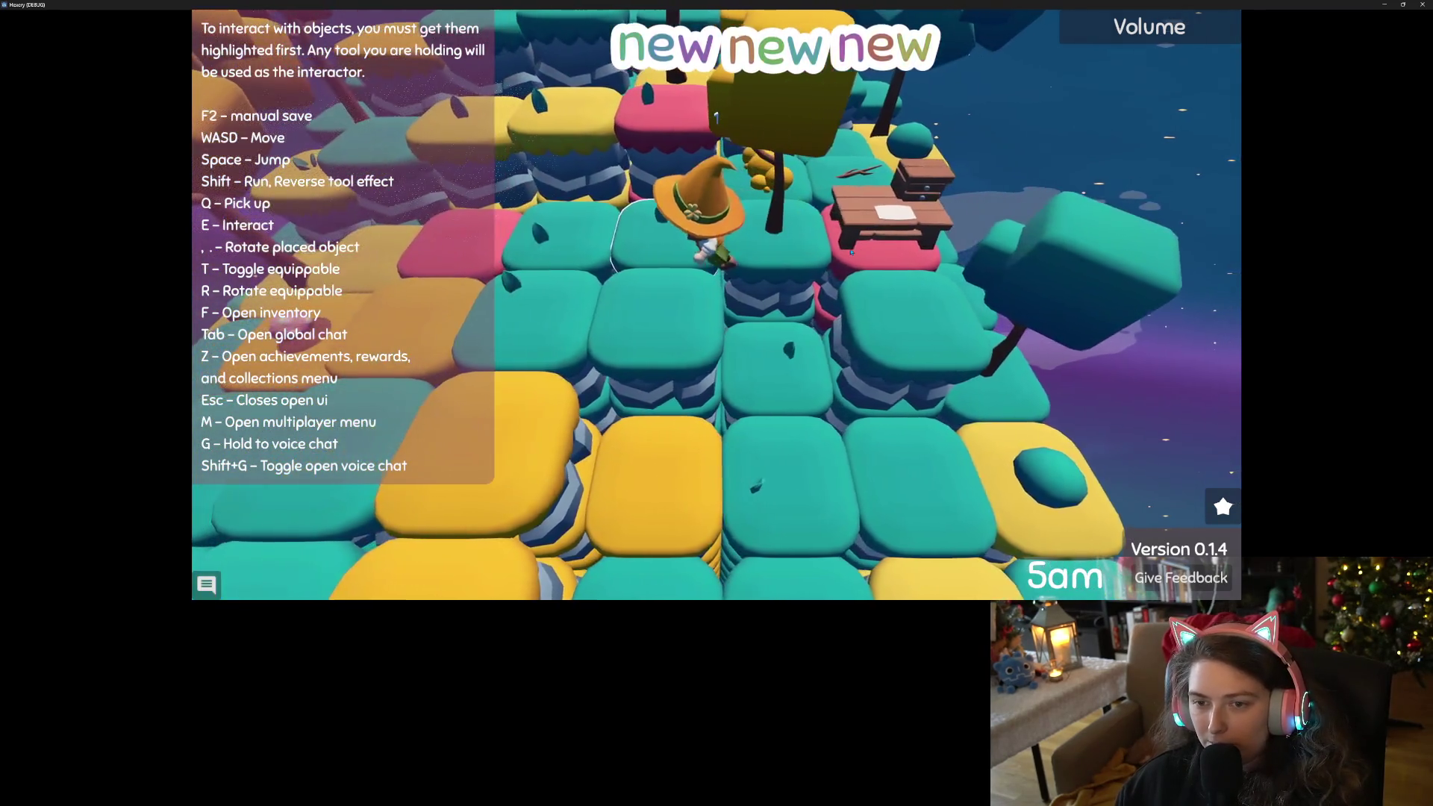
key(f)
mouse_move(840, 300)
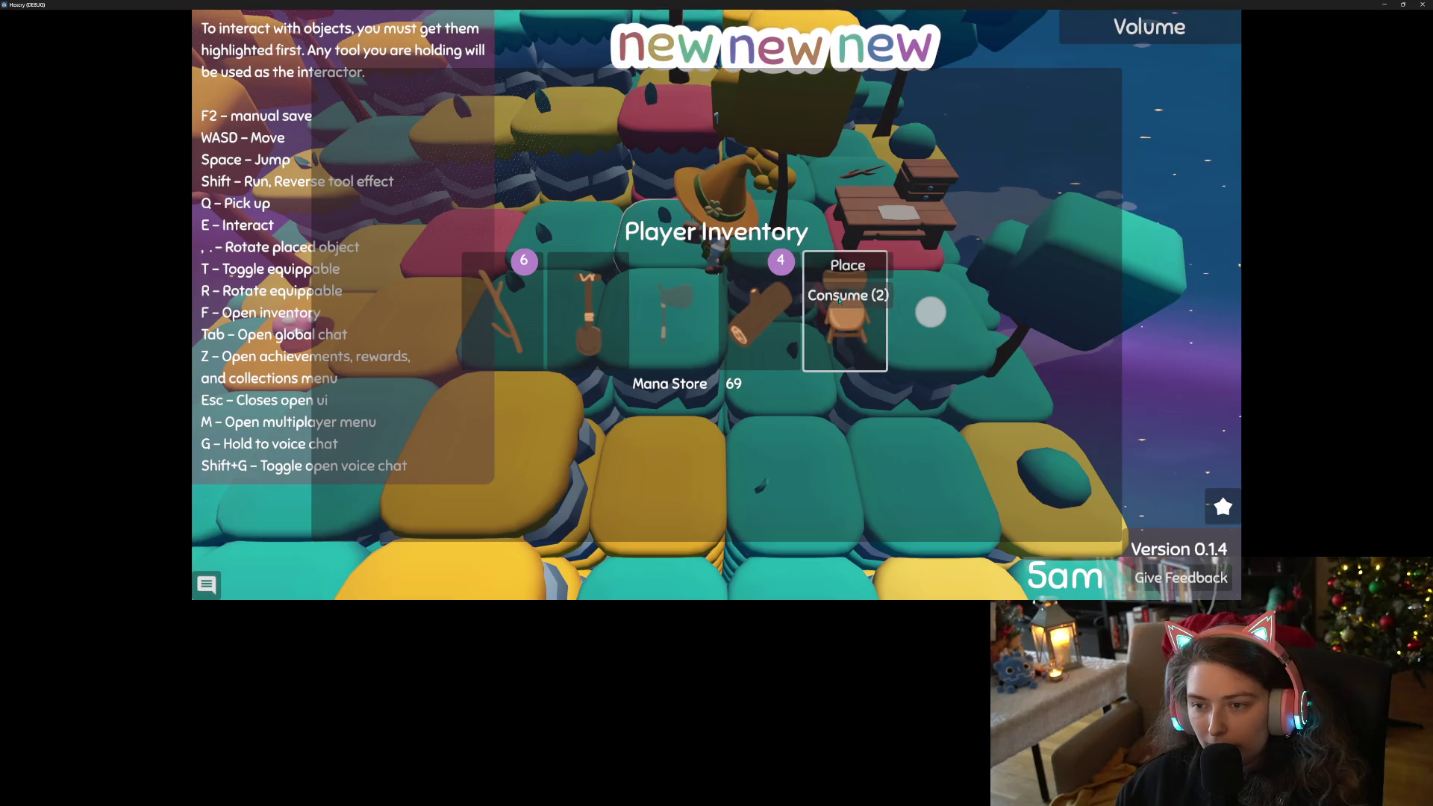